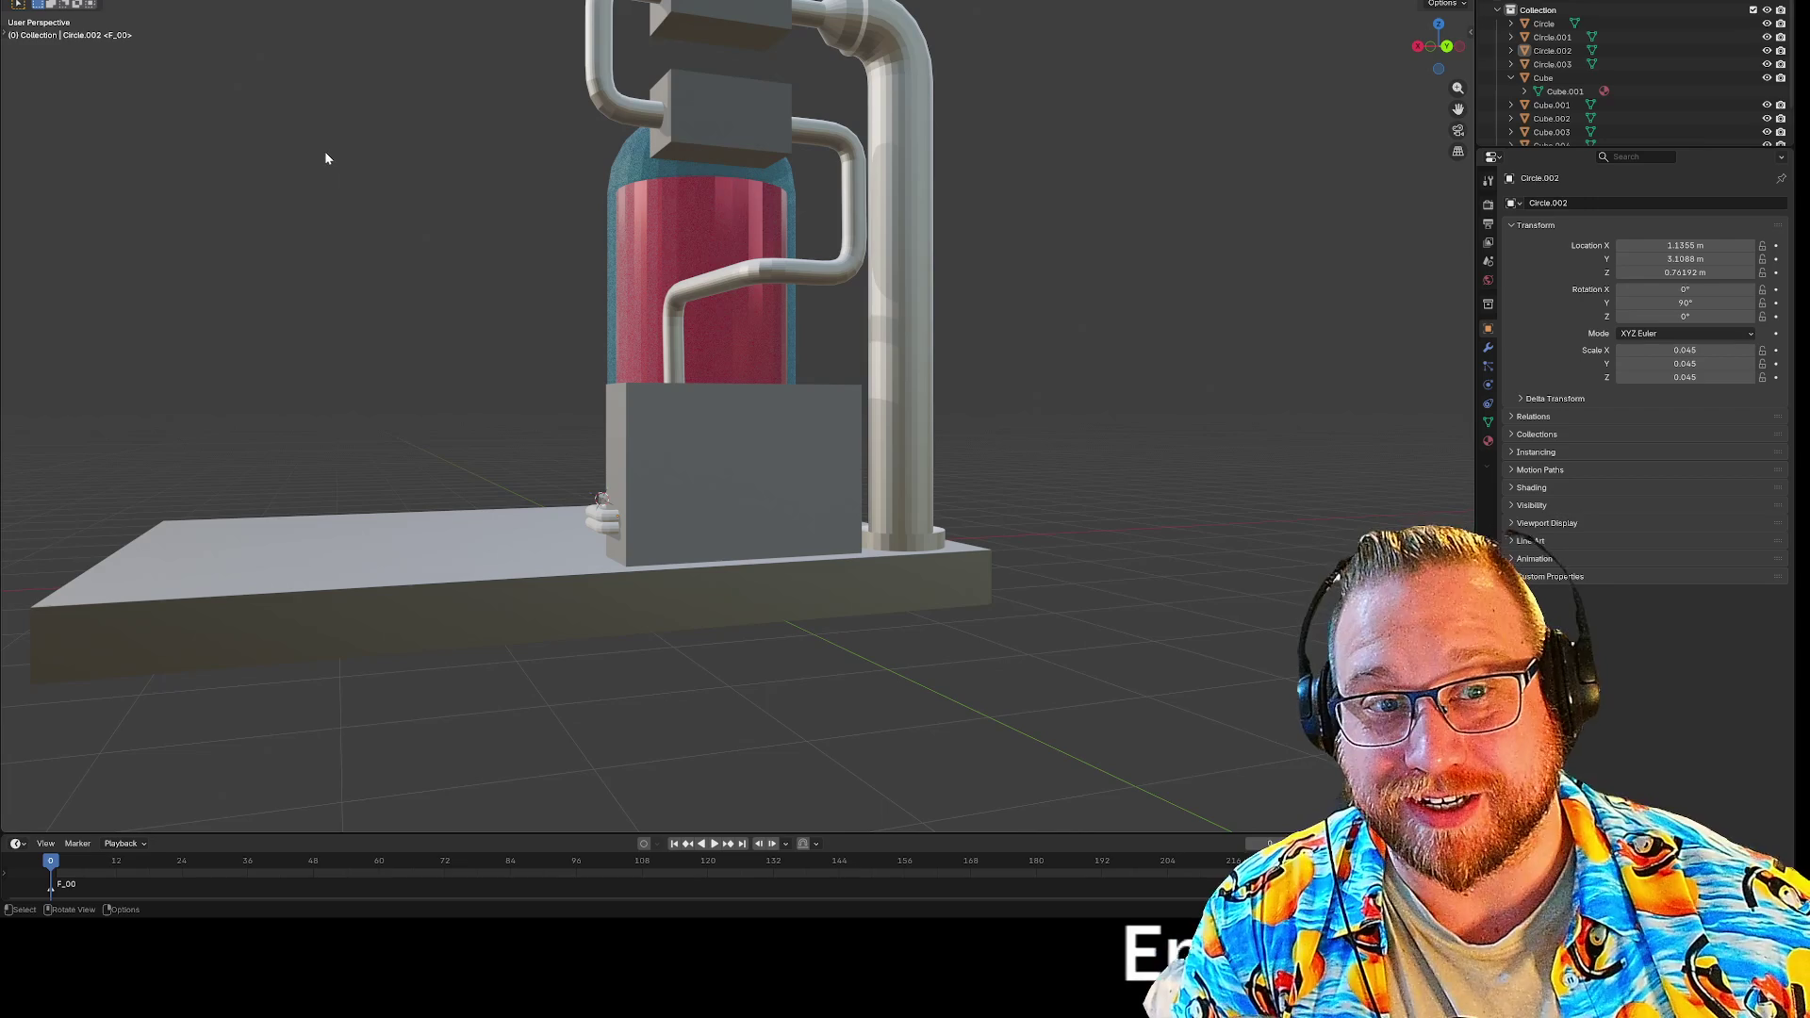
# Orbit in on the tank and box, briefly showing then hiding the Cylinder.002 tank.
pyautogui.moveTo(324, 163); pyautogui.dragTo(529, 175, button='middle')
pyautogui.scroll(-5, 529, 178)
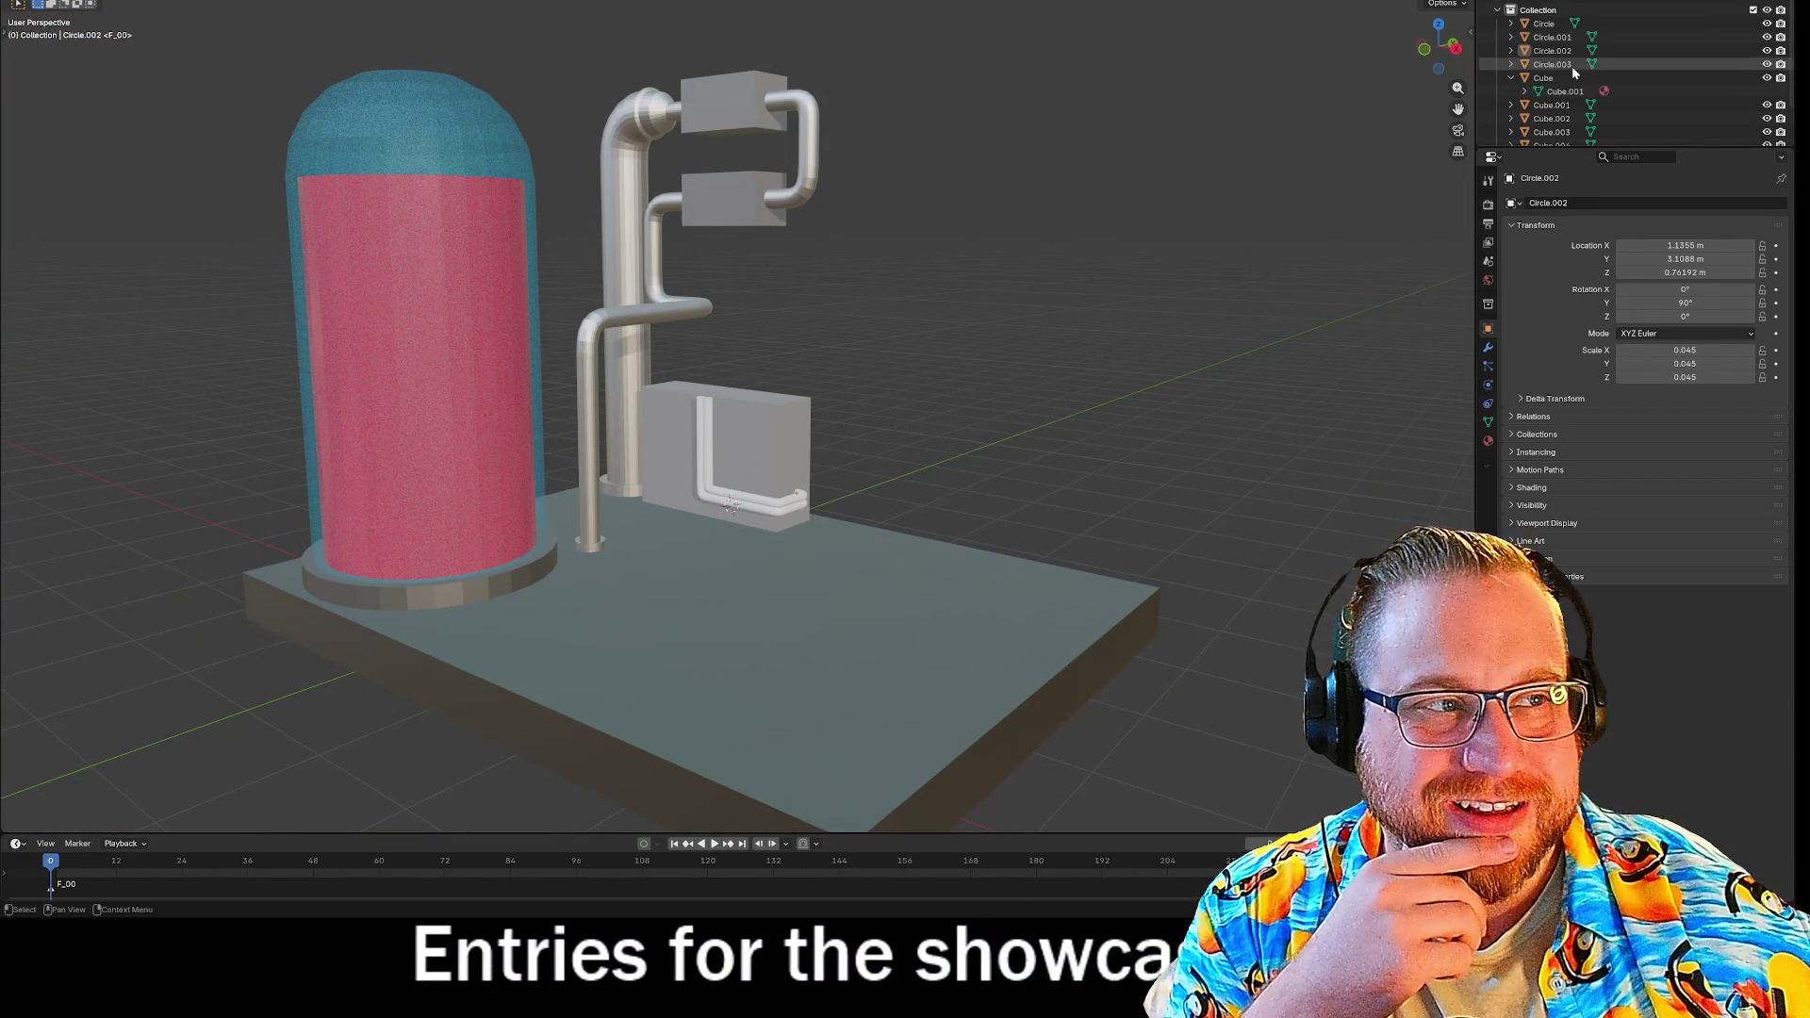
pyautogui.scroll(1, 1562, 62)
pyautogui.scroll(-3, 1740, 36)
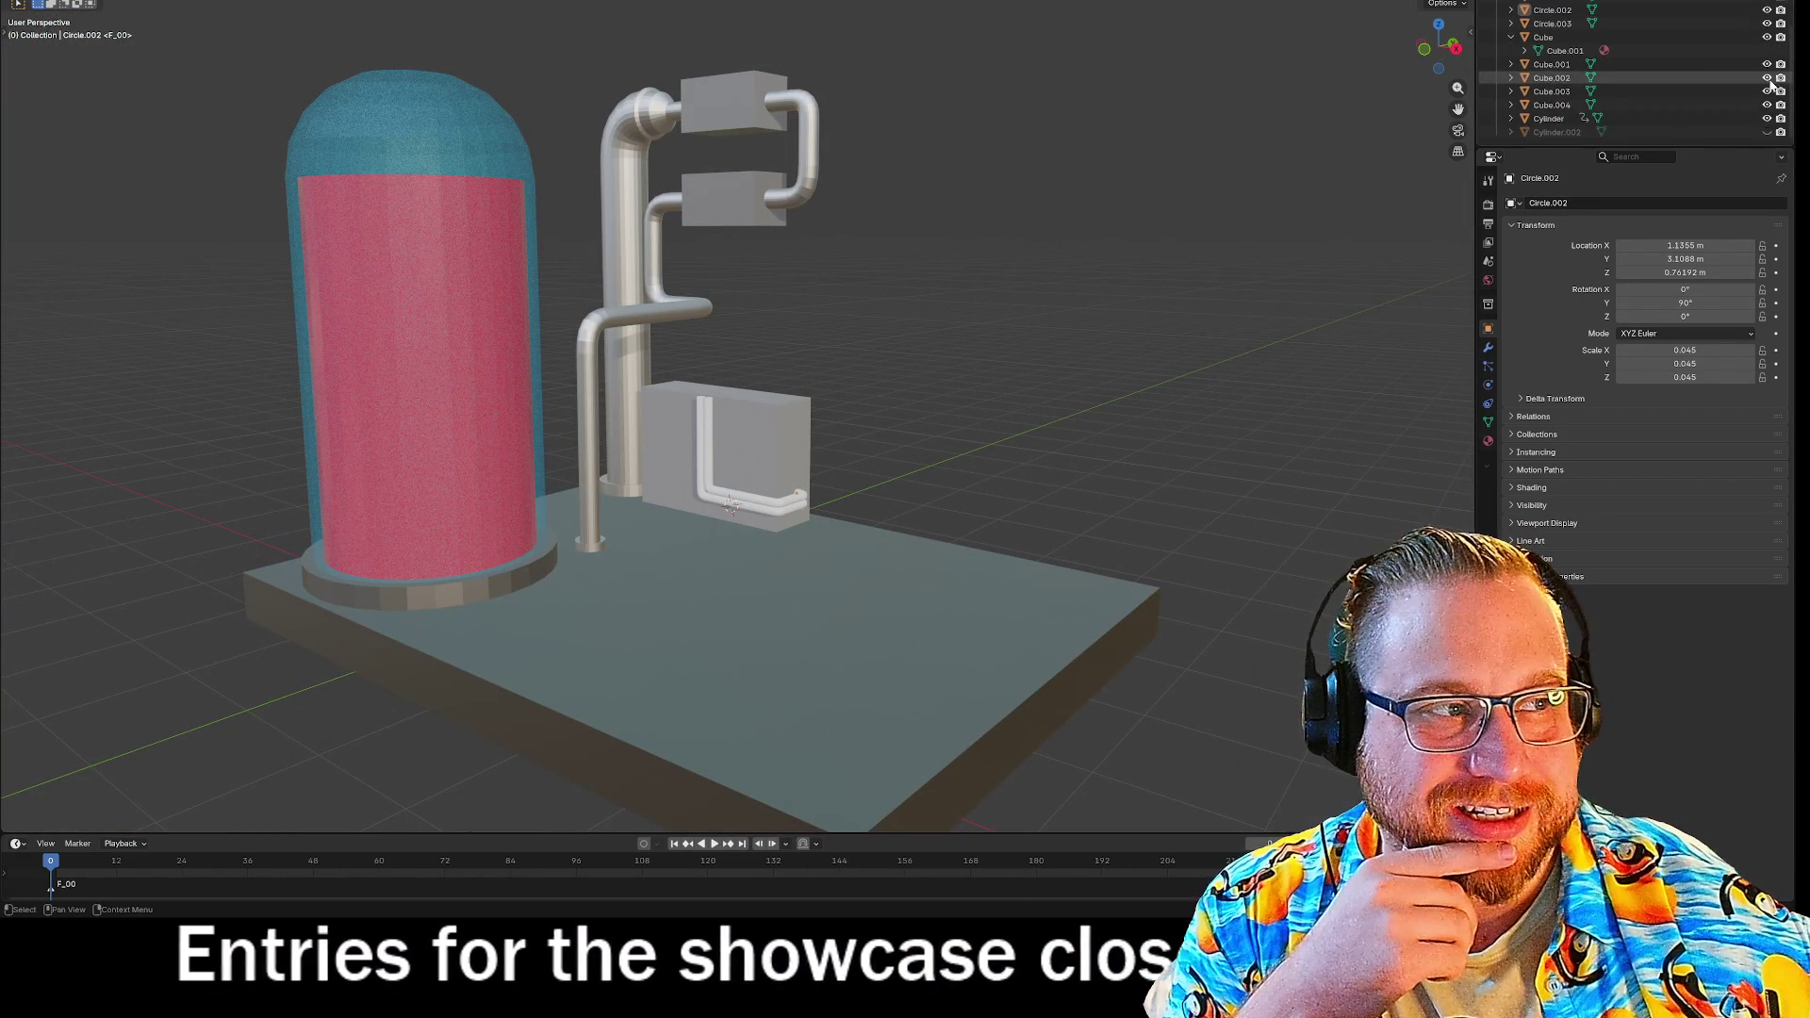
pyautogui.click(1767, 134)
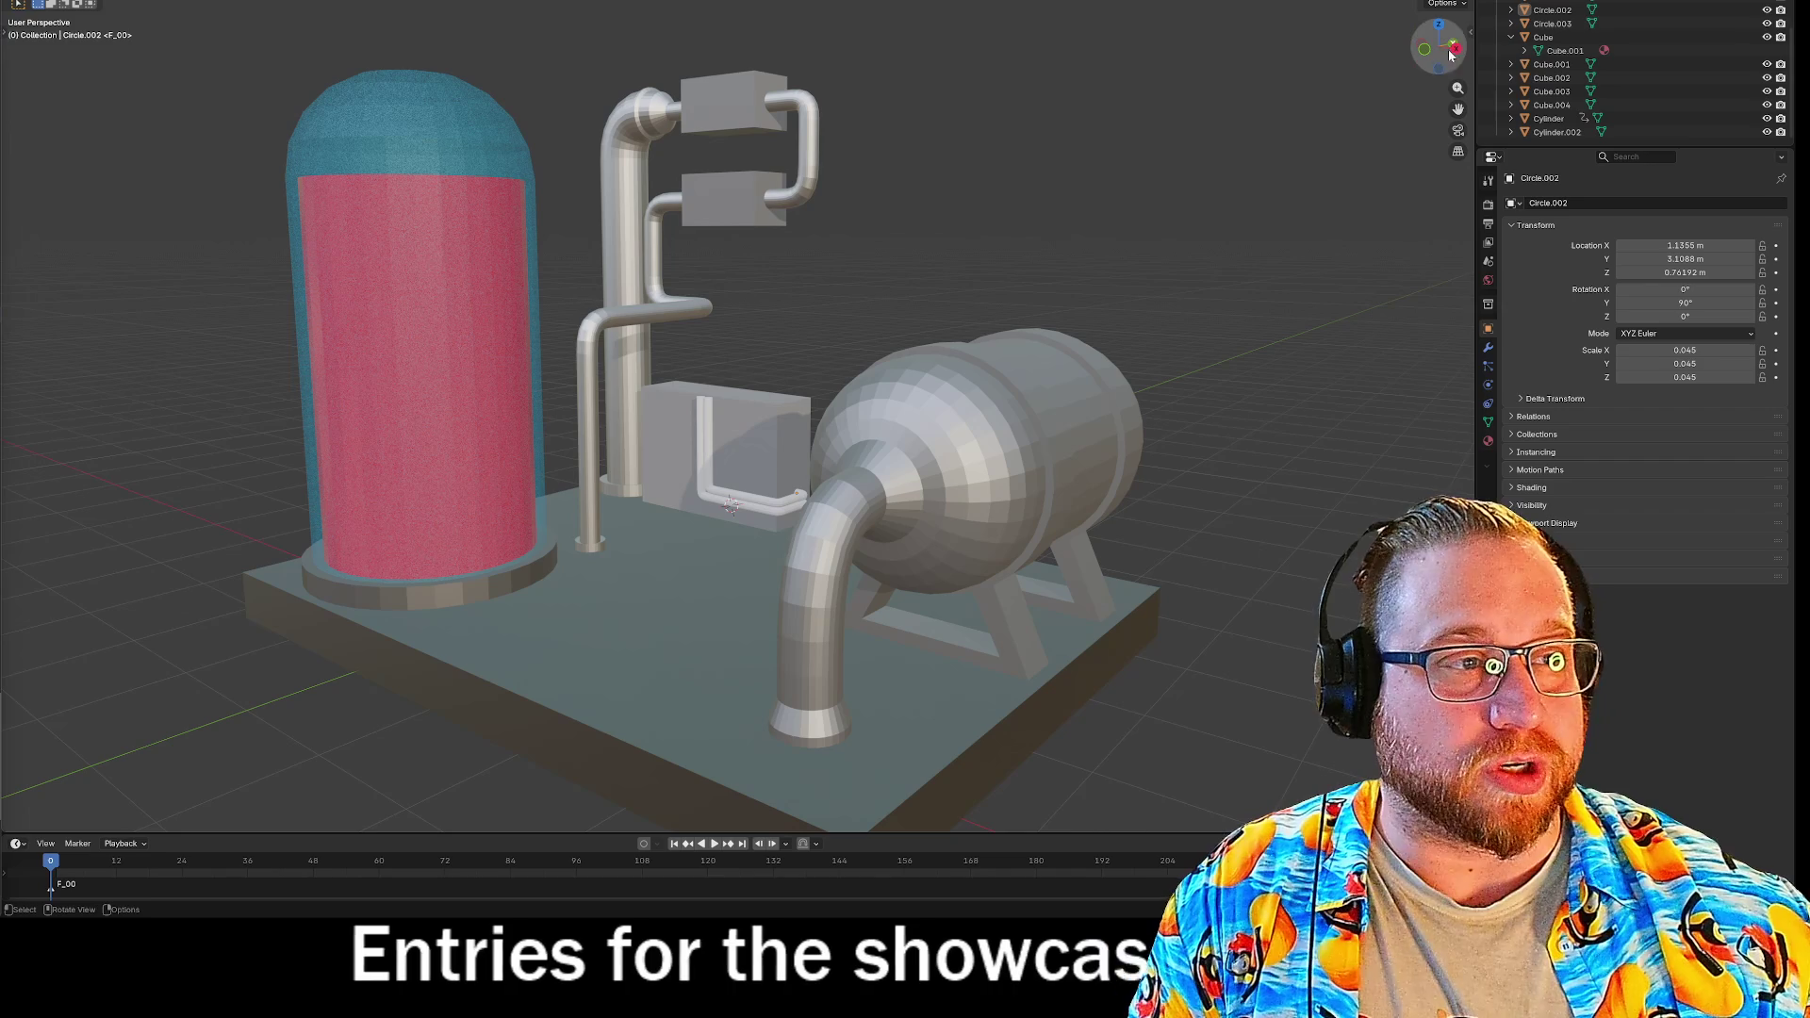
pyautogui.click(1767, 132)
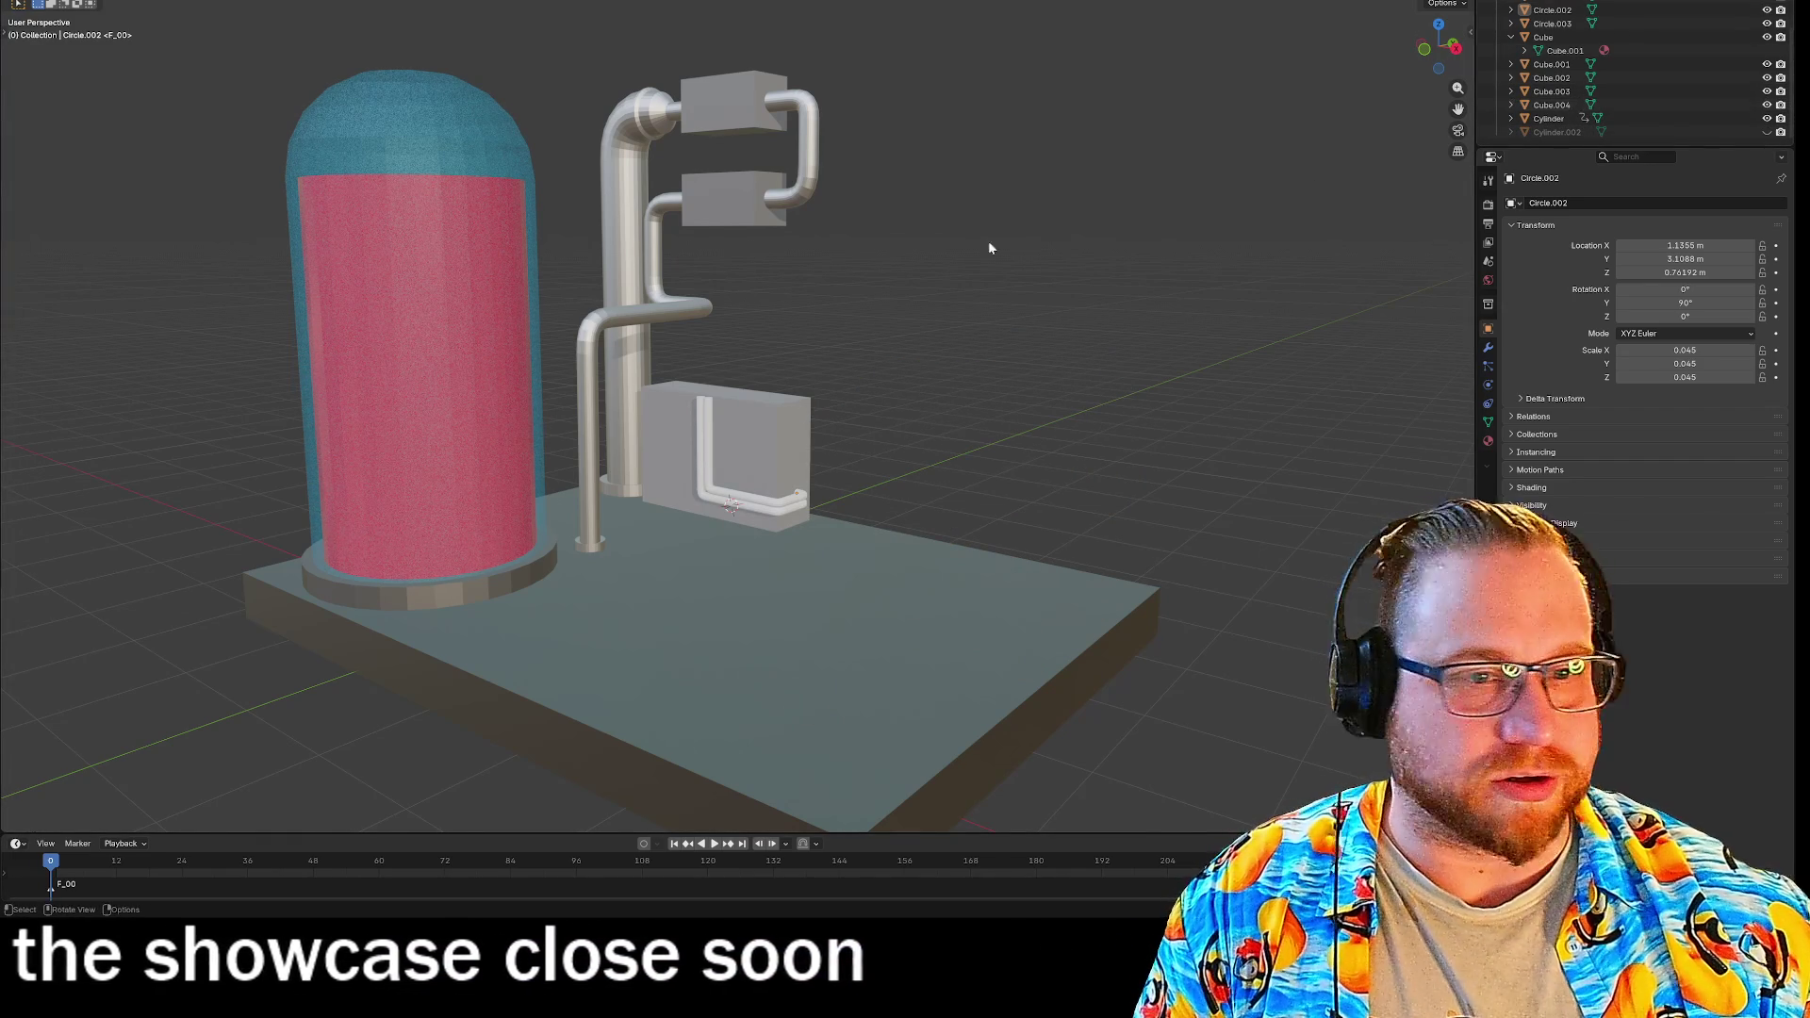
# Switch to Right Orthographic view, frame the thin pipe, and enter Edit Mode on it.
pyautogui.click(1455, 46)
pyautogui.scroll(6, 582, 407)
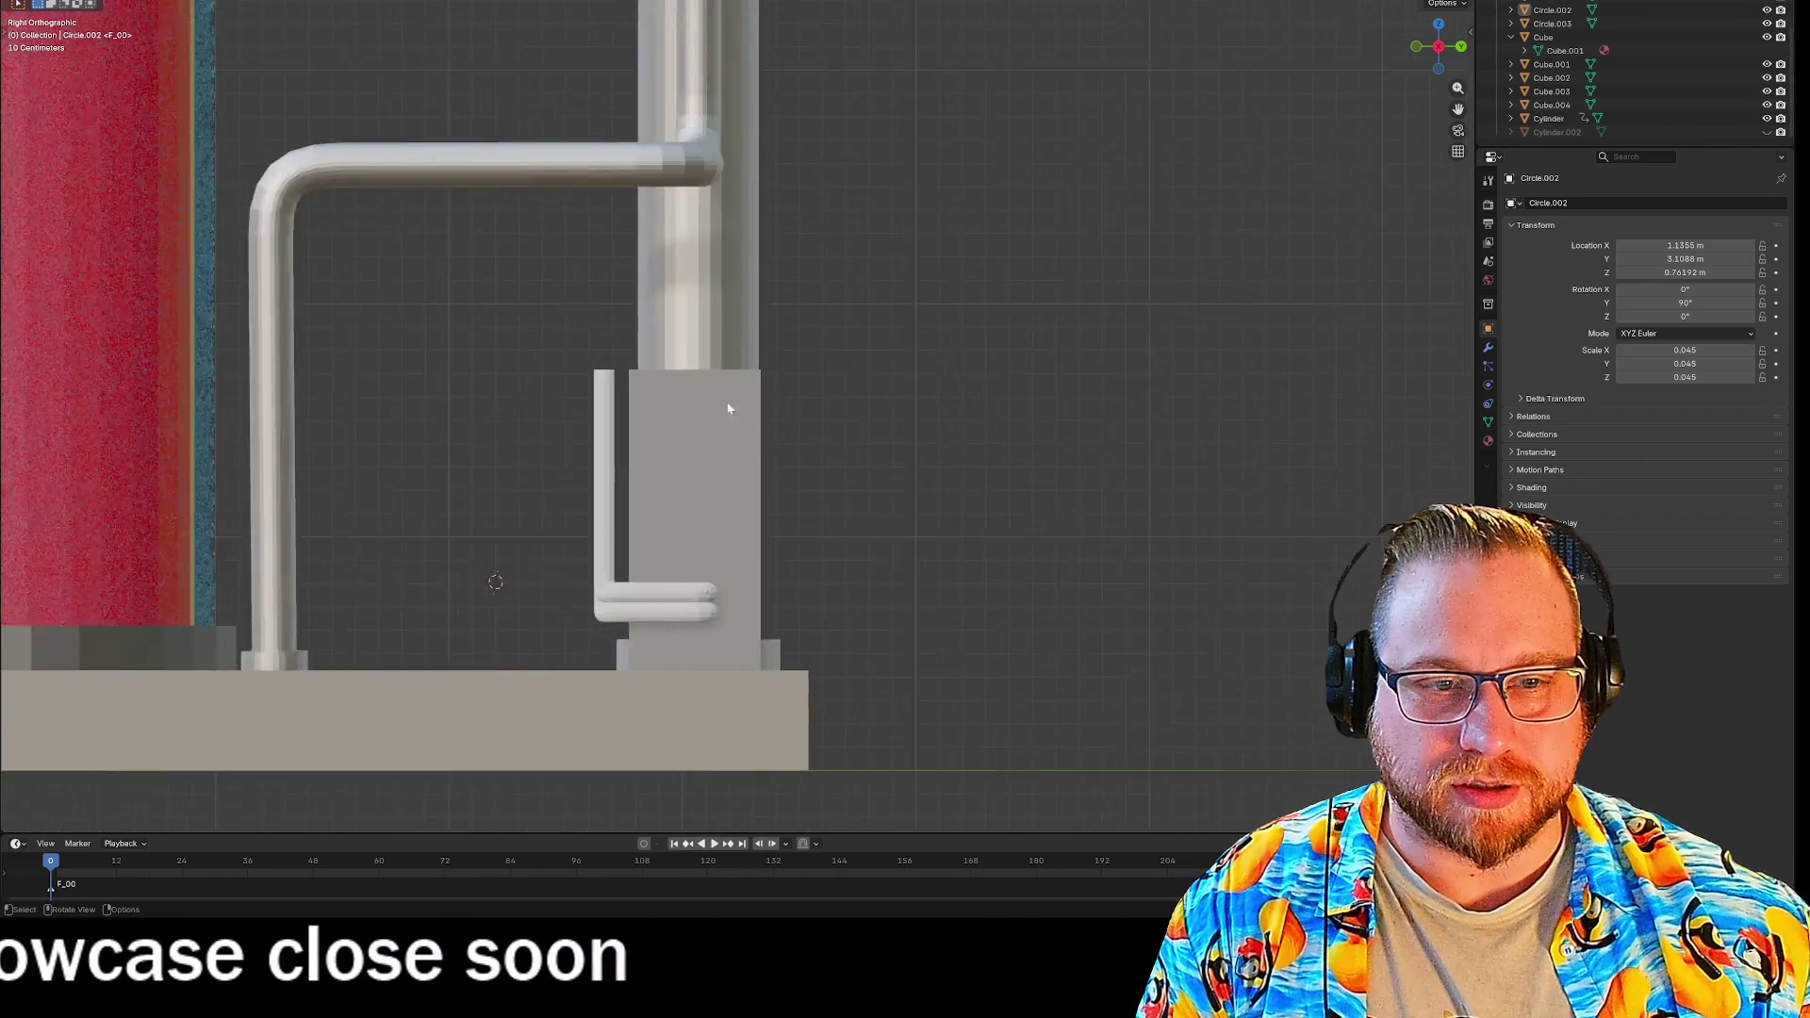
pyautogui.keyDown('shift'); pyautogui.moveTo(937, 287); pyautogui.dragTo(1141, 345, button='middle'); pyautogui.keyUp('shift')
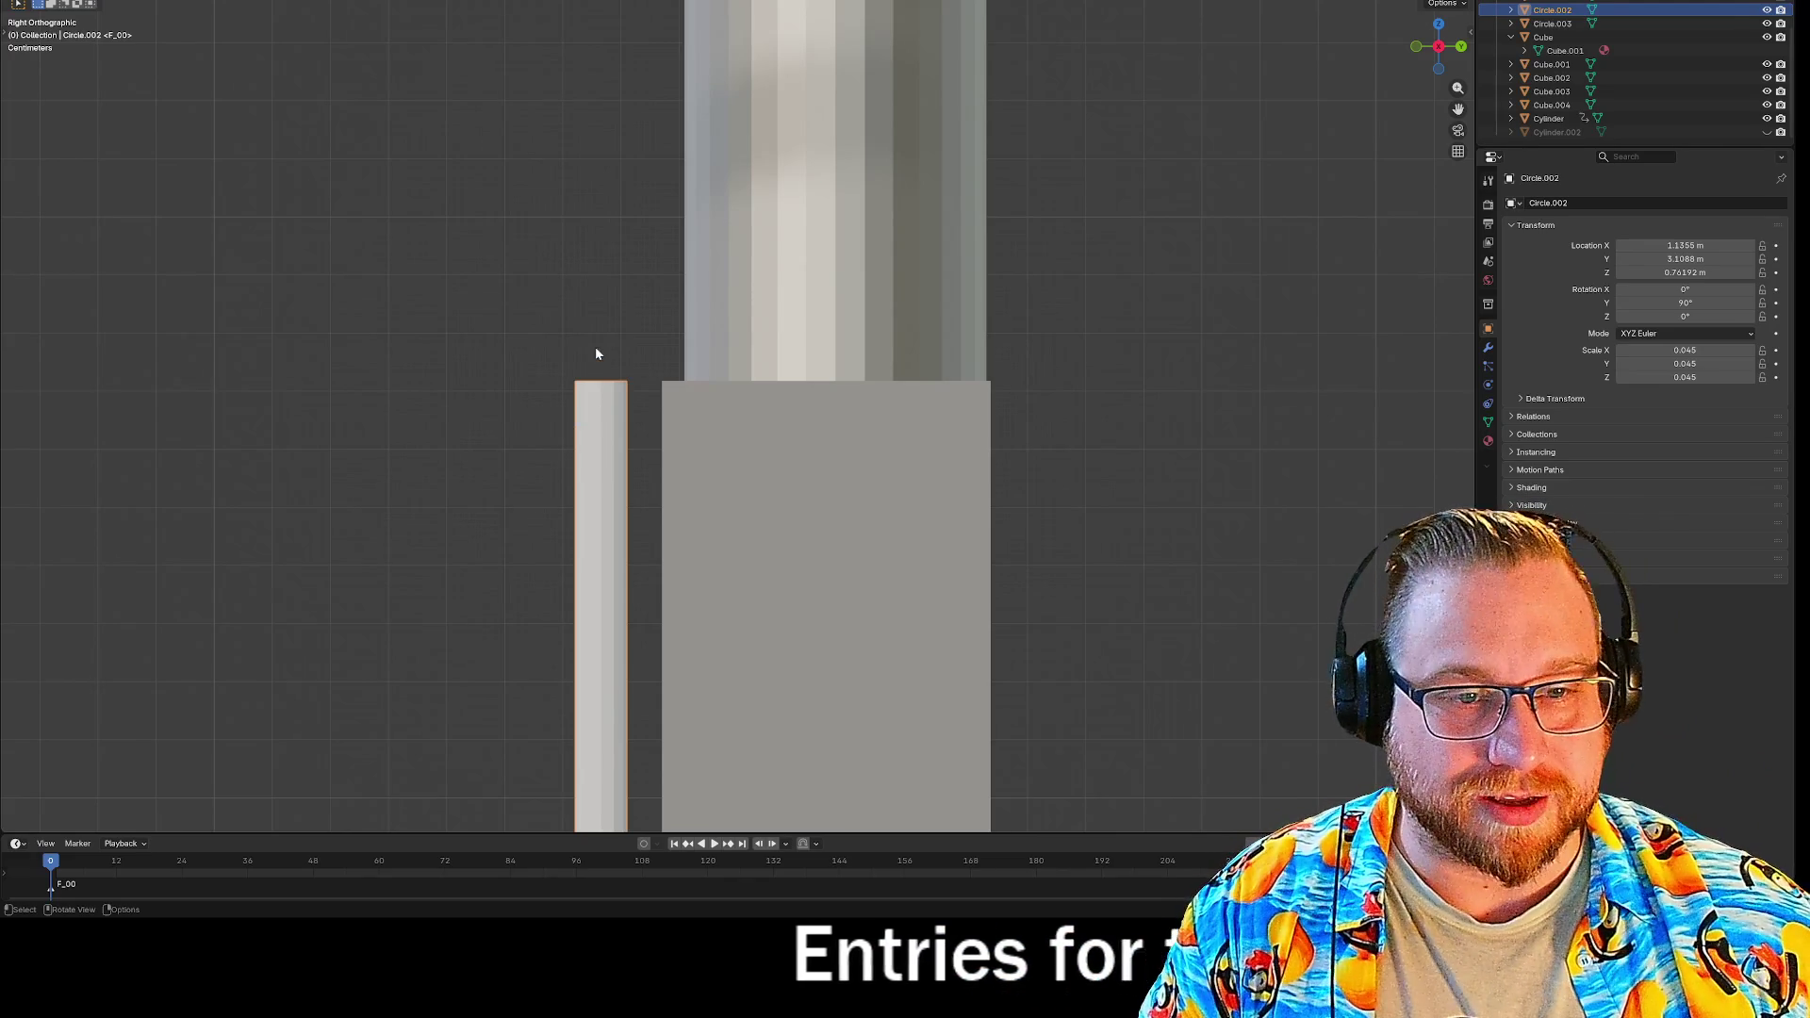
pyautogui.scroll(-3, 570, 568)
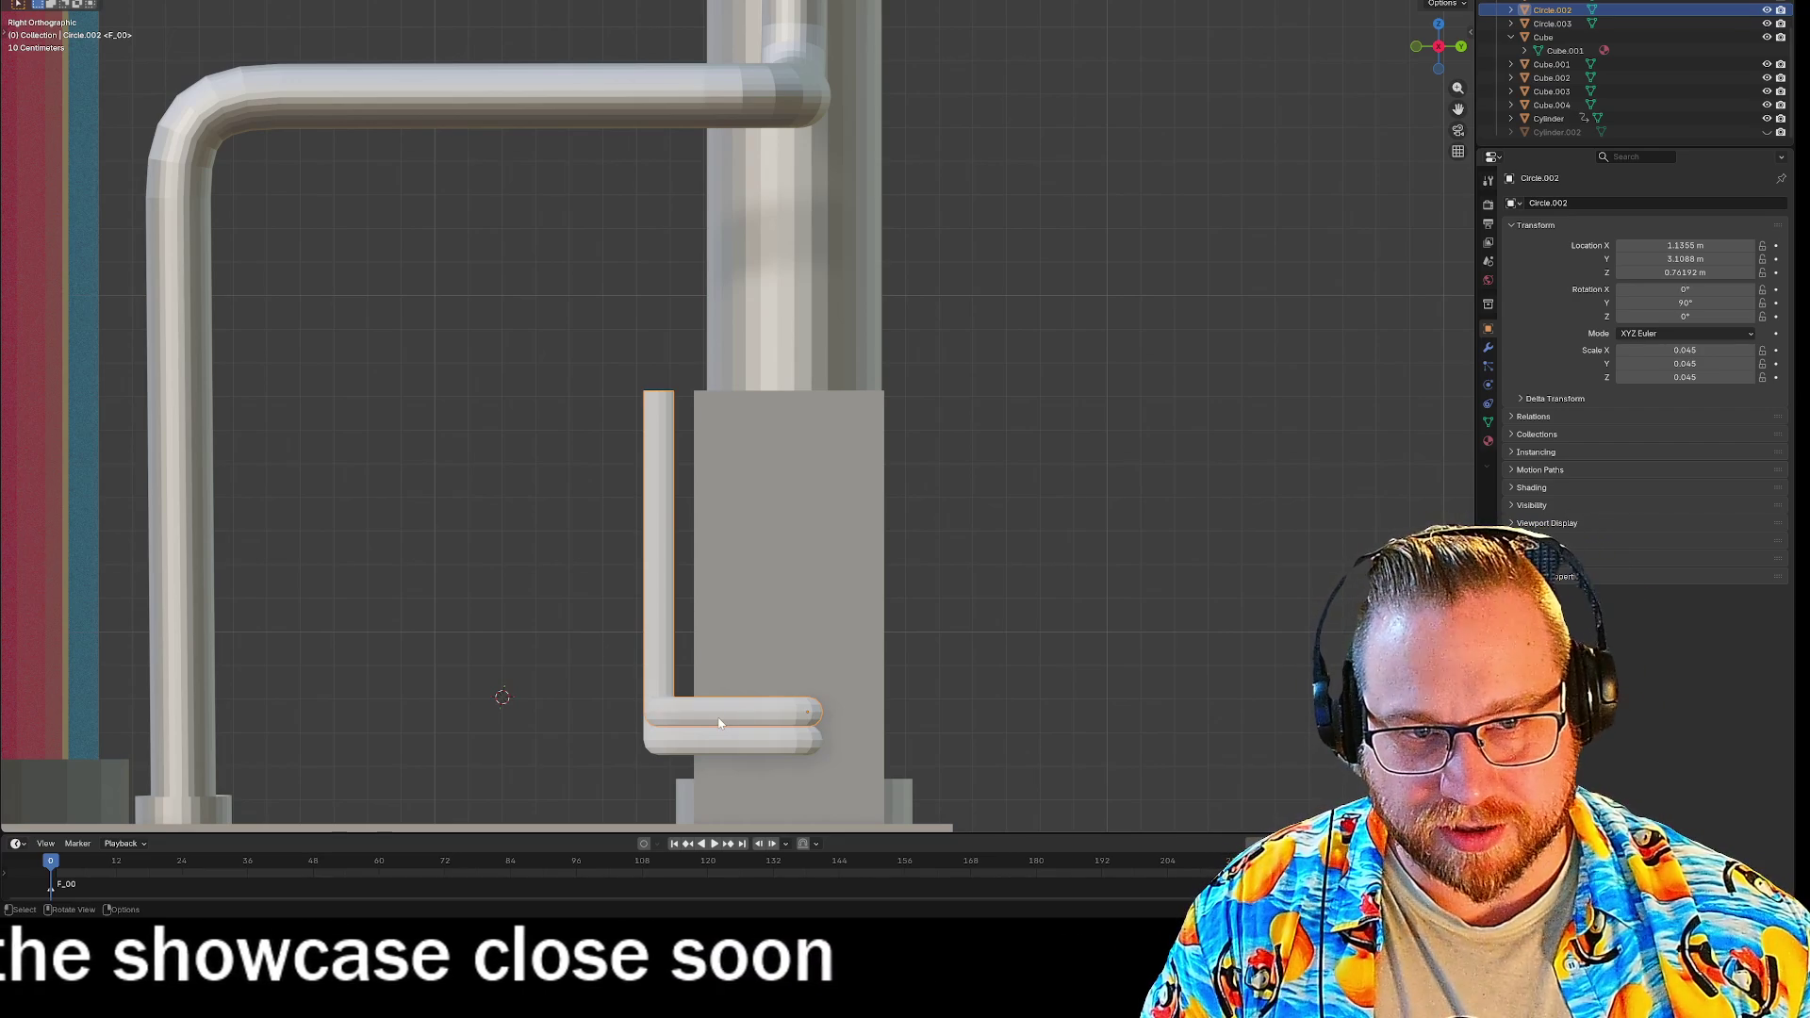
pyautogui.scroll(4, 579, 443)
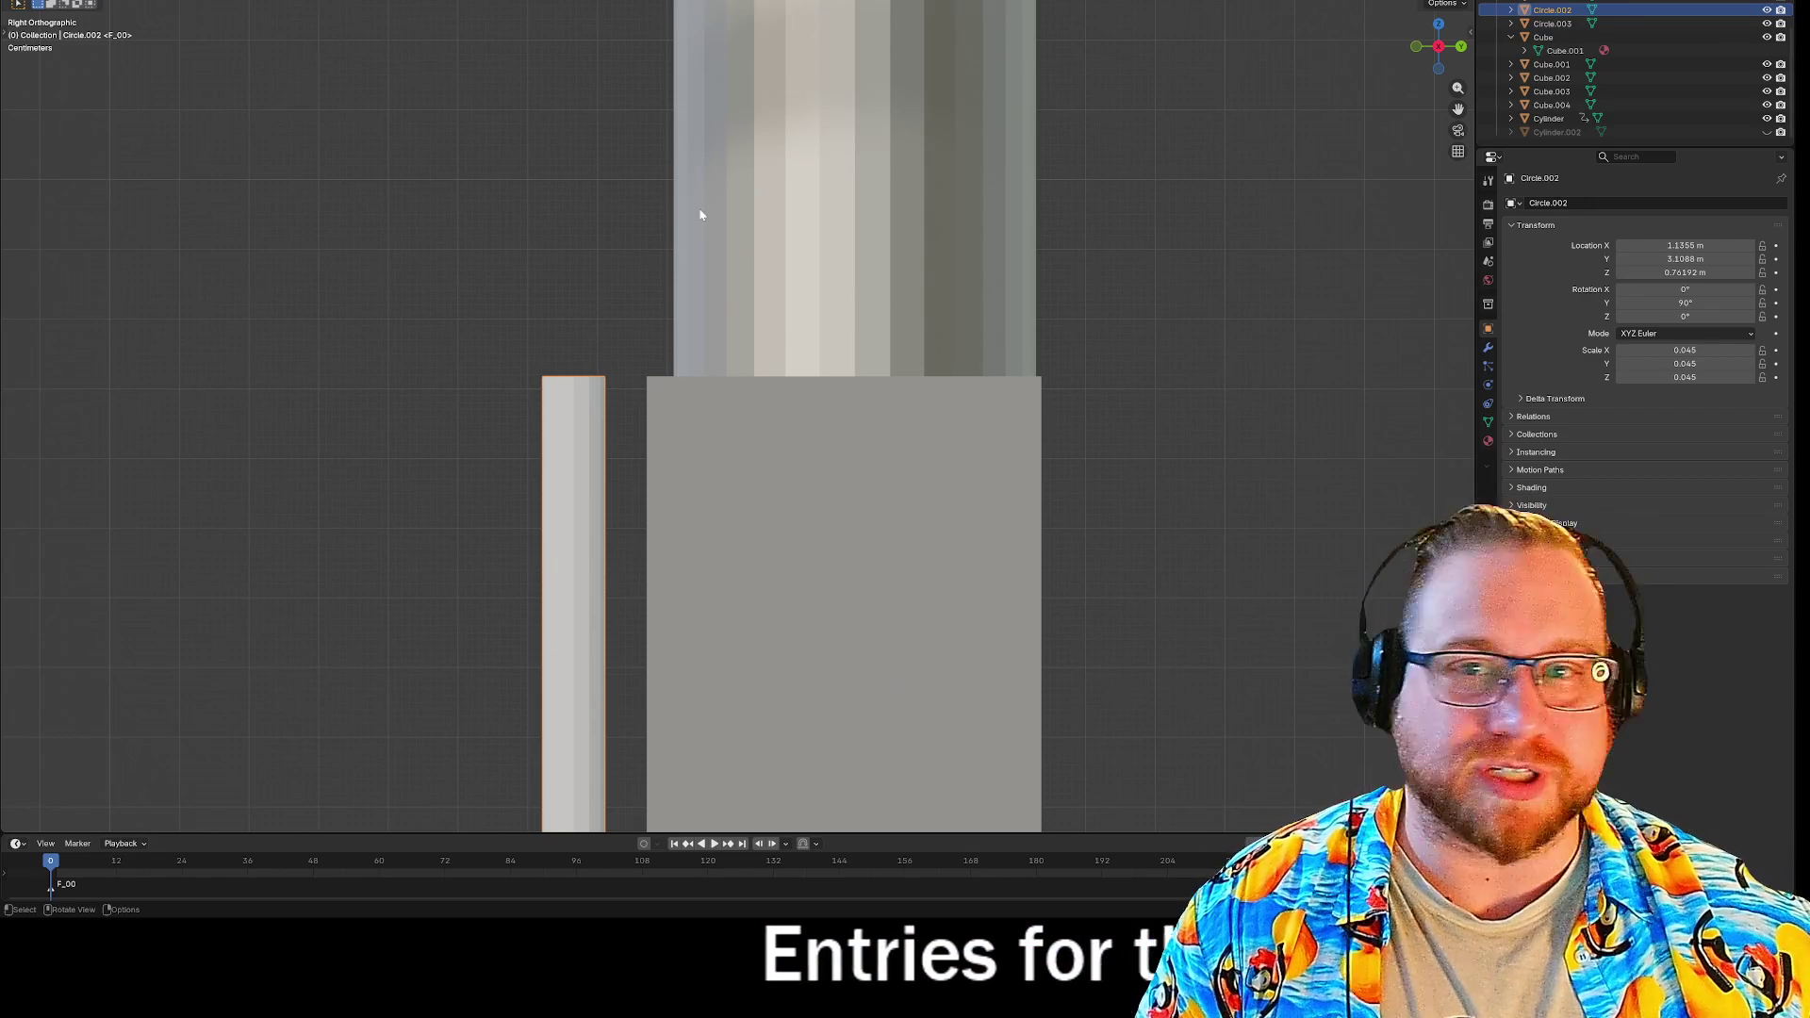
pyautogui.press('Tab')
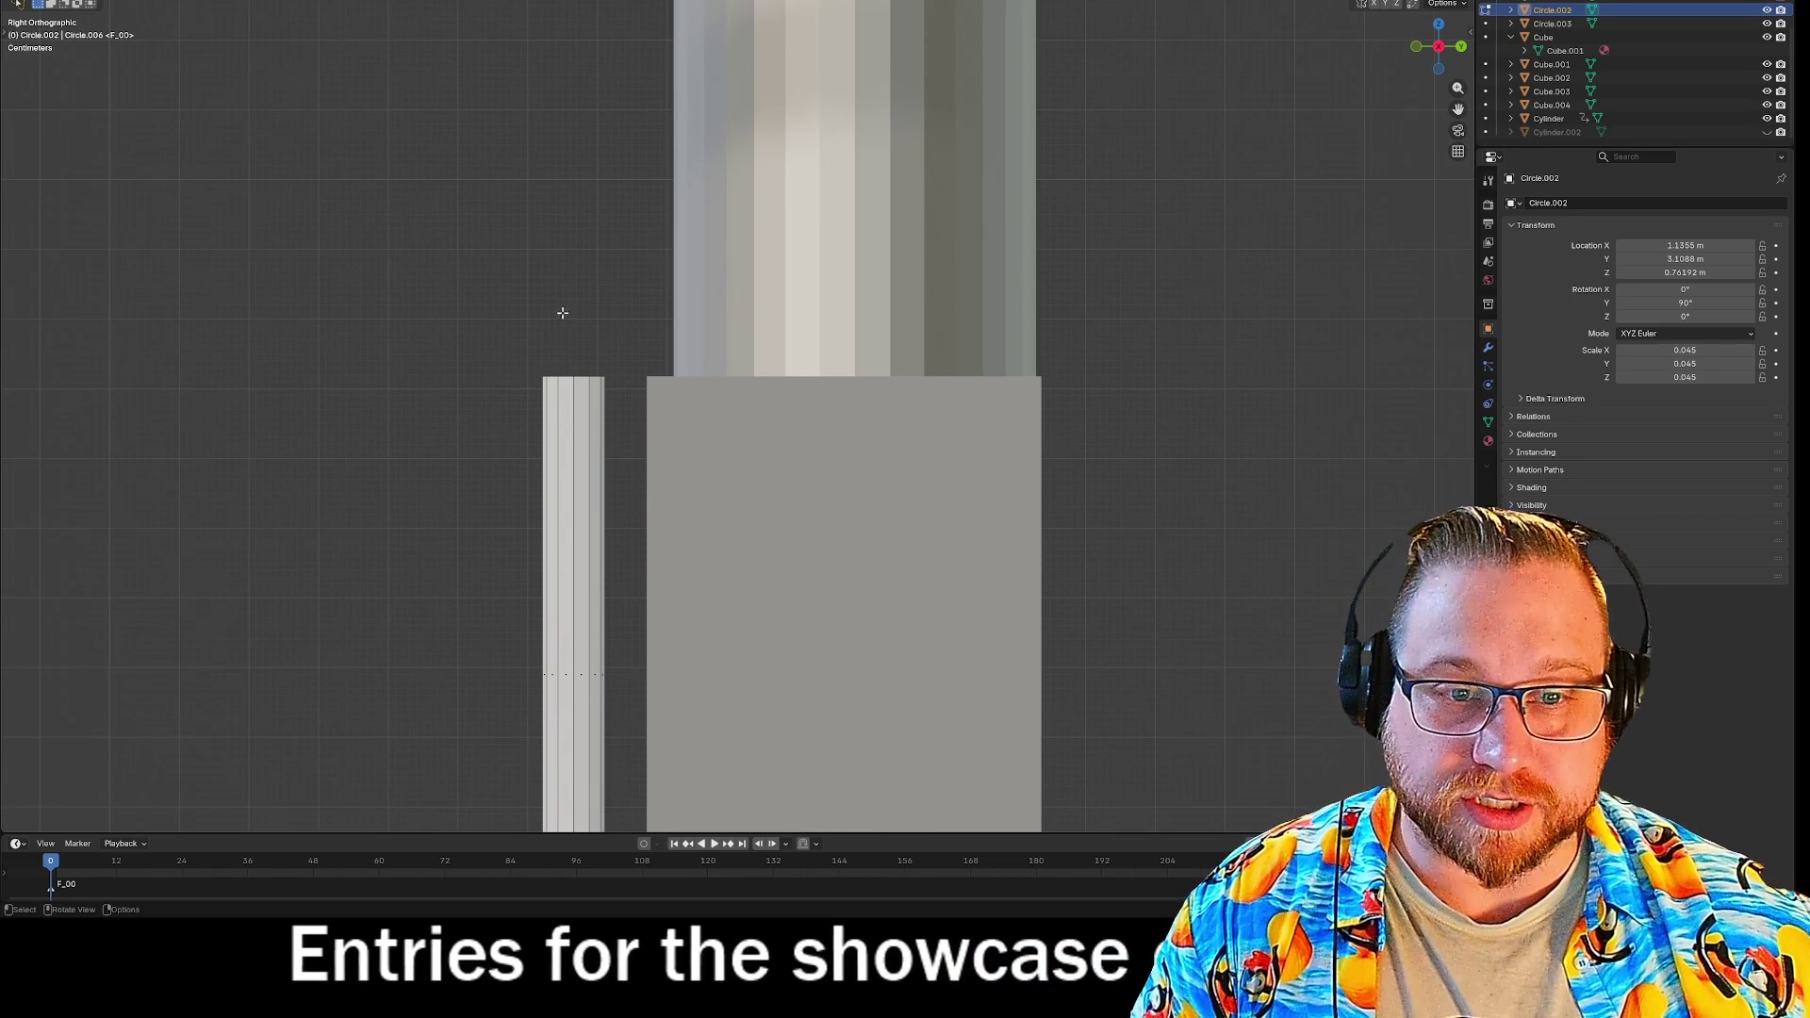
pyautogui.moveTo(560, 296); pyautogui.dragTo(895, 349, button='middle')
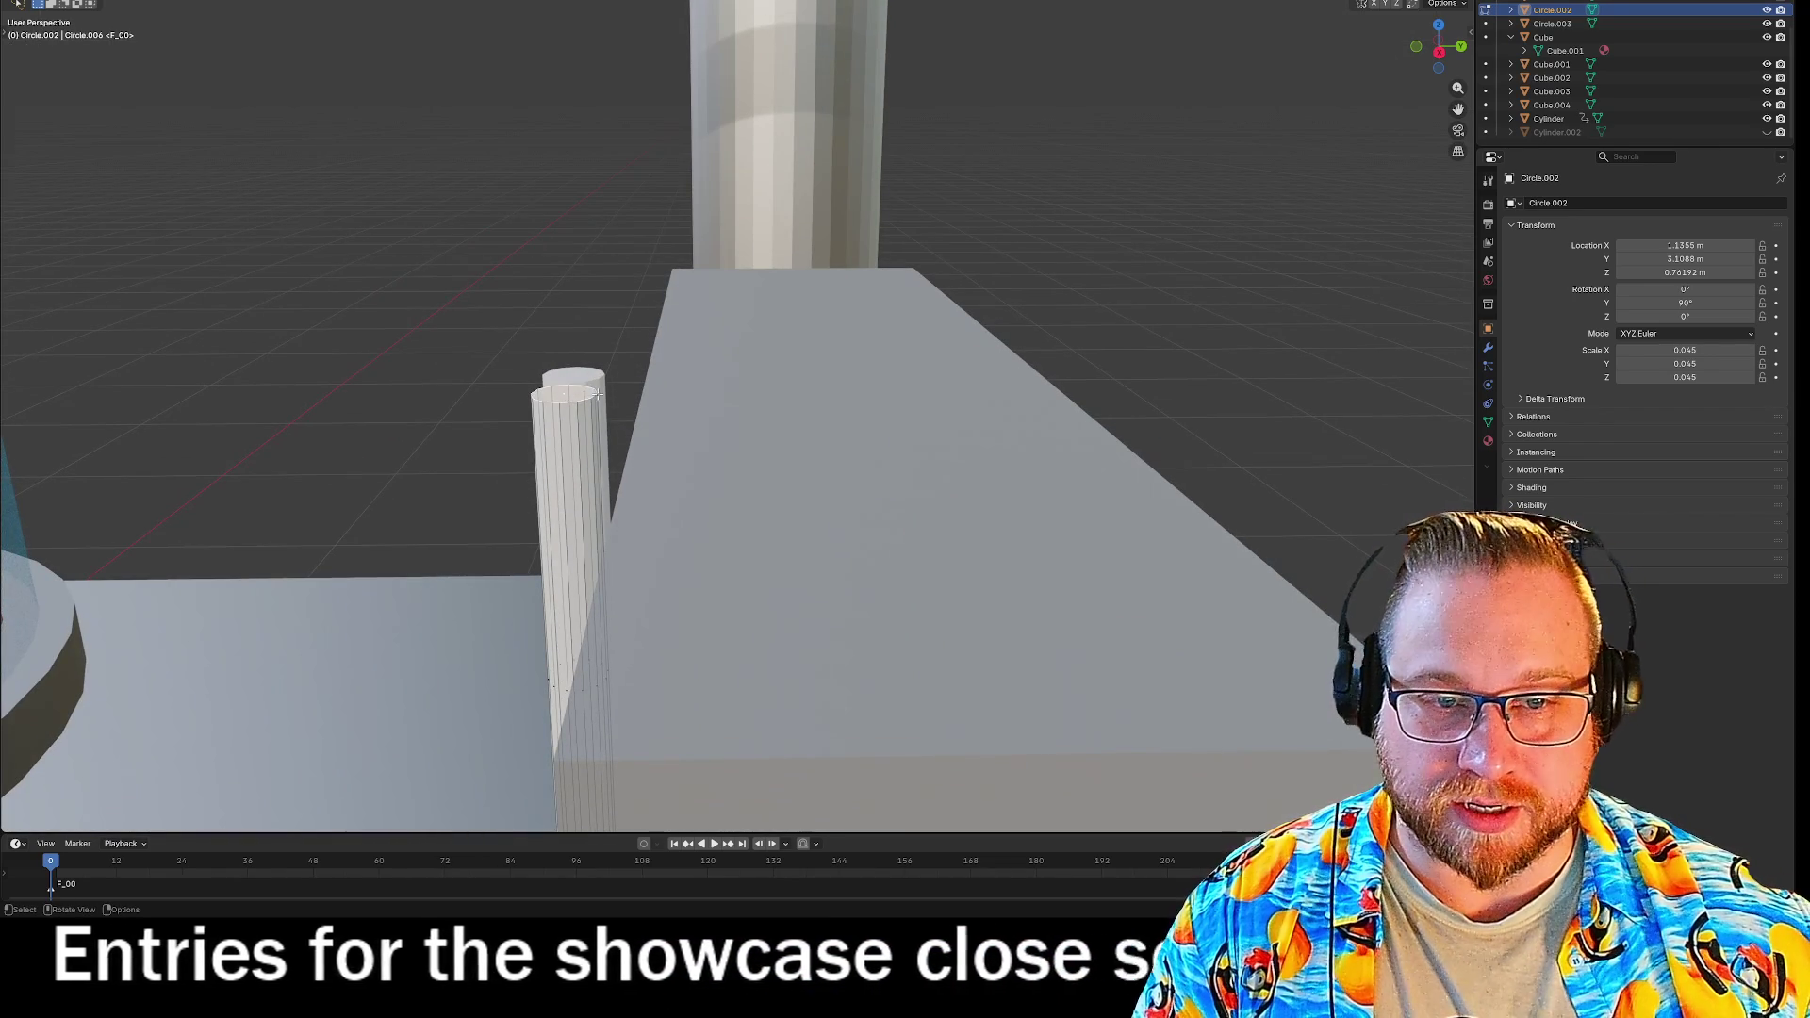
# From the right-side view, extrude the thin pipe's top upward by 0.1 m.
pyautogui.press('KP_3')
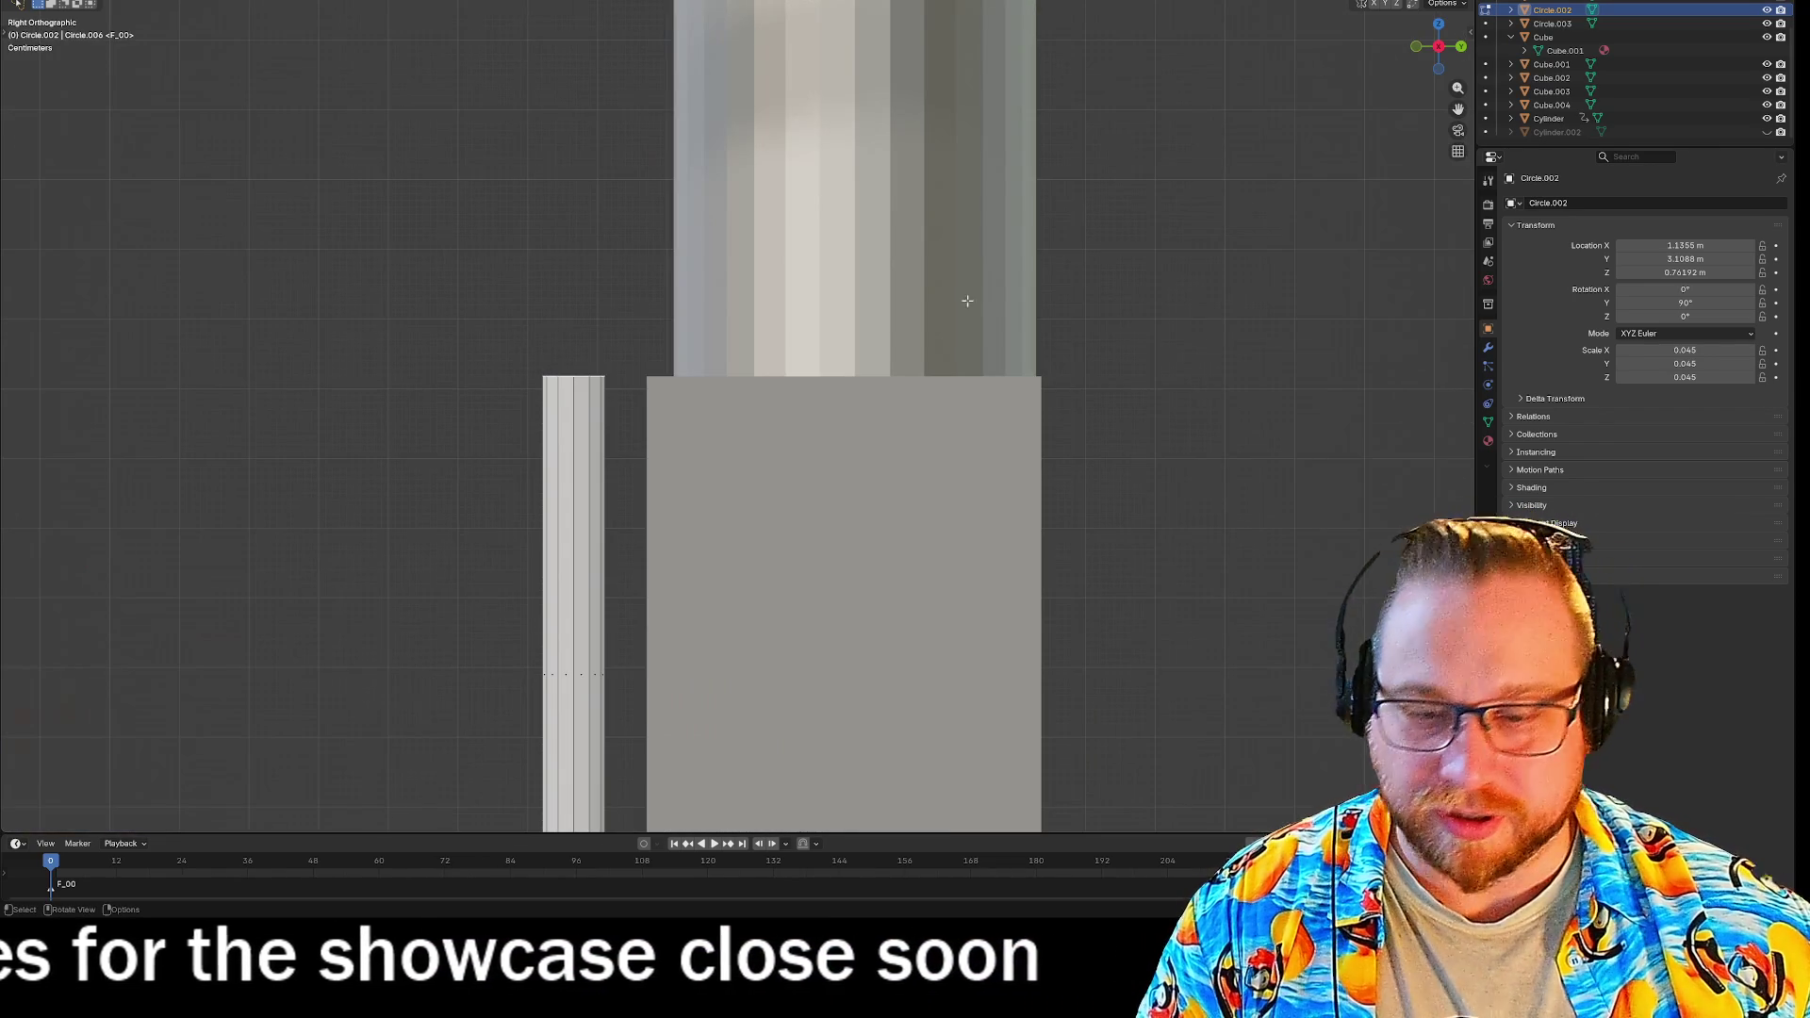
pyautogui.press('e')
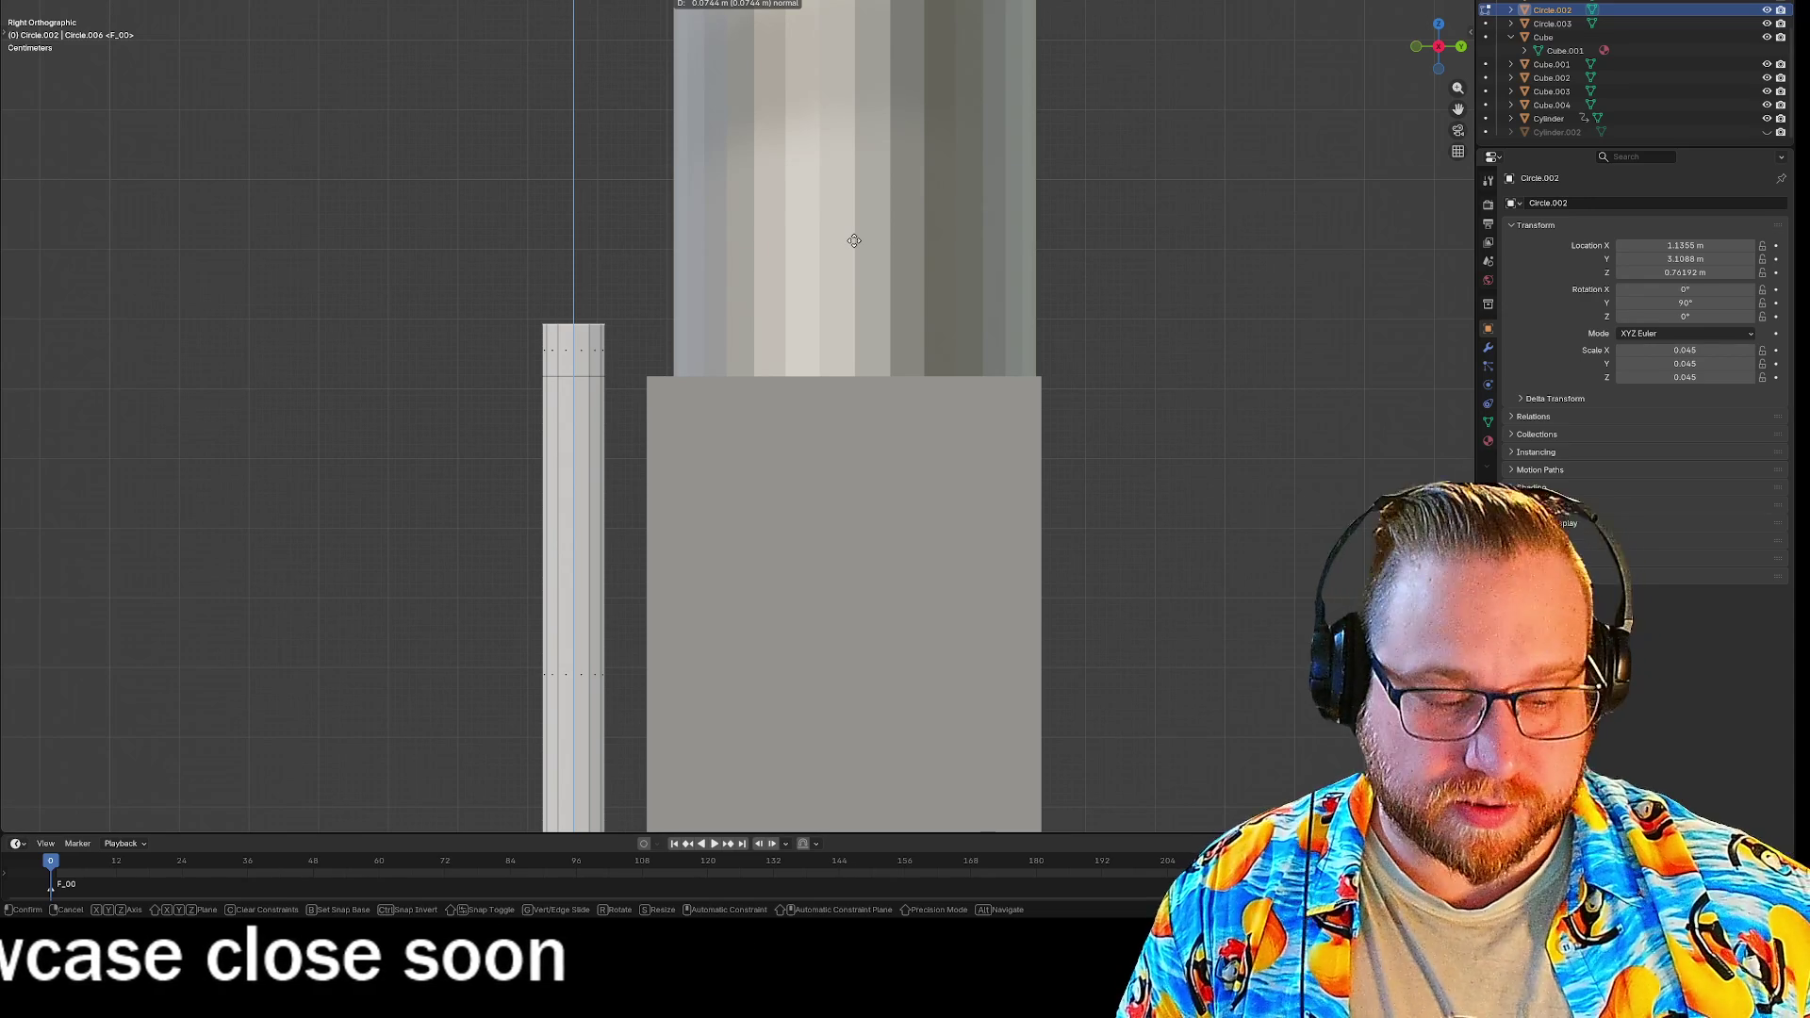
pyautogui.write('0.1')
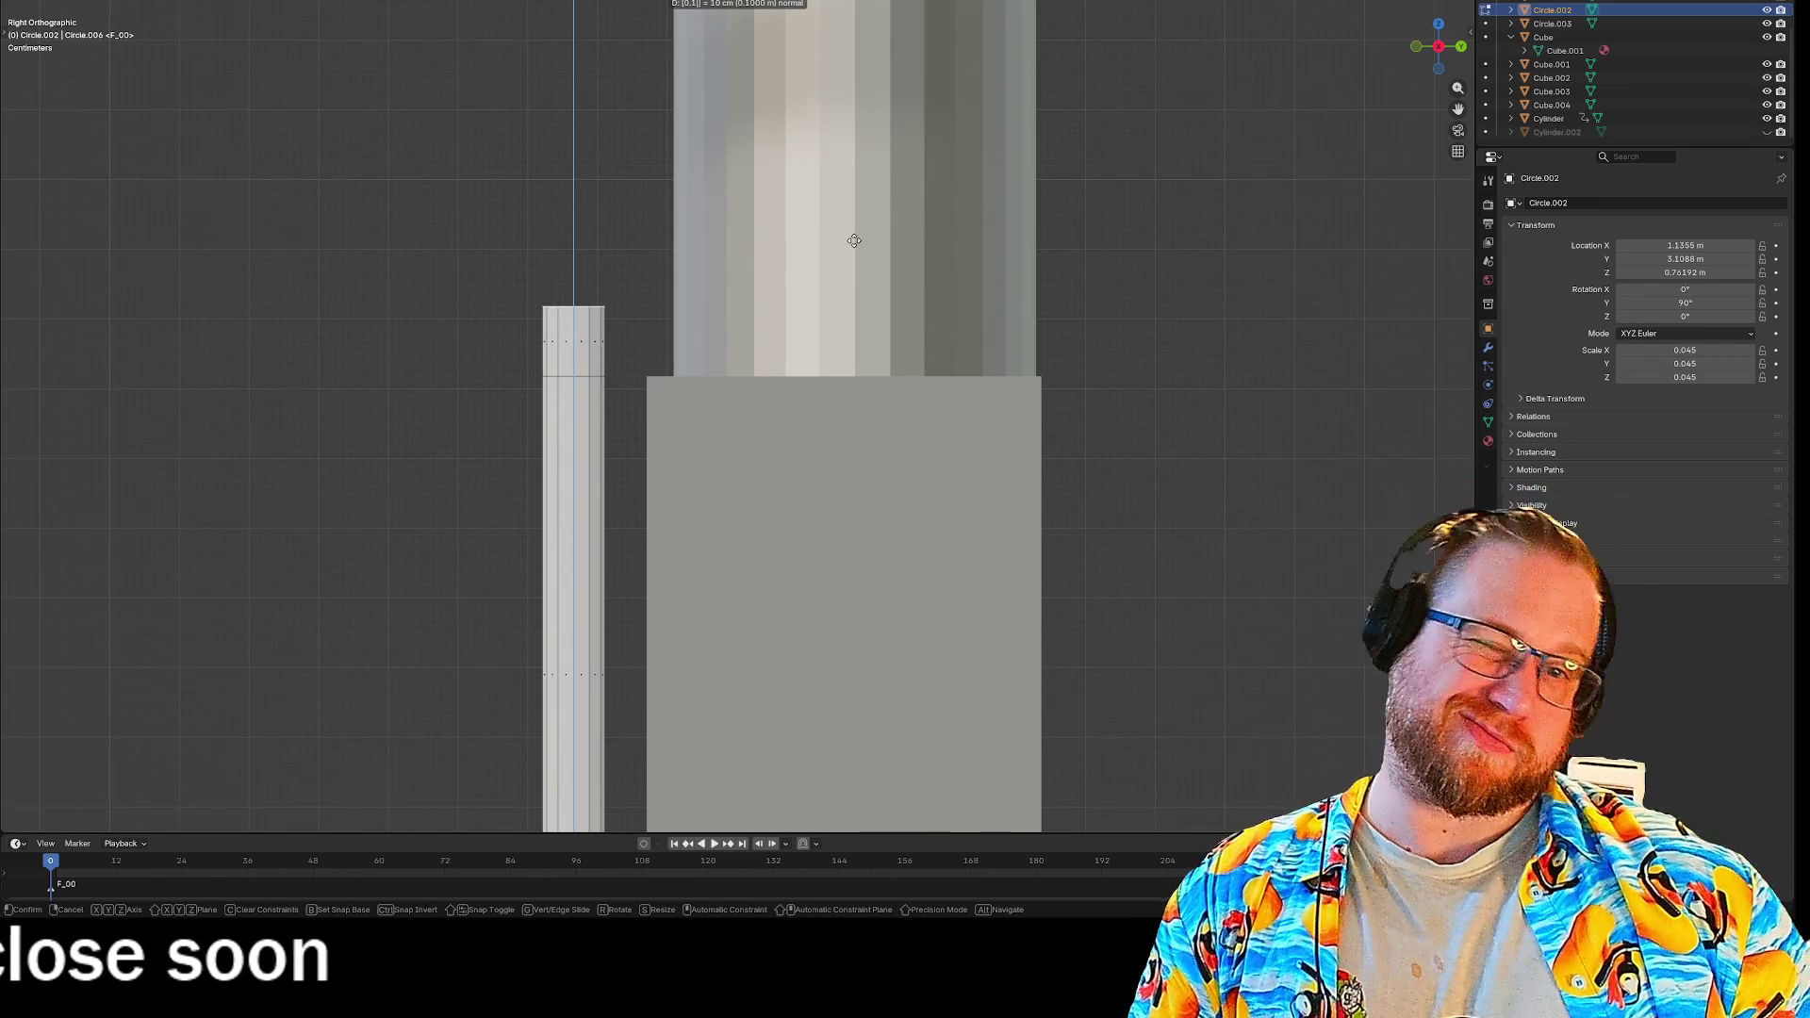
pyautogui.press('Return')
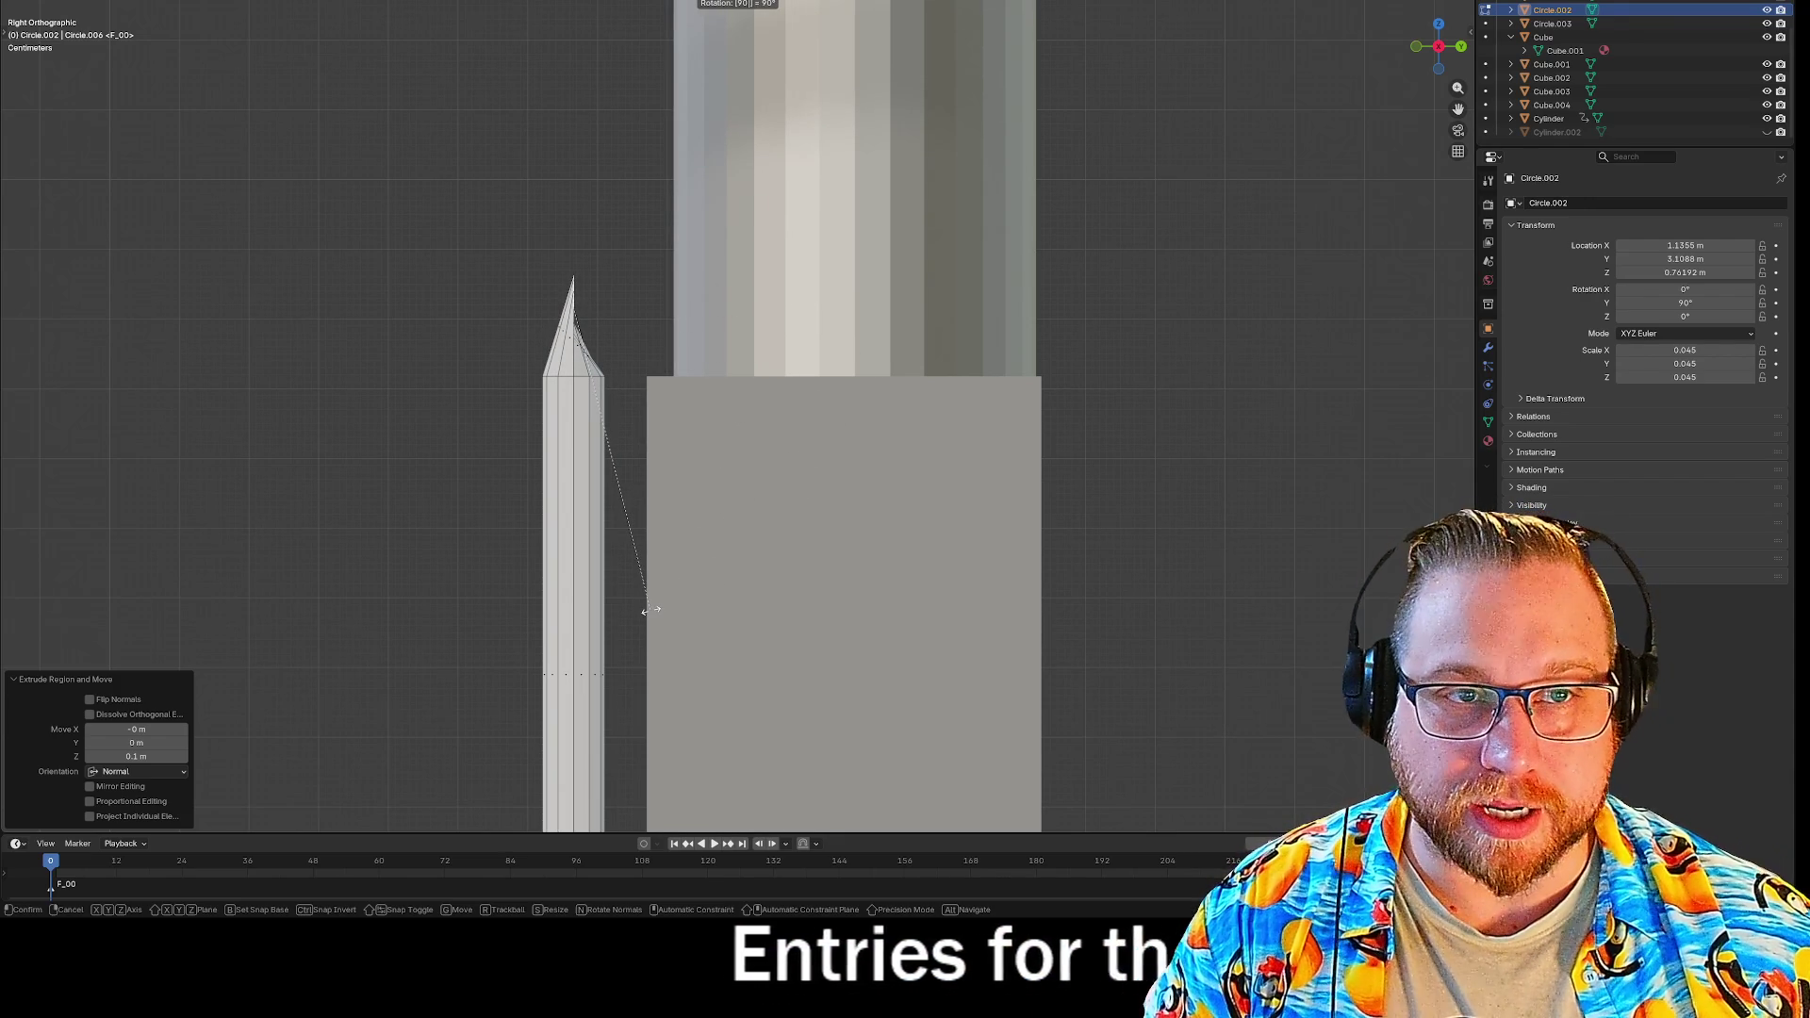
# Rotate the new top ring 90° and shift its tip sideways, then select the angled piece.
pyautogui.press('x')
pyautogui.press('x')
pyautogui.press('x')
pyautogui.press('x')
pyautogui.press('x')
pyautogui.press('x')
pyautogui.press('x')
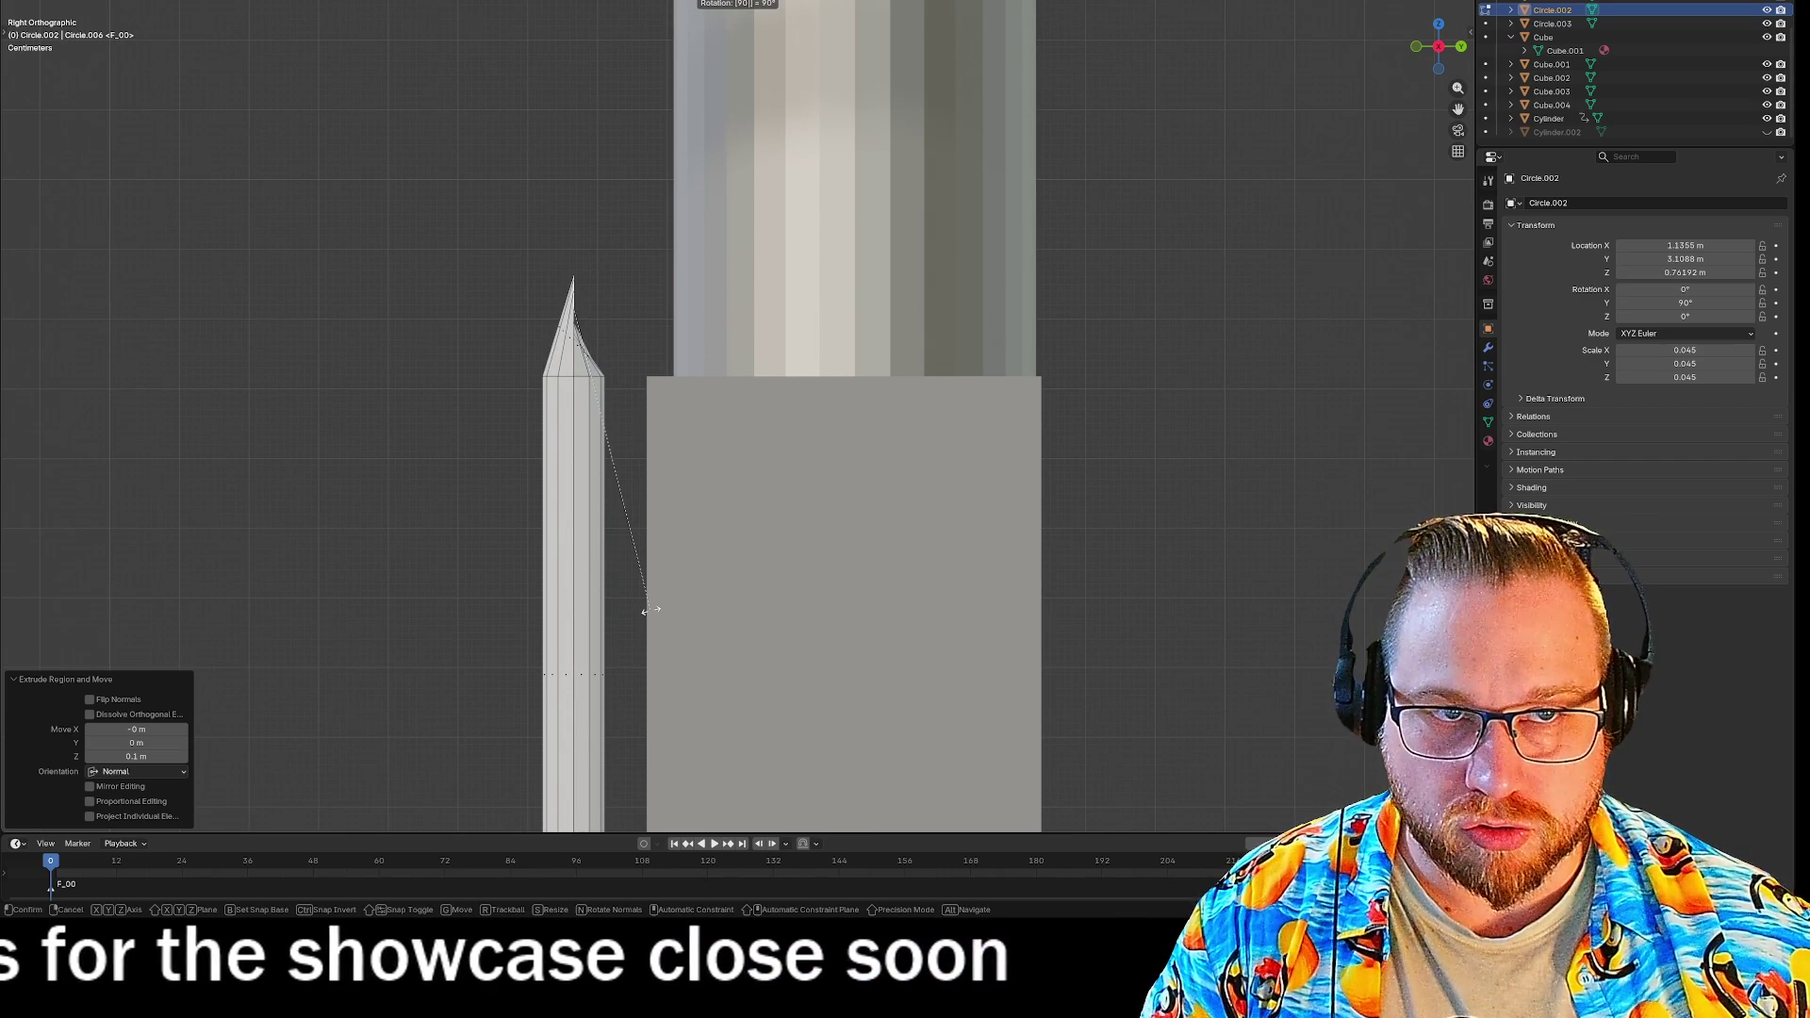
pyautogui.press('Return')
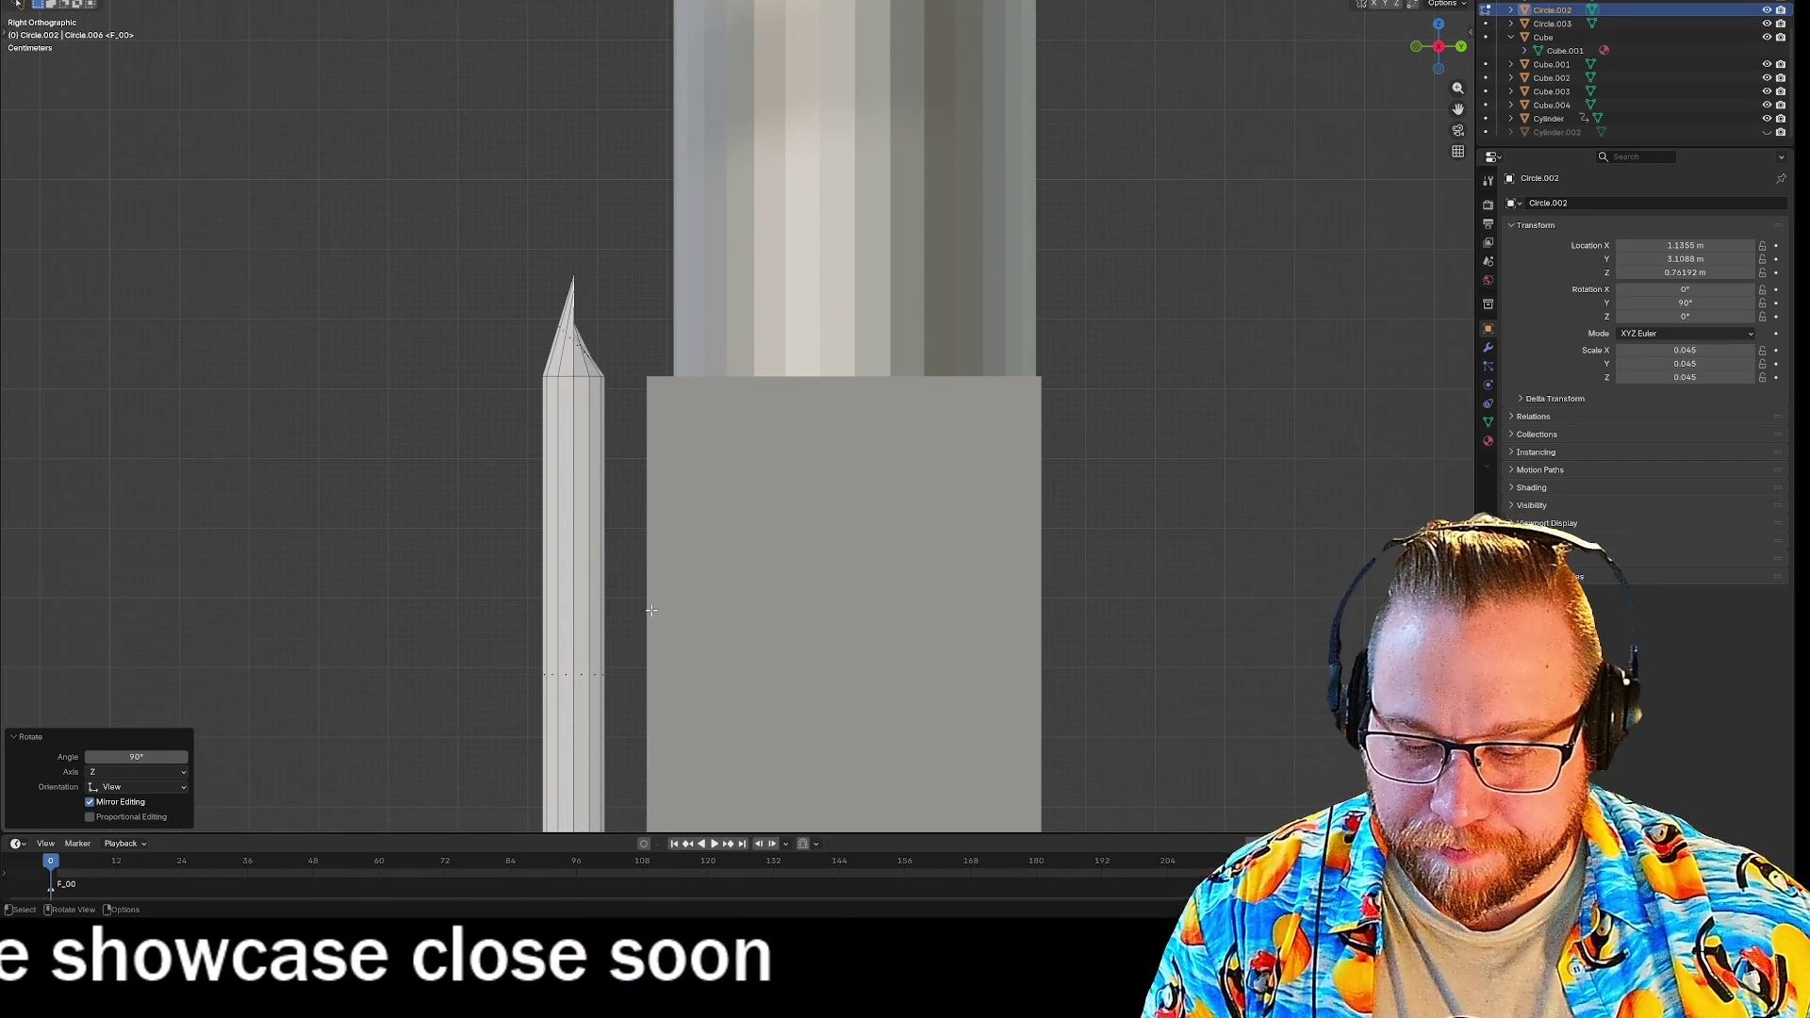
pyautogui.press('g')
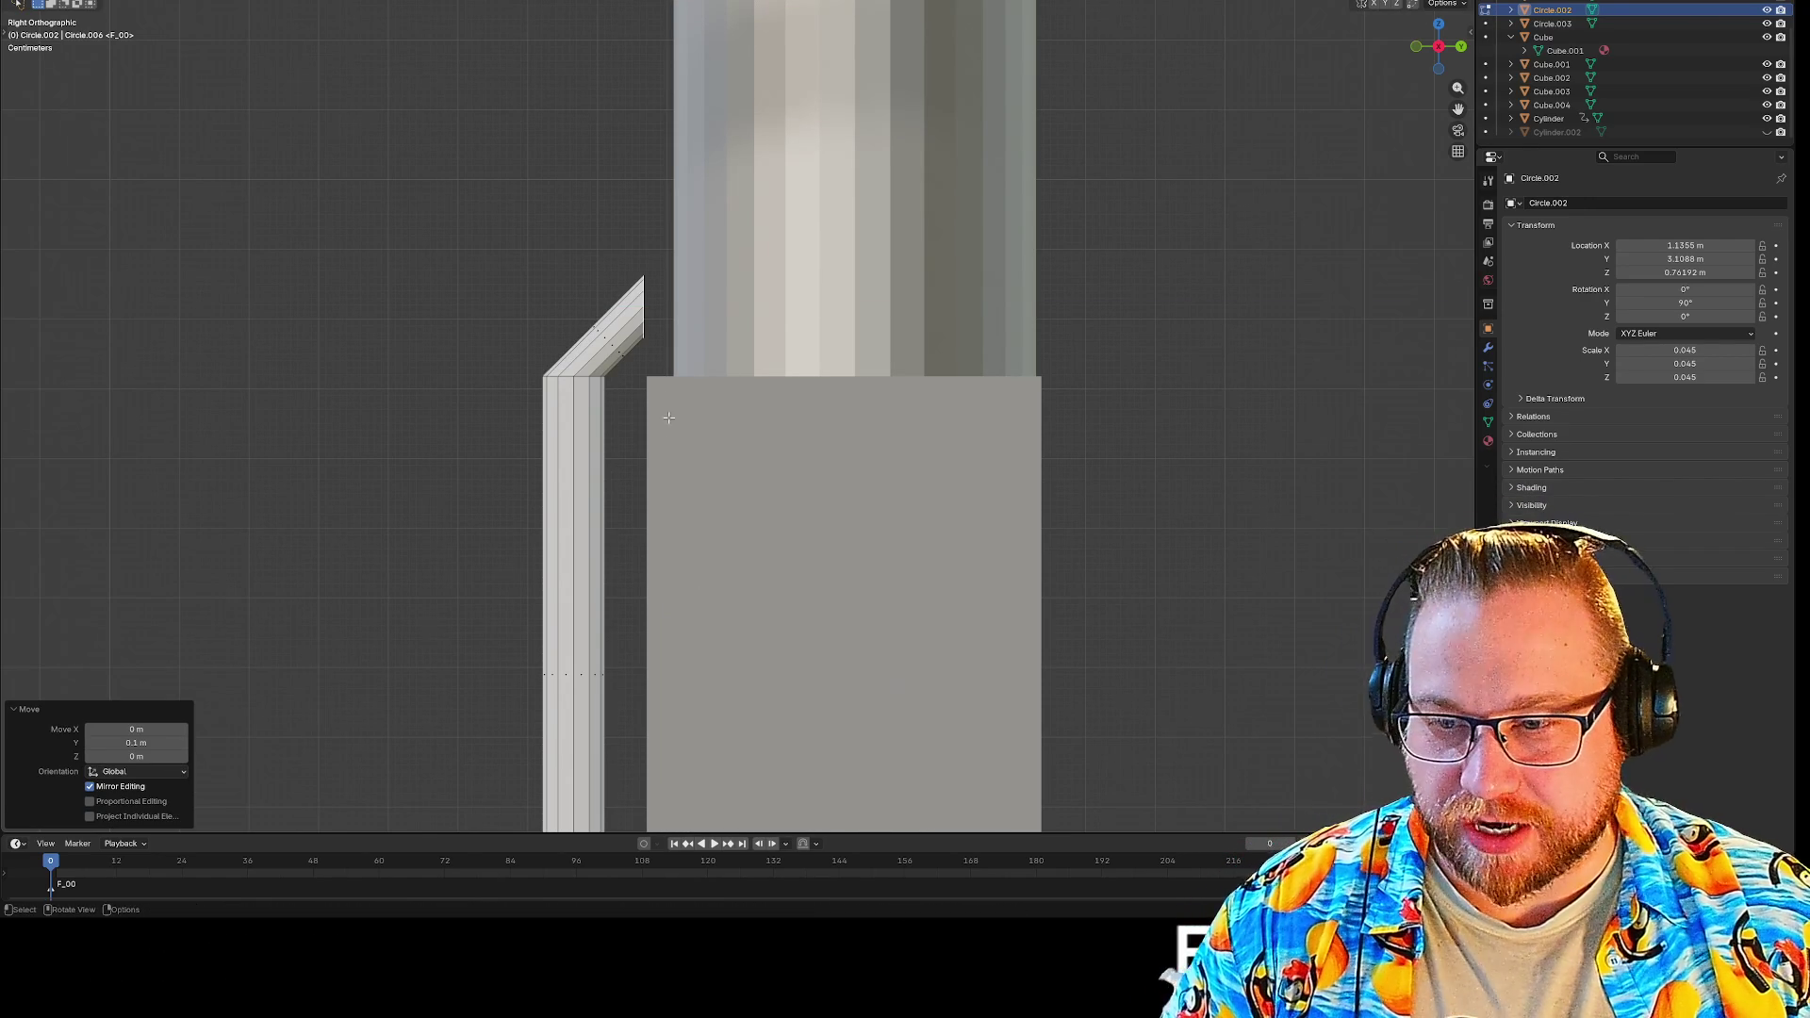
pyautogui.moveTo(1225, 317)
pyautogui.mouseDown(button='middle')
pyautogui.moveTo(1216, 343)
pyautogui.moveTo(1244, 342)
pyautogui.mouseUp(button='middle')
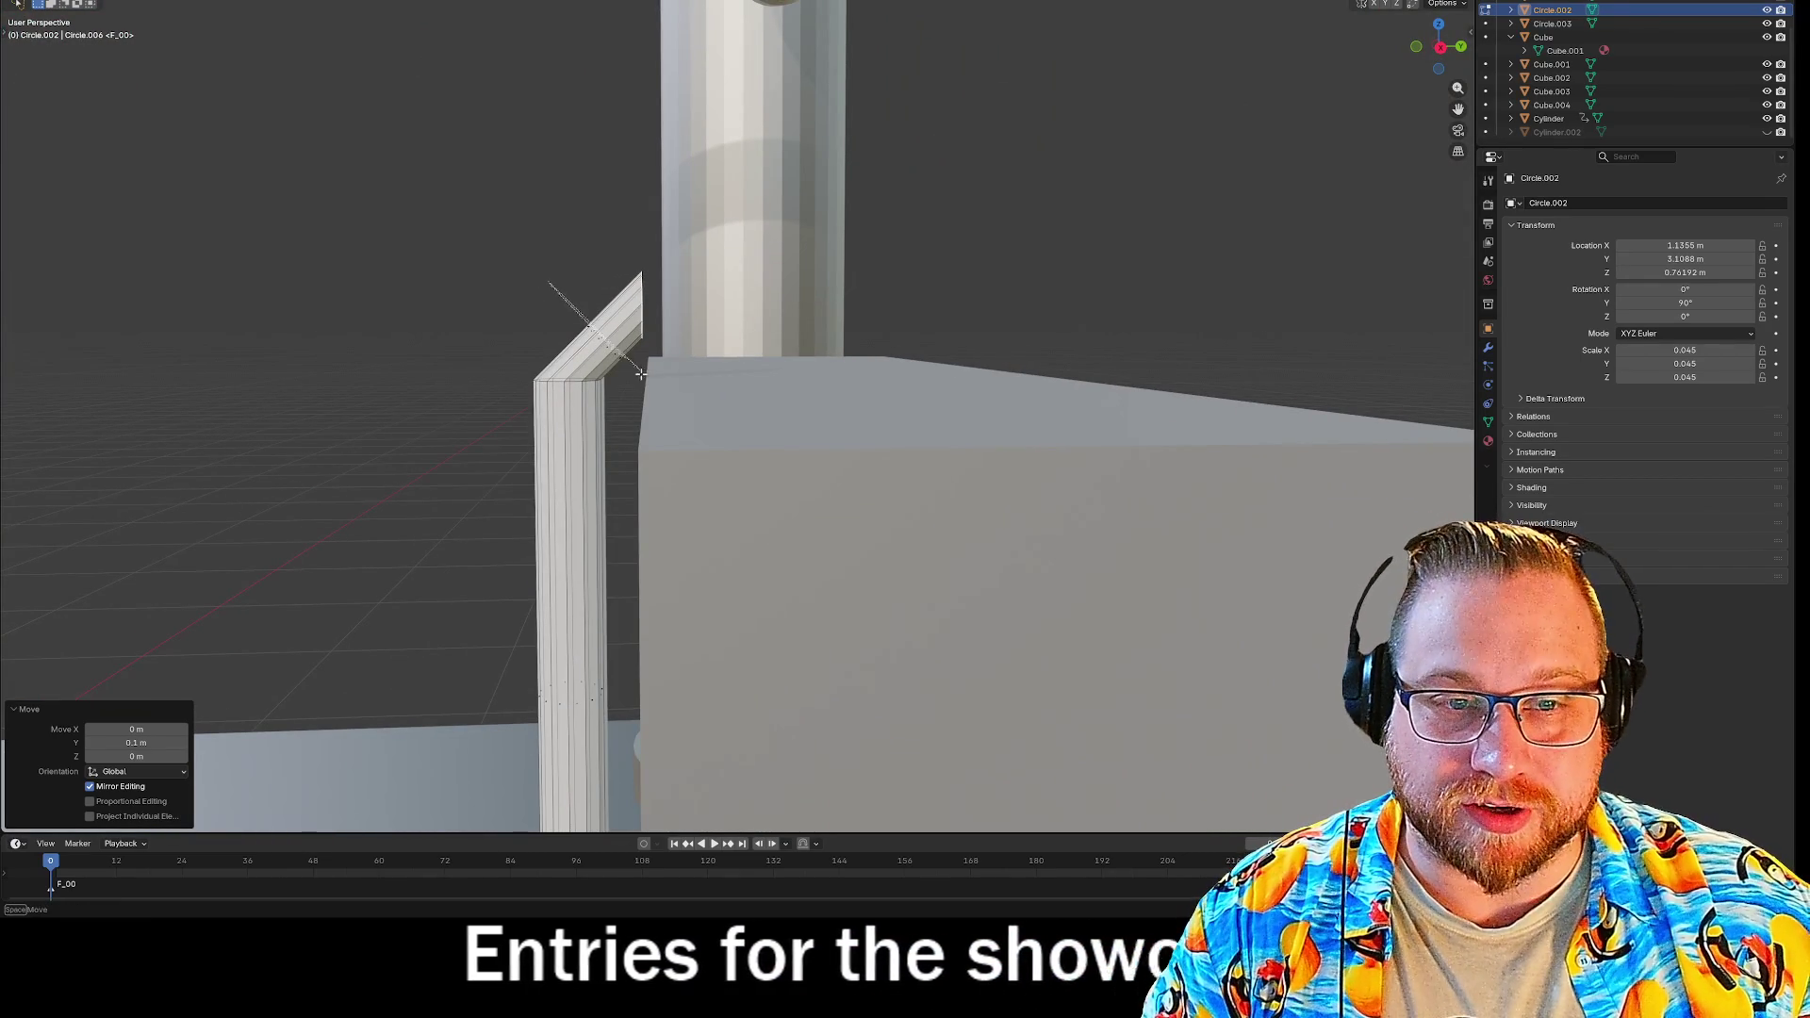
pyautogui.click(565, 311)
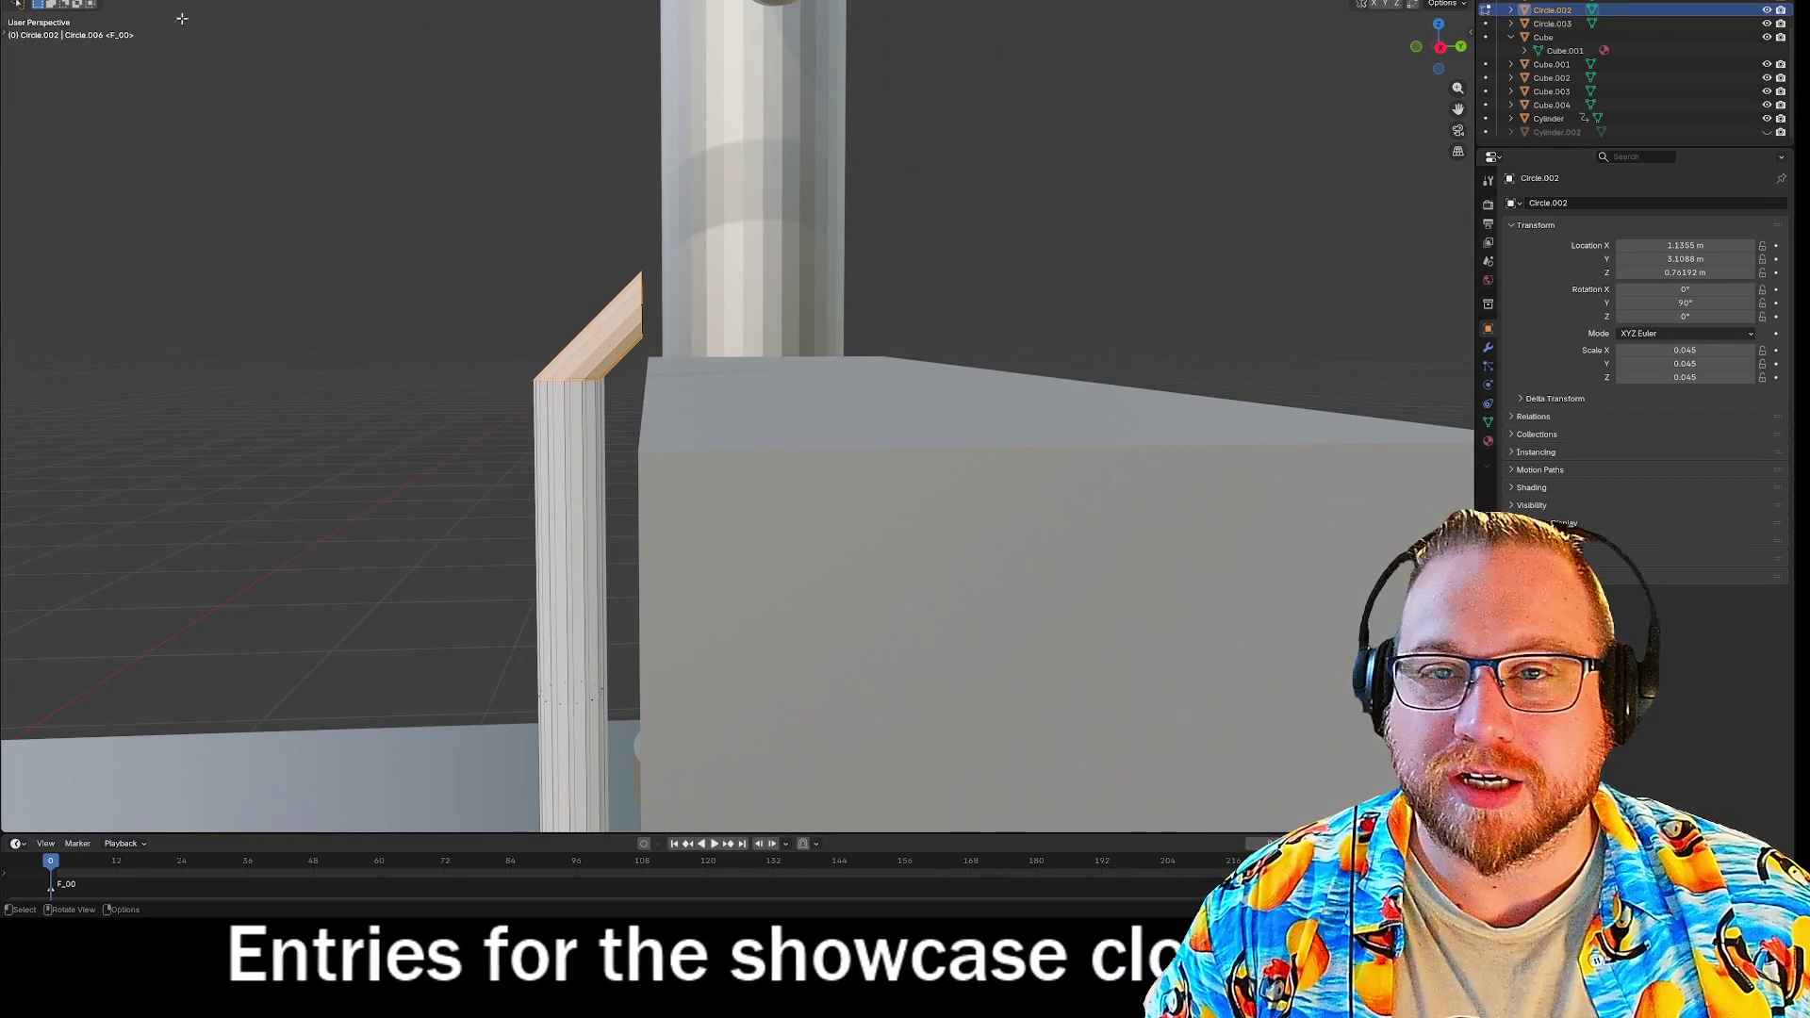
# Delete only the edges and faces of the angled stub, leaving the pipe top open.
pyautogui.press('x')
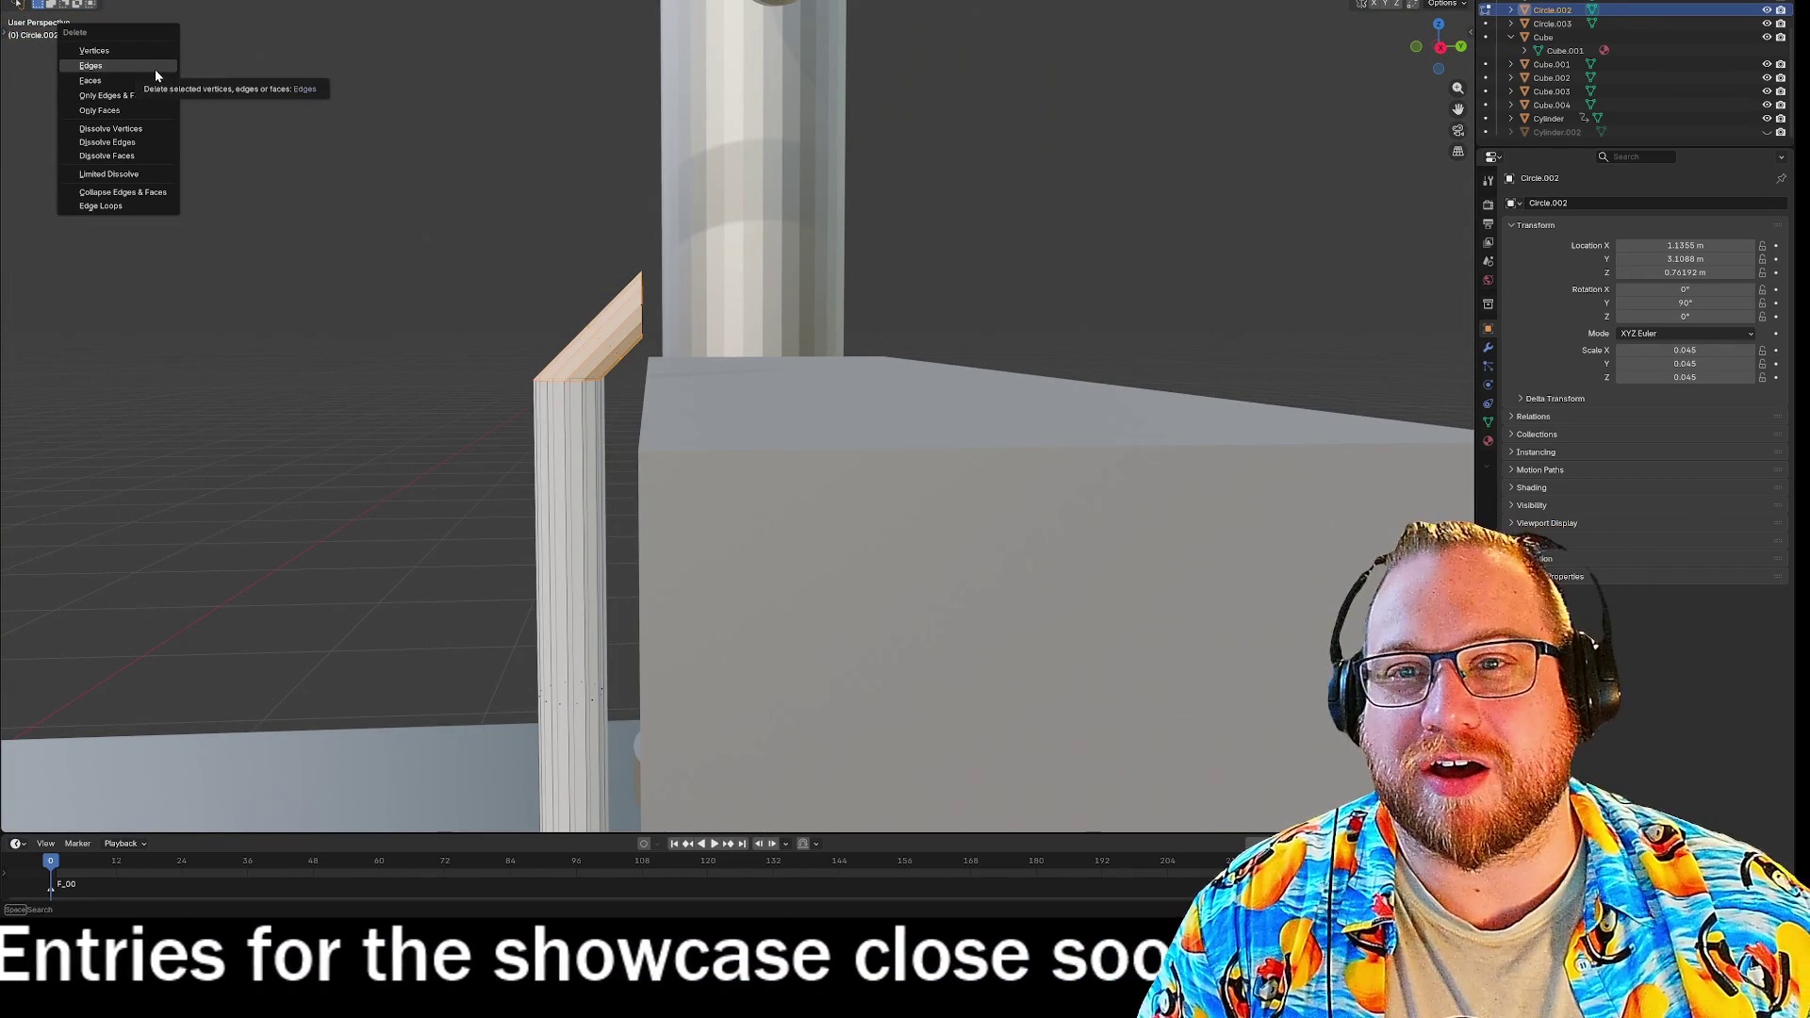
pyautogui.click(154, 68)
pyautogui.moveTo(477, 364)
pyautogui.mouseDown(button='middle')
pyautogui.moveTo(492, 374)
pyautogui.moveTo(479, 311)
pyautogui.mouseUp(button='middle')
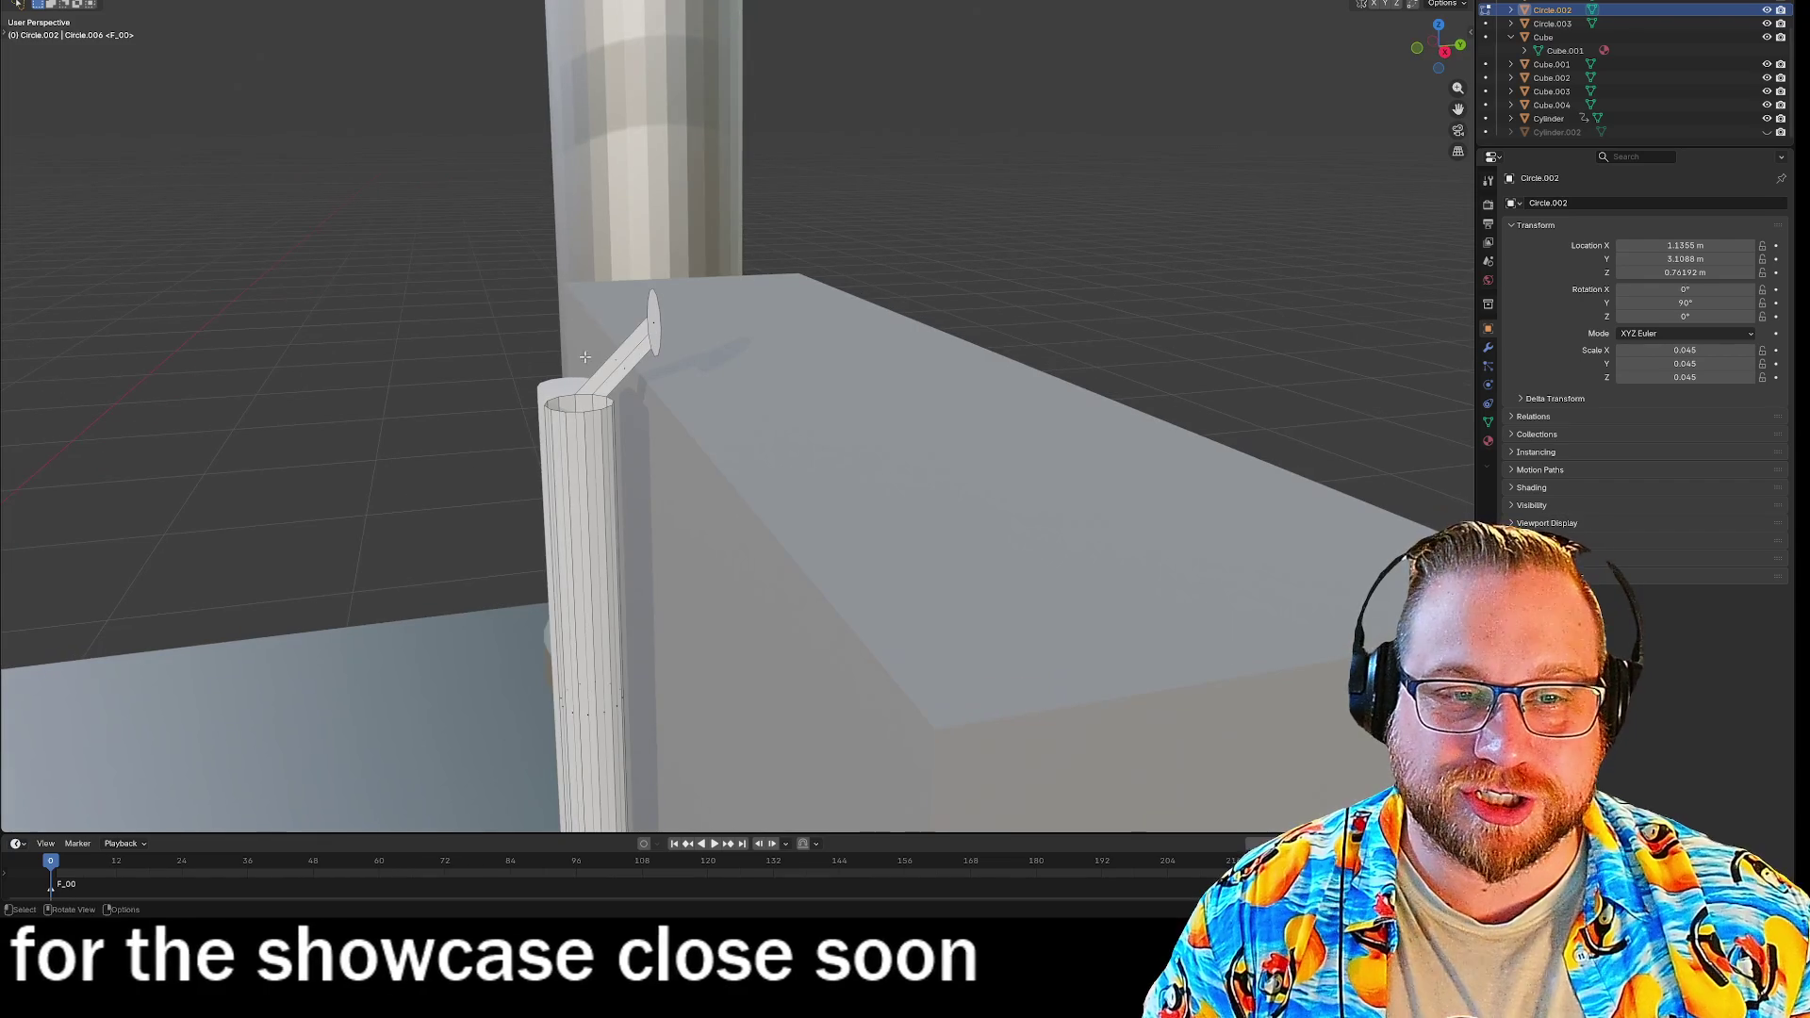
pyautogui.press('x')
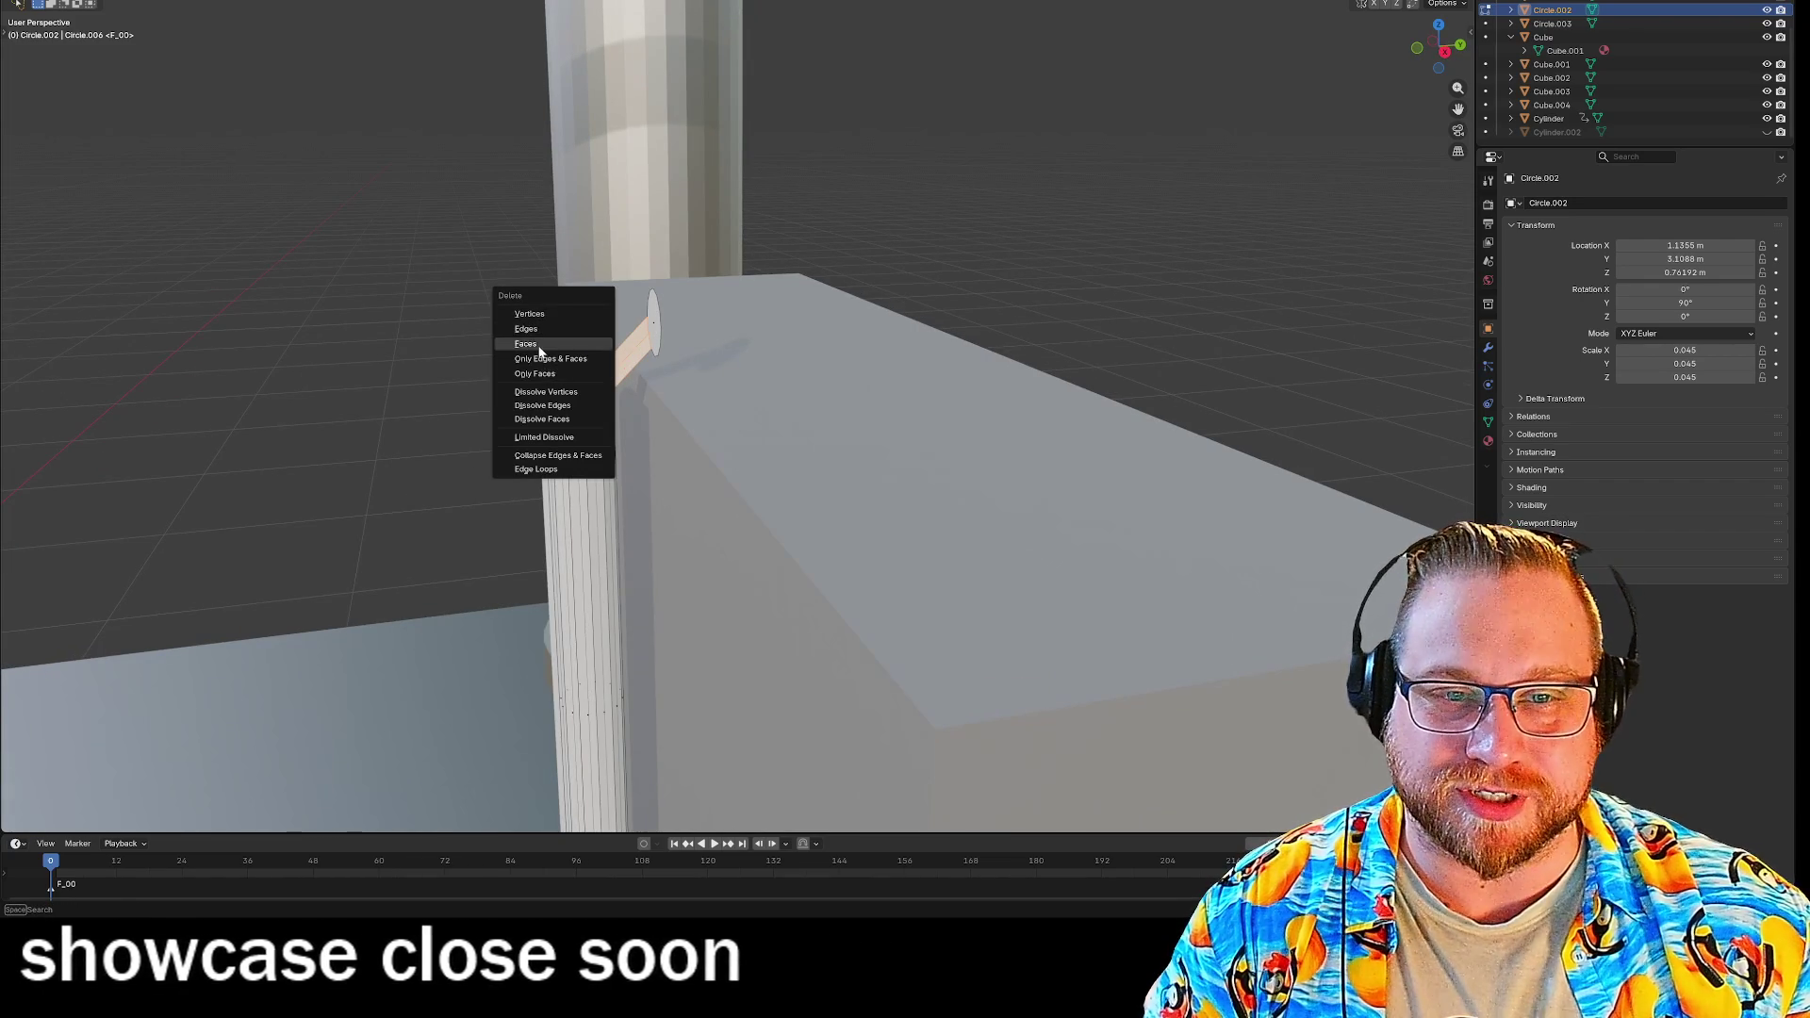
pyautogui.click(550, 360)
pyautogui.moveTo(445, 404)
pyautogui.mouseDown(button='middle')
pyautogui.moveTo(430, 418)
pyautogui.moveTo(515, 429)
pyautogui.mouseUp(button='middle')
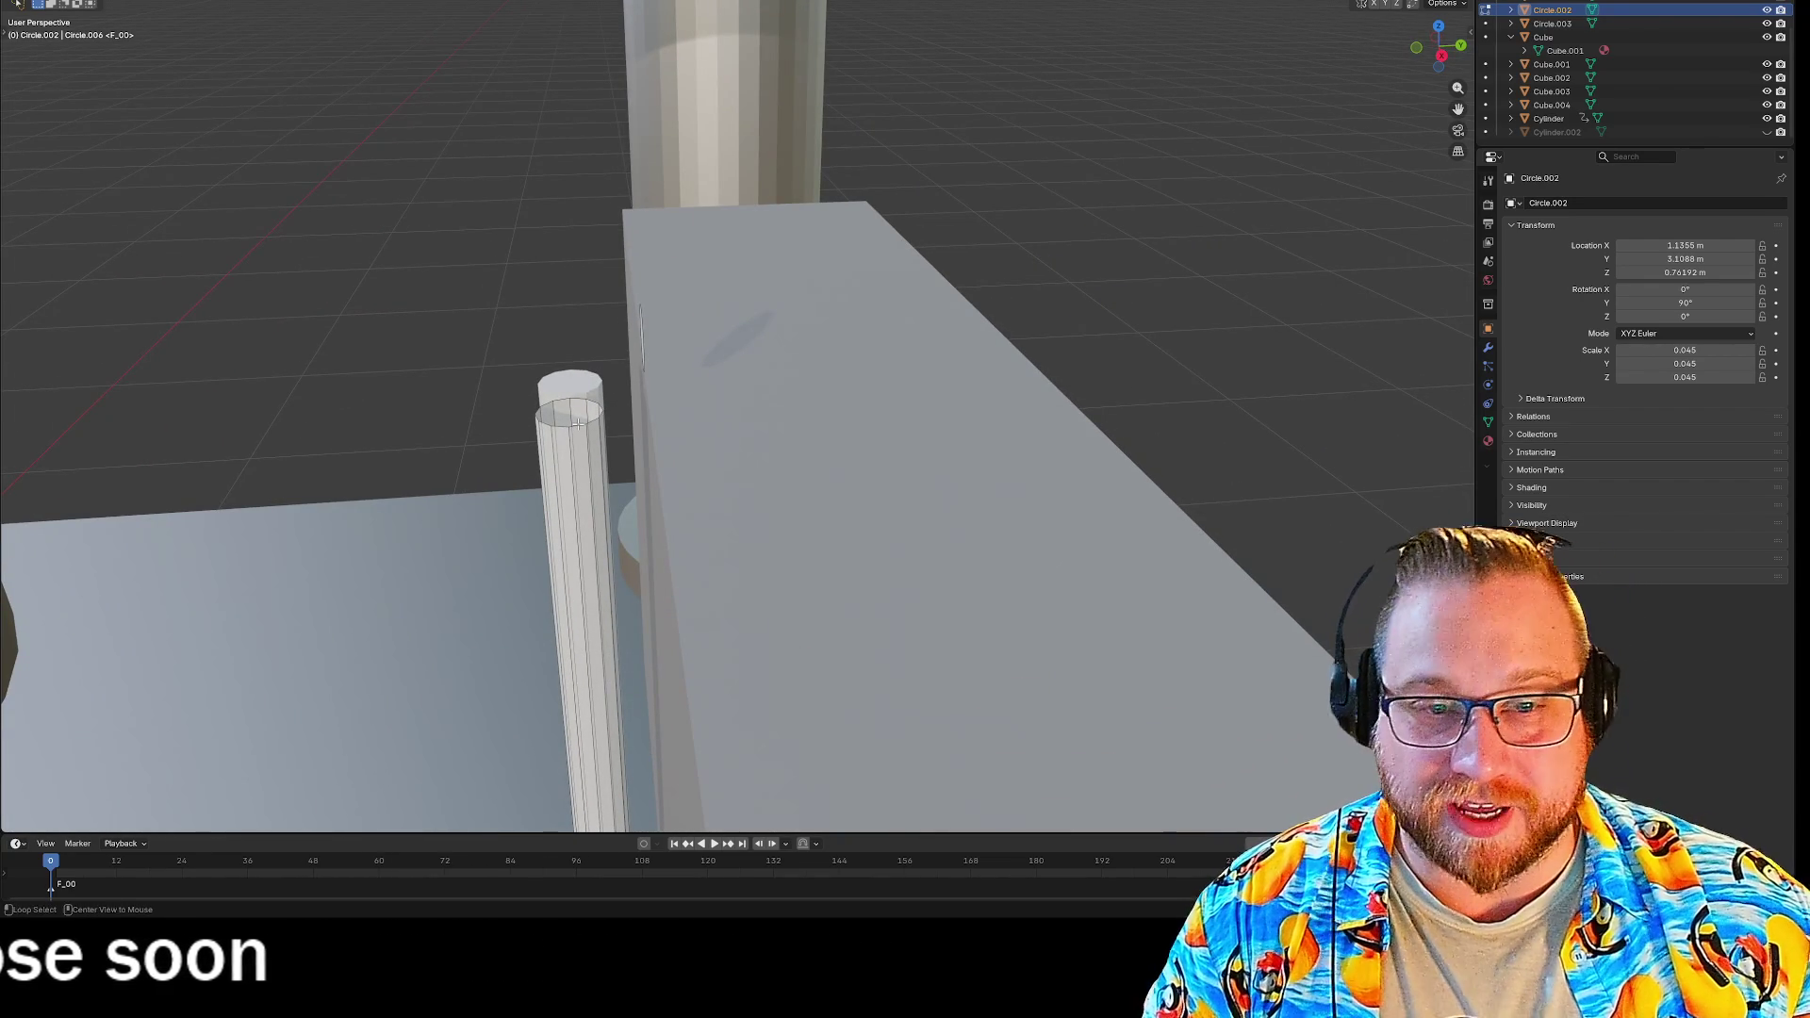
# Cap the pipe's top edge ring with a filled face.
pyautogui.keyDown('alt'); pyautogui.click(577, 423); pyautogui.keyUp('alt')
pyautogui.hotkey('ctrl', 'e')
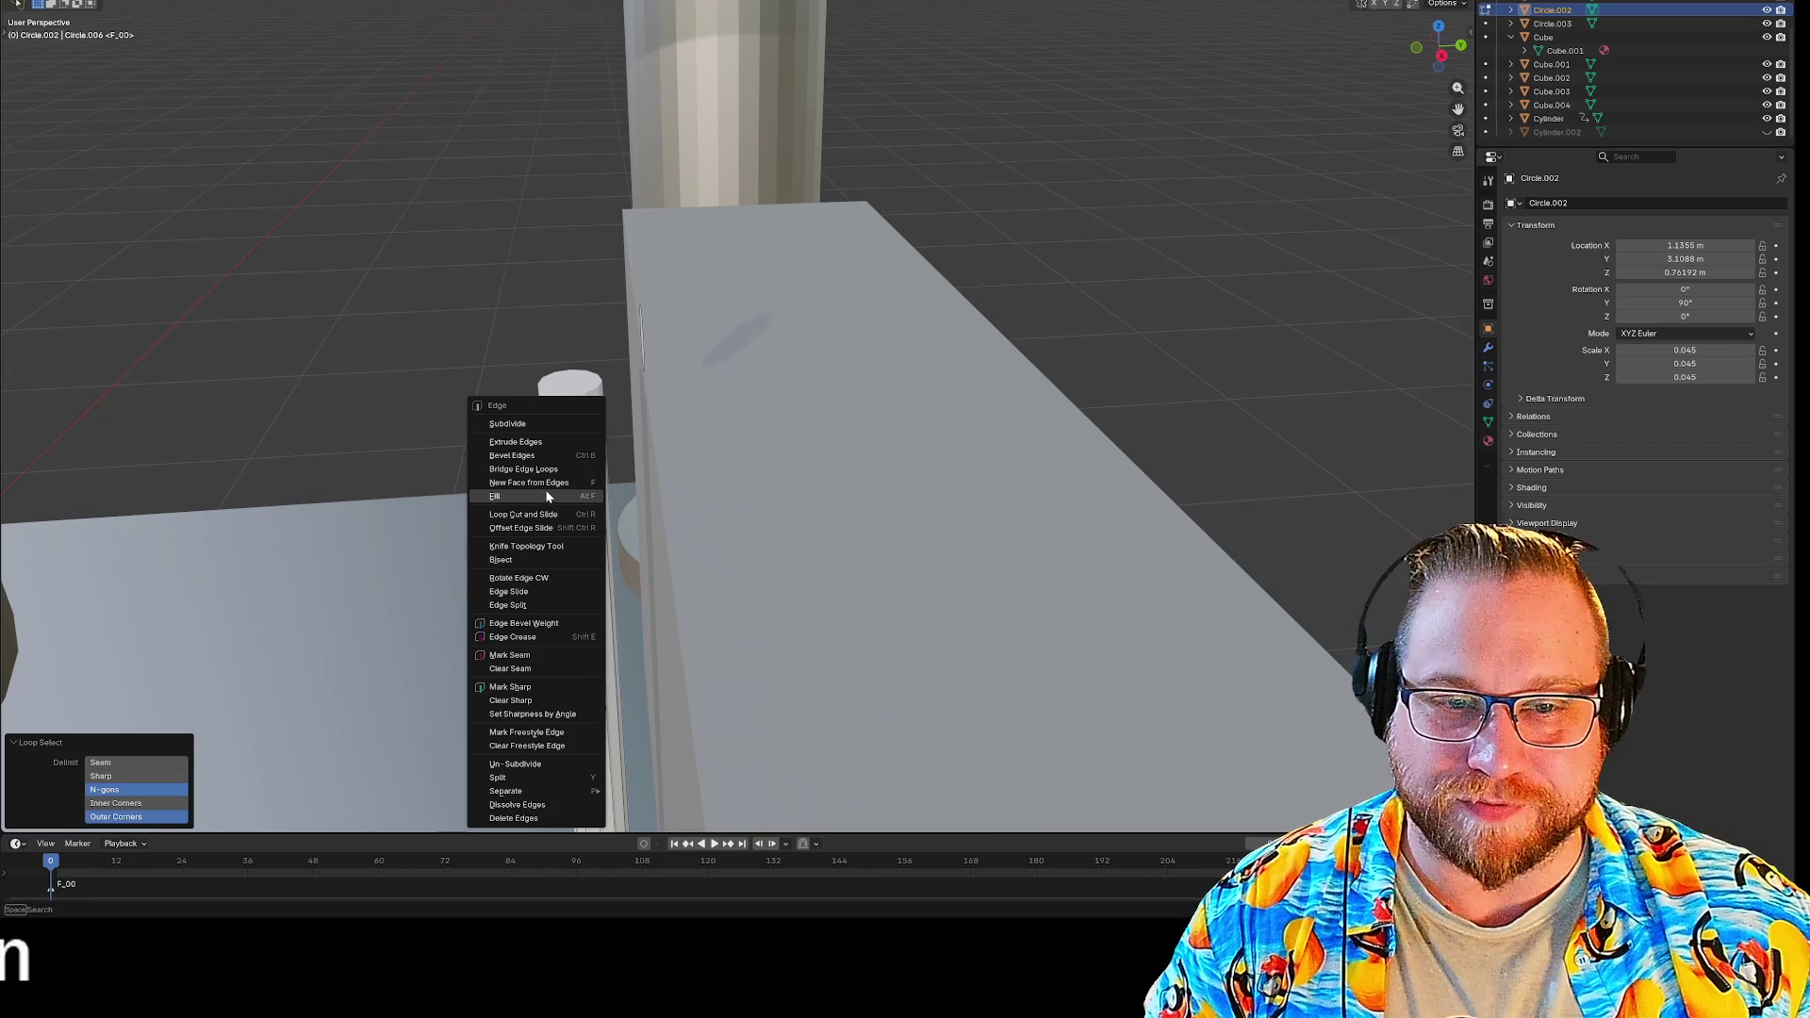
pyautogui.click(543, 483)
pyautogui.moveTo(543, 483); pyautogui.dragTo(582, 490, button='middle')
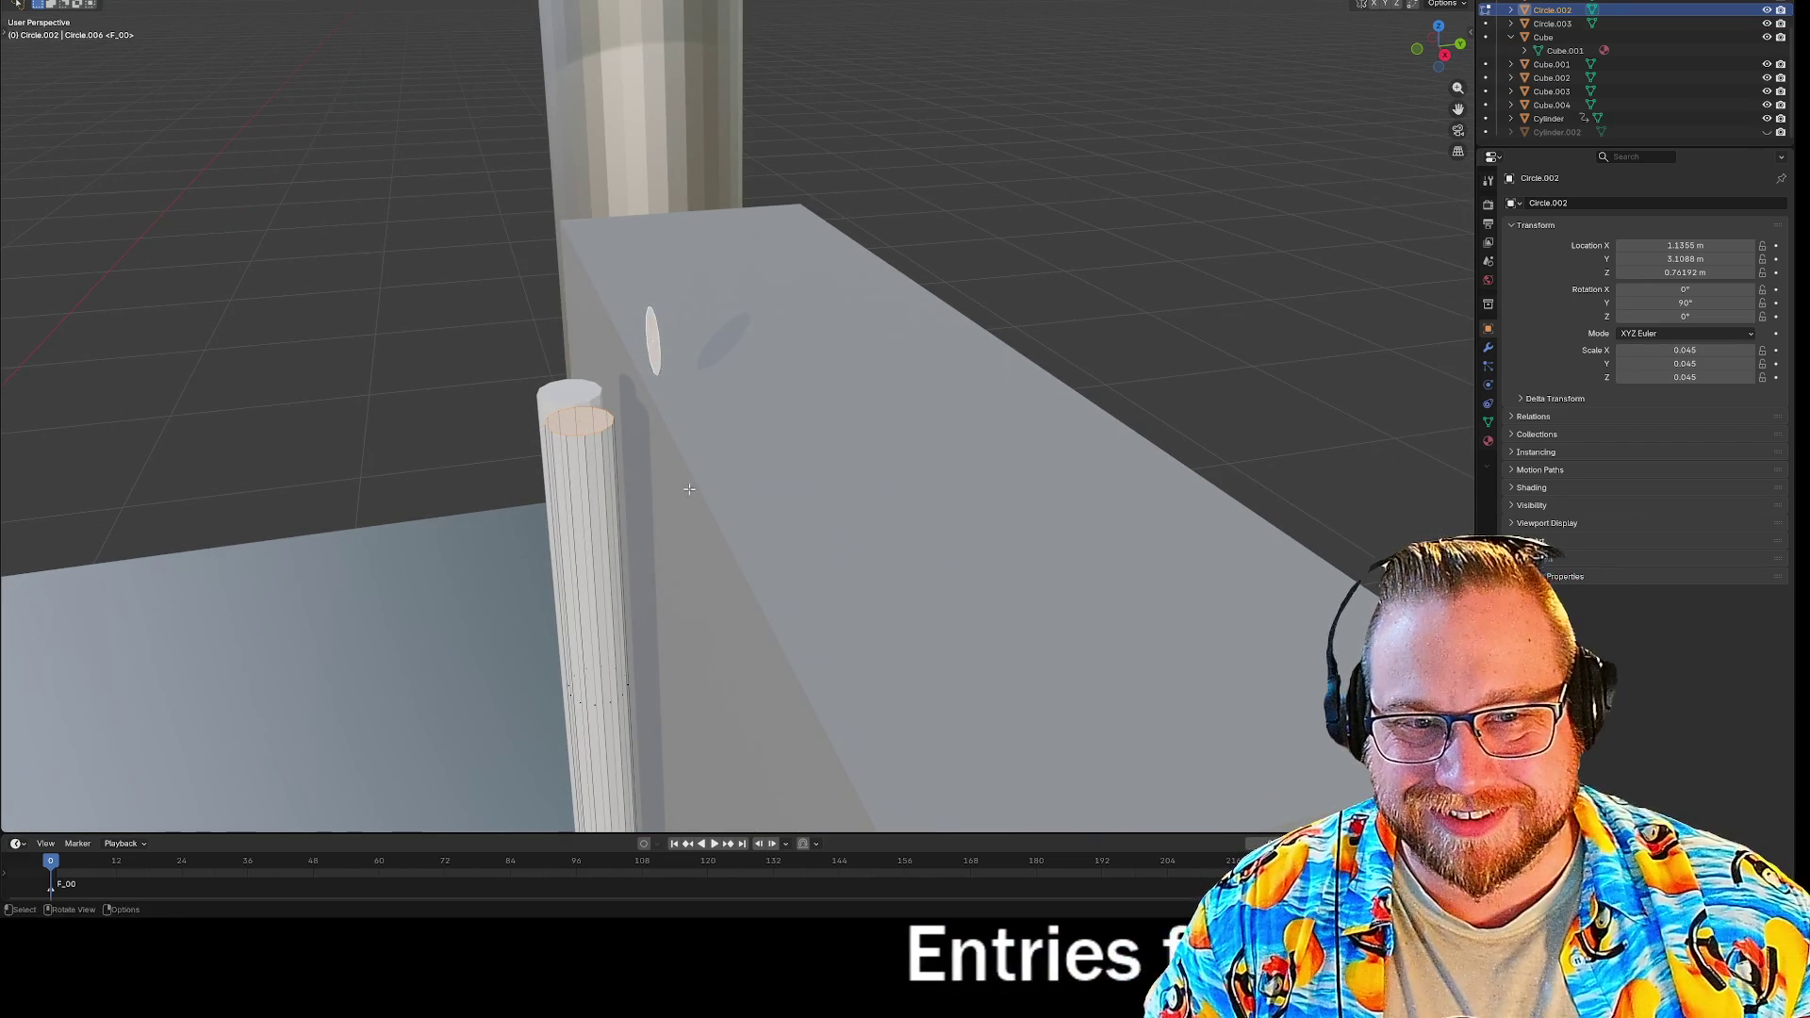
pyautogui.moveTo(689, 489); pyautogui.dragTo(675, 477, button='middle')
# Bridge the pipe top to the circle on the box with 5 cuts for a rounded elbow.
pyautogui.hotkey('ctrl', 'f')
pyautogui.click(634, 559)
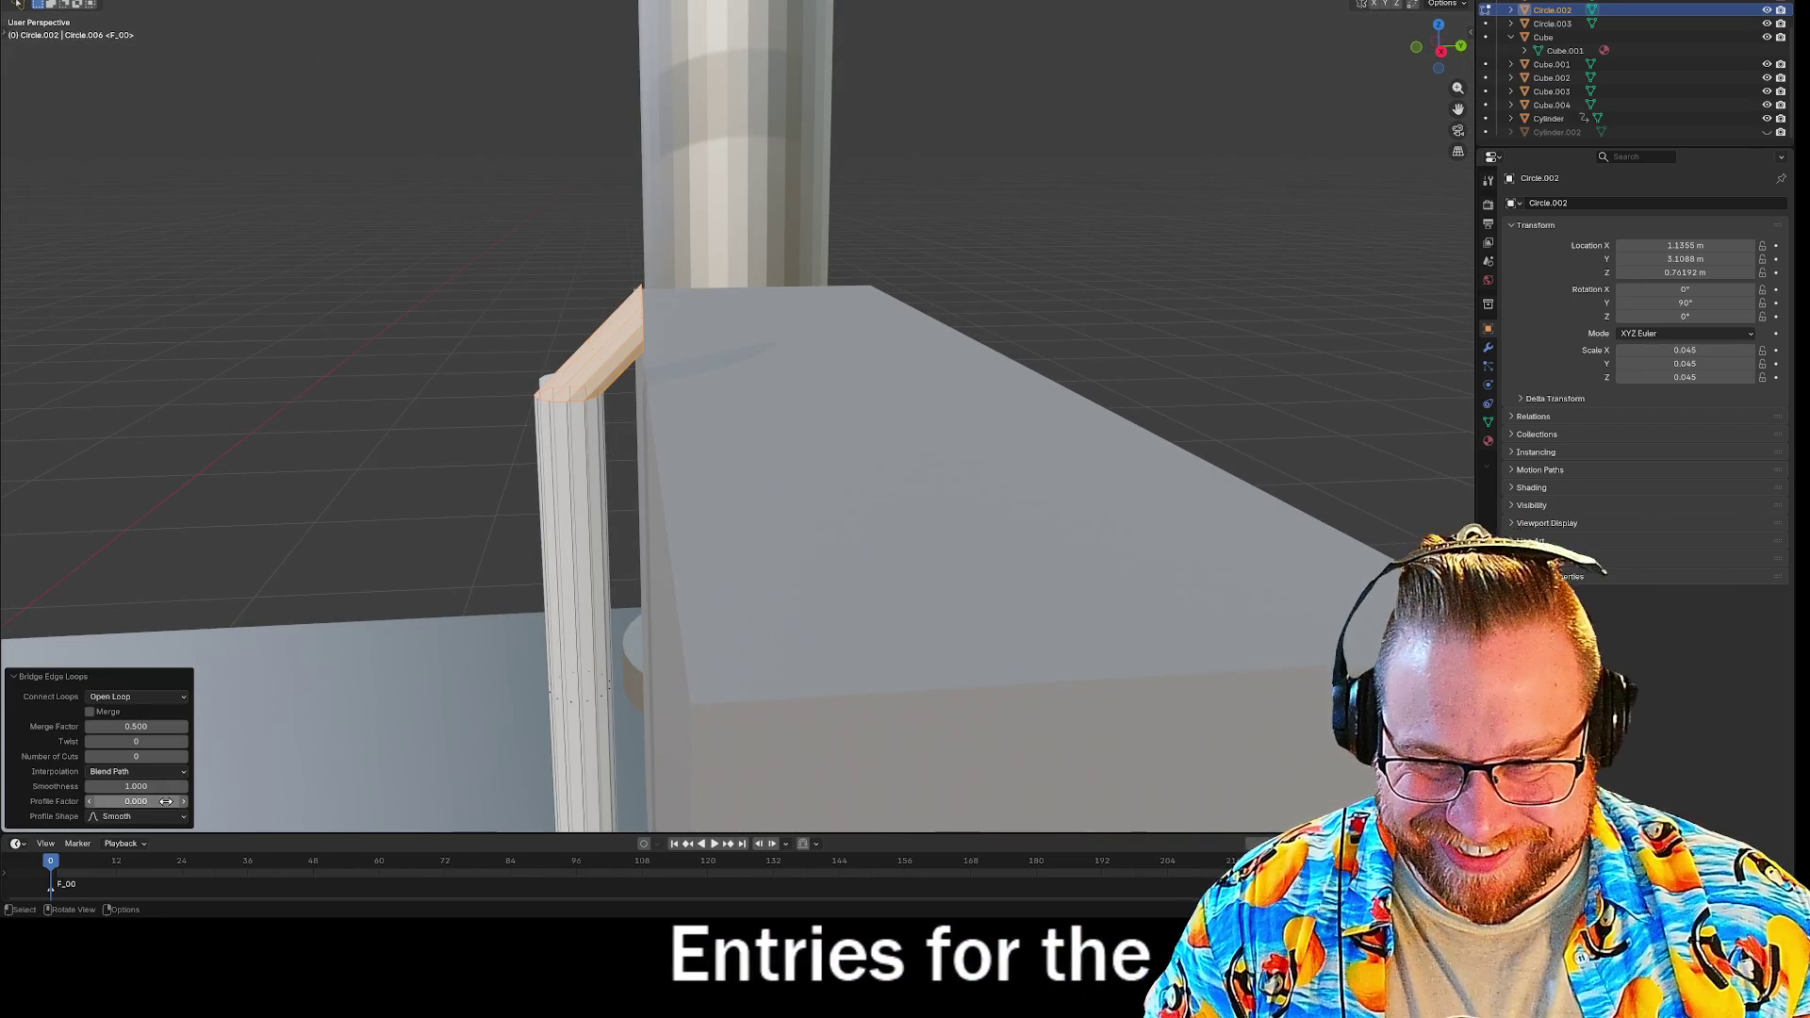
pyautogui.moveTo(122, 758); pyautogui.dragTo(169, 759)
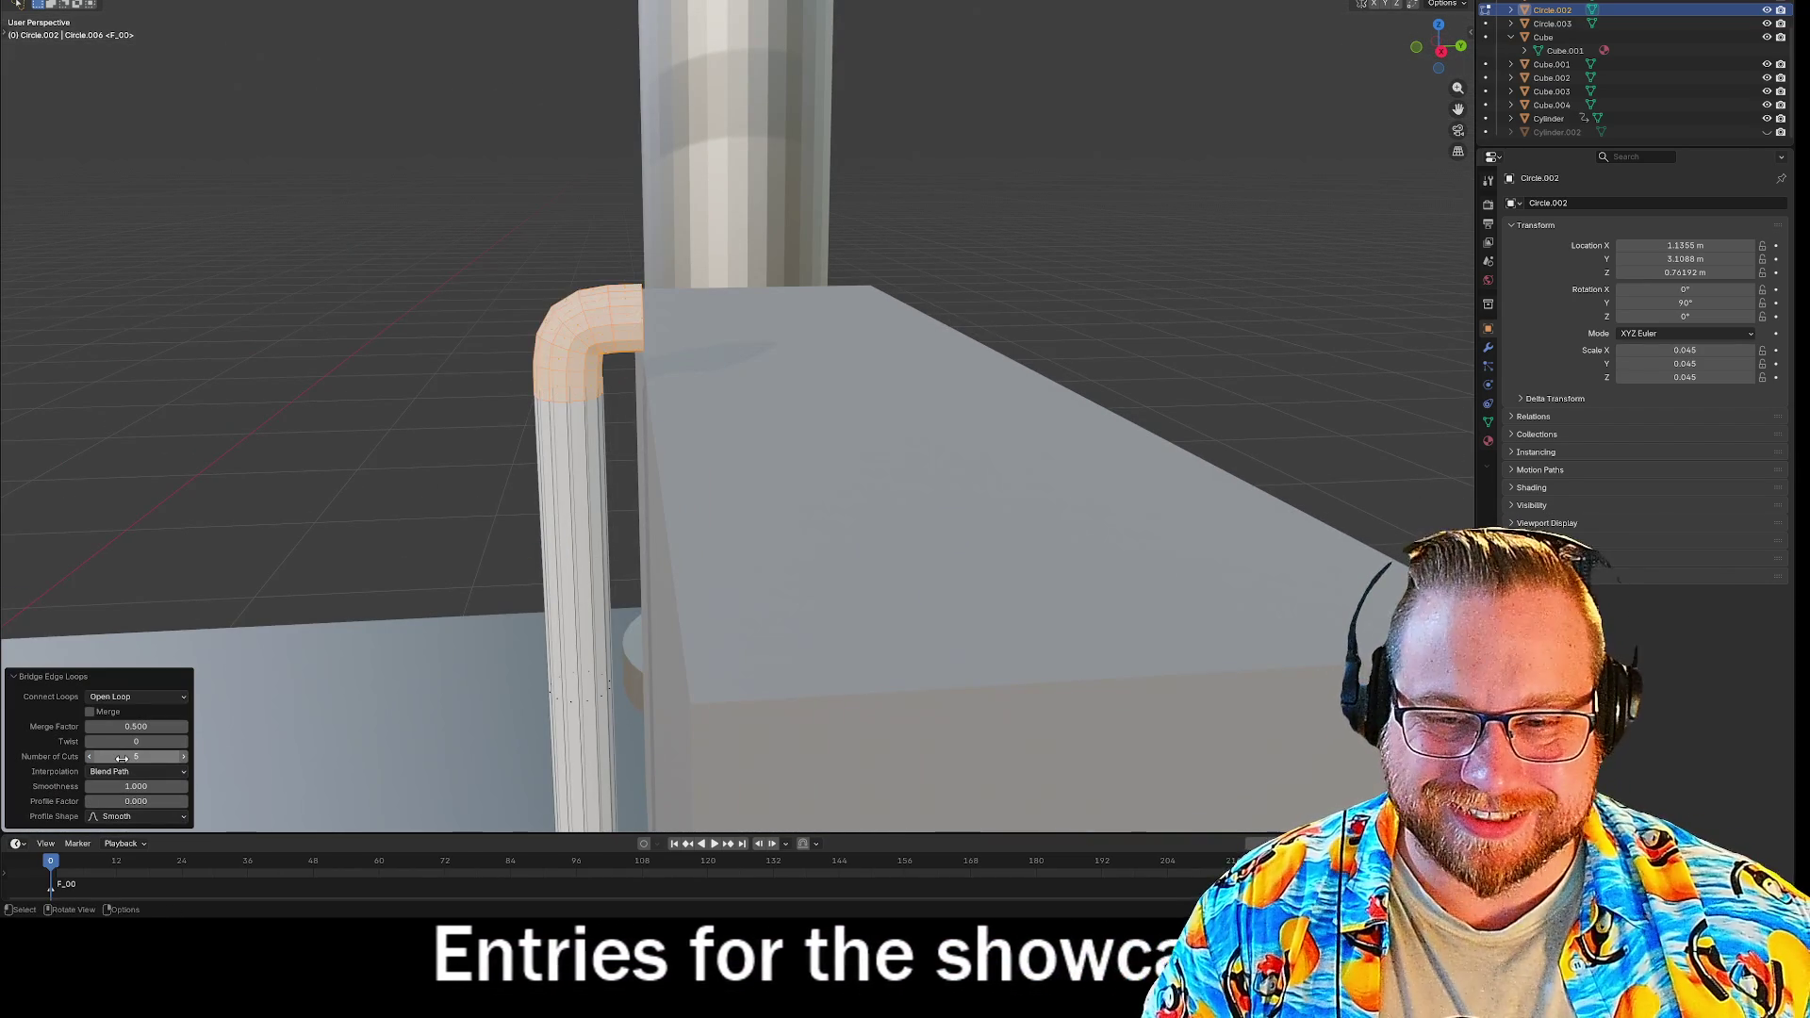
pyautogui.click(909, 403)
pyautogui.moveTo(910, 402); pyautogui.dragTo(825, 399, button='middle')
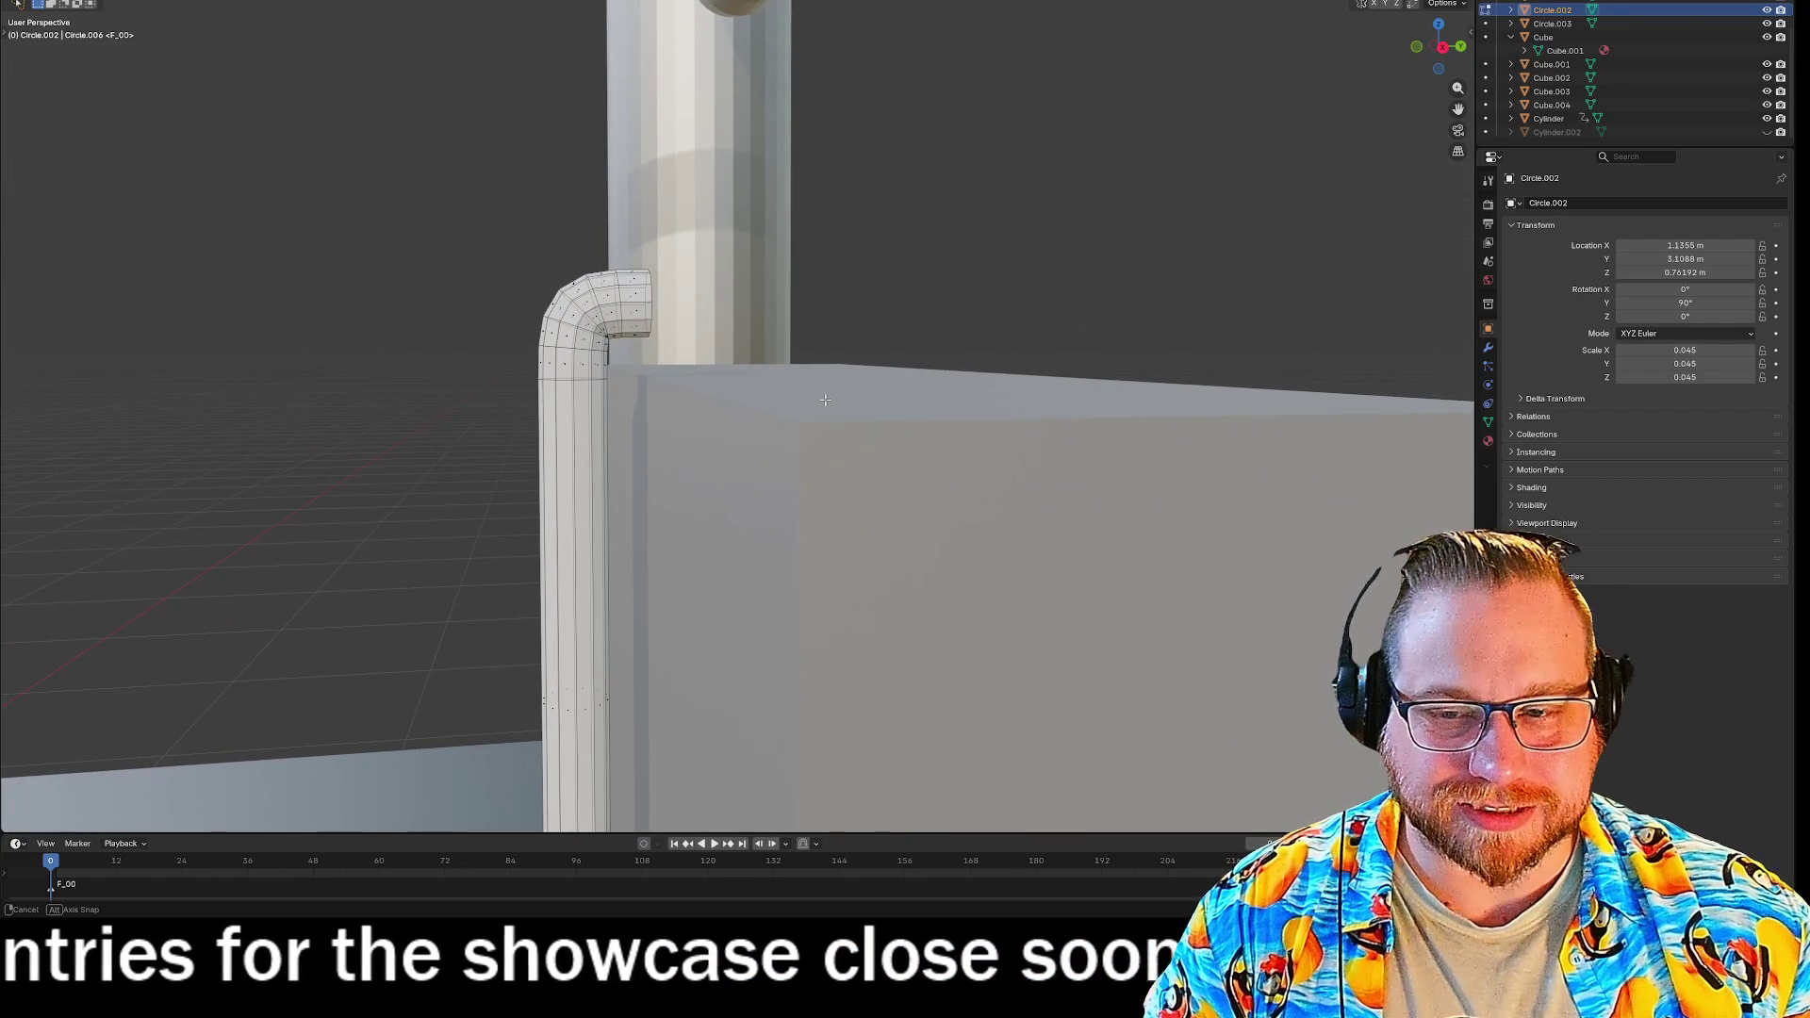
pyautogui.scroll(-10, 825, 399)
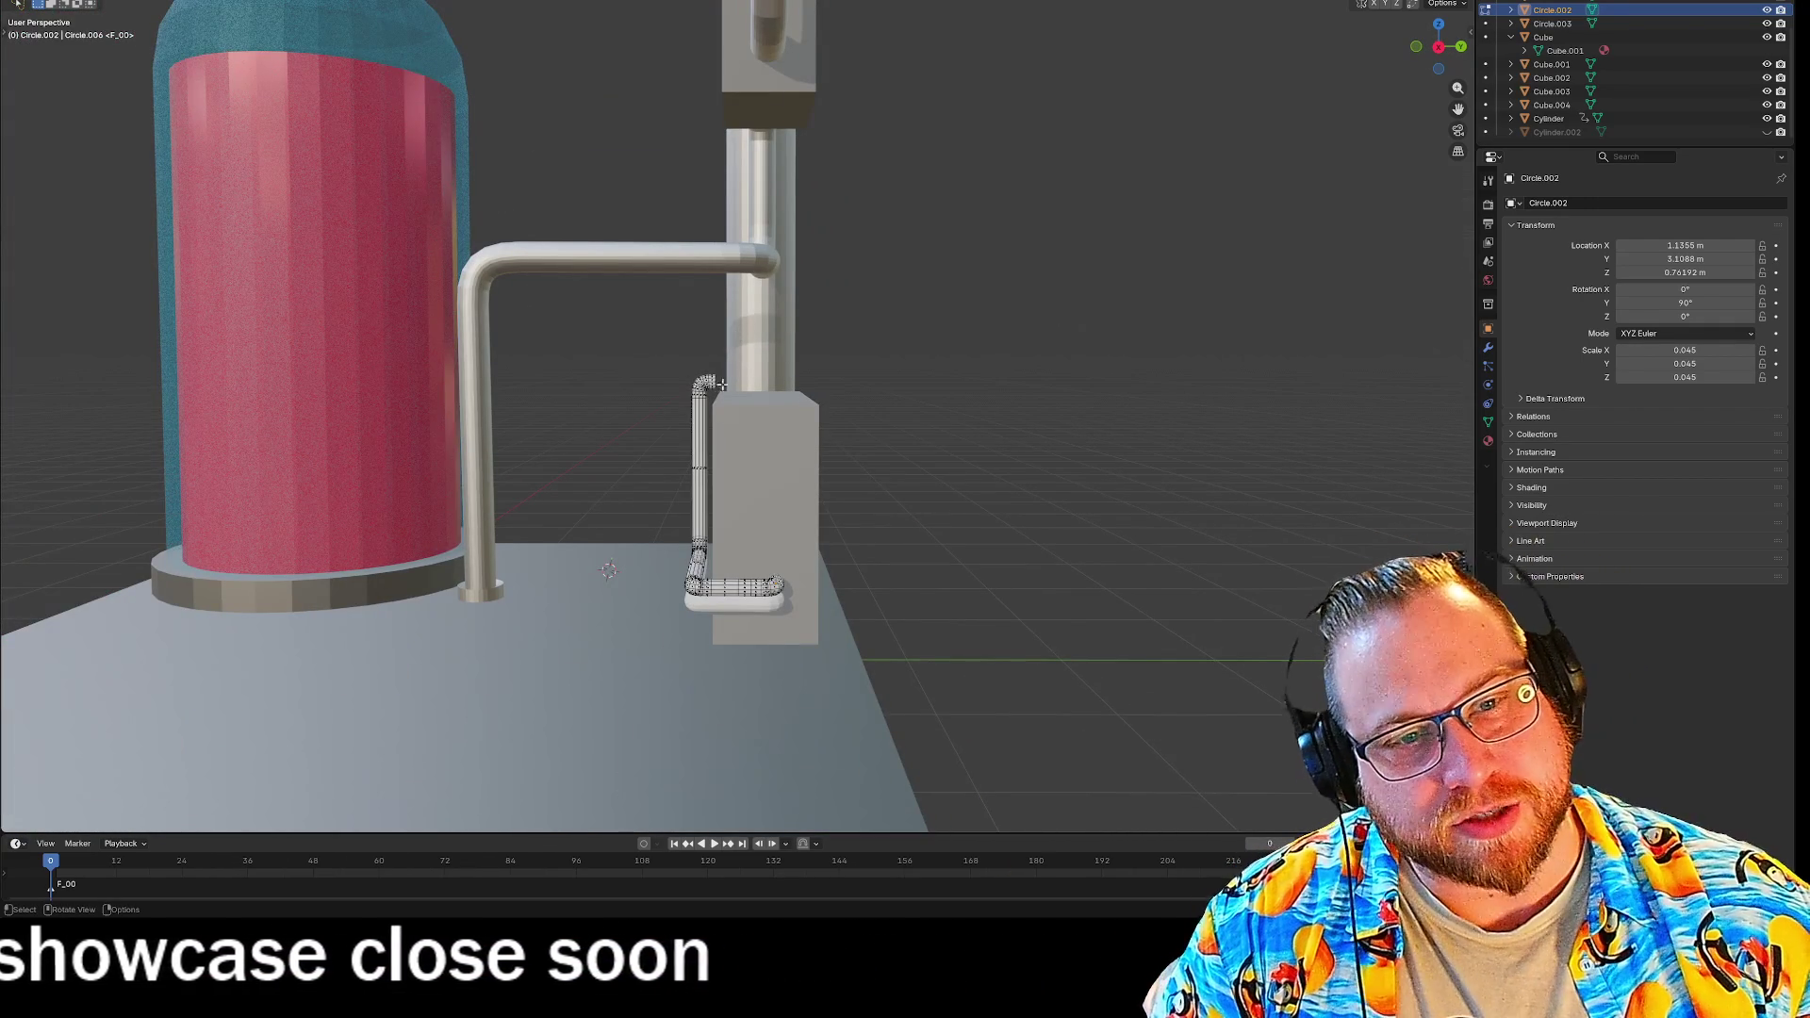
pyautogui.scroll(2, 768, 178)
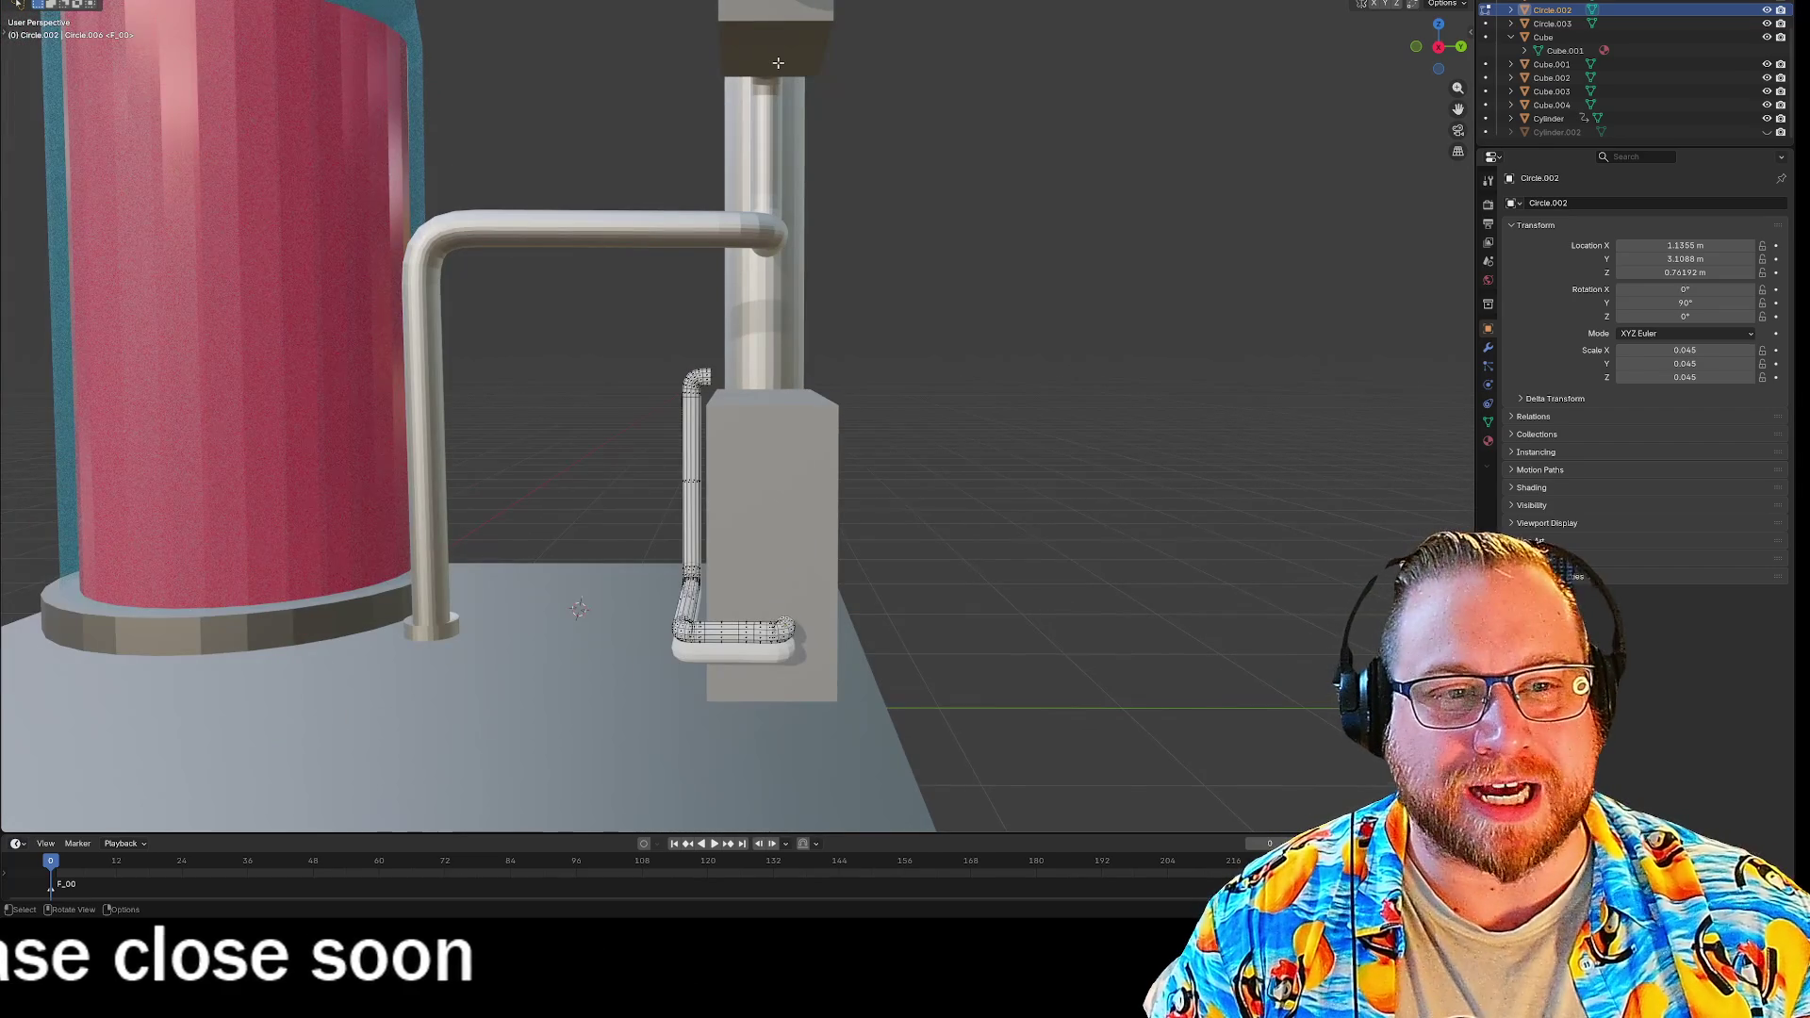
pyautogui.moveTo(672, 391); pyautogui.dragTo(603, 396, button='middle')
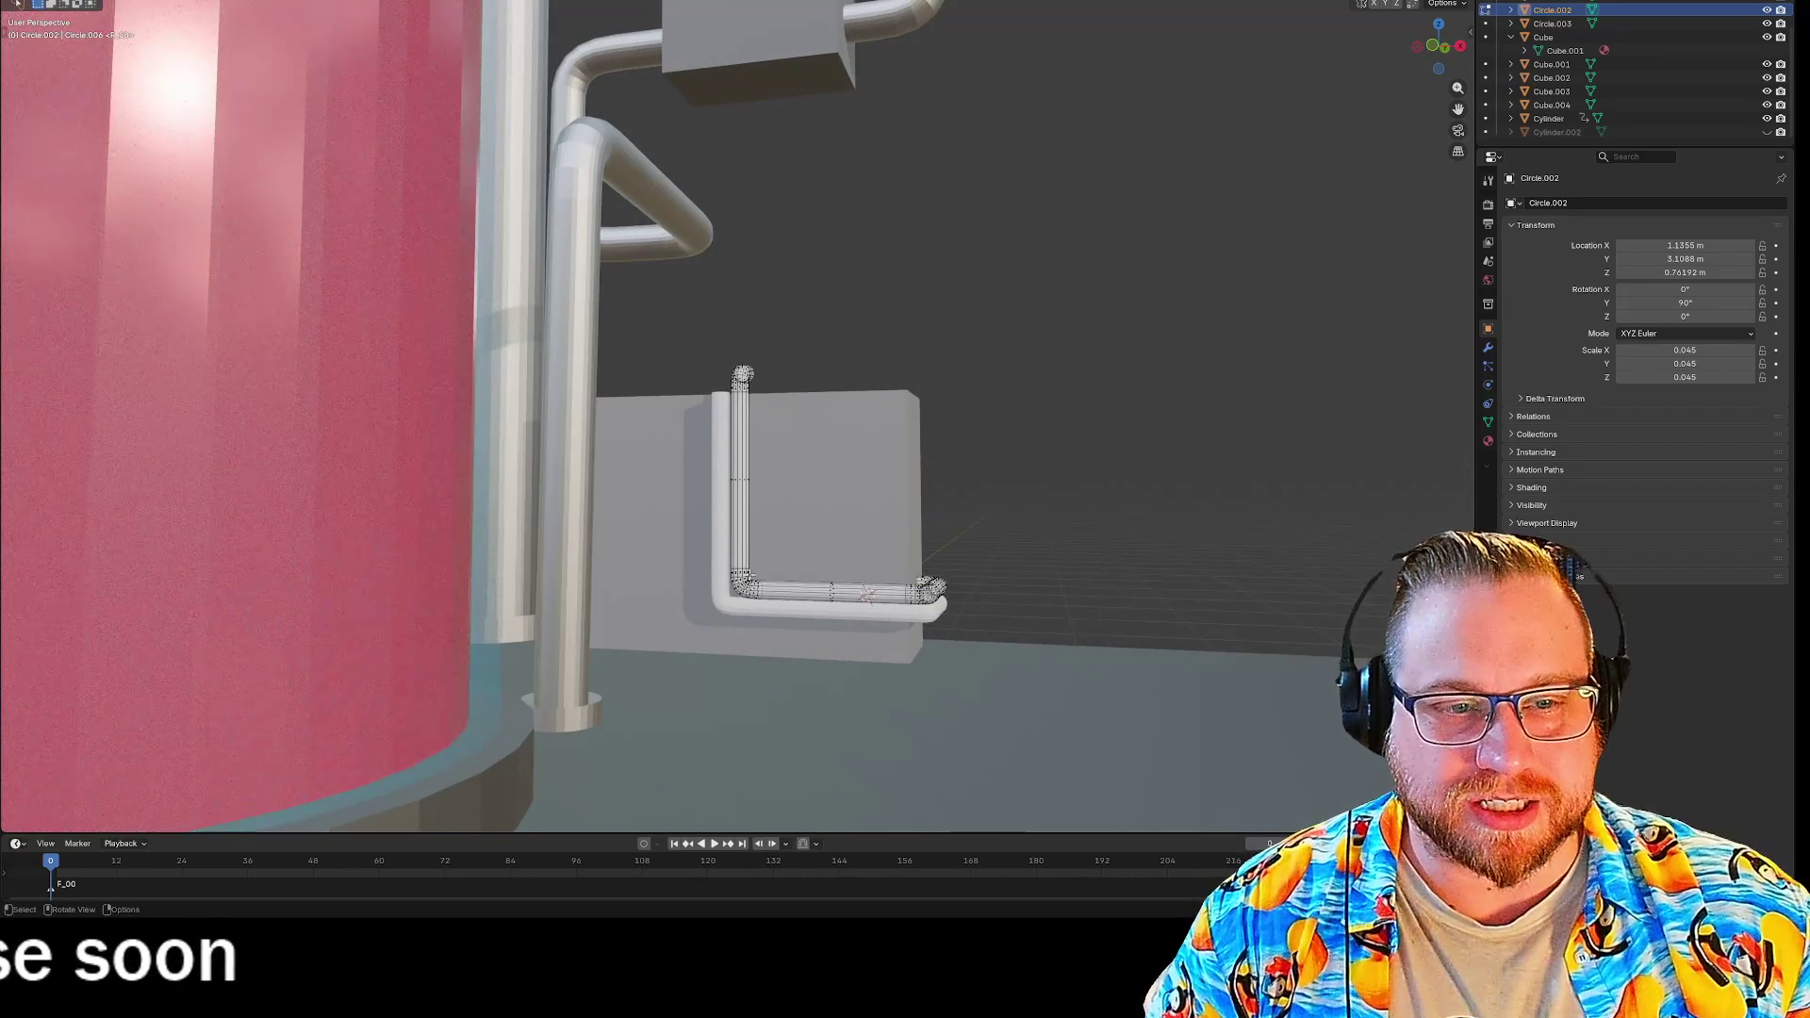
pyautogui.moveTo(763, 592); pyautogui.dragTo(641, 615, button='middle')
pyautogui.scroll(8, 684, 528)
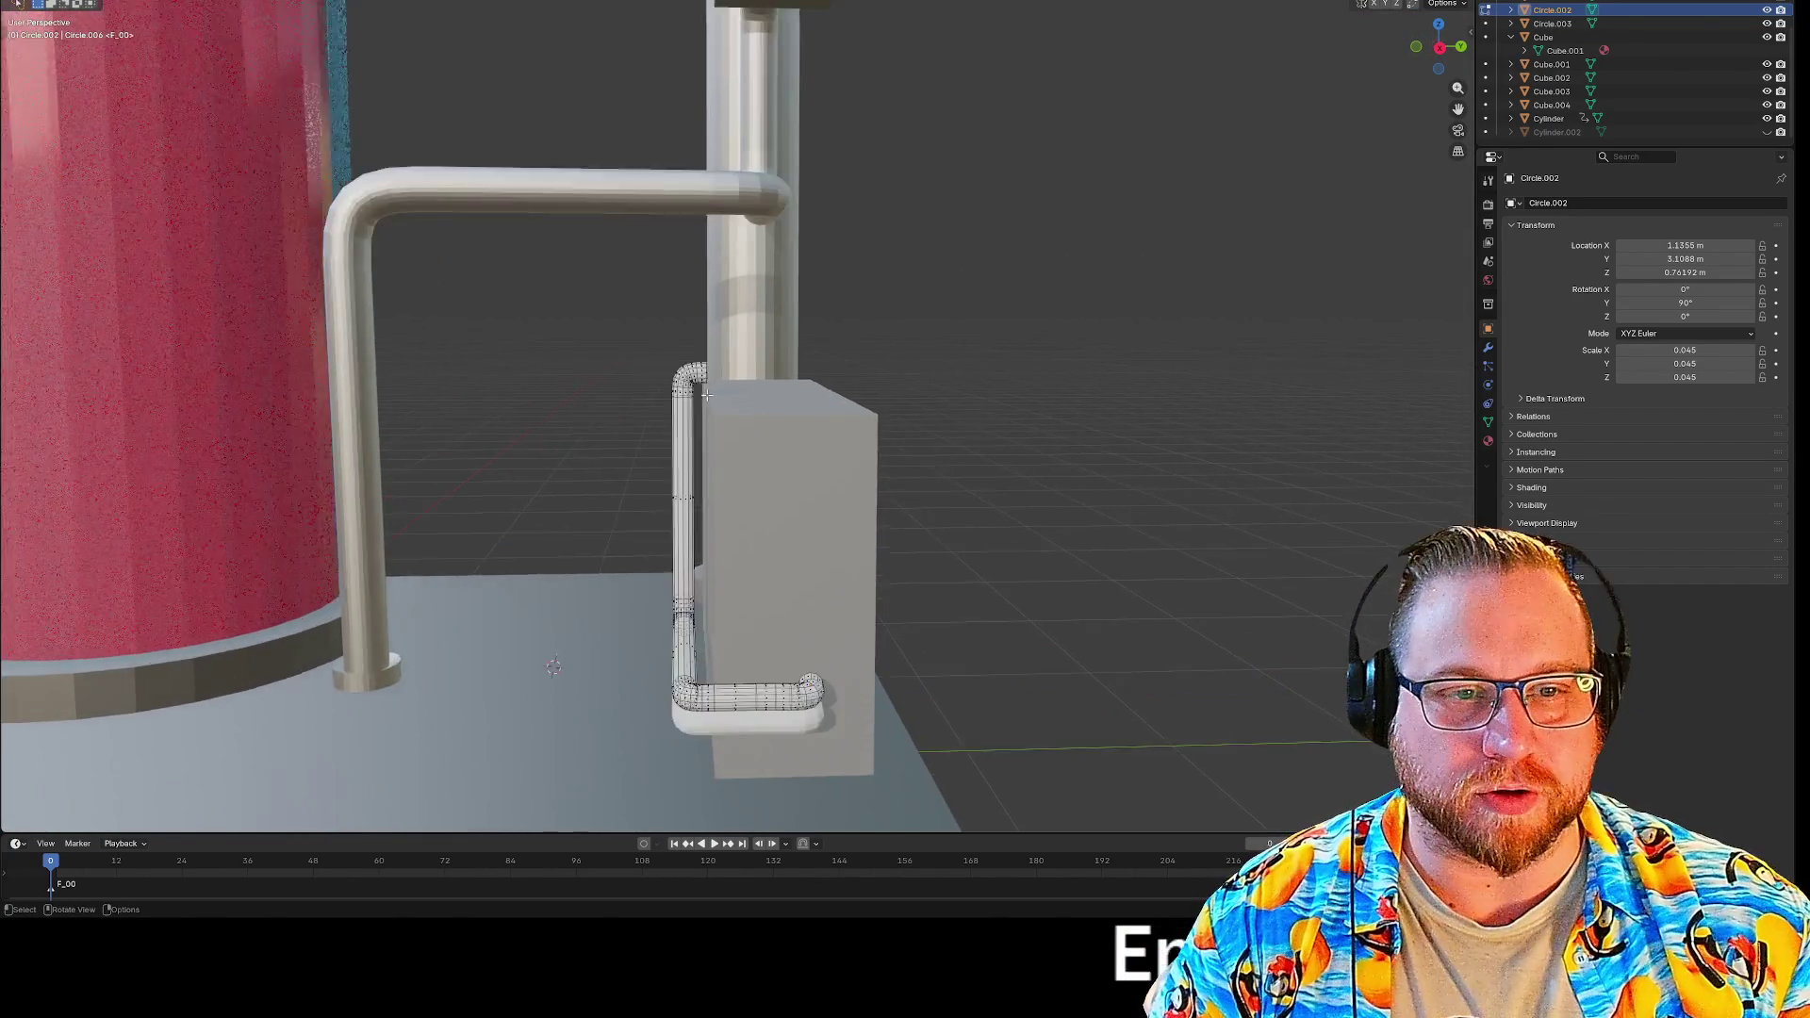
pyautogui.moveTo(685, 528)
pyautogui.mouseDown(button='middle')
pyautogui.moveTo(765, 395)
pyautogui.moveTo(755, 376)
pyautogui.moveTo(772, 378)
pyautogui.mouseUp(button='middle')
pyautogui.moveTo(867, 459)
pyautogui.mouseDown(button='middle')
pyautogui.moveTo(776, 516)
pyautogui.moveTo(910, 577)
pyautogui.moveTo(693, 337)
pyautogui.mouseUp(button='middle')
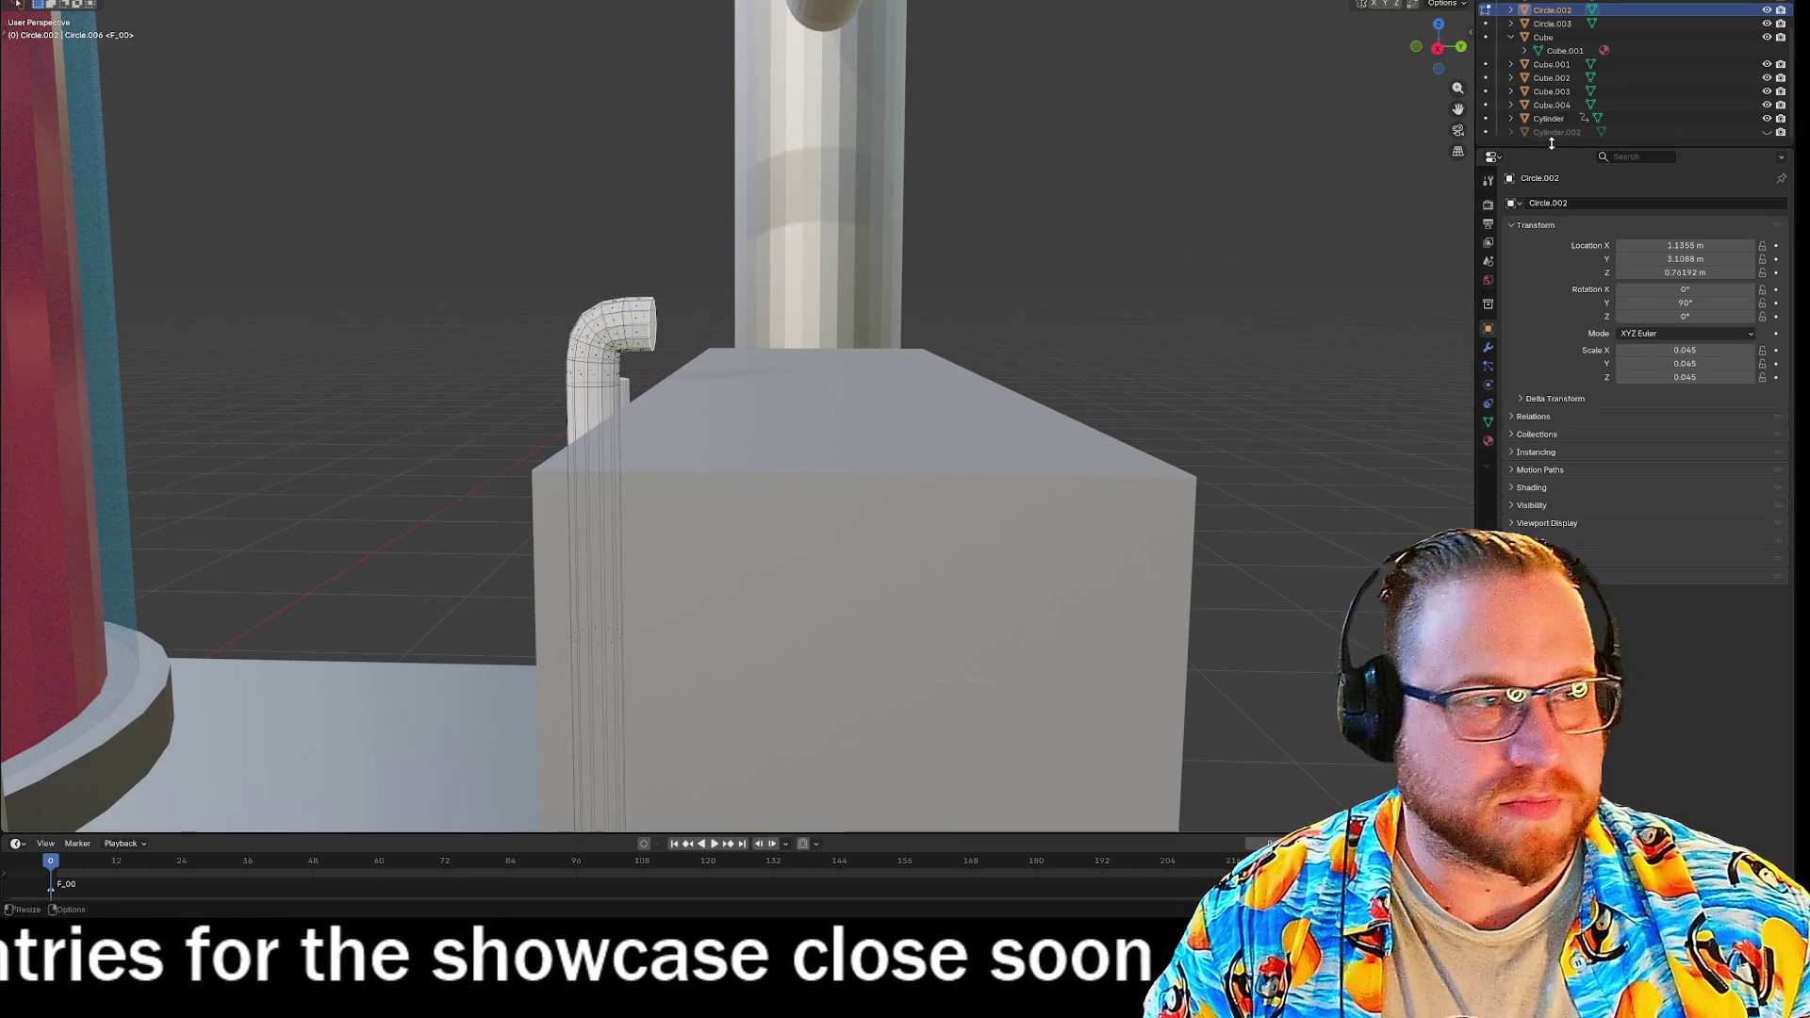
pyautogui.click(1435, 49)
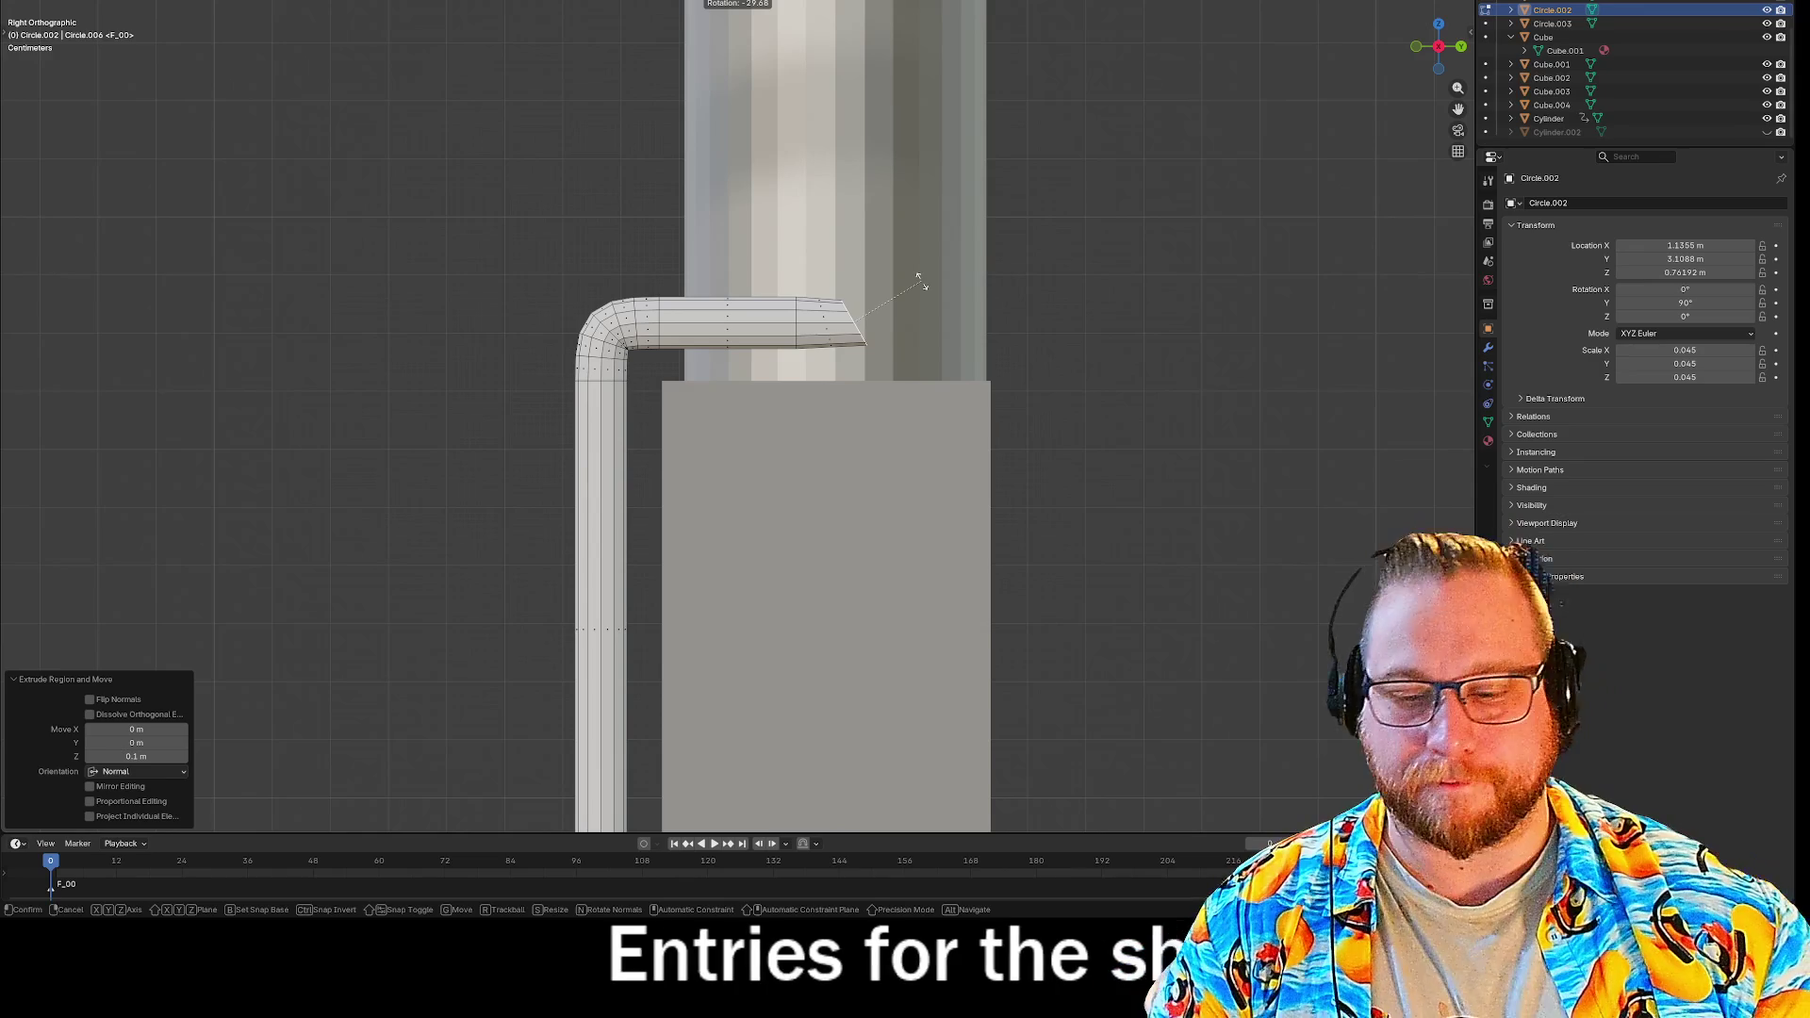
# Rotate the pipe end 90° on X, raise its tip along Z, and select the angled end's top edge.
pyautogui.press('x')
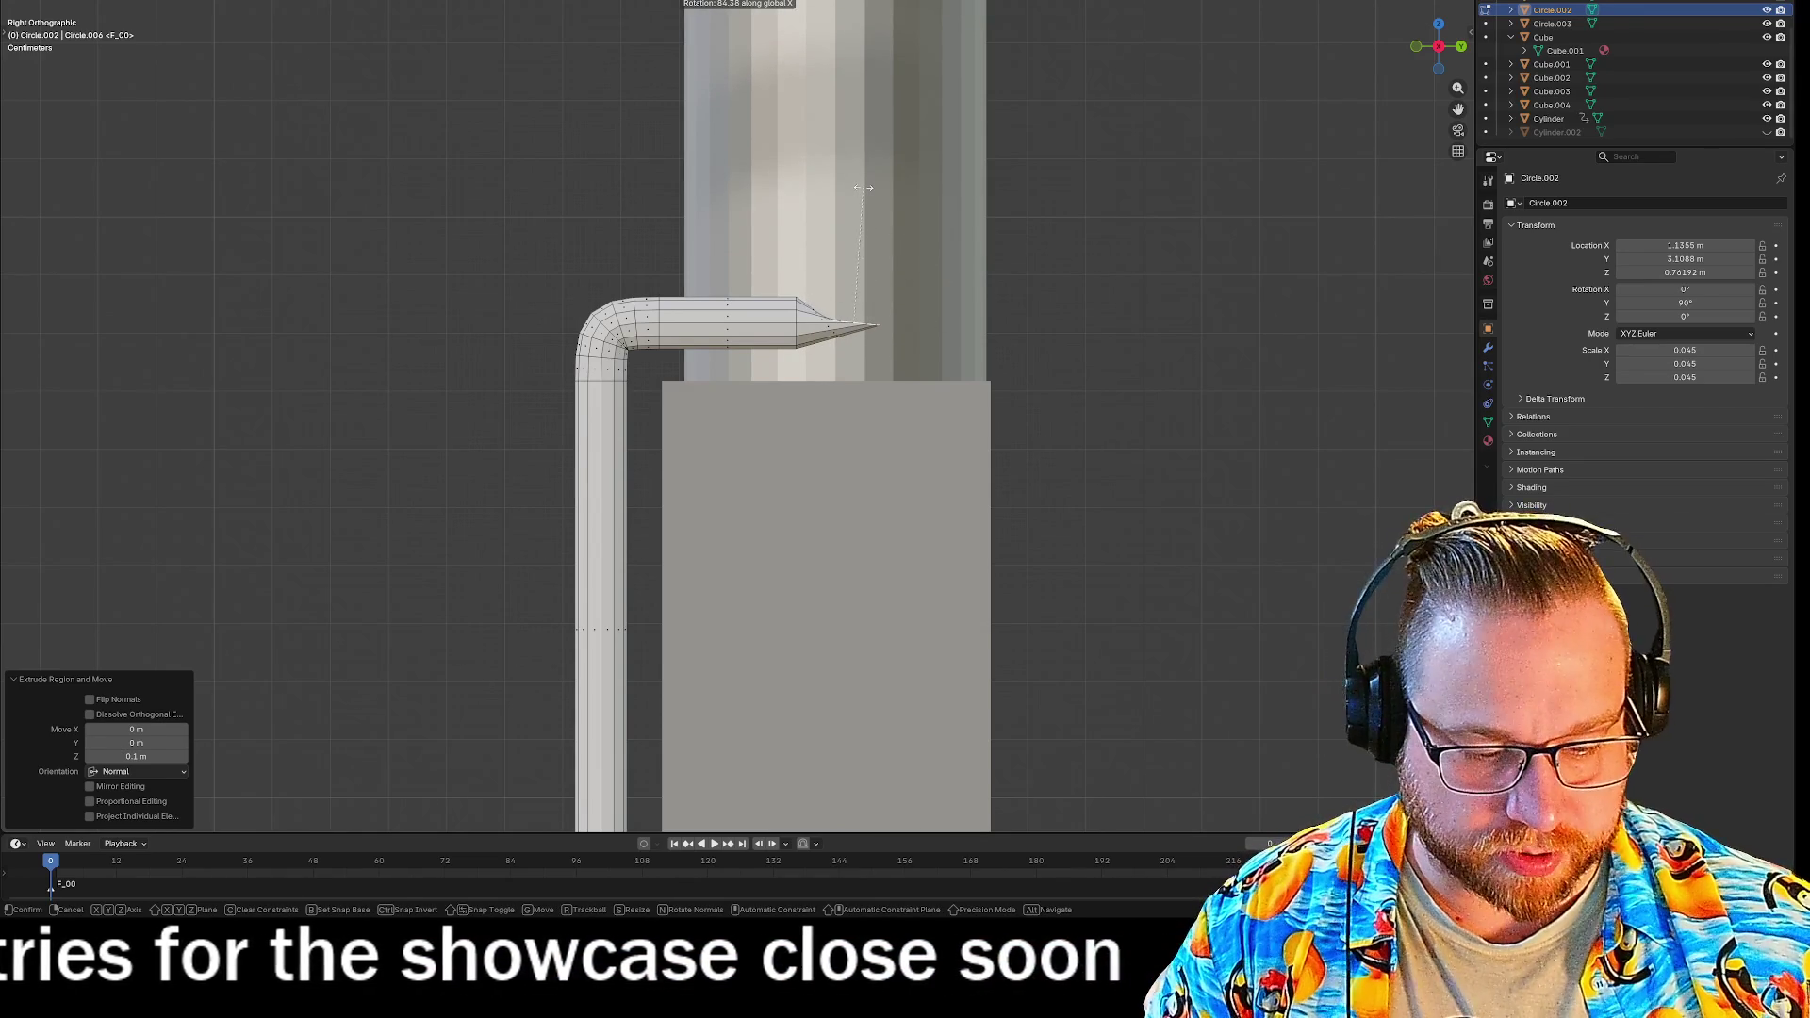
pyautogui.write('90')
pyautogui.press('Return')
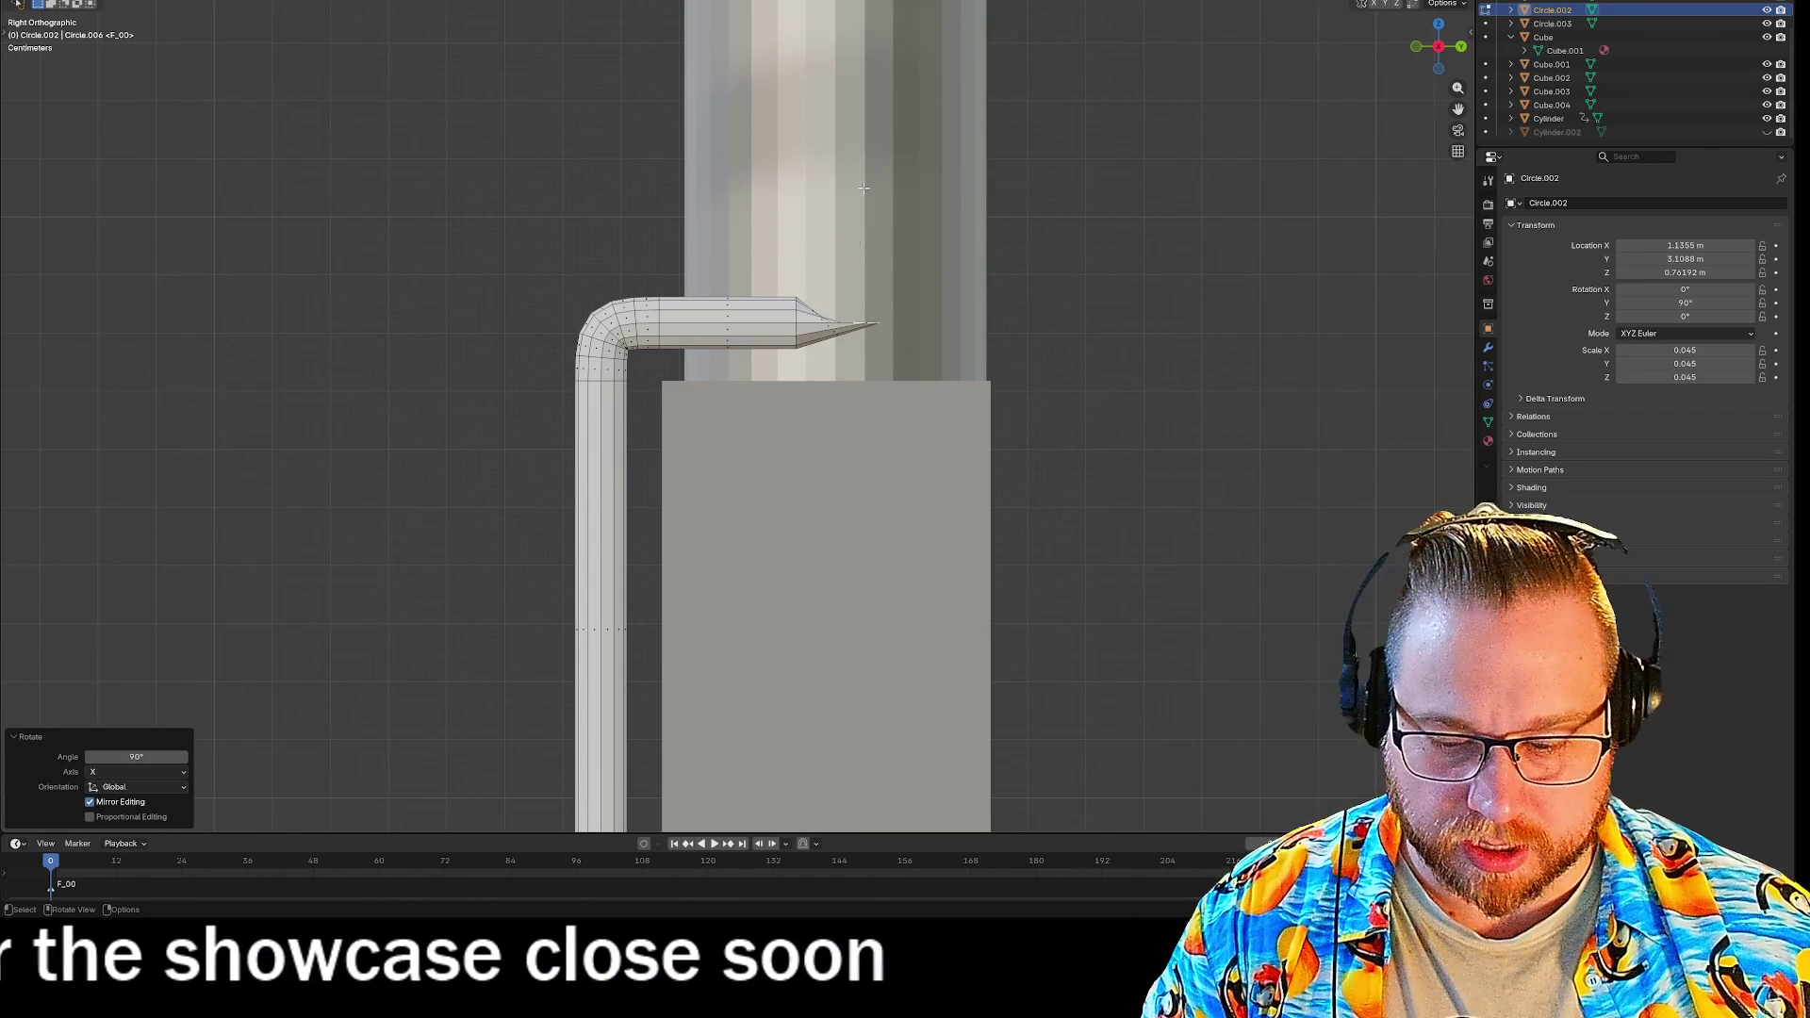
pyautogui.press('g')
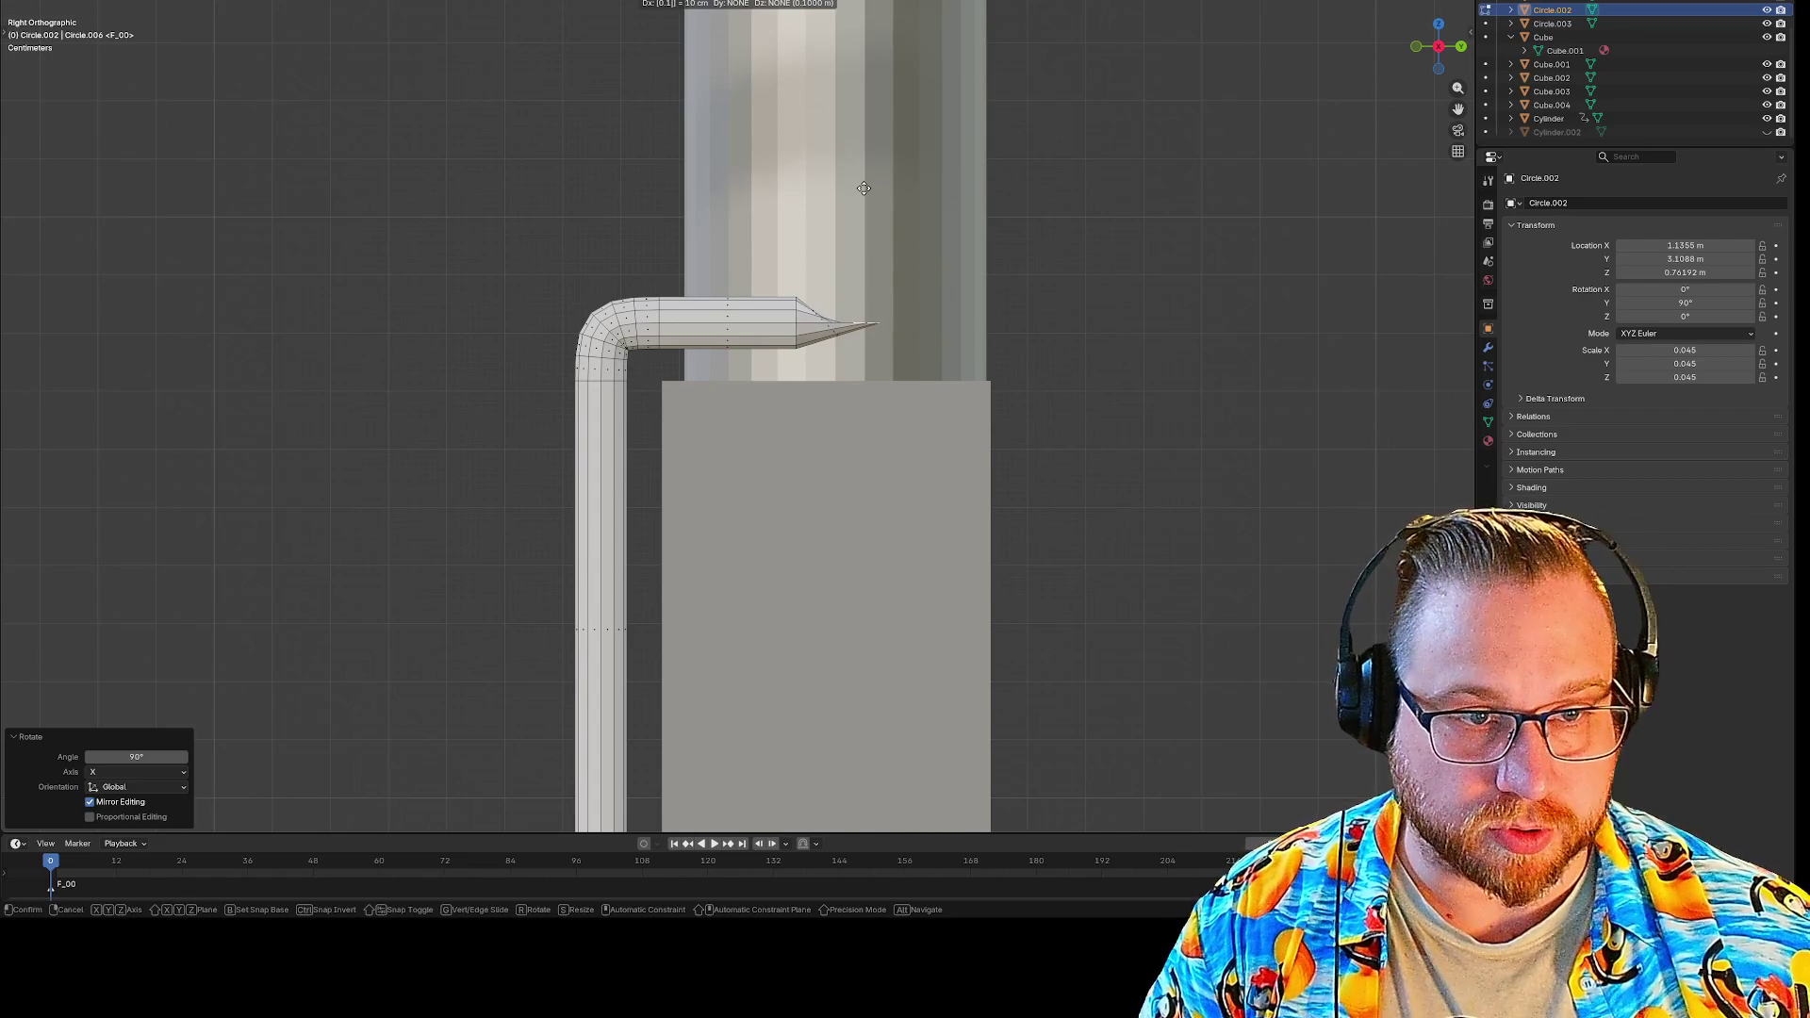
pyautogui.press('z')
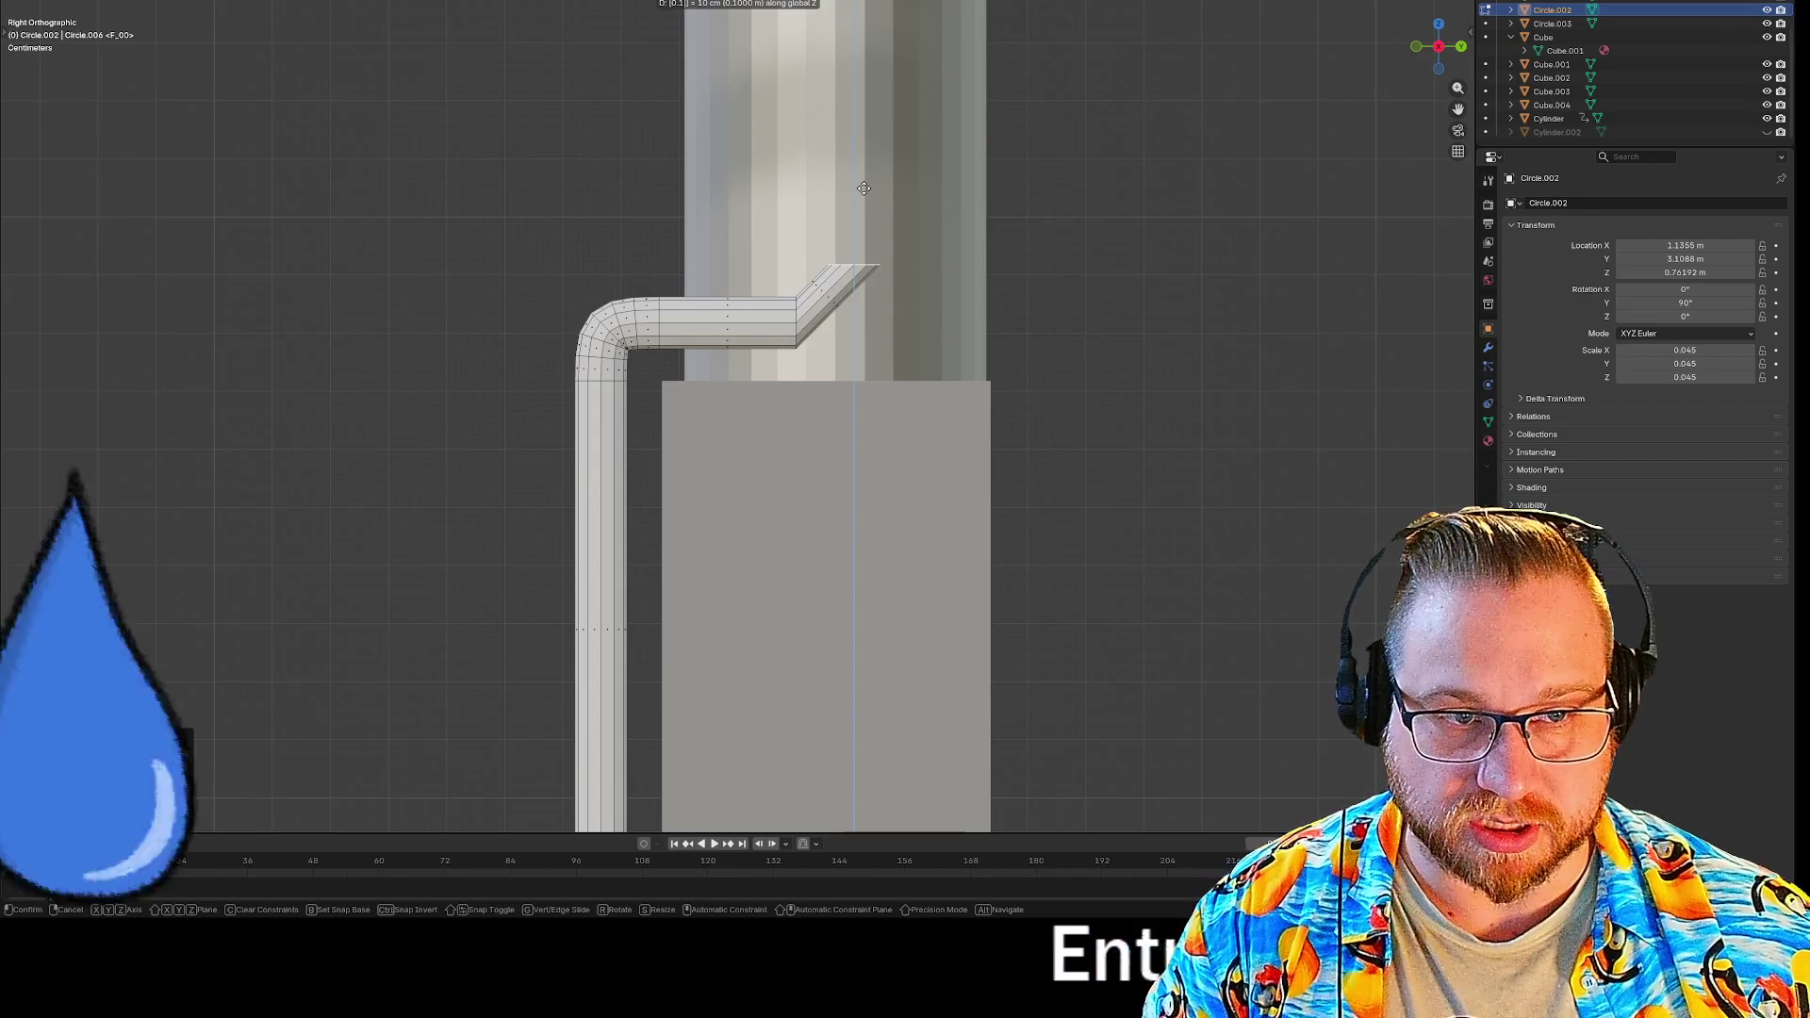
pyautogui.press('Return')
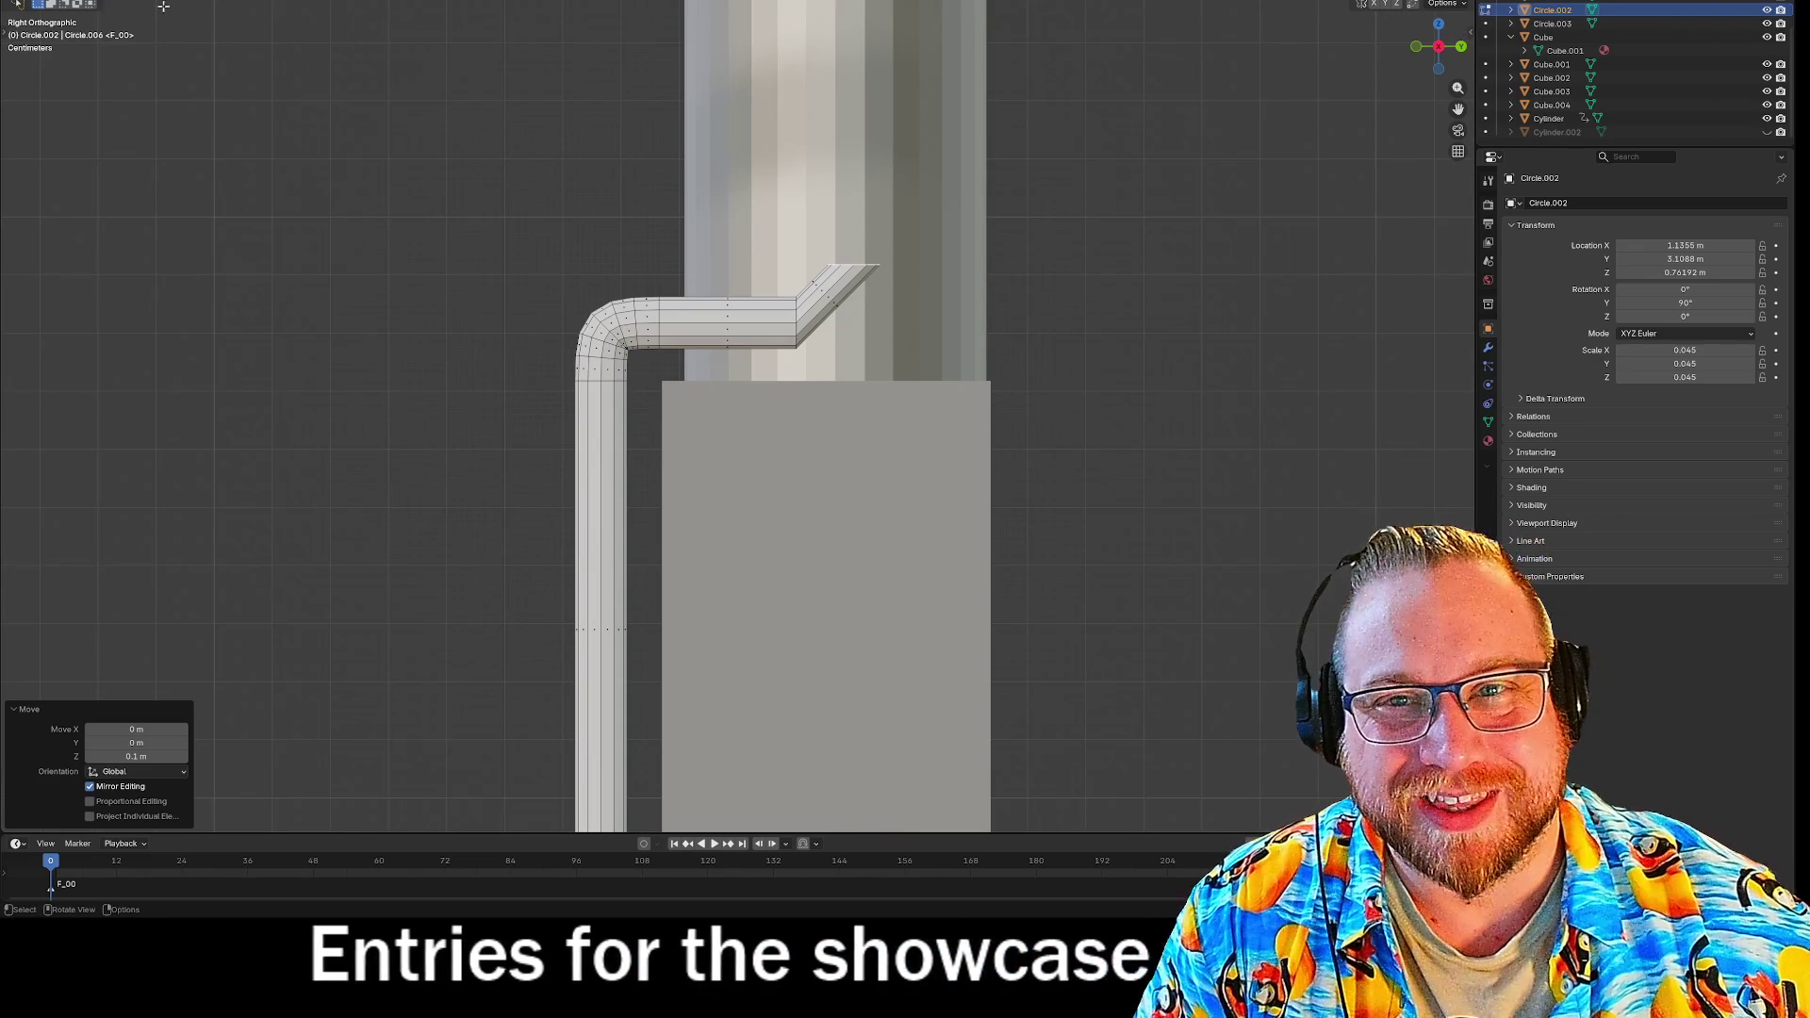
pyautogui.keyDown('alt'); pyautogui.click(866, 273); pyautogui.keyUp('alt')
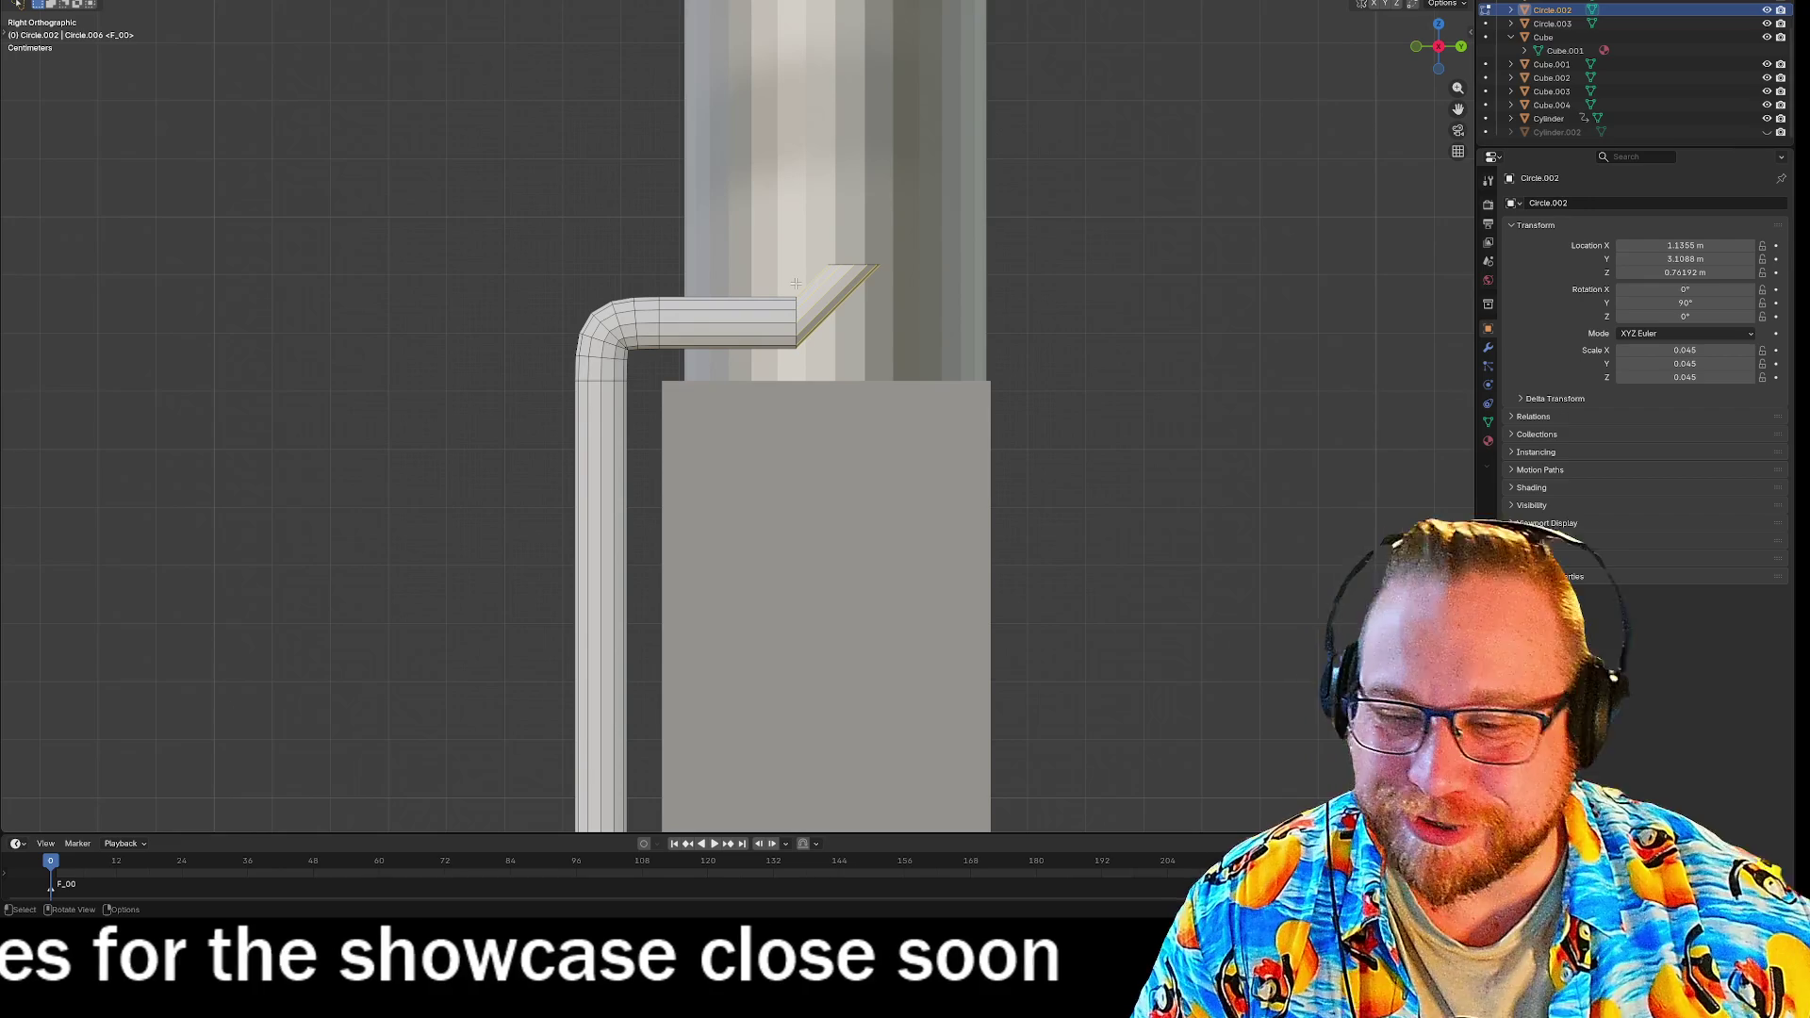
# Delete the edges of the angled pipe end.
pyautogui.press('x')
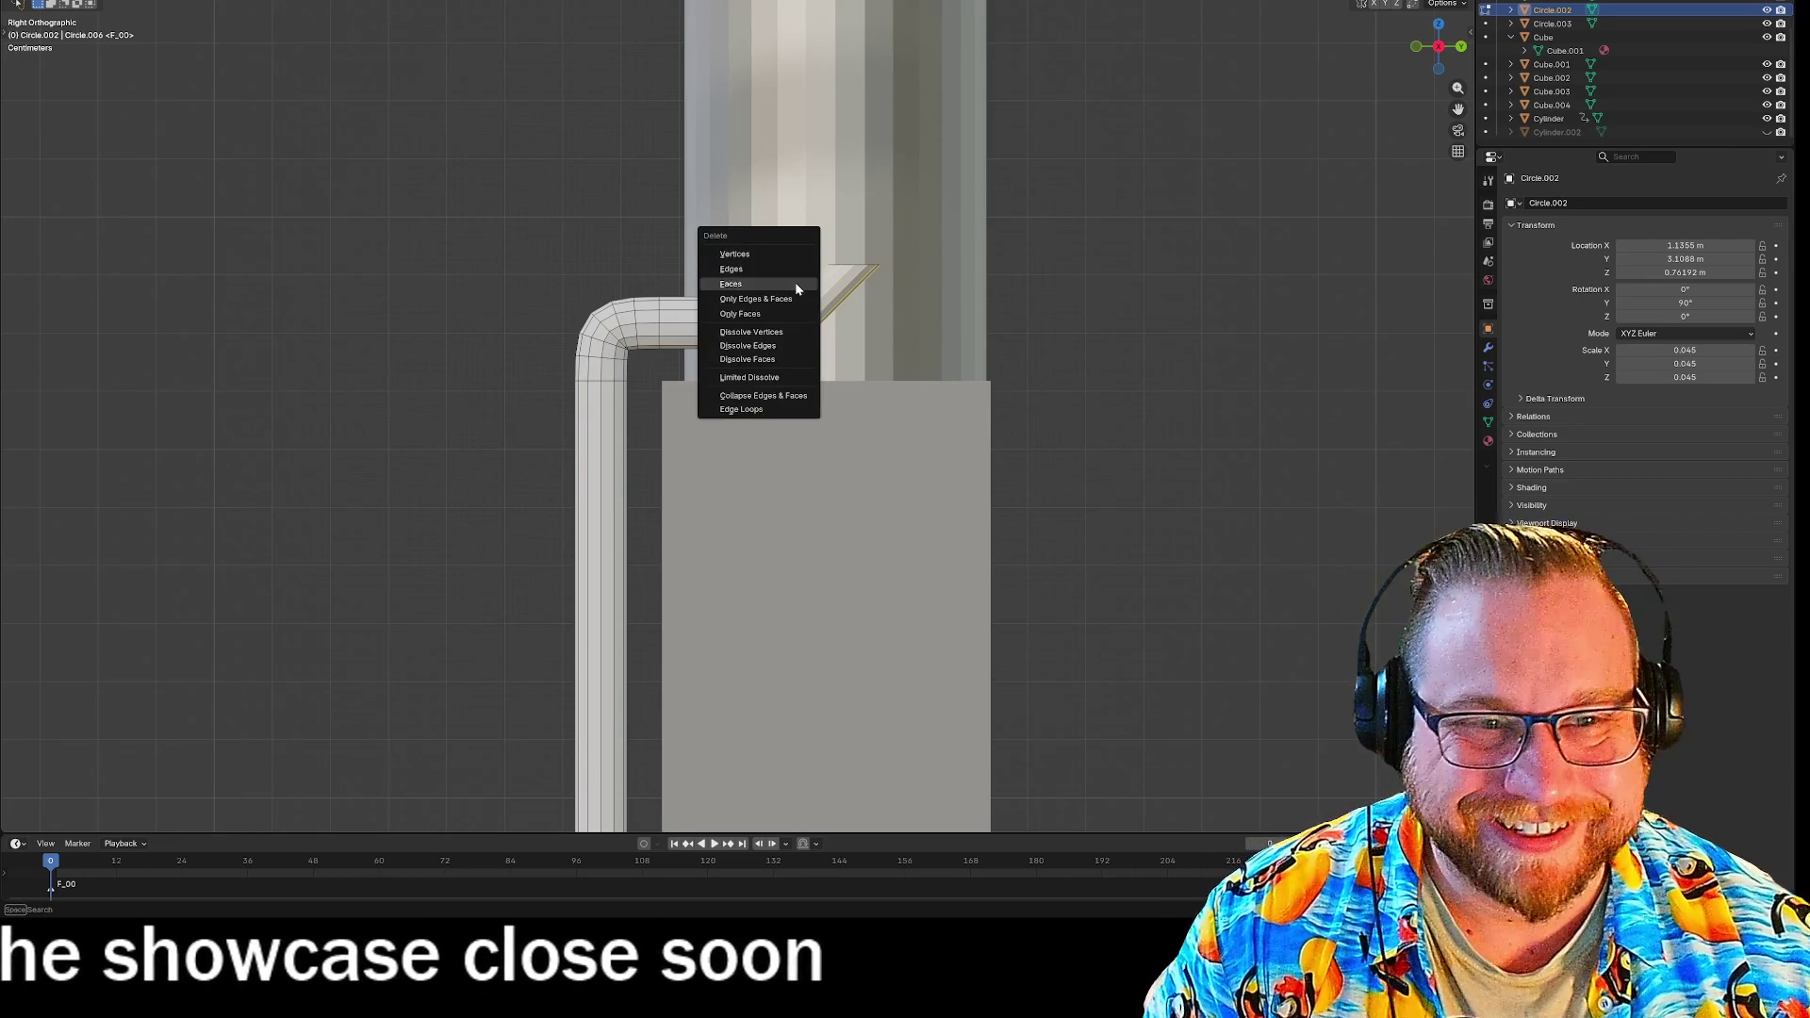
pyautogui.click(790, 272)
pyautogui.moveTo(790, 274)
pyautogui.mouseDown(button='middle')
pyautogui.moveTo(1046, 318)
pyautogui.moveTo(719, 349)
pyautogui.mouseUp(button='middle')
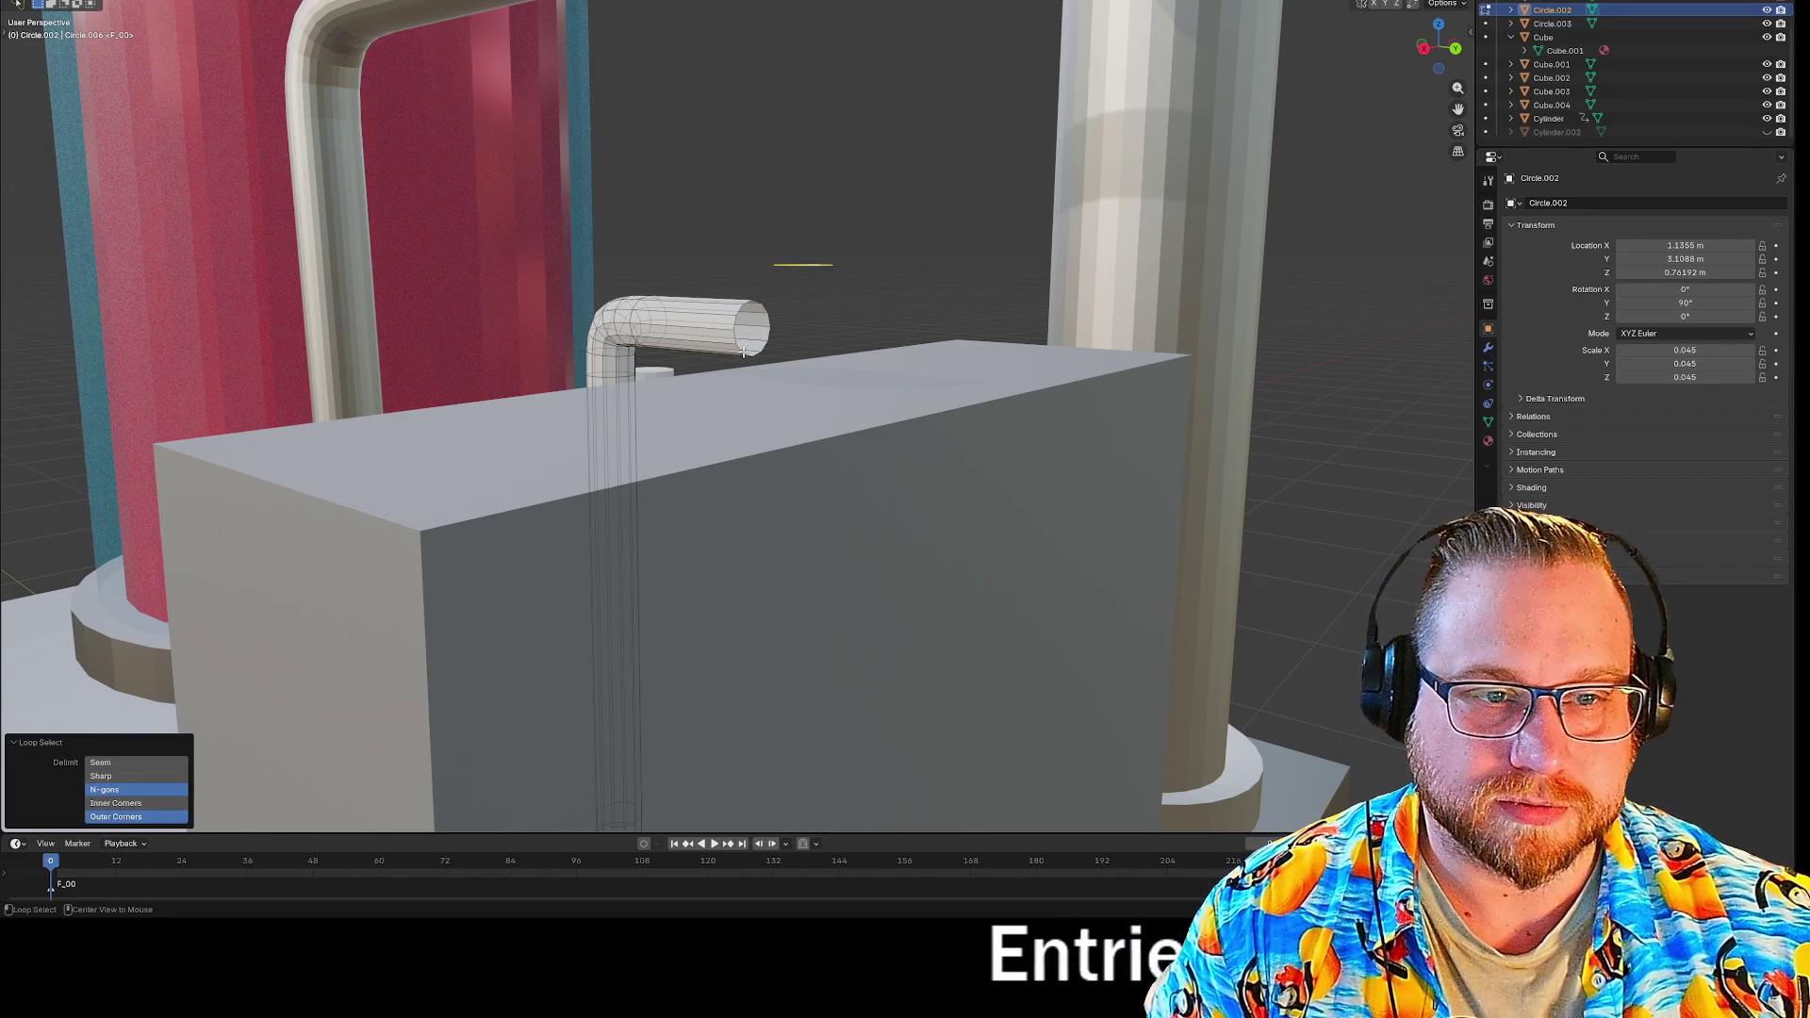
# Bridge the two open pipe ends with Bridge Faces using 5 cuts.
pyautogui.press('3')
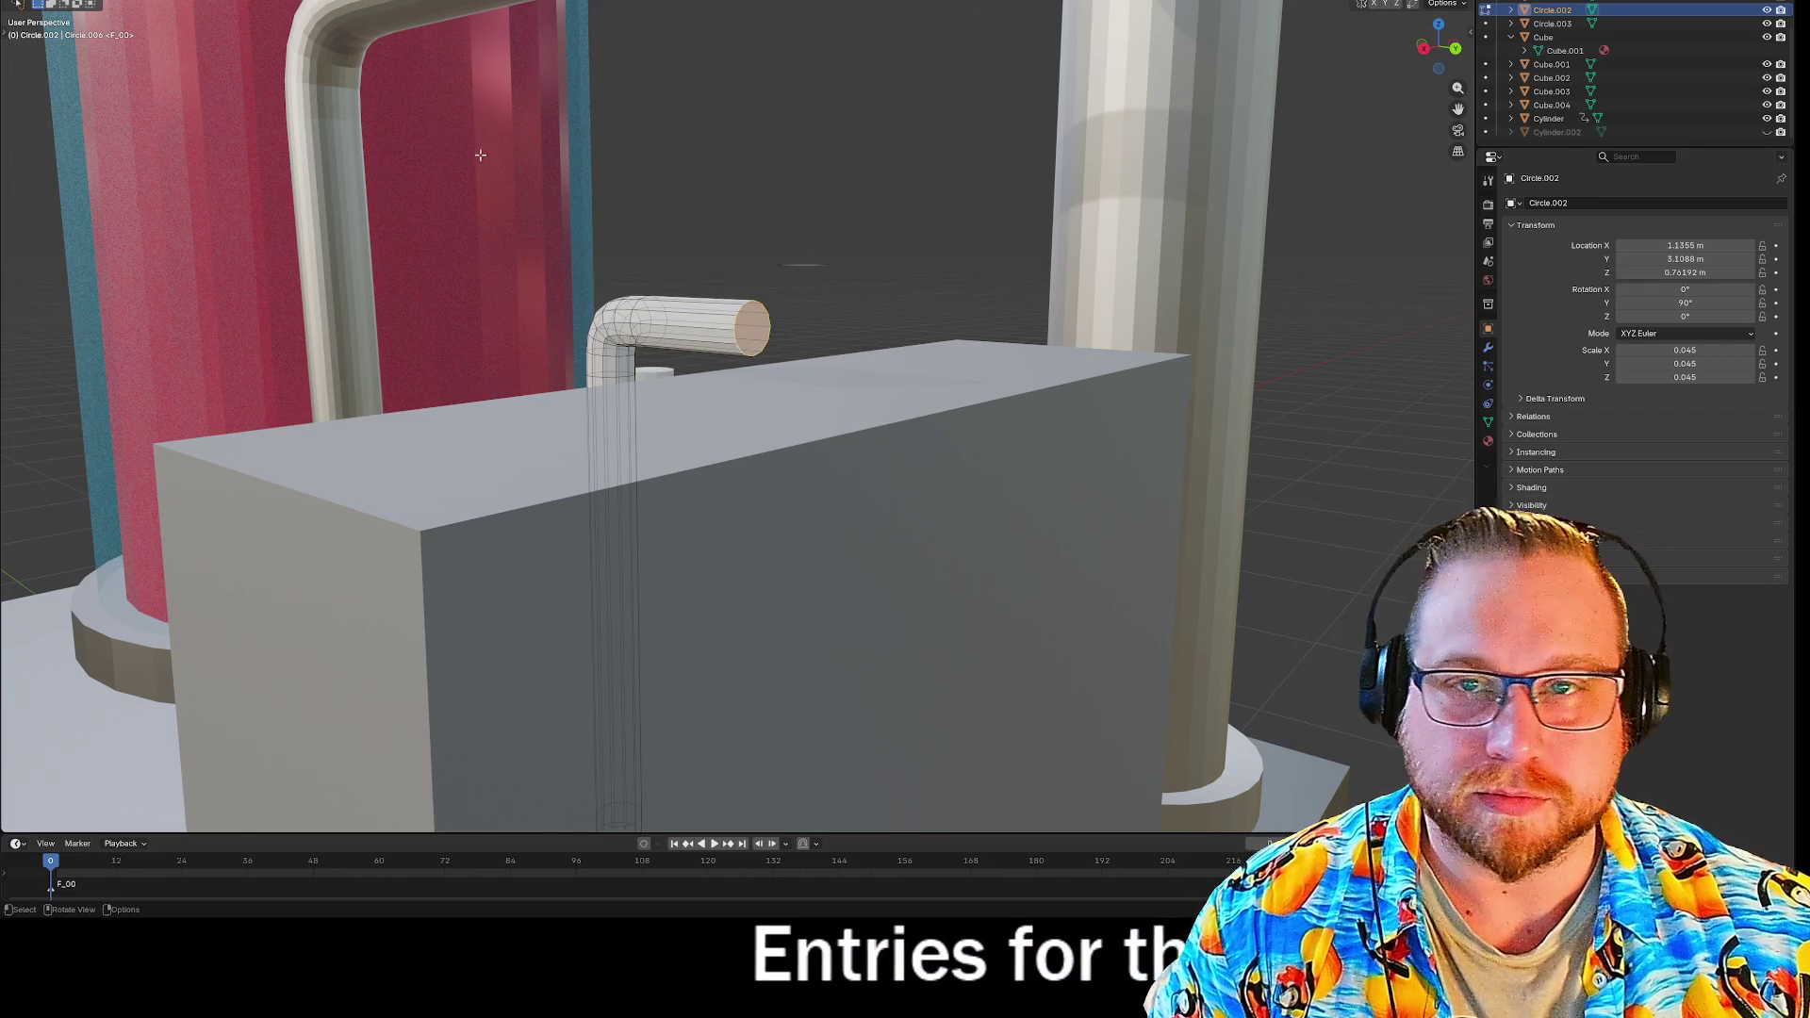
pyautogui.press('1')
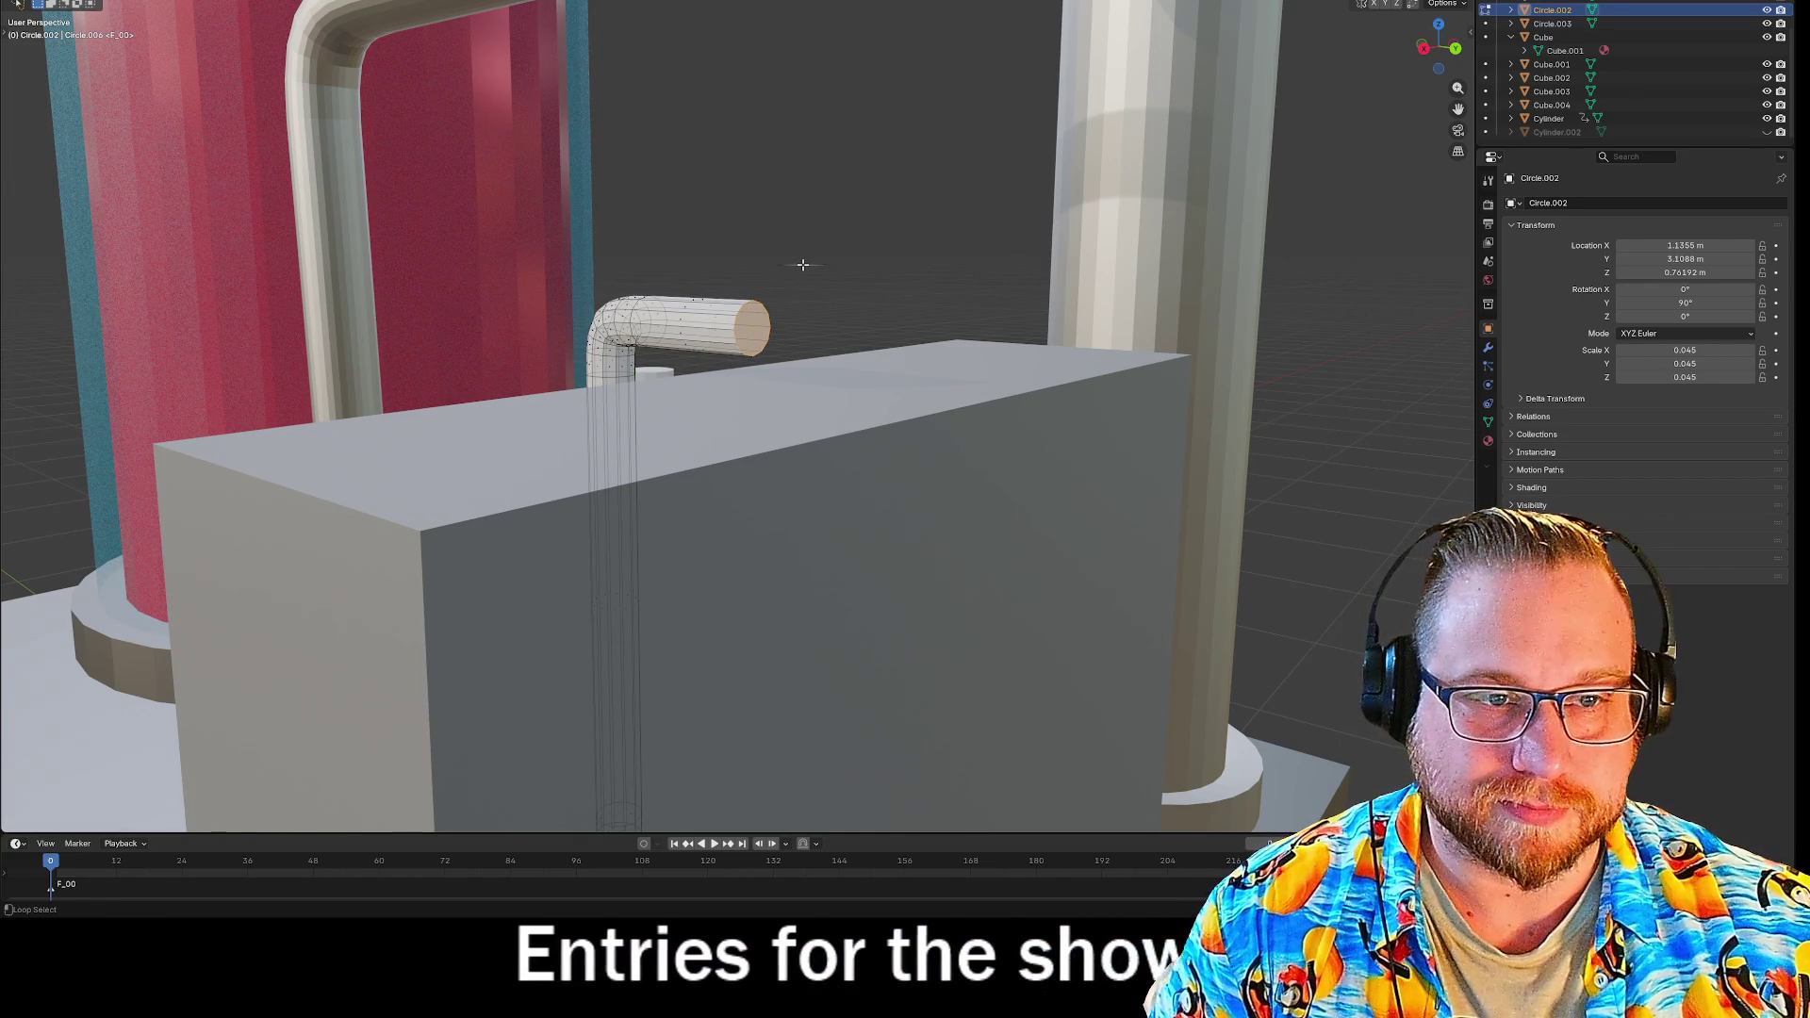
pyautogui.moveTo(760, 332); pyautogui.dragTo(843, 331, button='middle')
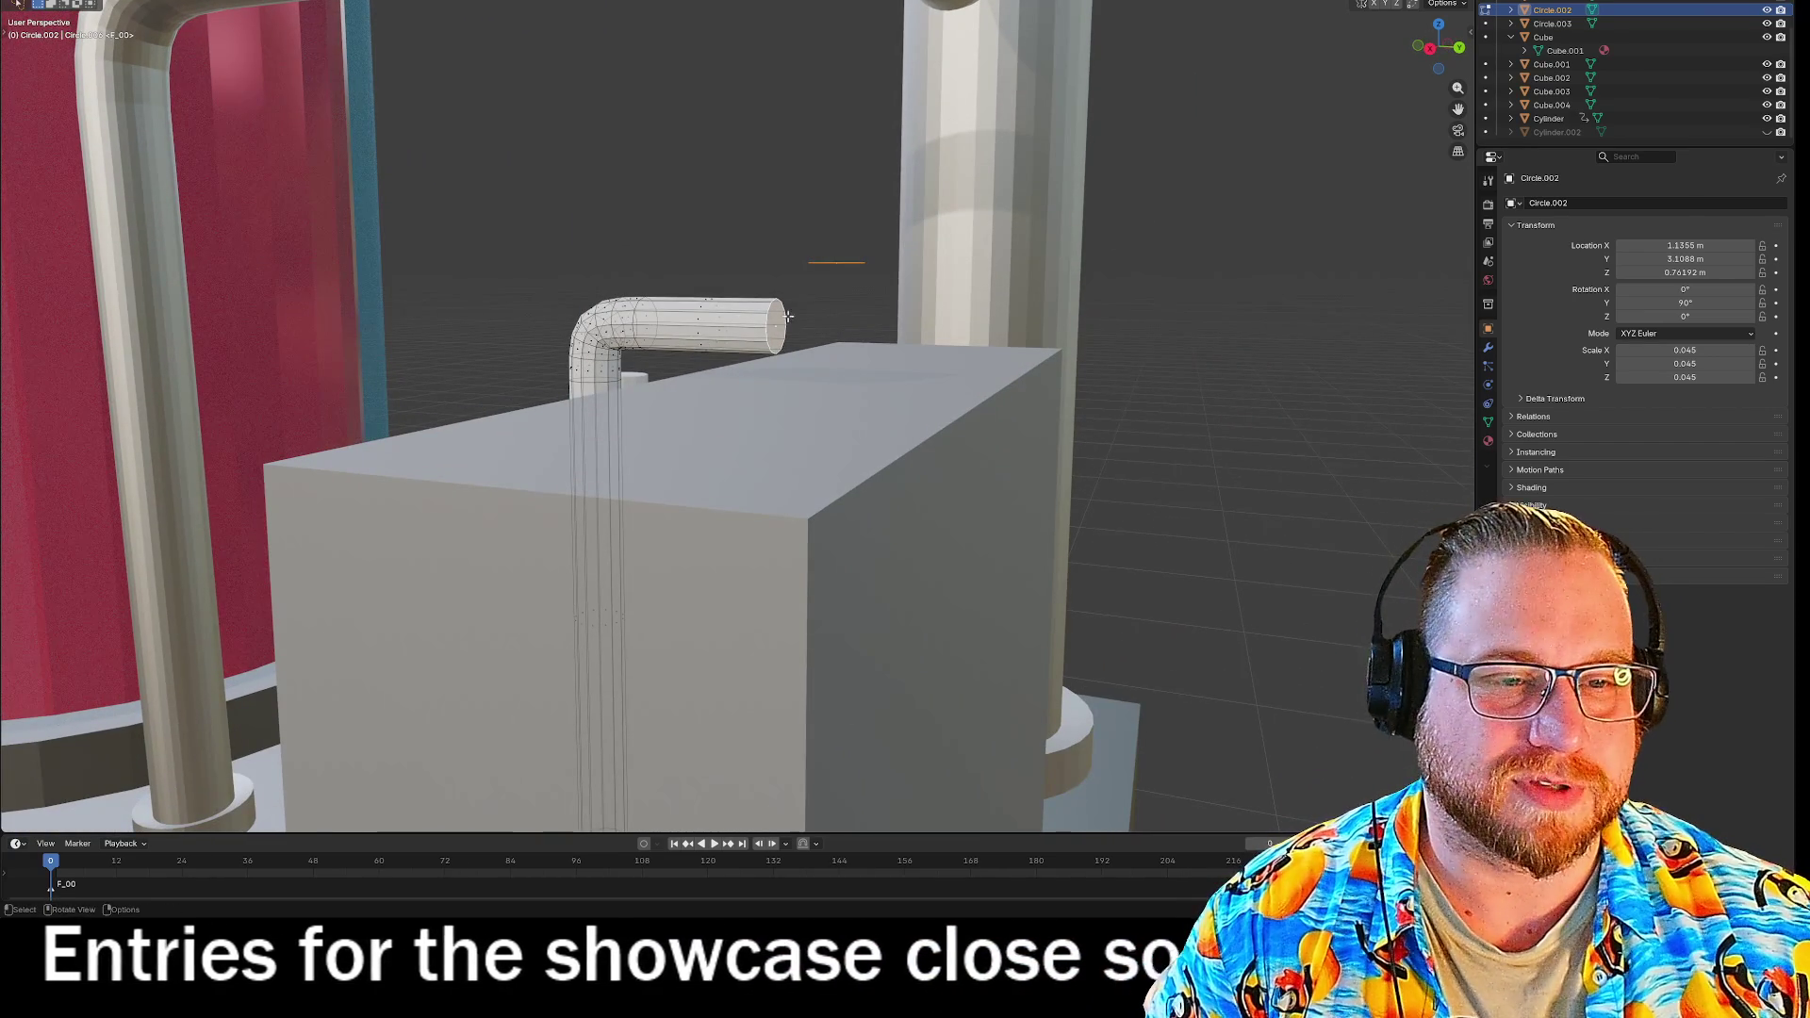
pyautogui.rightClick(736, 319)
pyautogui.click(733, 318)
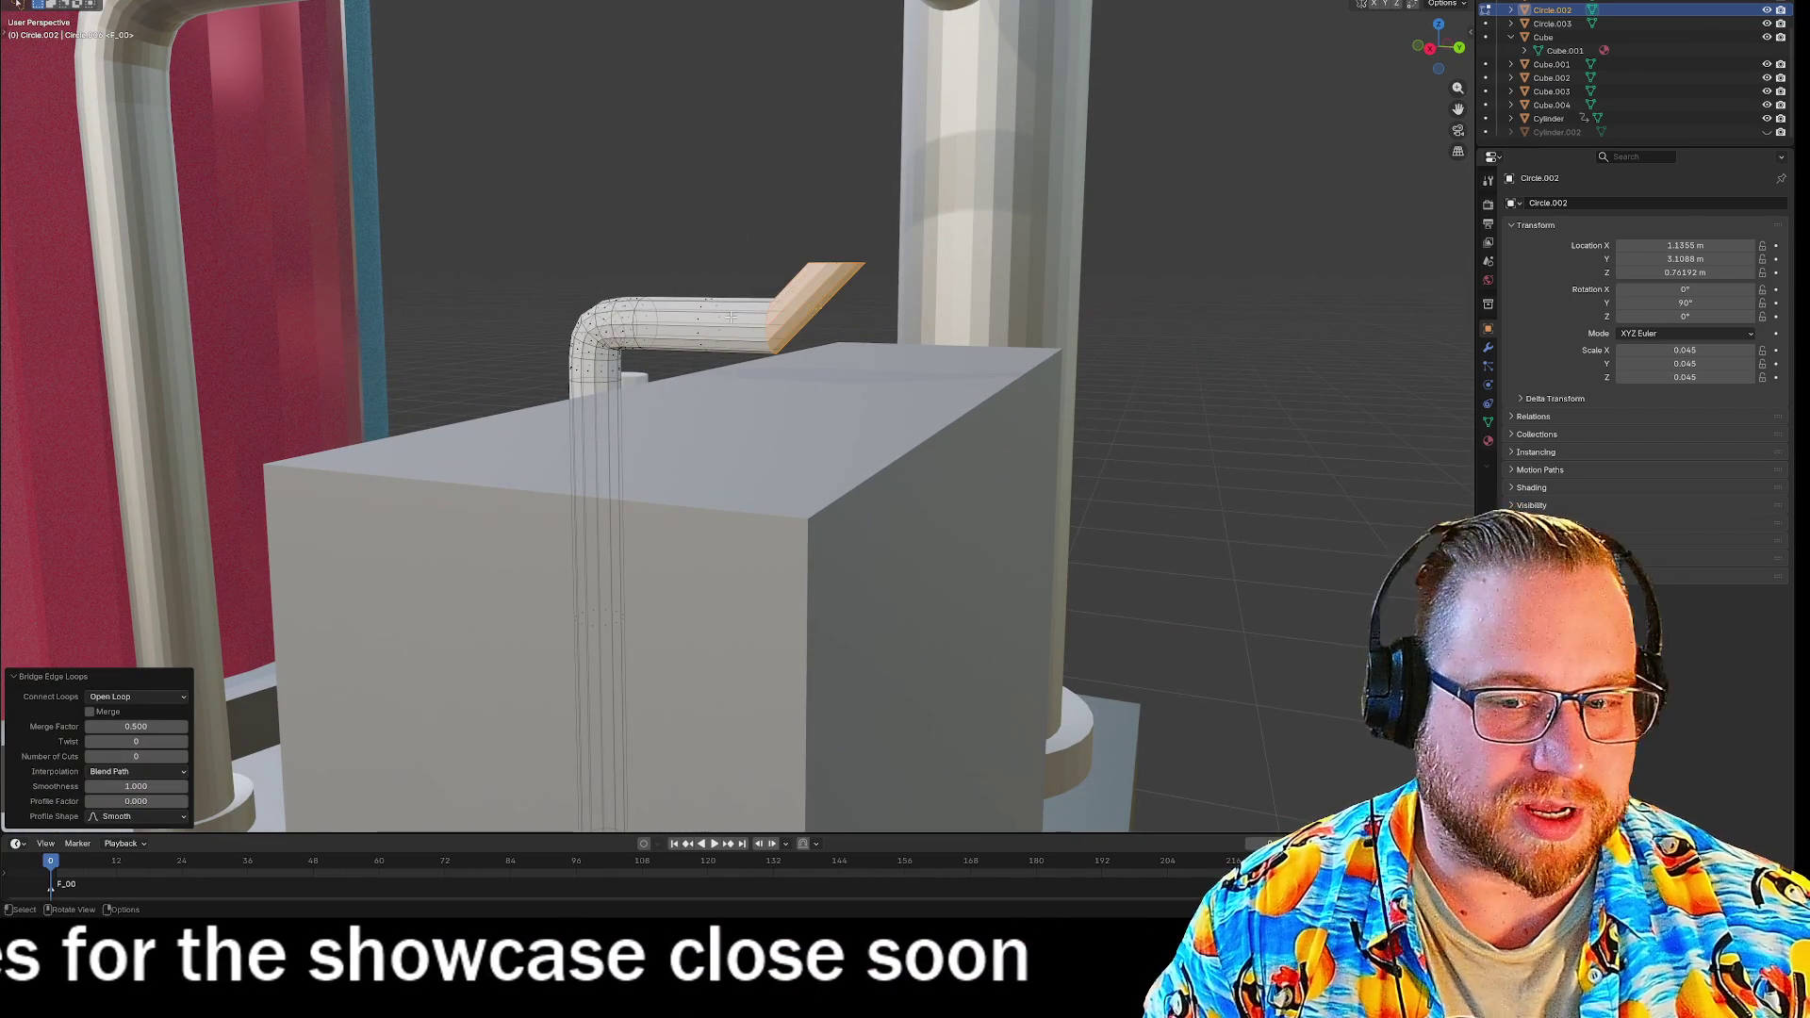
pyautogui.click(141, 756)
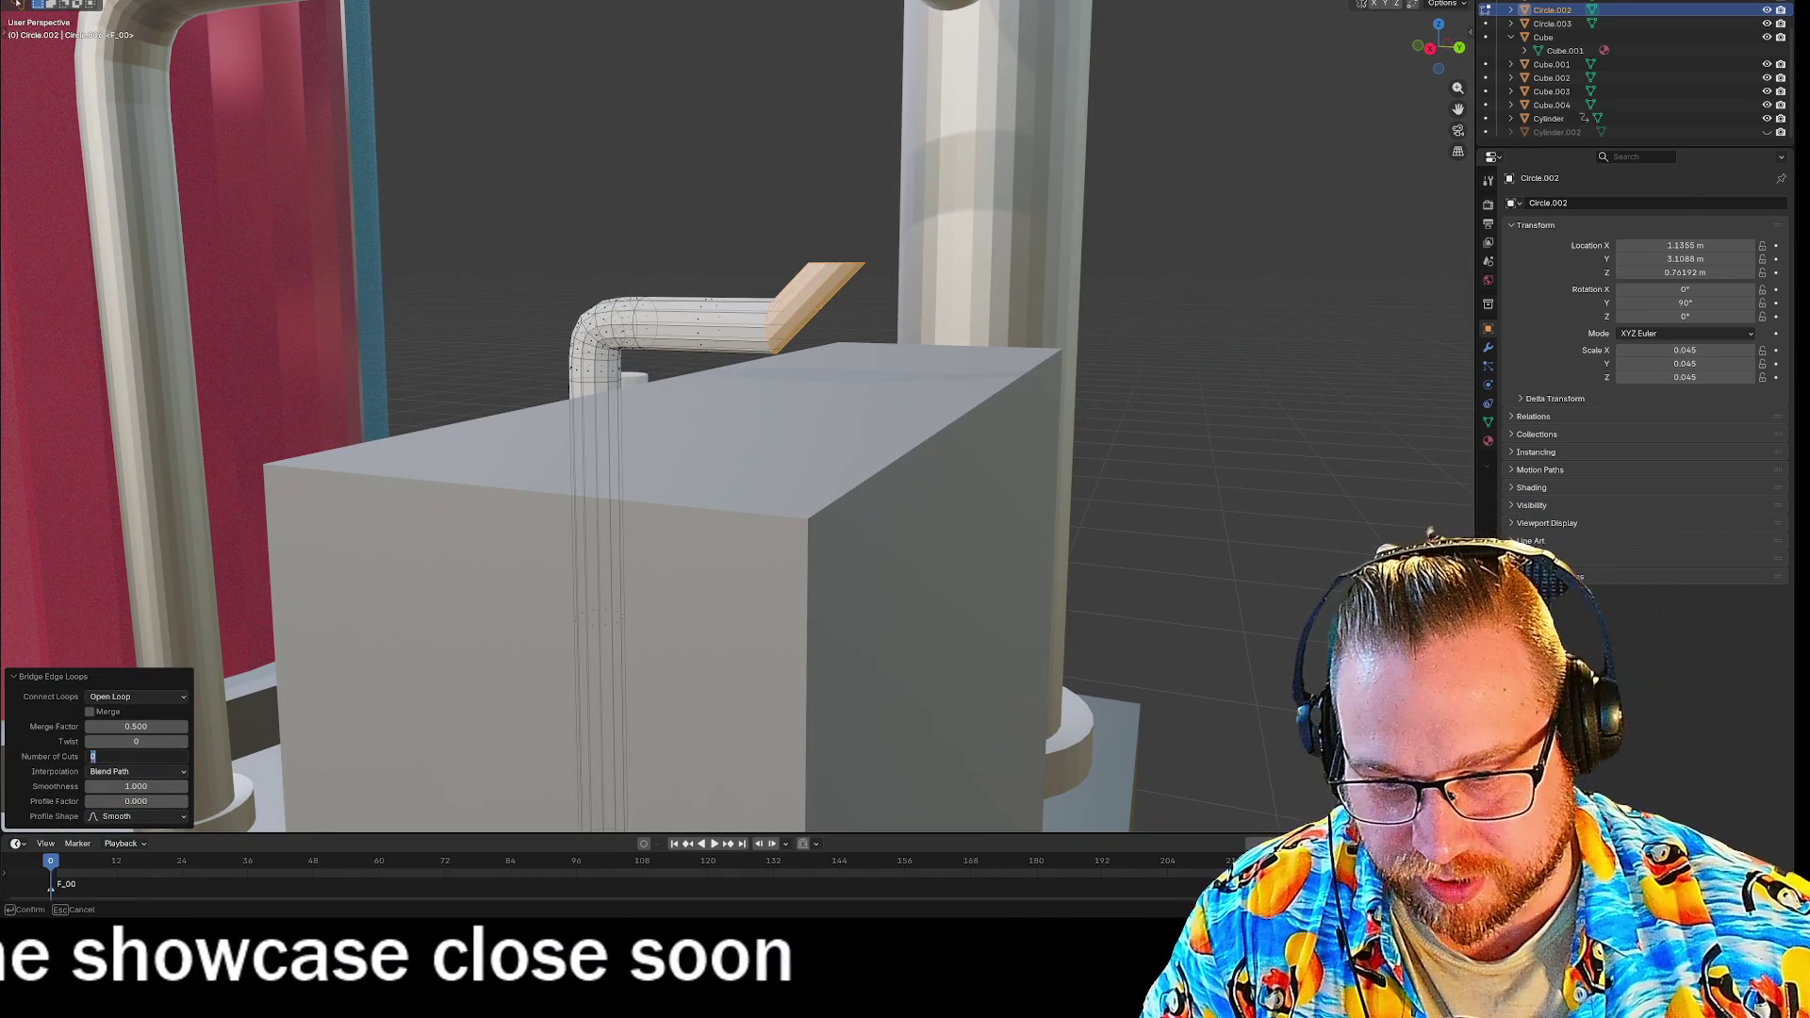
pyautogui.write('5')
pyautogui.press('Return')
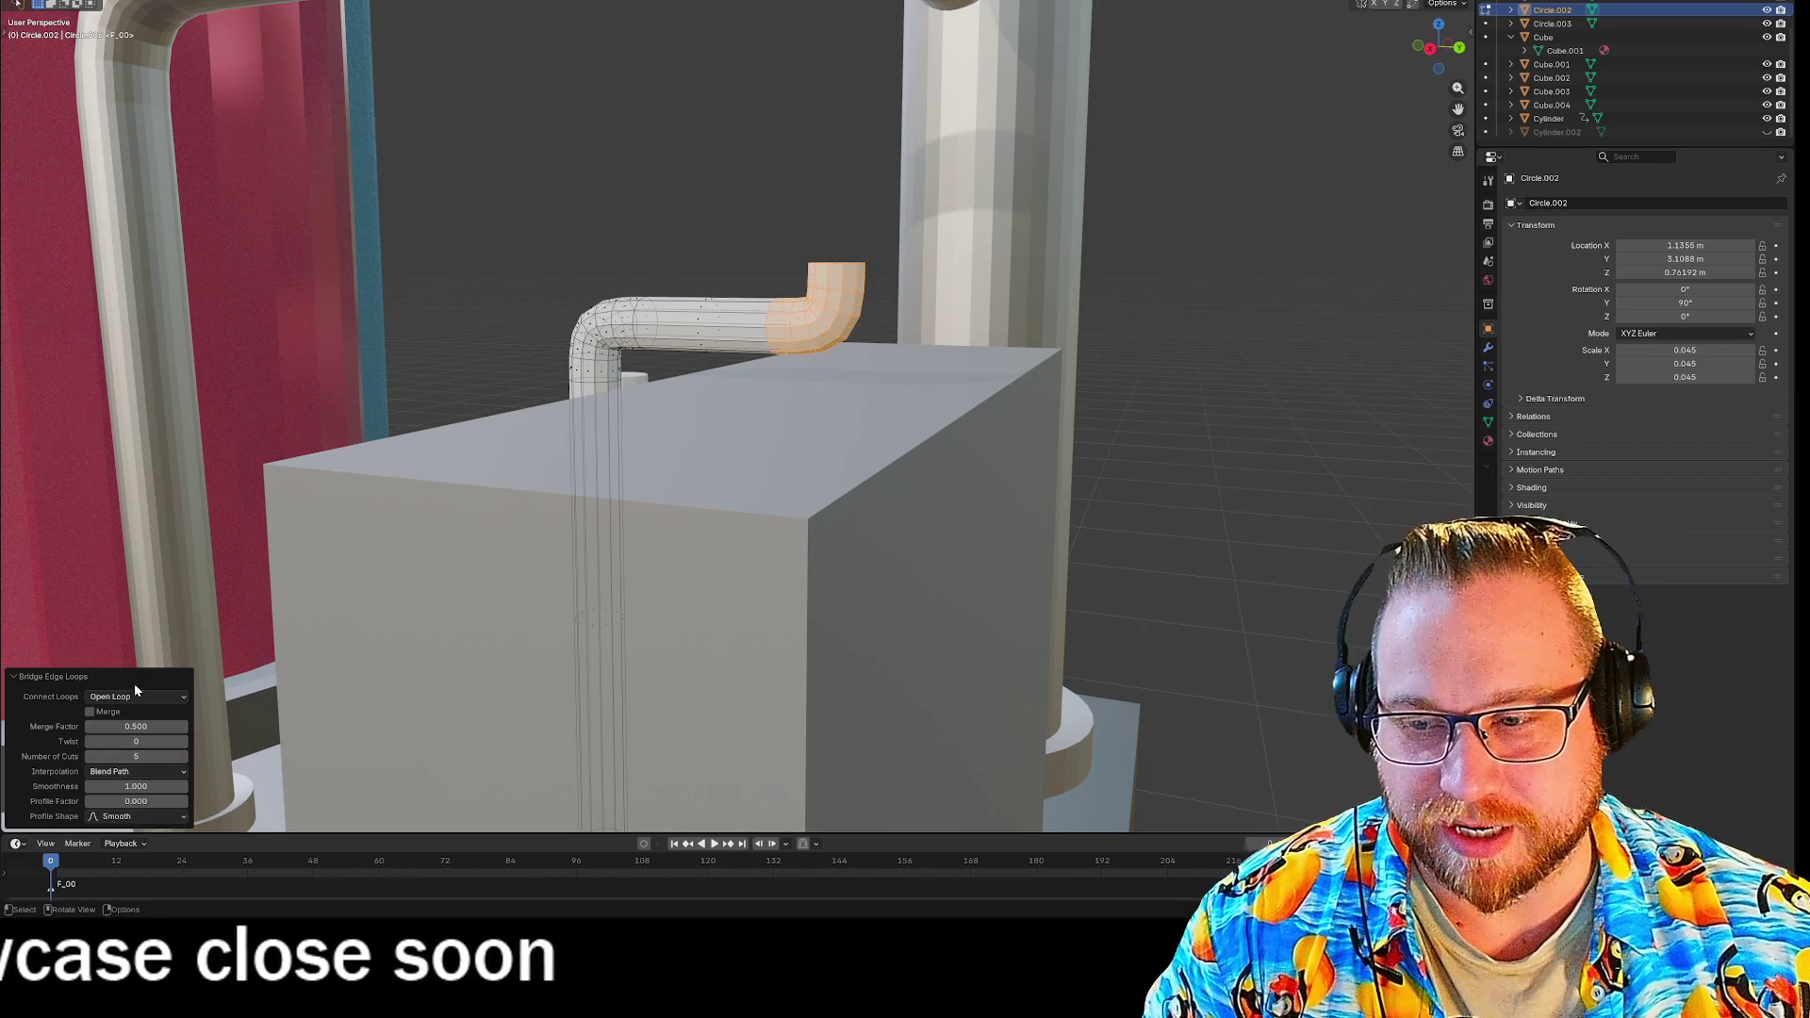
pyautogui.click(636, 66)
pyautogui.moveTo(711, 189)
pyautogui.mouseDown(button='middle')
pyautogui.moveTo(570, 198)
pyautogui.moveTo(703, 185)
pyautogui.moveTo(725, 227)
pyautogui.moveTo(695, 198)
pyautogui.moveTo(638, 194)
pyautogui.mouseUp(button='middle')
pyautogui.scroll(-5, 725, 227)
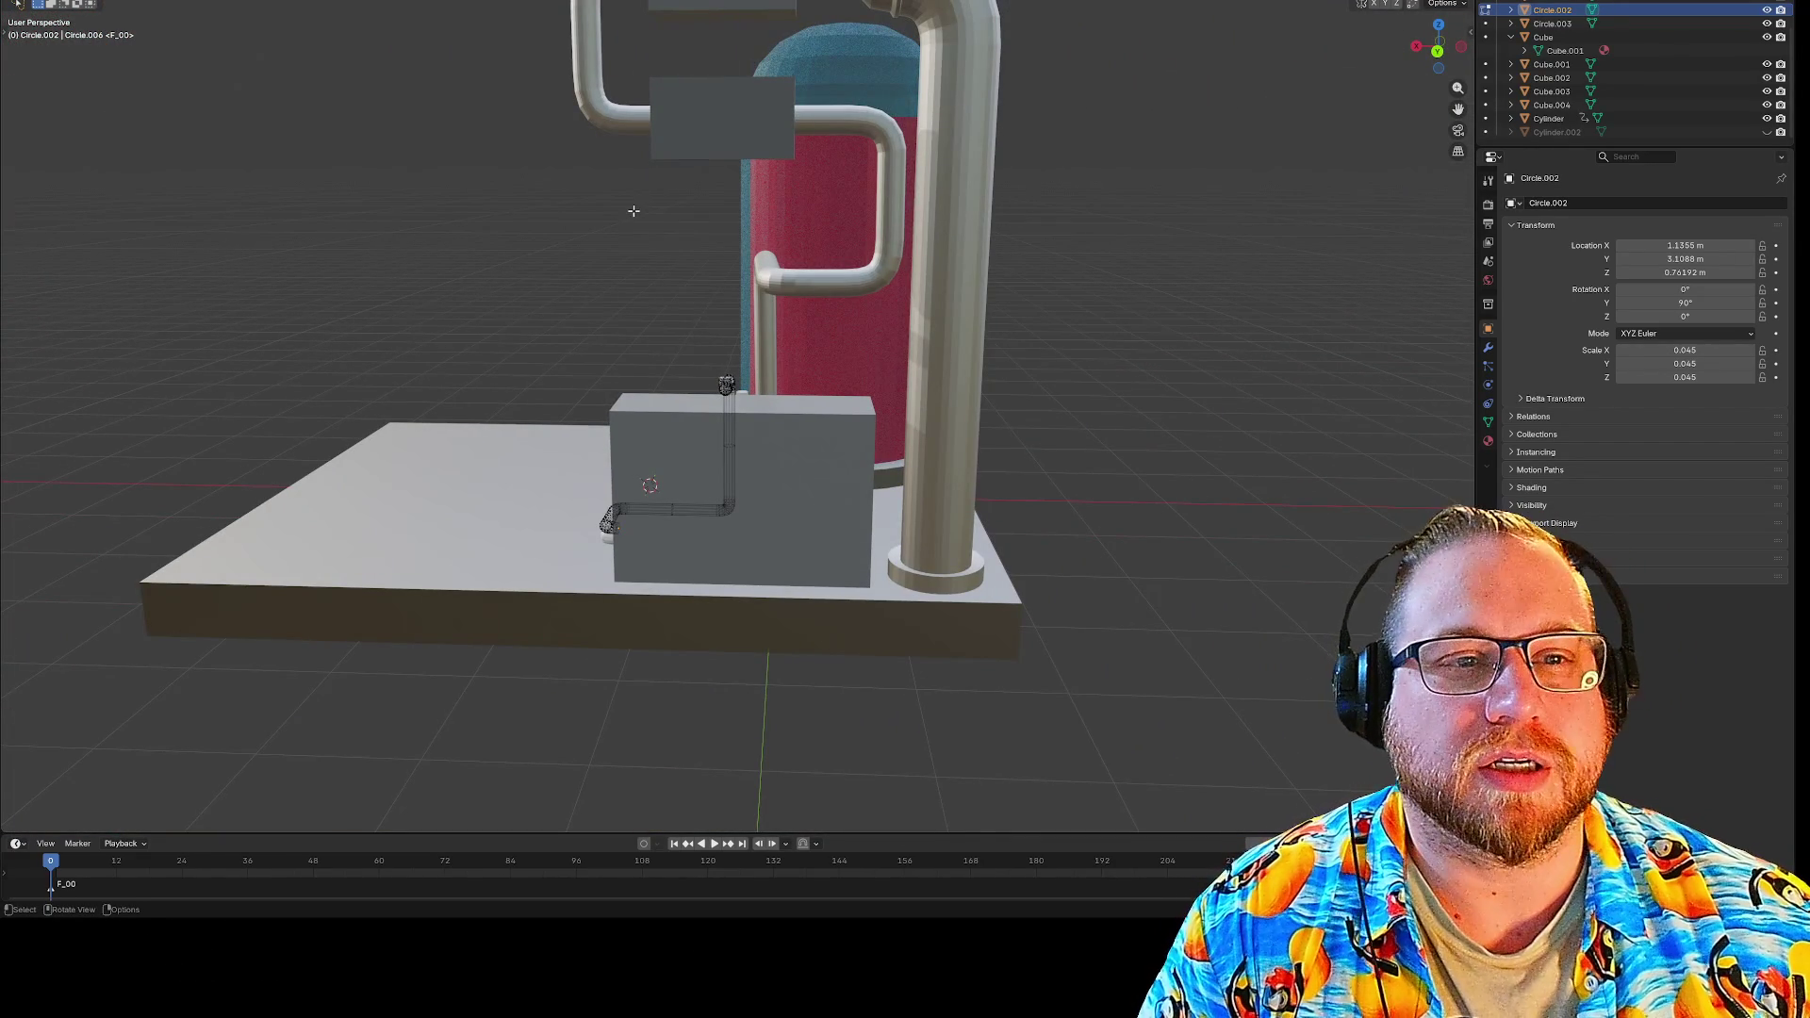
pyautogui.scroll(-3, 658, 246)
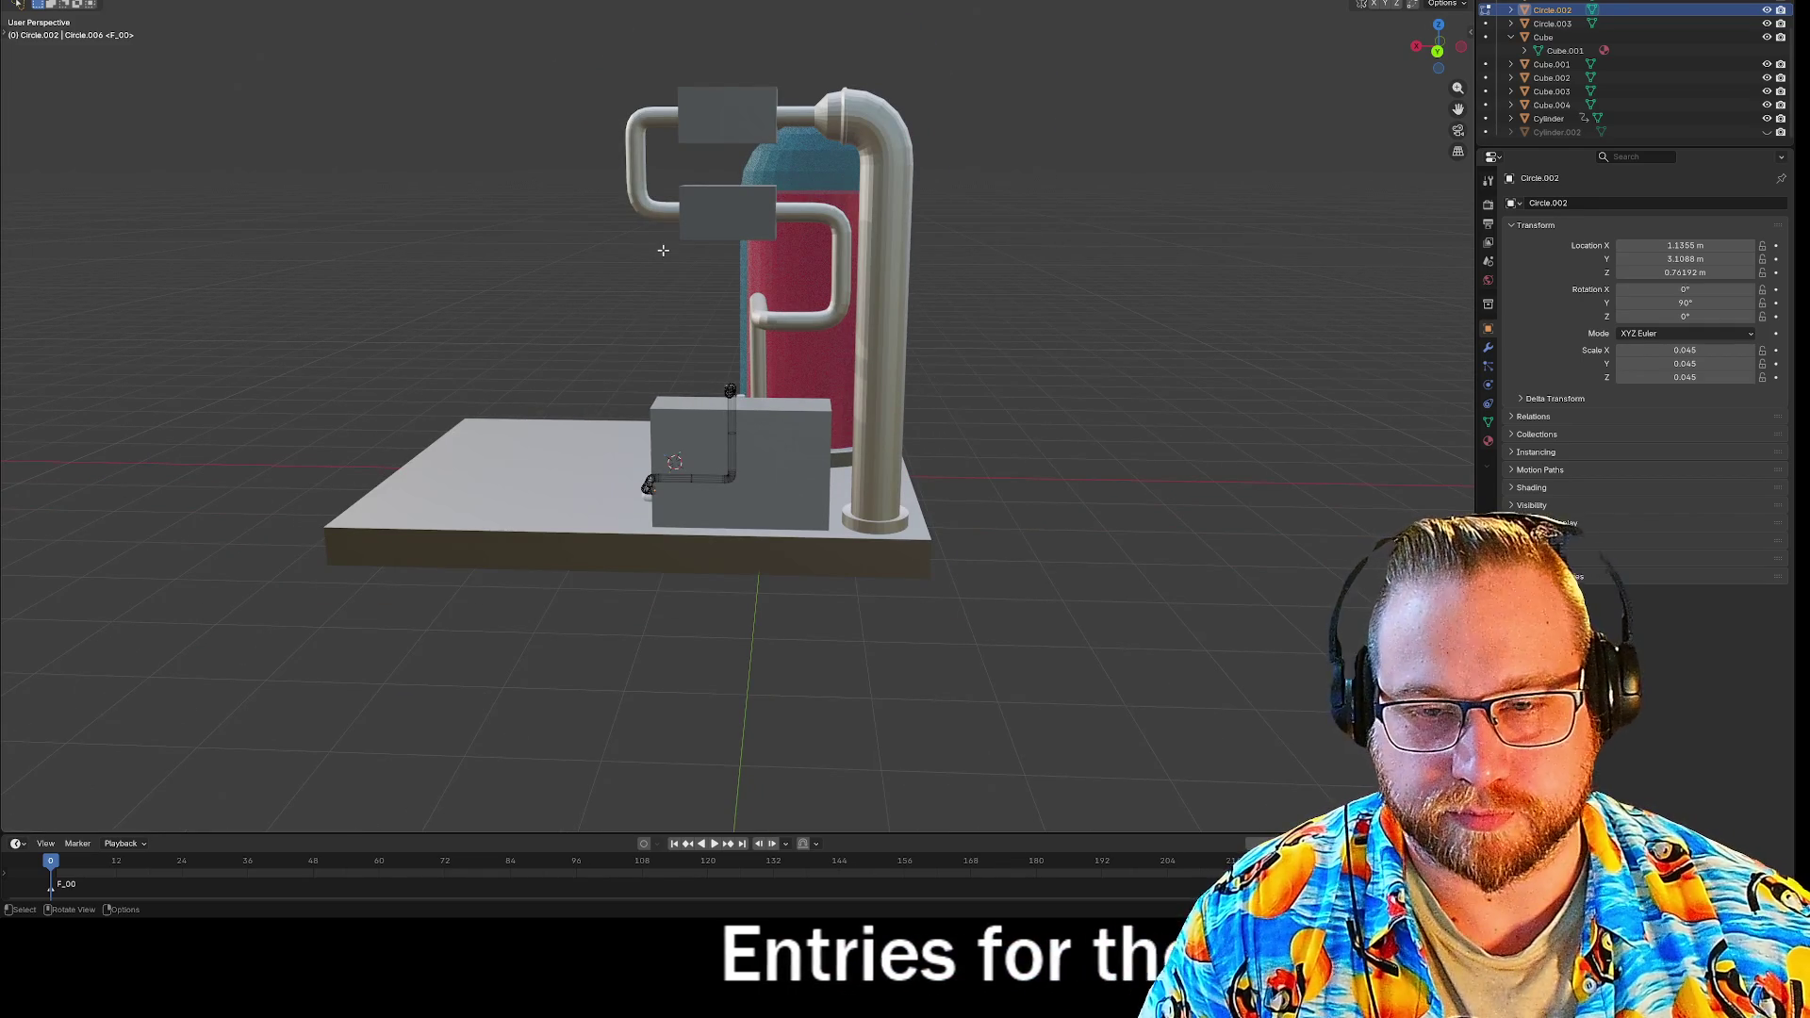
pyautogui.scroll(10, 660, 249)
pyautogui.scroll(-5, 651, 249)
pyautogui.scroll(6, 644, 249)
pyautogui.scroll(-5, 645, 249)
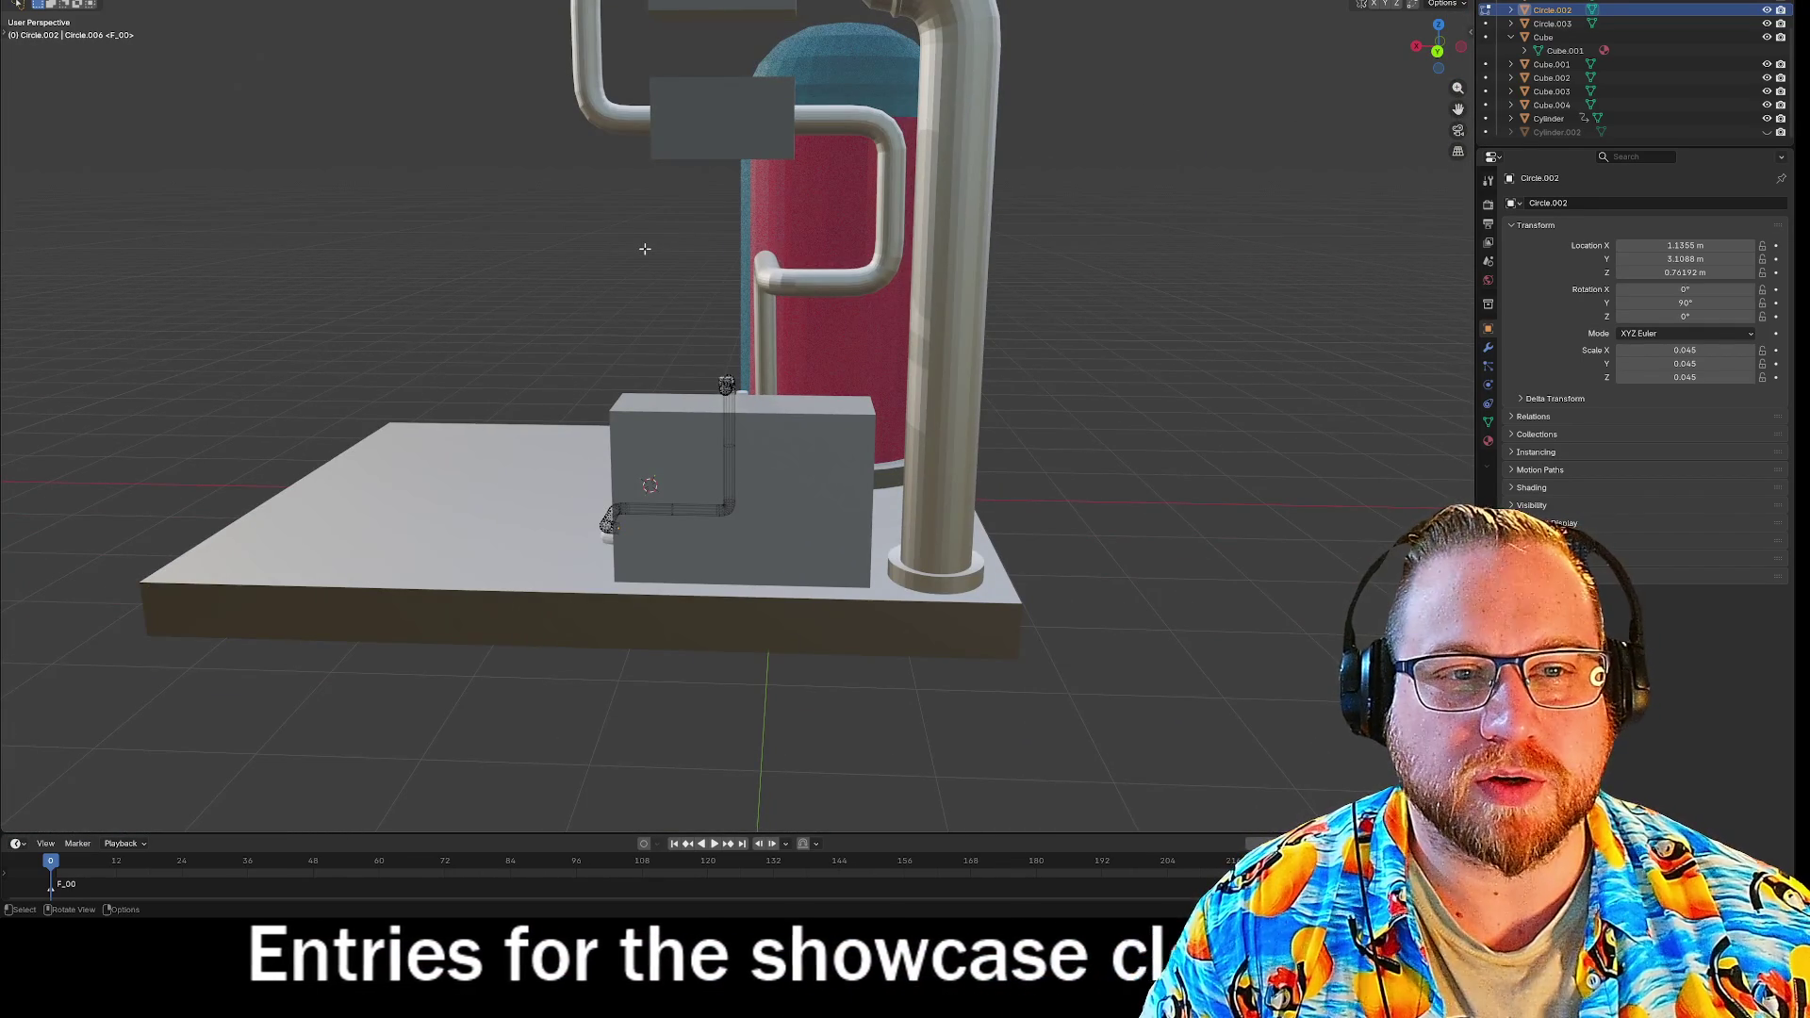
pyautogui.scroll(3, 686, 253)
pyautogui.moveTo(686, 252); pyautogui.dragTo(820, 258, button='middle')
pyautogui.scroll(-4, 818, 260)
pyautogui.scroll(6, 815, 262)
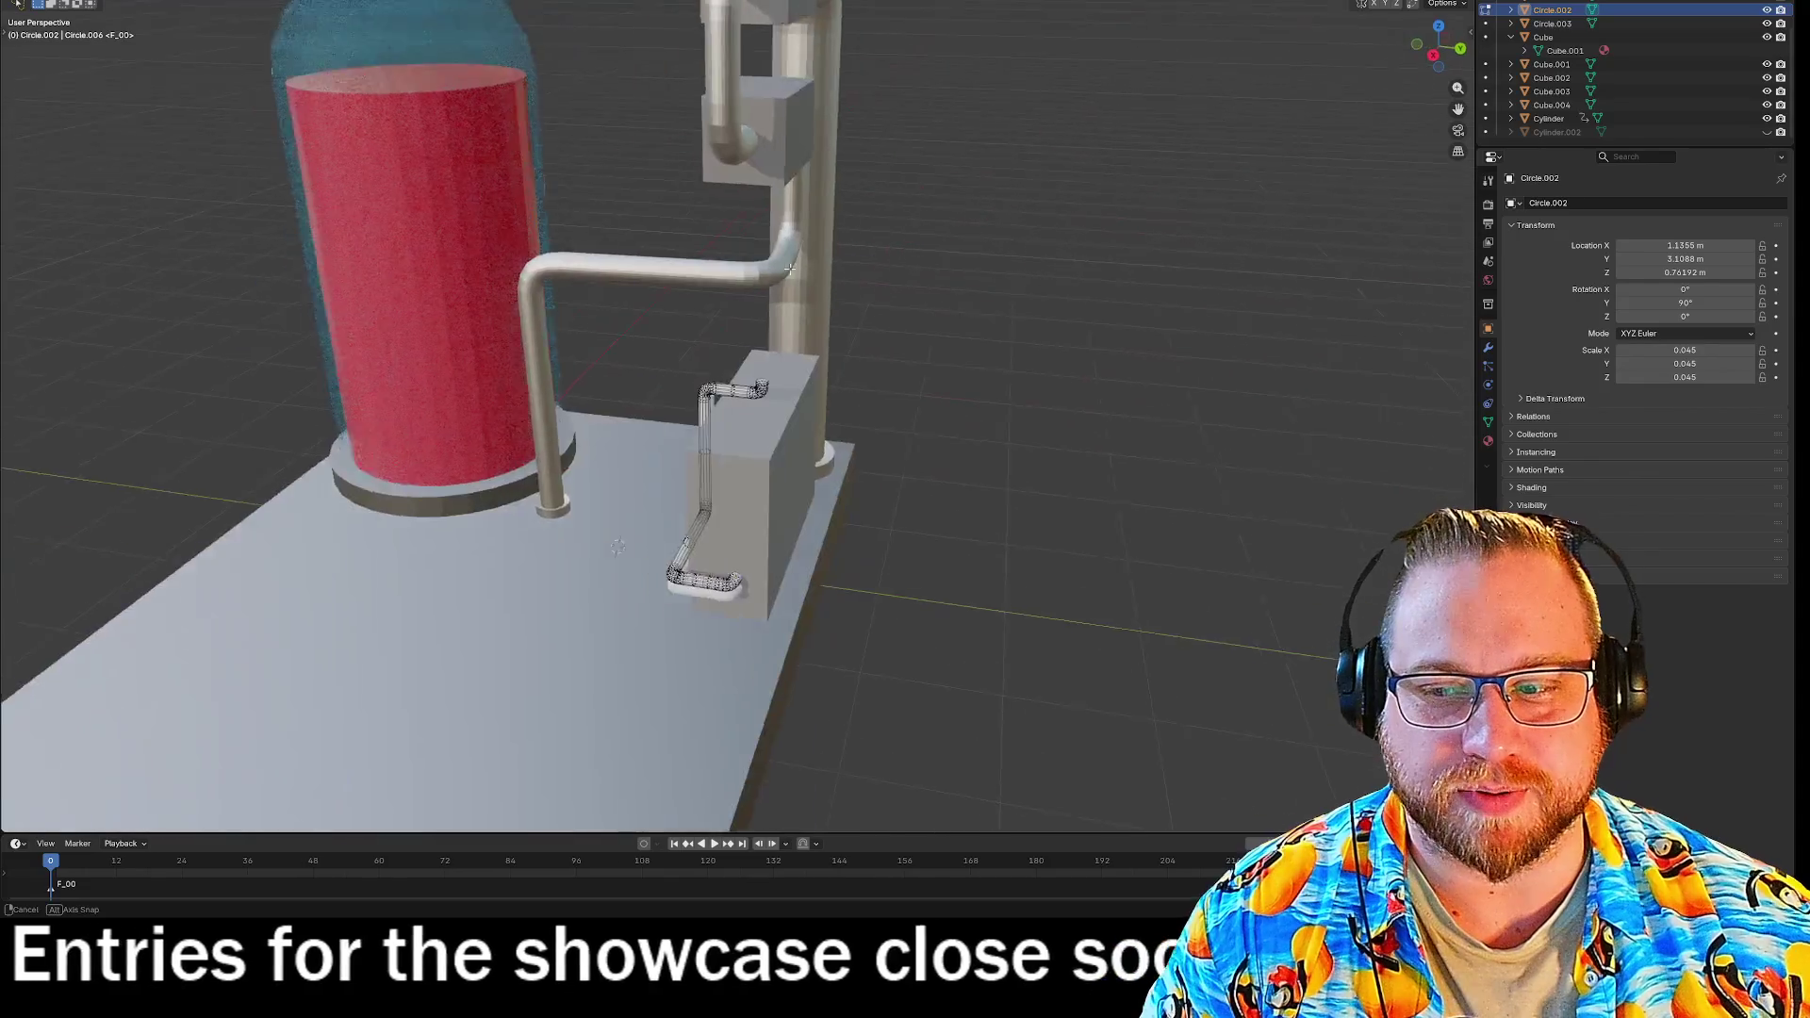
pyautogui.scroll(3, 815, 264)
pyautogui.moveTo(814, 264); pyautogui.dragTo(849, 374, button='middle')
pyautogui.scroll(-3, 839, 363)
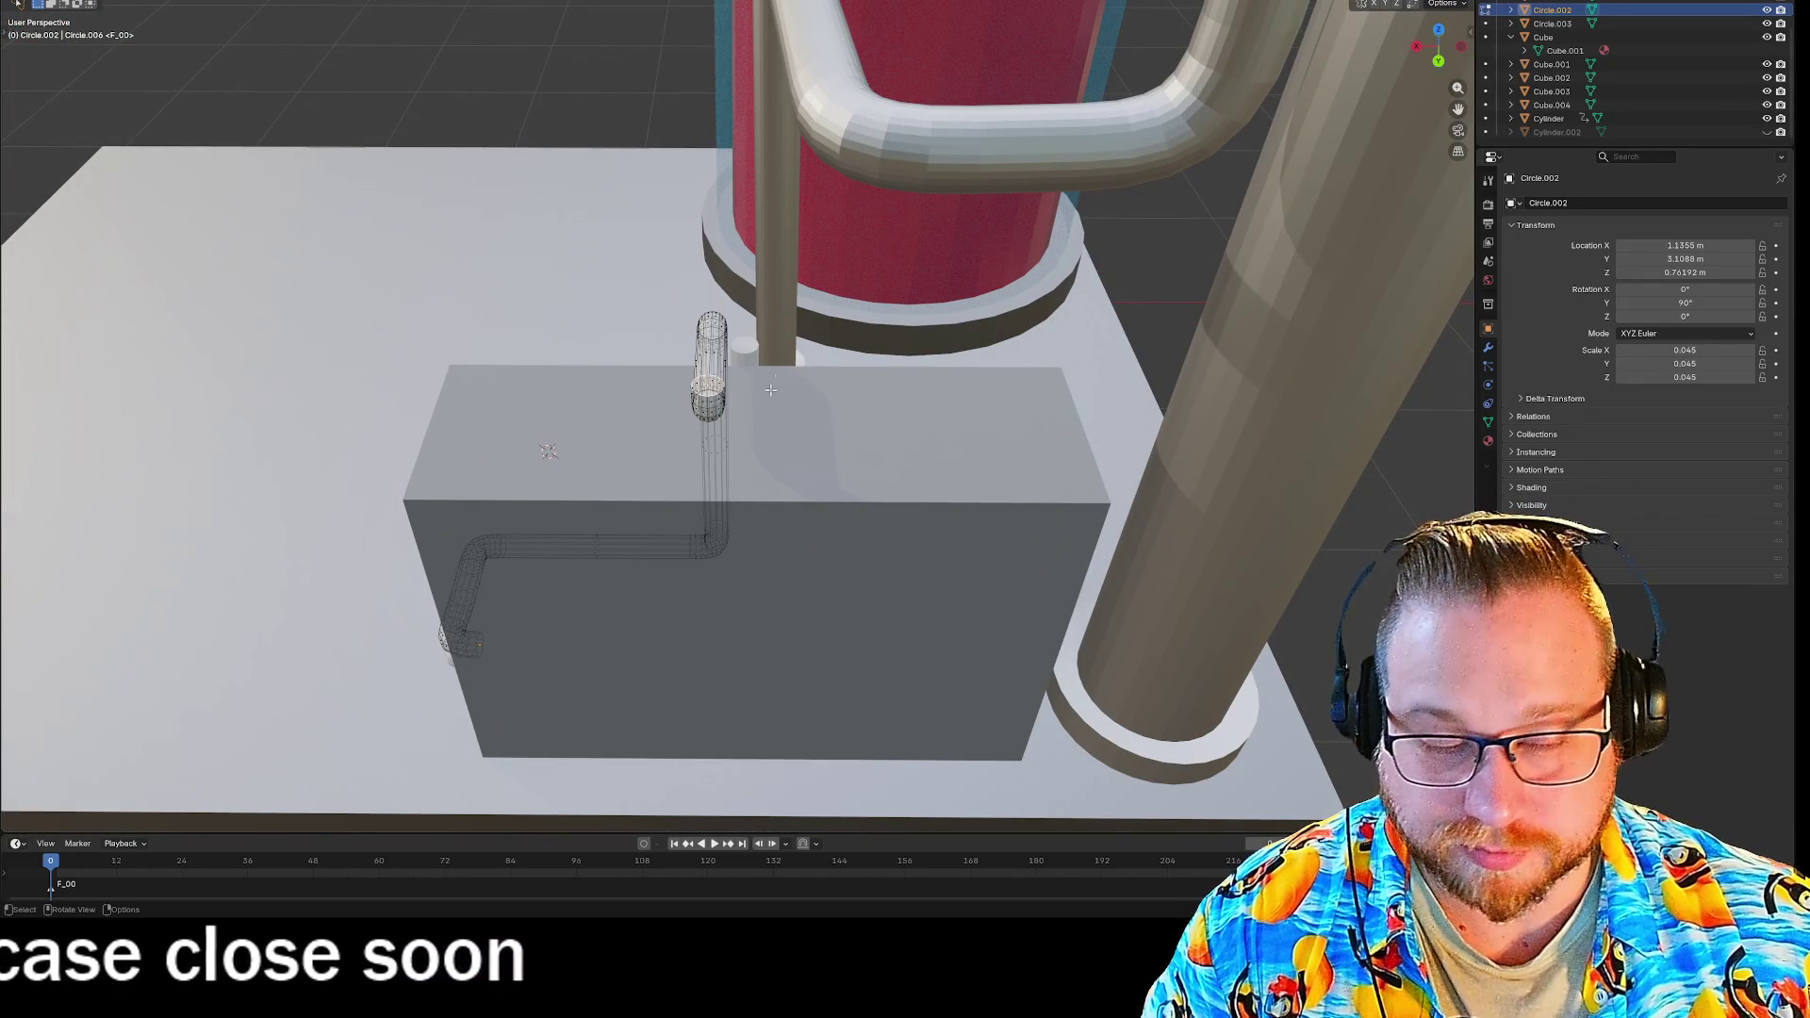
# Try stretching the pipe end vertically, then cancel and undo the attempt.
pyautogui.press('g')
pyautogui.press('z')
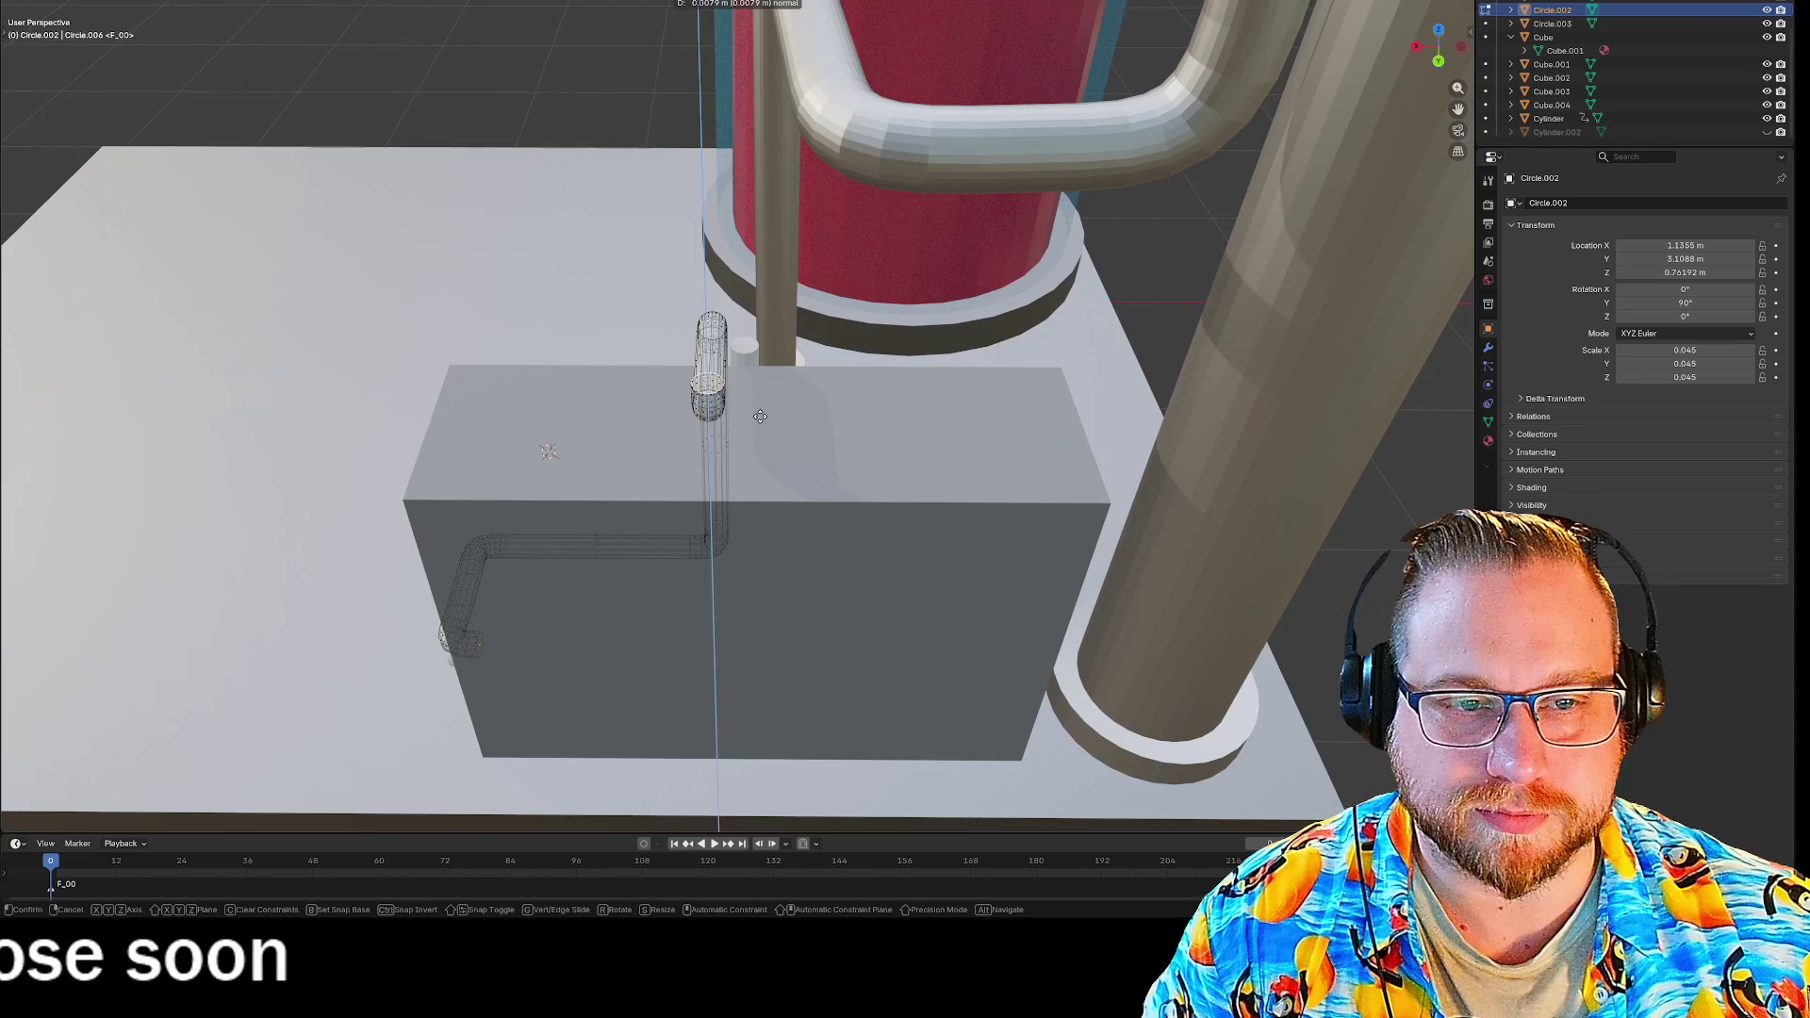
pyautogui.hotkey('shift', 'z')
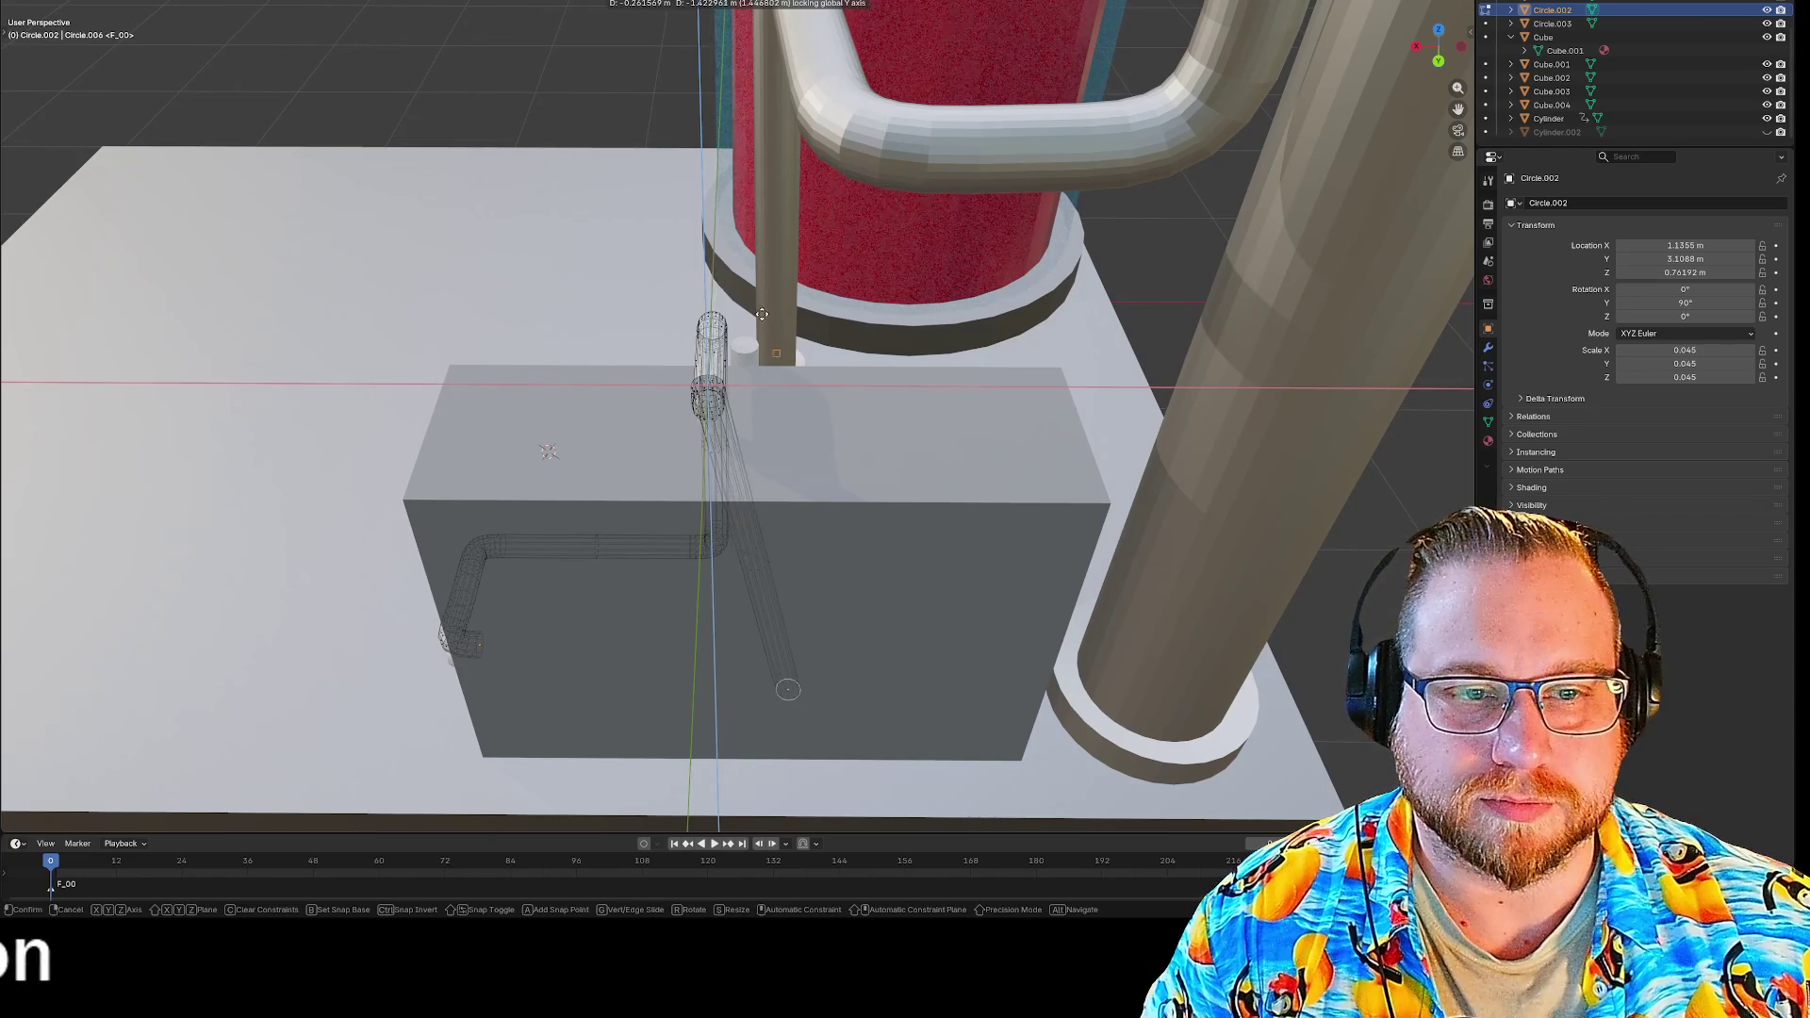
pyautogui.hotkey('shift', 'z')
pyautogui.press('Escape')
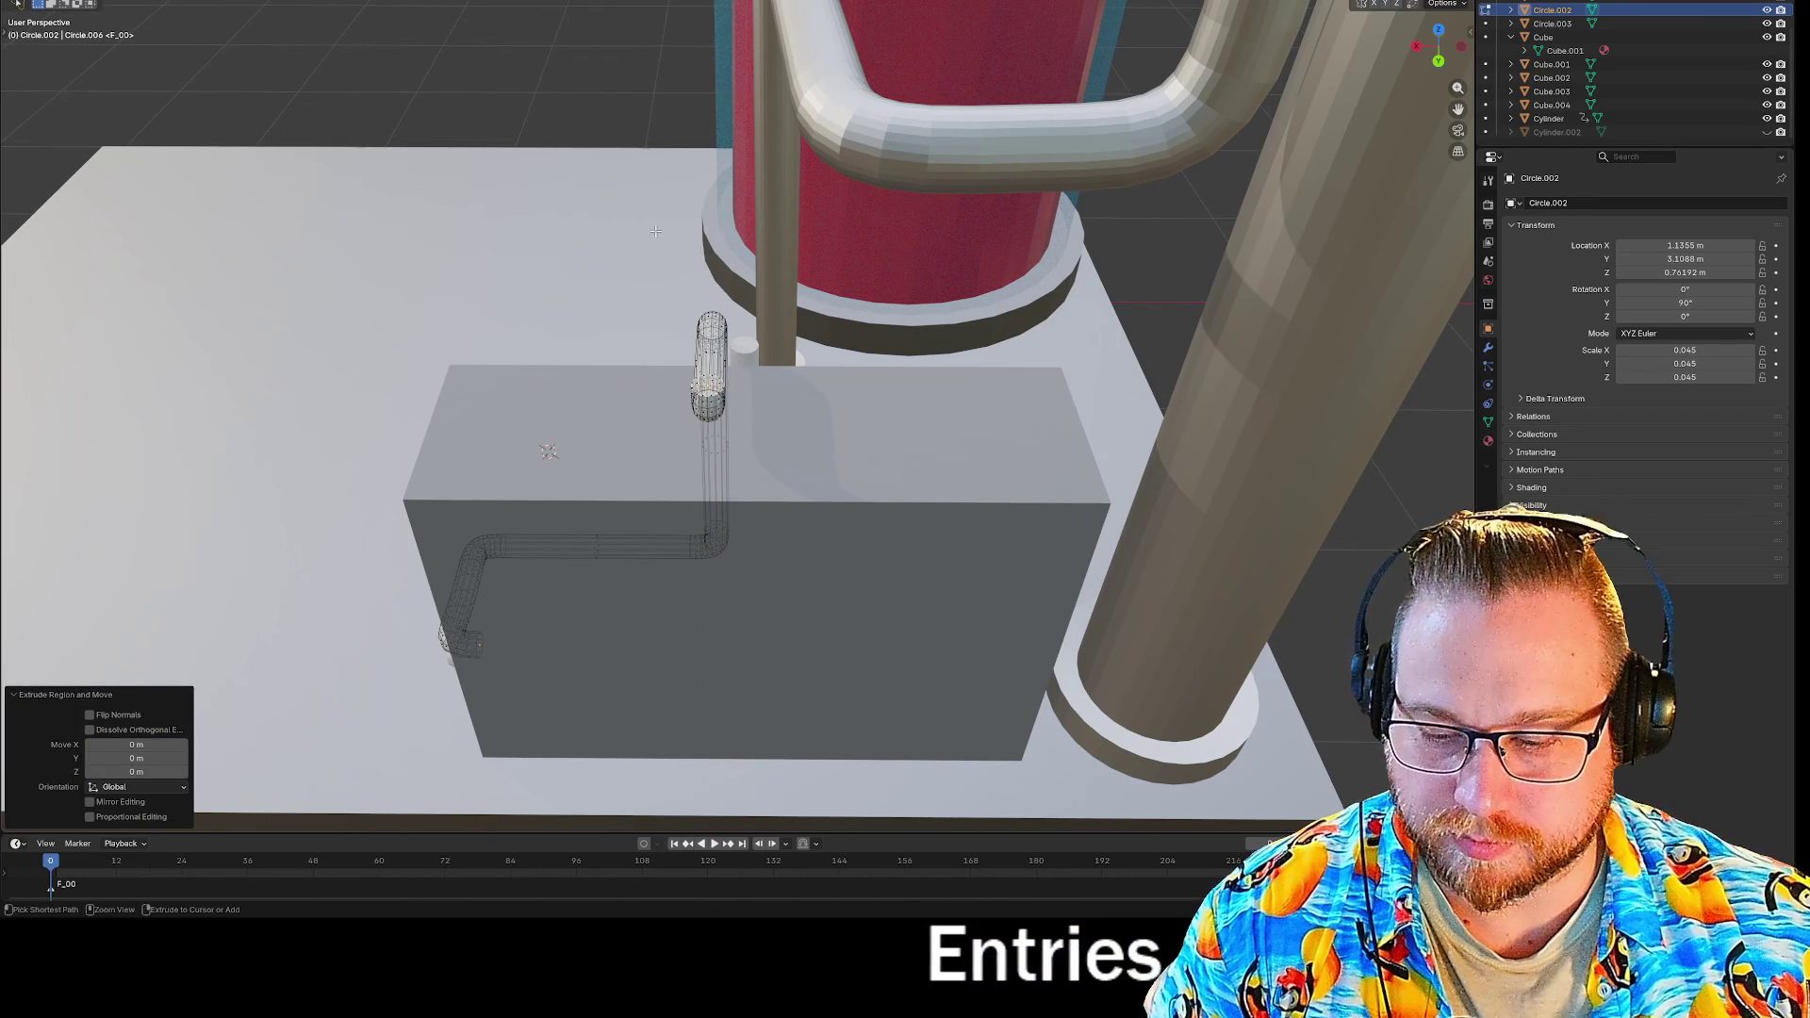
pyautogui.hotkey('ctrl', 'z')
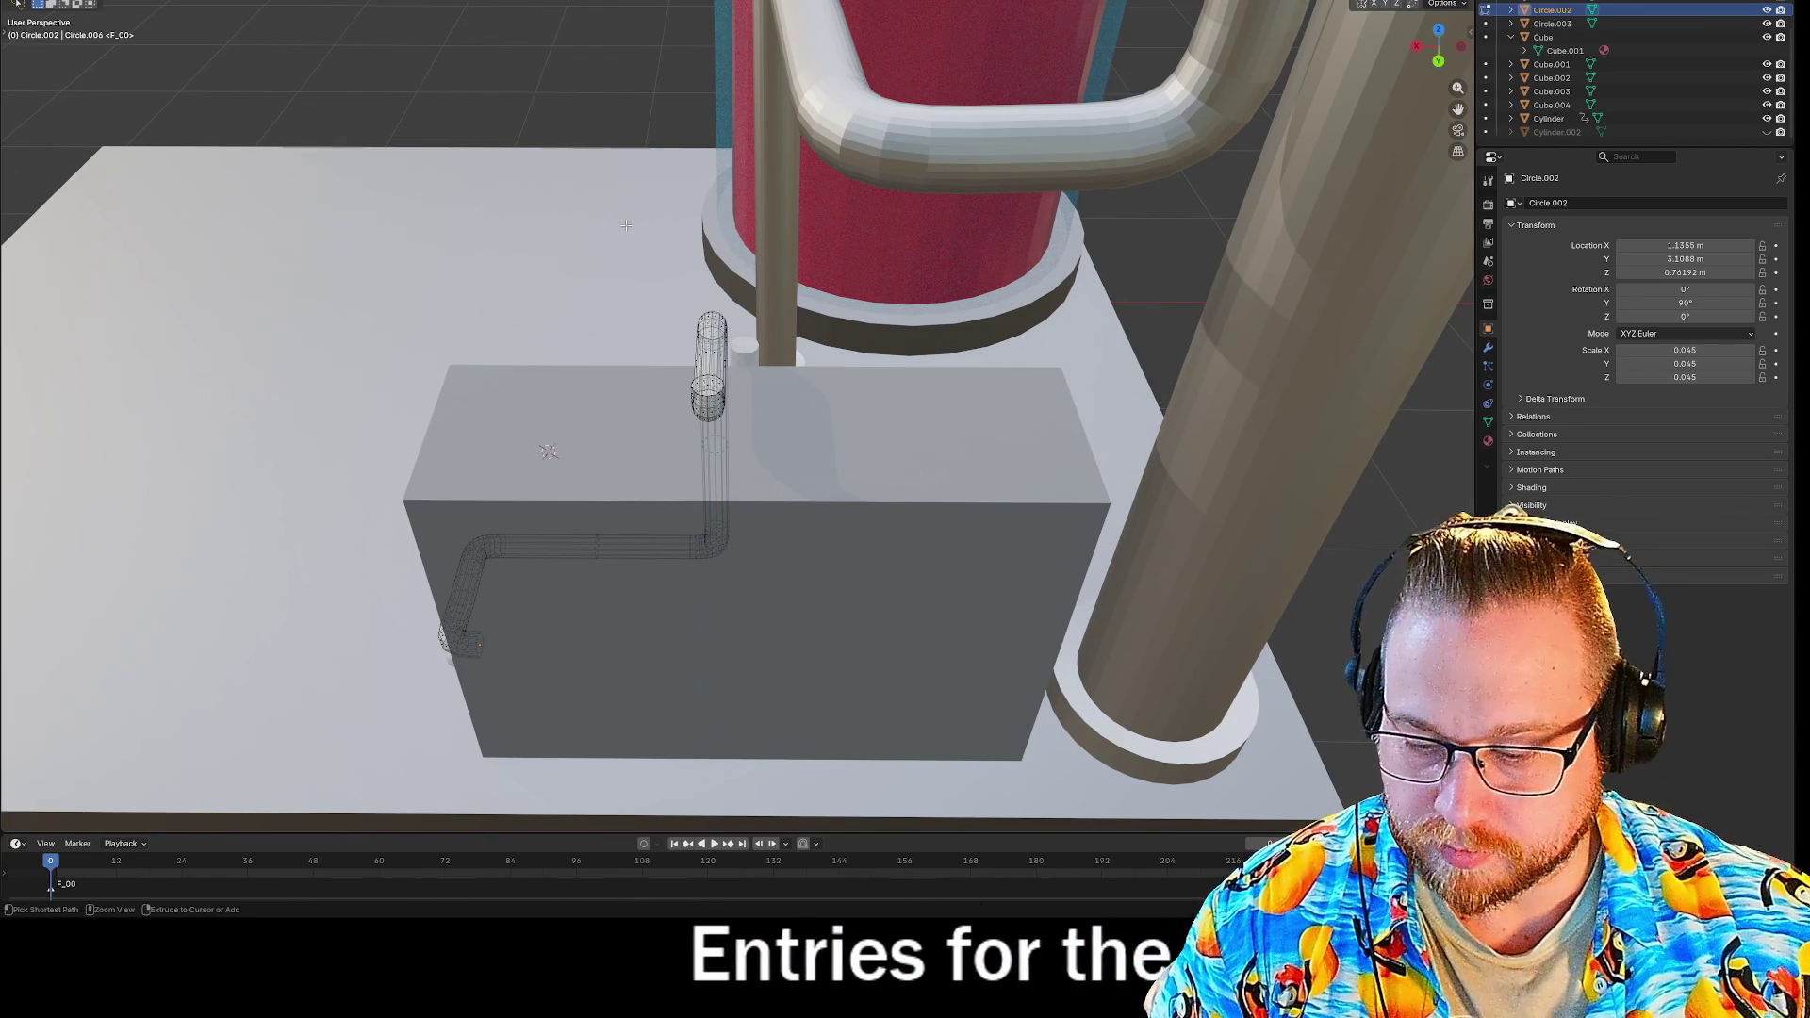
# Extrude the pipe end 1.02 m up into the upper box and lasso-select the thin tube's faces.
pyautogui.moveTo(553, 211)
pyautogui.mouseDown(button='middle')
pyautogui.moveTo(927, 479)
pyautogui.moveTo(735, 609)
pyautogui.mouseUp(button='middle')
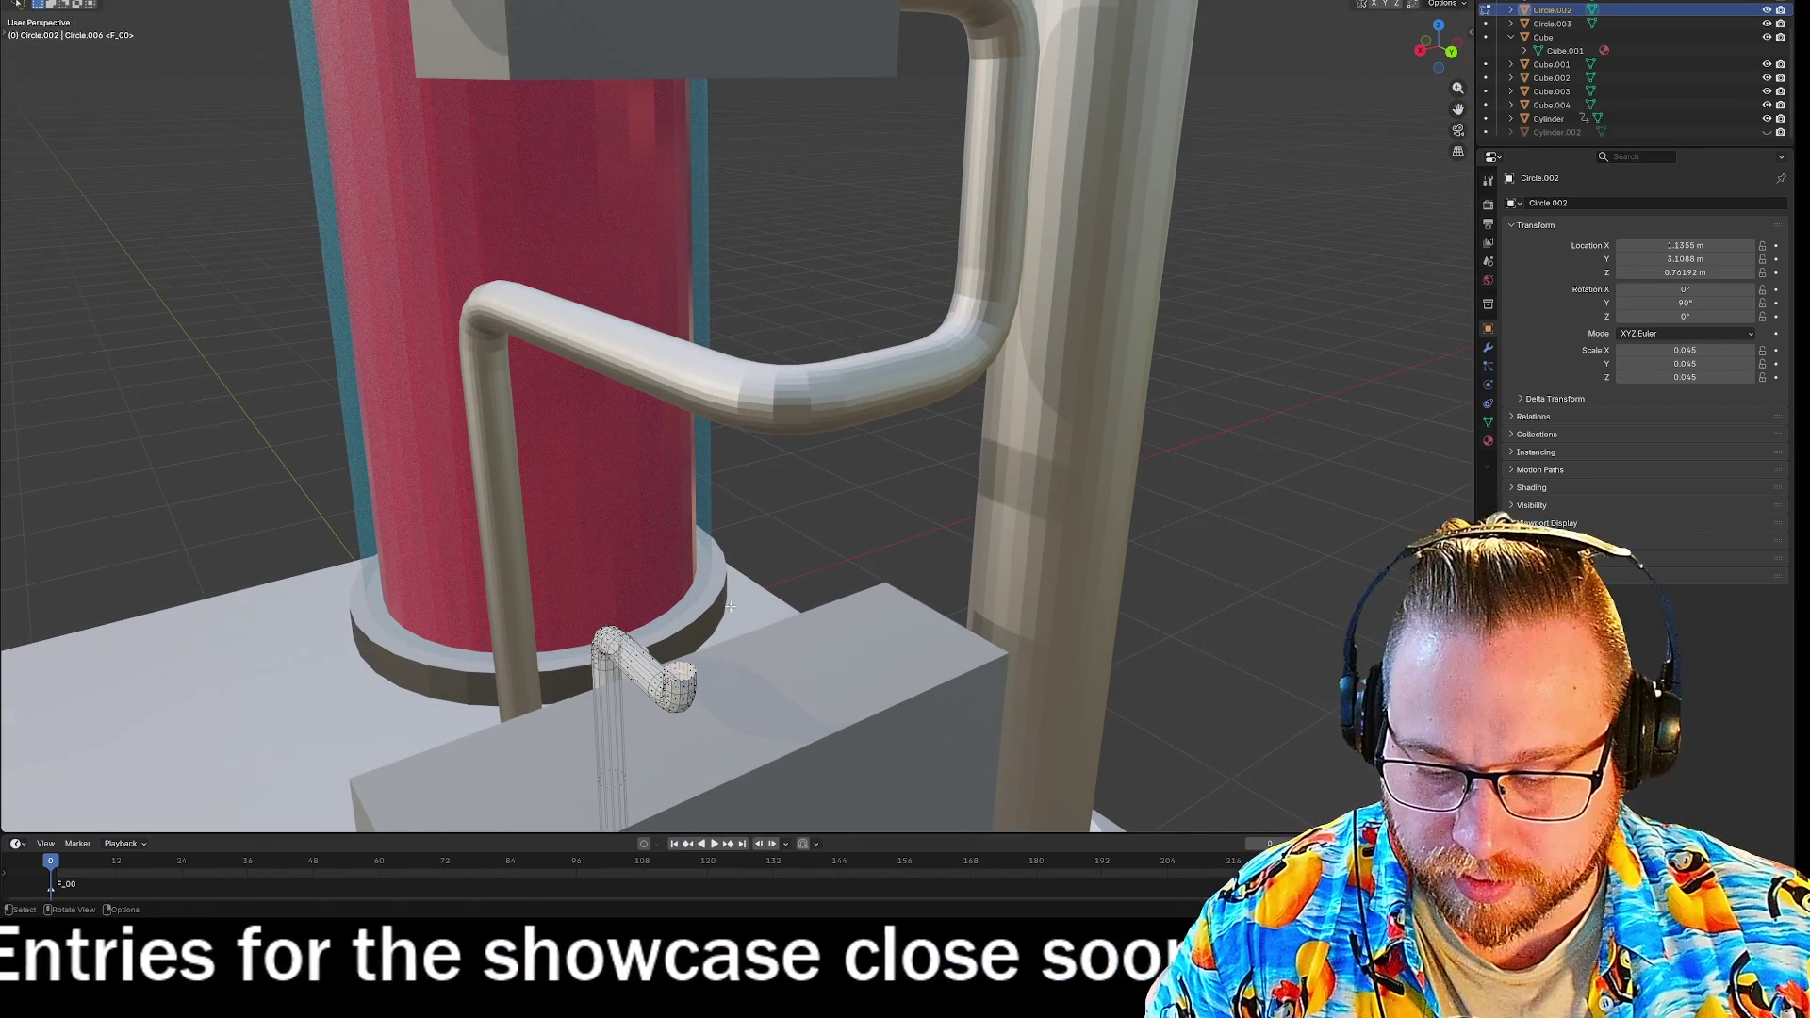
pyautogui.press('e')
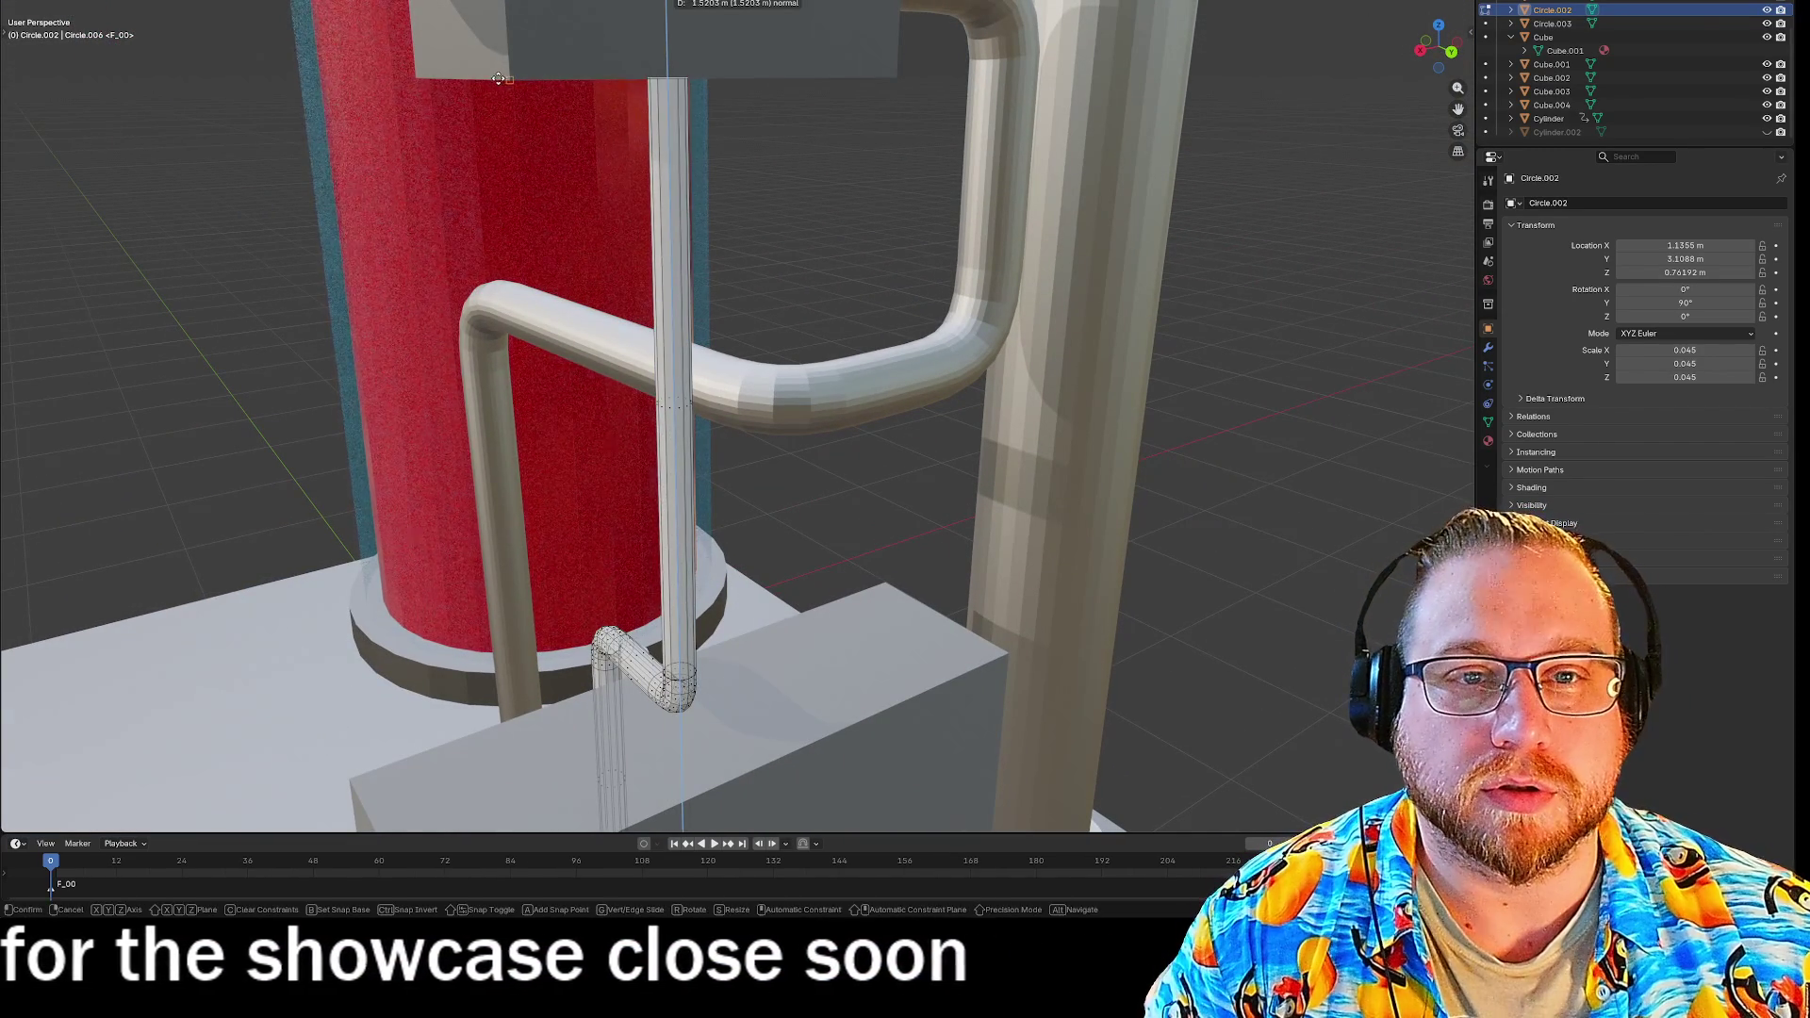
pyautogui.click(673, 80)
pyautogui.moveTo(673, 80)
pyautogui.mouseDown(button='middle')
pyautogui.moveTo(746, 292)
pyautogui.moveTo(711, 311)
pyautogui.moveTo(654, 258)
pyautogui.moveTo(711, 364)
pyautogui.moveTo(722, 335)
pyautogui.moveTo(848, 283)
pyautogui.moveTo(1016, 248)
pyautogui.moveTo(953, 263)
pyautogui.moveTo(905, 467)
pyautogui.mouseUp(button='middle')
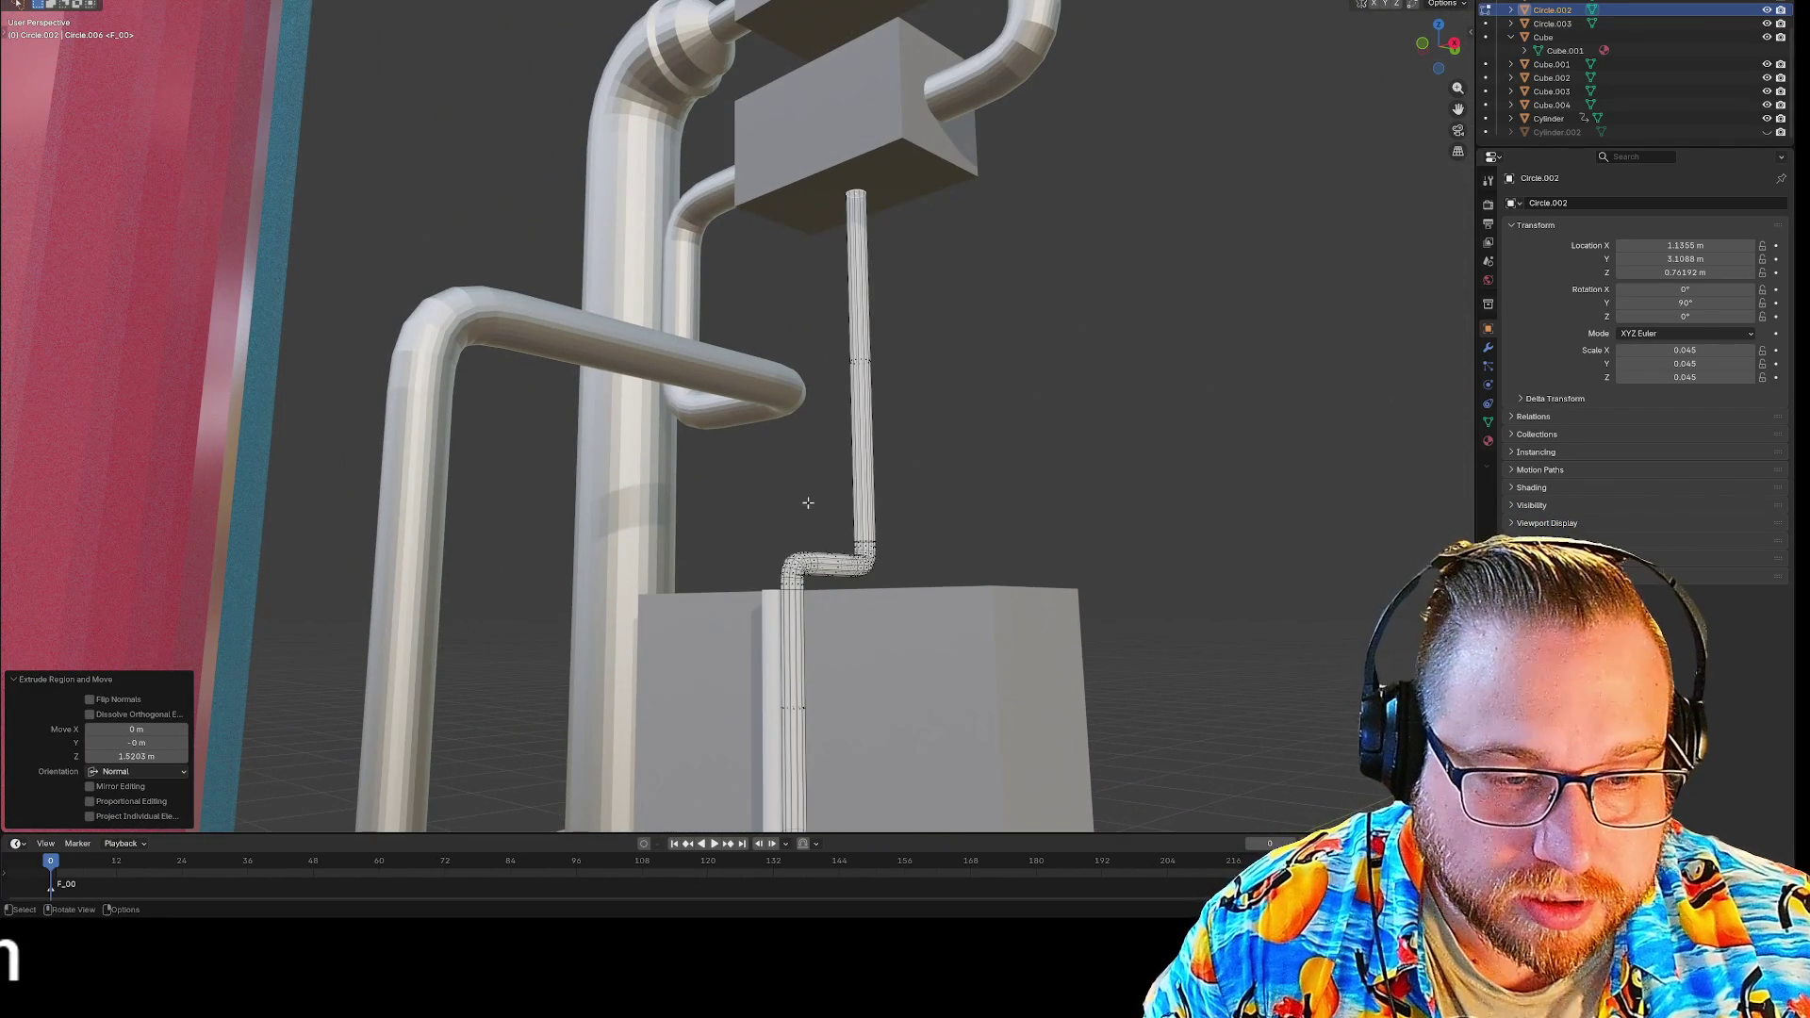
pyautogui.moveTo(869, 594)
pyautogui.mouseDown()
pyautogui.moveTo(1016, 287)
pyautogui.moveTo(788, 146)
pyautogui.moveTo(808, 186)
pyautogui.mouseUp()
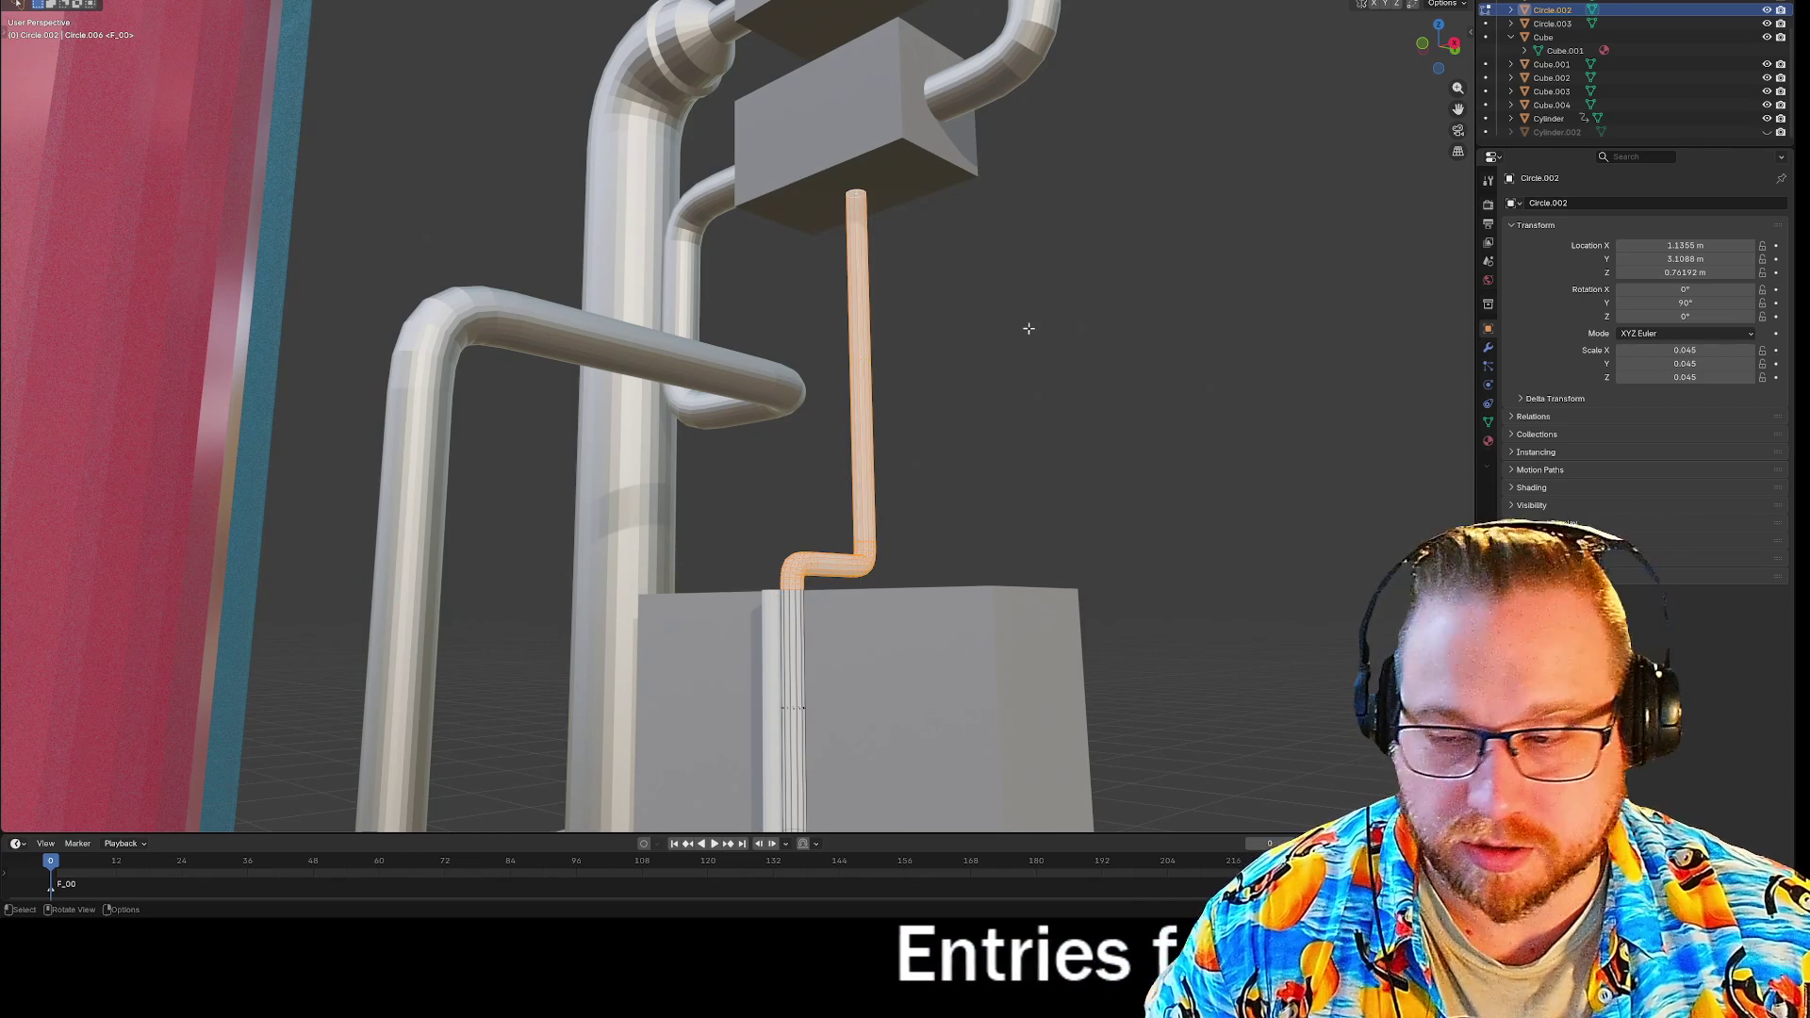
# Separate the selected tube faces into their own object and return to Object Mode.
pyautogui.rightClick(851, 415)
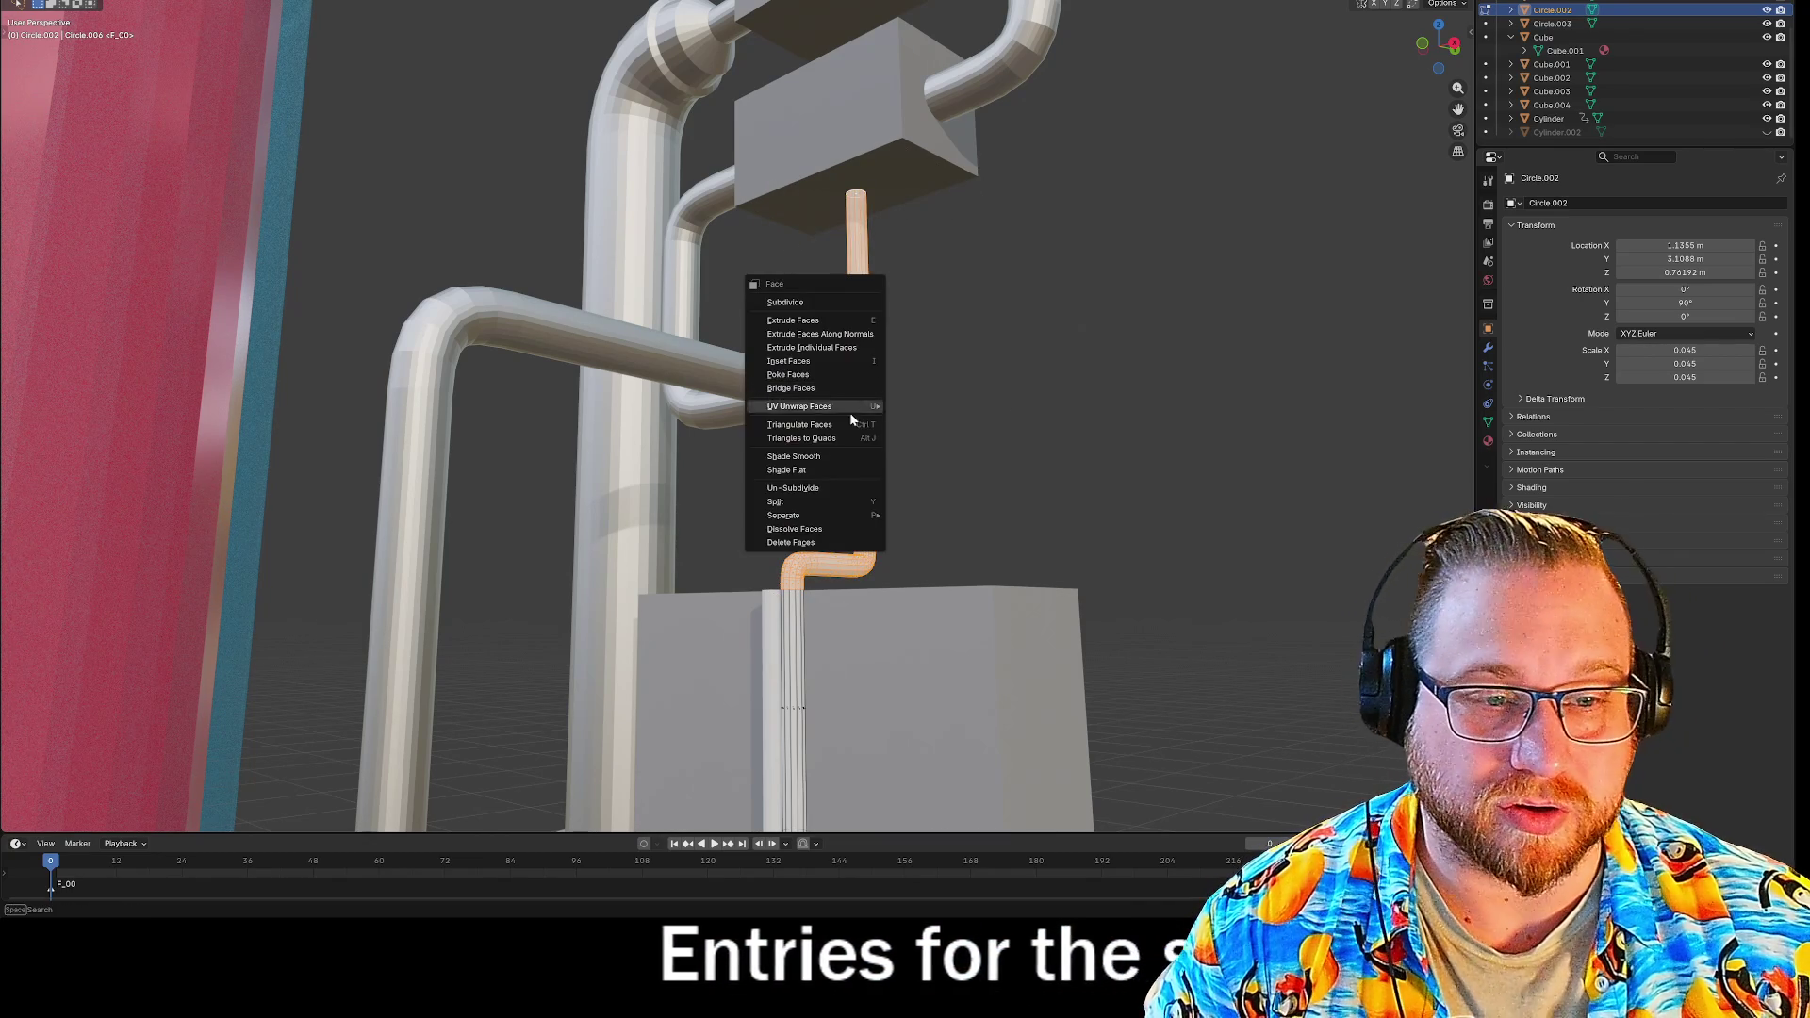
pyautogui.moveTo(795, 521)
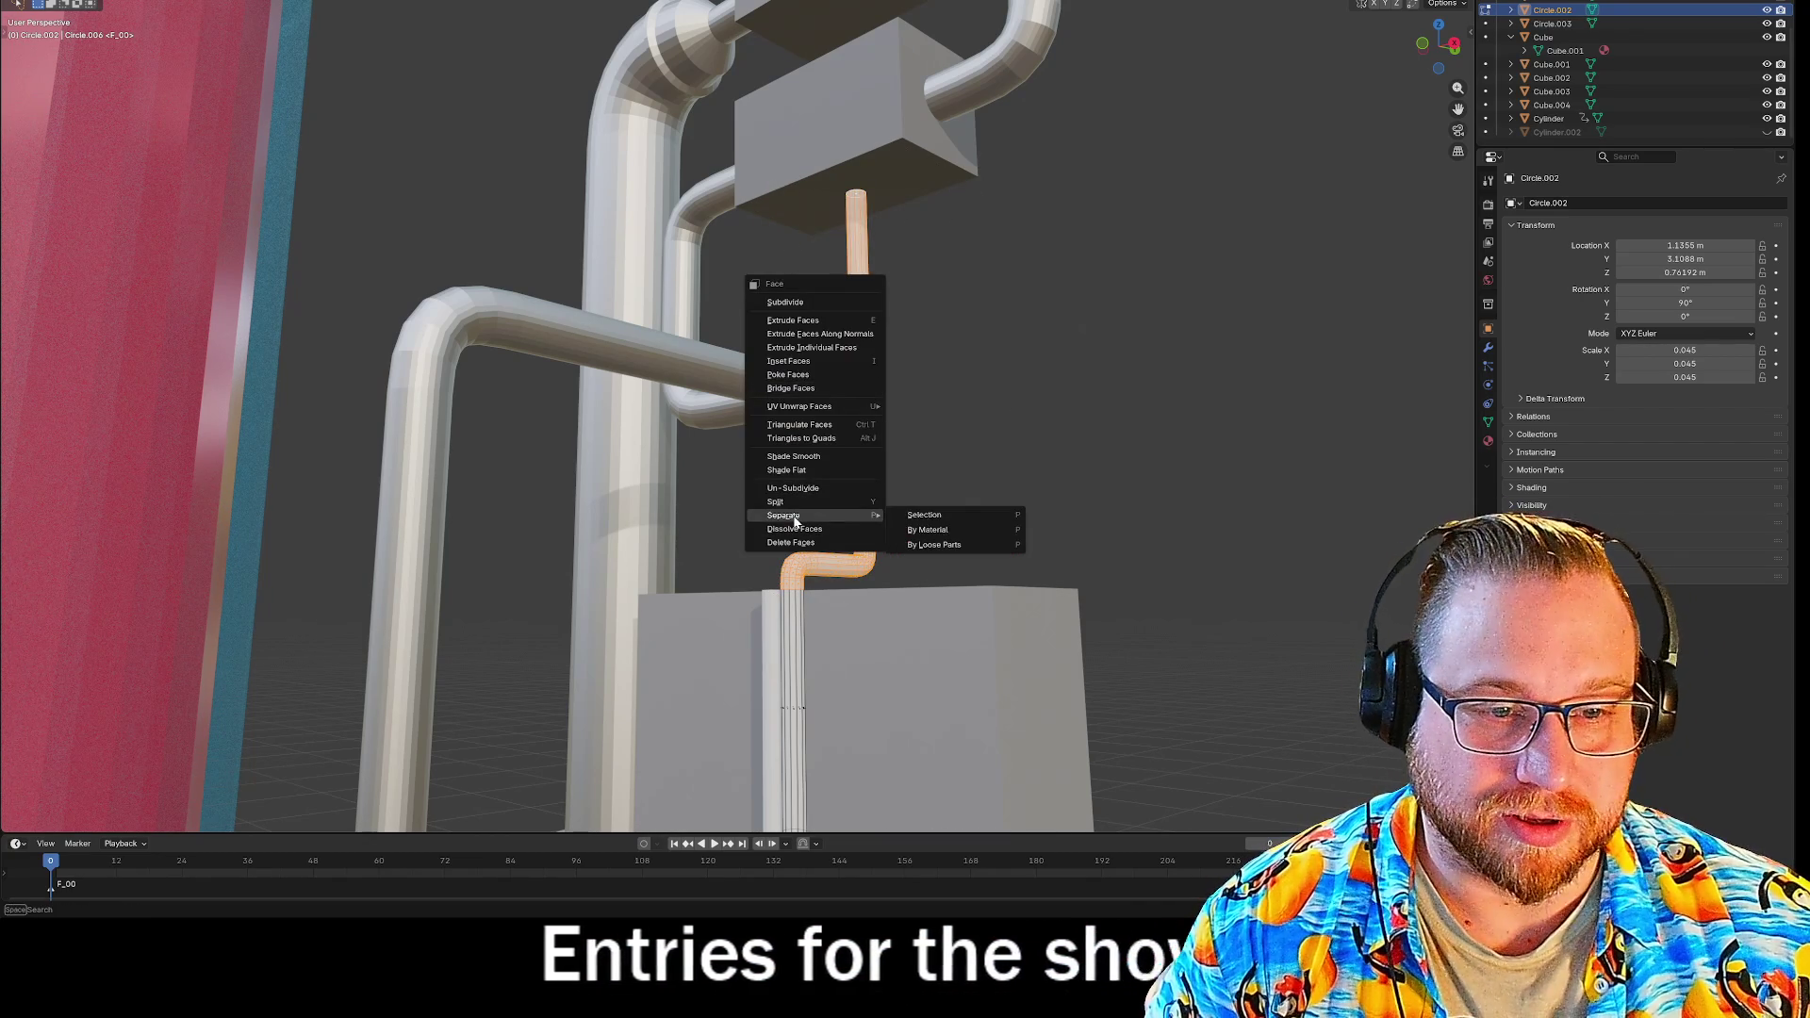
pyautogui.click(939, 518)
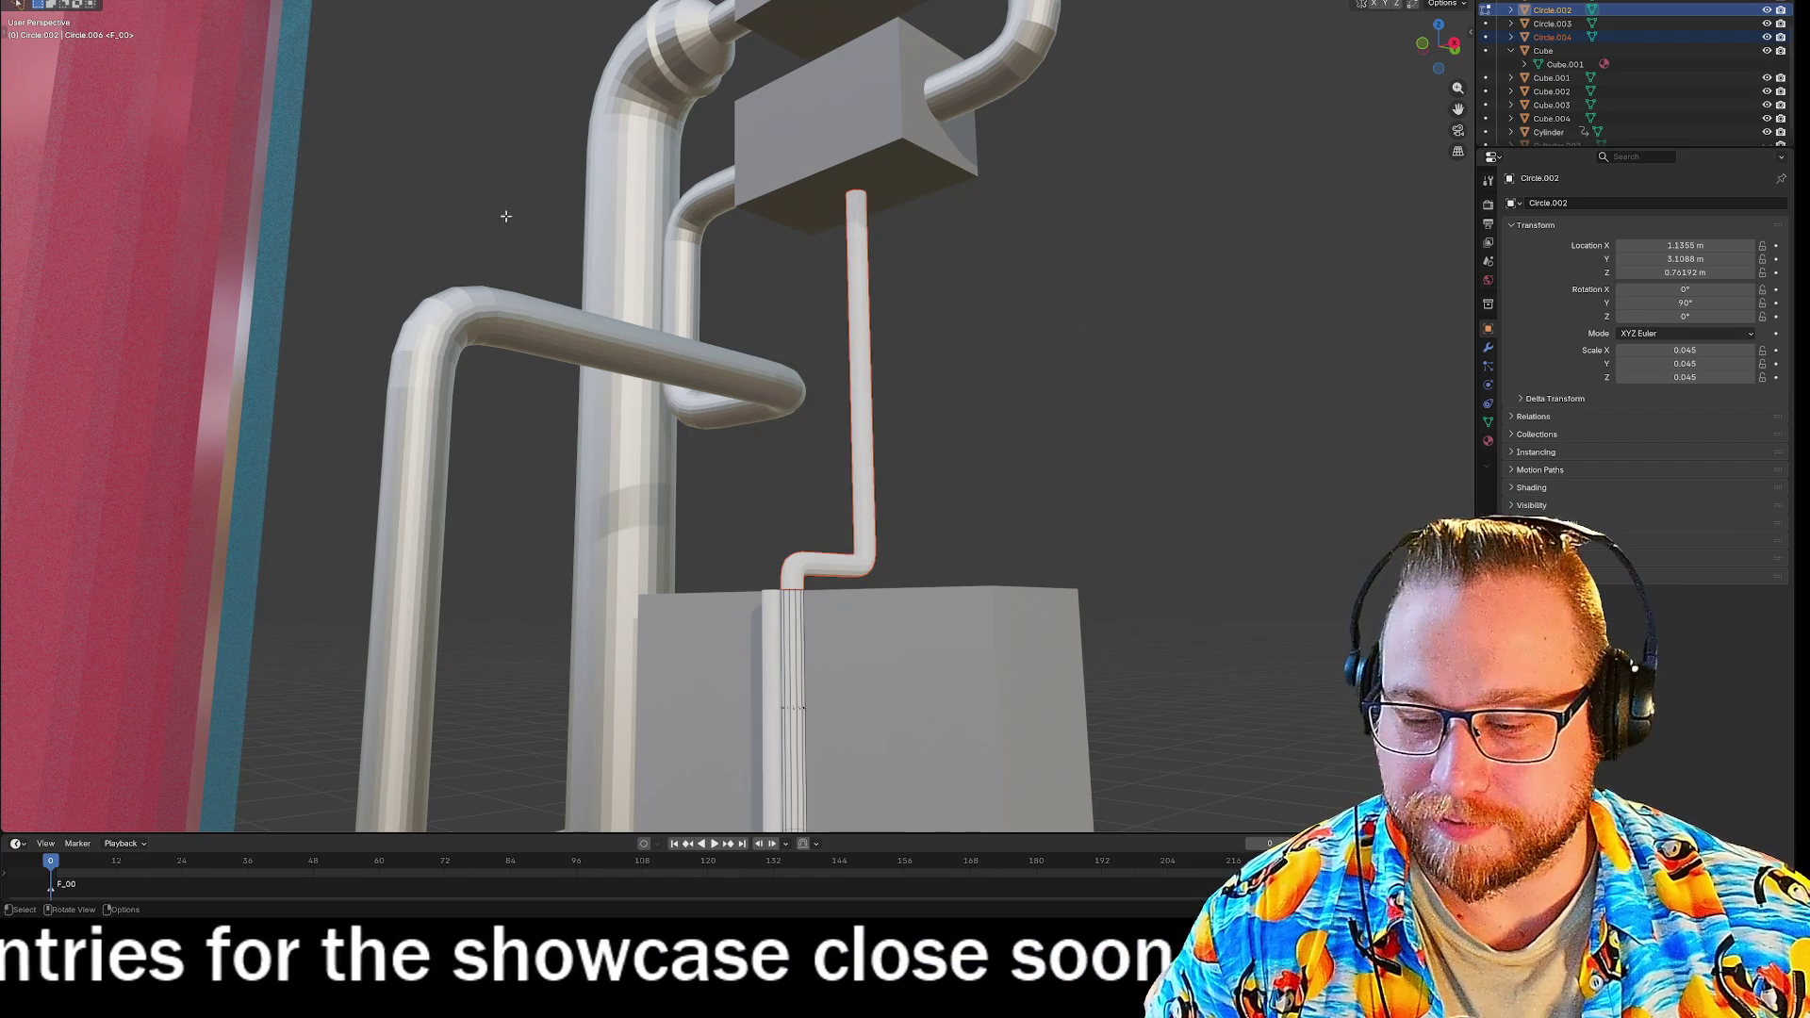
pyautogui.press('Tab')
# Copy and paste the separated pipe, sliding the copy −0.093 m along X.
pyautogui.click(882, 424)
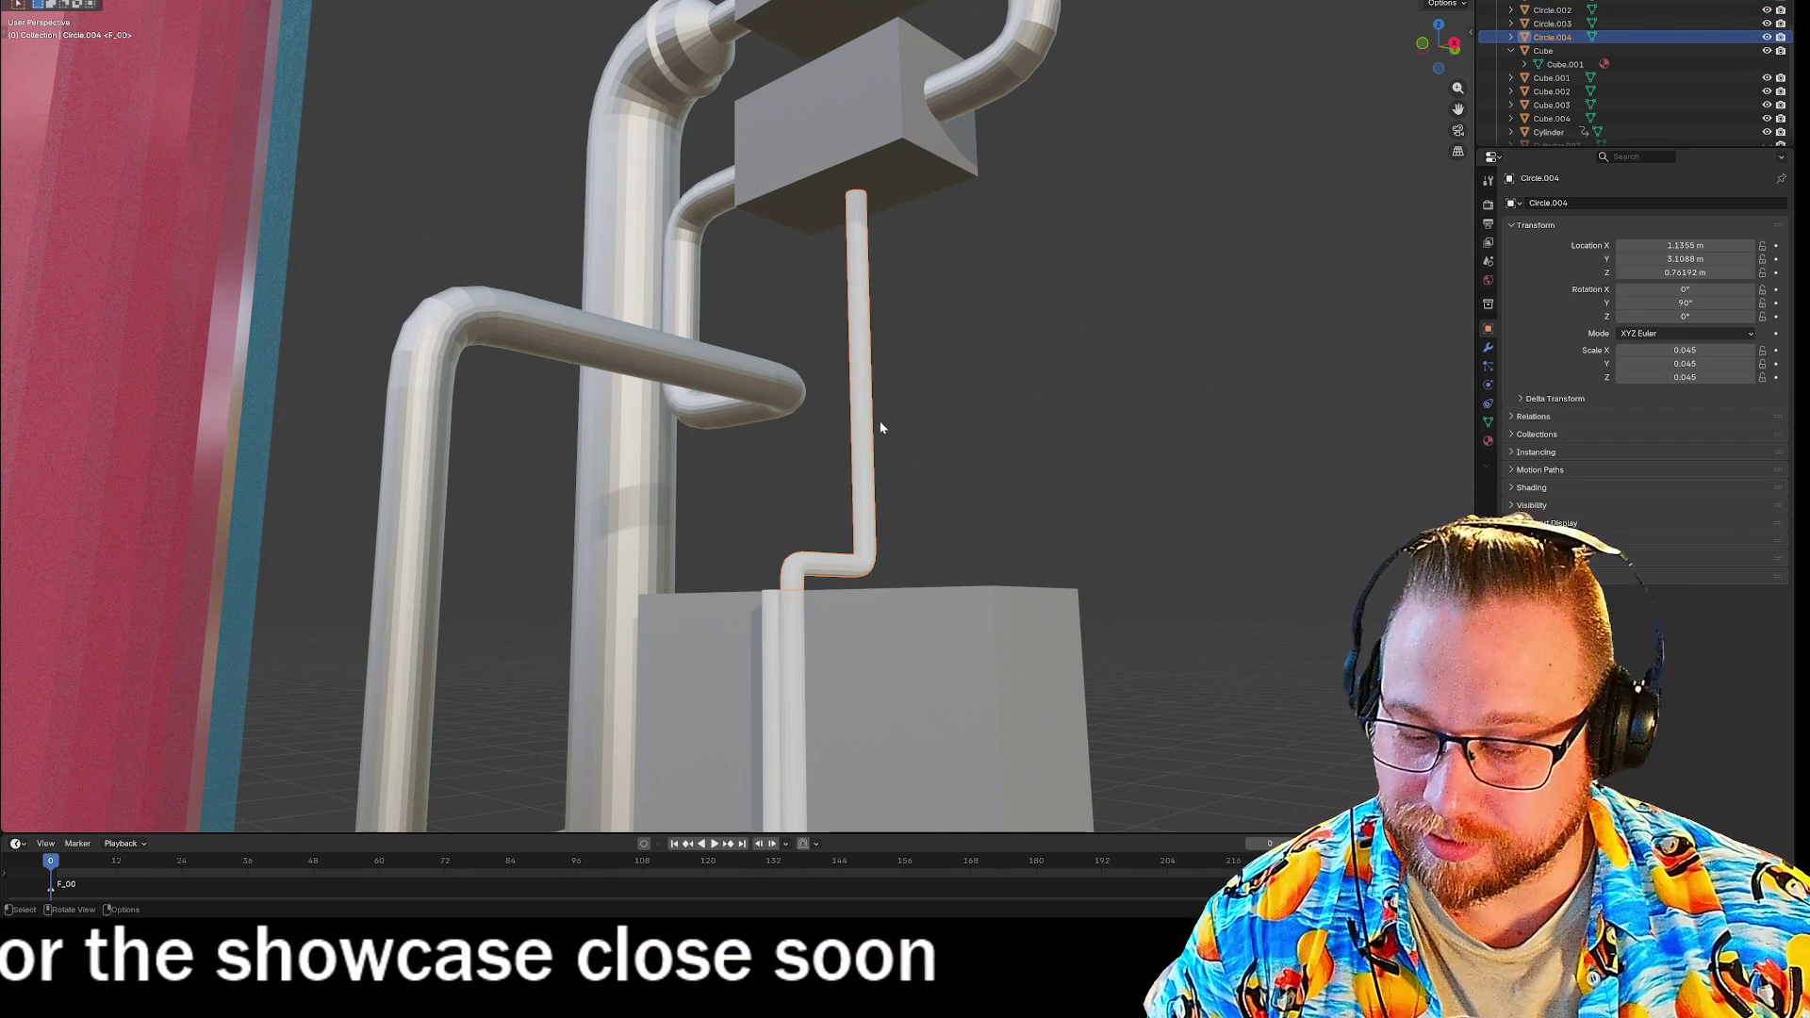
pyautogui.hotkey('ctrl', 'c')
pyautogui.hotkey('ctrl', 'v')
pyautogui.moveTo(979, 460)
pyautogui.mouseDown(button='middle')
pyautogui.moveTo(1000, 473)
pyautogui.moveTo(965, 483)
pyautogui.mouseUp(button='middle')
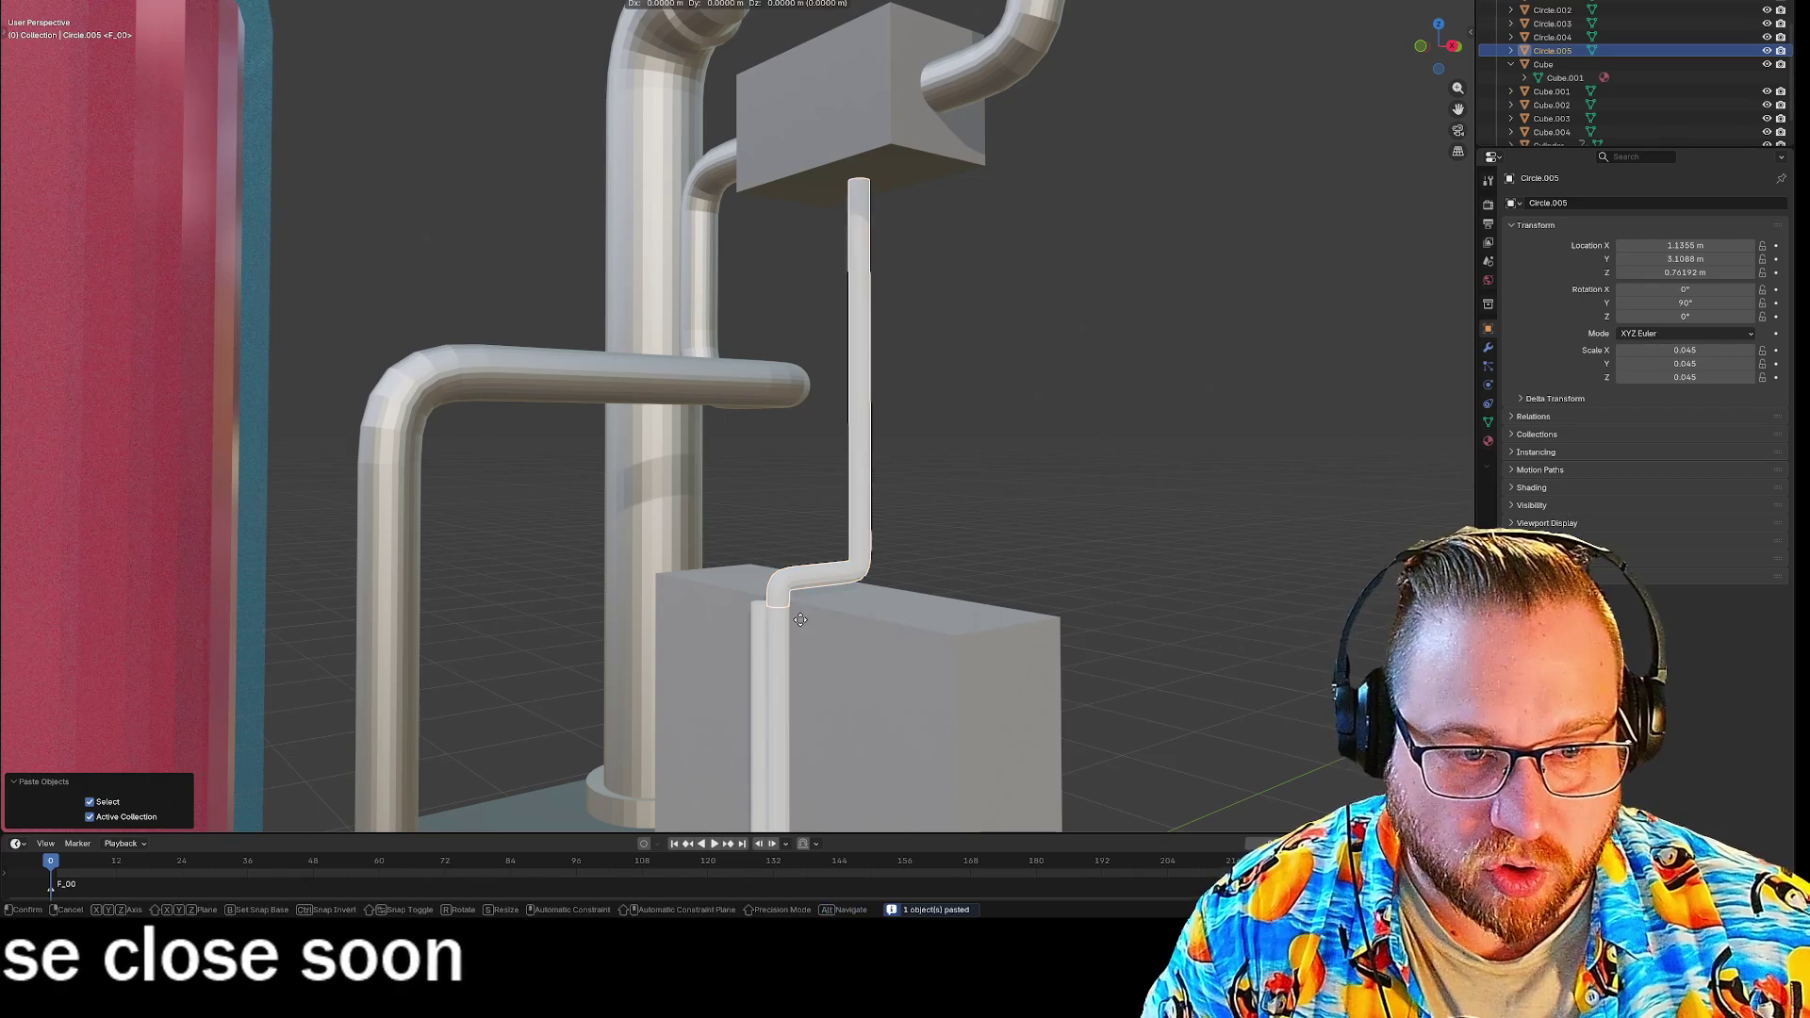
pyautogui.press('g')
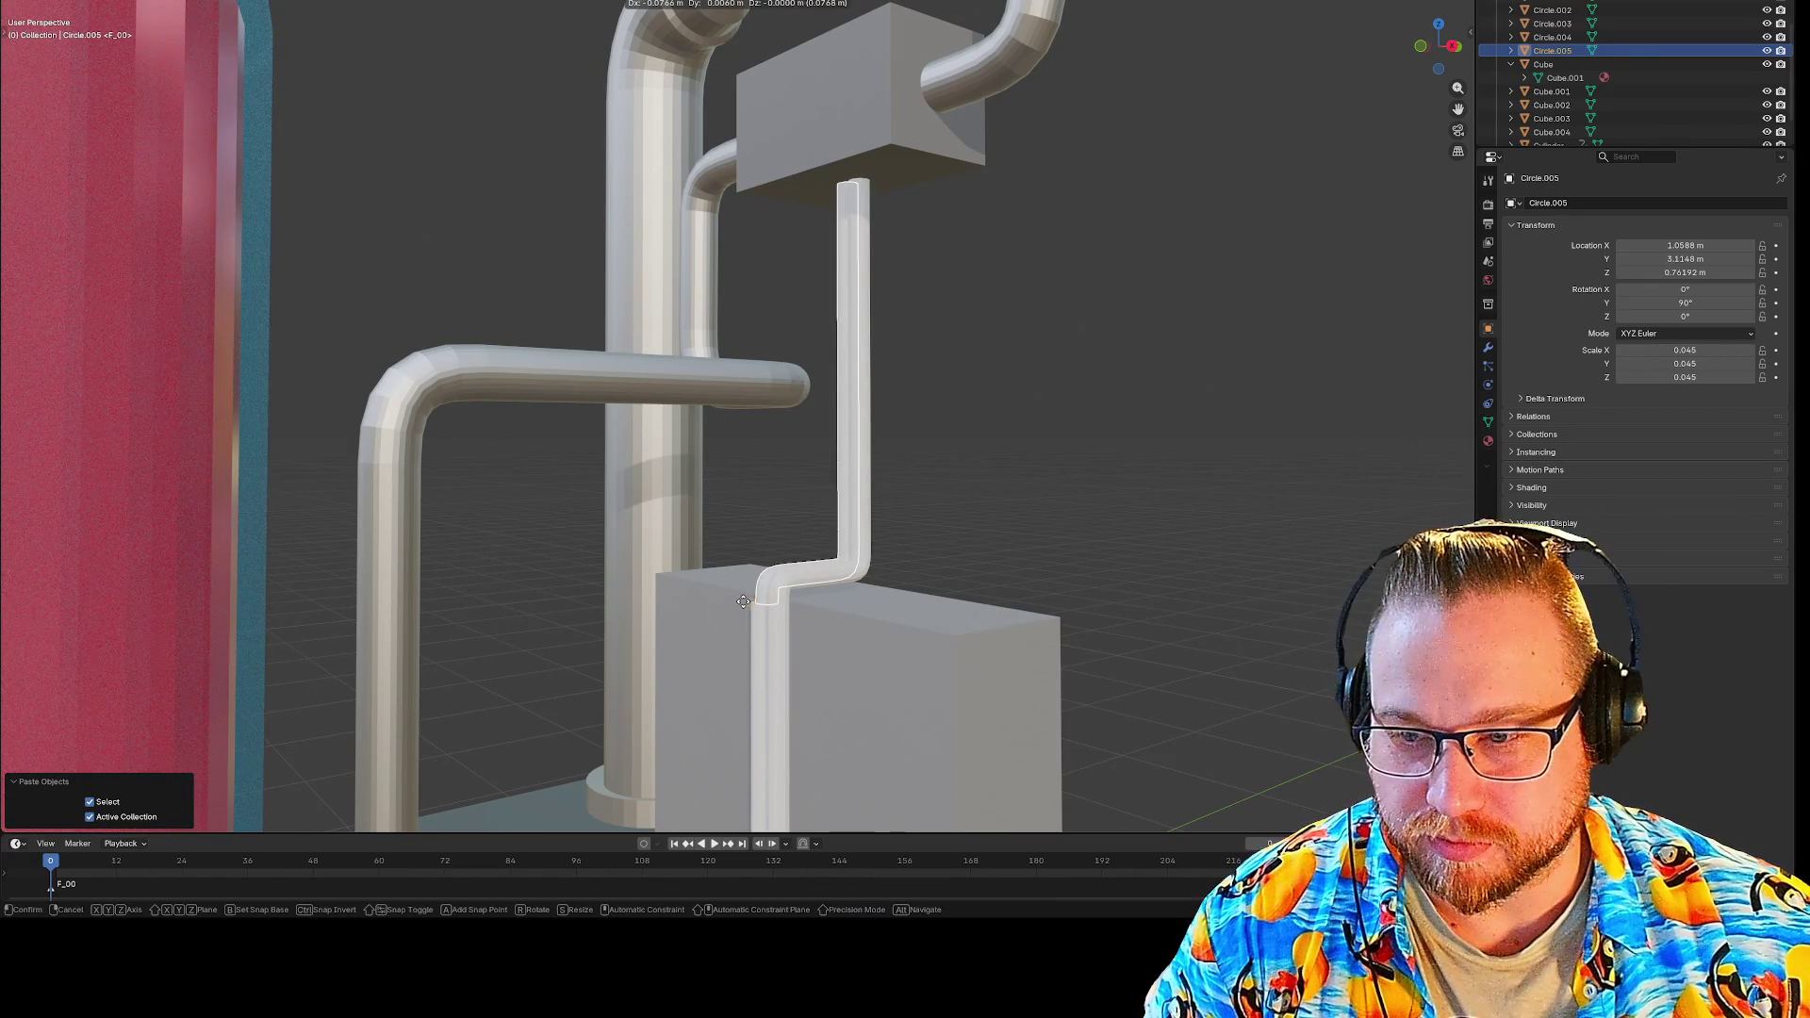
pyautogui.press('x')
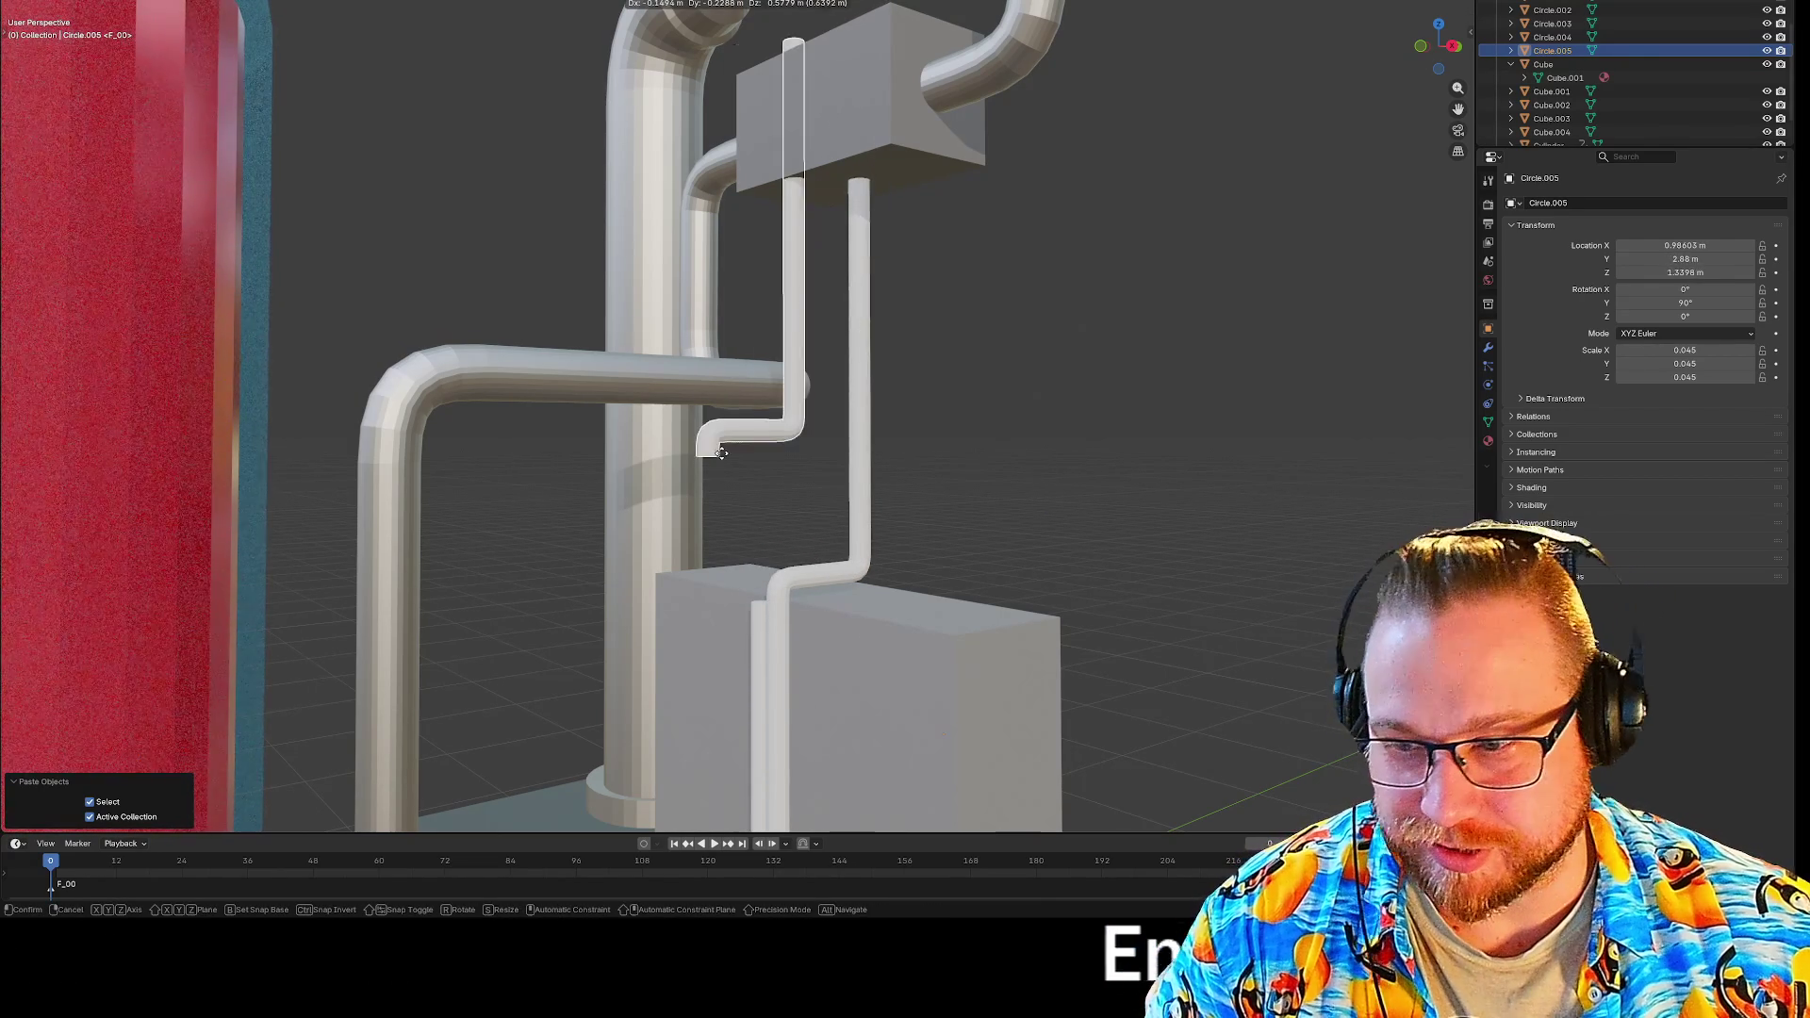
pyautogui.click(745, 600)
pyautogui.moveTo(745, 600)
pyautogui.mouseDown(button='middle')
pyautogui.moveTo(815, 585)
pyautogui.moveTo(830, 650)
pyautogui.moveTo(829, 493)
pyautogui.moveTo(849, 606)
pyautogui.moveTo(835, 590)
pyautogui.moveTo(886, 577)
pyautogui.moveTo(849, 623)
pyautogui.moveTo(868, 658)
pyautogui.mouseUp(button='middle')
pyautogui.scroll(5, 830, 650)
pyautogui.moveTo(804, 518)
pyautogui.mouseDown(button='middle')
pyautogui.moveTo(877, 493)
pyautogui.moveTo(868, 421)
pyautogui.moveTo(835, 462)
pyautogui.mouseUp(button='middle')
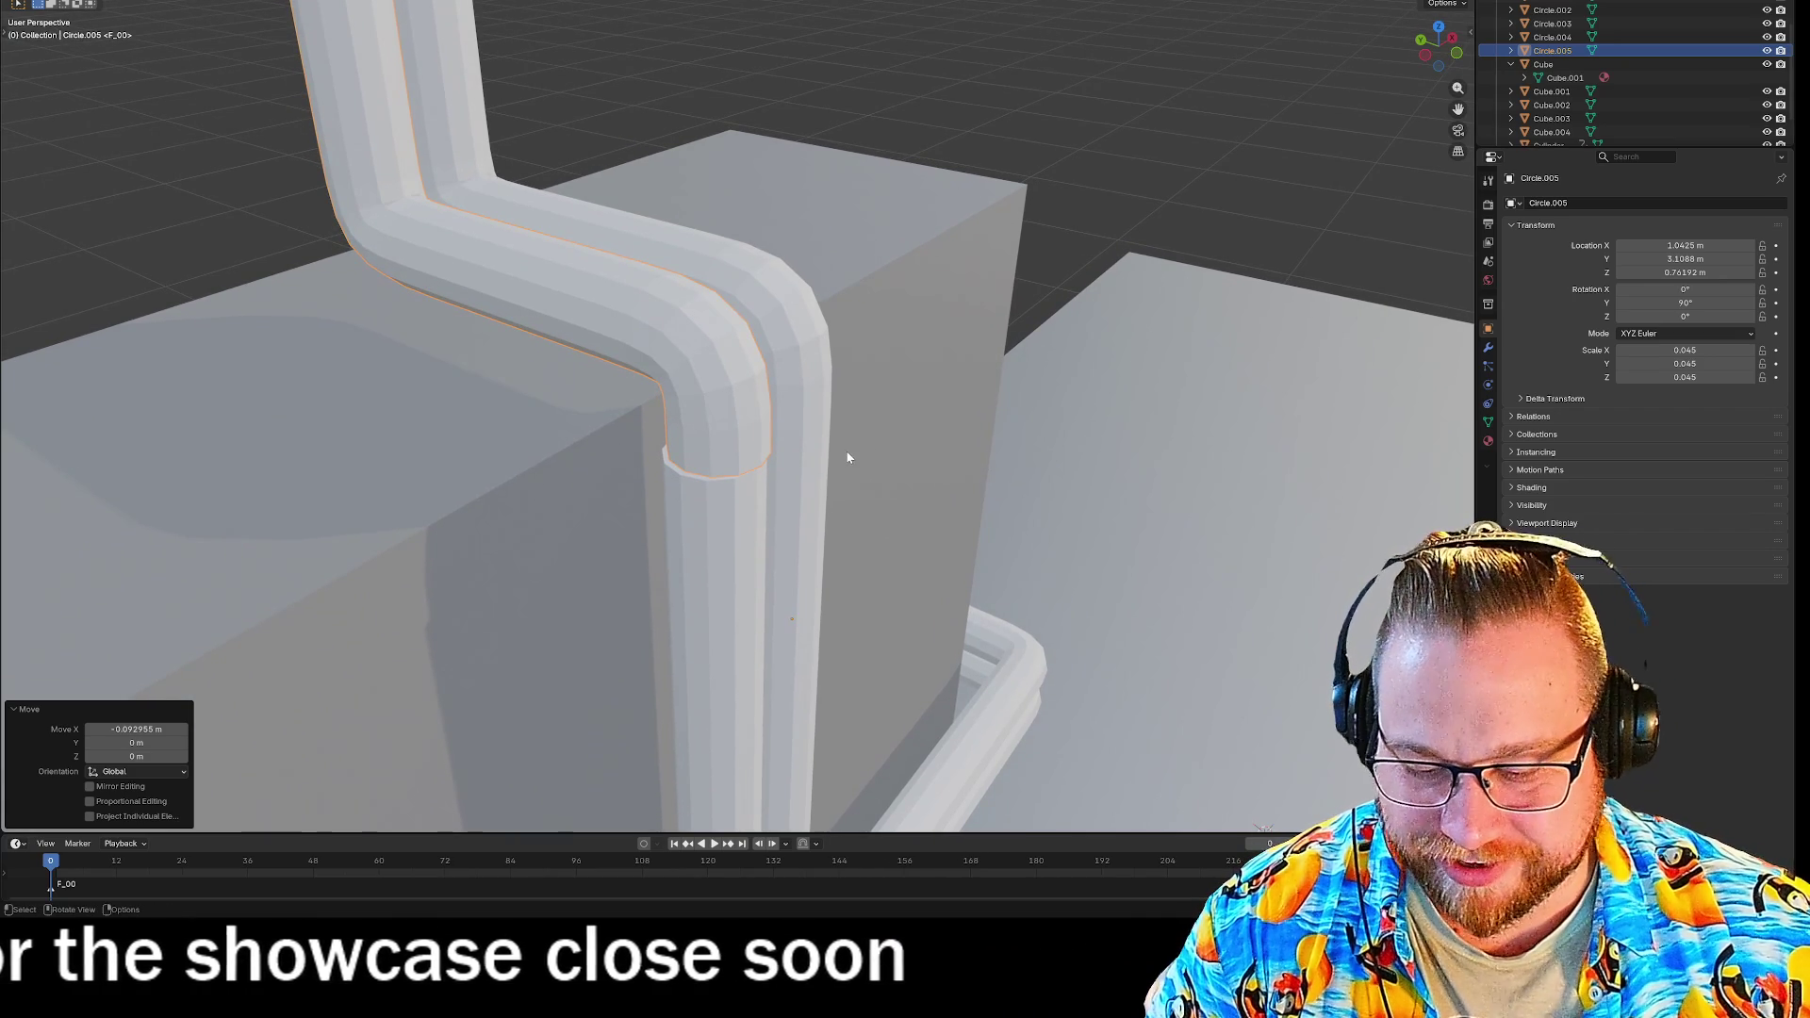
# Nudge the pasted pipe about 0.016 m in X and −0.016 m in Y using vertex snapping.
pyautogui.press('g')
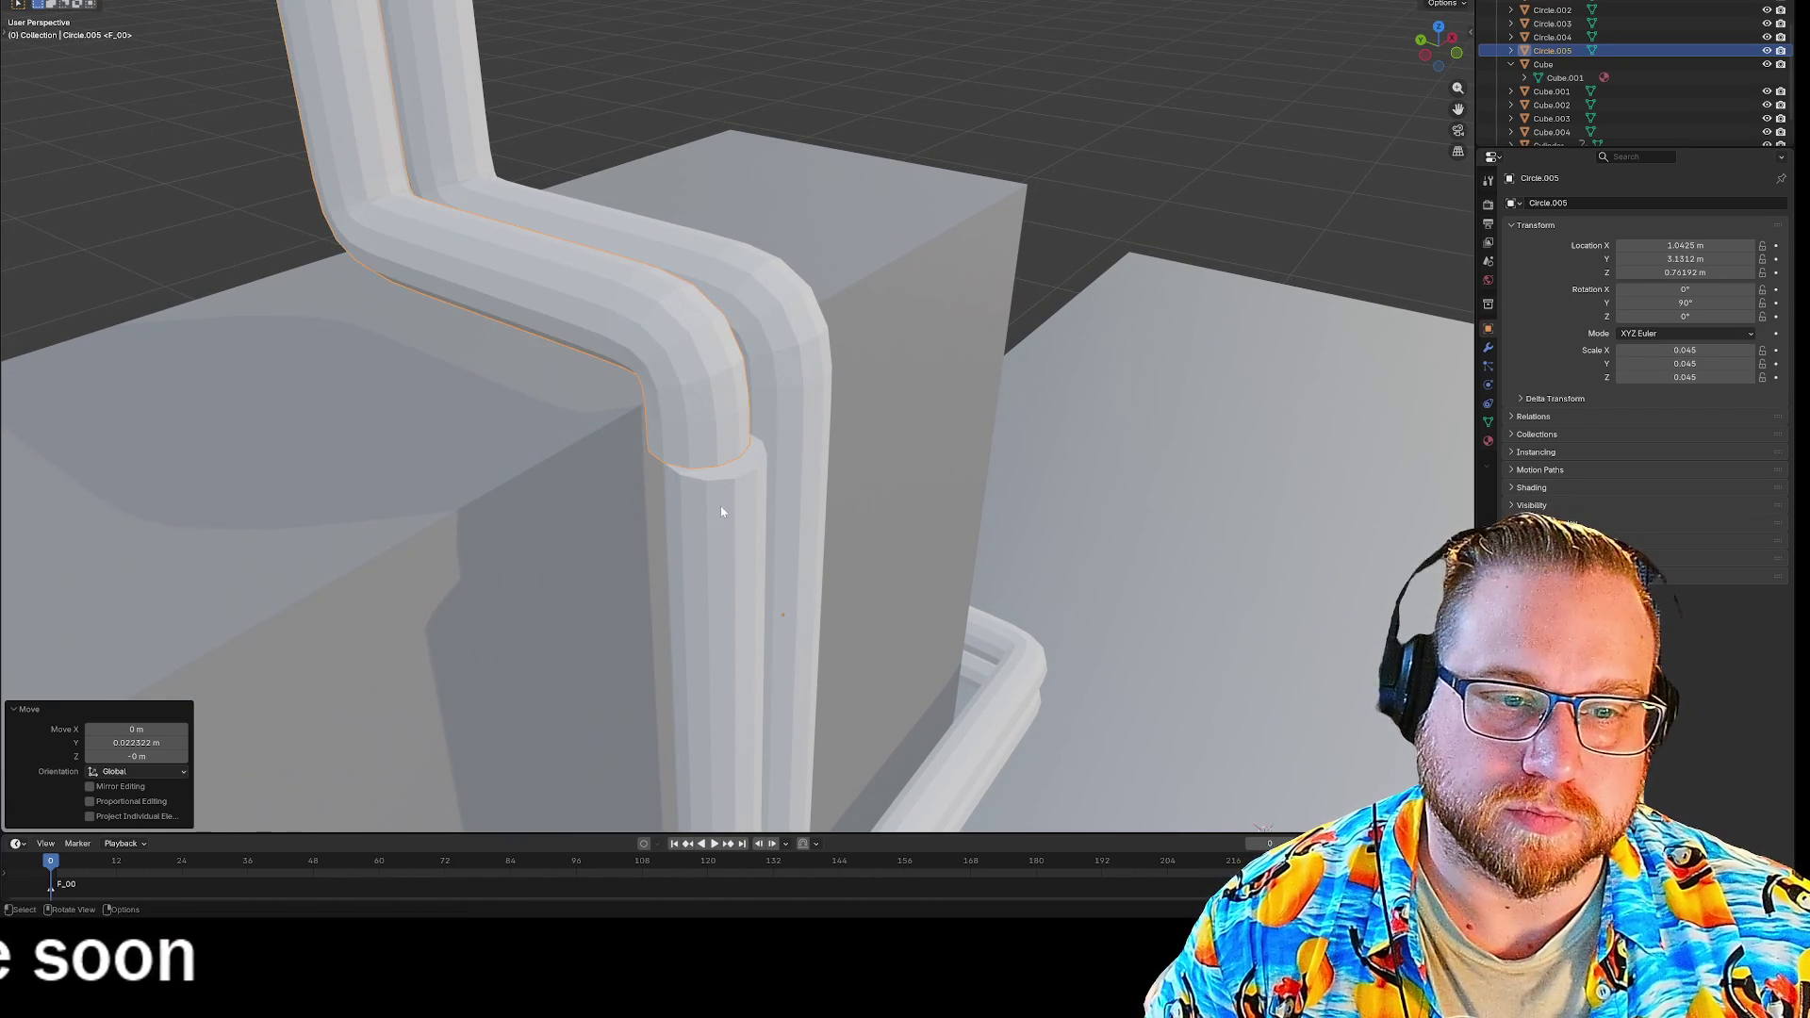
pyautogui.click(719, 466)
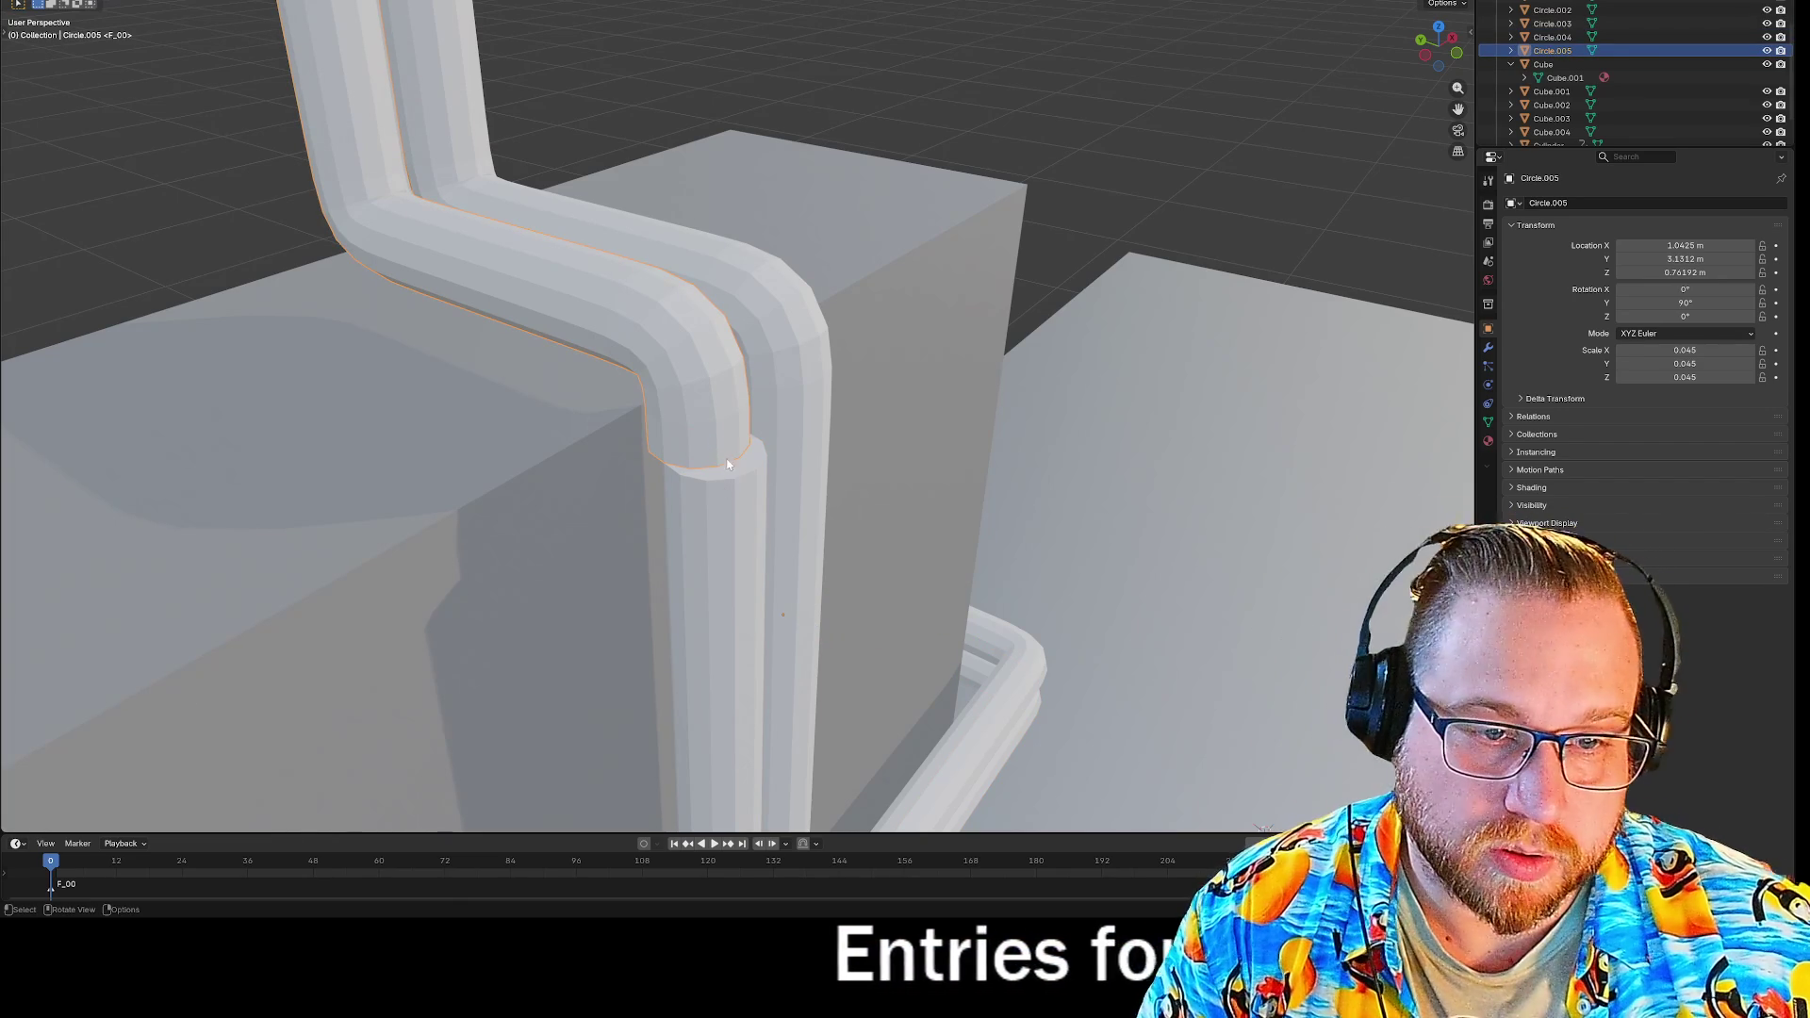
pyautogui.press('Tab')
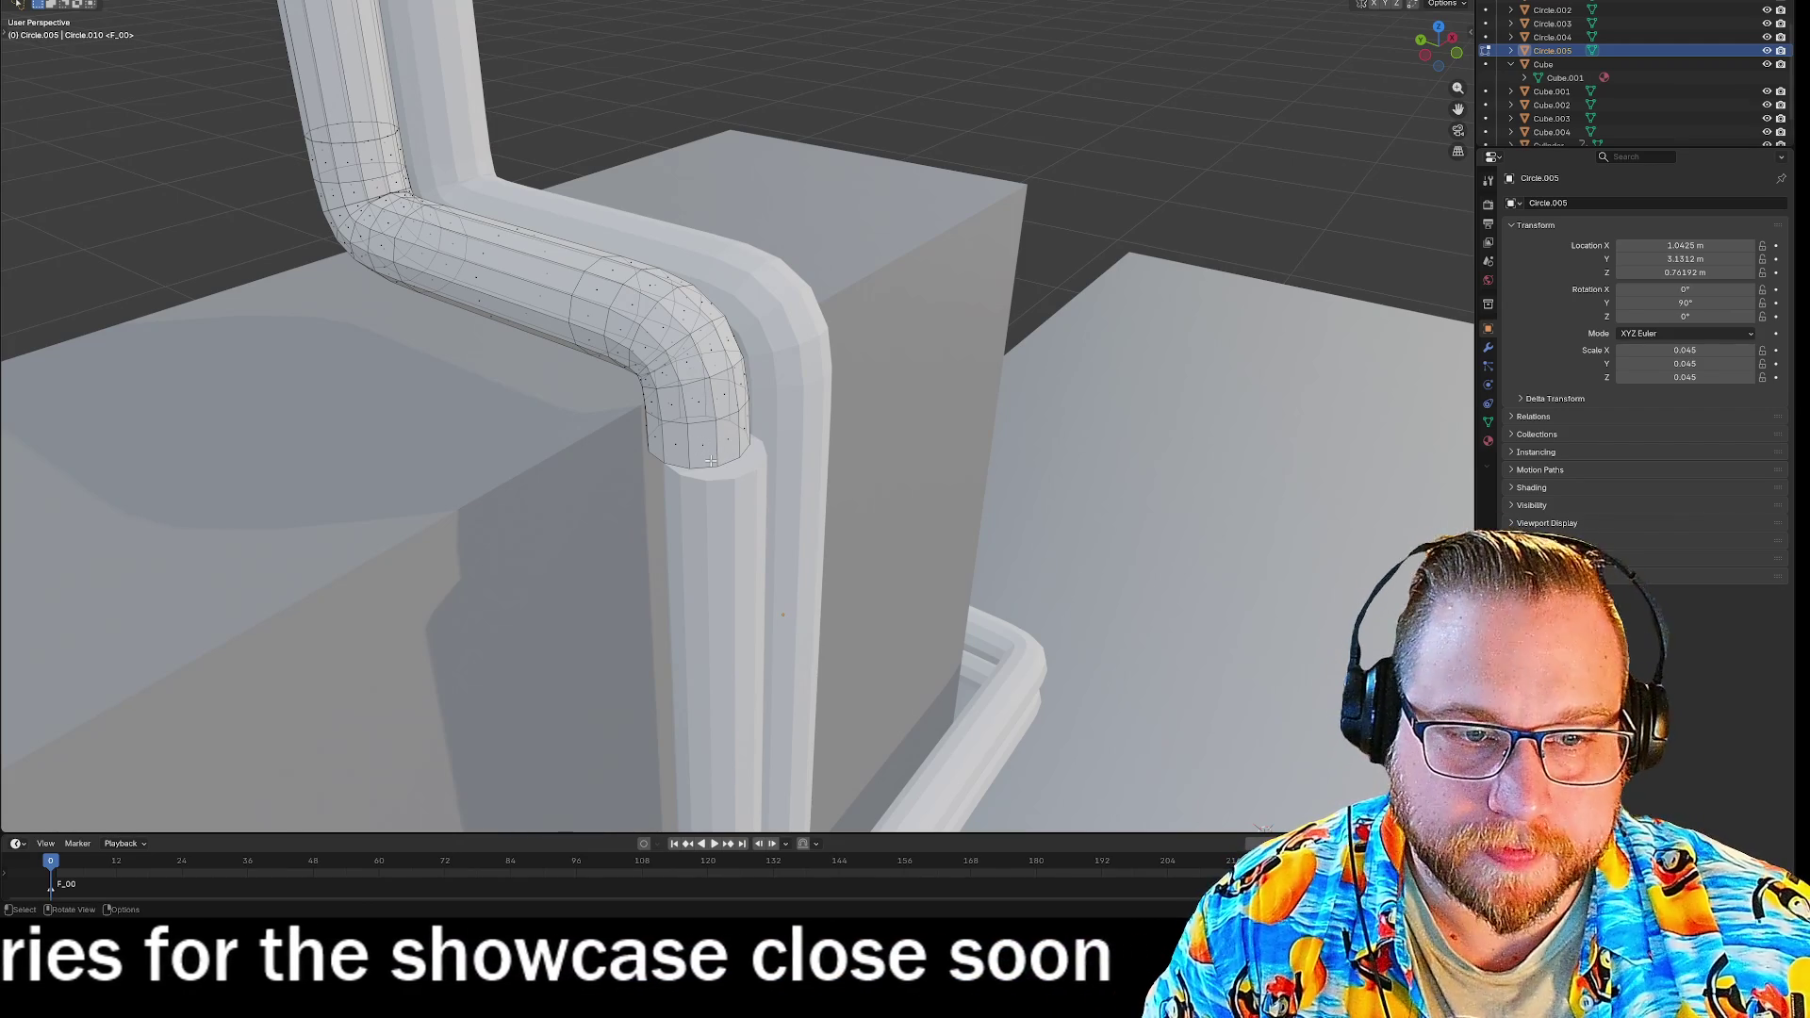
pyautogui.press('Tab')
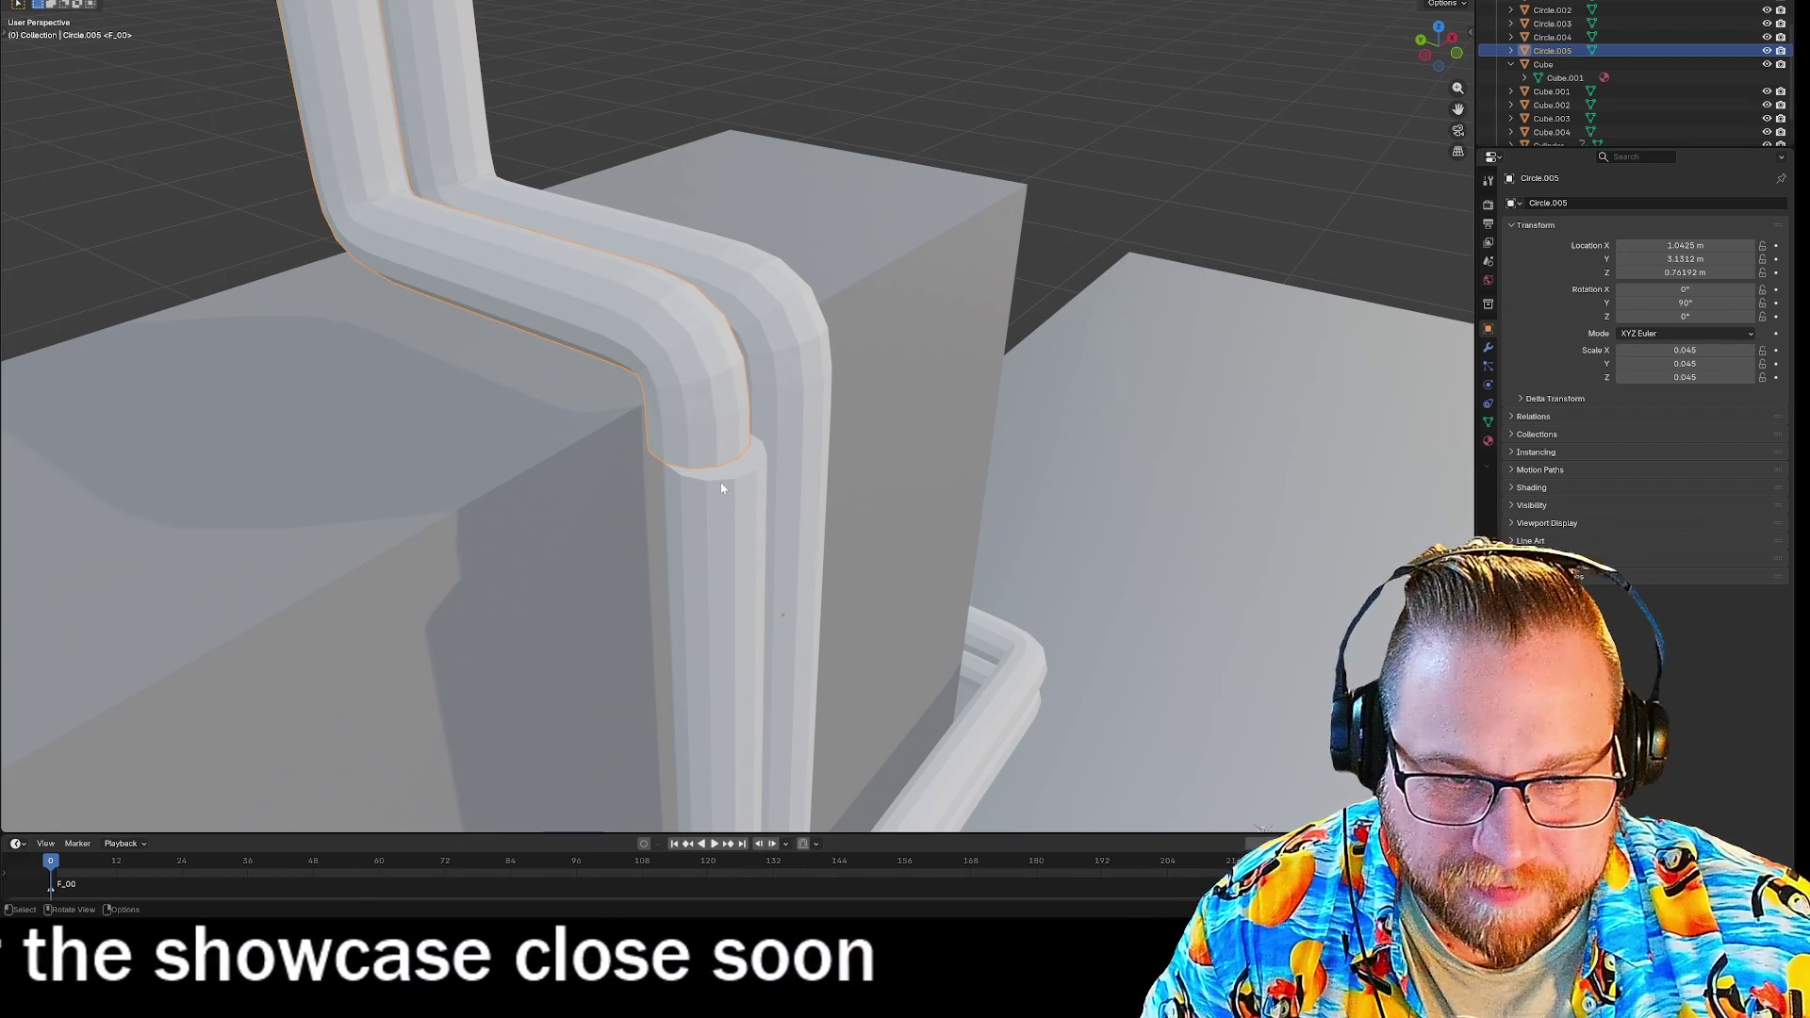
pyautogui.press('g')
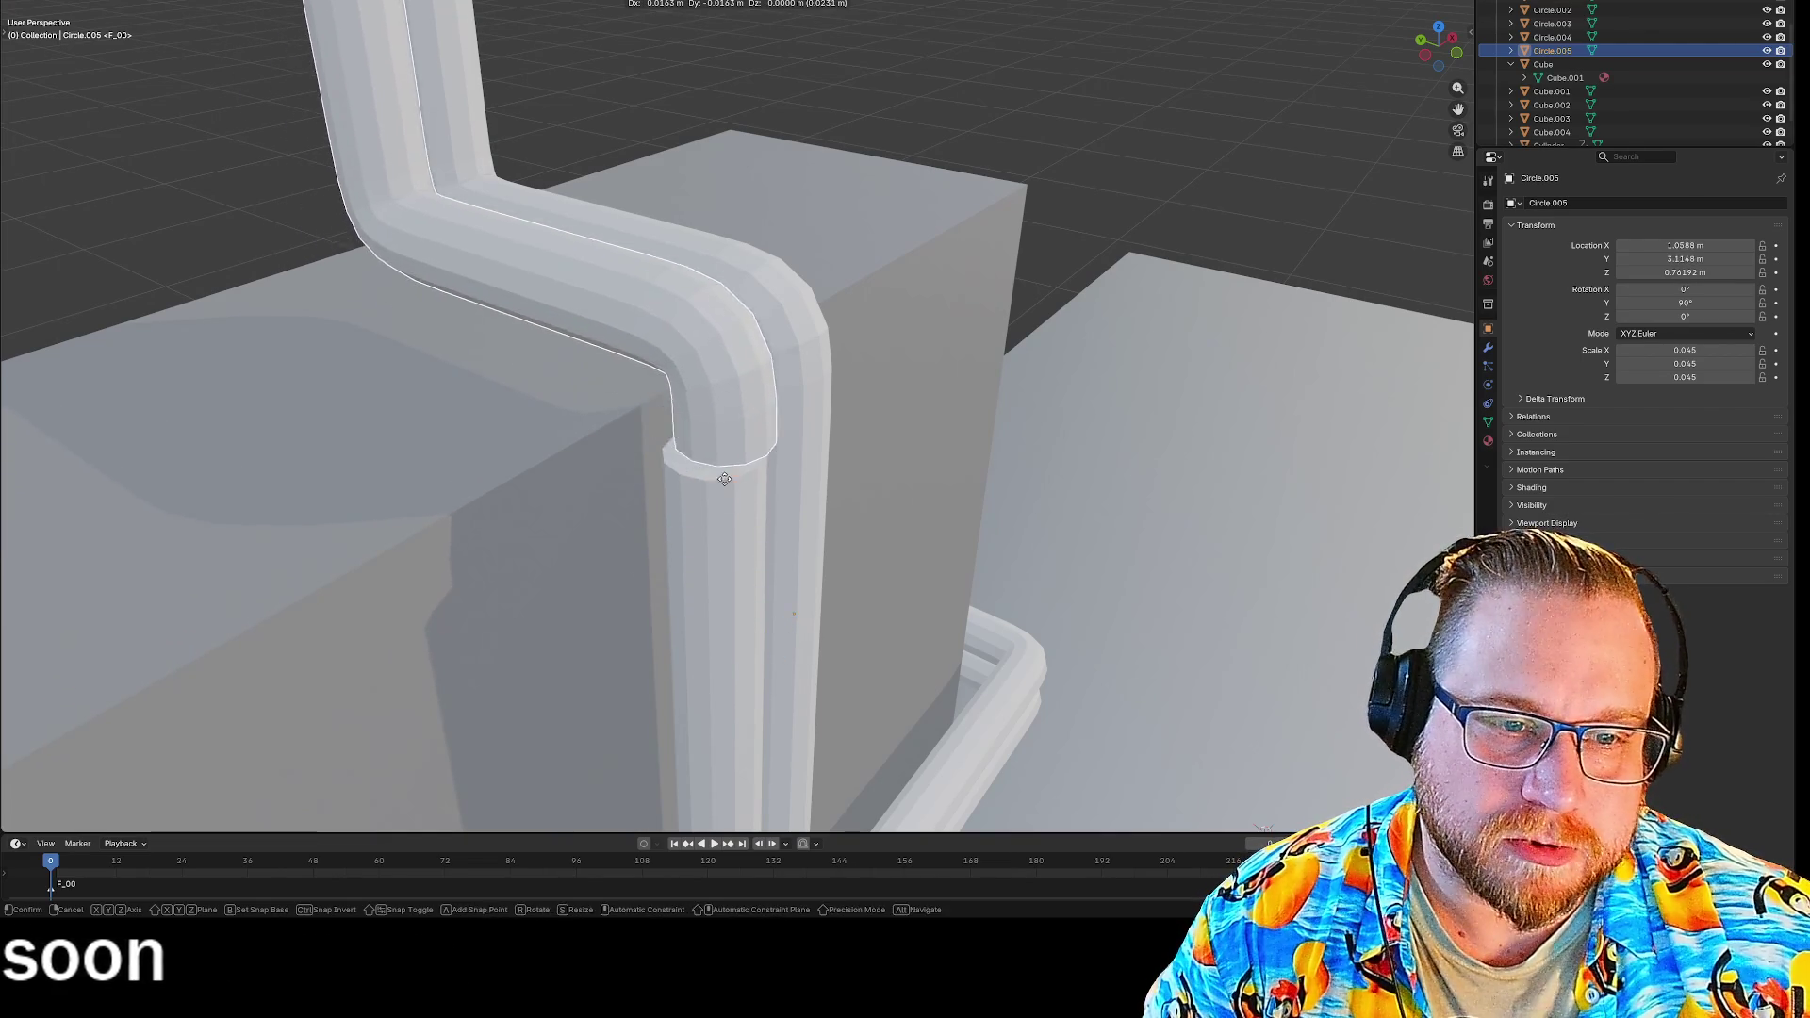
pyautogui.click(744, 648)
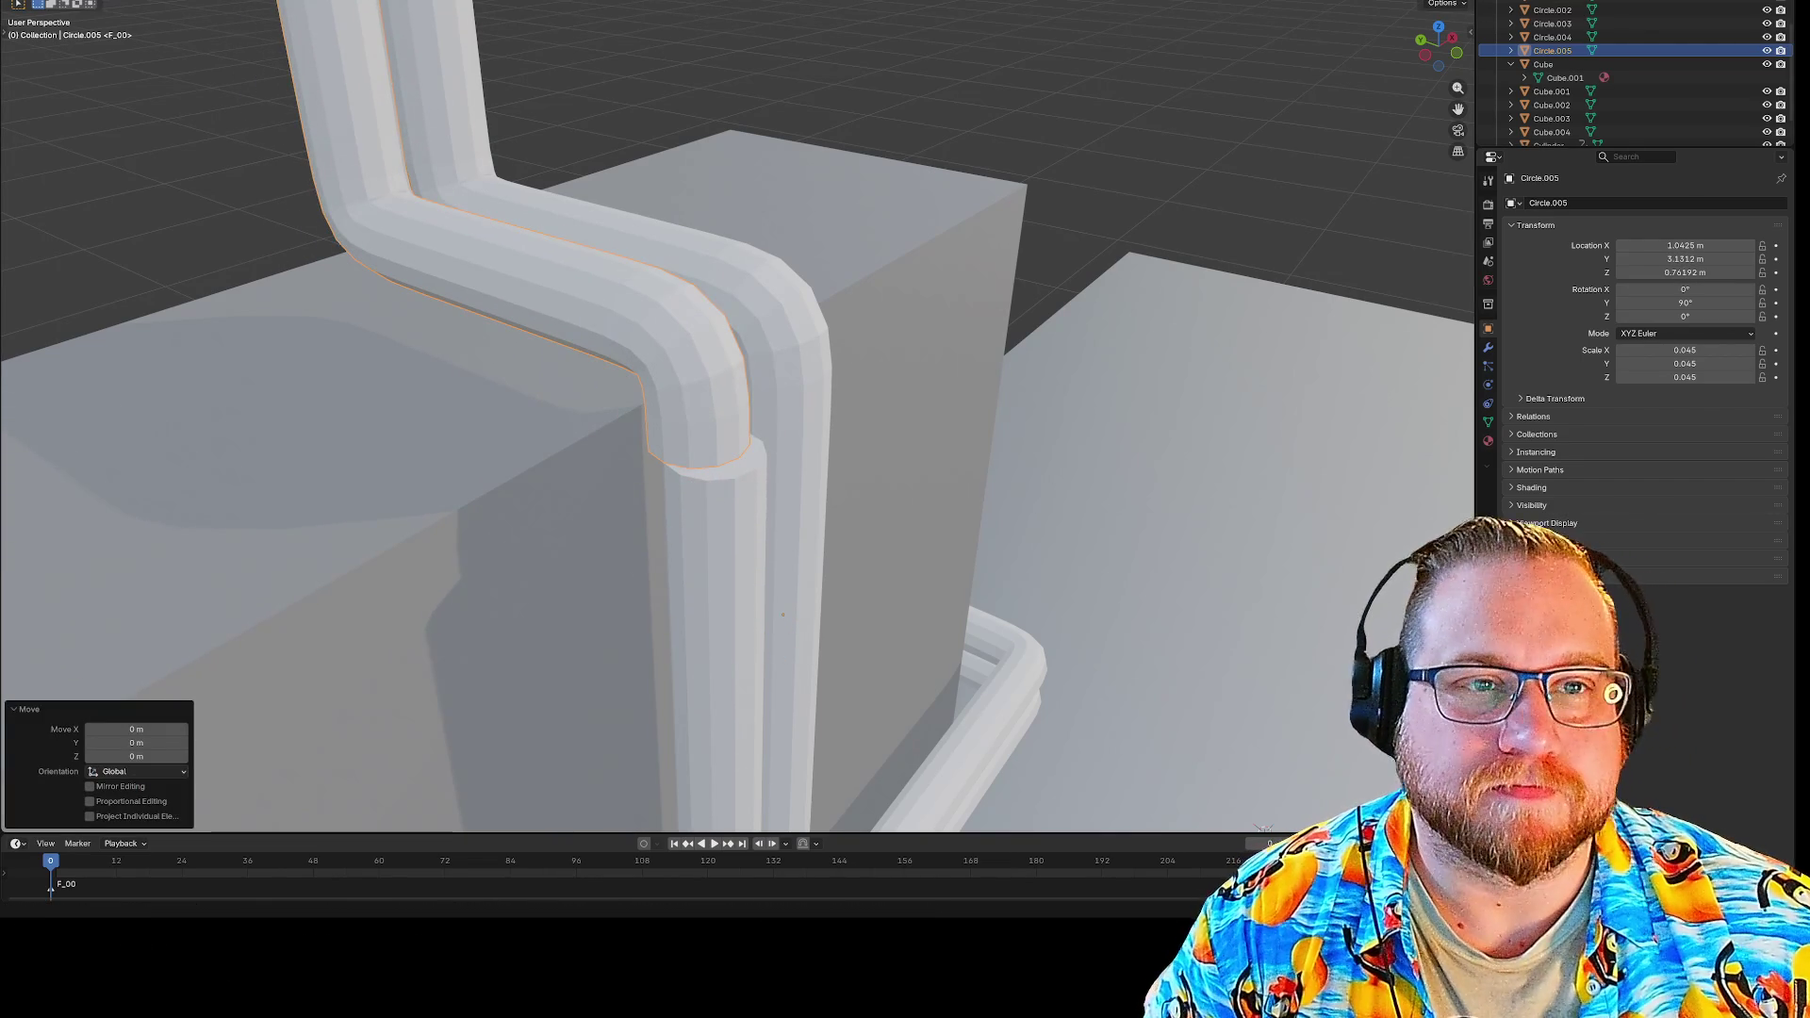
pyautogui.click(760, 2)
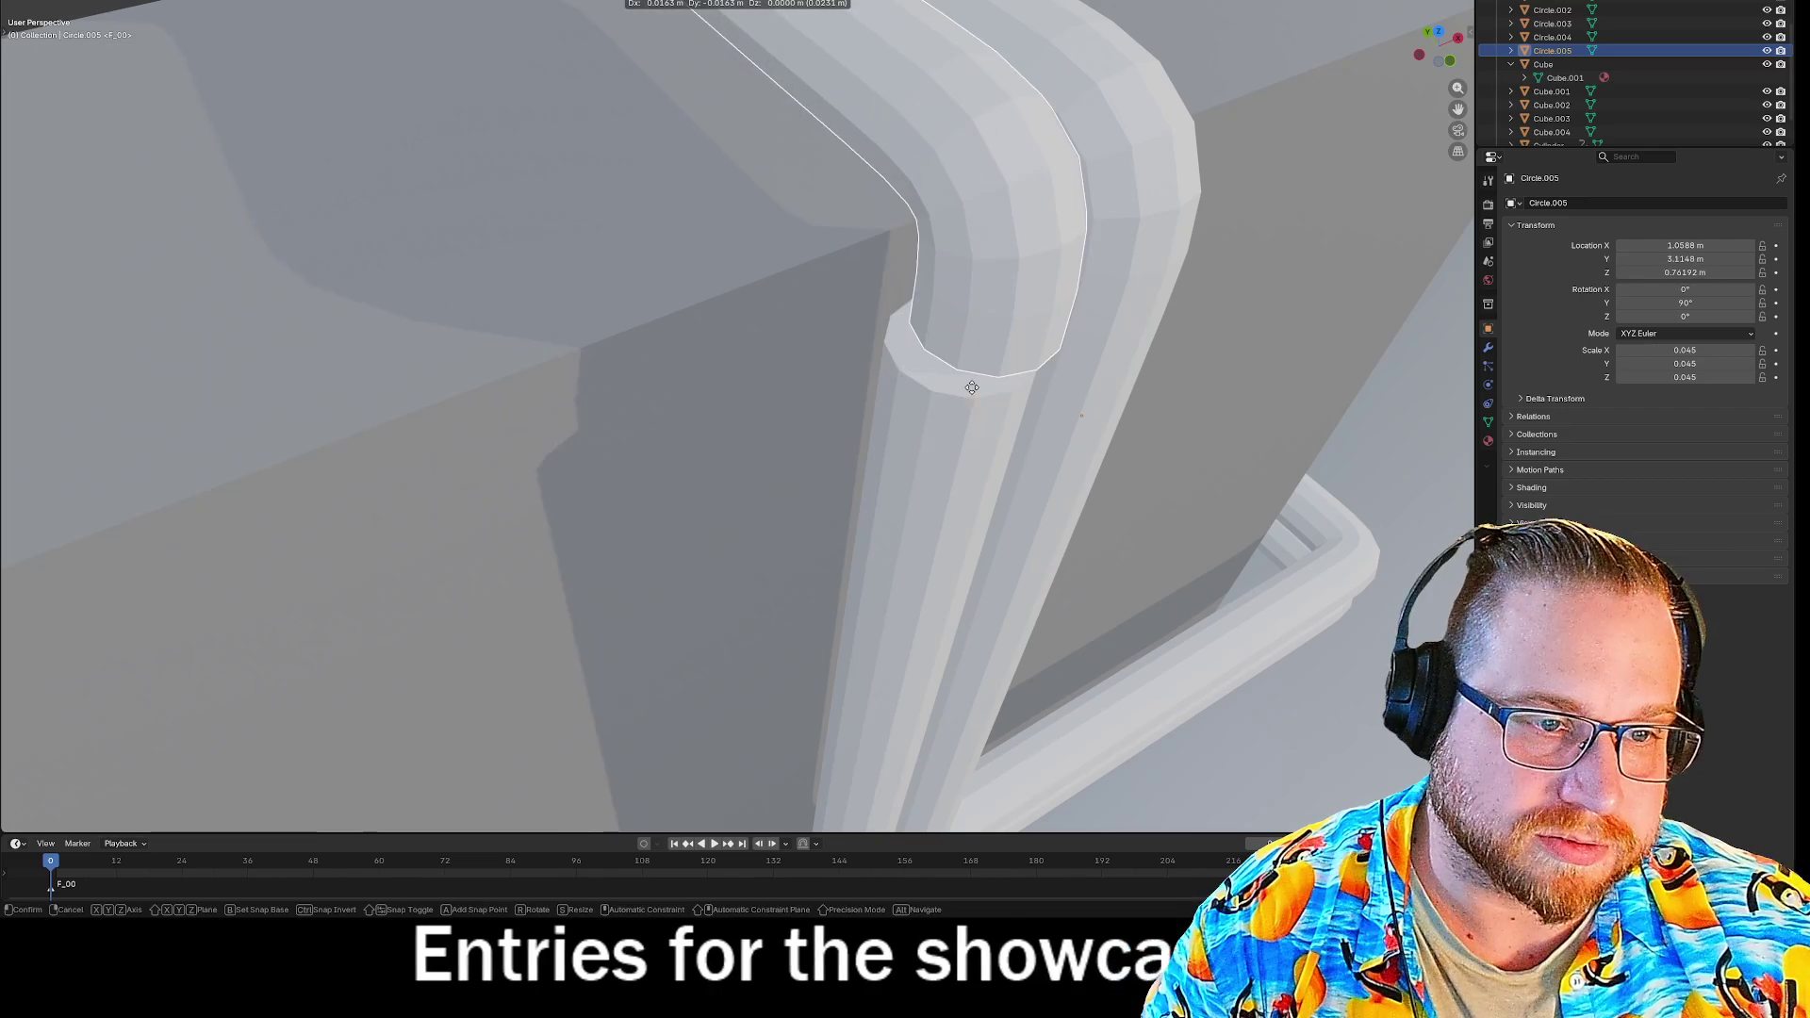
pyautogui.click(976, 390)
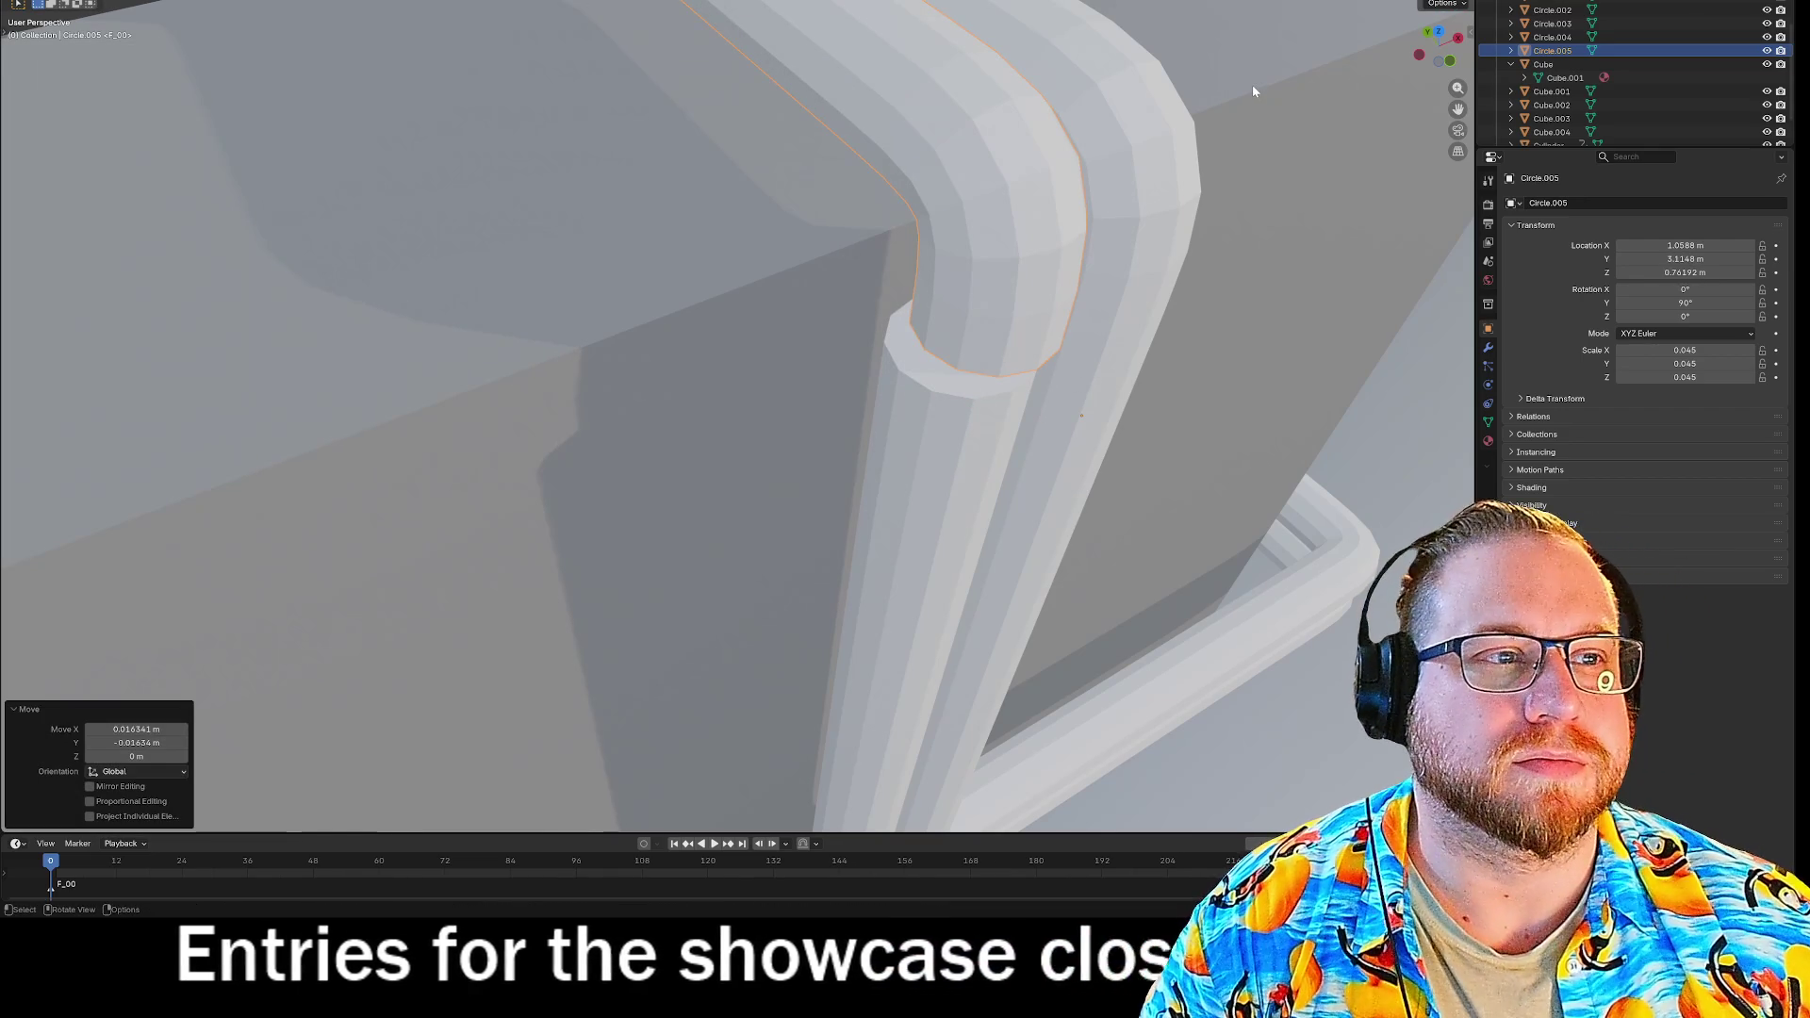
pyautogui.click(1439, 32)
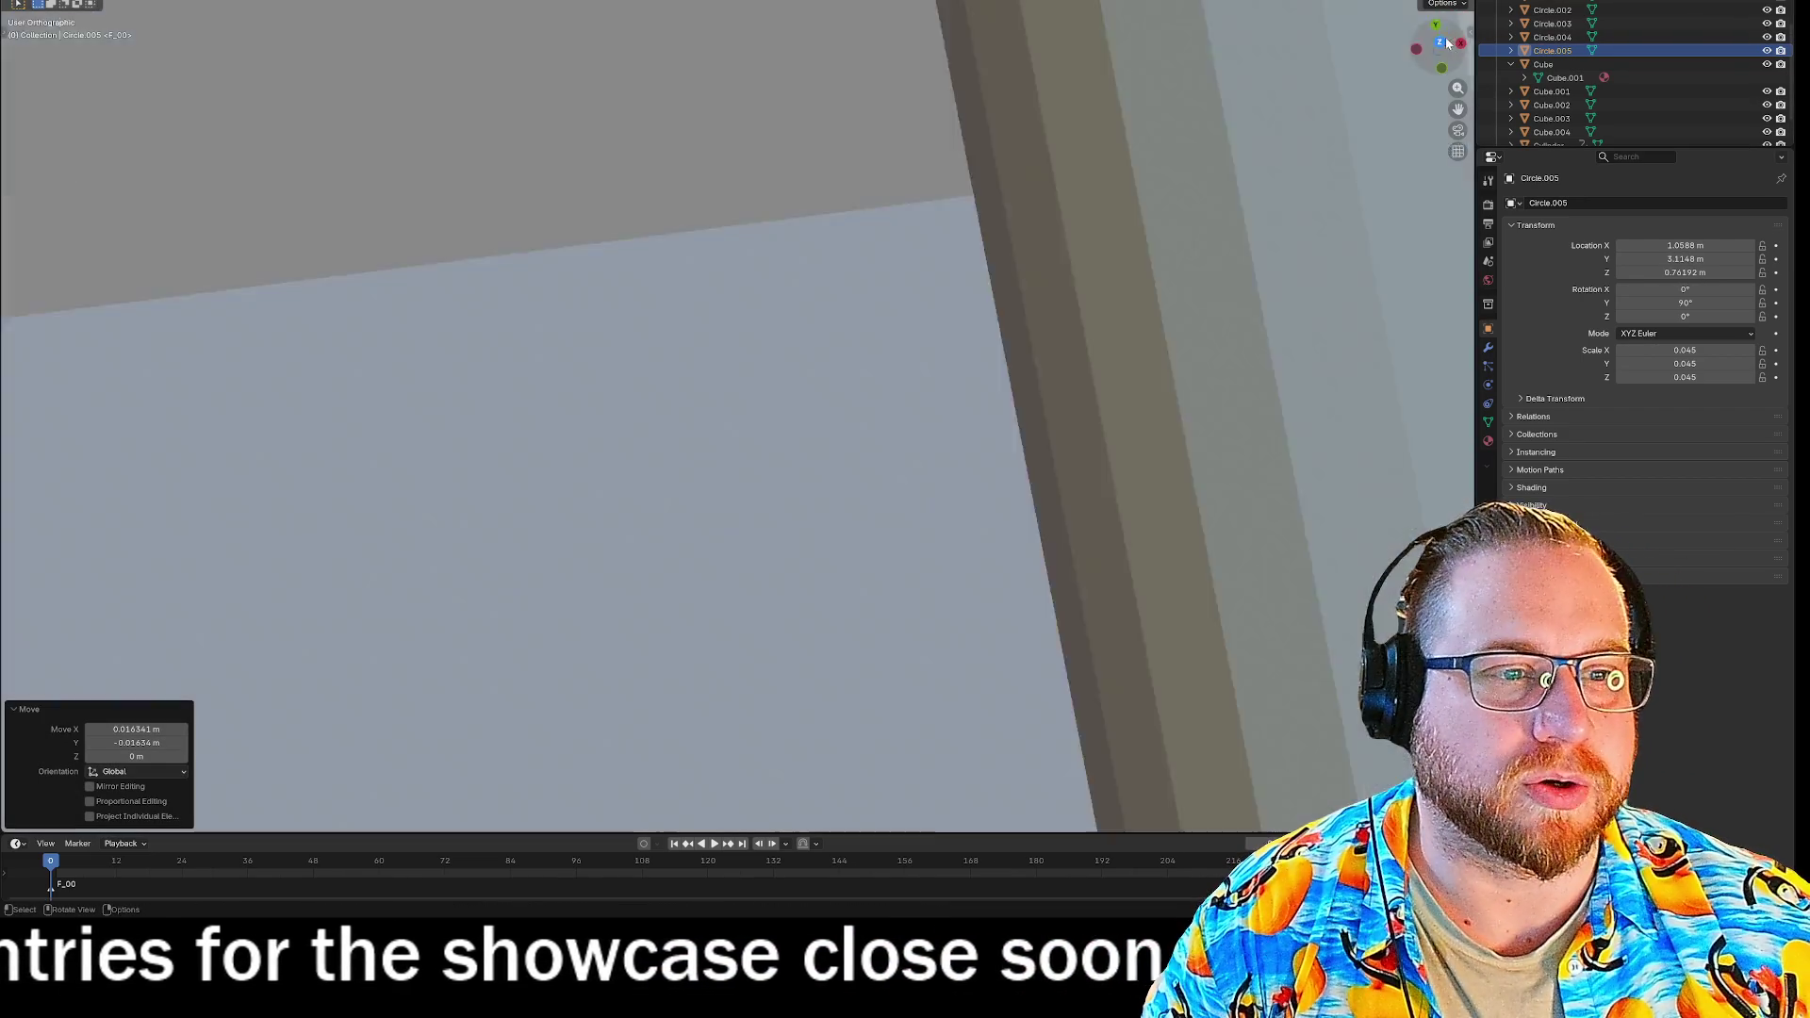
# Lower the copied pipe in Top view, then move it down the grey box's left edge to X 1.8908, Y 3.2585.
pyautogui.scroll(-6, 1145, 310)
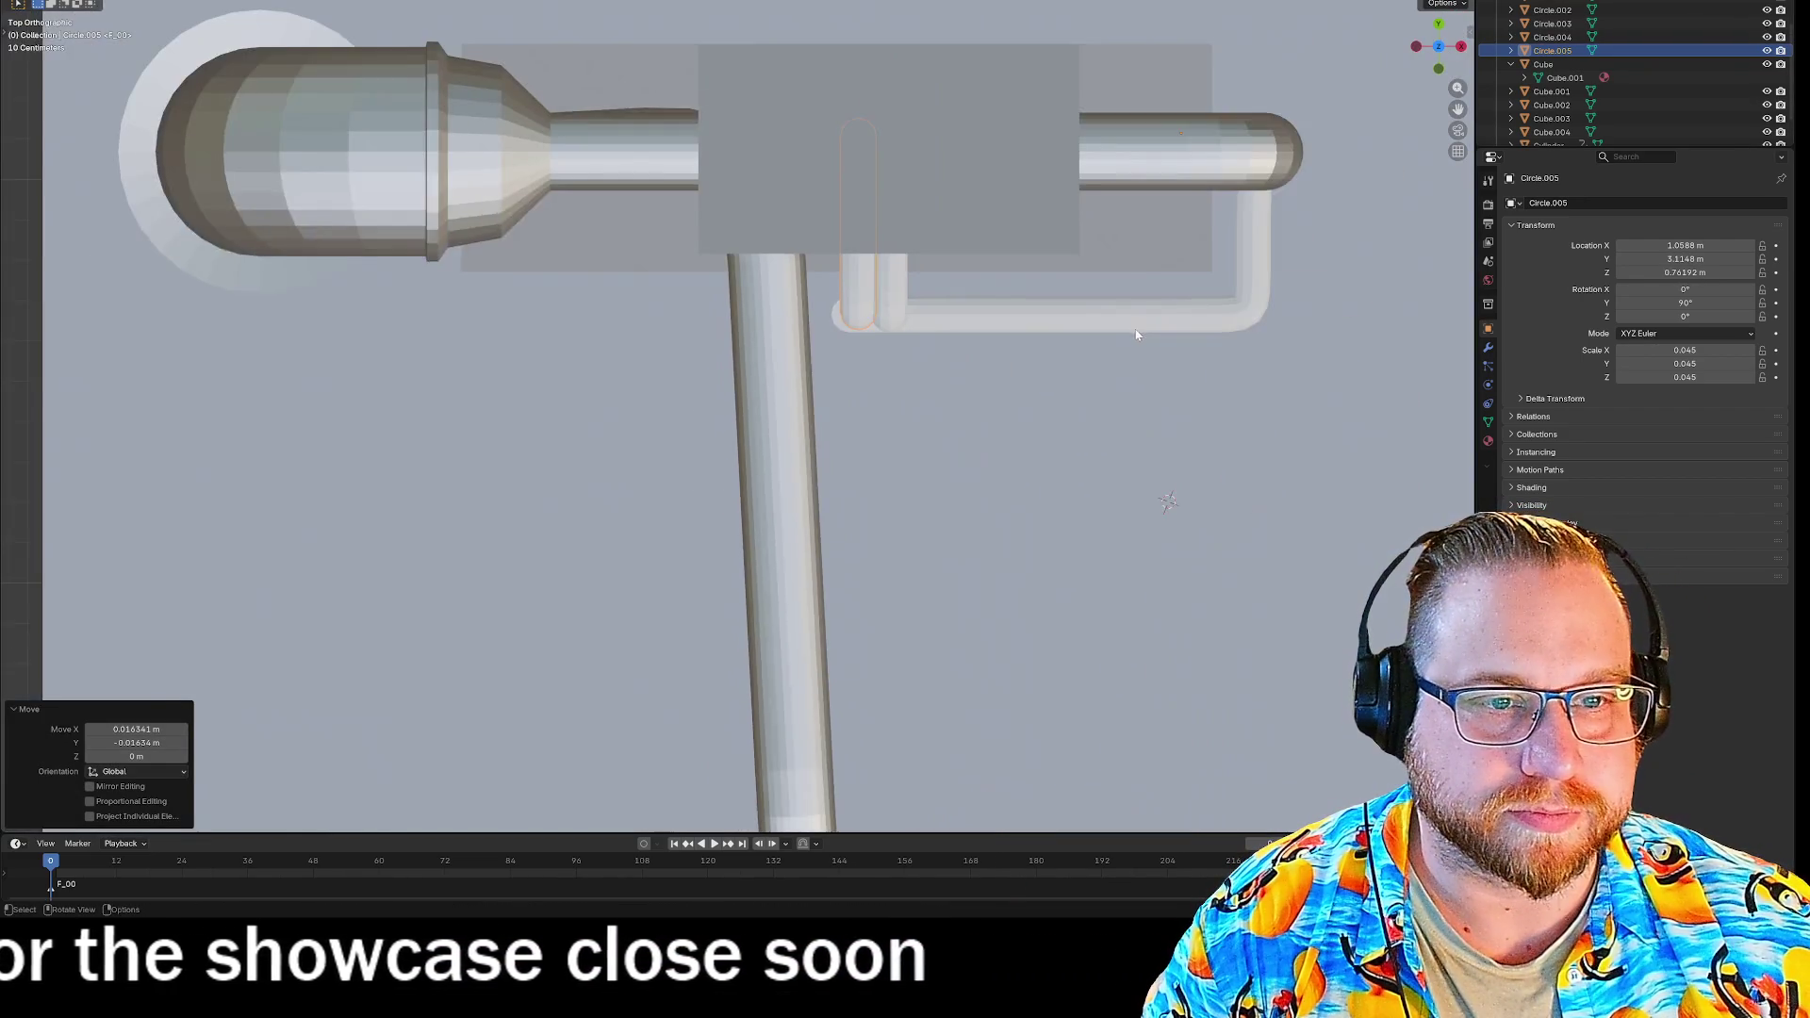
pyautogui.press('g')
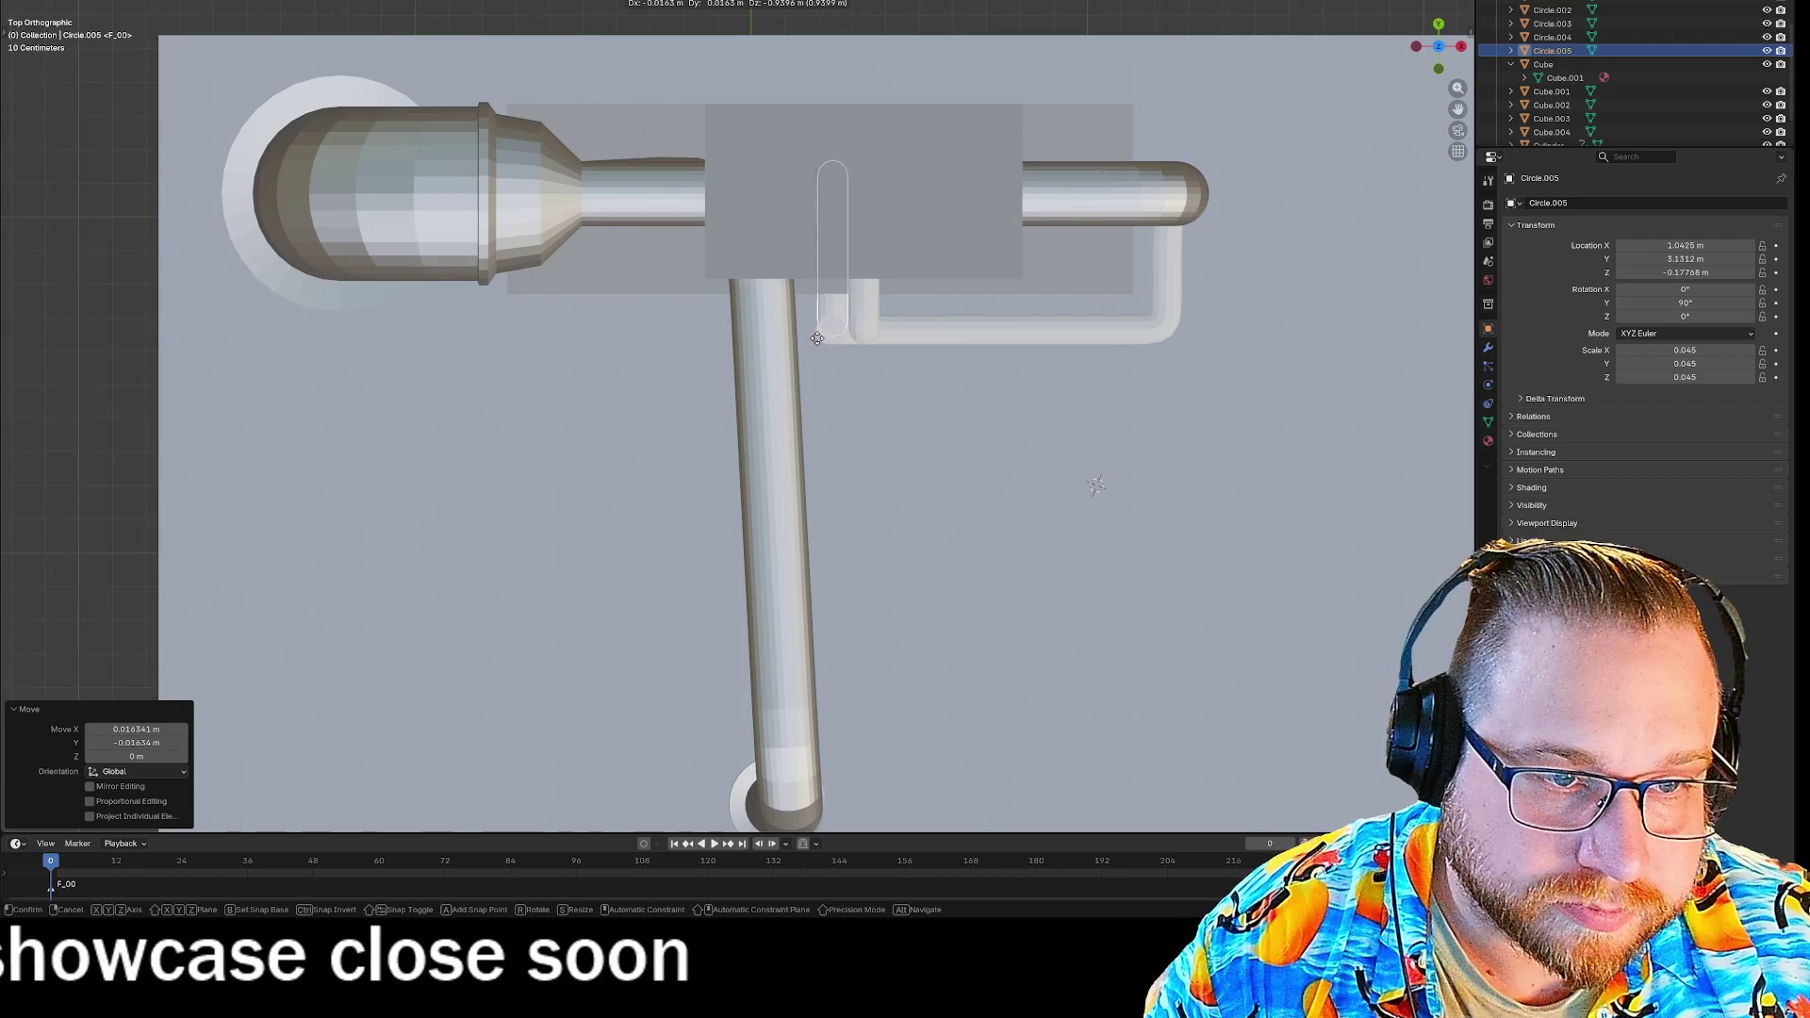
pyautogui.click(830, 345)
pyautogui.scroll(6, 836, 362)
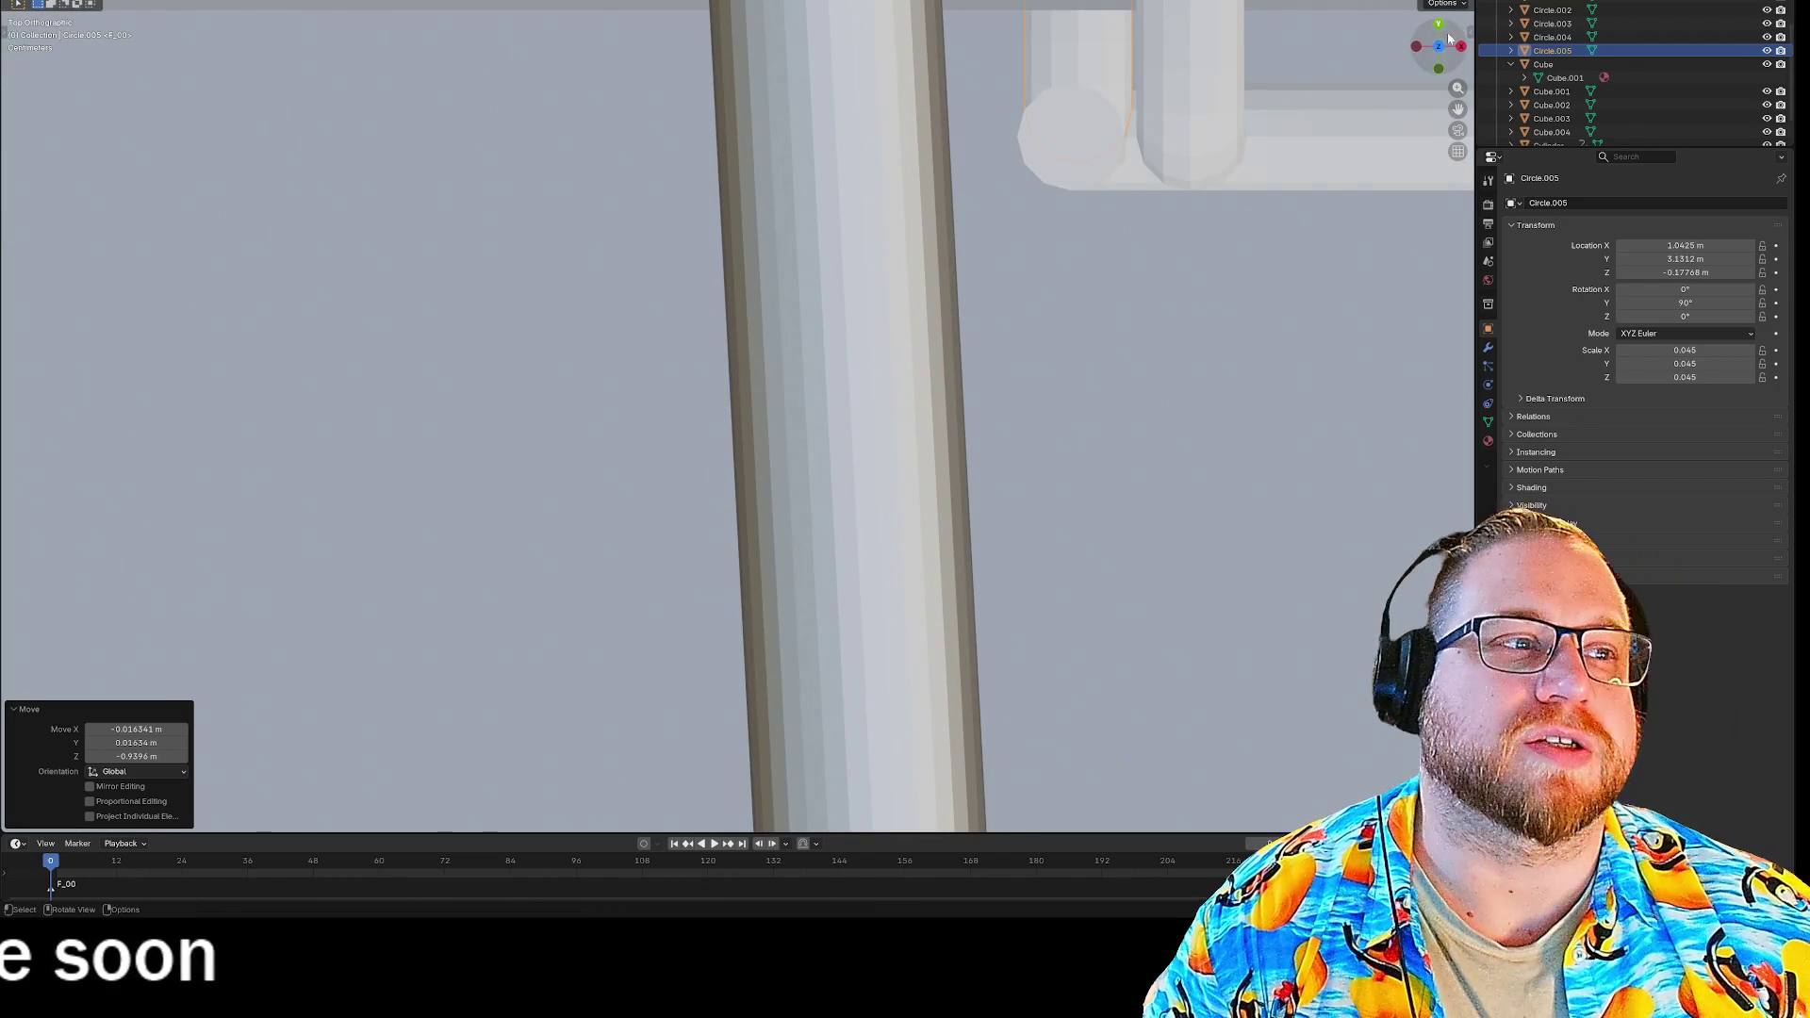
pyautogui.moveTo(1205, 344)
pyautogui.mouseDown(button='middle')
pyautogui.moveTo(1297, 286)
pyautogui.moveTo(1305, 222)
pyautogui.moveTo(1289, 217)
pyautogui.moveTo(1283, 281)
pyautogui.mouseUp(button='middle')
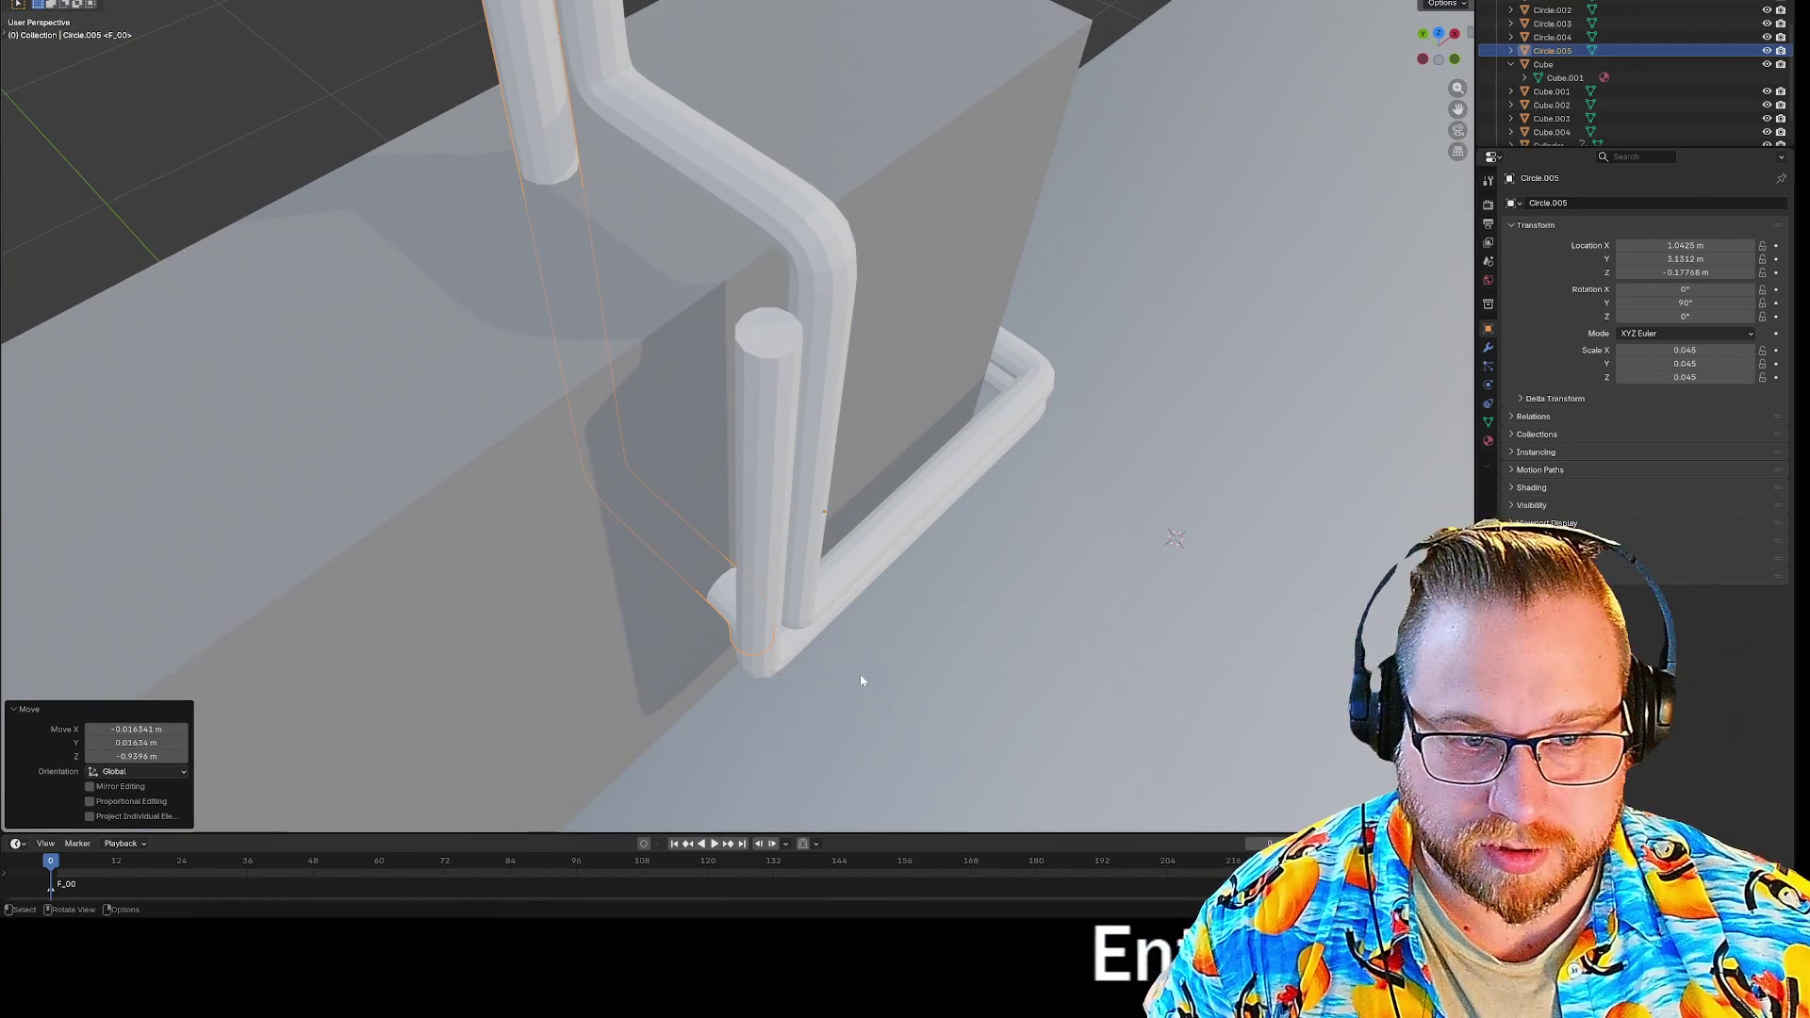
pyautogui.moveTo(763, 648)
pyautogui.mouseDown(button='middle')
pyautogui.moveTo(861, 667)
pyautogui.moveTo(860, 691)
pyautogui.moveTo(829, 705)
pyautogui.mouseUp(button='middle')
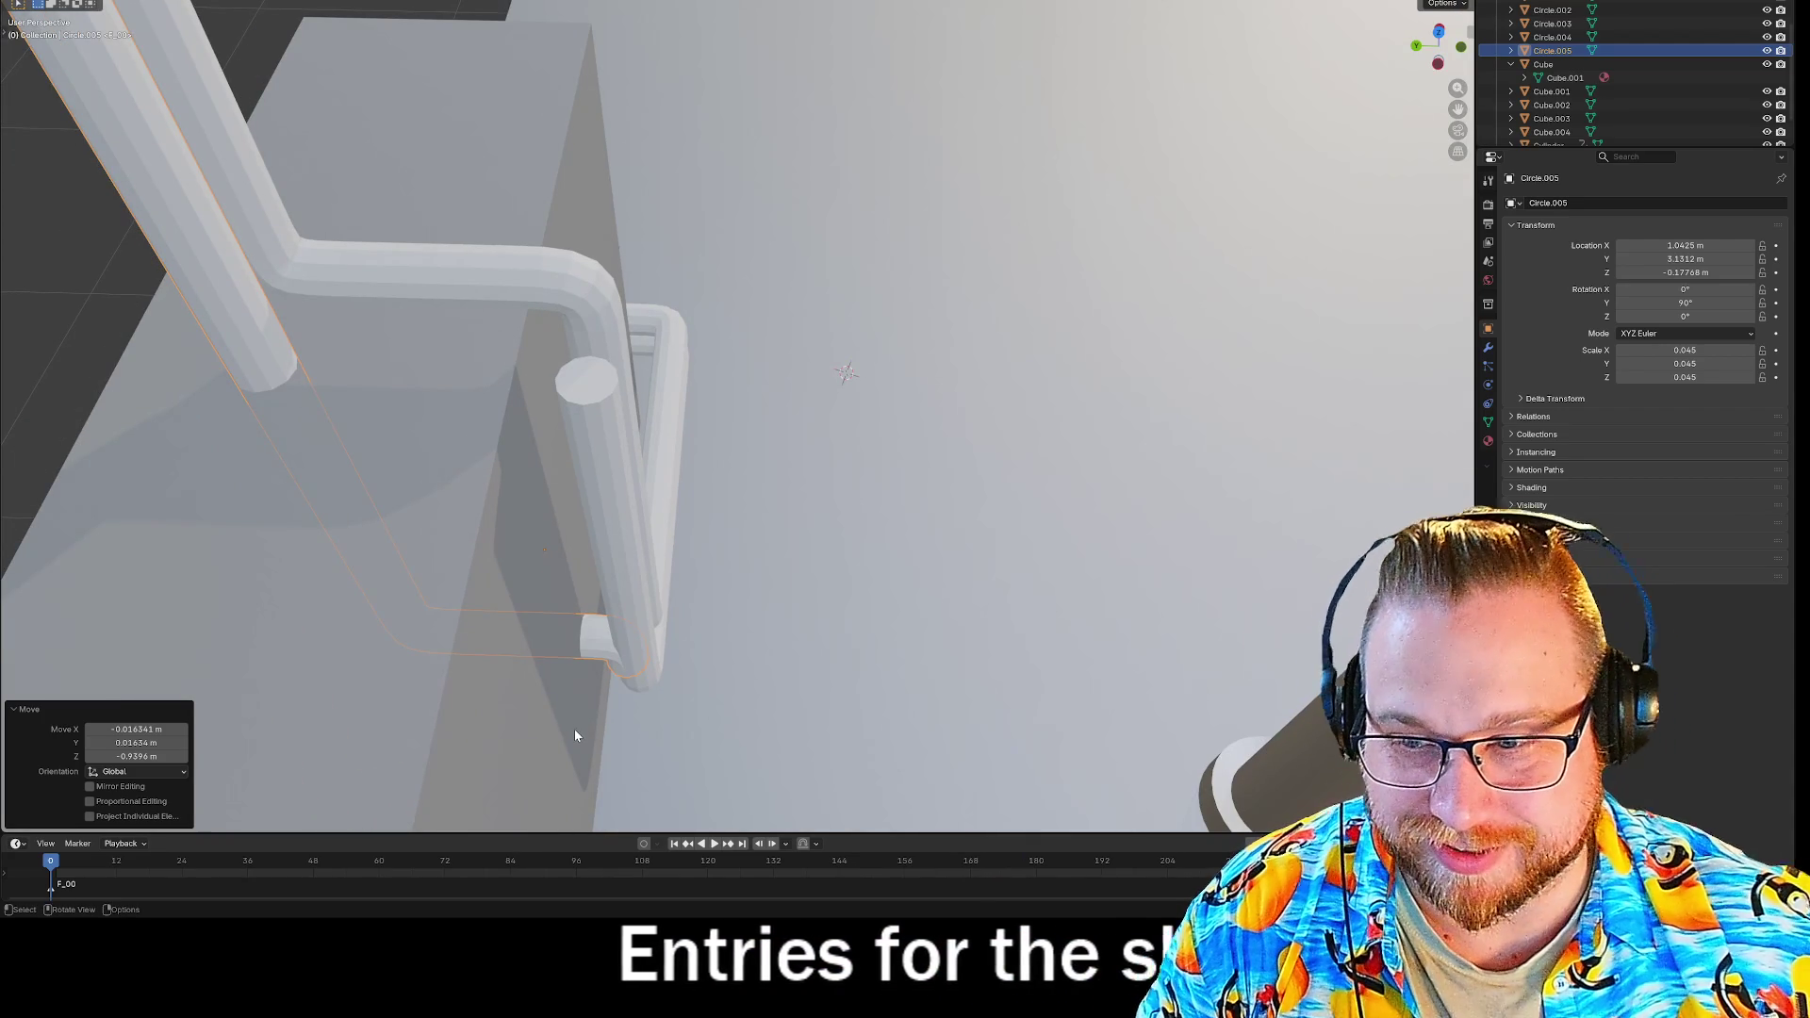
pyautogui.press('g')
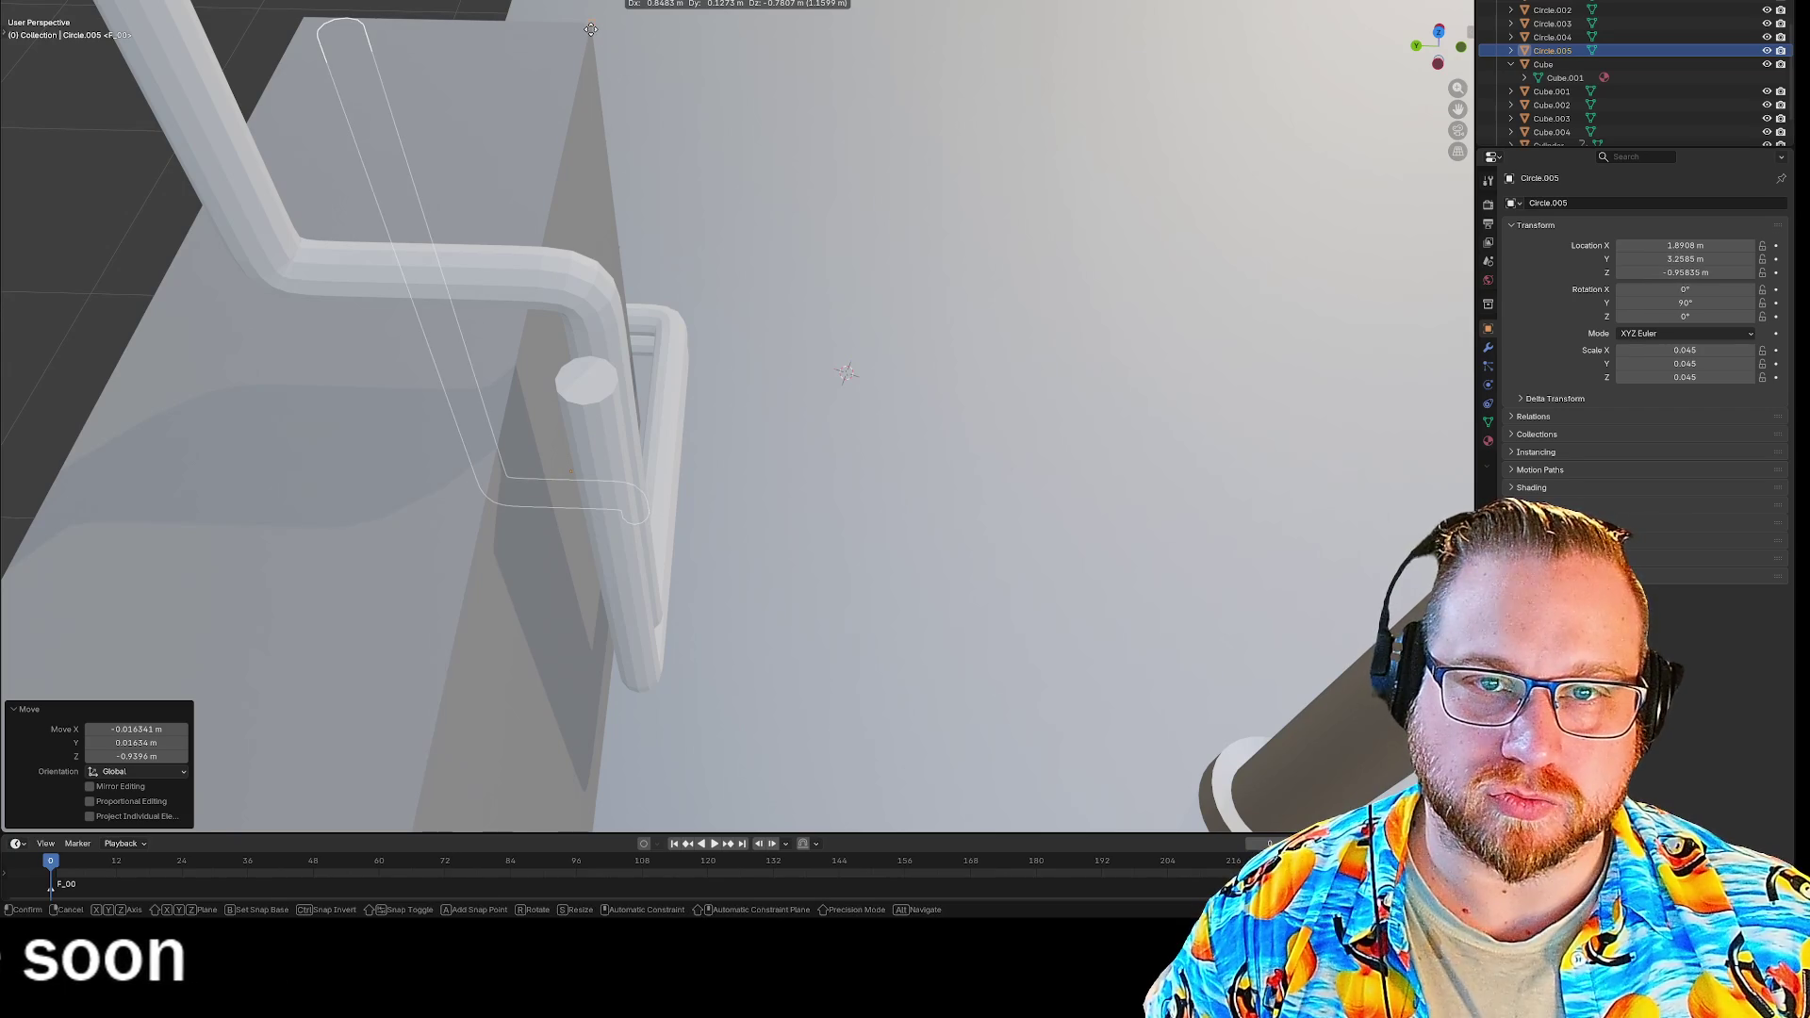
pyautogui.moveTo(168, 381)
pyautogui.mouseDown(button='middle')
pyautogui.moveTo(271, 355)
pyautogui.moveTo(303, 230)
pyautogui.moveTo(206, 239)
pyautogui.moveTo(498, 370)
pyautogui.moveTo(724, 359)
pyautogui.moveTo(711, 368)
pyautogui.moveTo(965, 372)
pyautogui.moveTo(864, 383)
pyautogui.moveTo(969, 388)
pyautogui.moveTo(697, 385)
pyautogui.mouseUp(button='middle')
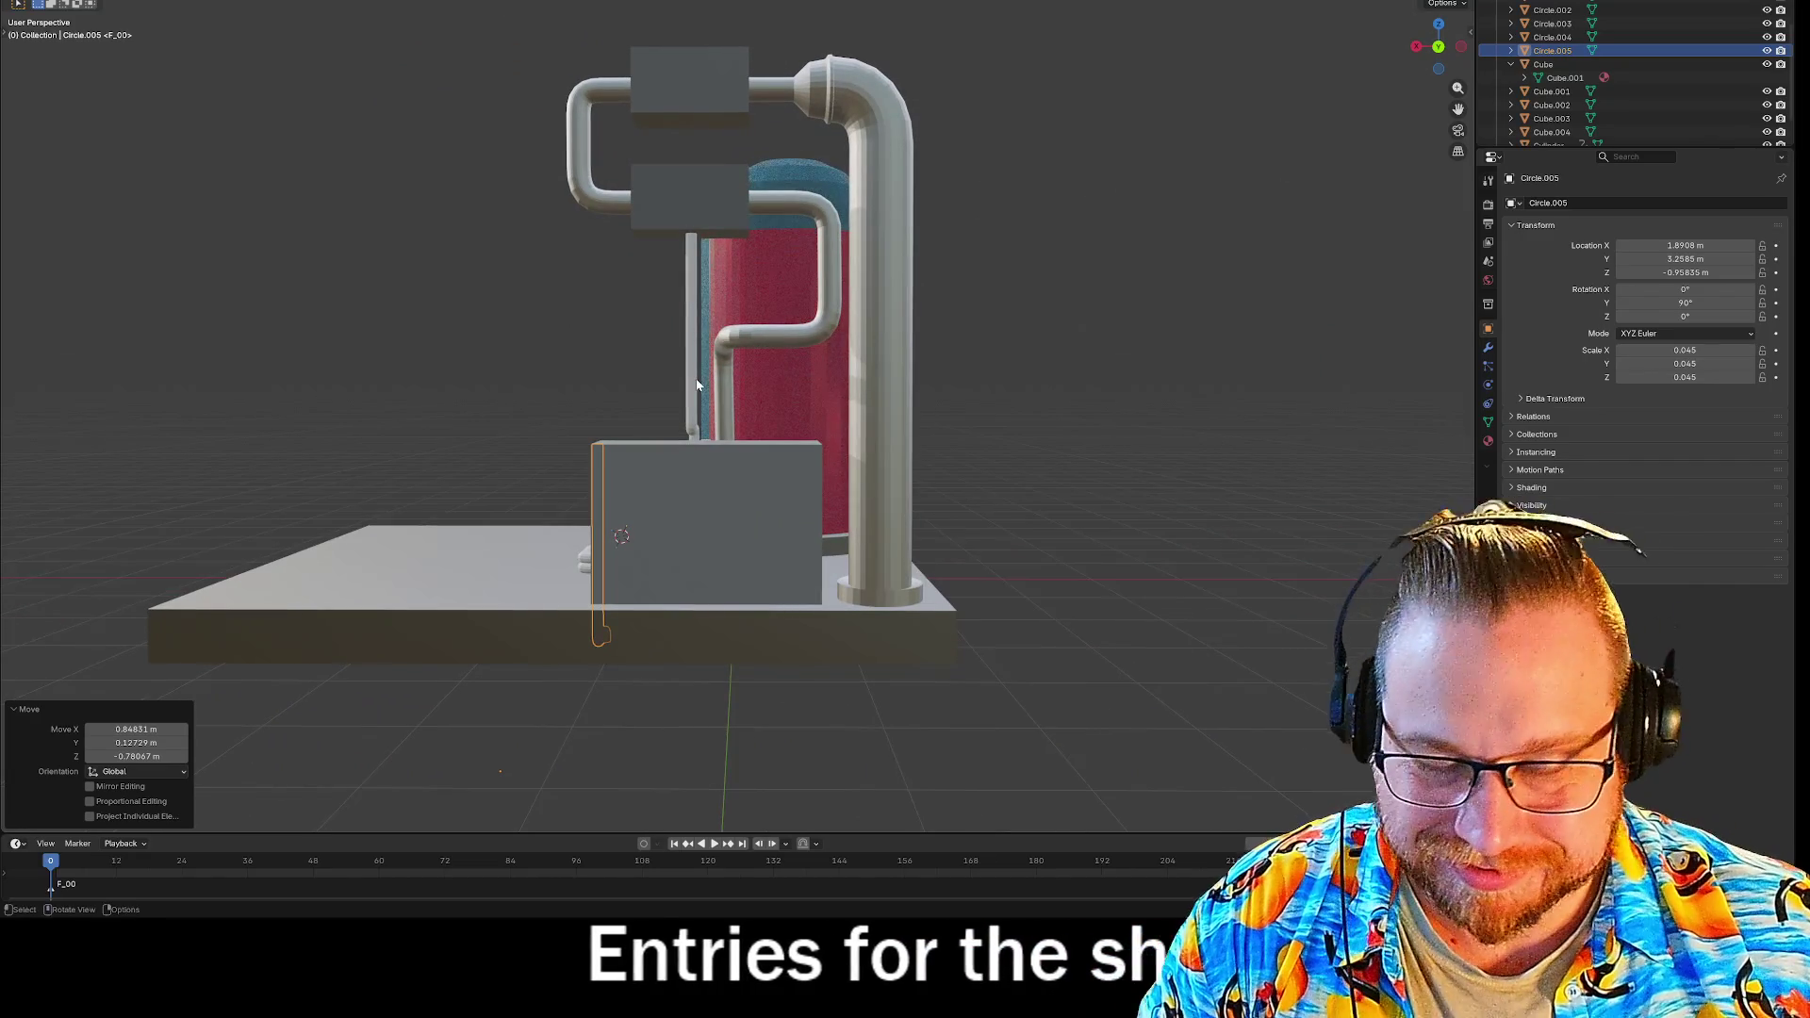
# Move the thin pipe up beside the tank, then orbit out to view the whole tank and pipes.
pyautogui.moveTo(715, 349)
pyautogui.mouseDown()
pyautogui.moveTo(695, 233)
pyautogui.moveTo(747, 231)
pyautogui.mouseUp()
pyautogui.moveTo(747, 231)
pyautogui.mouseDown(button='middle')
pyautogui.moveTo(560, 350)
pyautogui.moveTo(869, 383)
pyautogui.moveTo(772, 417)
pyautogui.moveTo(813, 348)
pyautogui.moveTo(858, 325)
pyautogui.moveTo(833, 500)
pyautogui.mouseUp(button='middle')
pyautogui.moveTo(833, 500); pyautogui.dragTo(916, 551)
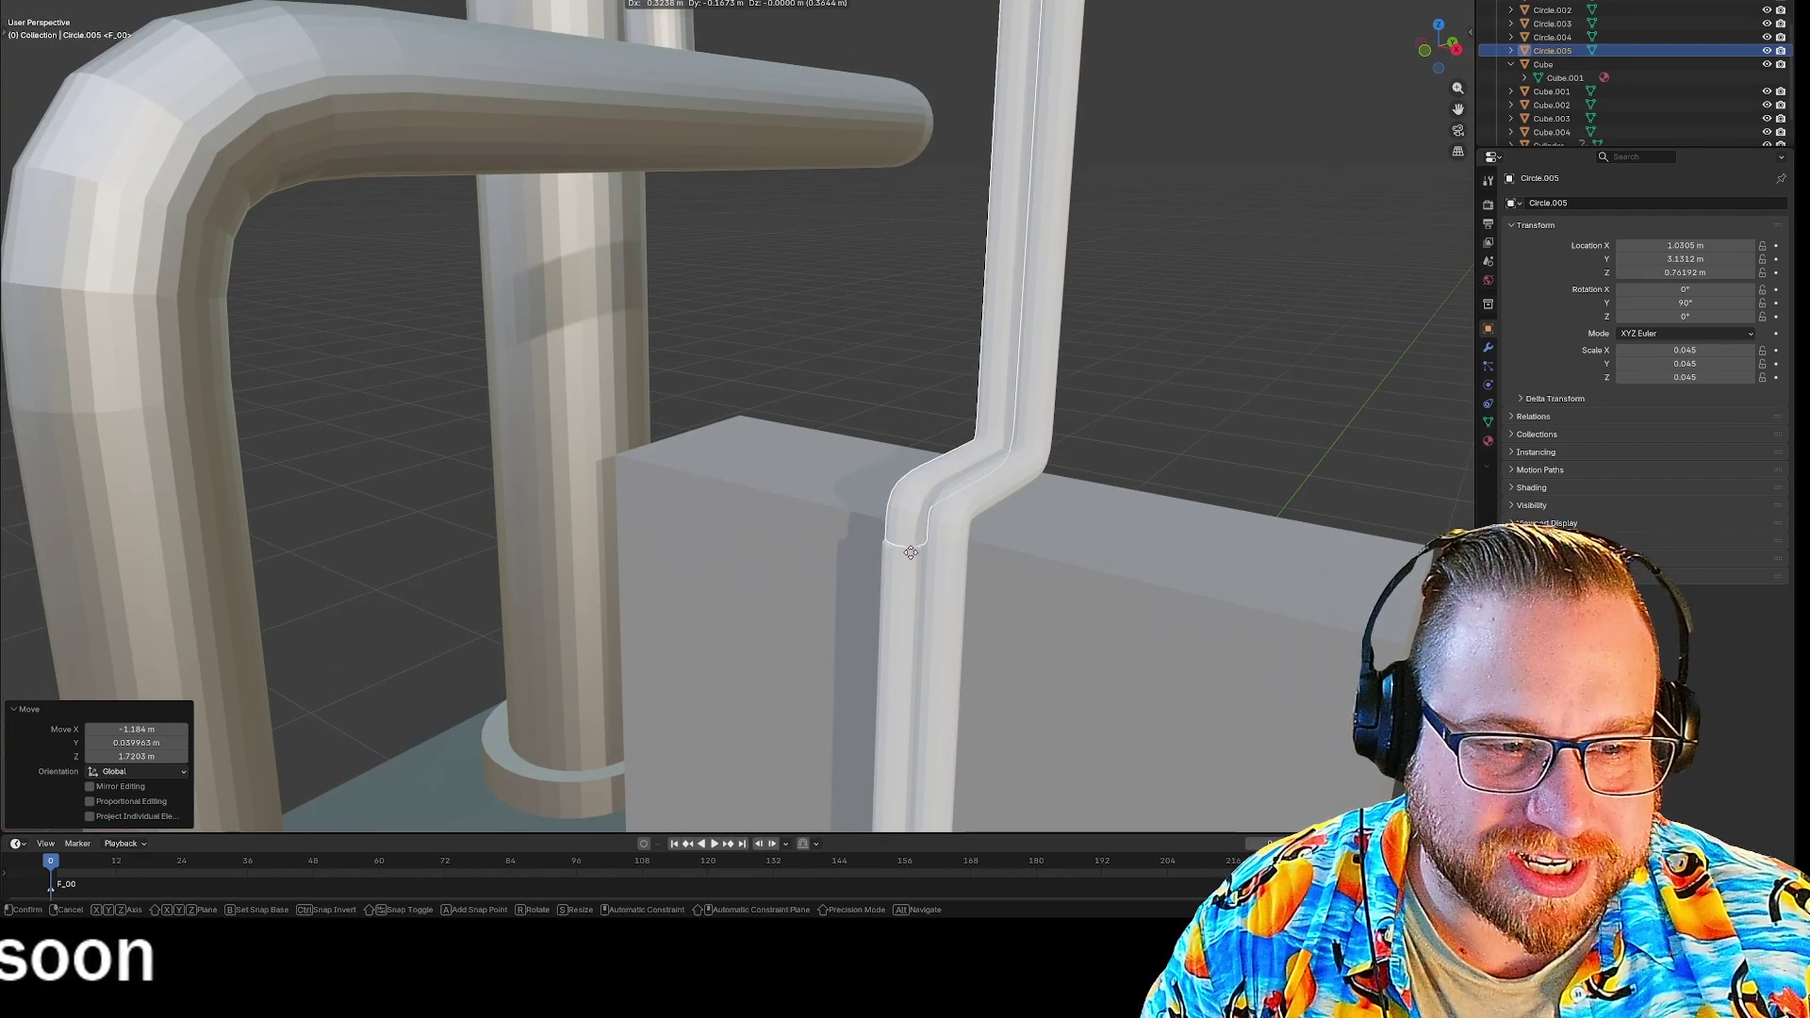
pyautogui.moveTo(804, 485)
pyautogui.mouseDown(button='middle')
pyautogui.moveTo(877, 565)
pyautogui.moveTo(898, 521)
pyautogui.moveTo(962, 593)
pyautogui.moveTo(982, 561)
pyautogui.moveTo(1007, 566)
pyautogui.moveTo(953, 557)
pyautogui.moveTo(1054, 549)
pyautogui.moveTo(364, 436)
pyautogui.moveTo(772, 529)
pyautogui.moveTo(500, 489)
pyautogui.mouseUp(button='middle')
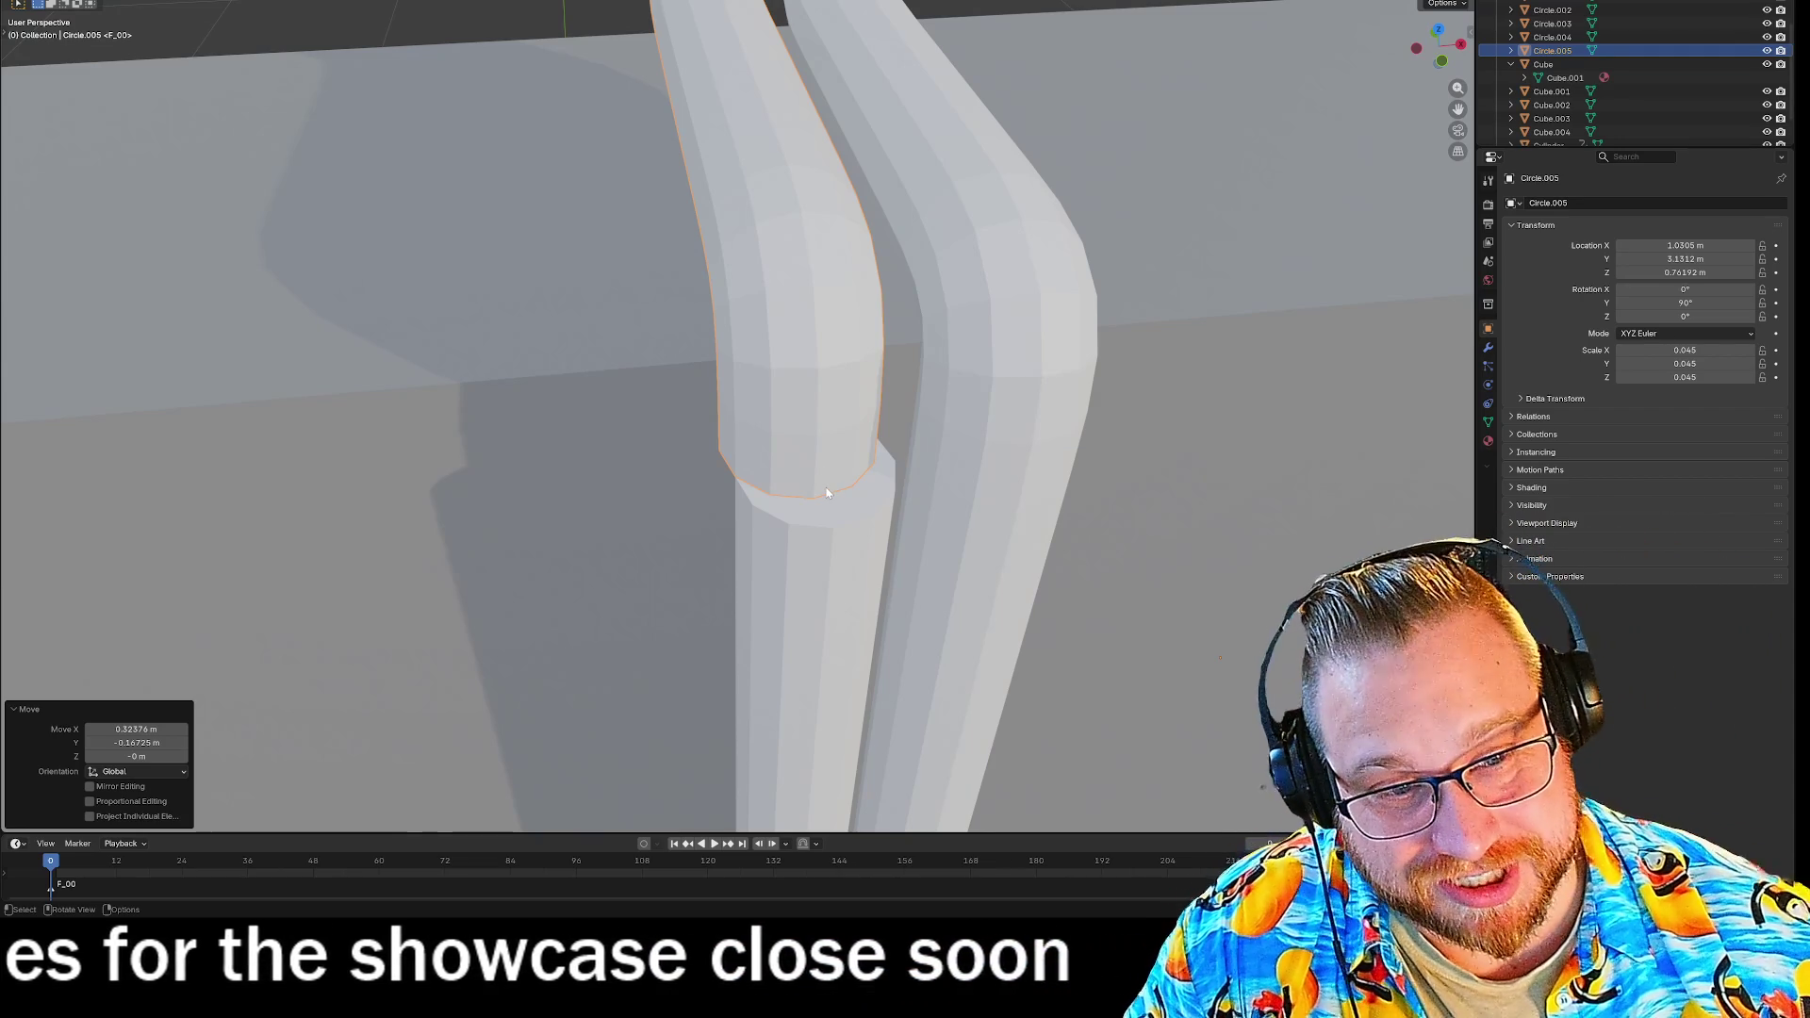
# Slide the copied pipe with X and Y constraints, checking its placement in front view.
pyautogui.press('g')
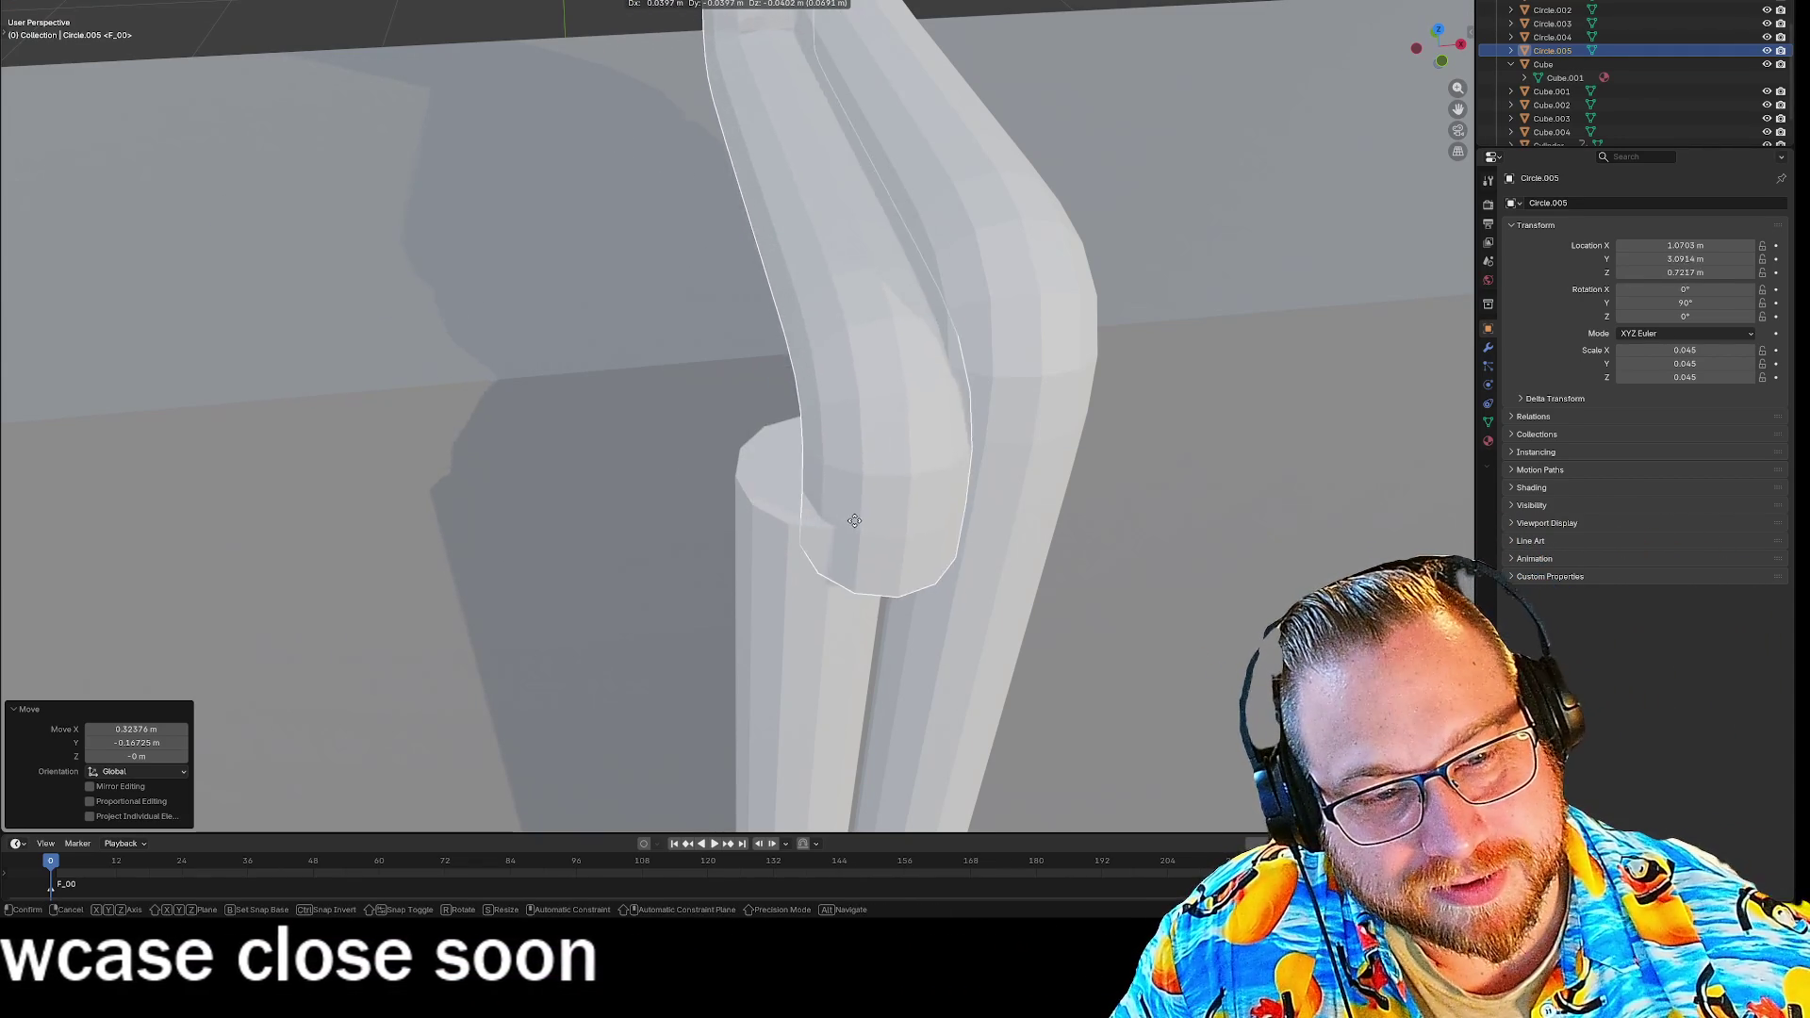
pyautogui.press('y')
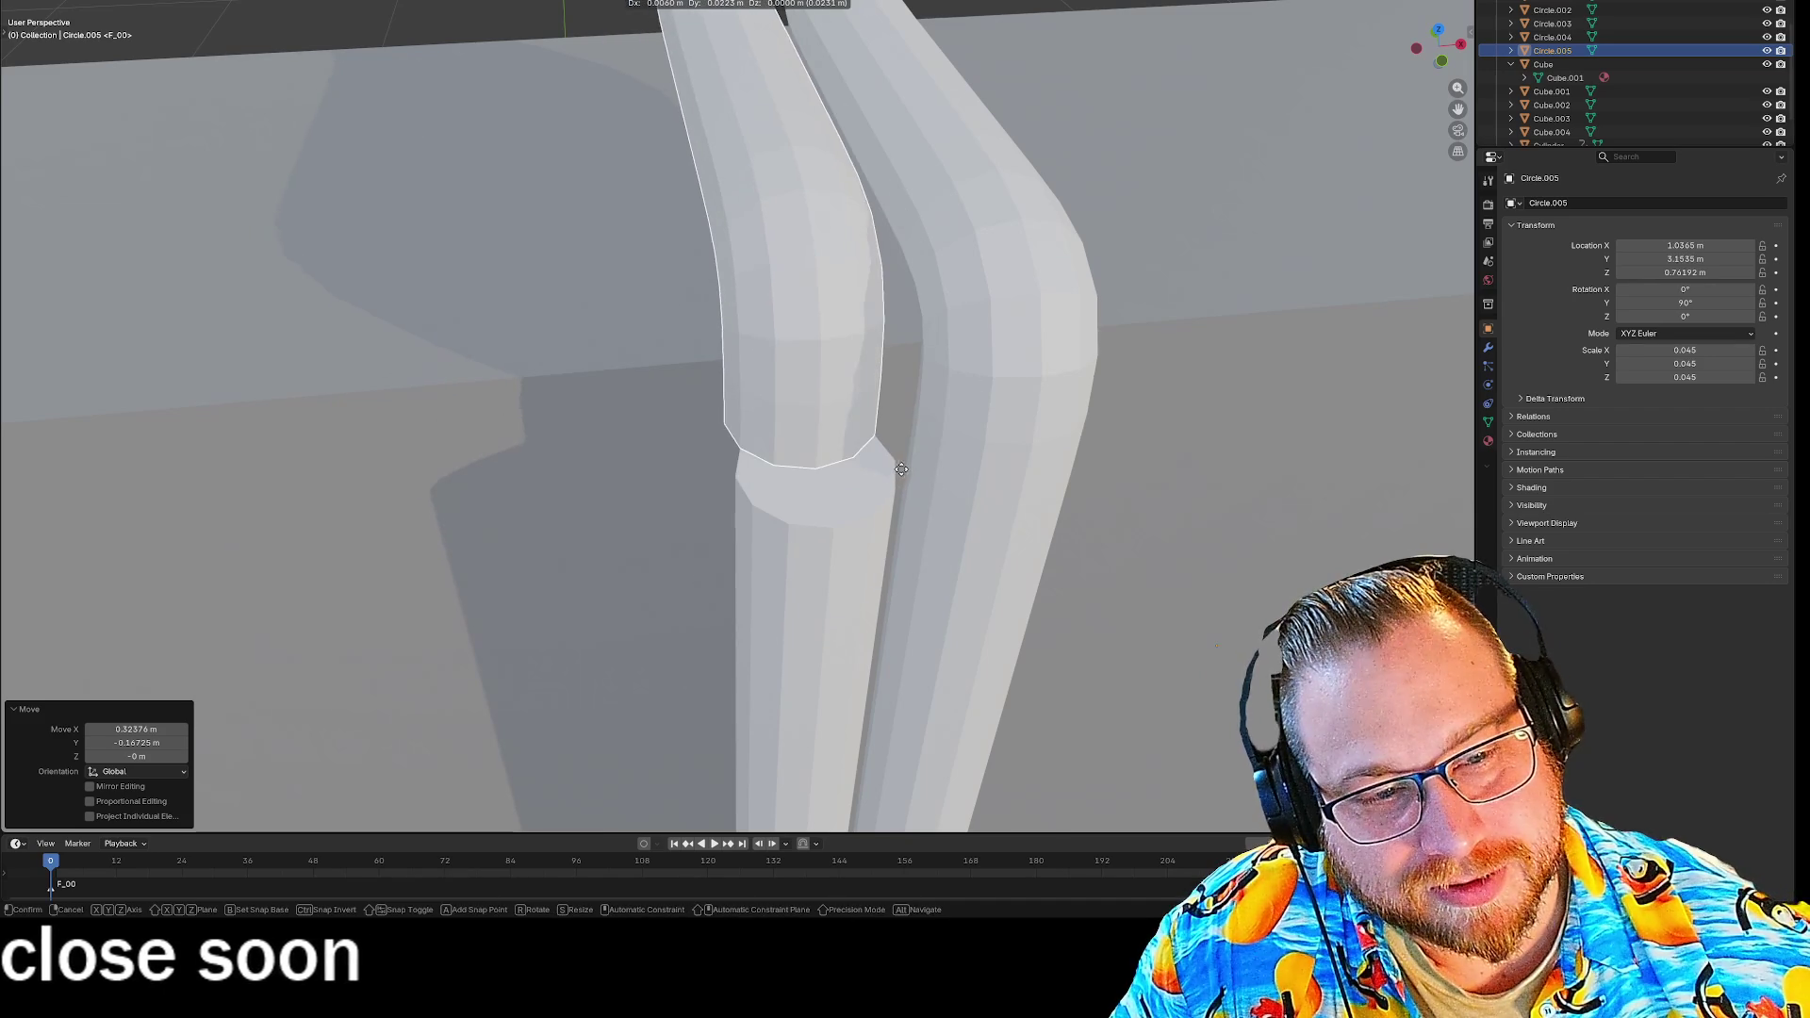
pyautogui.press('x')
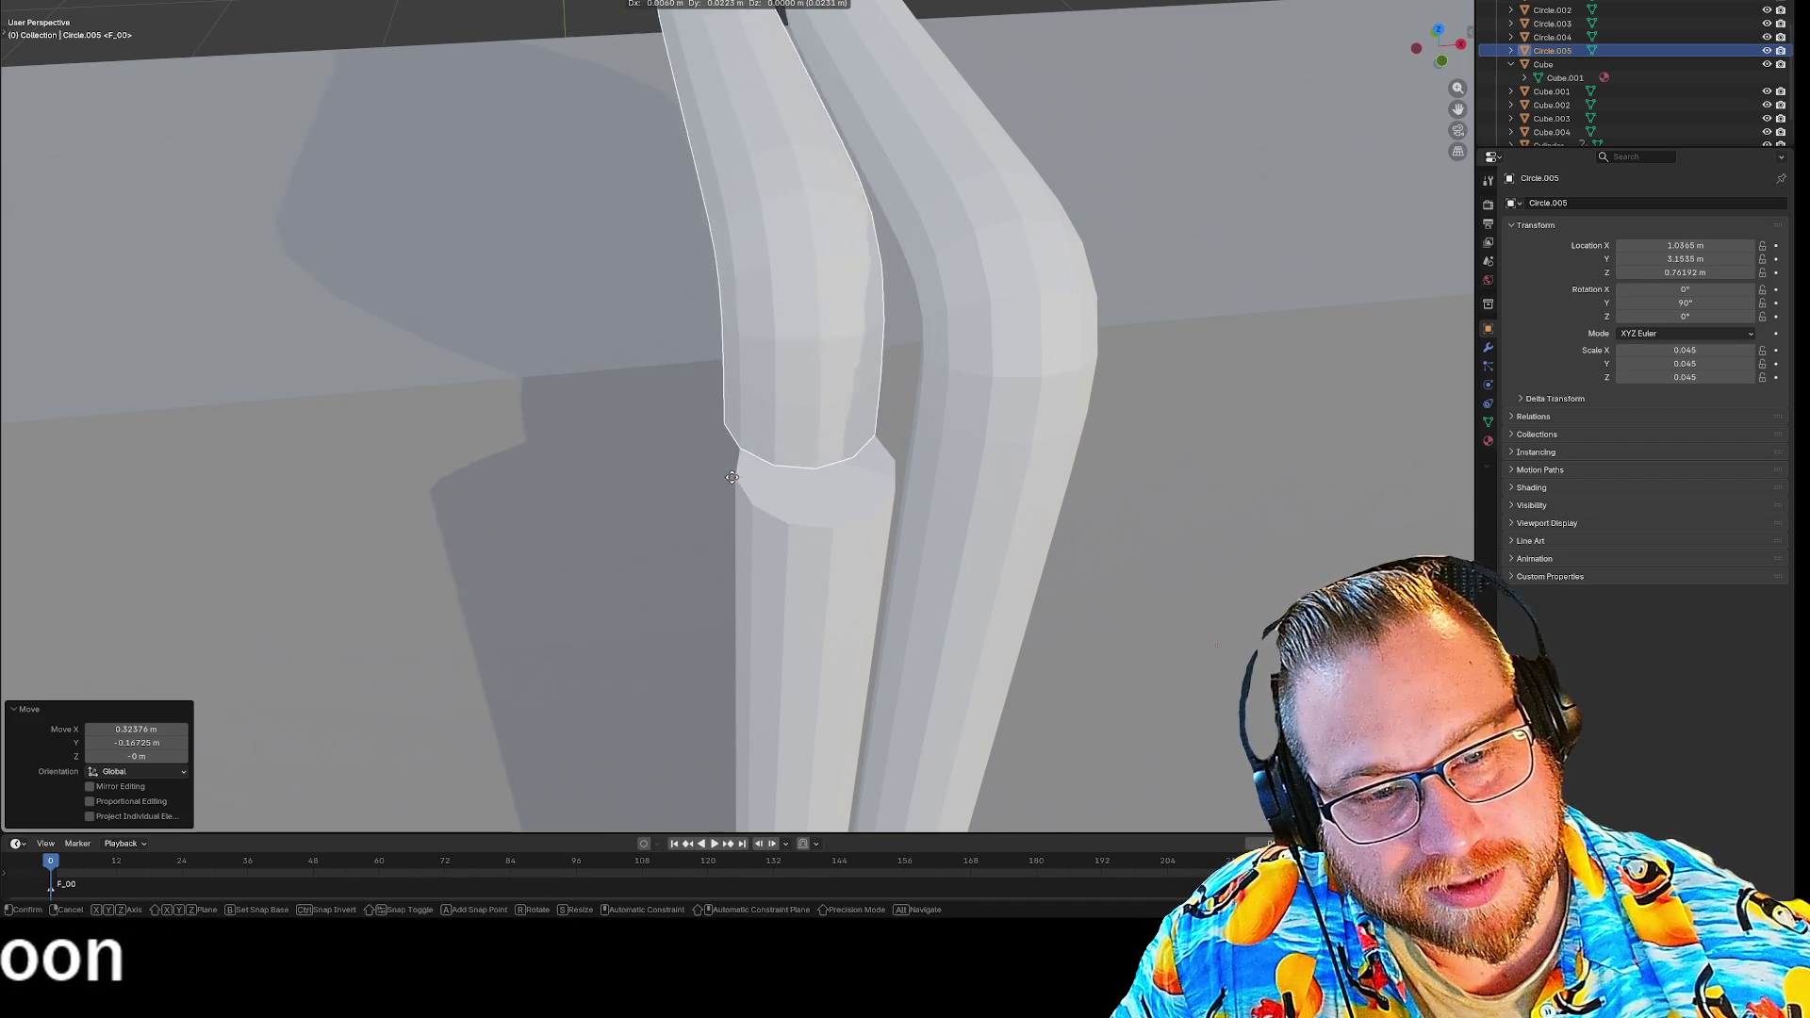
pyautogui.hotkey('shift', 'z')
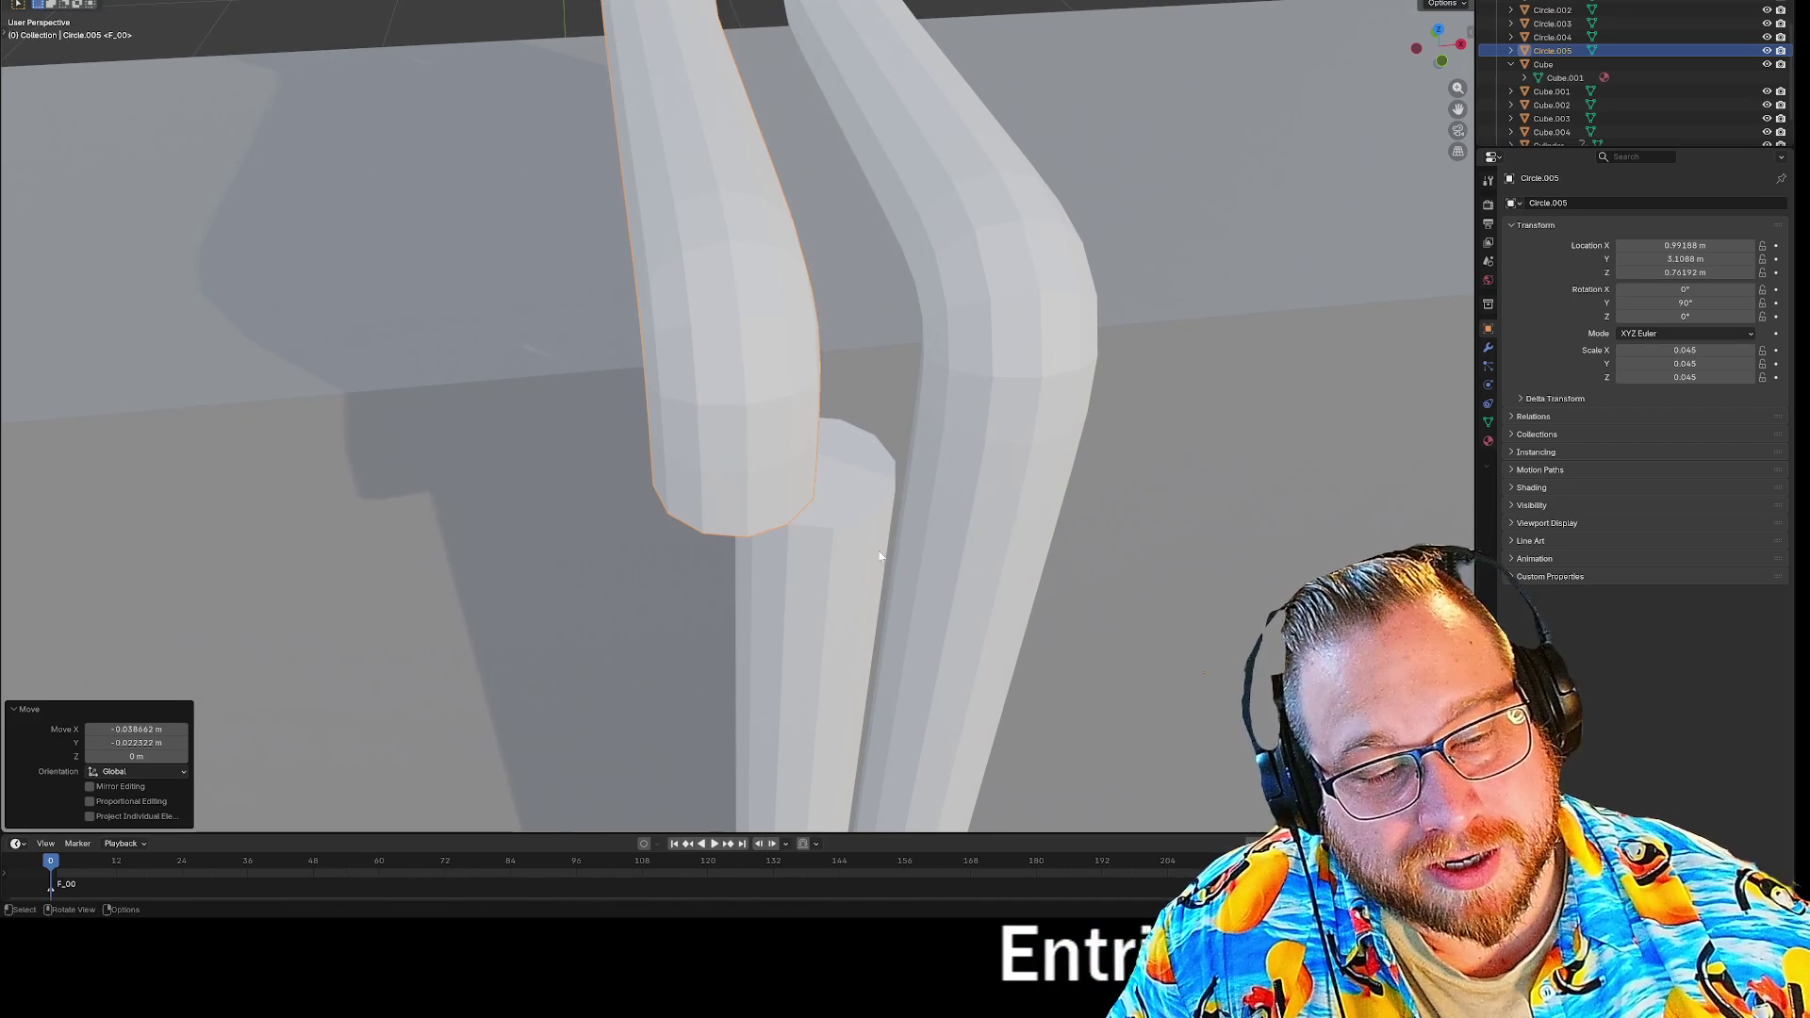
pyautogui.click(1442, 62)
pyautogui.scroll(-5, 911, 381)
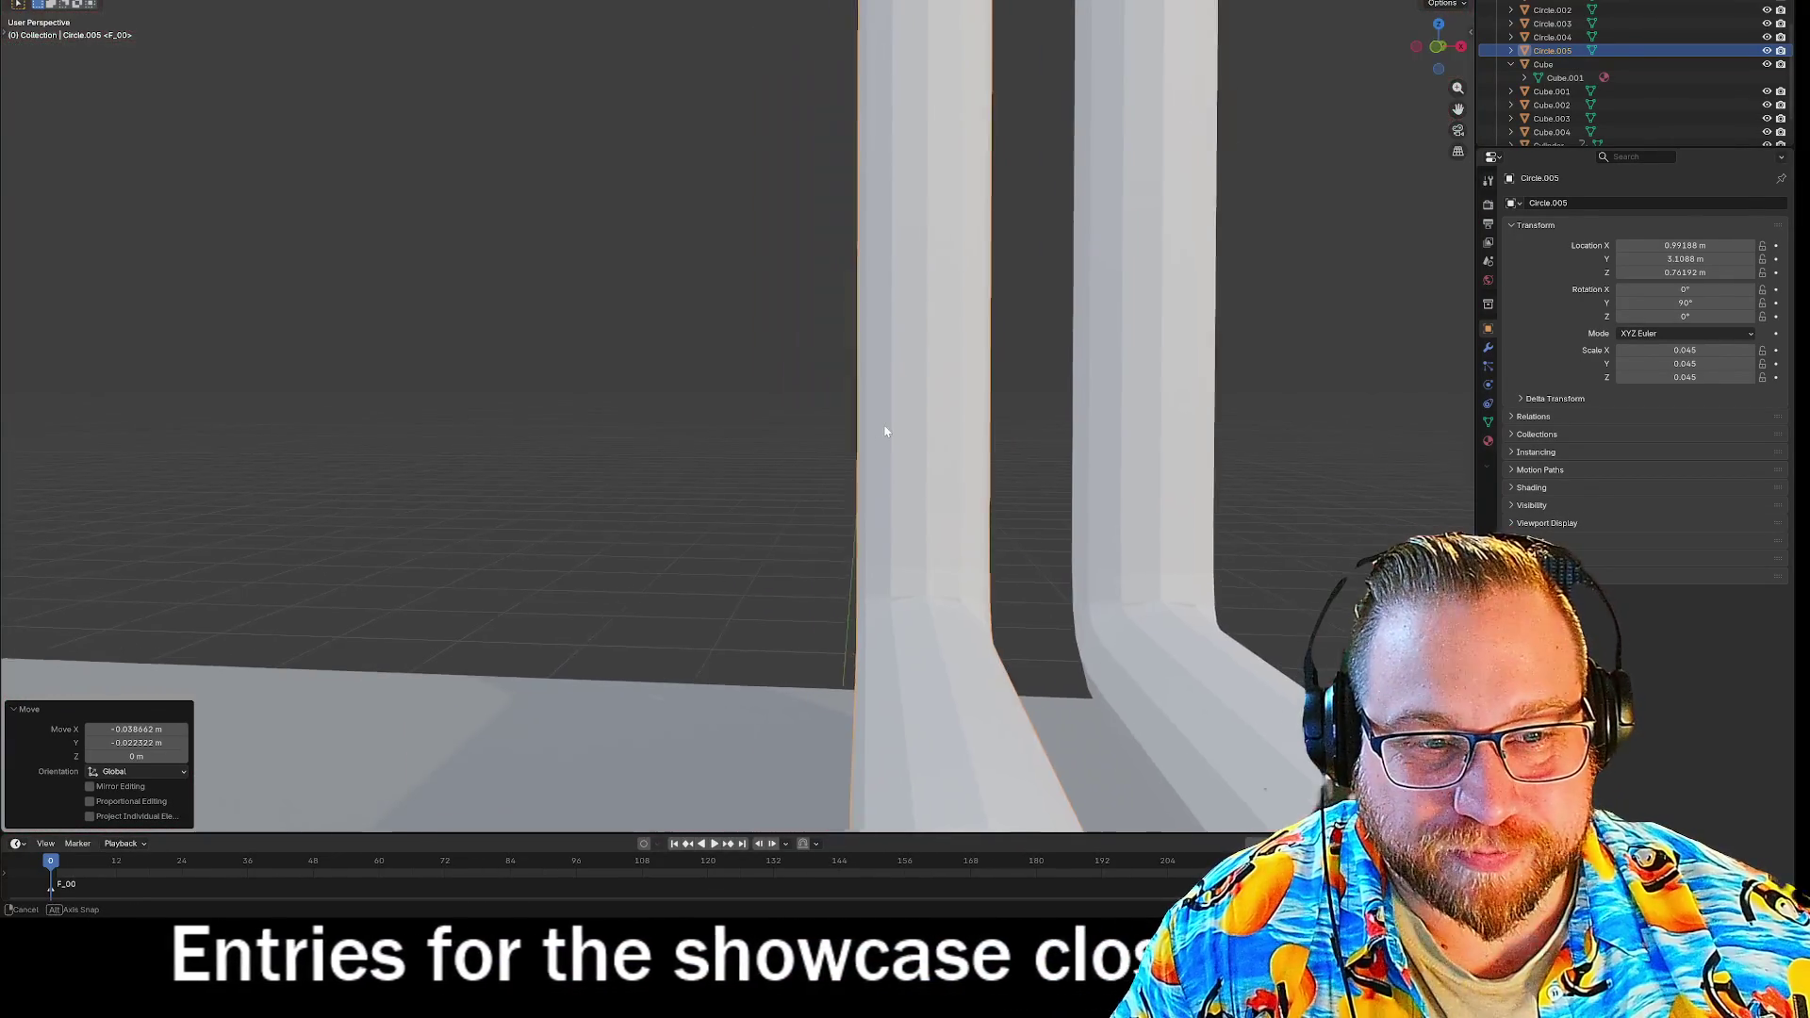
pyautogui.moveTo(896, 420); pyautogui.dragTo(895, 443, button='middle')
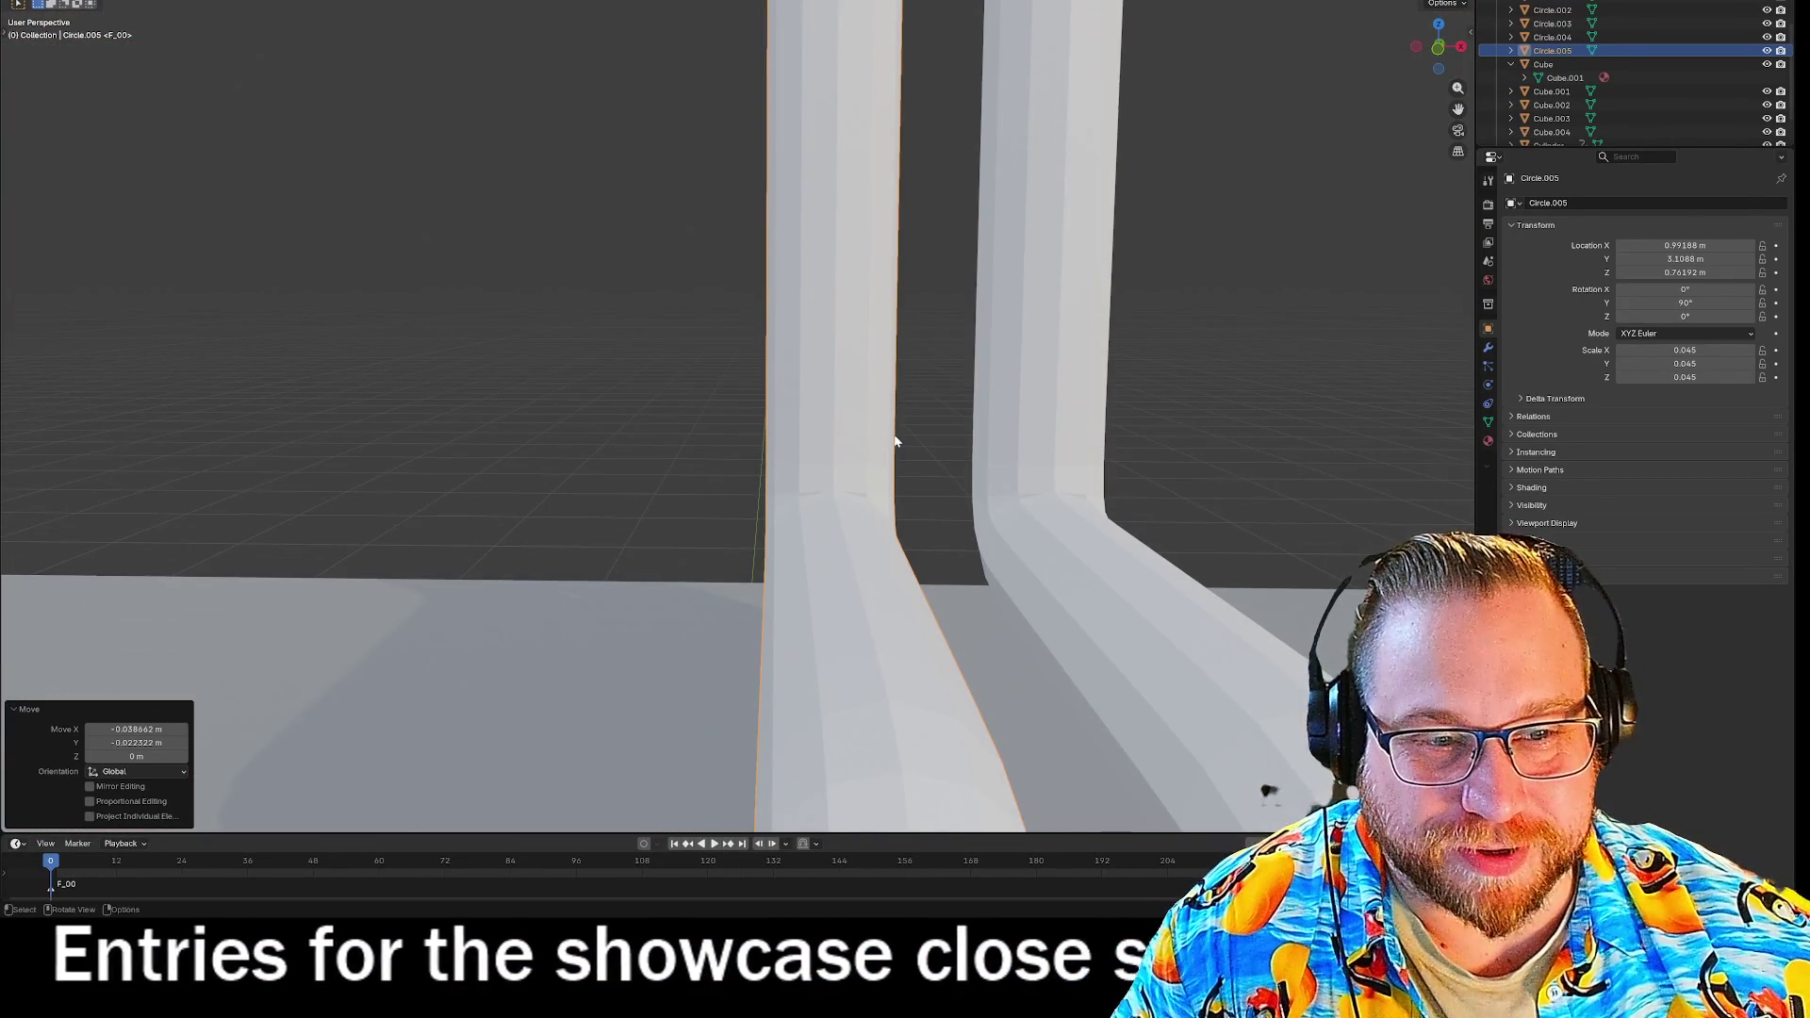
pyautogui.scroll(-2, 693, 343)
pyautogui.moveTo(732, 346)
pyautogui.mouseDown(button='middle')
pyautogui.moveTo(777, 441)
pyautogui.moveTo(1037, 245)
pyautogui.mouseUp(button='middle')
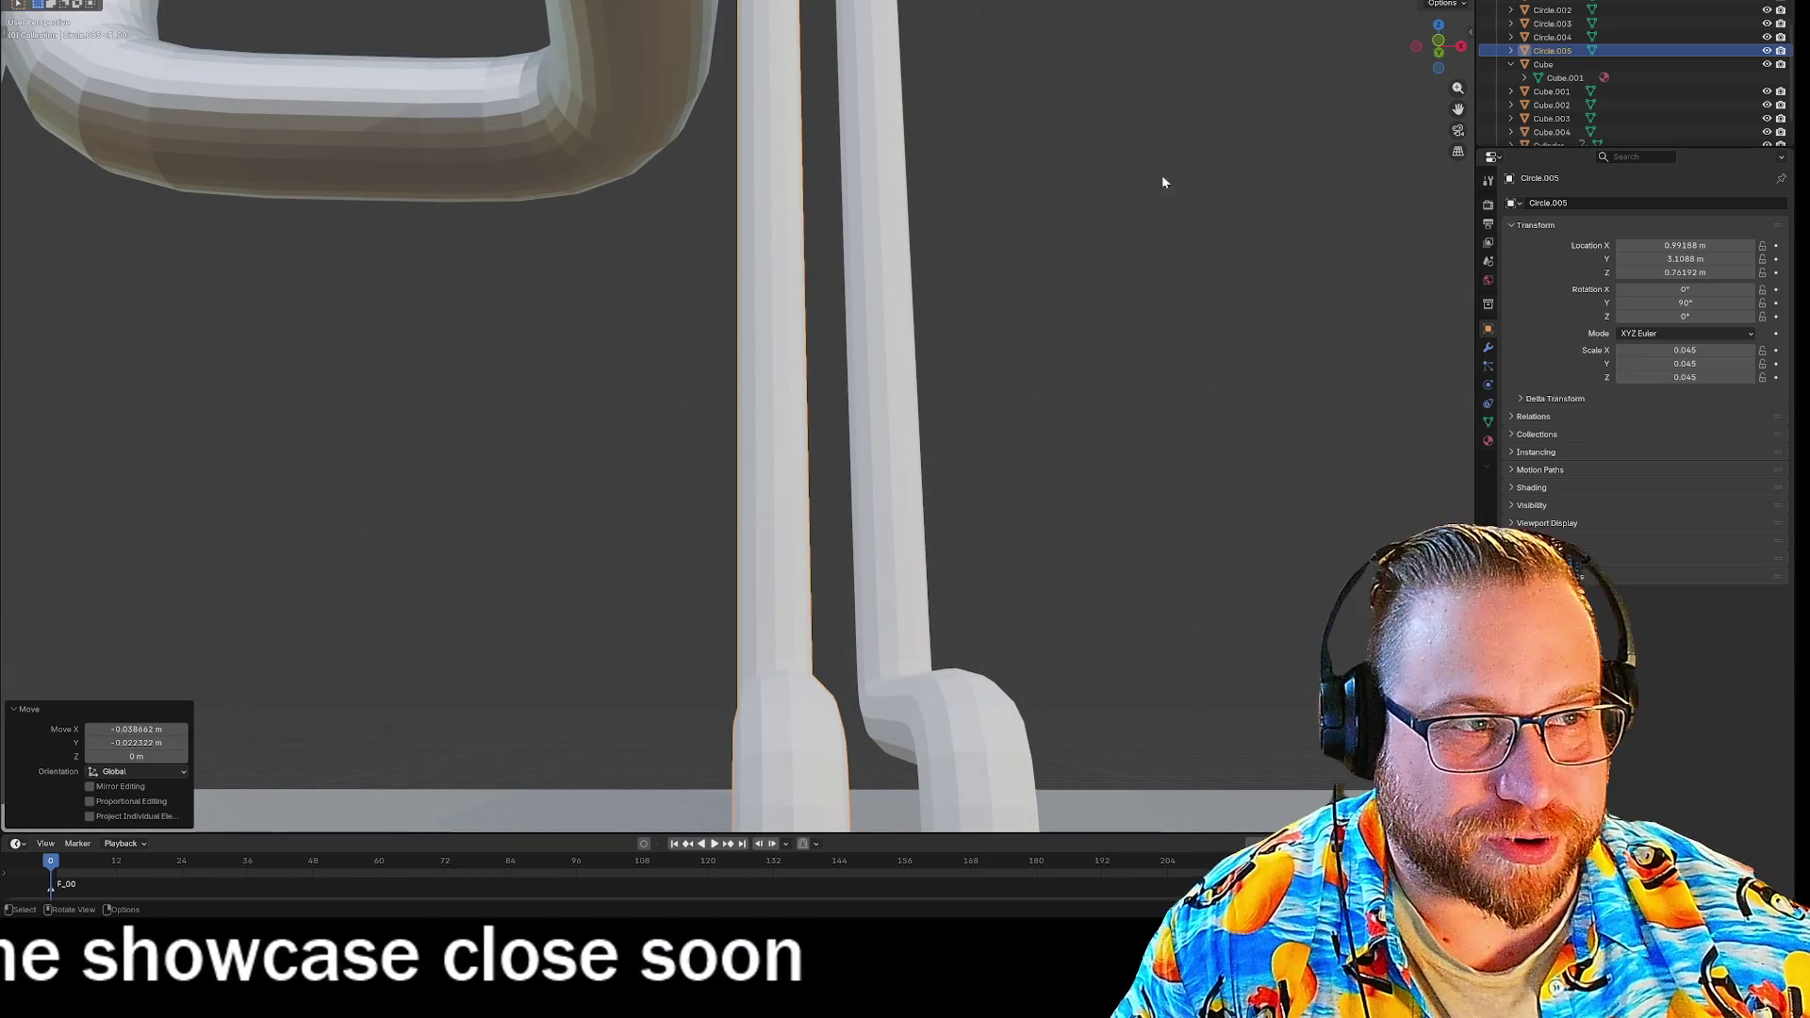
# Compare back and front views and confirm the pipe's new position beside the vertical pipe.
pyautogui.click(1438, 40)
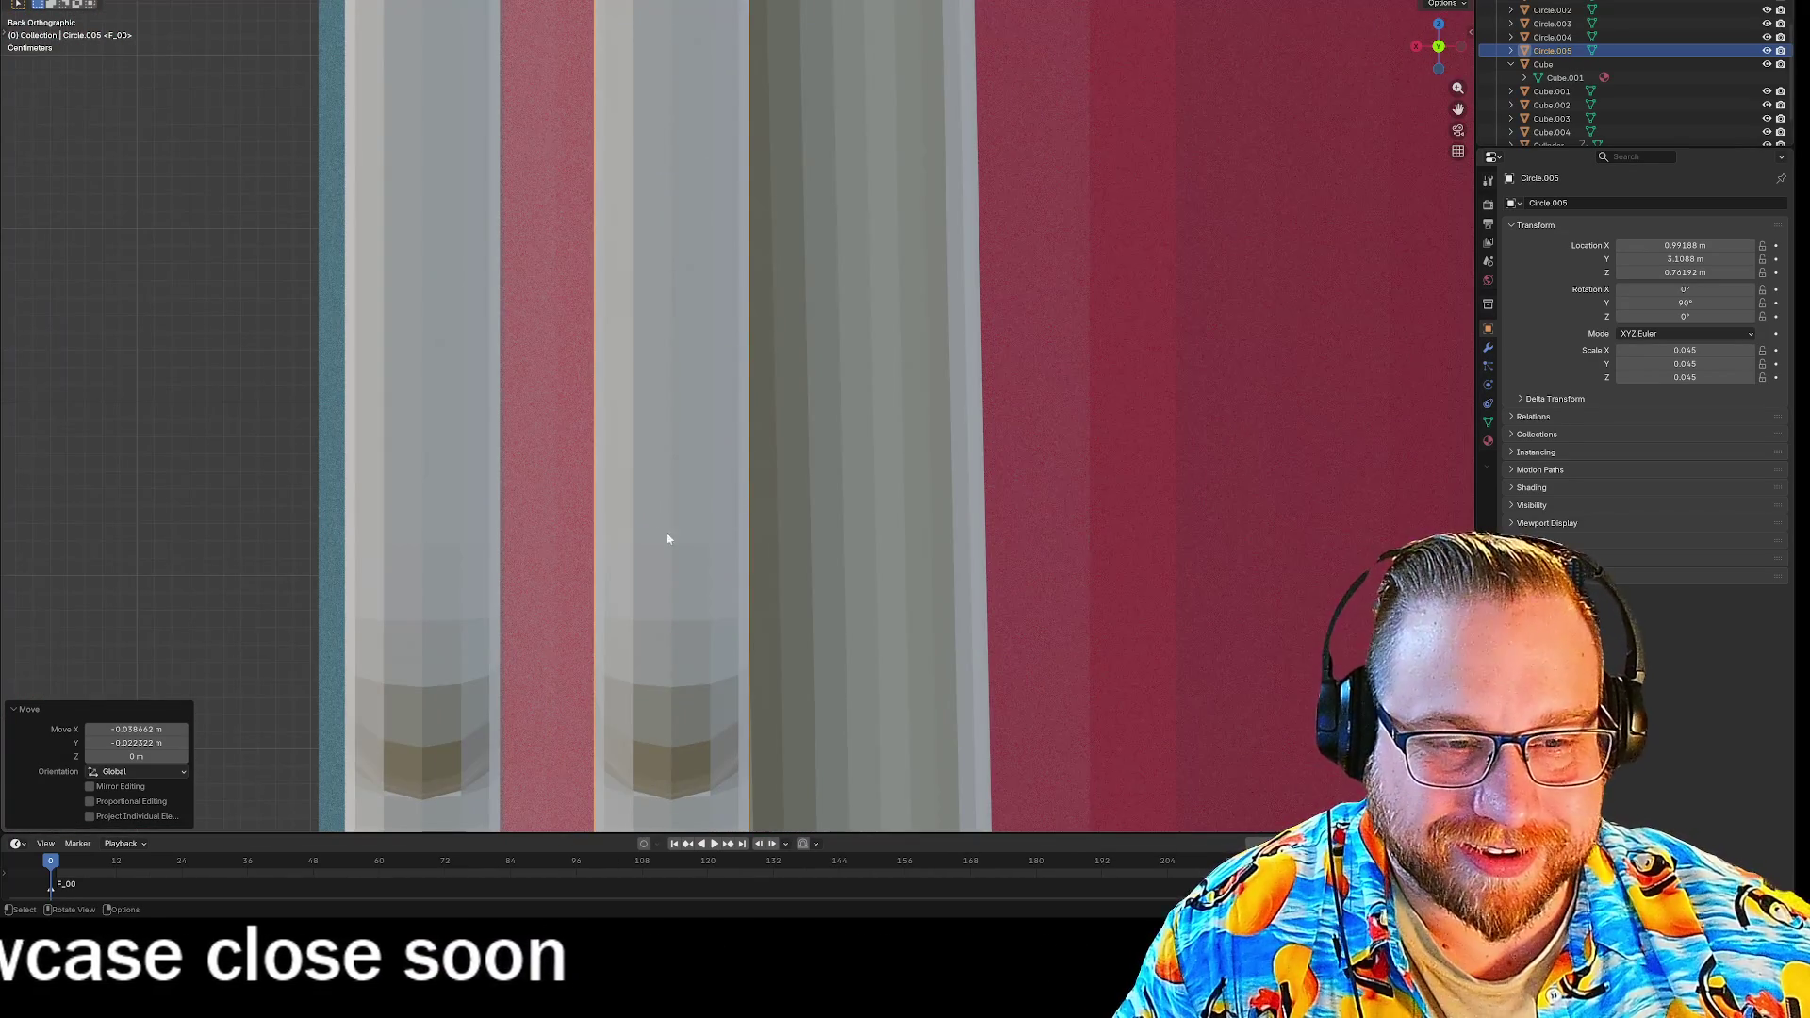
pyautogui.click(1437, 46)
pyautogui.scroll(-3, 1235, 358)
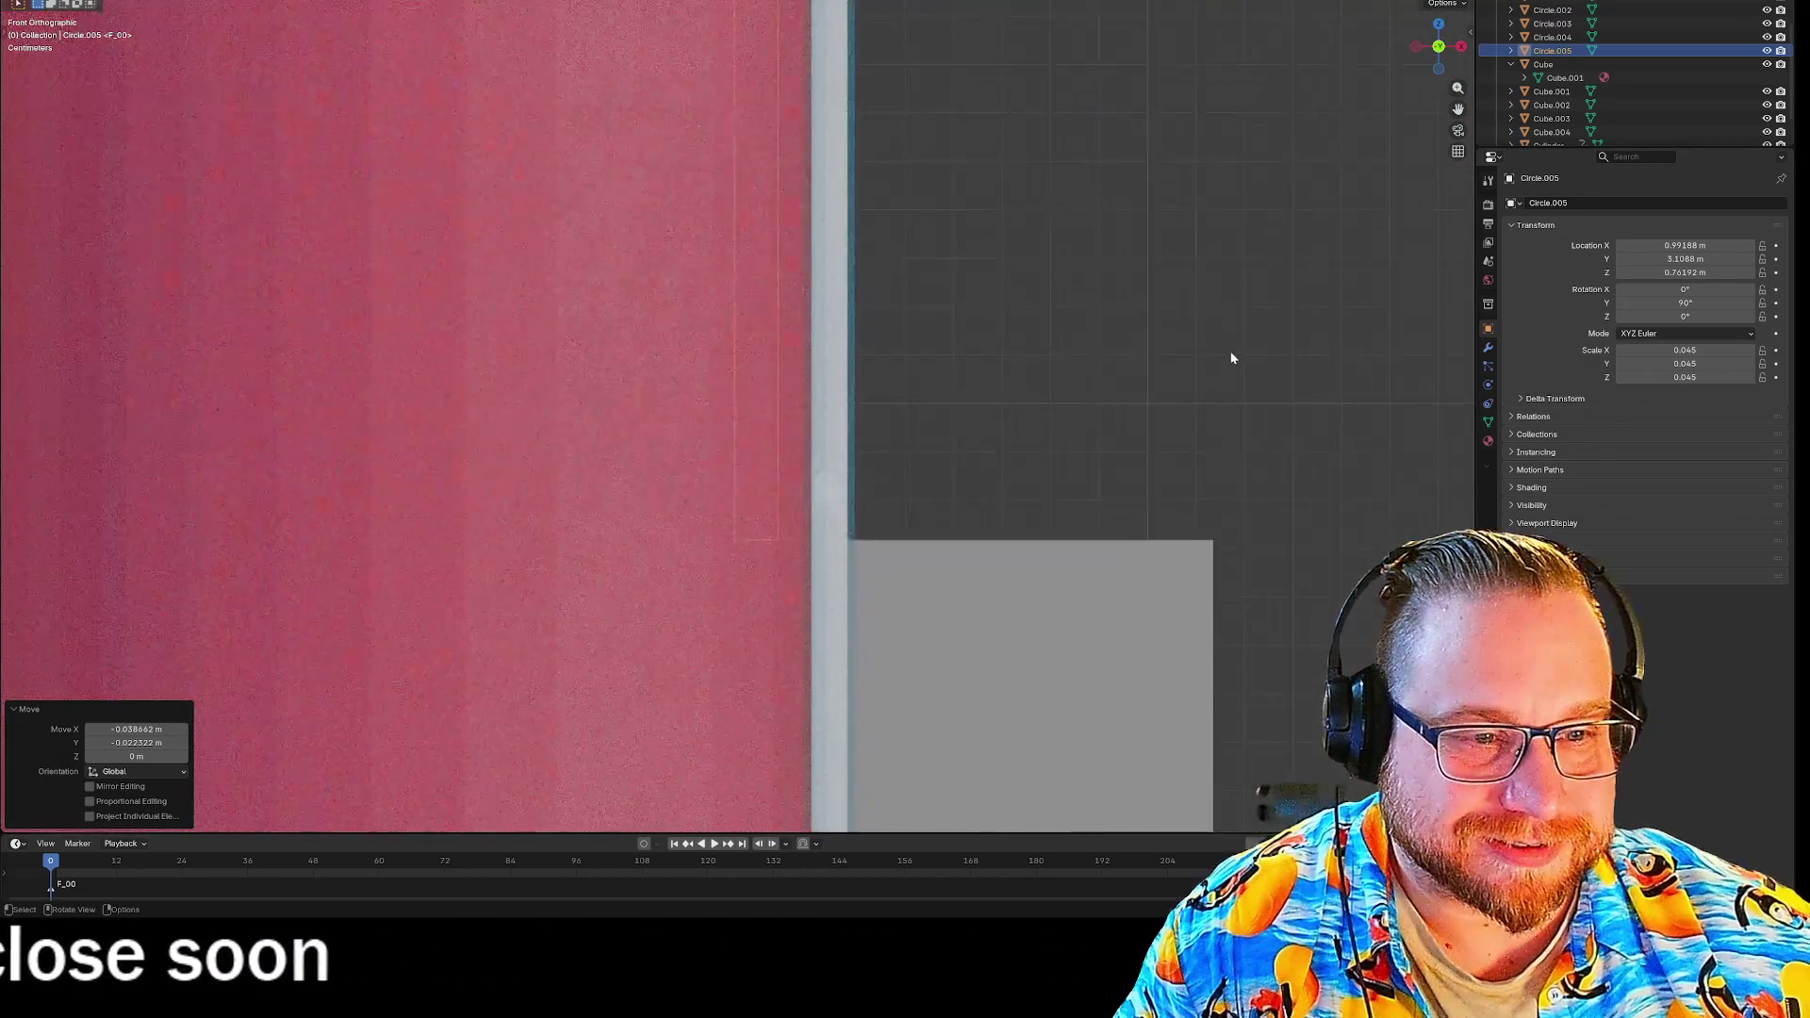
pyautogui.scroll(-2, 1217, 370)
pyautogui.moveTo(1216, 370); pyautogui.dragTo(1186, 367, button='middle')
pyautogui.scroll(2, 943, 452)
pyautogui.scroll(5, 942, 485)
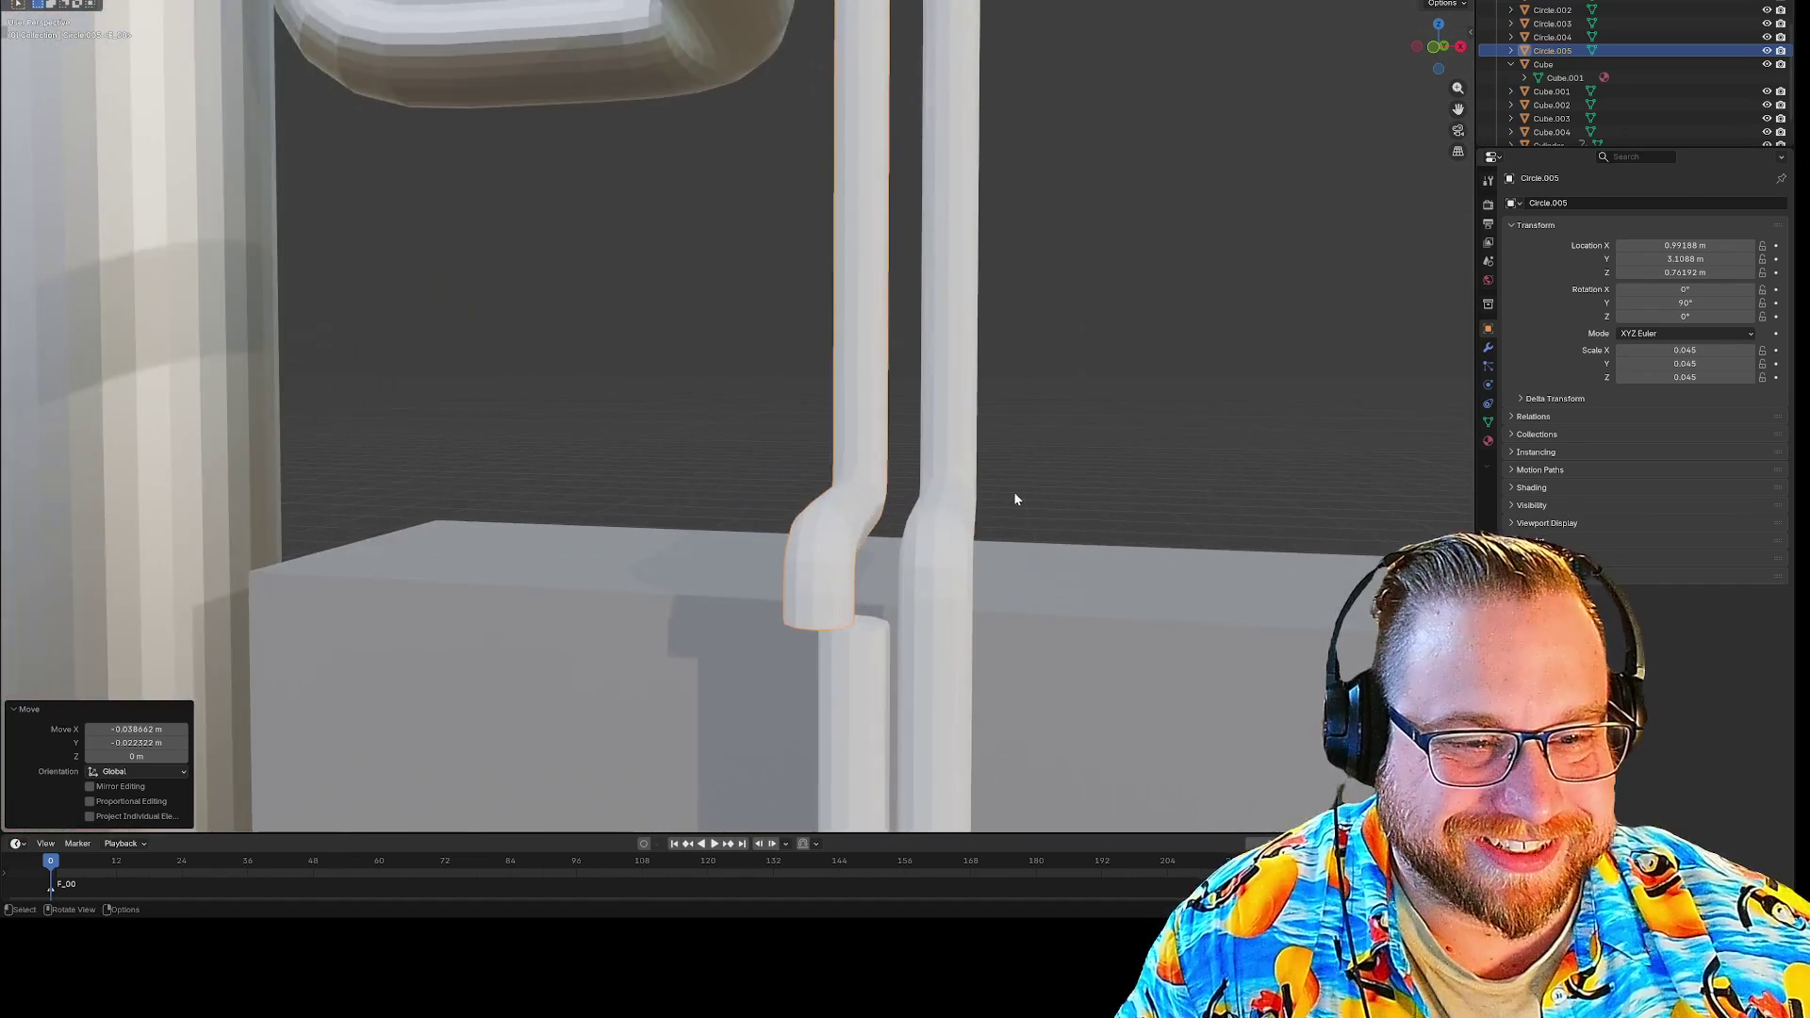
pyautogui.moveTo(1041, 471)
pyautogui.mouseDown(button='middle')
pyautogui.moveTo(1043, 517)
pyautogui.moveTo(974, 184)
pyautogui.moveTo(1031, 654)
pyautogui.moveTo(1027, 549)
pyautogui.mouseUp(button='middle')
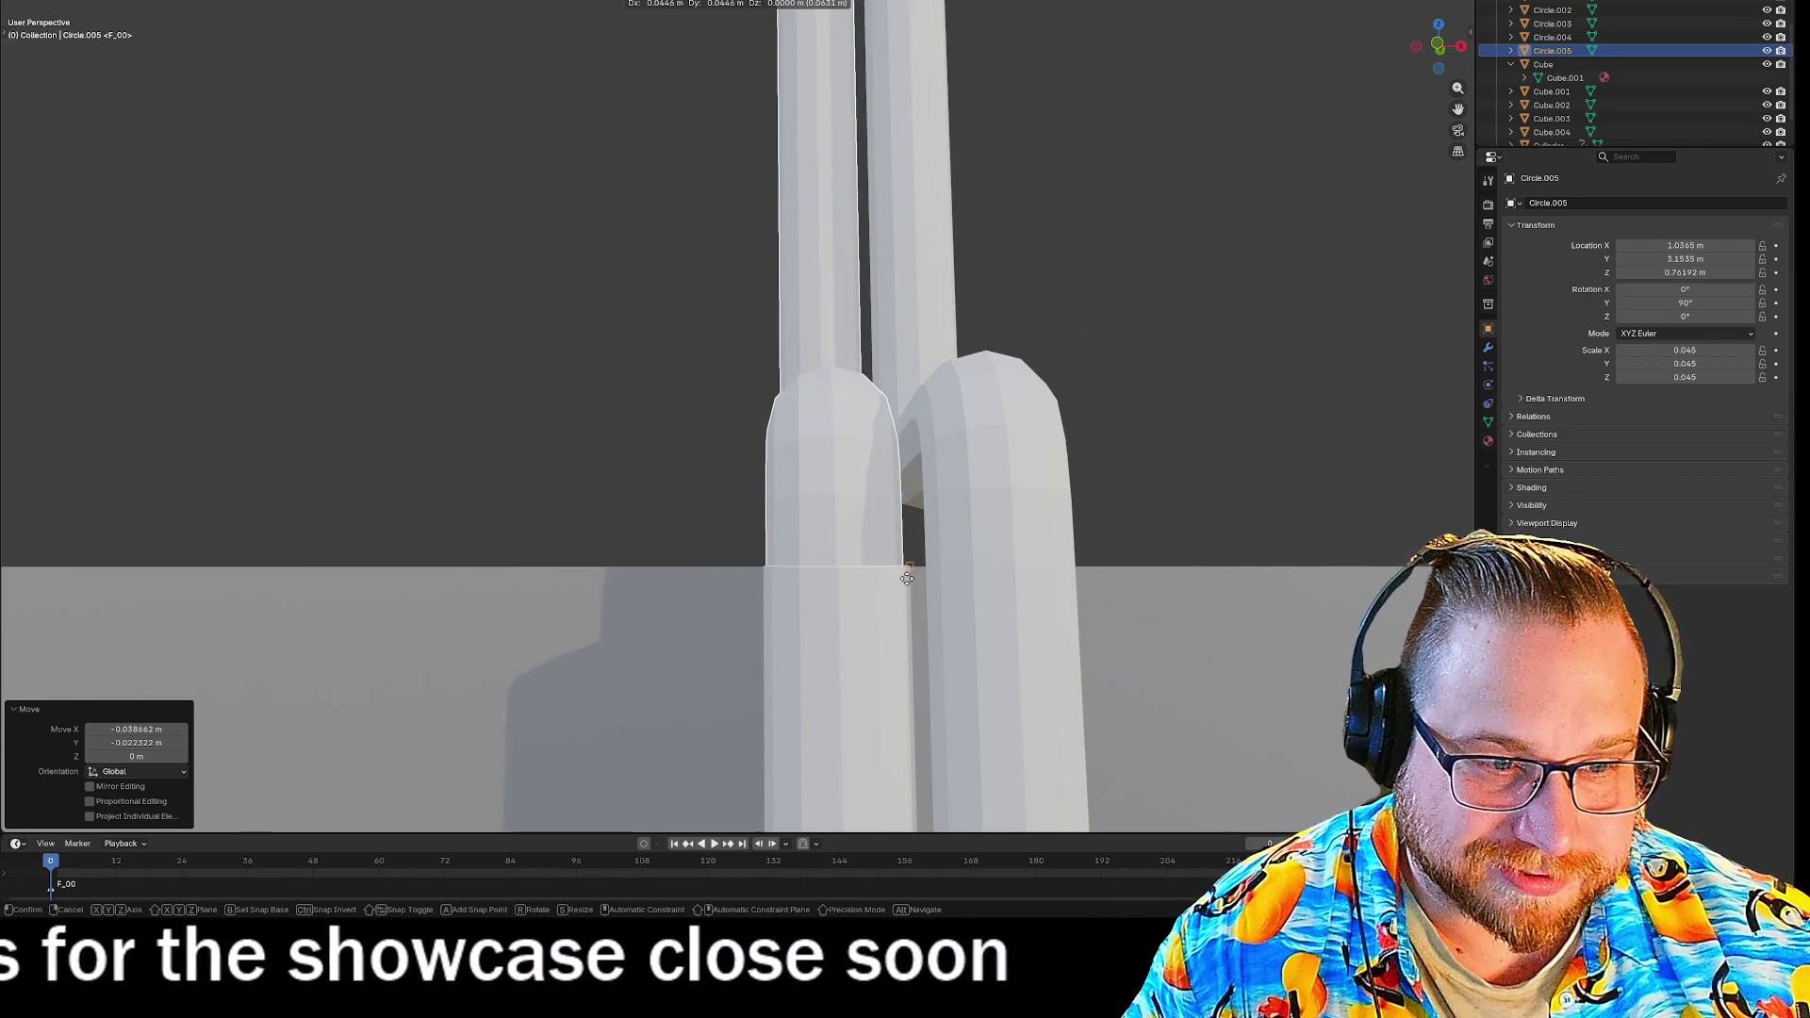
pyautogui.click(910, 579)
# Move the Circle.005 elbow to X 1.0142 m, Y 5.1148 m, then reselect it and inspect from below.
pyautogui.moveTo(909, 579); pyautogui.dragTo(1077, 488, button='middle')
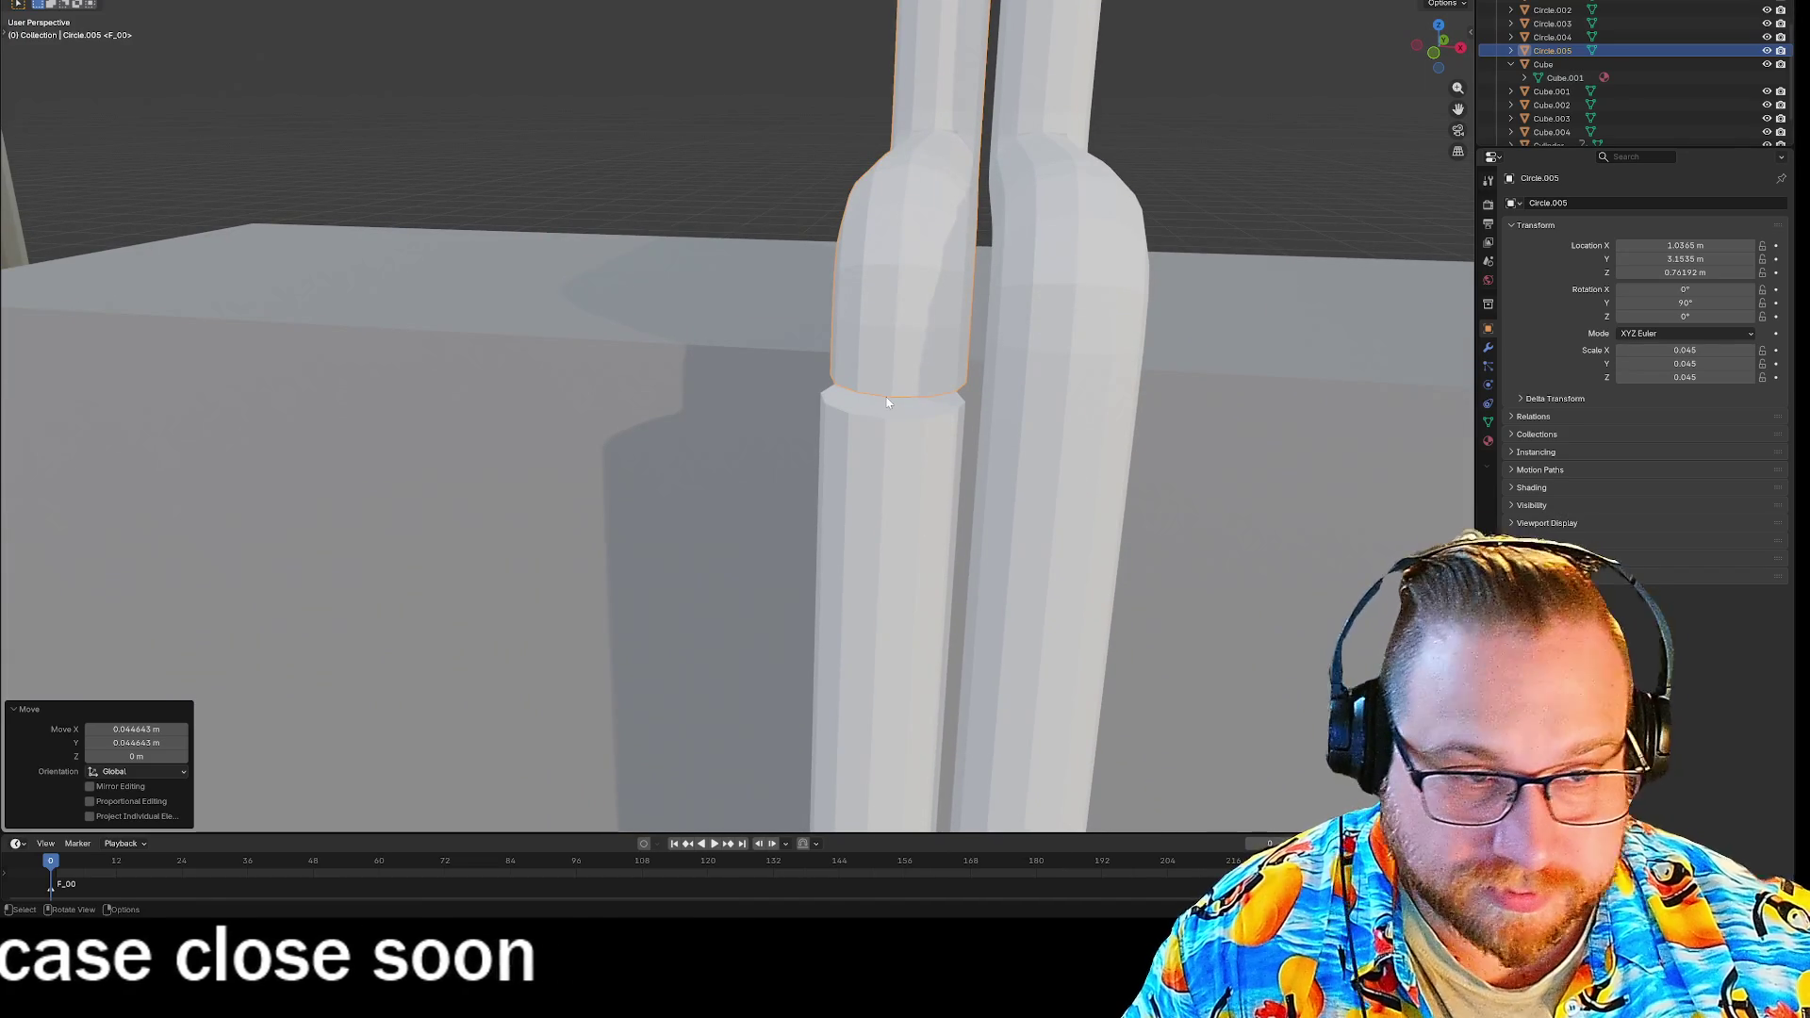
pyautogui.press('g')
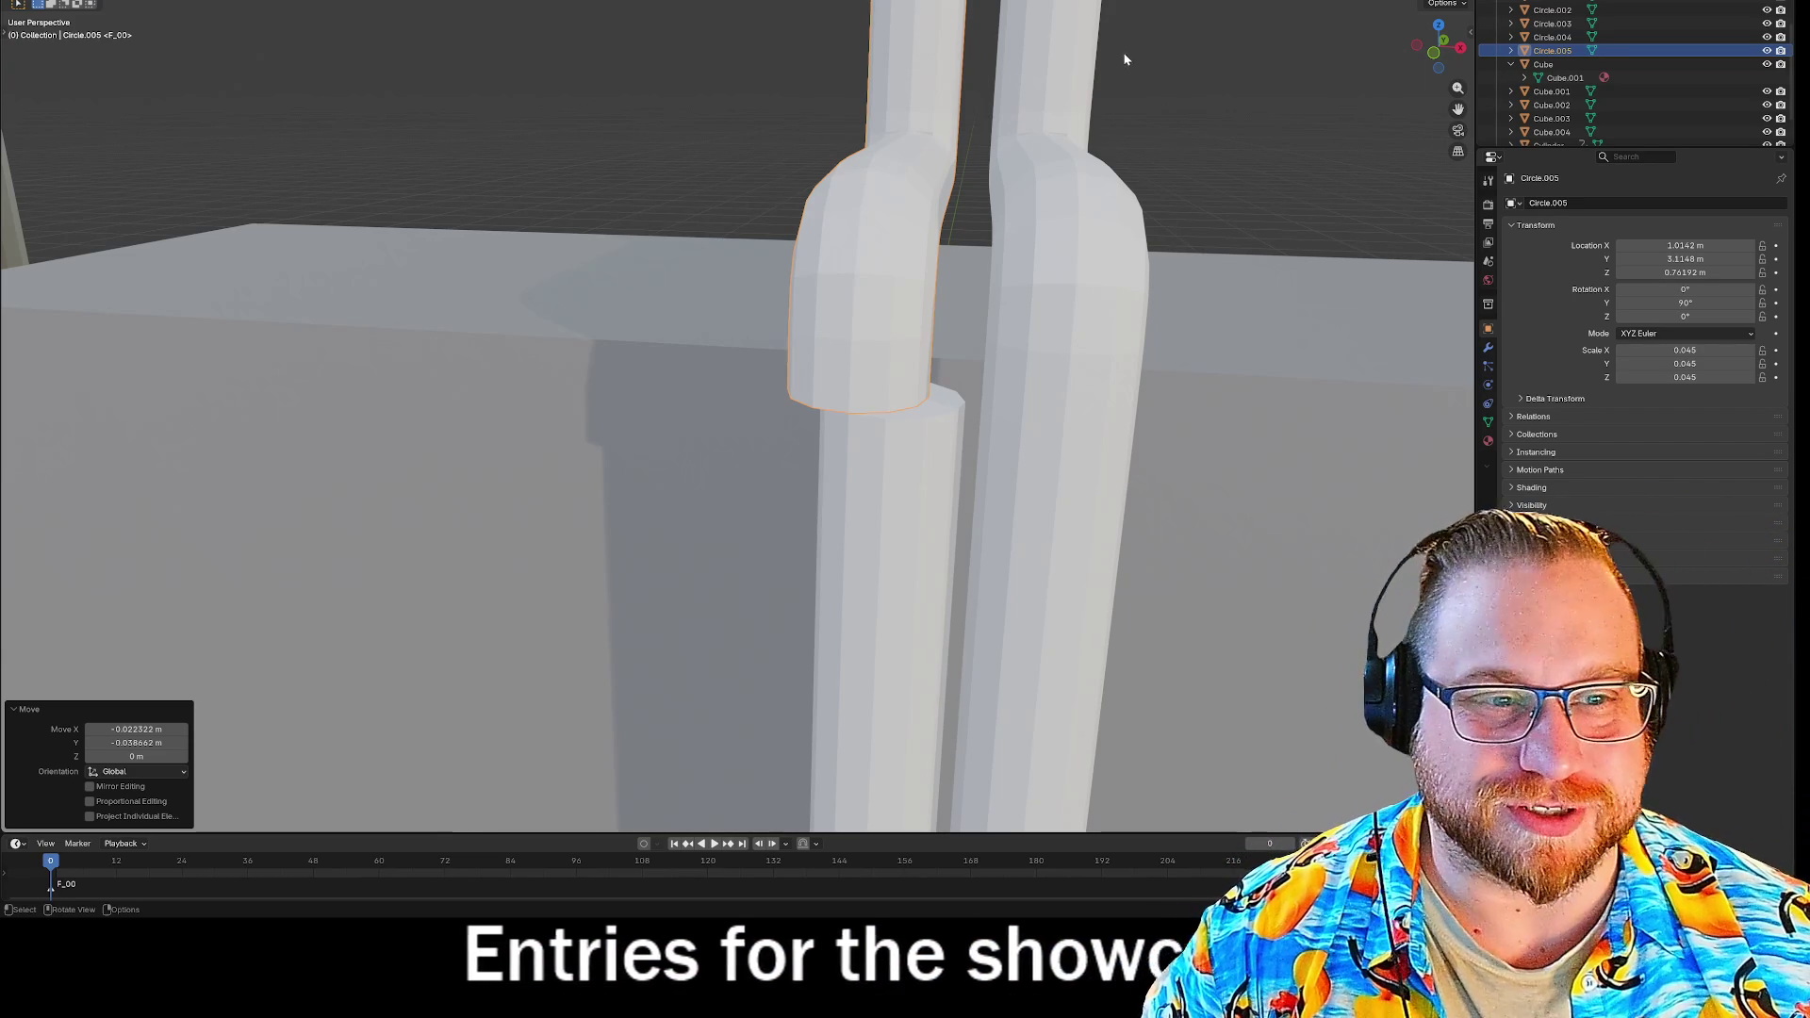
pyautogui.click(947, 415)
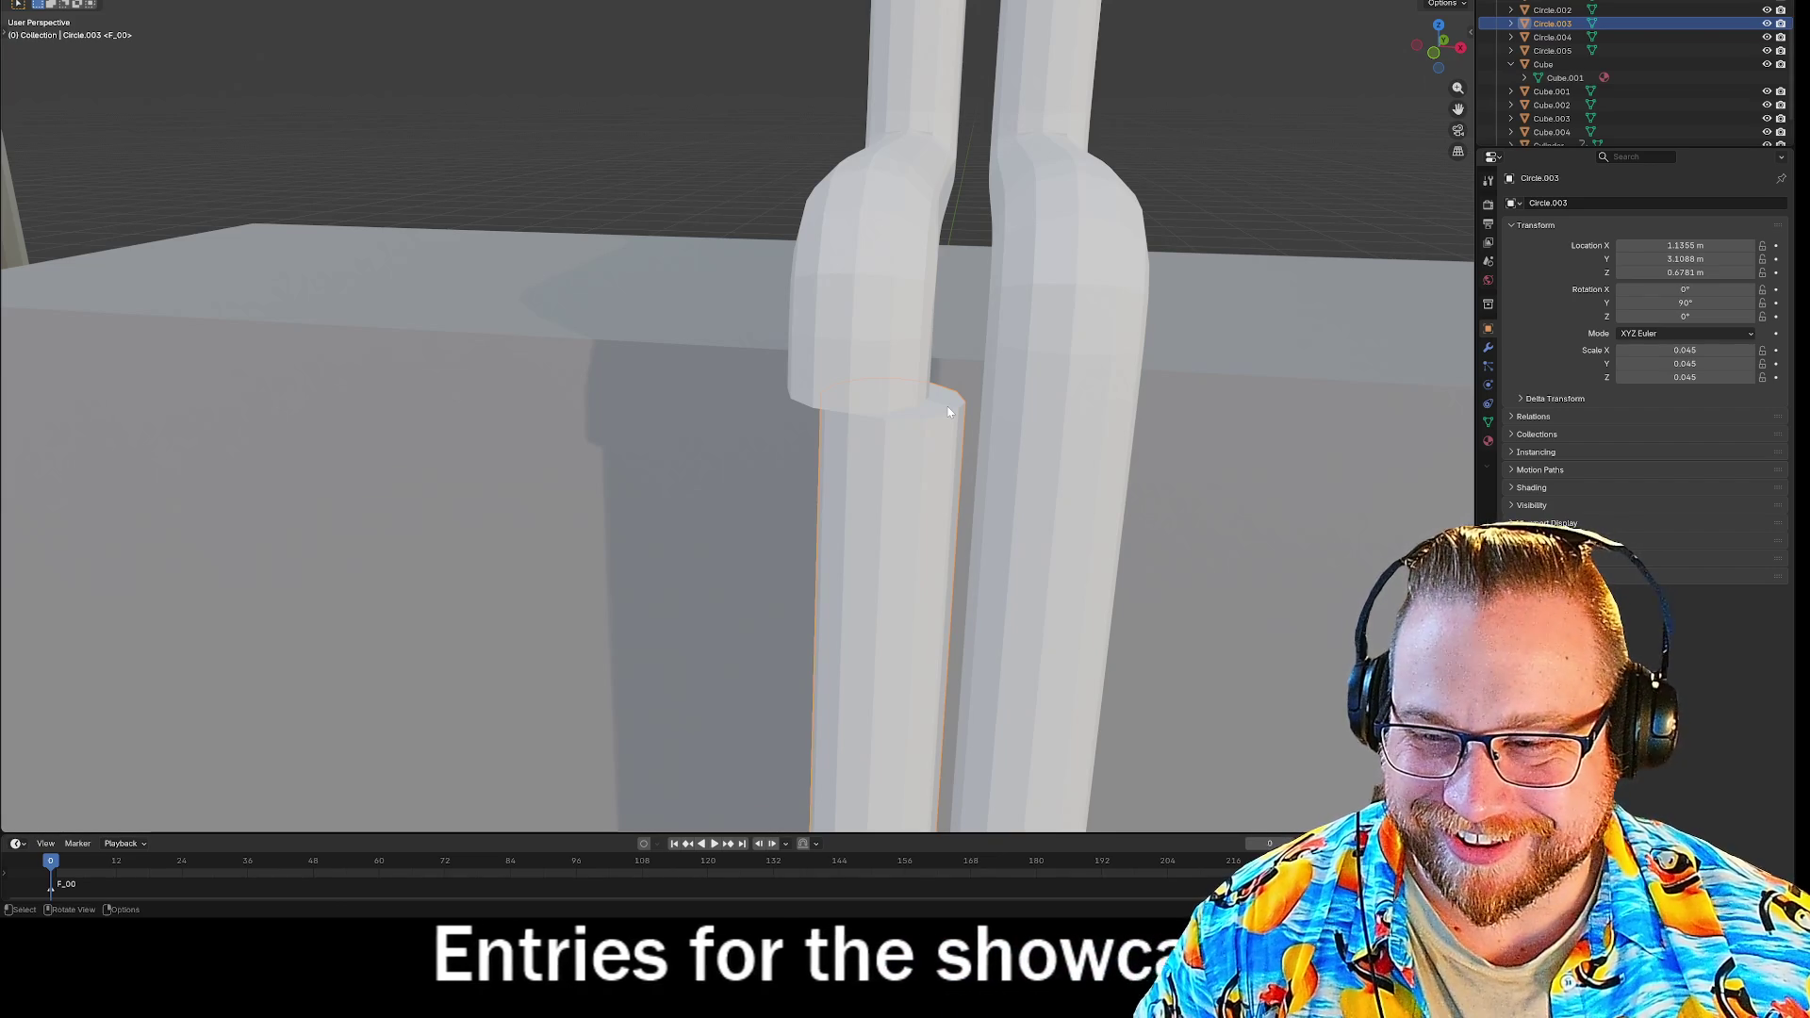
pyautogui.click(895, 334)
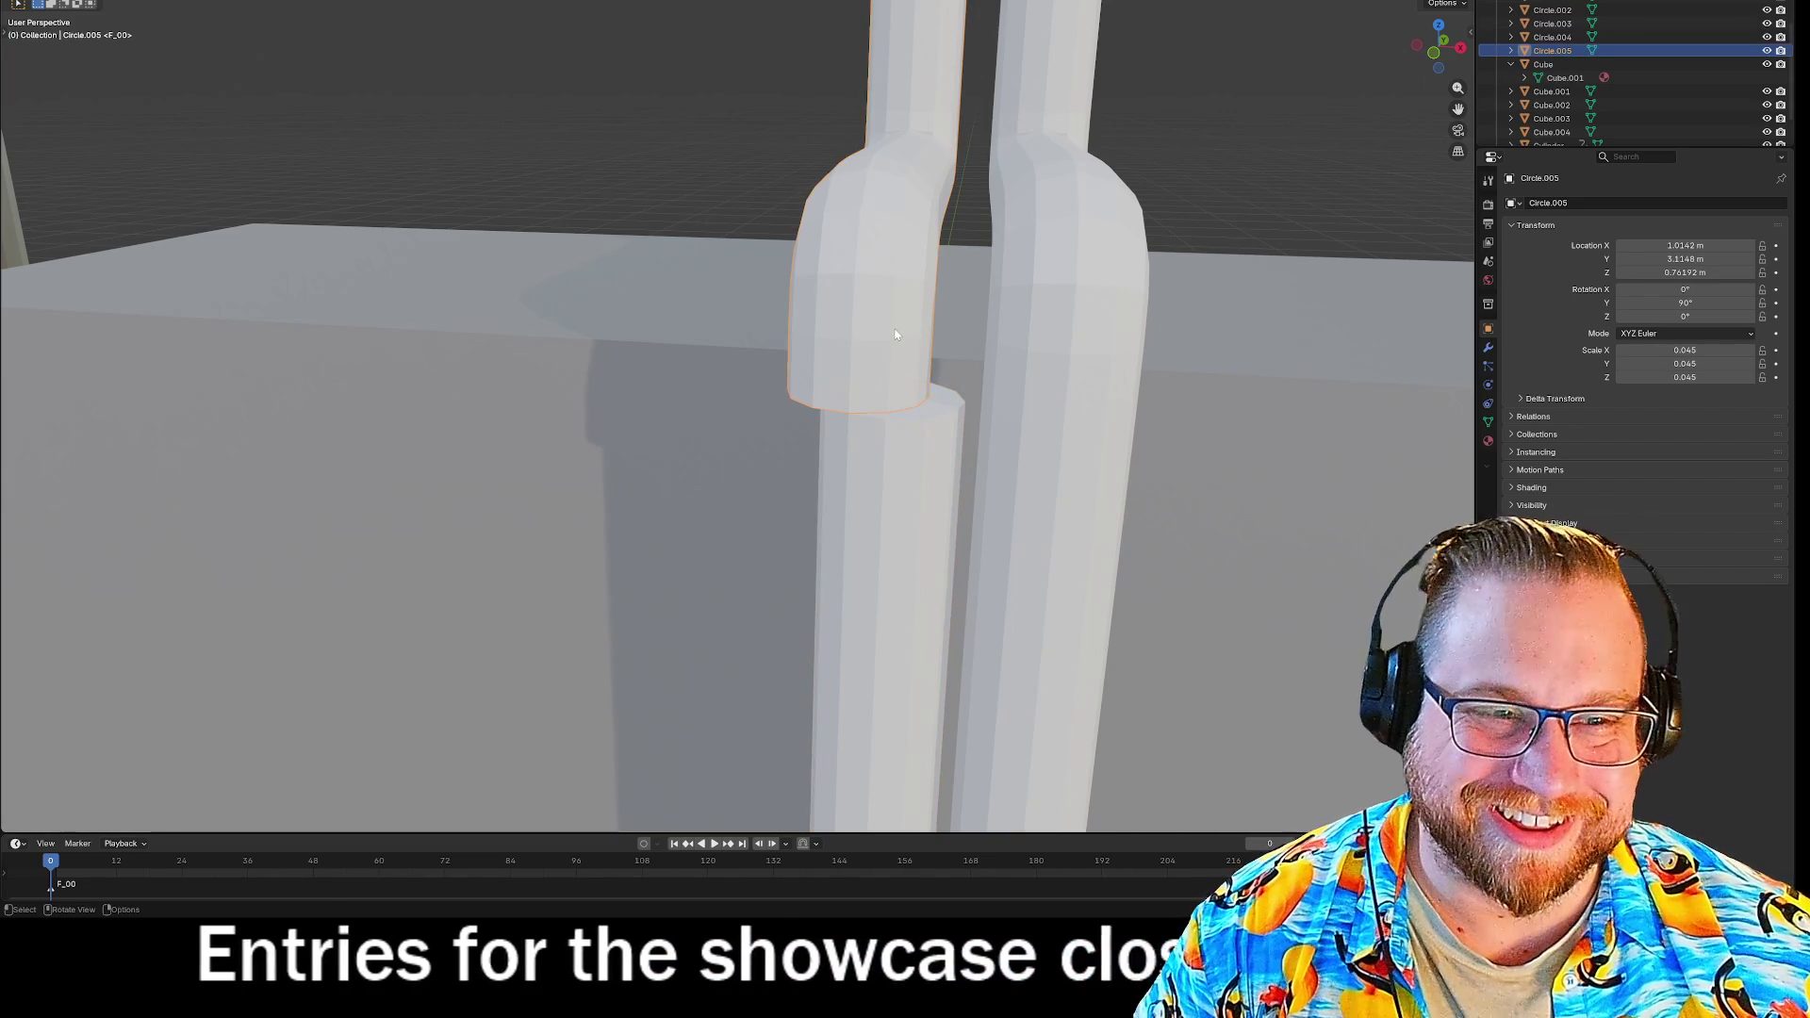
pyautogui.scroll(3, 896, 335)
pyautogui.moveTo(912, 460)
pyautogui.mouseDown(button='middle')
pyautogui.moveTo(936, 454)
pyautogui.moveTo(922, 697)
pyautogui.moveTo(952, 530)
pyautogui.mouseUp(button='middle')
# Nudge the elbow pipe piece slightly to the left.
pyautogui.press('g')
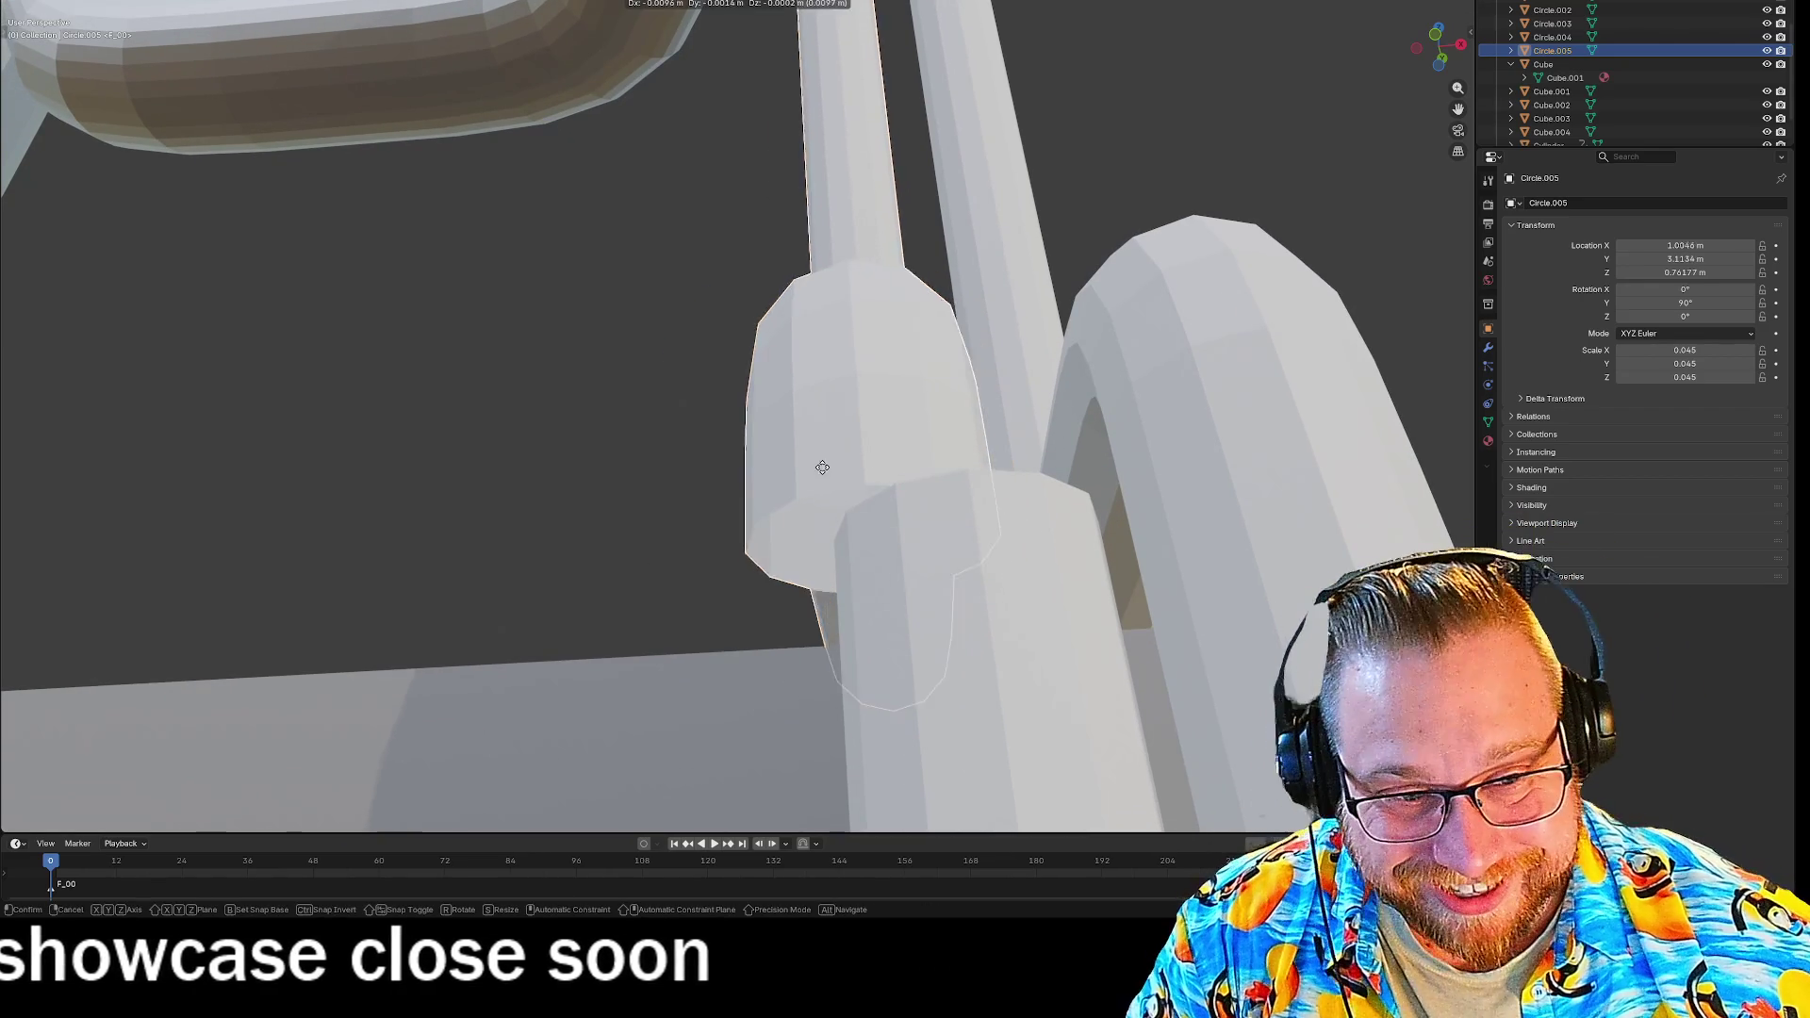
pyautogui.moveTo(296, 483)
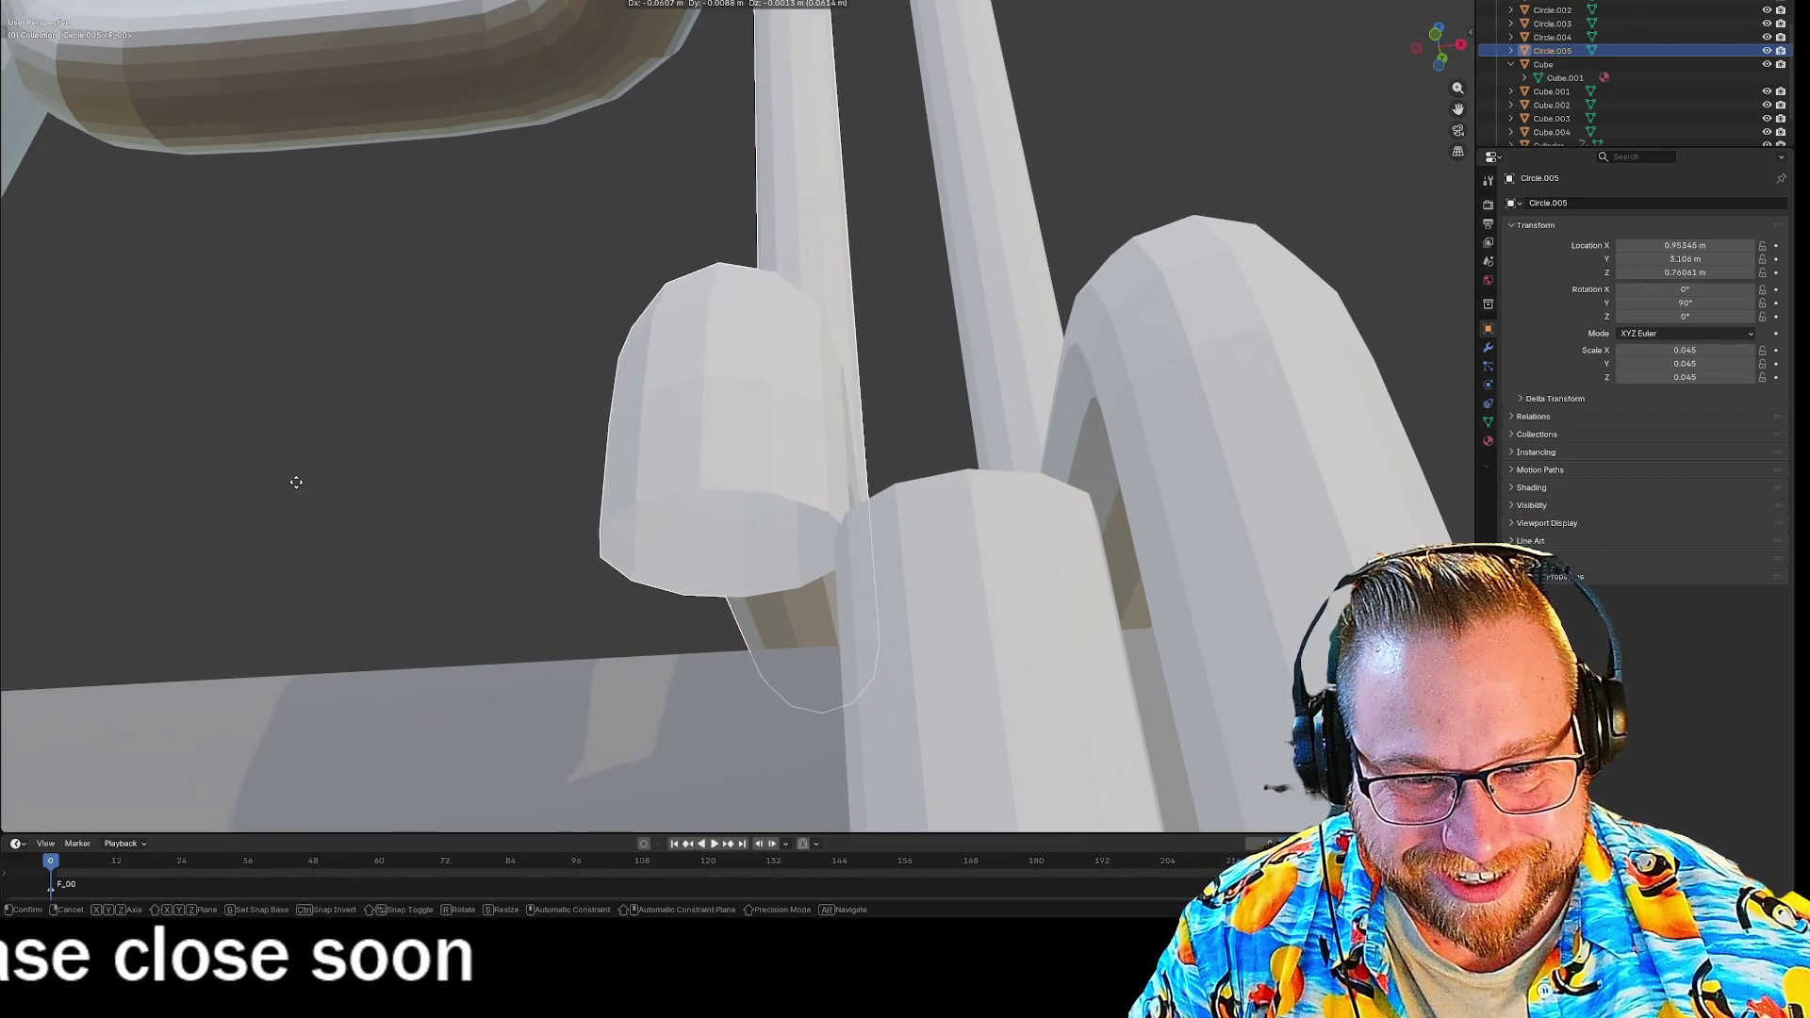
pyautogui.click(763, 509)
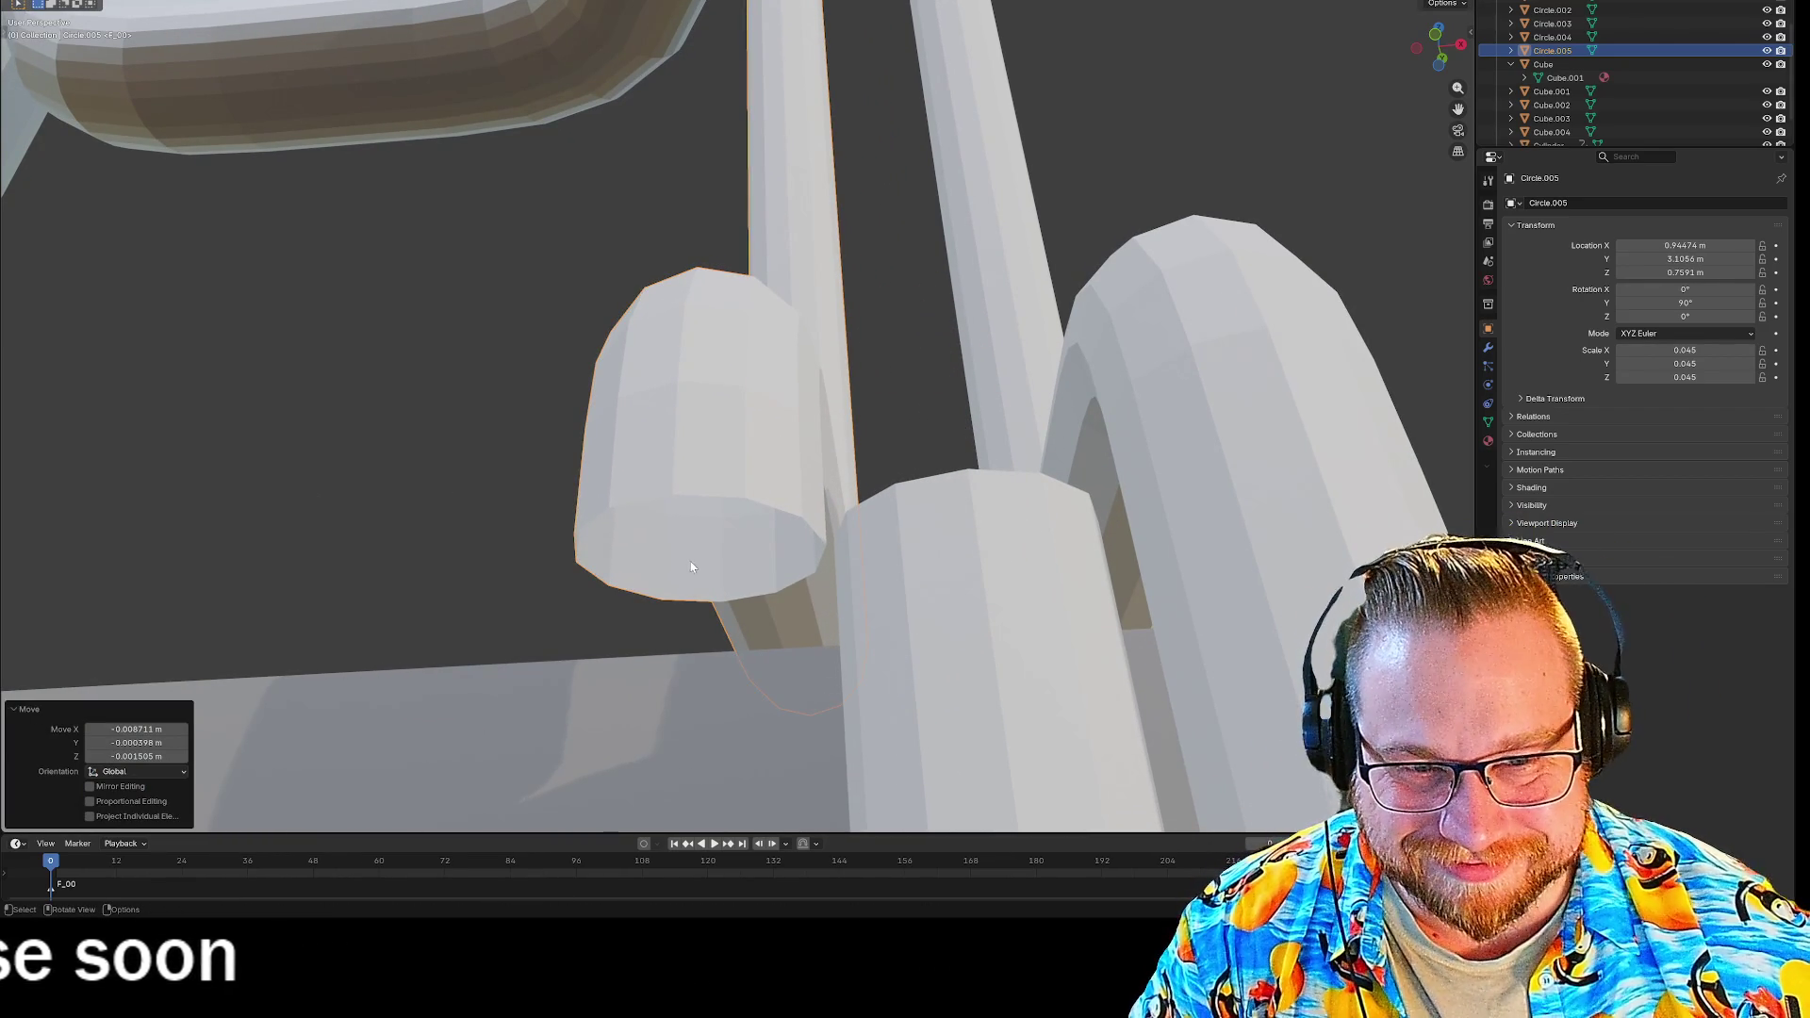
# Close the elbow's open lower end by filling its edge loop with a new face.
pyautogui.press('Tab')
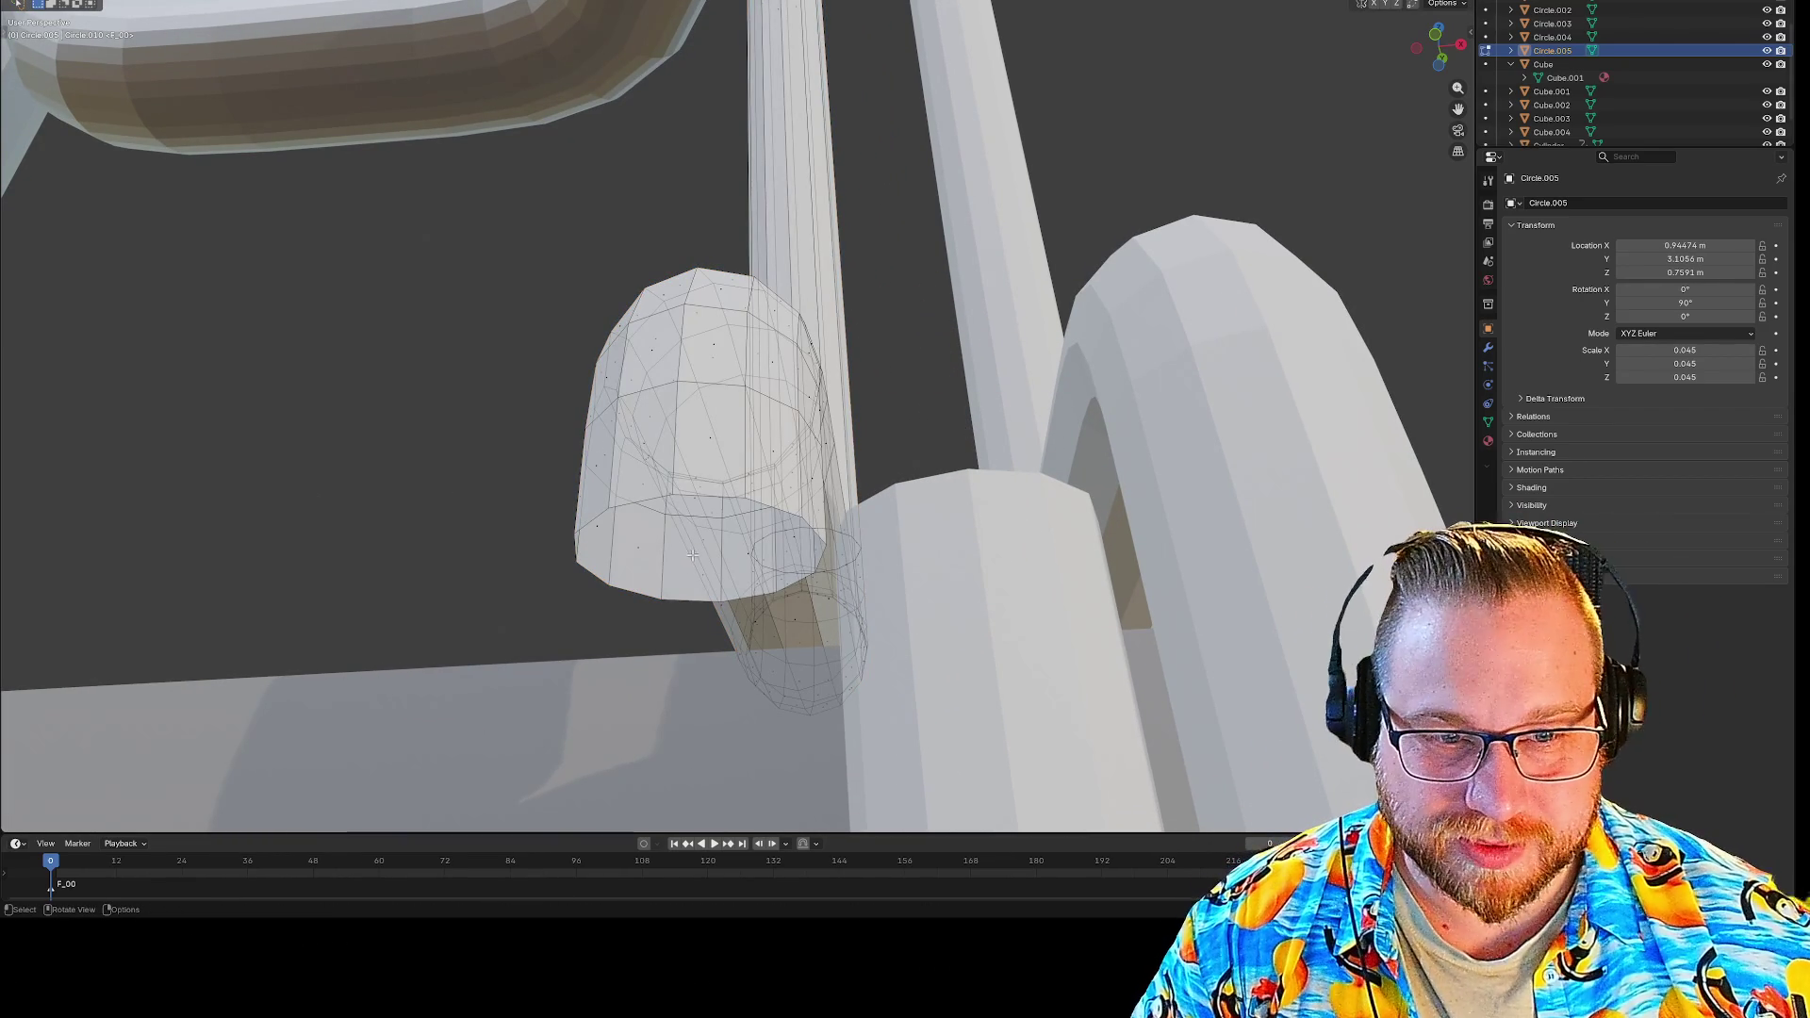
pyautogui.scroll(-3, 626, 635)
pyautogui.moveTo(626, 635); pyautogui.dragTo(638, 623, button='middle')
pyautogui.scroll(4, 638, 623)
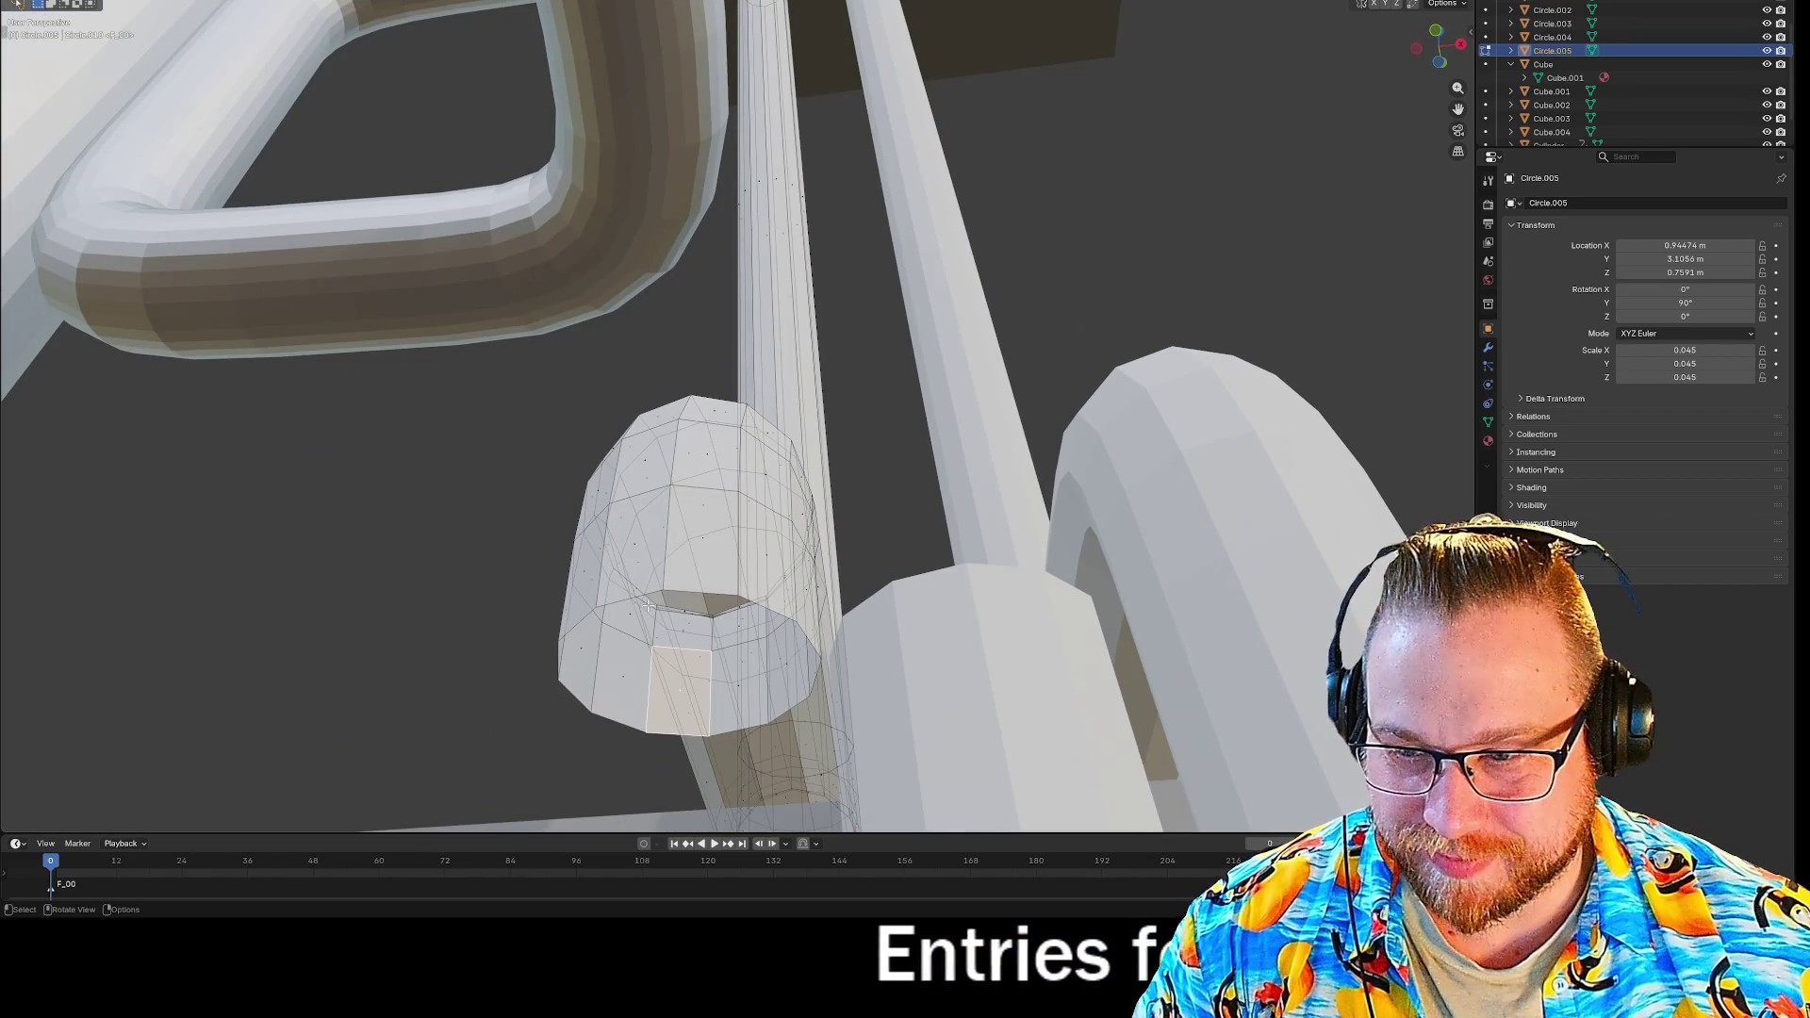
pyautogui.keyDown('alt'); pyautogui.click(687, 591); pyautogui.keyUp('alt')
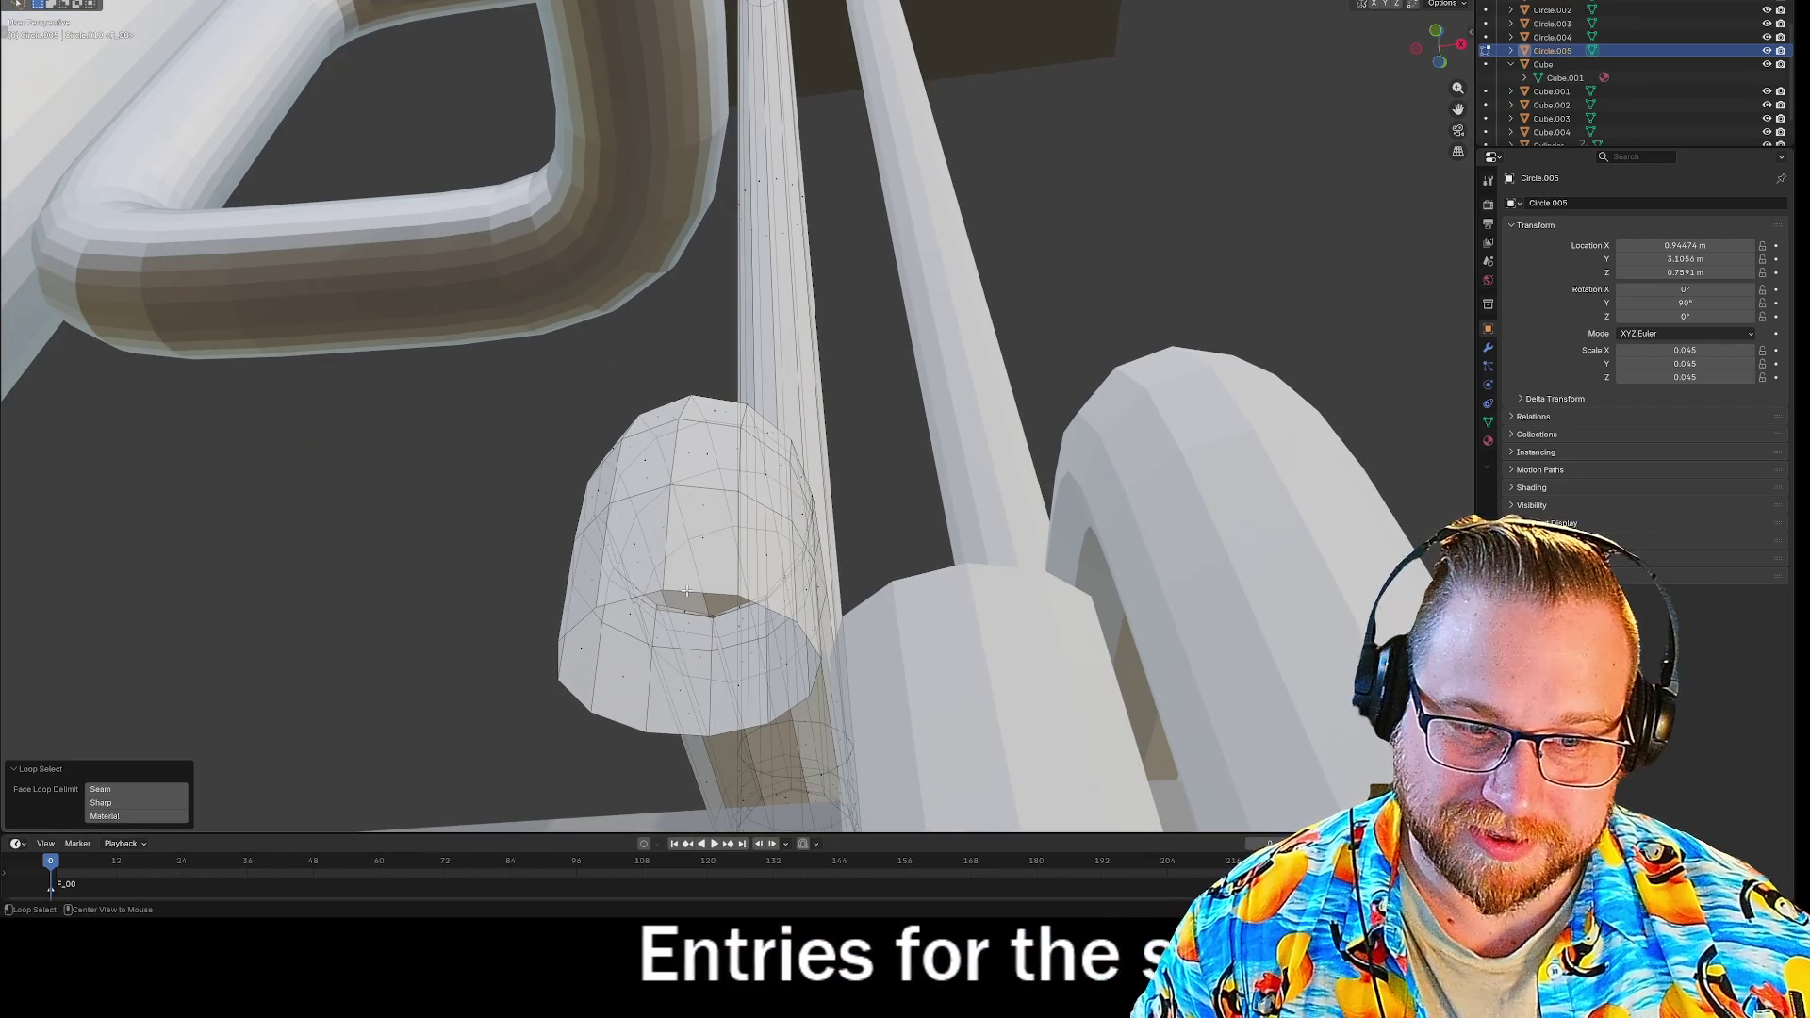
pyautogui.keyDown('alt'); pyautogui.click(686, 591); pyautogui.keyUp('alt')
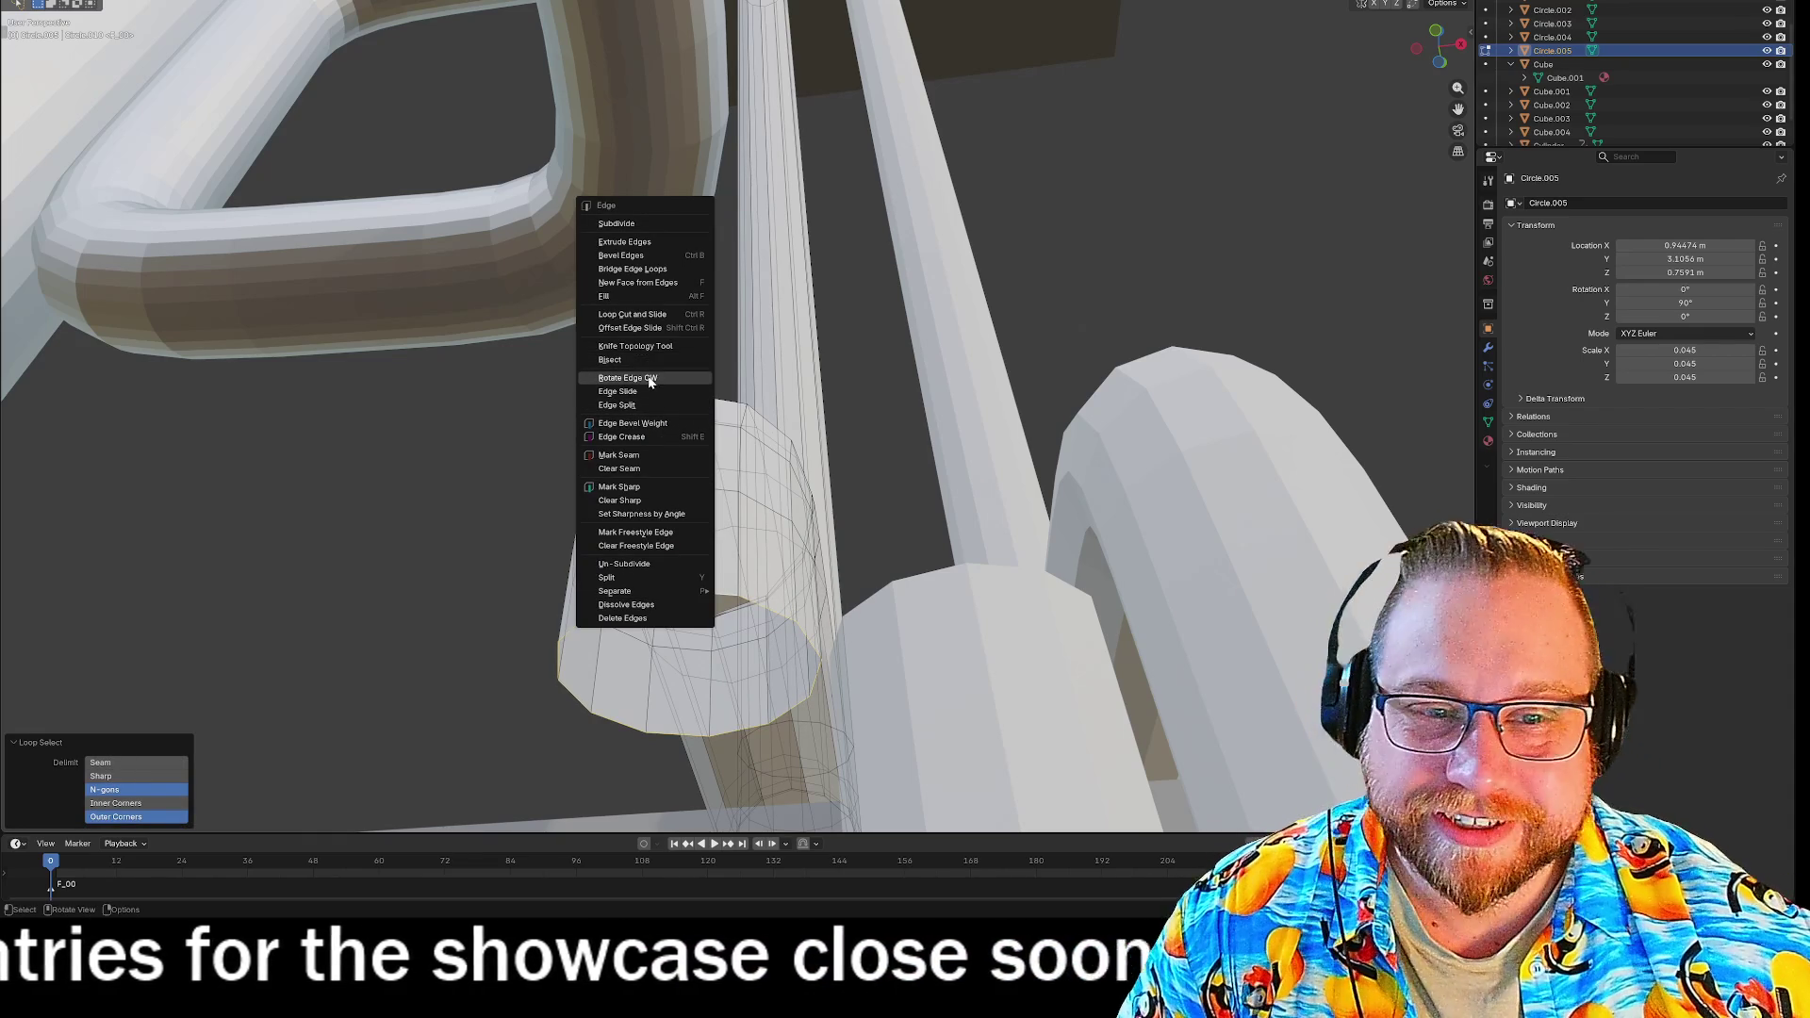
pyautogui.click(615, 296)
pyautogui.hotkey('ctrl', 'z')
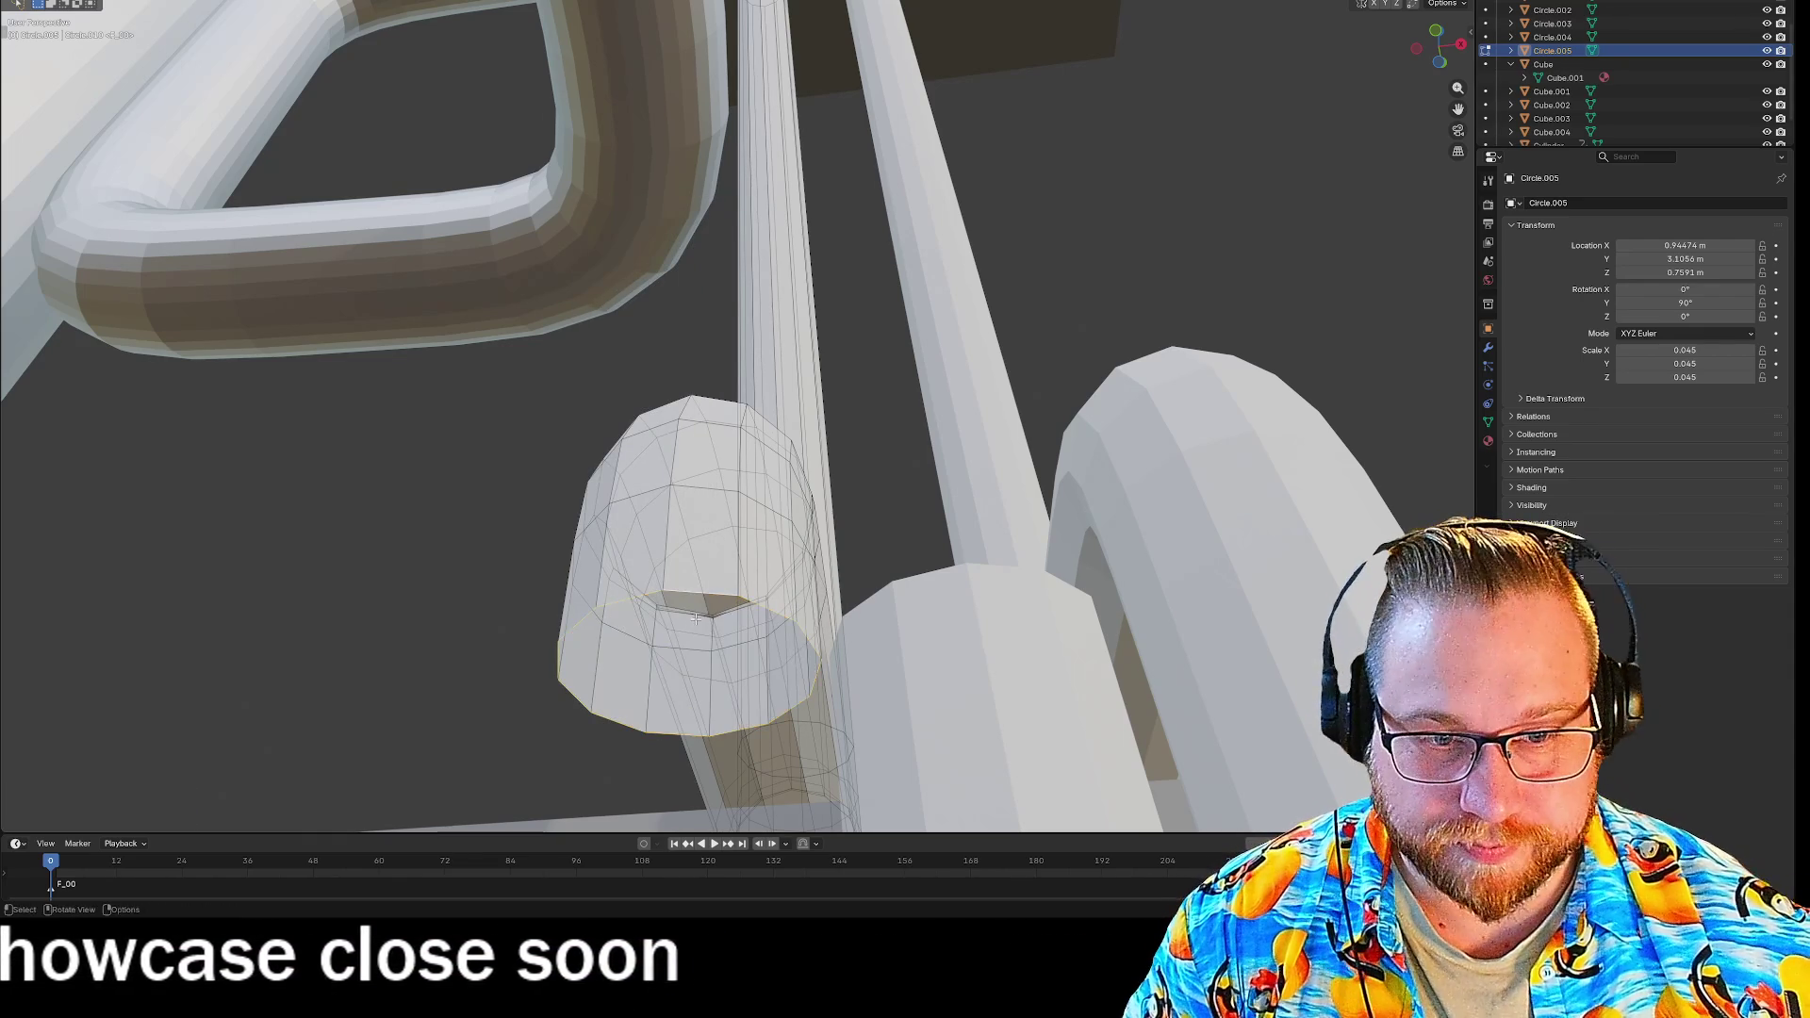
pyautogui.rightClick(698, 592)
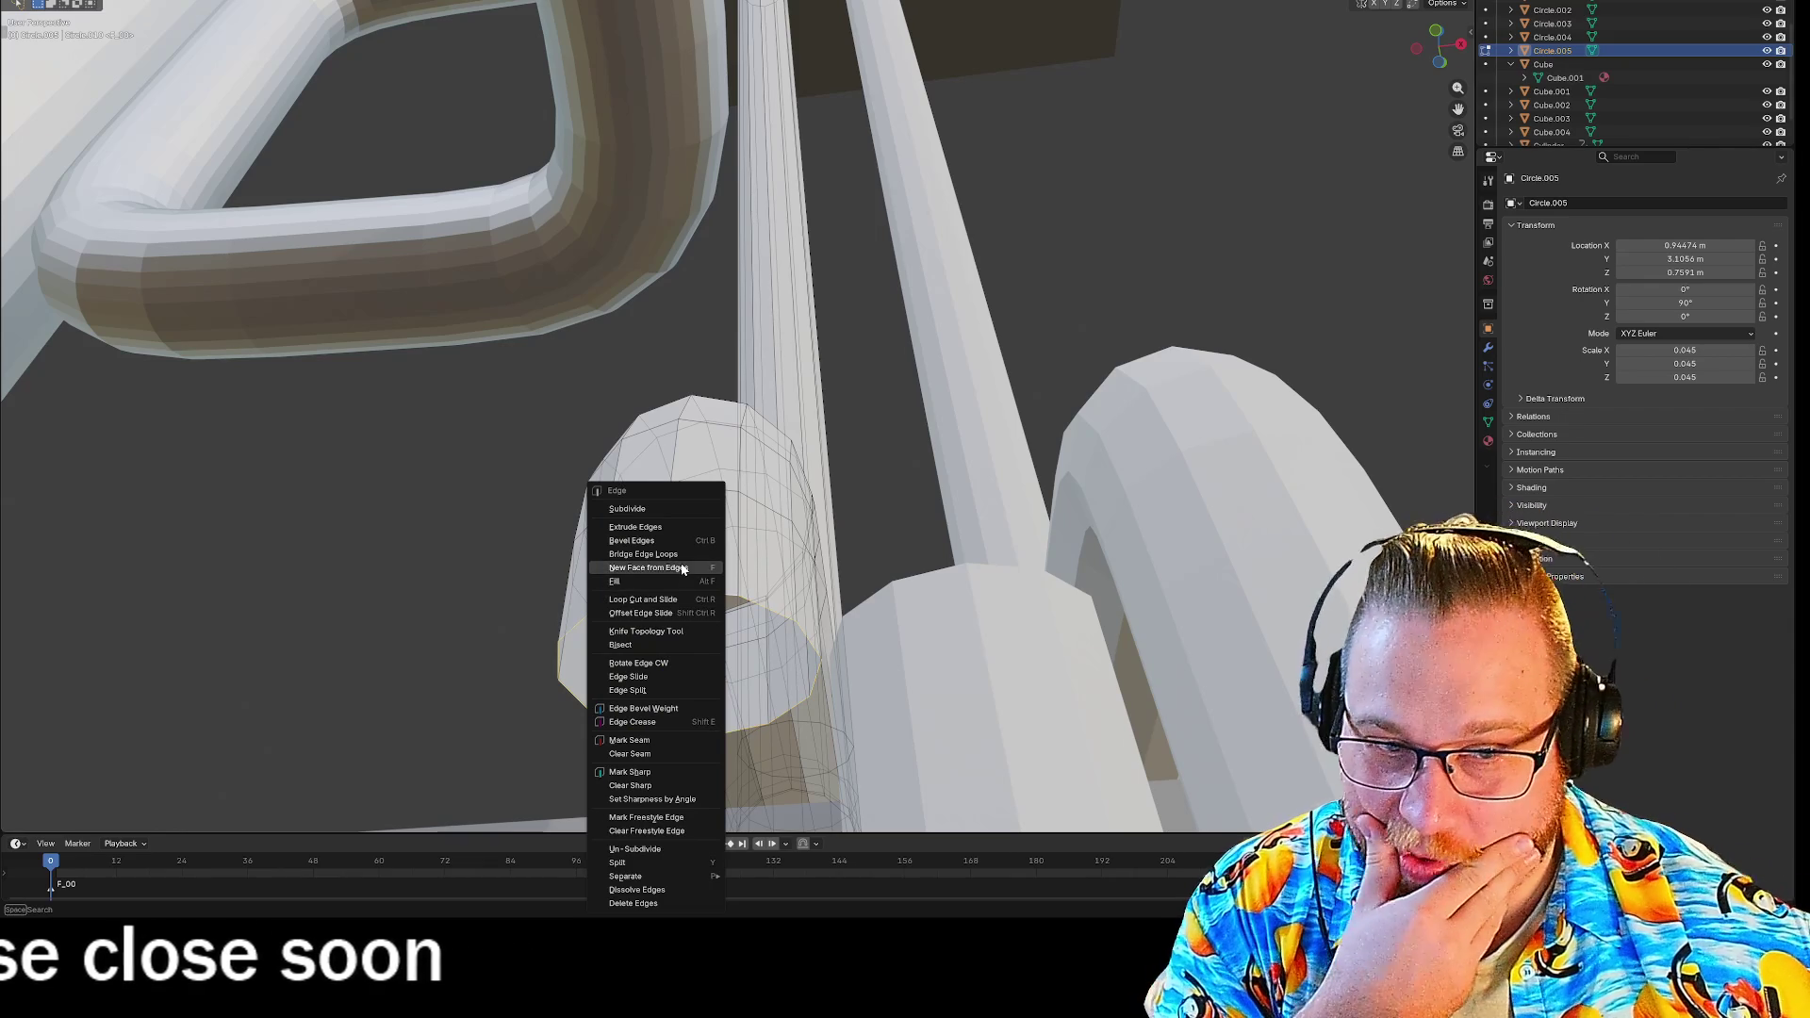
pyautogui.click(680, 564)
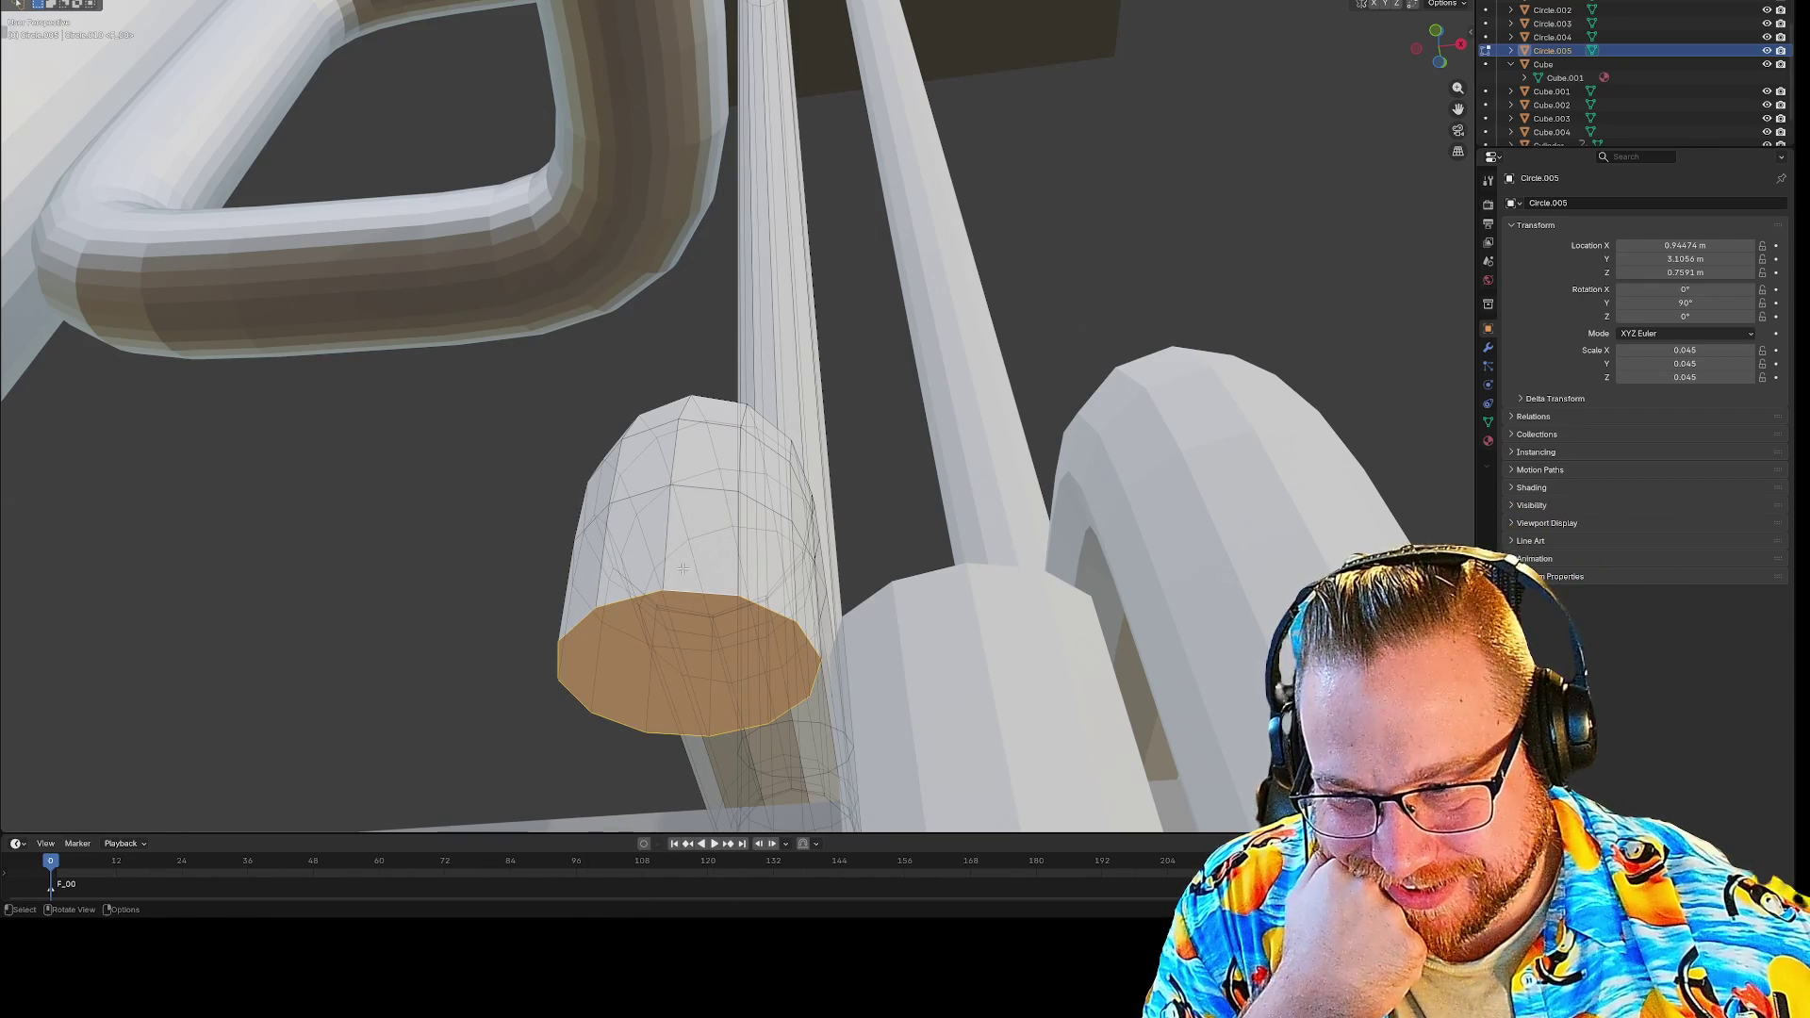
pyautogui.rightClick(703, 582)
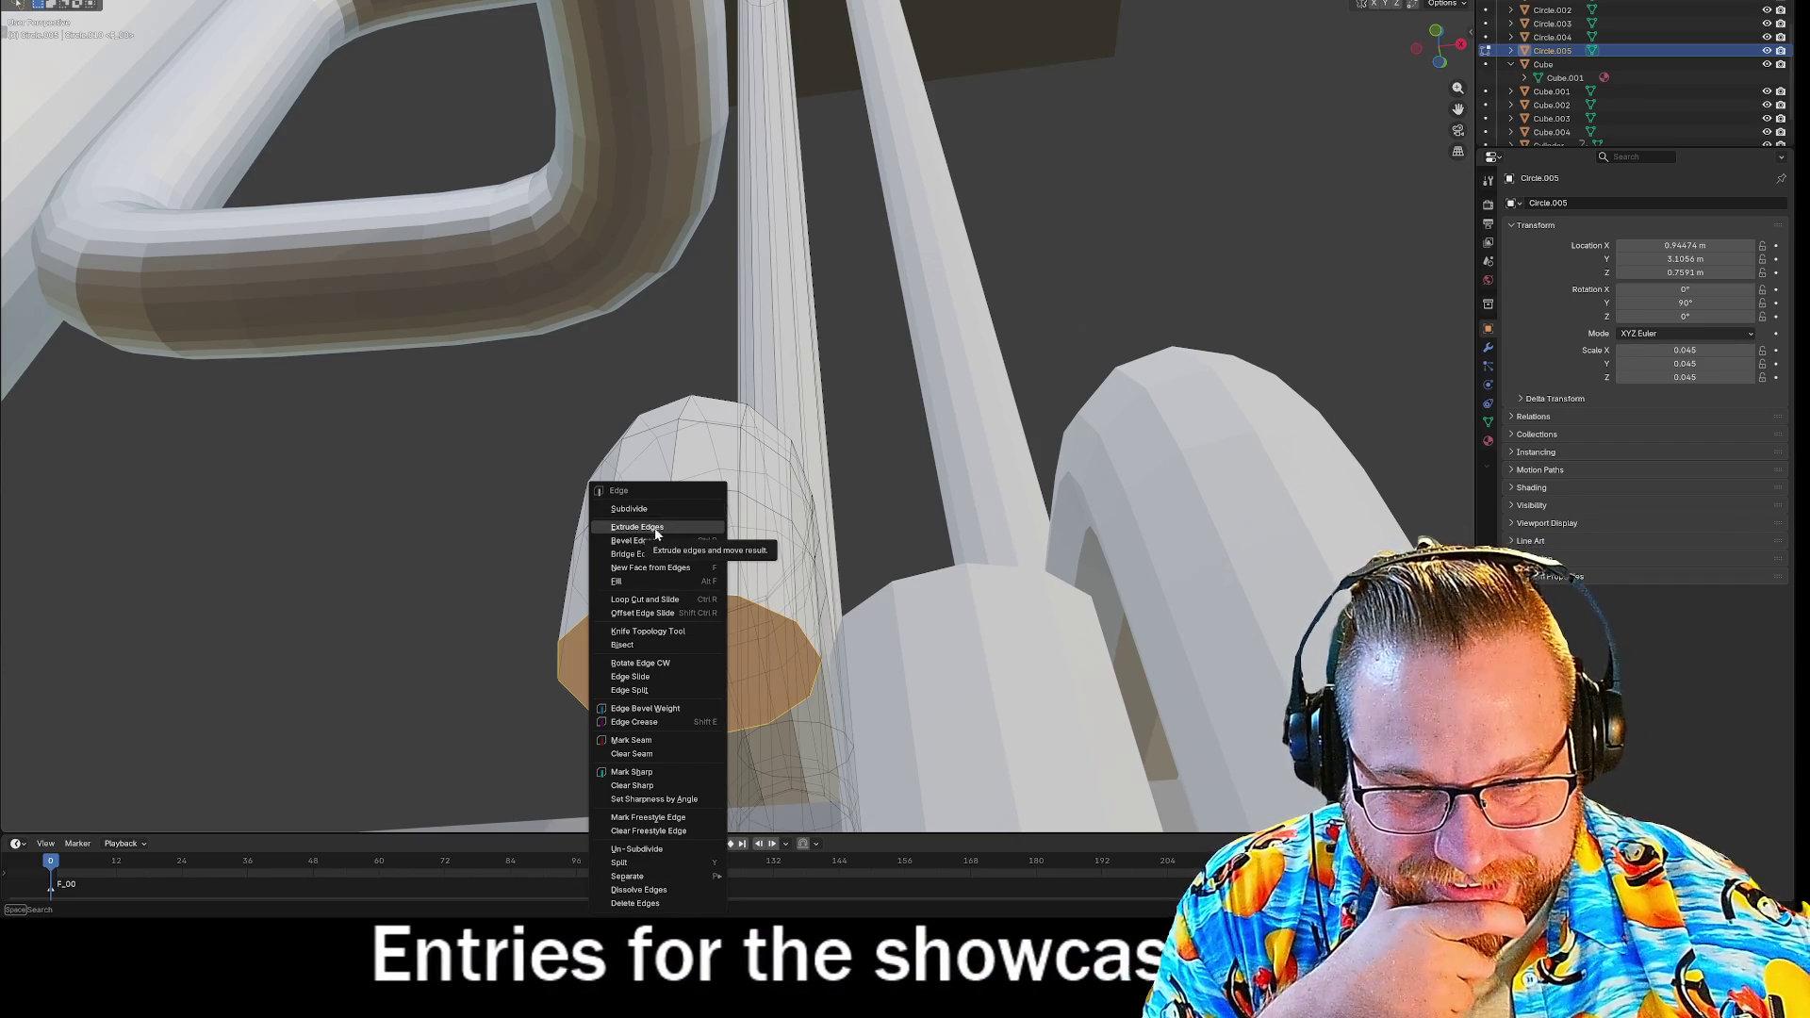
pyautogui.press('Escape')
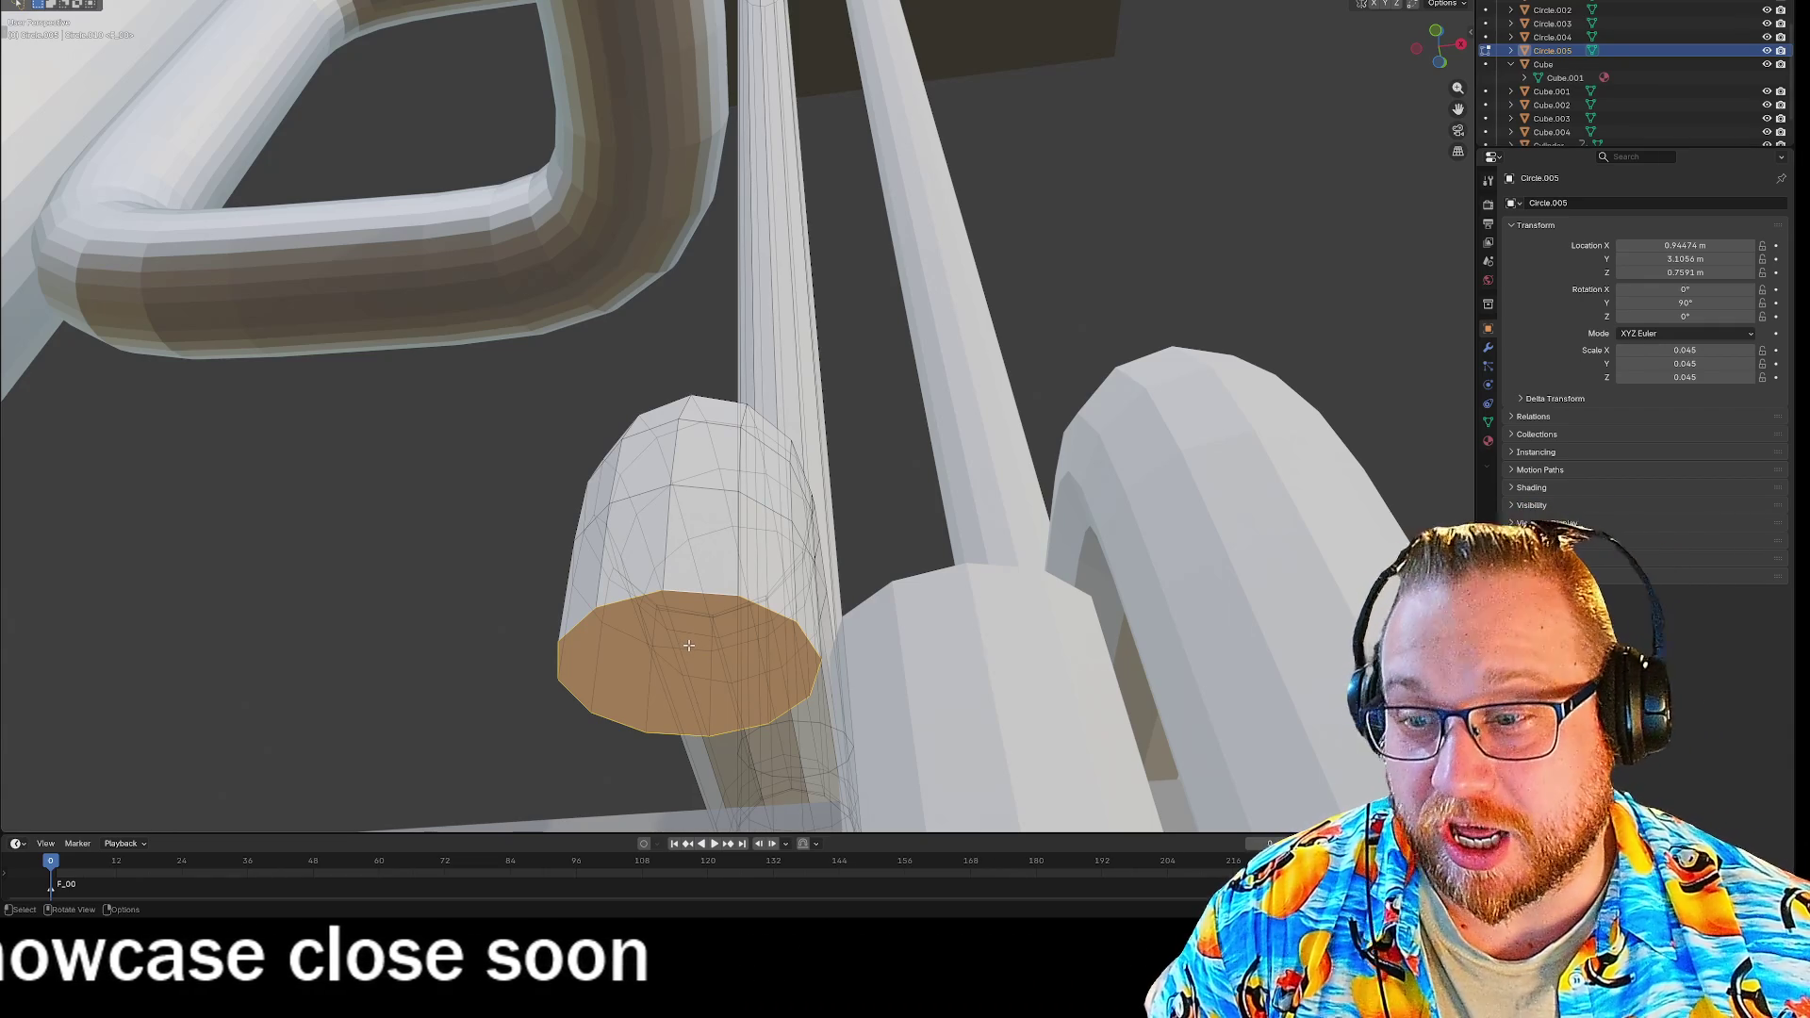
# Shift the connected pipe-end mesh about 0.107 m along X against the neighbouring cylinder.
pyautogui.moveTo(988, 399)
pyautogui.mouseDown(button='middle')
pyautogui.moveTo(1123, 296)
pyautogui.moveTo(1159, 302)
pyautogui.moveTo(1077, 386)
pyautogui.moveTo(1059, 477)
pyautogui.moveTo(1213, 455)
pyautogui.moveTo(1131, 456)
pyautogui.moveTo(1083, 485)
pyautogui.moveTo(1196, 484)
pyautogui.moveTo(866, 283)
pyautogui.moveTo(965, 89)
pyautogui.moveTo(812, 364)
pyautogui.moveTo(736, 594)
pyautogui.moveTo(846, 321)
pyautogui.moveTo(830, 358)
pyautogui.moveTo(796, 339)
pyautogui.moveTo(767, 719)
pyautogui.moveTo(765, 676)
pyautogui.mouseUp(button='middle')
pyautogui.scroll(8, 867, 283)
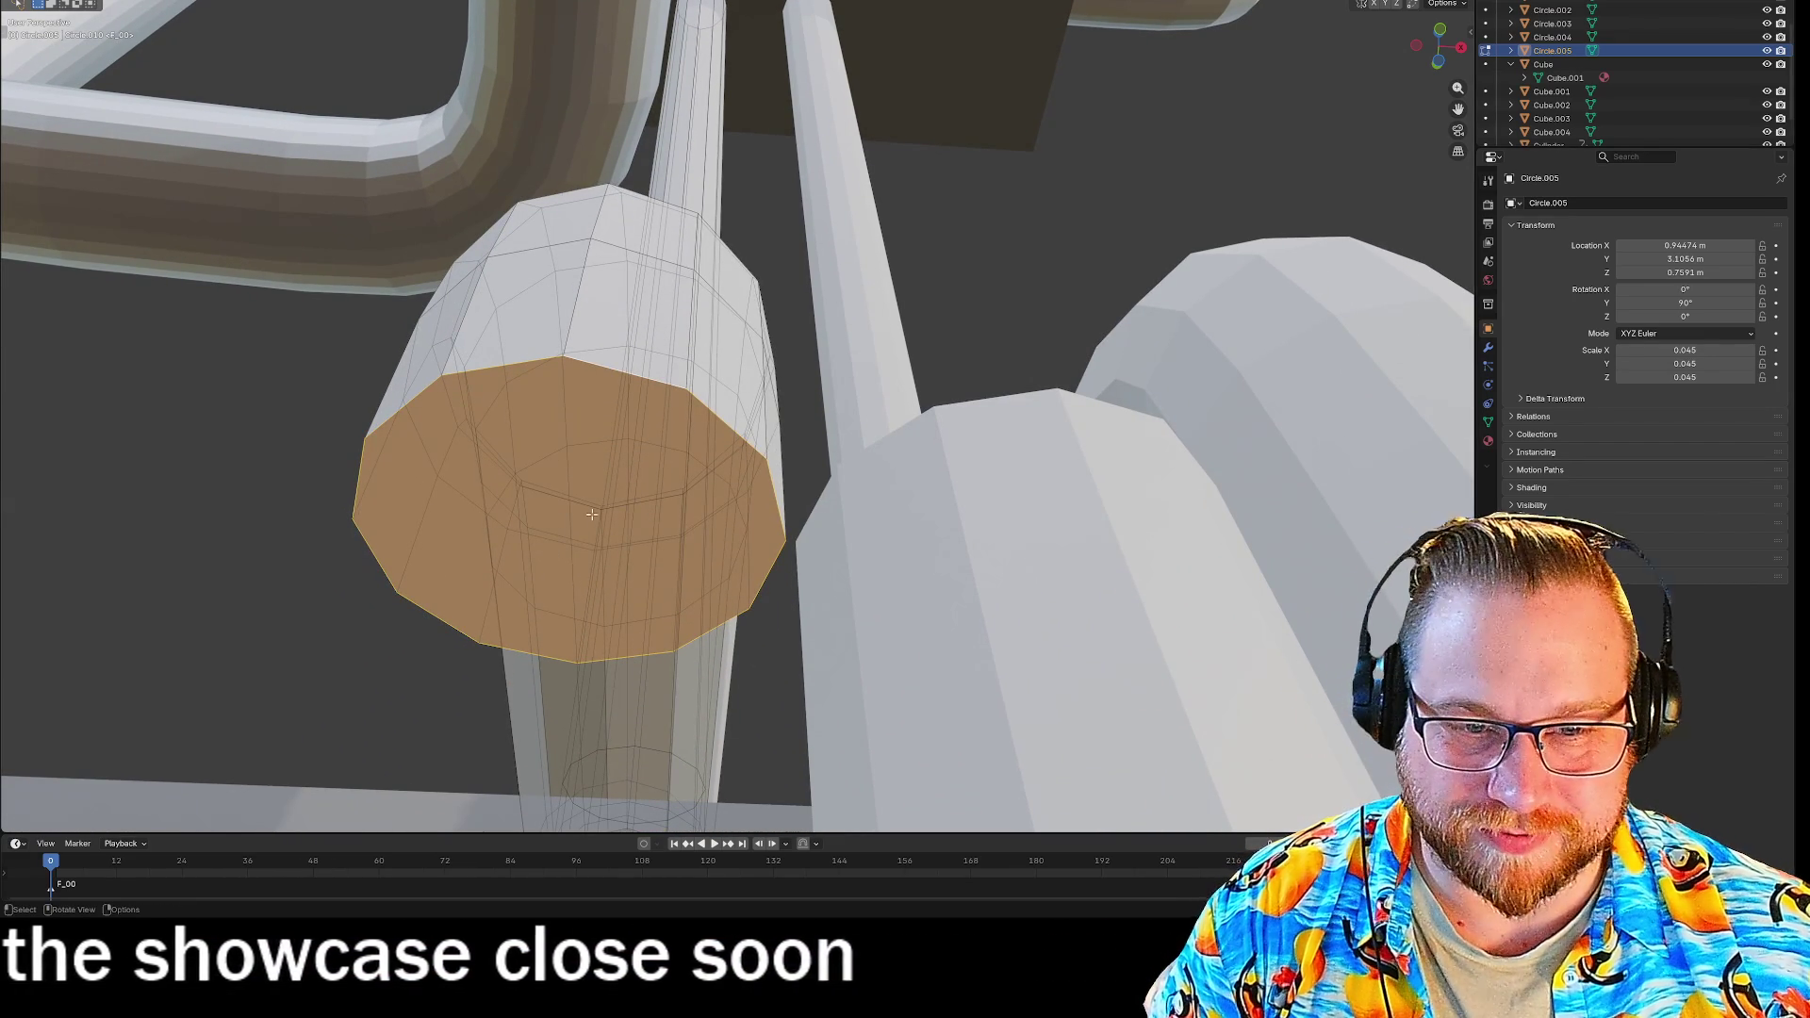
pyautogui.hotkey('ctrl', 'e')
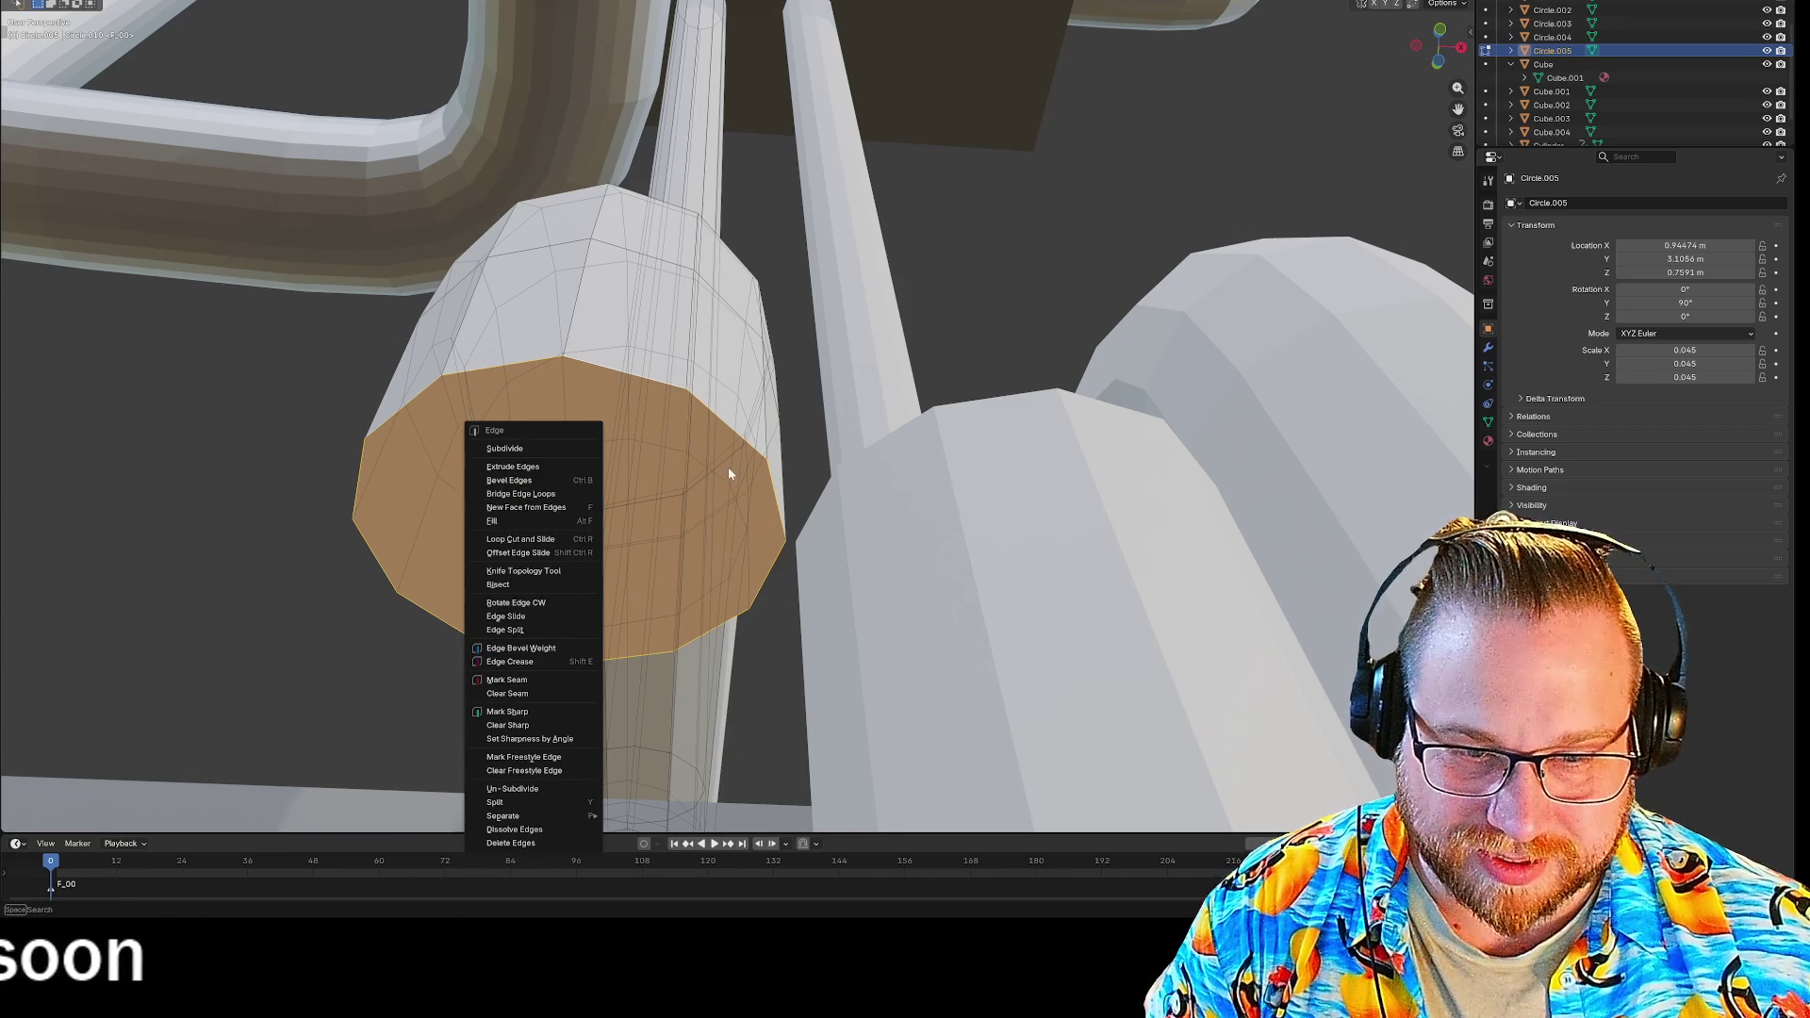
pyautogui.press('Escape')
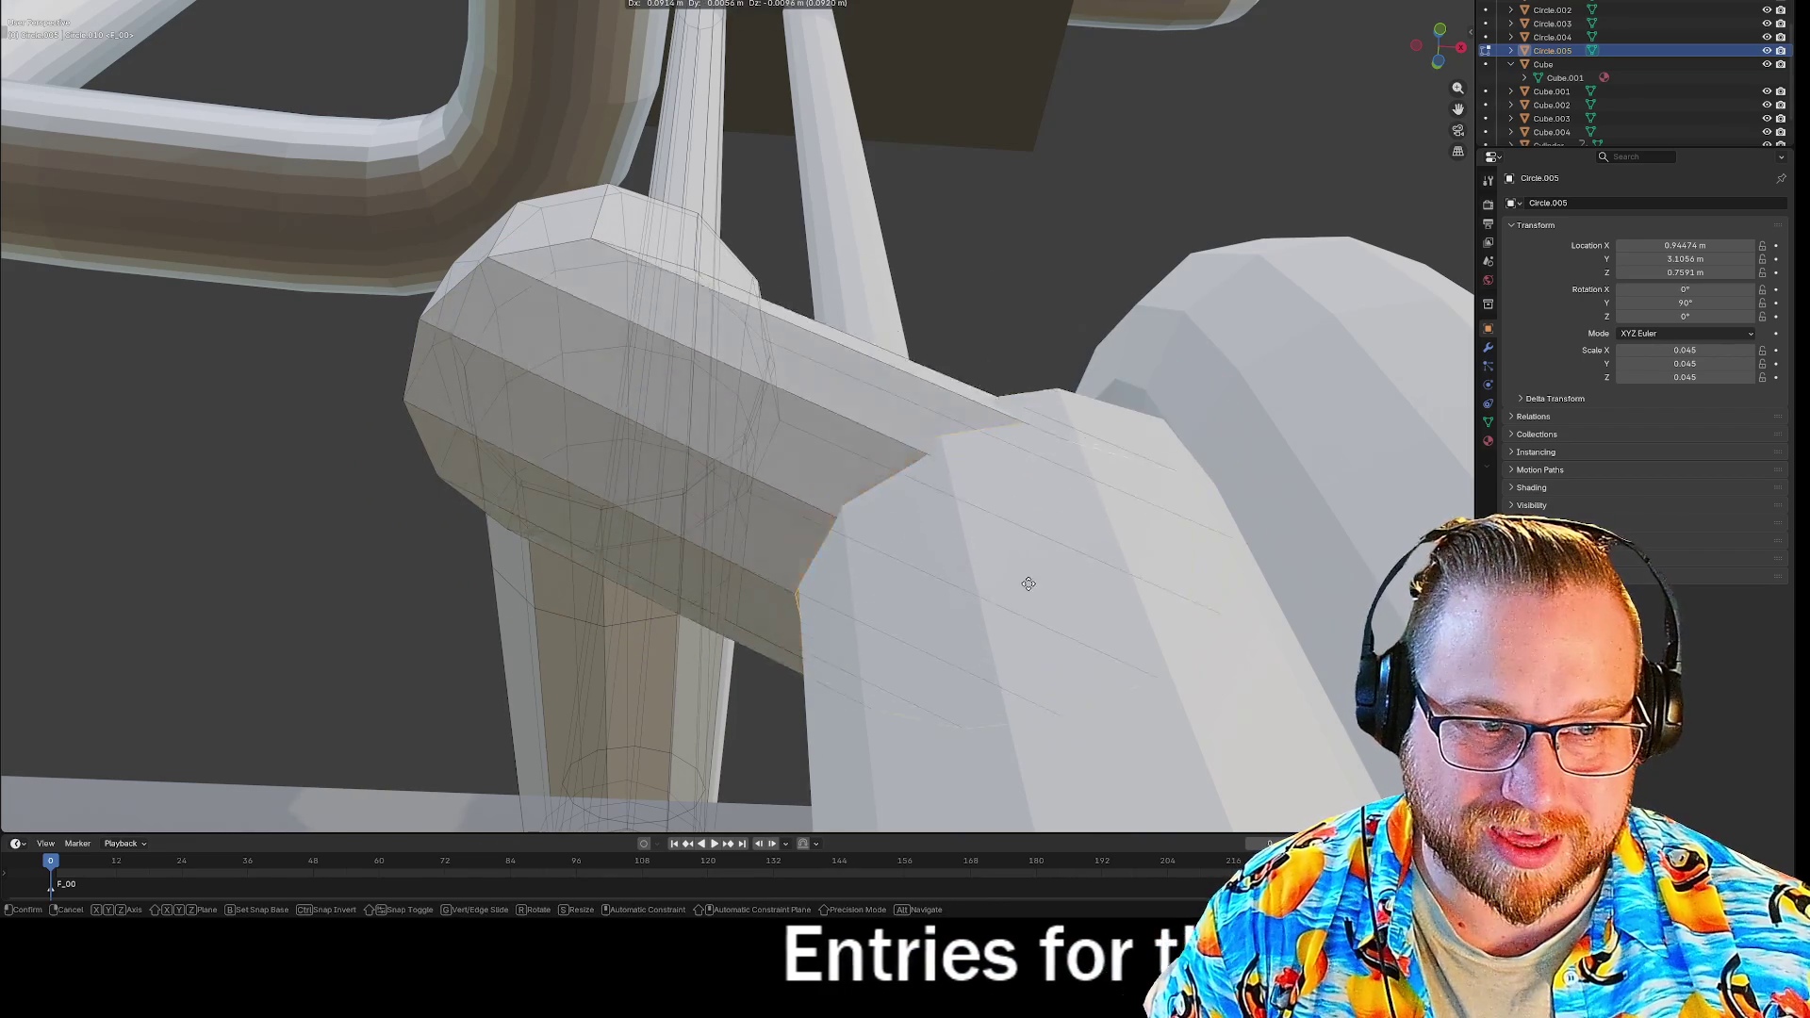
pyautogui.click(854, 414)
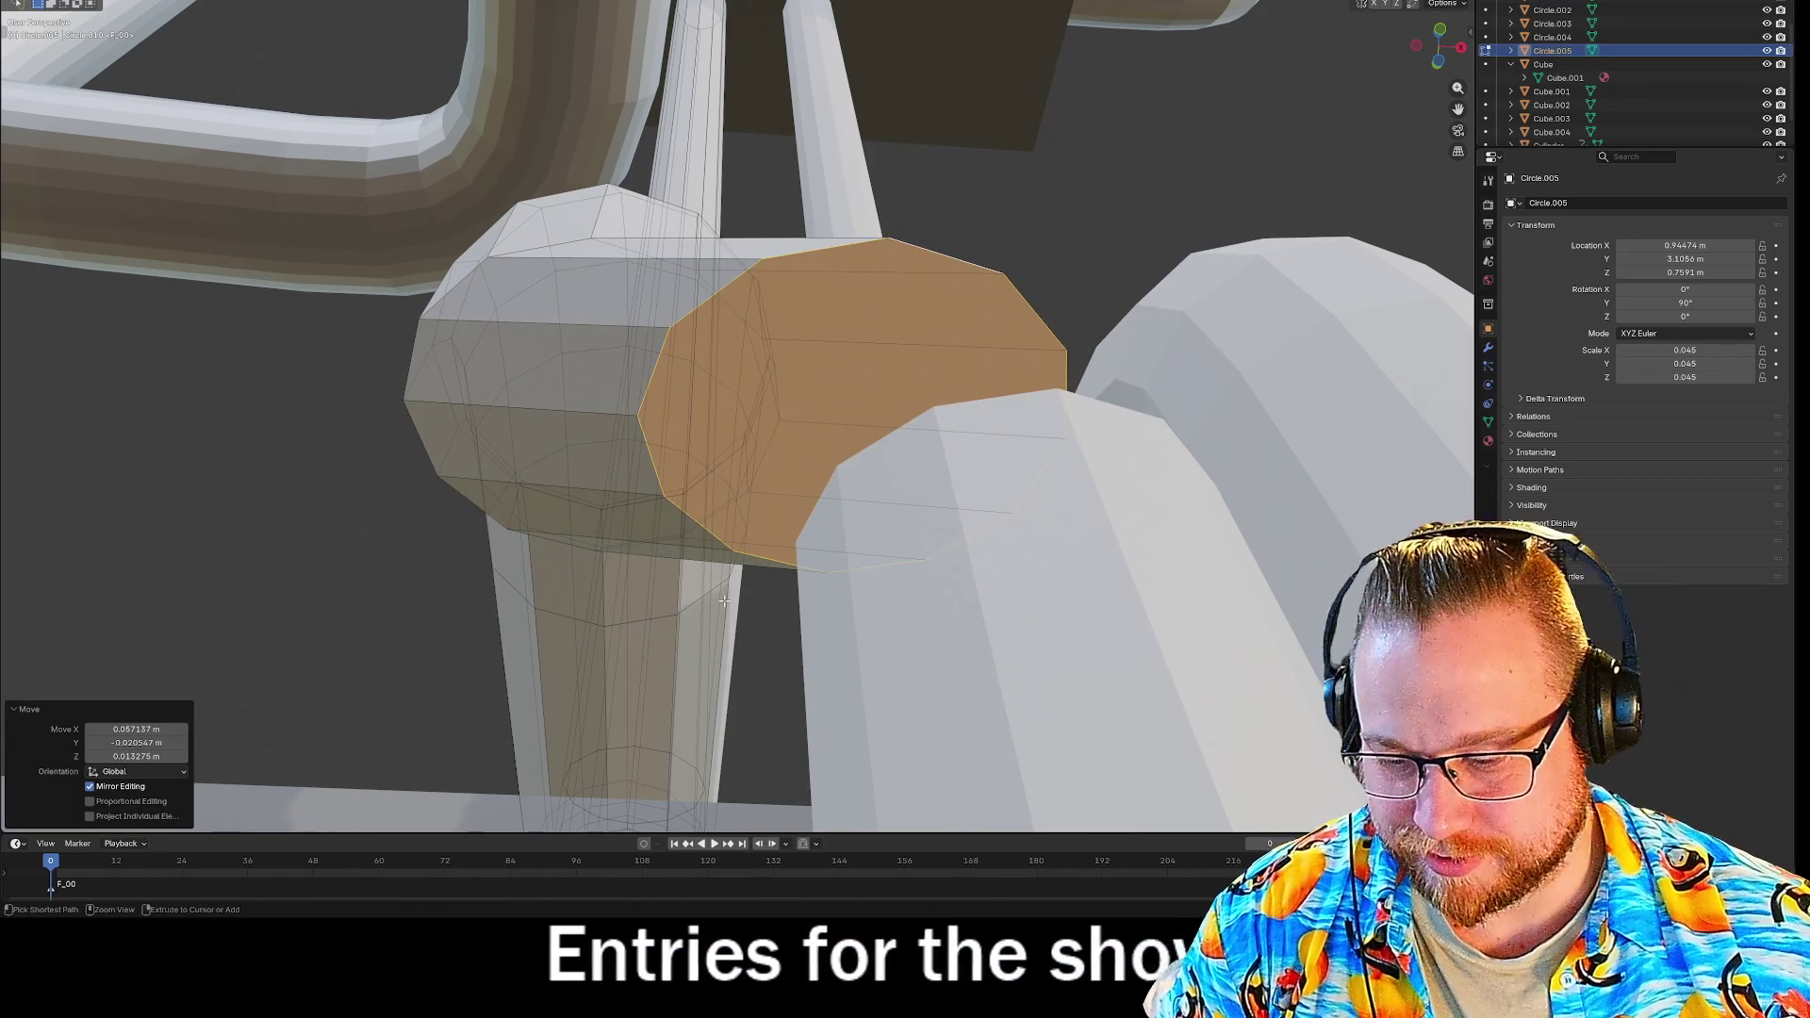
pyautogui.hotkey('ctrl', 'z')
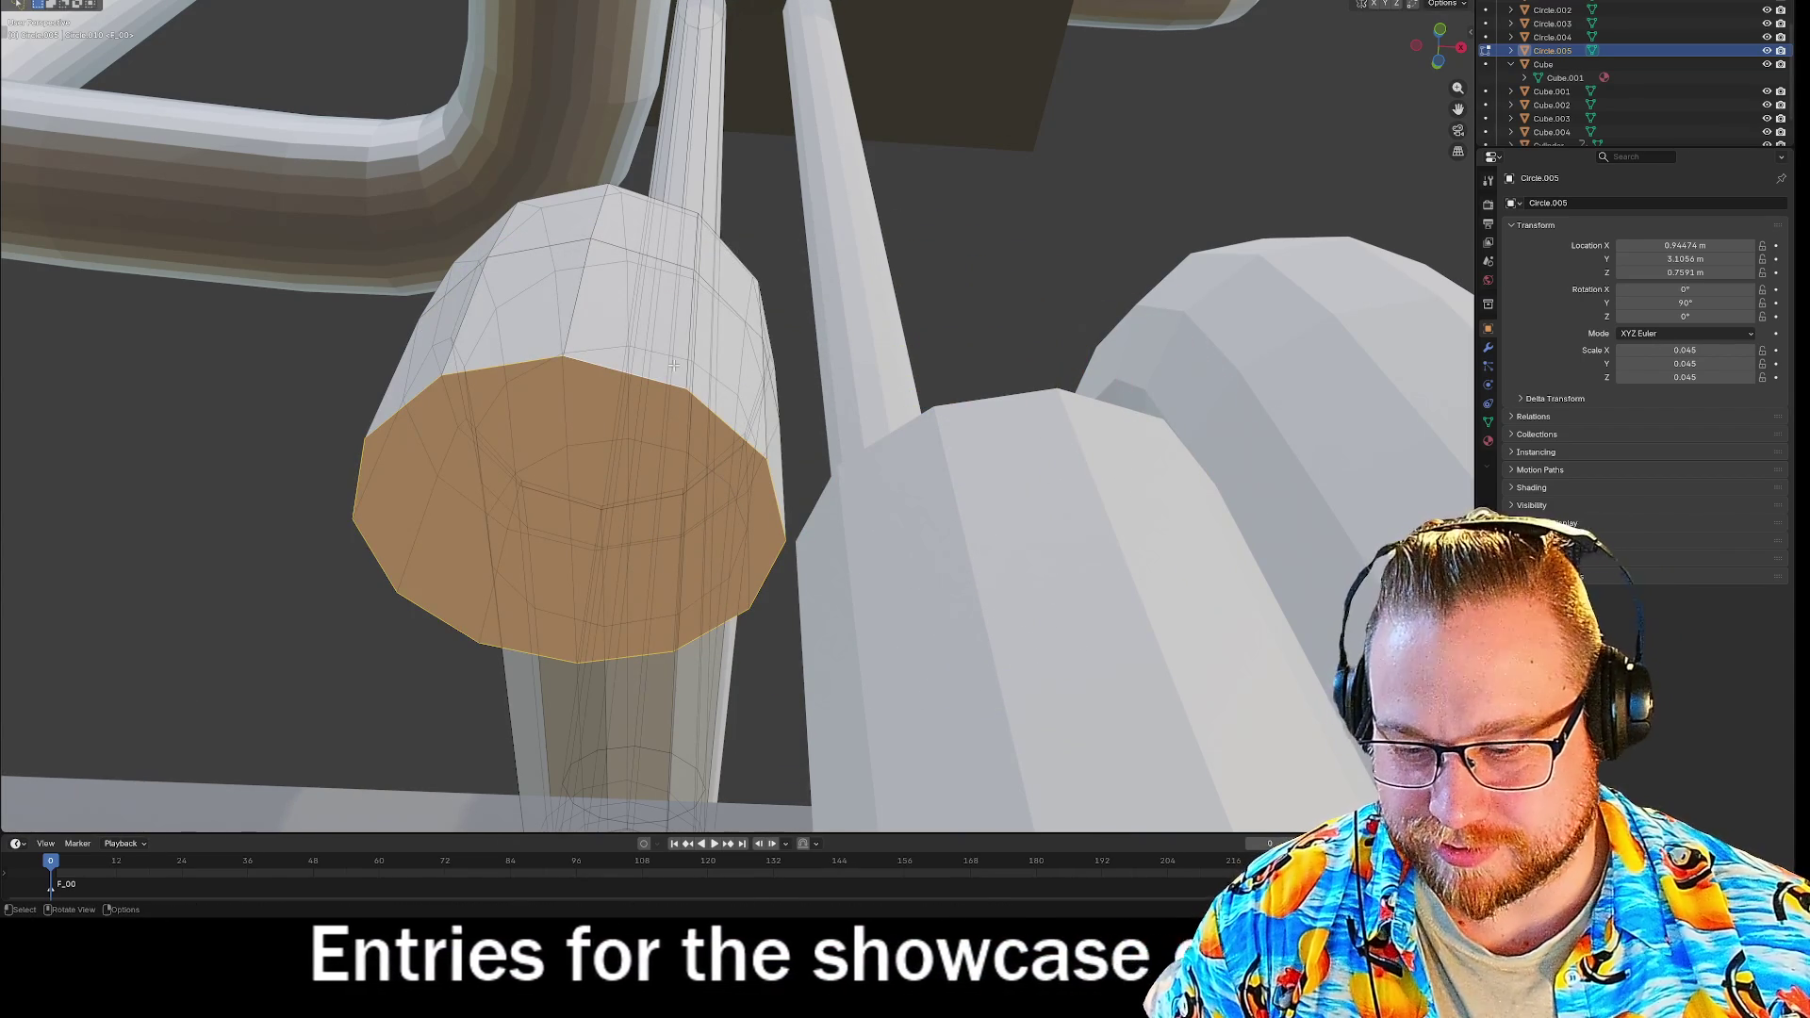
pyautogui.hotkey('ctrl', 'l')
pyautogui.press('g')
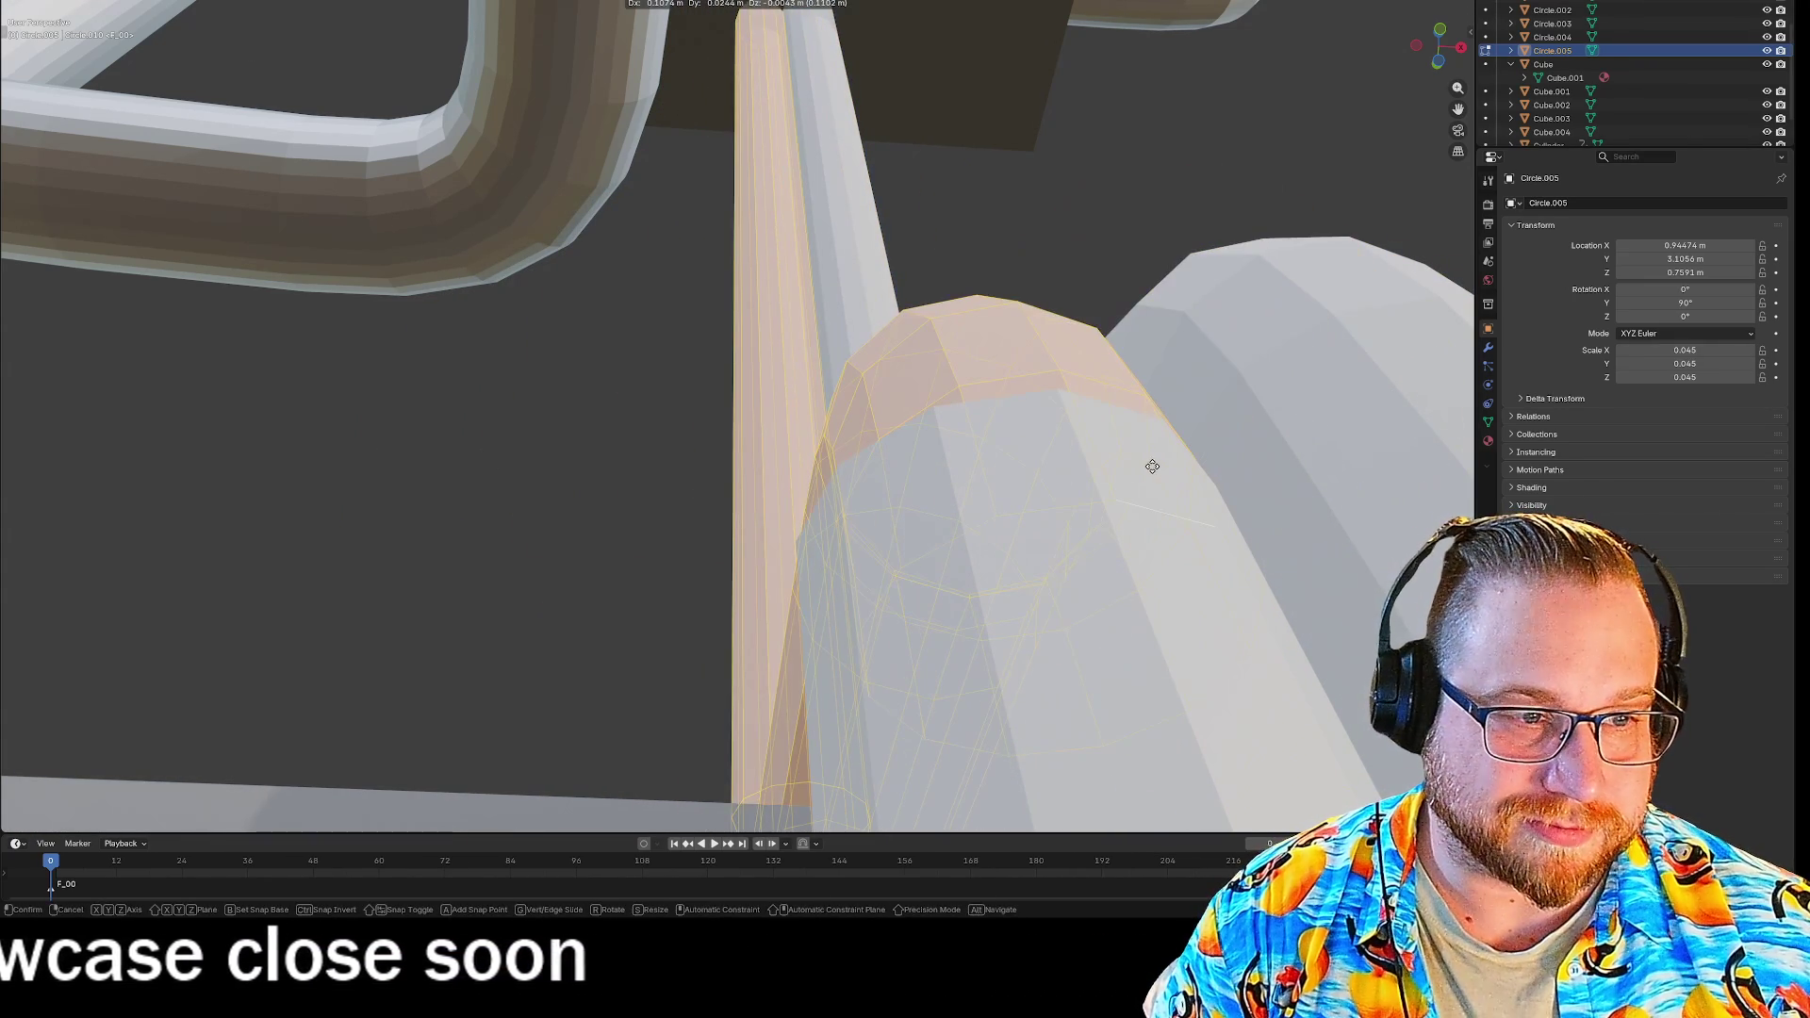
pyautogui.click(1147, 464)
pyautogui.moveTo(1147, 465); pyautogui.dragTo(1034, 566, button='middle')
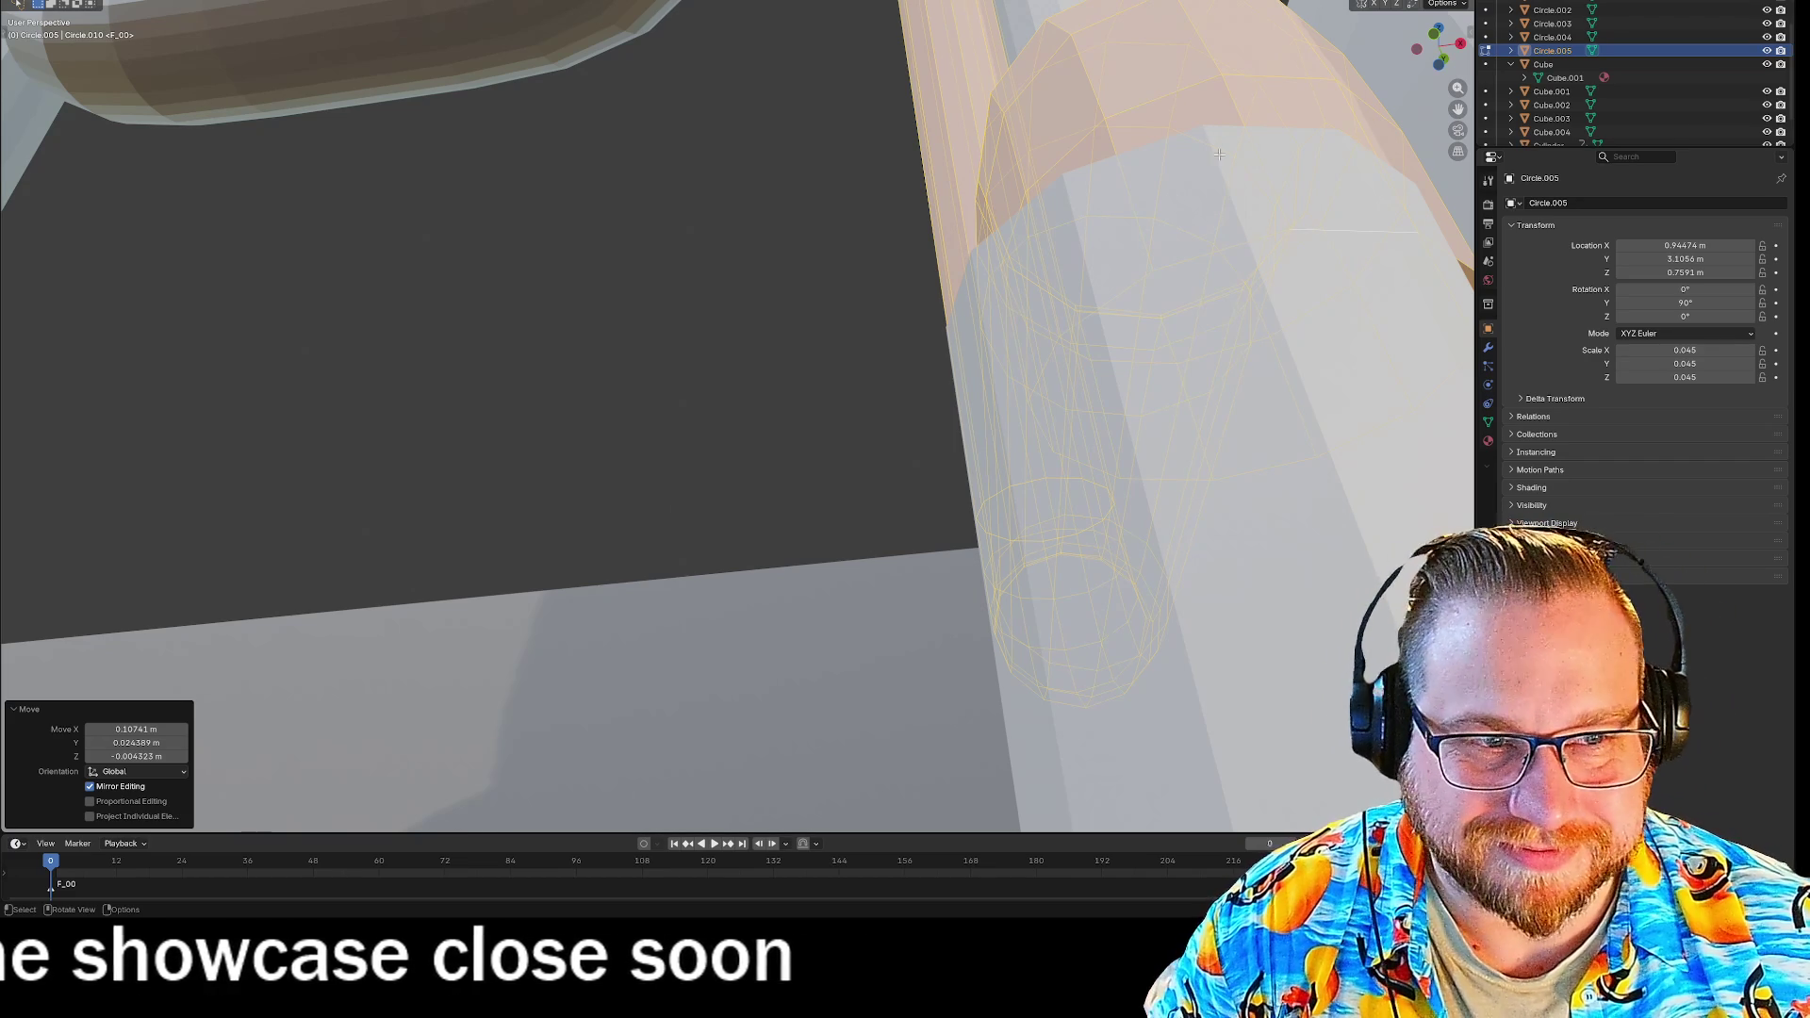
# Reselect the pipe end geometry and reposition it.
pyautogui.click(661, 261)
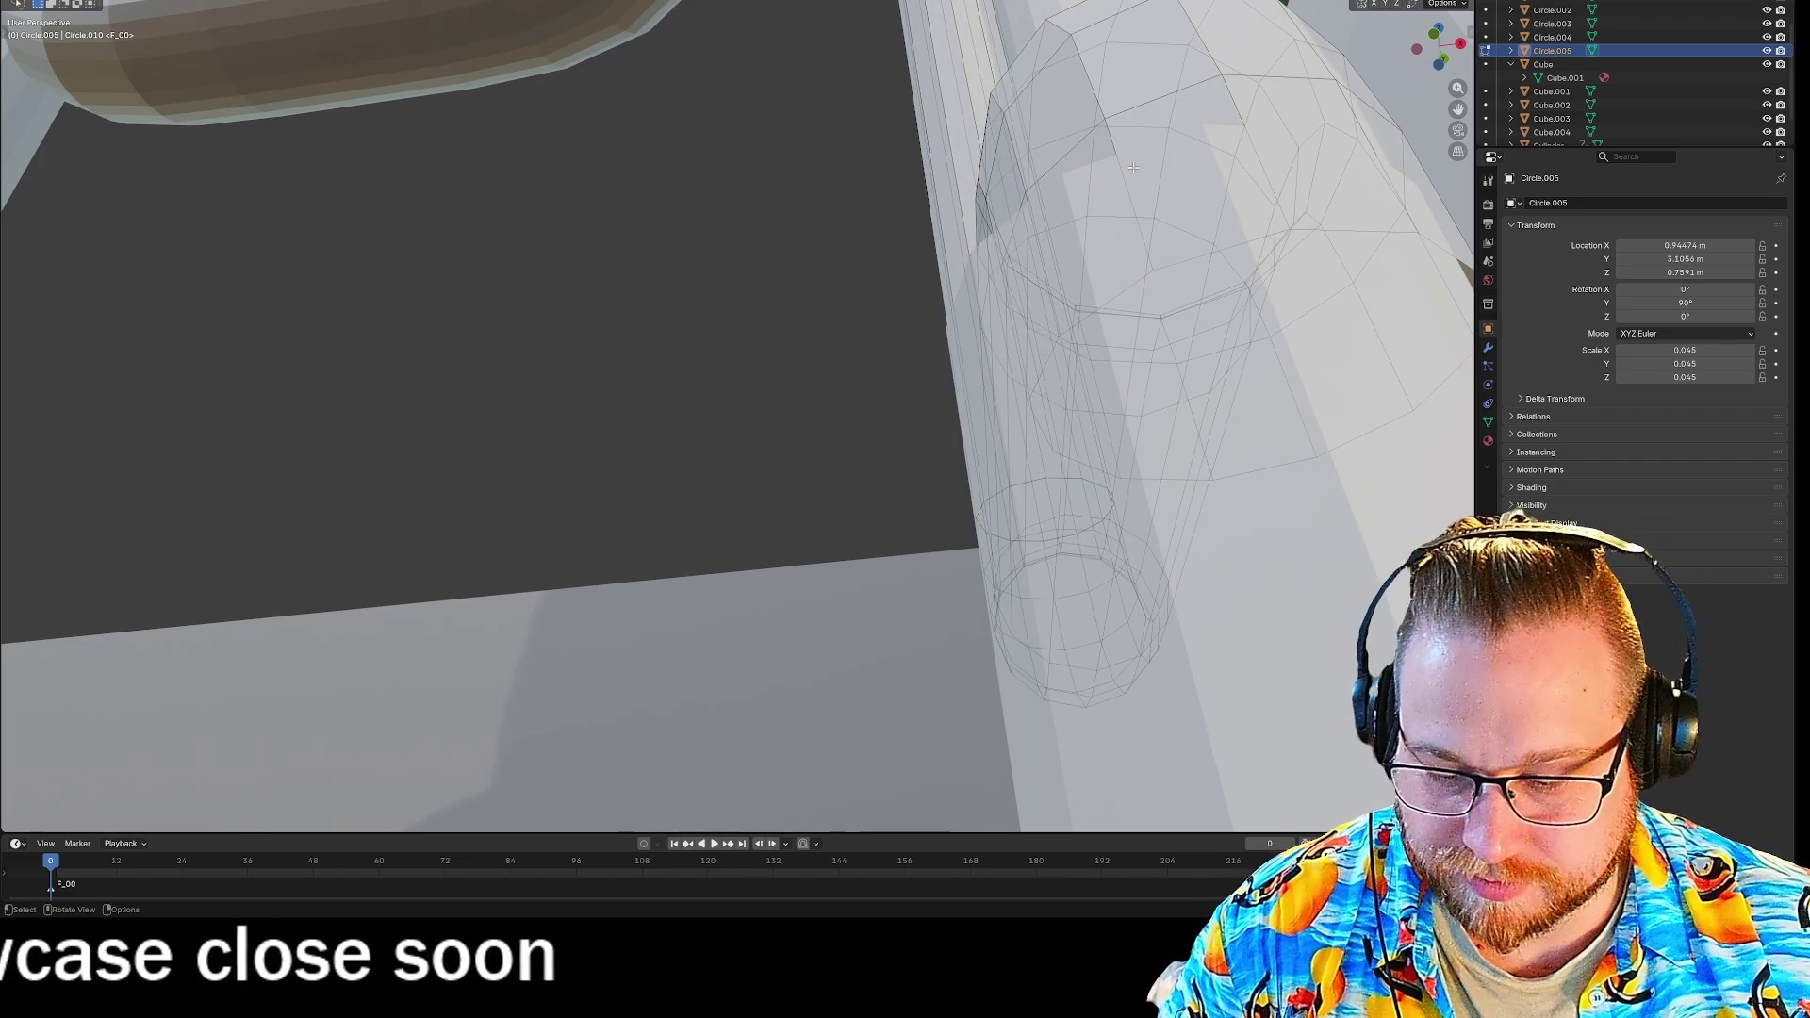
pyautogui.press('a')
pyautogui.press('g')
pyautogui.click(488, 360)
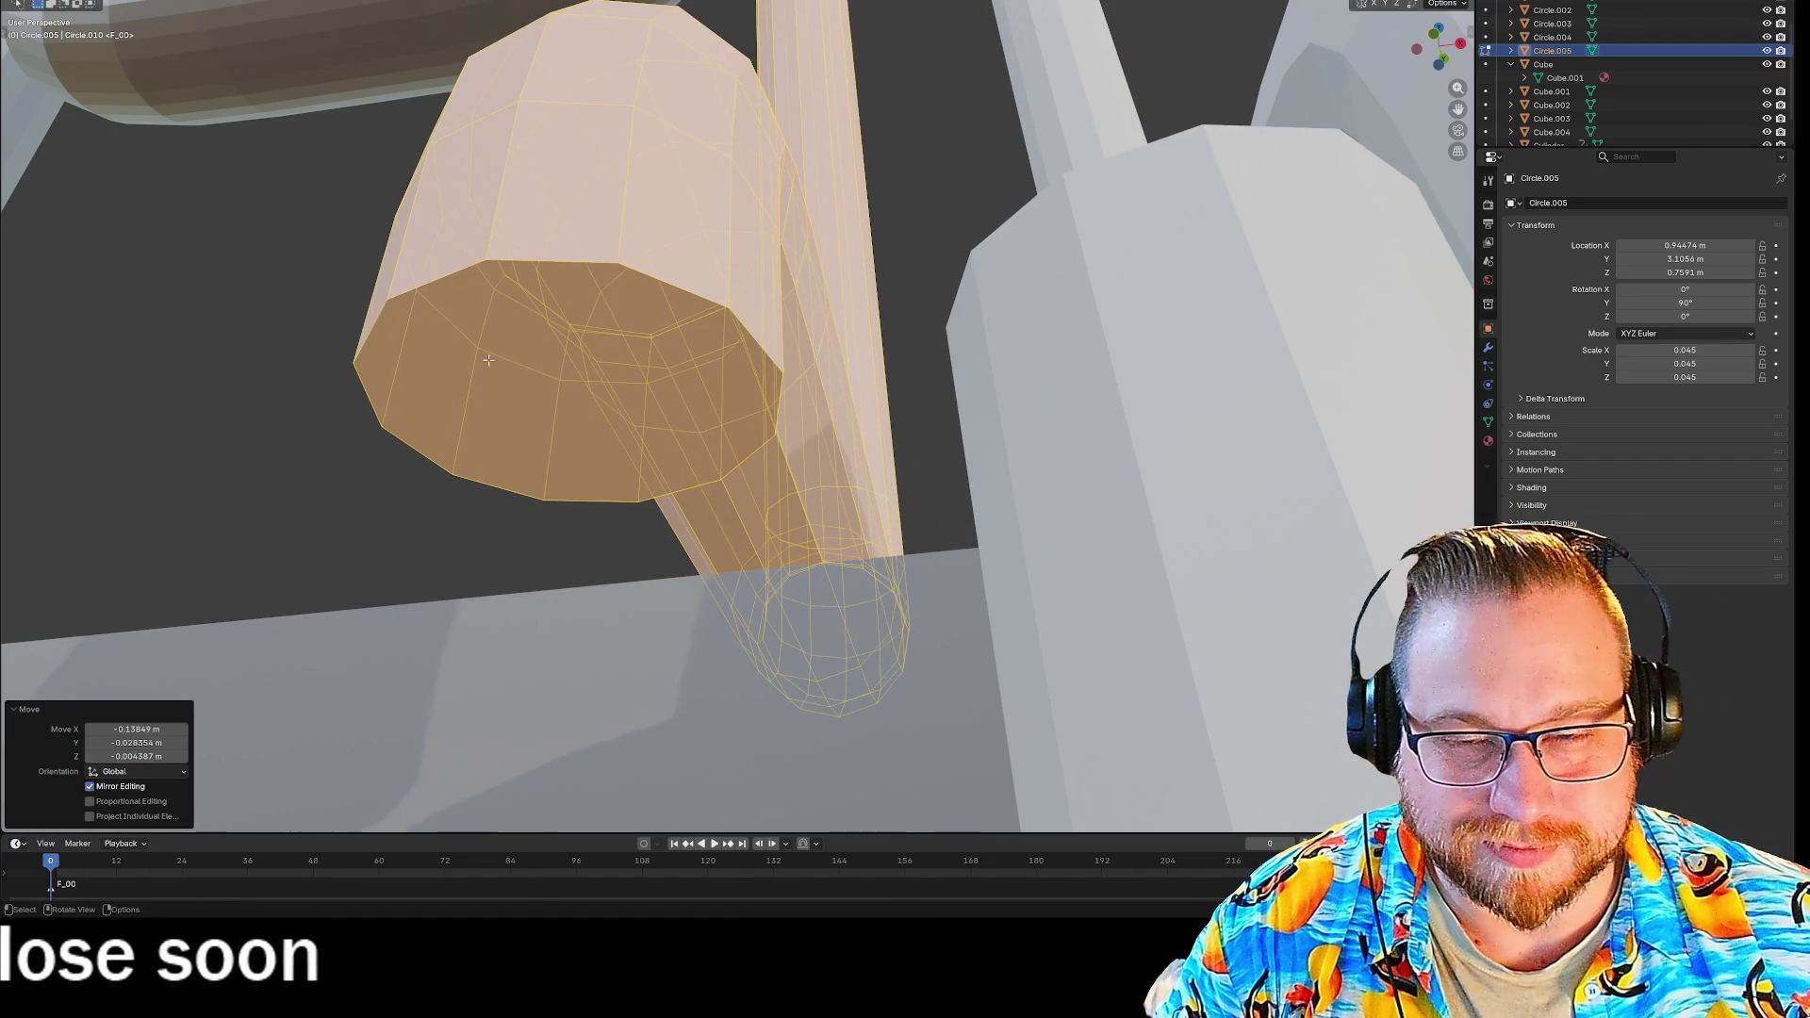
# Snap the 3D cursor to the centre of the pipe's flat end face and return to Object Mode.
pyautogui.press('Tab')
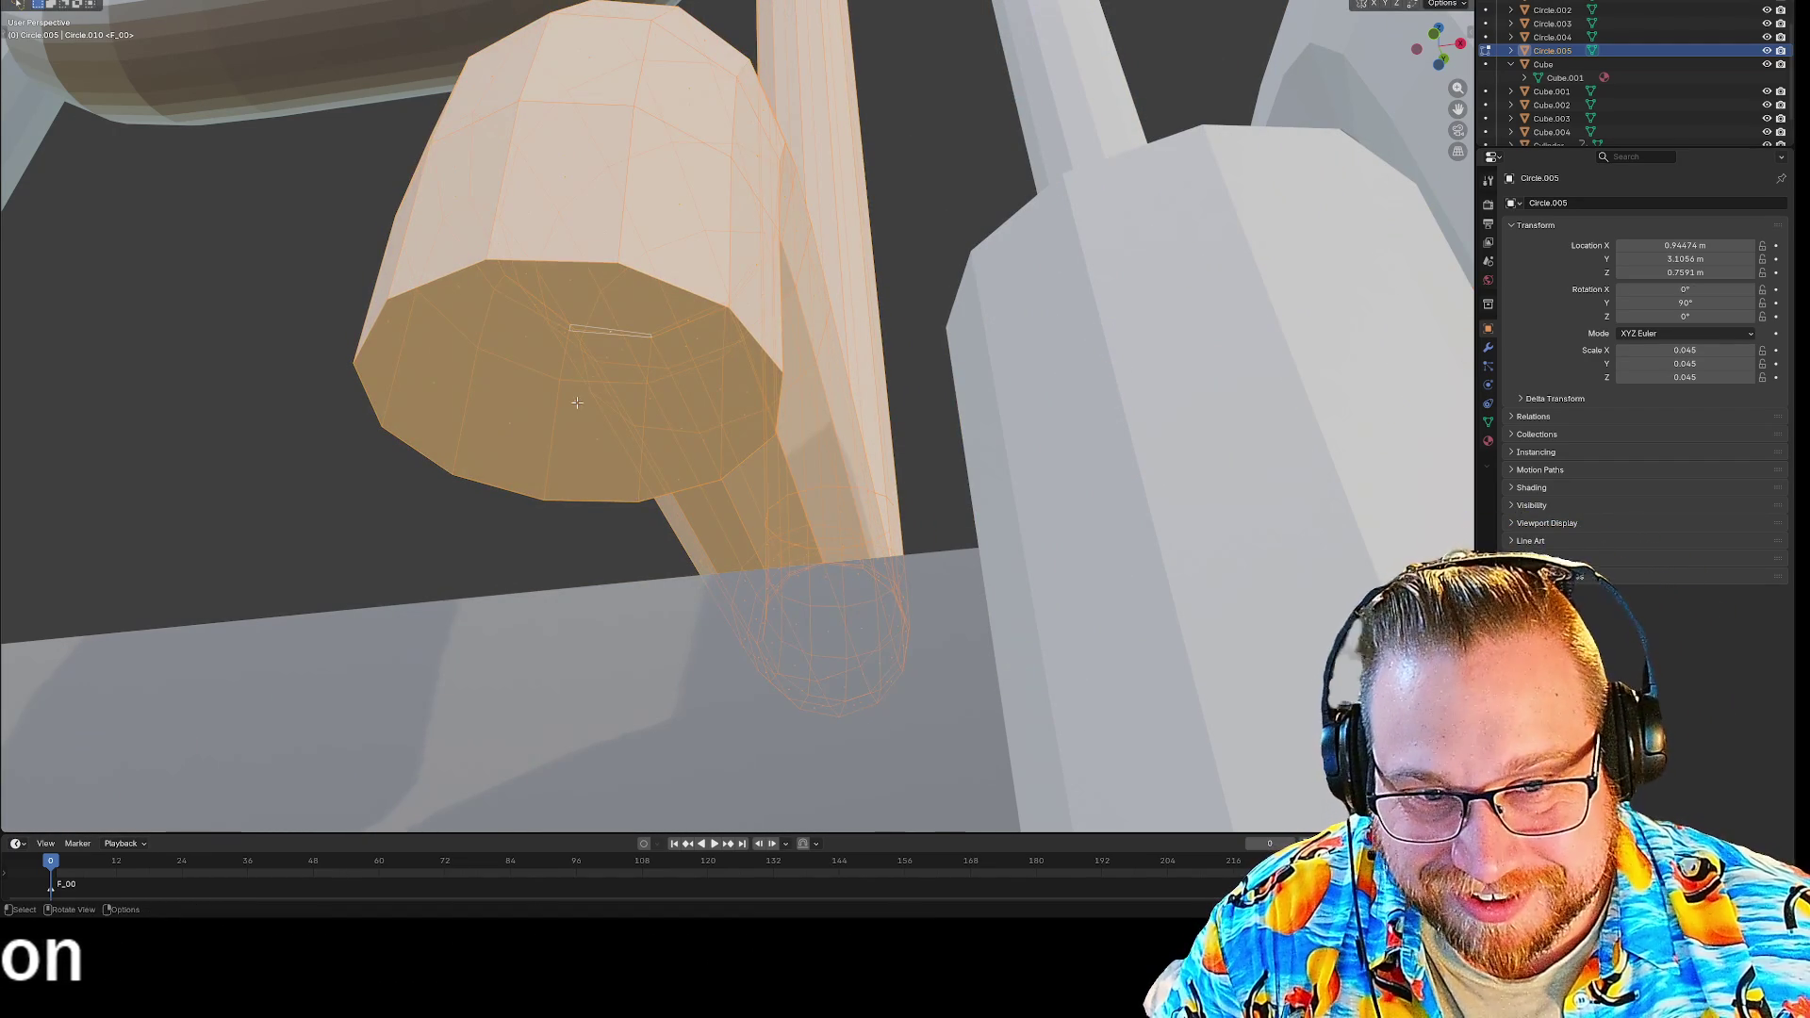
pyautogui.press('Tab')
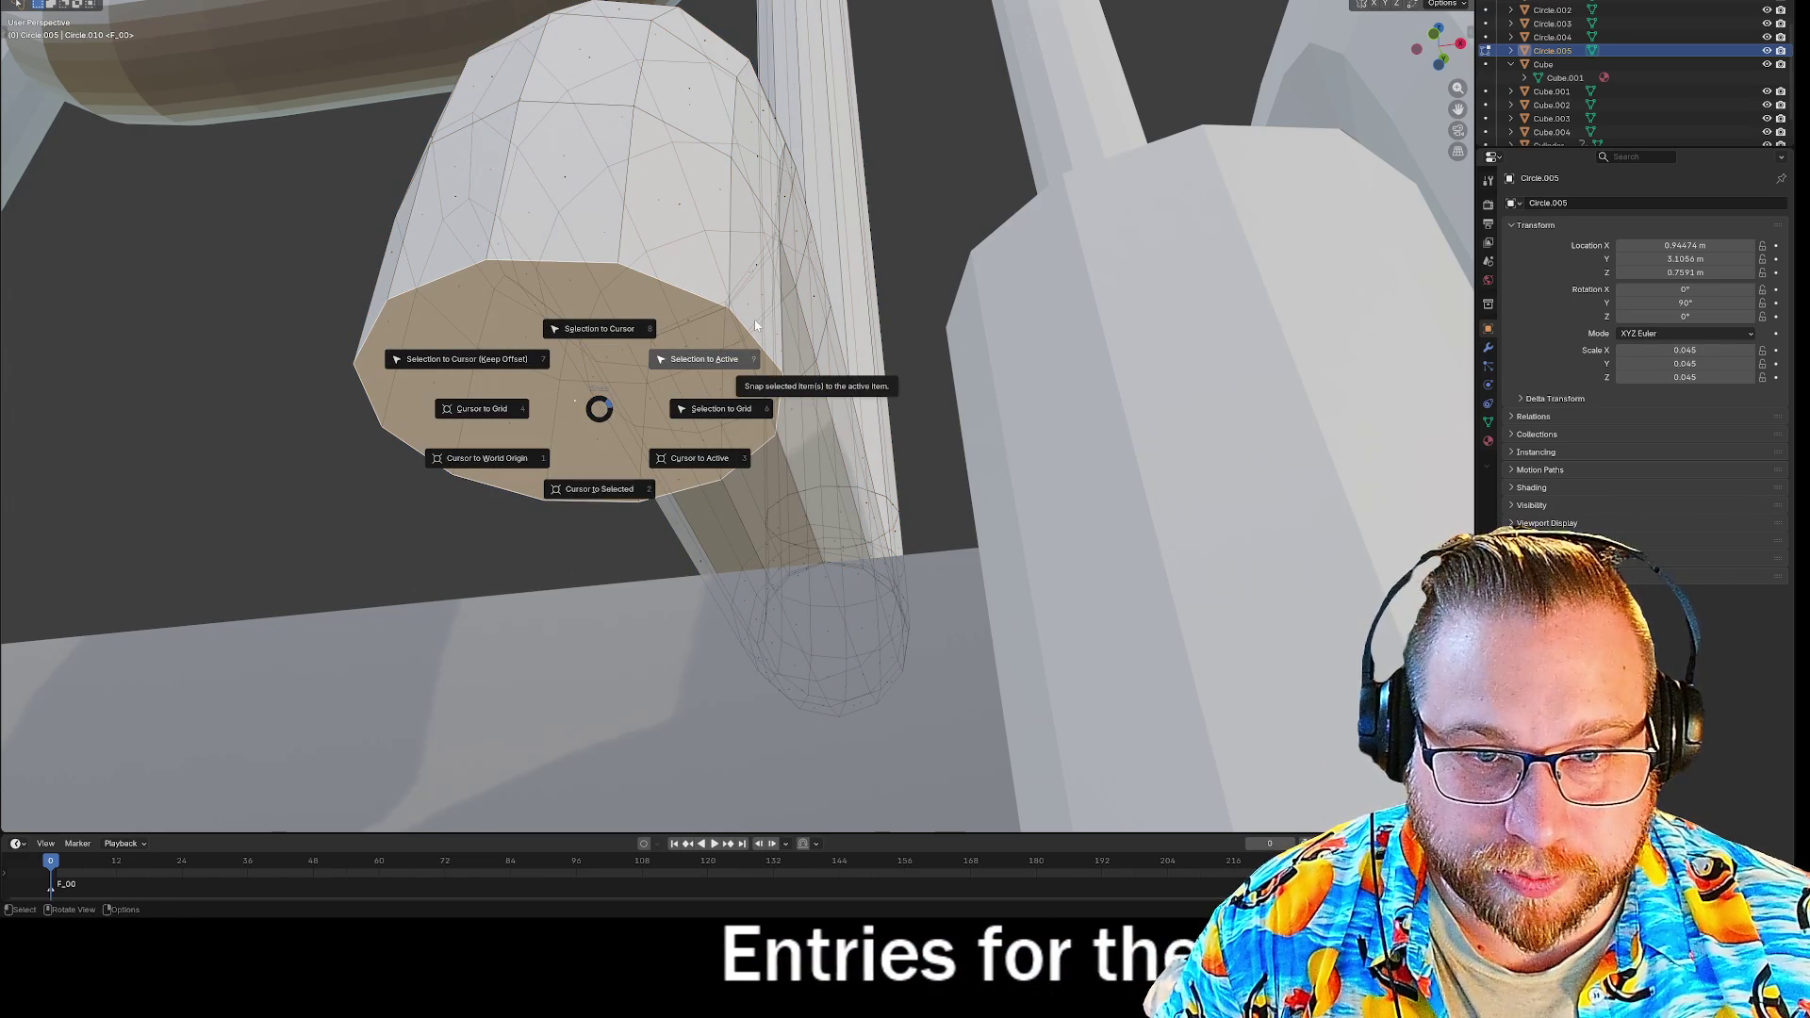
pyautogui.click(600, 489)
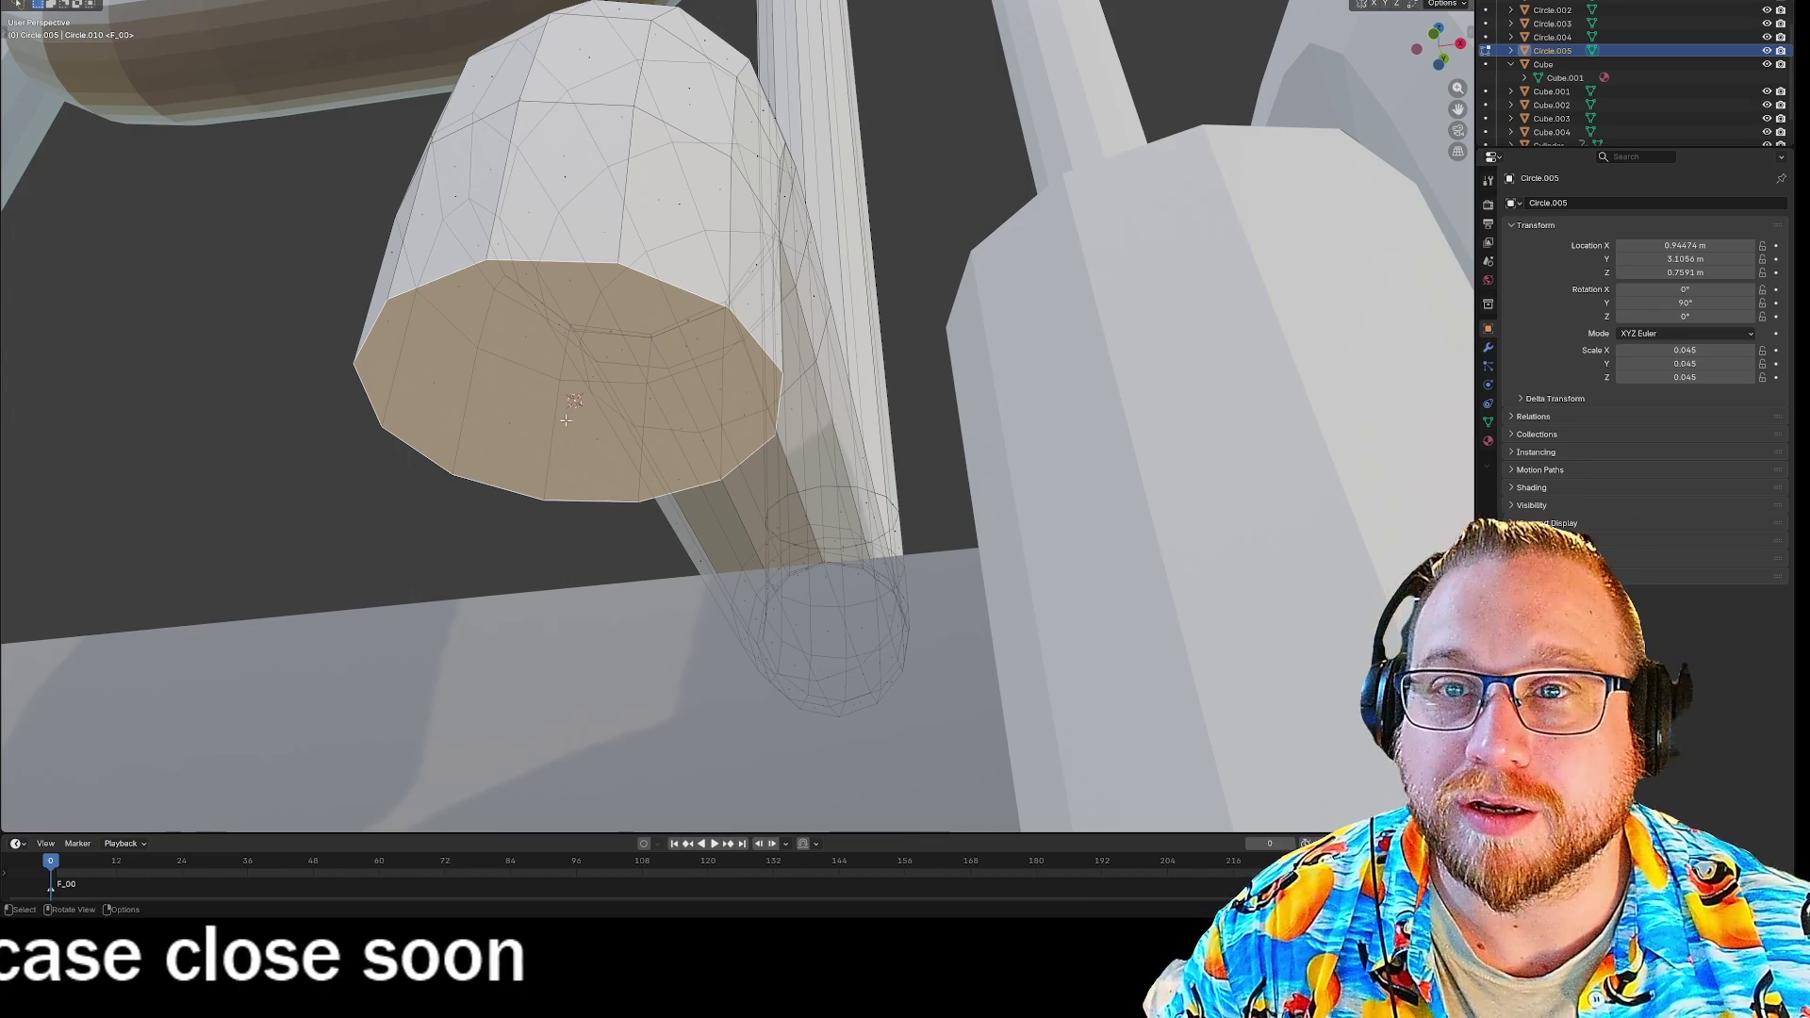
pyautogui.press('Tab')
pyautogui.press('w')
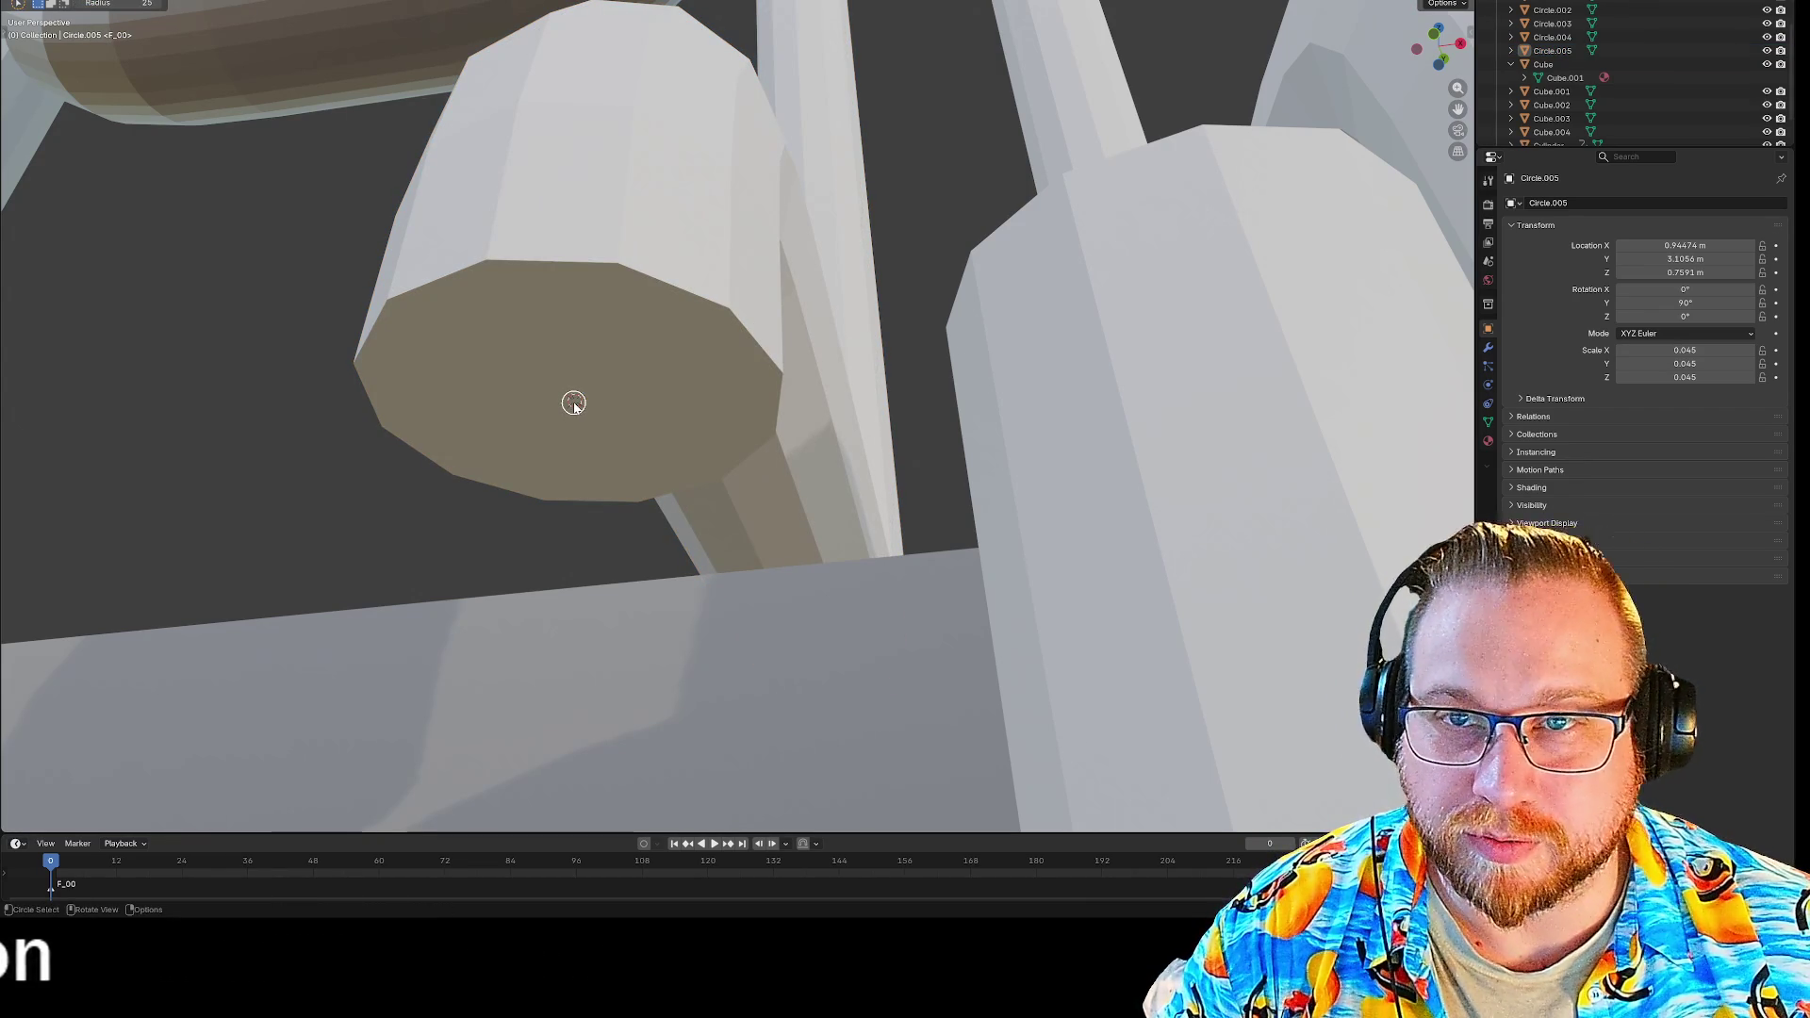
# Set the bent pipe's origin to the 3D cursor.
pyautogui.rightClick(573, 403)
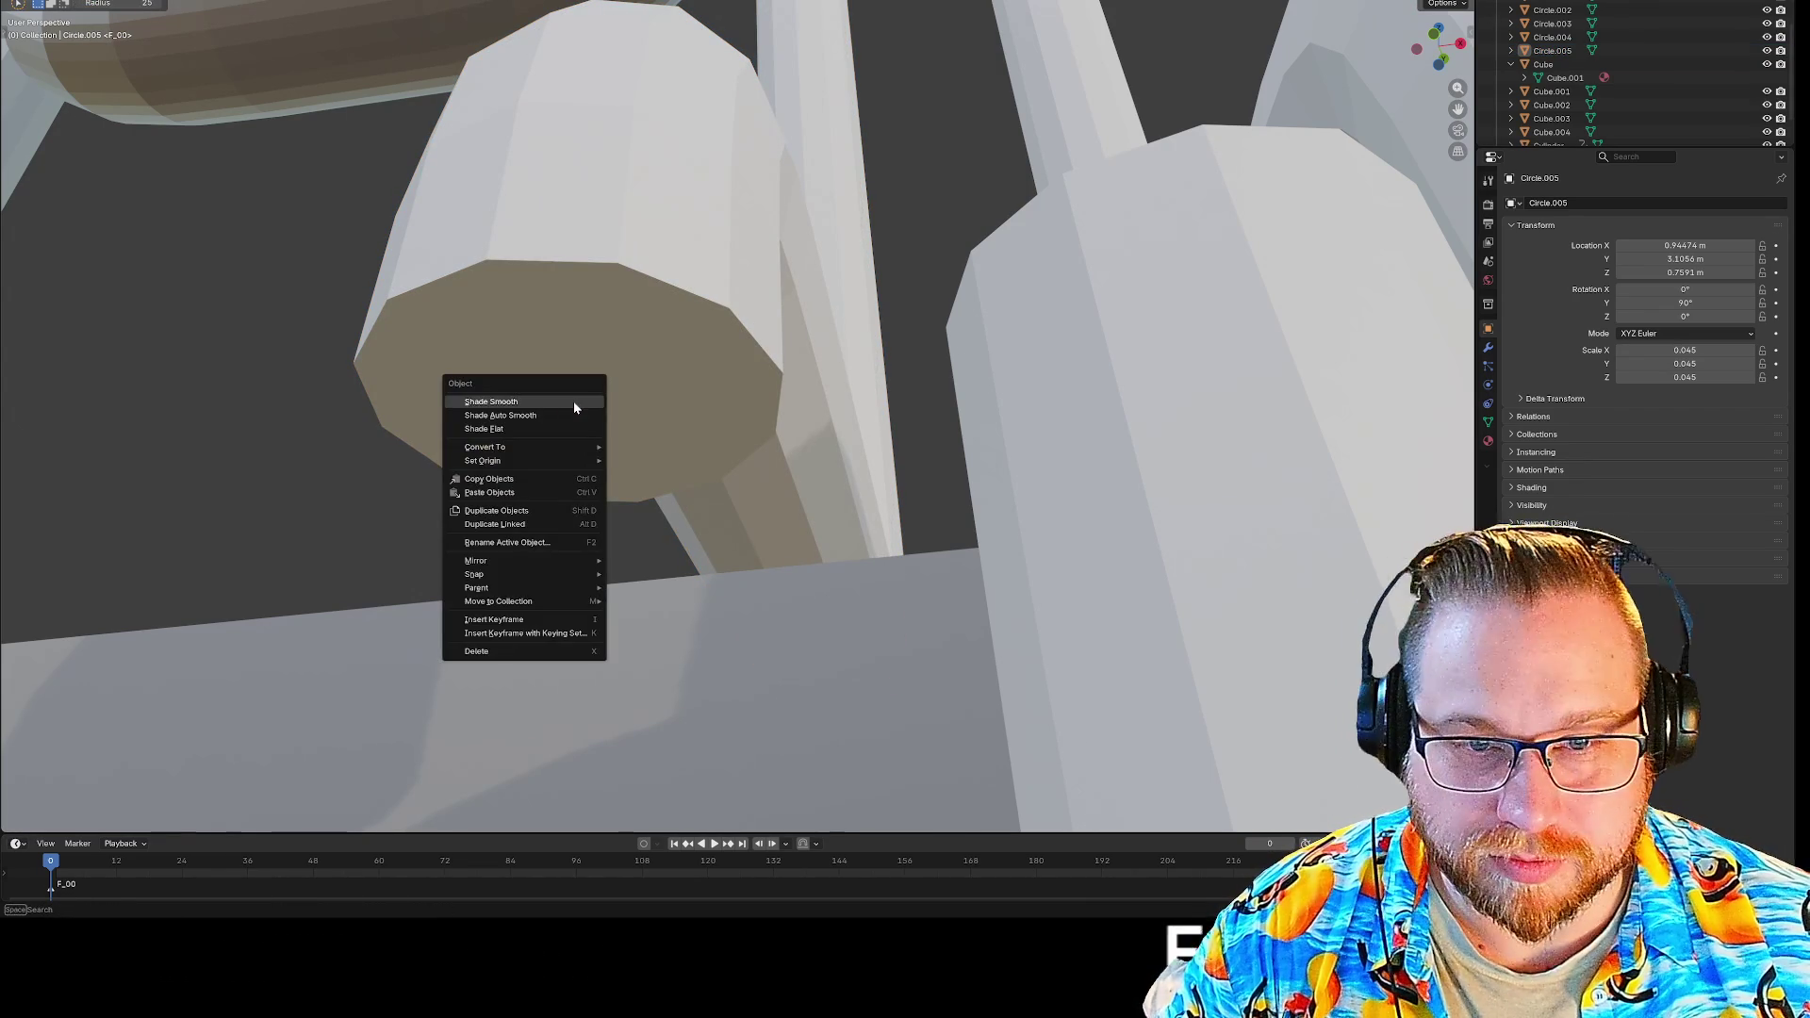
pyautogui.moveTo(542, 464)
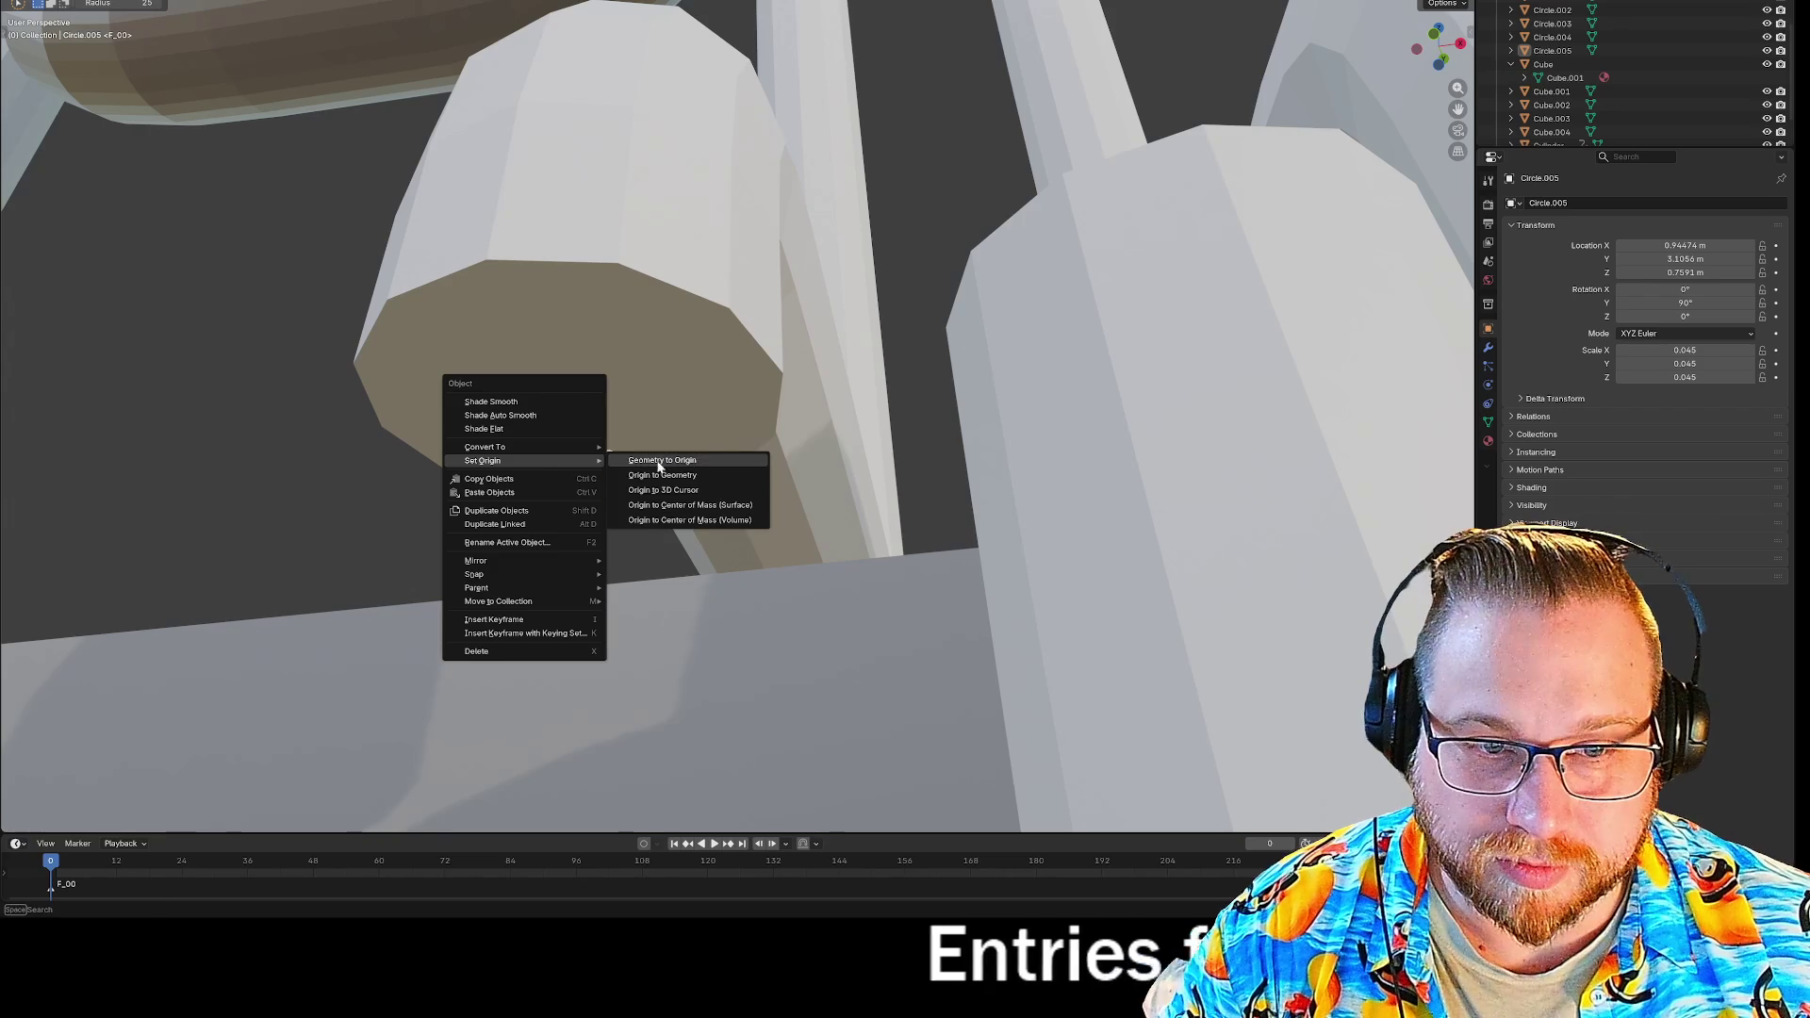
pyautogui.click(717, 492)
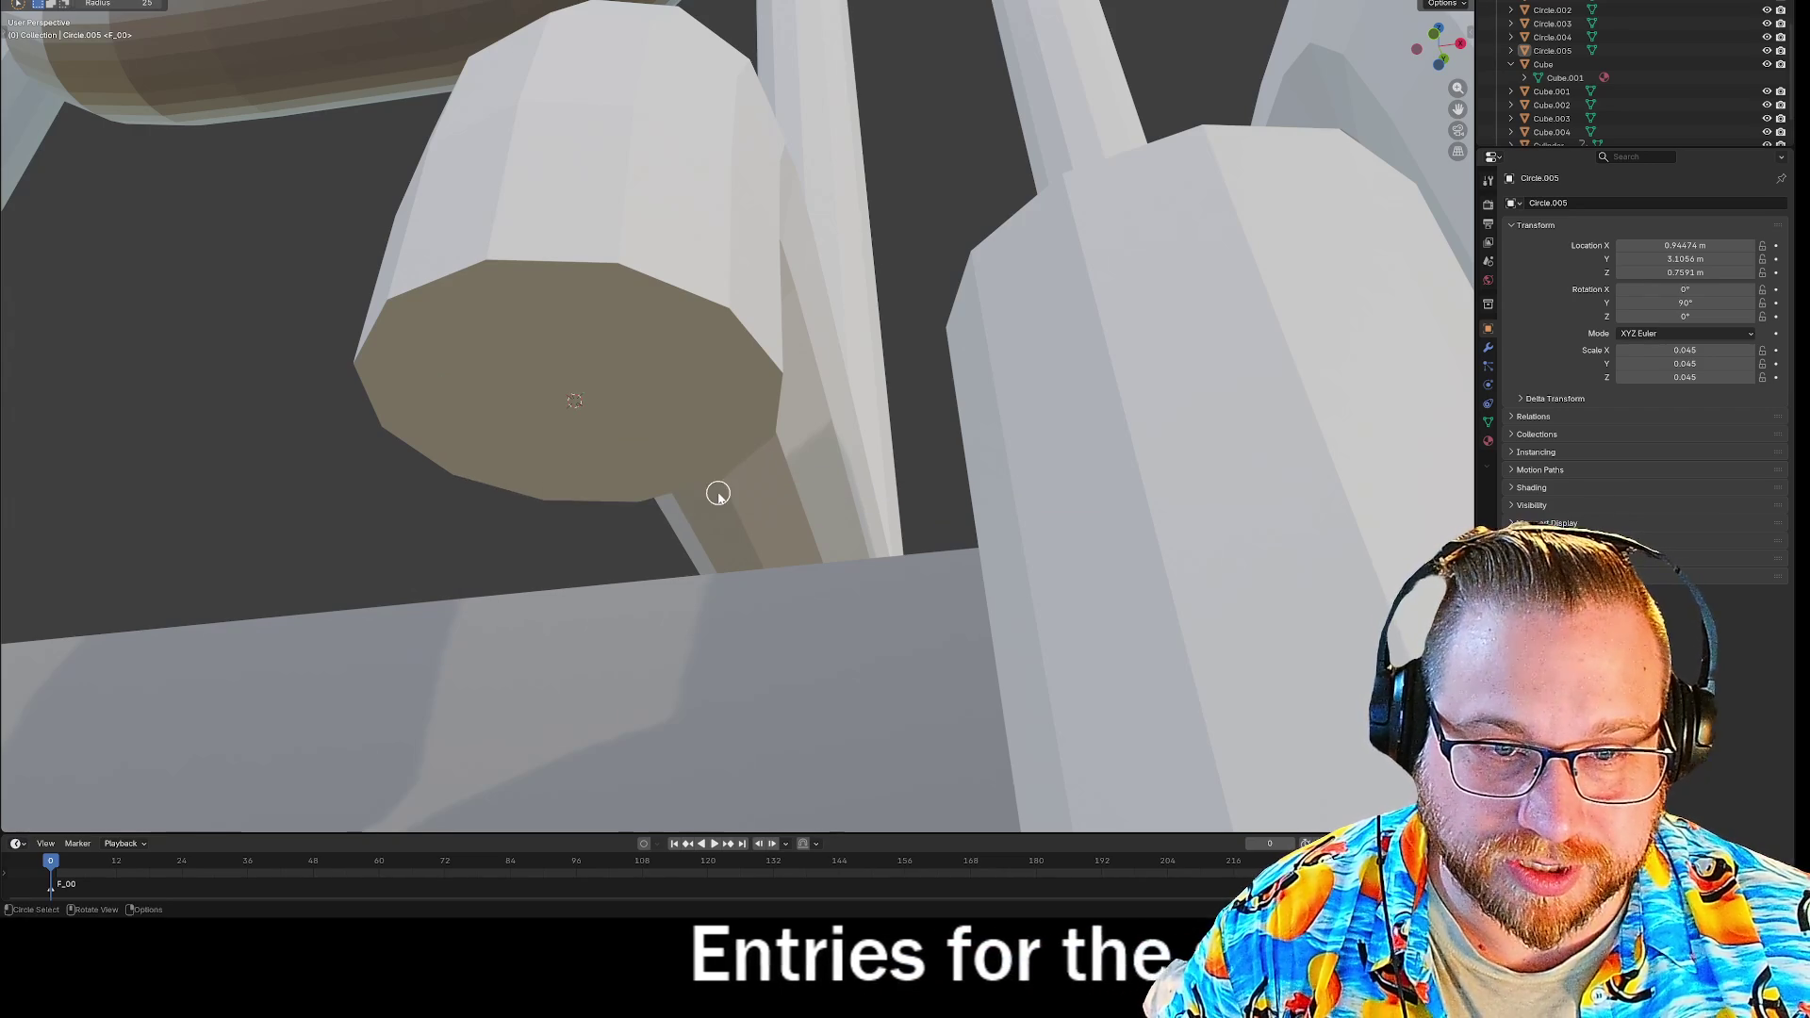
pyautogui.moveTo(759, 423)
pyautogui.keyDown('shift'); pyautogui.mouseDown(button='middle')
pyautogui.moveTo(872, 63)
pyautogui.moveTo(817, 417)
pyautogui.moveTo(916, 681)
pyautogui.moveTo(901, 141)
pyautogui.moveTo(854, 230)
pyautogui.mouseUp(button='middle'); pyautogui.keyUp('shift')
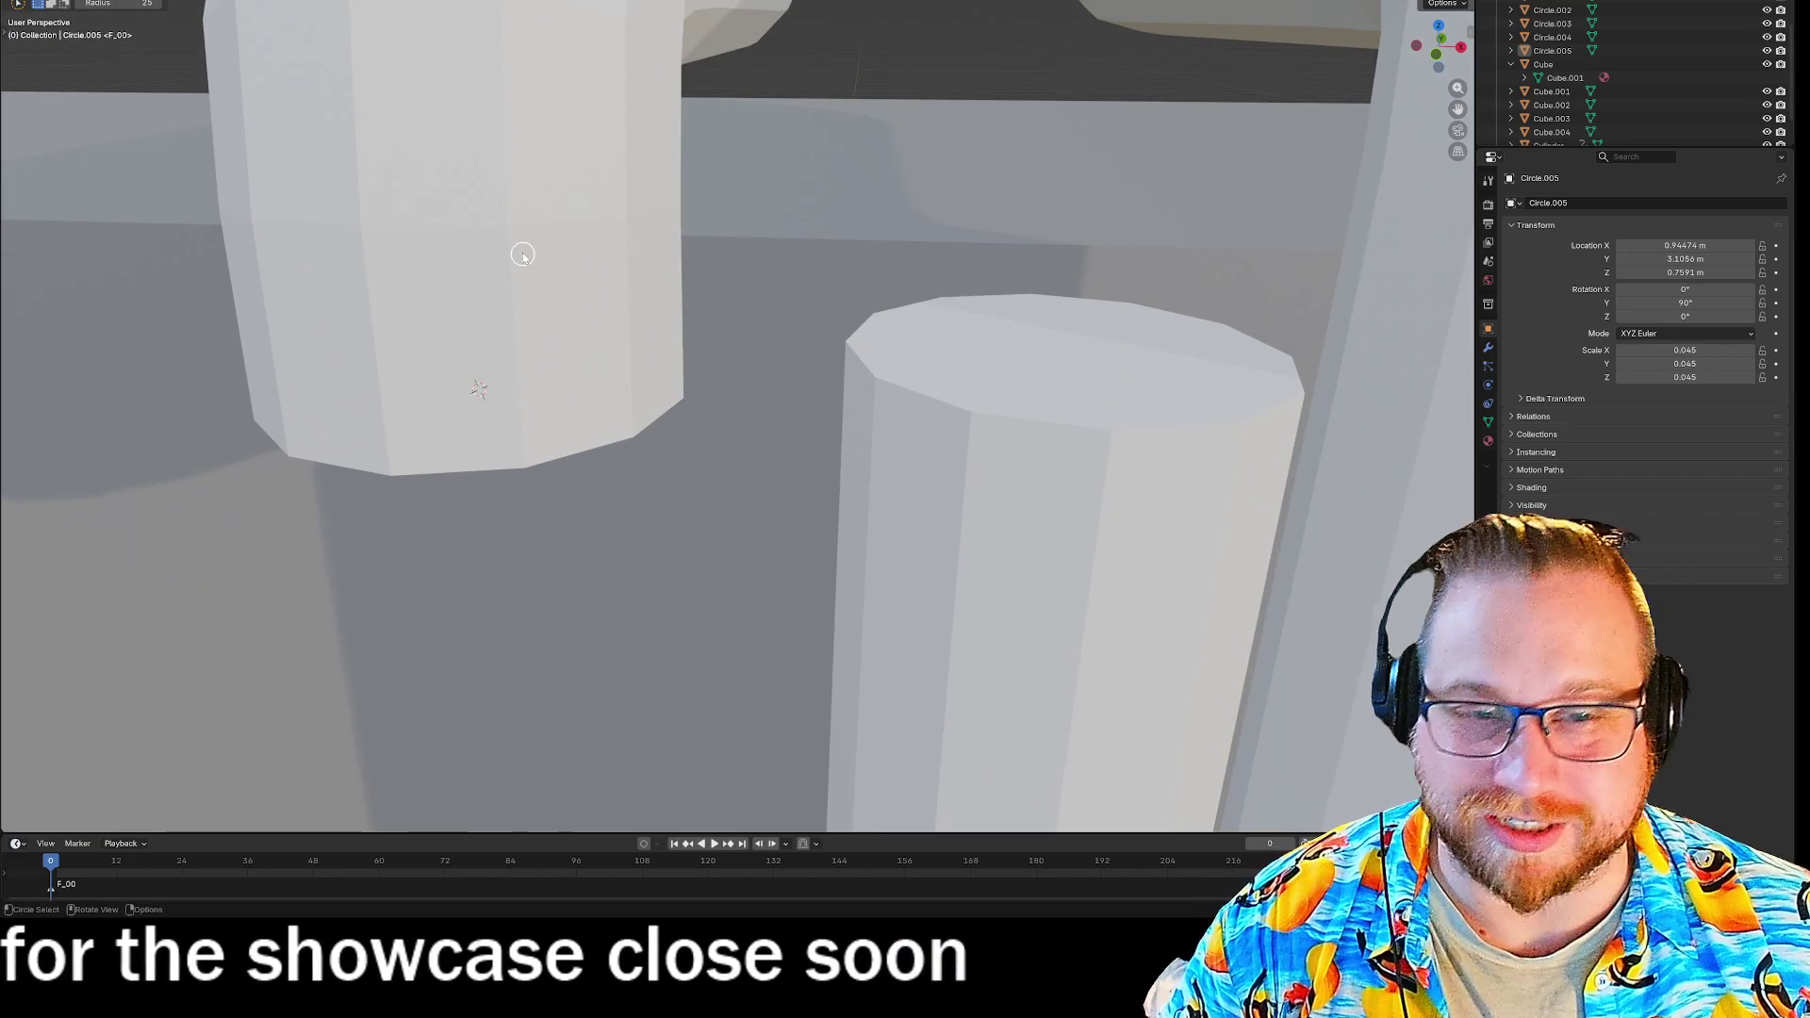
# Try shifting the lower pipe section in Edit Mode, then undo the move.
pyautogui.press('Tab')
pyautogui.press('g')
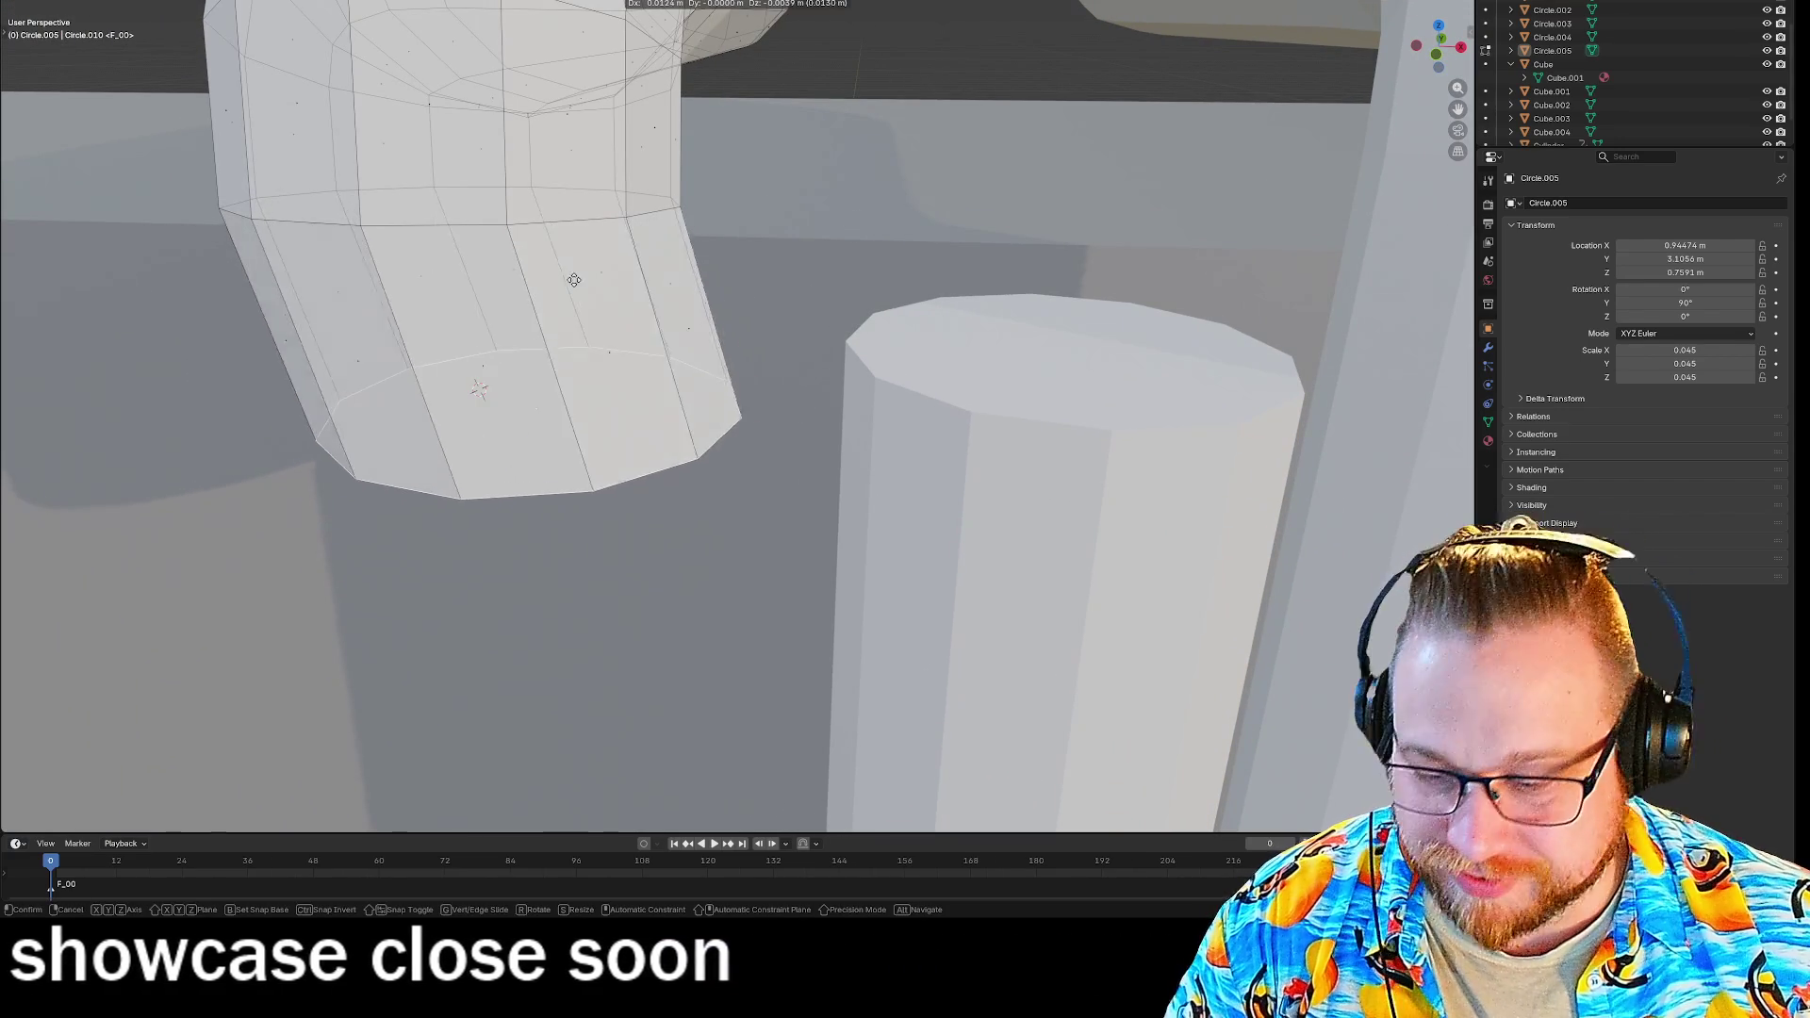
pyautogui.click(629, 282)
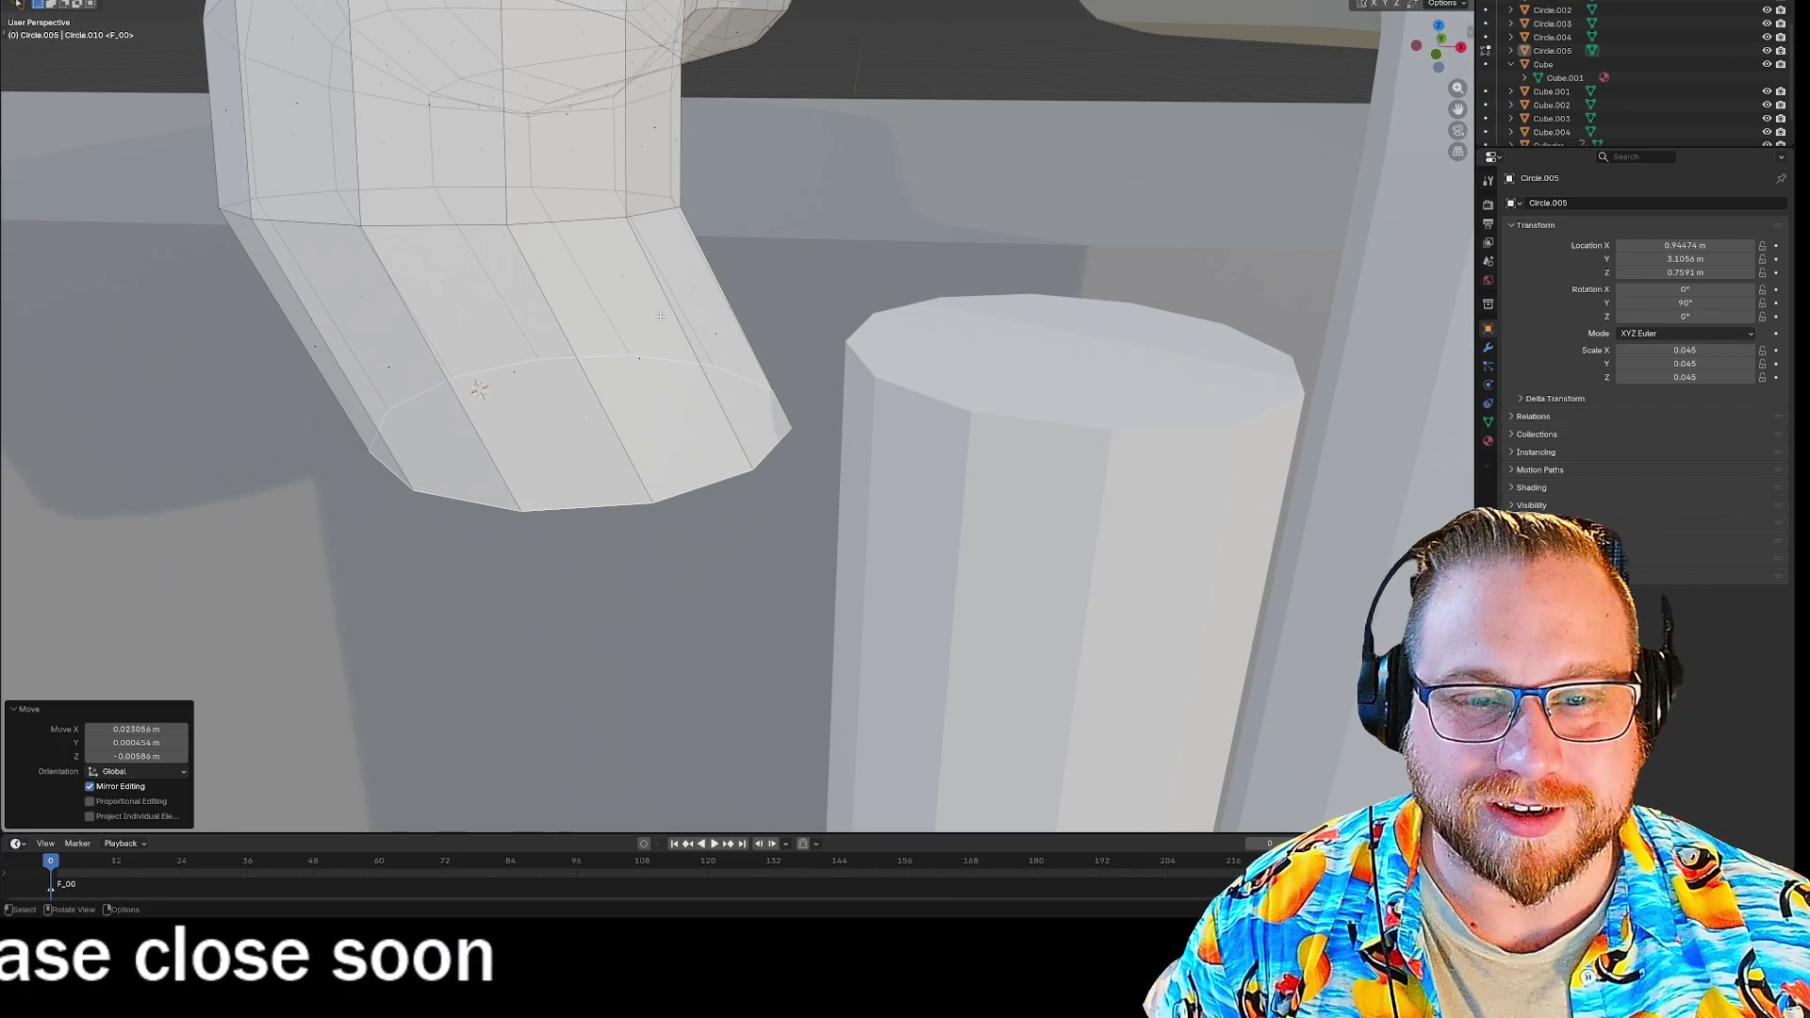
pyautogui.hotkey('ctrl', 'z')
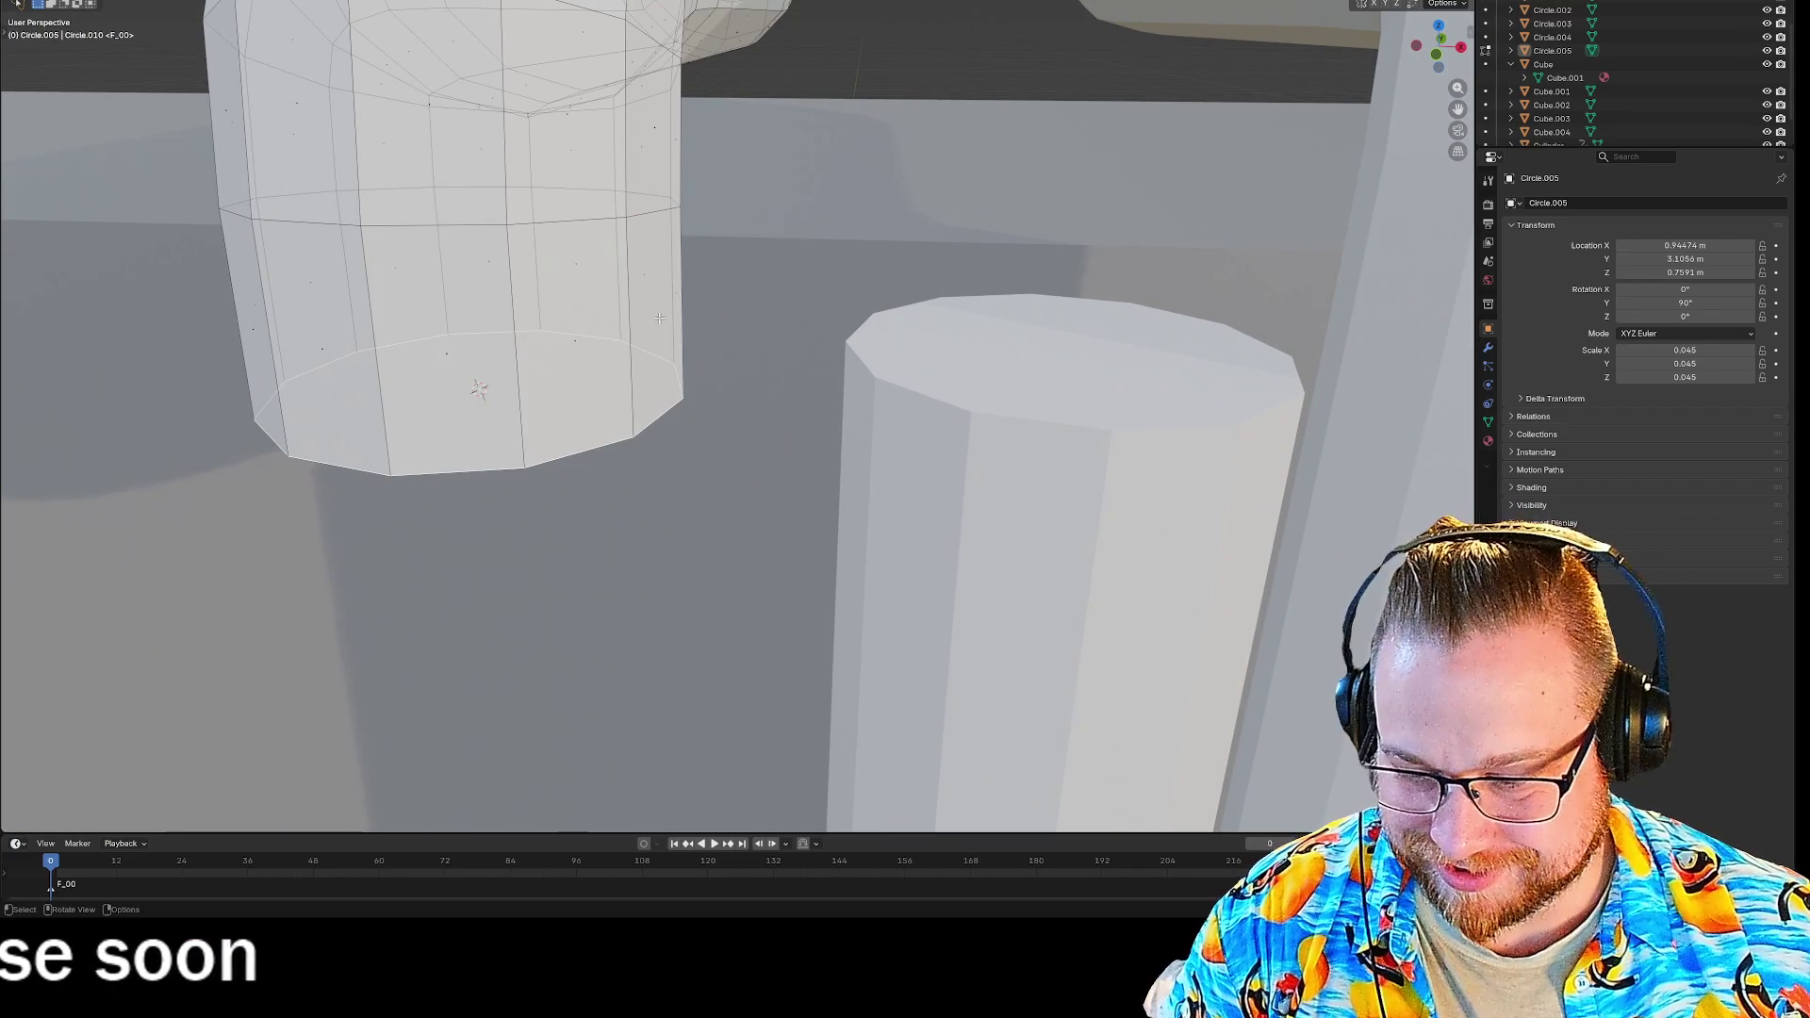
pyautogui.rightClick(412, 117)
pyautogui.press('c')
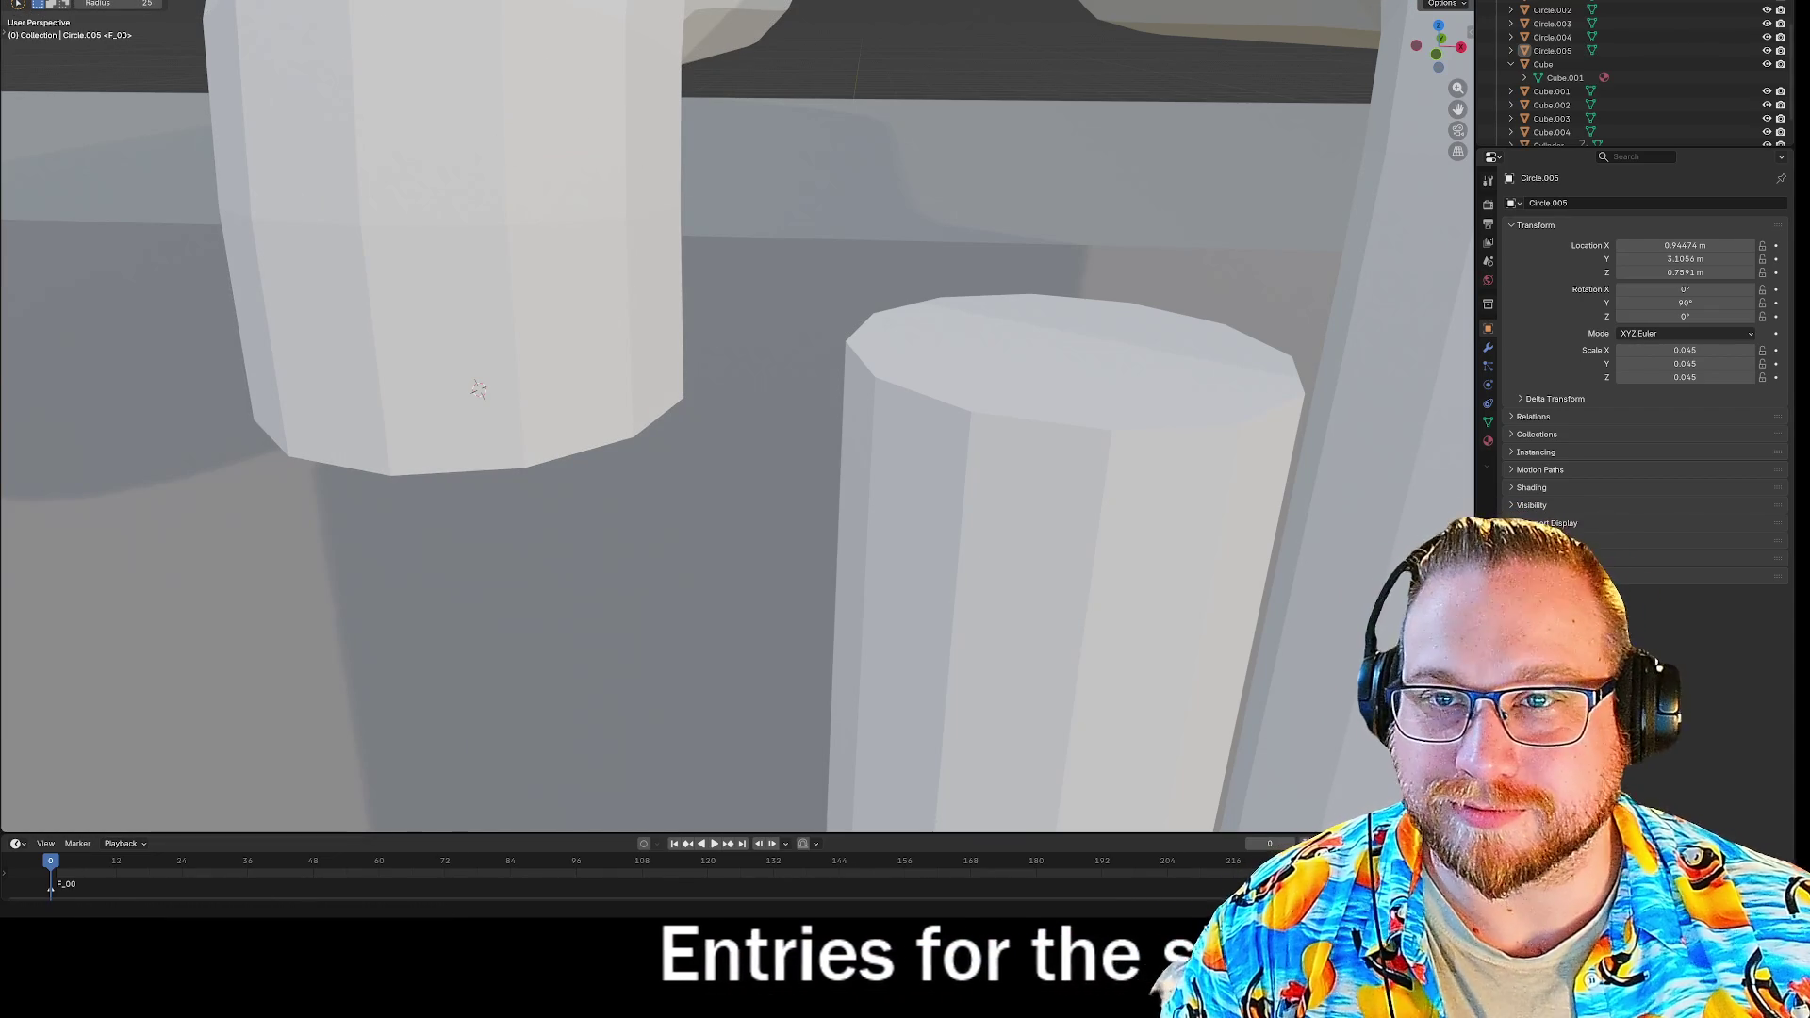
# Switch the selection tool to plain click-to-select Tweak.
pyautogui.press('t')
pyautogui.click(21, 31)
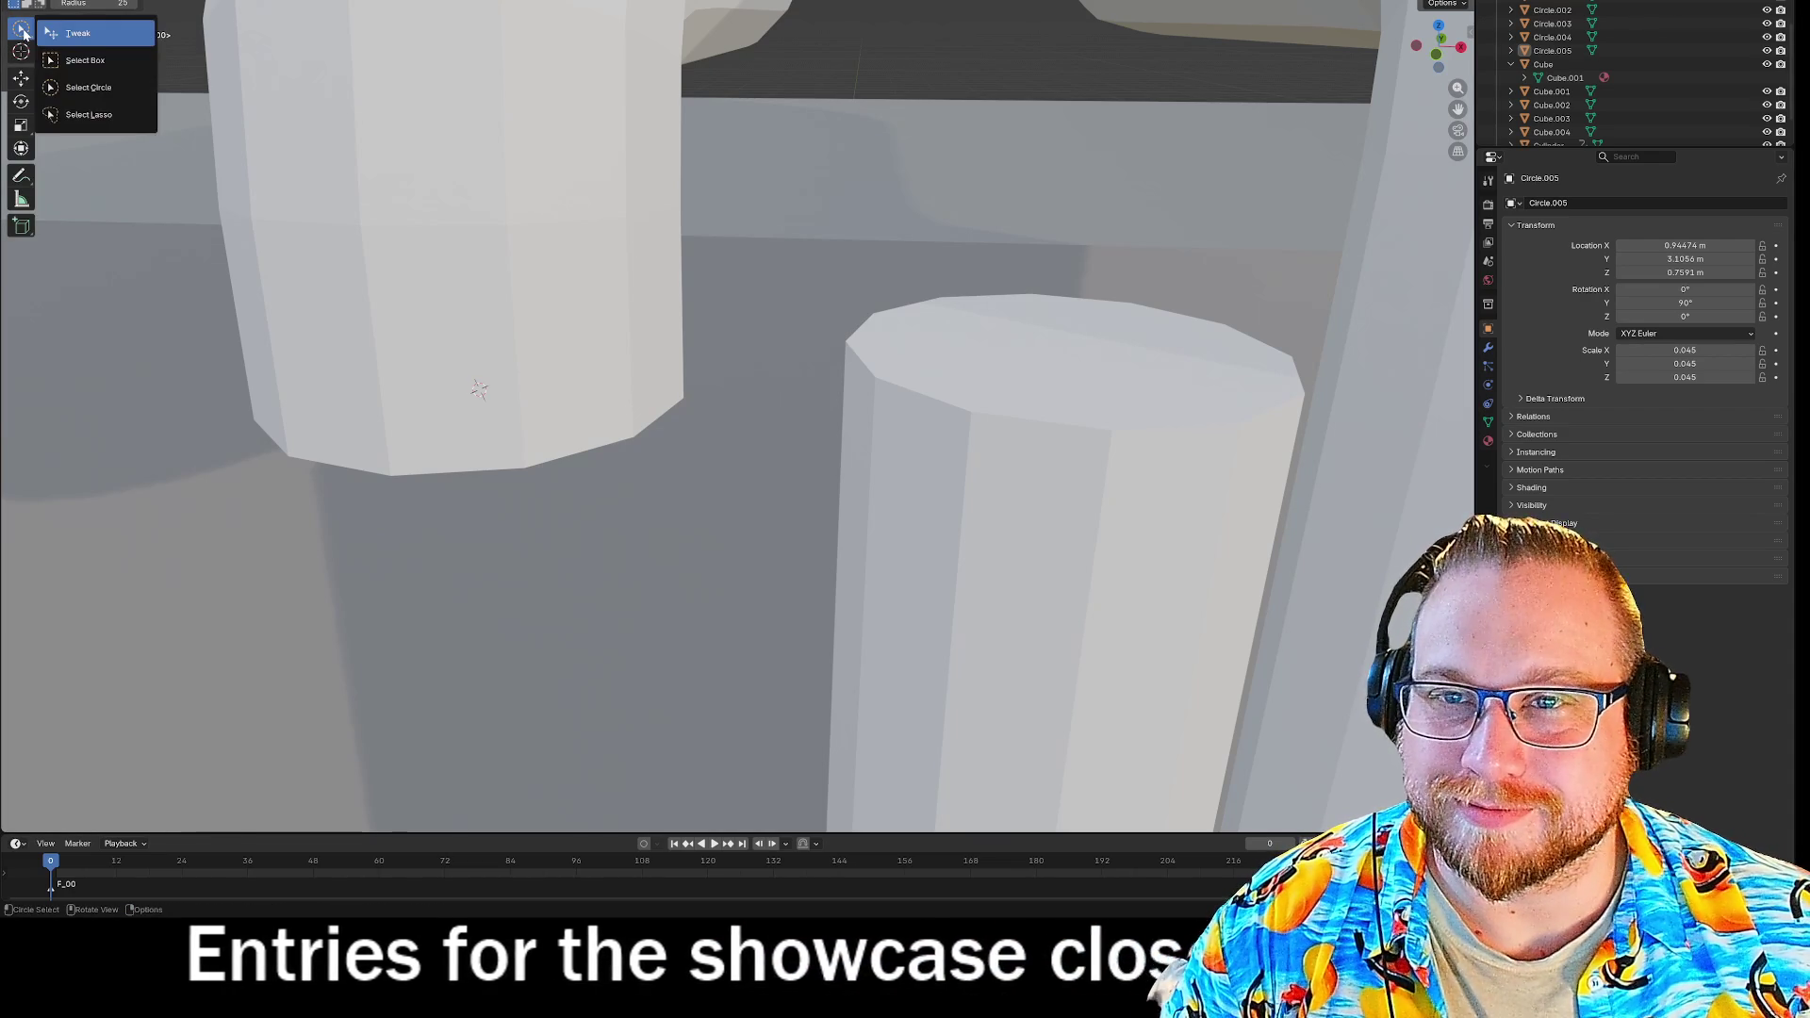
pyautogui.click(78, 33)
# Select Circle.005 and test moving it sideways, then undo to keep its original location.
pyautogui.click(487, 276)
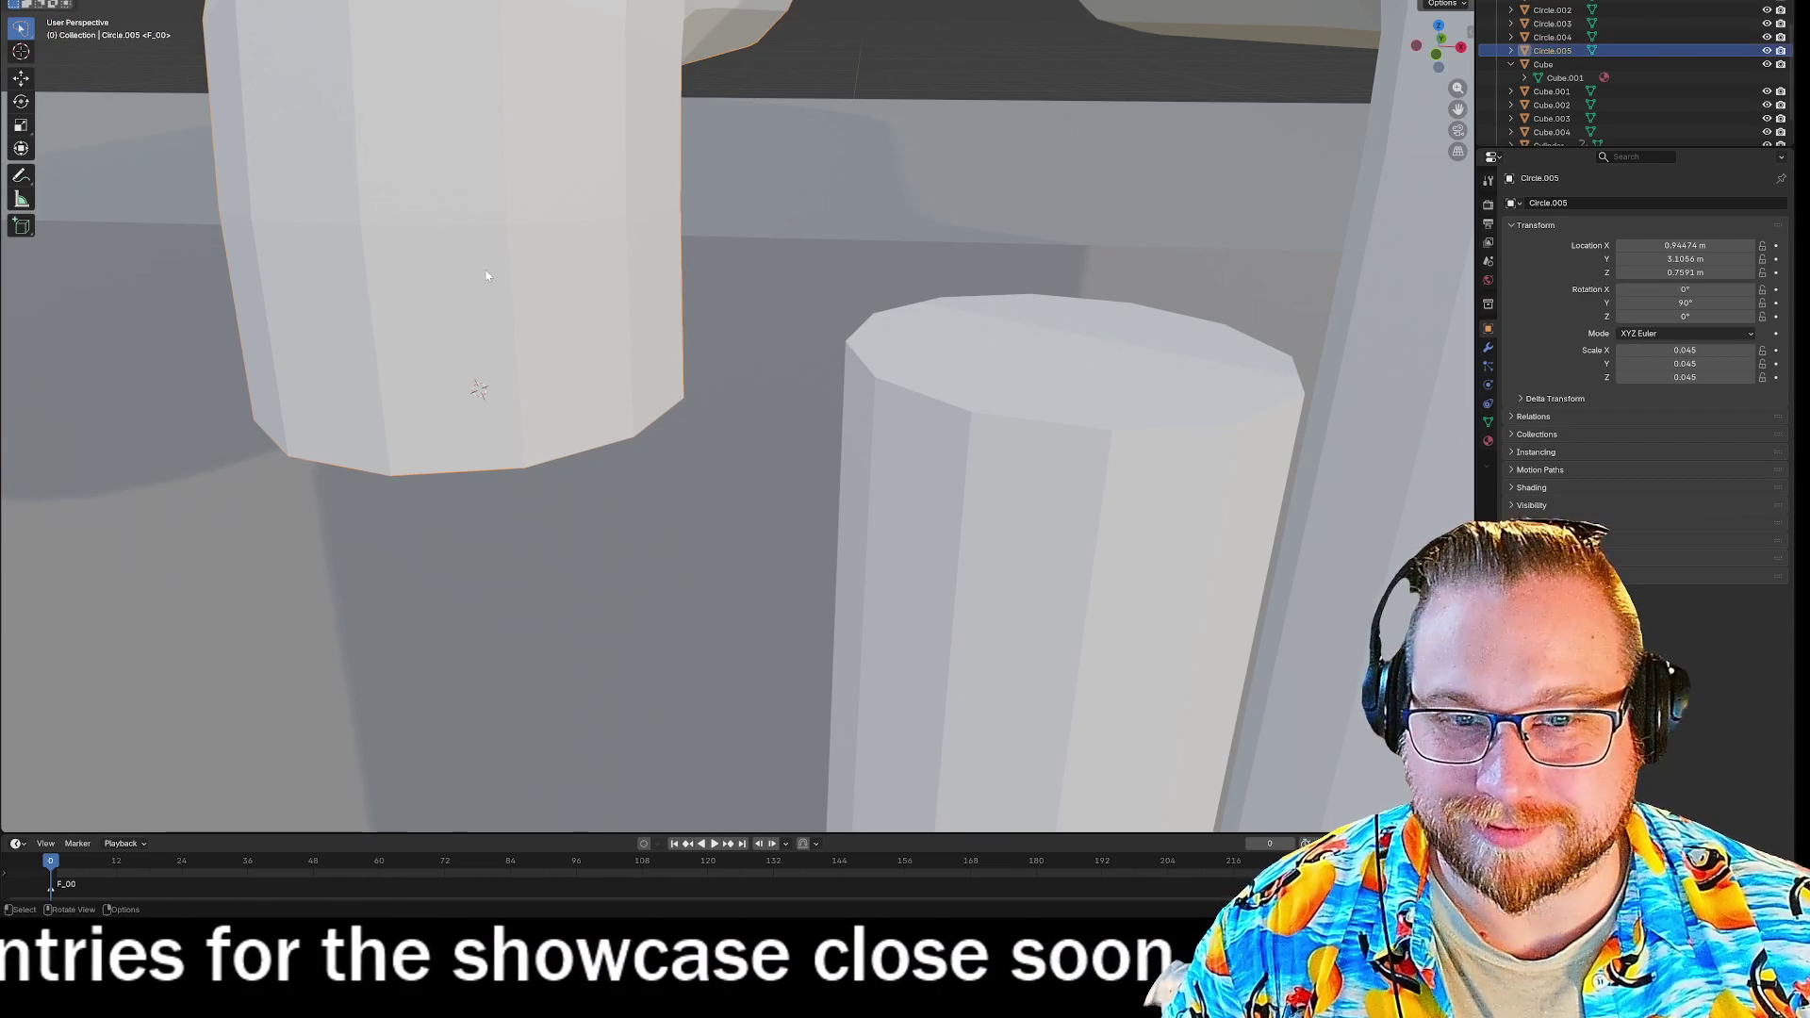
pyautogui.moveTo(487, 275); pyautogui.dragTo(502, 158, button='middle')
pyautogui.scroll(-4, 478, 264)
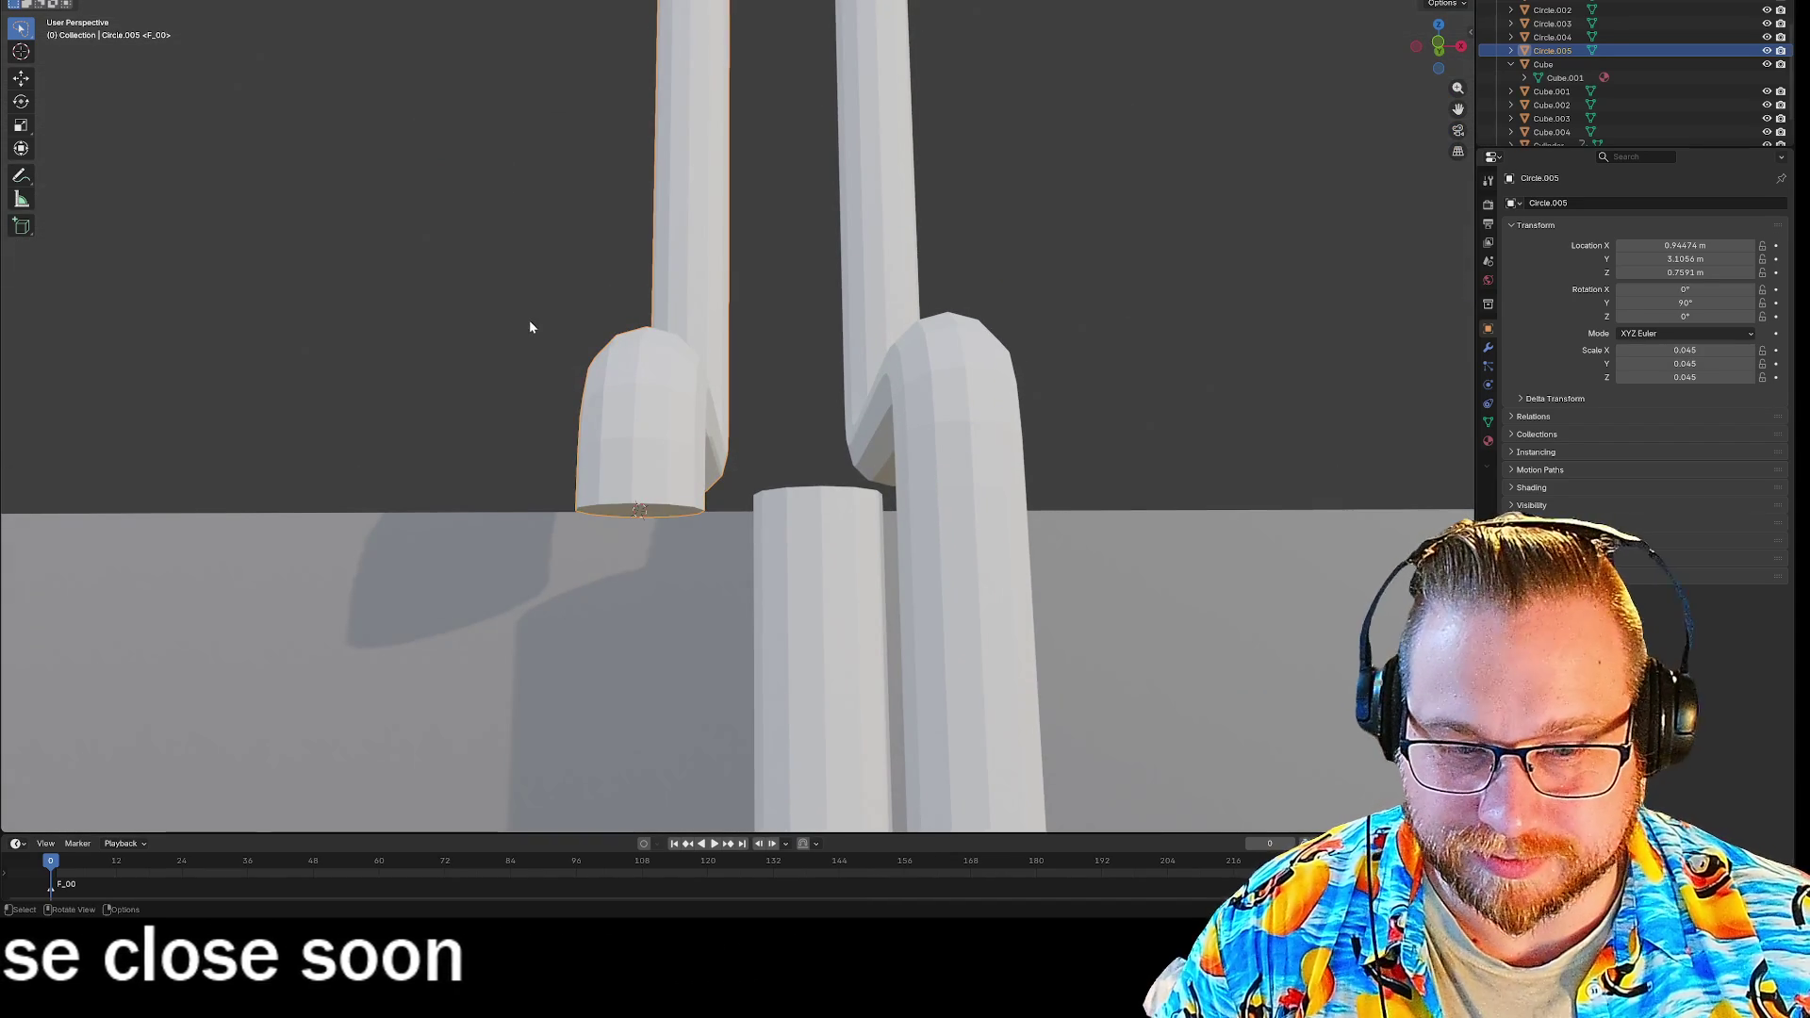
pyautogui.press('g')
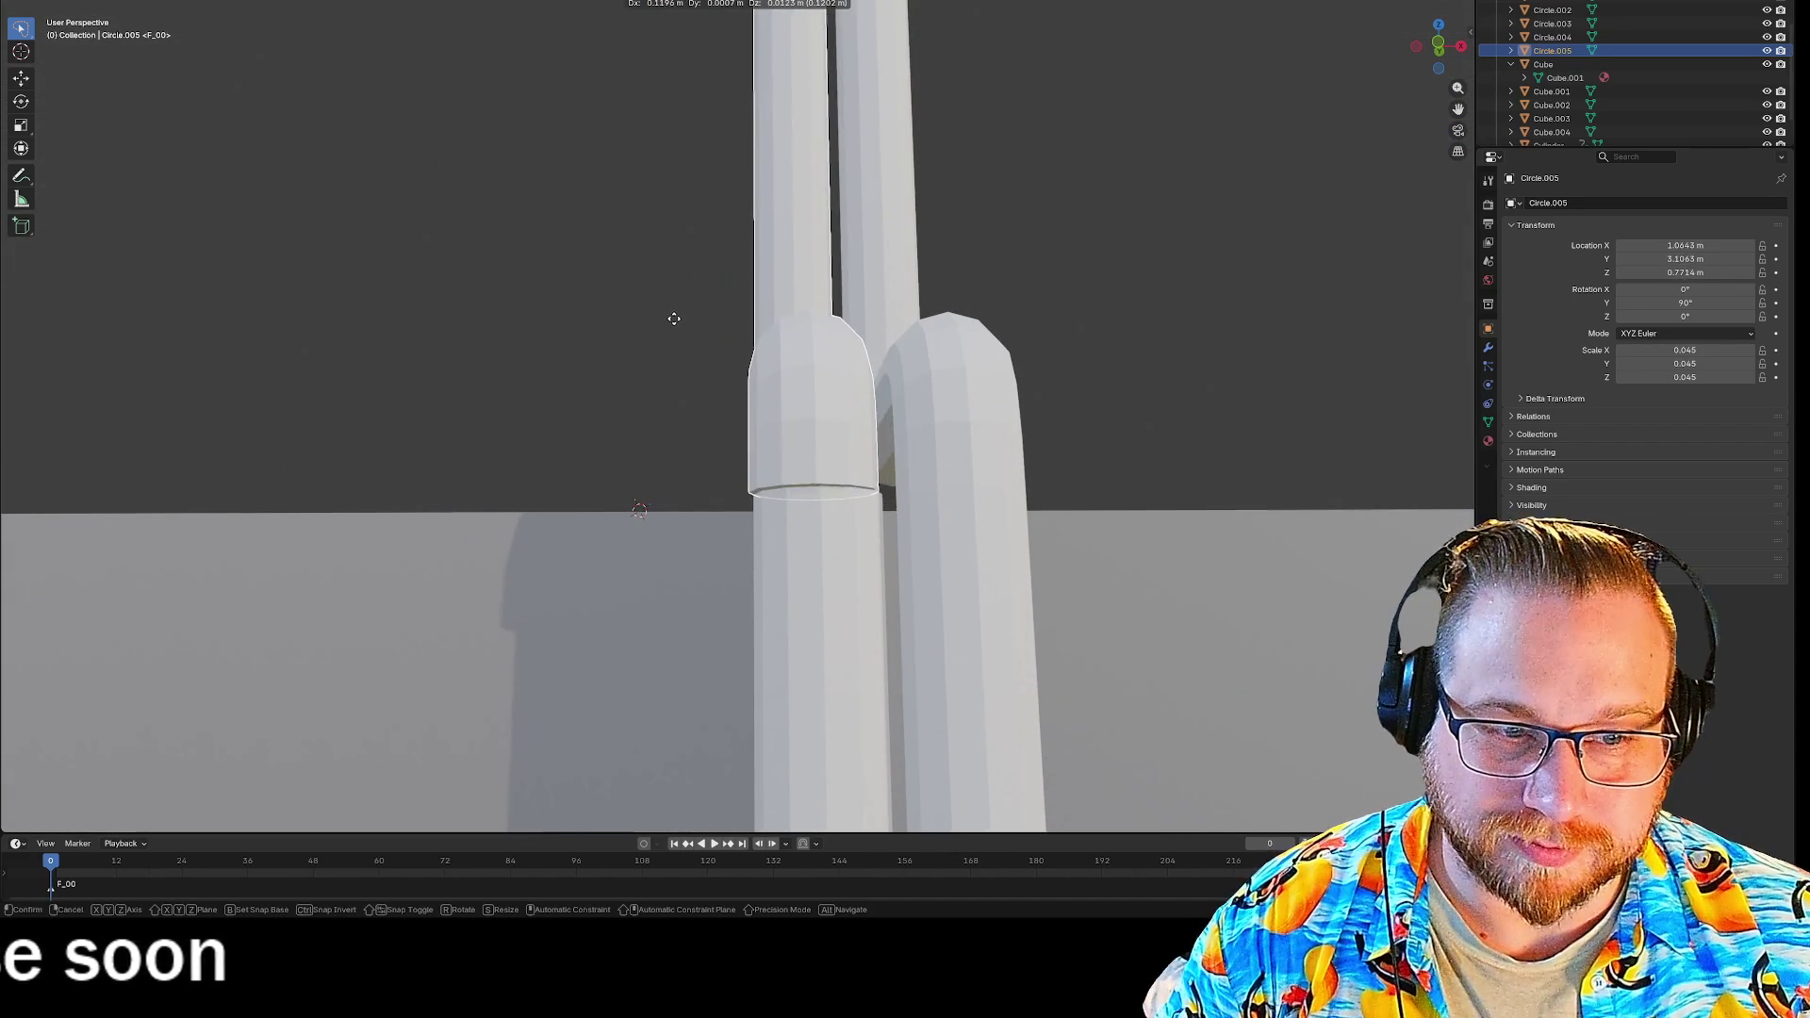
pyautogui.click(678, 321)
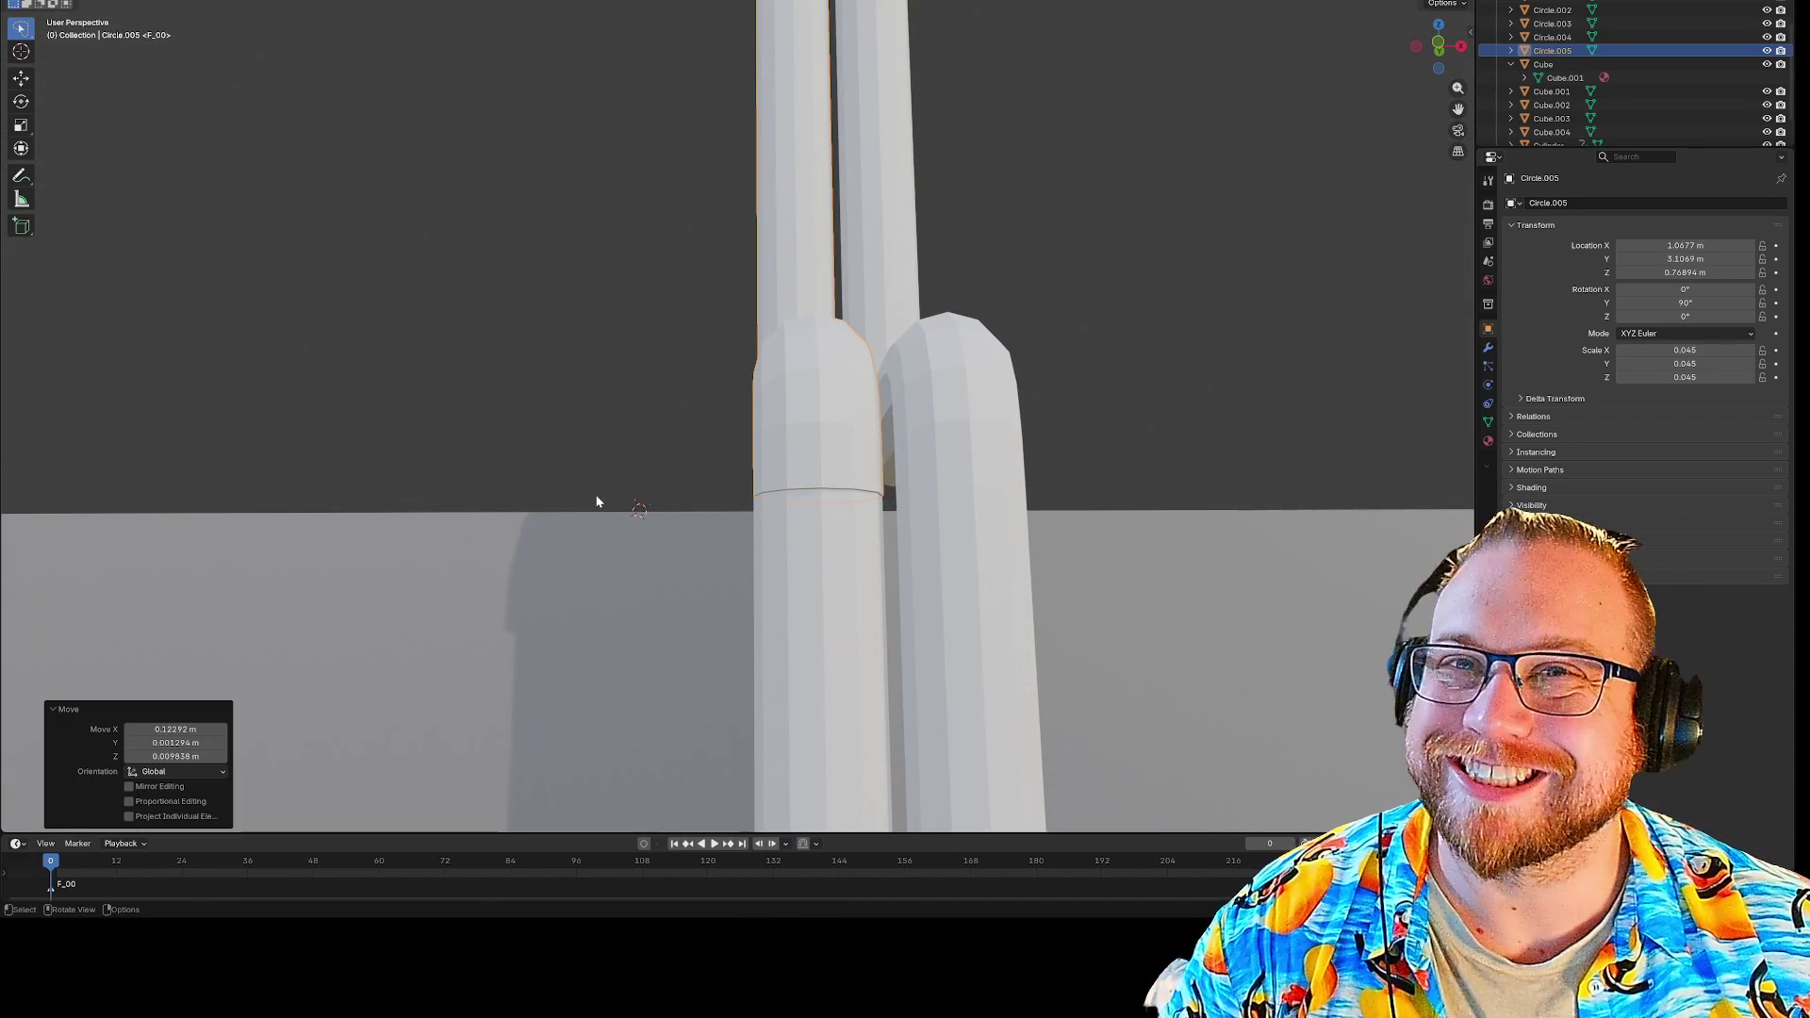
pyautogui.press('ctrl')
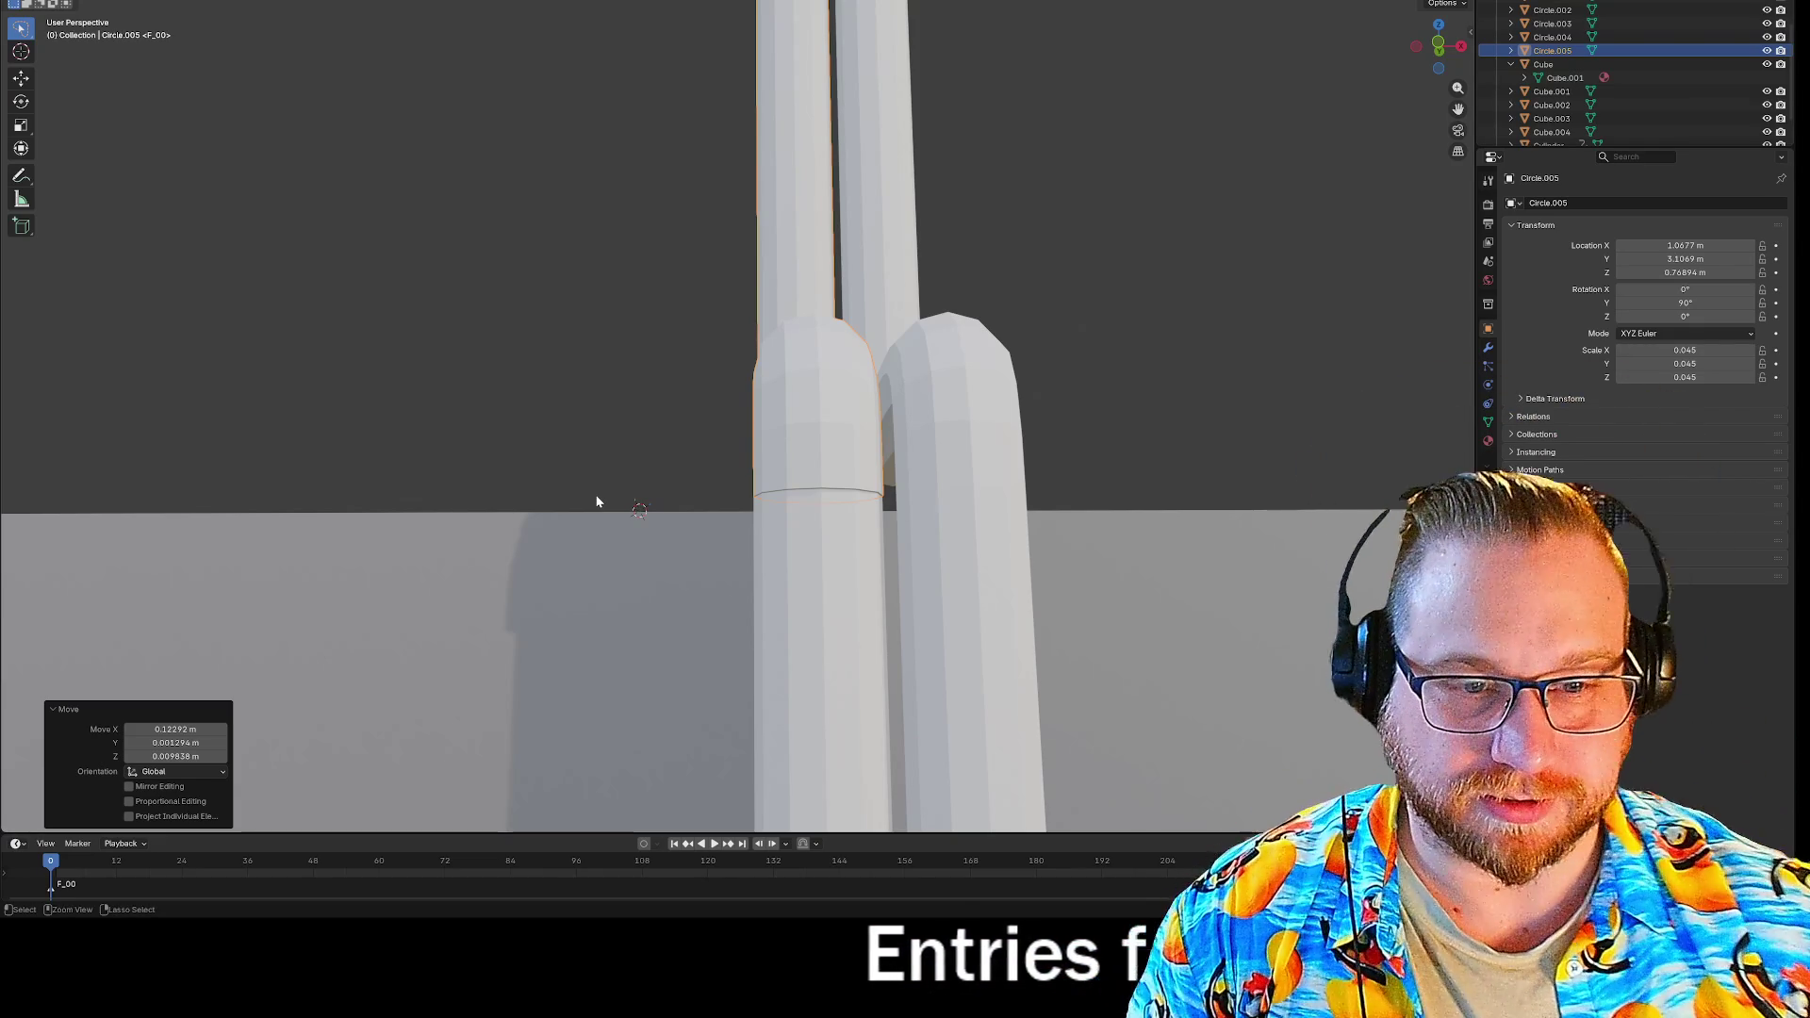
pyautogui.hotkey('ctrl', 'z')
pyautogui.moveTo(775, 408)
pyautogui.mouseDown(button='middle')
pyautogui.moveTo(799, 448)
pyautogui.moveTo(781, 443)
pyautogui.mouseUp(button='middle')
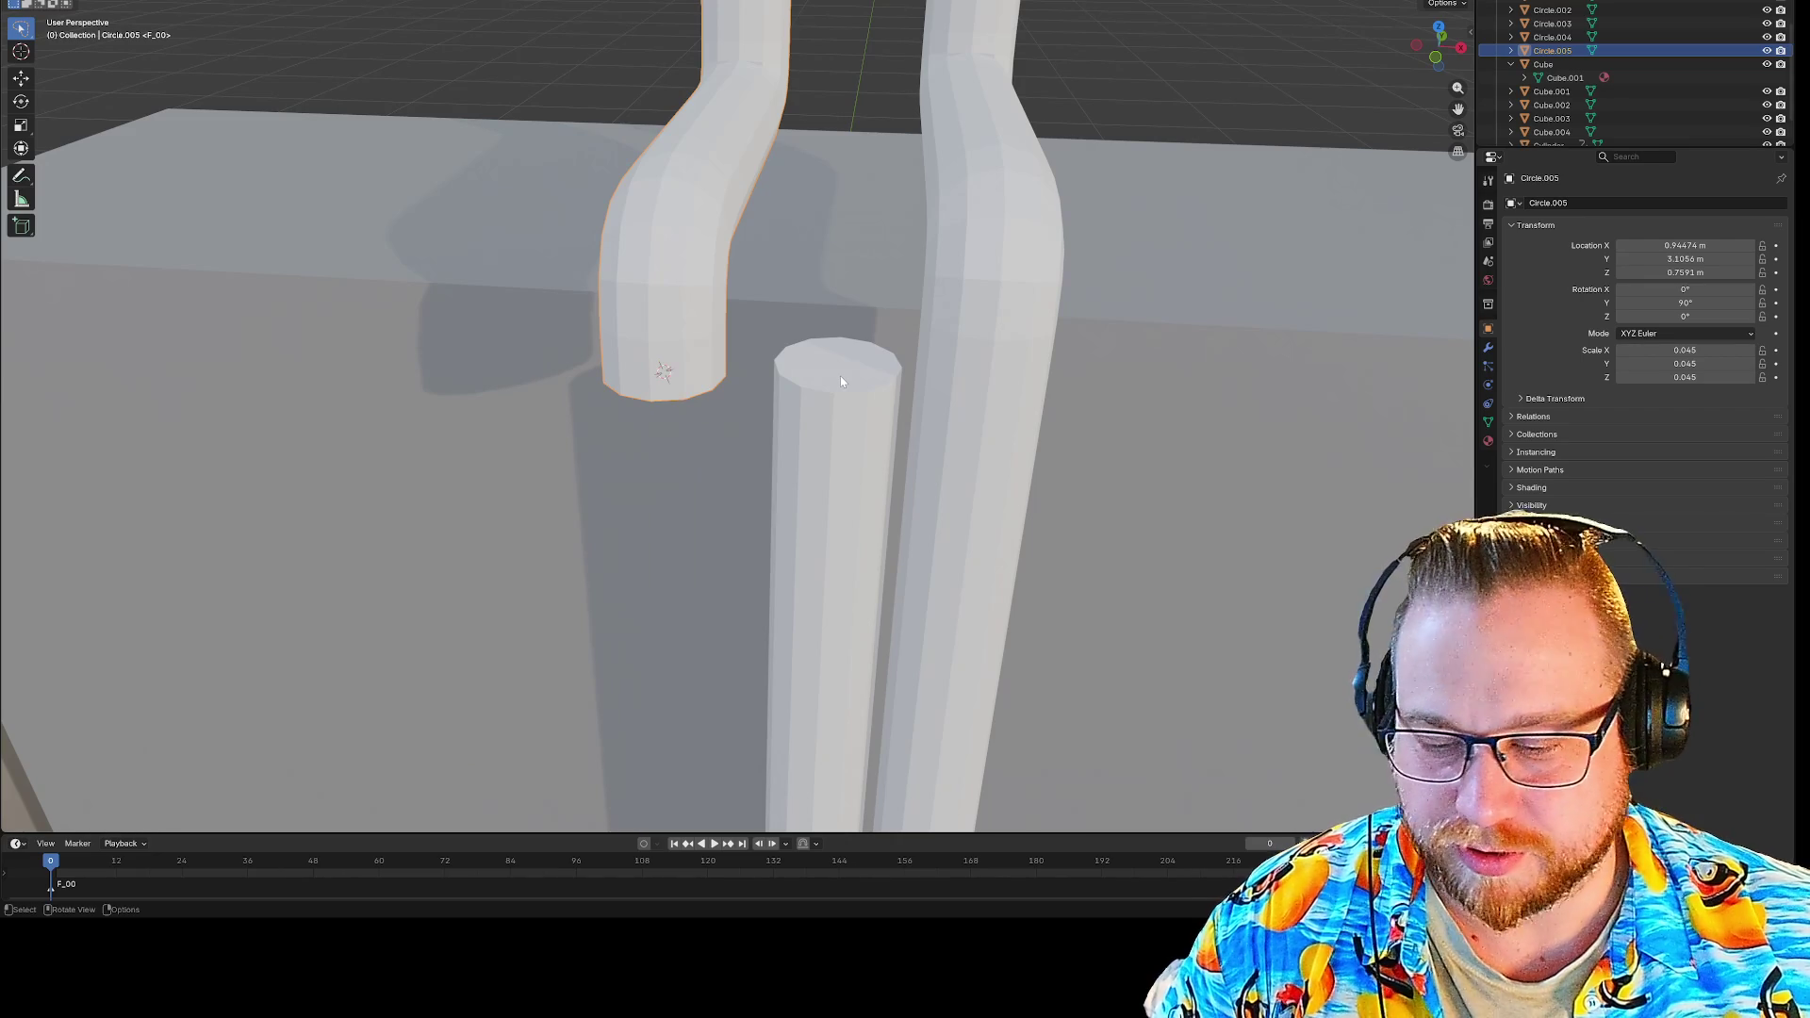
# Open the short vertical cylinder Circle.003 in Edit Mode.
pyautogui.click(835, 415)
pyautogui.press('Tab')
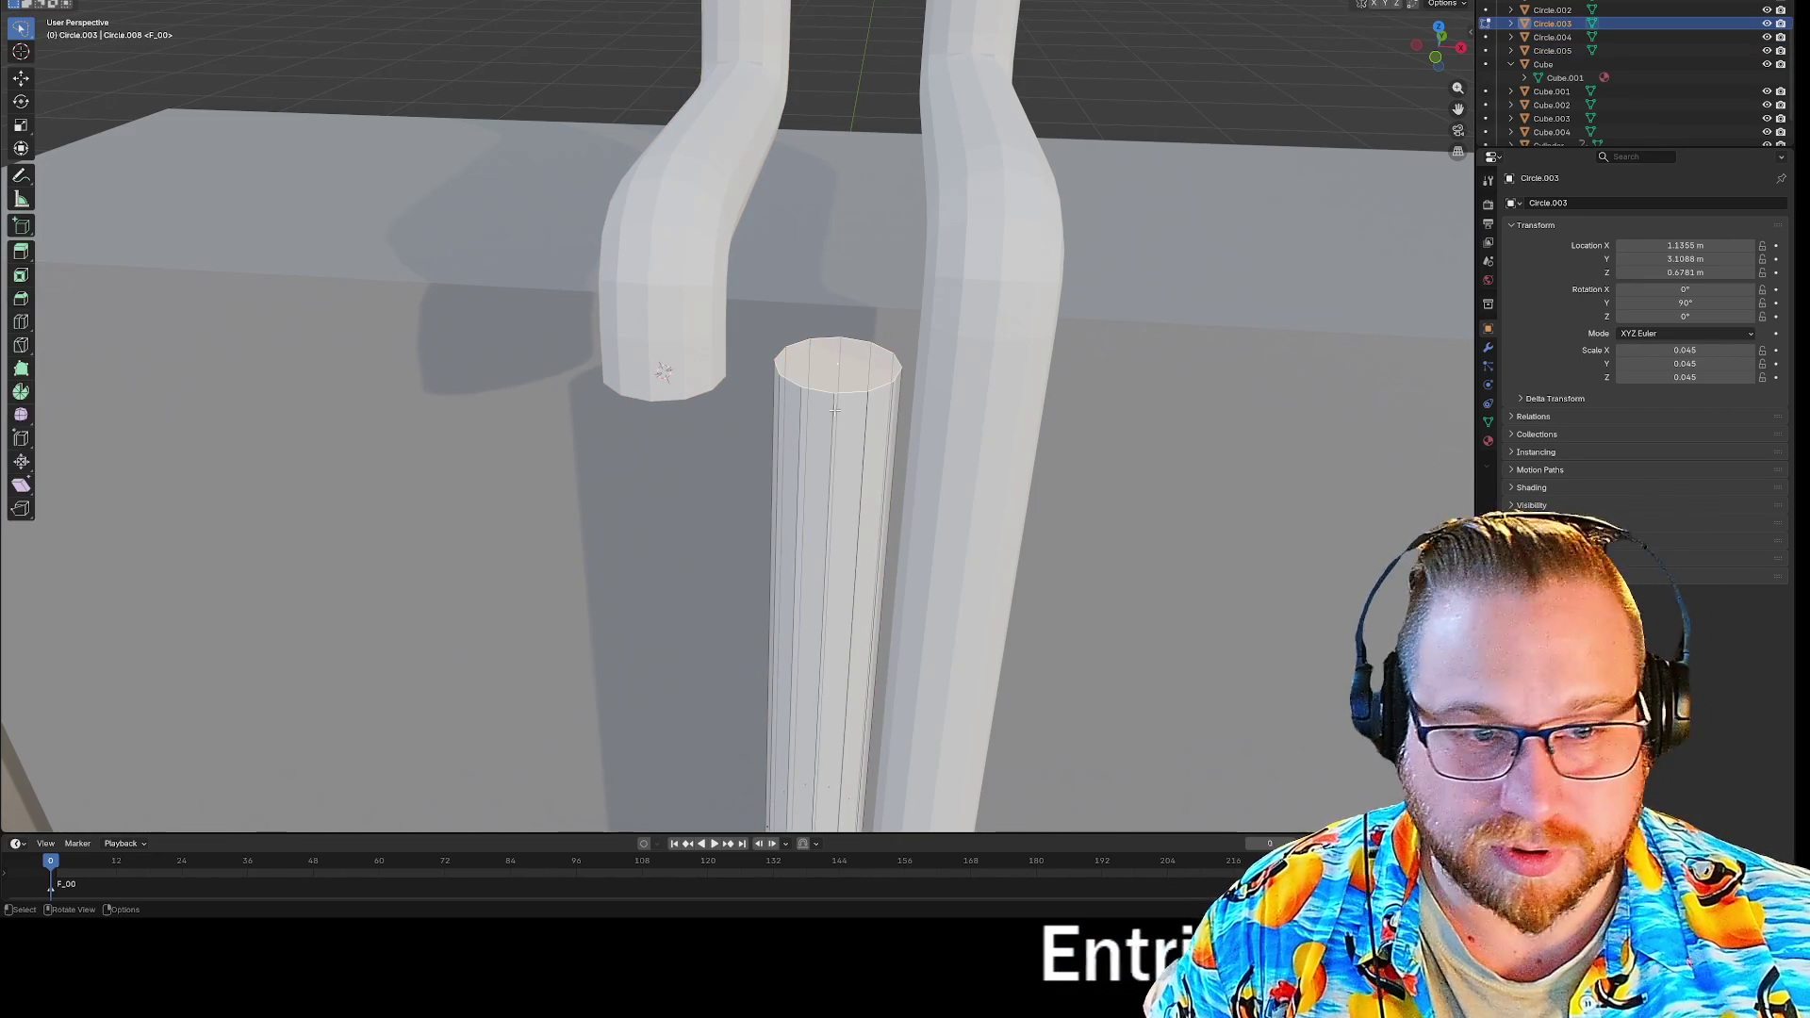
pyautogui.rightClick(819, 428)
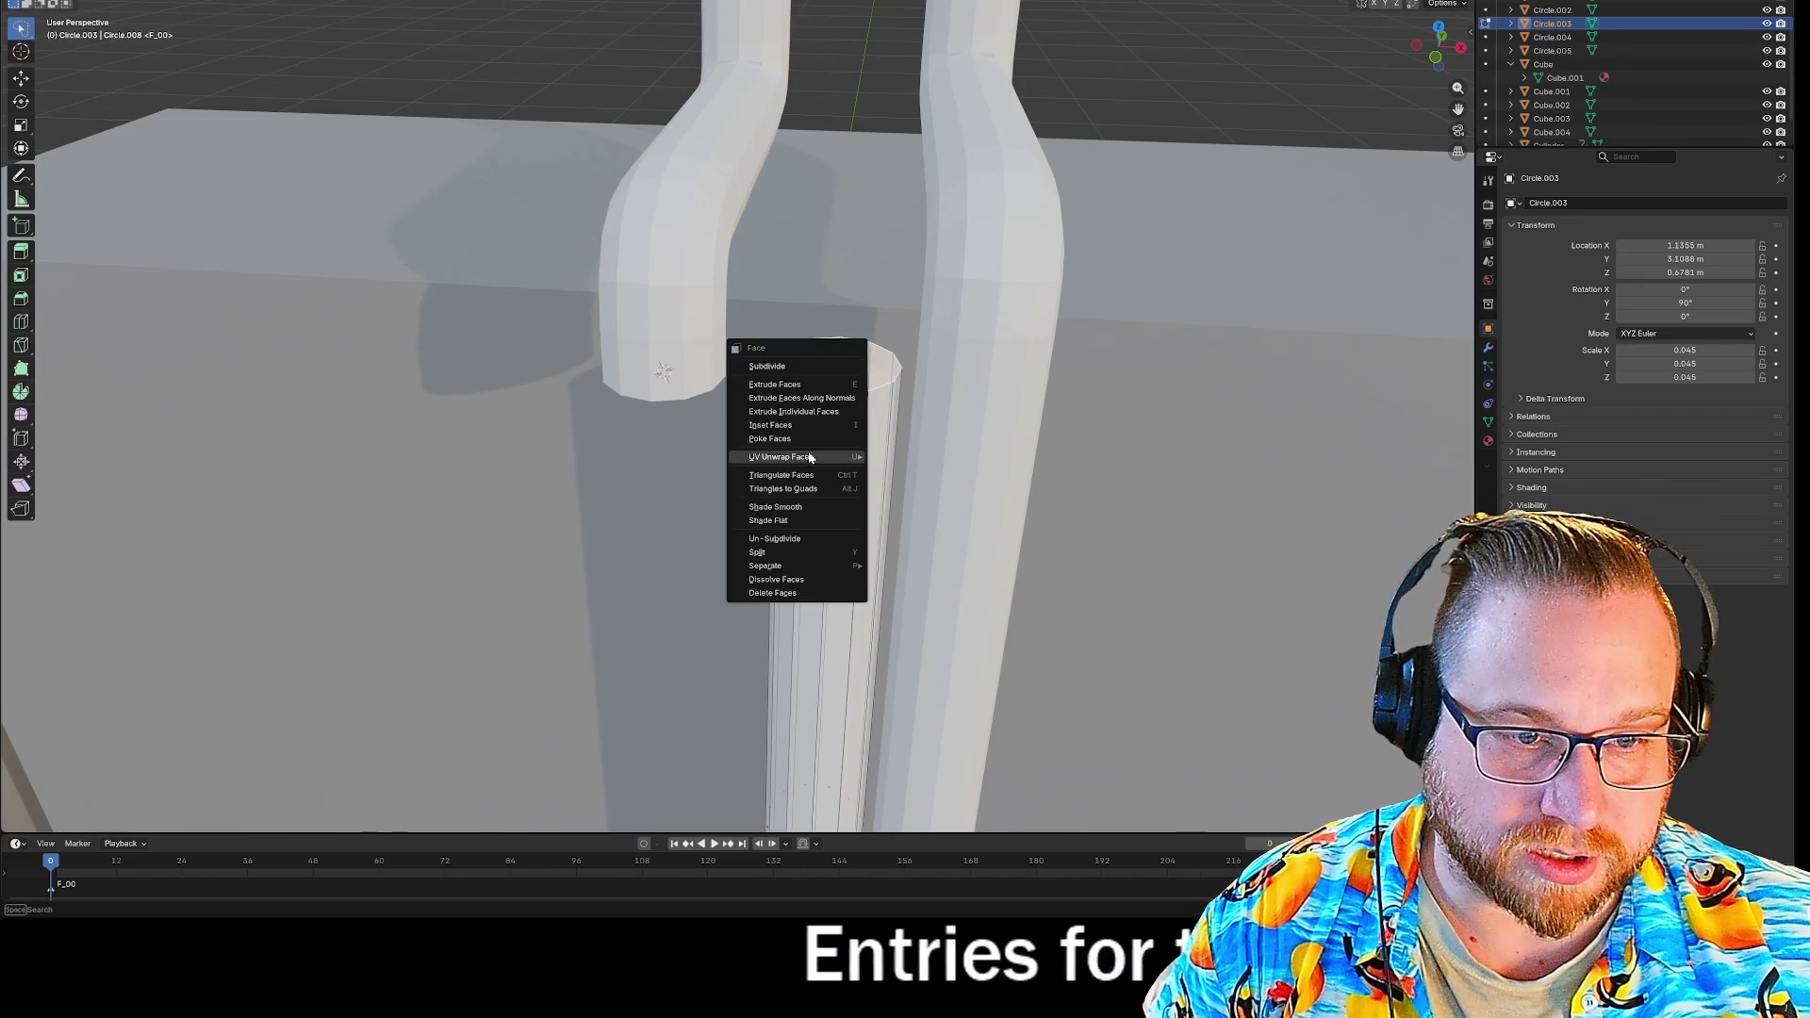
# Snap the 3D cursor onto the top of the cylinder.
pyautogui.press('Escape')
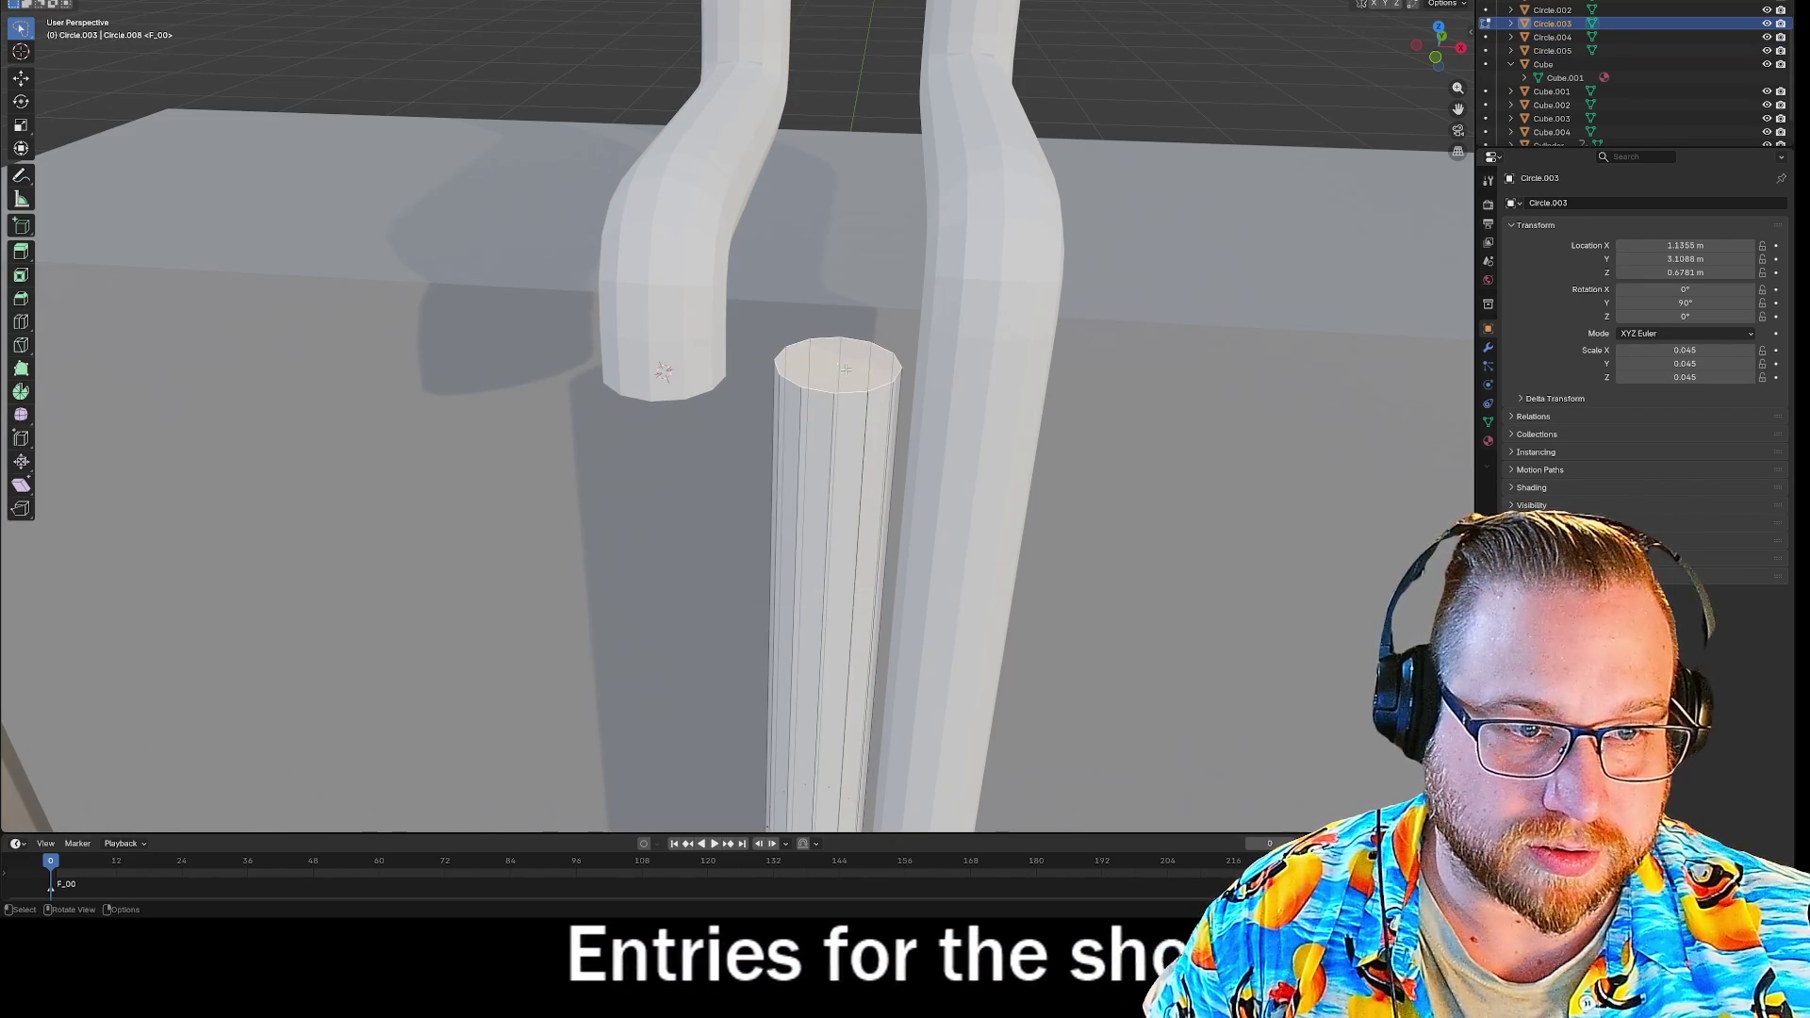
pyautogui.hotkey('shift', 's')
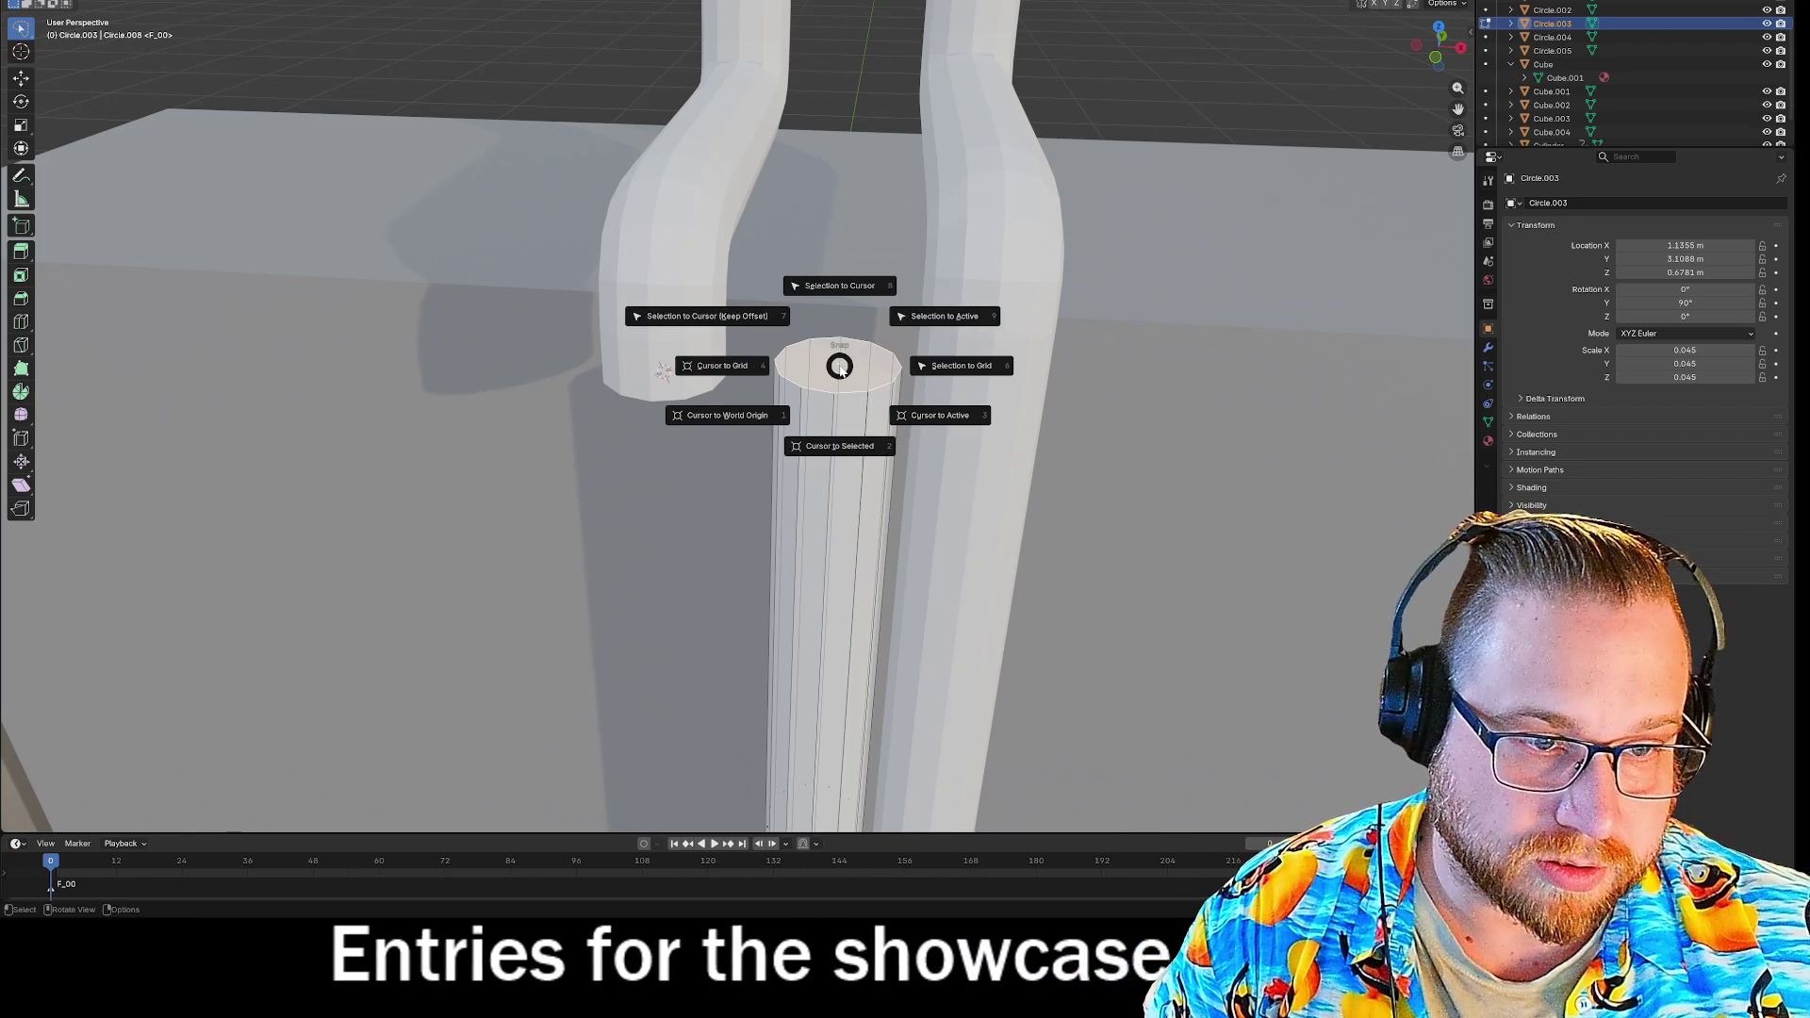
pyautogui.click(838, 453)
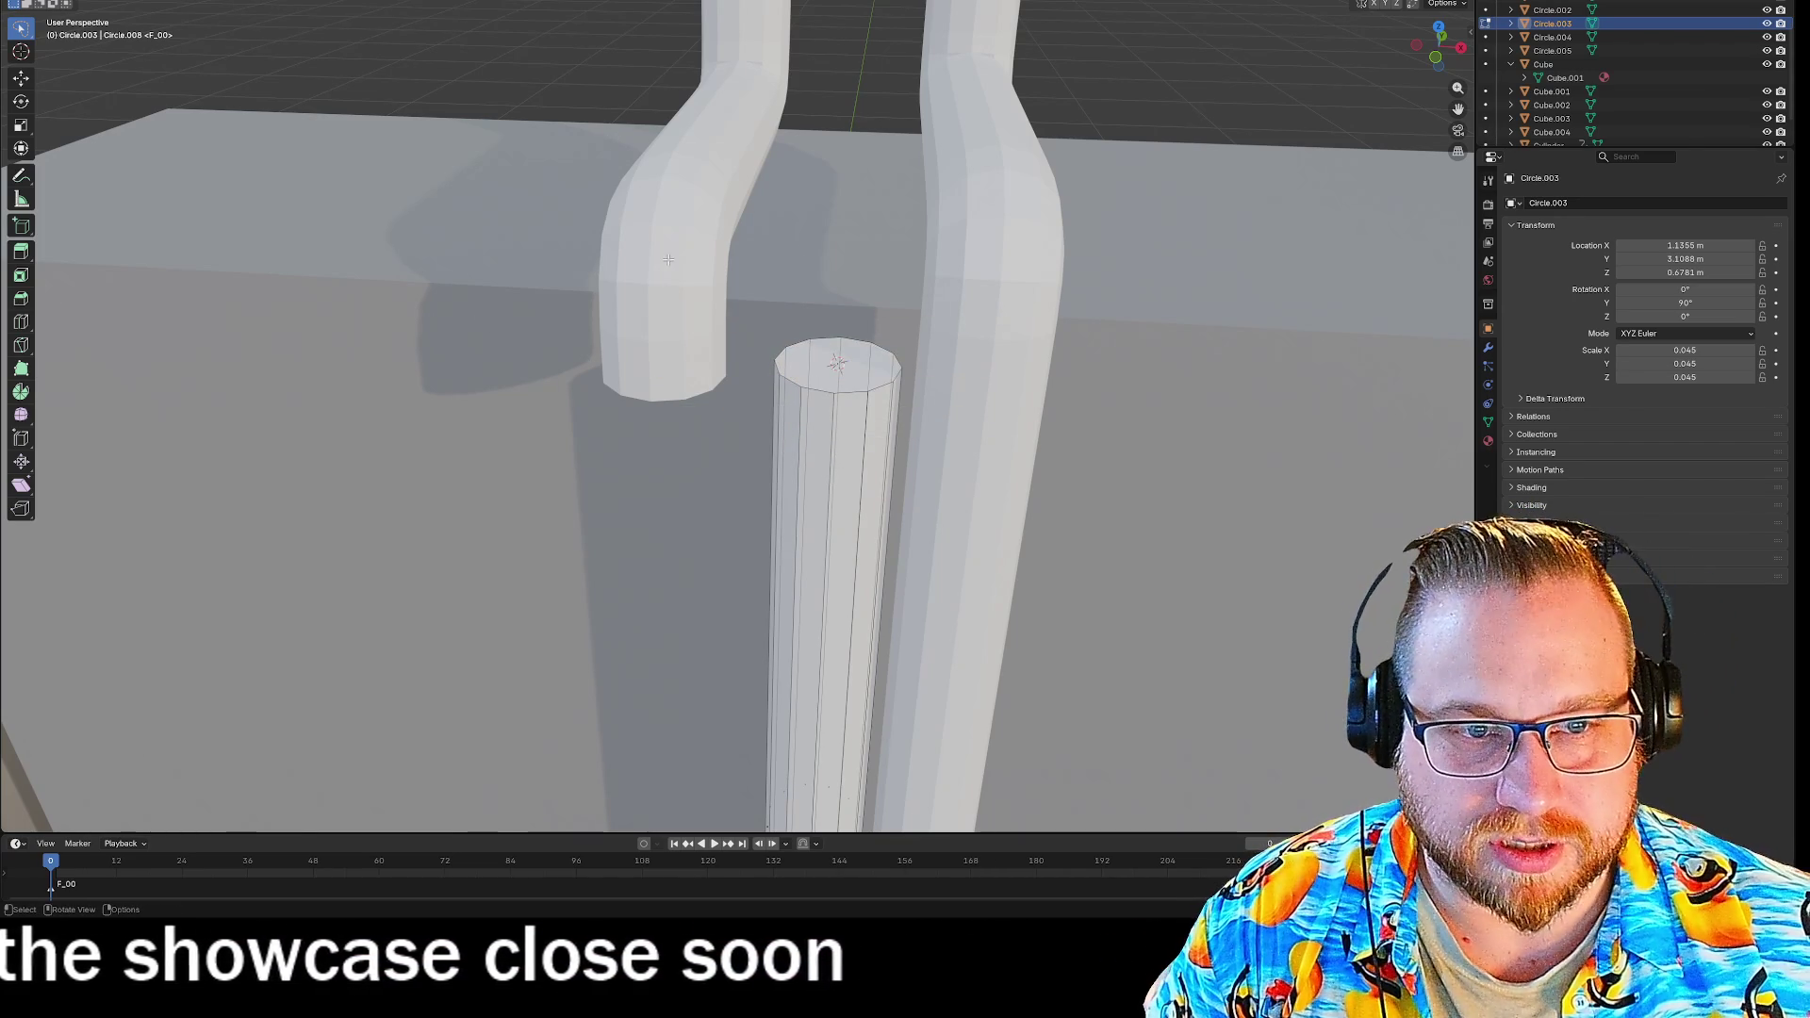
# Move Circle.005 0.054 m along X to X 1.0004 m, above the upright pipe.
pyautogui.click(646, 256)
pyautogui.rightClick(647, 256)
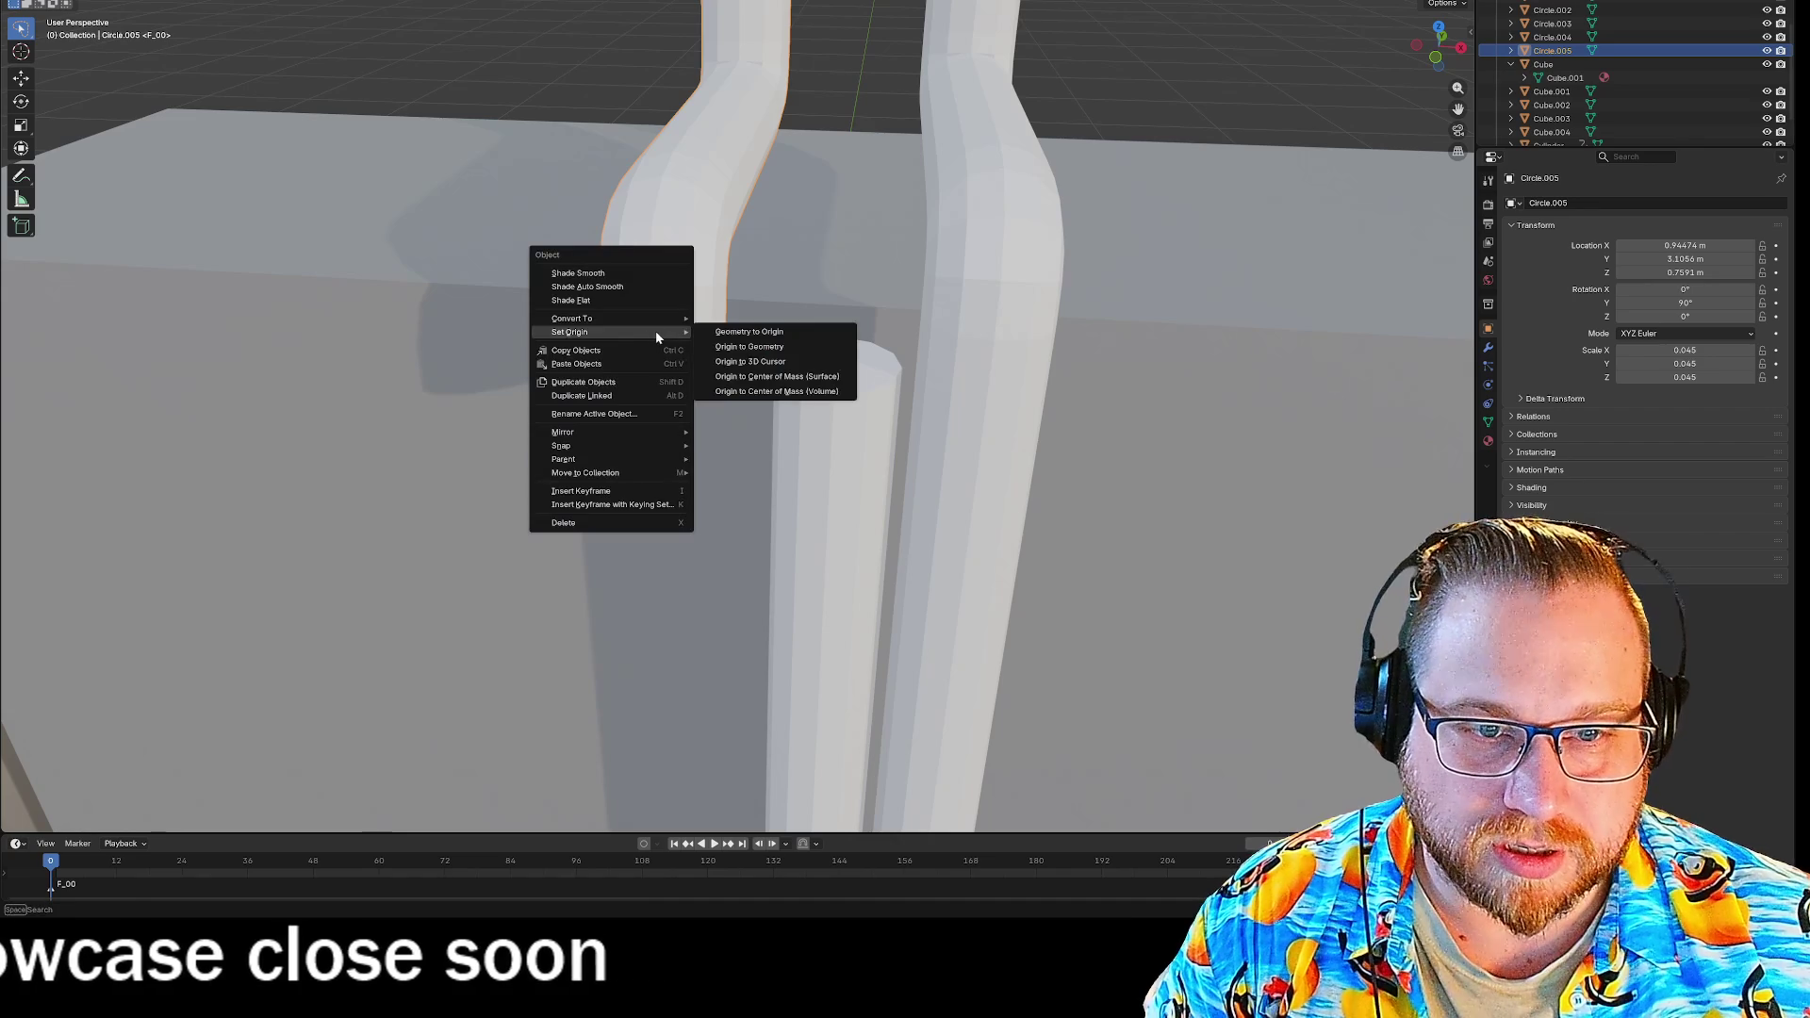
pyautogui.moveTo(607, 334)
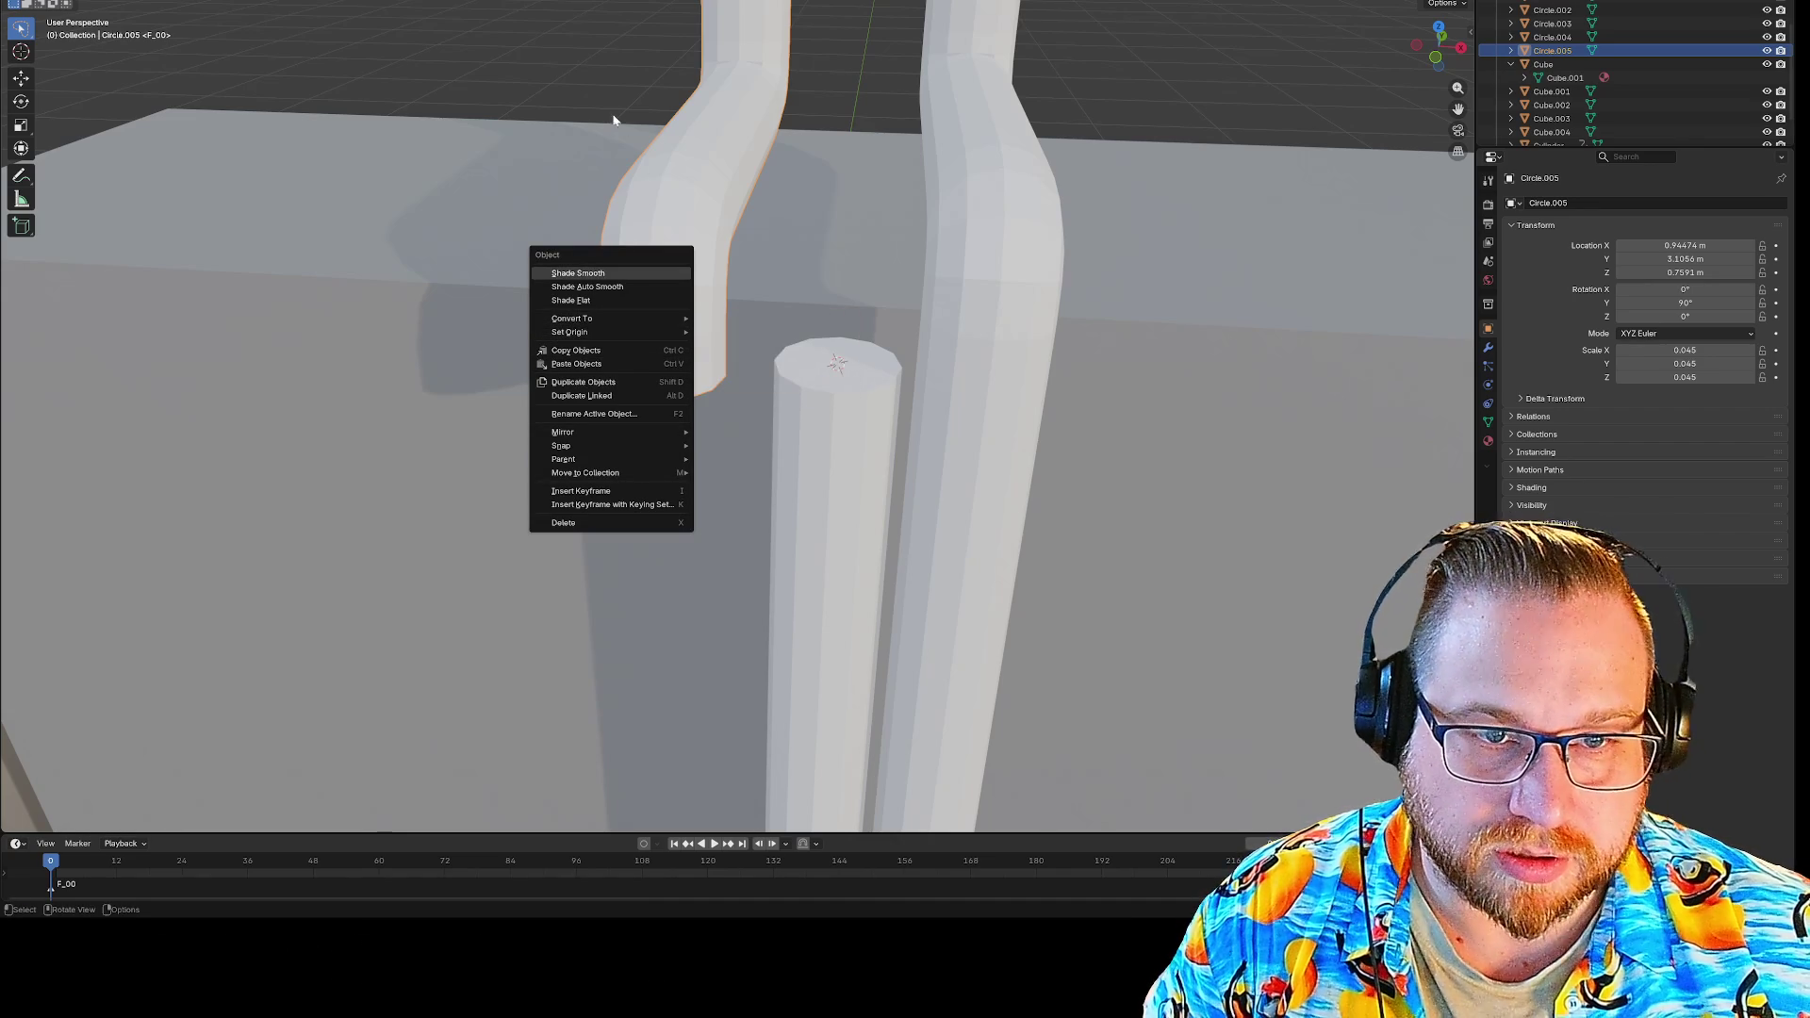
pyautogui.press('g')
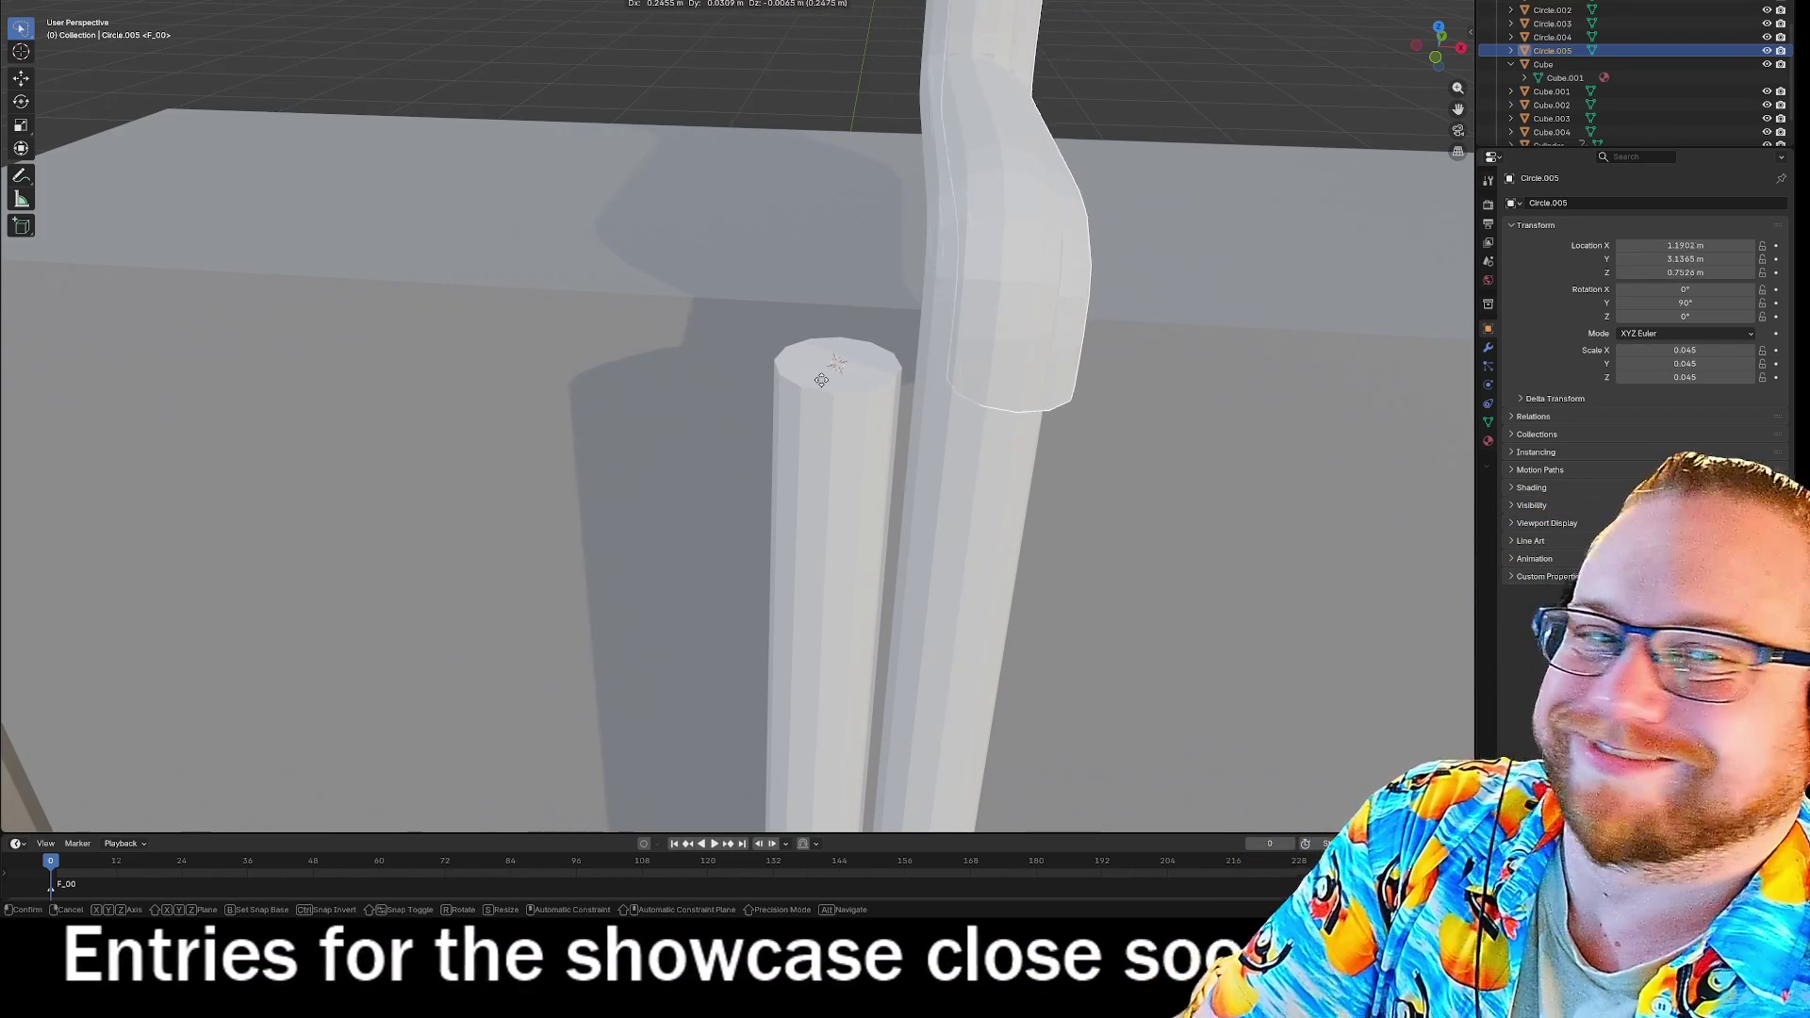
pyautogui.press('Return')
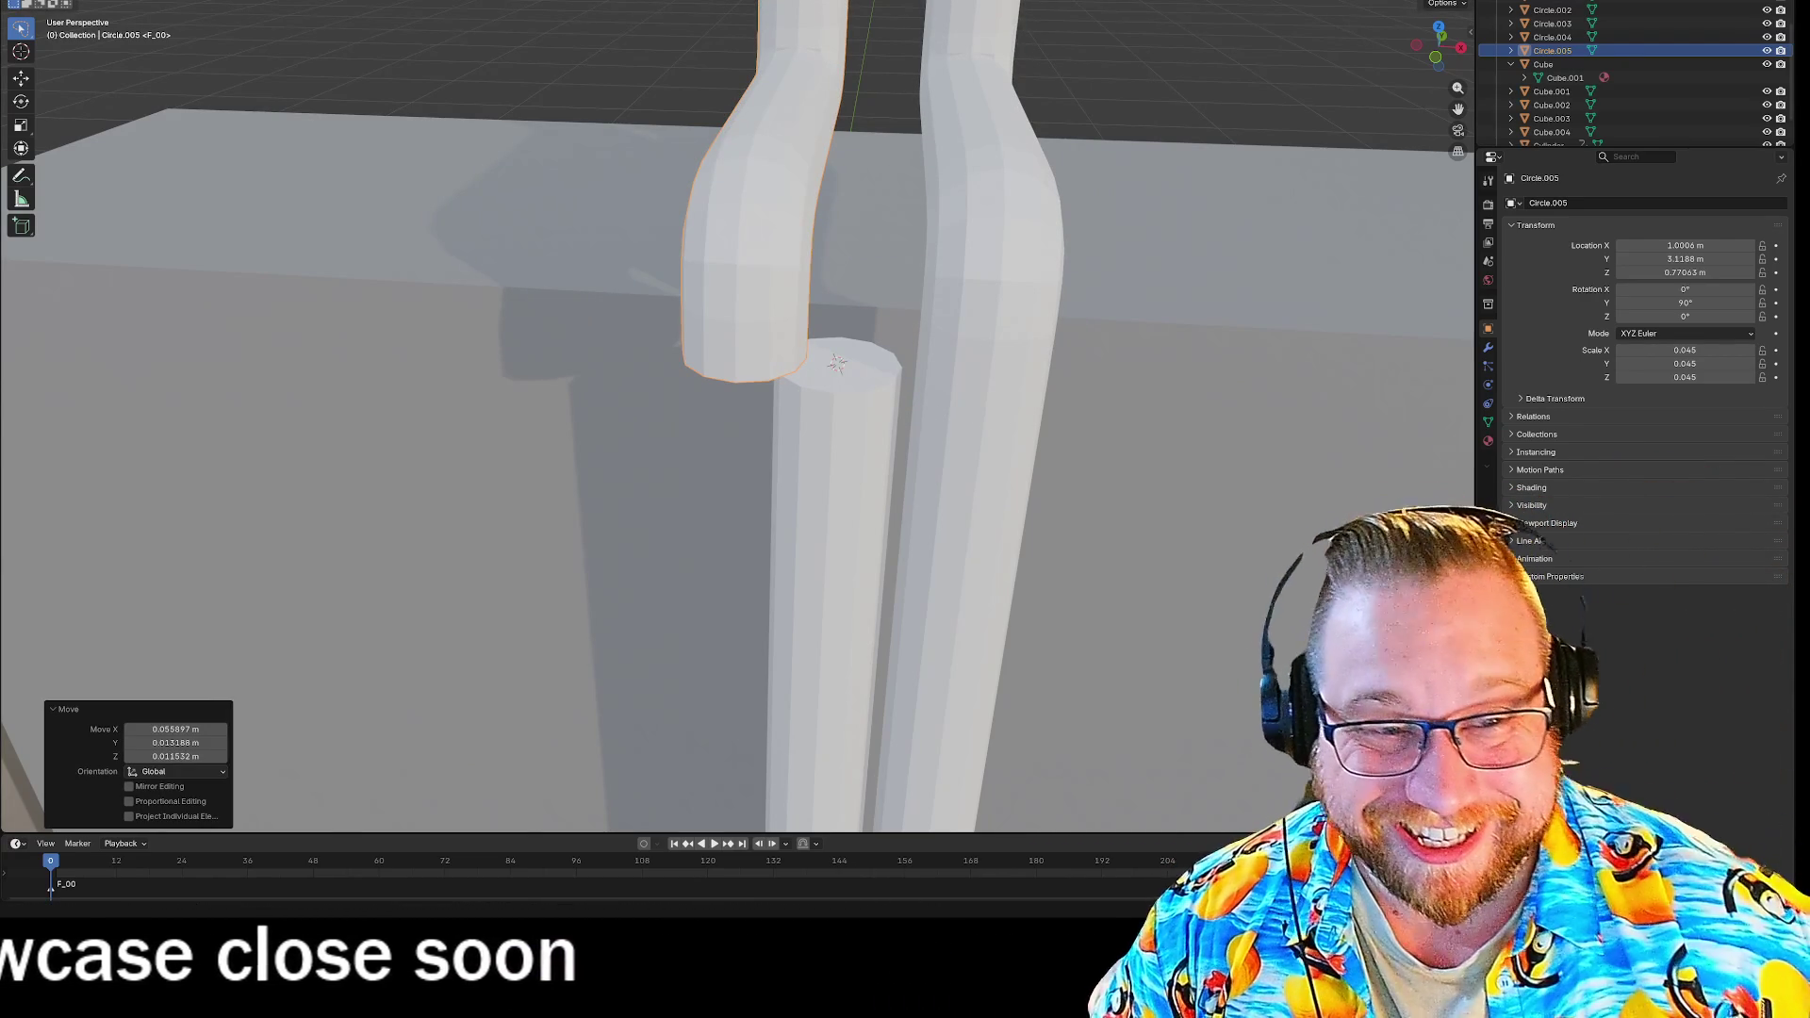
pyautogui.scroll(4, 1003, 337)
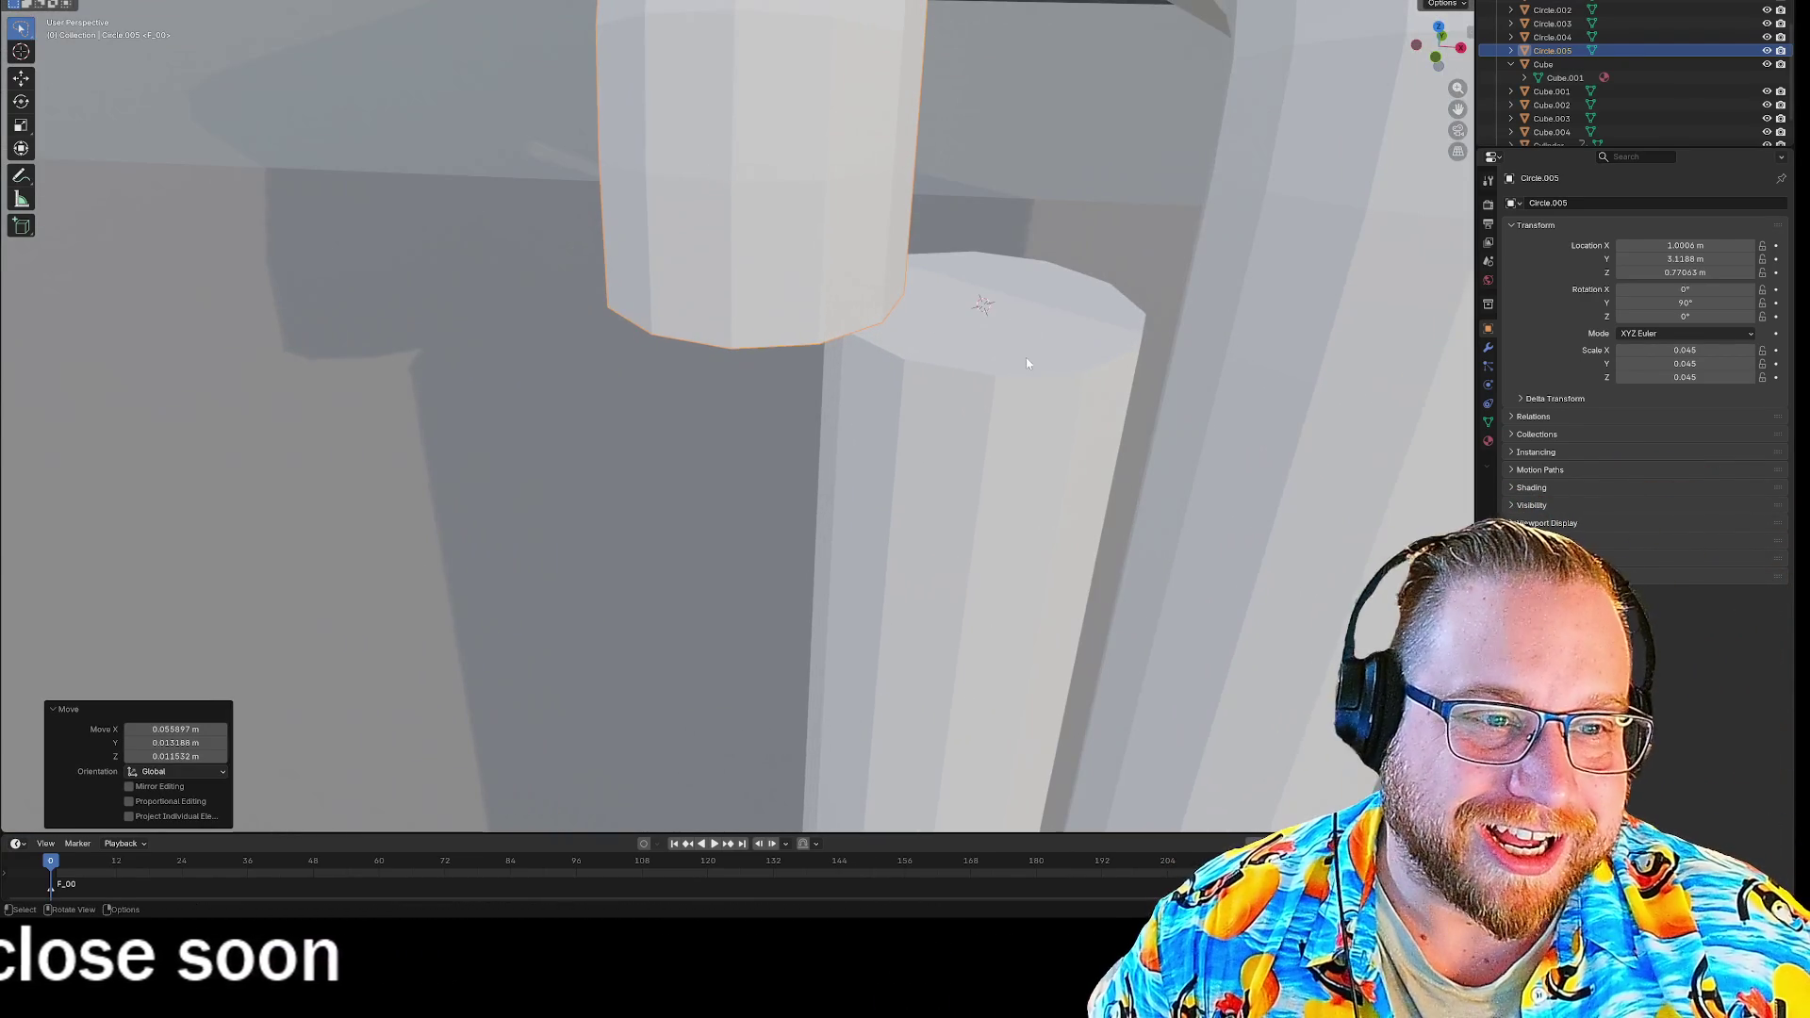
pyautogui.moveTo(1049, 218)
pyautogui.mouseDown(button='middle')
pyautogui.moveTo(1084, 214)
pyautogui.moveTo(1083, 182)
pyautogui.moveTo(1070, 191)
pyautogui.mouseUp(button='middle')
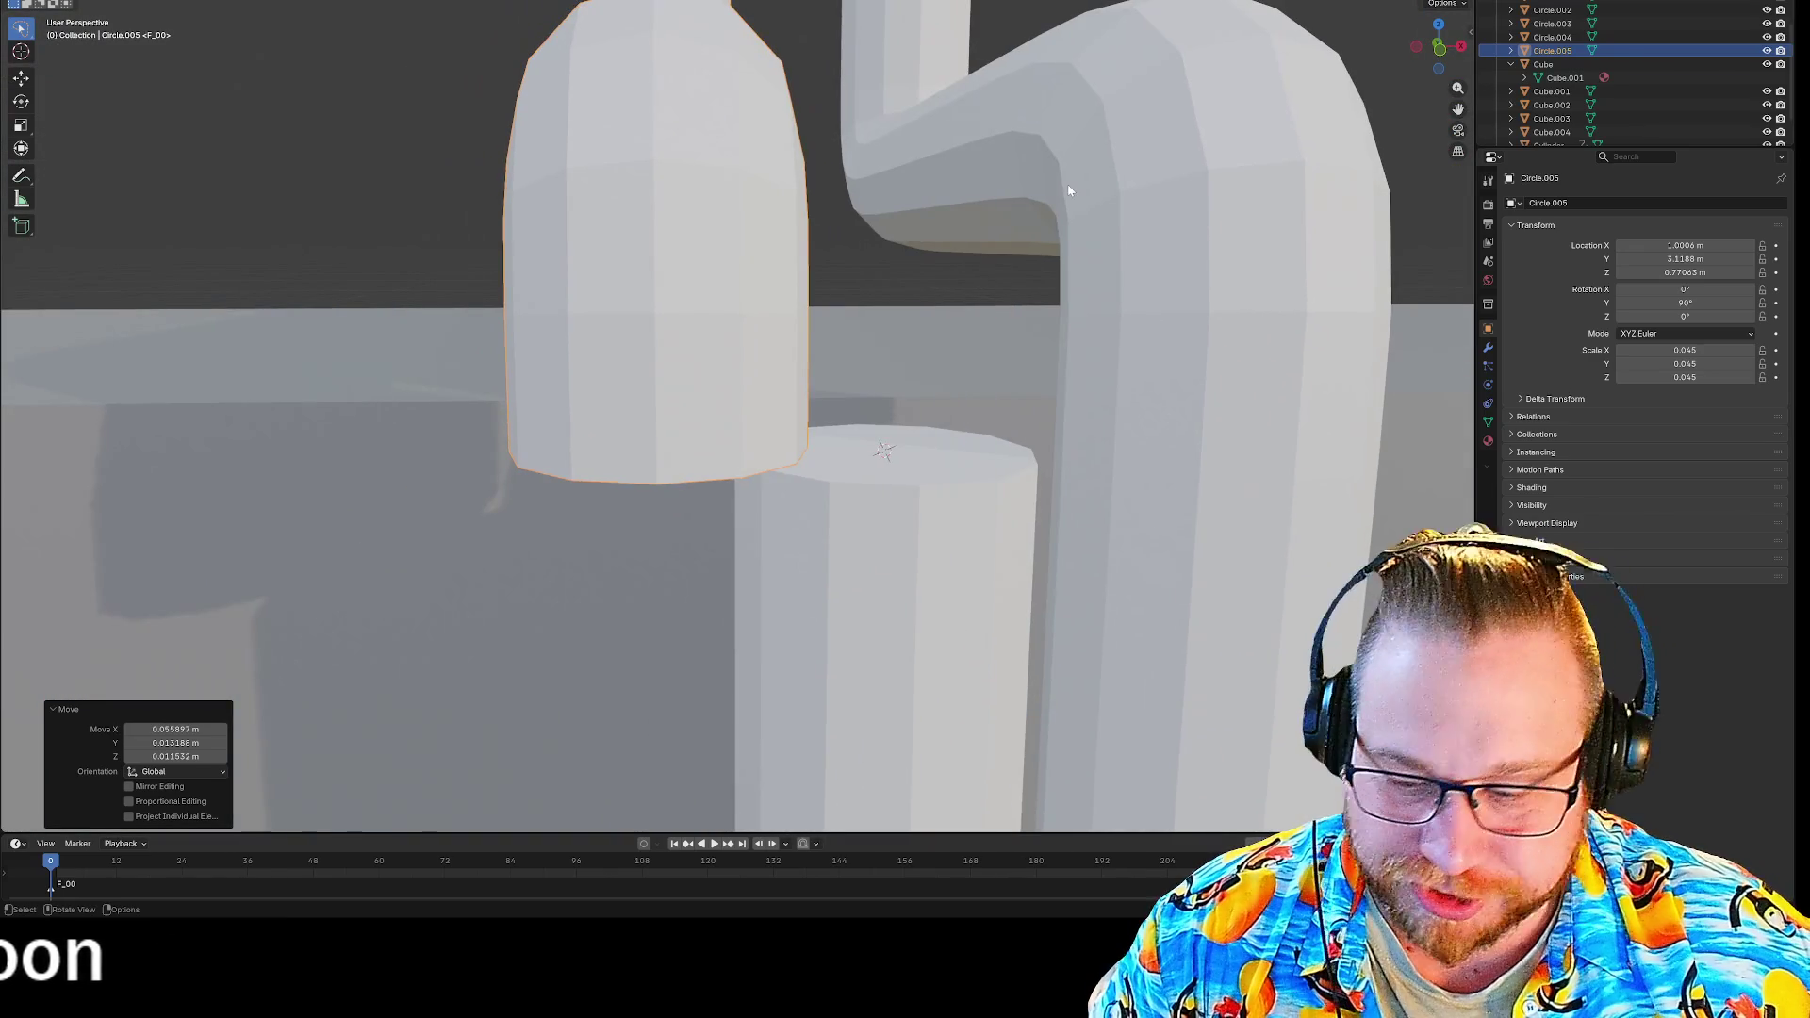
pyautogui.moveTo(1060, 361); pyautogui.dragTo(893, 408, button='middle')
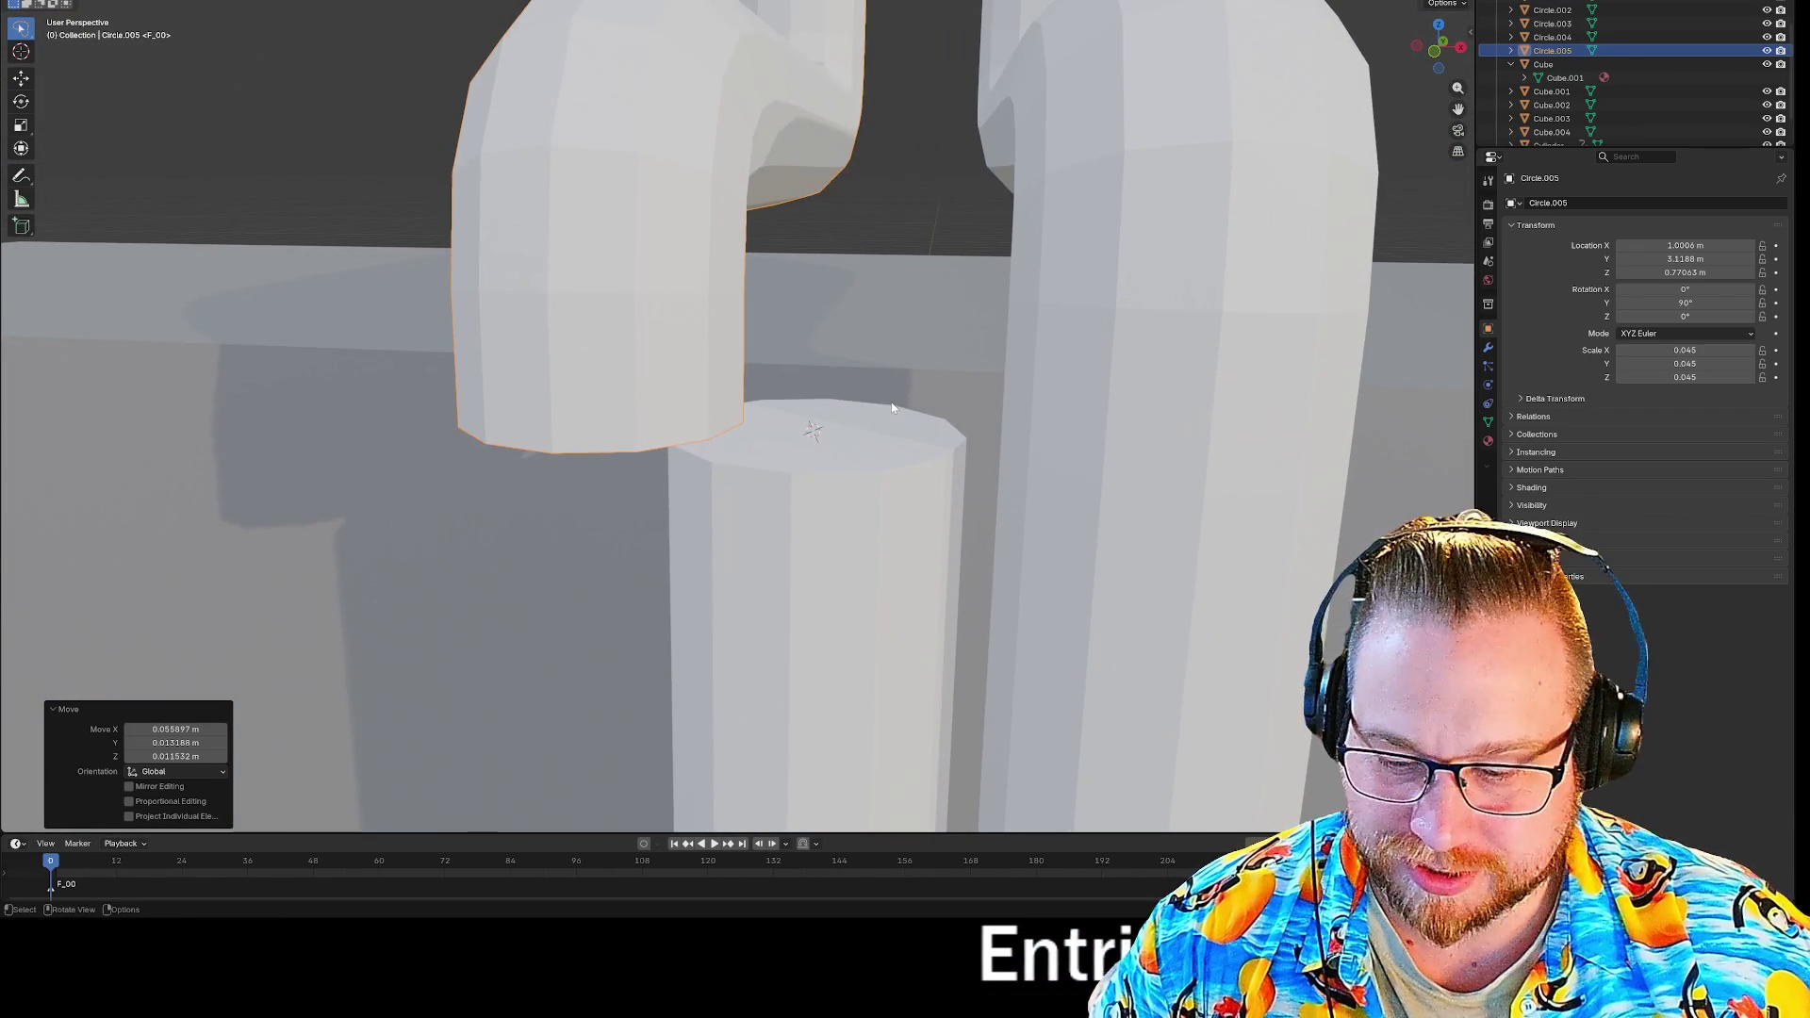
pyautogui.press('Tab')
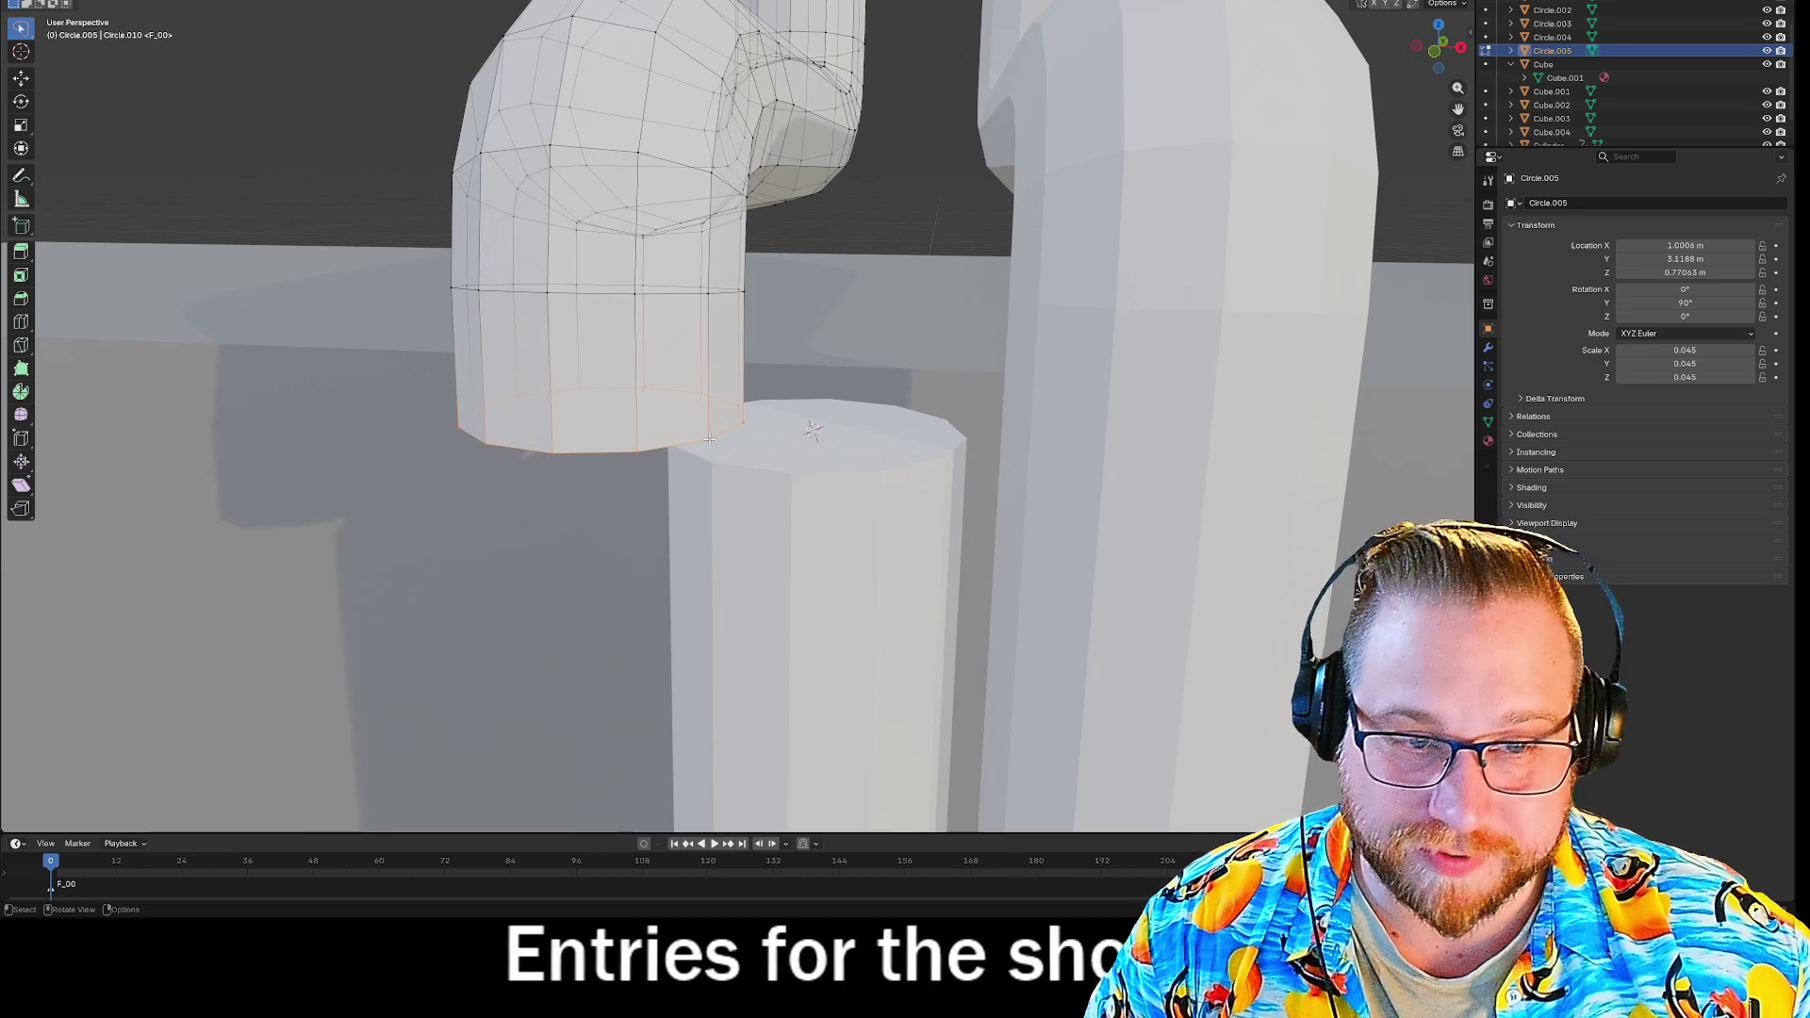
# Try snapping one bottom vertex onto the upright pipe's corner, then undo it.
pyautogui.click(743, 429)
pyautogui.press('g')
pyautogui.press('ctrl')
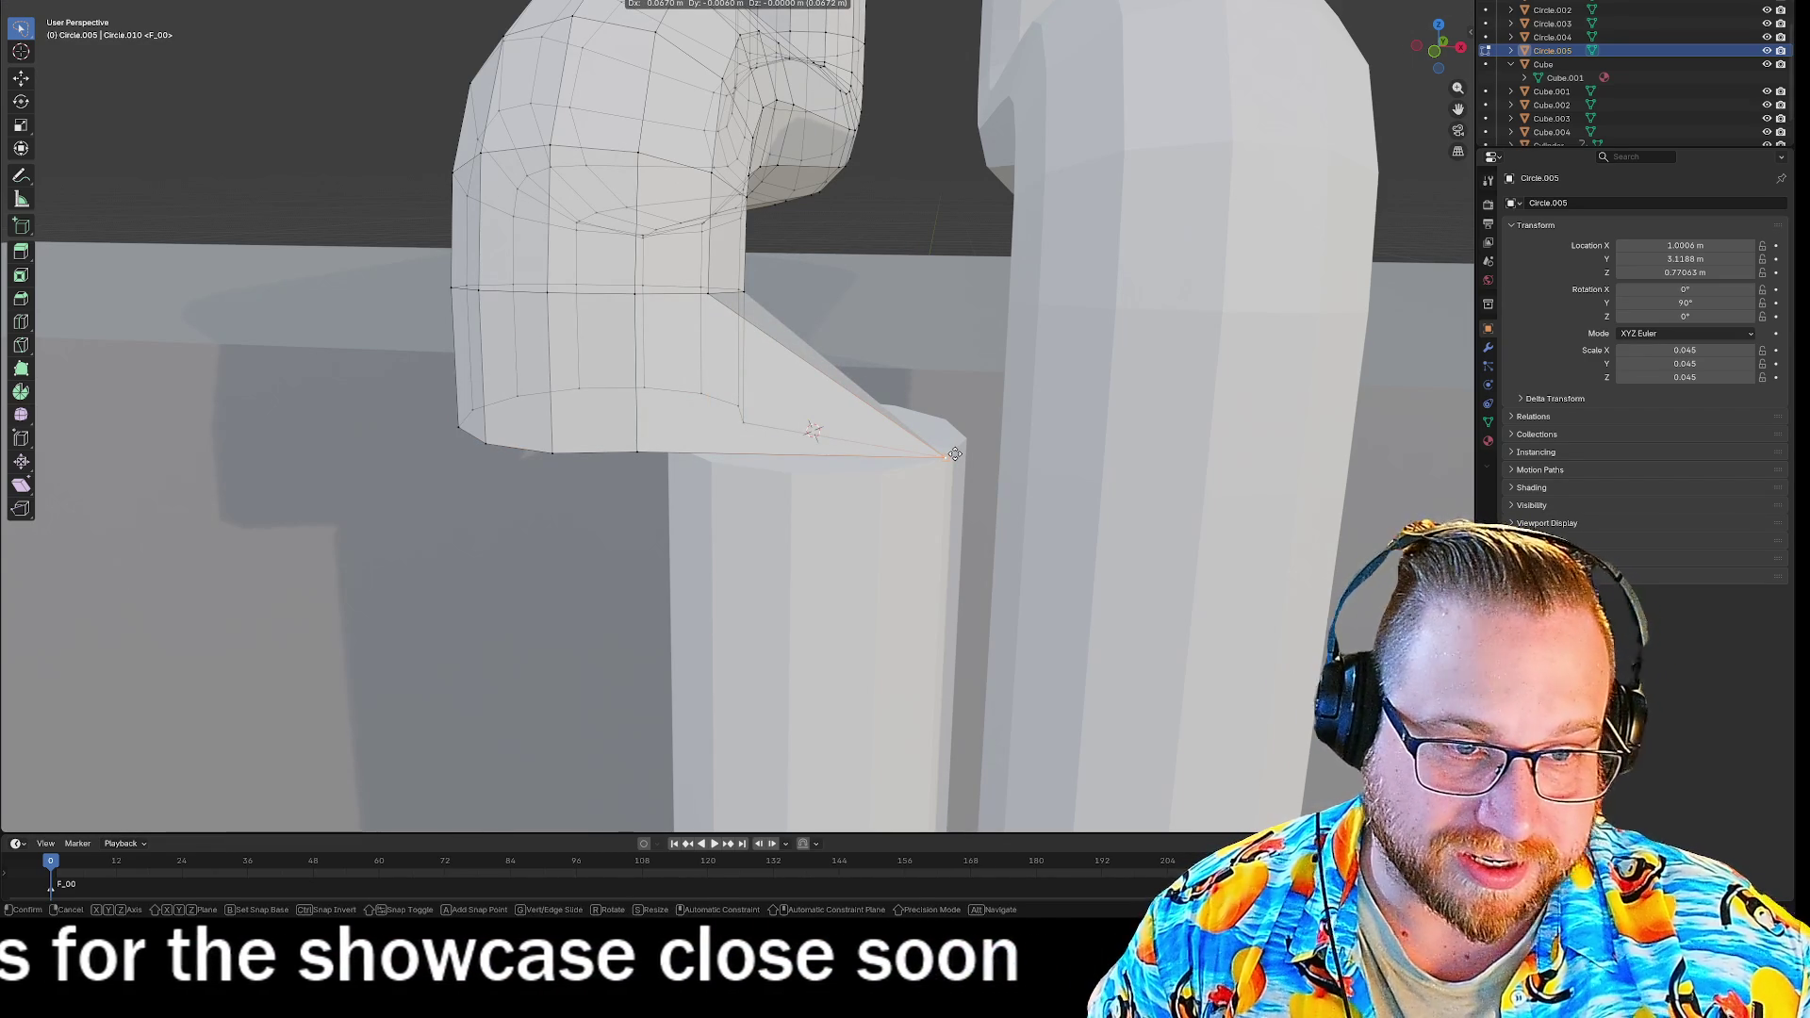
pyautogui.click(955, 455)
pyautogui.hotkey('ctrl', 'z')
# Snap the whole bent pipe mesh onto the upright pipe's top and return to Object Mode.
pyautogui.press('a')
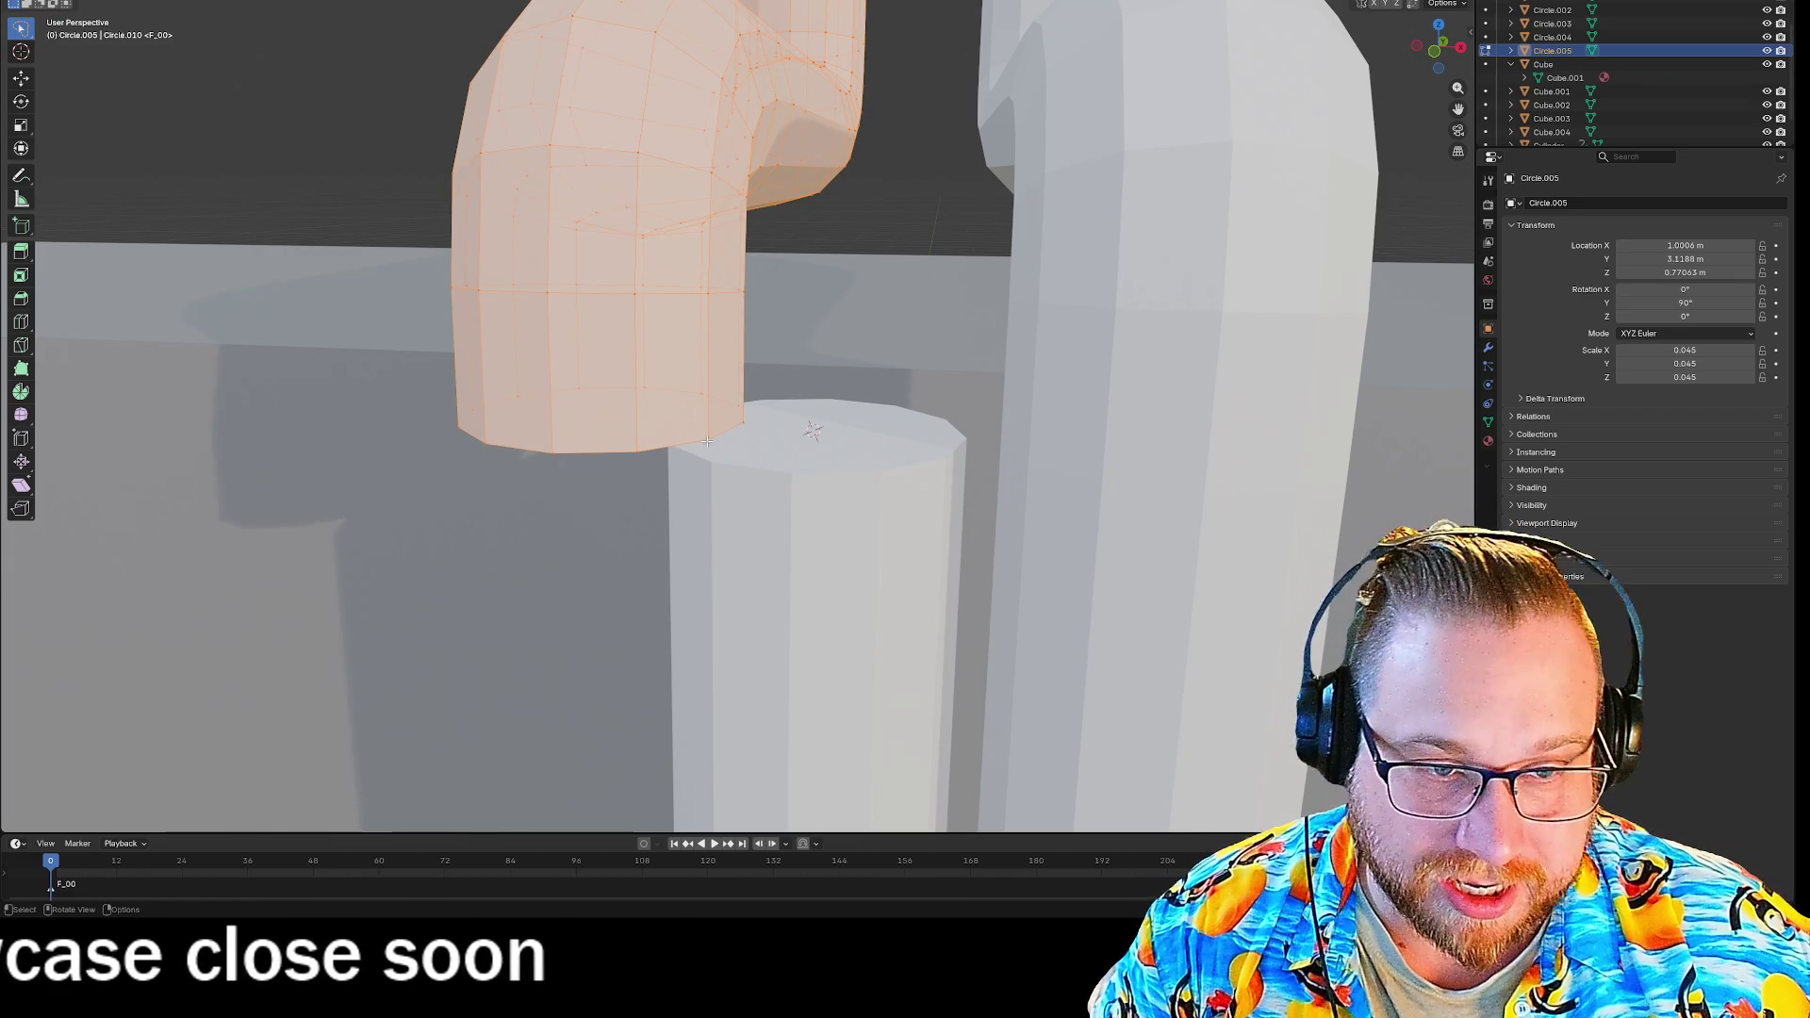
pyautogui.press('ctrl')
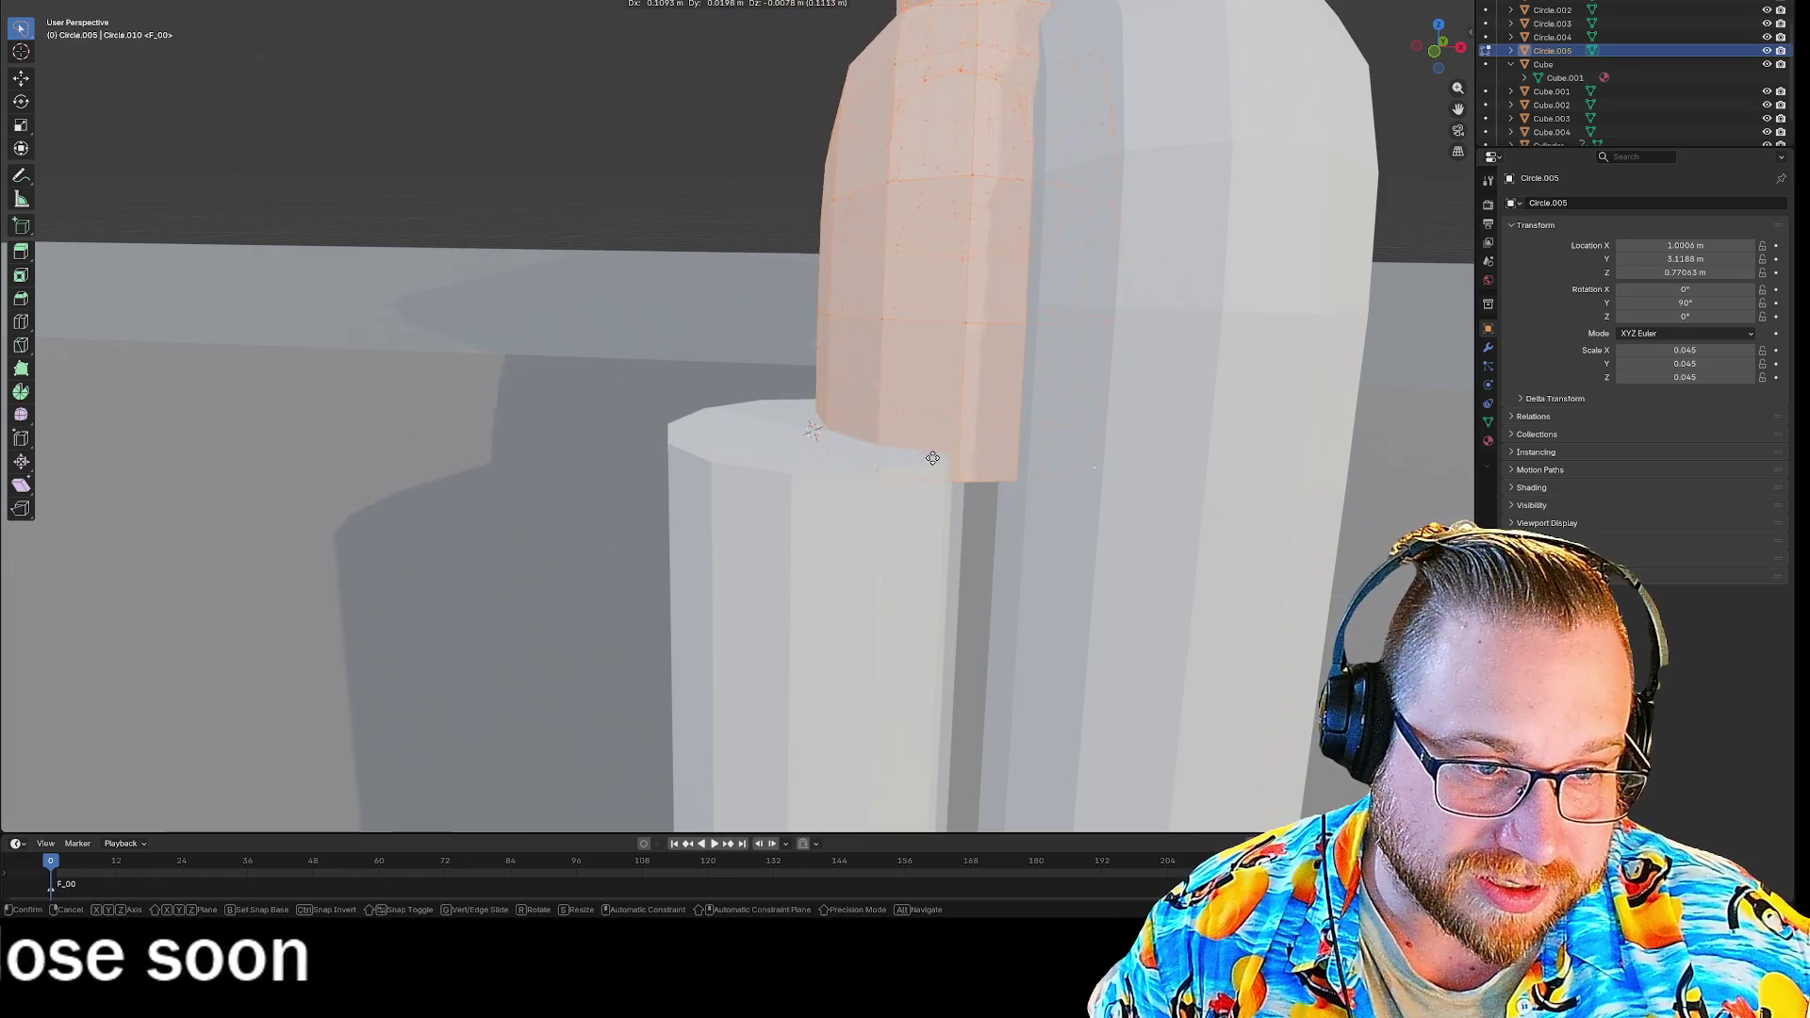
pyautogui.click(942, 458)
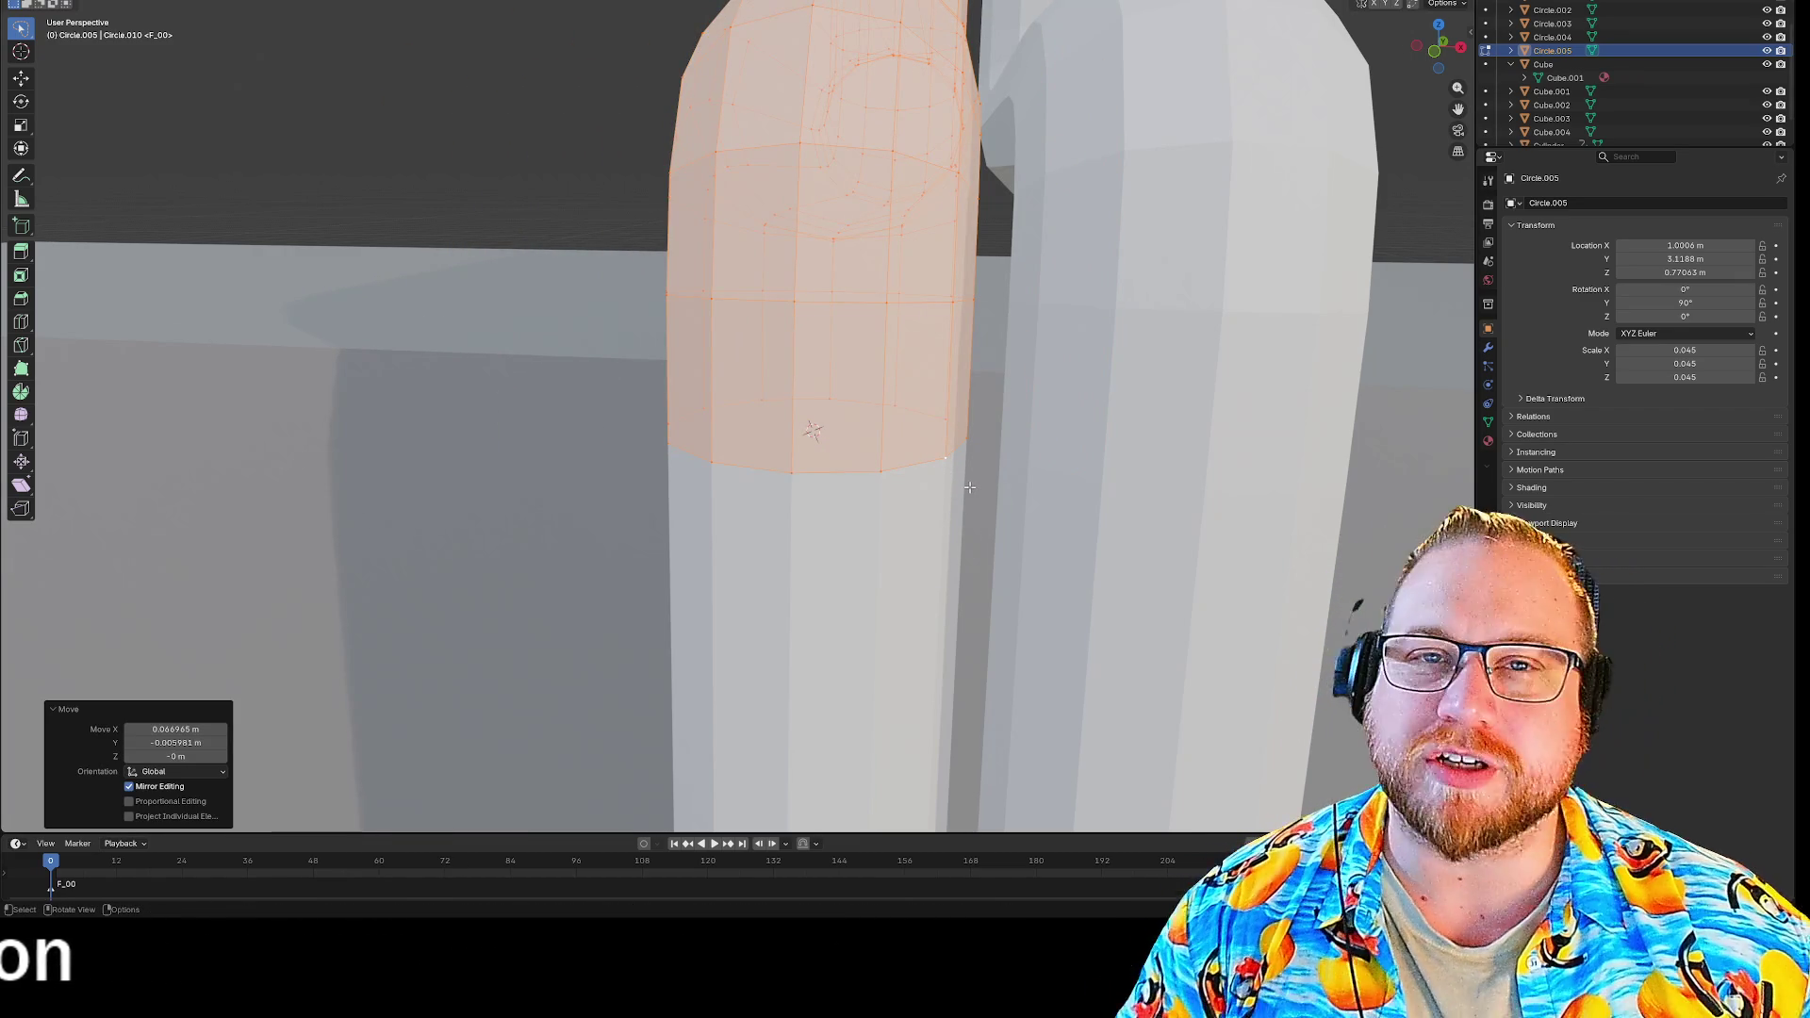
pyautogui.click(486, 143)
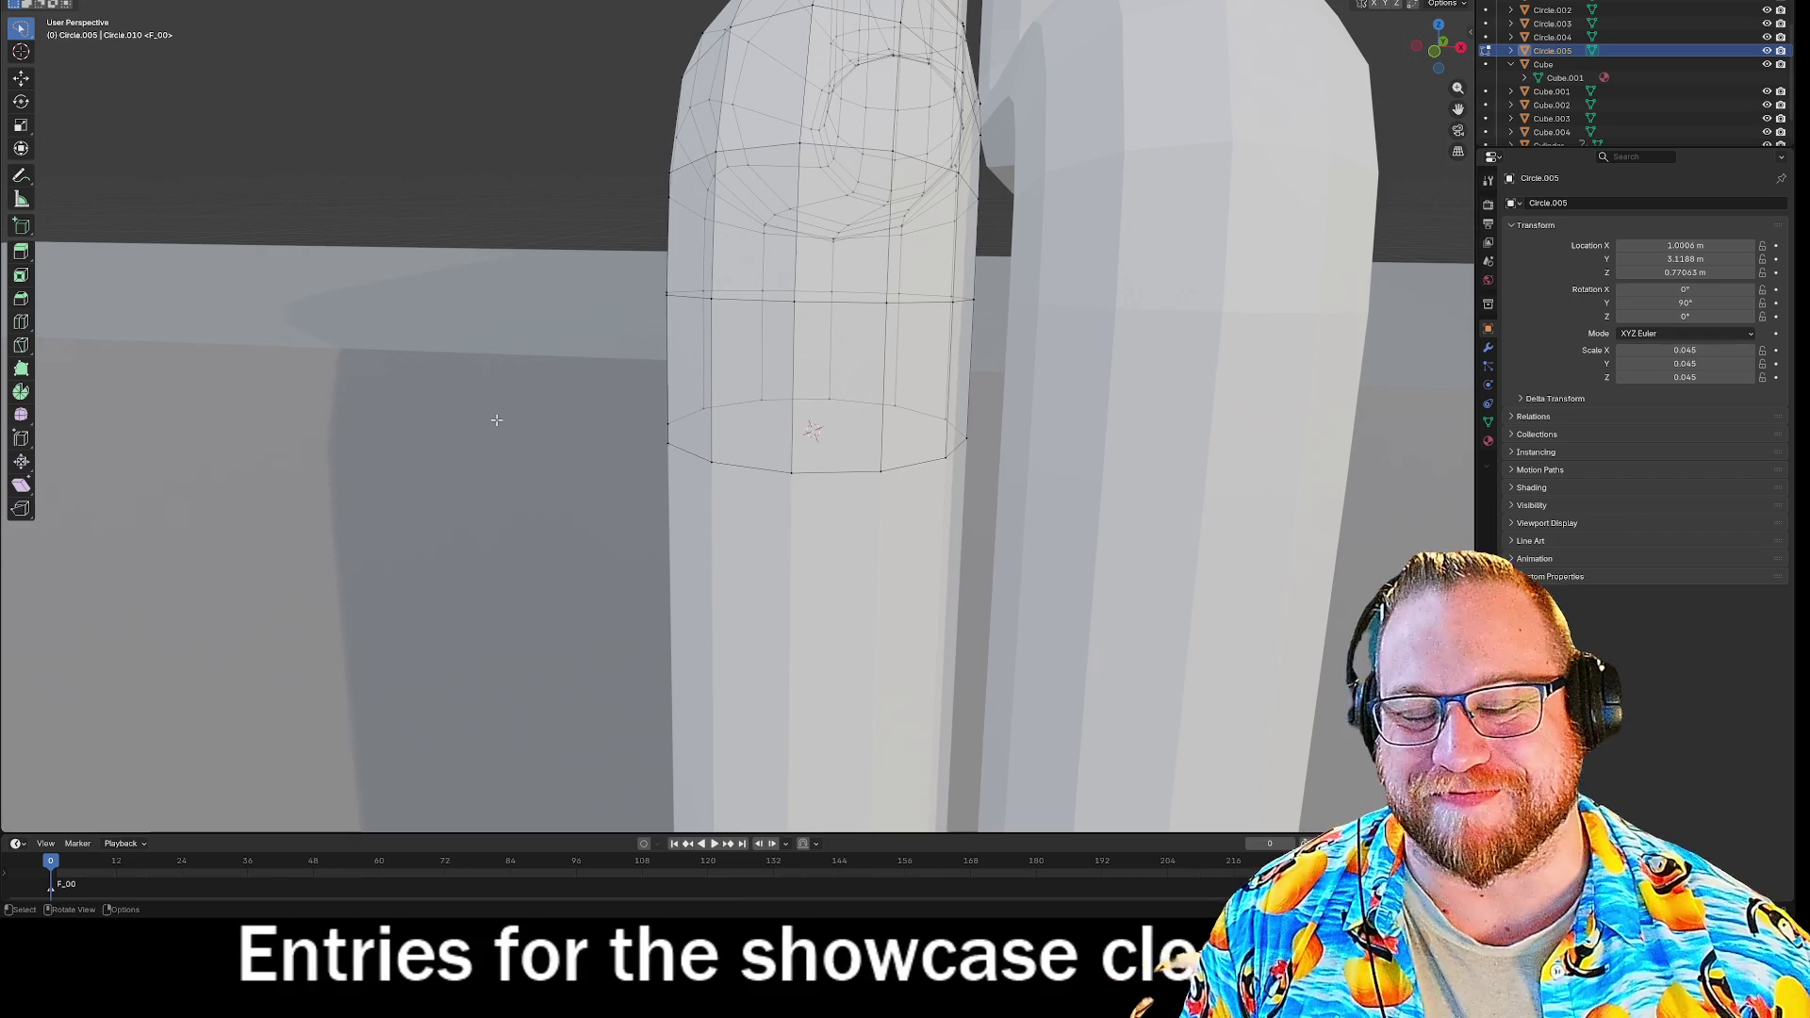
pyautogui.press('Tab')
pyautogui.scroll(-10, 573, 140)
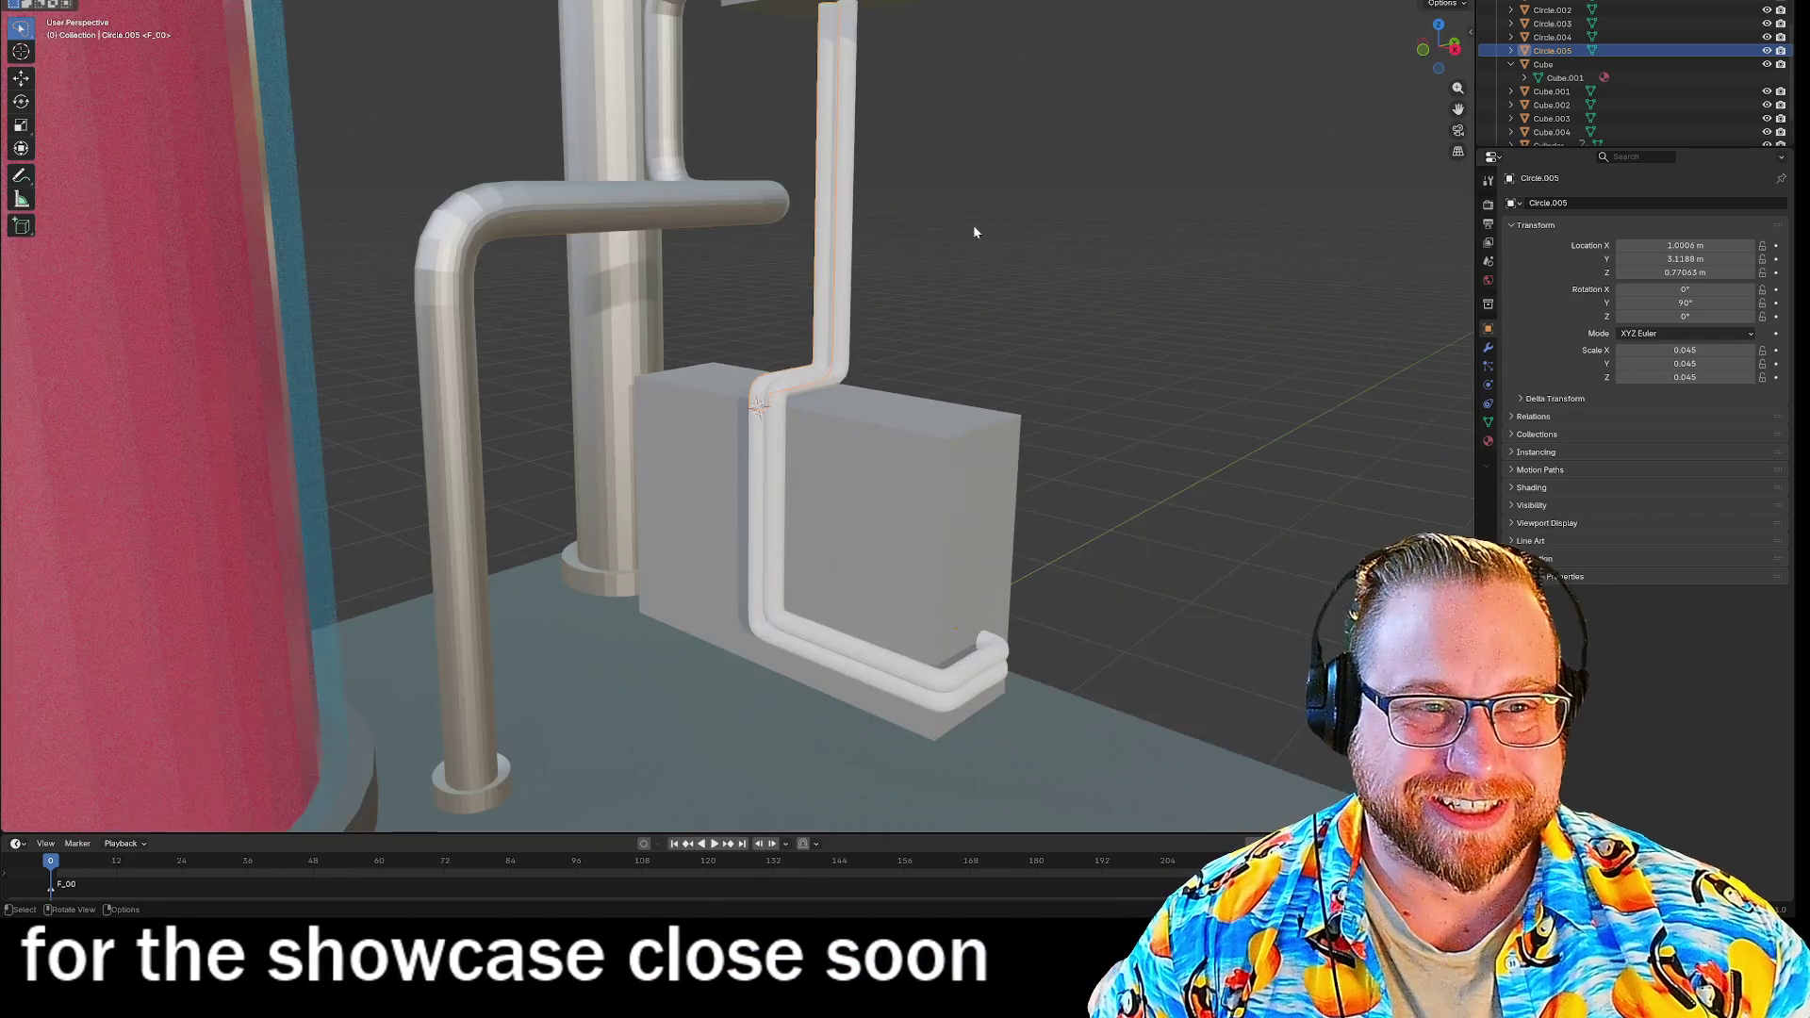
pyautogui.moveTo(975, 232)
pyautogui.mouseDown(button='middle')
pyautogui.moveTo(874, 472)
pyautogui.moveTo(869, 374)
pyautogui.mouseUp(button='middle')
# Join Circle.005 into Circle.003.
pyautogui.click(741, 444)
pyautogui.rightClick(741, 444)
pyautogui.moveTo(737, 448)
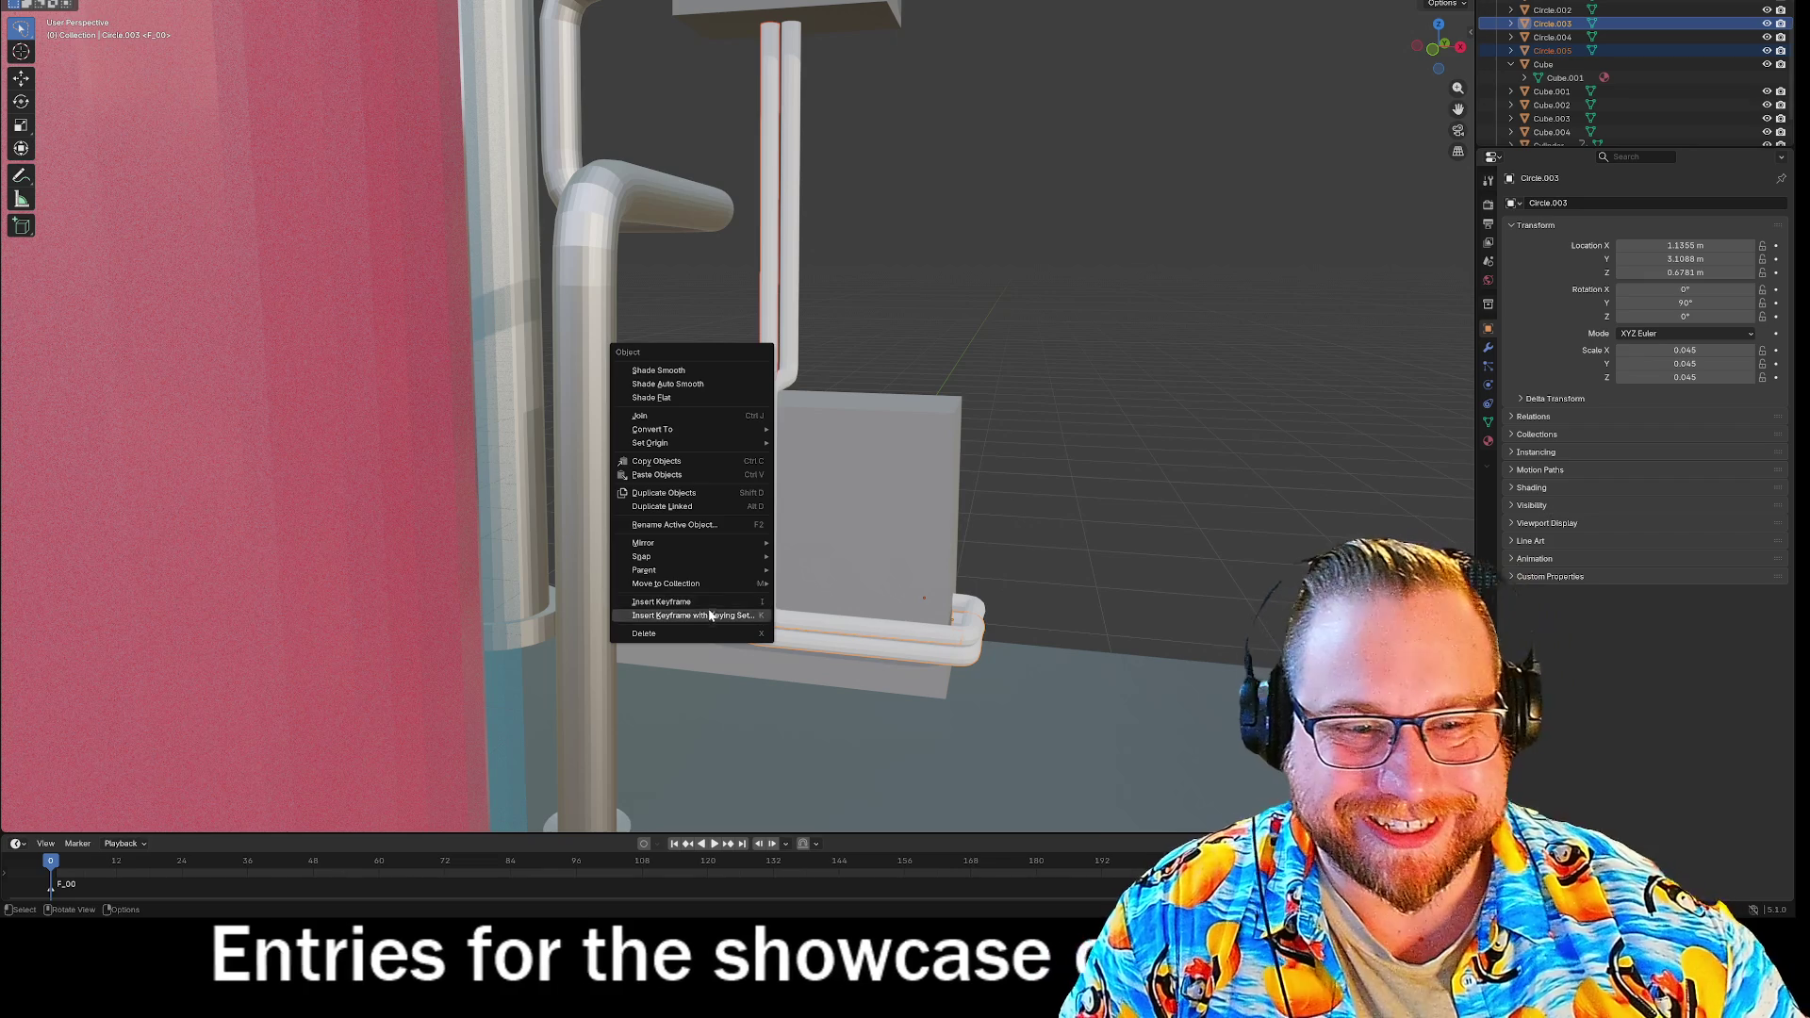
pyautogui.click(688, 415)
# Join Circle.004 into Circle.002, then inspect the pipes under the box.
pyautogui.moveTo(1097, 359); pyautogui.dragTo(1034, 420, button='middle')
pyautogui.scroll(6, 1035, 420)
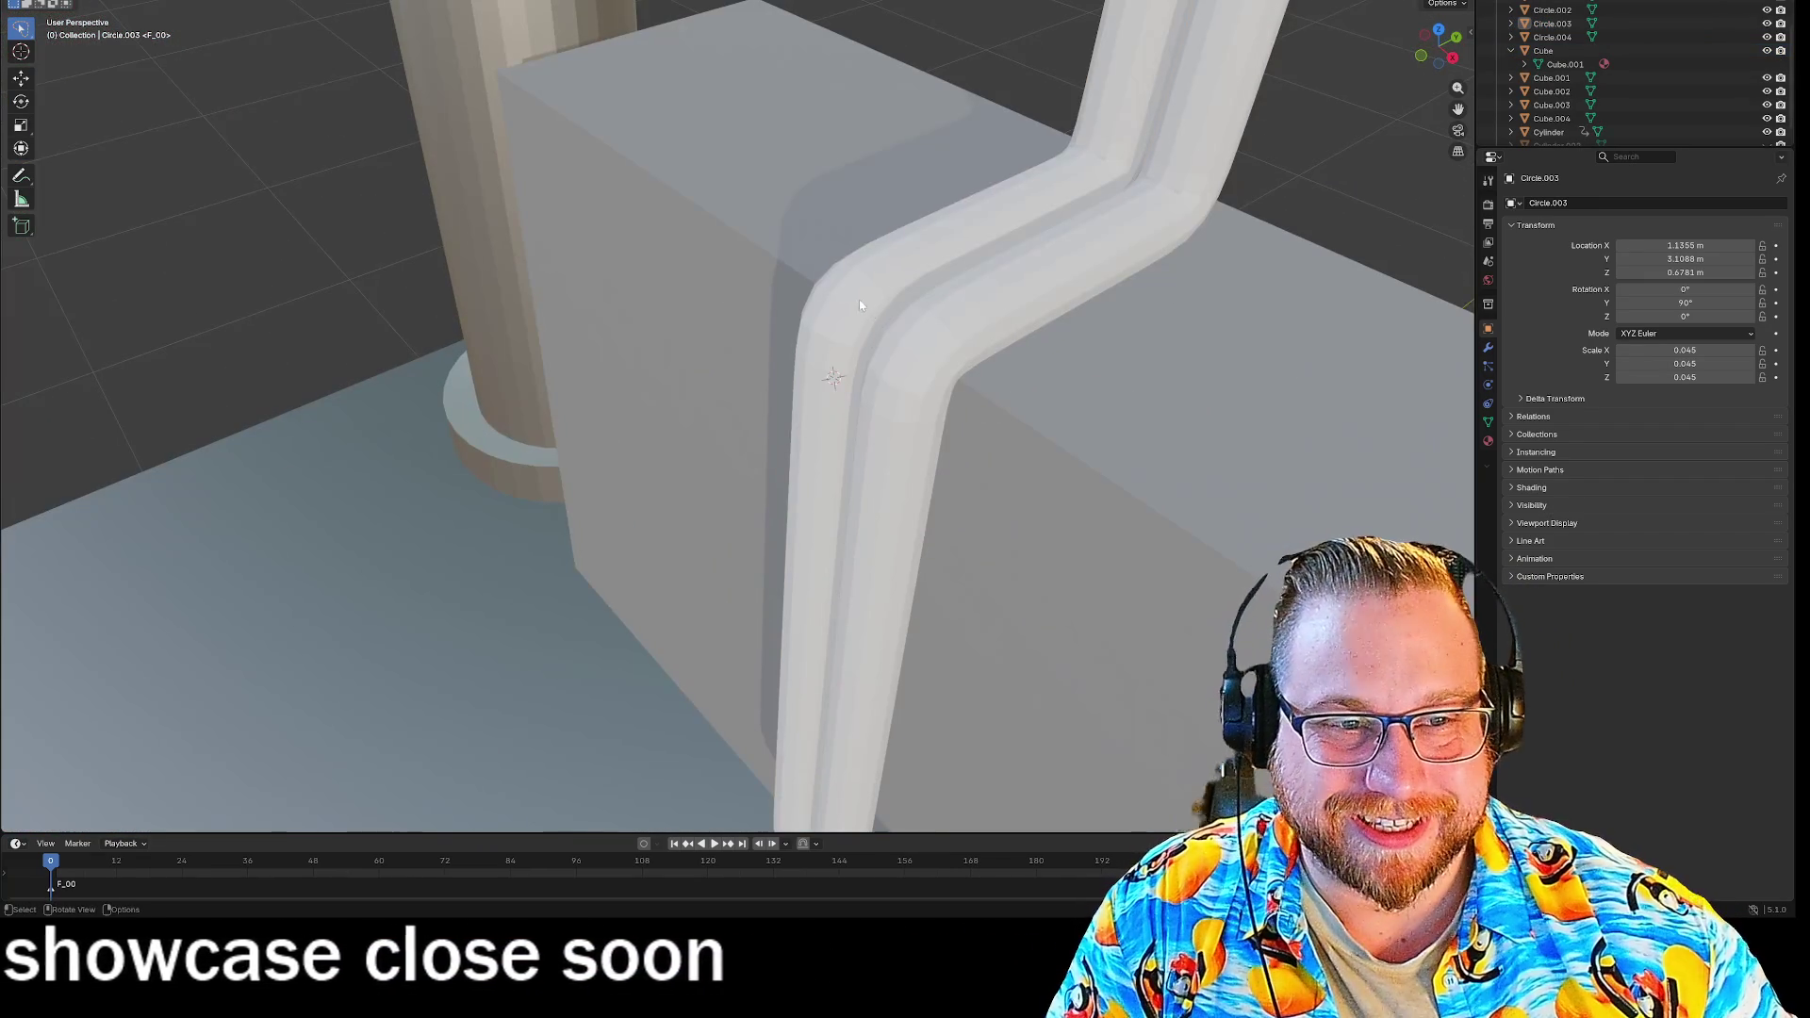
pyautogui.click(896, 357)
pyautogui.scroll(-5, 900, 363)
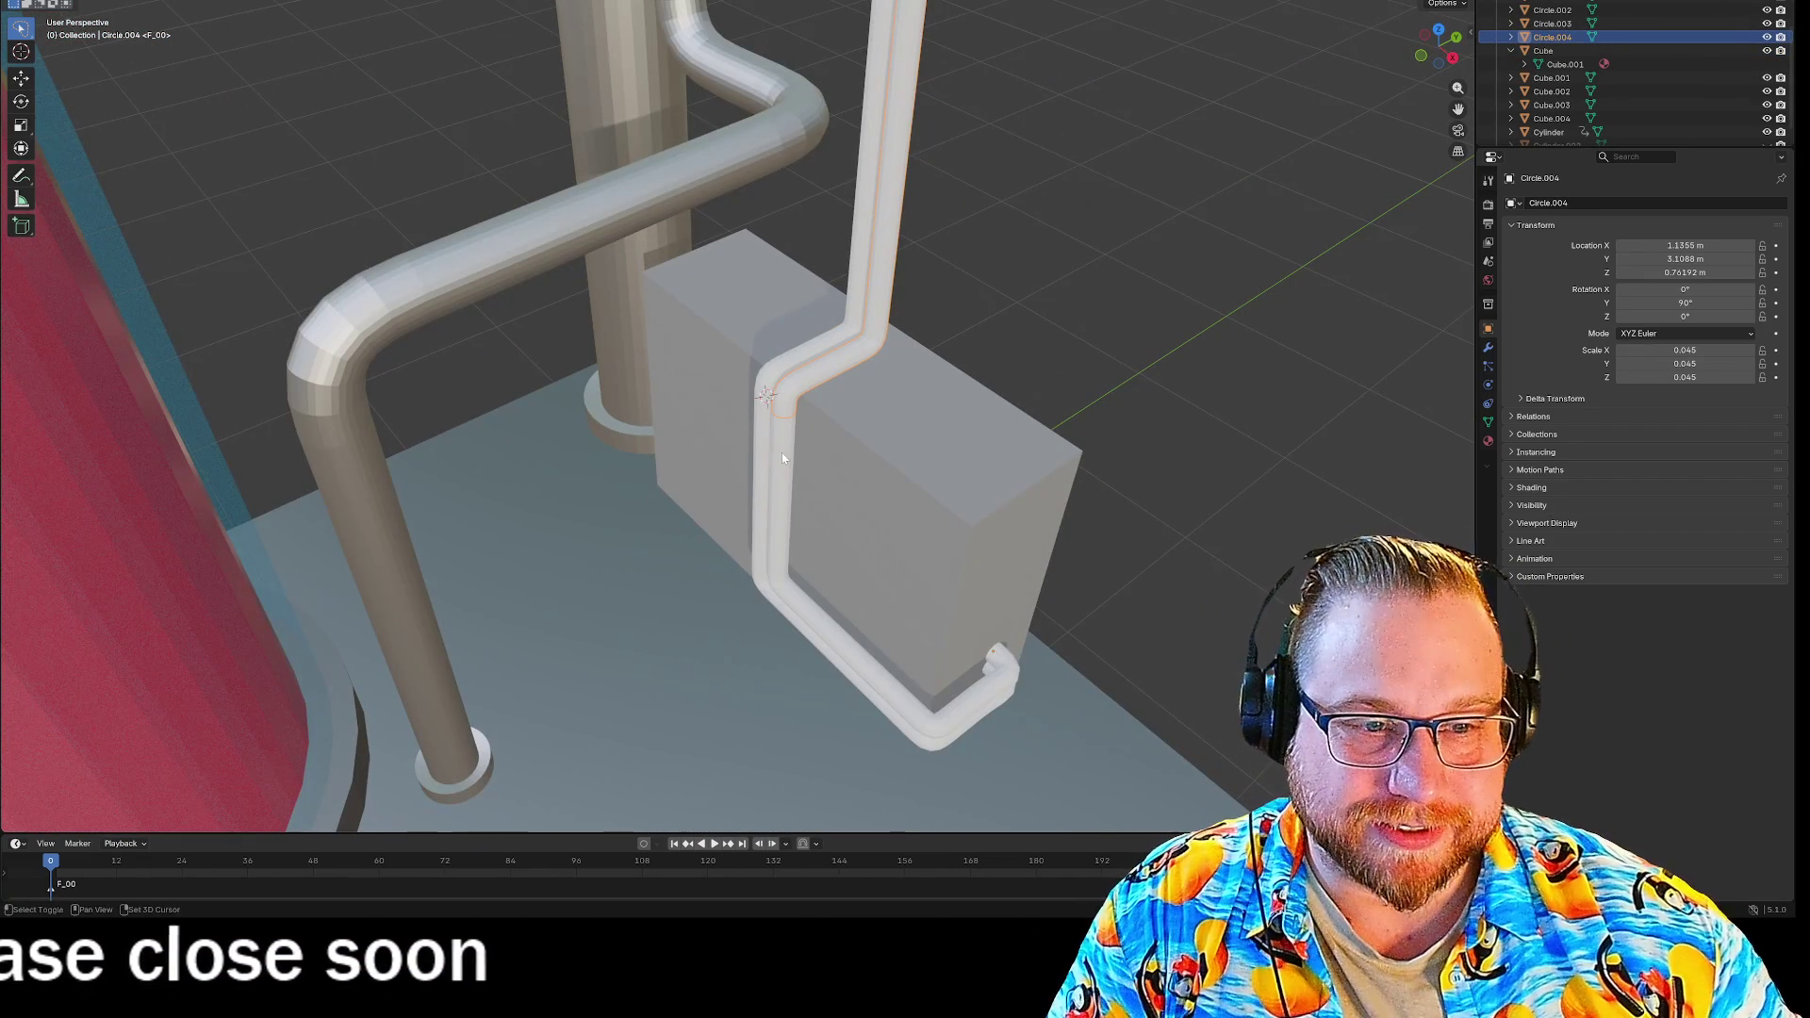
pyautogui.keyDown('shift'); pyautogui.click(782, 458); pyautogui.keyUp('shift')
pyautogui.rightClick(782, 453)
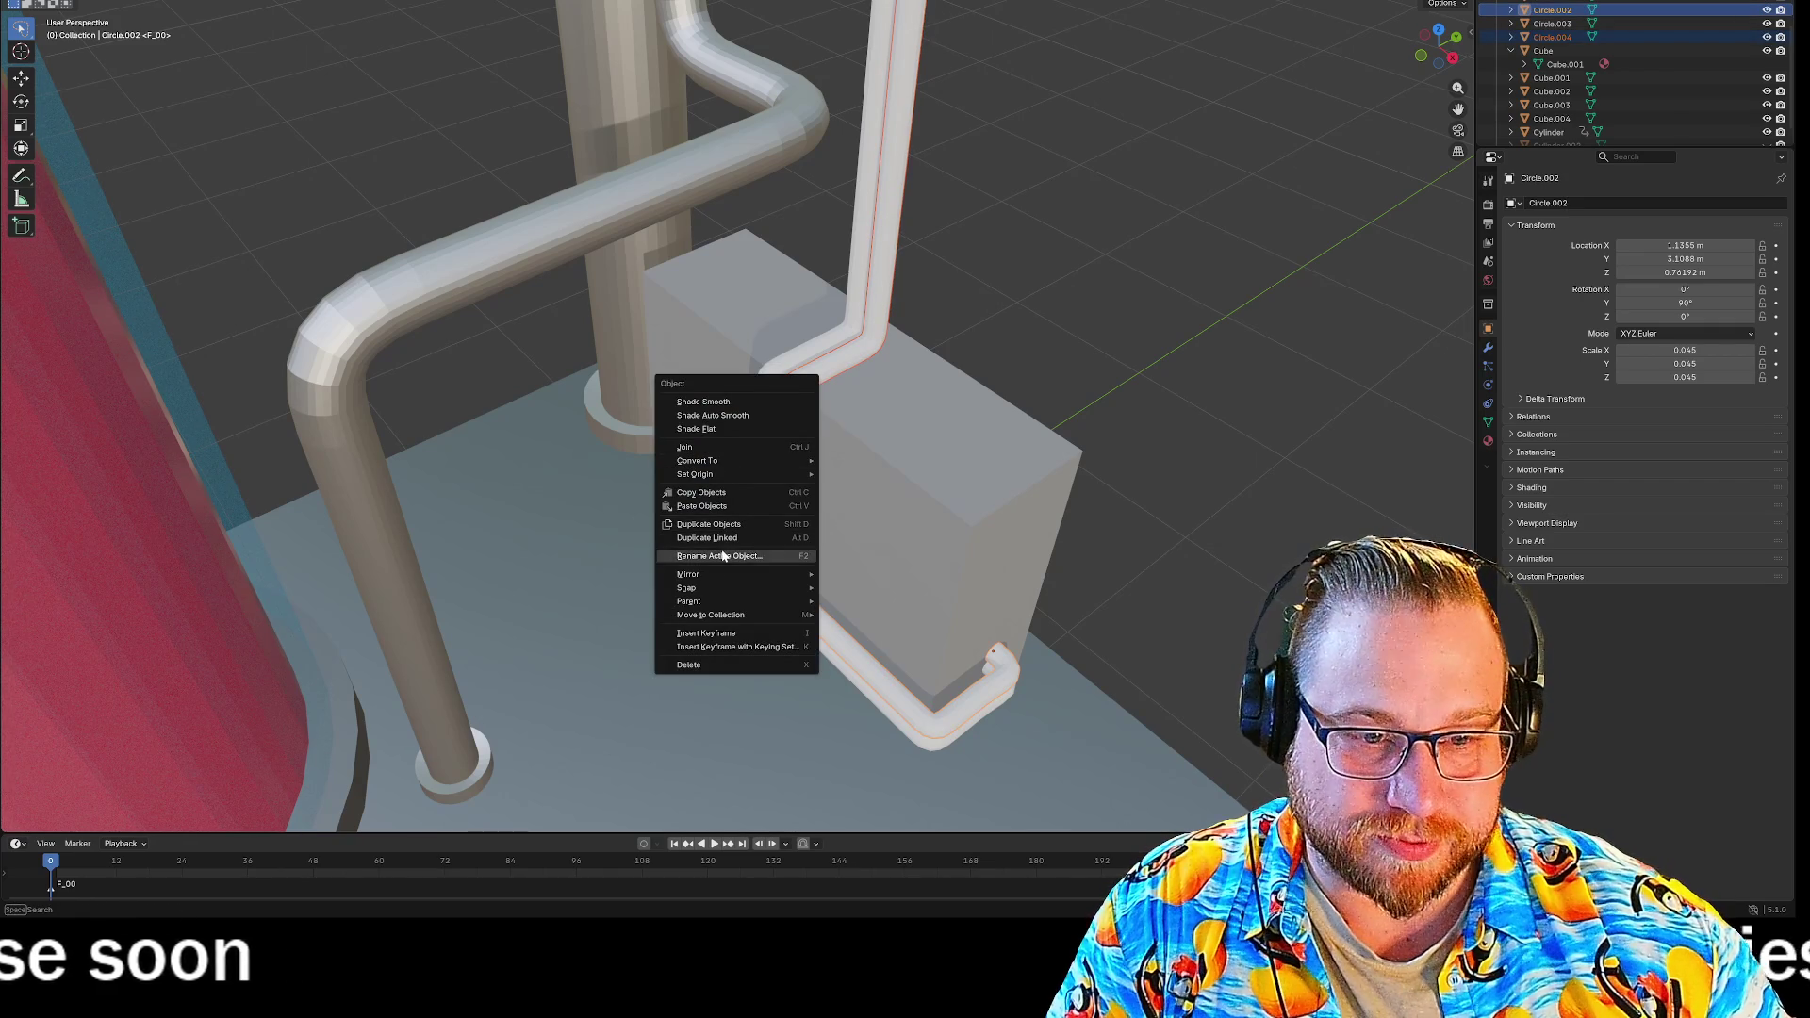
pyautogui.click(706, 449)
pyautogui.moveTo(1082, 461)
pyautogui.mouseDown(button='middle')
pyautogui.moveTo(934, 462)
pyautogui.moveTo(886, 495)
pyautogui.mouseUp(button='middle')
pyautogui.scroll(-5, 933, 461)
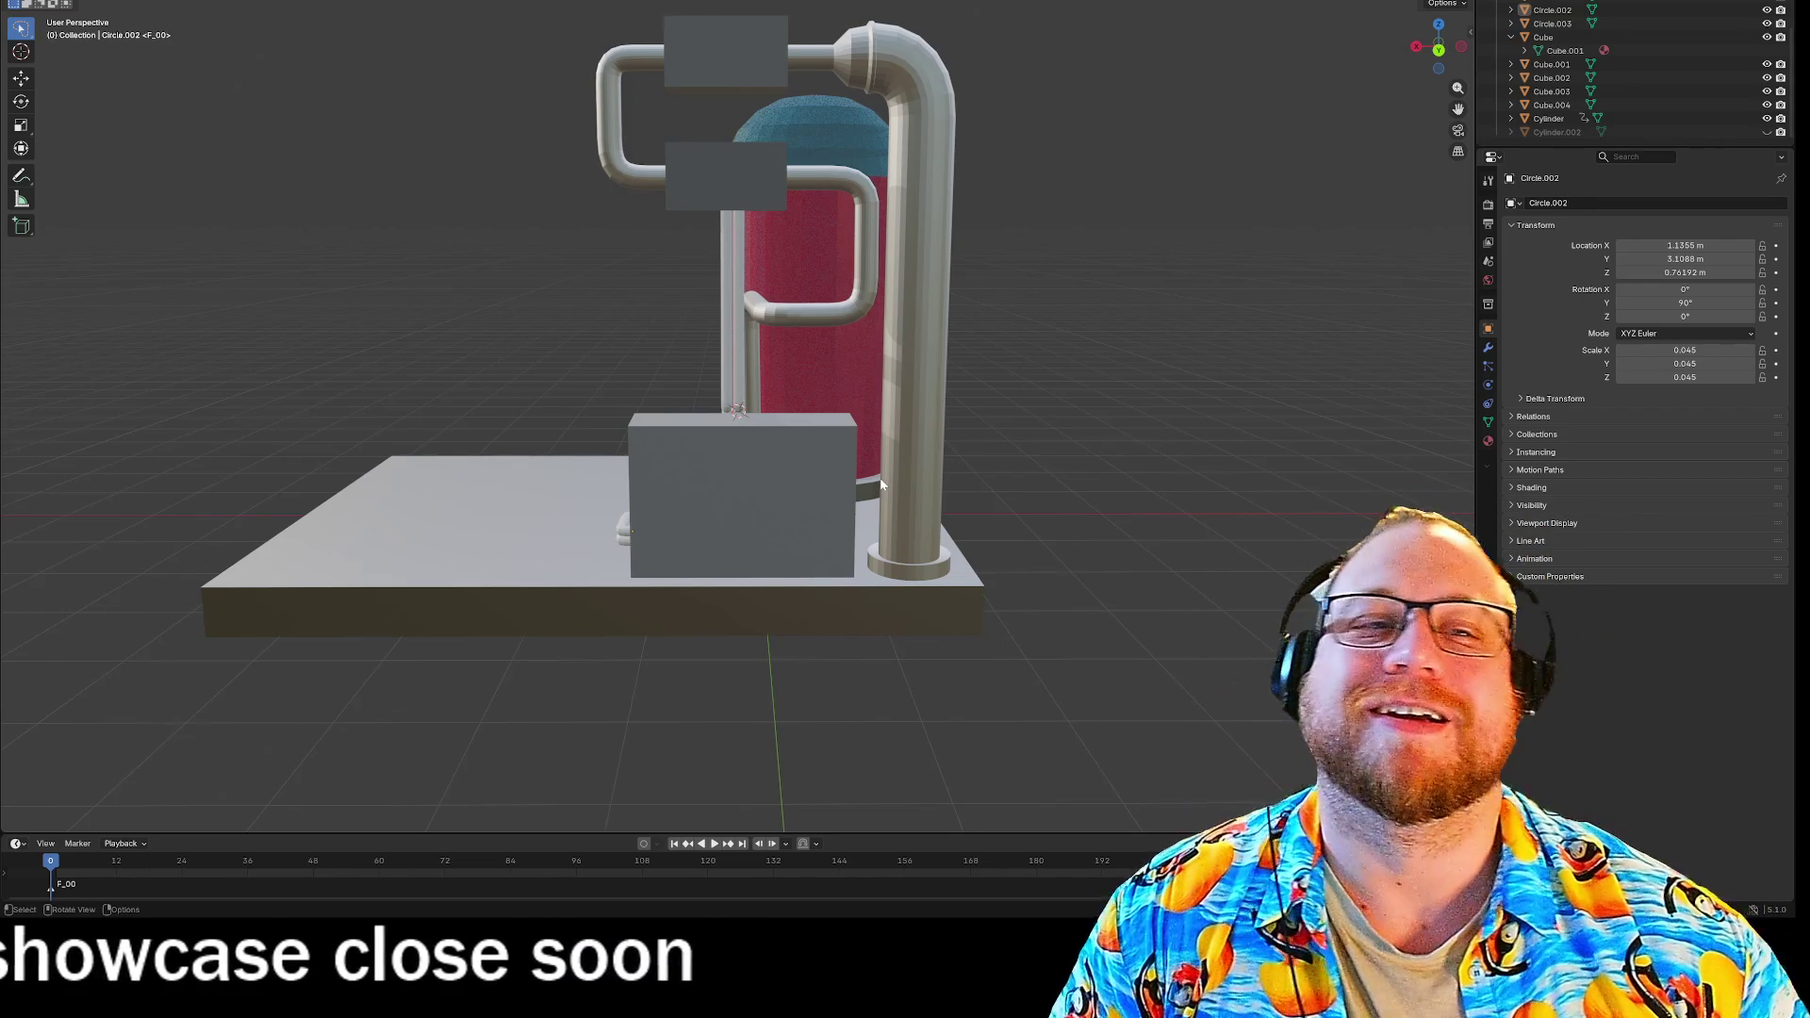
pyautogui.scroll(5, 742, 136)
pyautogui.moveTo(854, 75)
pyautogui.mouseDown(button='middle')
pyautogui.moveTo(845, 614)
pyautogui.moveTo(852, 500)
pyautogui.moveTo(846, 530)
pyautogui.mouseUp(button='middle')
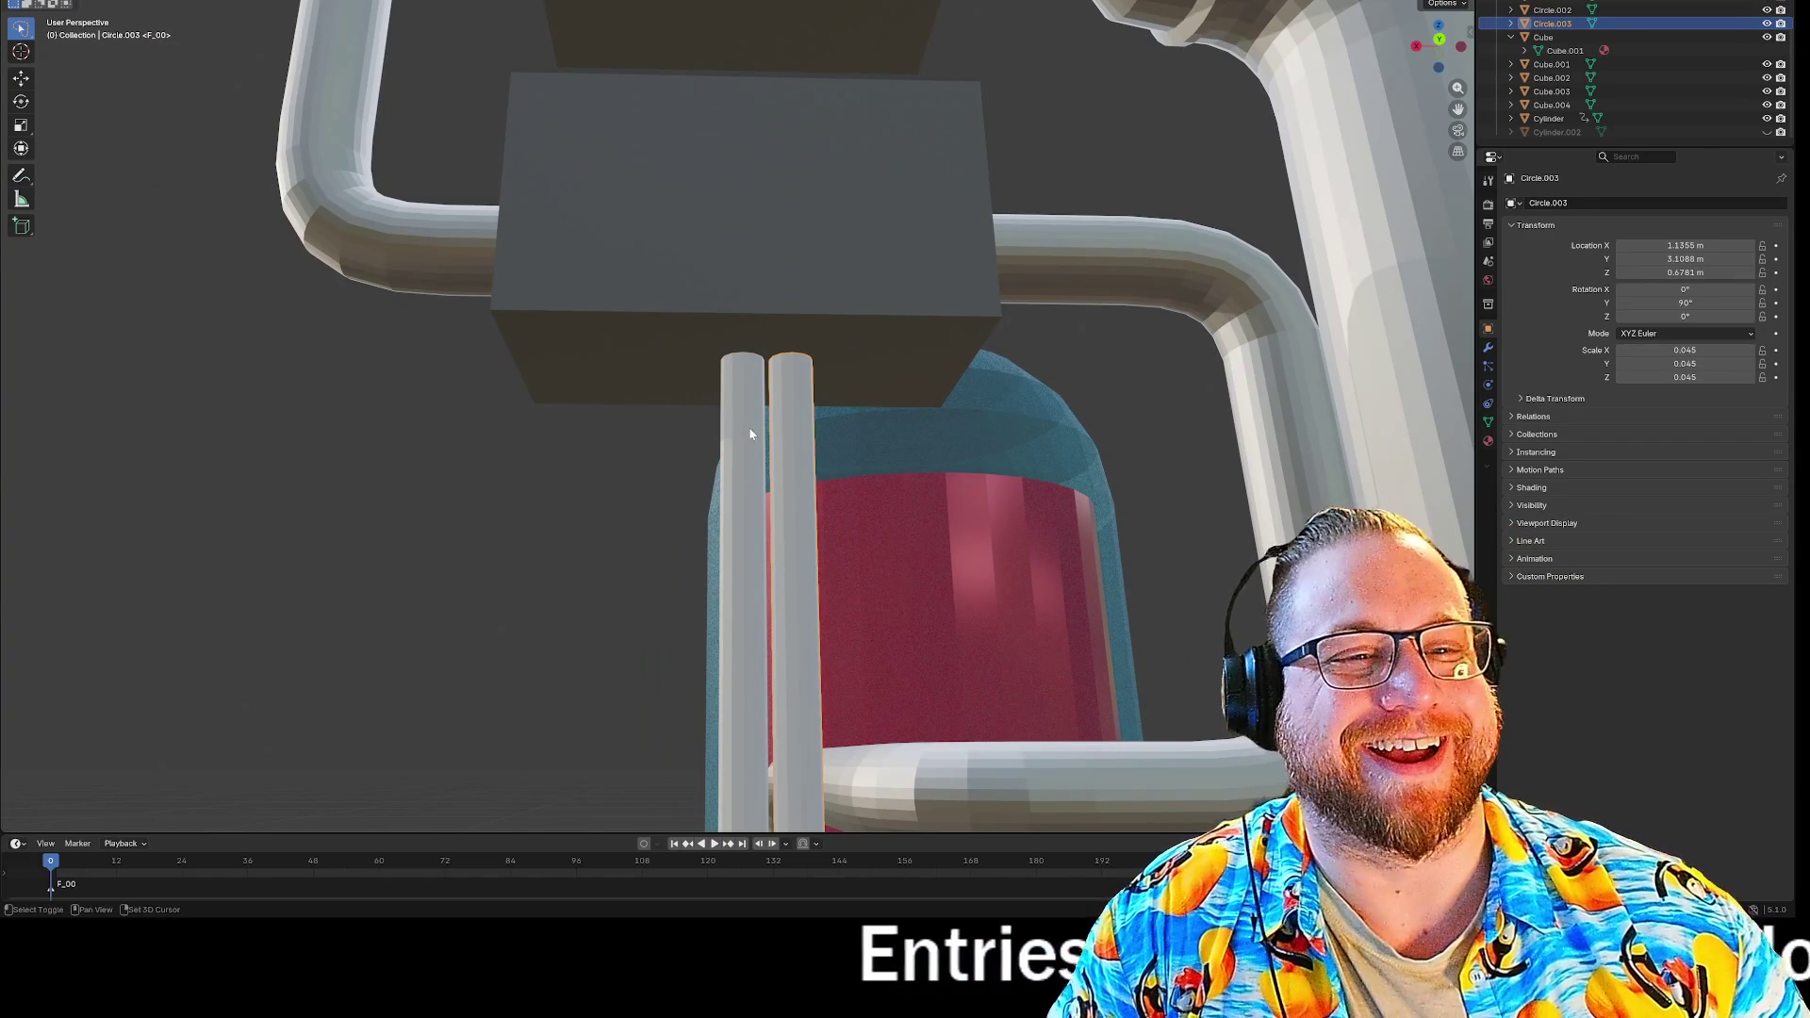
pyautogui.moveTo(853, 433)
pyautogui.mouseDown(button='middle')
pyautogui.moveTo(845, 481)
pyautogui.moveTo(726, 435)
pyautogui.mouseUp(button='middle')
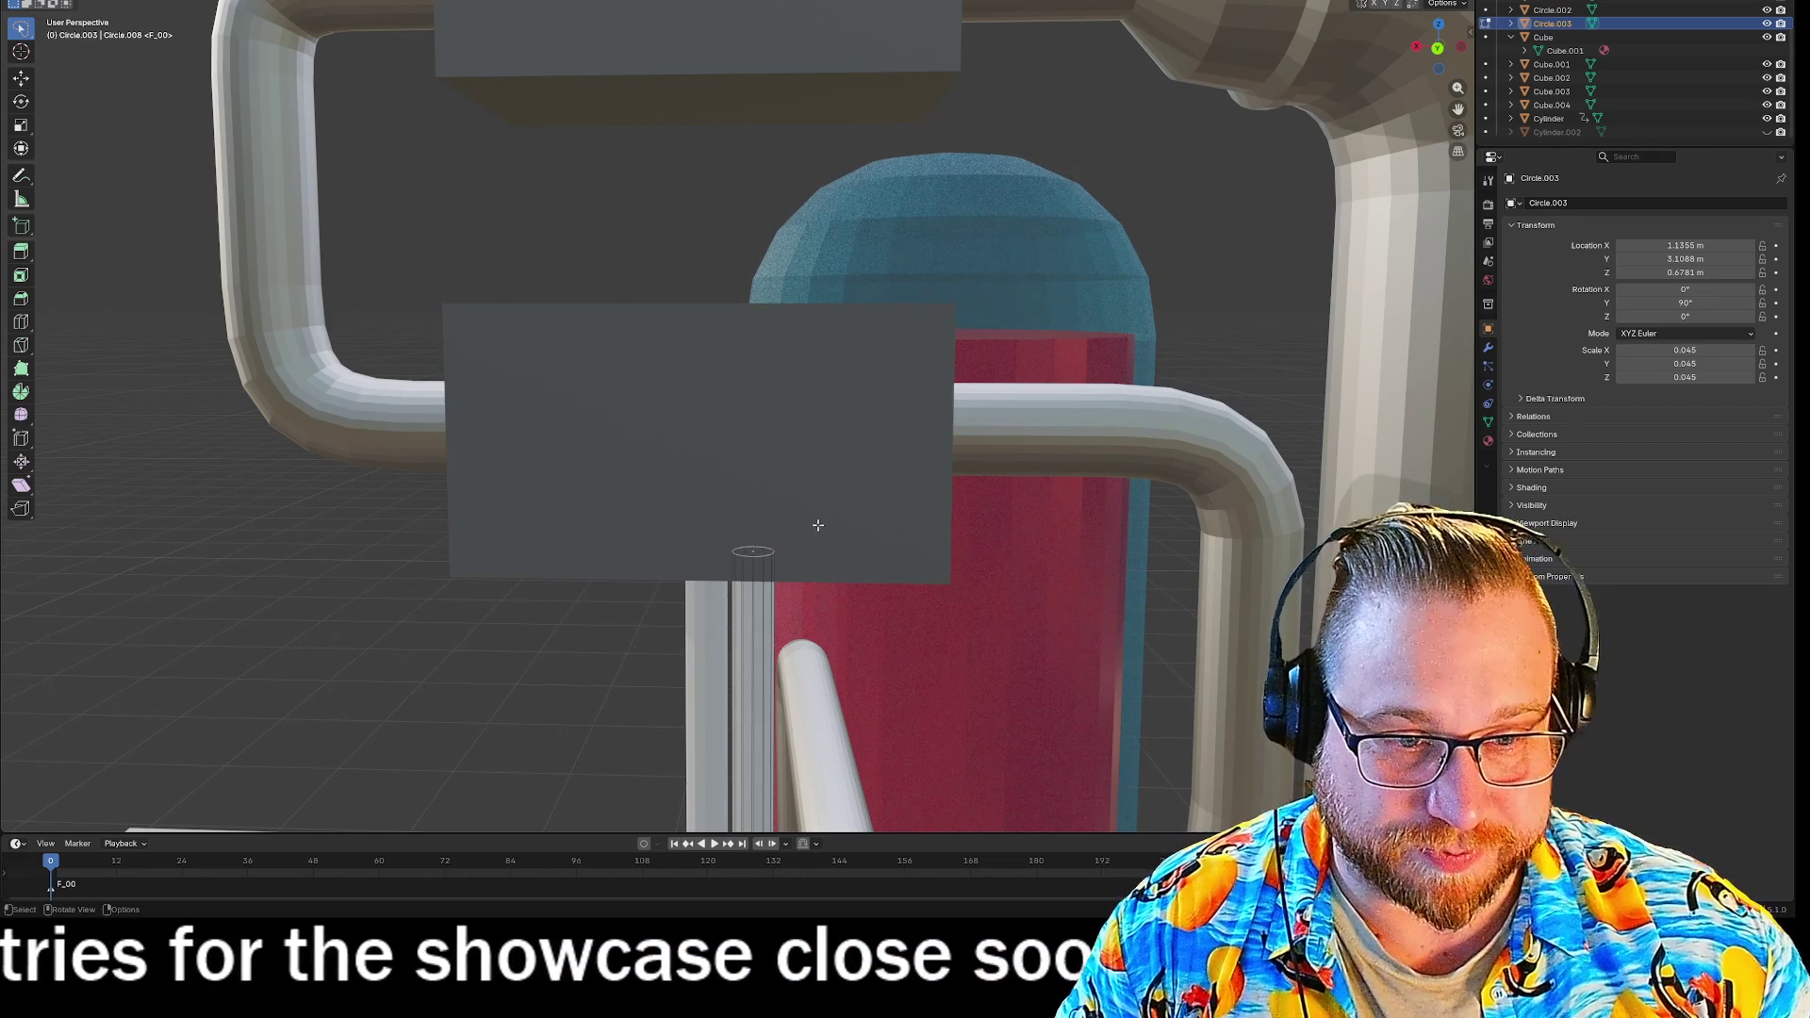
# Raise the pipe's top end straight up along Z into the upper box.
pyautogui.moveTo(817, 525); pyautogui.dragTo(820, 537, button='middle')
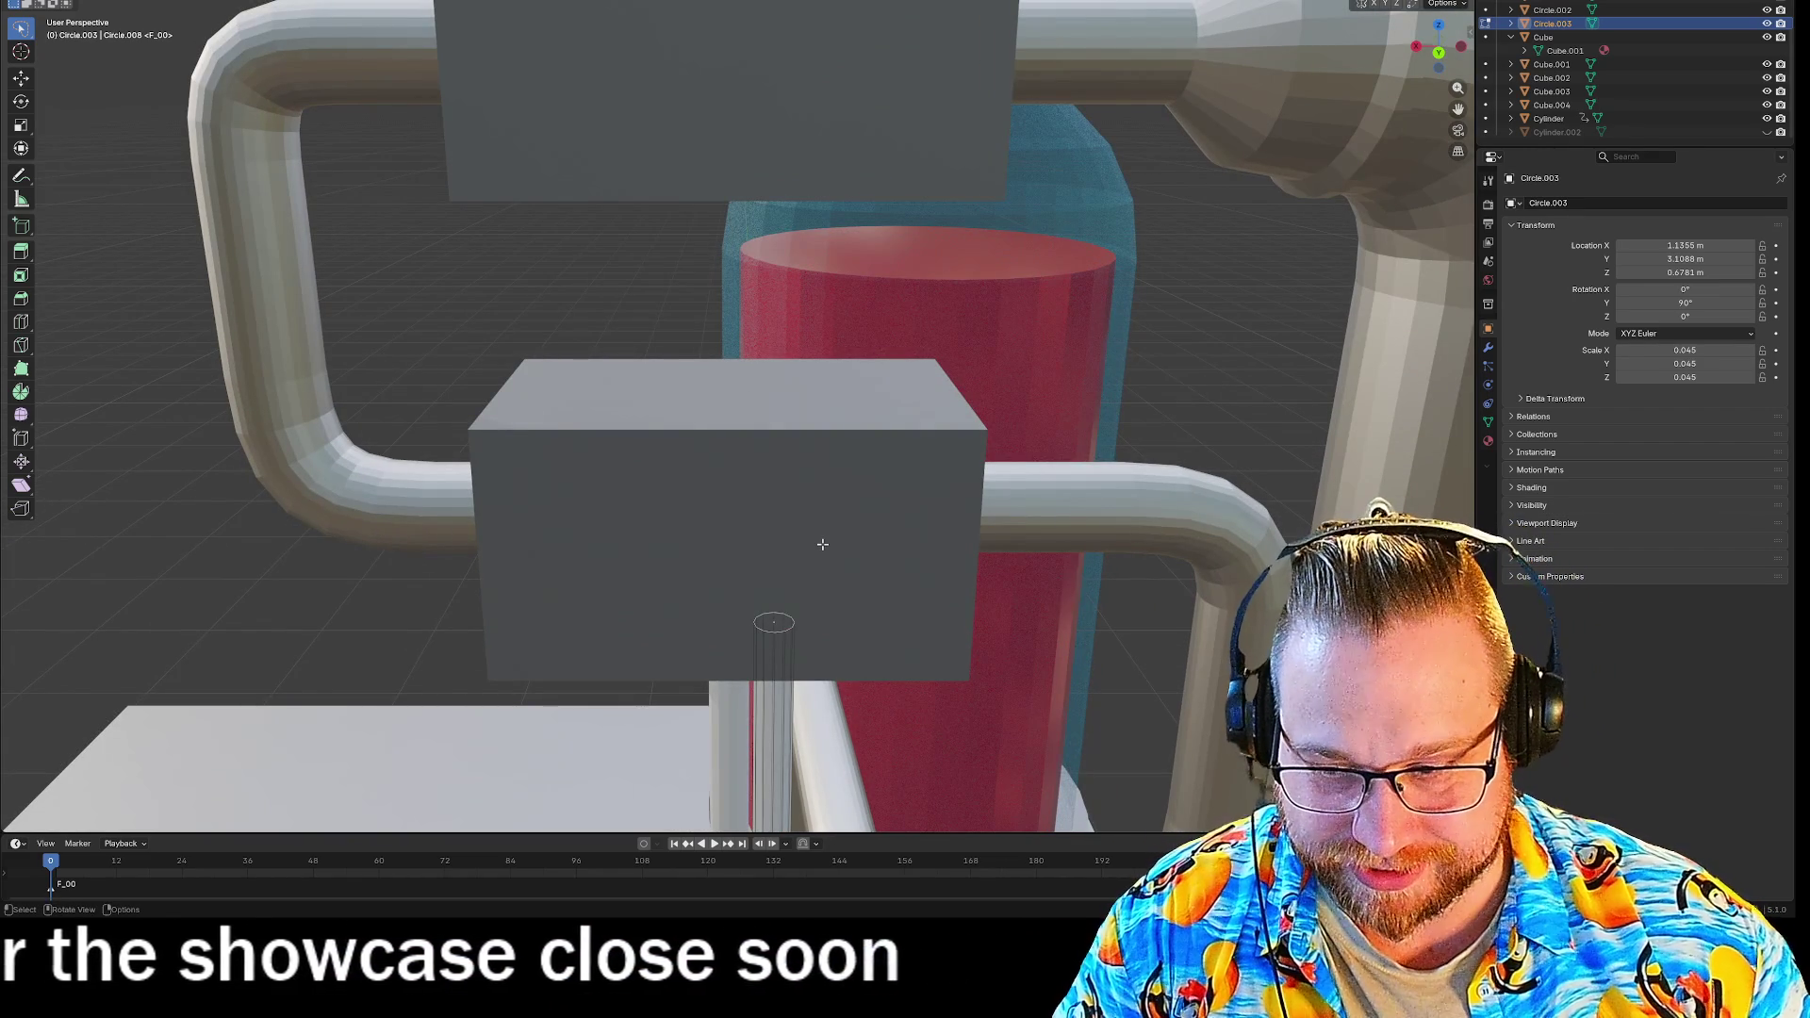
pyautogui.press('g')
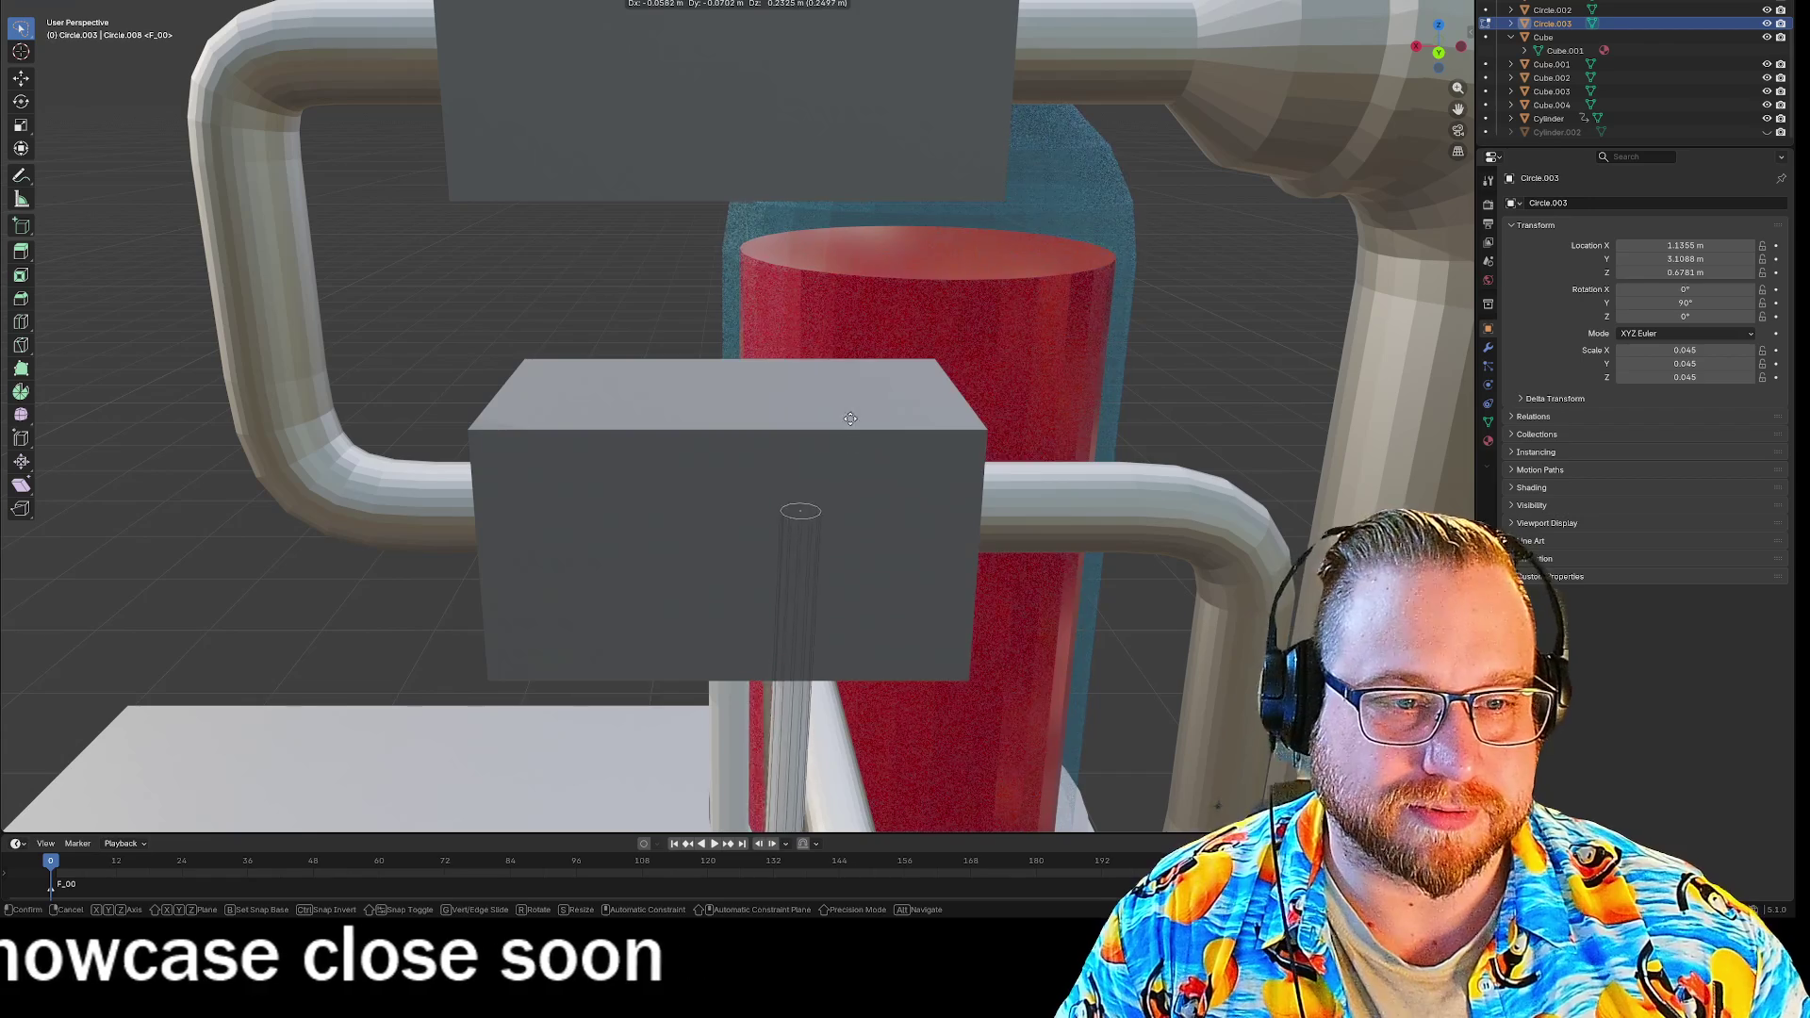
pyautogui.press('z')
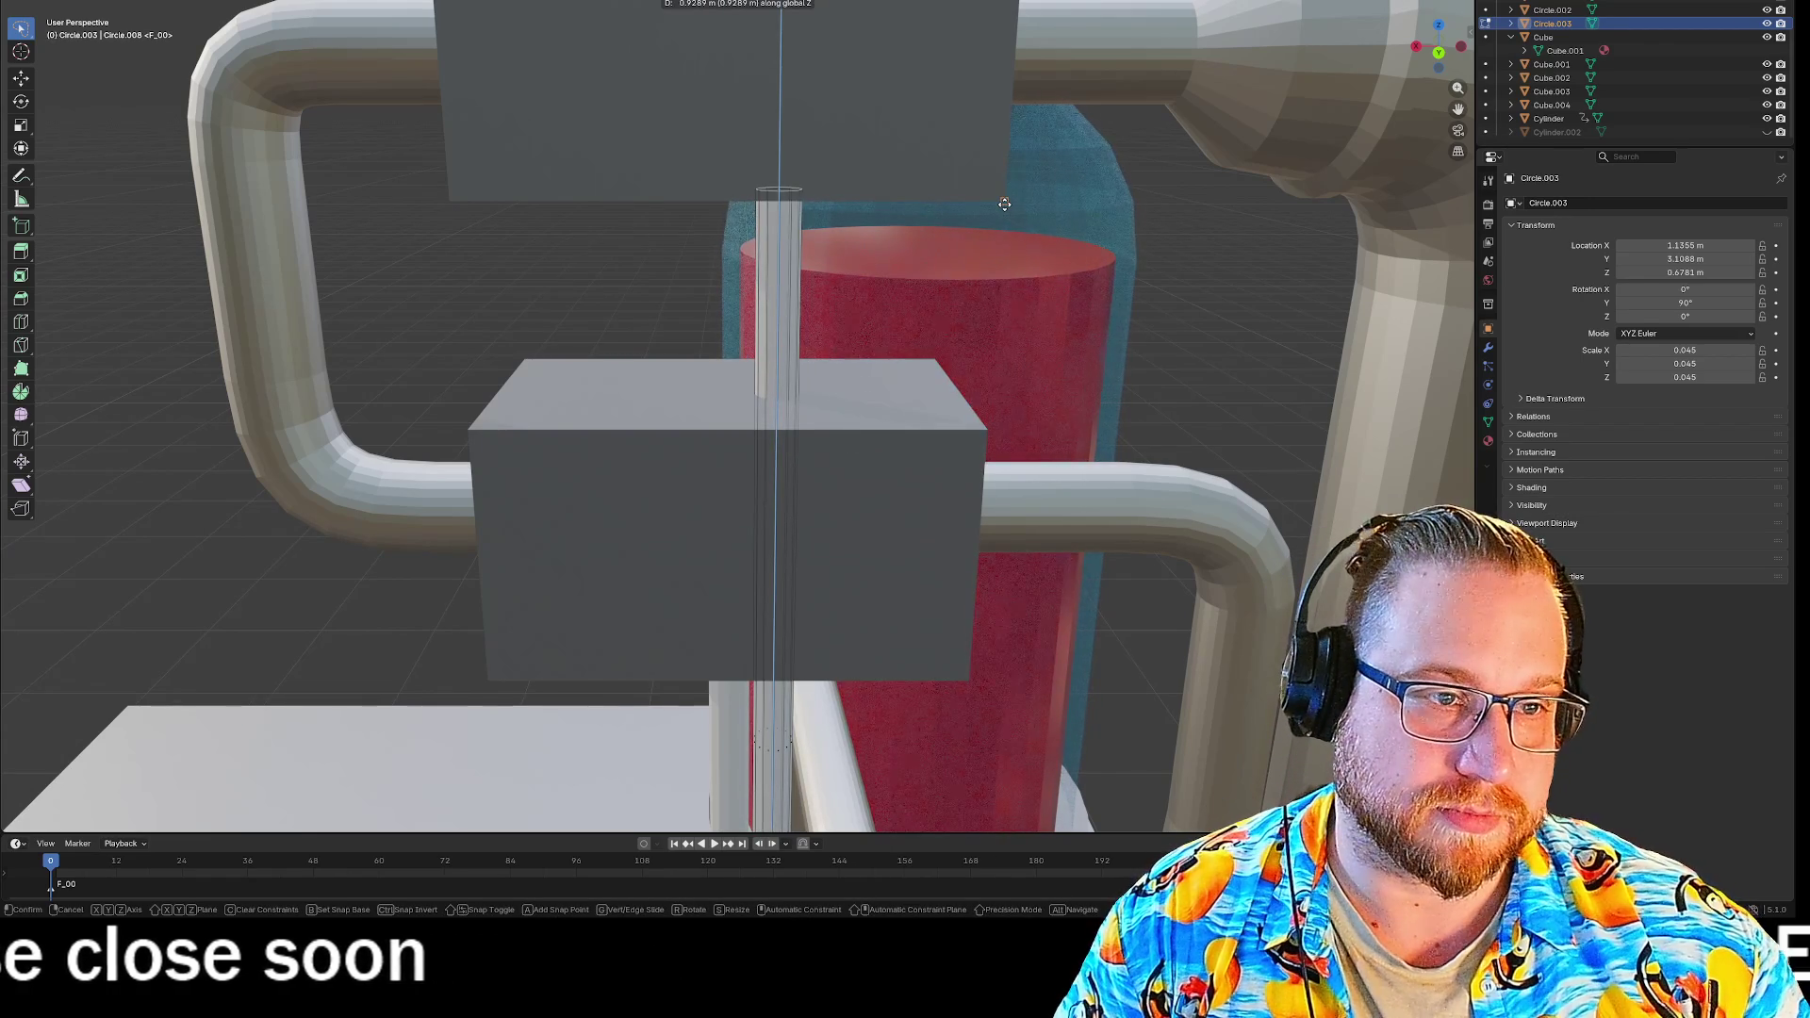
pyautogui.click(1004, 203)
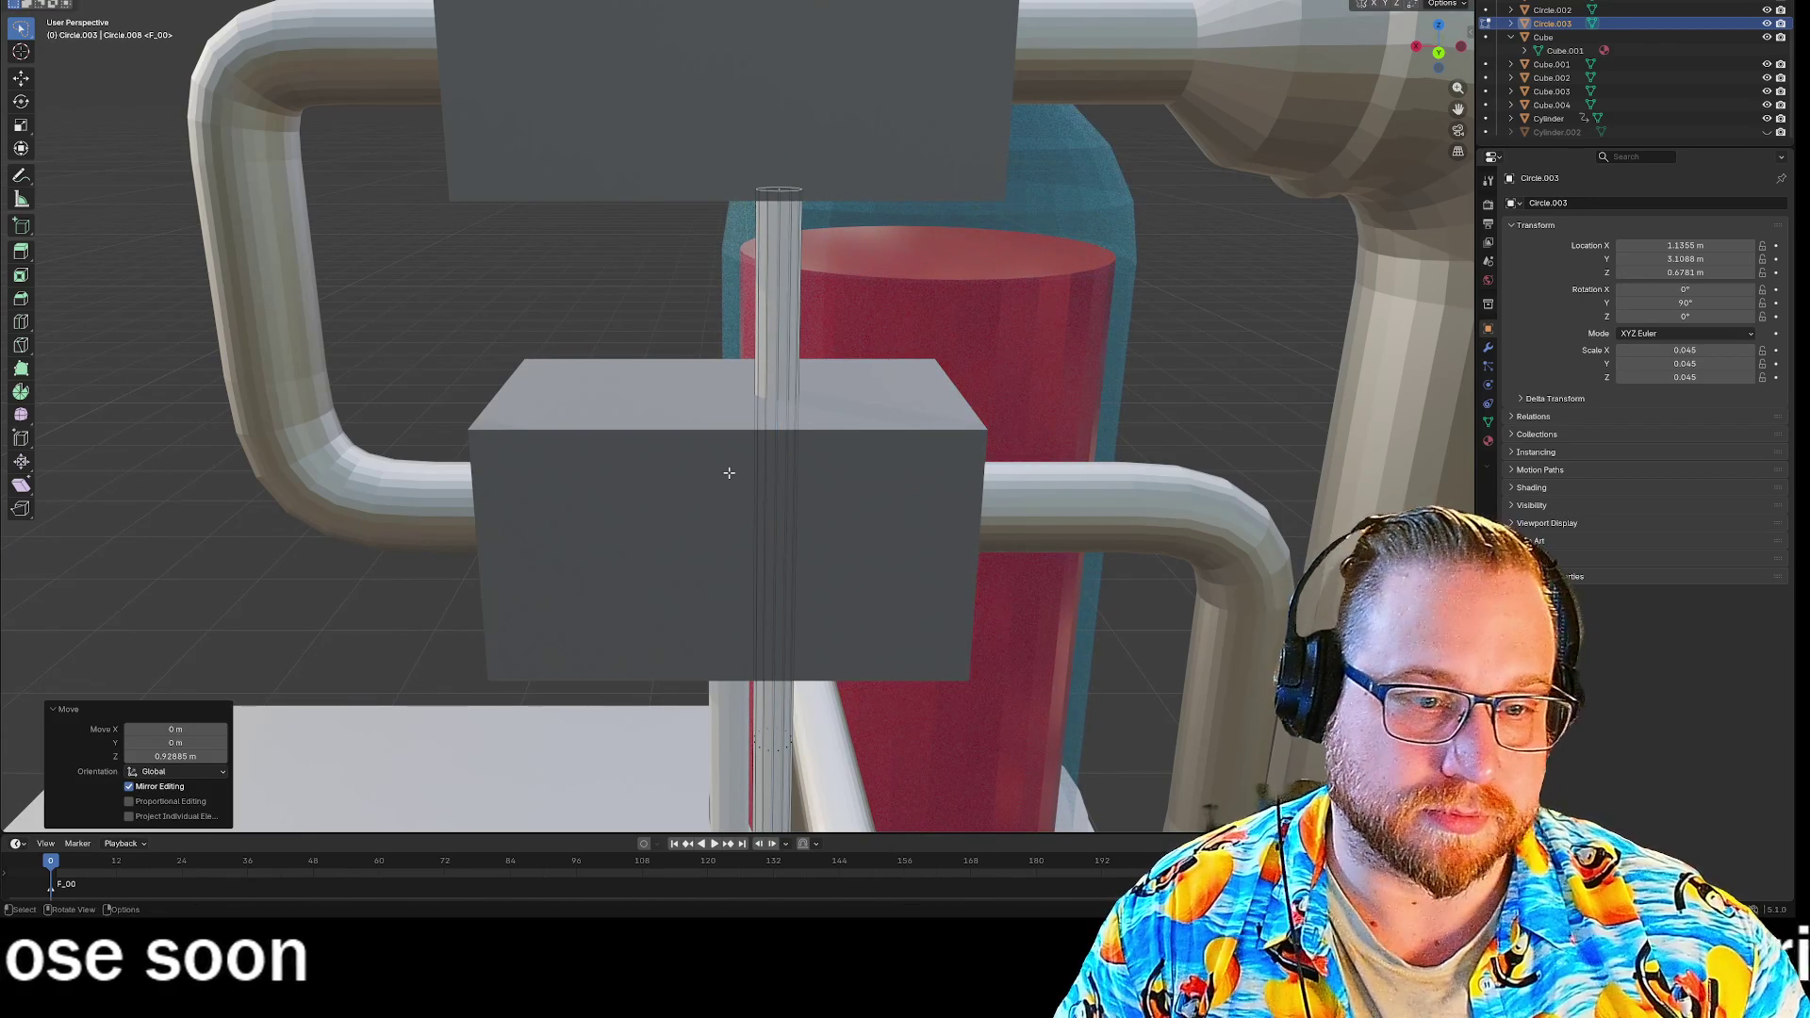
pyautogui.press('Tab')
# Select the second thin pipe and raise its end along Z into the box.
pyautogui.click(723, 677)
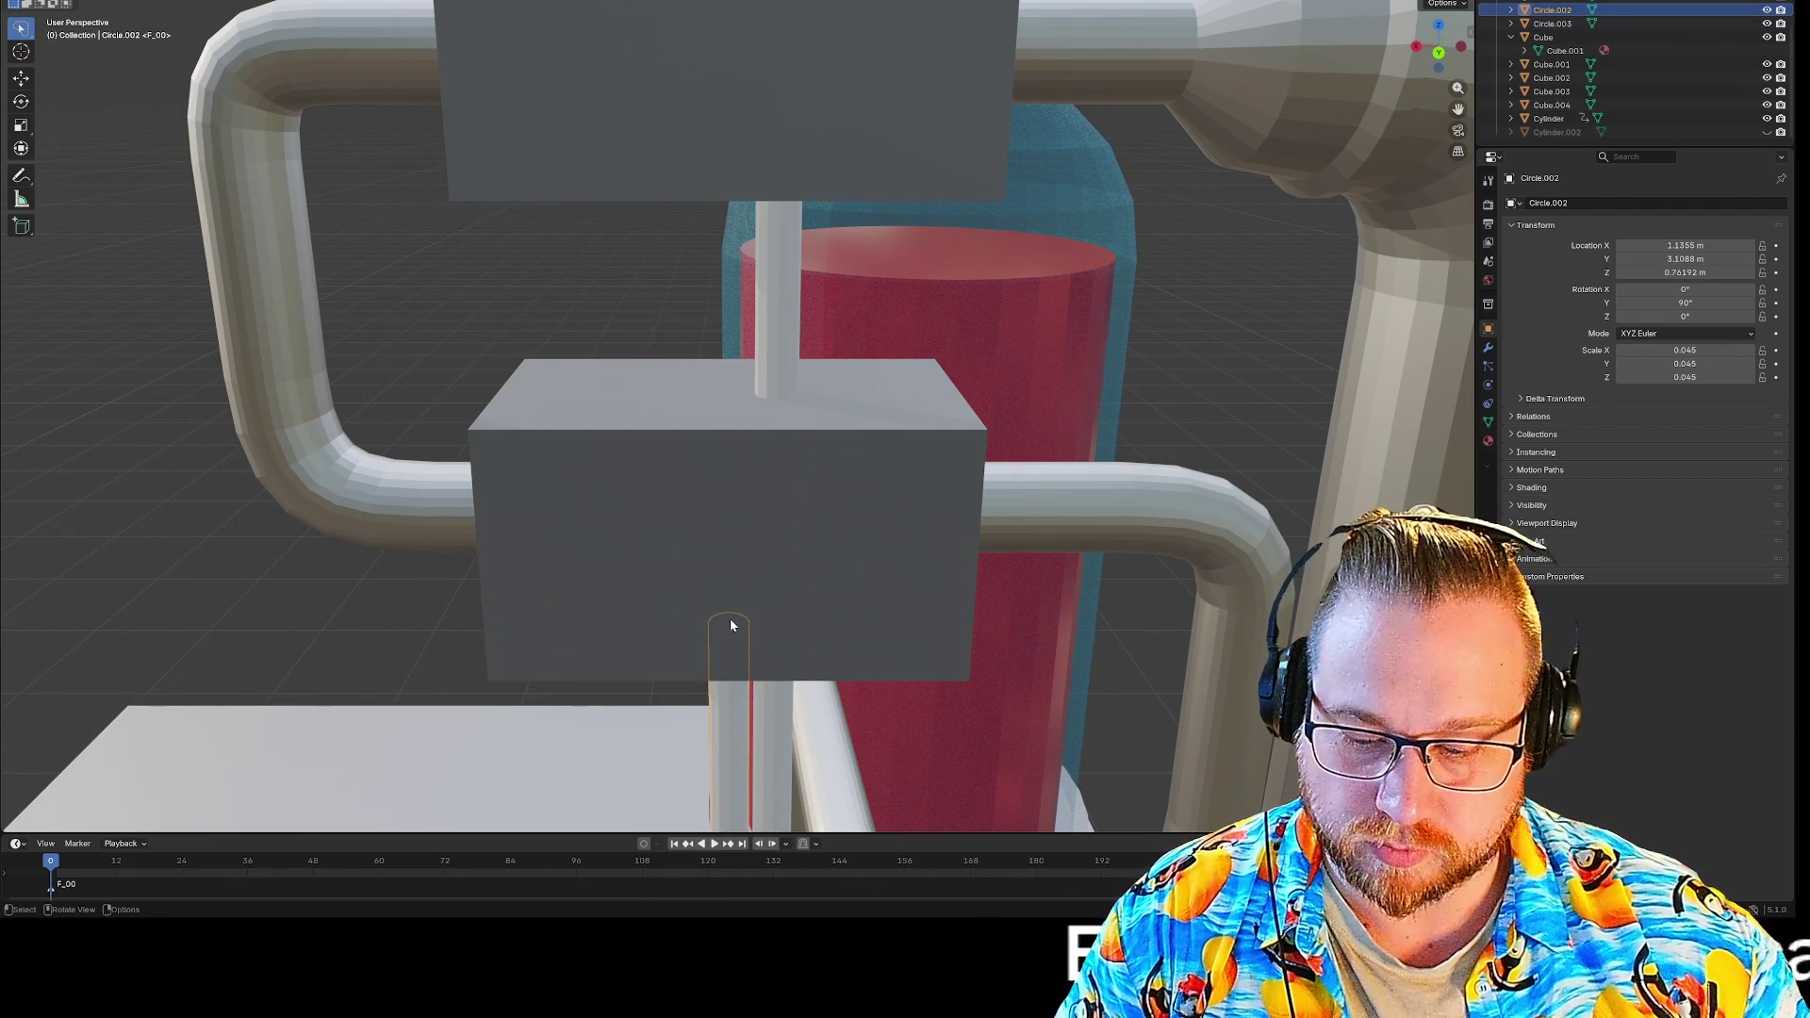
pyautogui.press('Tab')
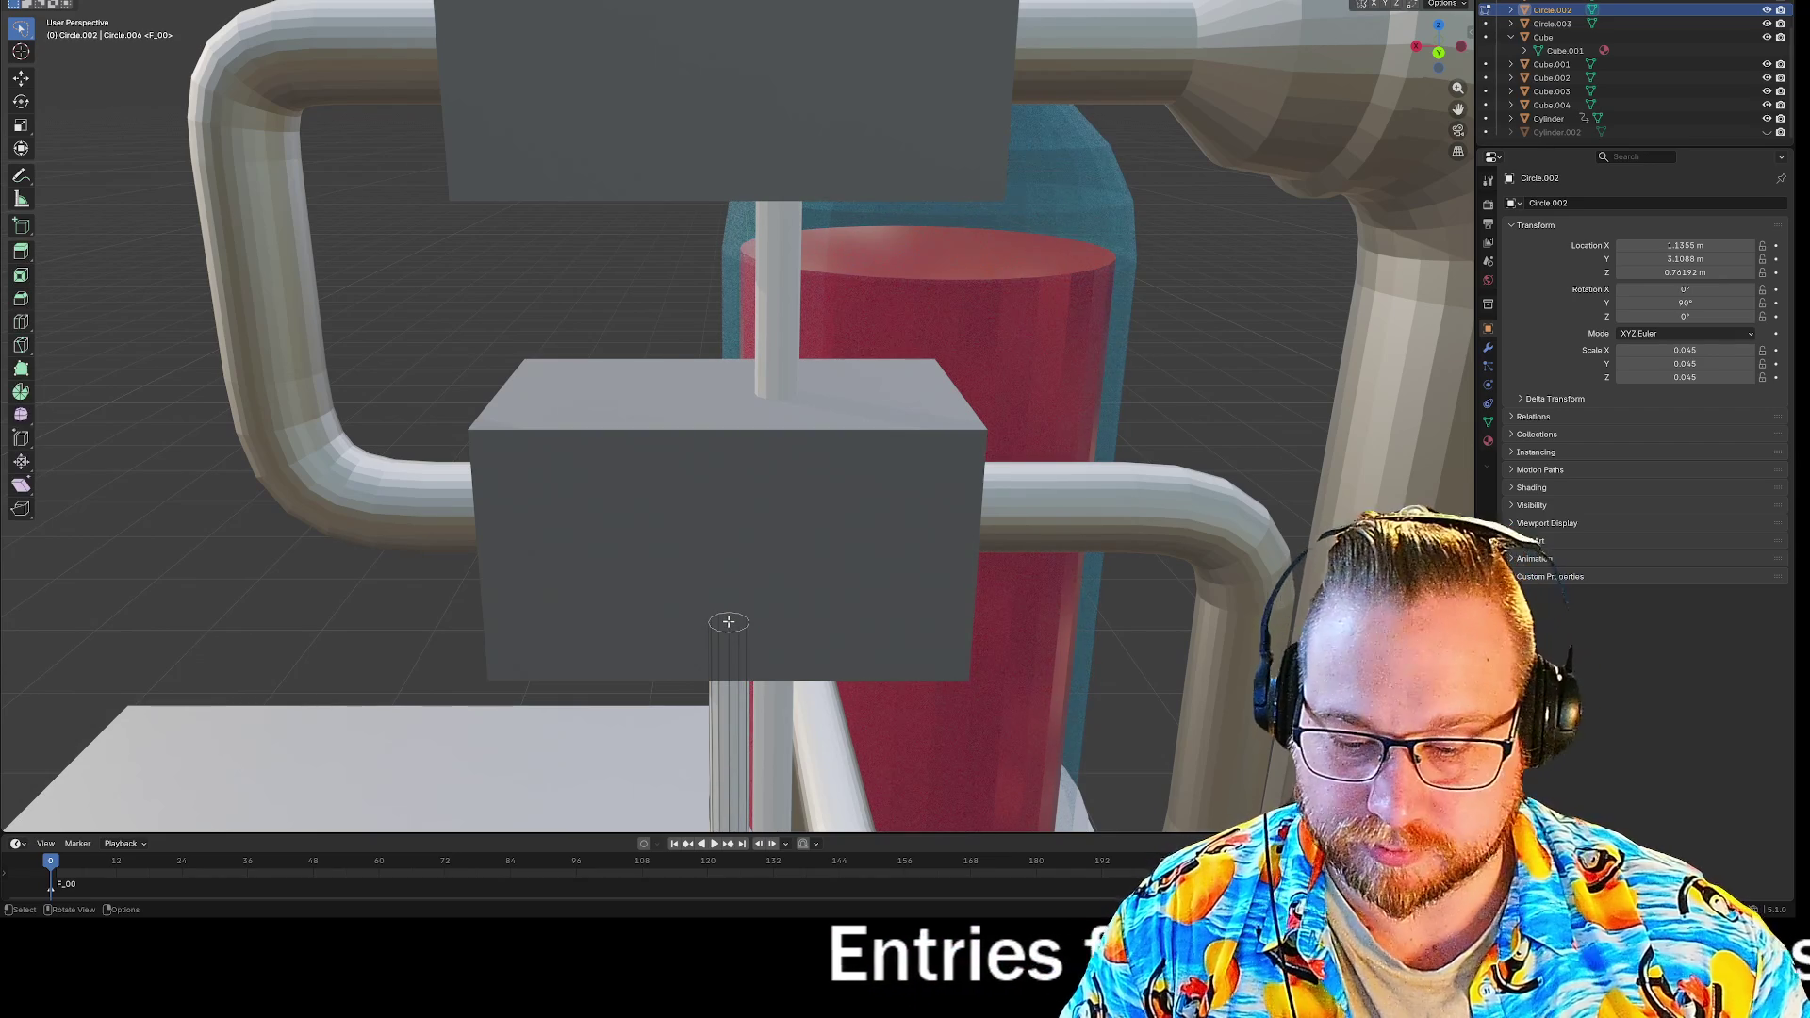
pyautogui.press('z')
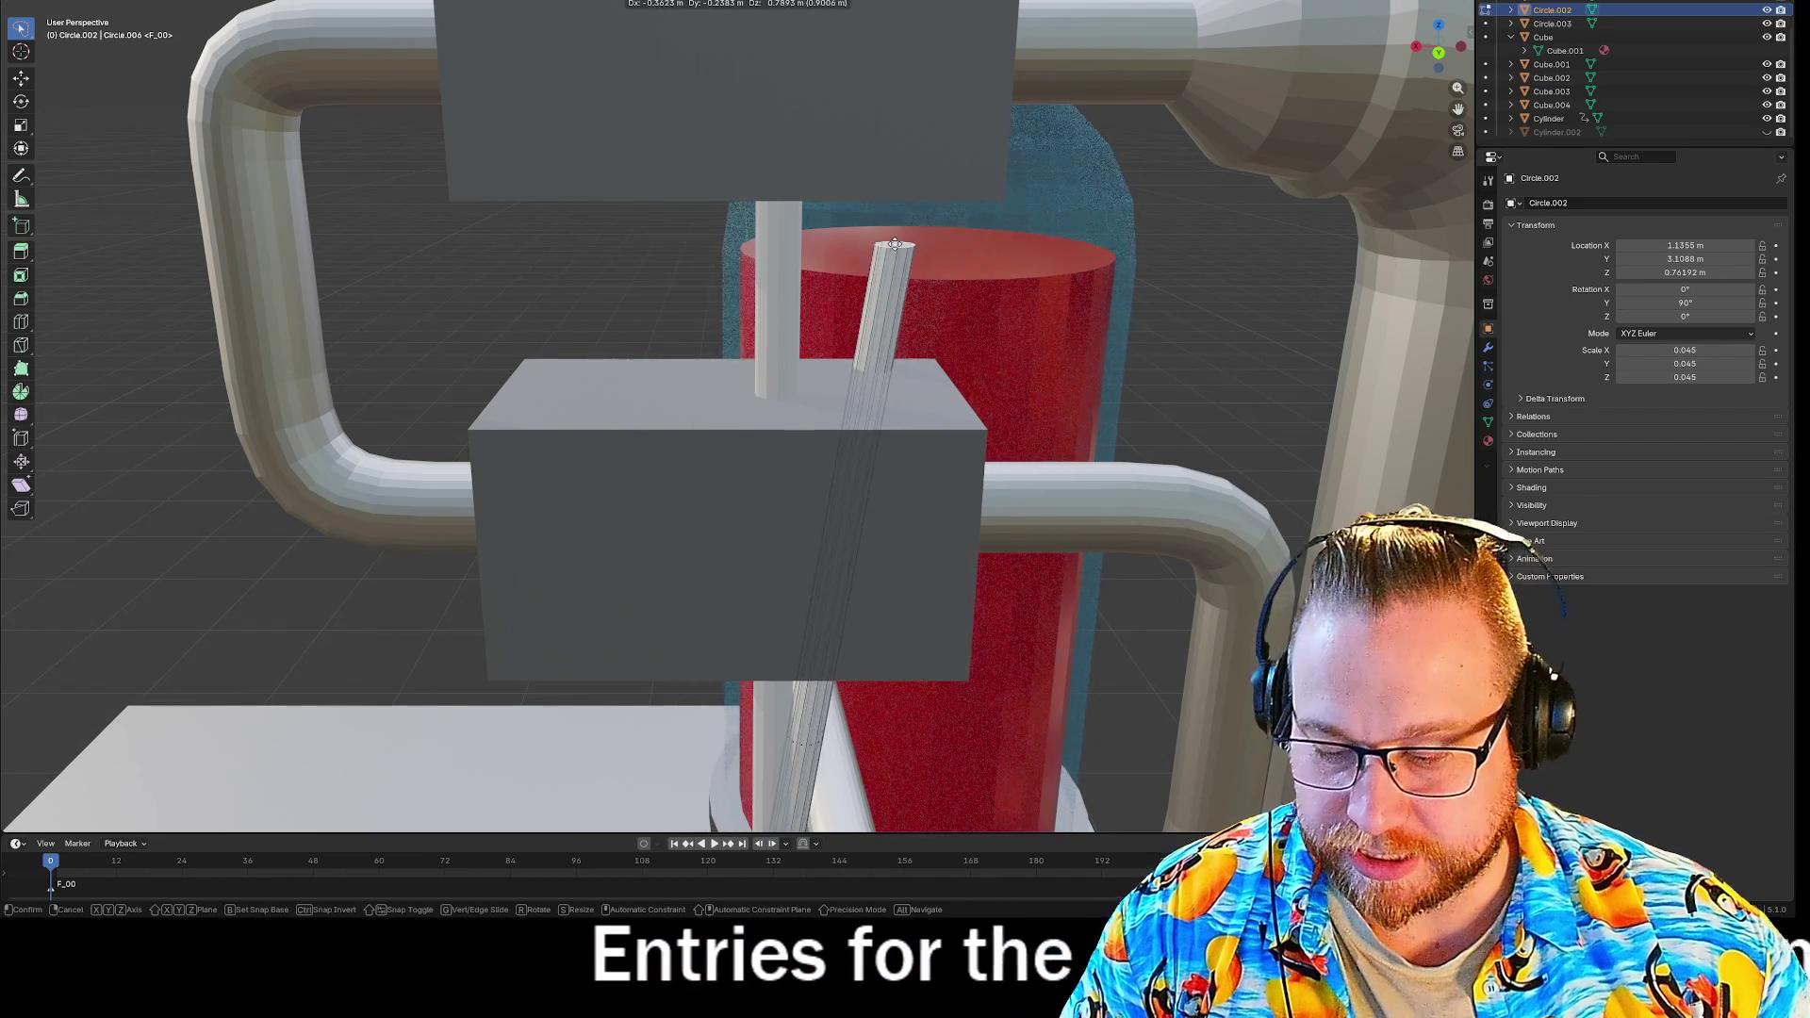
pyautogui.click(1064, 221)
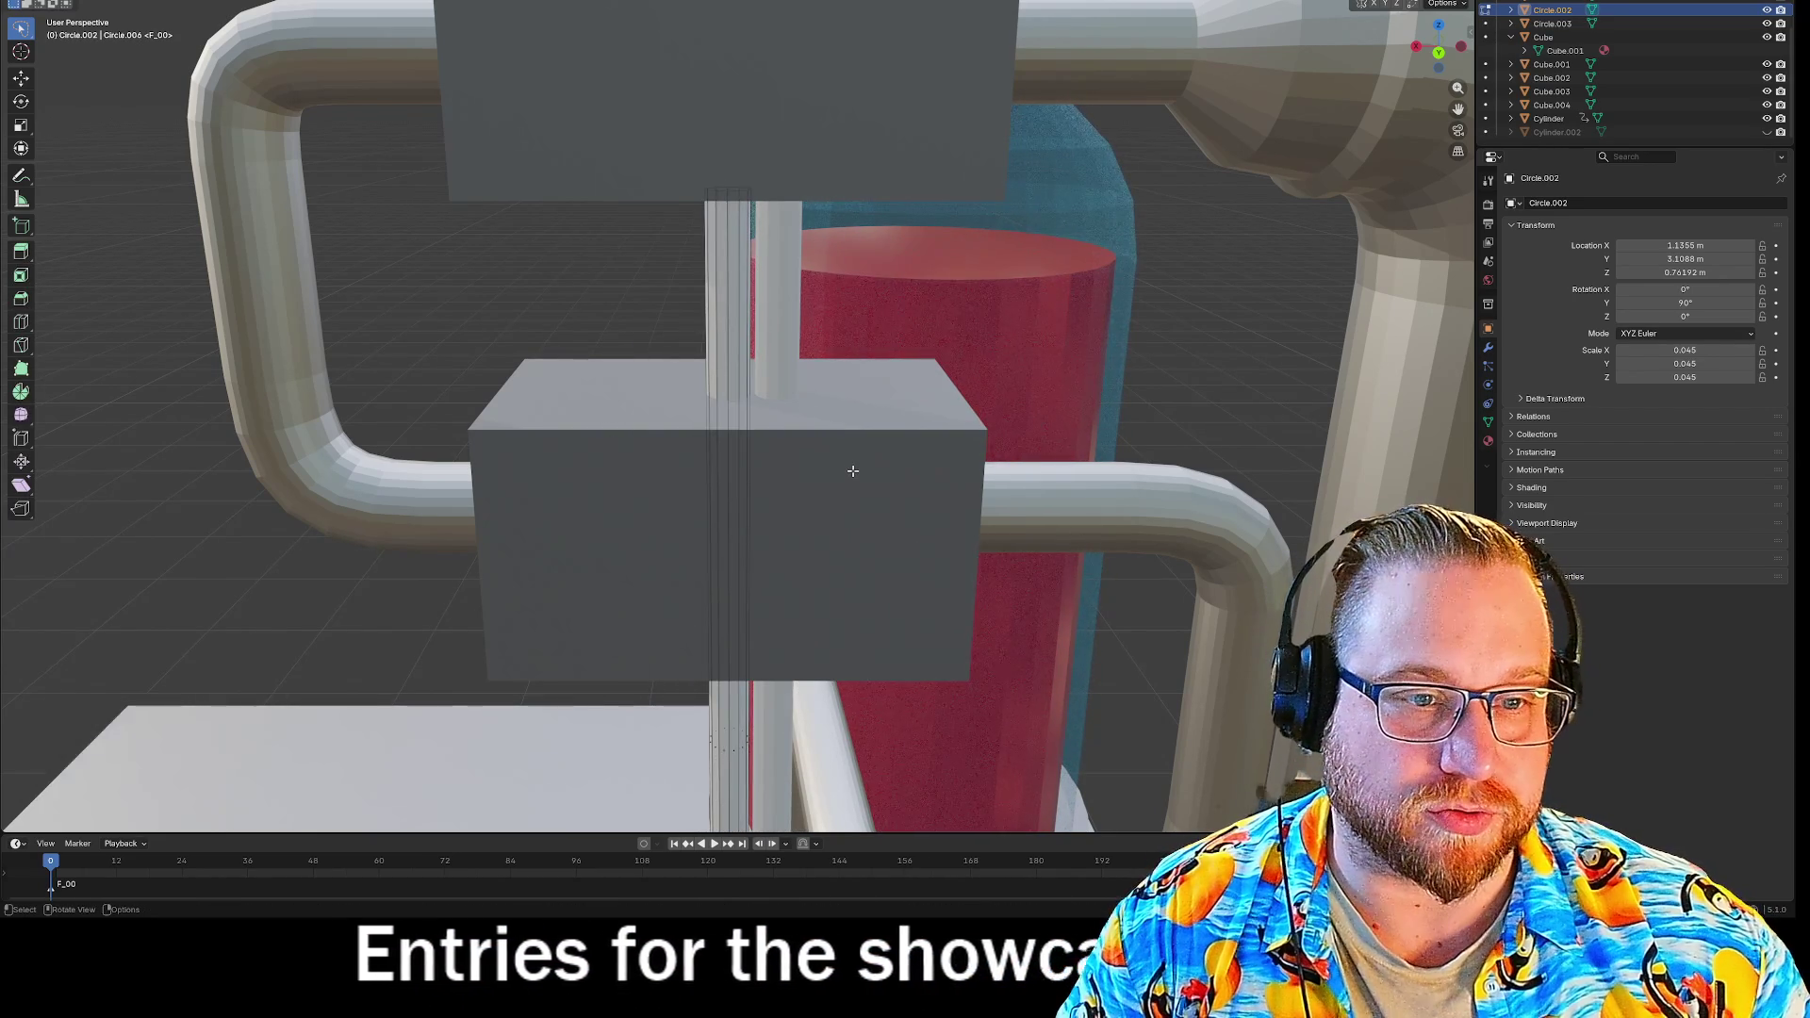
pyautogui.scroll(-4, 869, 492)
pyautogui.moveTo(868, 492)
pyautogui.mouseDown(button='middle')
pyautogui.moveTo(1134, 481)
pyautogui.moveTo(1119, 566)
pyautogui.moveTo(998, 493)
pyautogui.moveTo(1256, 505)
pyautogui.moveTo(1116, 604)
pyautogui.moveTo(1008, 575)
pyautogui.moveTo(1081, 589)
pyautogui.mouseUp(button='middle')
# Switch to top view and toggle Edit Mode on the selected pipe.
pyautogui.press('`')
pyautogui.click(1176, 375)
pyautogui.press('Tab')
pyautogui.press('Tab')
pyautogui.scroll(-5, 1237, 546)
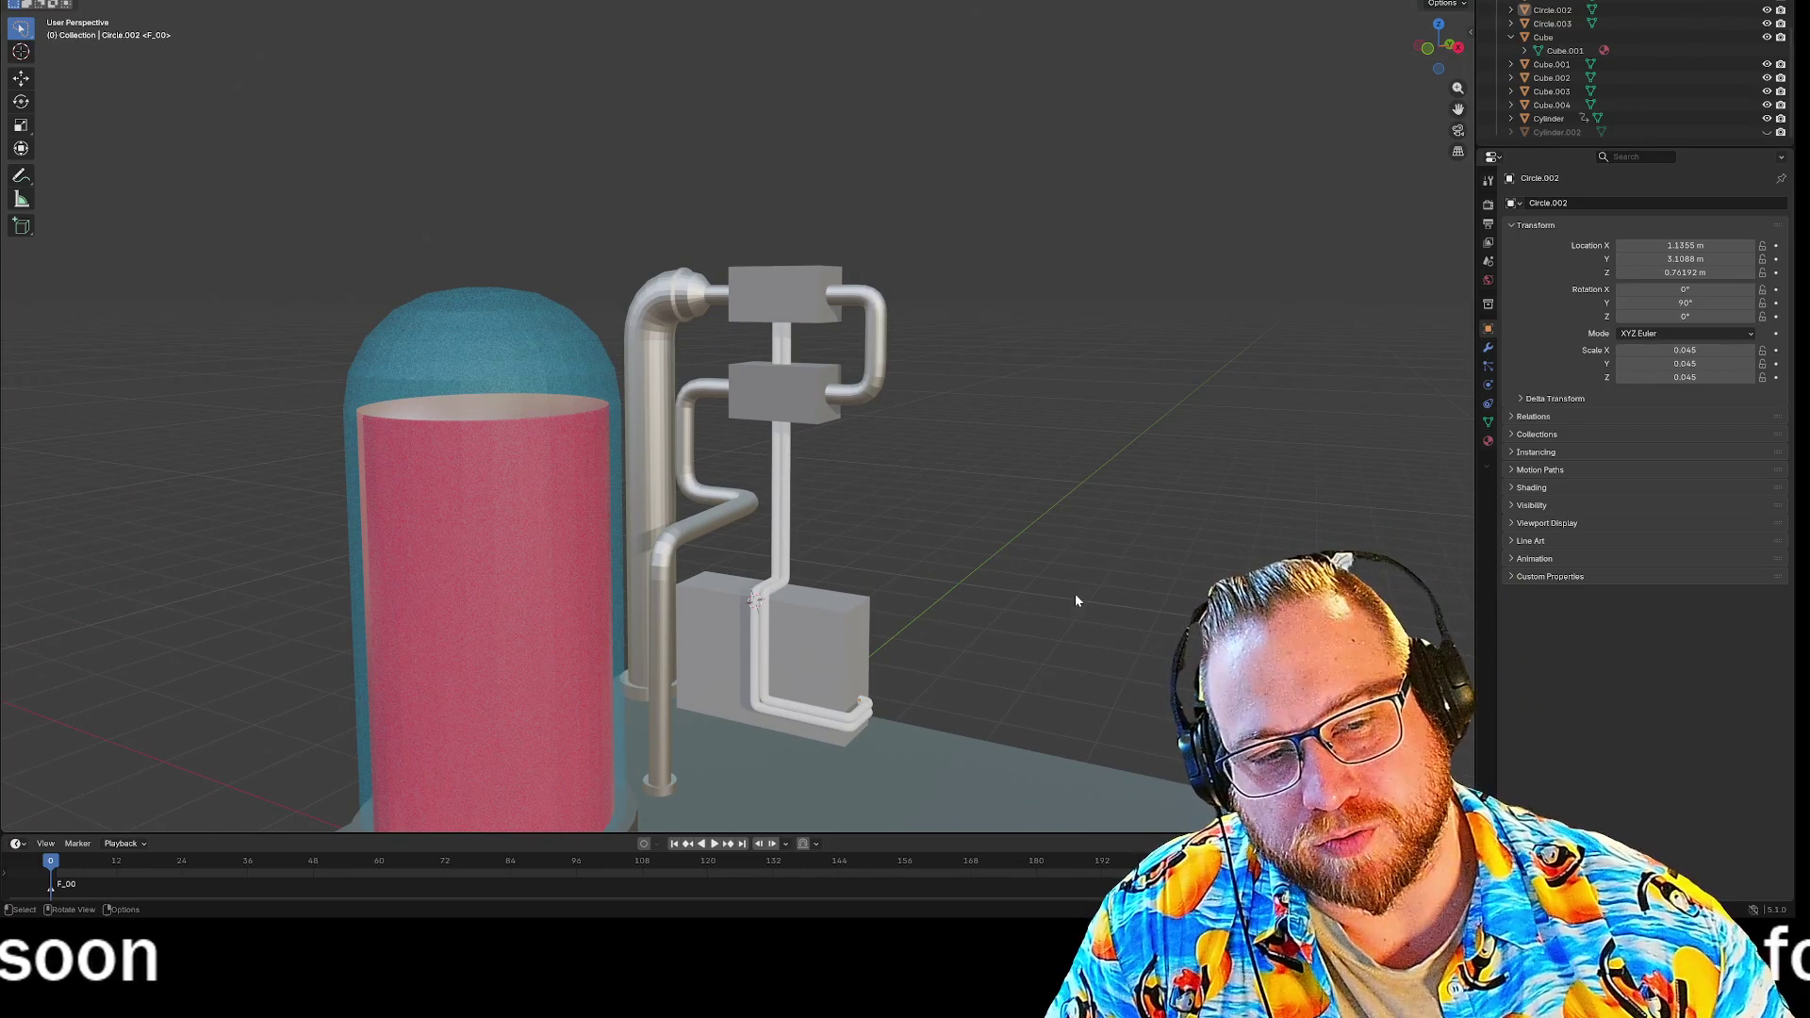
pyautogui.scroll(8, 1003, 592)
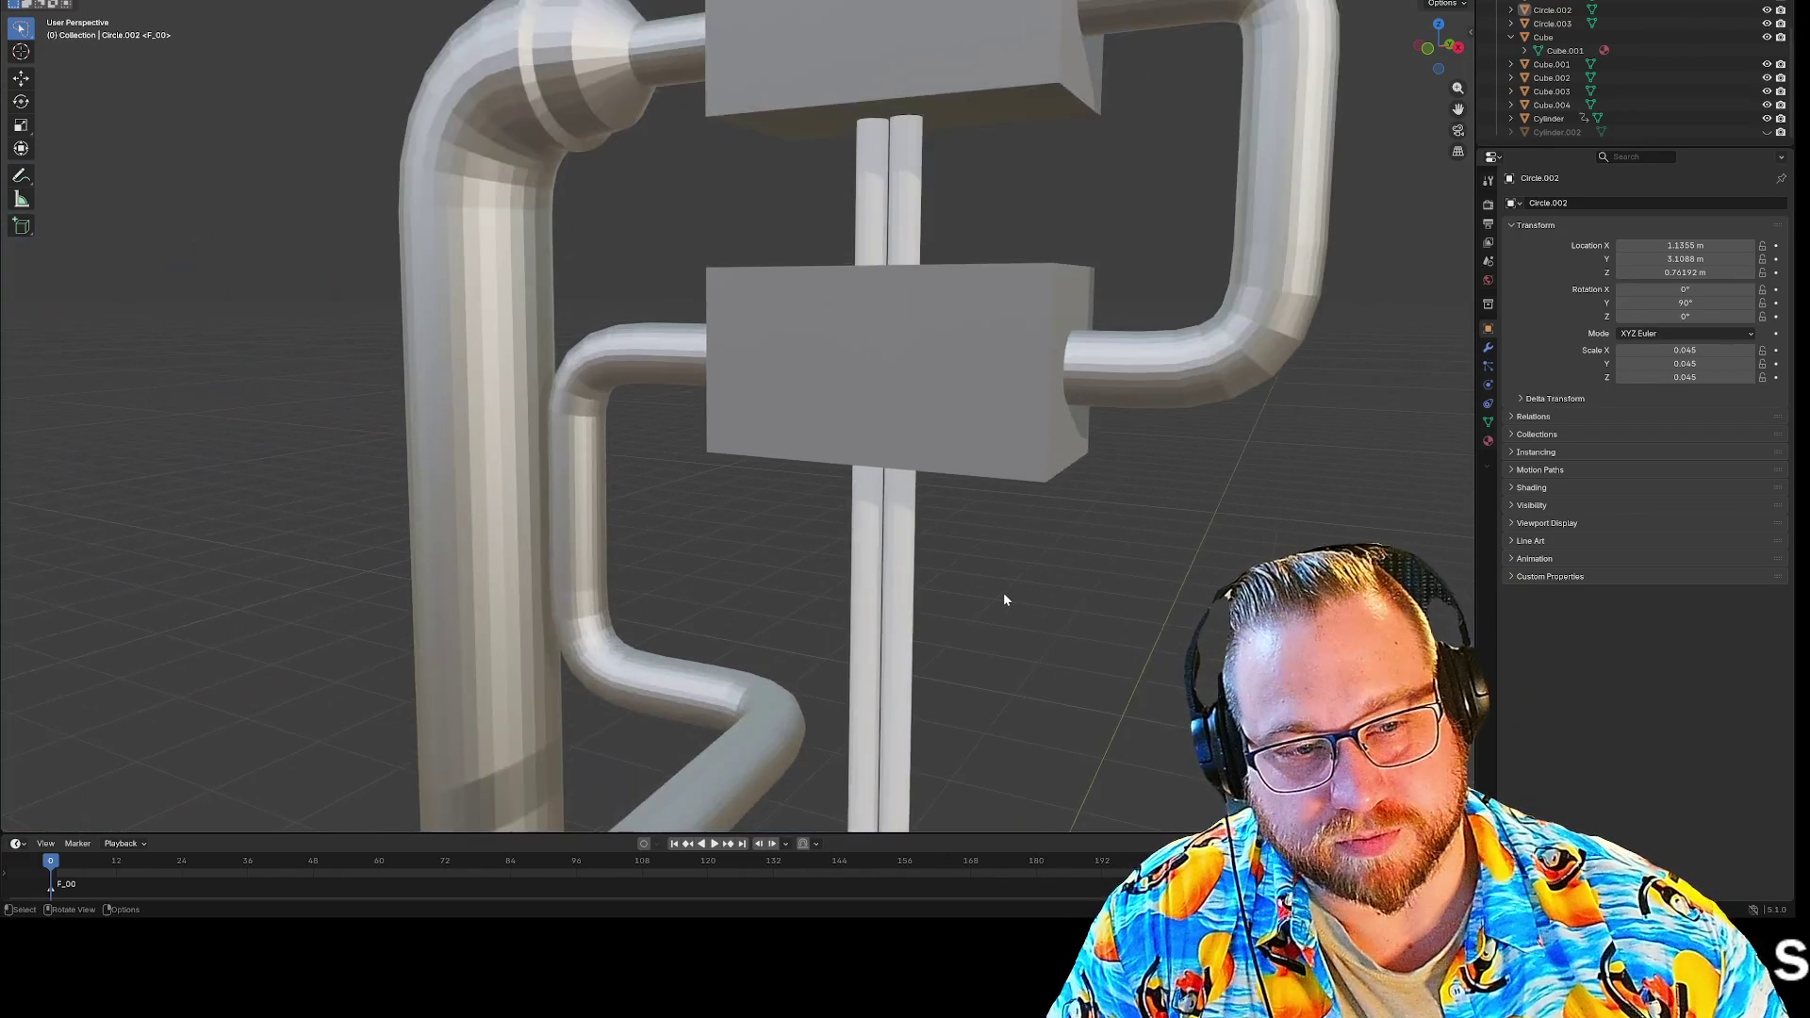
pyautogui.moveTo(1041, 596)
pyautogui.mouseDown(button='middle')
pyautogui.moveTo(1075, 626)
pyautogui.moveTo(1047, 618)
pyautogui.moveTo(1058, 599)
pyautogui.moveTo(1031, 580)
pyautogui.moveTo(998, 582)
pyautogui.mouseUp(button='middle')
pyautogui.scroll(-3, 1046, 585)
pyautogui.press('Tab')
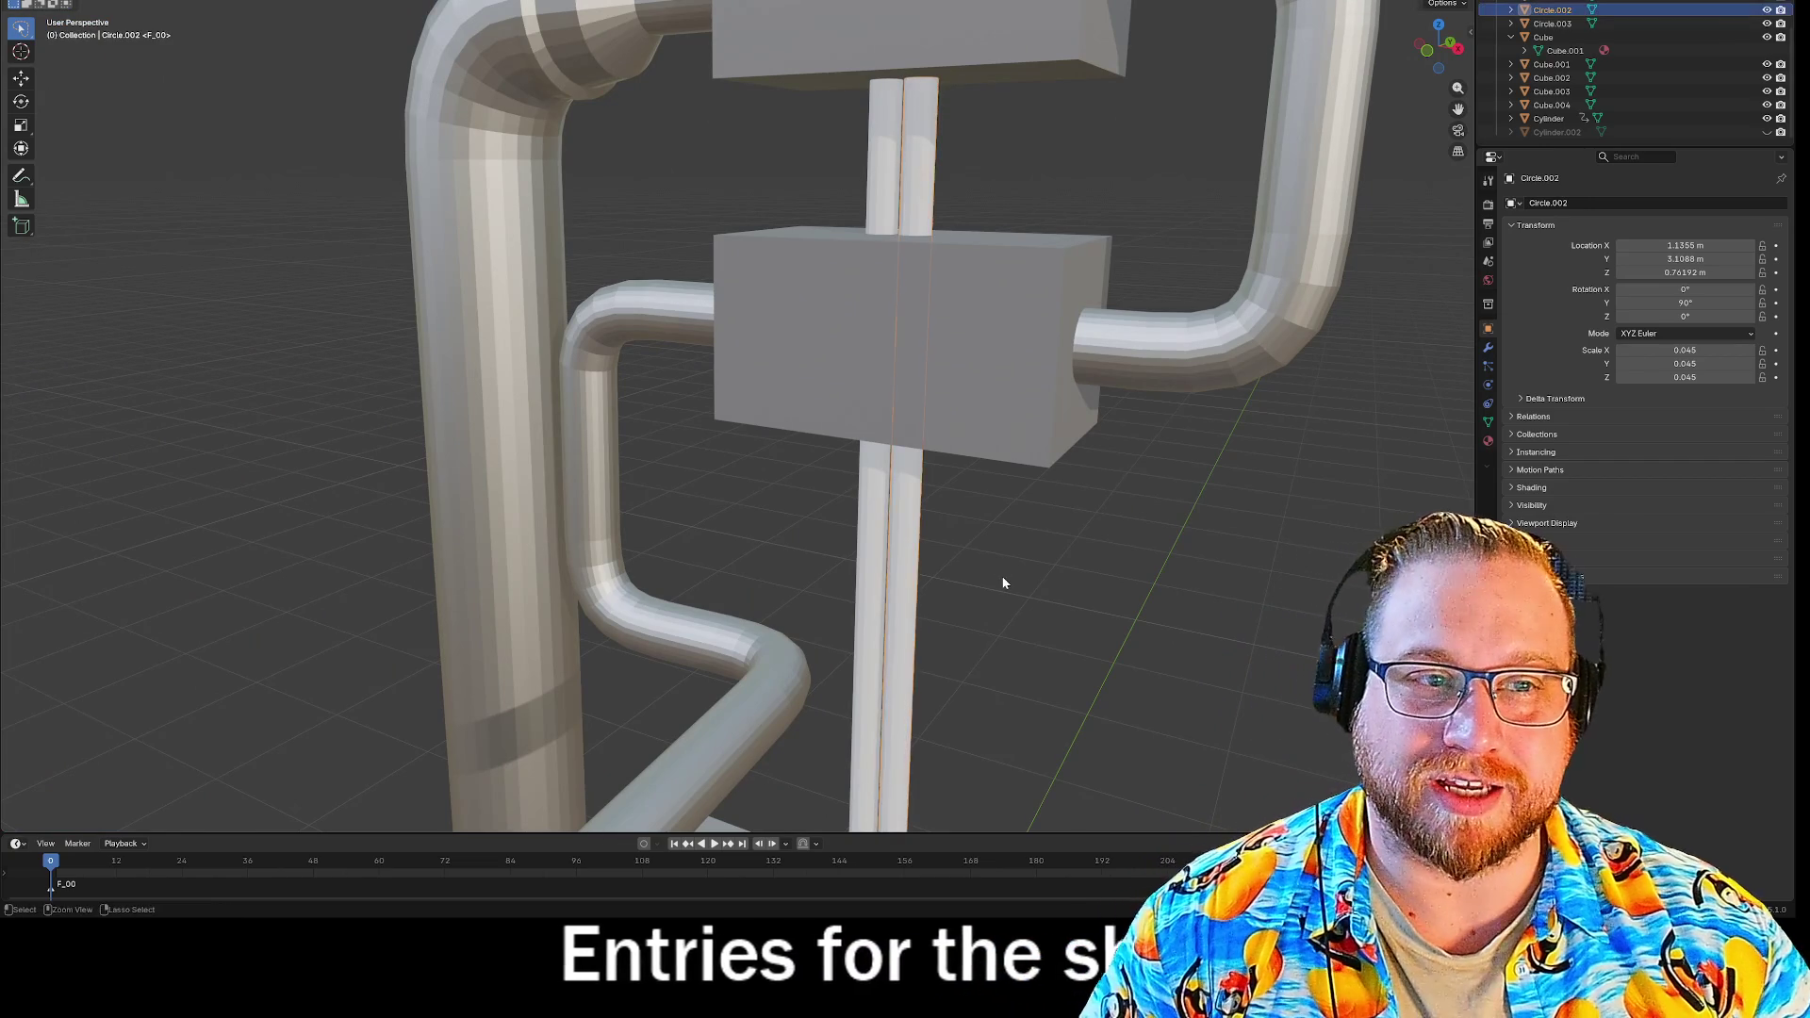
pyautogui.press('Tab')
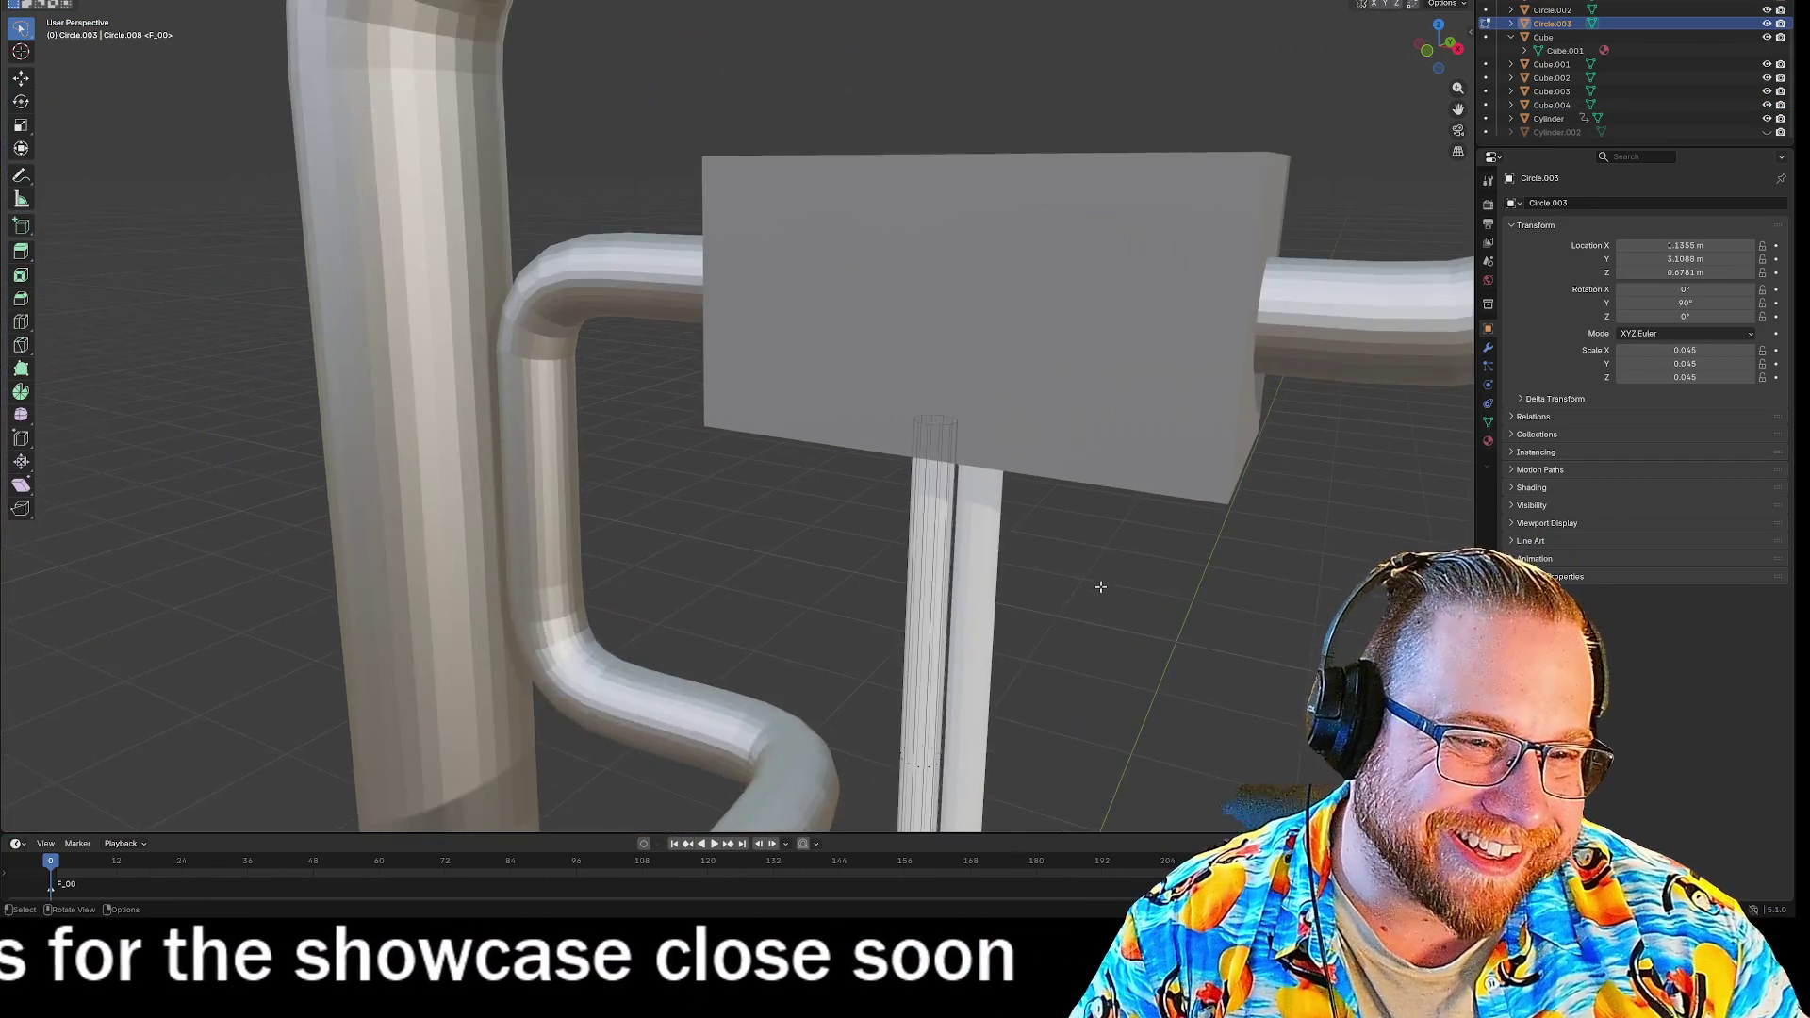
# Select the neighbouring thin vertical pipe Circle.002 from a frontal view.
pyautogui.moveTo(1100, 586); pyautogui.dragTo(1124, 585, button='middle')
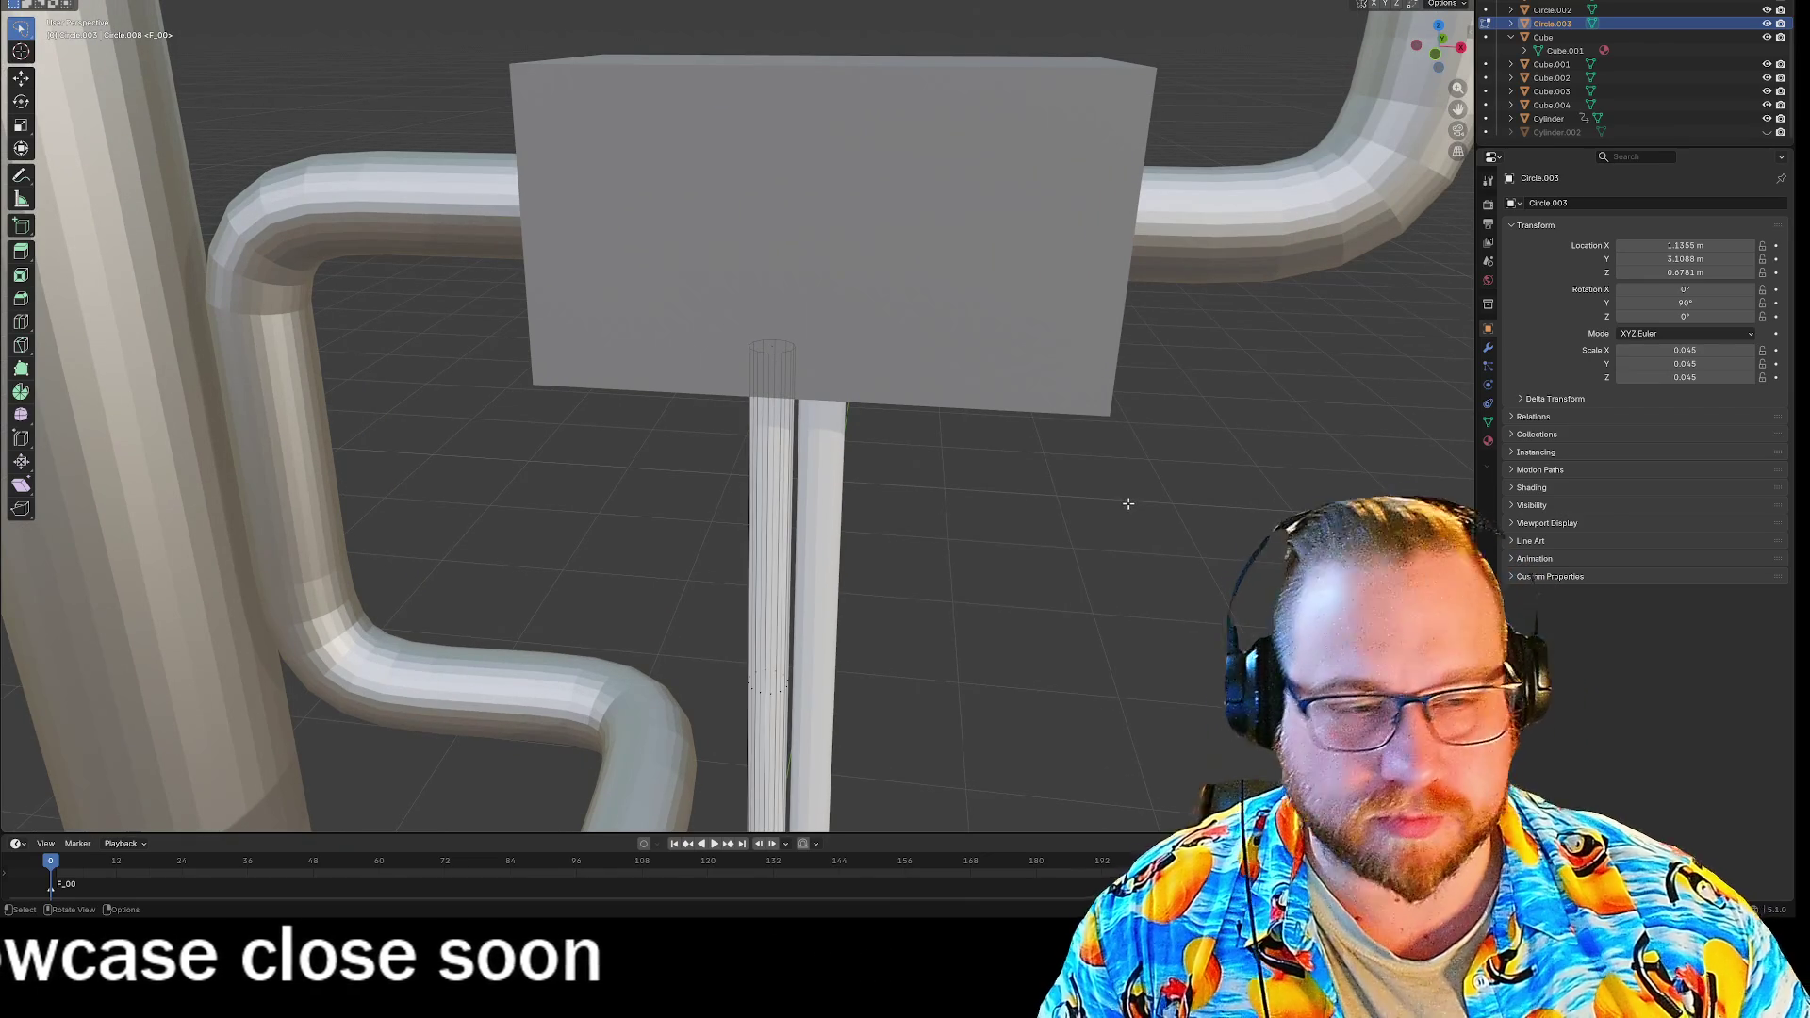
pyautogui.scroll(5, 1056, 524)
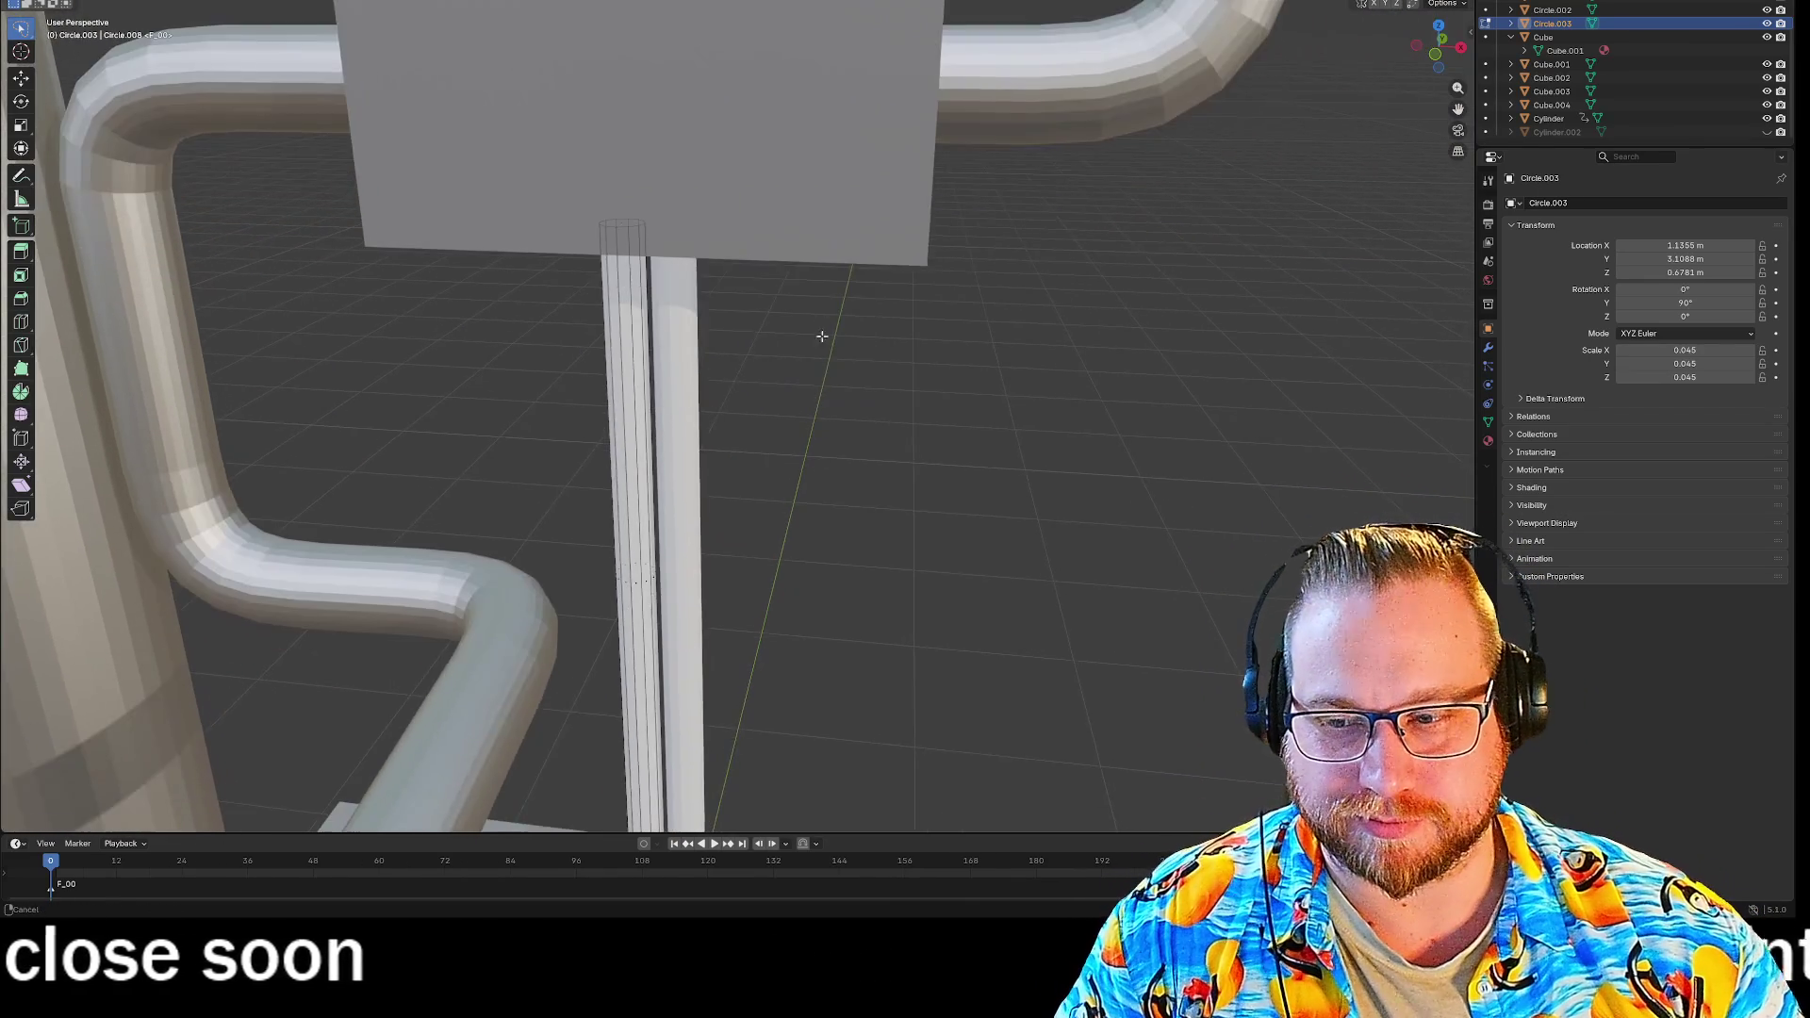
pyautogui.moveTo(943, 566)
pyautogui.mouseDown(button='middle')
pyautogui.moveTo(1022, 618)
pyautogui.moveTo(1059, 614)
pyautogui.moveTo(1000, 526)
pyautogui.moveTo(1136, 504)
pyautogui.moveTo(1068, 491)
pyautogui.mouseUp(button='middle')
pyautogui.moveTo(1110, 503)
pyautogui.mouseDown(button='middle')
pyautogui.moveTo(1187, 546)
pyautogui.moveTo(1168, 529)
pyautogui.mouseUp(button='middle')
pyautogui.scroll(4, 979, 443)
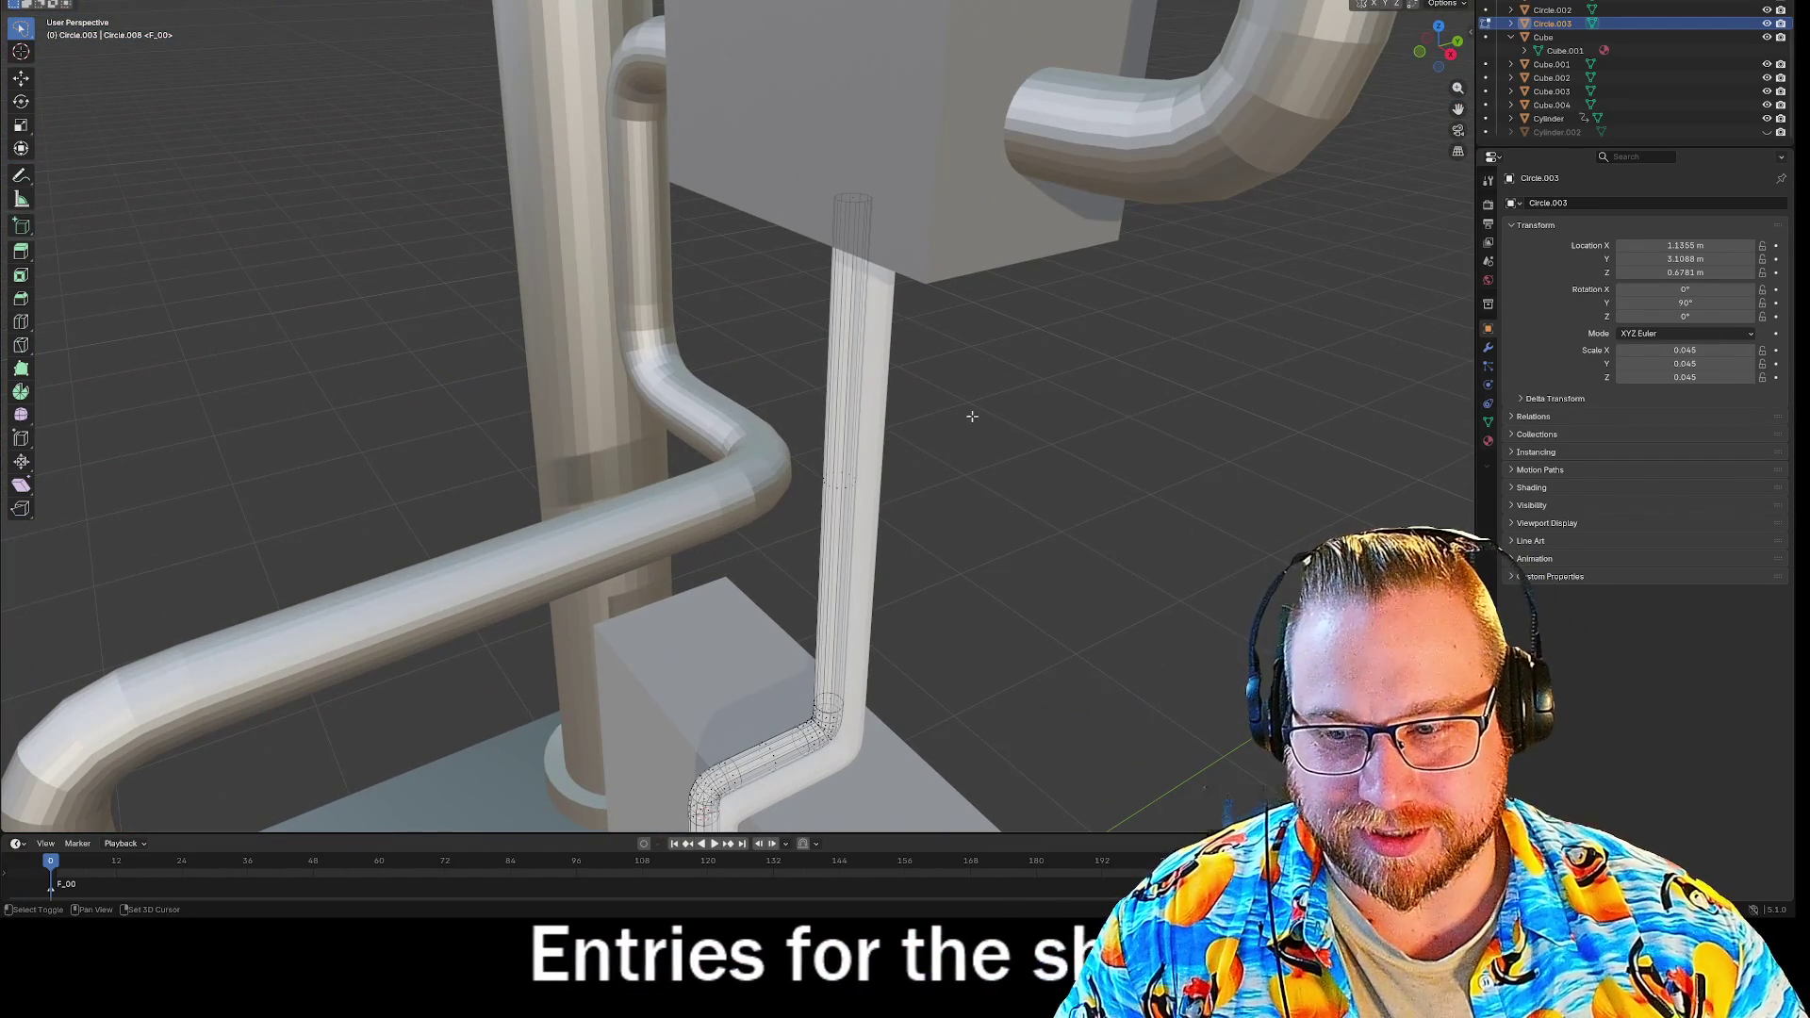
pyautogui.moveTo(1025, 386)
pyautogui.mouseDown(button='middle')
pyautogui.moveTo(1059, 514)
pyautogui.moveTo(1014, 546)
pyautogui.moveTo(974, 510)
pyautogui.mouseUp(button='middle')
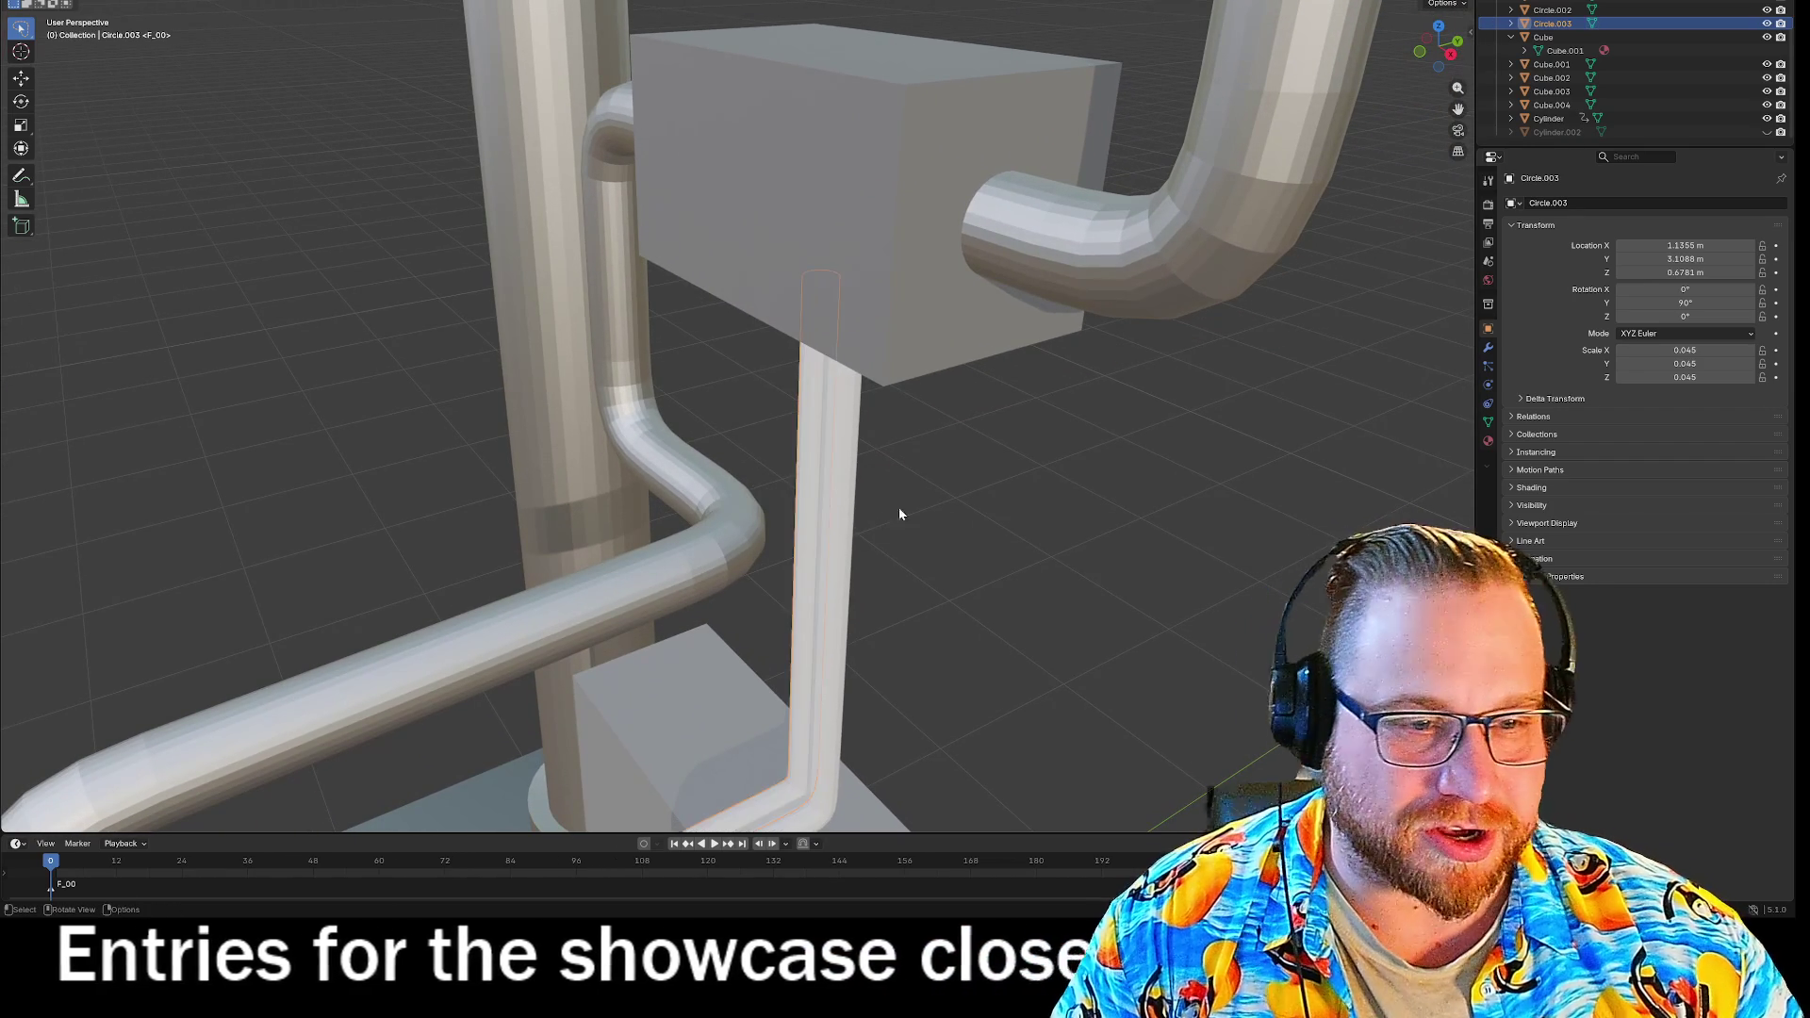
pyautogui.click(846, 479)
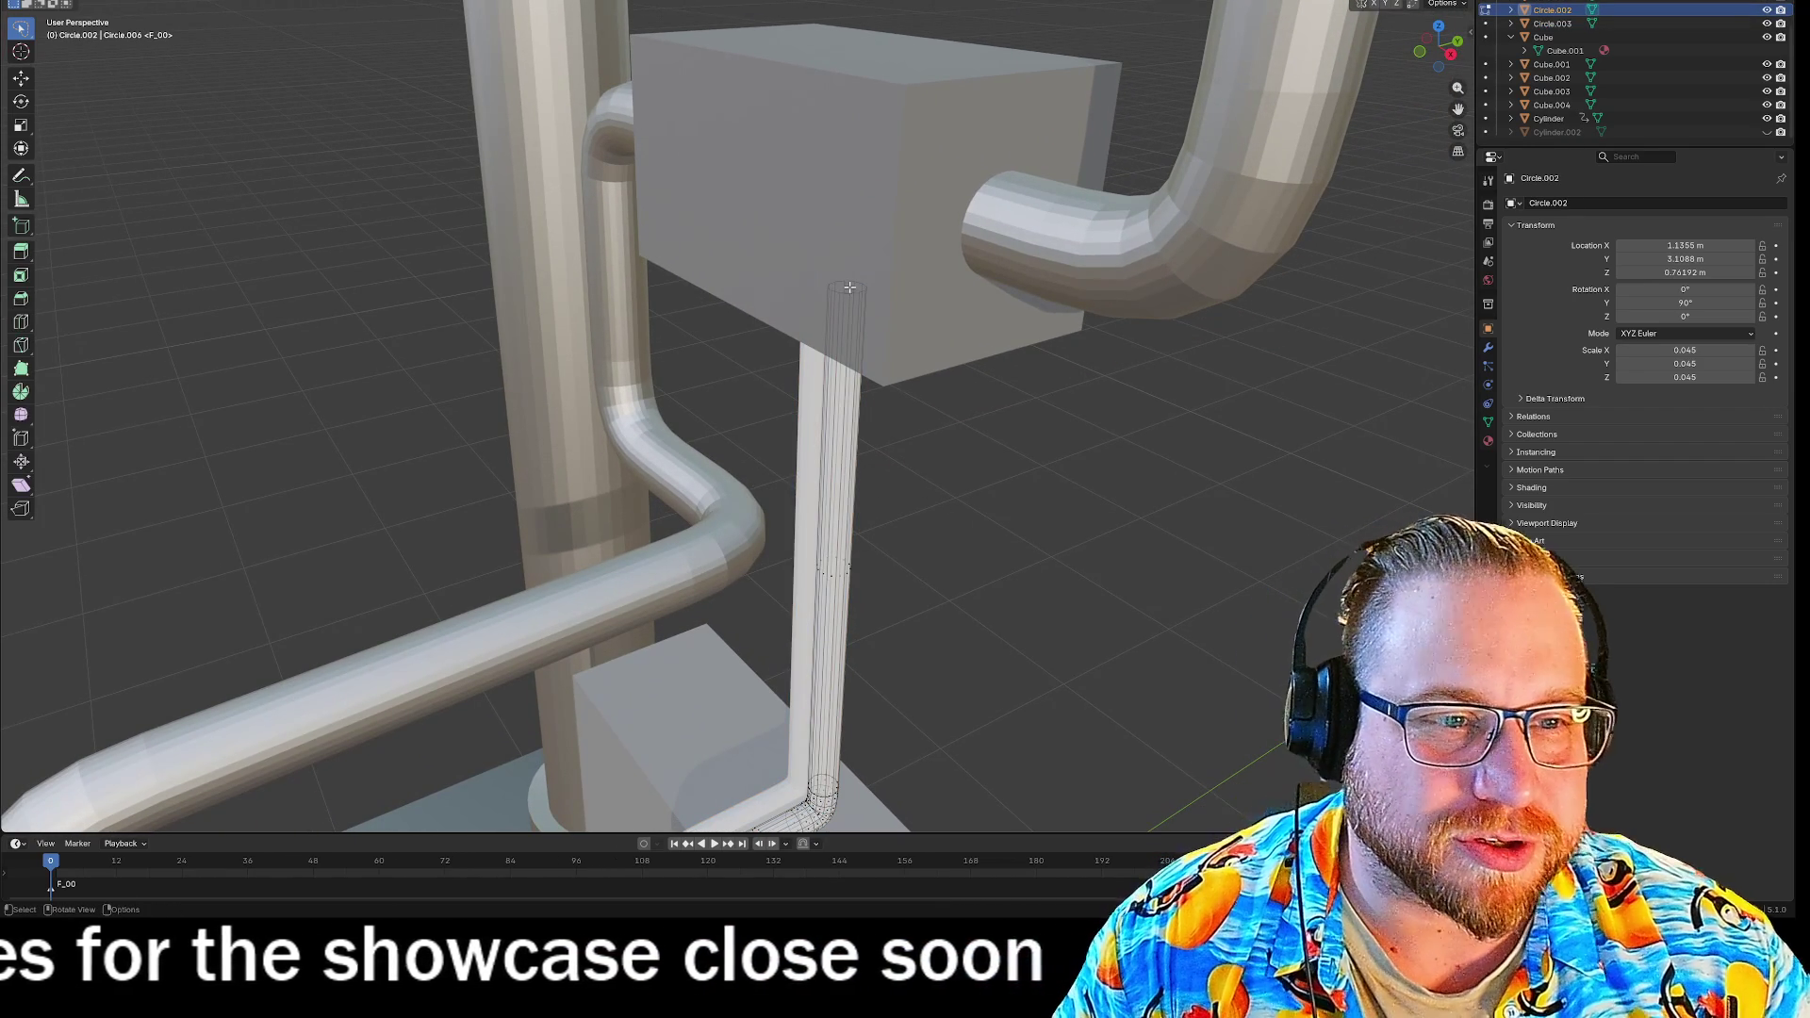
# Rotate the pipe's end ring 90° about Y, then zoom out over the machine.
pyautogui.moveTo(1071, 529)
pyautogui.mouseDown(button='middle')
pyautogui.moveTo(1070, 606)
pyautogui.moveTo(1080, 517)
pyautogui.moveTo(1184, 517)
pyautogui.moveTo(1180, 585)
pyautogui.moveTo(1178, 522)
pyautogui.mouseUp(button='middle')
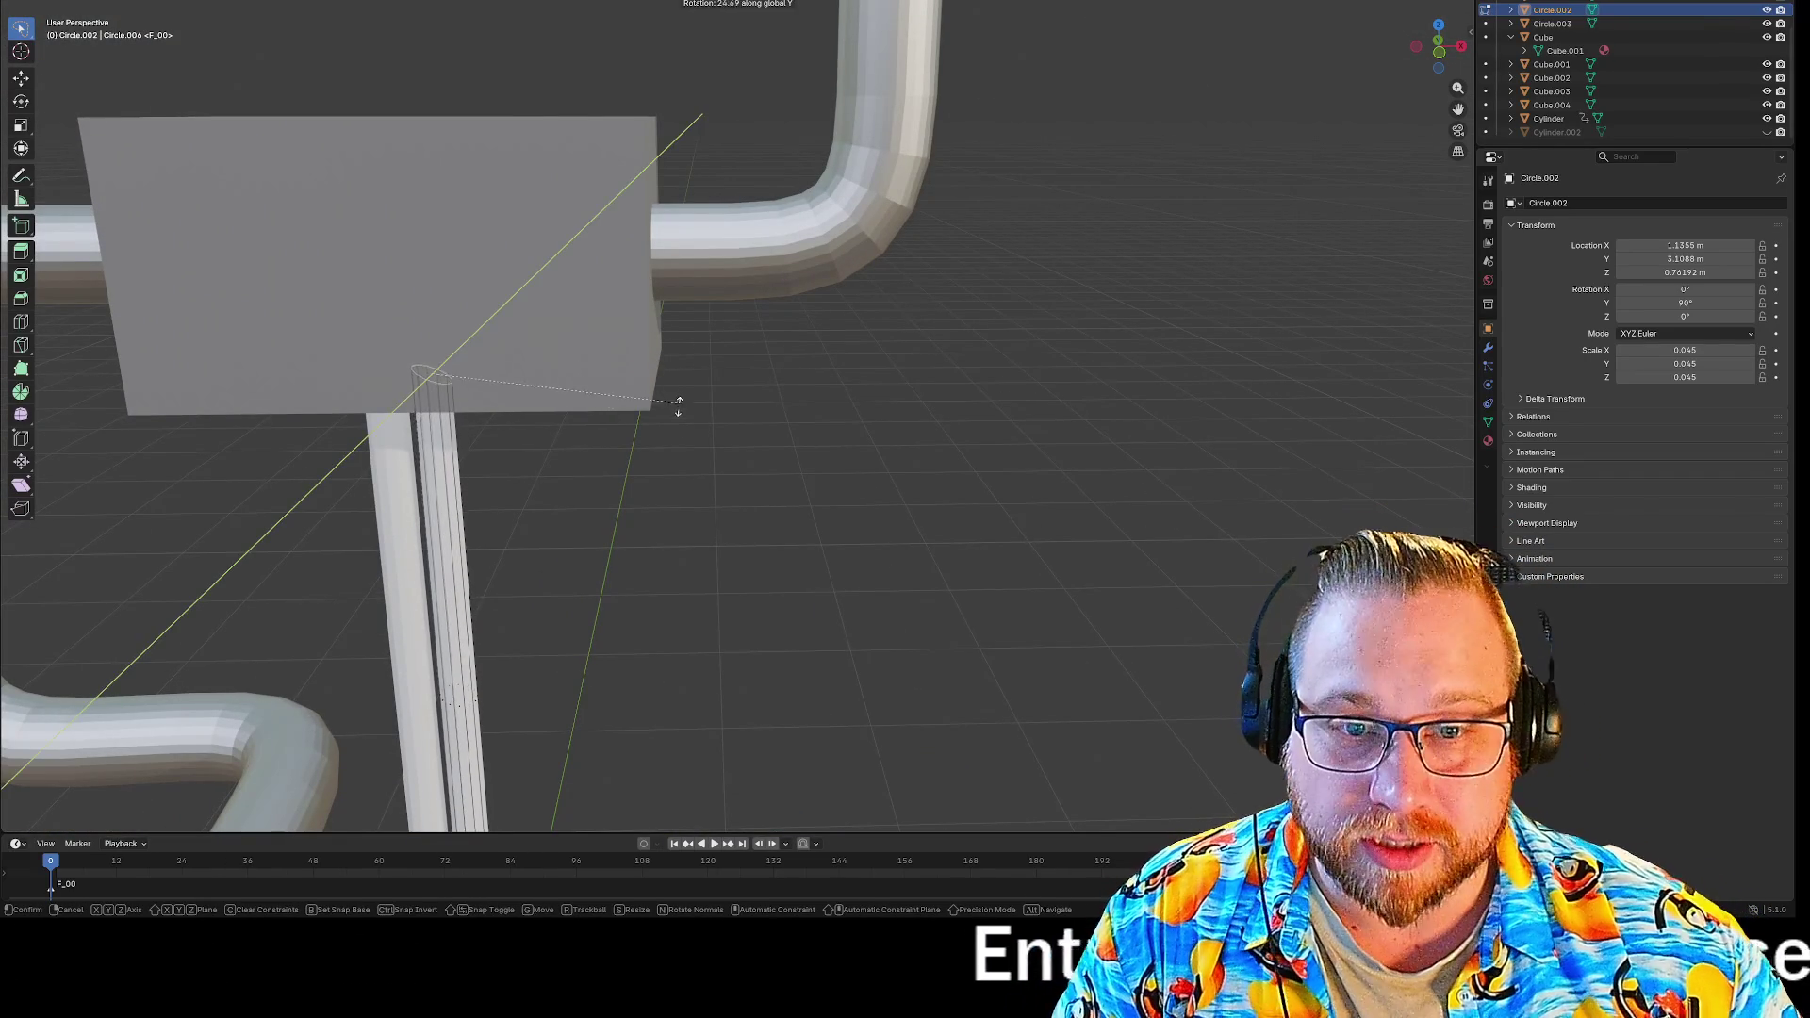
pyautogui.write('90')
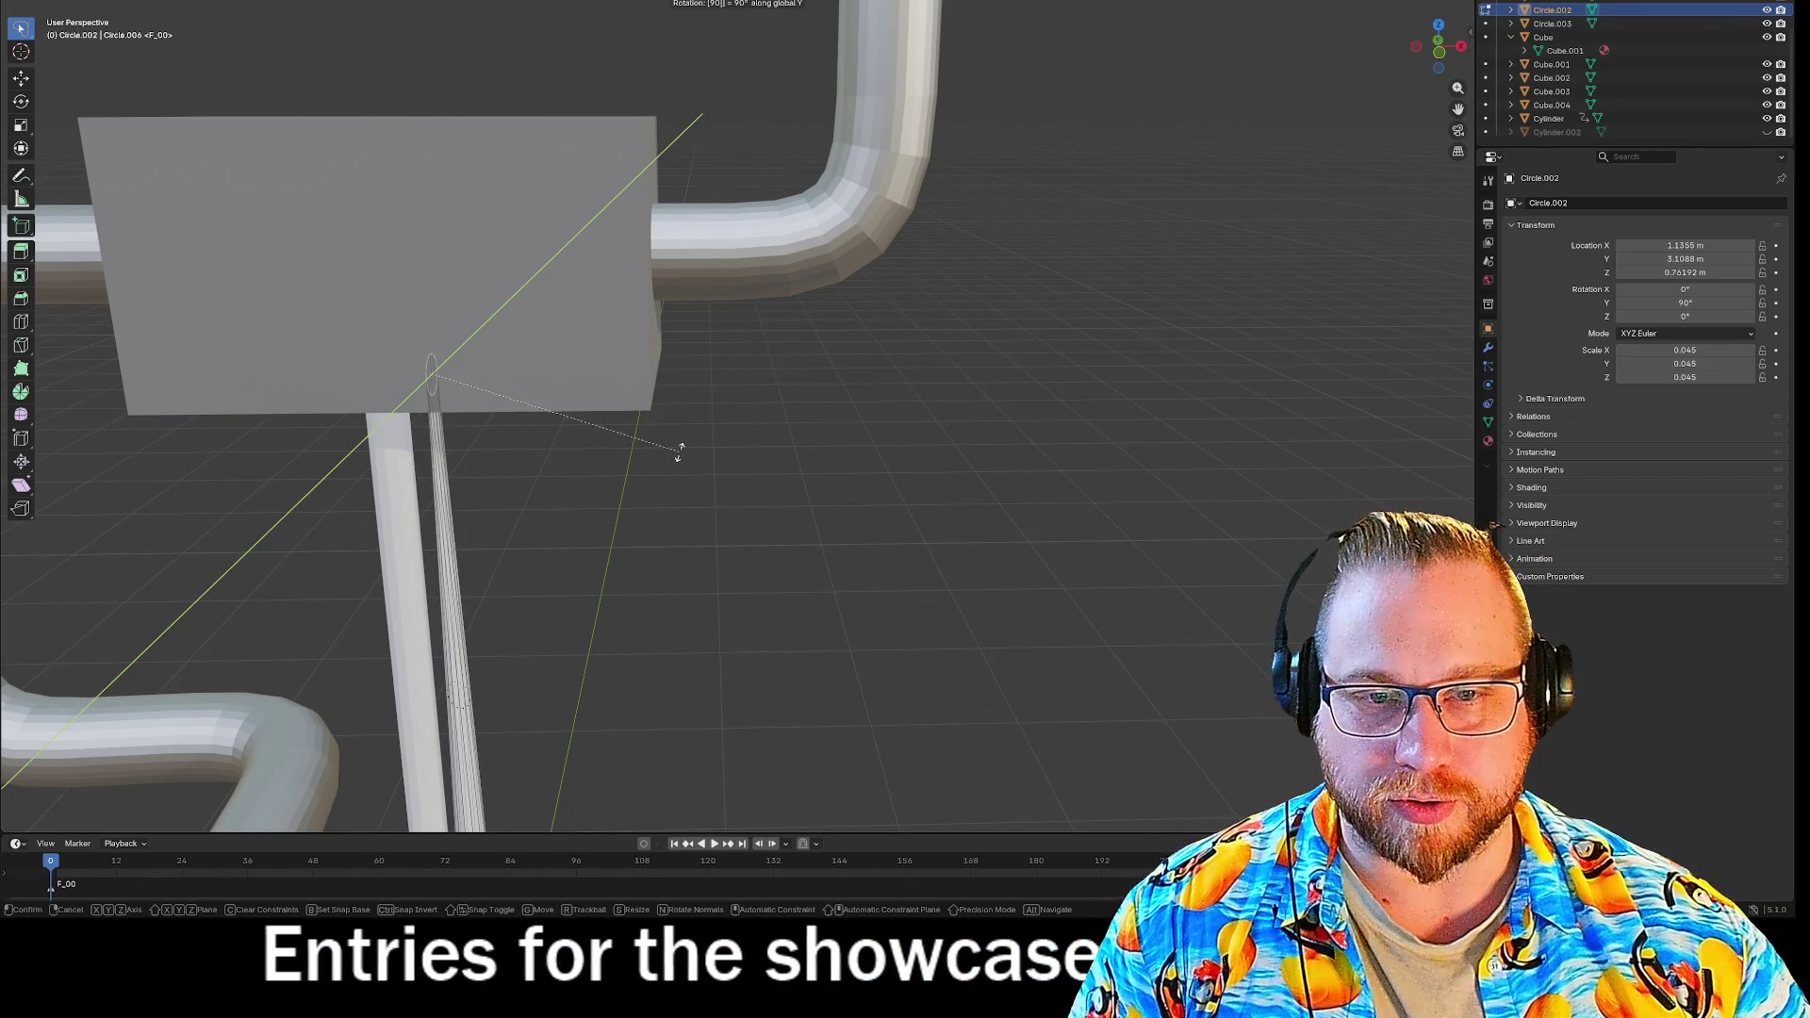
pyautogui.press('Return')
pyautogui.moveTo(807, 513)
pyautogui.mouseDown(button='middle')
pyautogui.moveTo(711, 558)
pyautogui.moveTo(670, 525)
pyautogui.moveTo(732, 574)
pyautogui.moveTo(700, 467)
pyautogui.moveTo(707, 505)
pyautogui.mouseUp(button='middle')
pyautogui.scroll(-8, 707, 506)
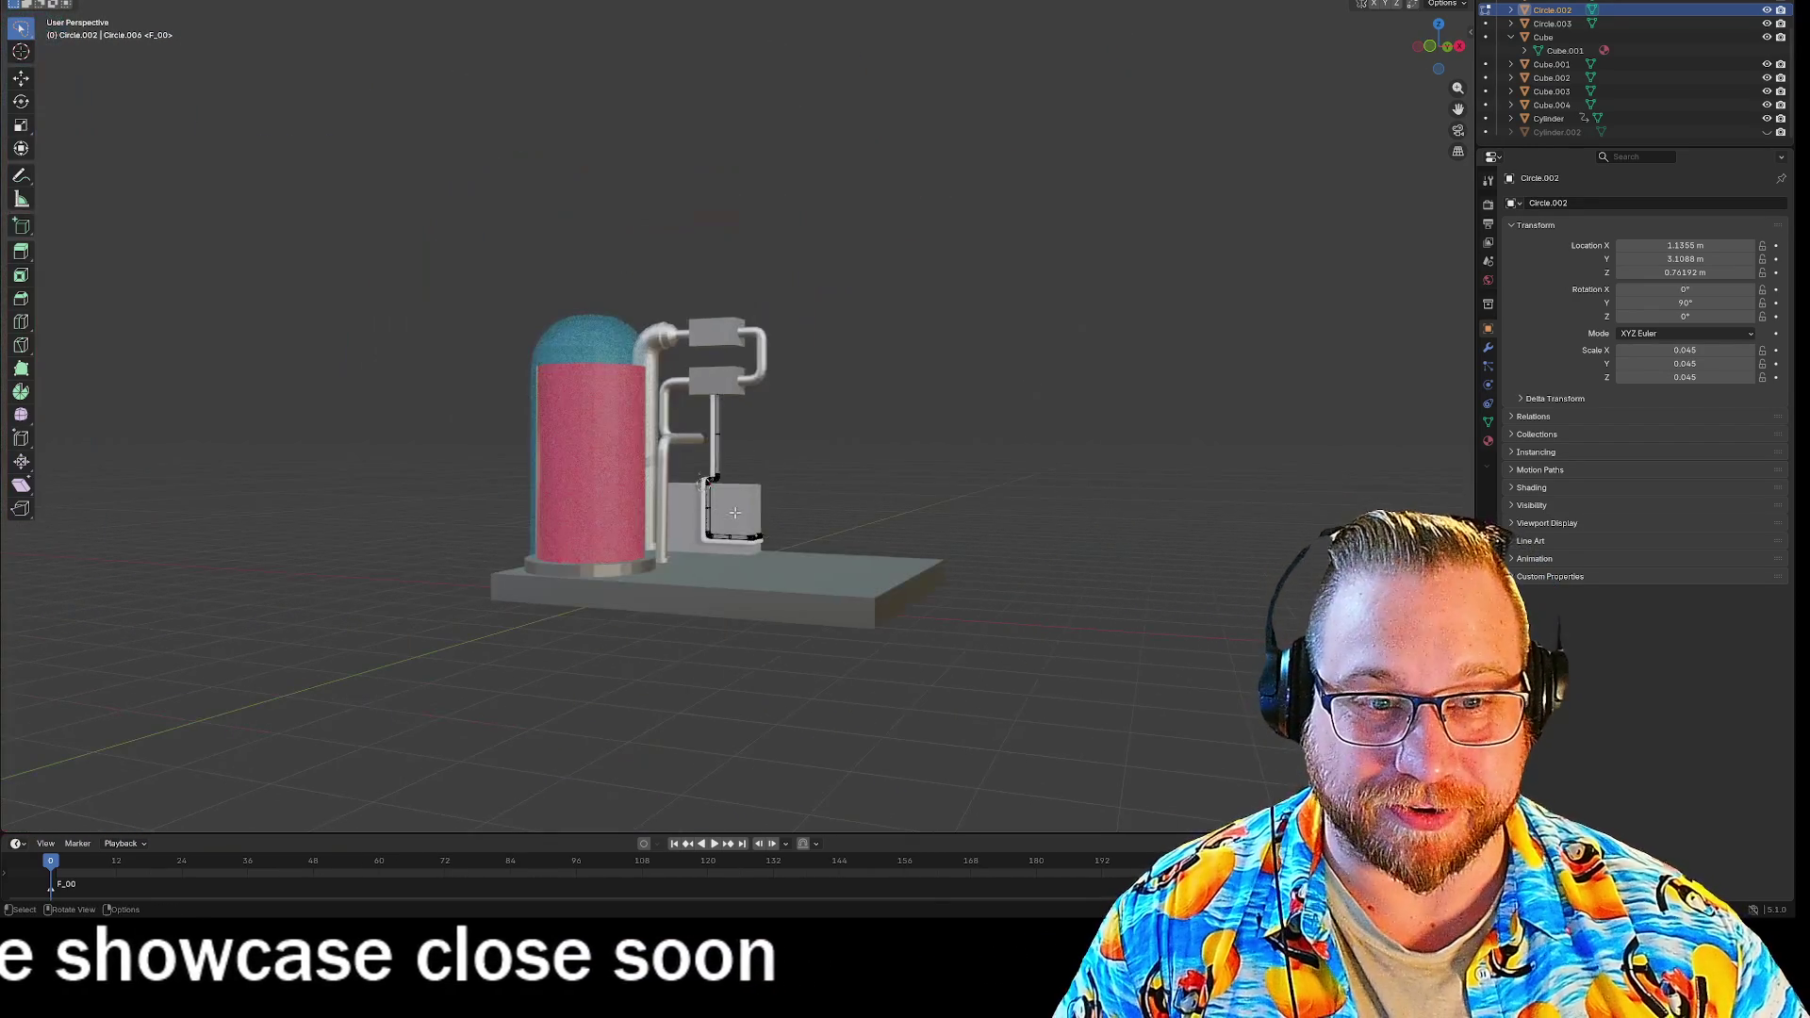
pyautogui.scroll(6, 734, 512)
pyautogui.scroll(-2, 865, 525)
pyautogui.moveTo(864, 525)
pyautogui.mouseDown(button='middle')
pyautogui.moveTo(819, 556)
pyautogui.moveTo(885, 545)
pyautogui.moveTo(854, 501)
pyautogui.mouseUp(button='middle')
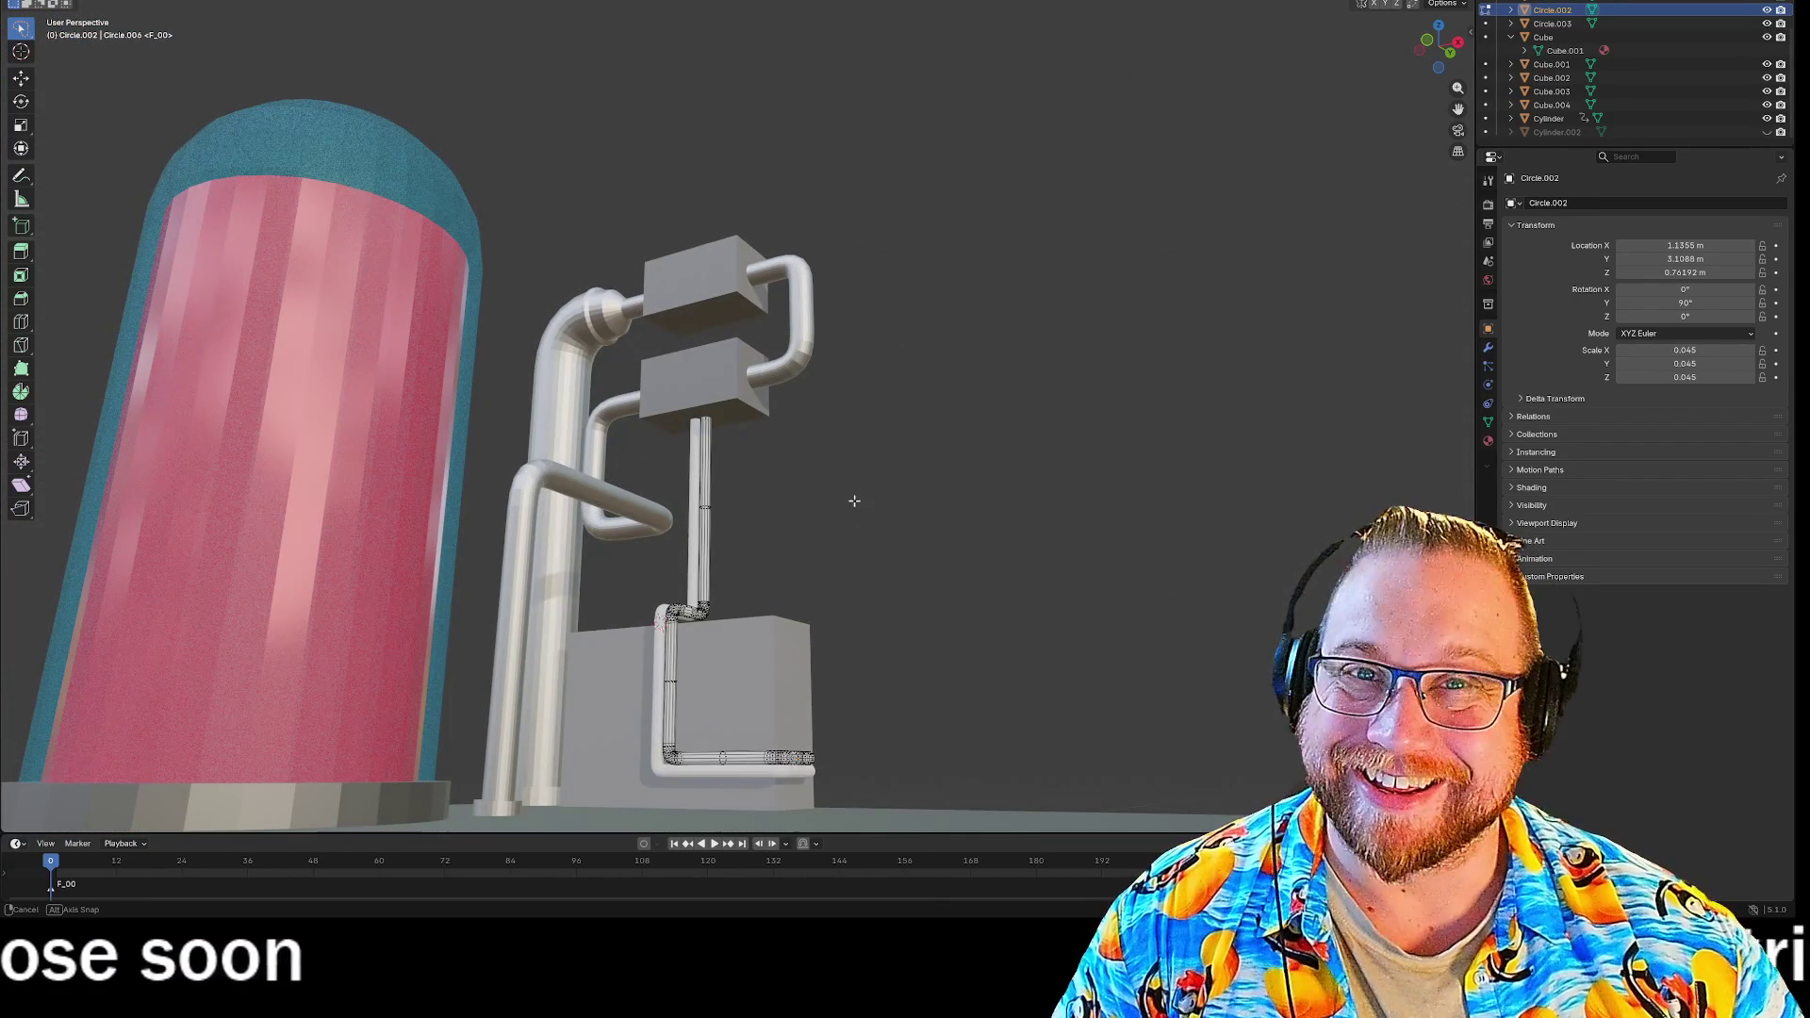
pyautogui.scroll(-2, 878, 481)
pyautogui.moveTo(878, 481); pyautogui.dragTo(779, 476, button='middle')
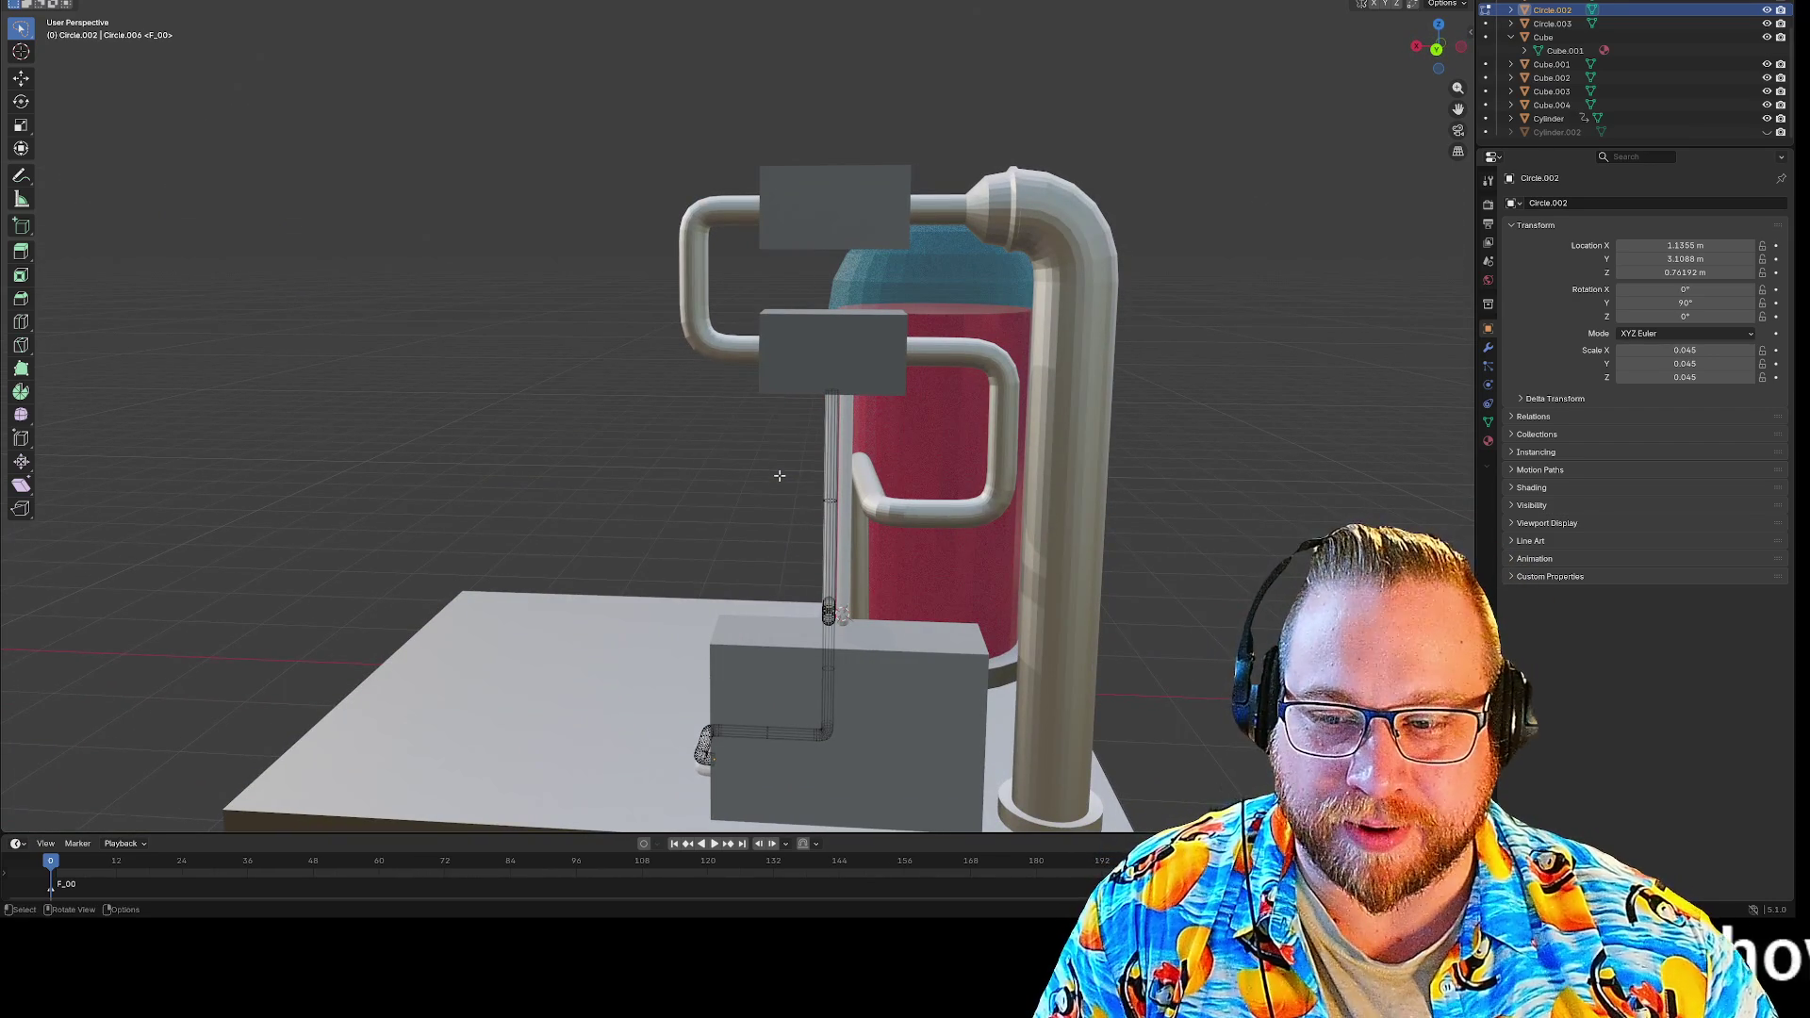
pyautogui.moveTo(676, 473)
pyautogui.mouseDown(button='middle')
pyautogui.moveTo(651, 476)
pyautogui.moveTo(937, 488)
pyautogui.moveTo(864, 468)
pyautogui.moveTo(1168, 501)
pyautogui.moveTo(863, 464)
pyautogui.mouseUp(button='middle')
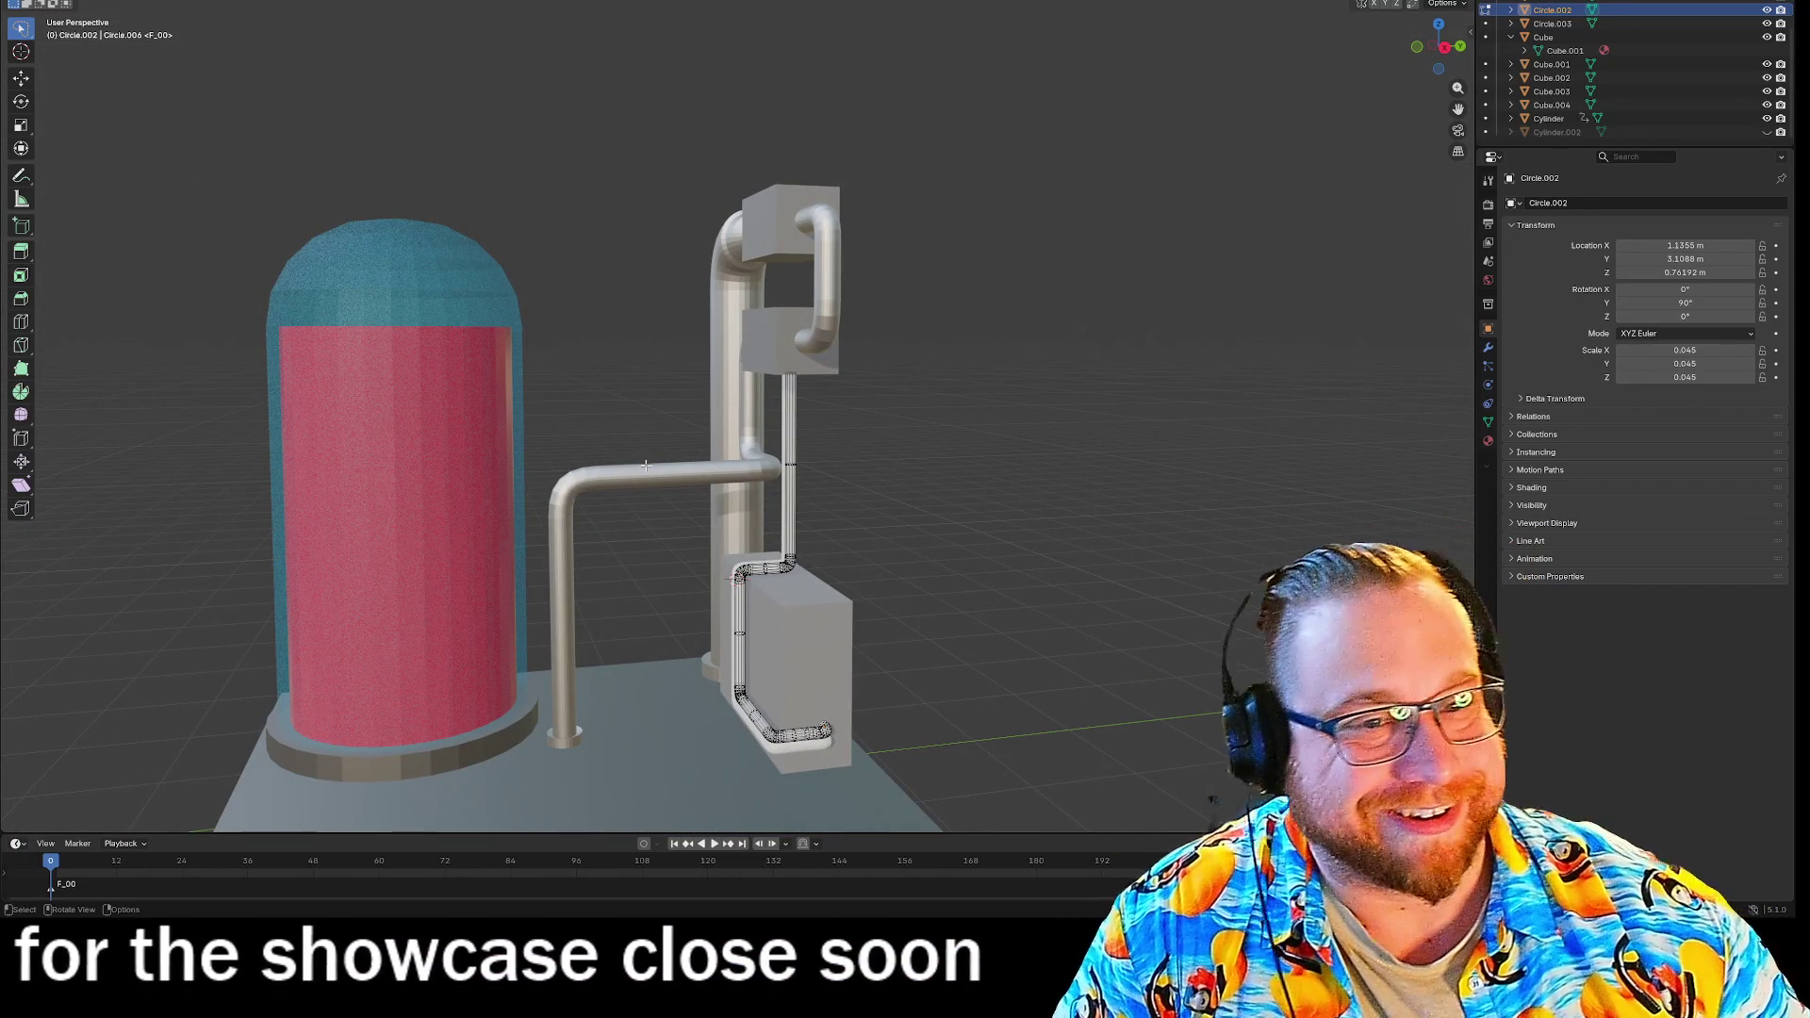
pyautogui.scroll(3, 990, 403)
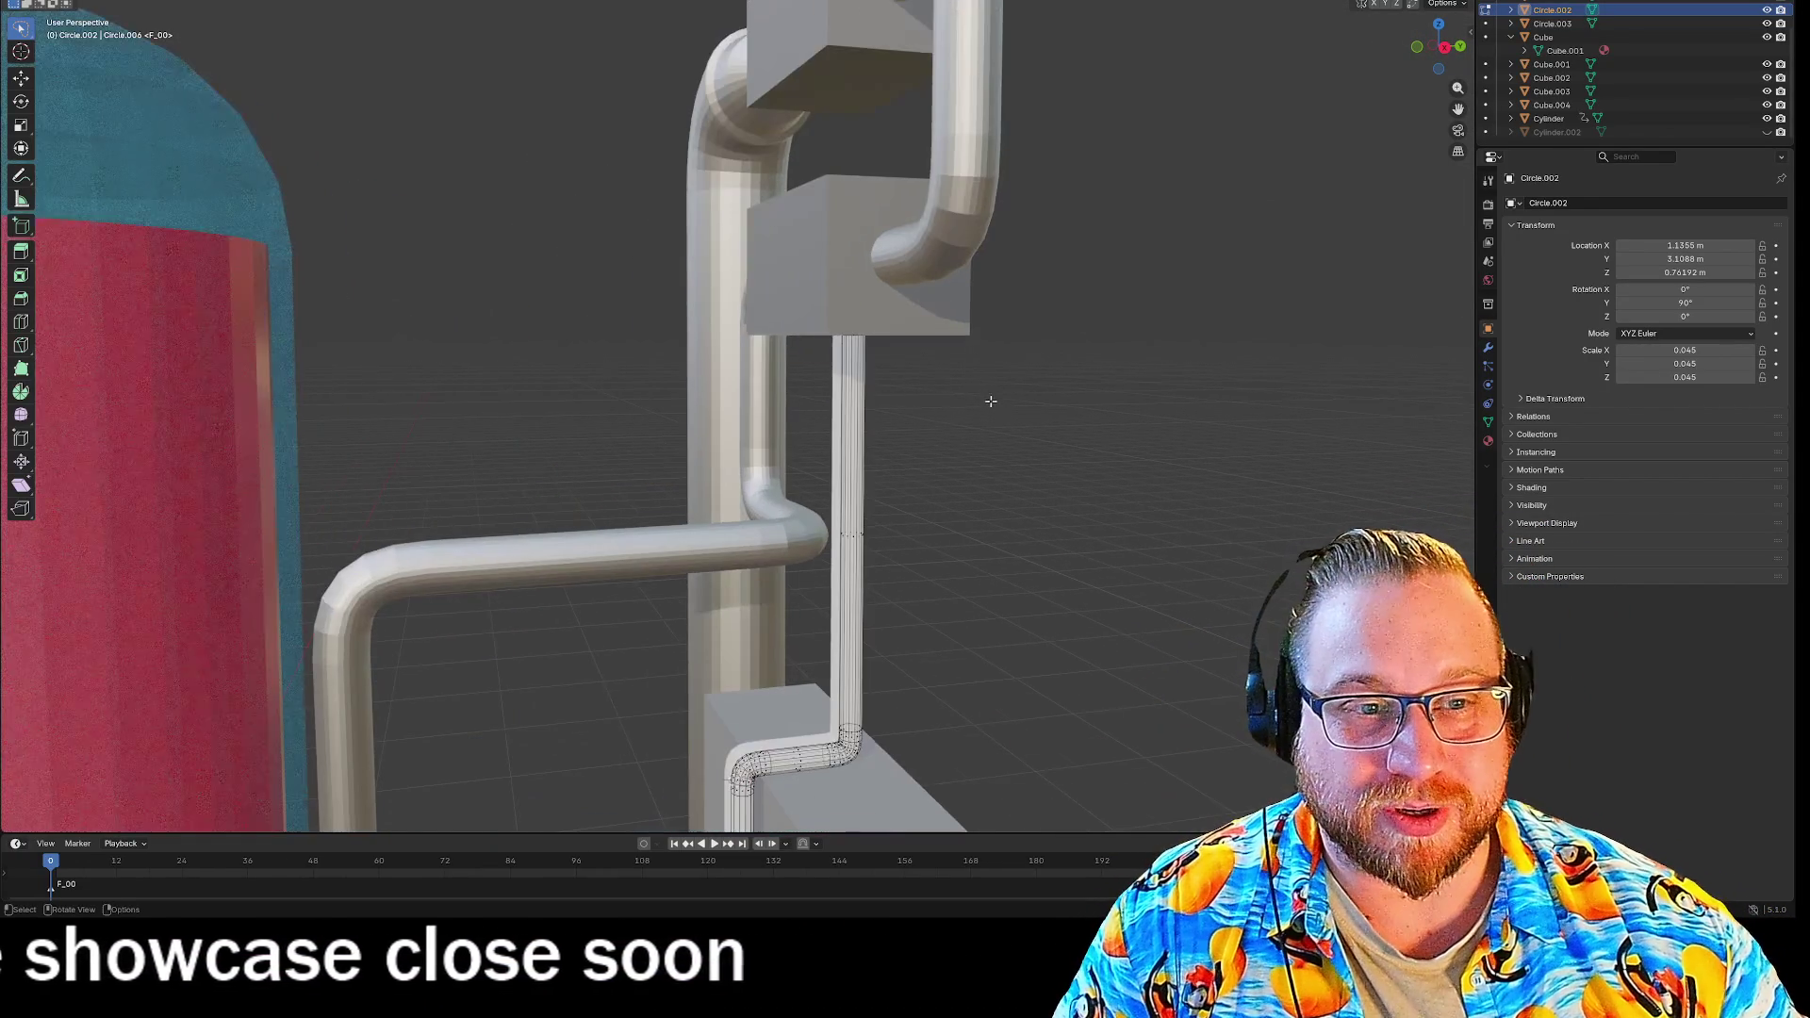
pyautogui.moveTo(1111, 392); pyautogui.dragTo(1143, 416, button='middle')
pyautogui.scroll(3, 1031, 428)
pyautogui.moveTo(1030, 428)
pyautogui.mouseDown(button='middle')
pyautogui.moveTo(1041, 441)
pyautogui.moveTo(1032, 418)
pyautogui.mouseUp(button='middle')
pyautogui.scroll(3, 1041, 428)
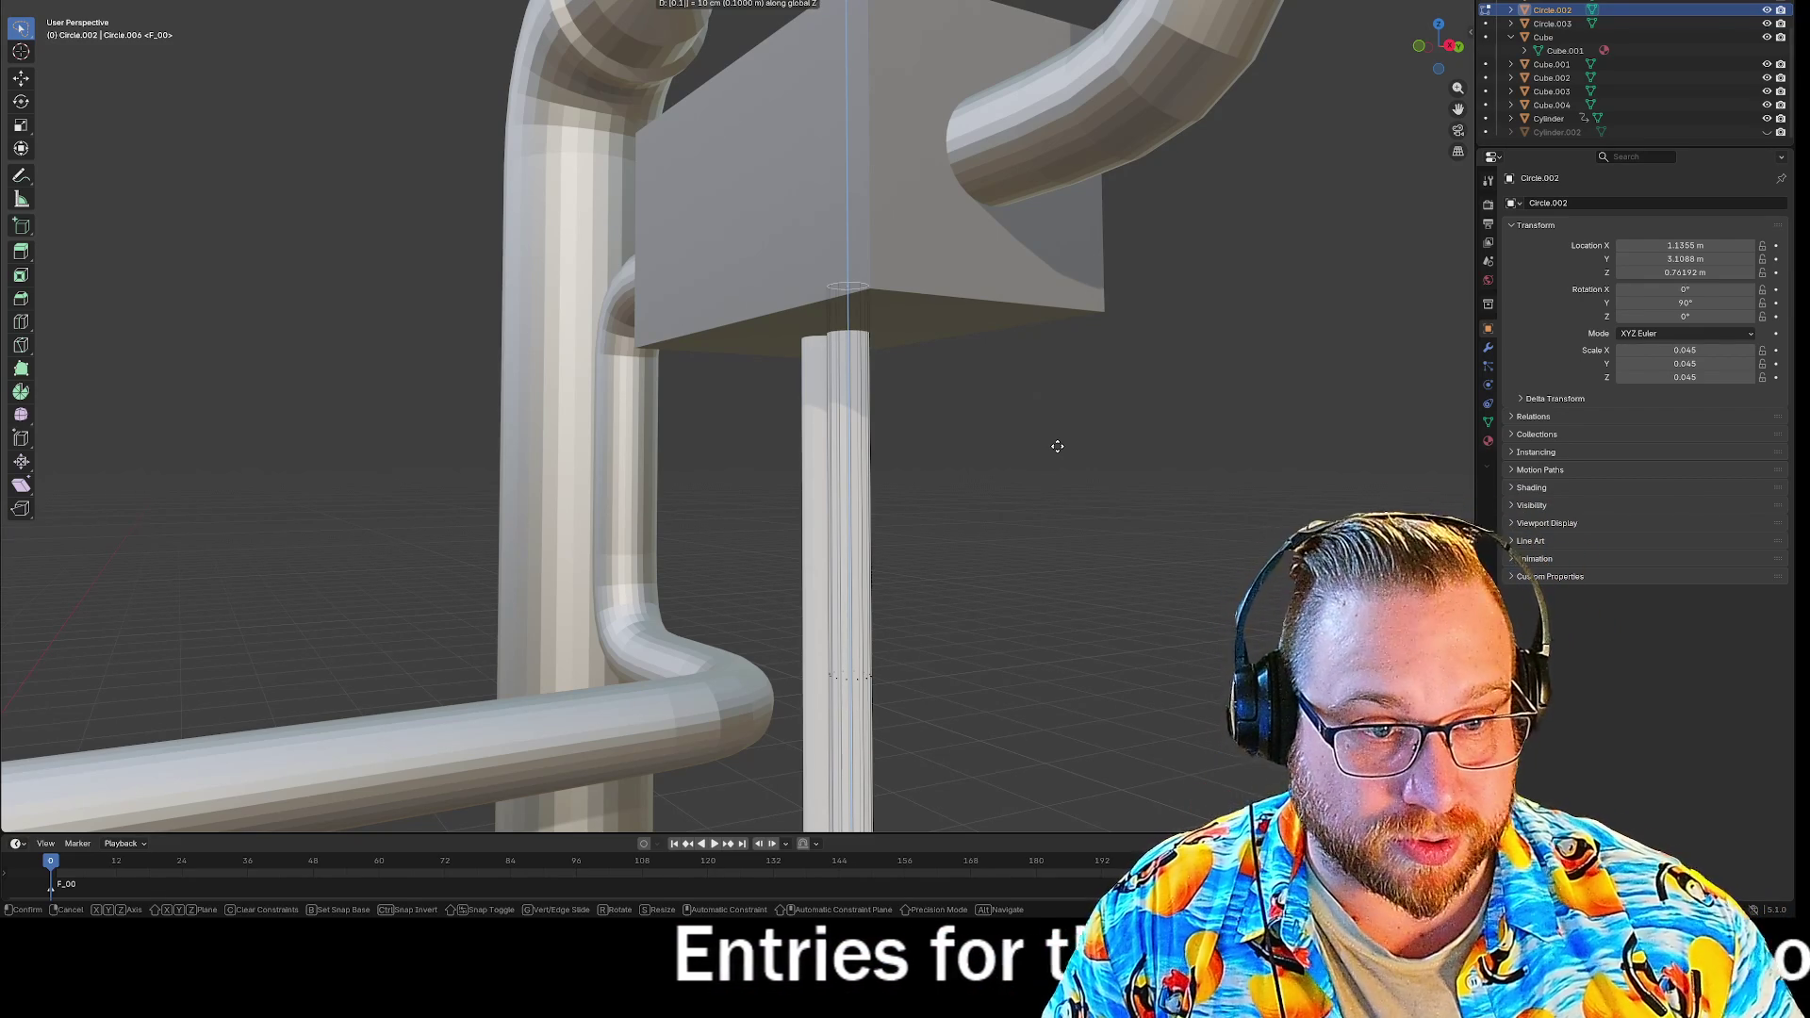
# Lower the pipe top 0.1 m, extrude it 0.1 m, and rotate the new end 90° about Y.
pyautogui.press('Return')
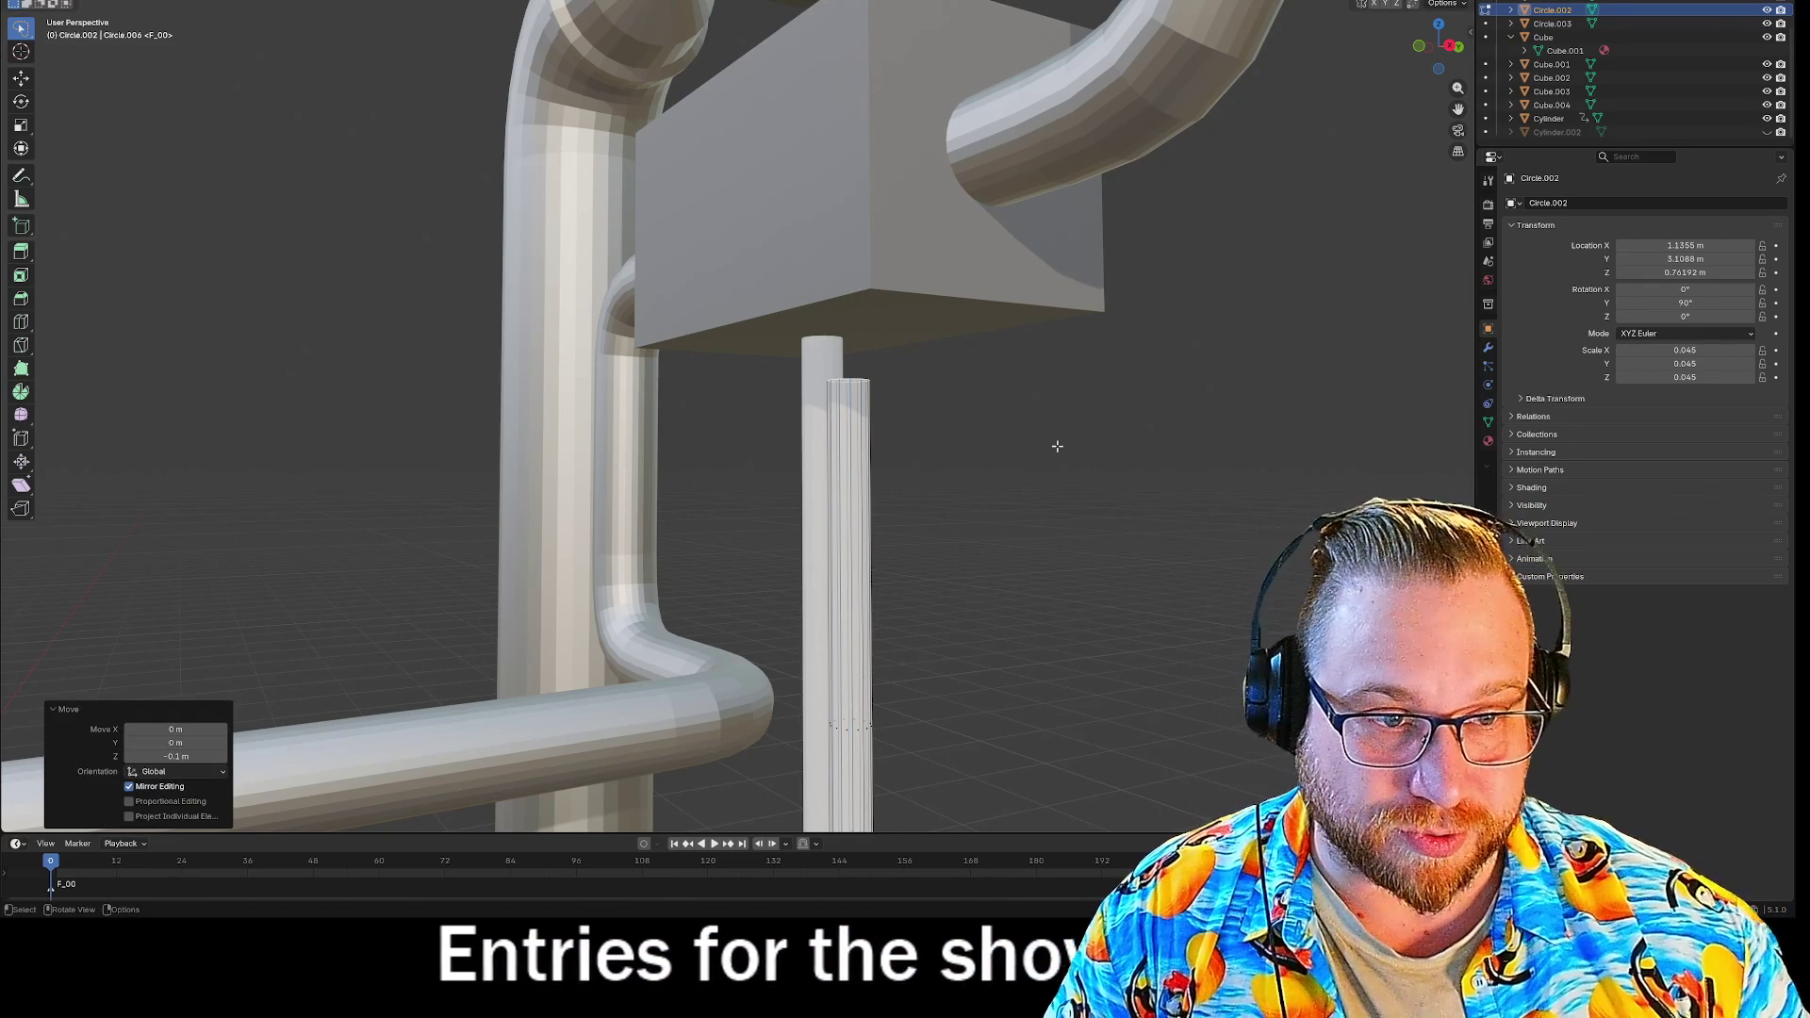
pyautogui.press('e')
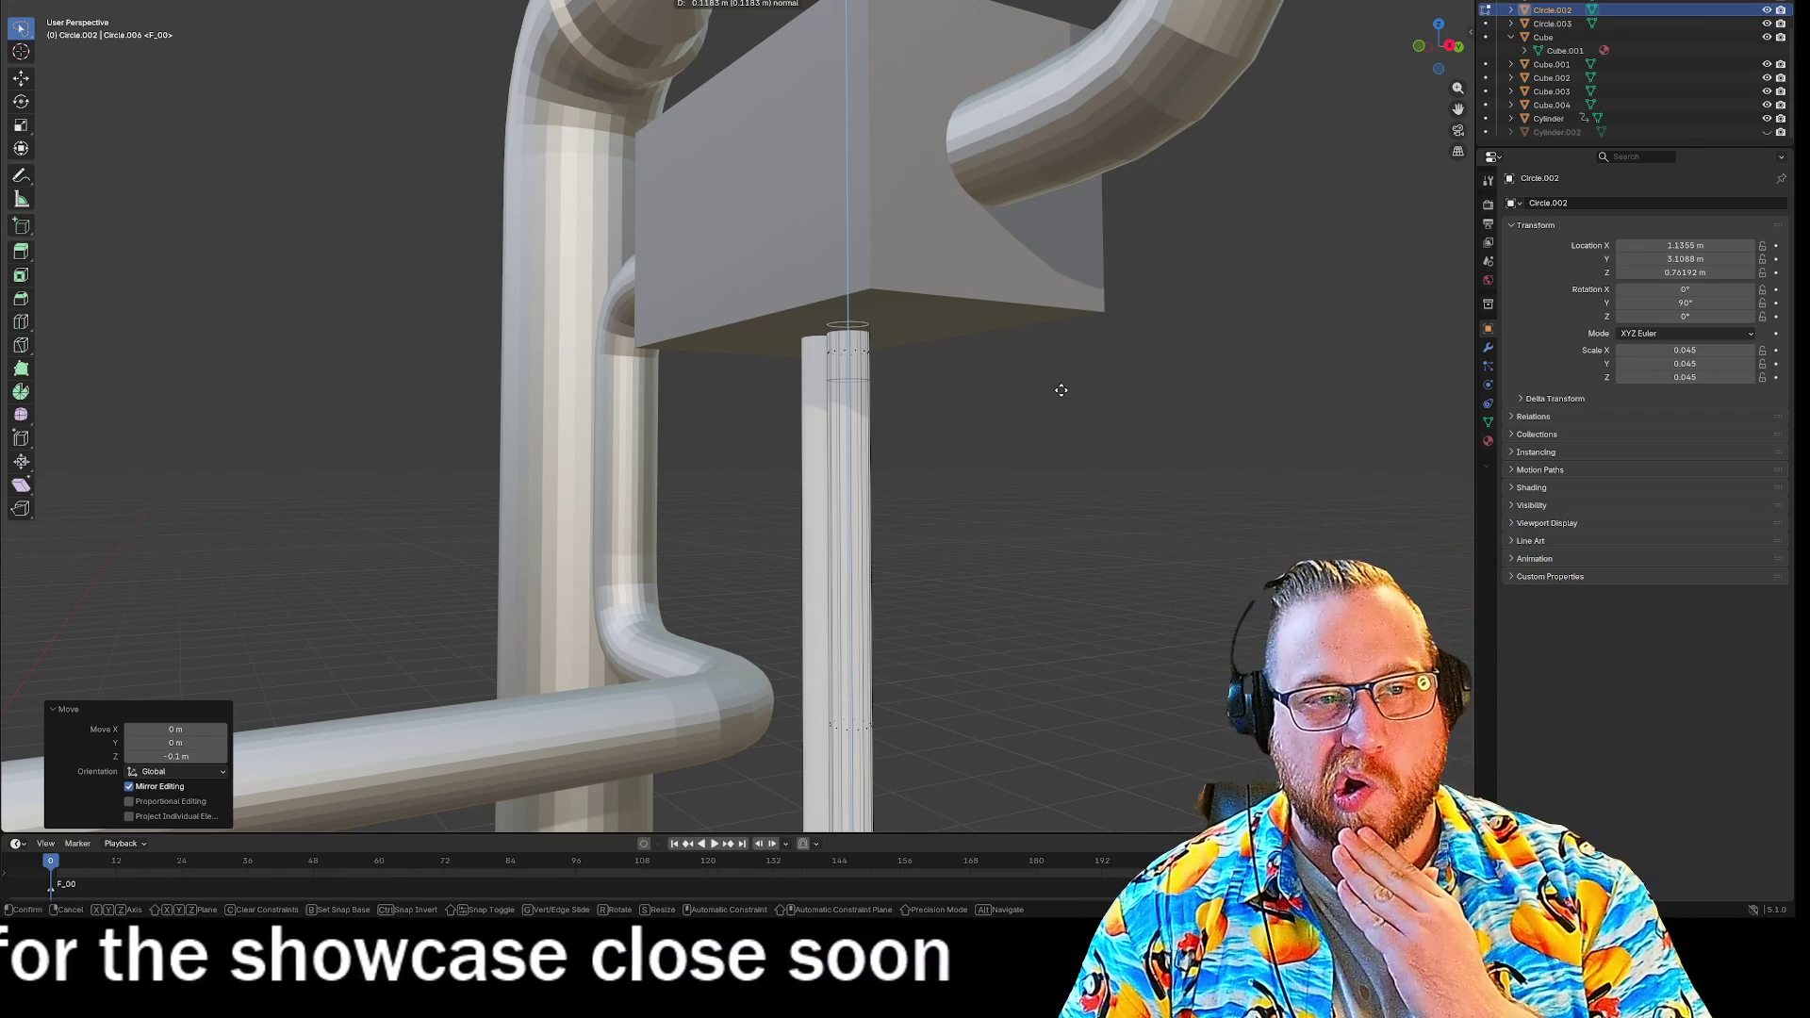
pyautogui.write('0.1')
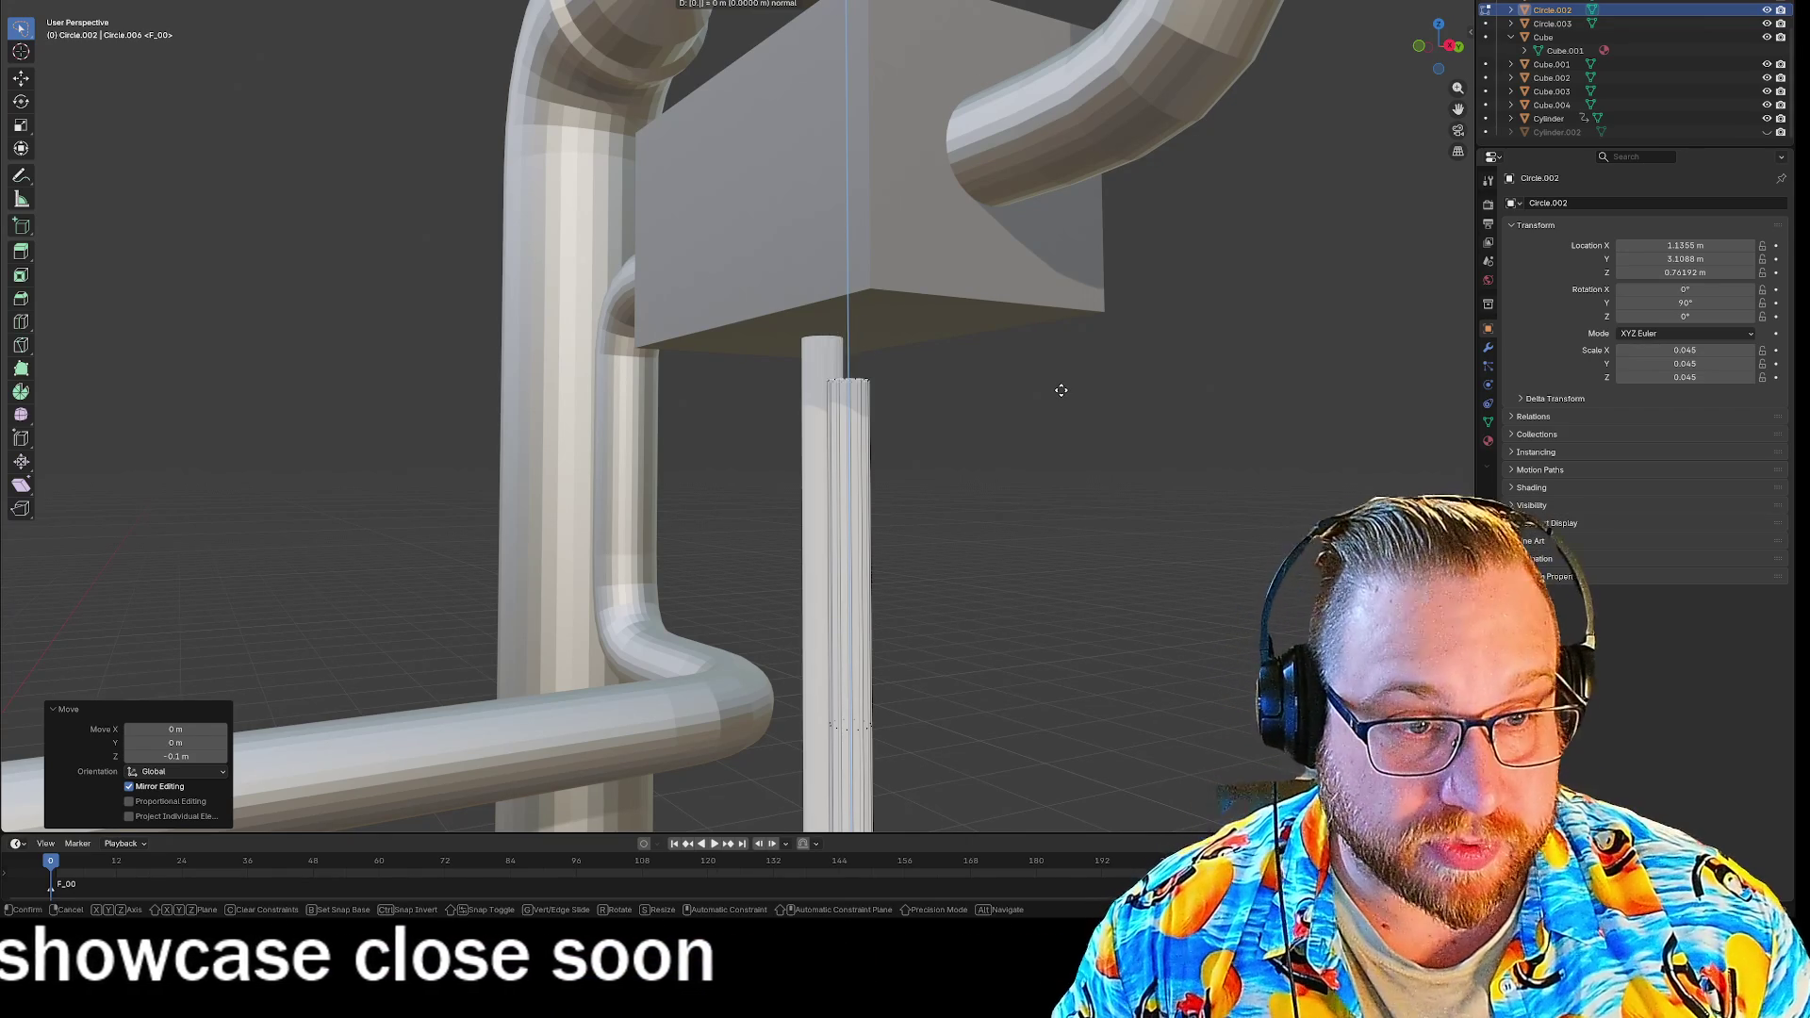
pyautogui.press('Return')
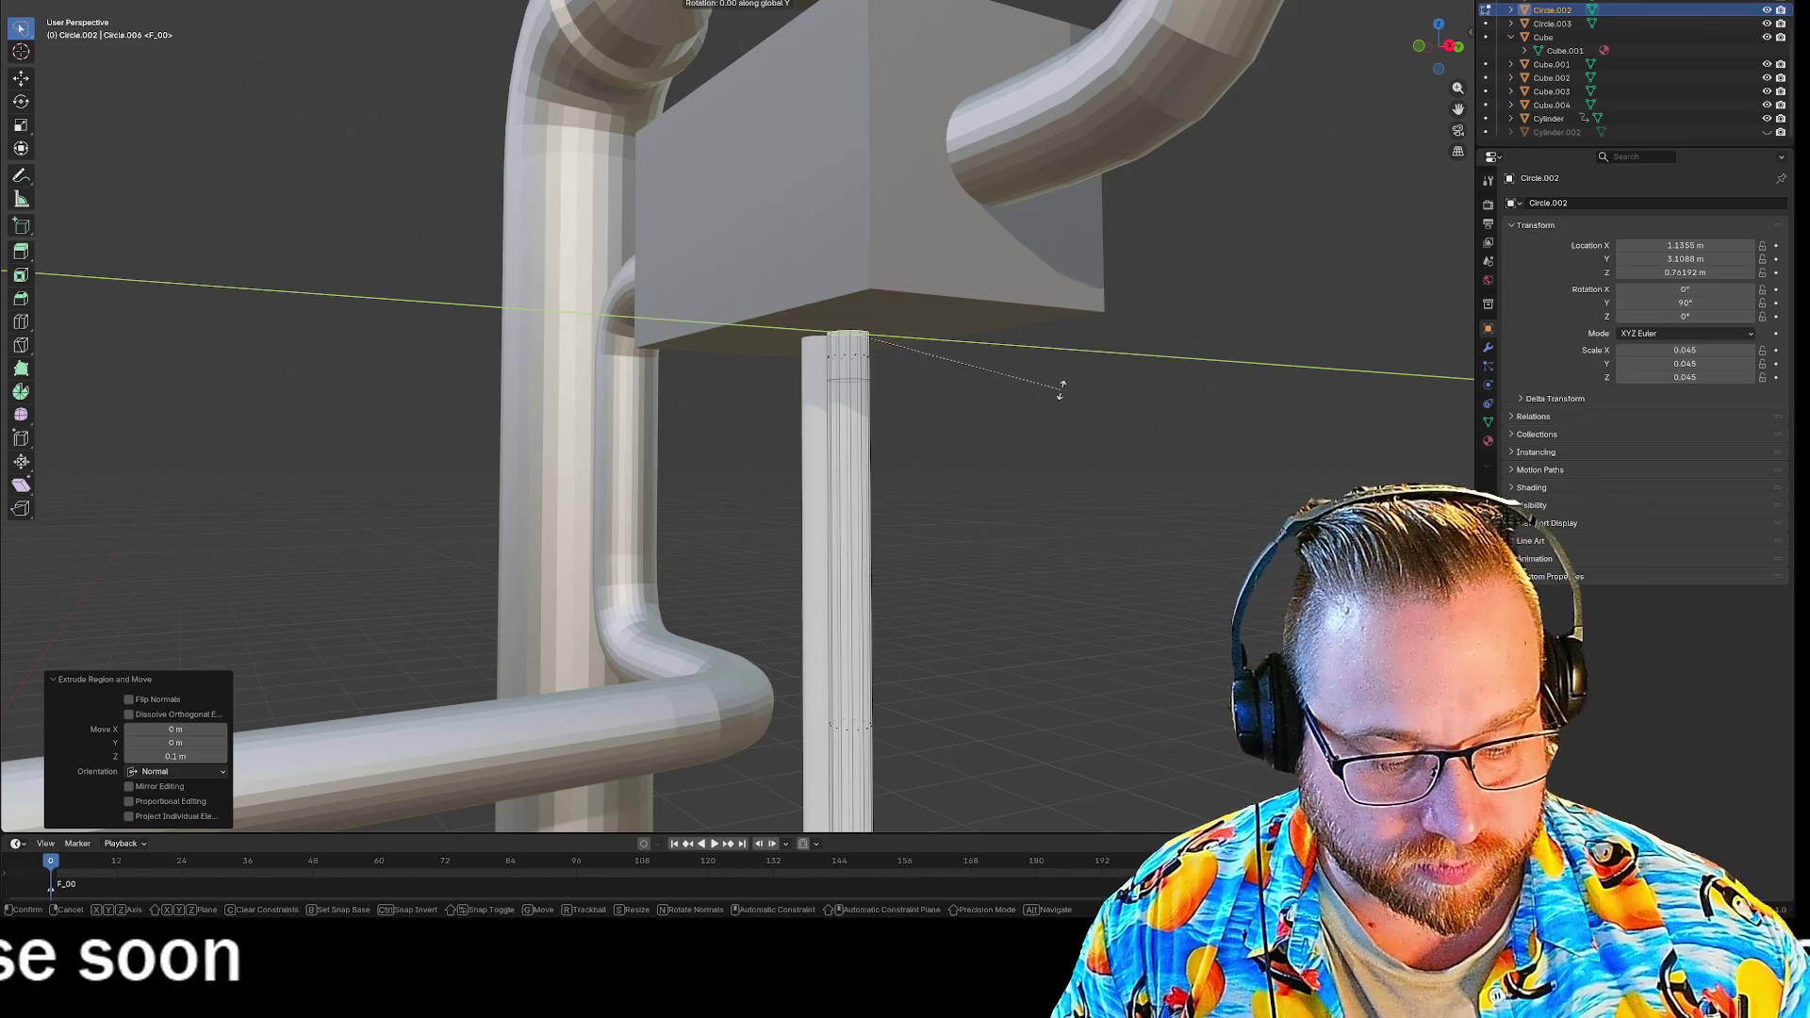
pyautogui.write('90')
pyautogui.press('Return')
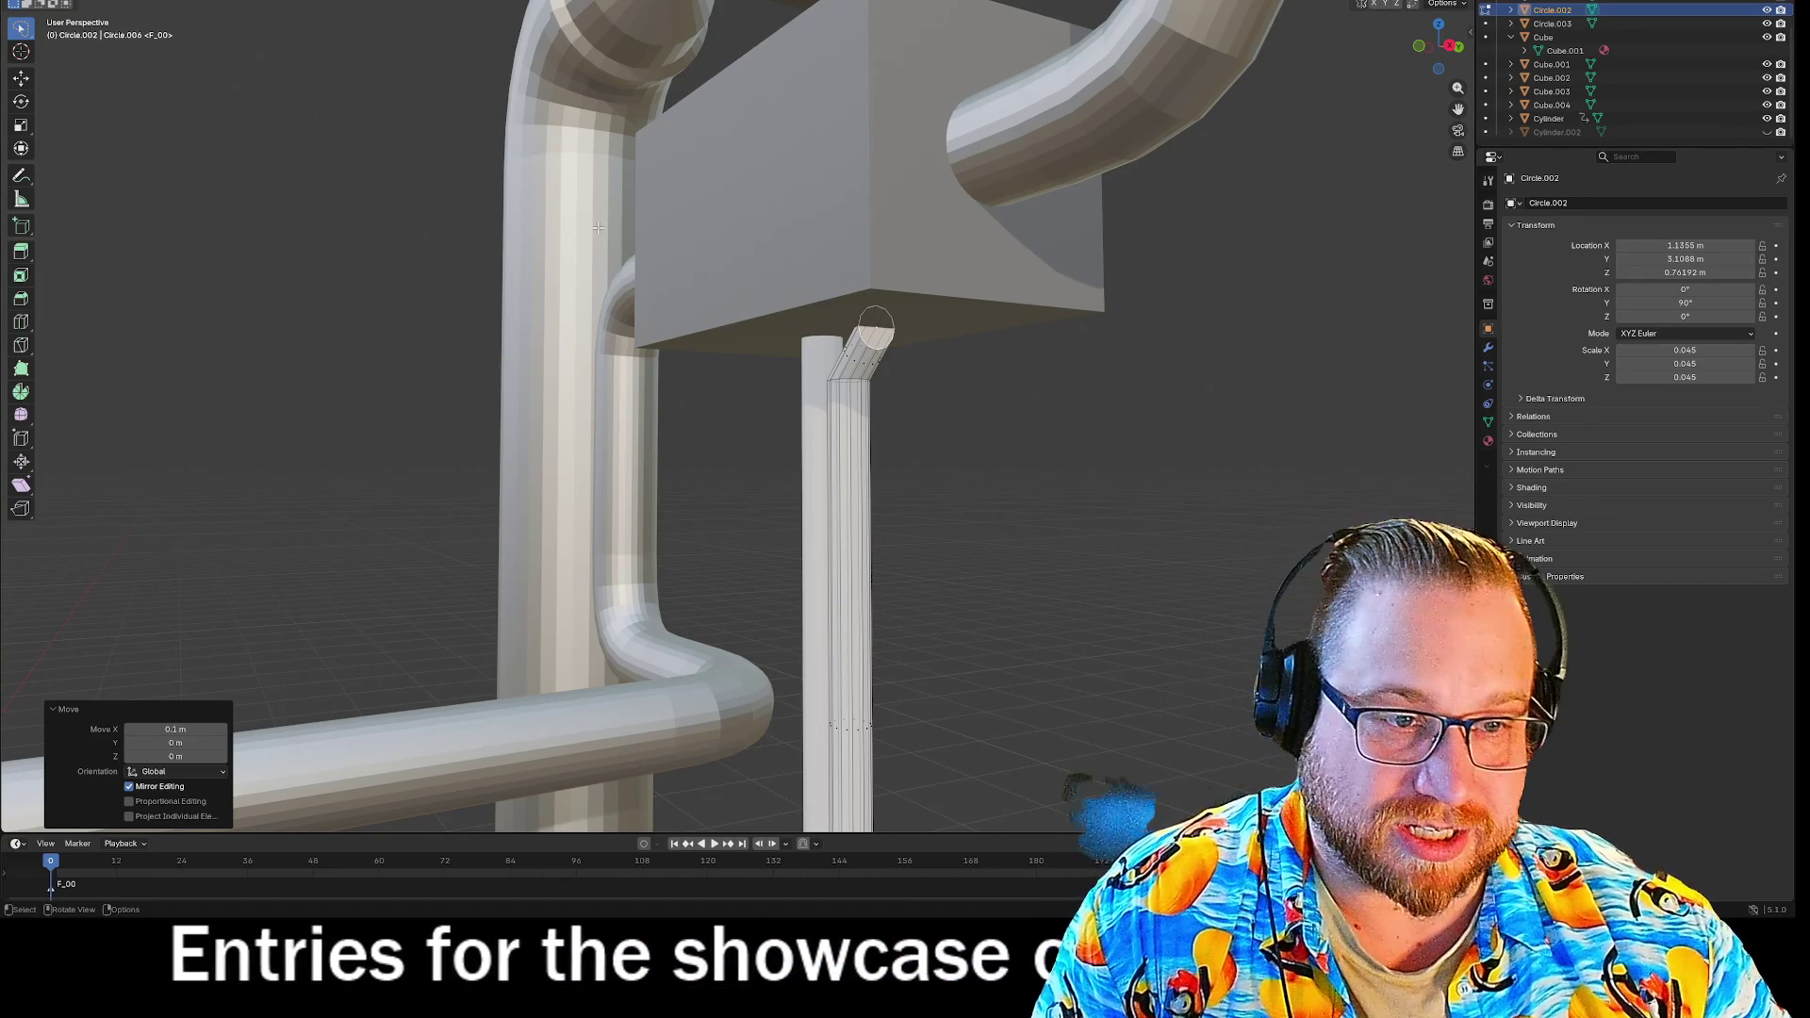
# Select the short angled segment at the pipe's top.
pyautogui.press('a')
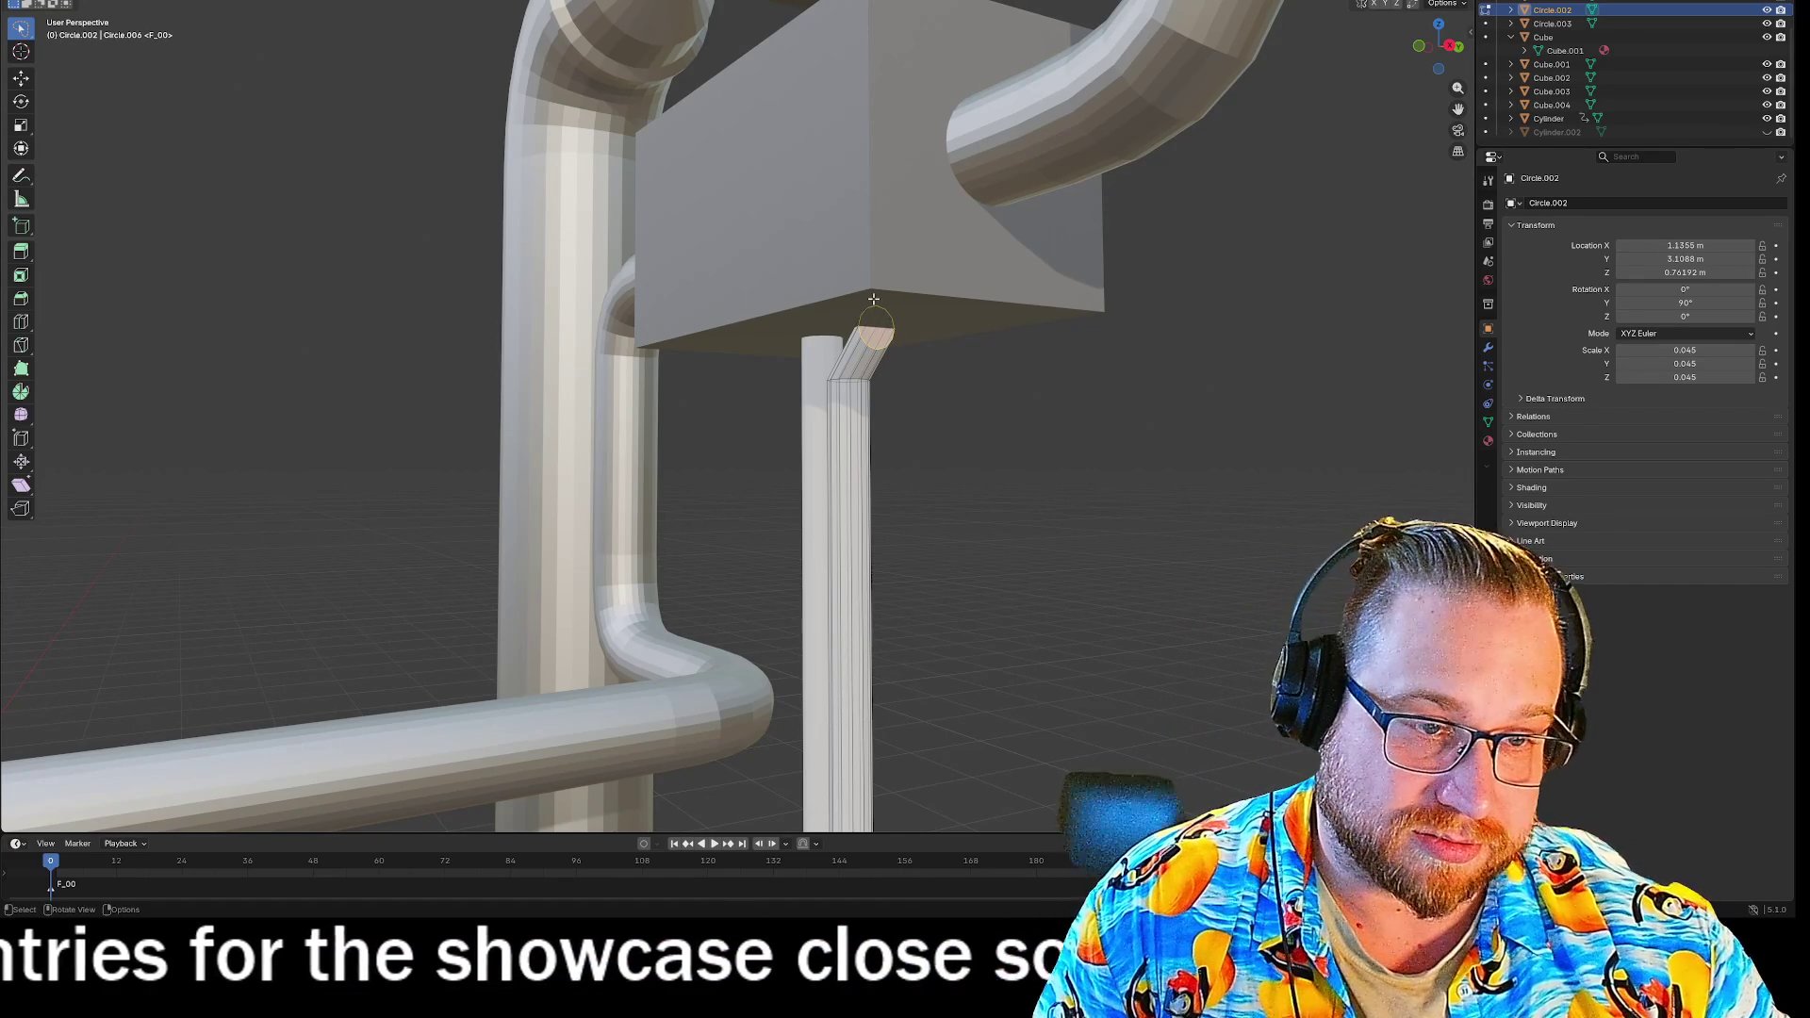
pyautogui.press('e')
pyautogui.click(912, 259)
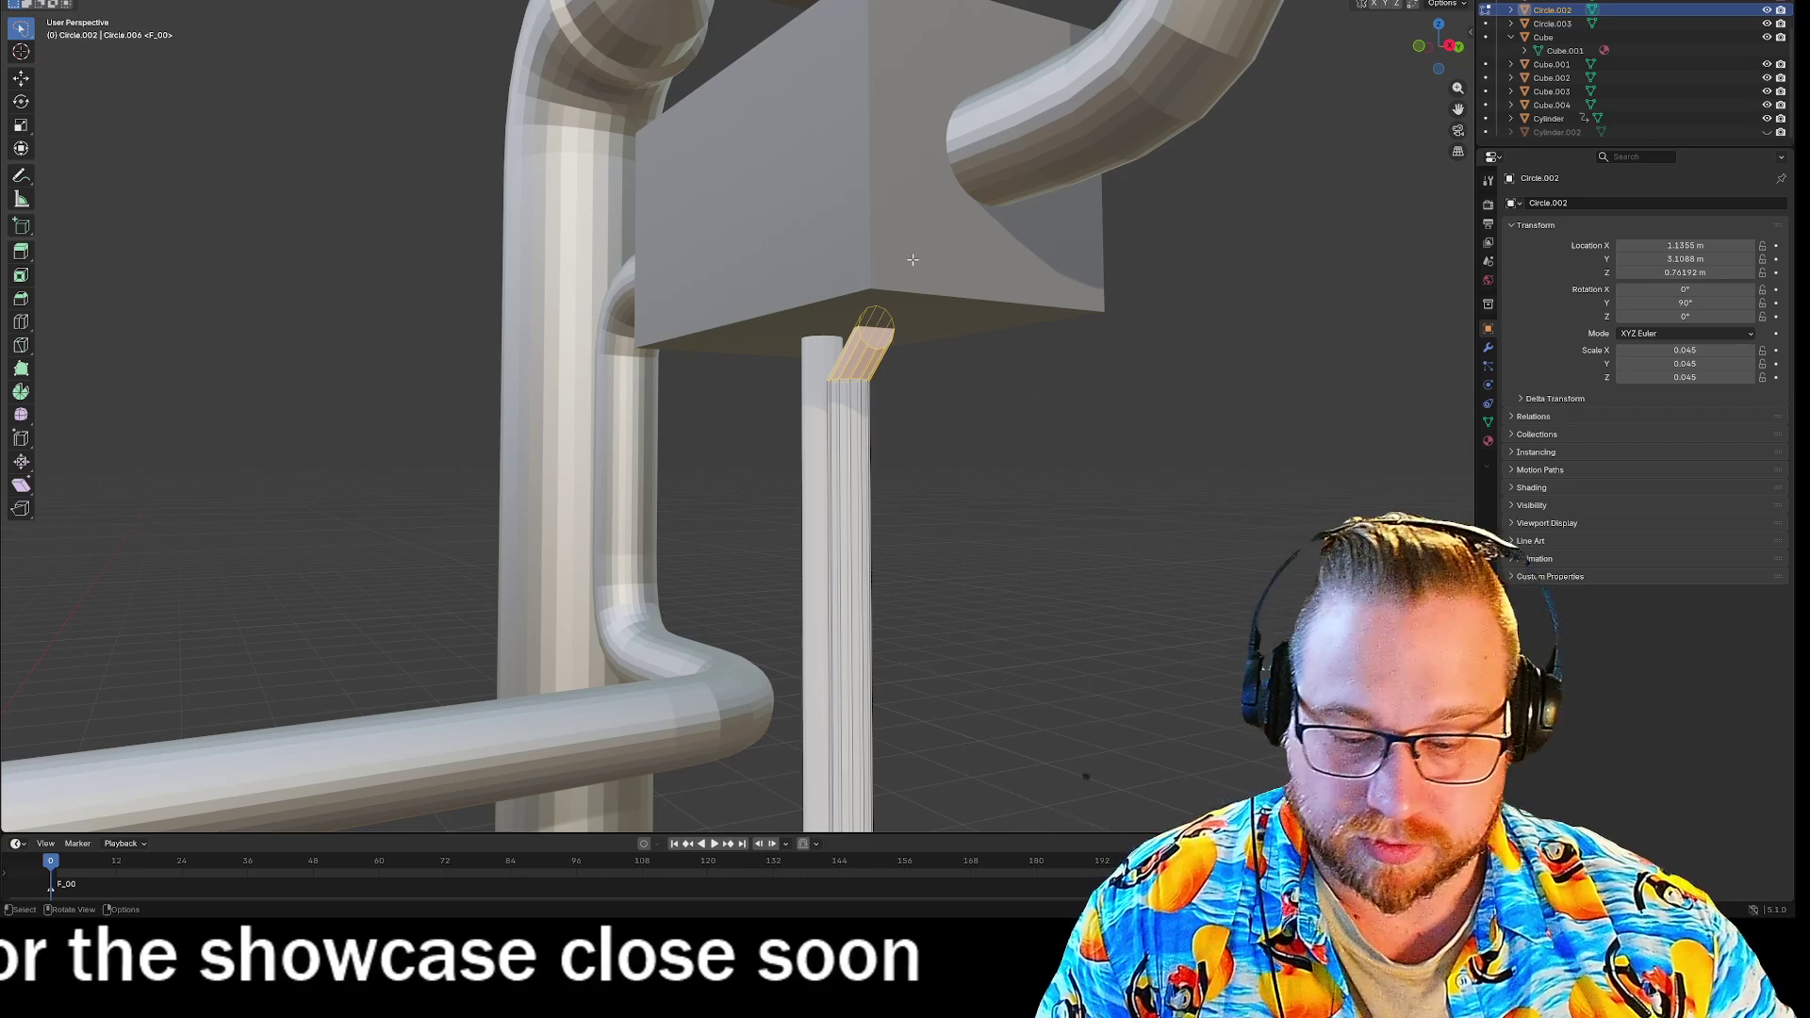
# Lower the bent segment slightly along Z.
pyautogui.press('g')
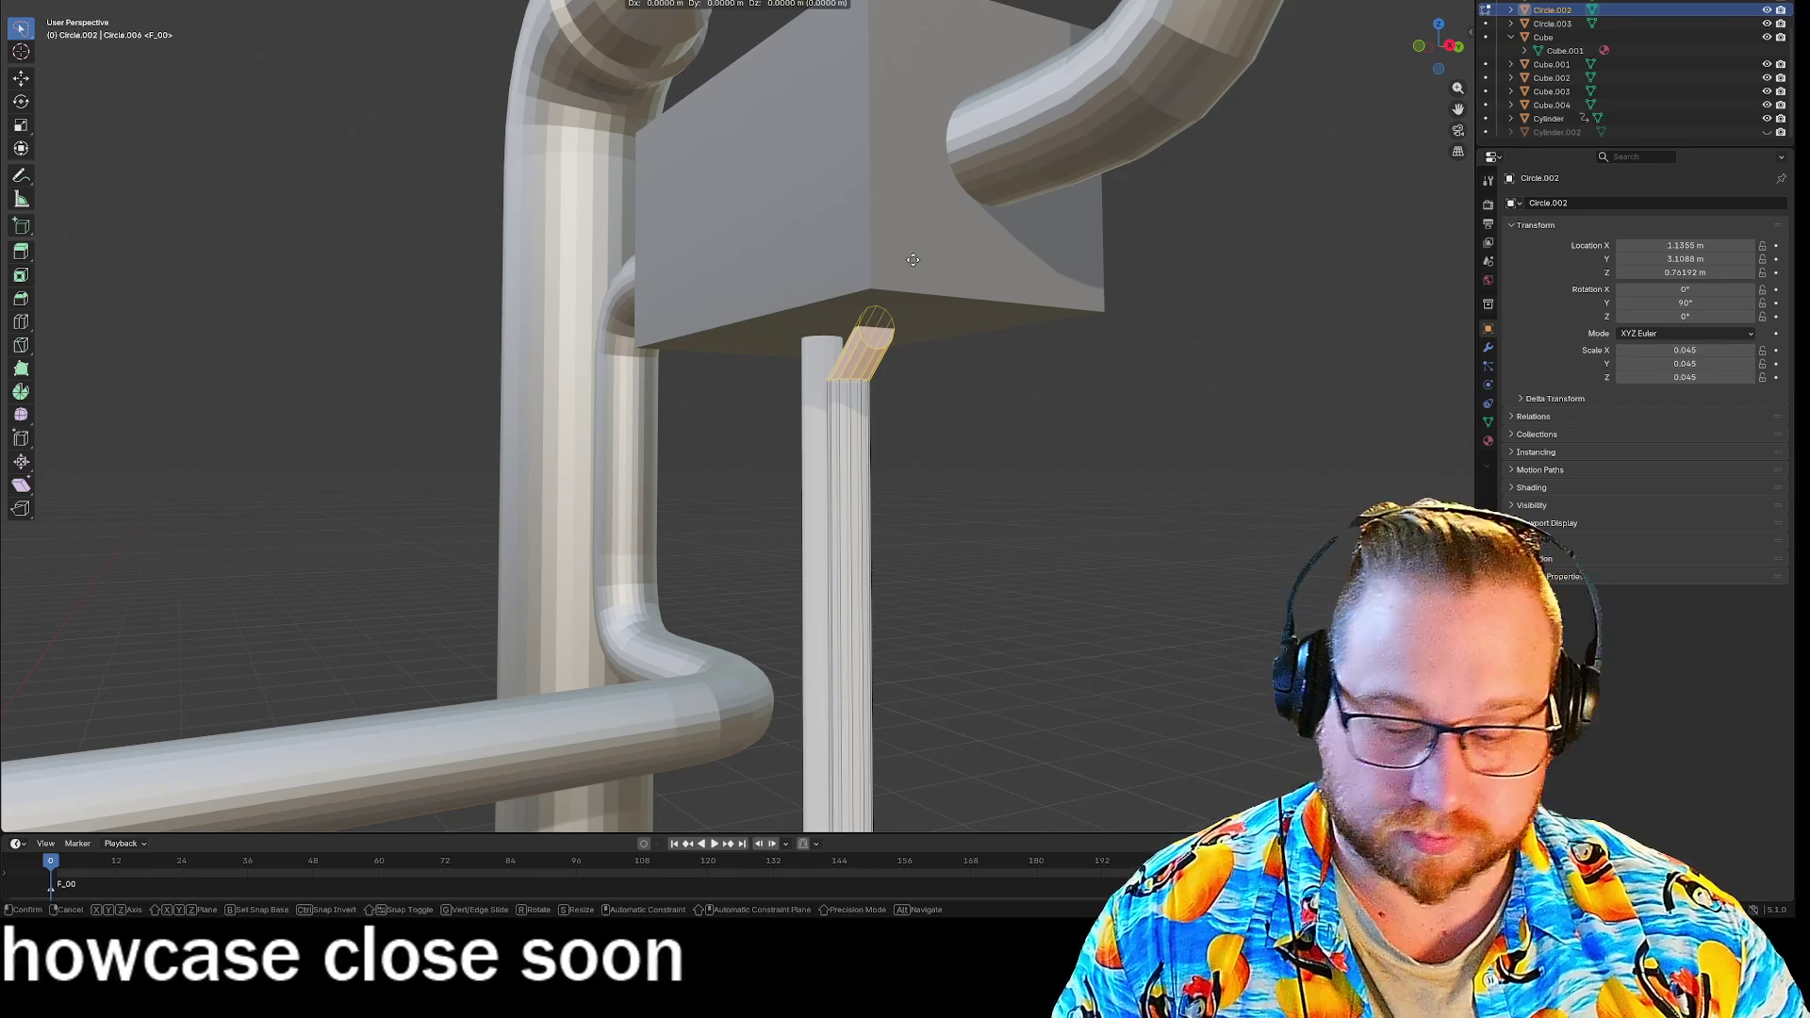
pyautogui.press('z')
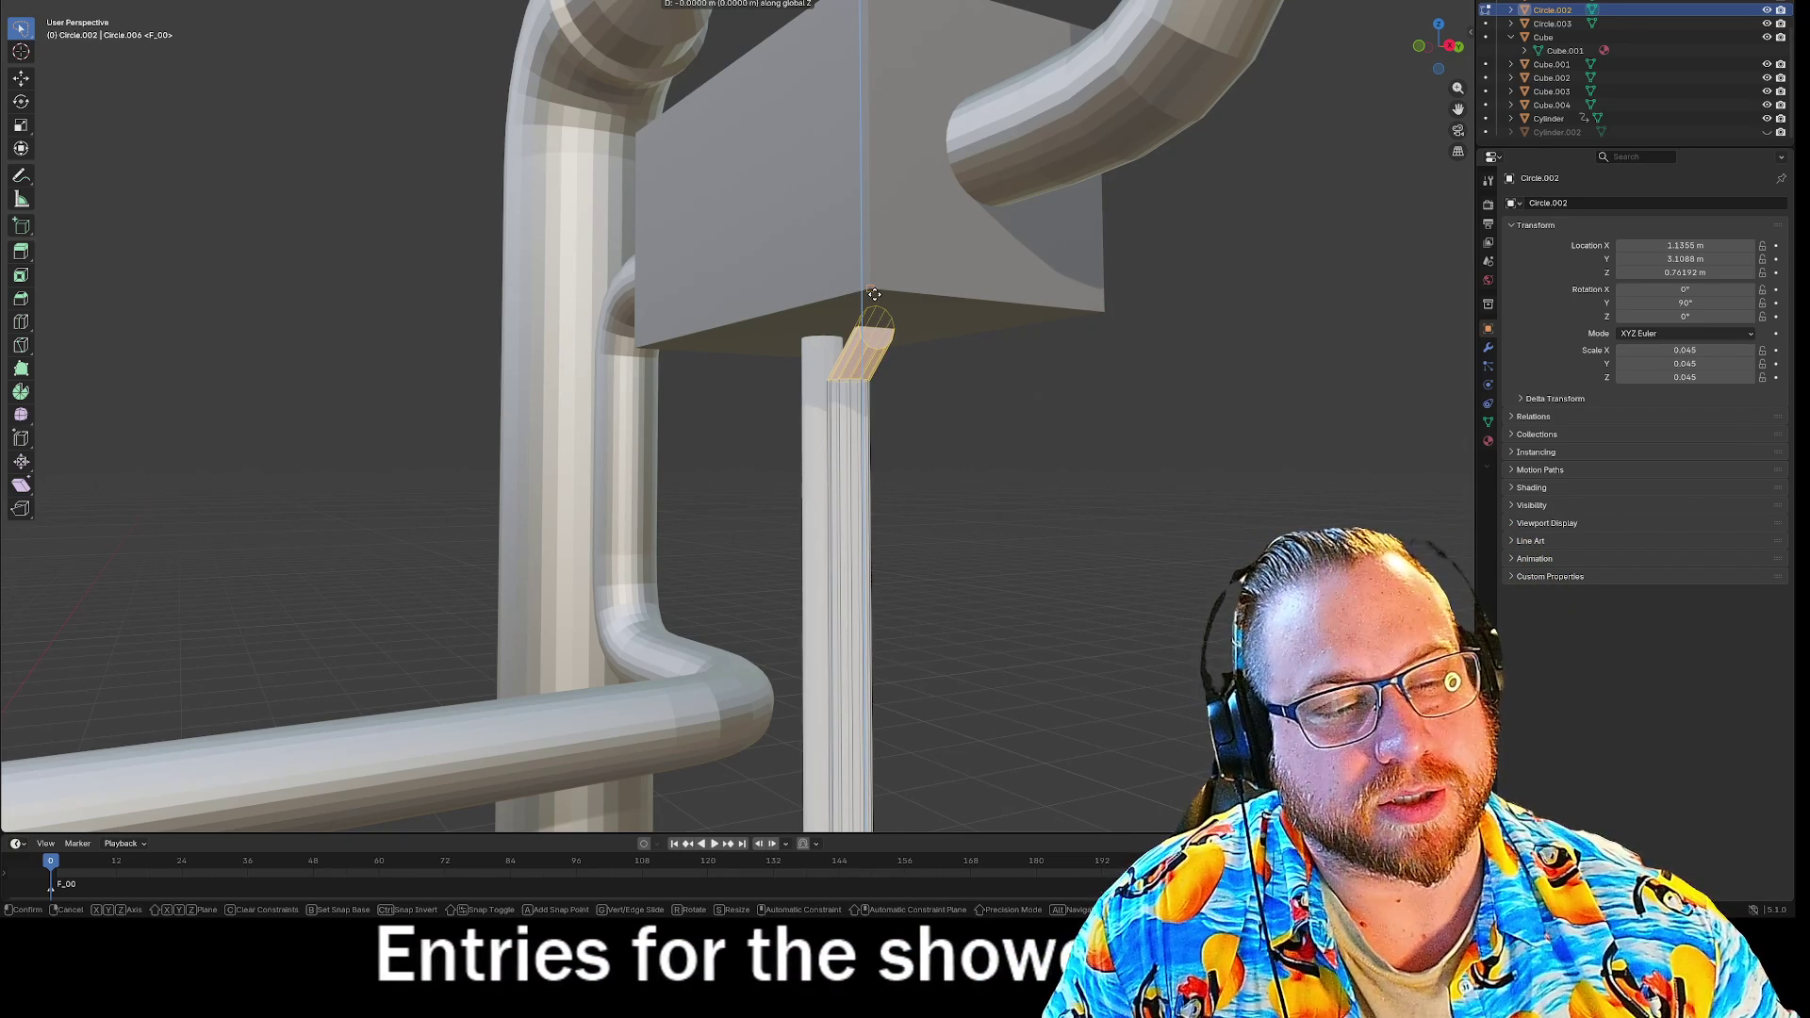
pyautogui.click(877, 339)
pyautogui.scroll(2, 949, 391)
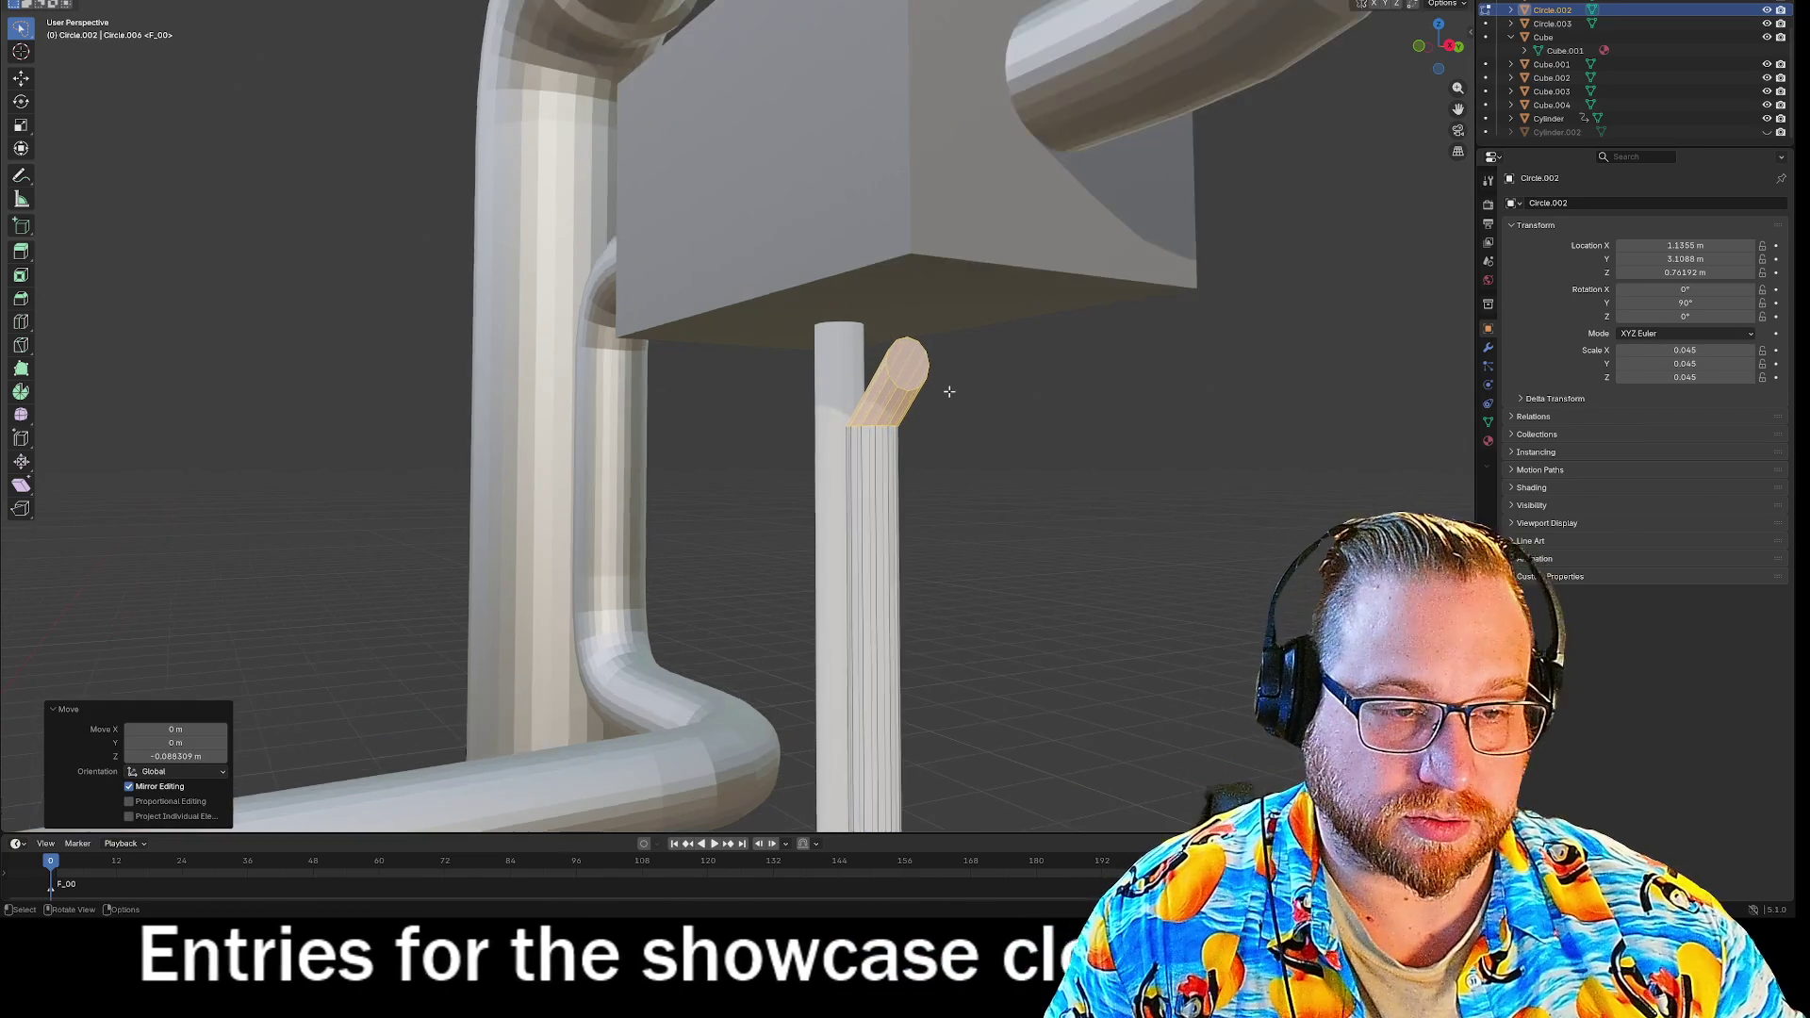
pyautogui.scroll(5, 1160, 364)
pyautogui.scroll(-3, 1192, 383)
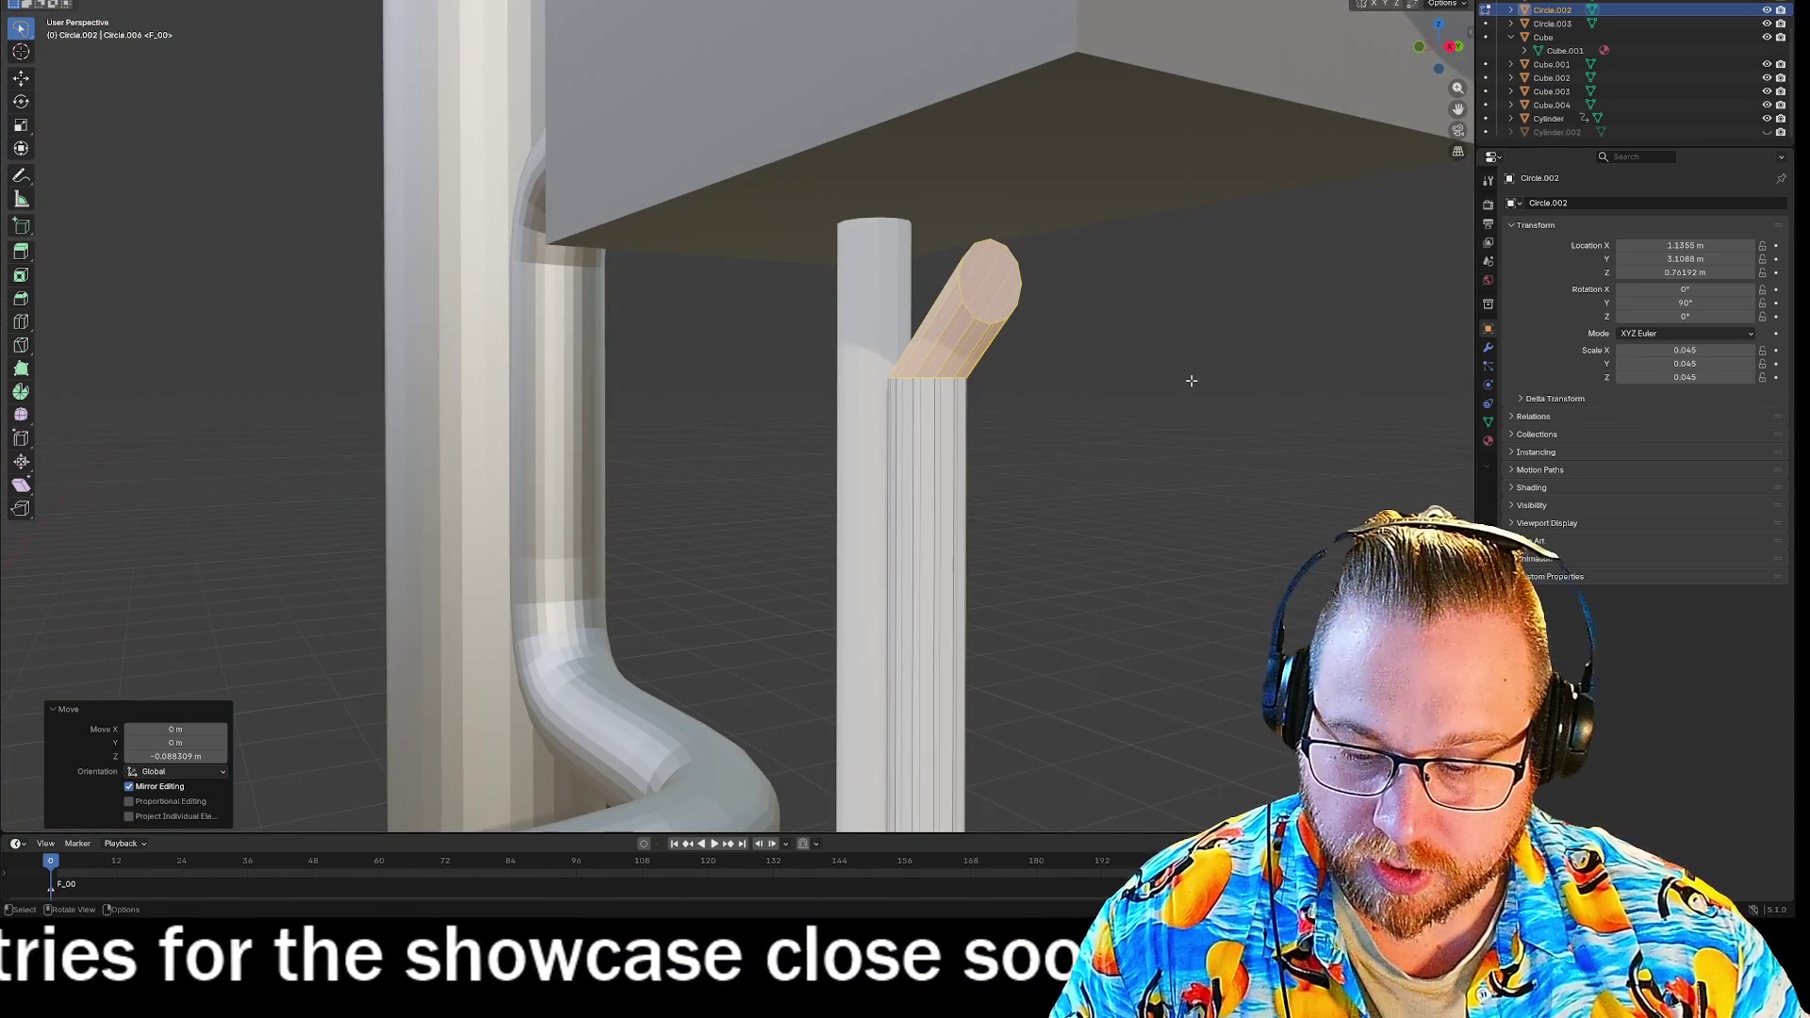
# Move the whole pipe mesh vertically.
pyautogui.press('a')
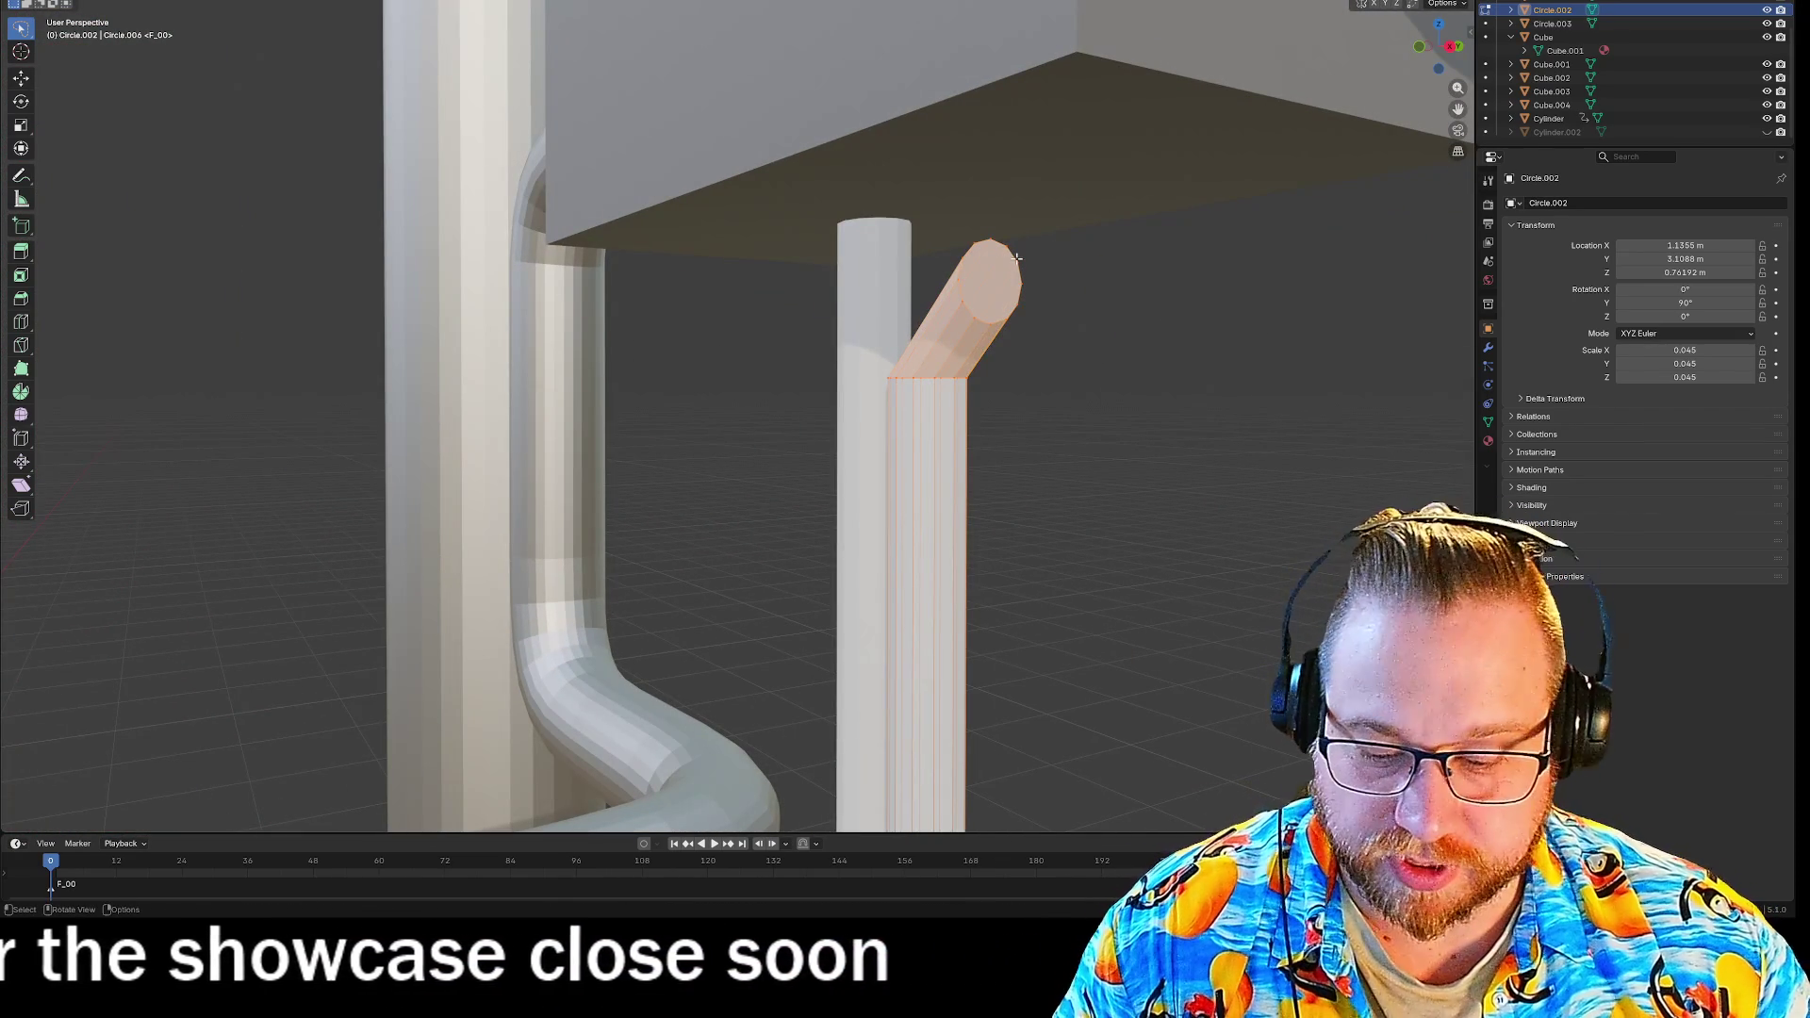
pyautogui.press('g')
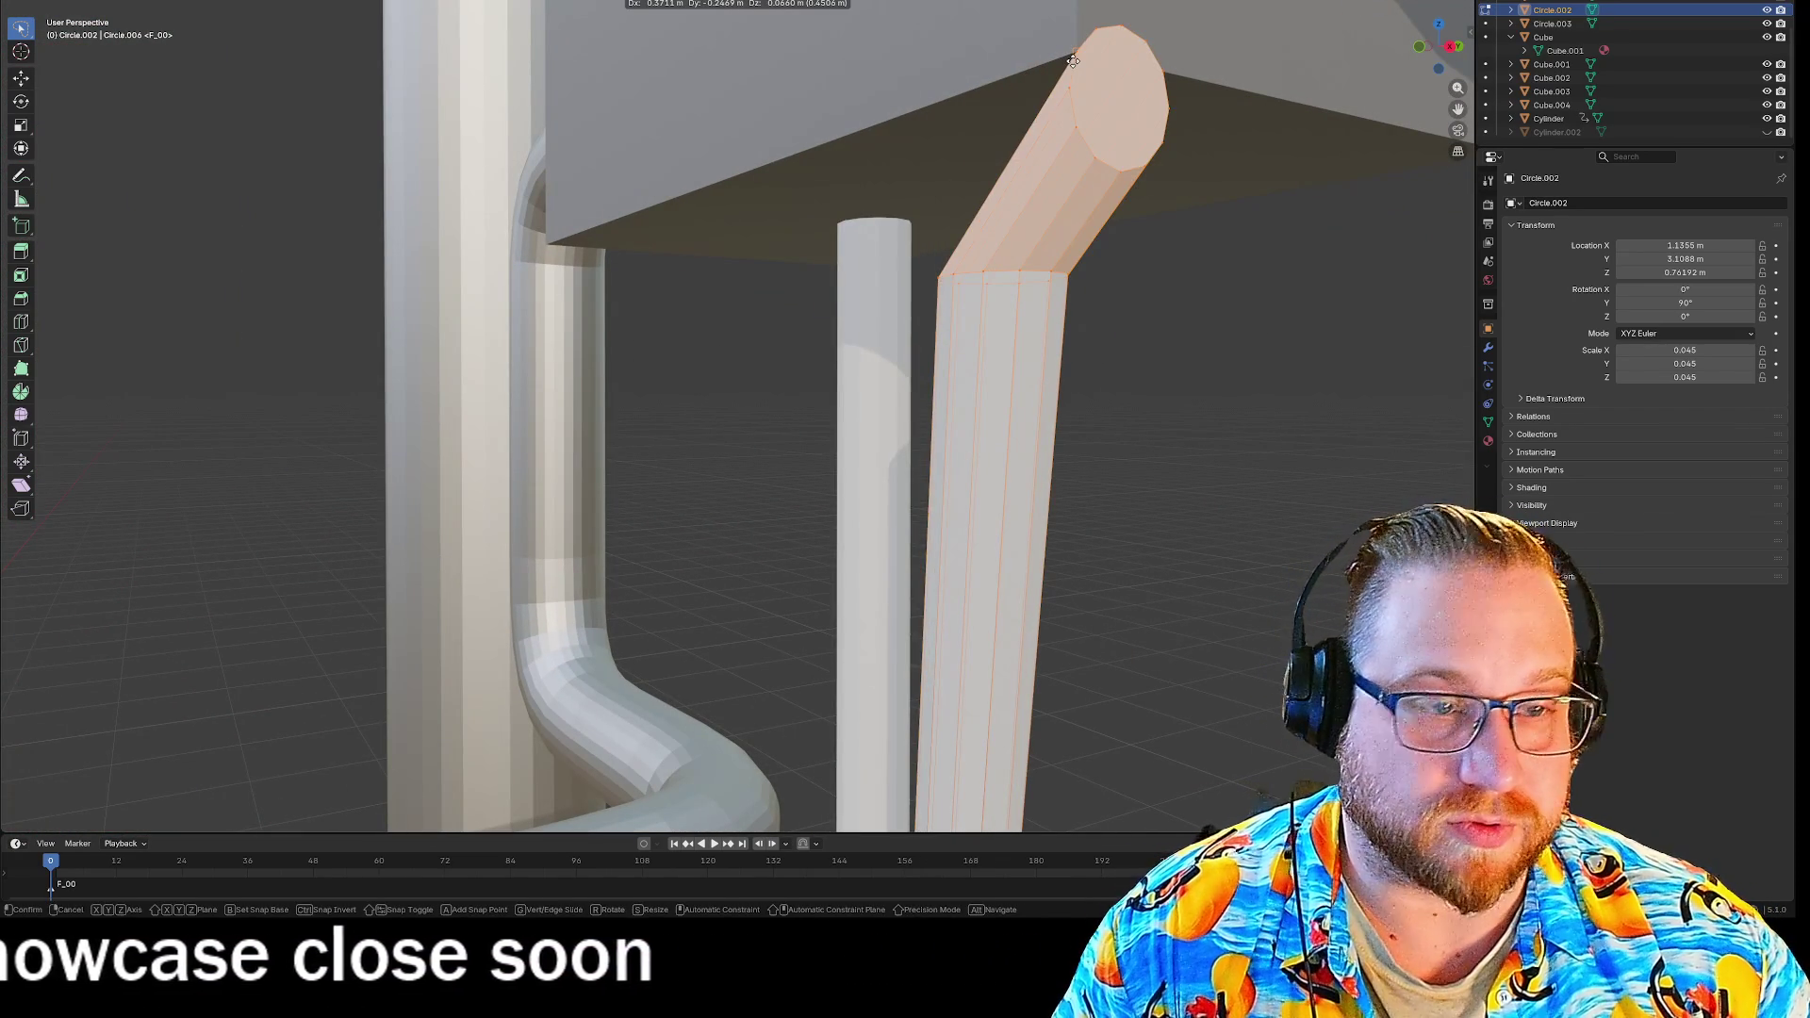
pyautogui.press('z')
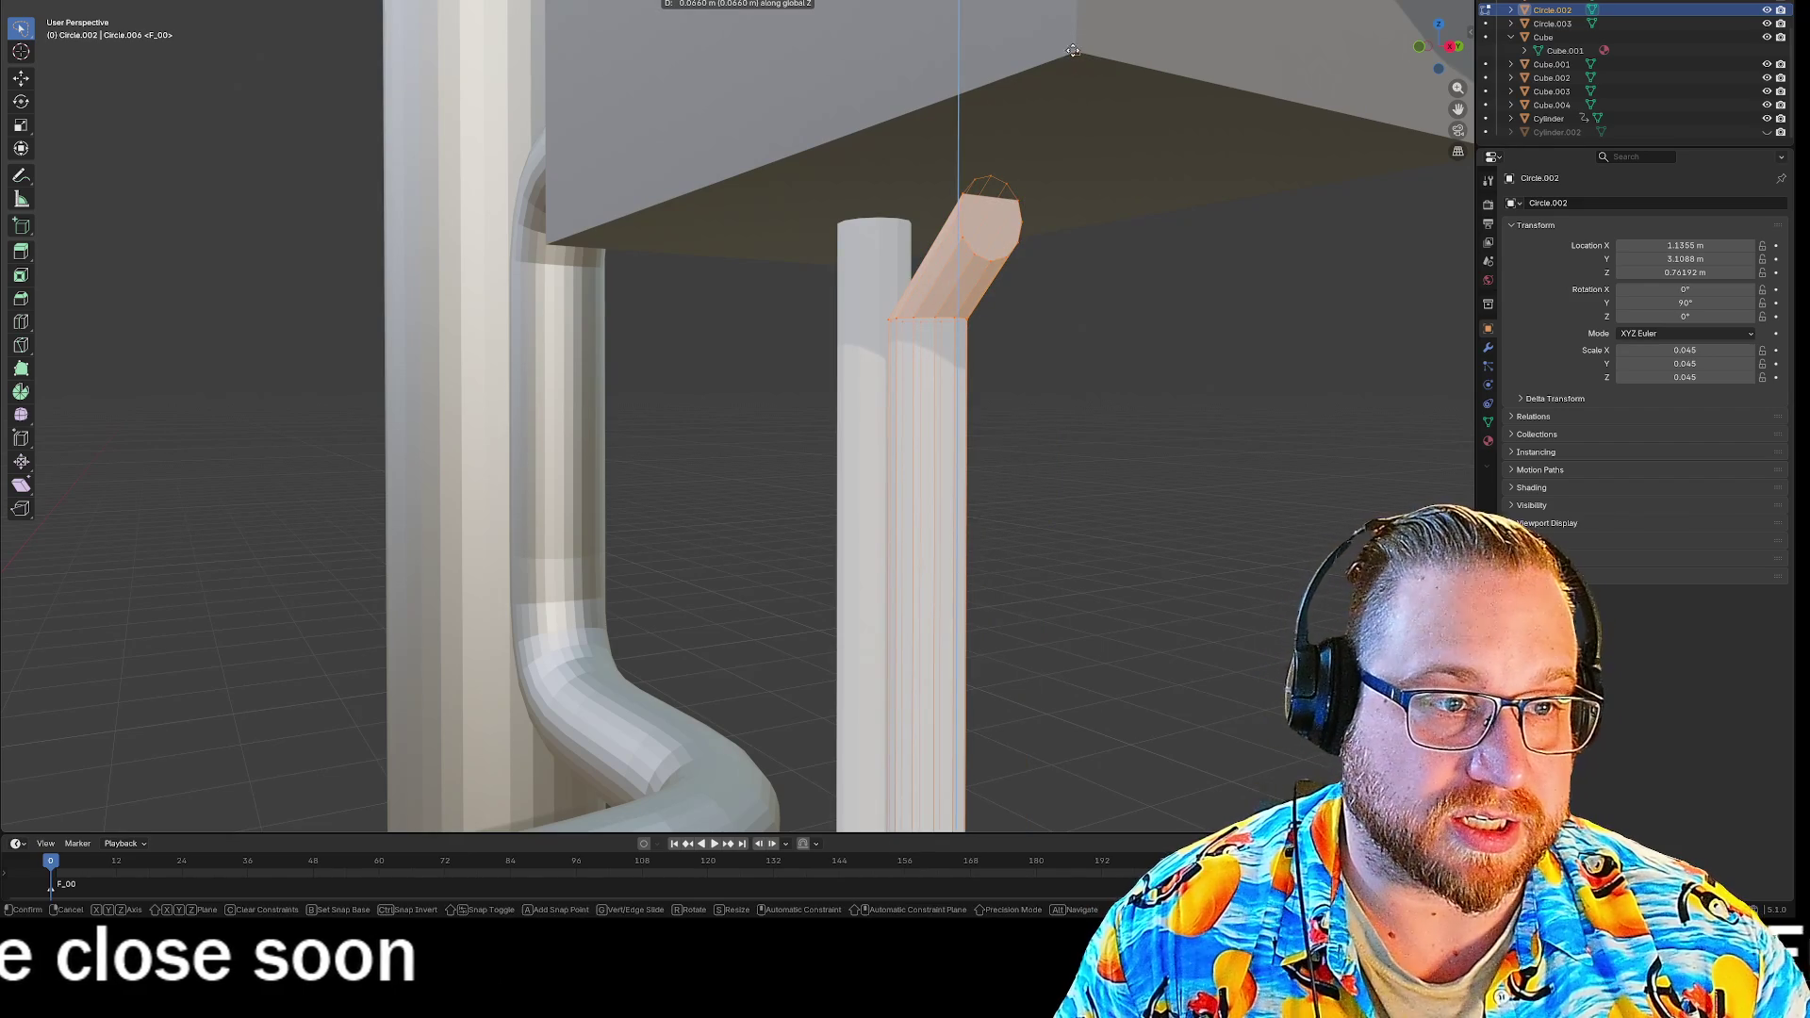
pyautogui.click(1072, 58)
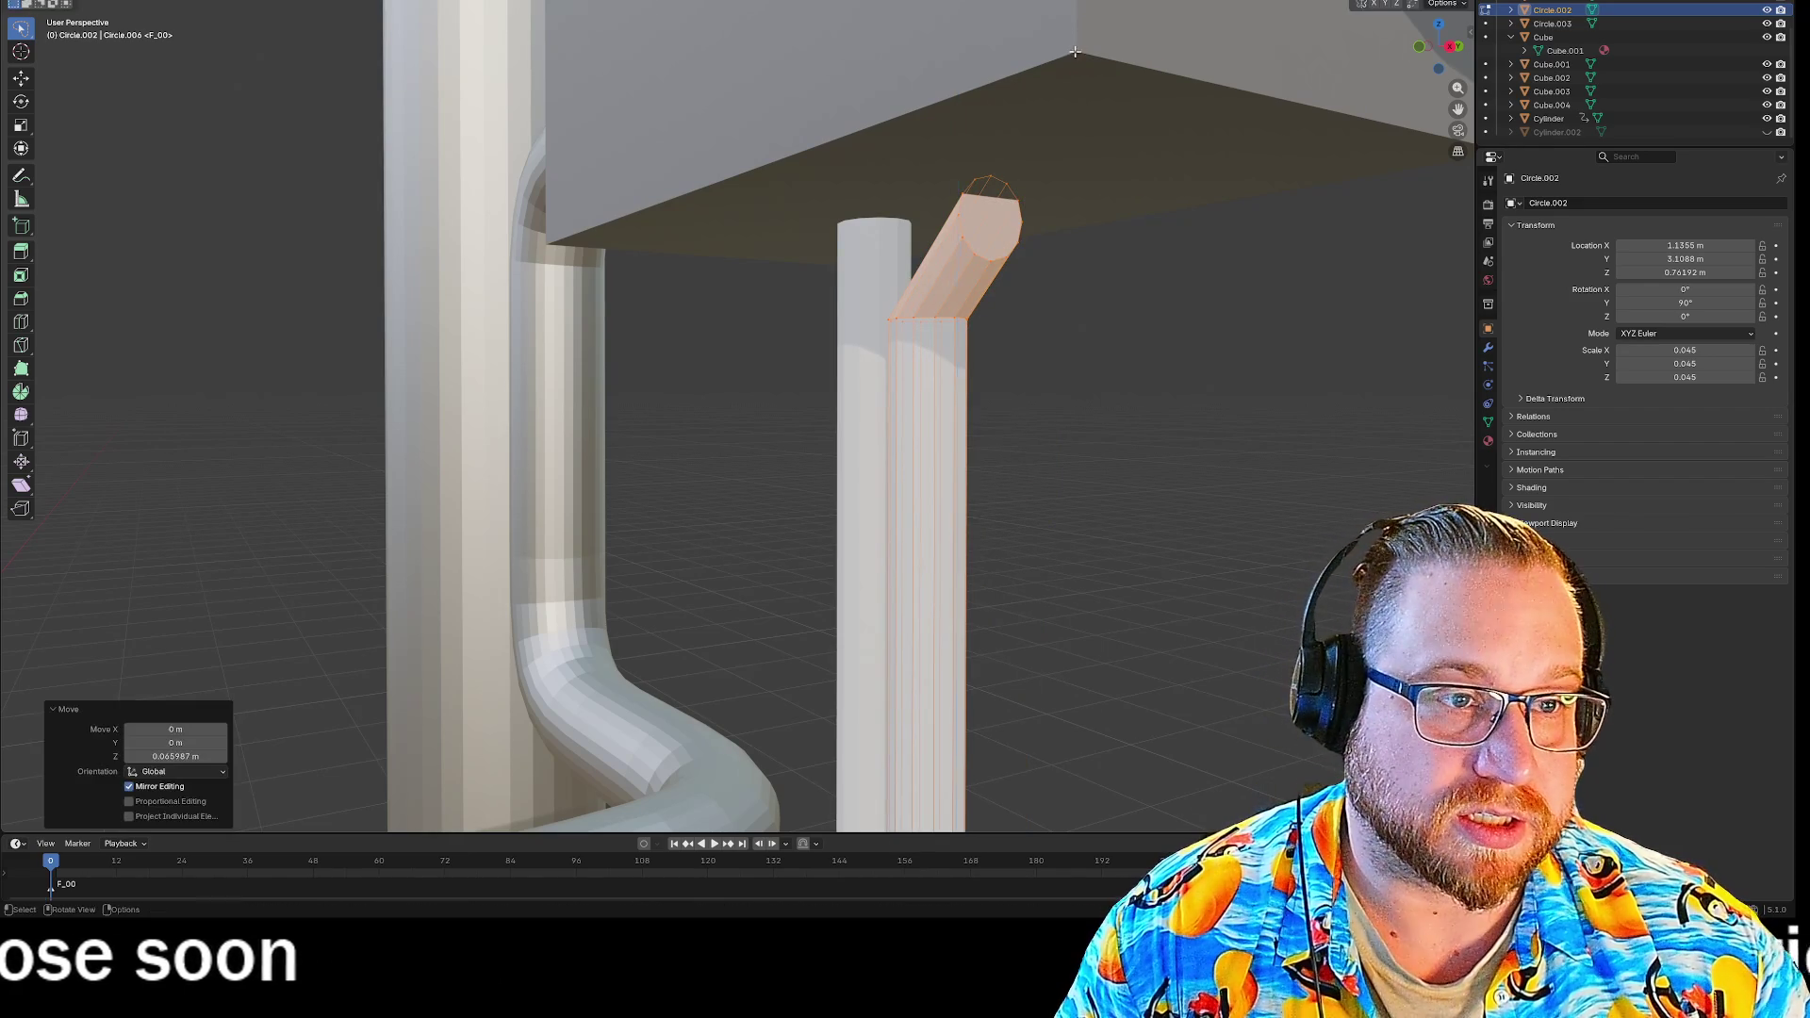
# Box-select the pipe around its top and move it vertically along Z.
pyautogui.click(990, 176)
pyautogui.moveTo(914, 157)
pyautogui.mouseDown()
pyautogui.moveTo(1167, 311)
pyautogui.moveTo(1171, 221)
pyautogui.mouseUp()
pyautogui.press('g')
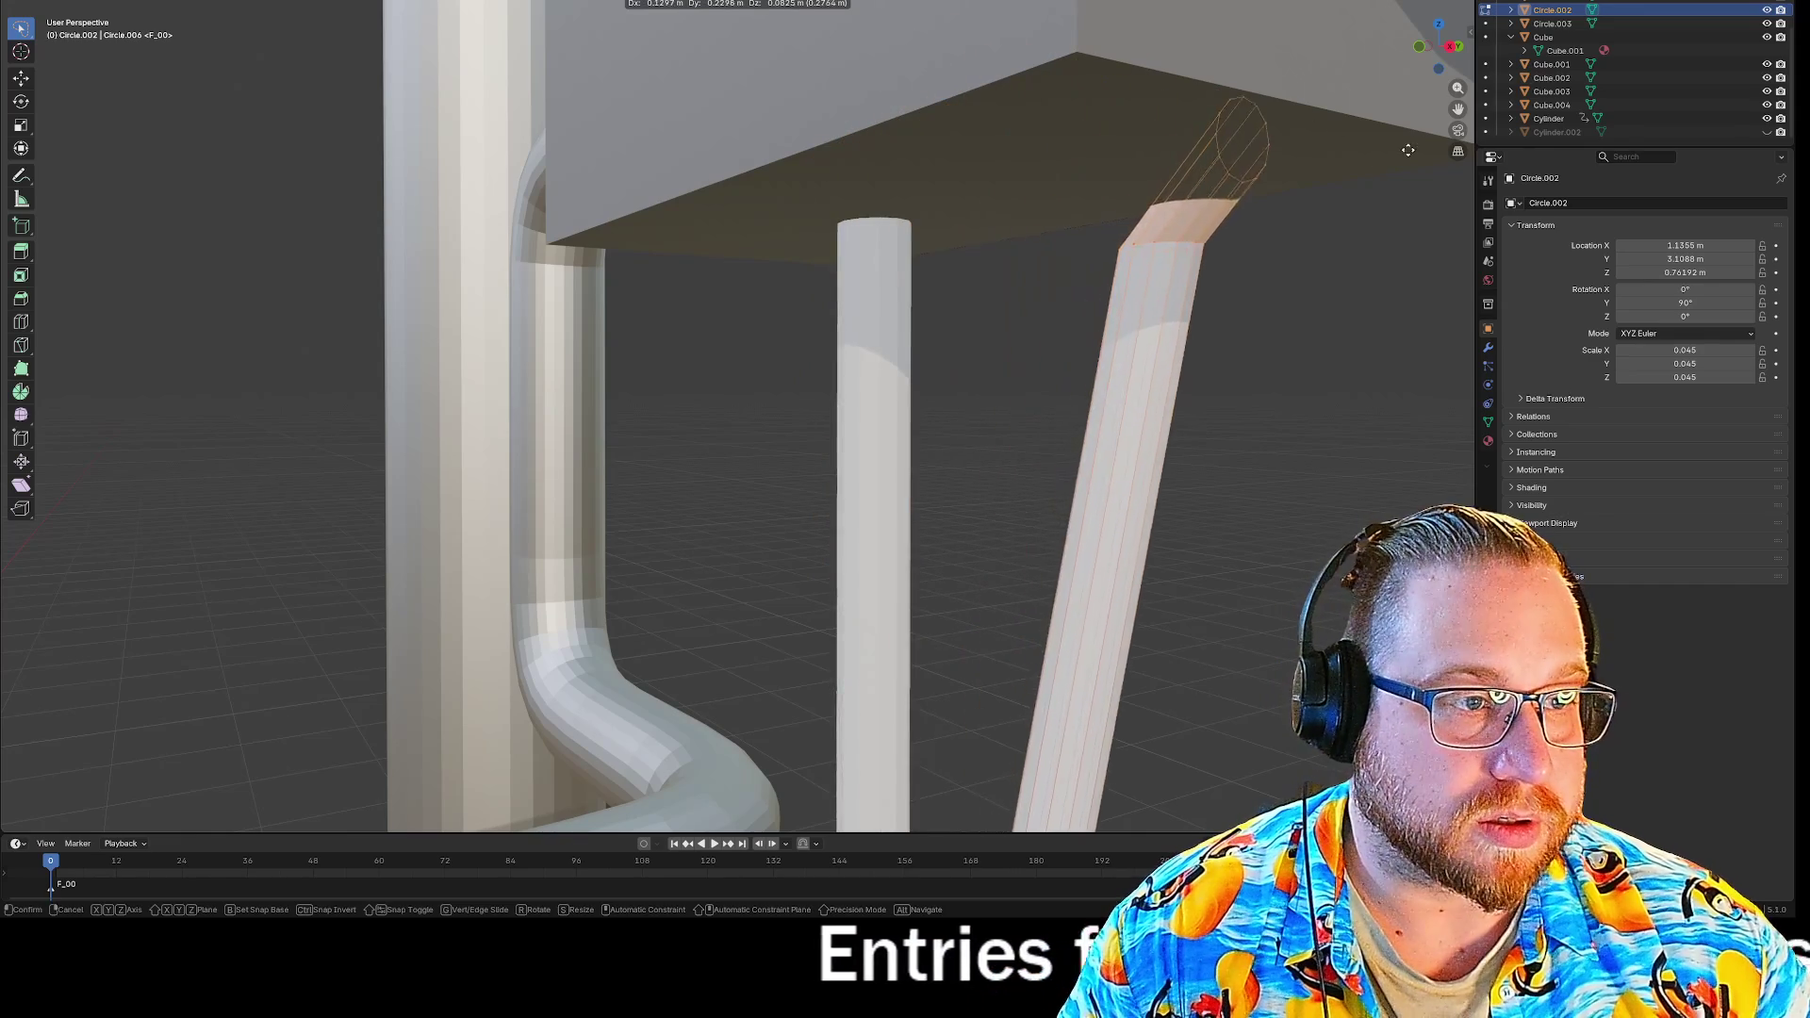
pyautogui.press('z')
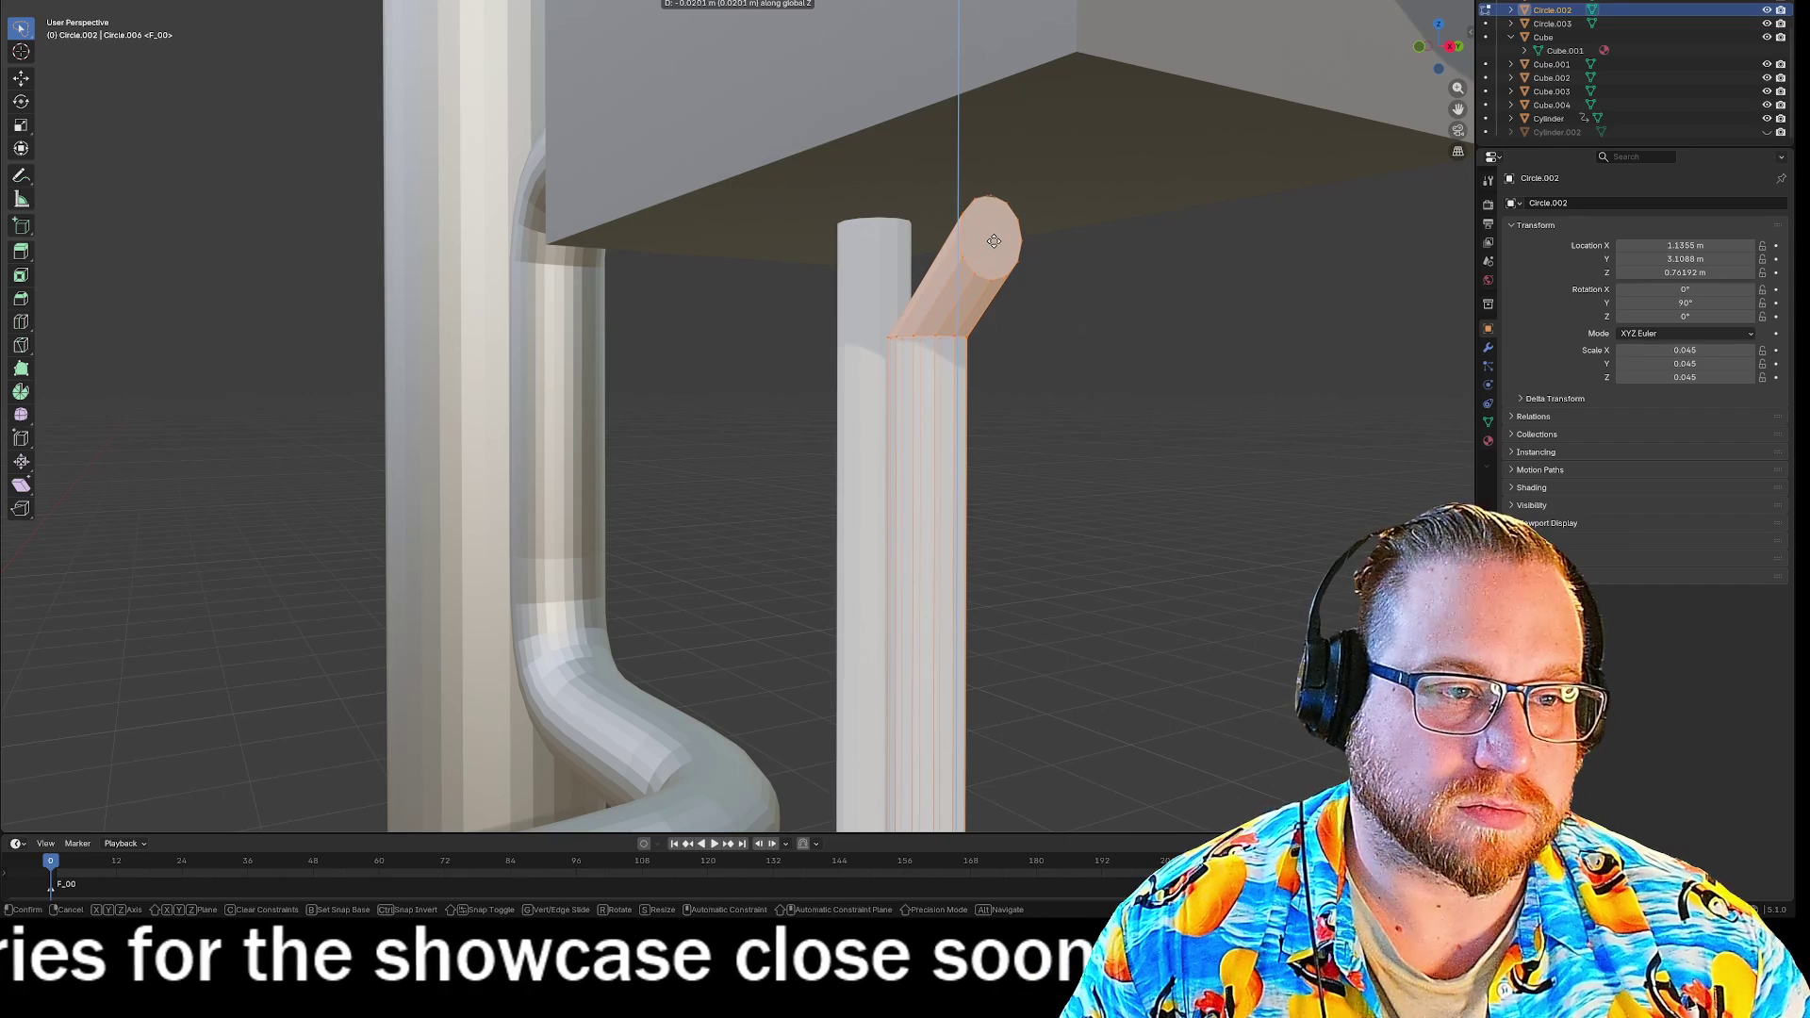
pyautogui.click(991, 245)
pyautogui.click(1174, 351)
# Delete the angled tube section's edges and orbit to inspect the opened pipe top.
pyautogui.moveTo(1175, 352)
pyautogui.mouseDown(button='middle')
pyautogui.moveTo(1167, 393)
pyautogui.moveTo(1117, 380)
pyautogui.mouseUp(button='middle')
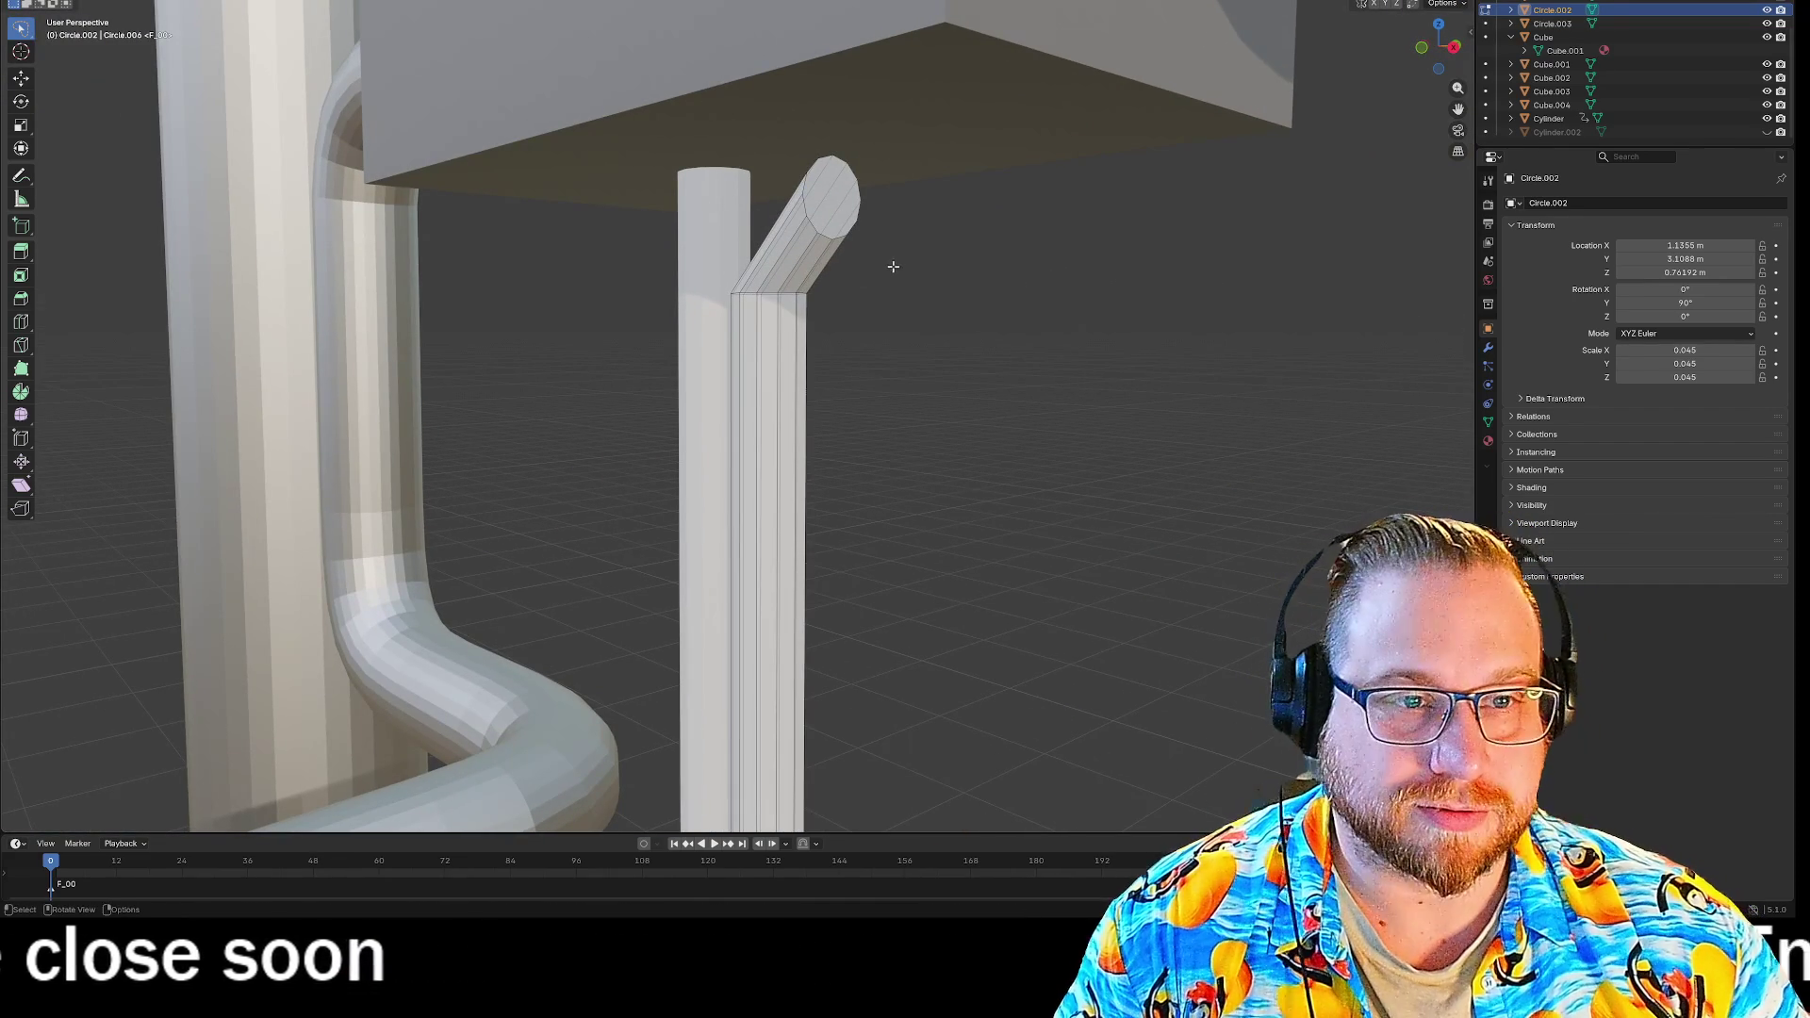
pyautogui.click(875, 322)
pyautogui.moveTo(875, 323)
pyautogui.mouseDown(button='middle')
pyautogui.moveTo(970, 332)
pyautogui.moveTo(896, 311)
pyautogui.moveTo(907, 226)
pyautogui.moveTo(925, 428)
pyautogui.moveTo(935, 364)
pyautogui.moveTo(972, 354)
pyautogui.mouseUp(button='middle')
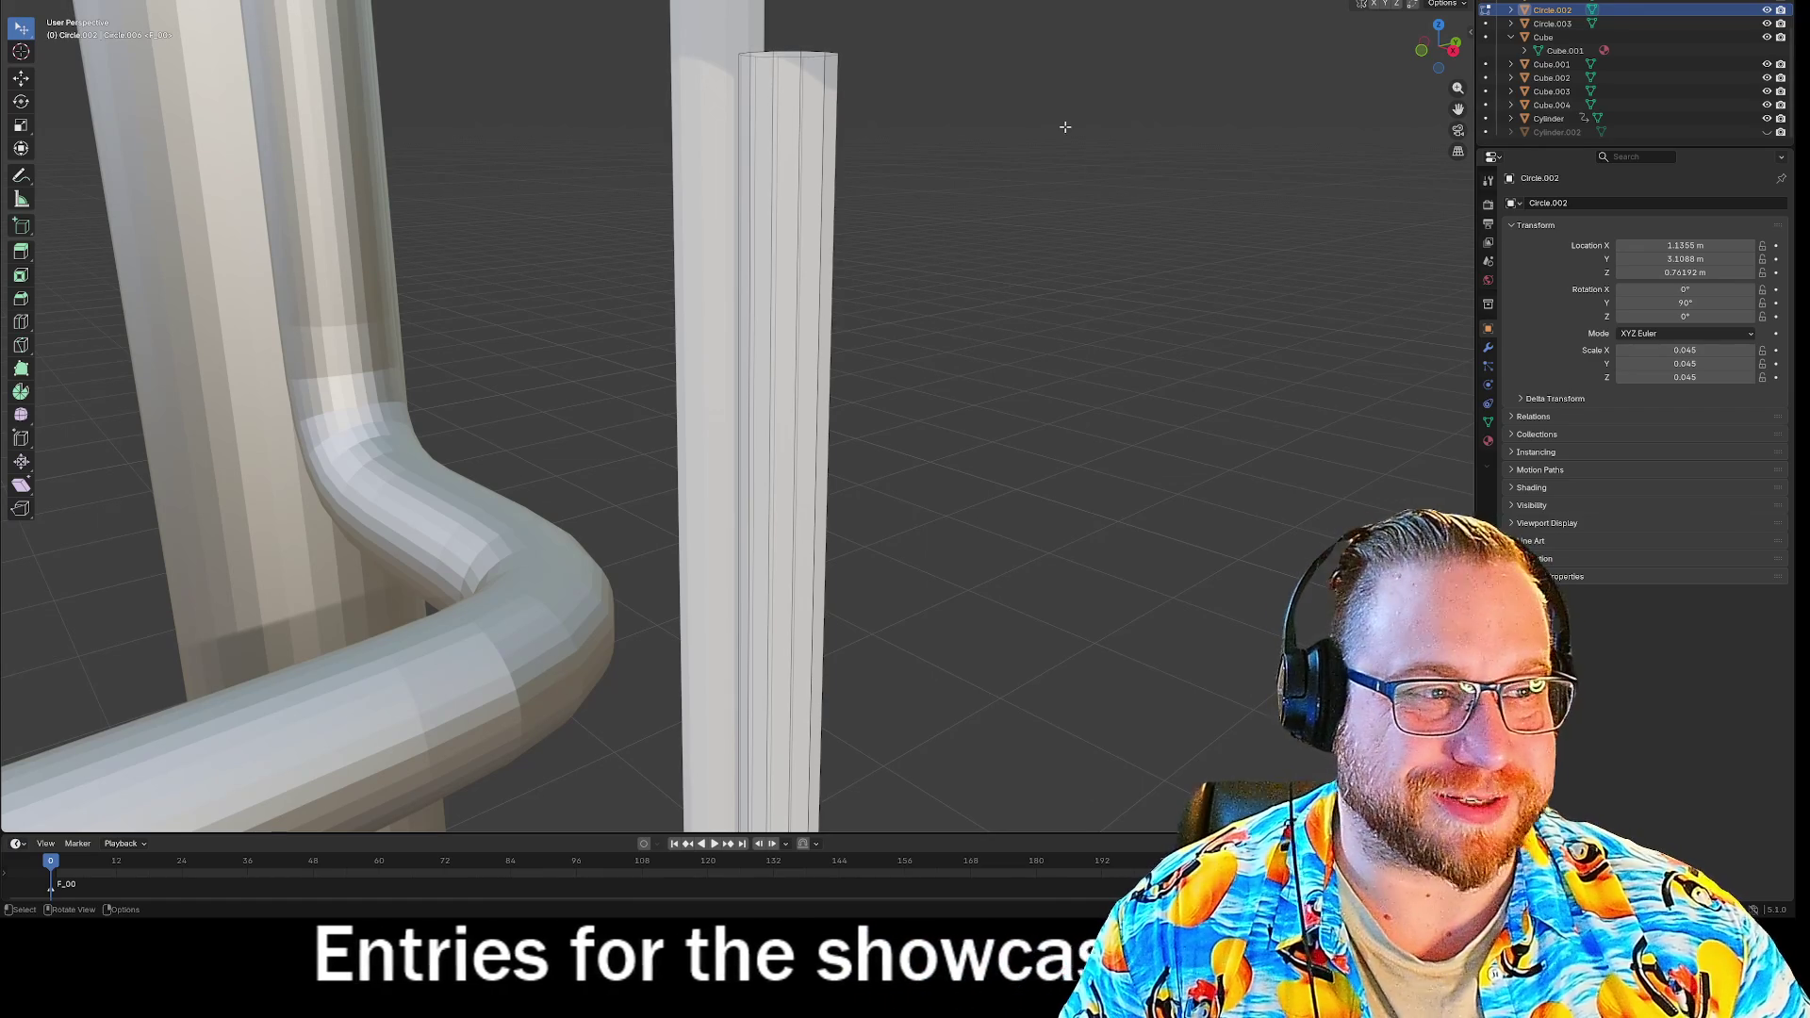
pyautogui.moveTo(1010, 154)
pyautogui.mouseDown(button='middle')
pyautogui.moveTo(1008, 218)
pyautogui.moveTo(816, 488)
pyautogui.moveTo(840, 198)
pyautogui.mouseUp(button='middle')
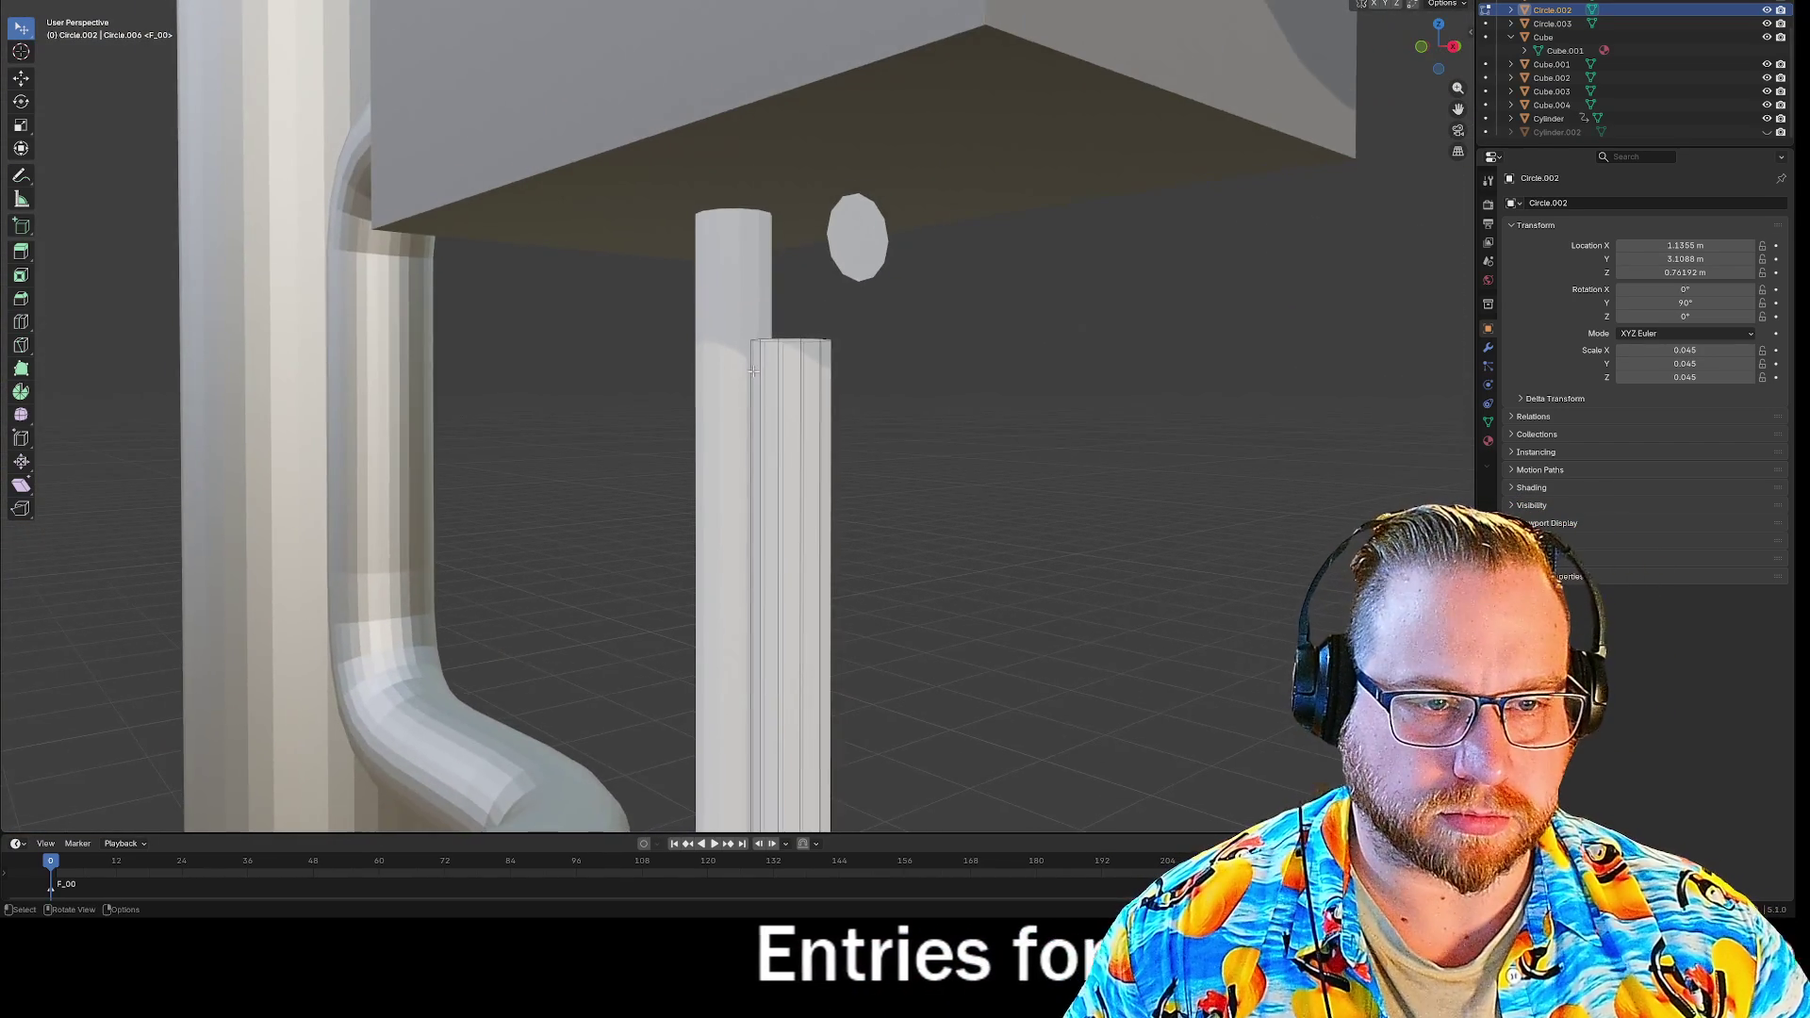
# Select the thin pipe's top edge loop and cap it from the context menu.
pyautogui.moveTo(755, 365); pyautogui.dragTo(768, 288, button='middle')
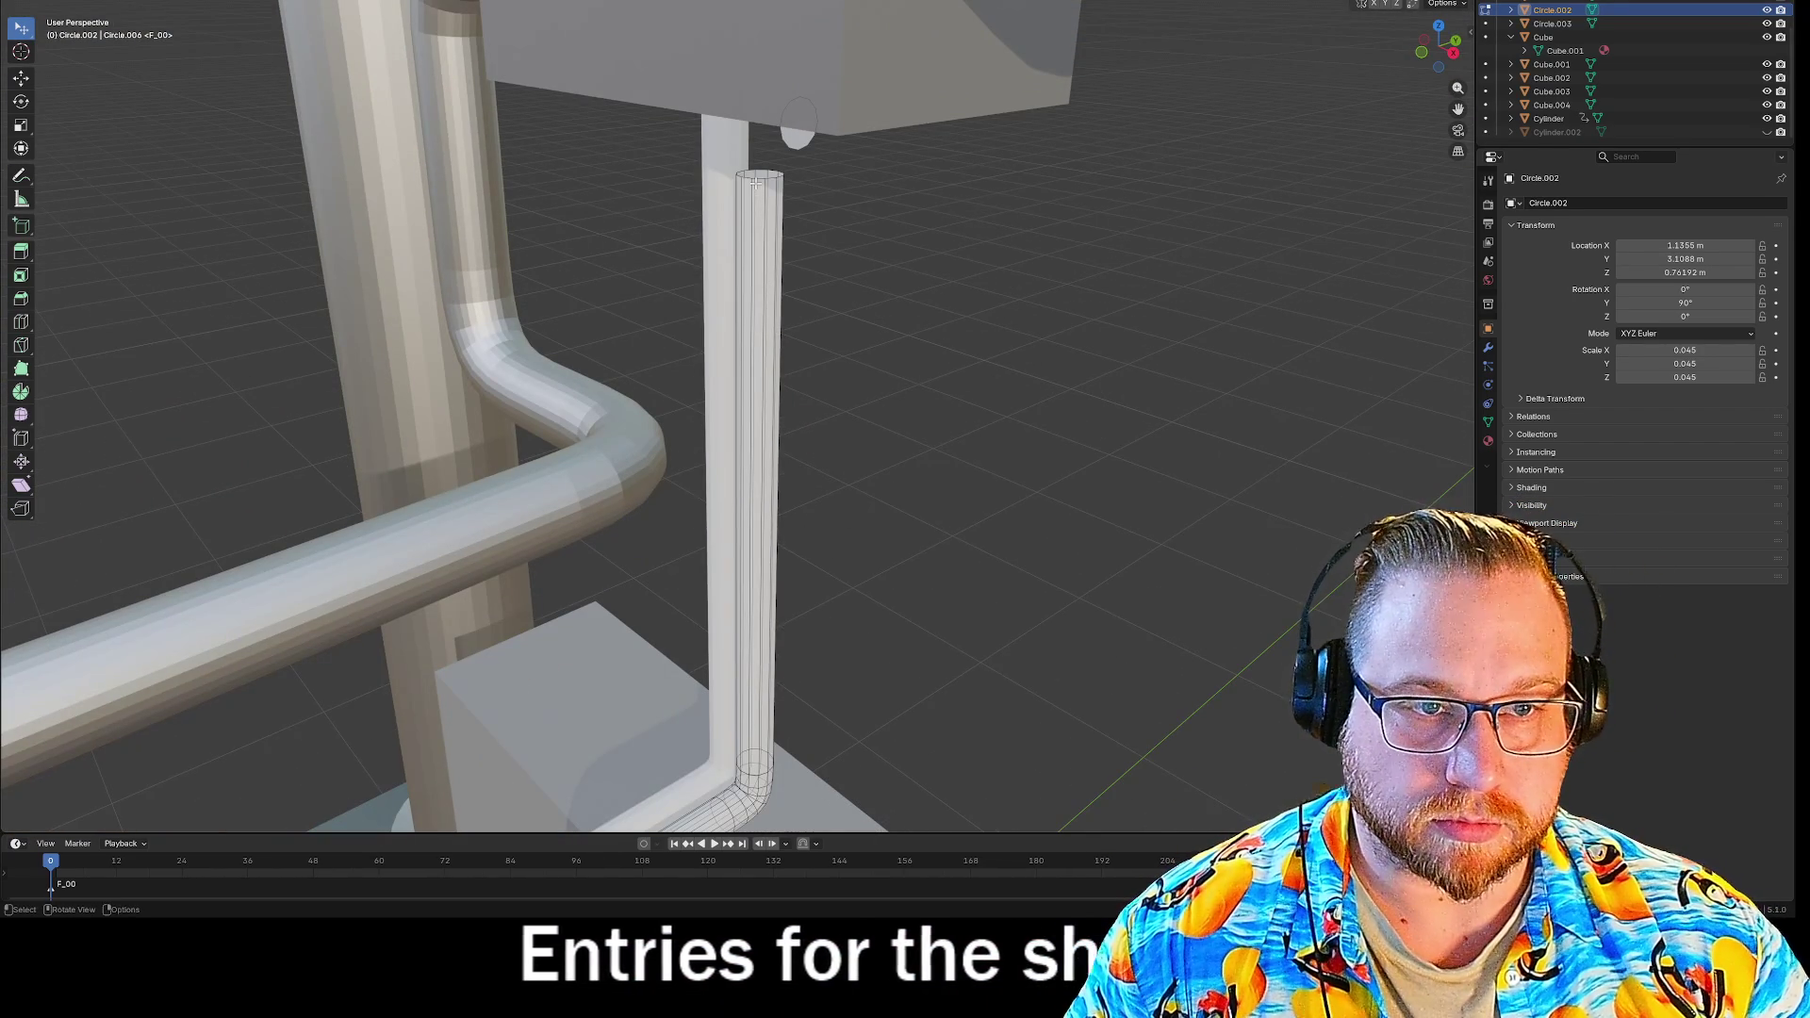
pyautogui.keyDown('alt'); pyautogui.click(758, 179); pyautogui.keyUp('alt')
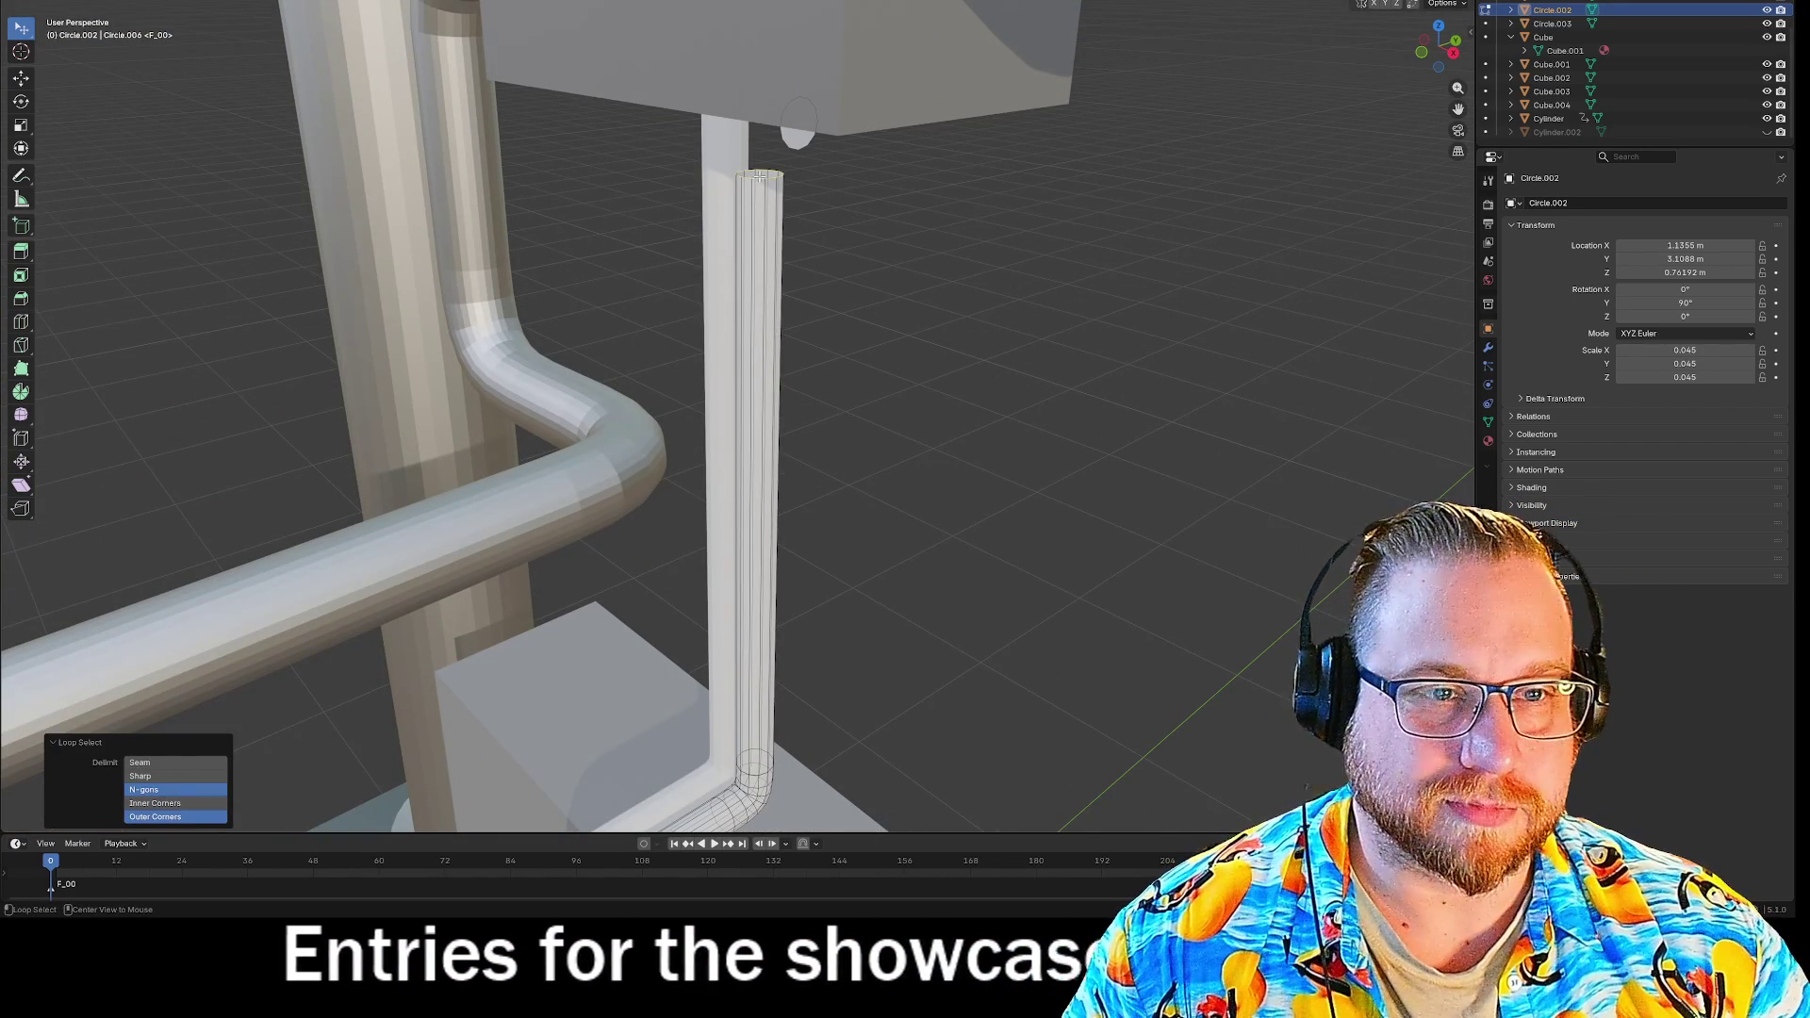
pyautogui.rightClick(759, 175)
pyautogui.click(740, 230)
pyautogui.moveTo(740, 230)
pyautogui.mouseDown(button='middle')
pyautogui.moveTo(775, 214)
pyautogui.moveTo(685, 271)
pyautogui.mouseUp(button='middle')
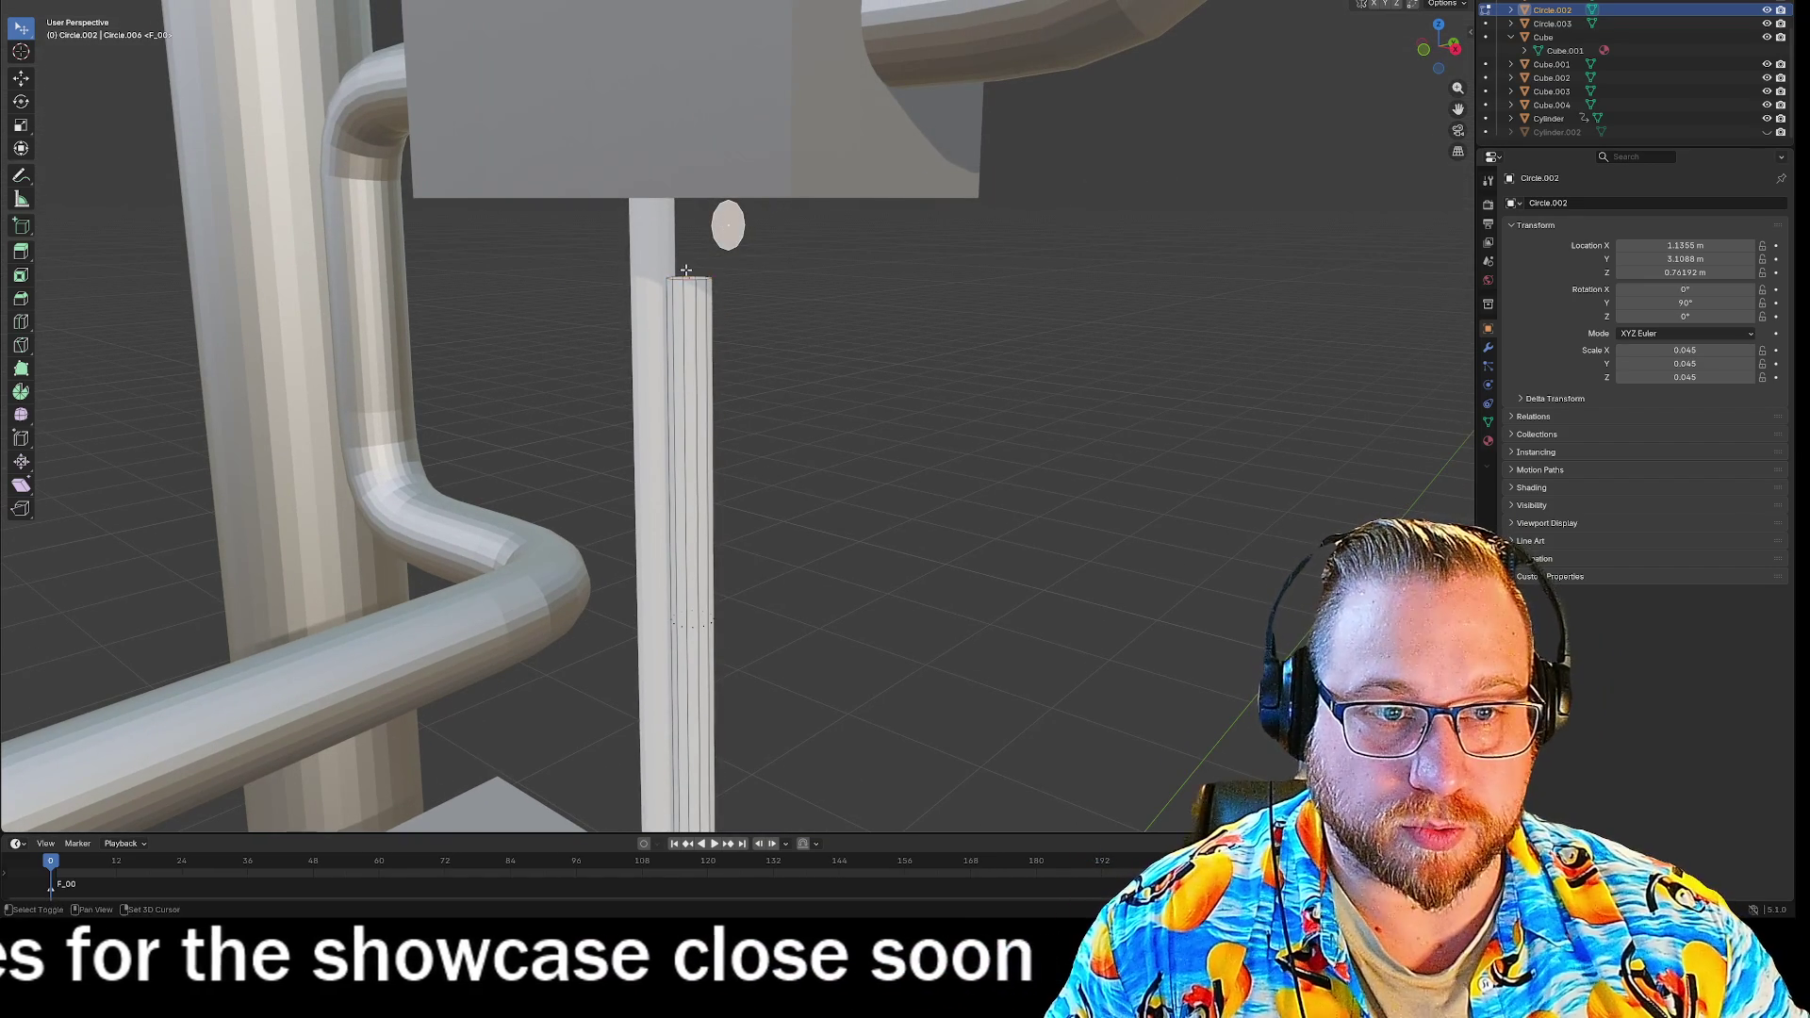
# Bridge the pipe top to the loose ring with 5 cuts for a rounded elbow.
pyautogui.rightClick(647, 347)
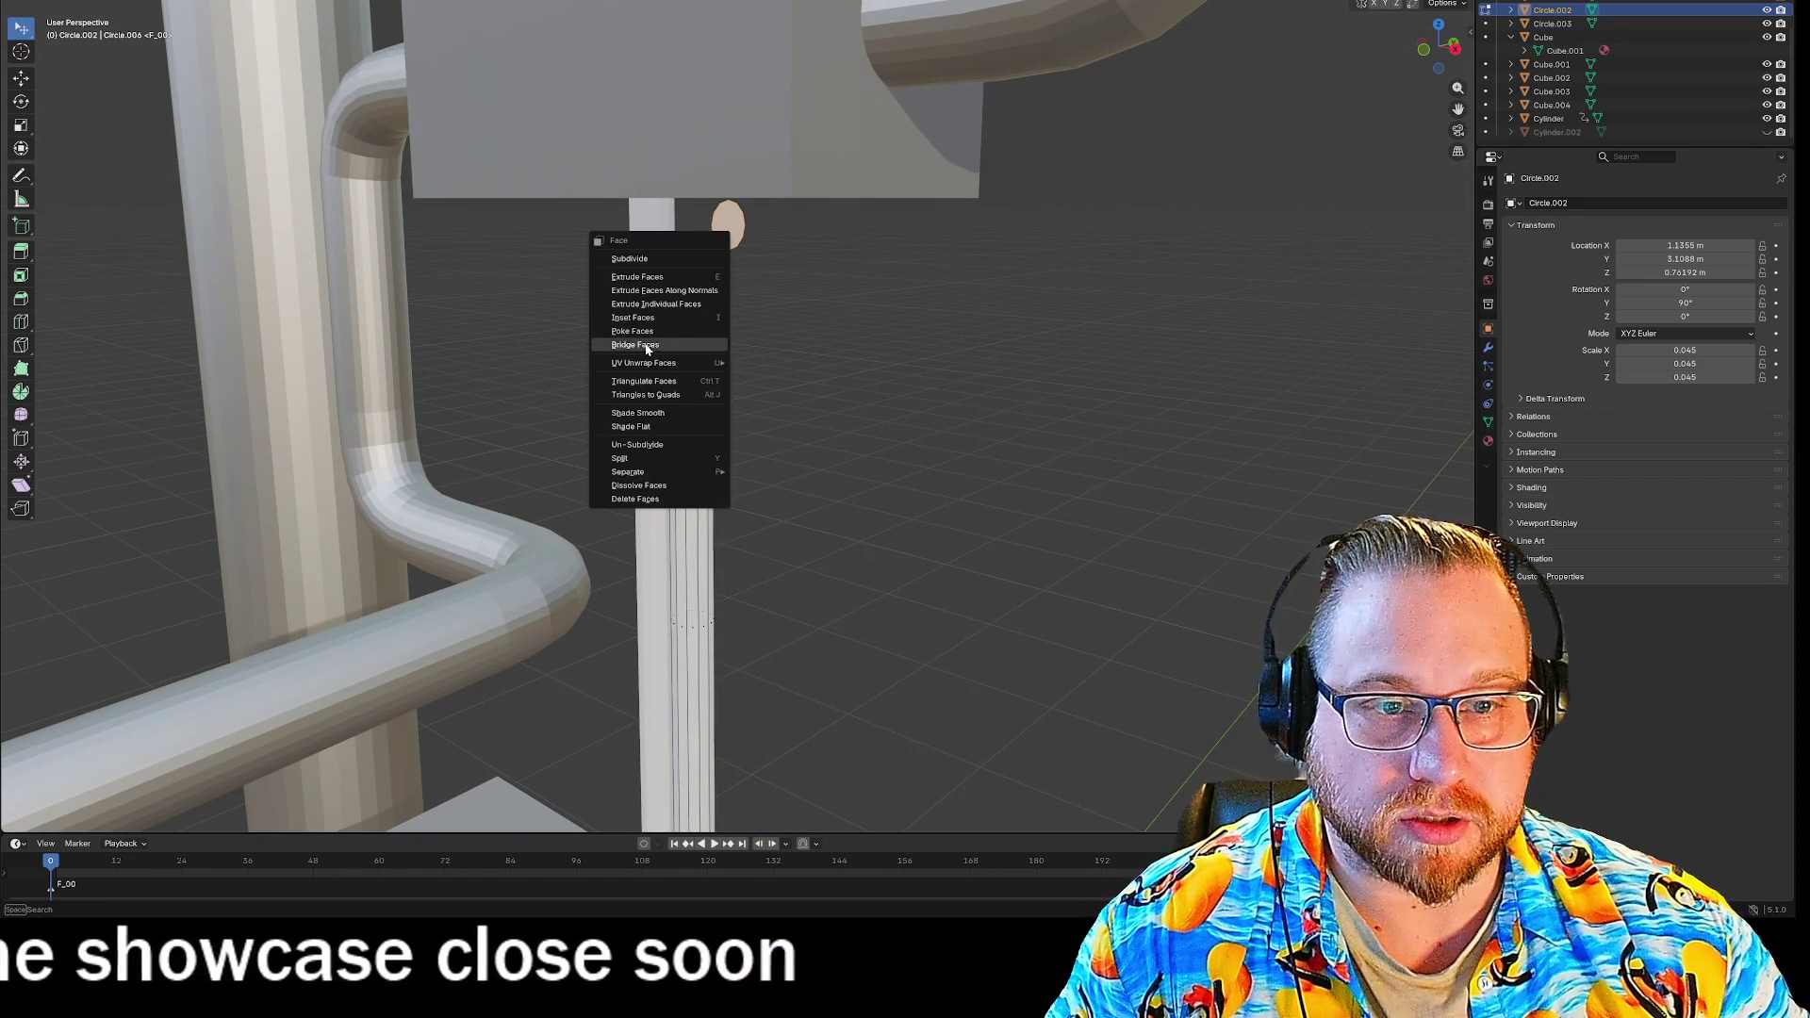
pyautogui.click(647, 346)
pyautogui.moveTo(175, 756); pyautogui.dragTo(178, 759)
pyautogui.click(790, 500)
pyautogui.moveTo(790, 501)
pyautogui.mouseDown(button='middle')
pyautogui.moveTo(909, 452)
pyautogui.moveTo(868, 447)
pyautogui.mouseUp(button='middle')
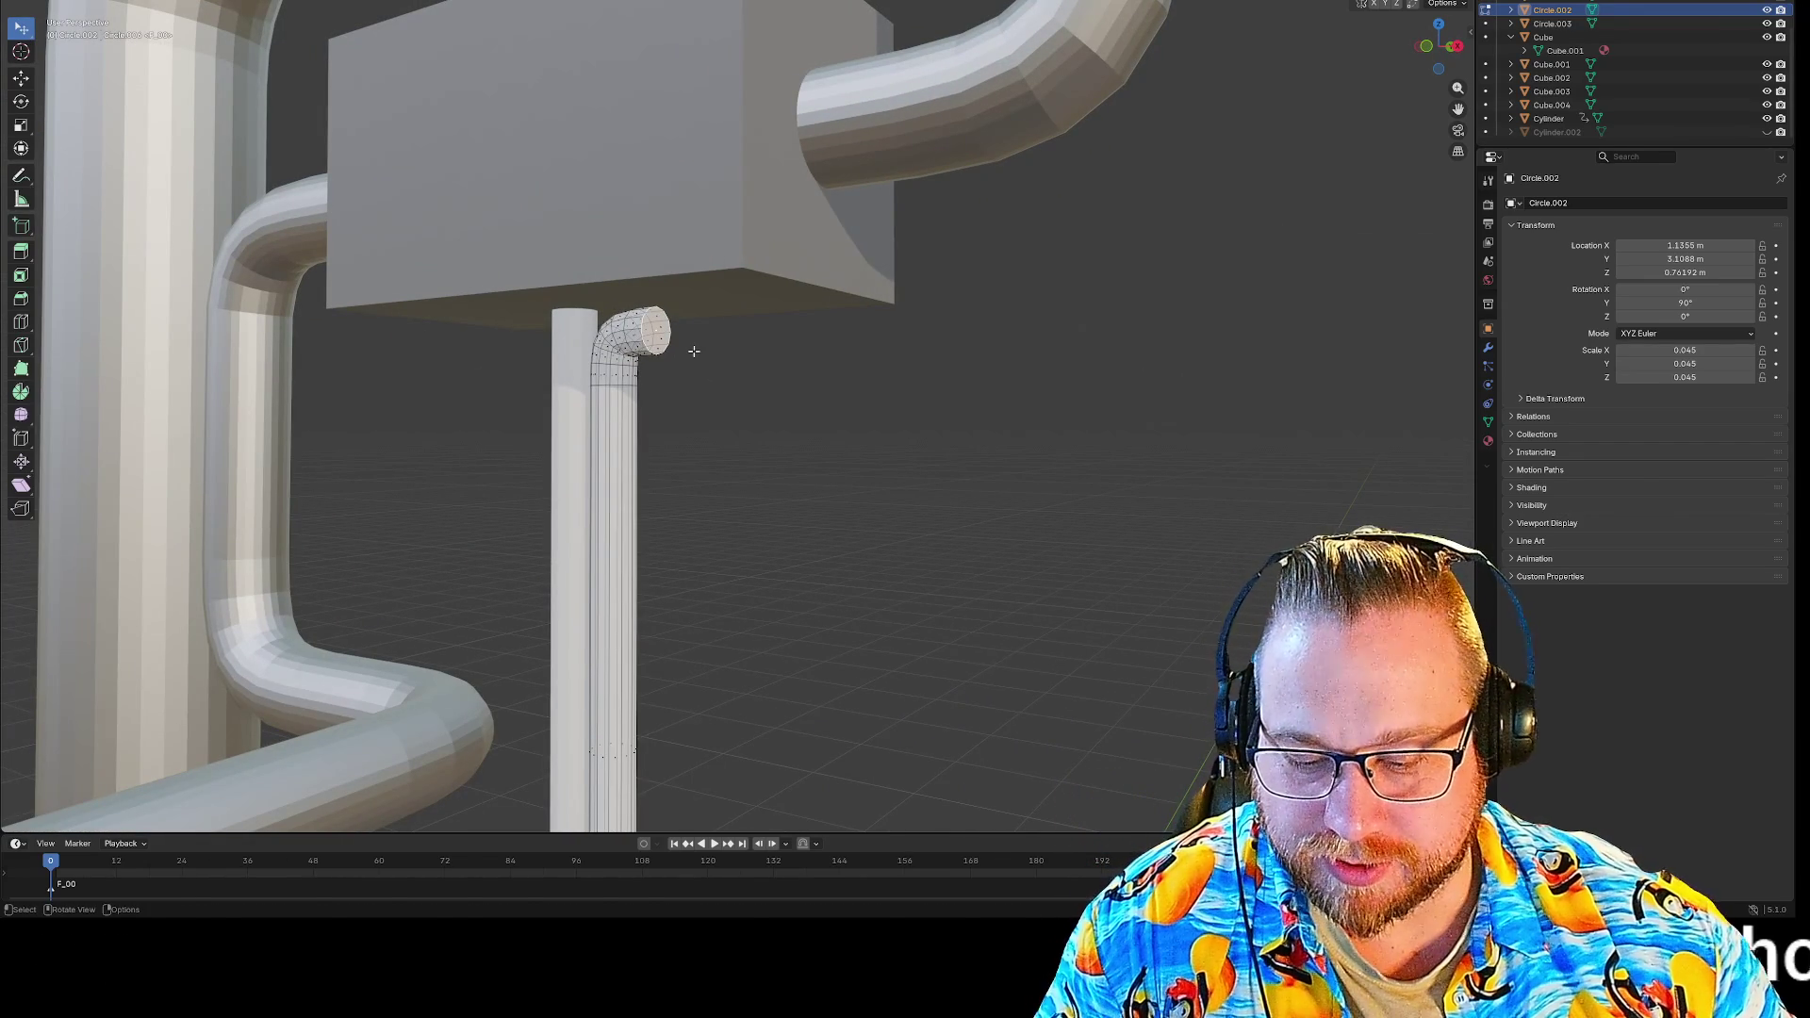
# Extrude a straight horizontal run from the elbow under the box and orbit along it.
pyautogui.click(740, 265)
pyautogui.scroll(3, 962, 518)
pyautogui.moveTo(962, 518); pyautogui.dragTo(966, 515, button='middle')
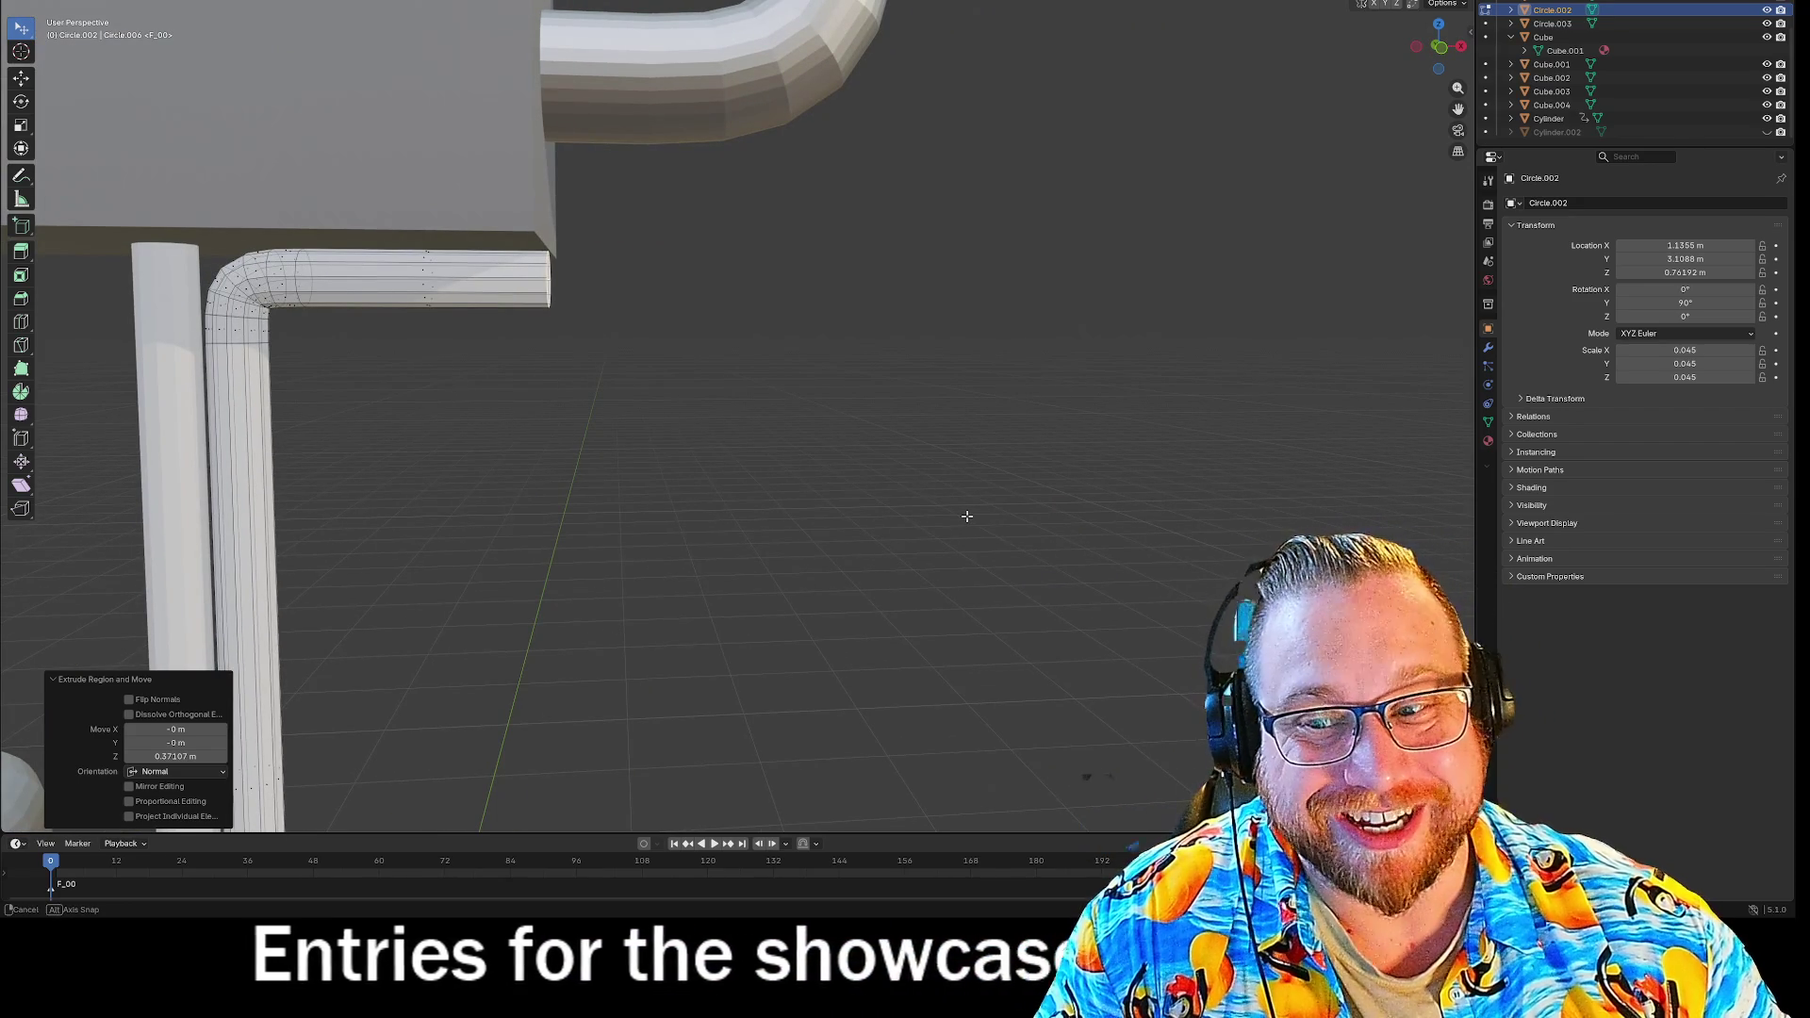
pyautogui.moveTo(961, 513)
pyautogui.mouseDown(button='middle')
pyautogui.moveTo(941, 529)
pyautogui.moveTo(667, 408)
pyautogui.moveTo(698, 394)
pyautogui.moveTo(670, 348)
pyautogui.mouseUp(button='middle')
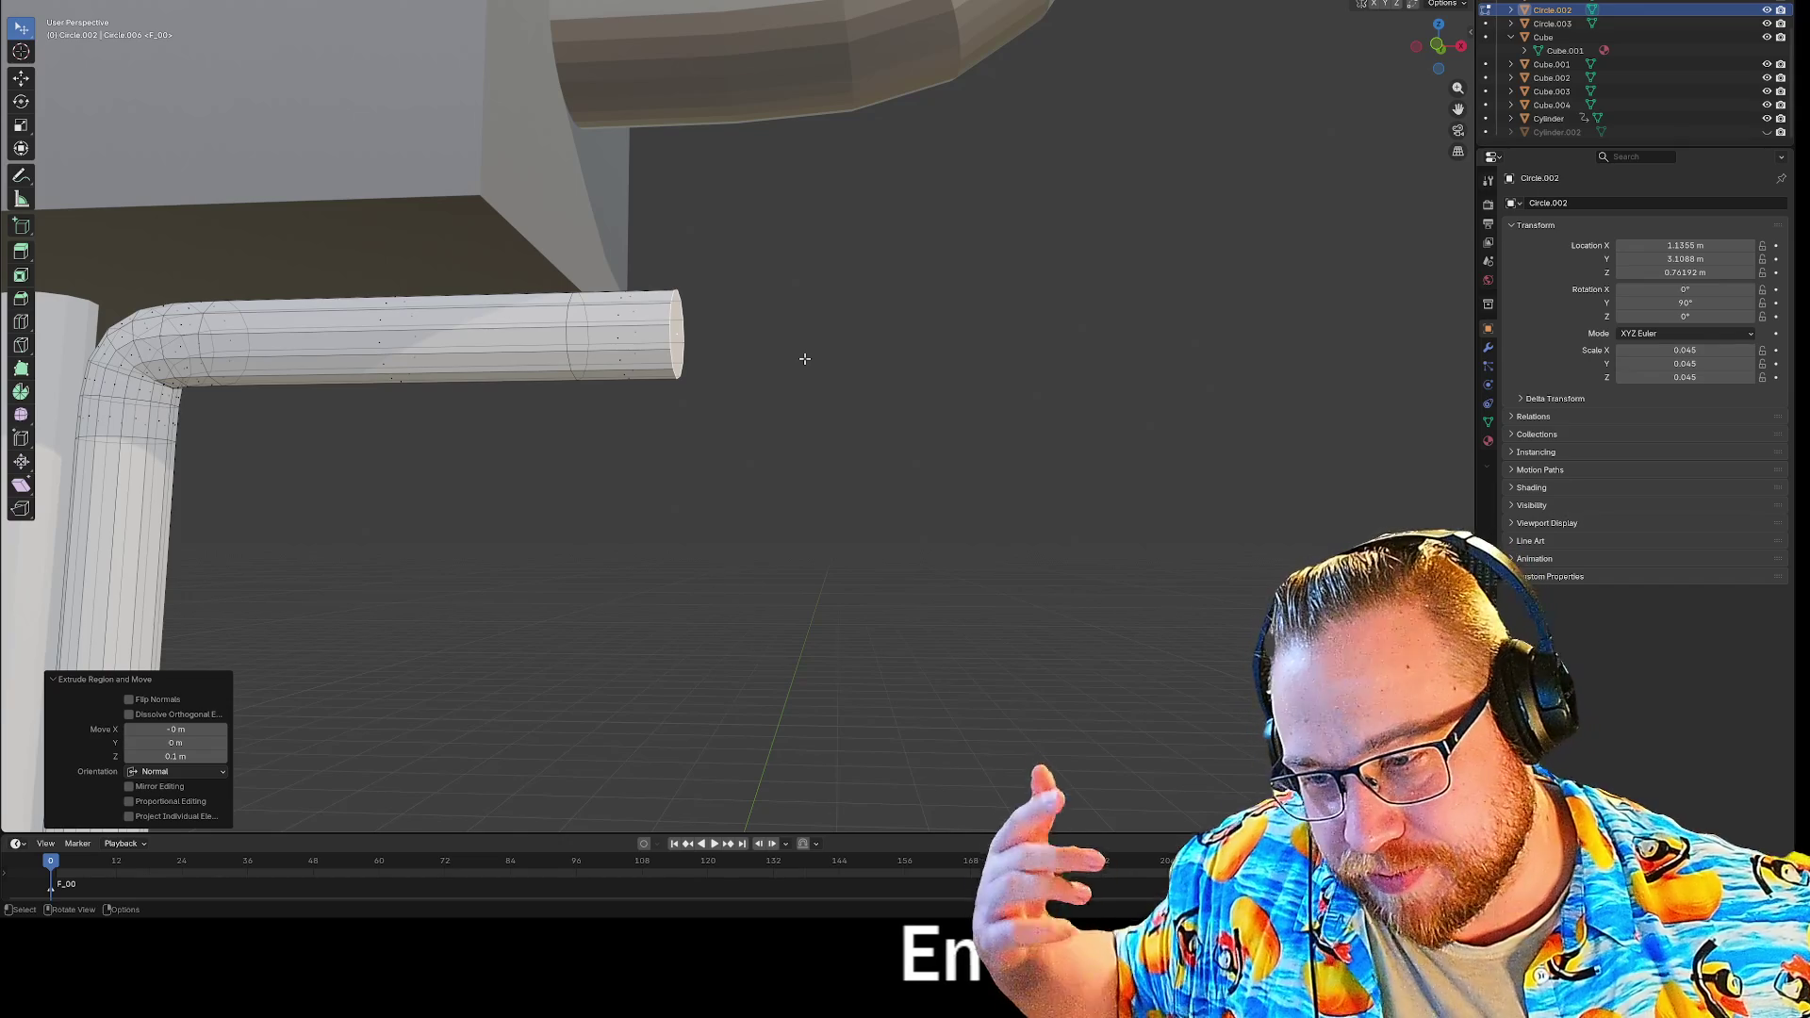
pyautogui.press('r')
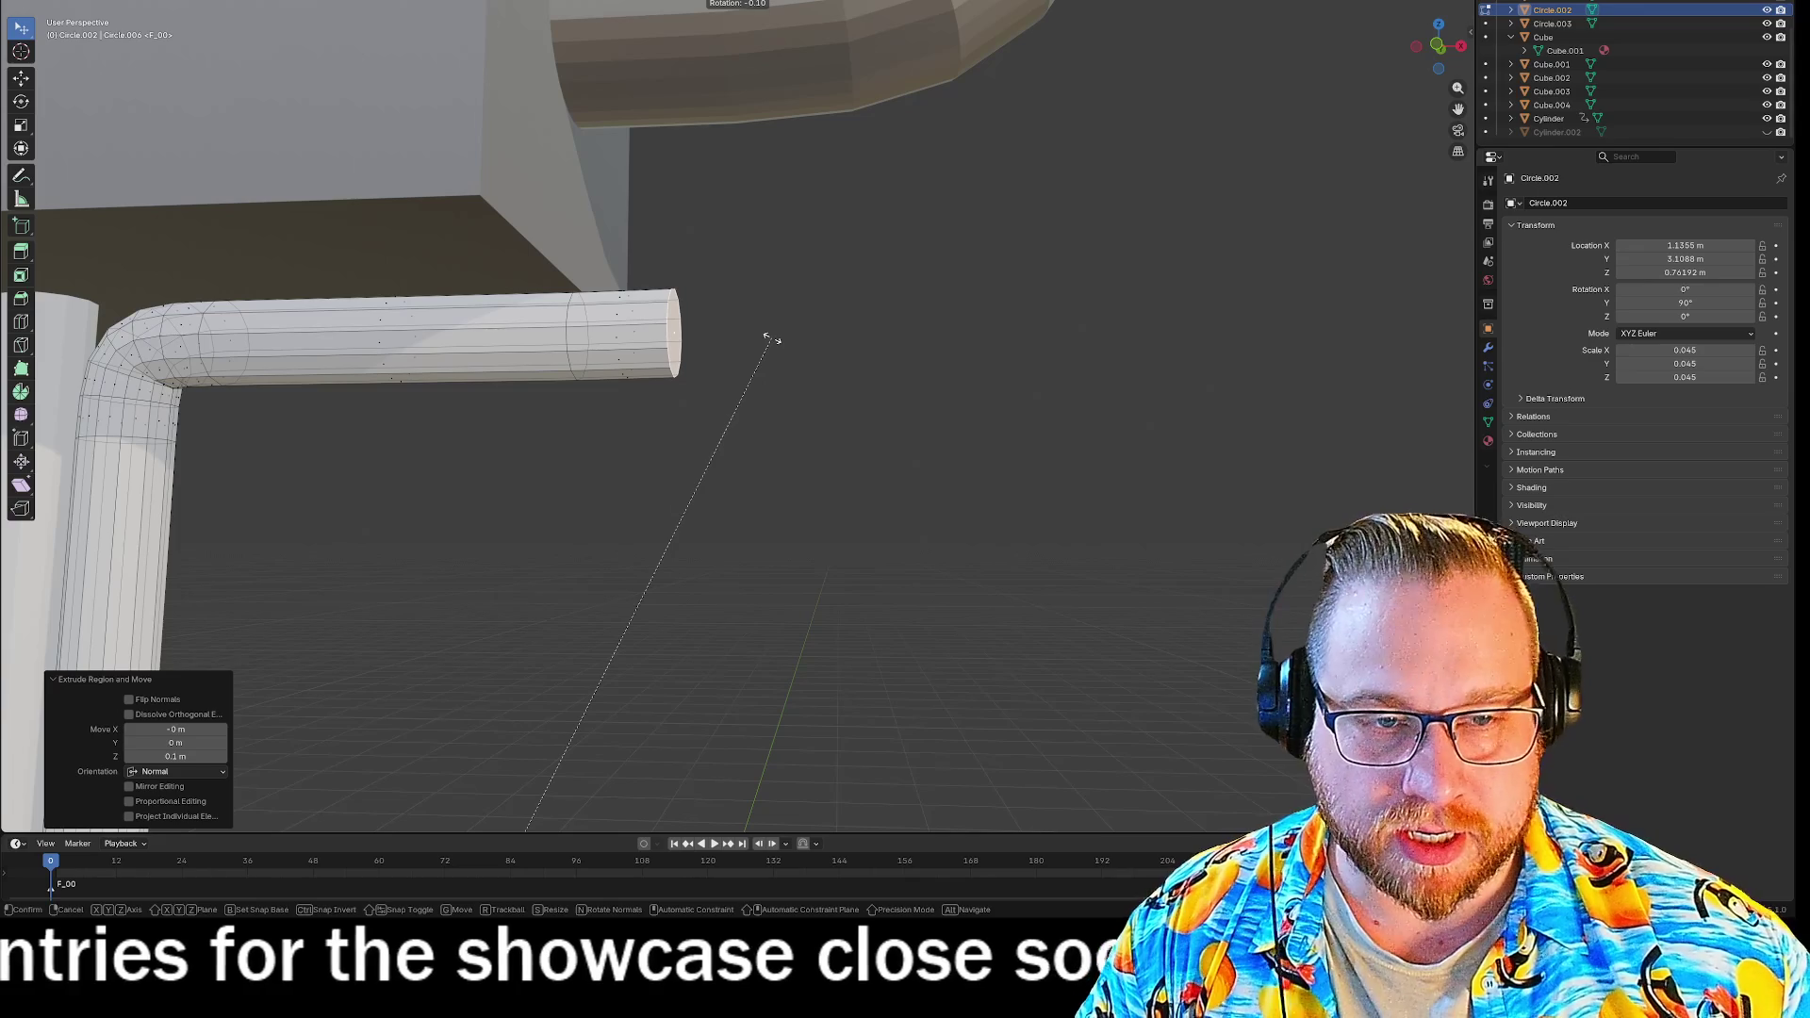
pyautogui.write('y')
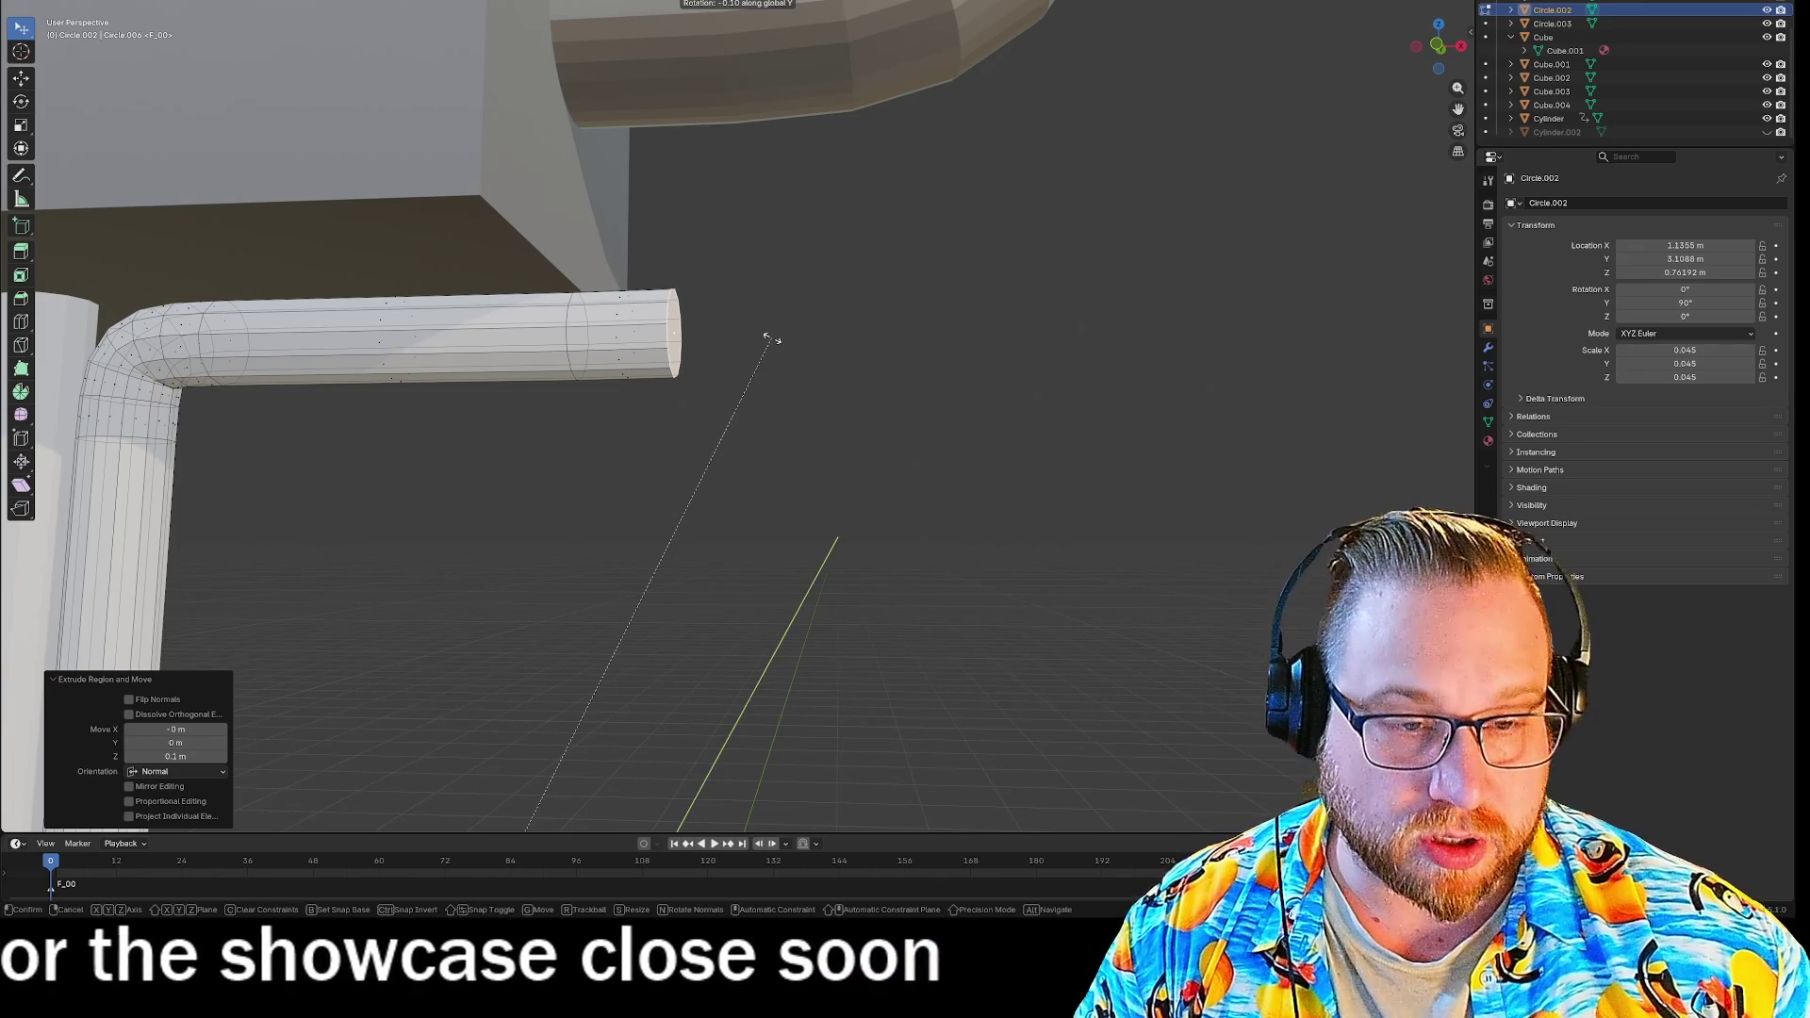
pyautogui.write('90')
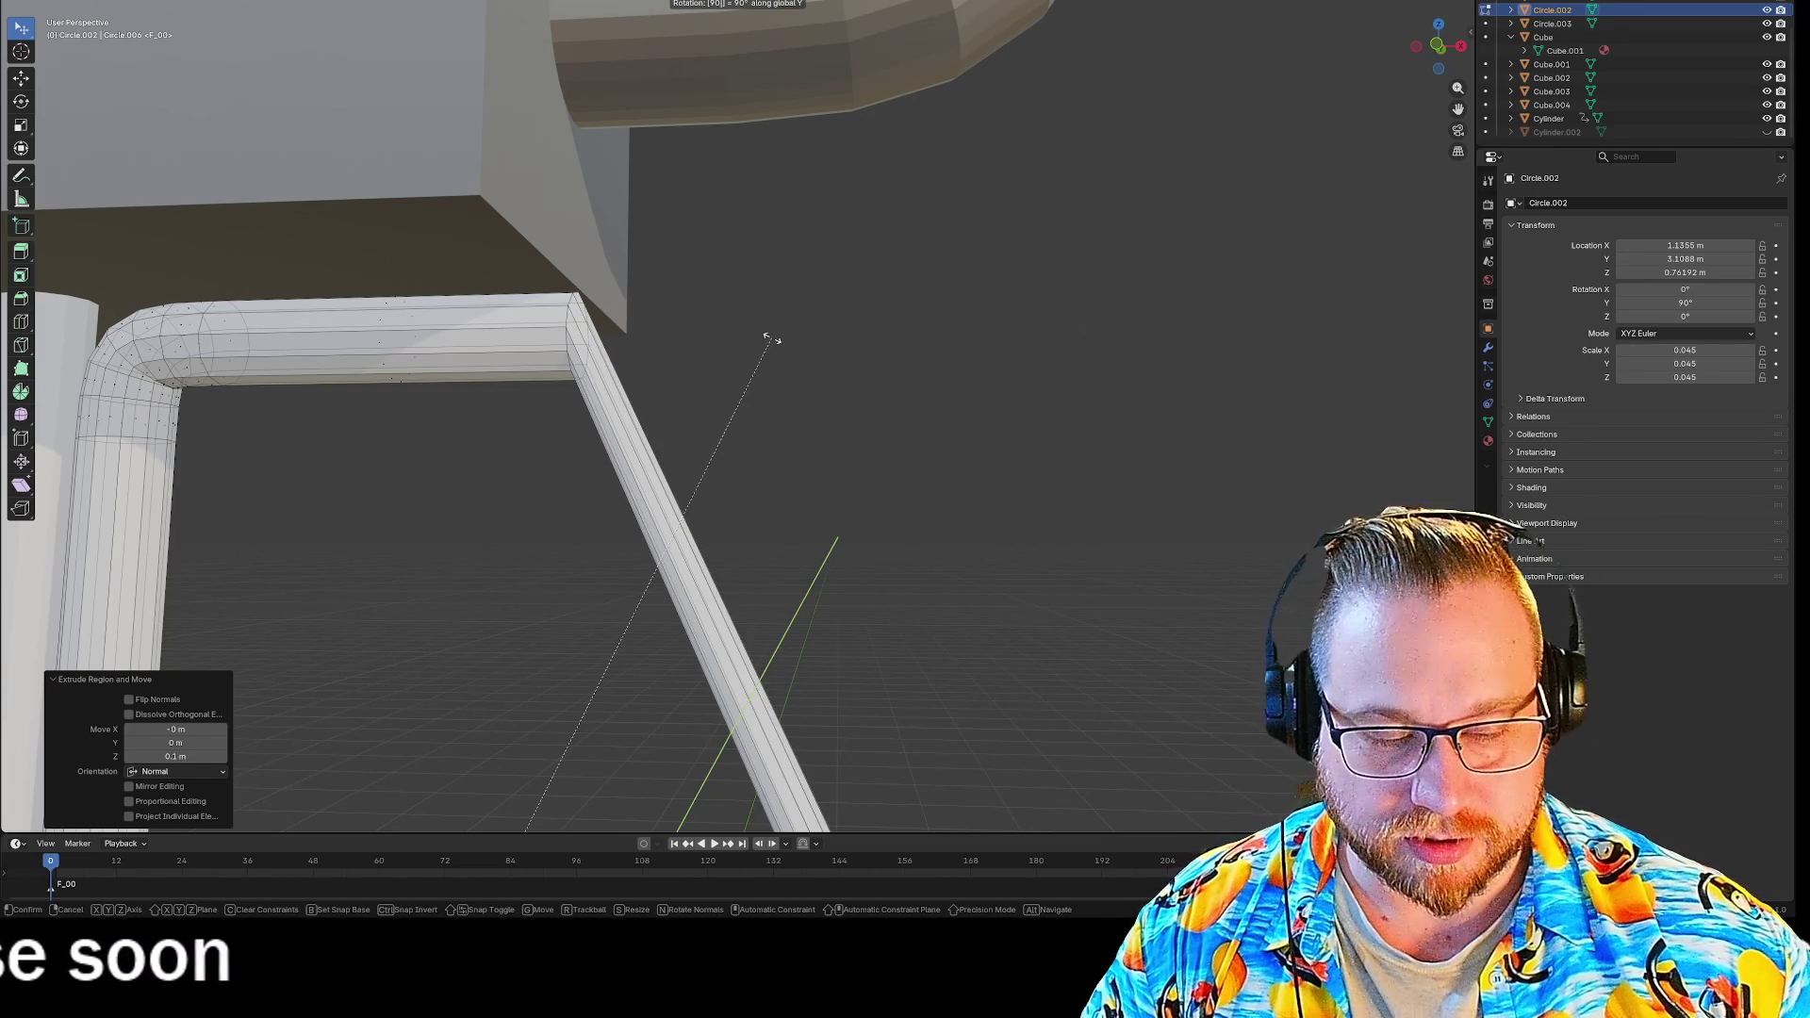
pyautogui.press('-')
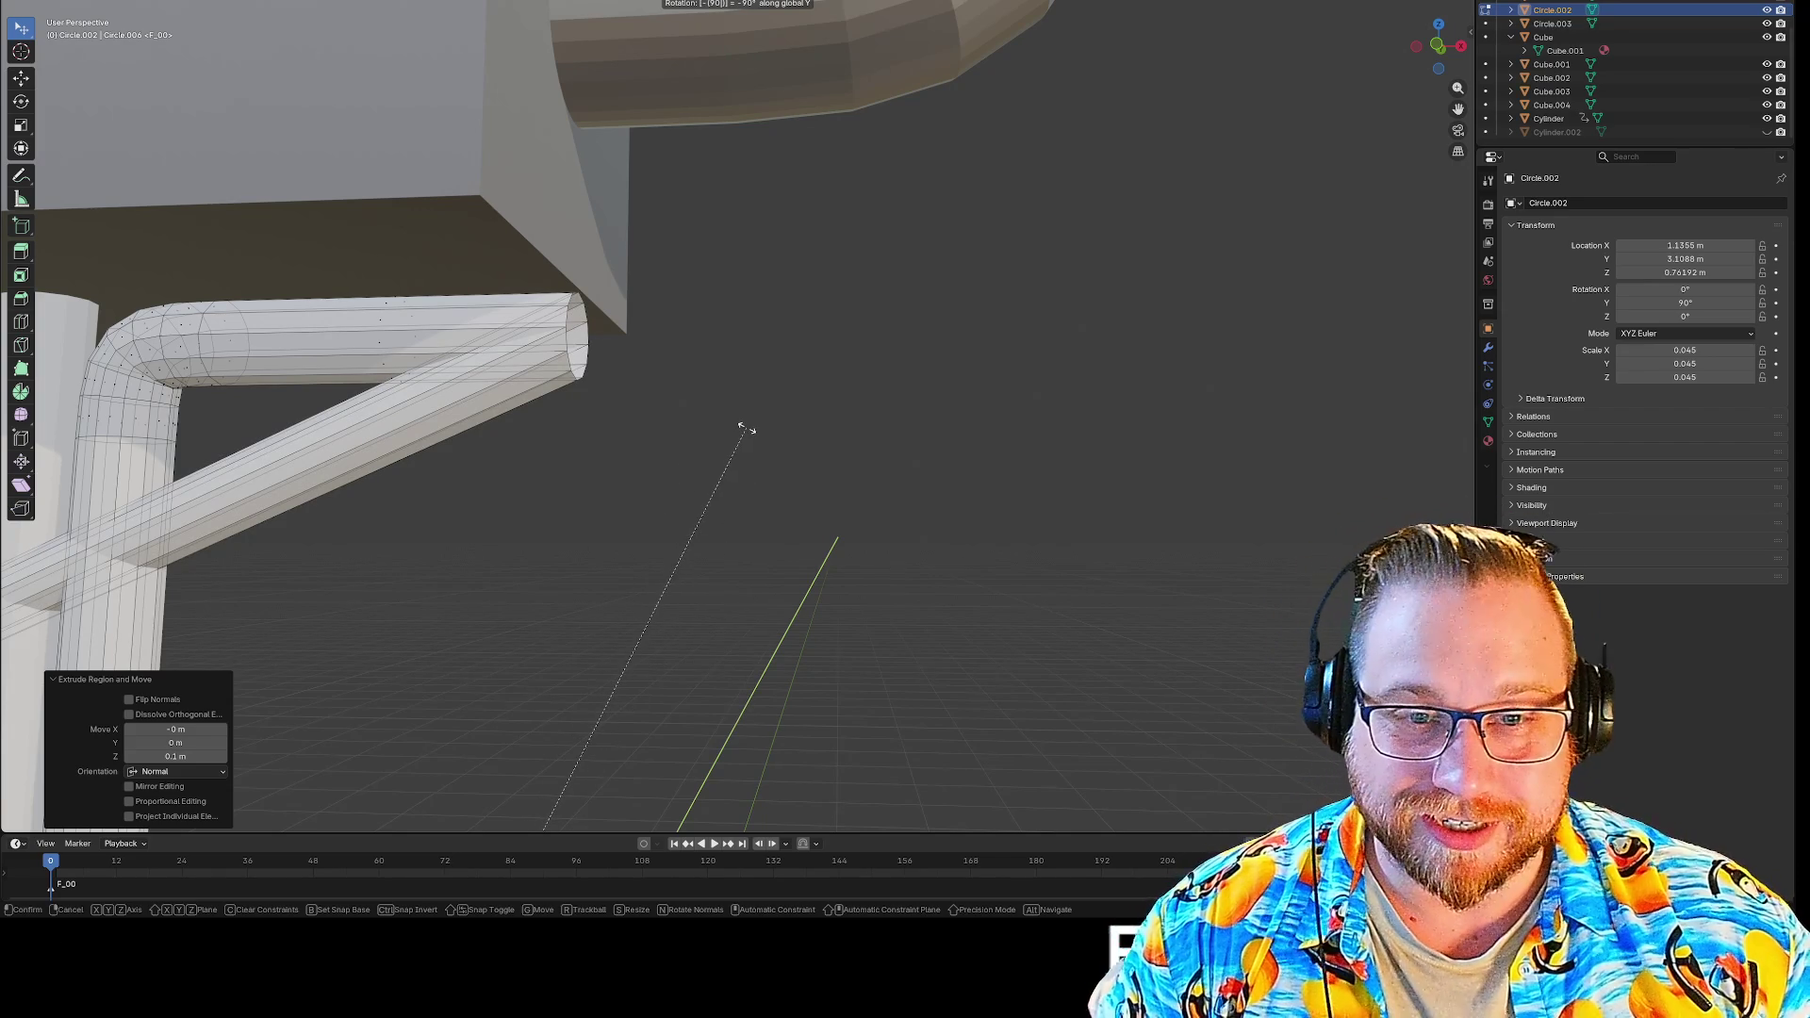
pyautogui.press('Return')
pyautogui.hotkey('ctrl', 'z')
pyautogui.scroll(-3, 723, 429)
pyautogui.moveTo(723, 428)
pyautogui.mouseDown(button='middle')
pyautogui.moveTo(832, 670)
pyautogui.moveTo(828, 477)
pyautogui.moveTo(800, 549)
pyautogui.moveTo(804, 477)
pyautogui.moveTo(834, 435)
pyautogui.mouseUp(button='middle')
pyautogui.rightClick(794, 388)
pyautogui.press('Escape')
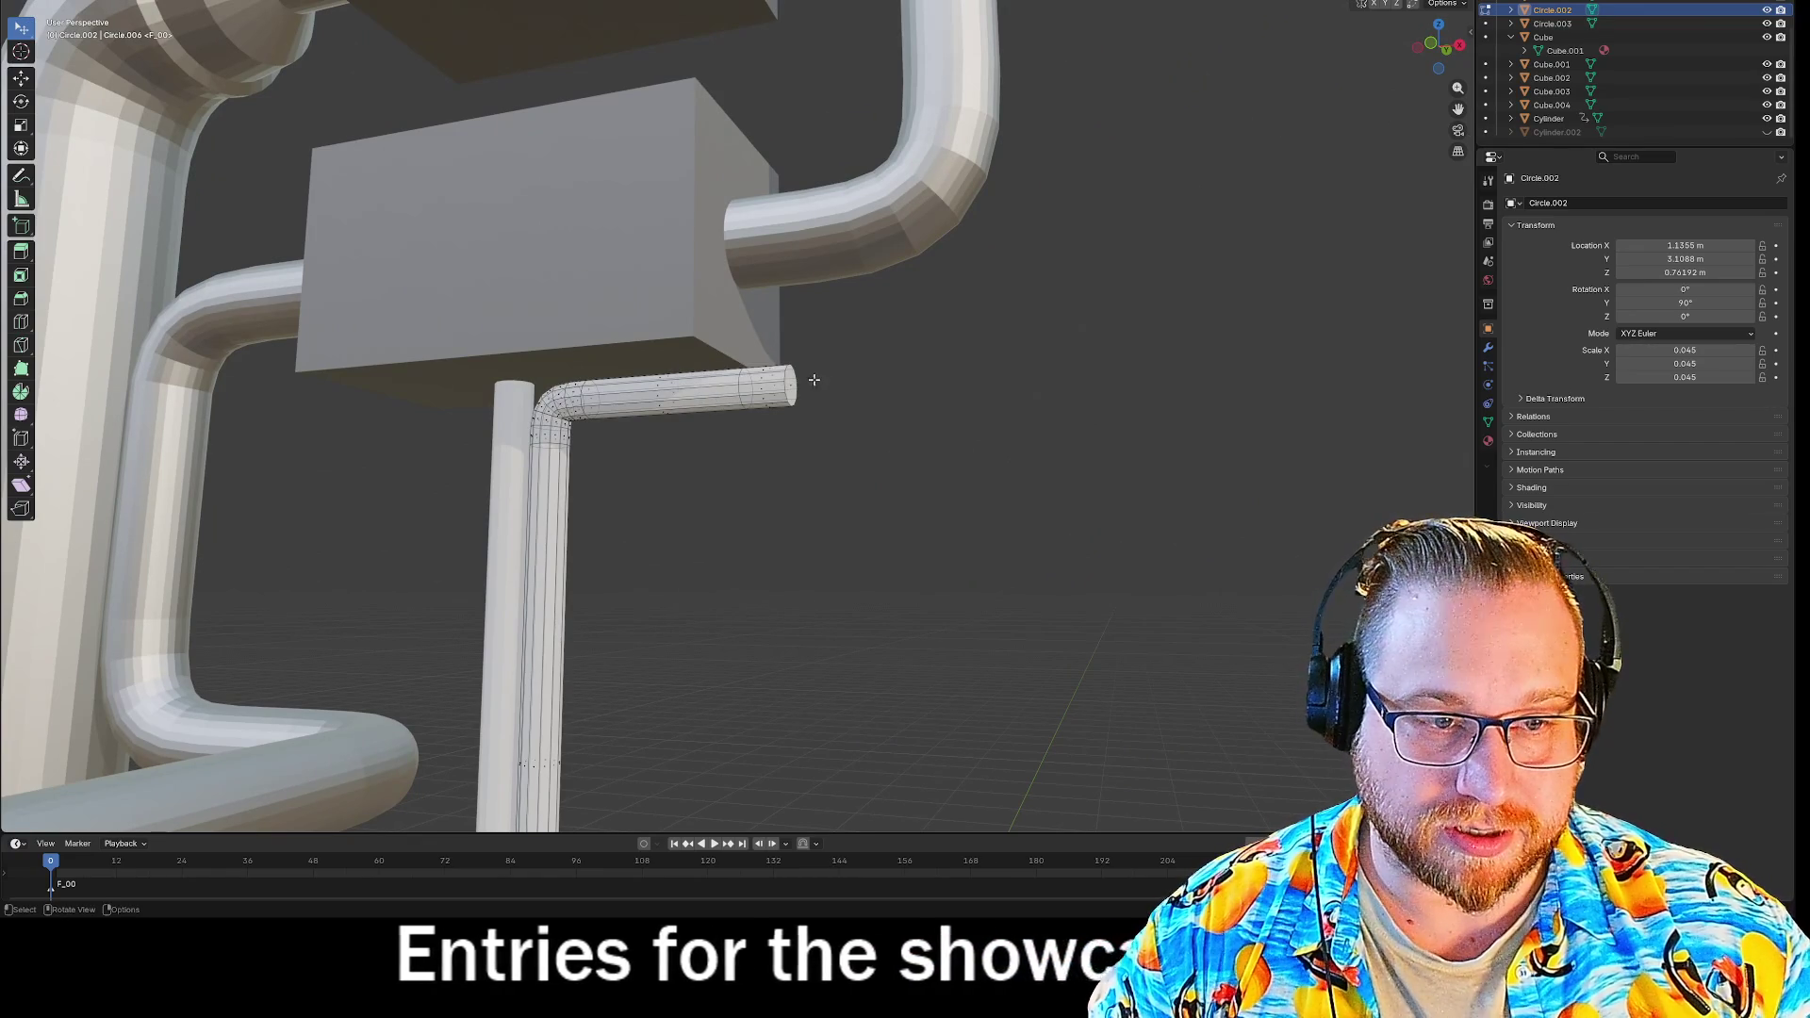
pyautogui.rightClick(794, 391)
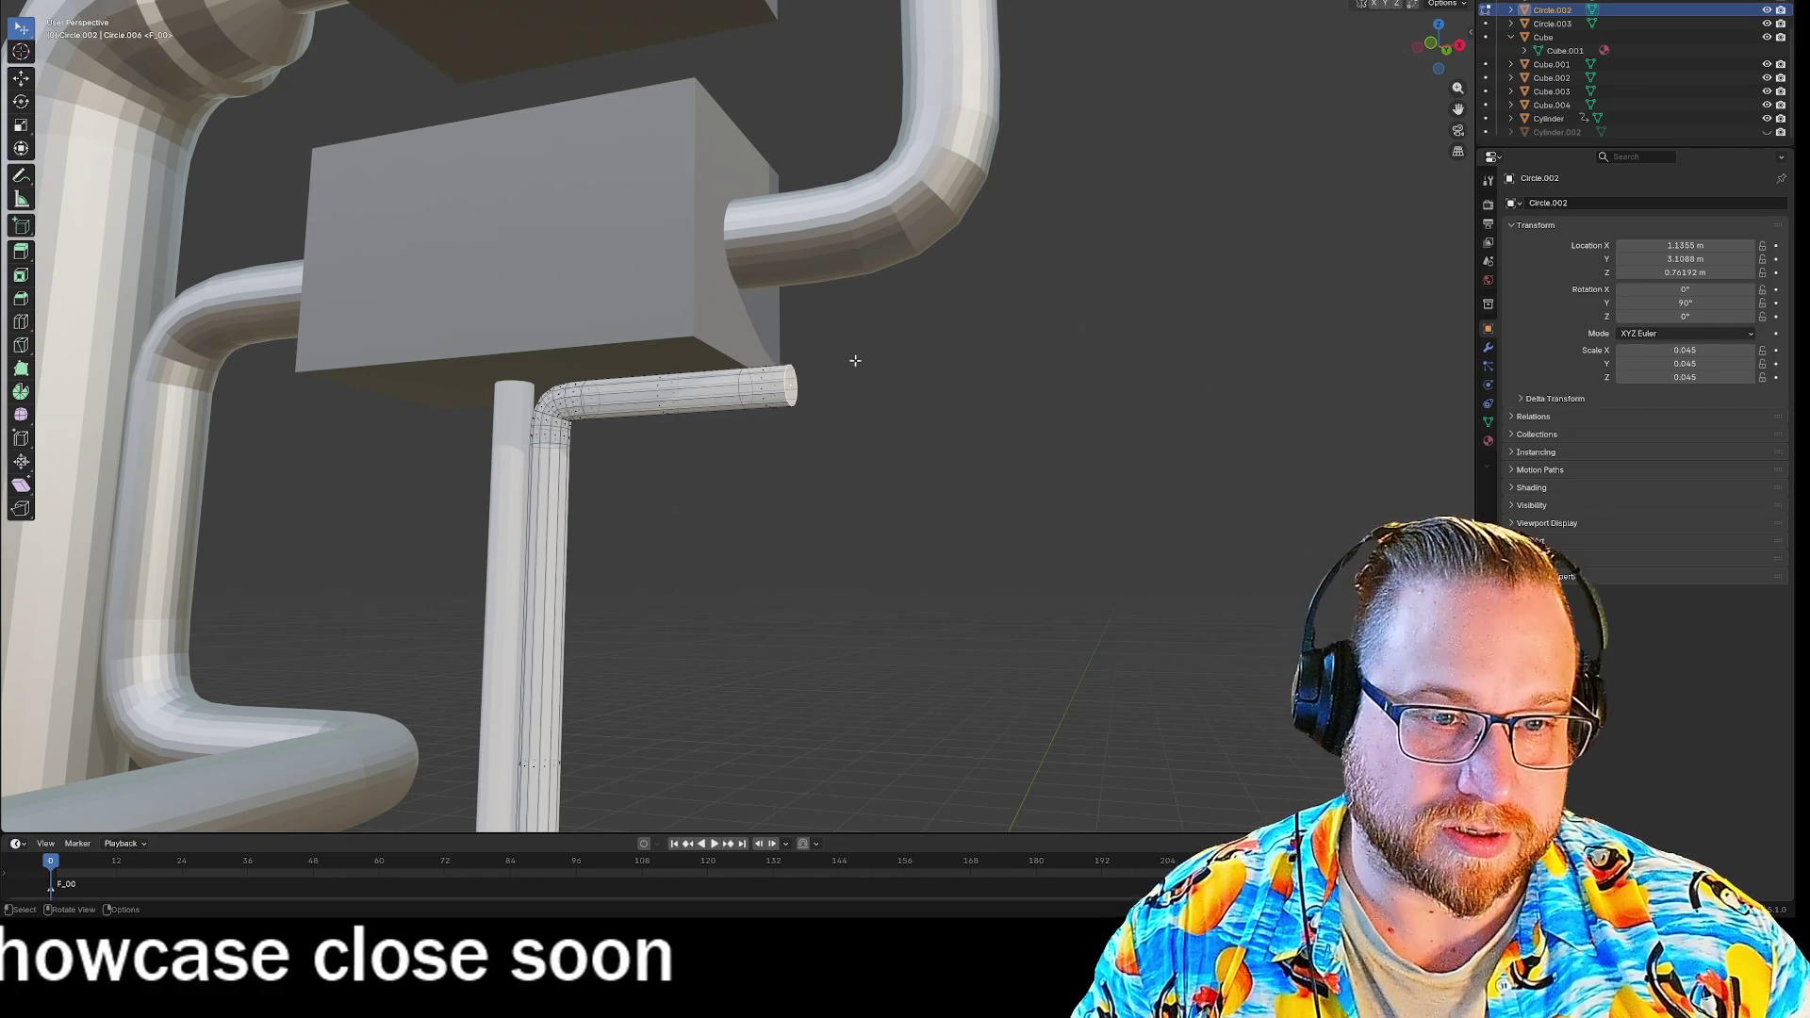
pyautogui.scroll(4, 849, 364)
pyautogui.moveTo(981, 392)
pyautogui.mouseDown(button='middle')
pyautogui.moveTo(987, 351)
pyautogui.moveTo(1022, 319)
pyautogui.moveTo(990, 323)
pyautogui.mouseUp(button='middle')
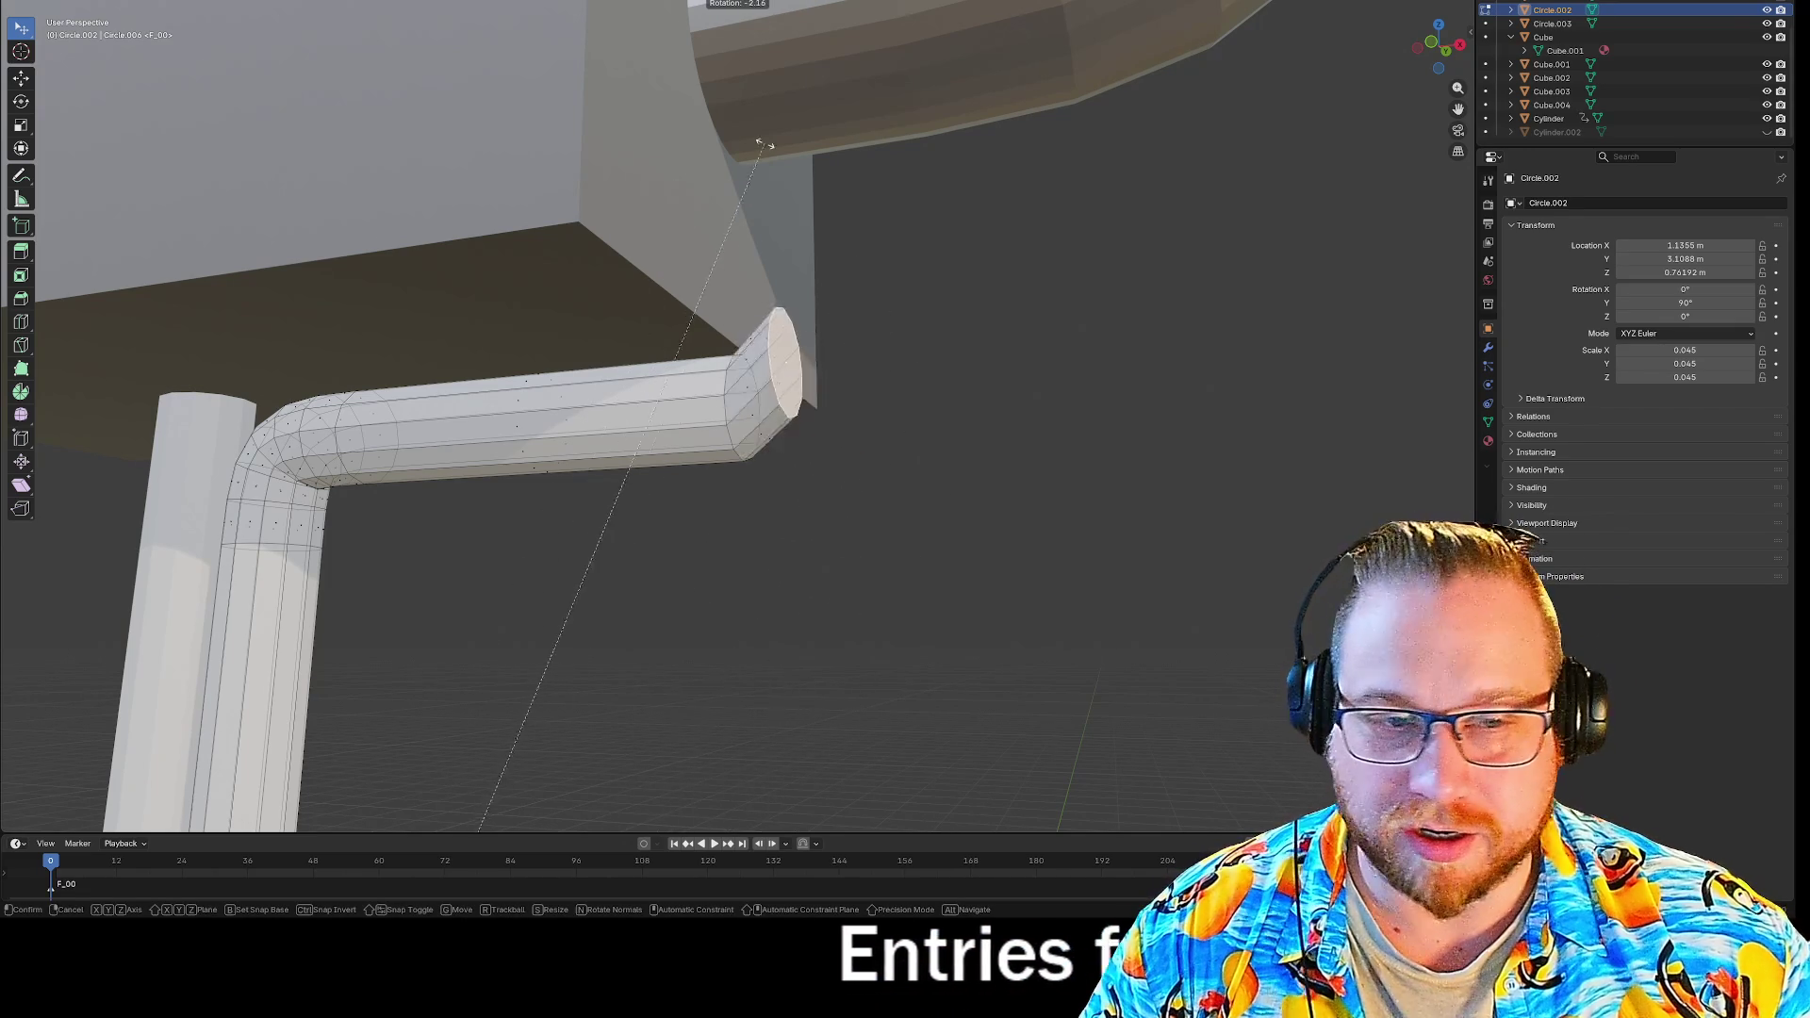
pyautogui.press('r')
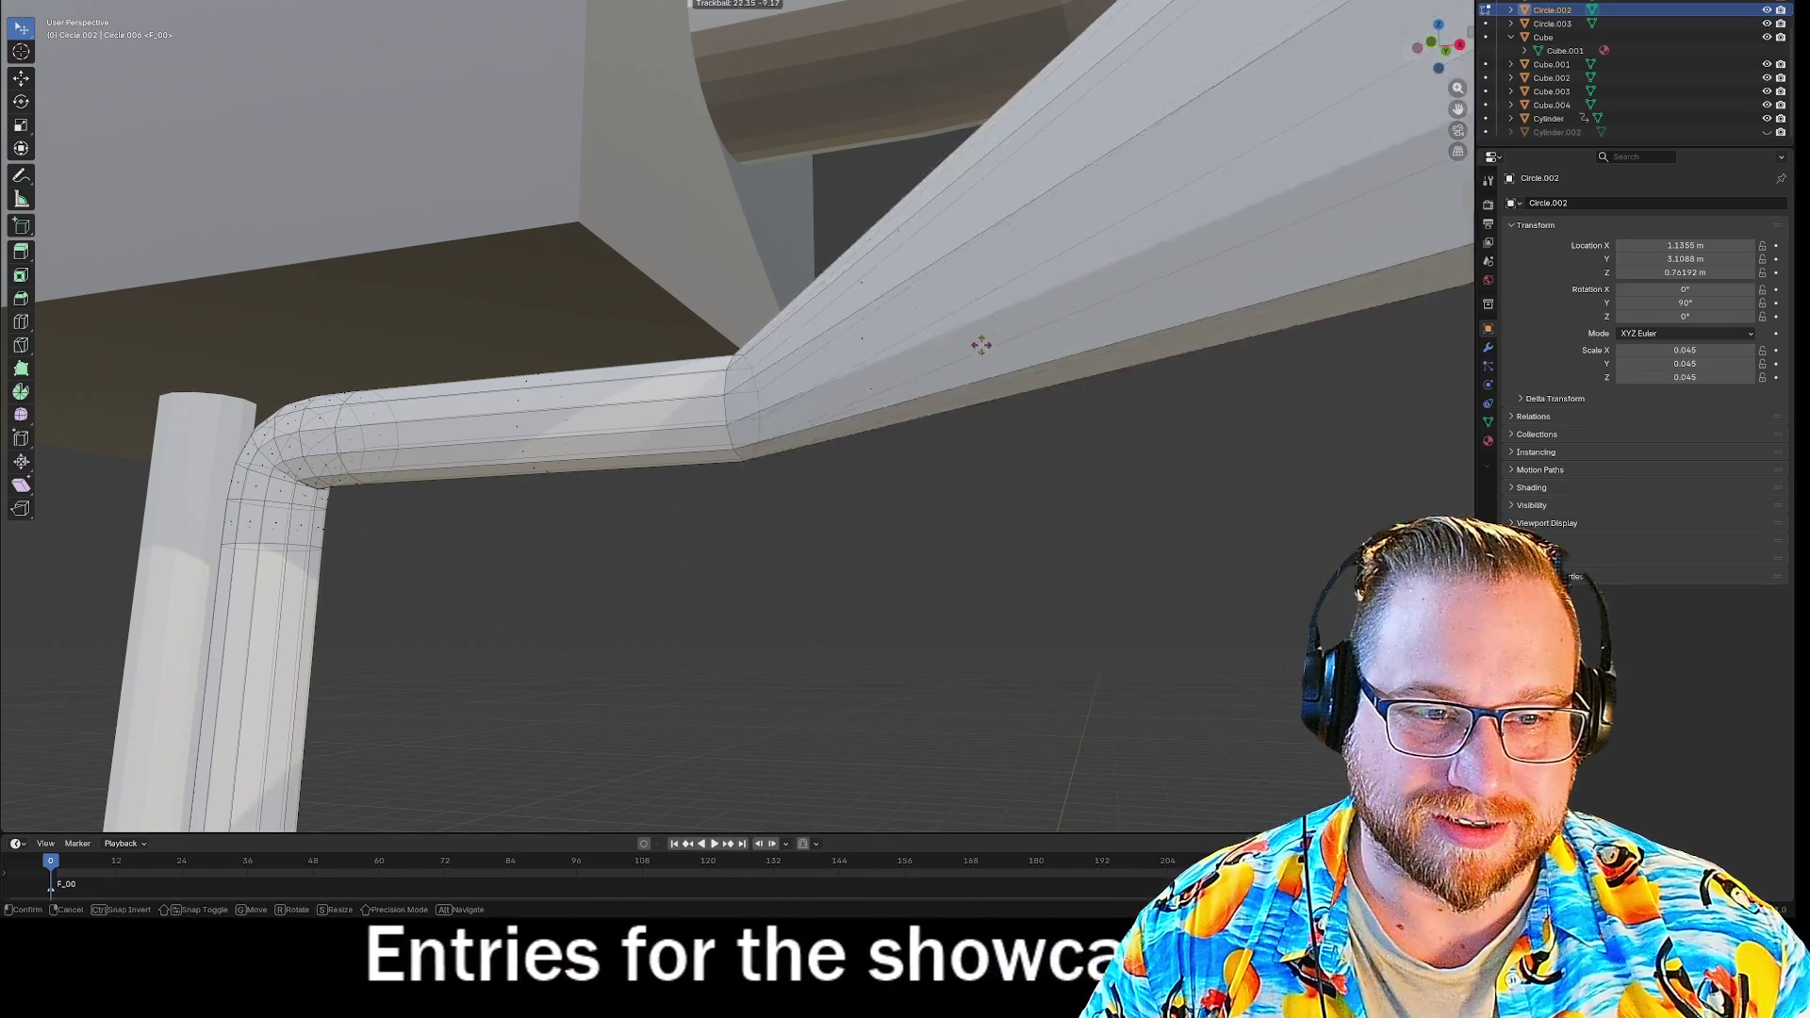
pyautogui.press('Escape')
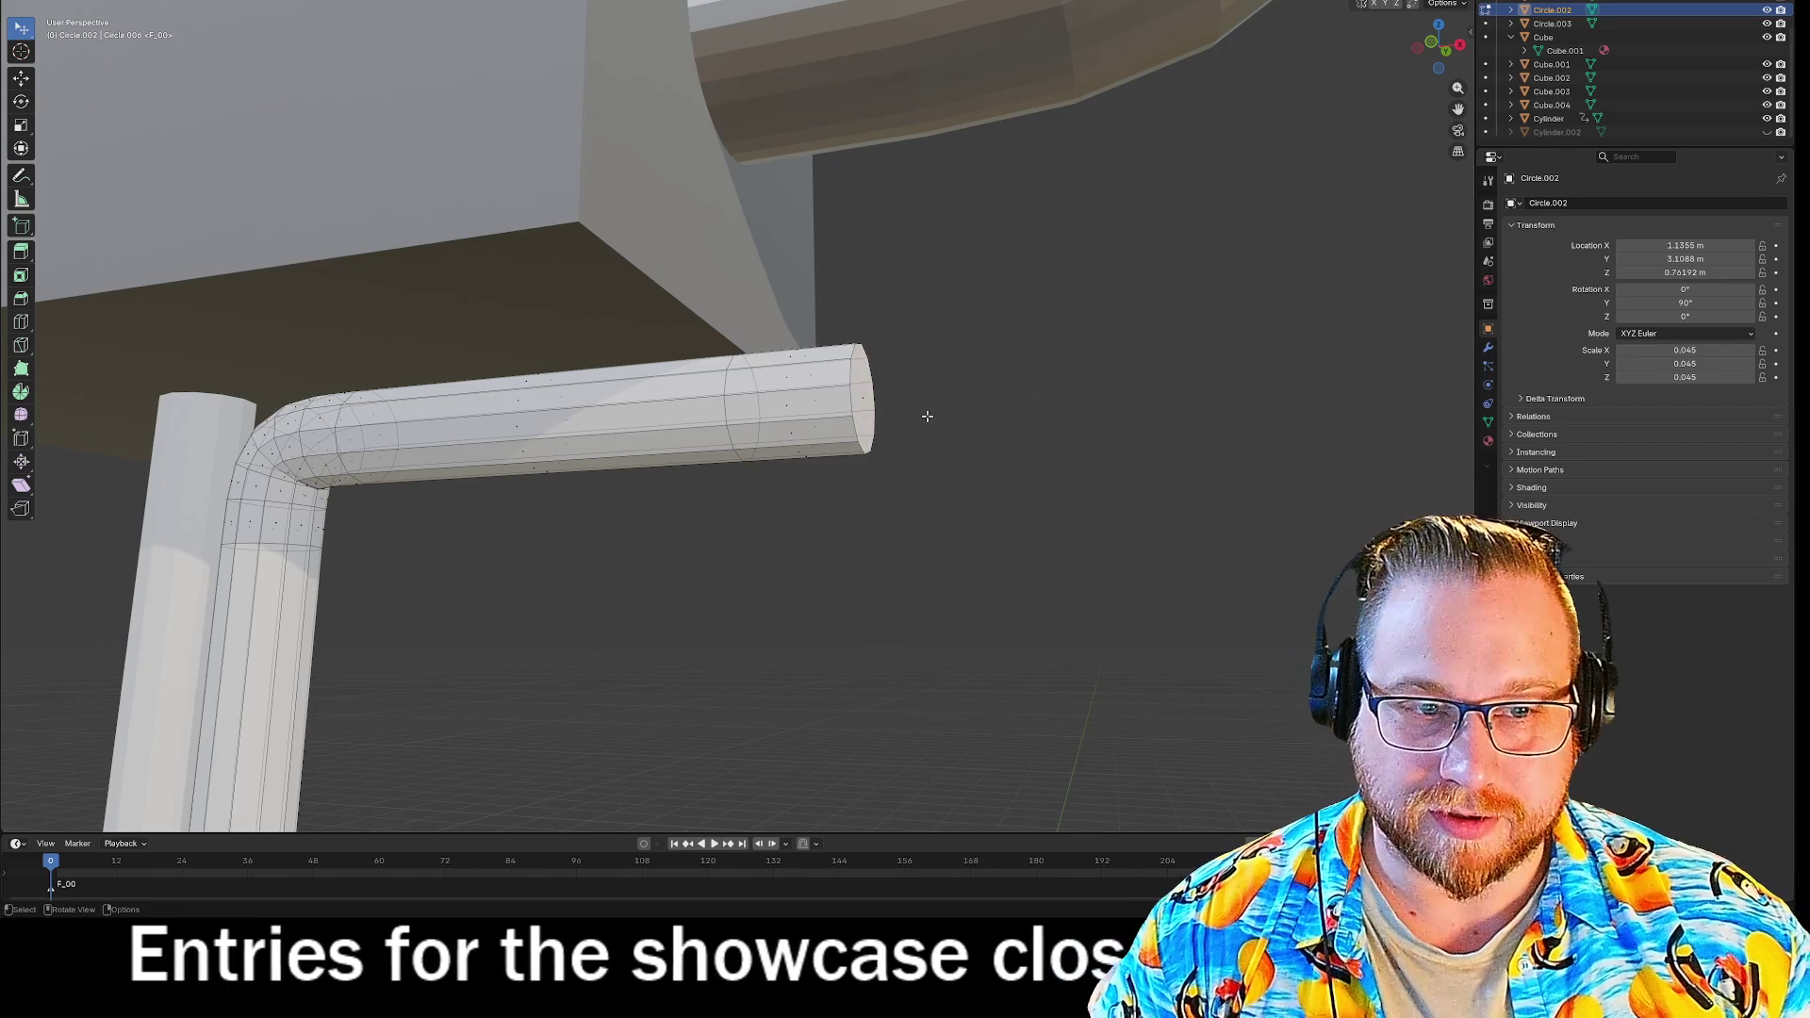
pyautogui.scroll(-5, 926, 416)
pyautogui.moveTo(941, 448)
pyautogui.mouseDown(button='middle')
pyautogui.moveTo(1018, 460)
pyautogui.moveTo(970, 541)
pyautogui.moveTo(937, 545)
pyautogui.mouseUp(button='middle')
pyautogui.scroll(2, 937, 545)
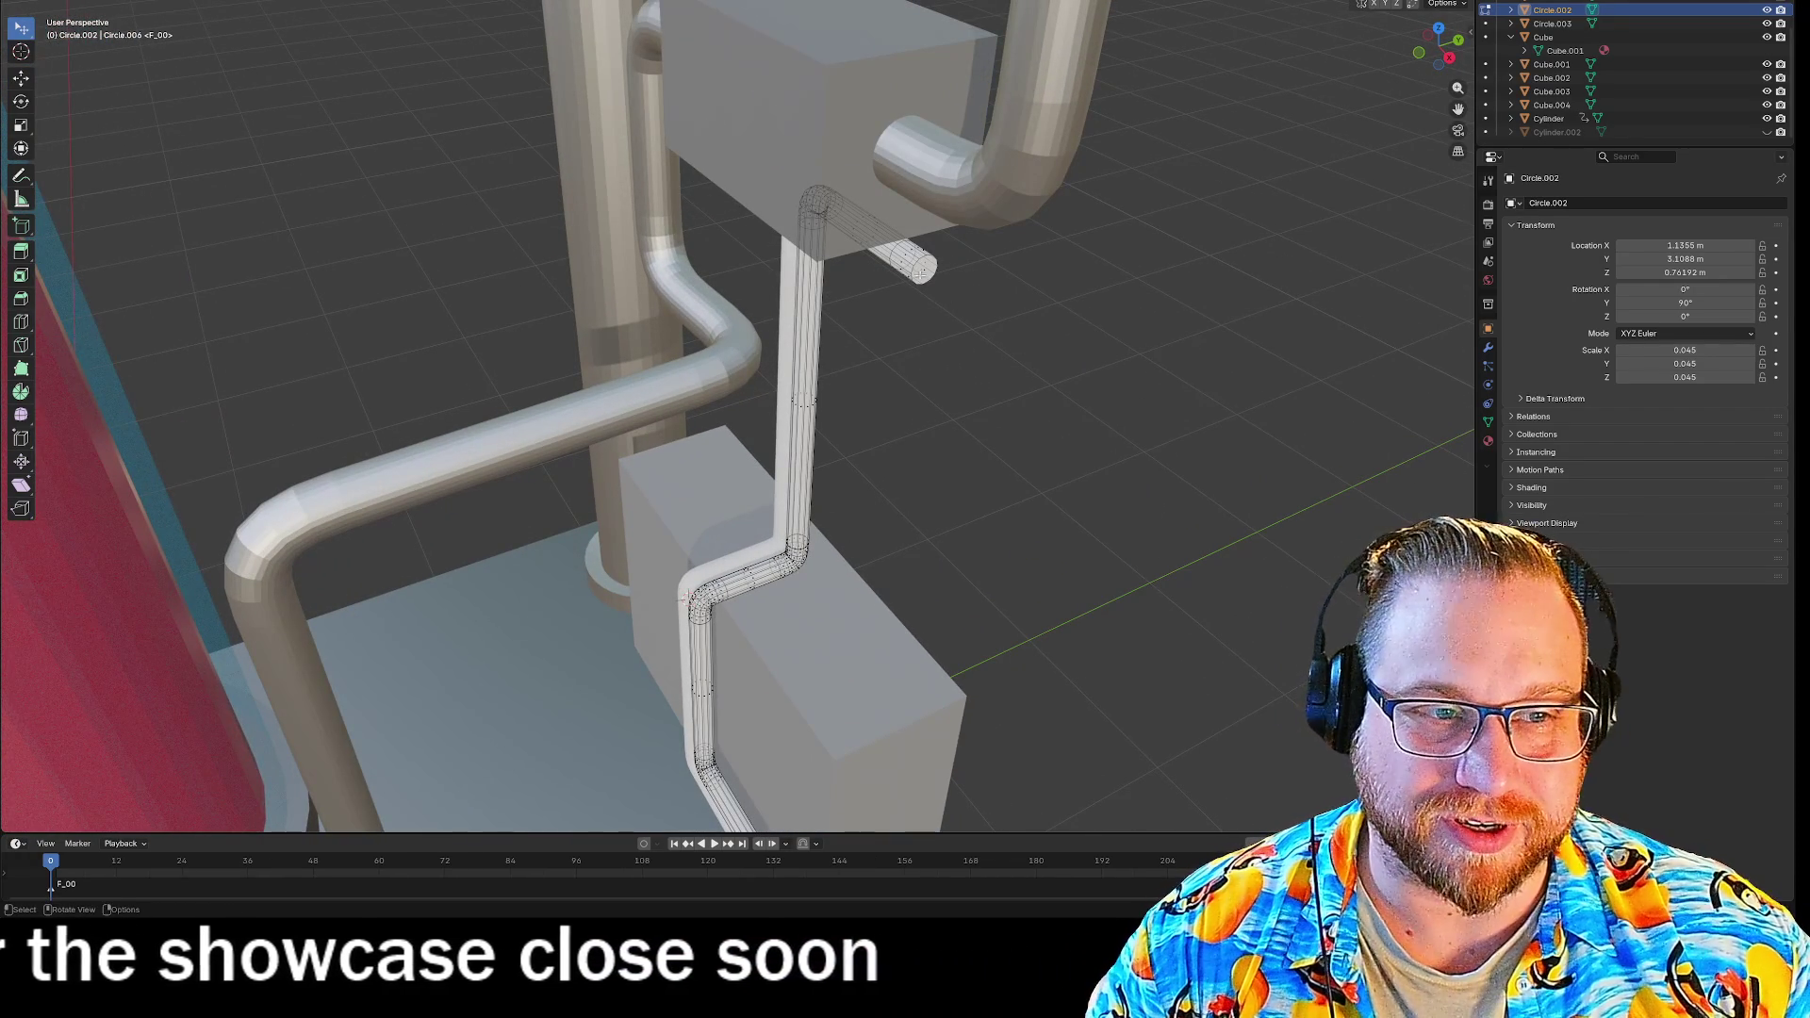
# Return to Object Mode and bring up the thin pipe's object context menu.
pyautogui.rightClick(925, 269)
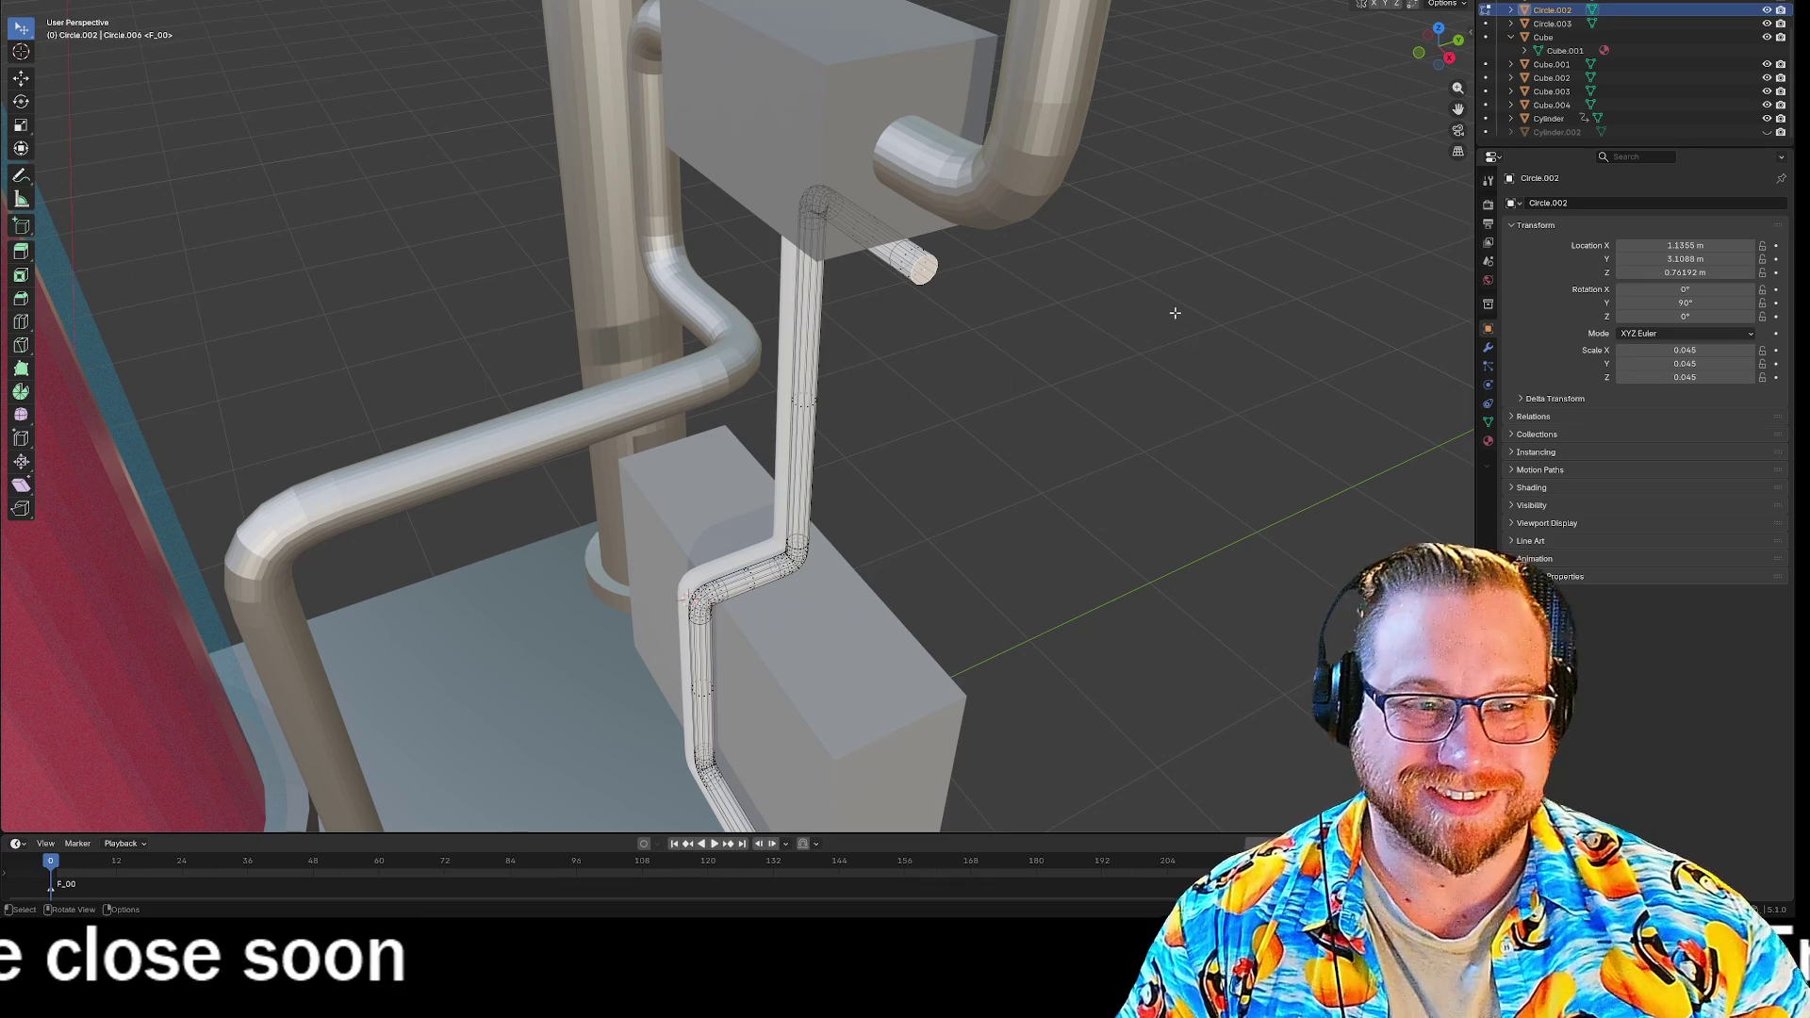
pyautogui.press('Tab')
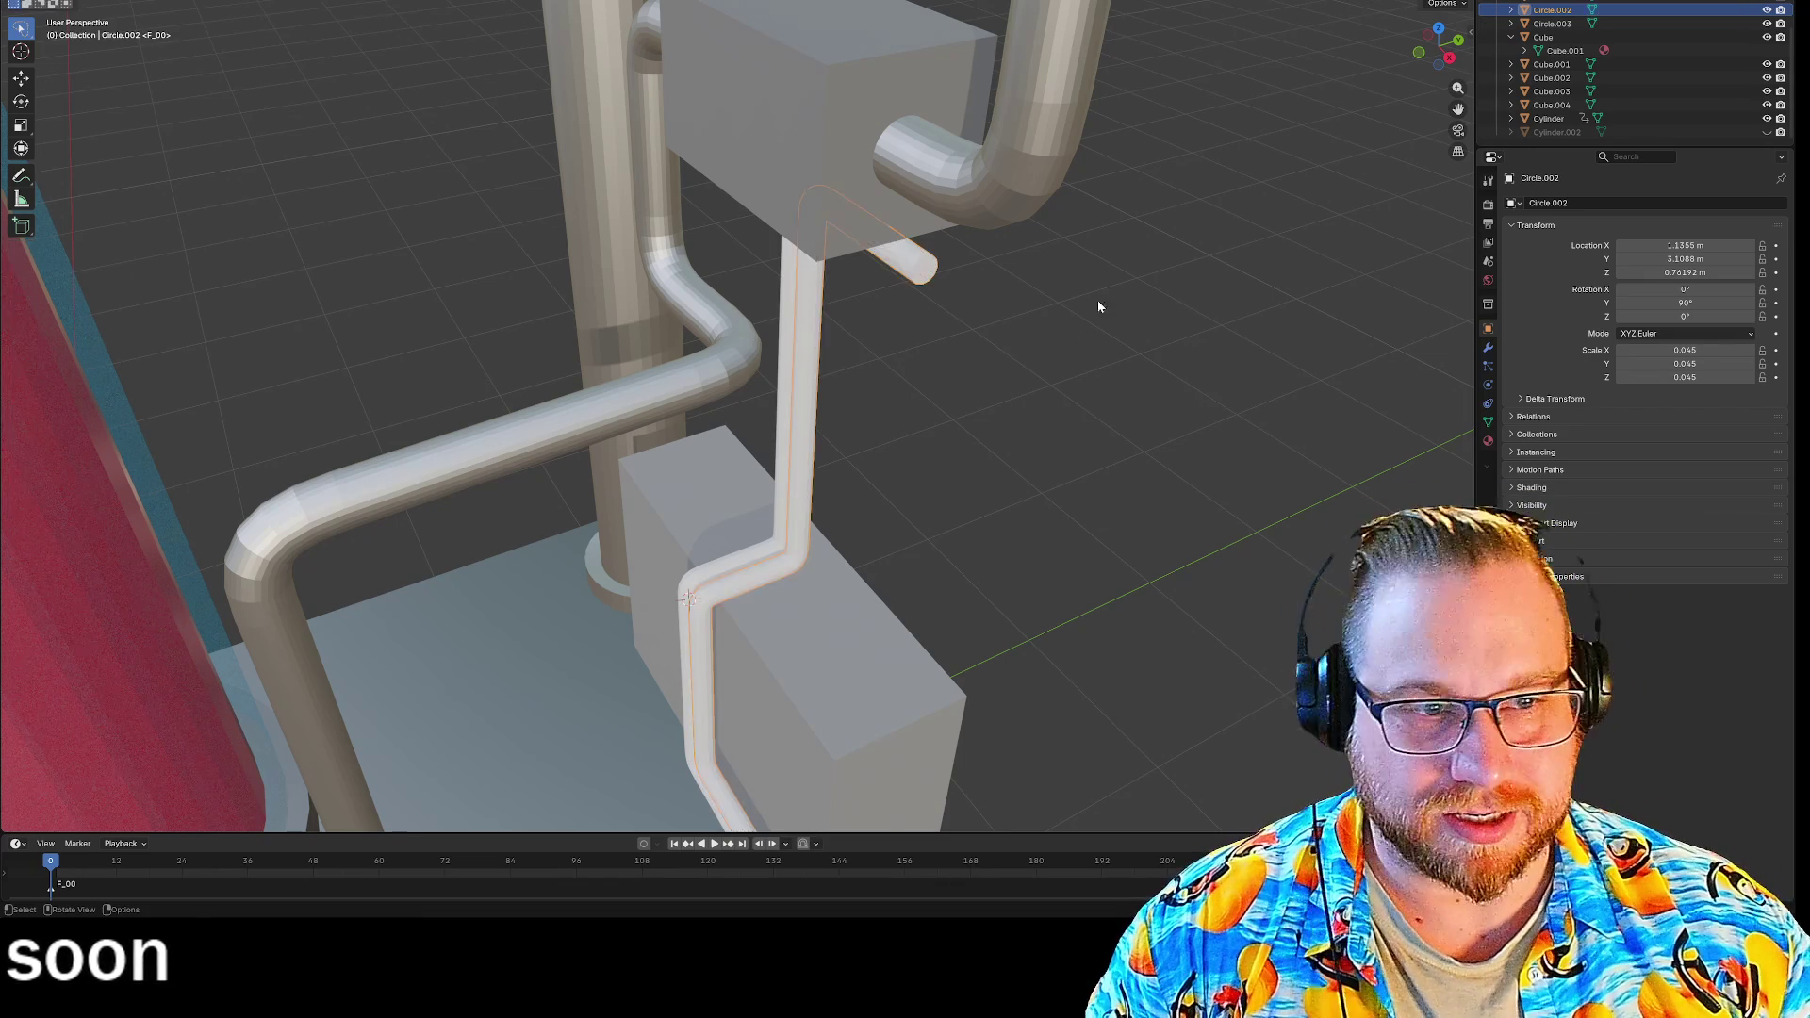
pyautogui.rightClick(934, 272)
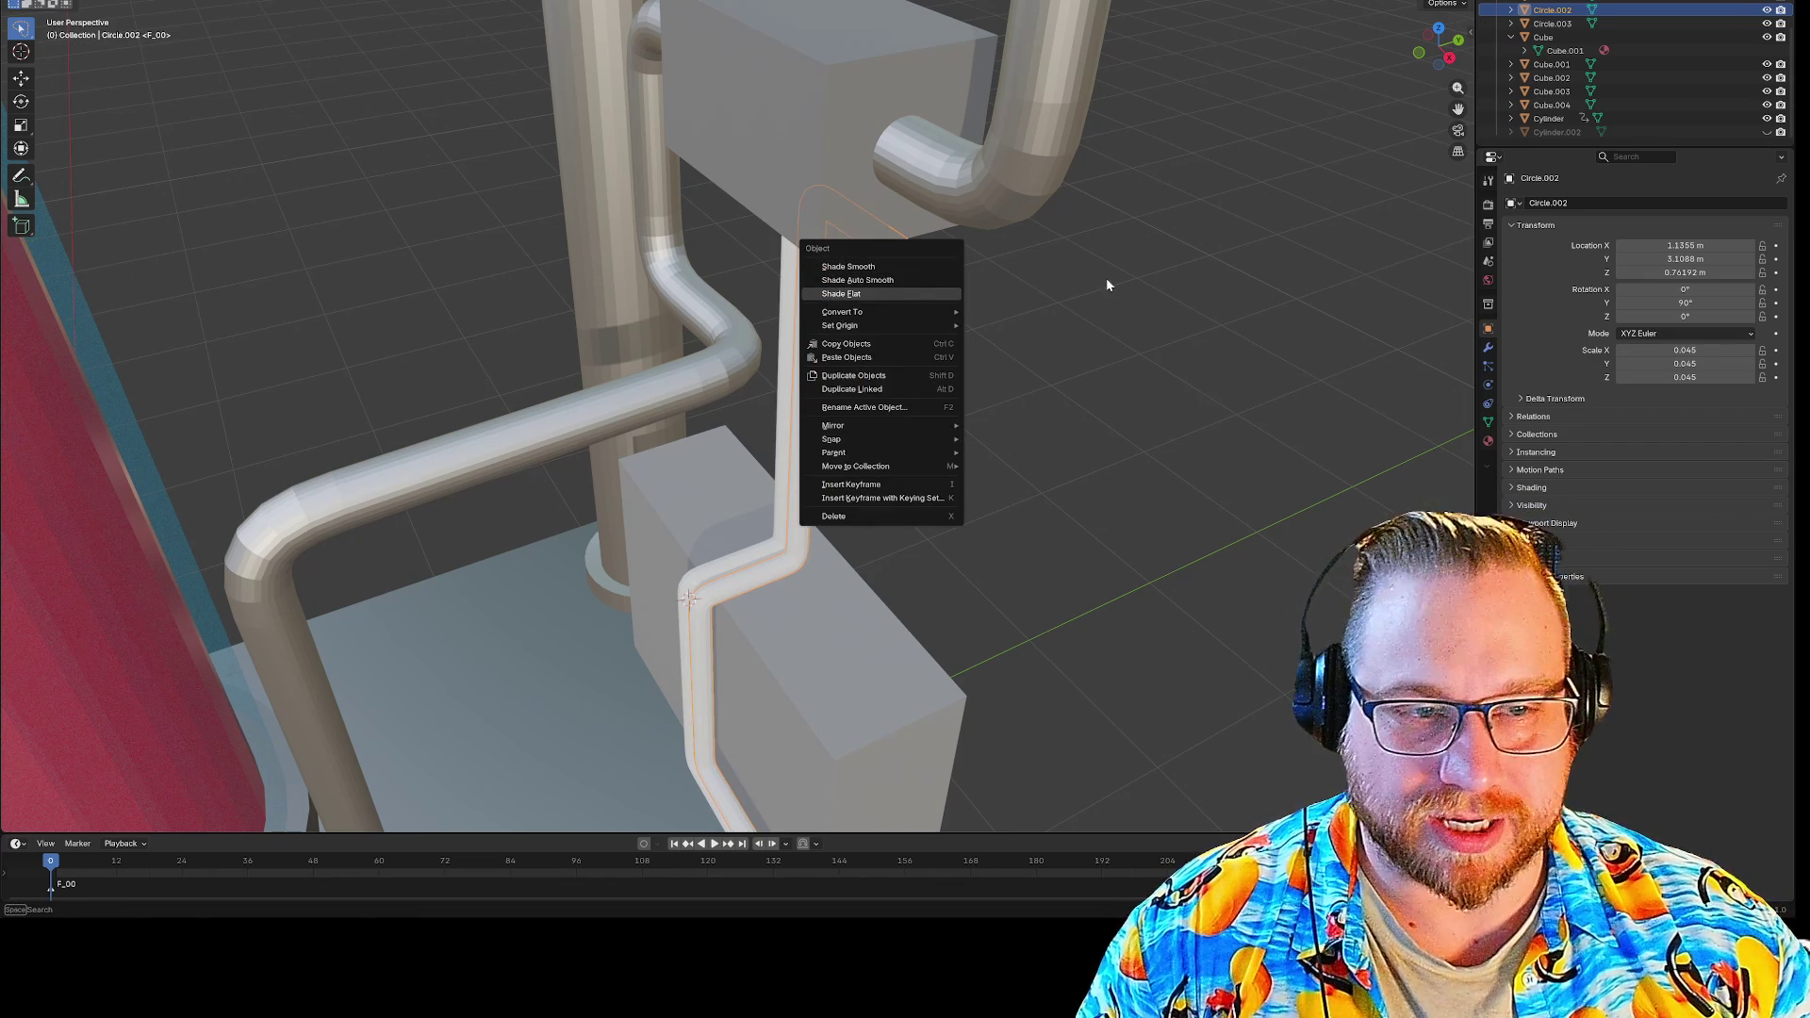
pyautogui.rightClick(1049, 440)
pyautogui.moveTo(1019, 493)
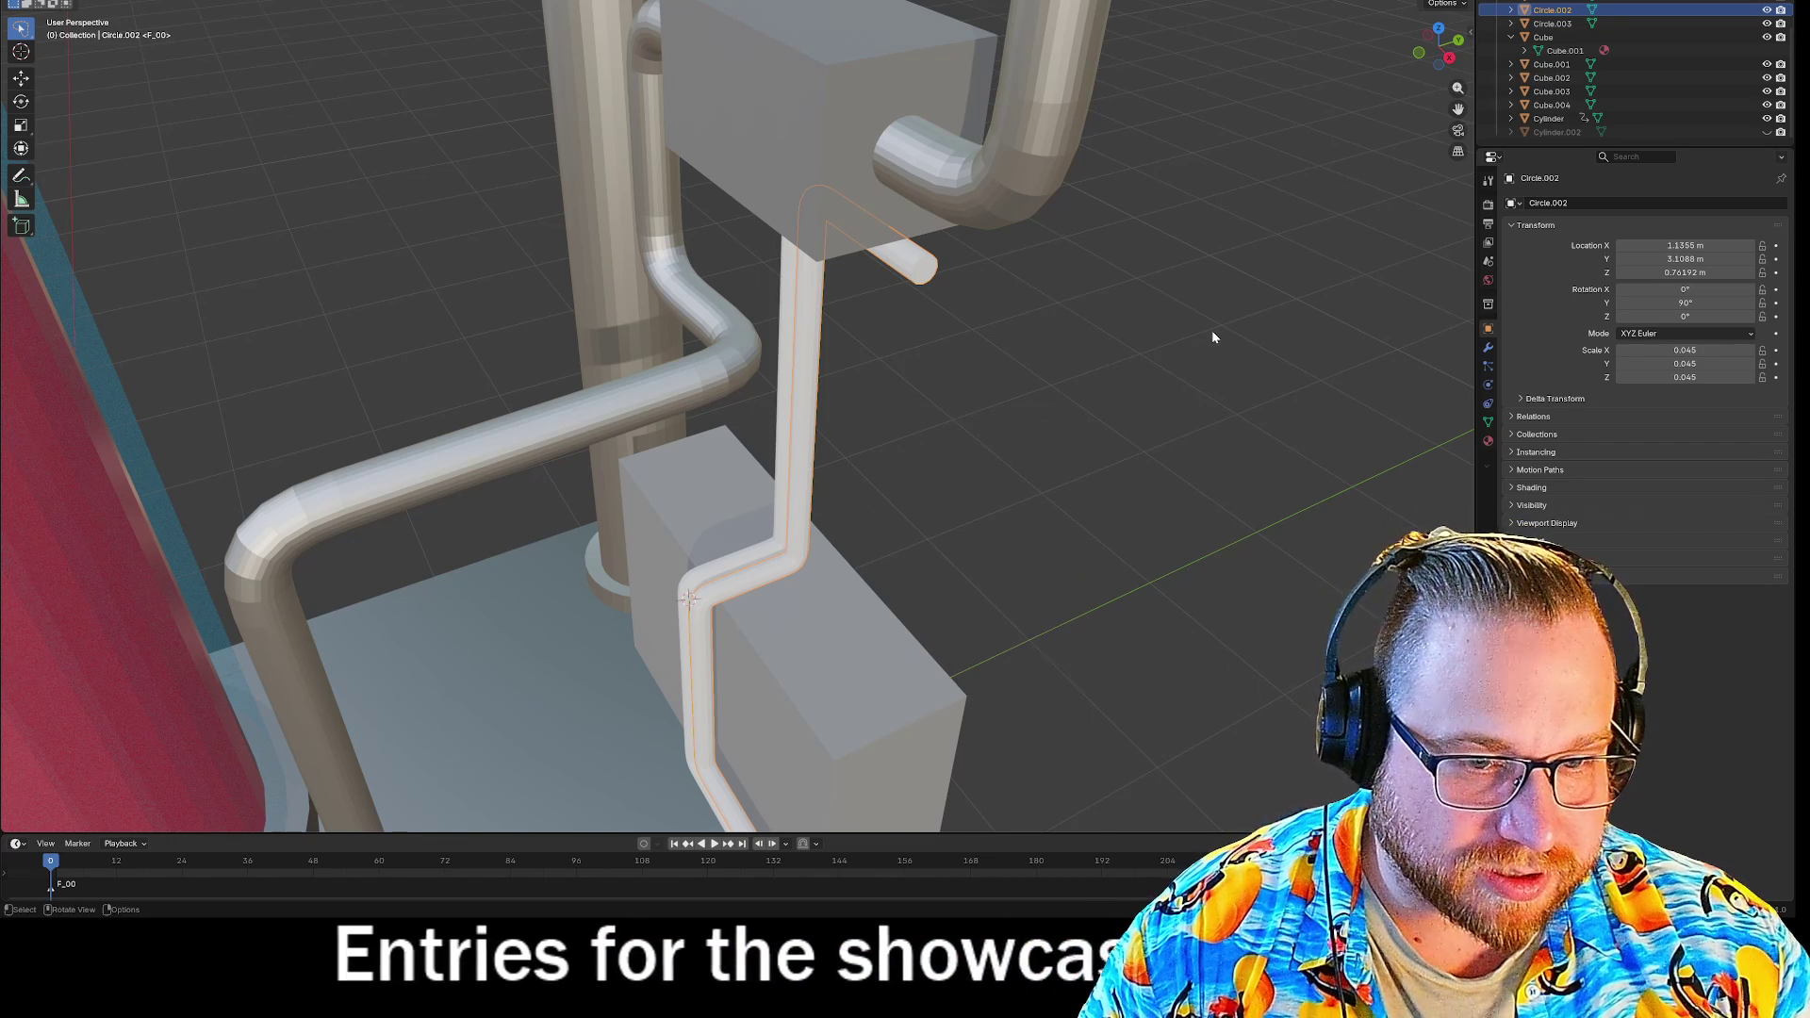
# Select Circle.001 and show the Set Origin choices in its context menu.
pyautogui.click(694, 601)
pyautogui.rightClick(688, 607)
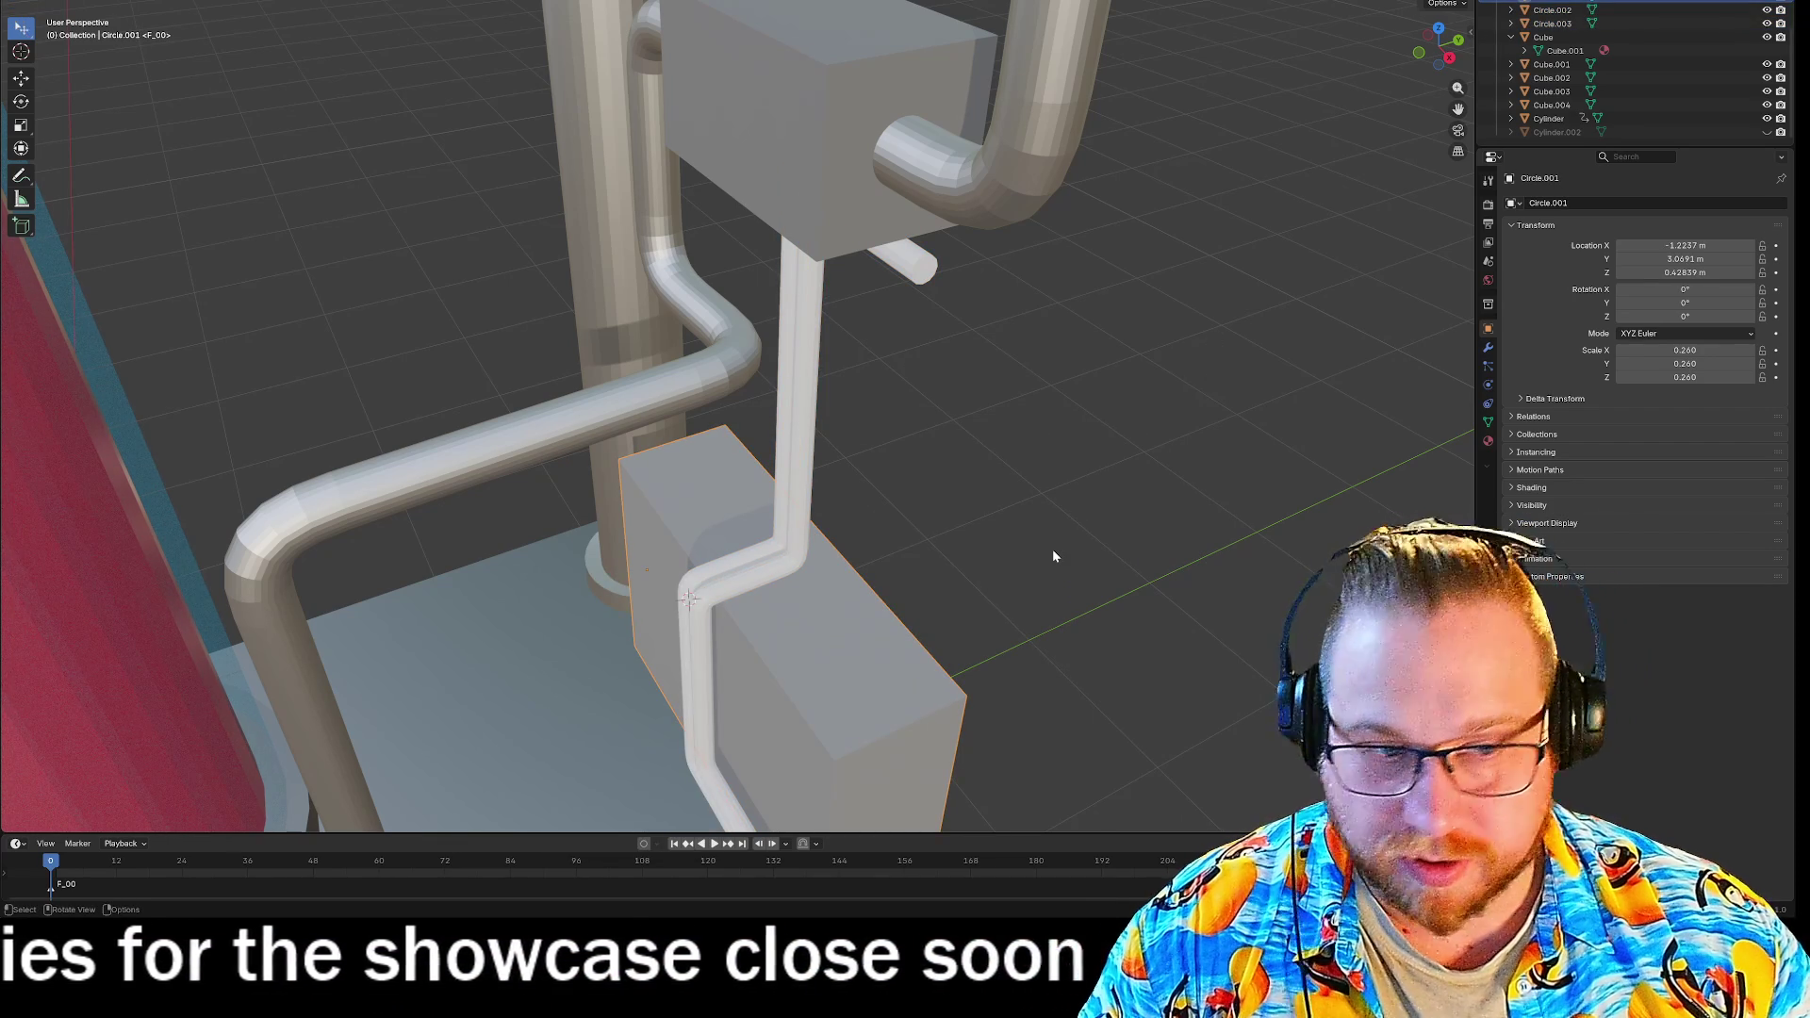
pyautogui.rightClick(1053, 555)
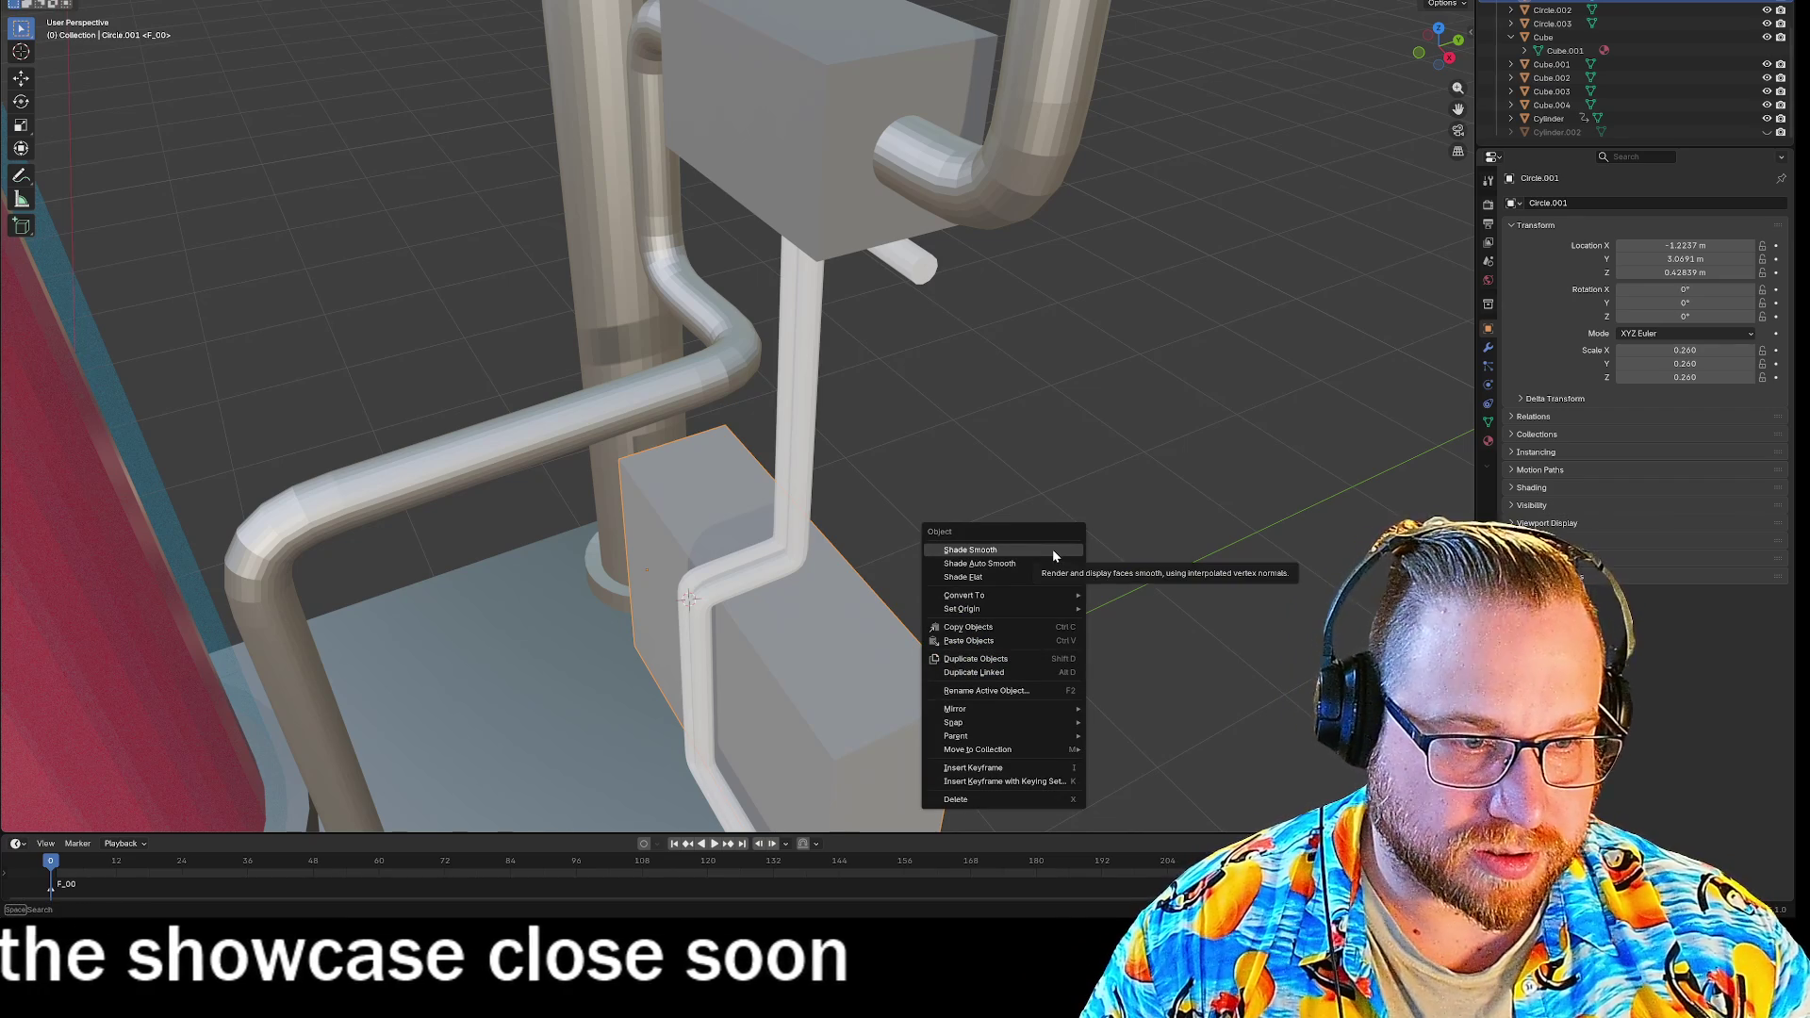
pyautogui.moveTo(1025, 606)
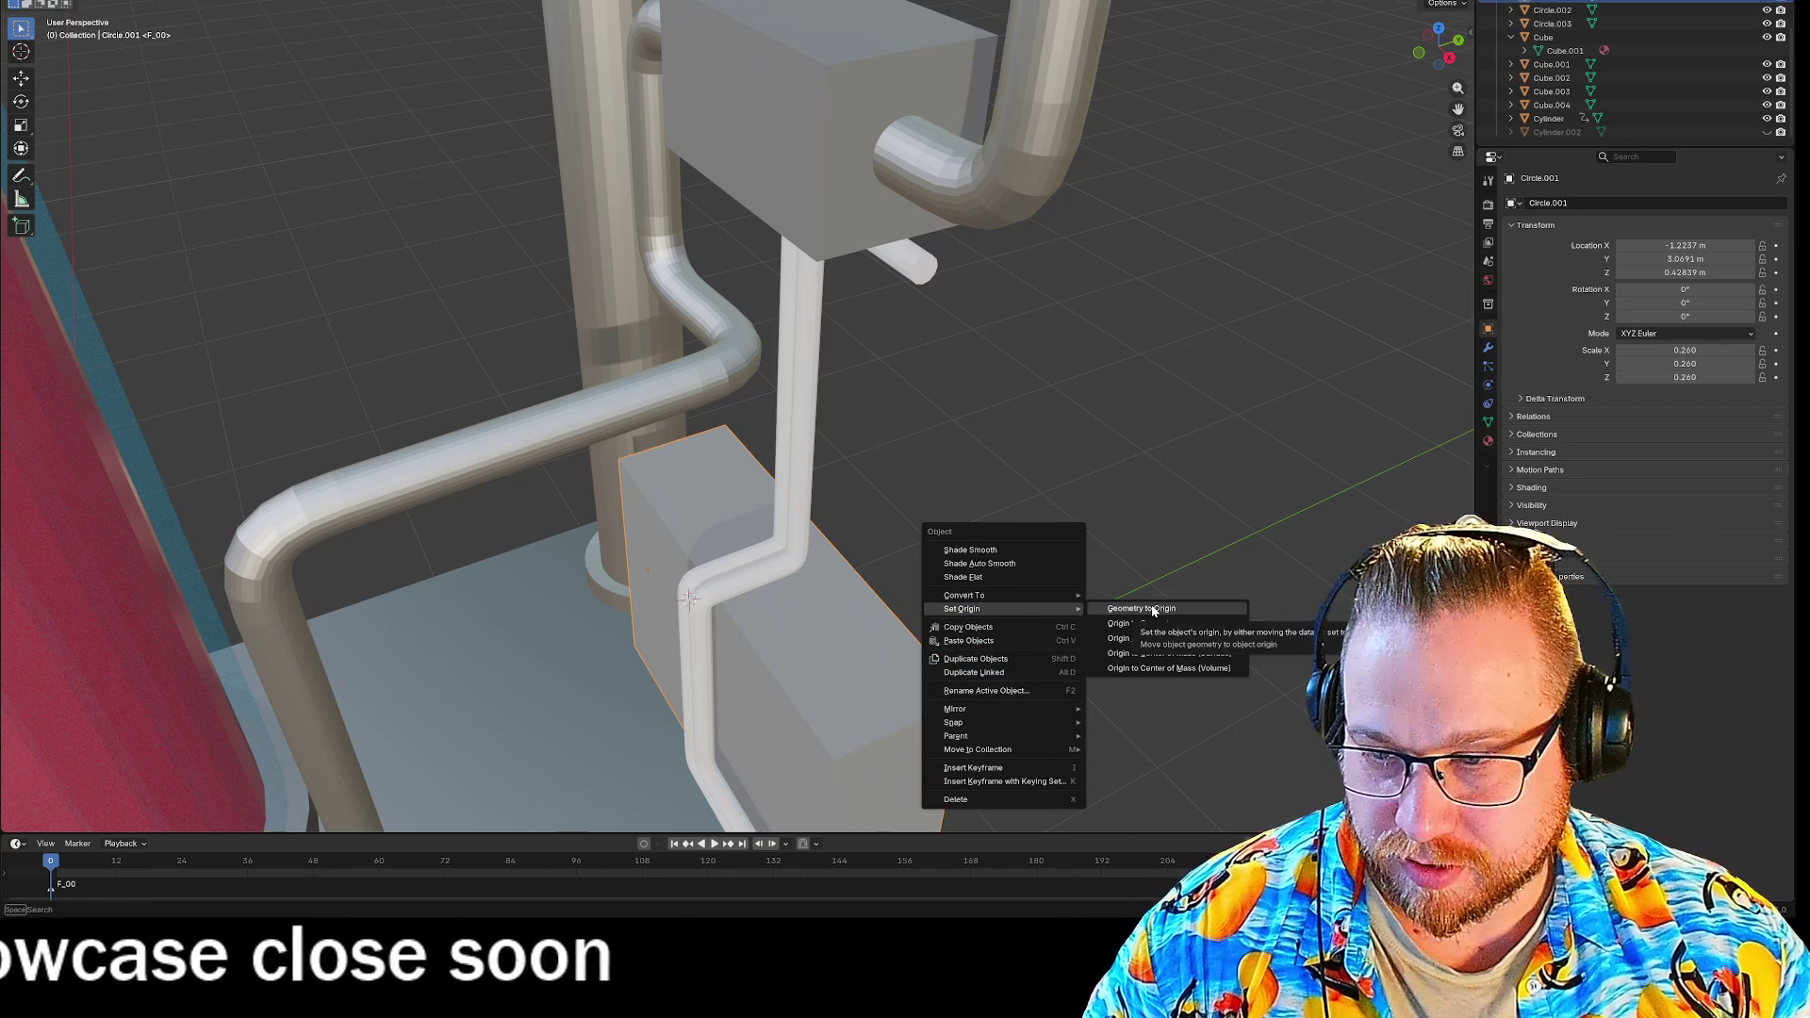
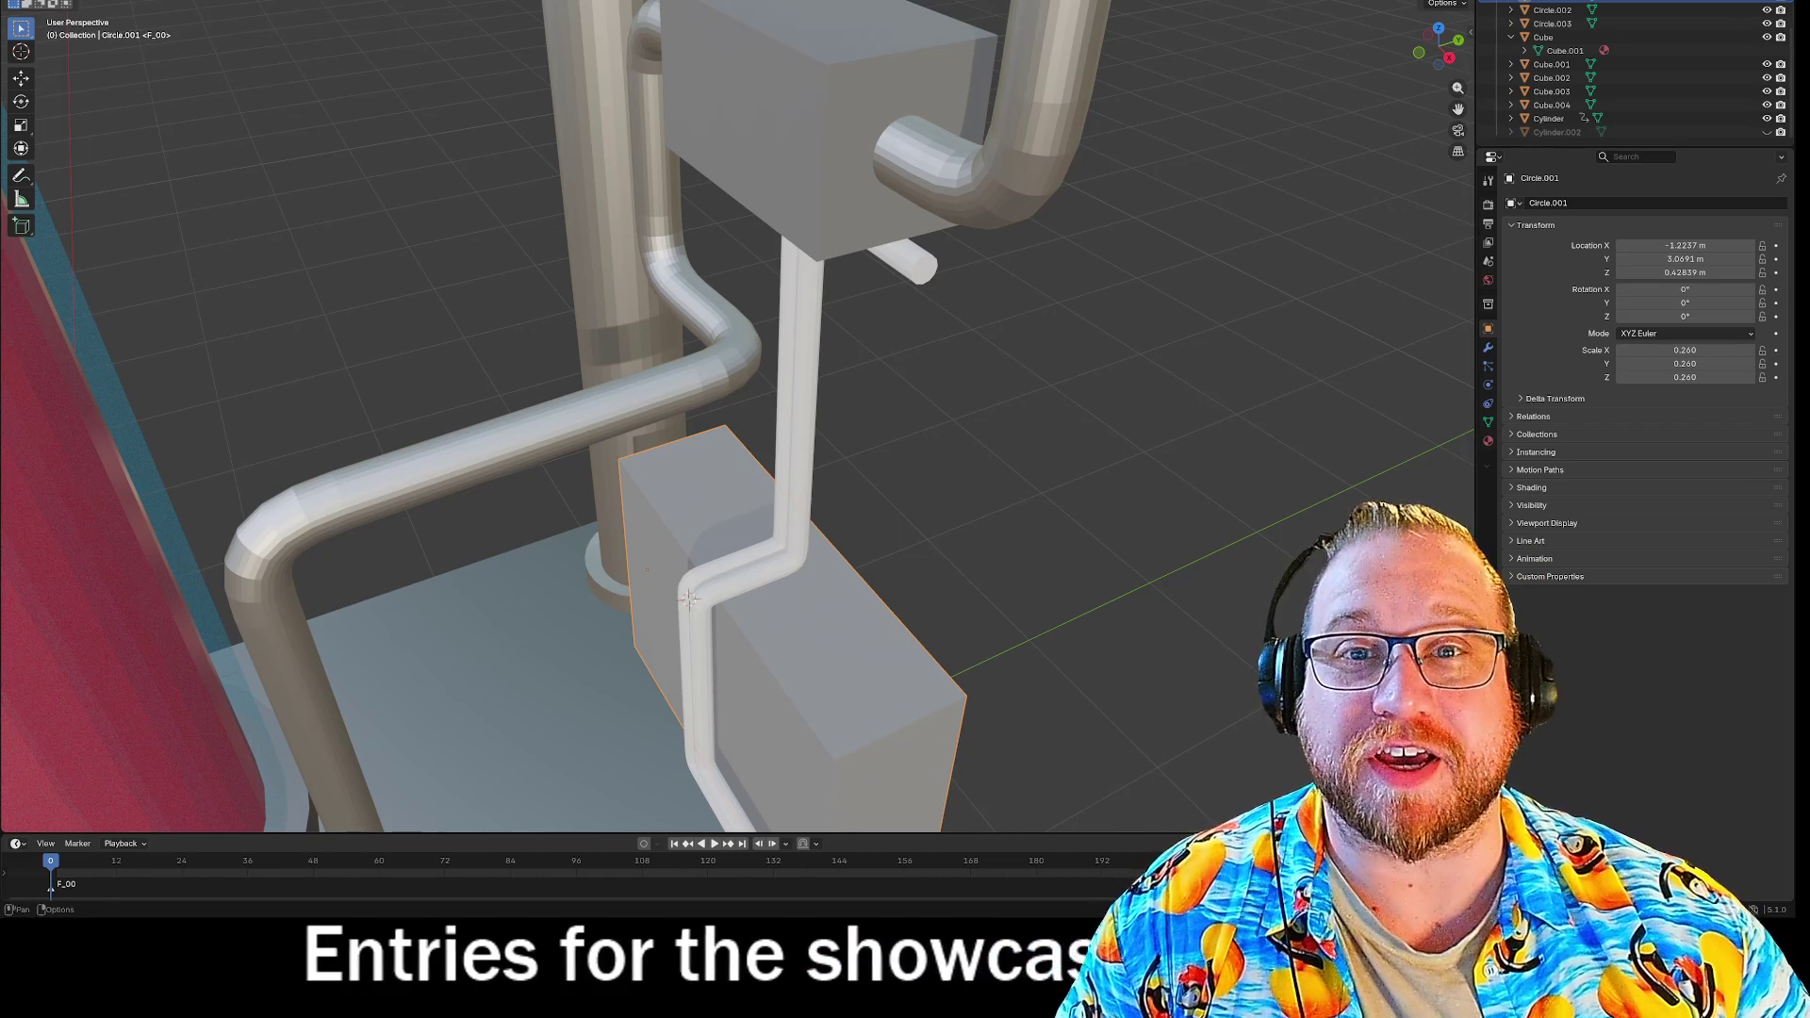
# Snap the 3D cursor to the world origin.
pyautogui.click(179, 2)
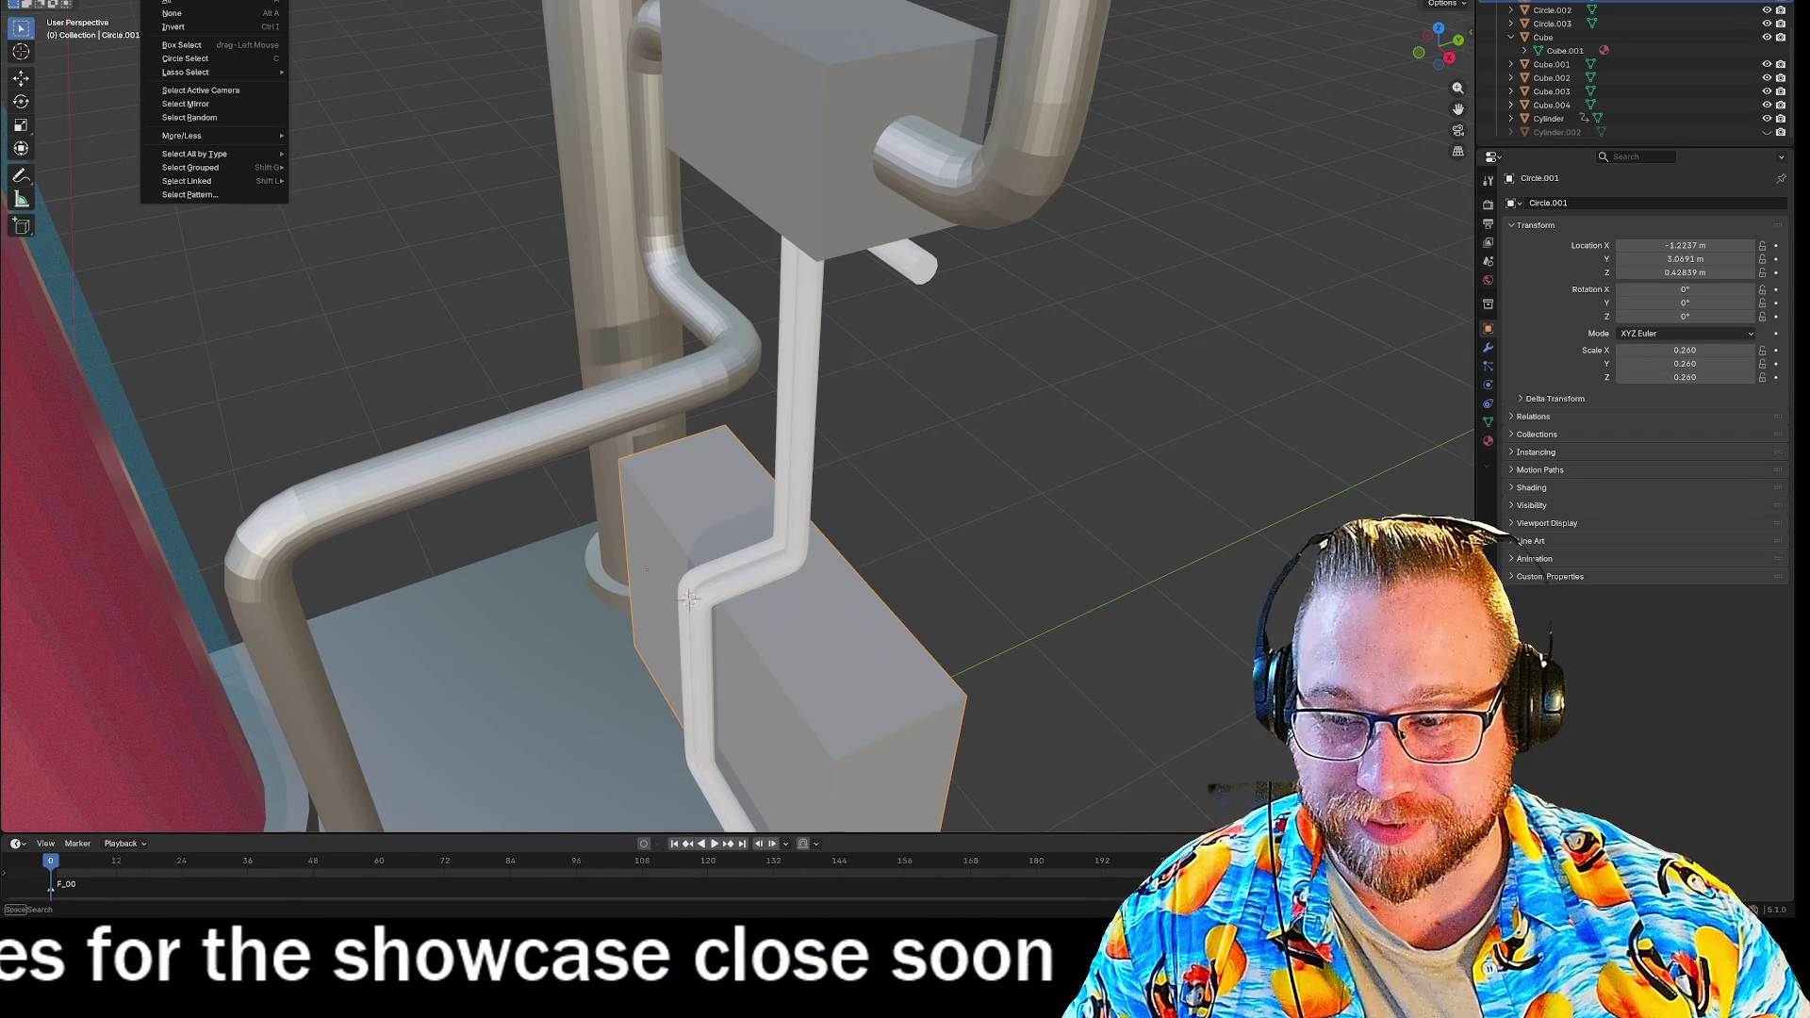
pyautogui.rightClick(394, 204)
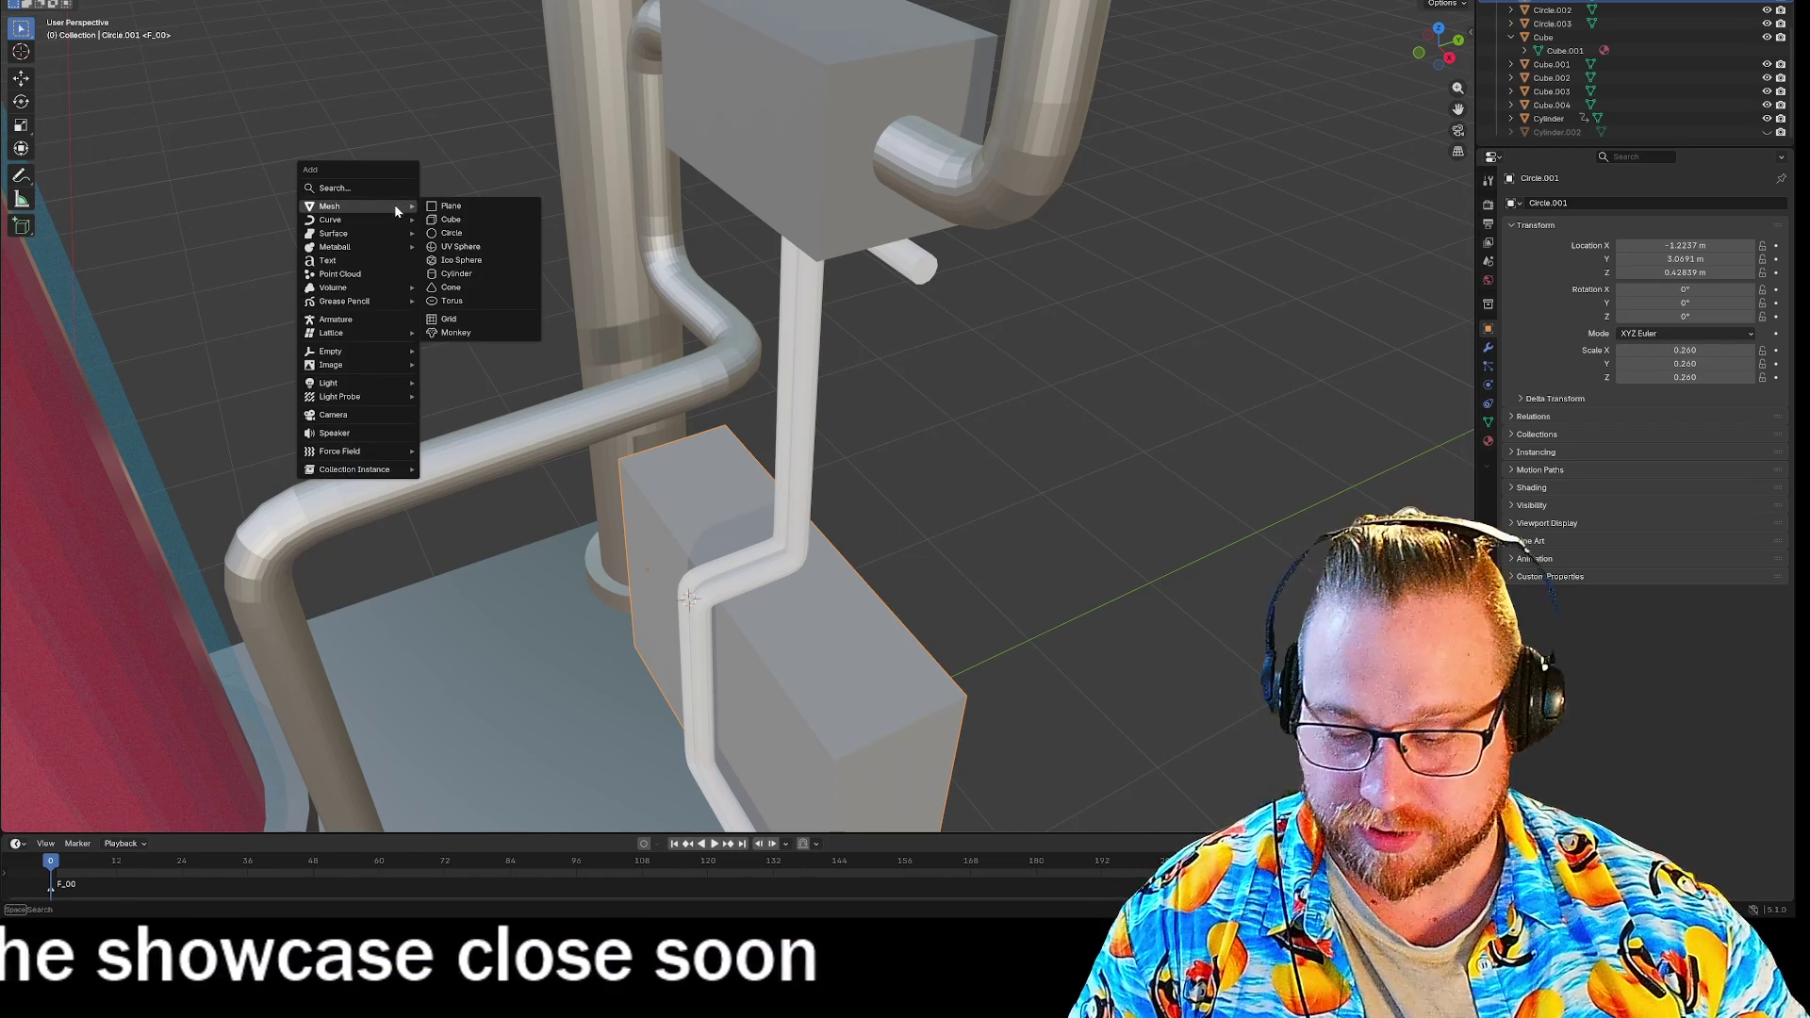
pyautogui.hotkey('shift', 's')
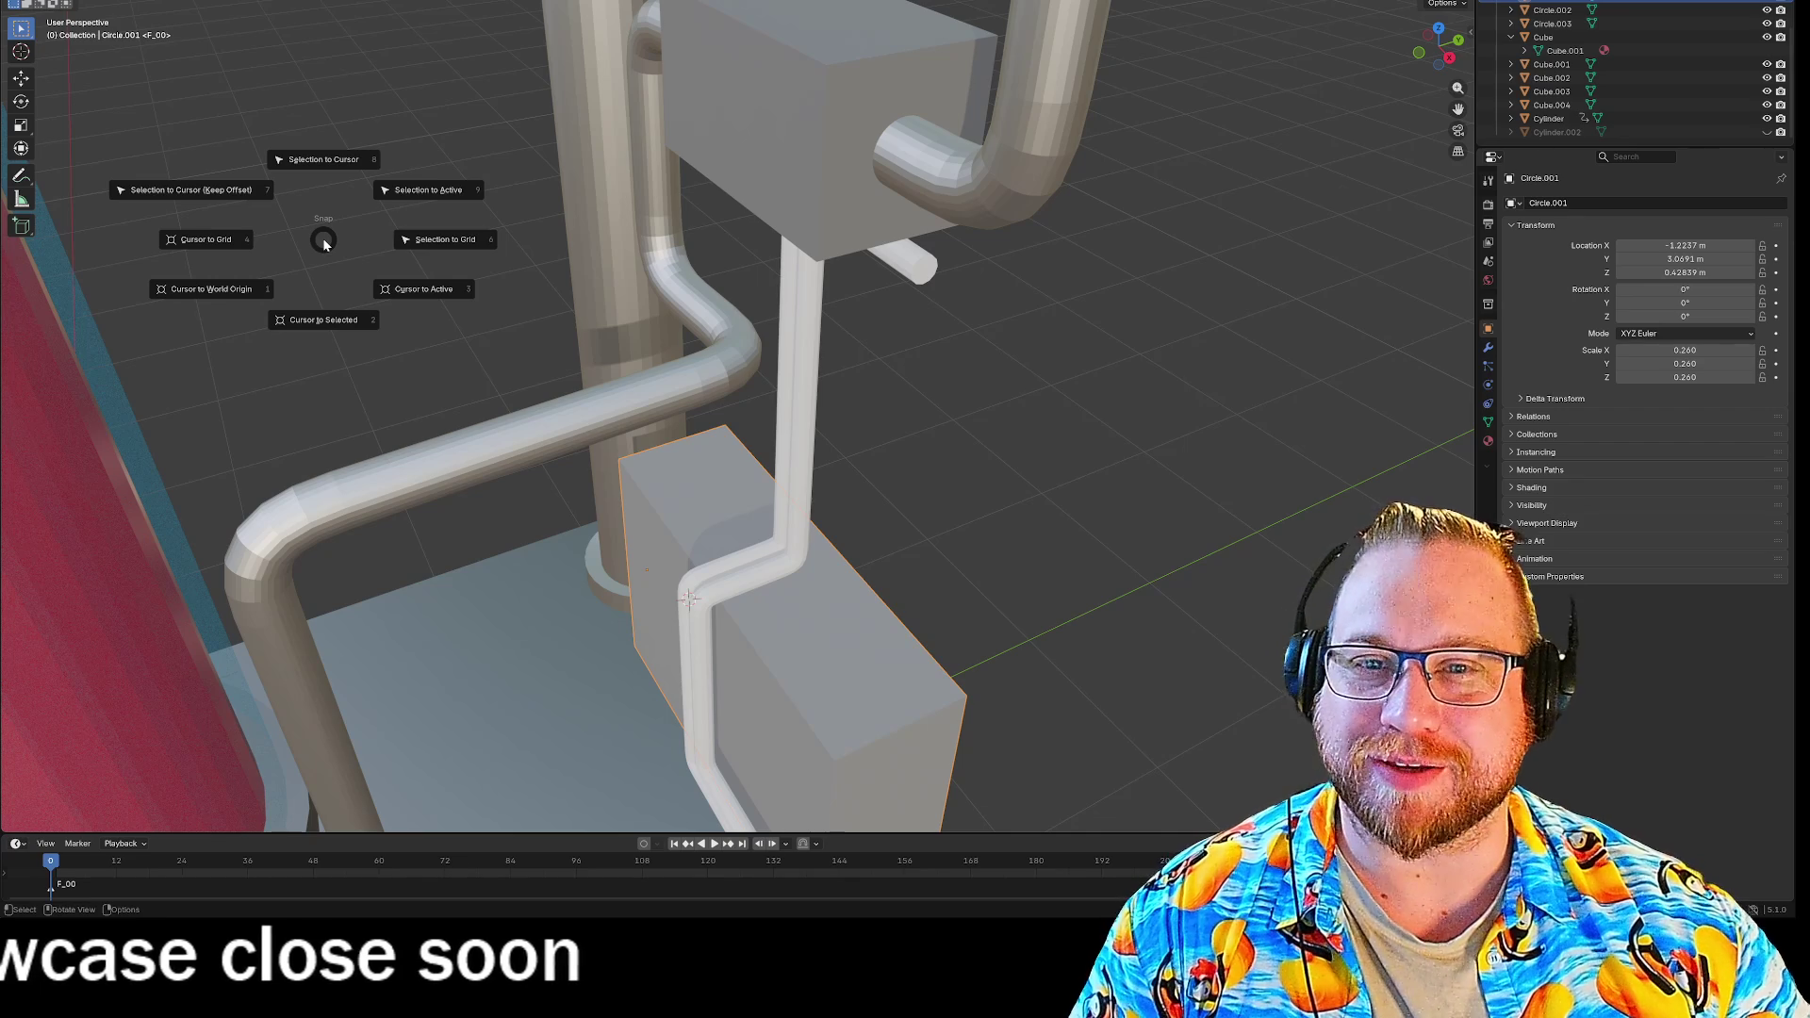
pyautogui.click(235, 289)
# Put the thin pipe (Circle.002) into Edit Mode.
pyautogui.hotkey('shift', 's')
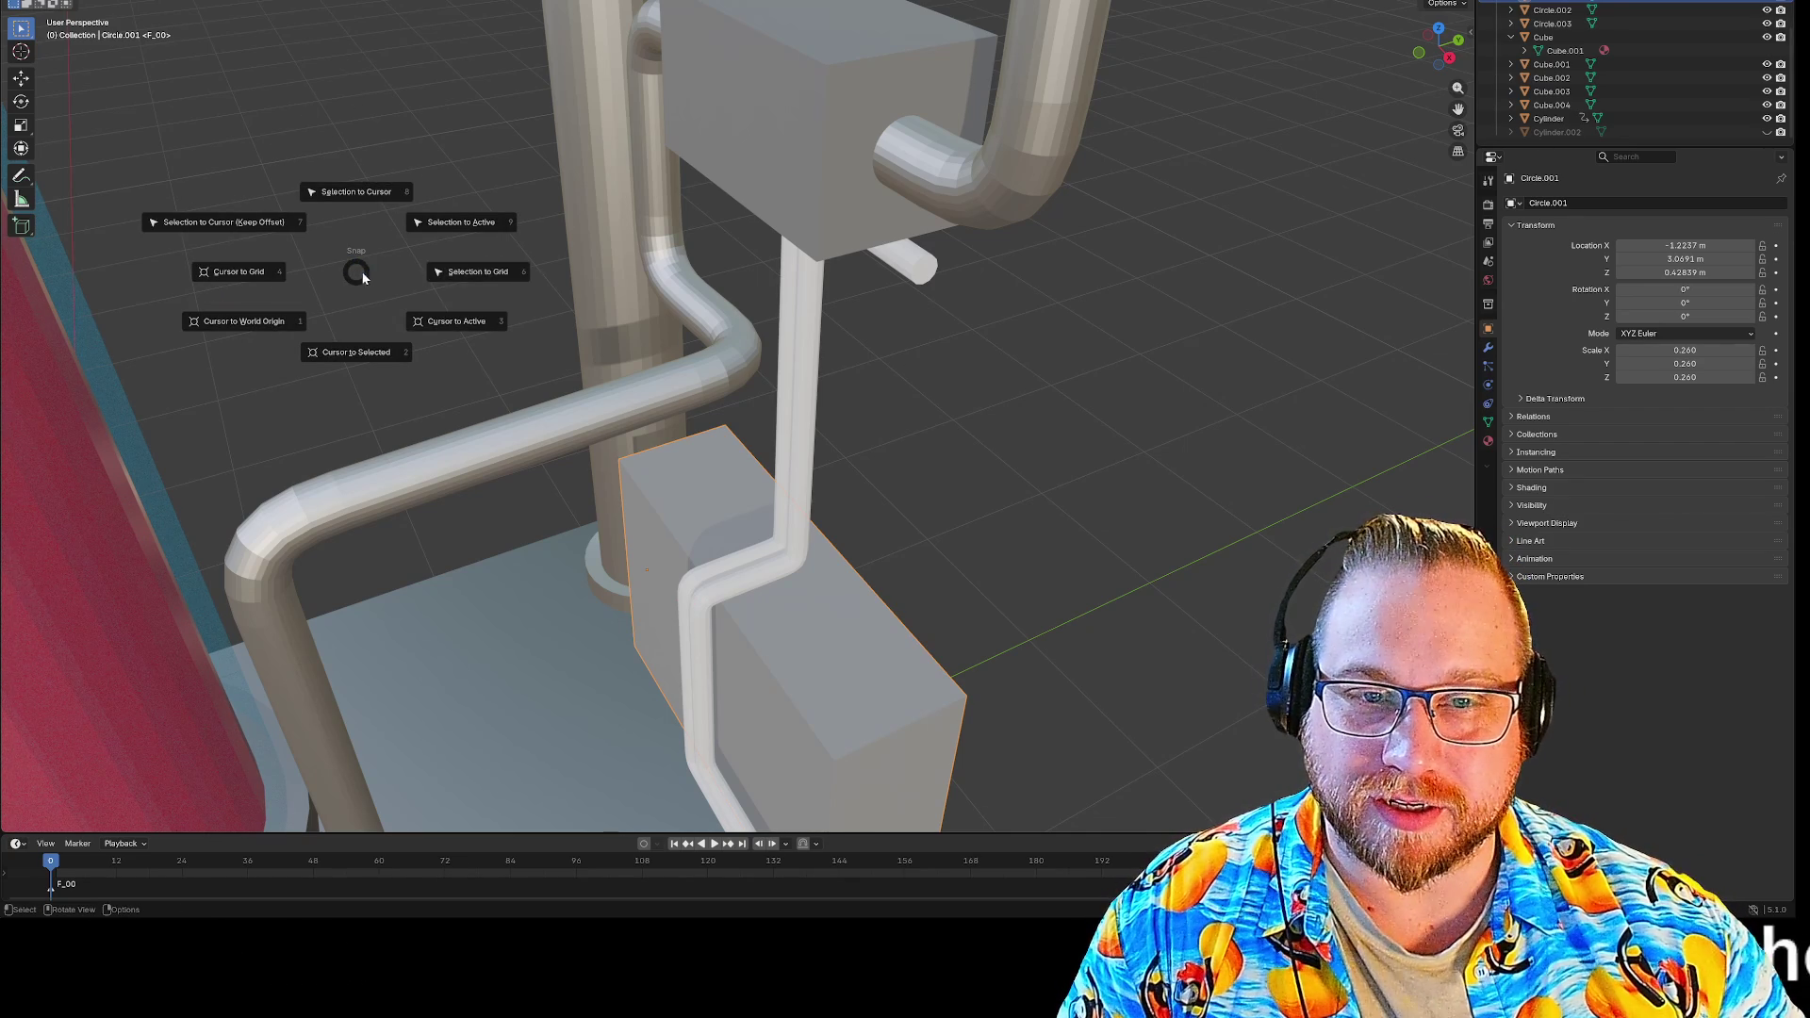
pyautogui.click(359, 278)
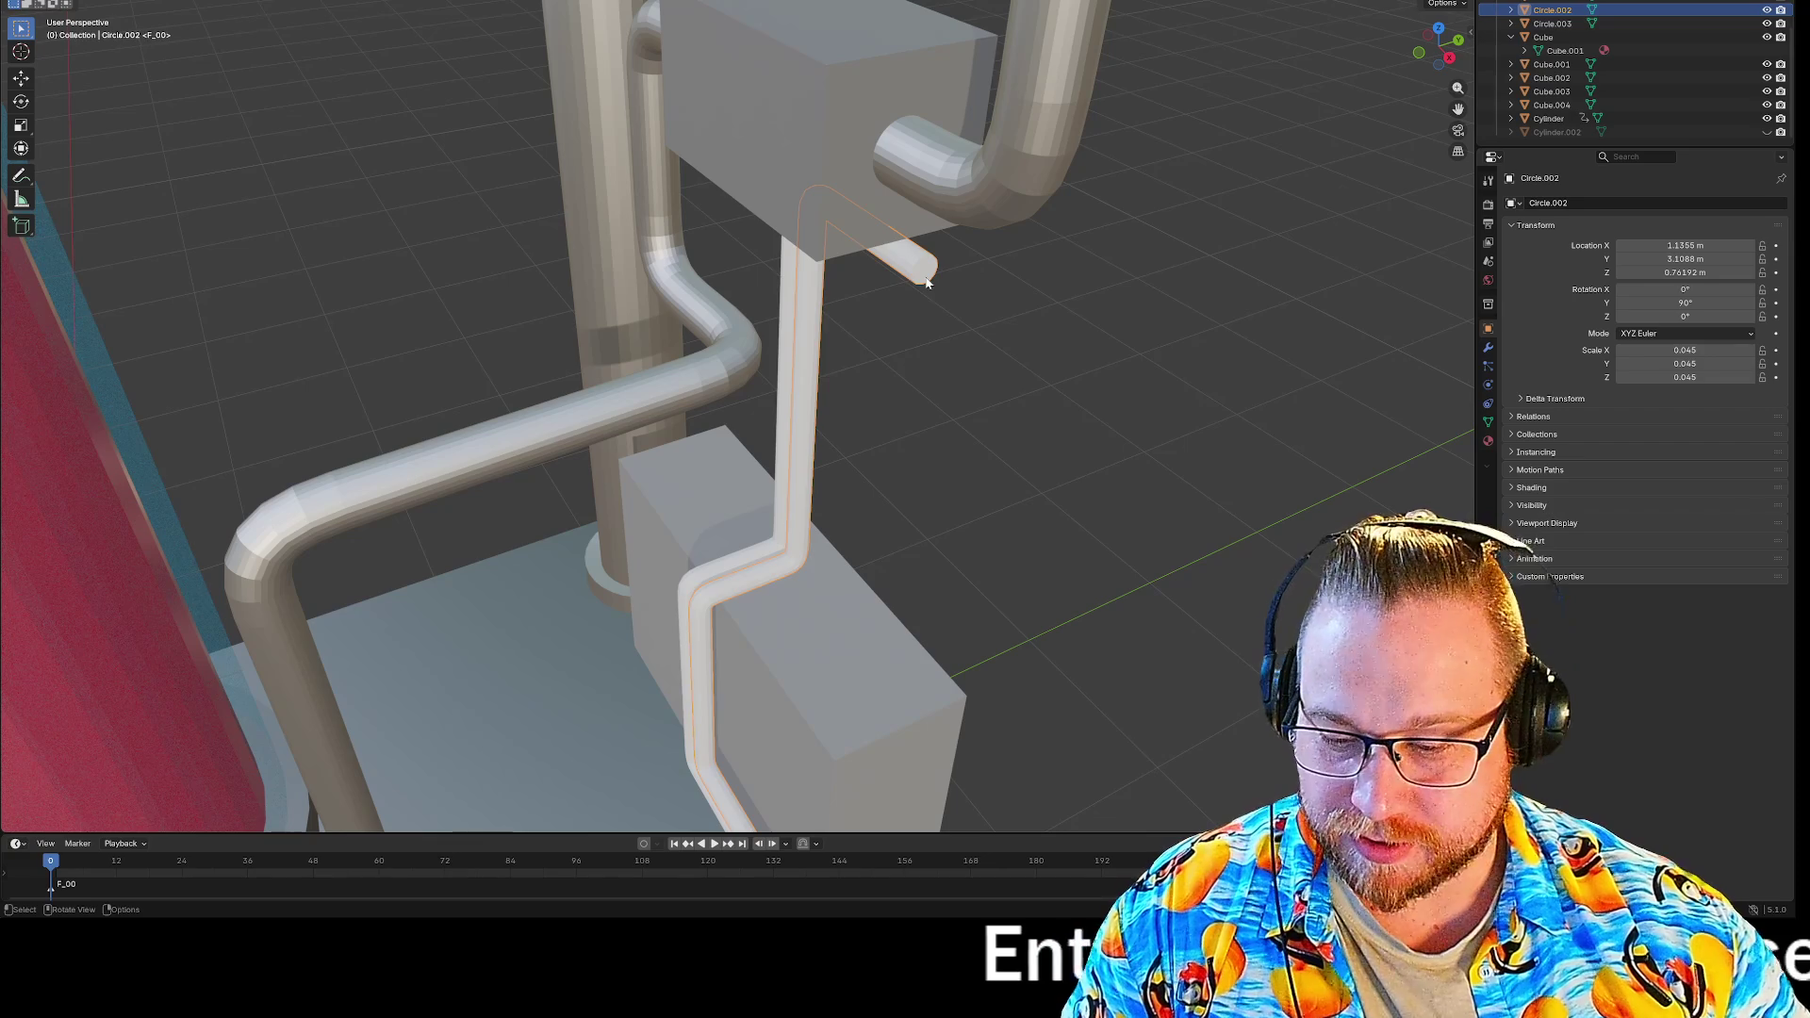
pyautogui.press('Tab')
# Try a free rotation of the pipe end, then set the pivot point to the 3D cursor.
pyautogui.press('r')
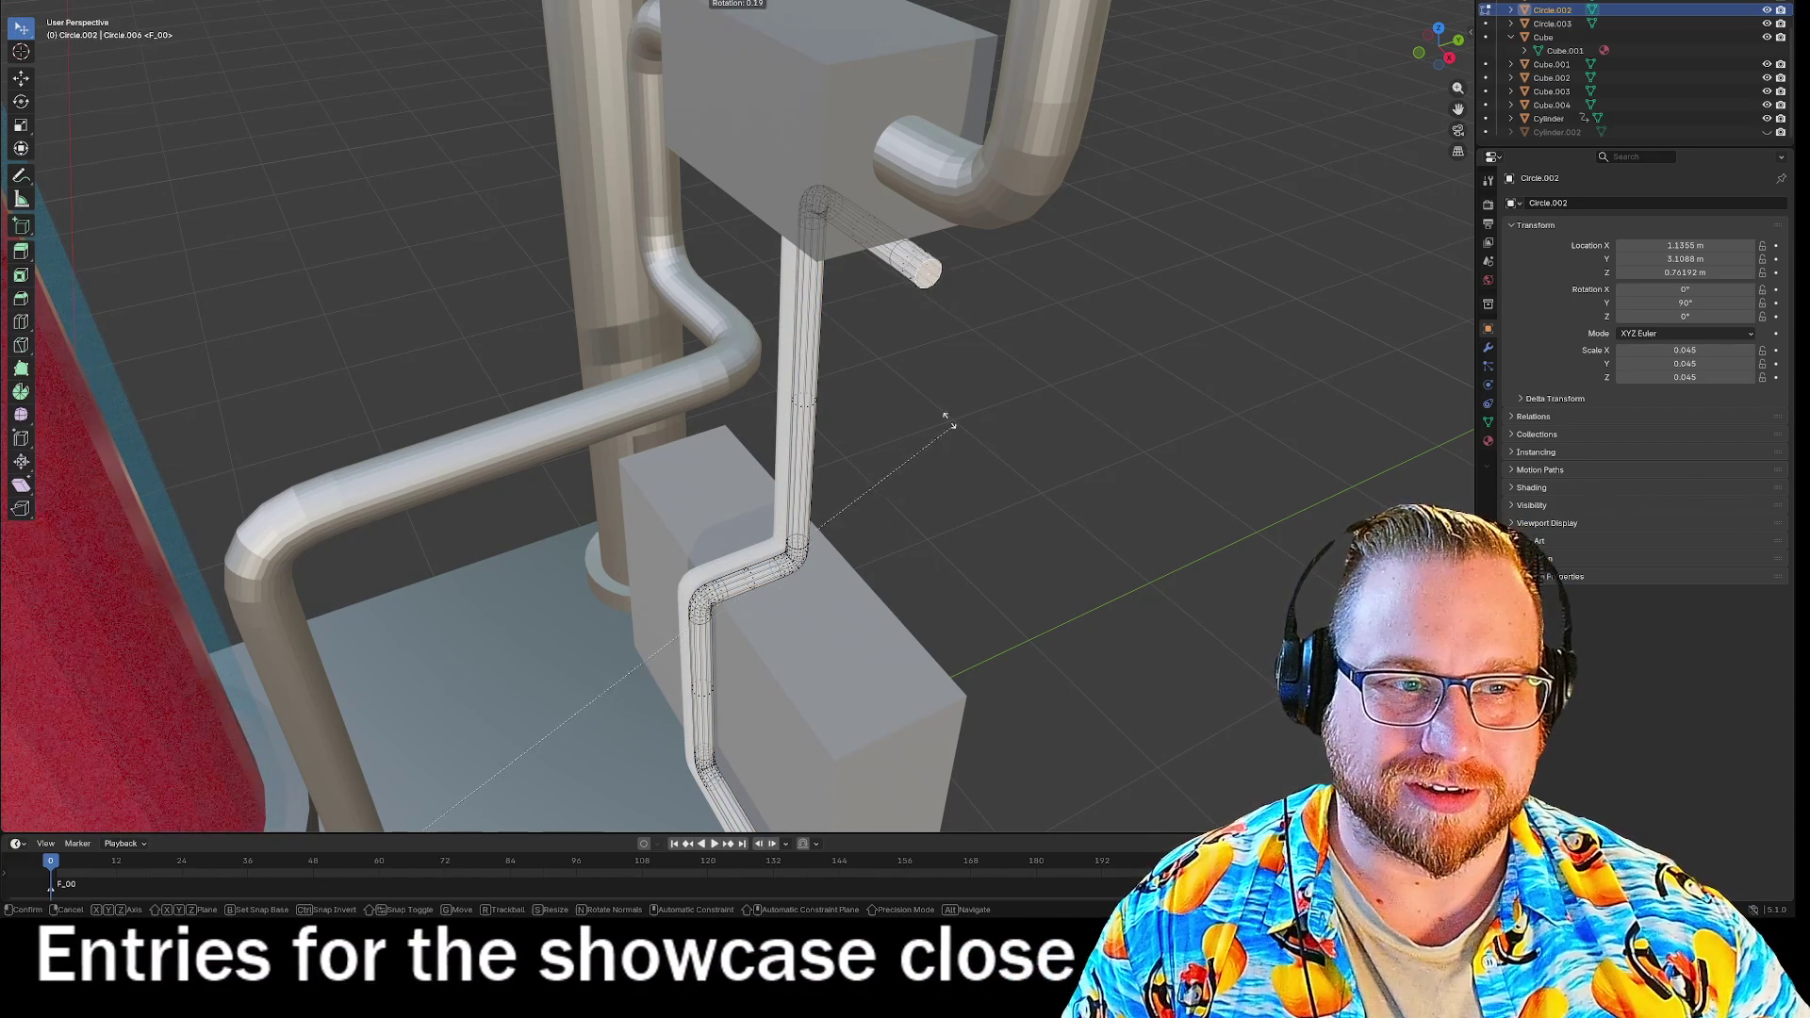
pyautogui.click(958, 421)
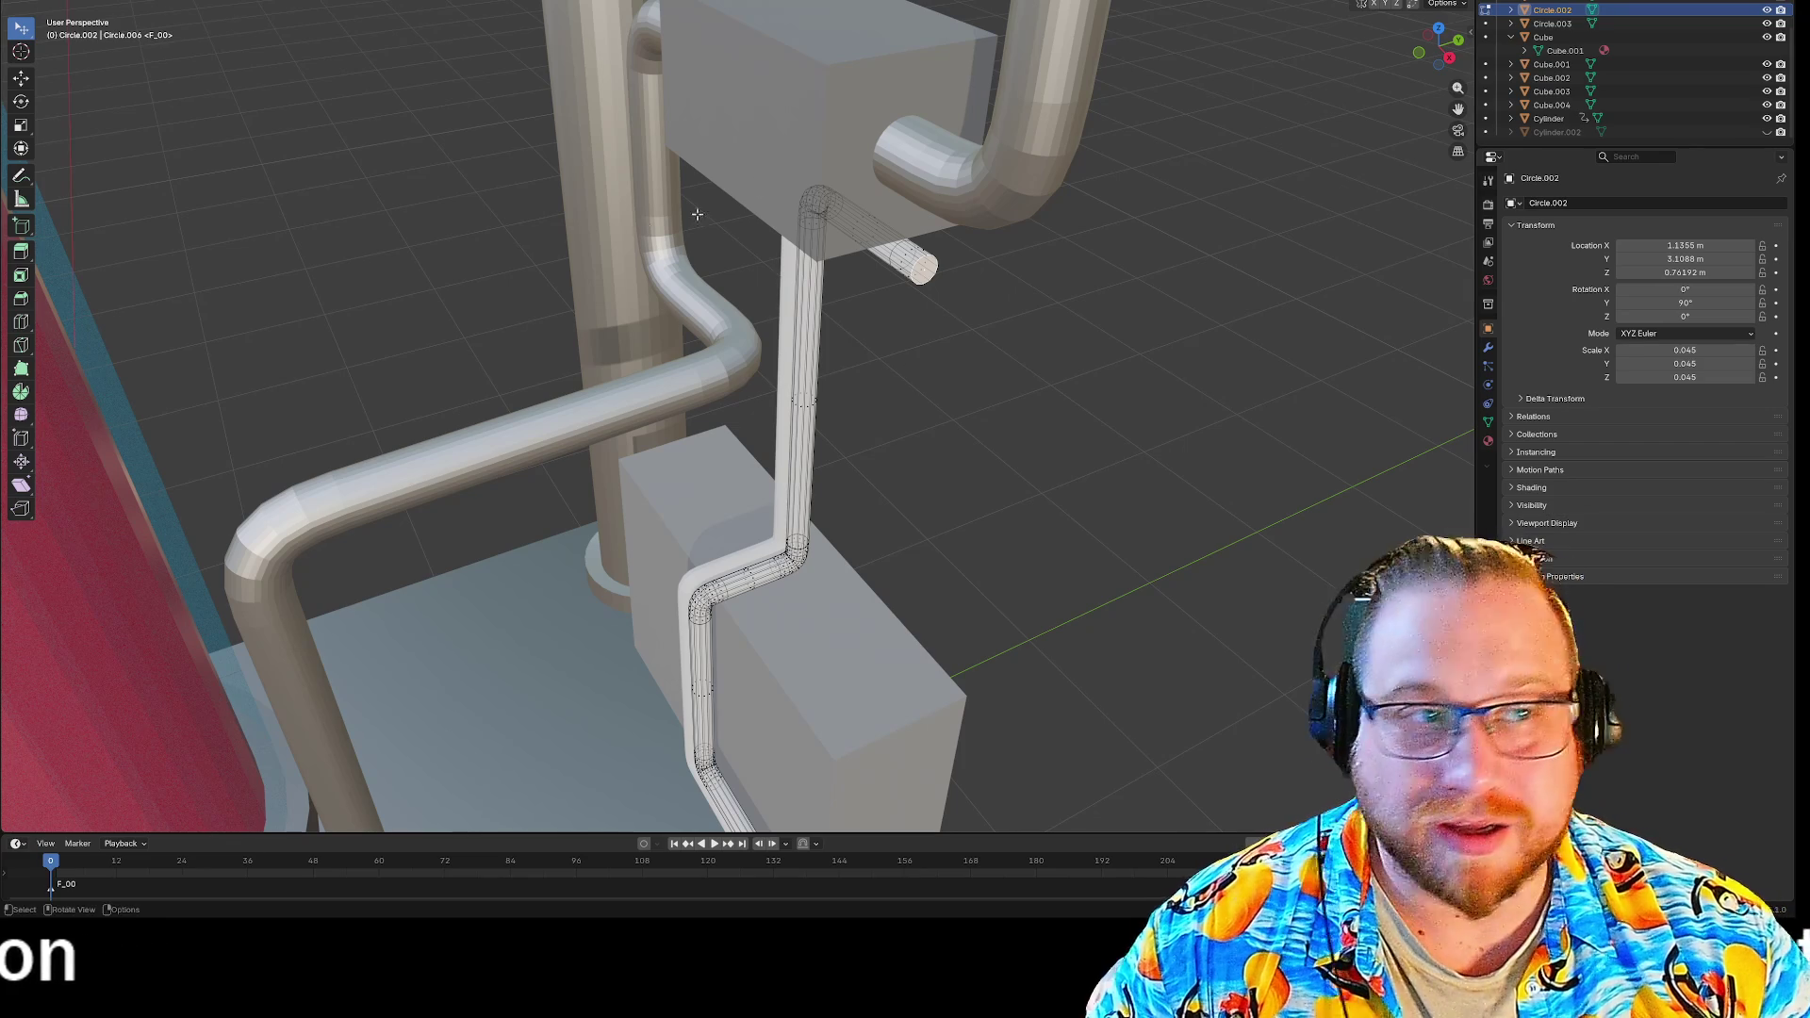
pyautogui.click(1414, 4)
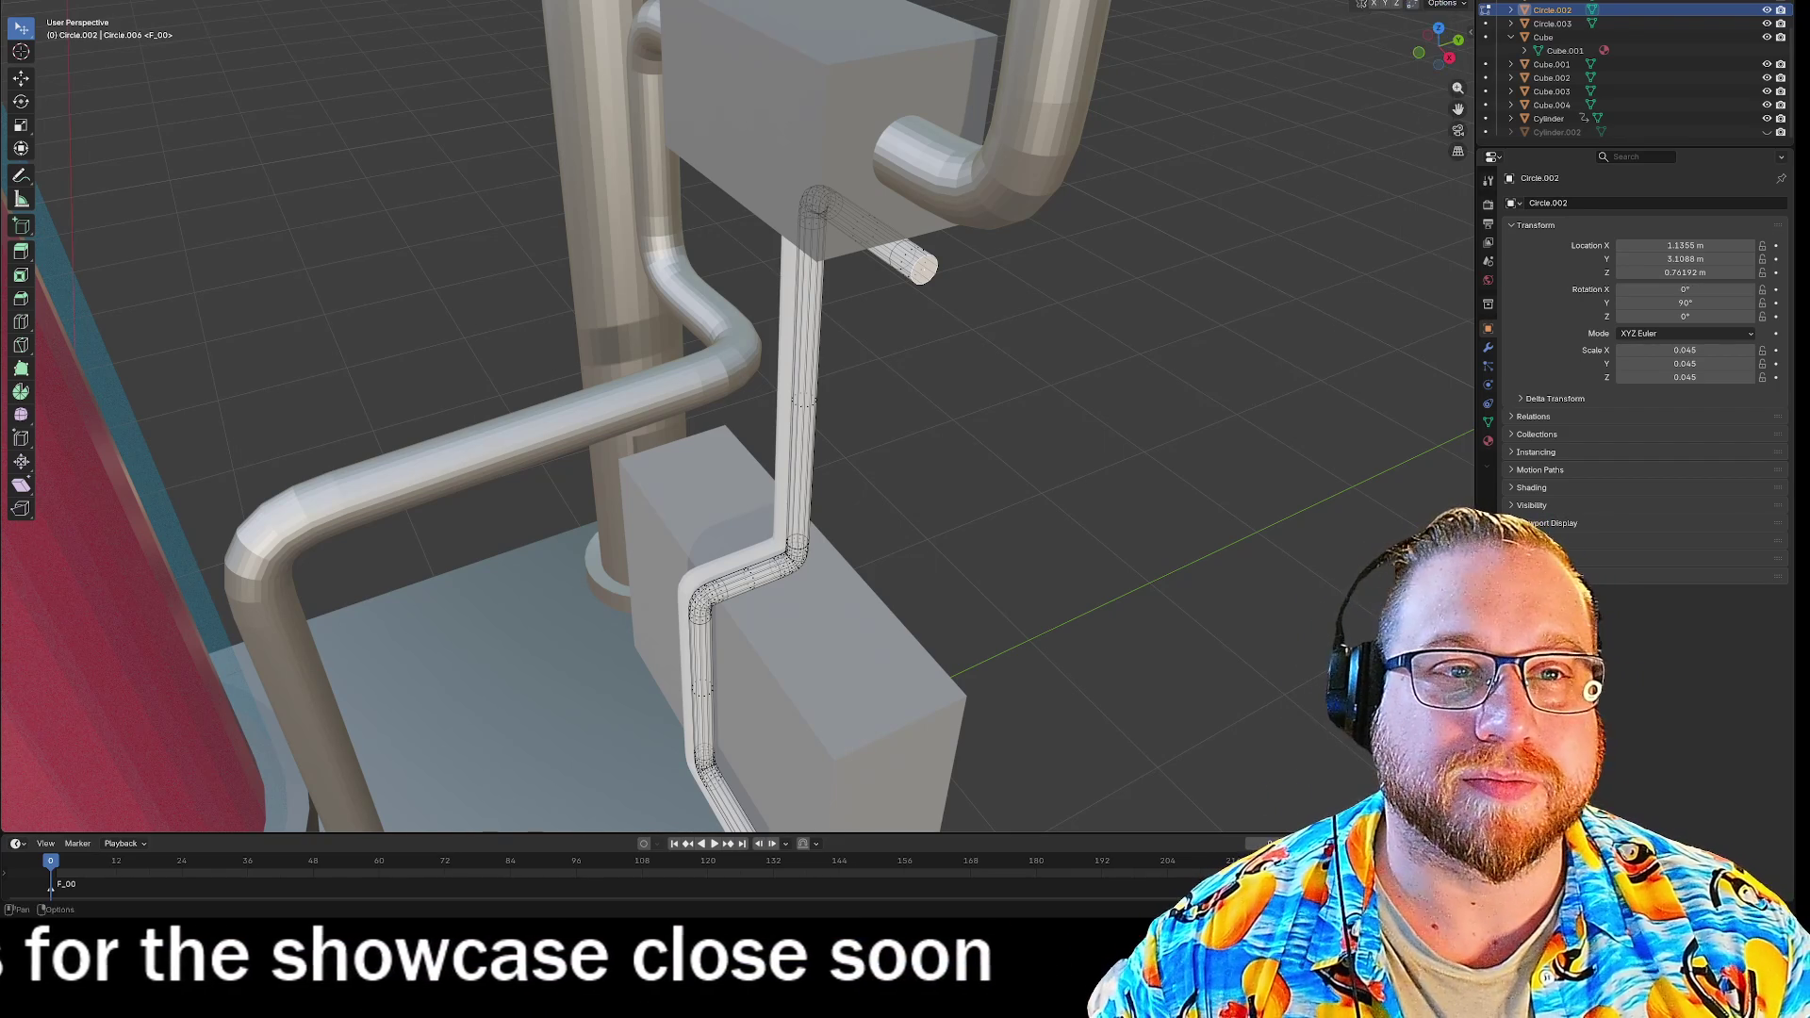
pyautogui.click(735, 3)
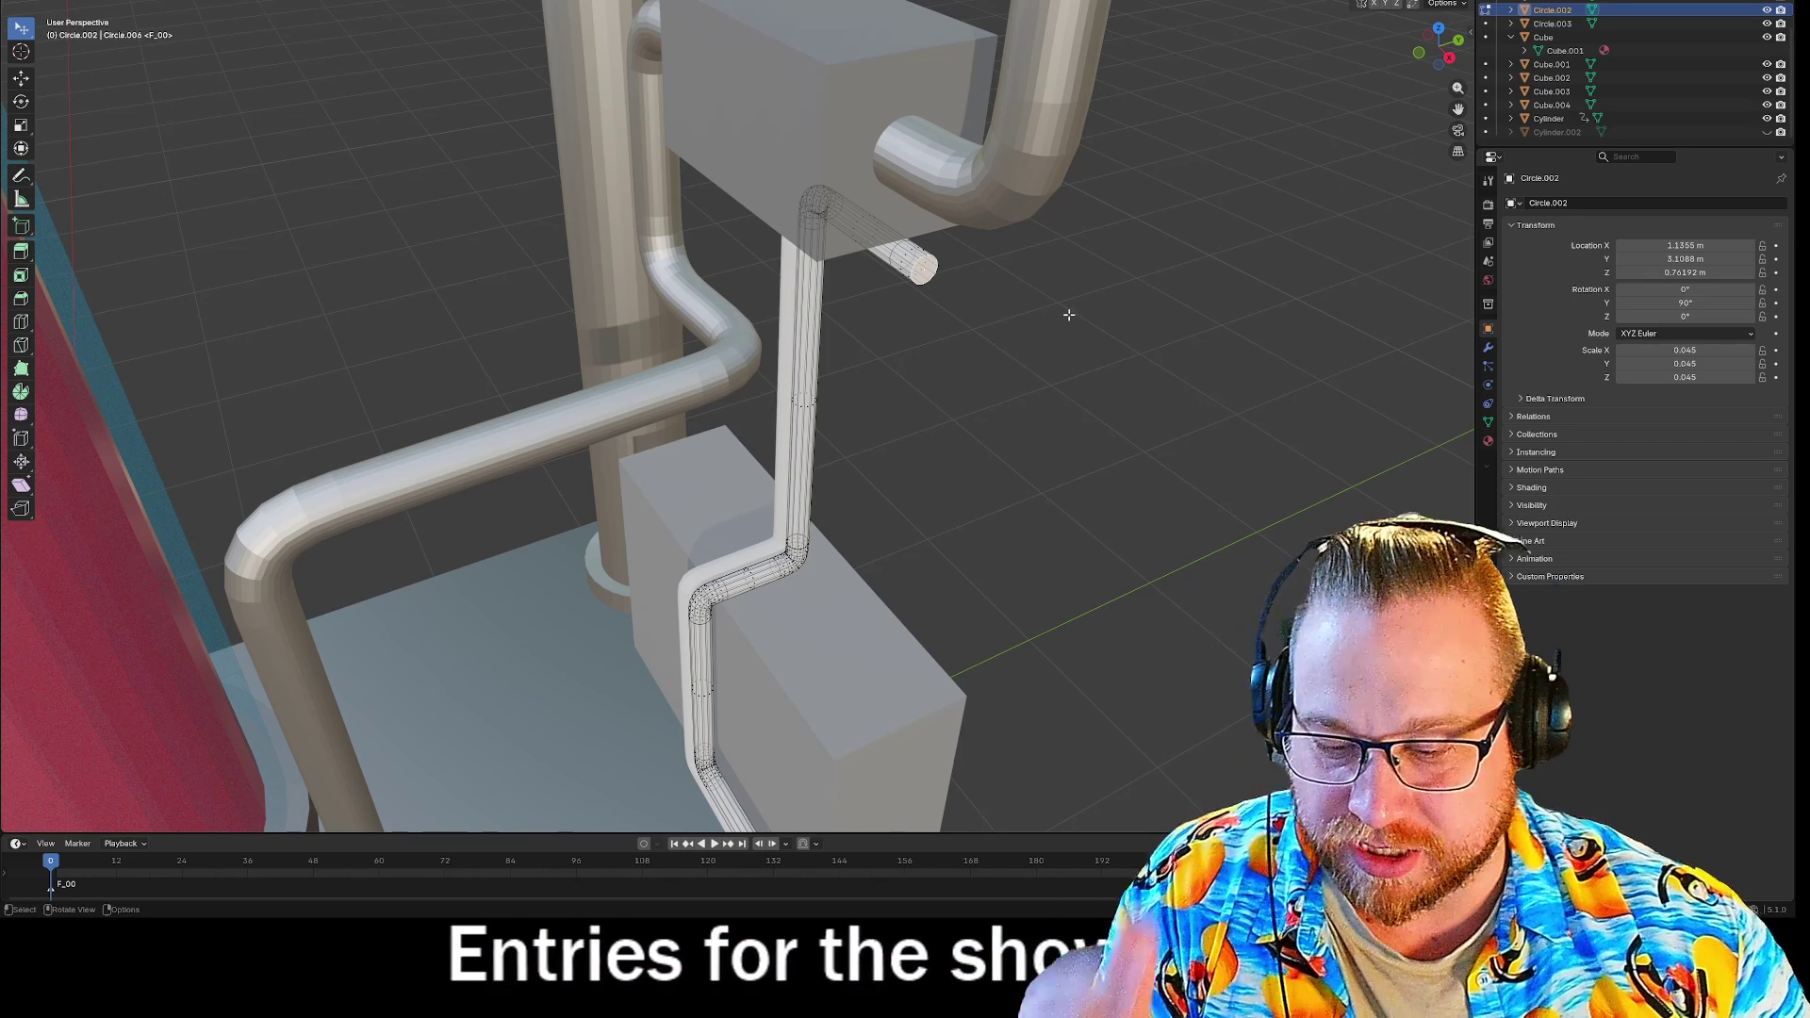
# Rotate the thin pipe's end profile −90° about the global Y axis.
pyautogui.press('r')
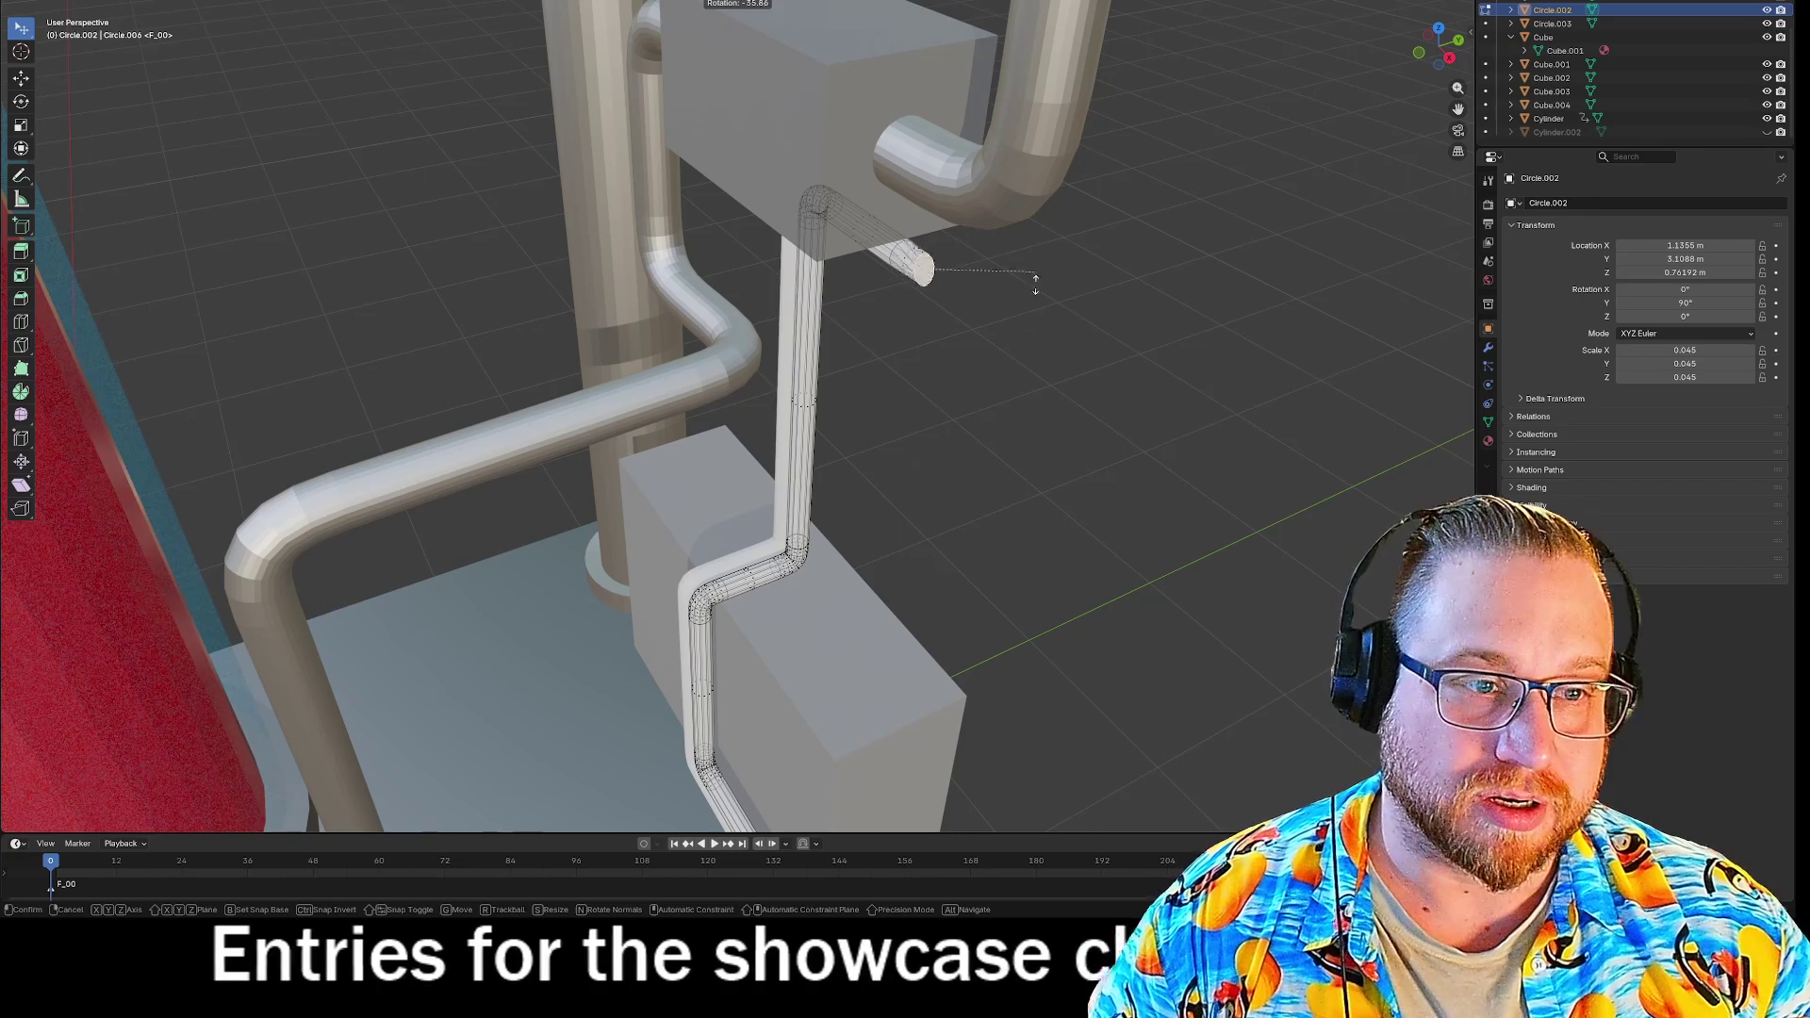
pyautogui.press('y')
pyautogui.write('-90')
pyautogui.press('Return')
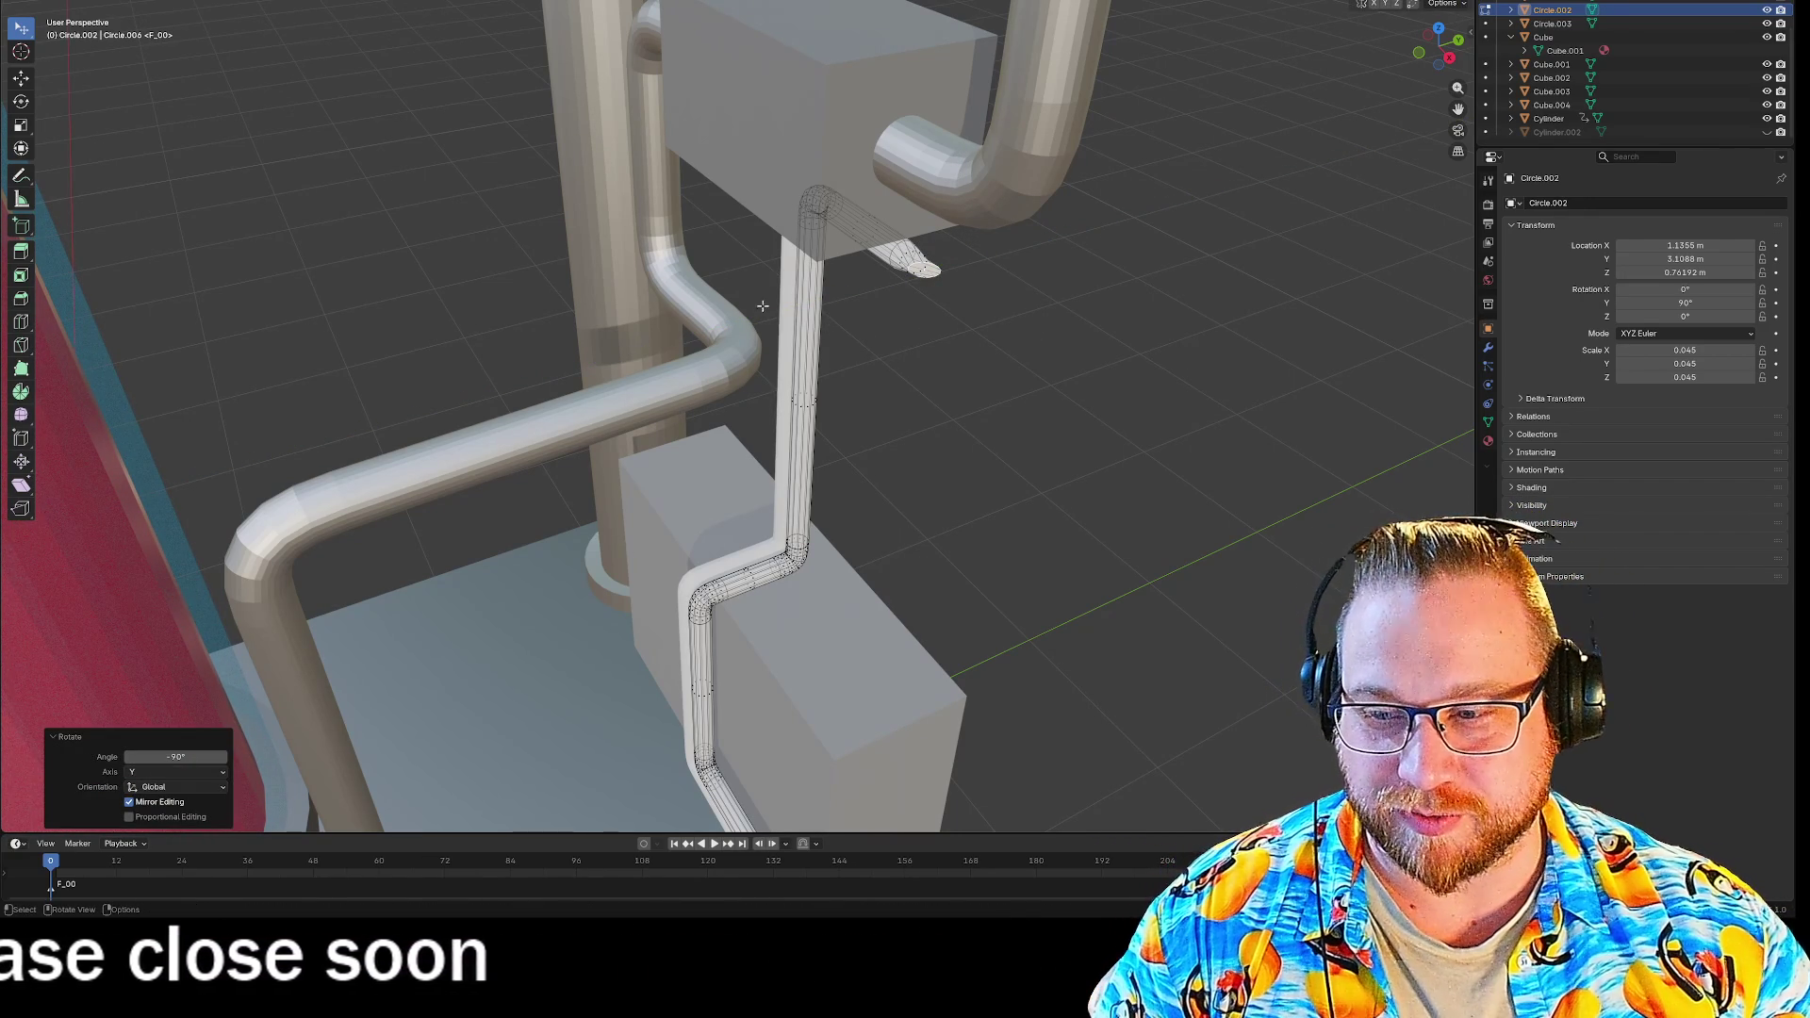
# Raise the pipe's tip 0.1 m along Z, then select its top edge.
pyautogui.scroll(4, 653, 310)
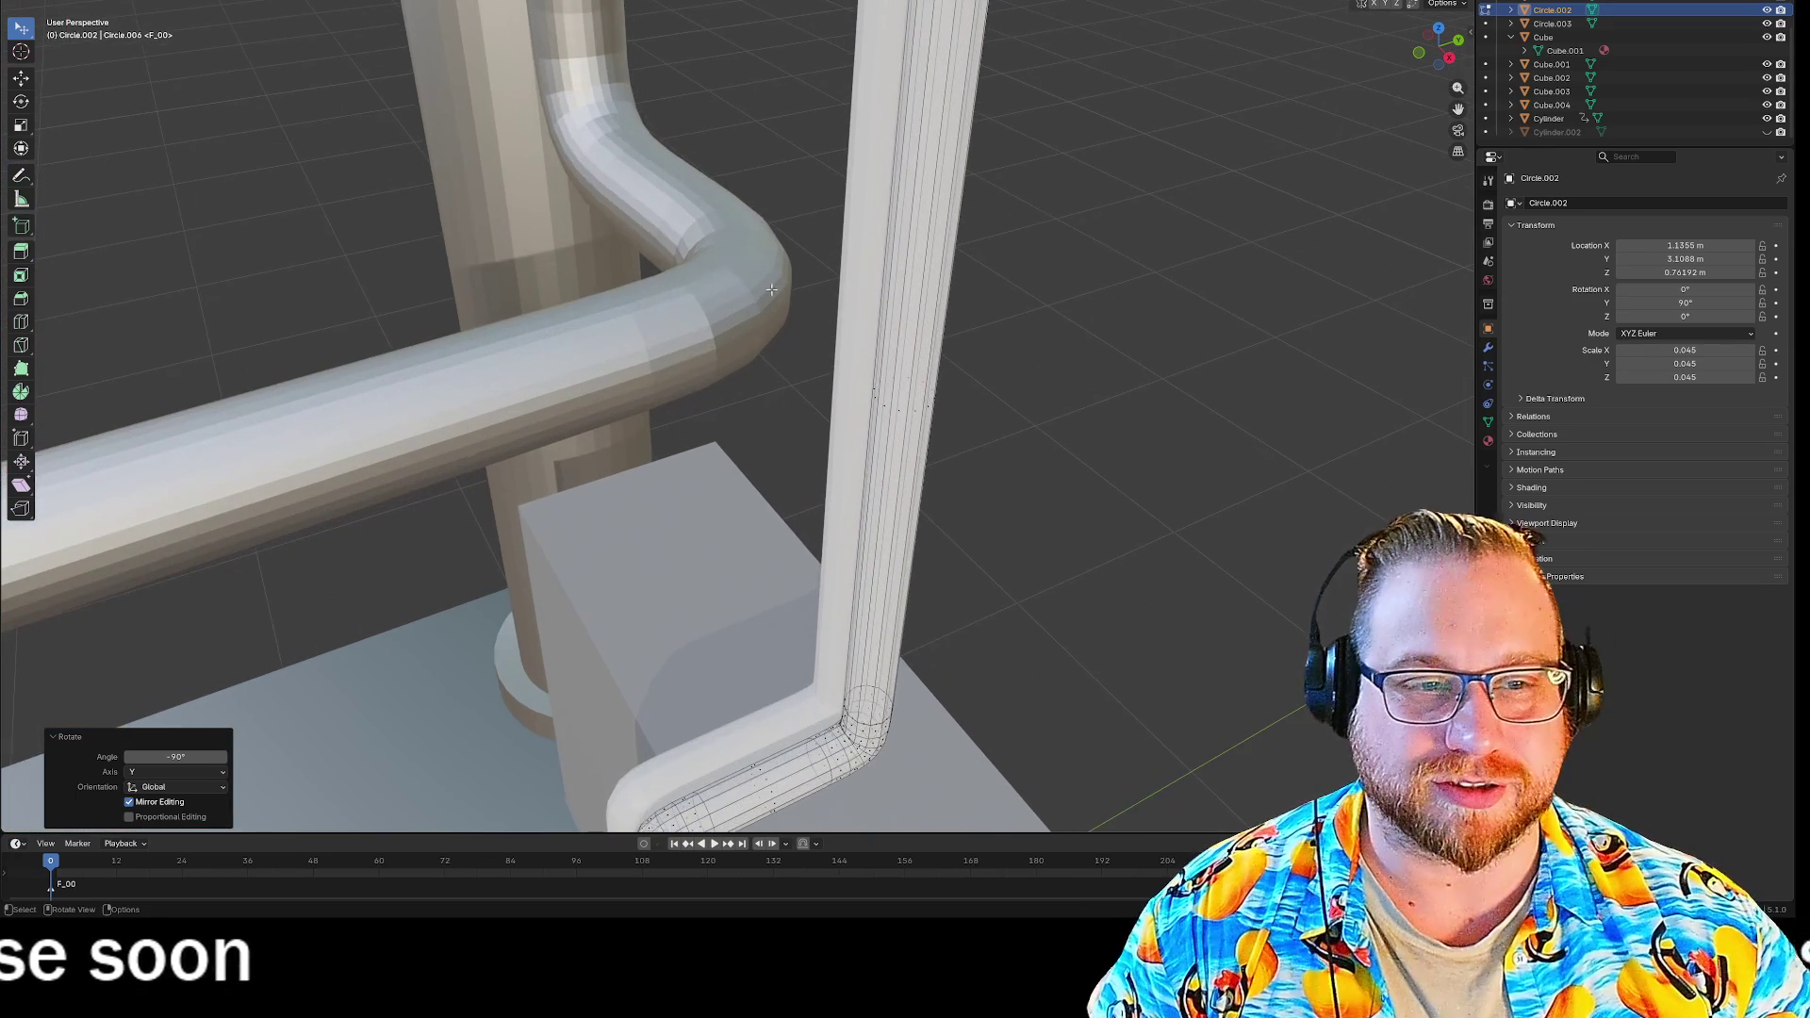
pyautogui.rightClick(724, 190)
pyautogui.press('Escape')
pyautogui.moveTo(773, 177)
pyautogui.mouseDown(button='middle')
pyautogui.moveTo(825, 86)
pyautogui.moveTo(885, 142)
pyautogui.moveTo(878, 86)
pyautogui.moveTo(900, 363)
pyautogui.mouseUp(button='middle')
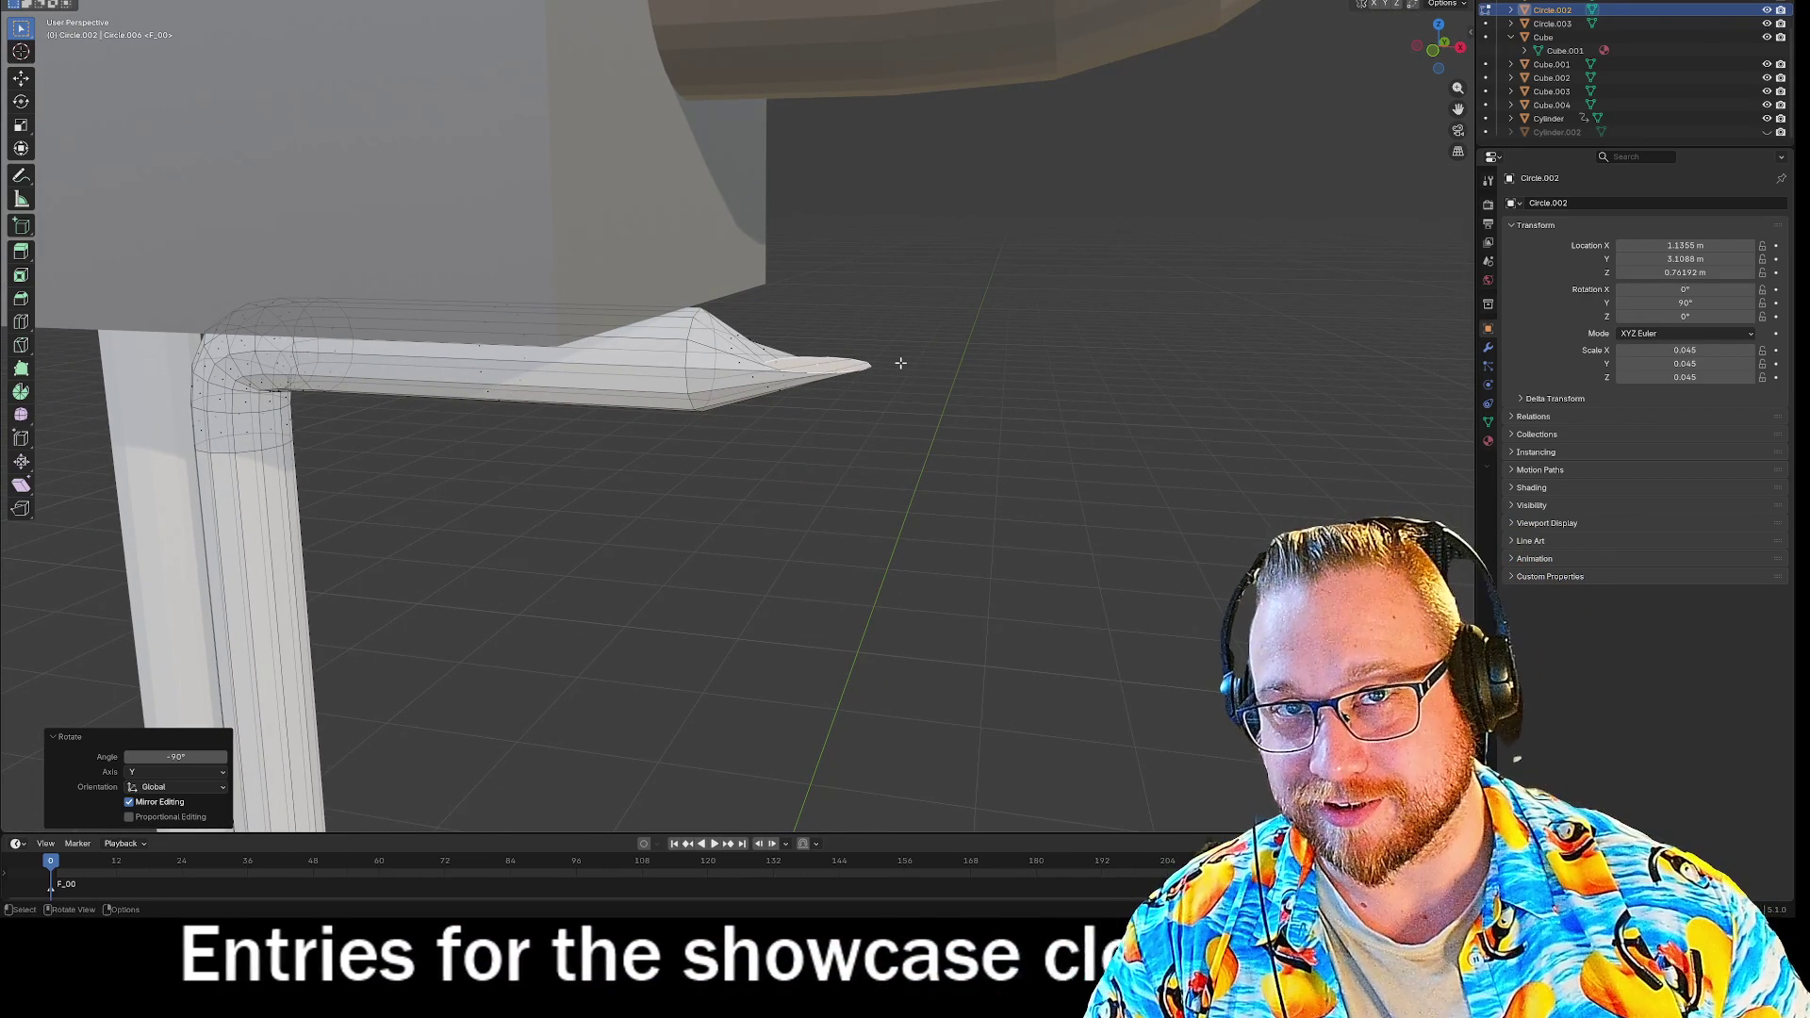
pyautogui.write('g0.1')
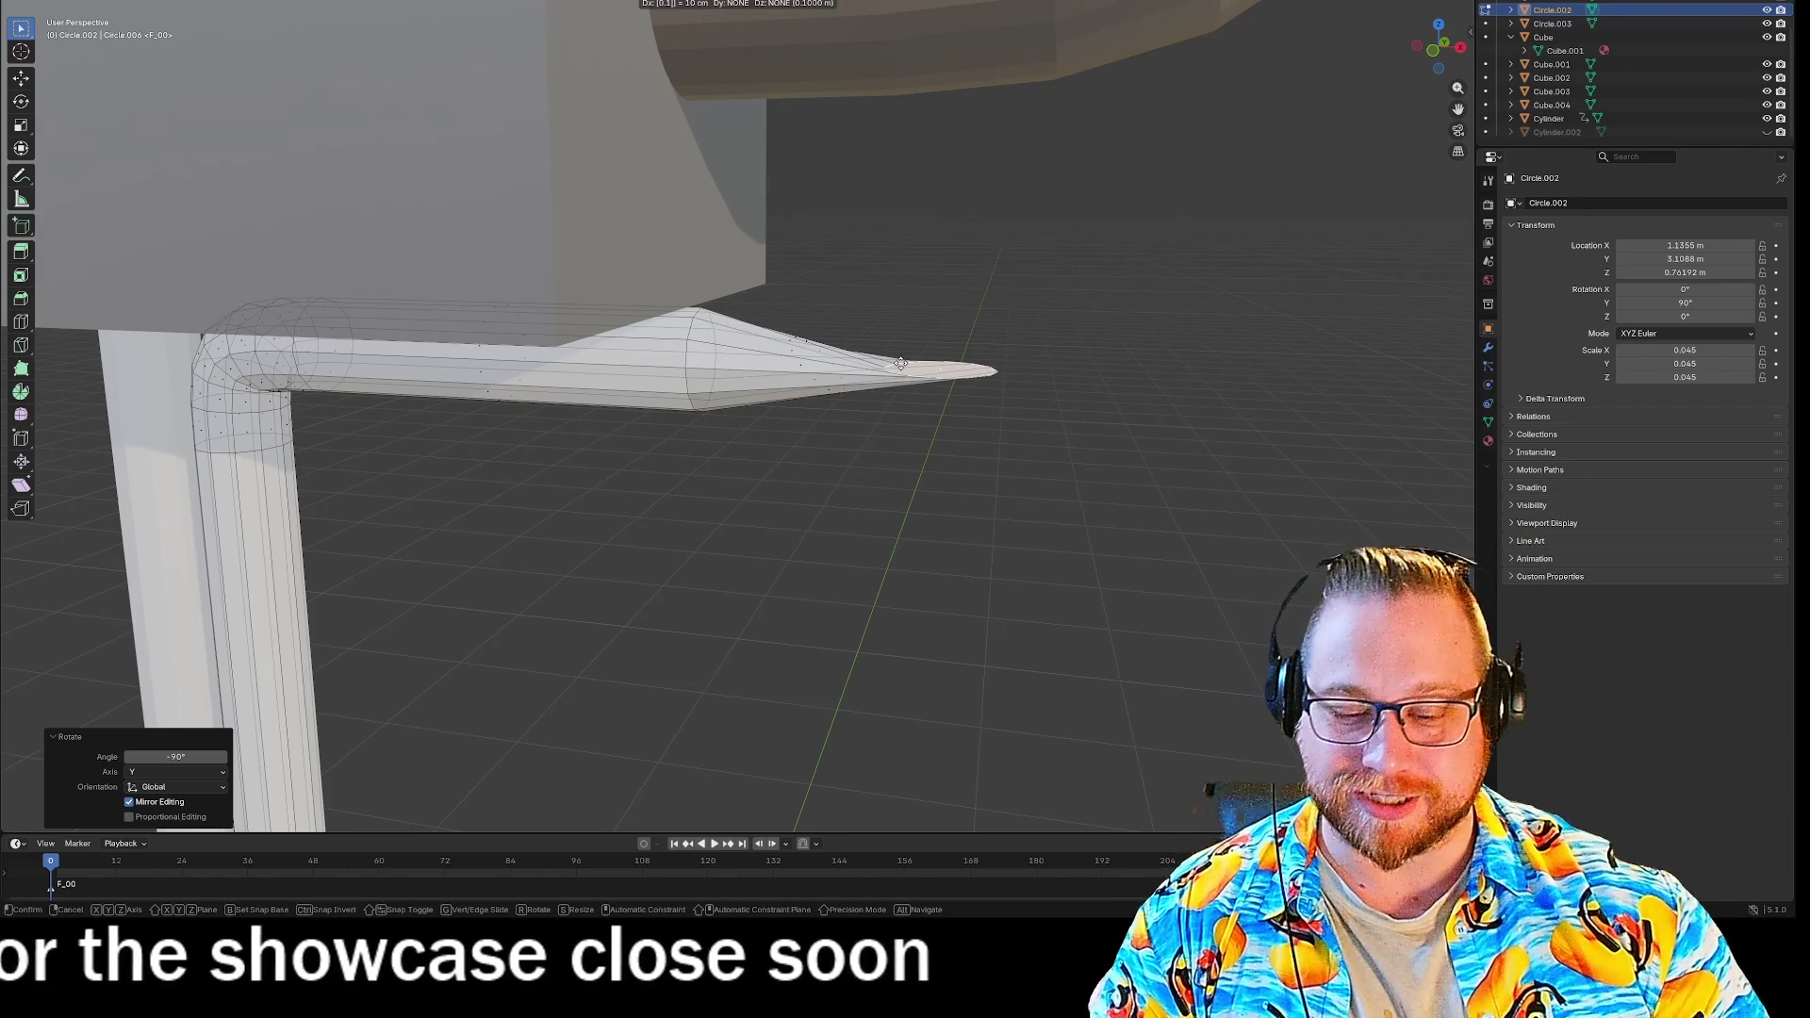
pyautogui.write('z')
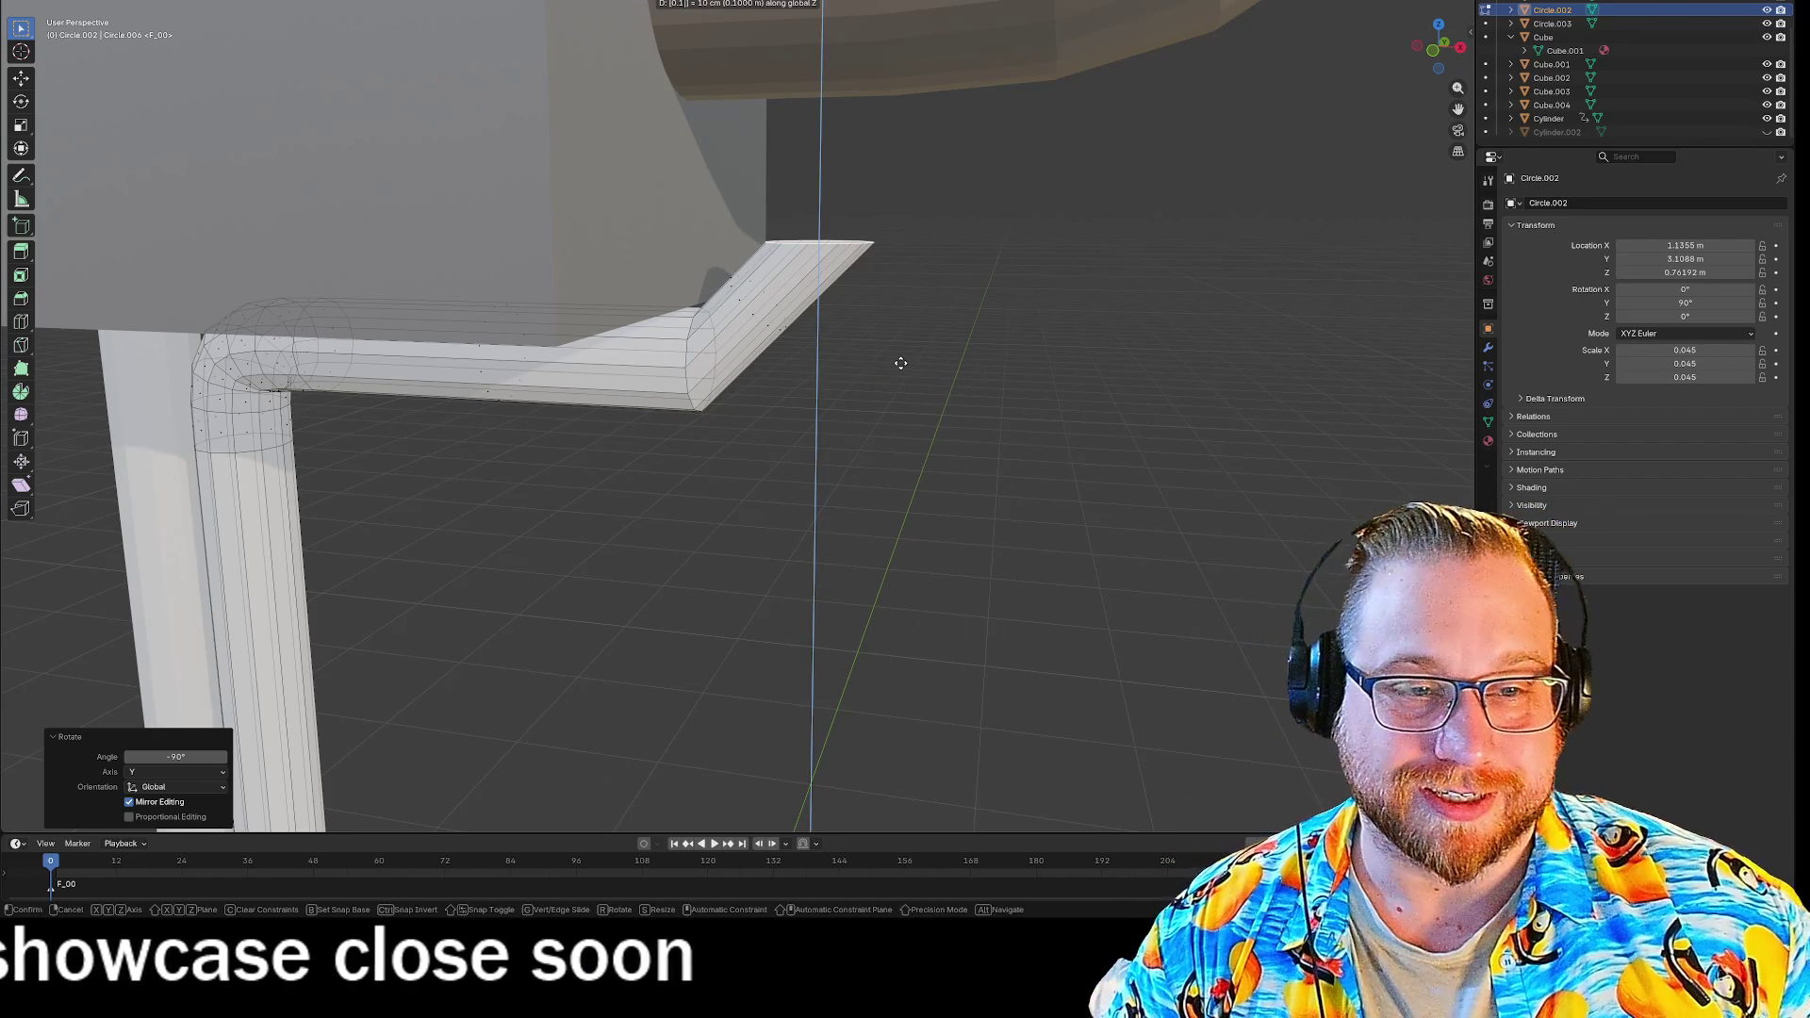
pyautogui.press('Return')
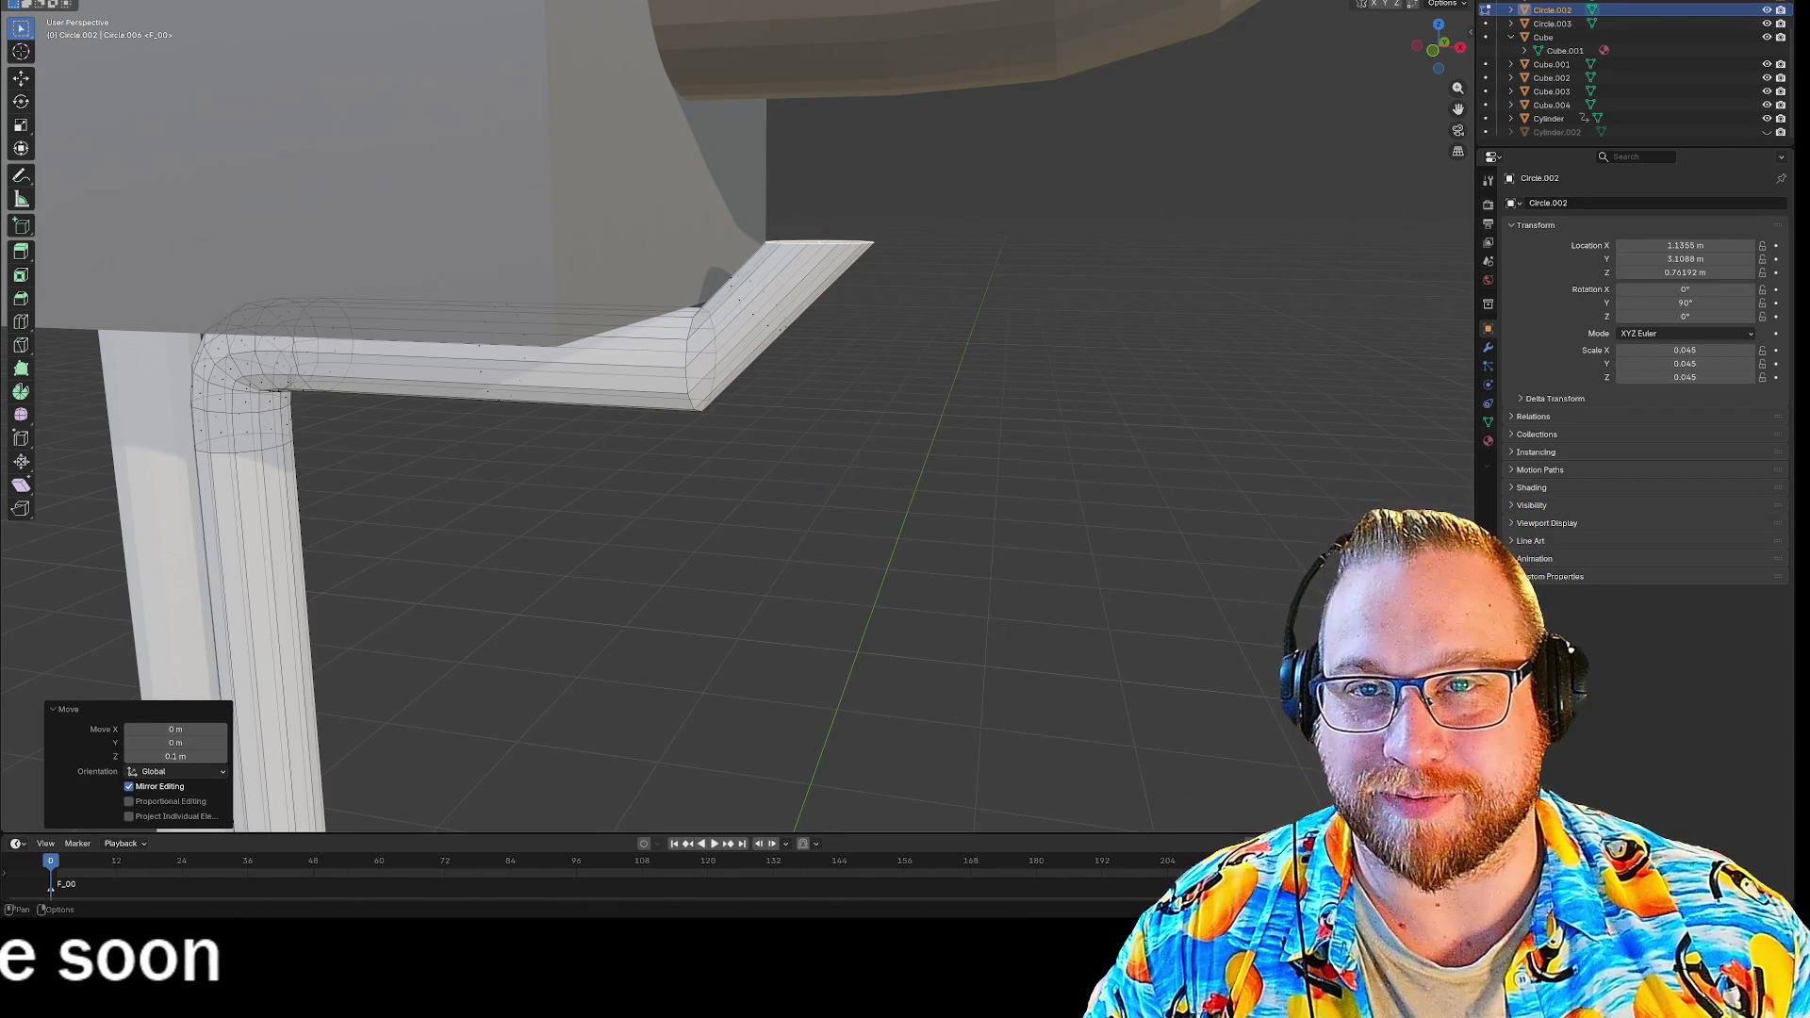
pyautogui.click(727, 283)
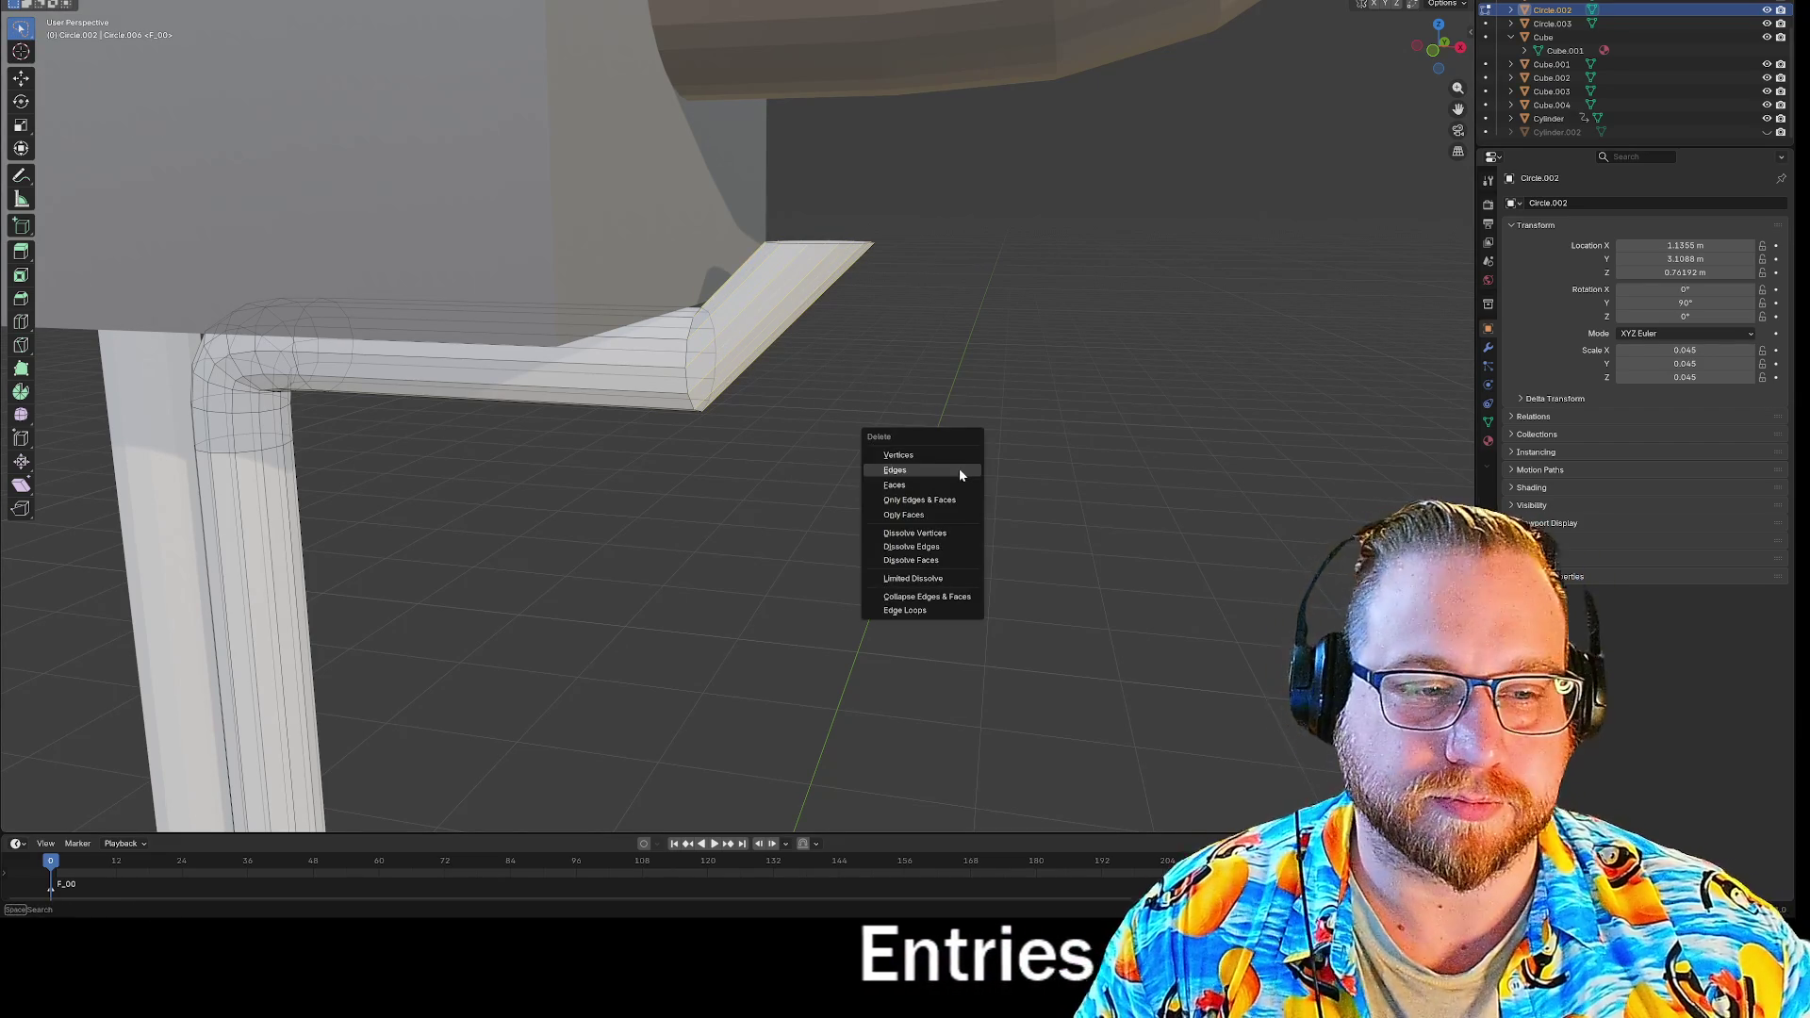
# Delete the angled tip's edges and cap the pipe-end loop with a face.
pyautogui.click(961, 472)
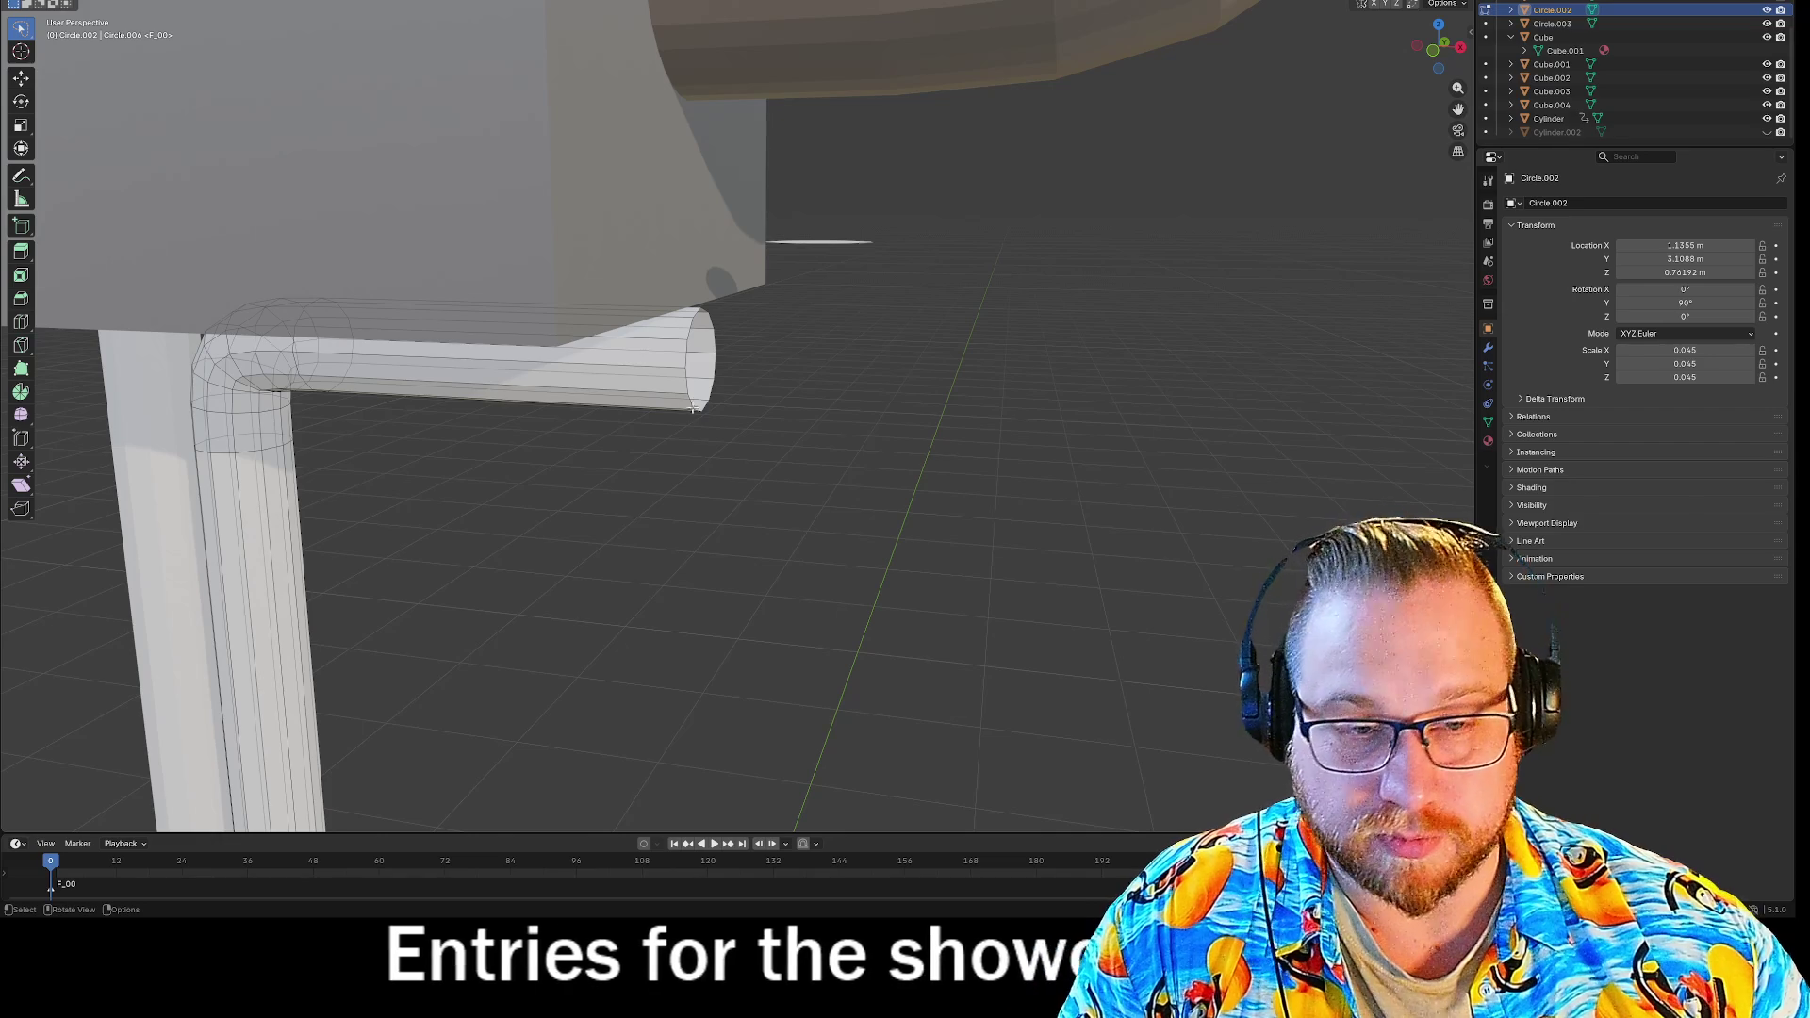
pyautogui.keyDown('alt'); pyautogui.click(693, 403); pyautogui.keyUp('alt')
pyautogui.rightClick(692, 400)
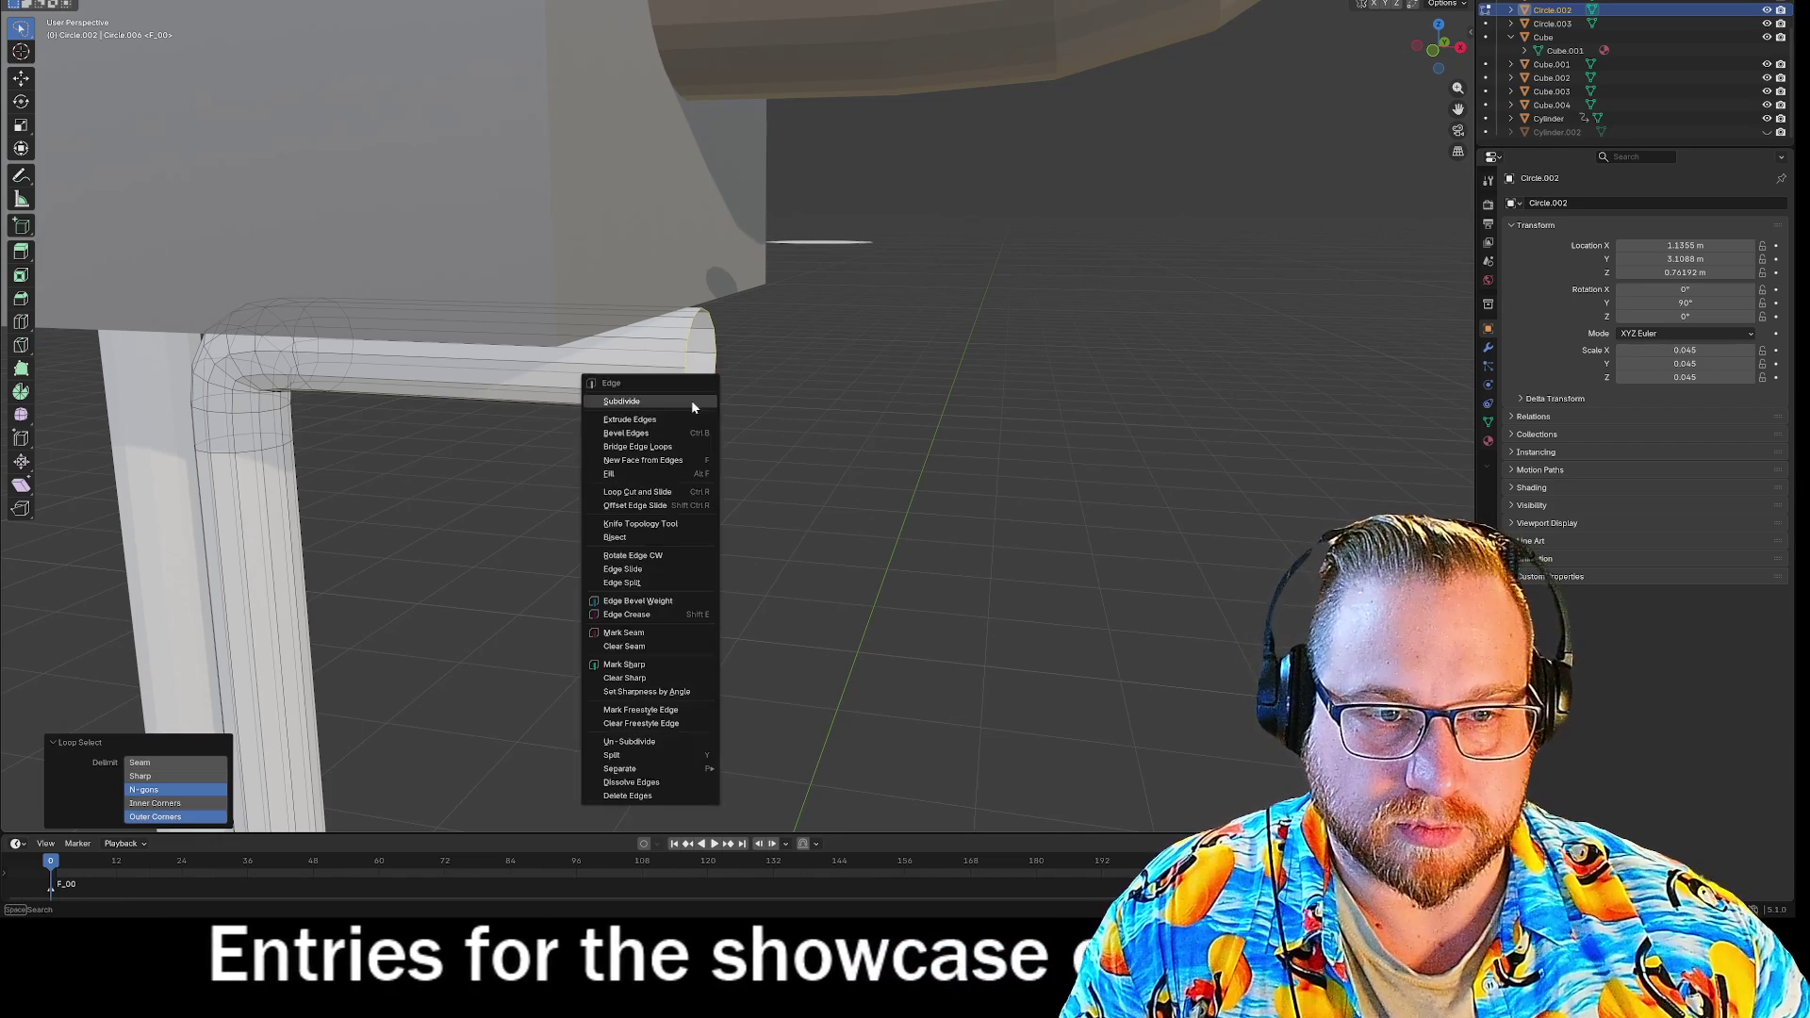
pyautogui.click(643, 461)
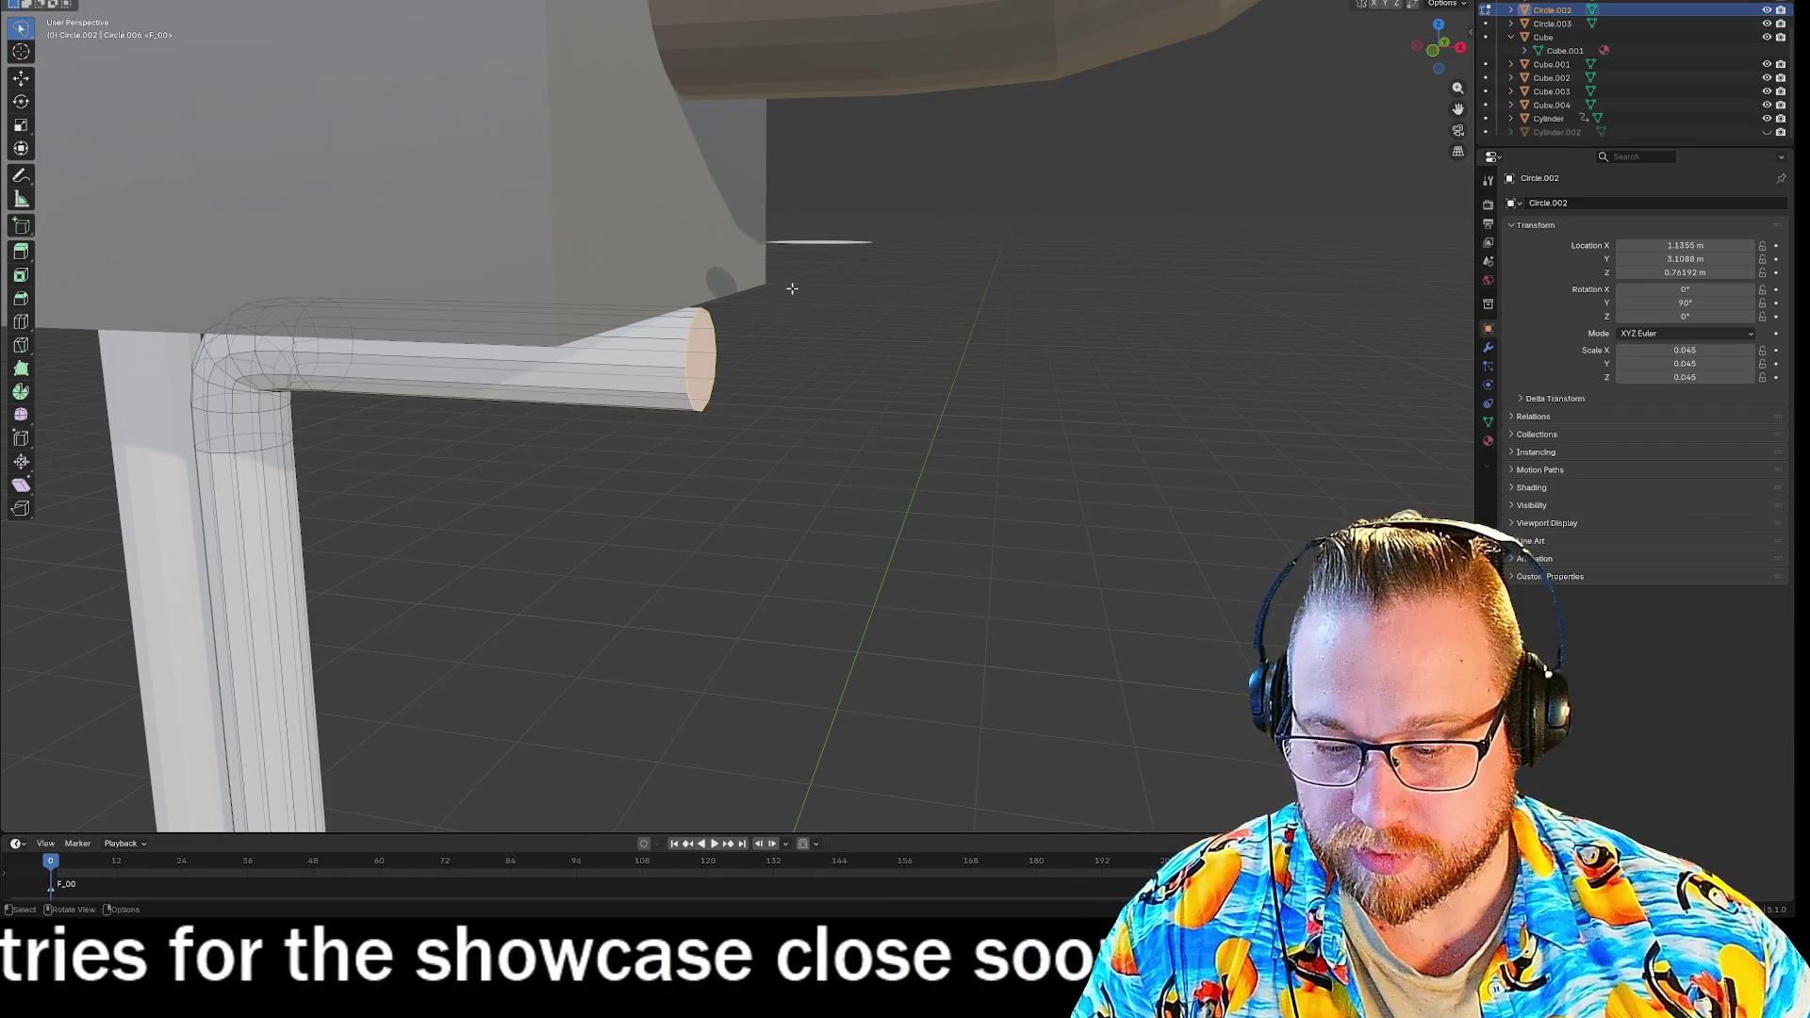
# Bridge the pipe end to the circle loop with 5 cuts, then deselect all.
pyautogui.rightClick(818, 240)
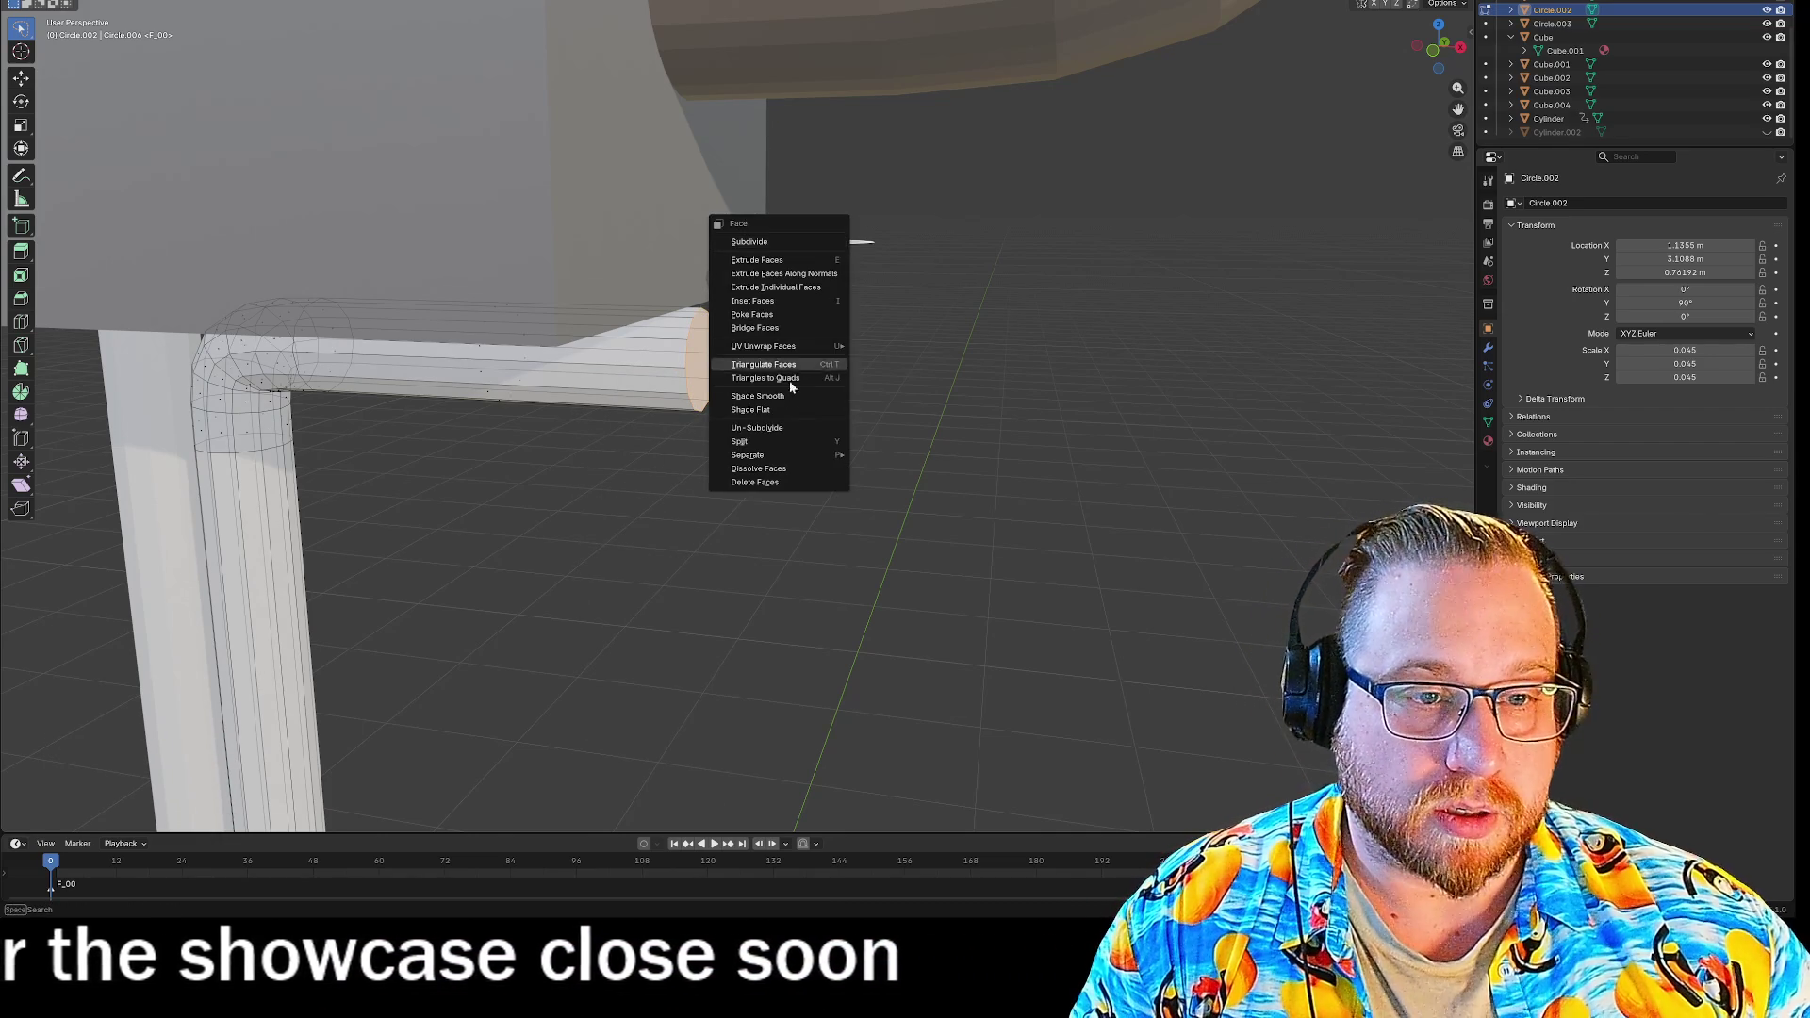
pyautogui.click(777, 330)
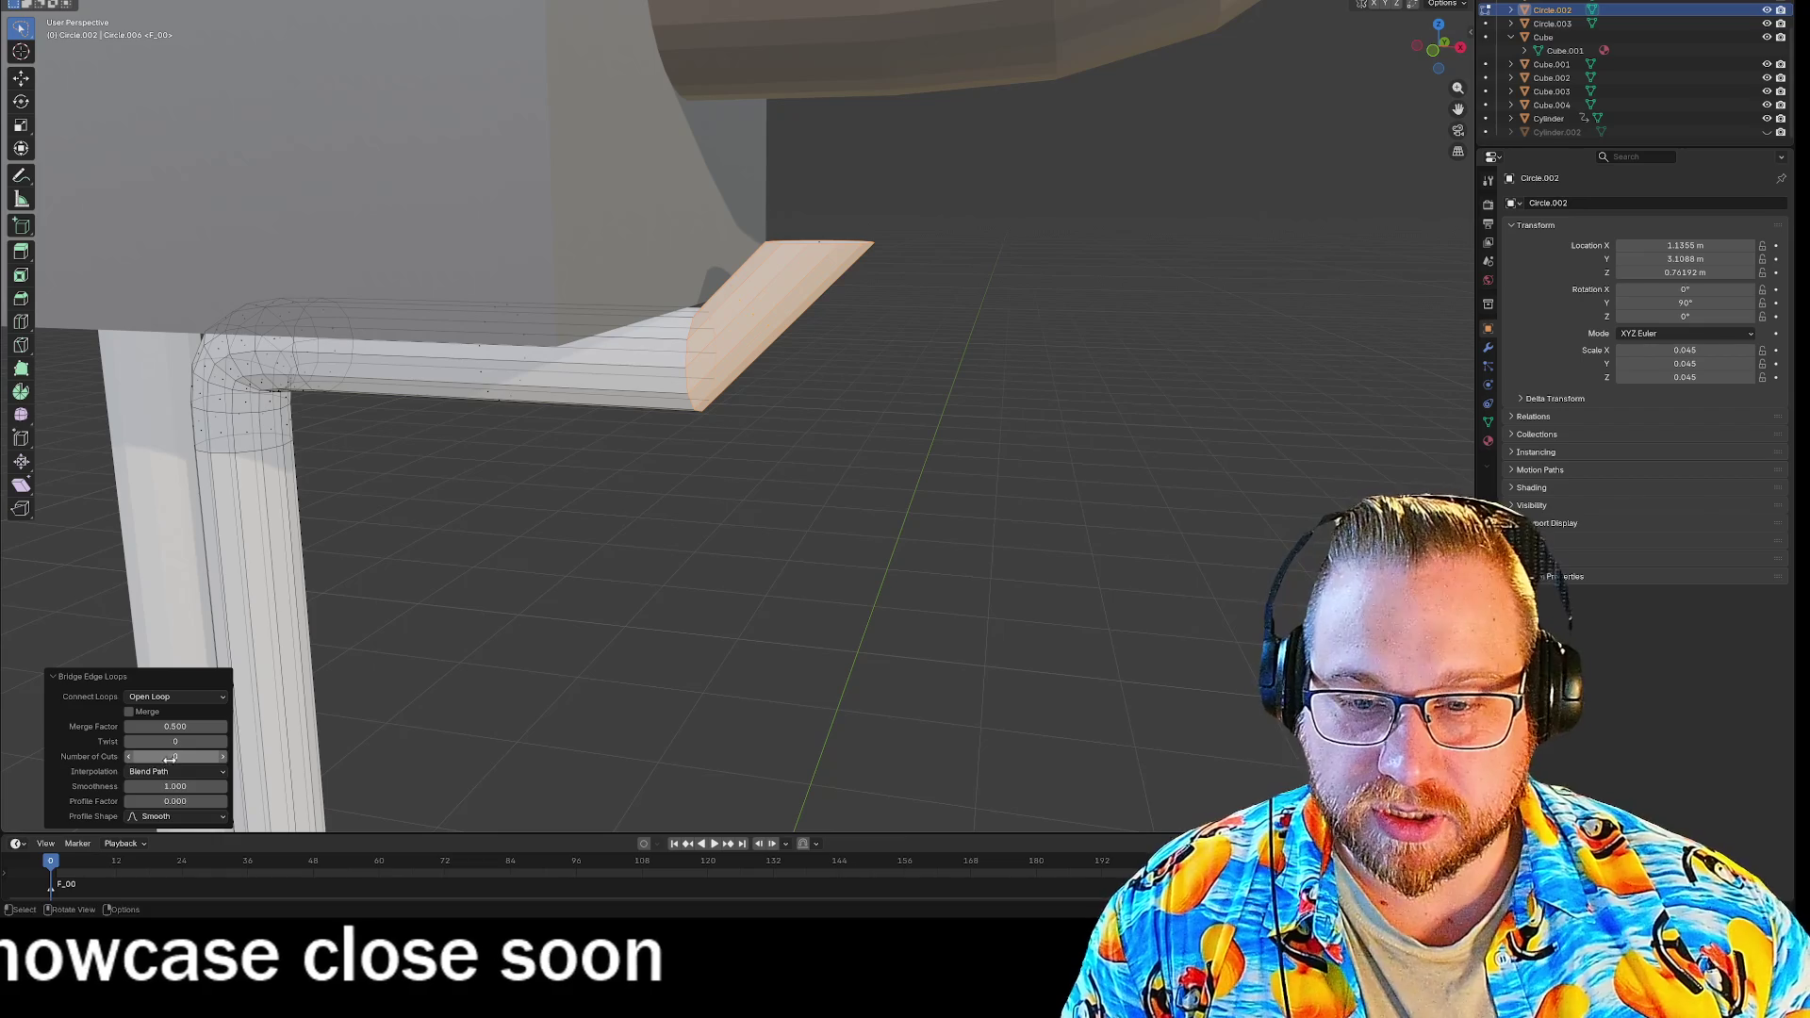
pyautogui.click(175, 756)
pyautogui.write('5')
pyautogui.press('Return')
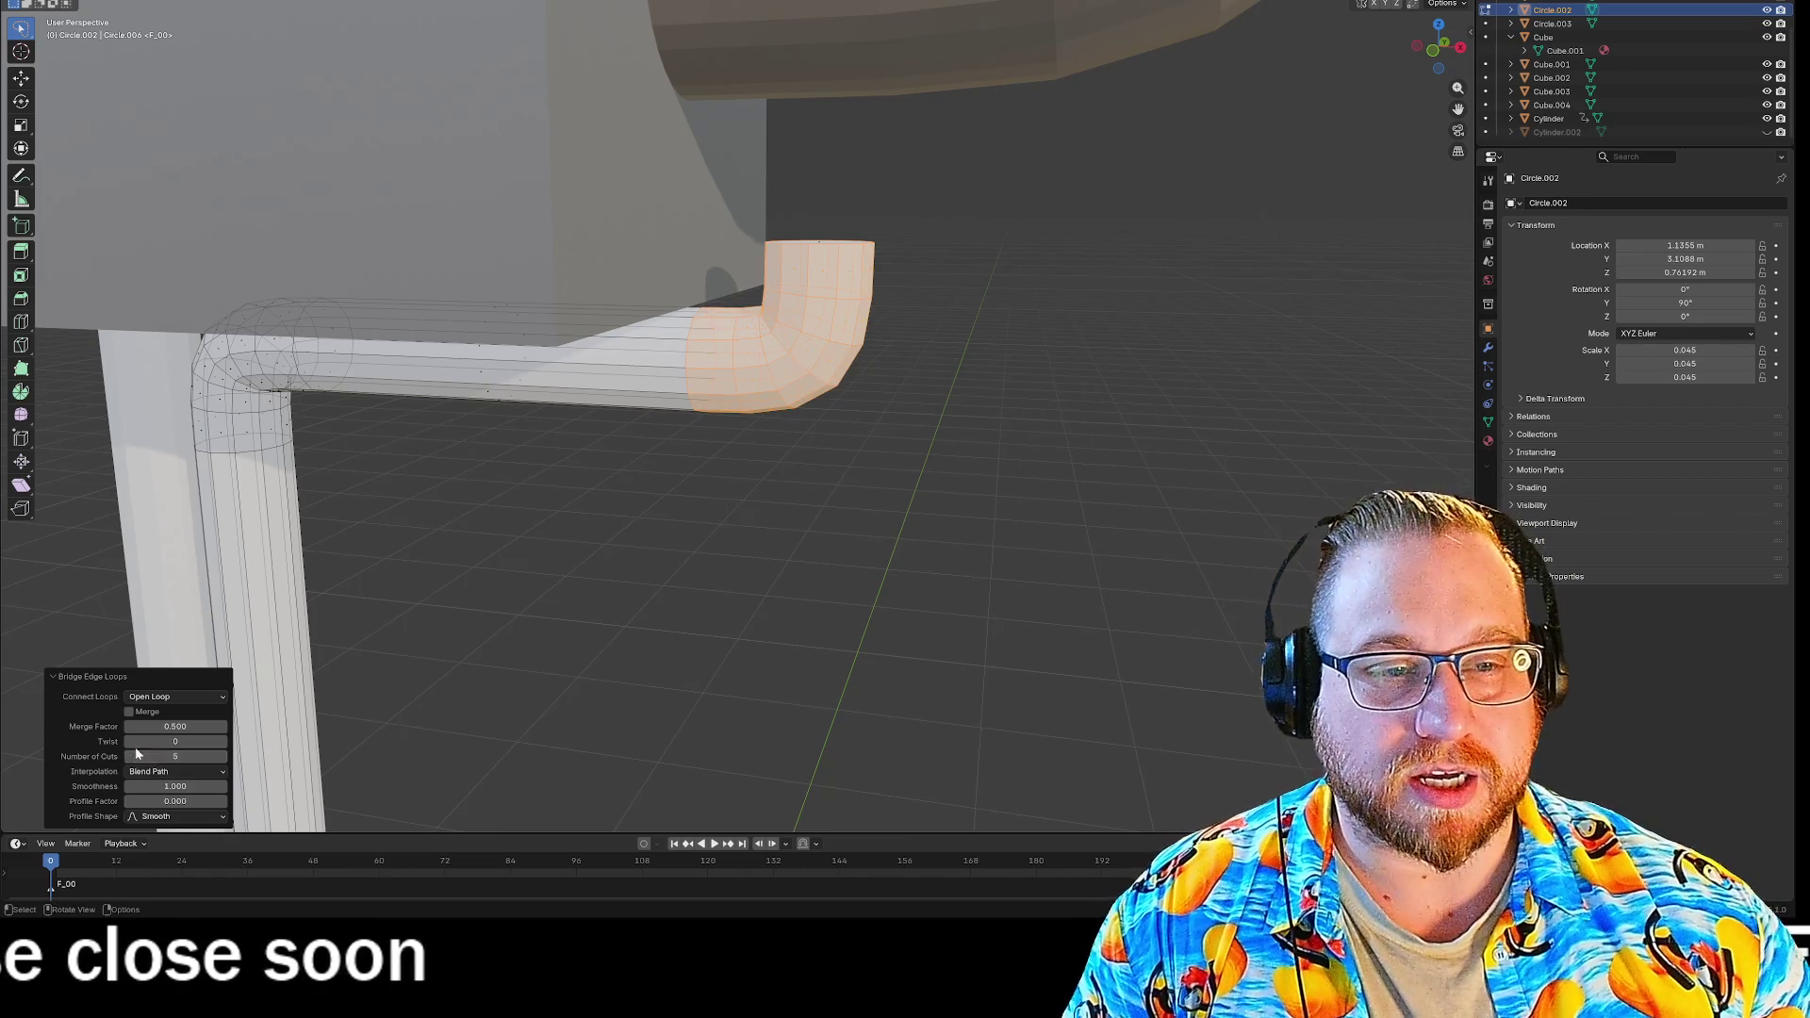
pyautogui.hotkey('alt', 'a')
pyautogui.moveTo(1018, 505)
pyautogui.mouseDown(button='middle')
pyautogui.moveTo(1030, 497)
pyautogui.moveTo(801, 412)
pyautogui.mouseUp(button='middle')
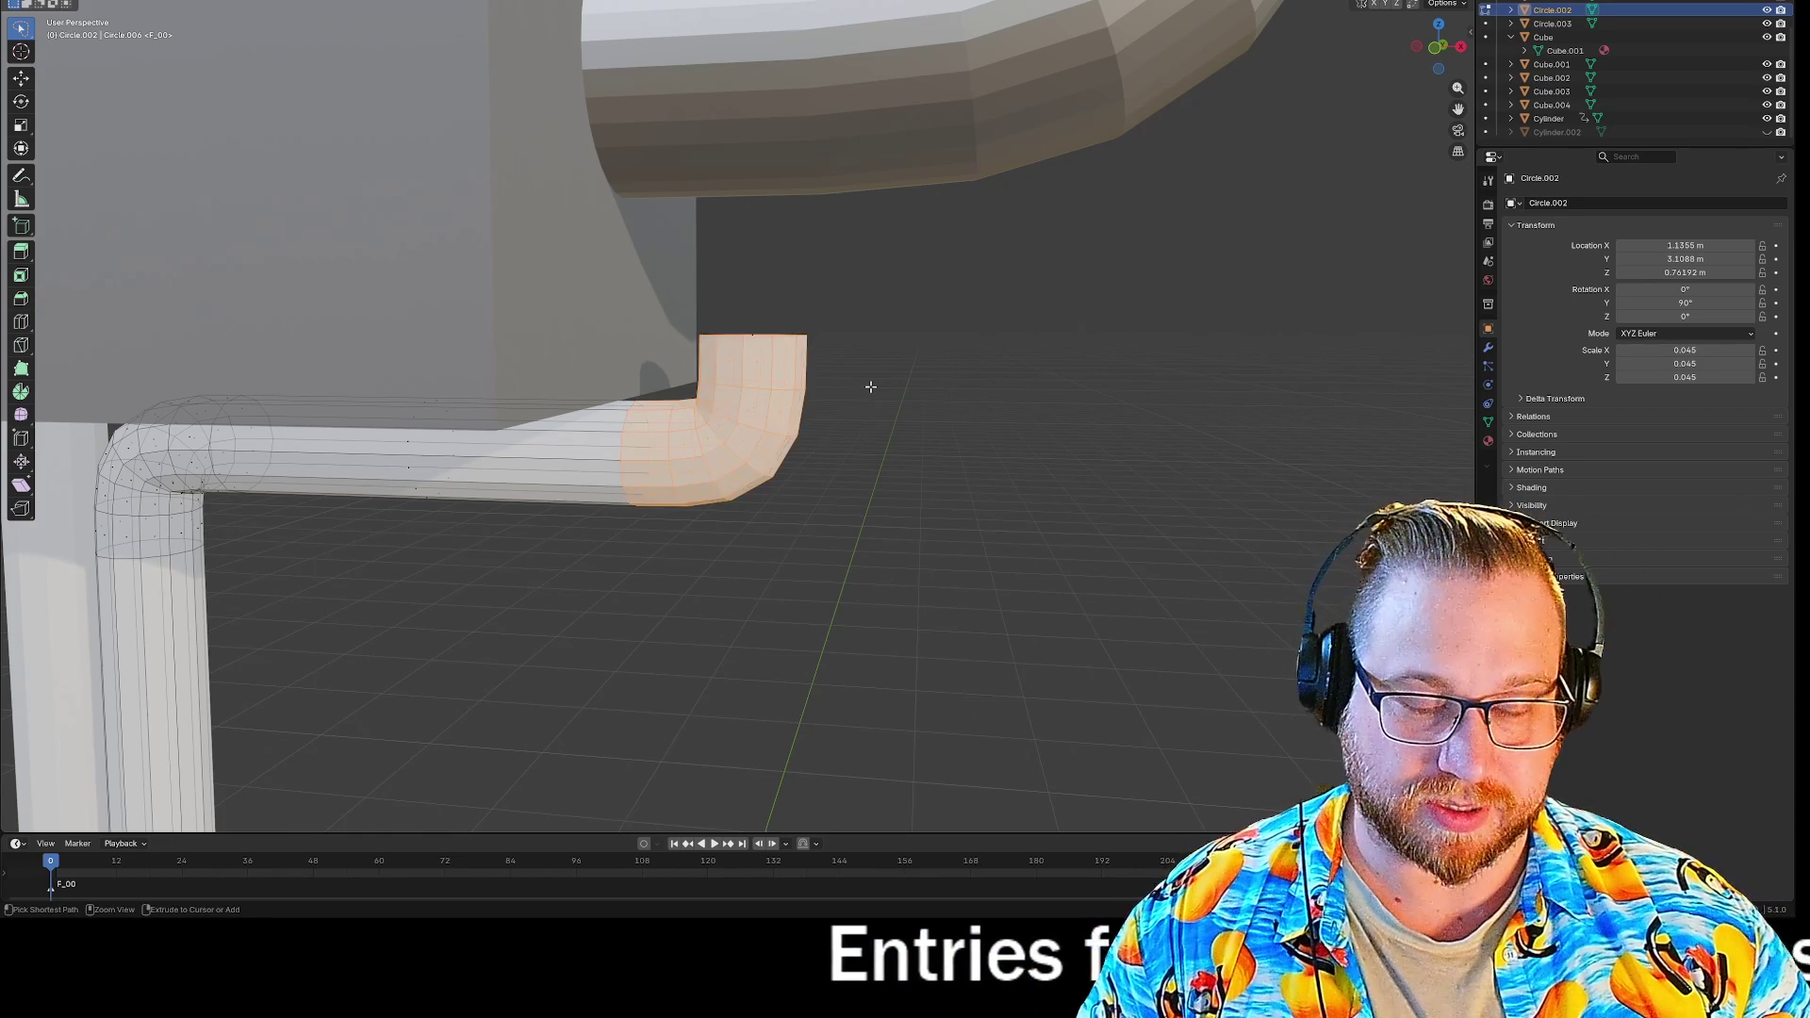
# Undo the bend, then rotate the wall circle 90° about Y and shift it −0.1 m along X.
pyautogui.hotkey('ctrl', 'z')
pyautogui.moveTo(797, 403); pyautogui.dragTo(876, 440, button='middle')
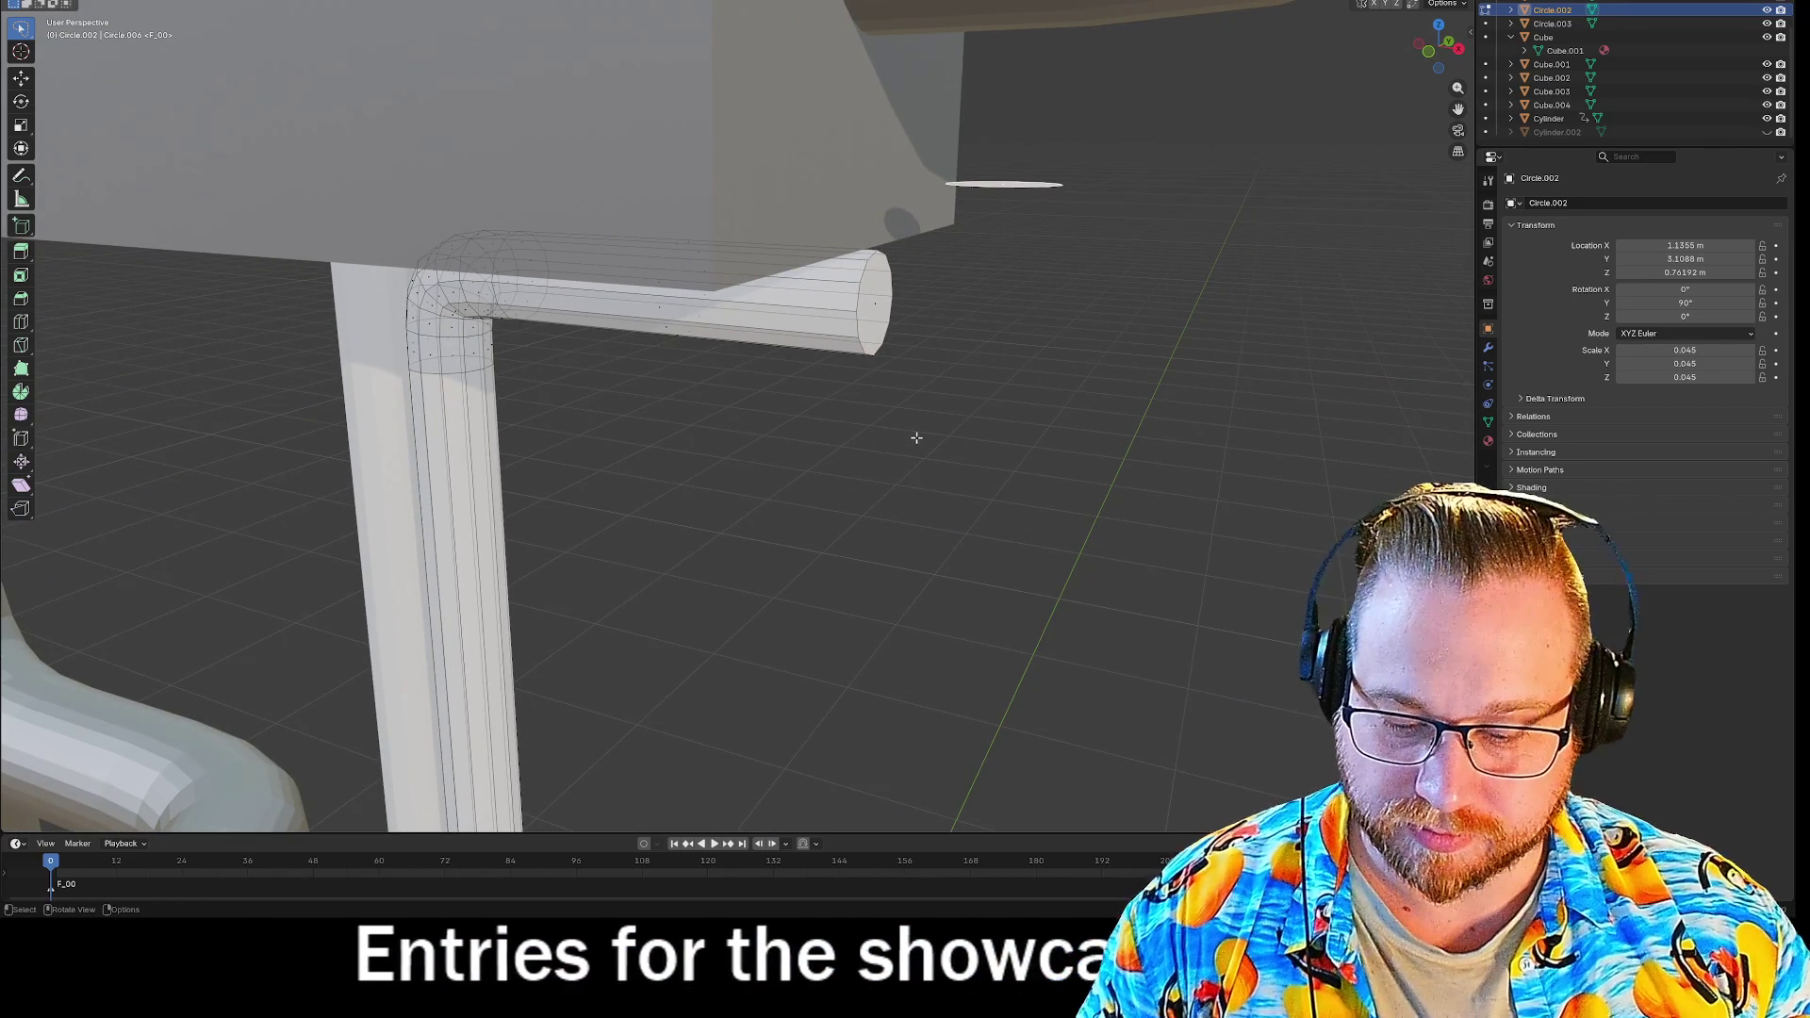
pyautogui.press('r')
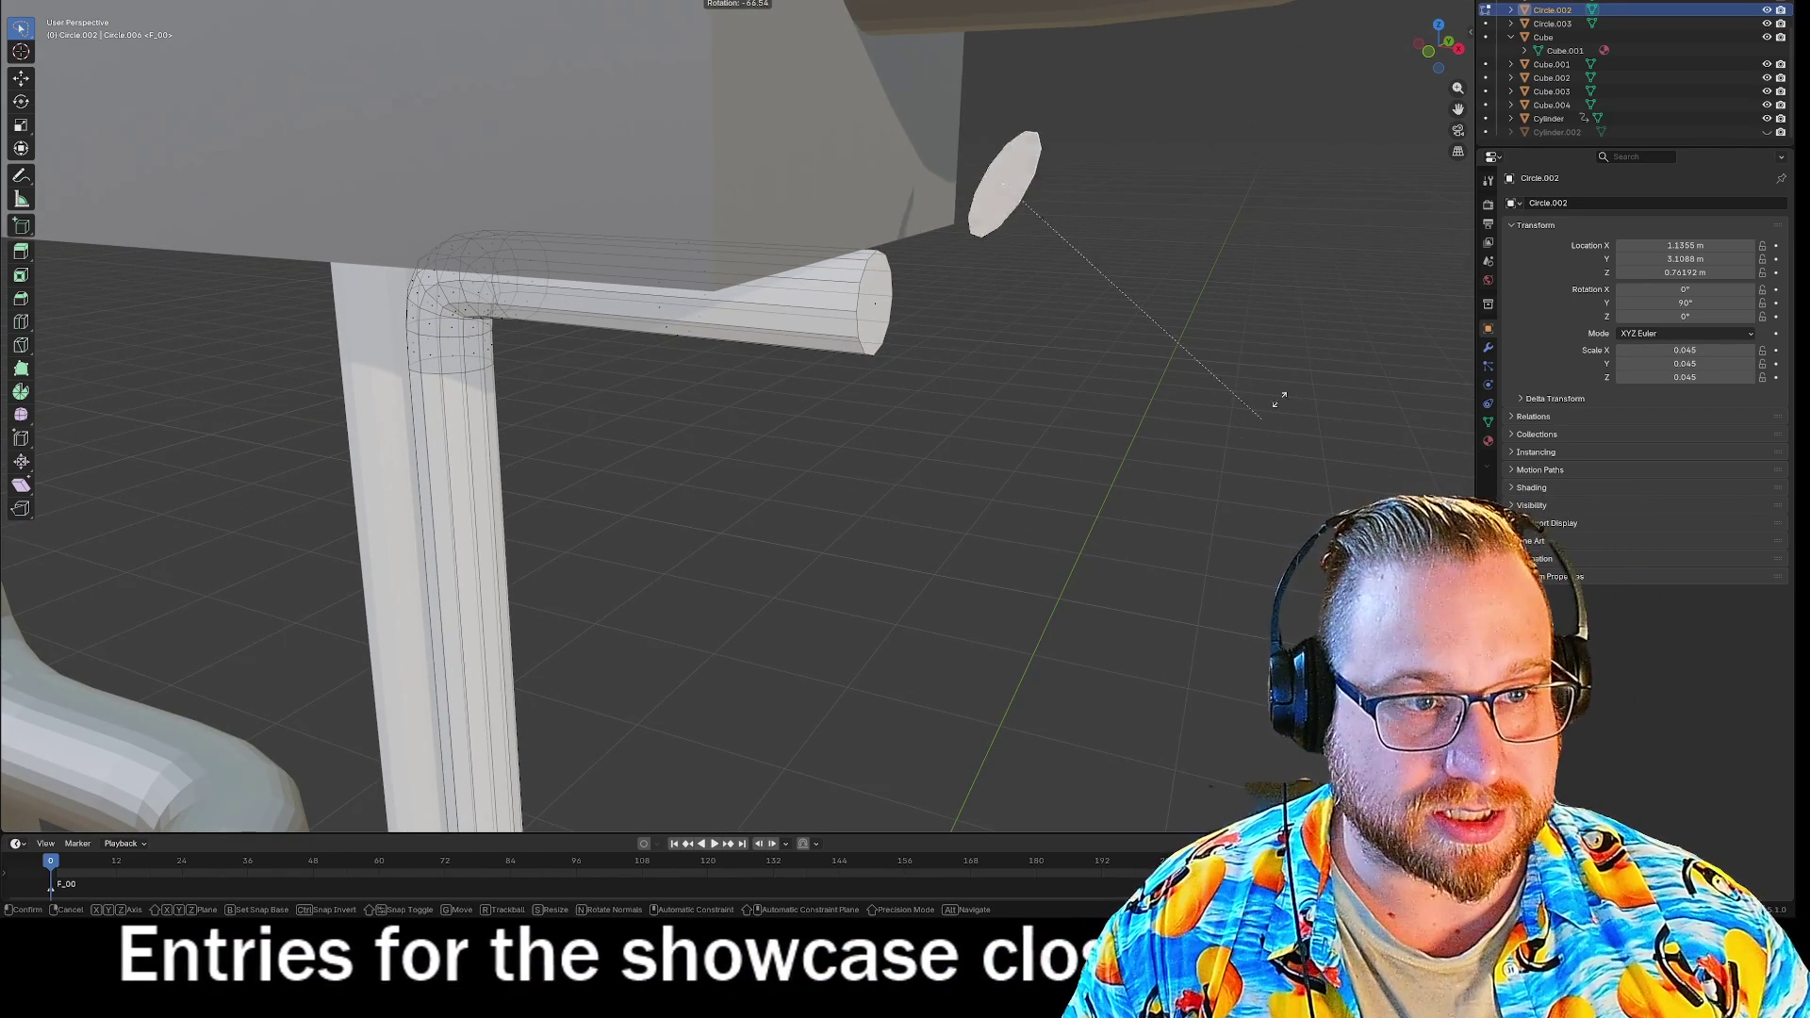
pyautogui.write('90')
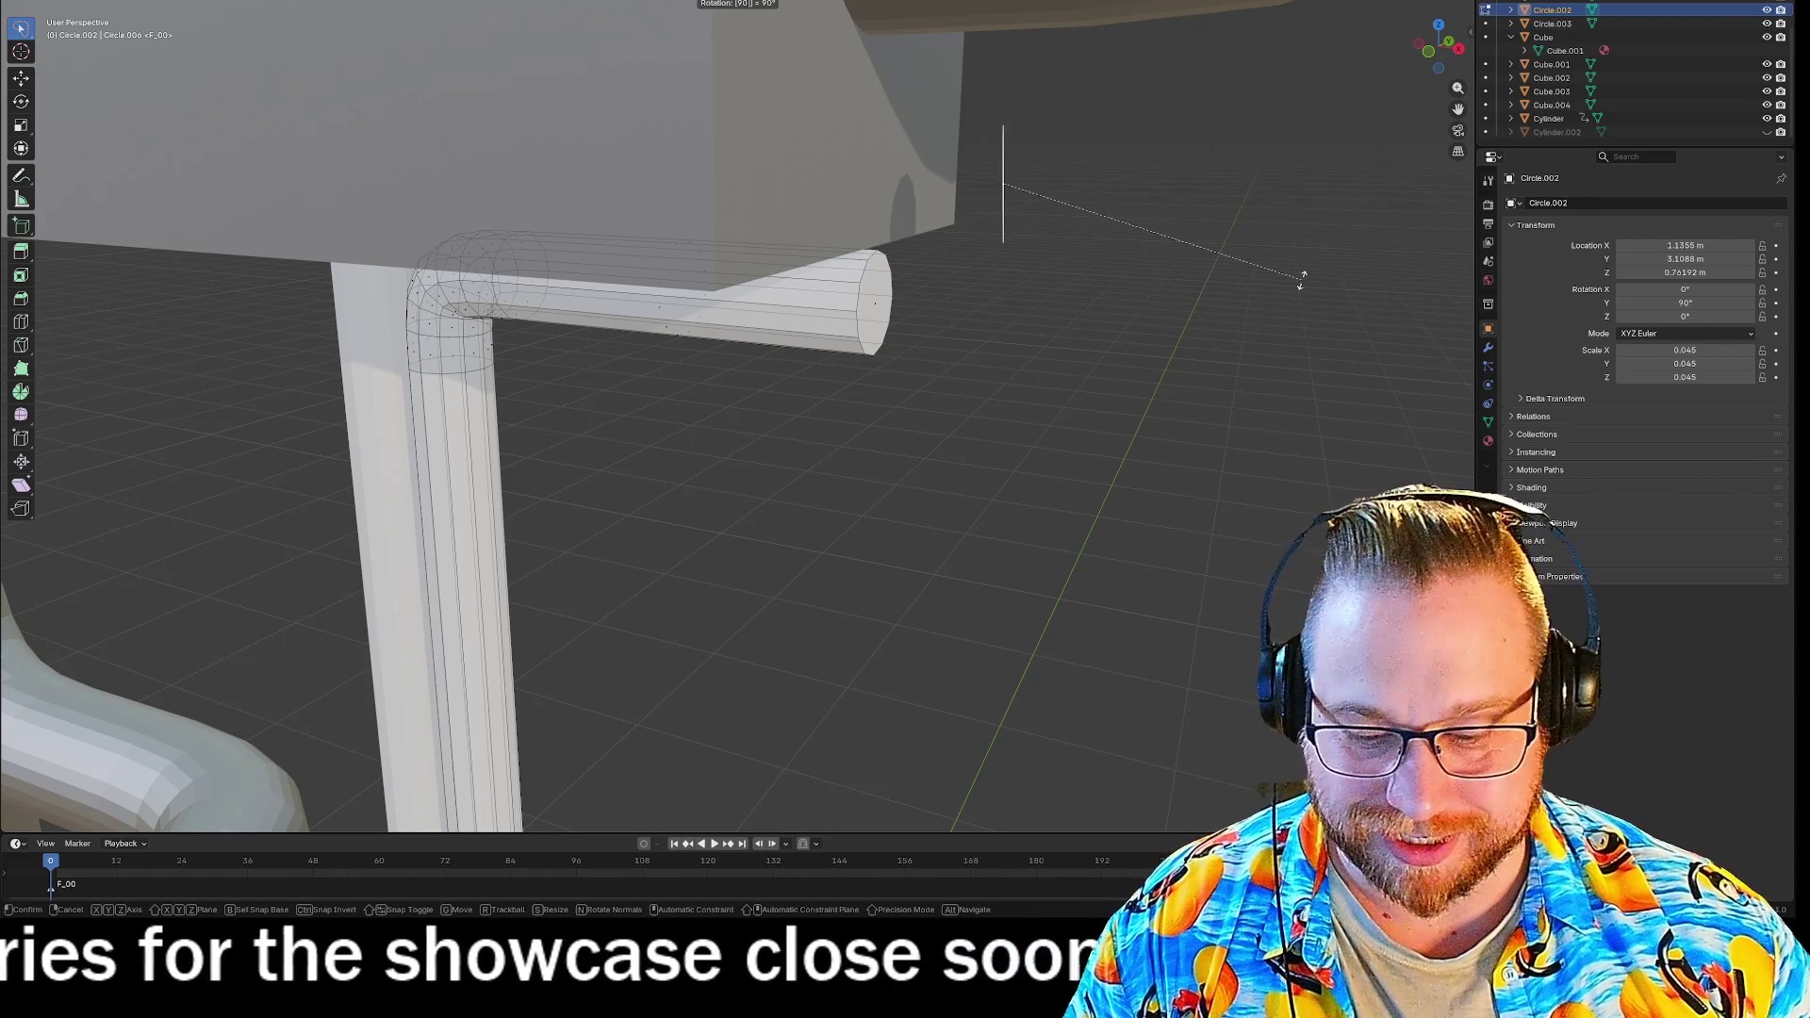
pyautogui.write('y')
pyautogui.press('Return')
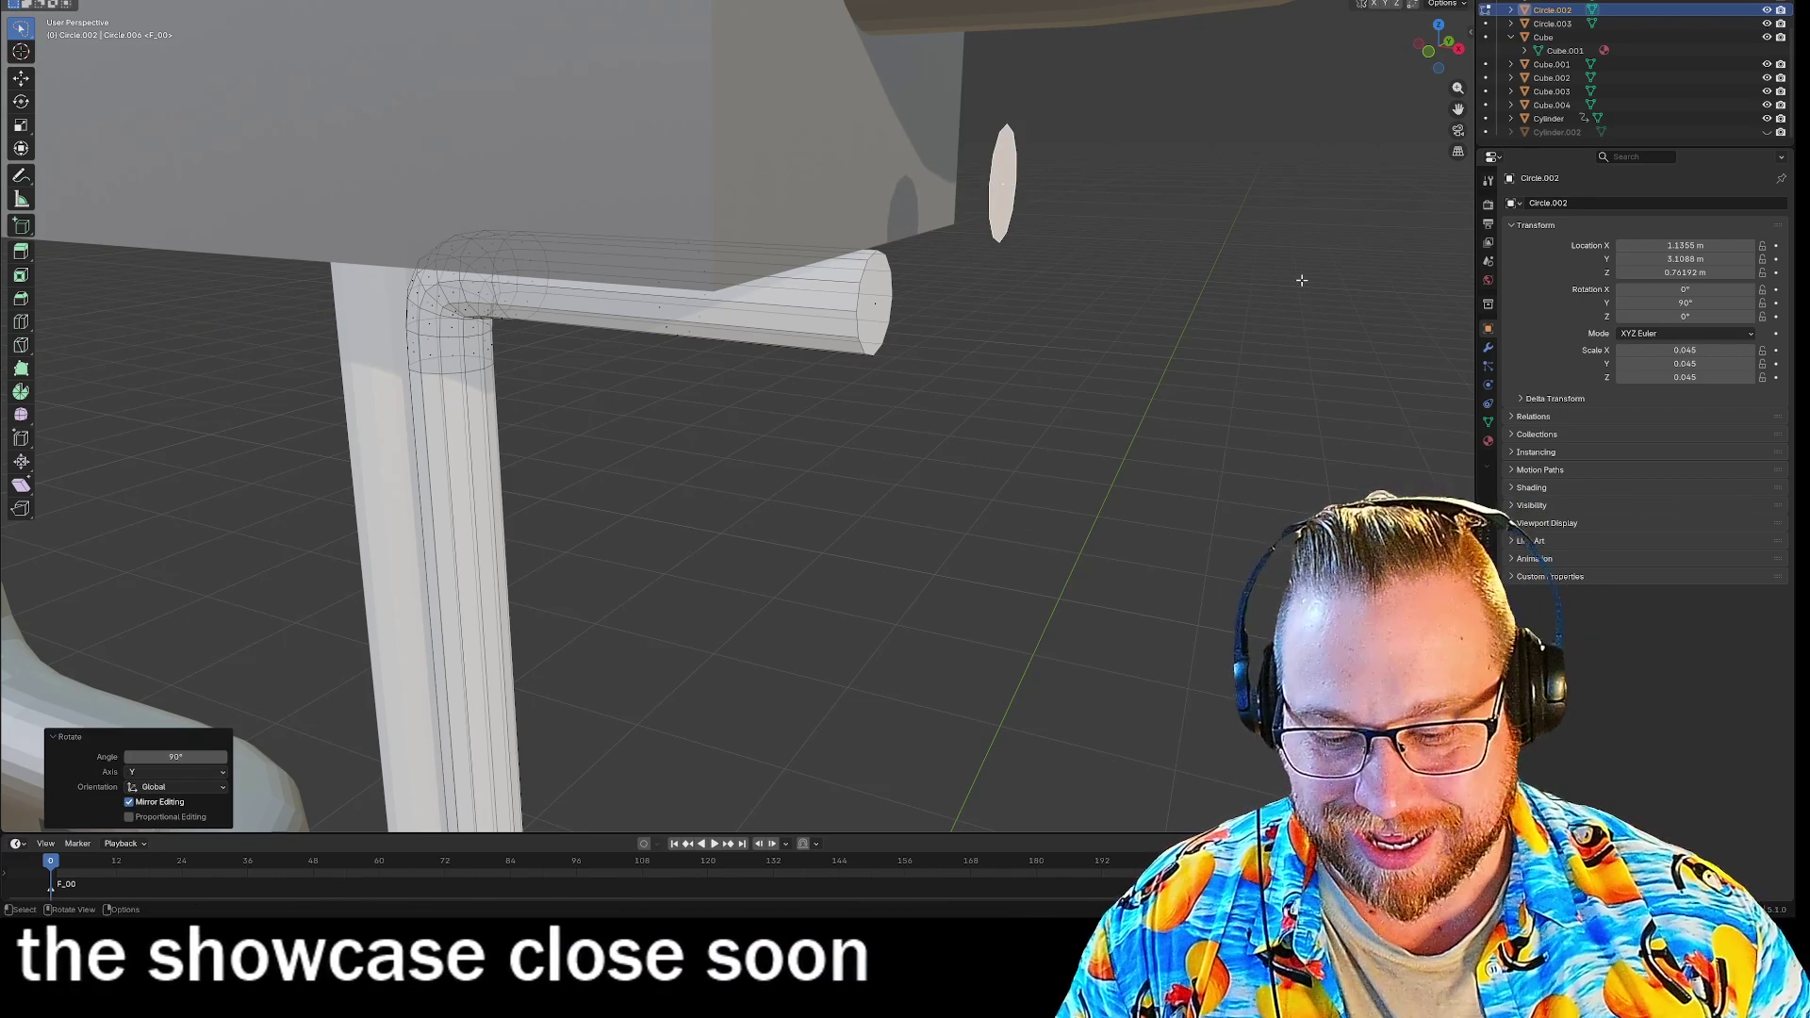
pyautogui.press('g')
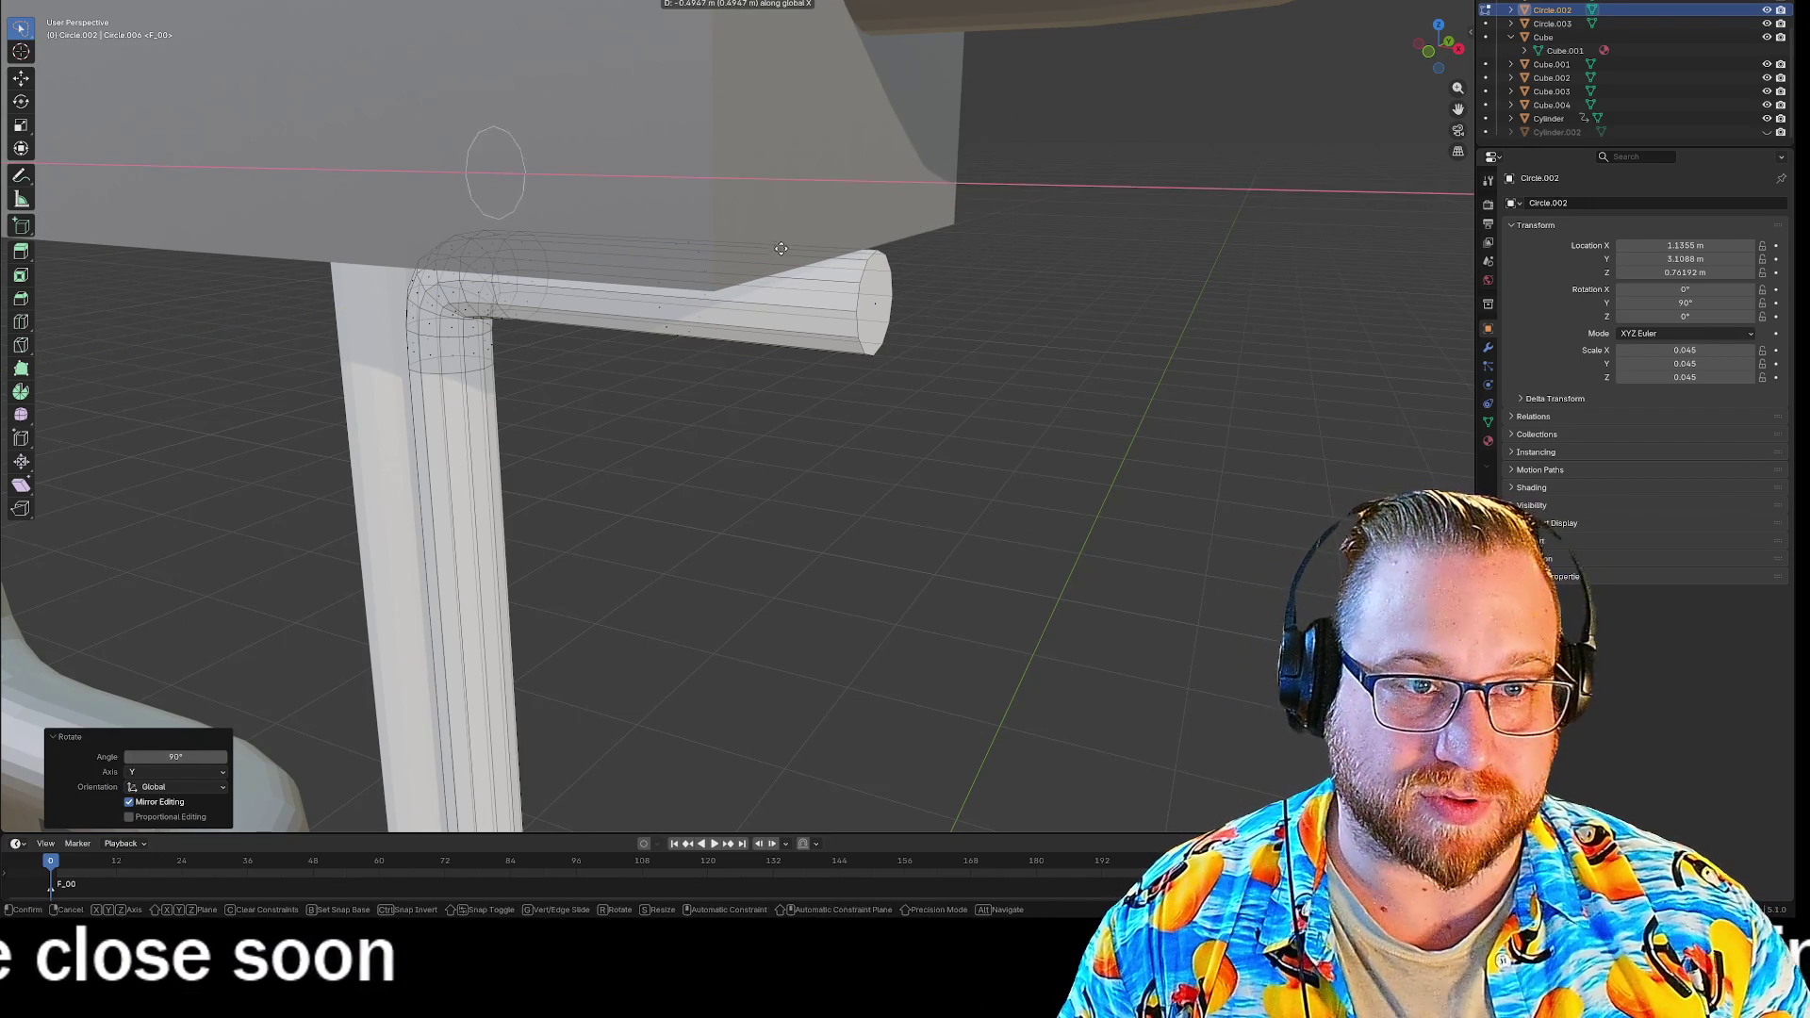
pyautogui.press('Return')
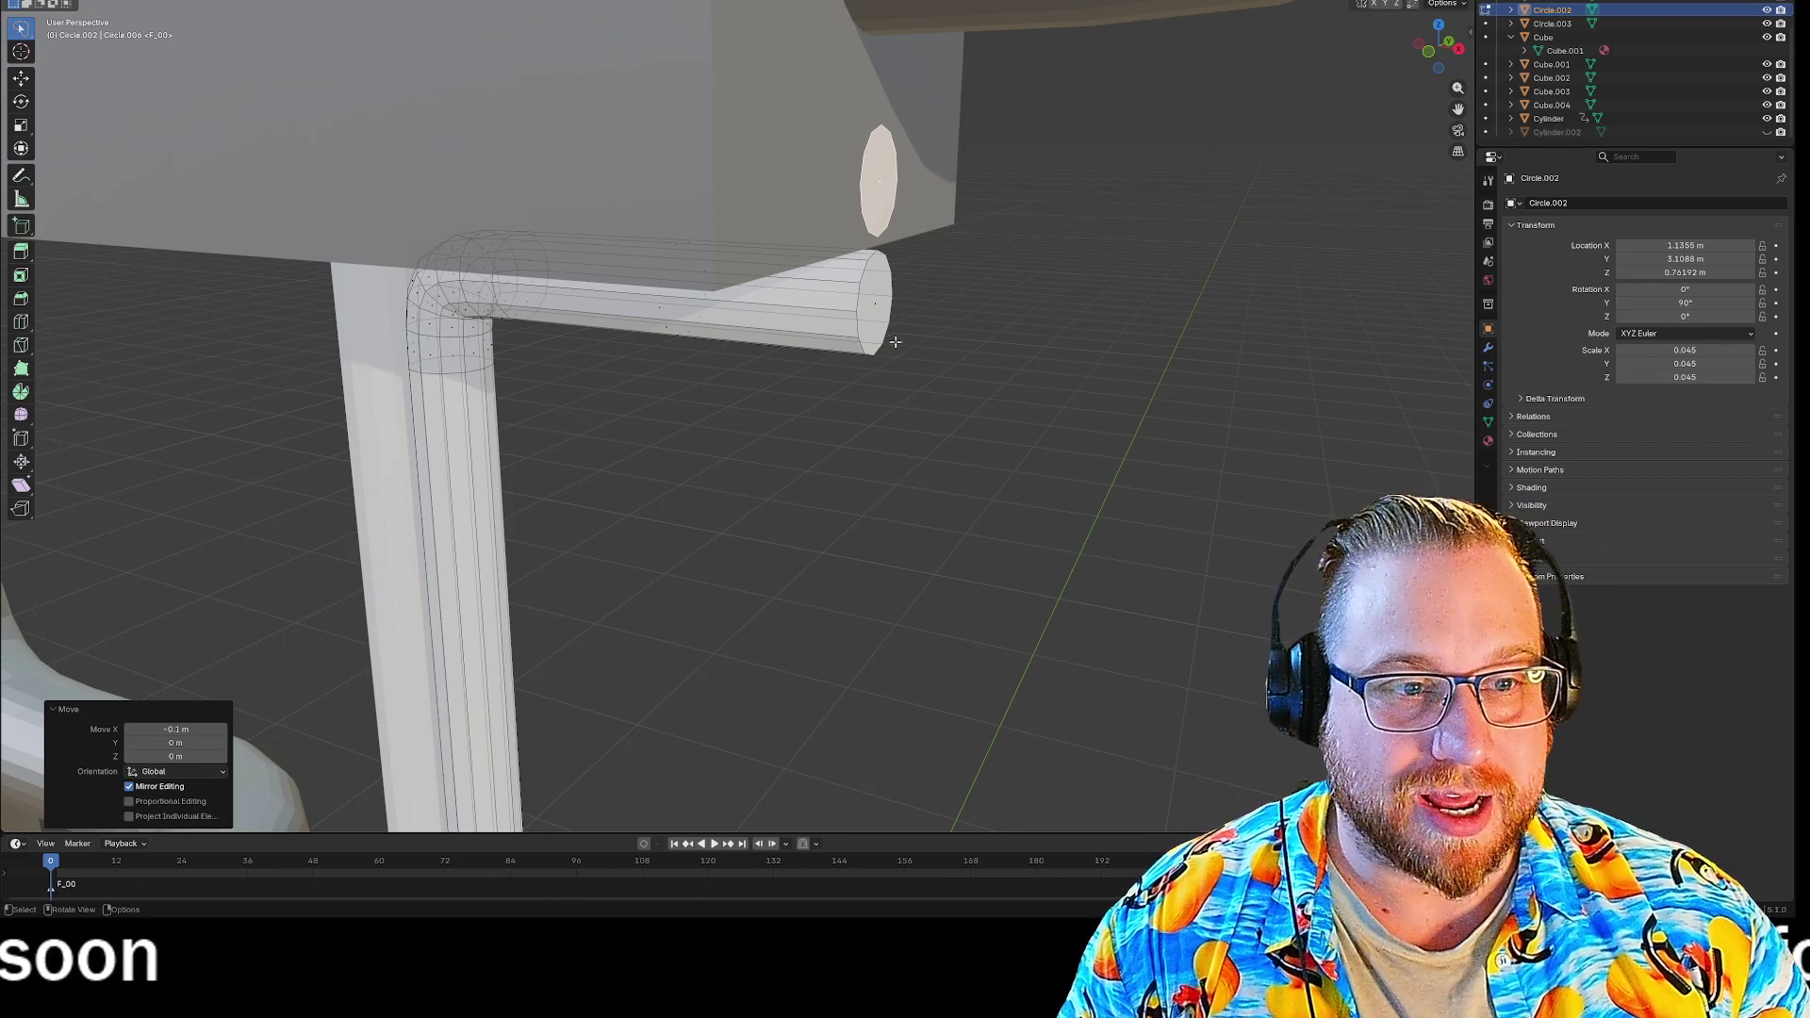
pyautogui.hotkey('ctrl', 'f')
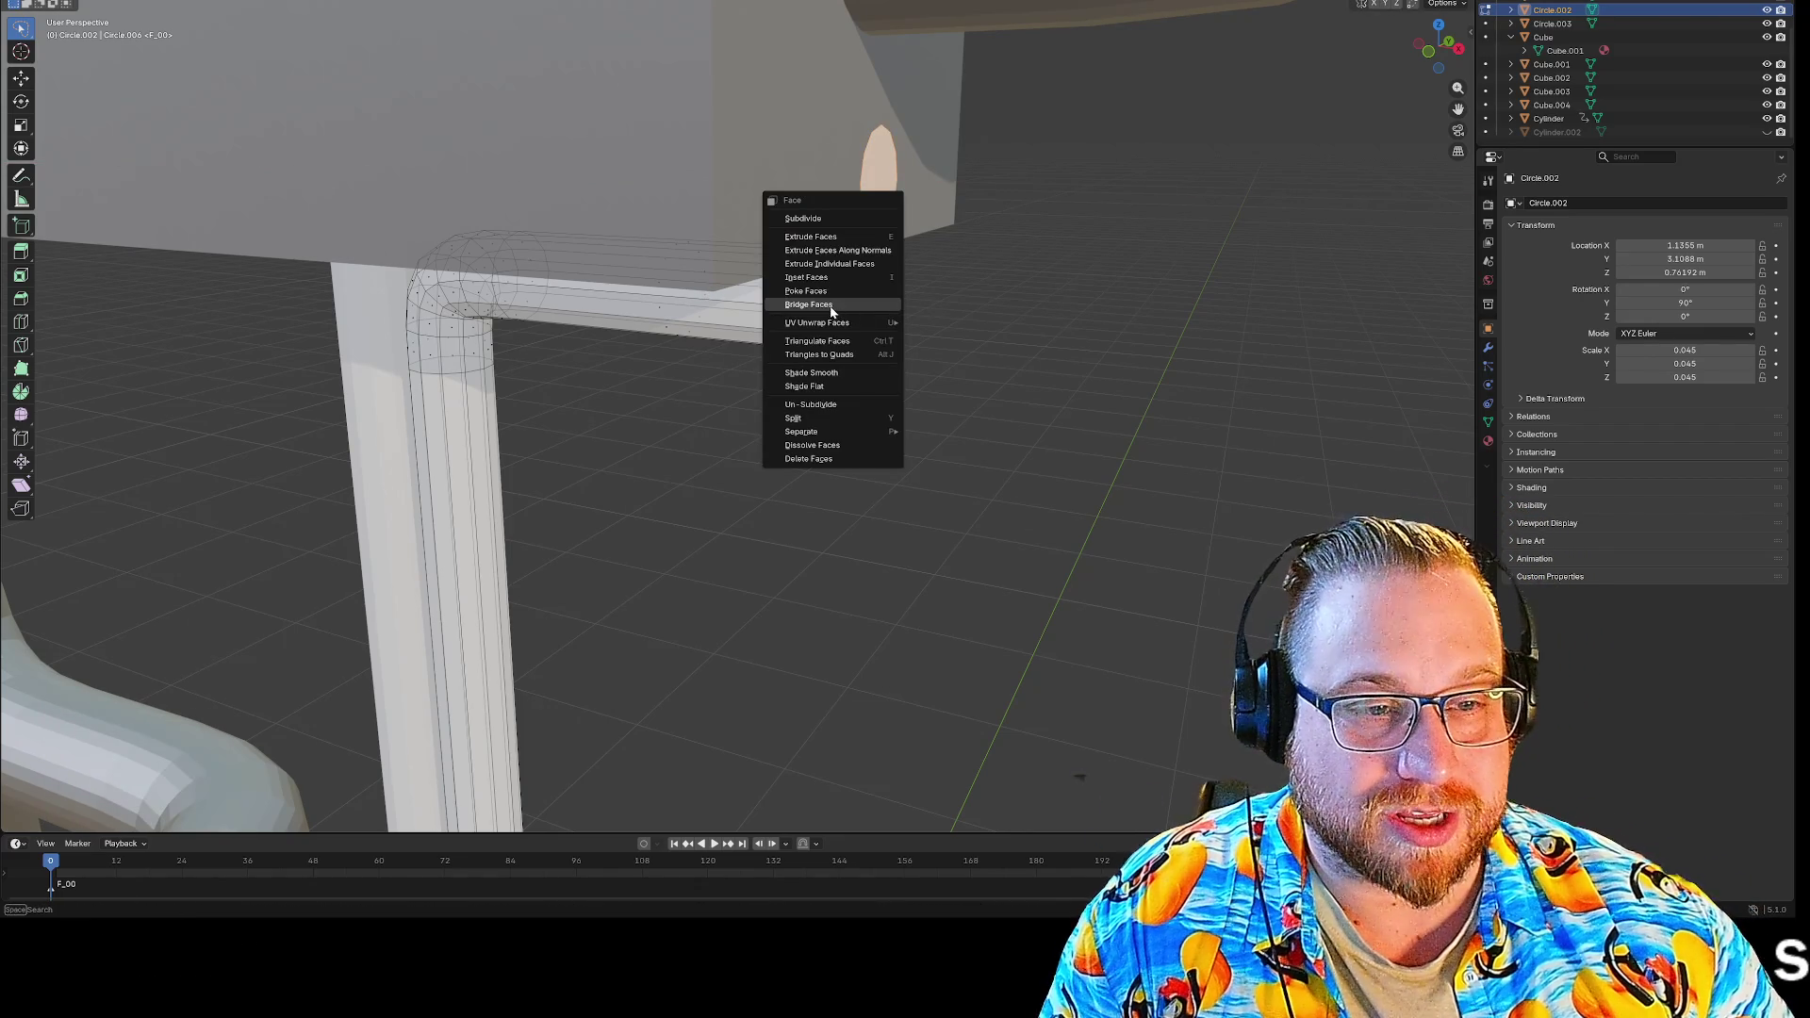
pyautogui.click(831, 306)
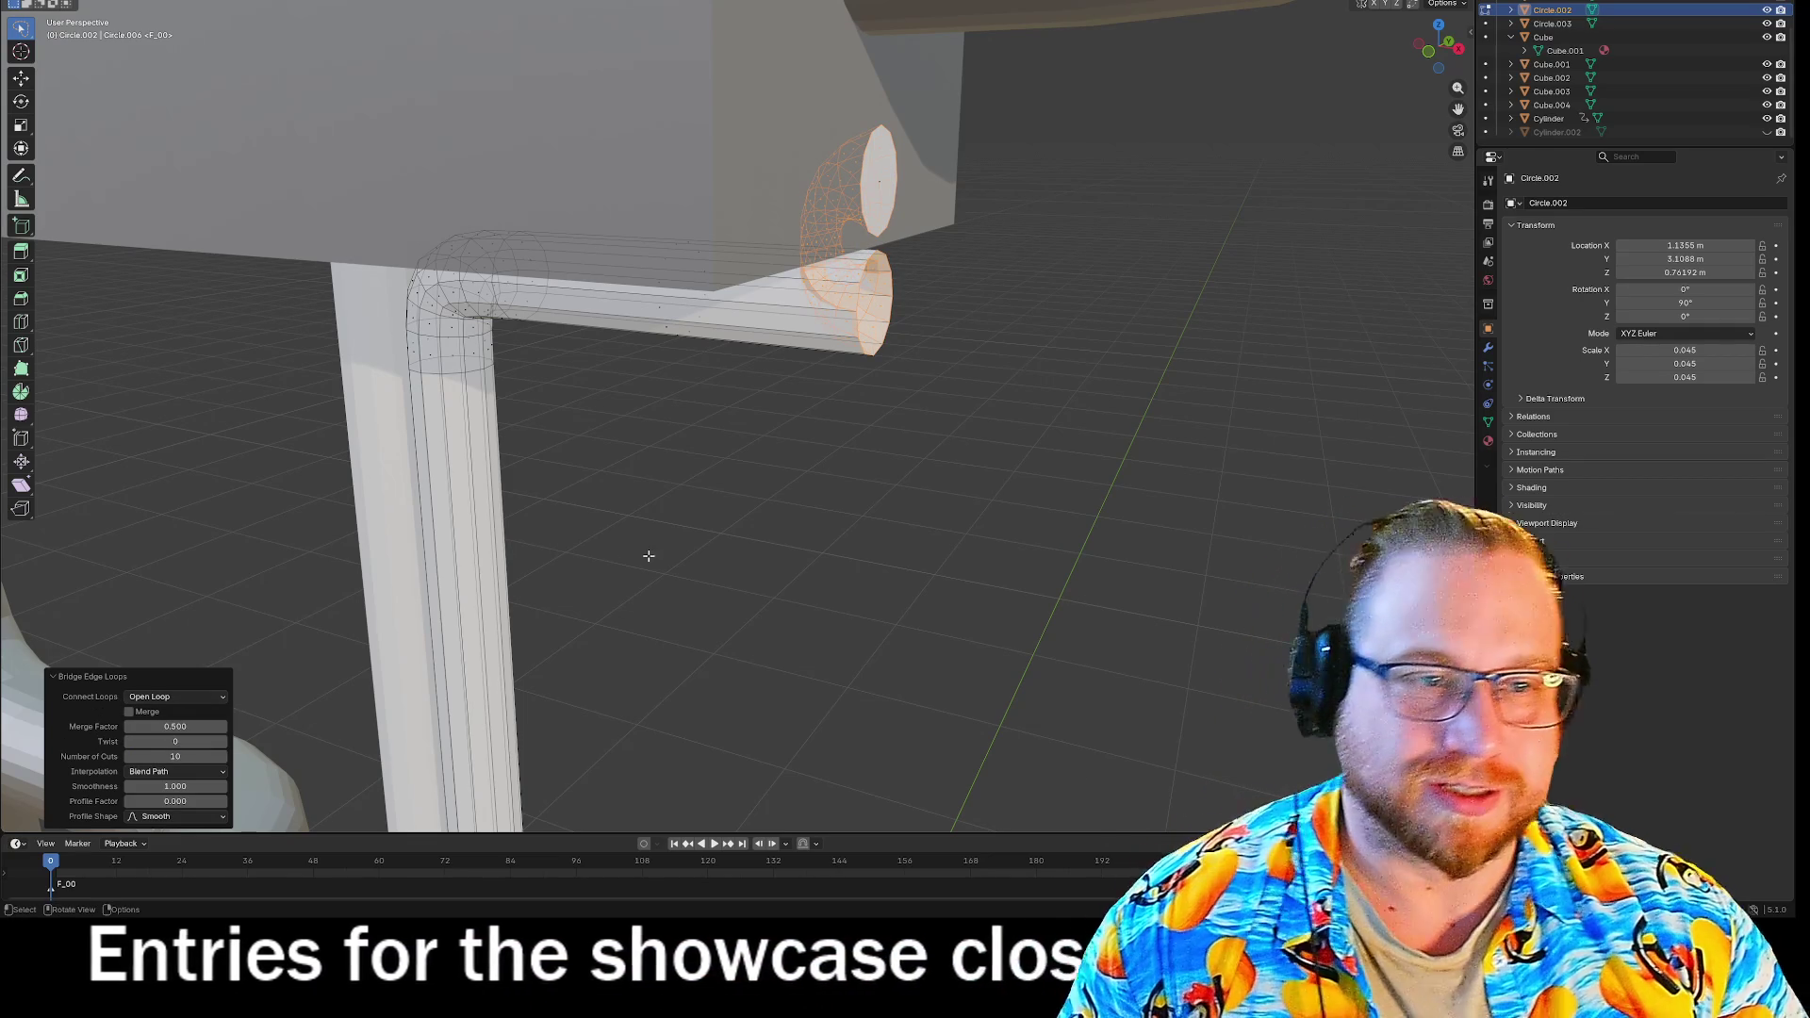
pyautogui.moveTo(1043, 444)
pyautogui.mouseDown(button='middle')
pyautogui.moveTo(1005, 446)
pyautogui.moveTo(1091, 427)
pyautogui.mouseUp(button='middle')
pyautogui.press('KP_Decimal')
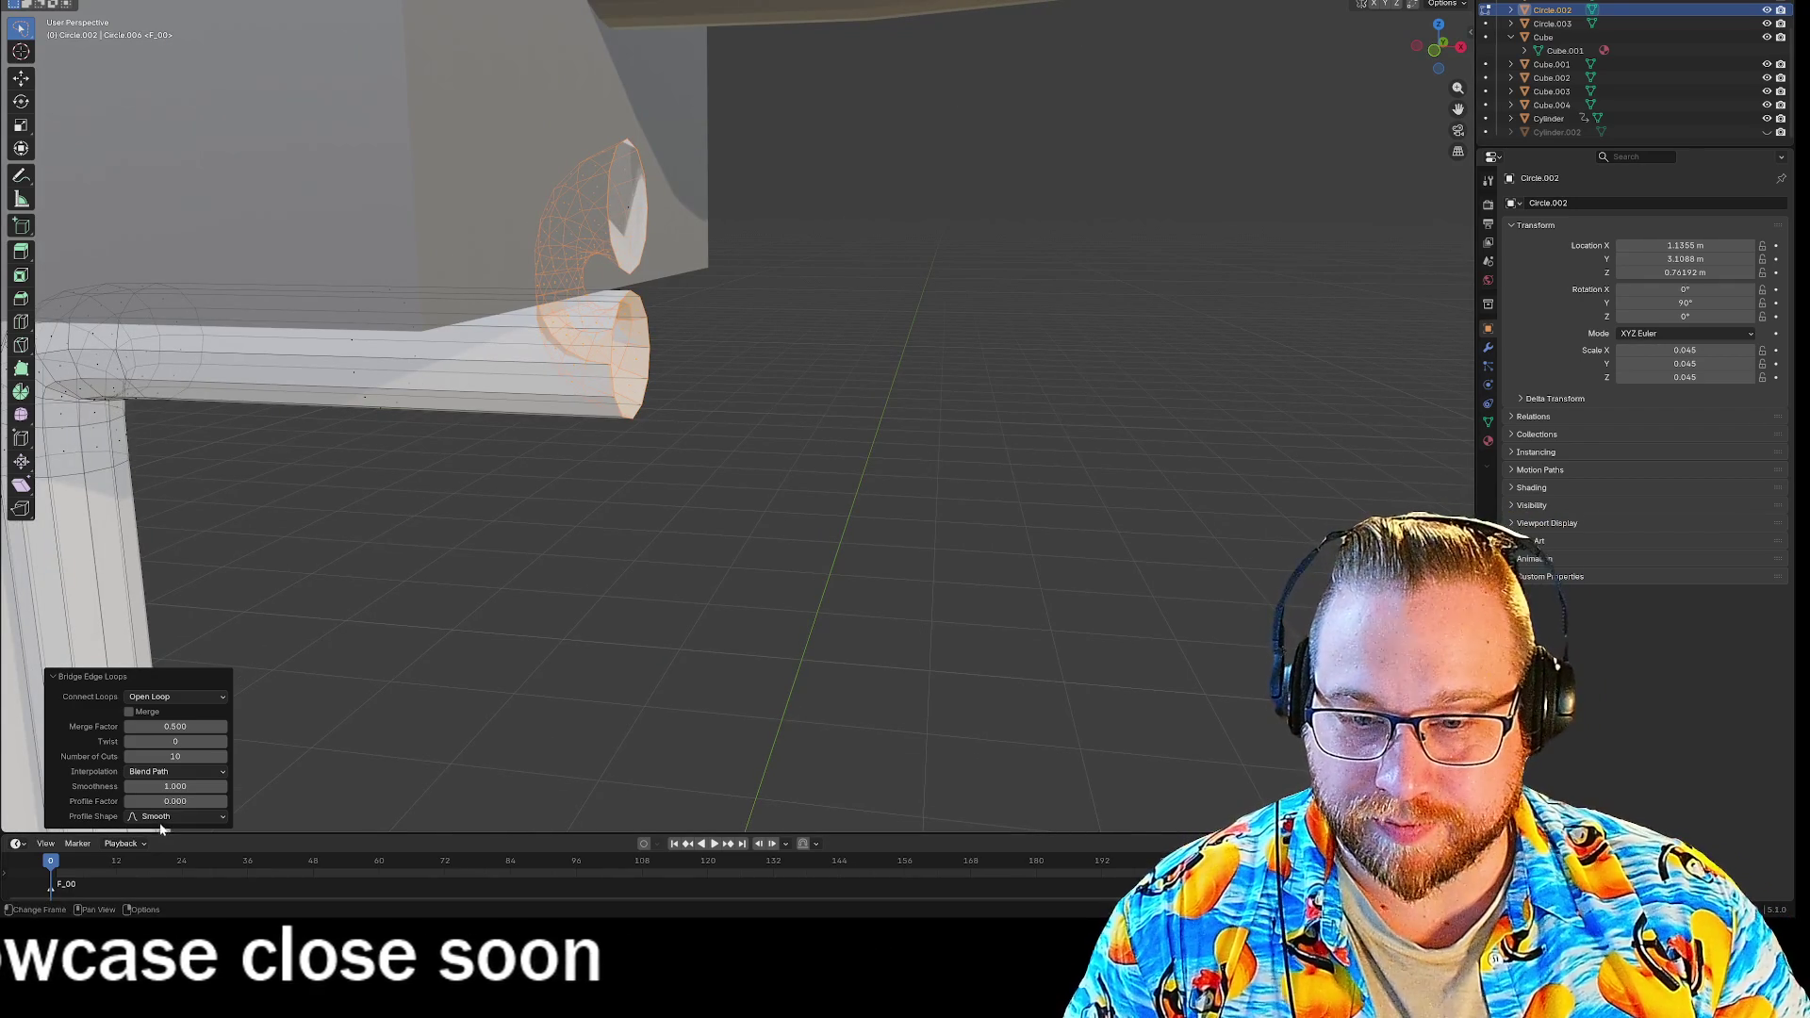
pyautogui.click(213, 772)
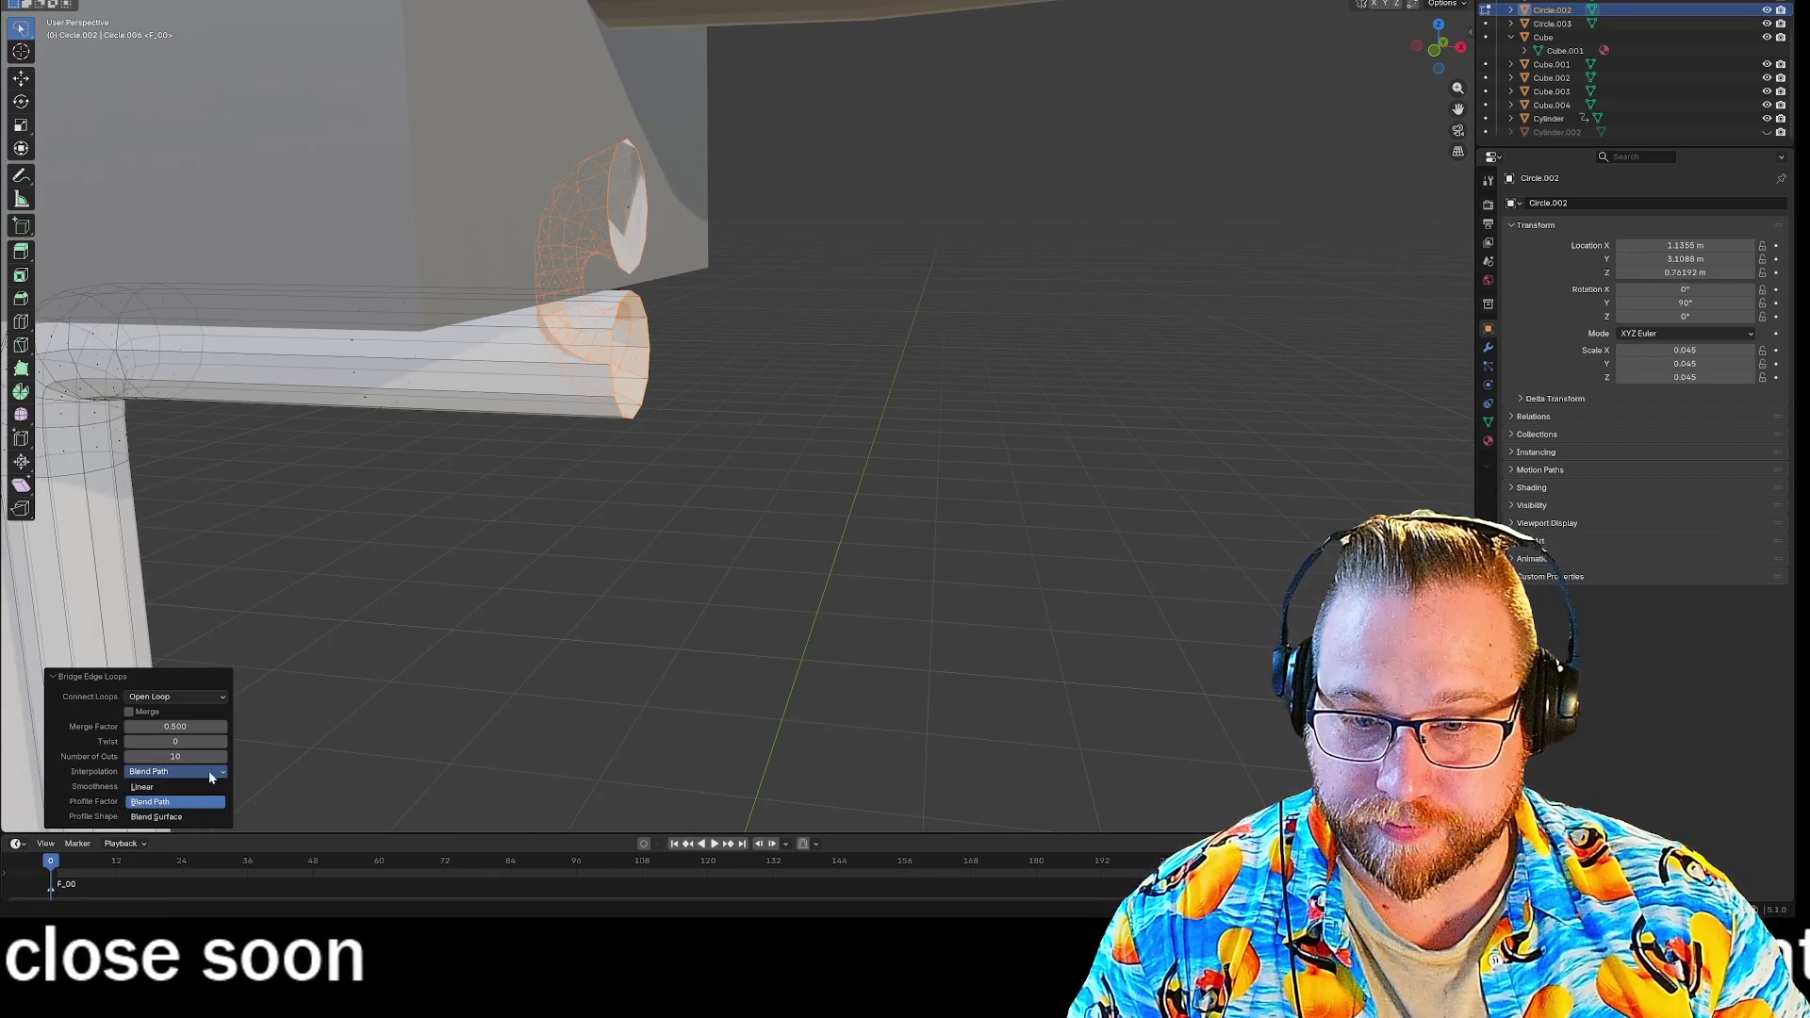
pyautogui.click(179, 817)
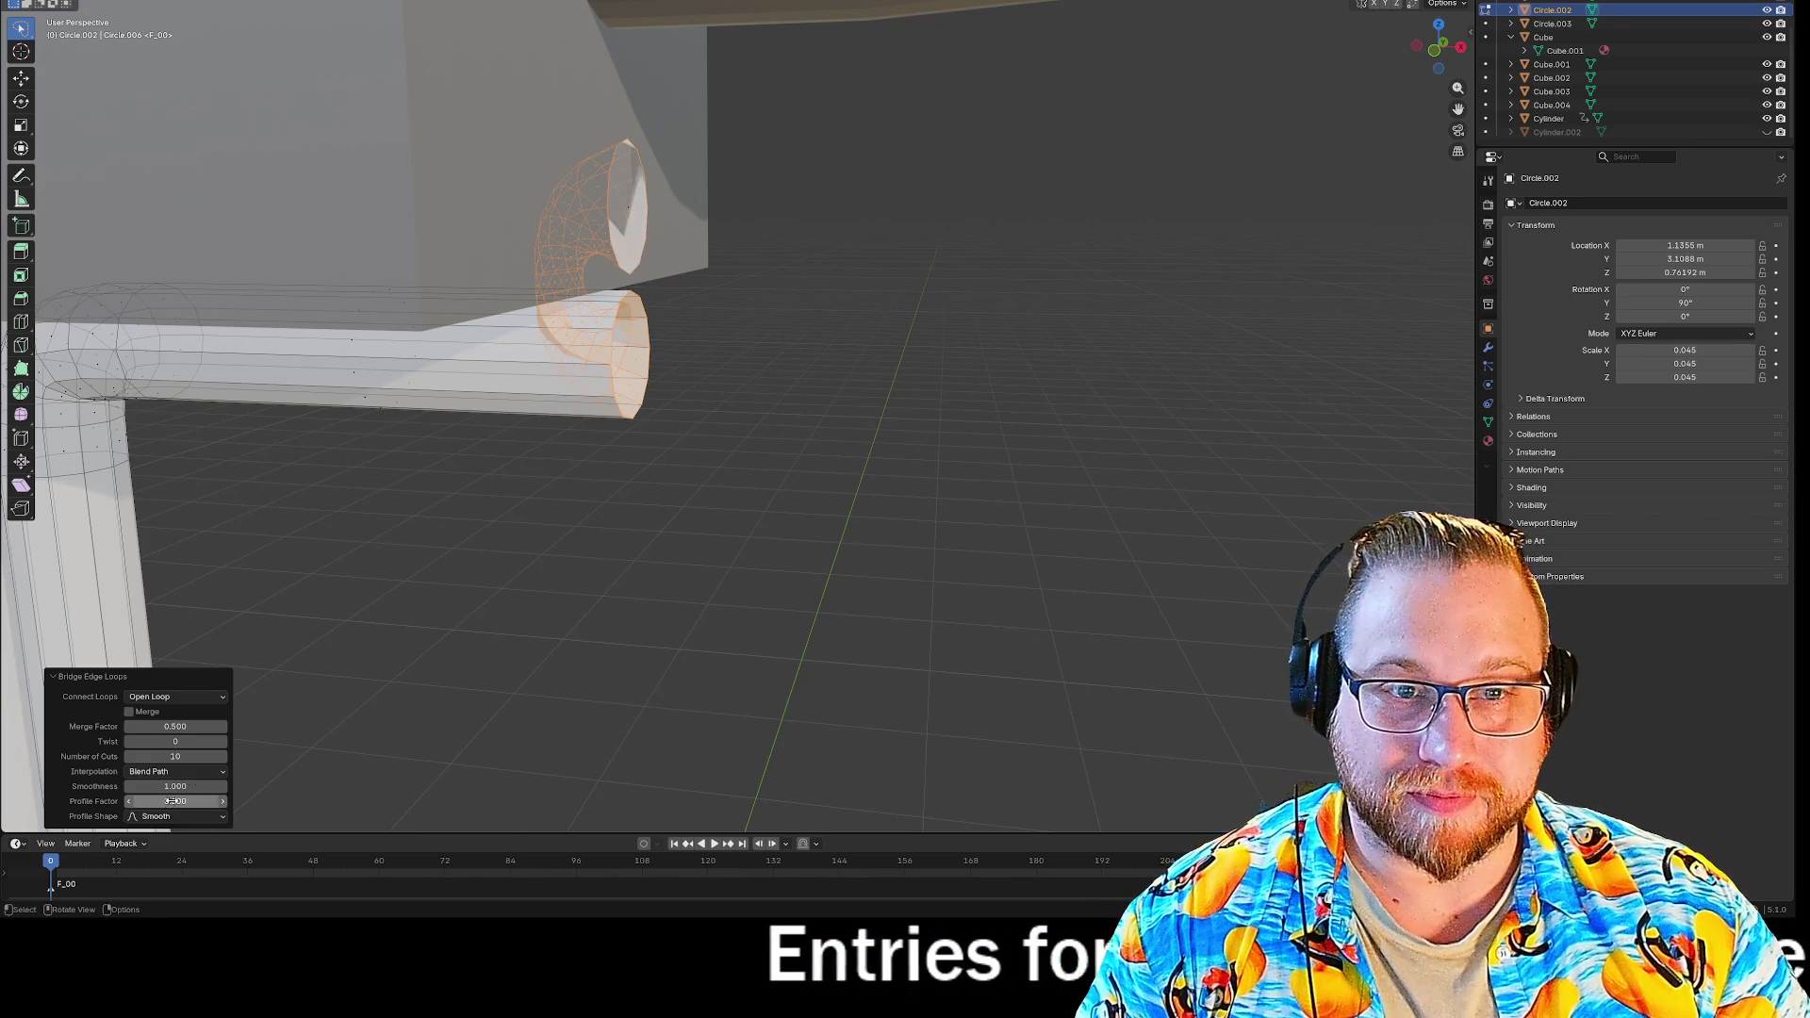
pyautogui.hotkey('ctrl', 'z')
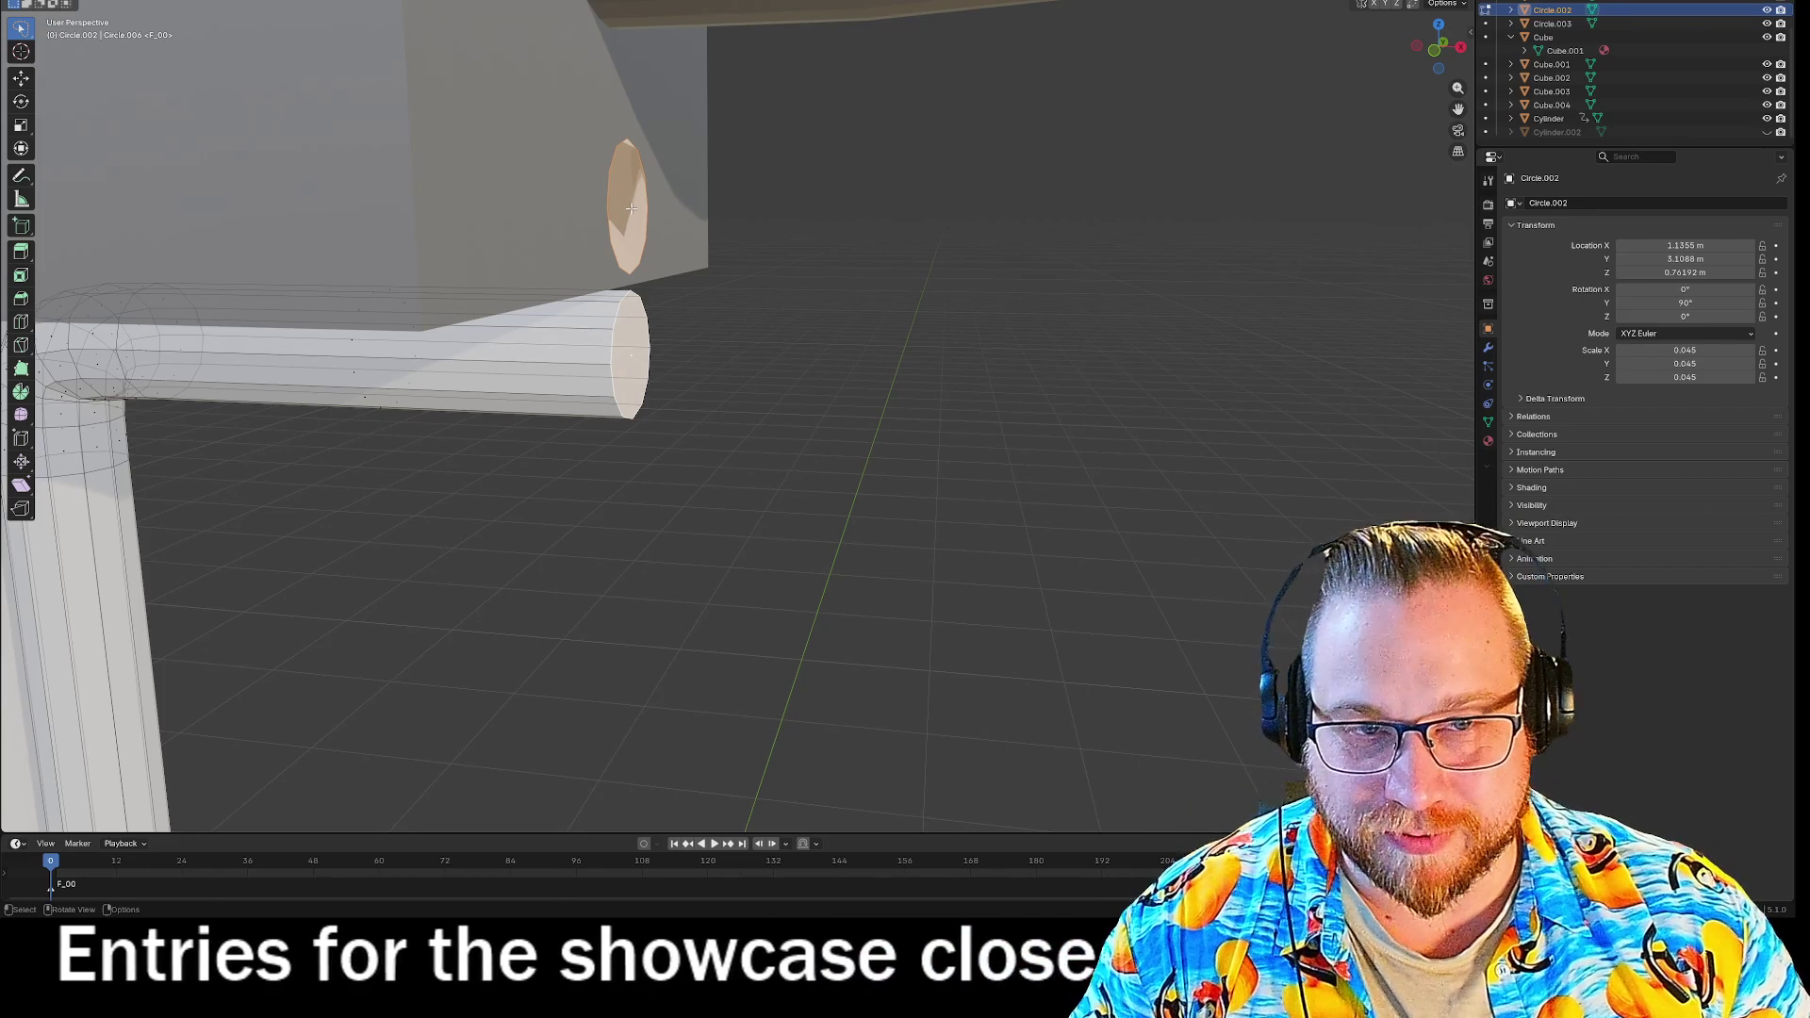
# Tilt the wall circle slightly about Y, bridge it to the pipe end, then undo the bridge.
pyautogui.press('r')
pyautogui.press('y')
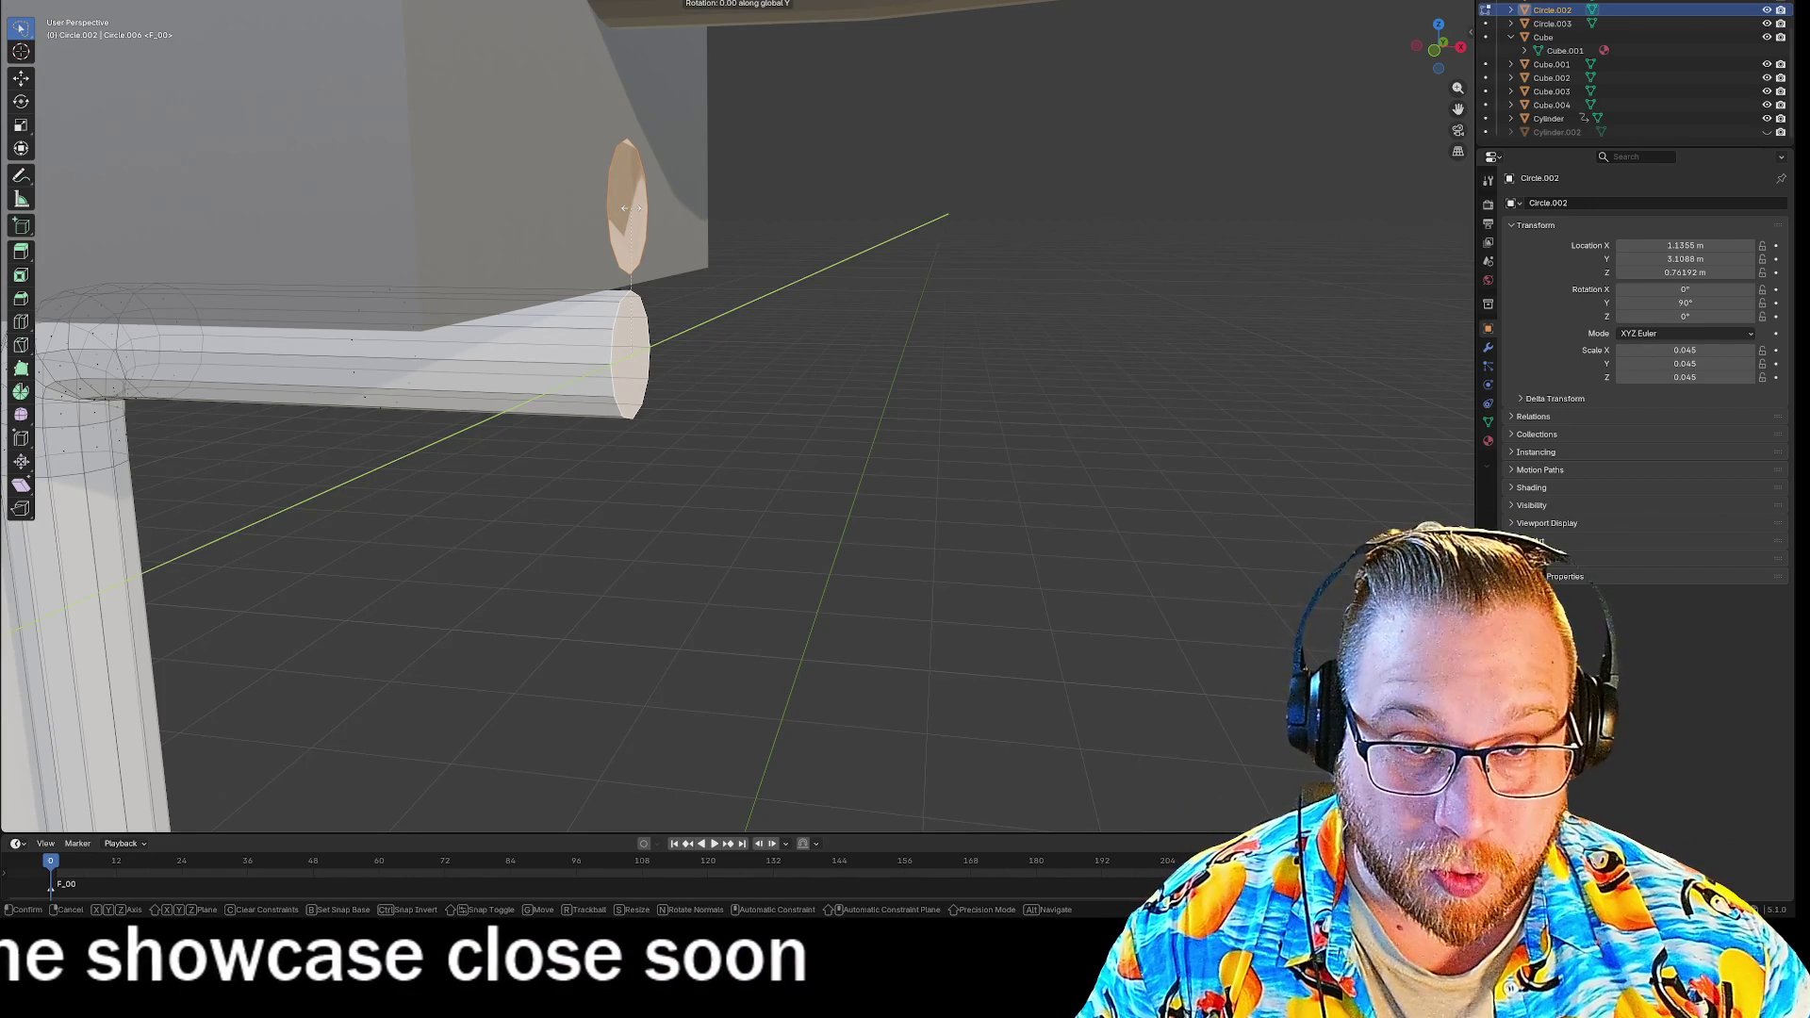
pyautogui.press('1')
pyautogui.press('Return')
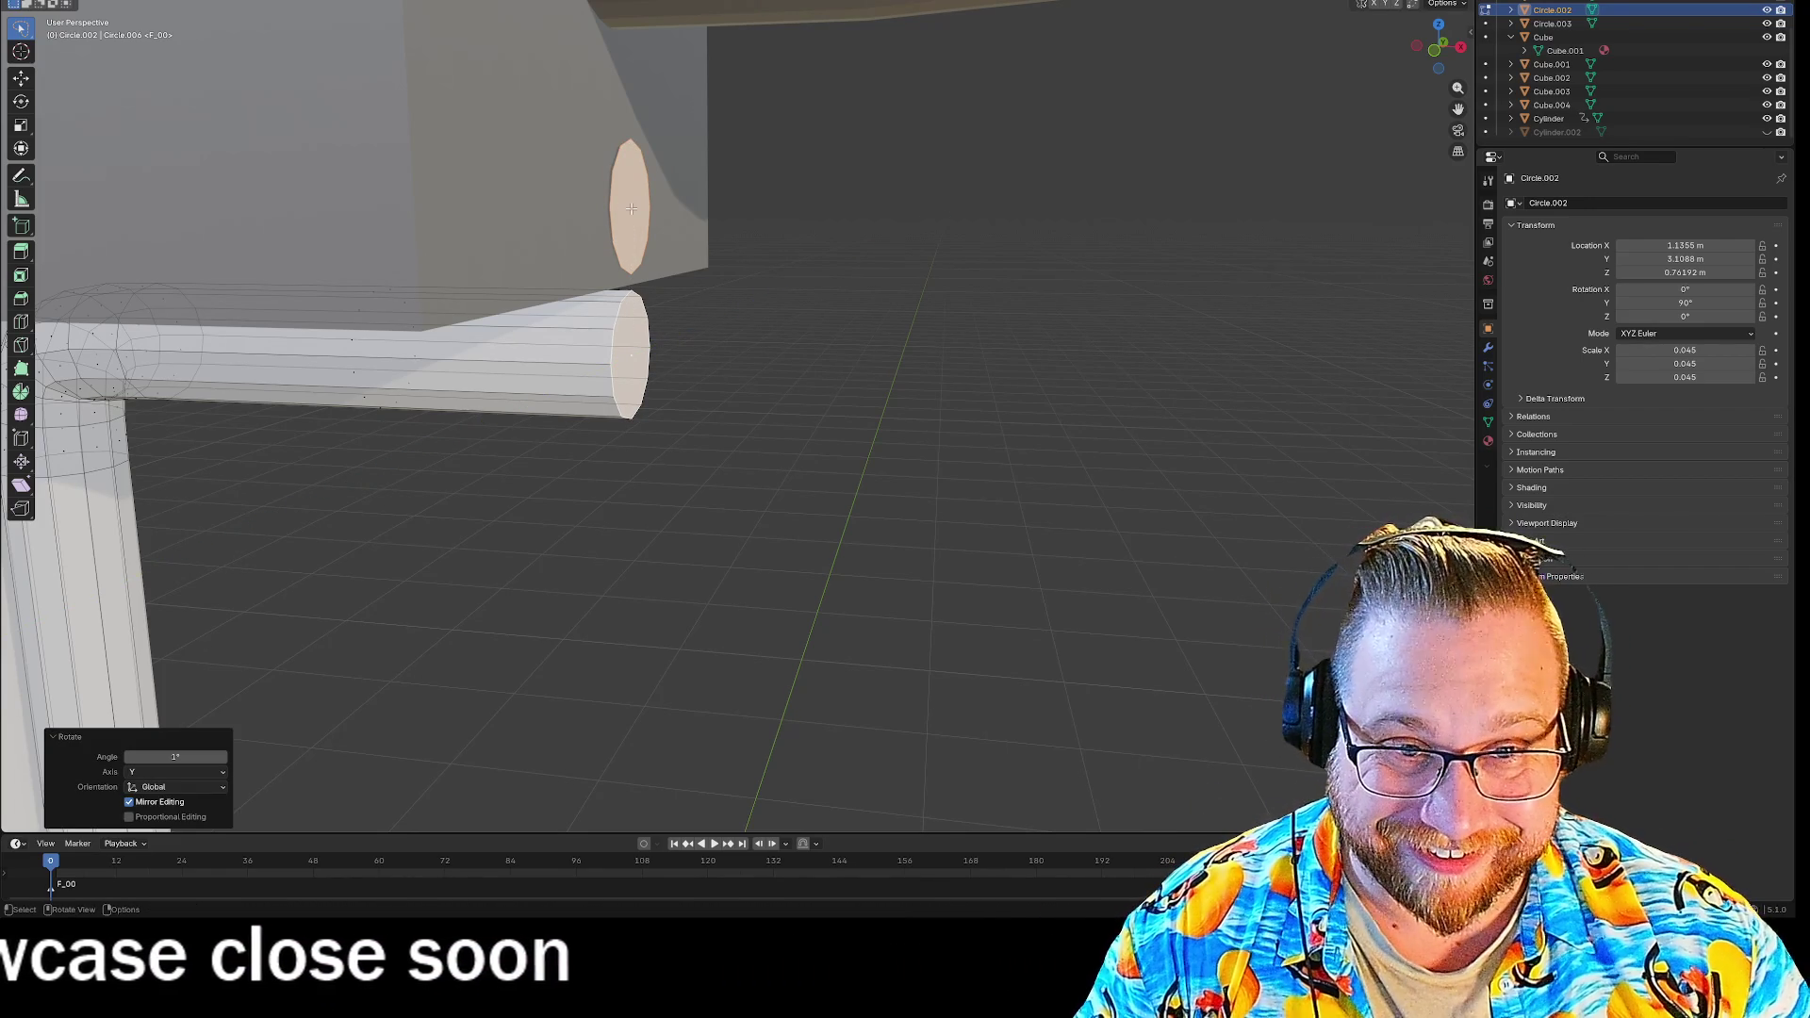
pyautogui.rightClick(631, 355)
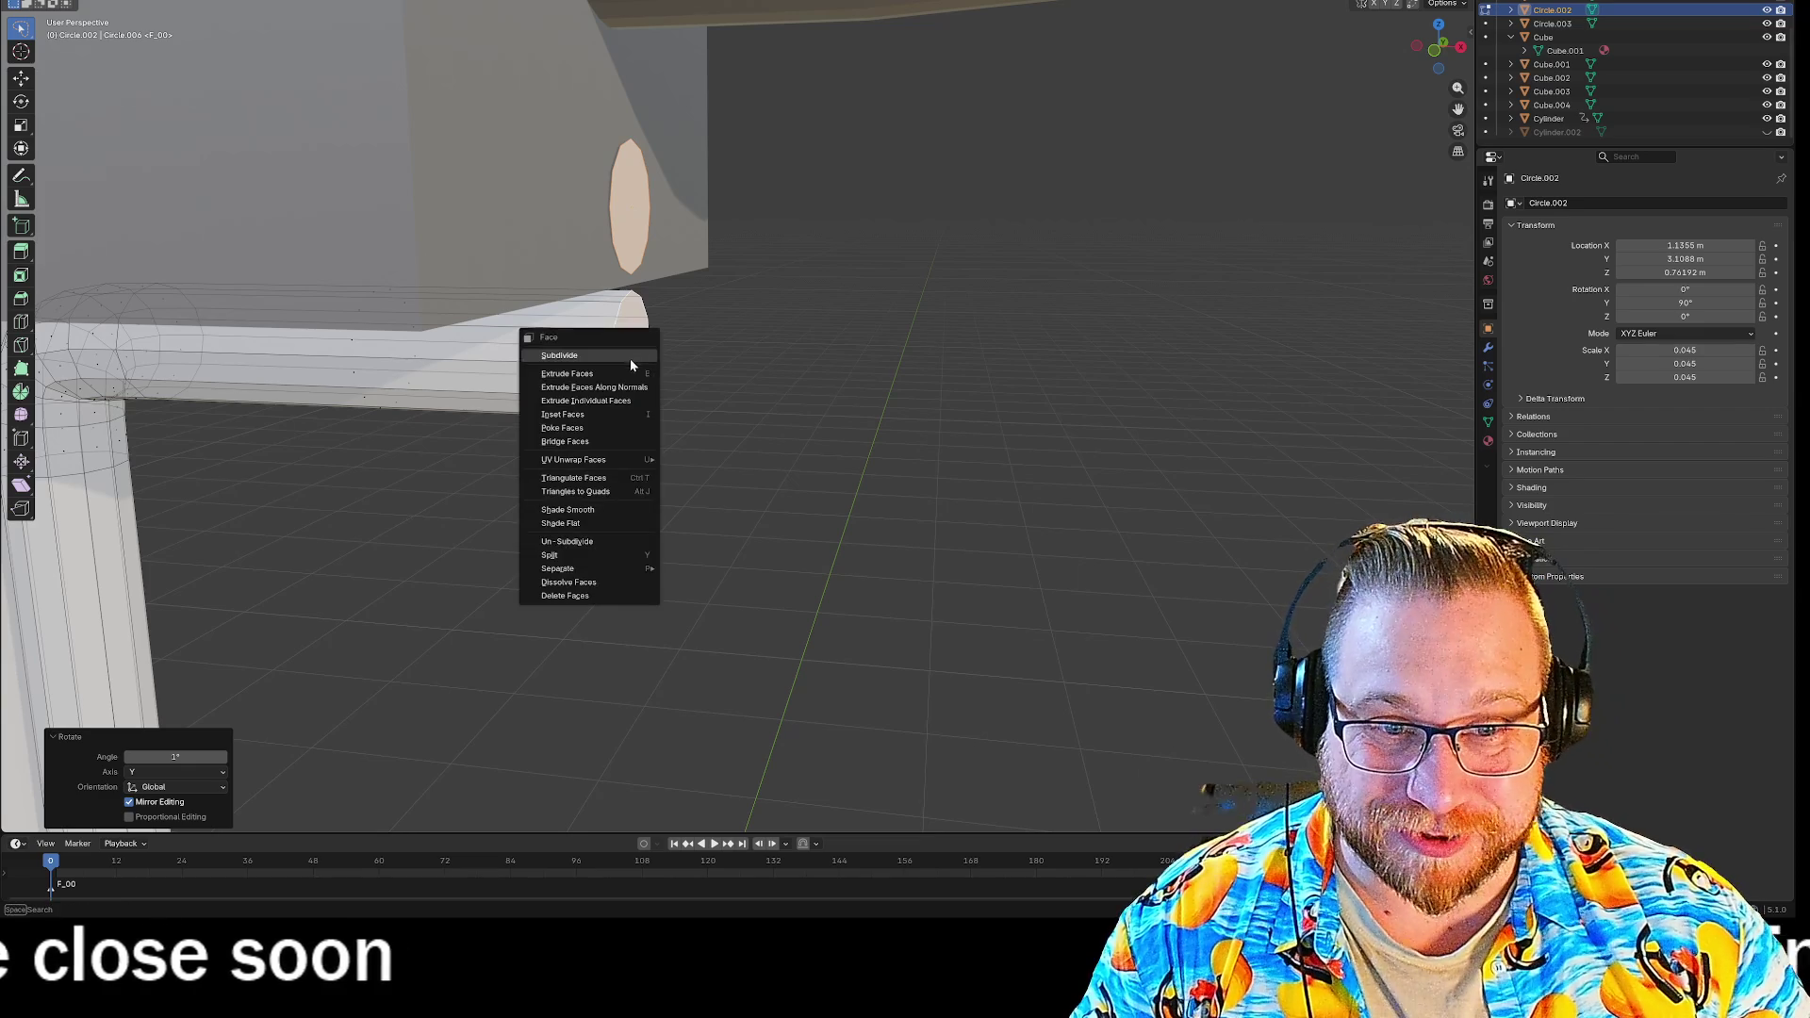
pyautogui.click(594, 442)
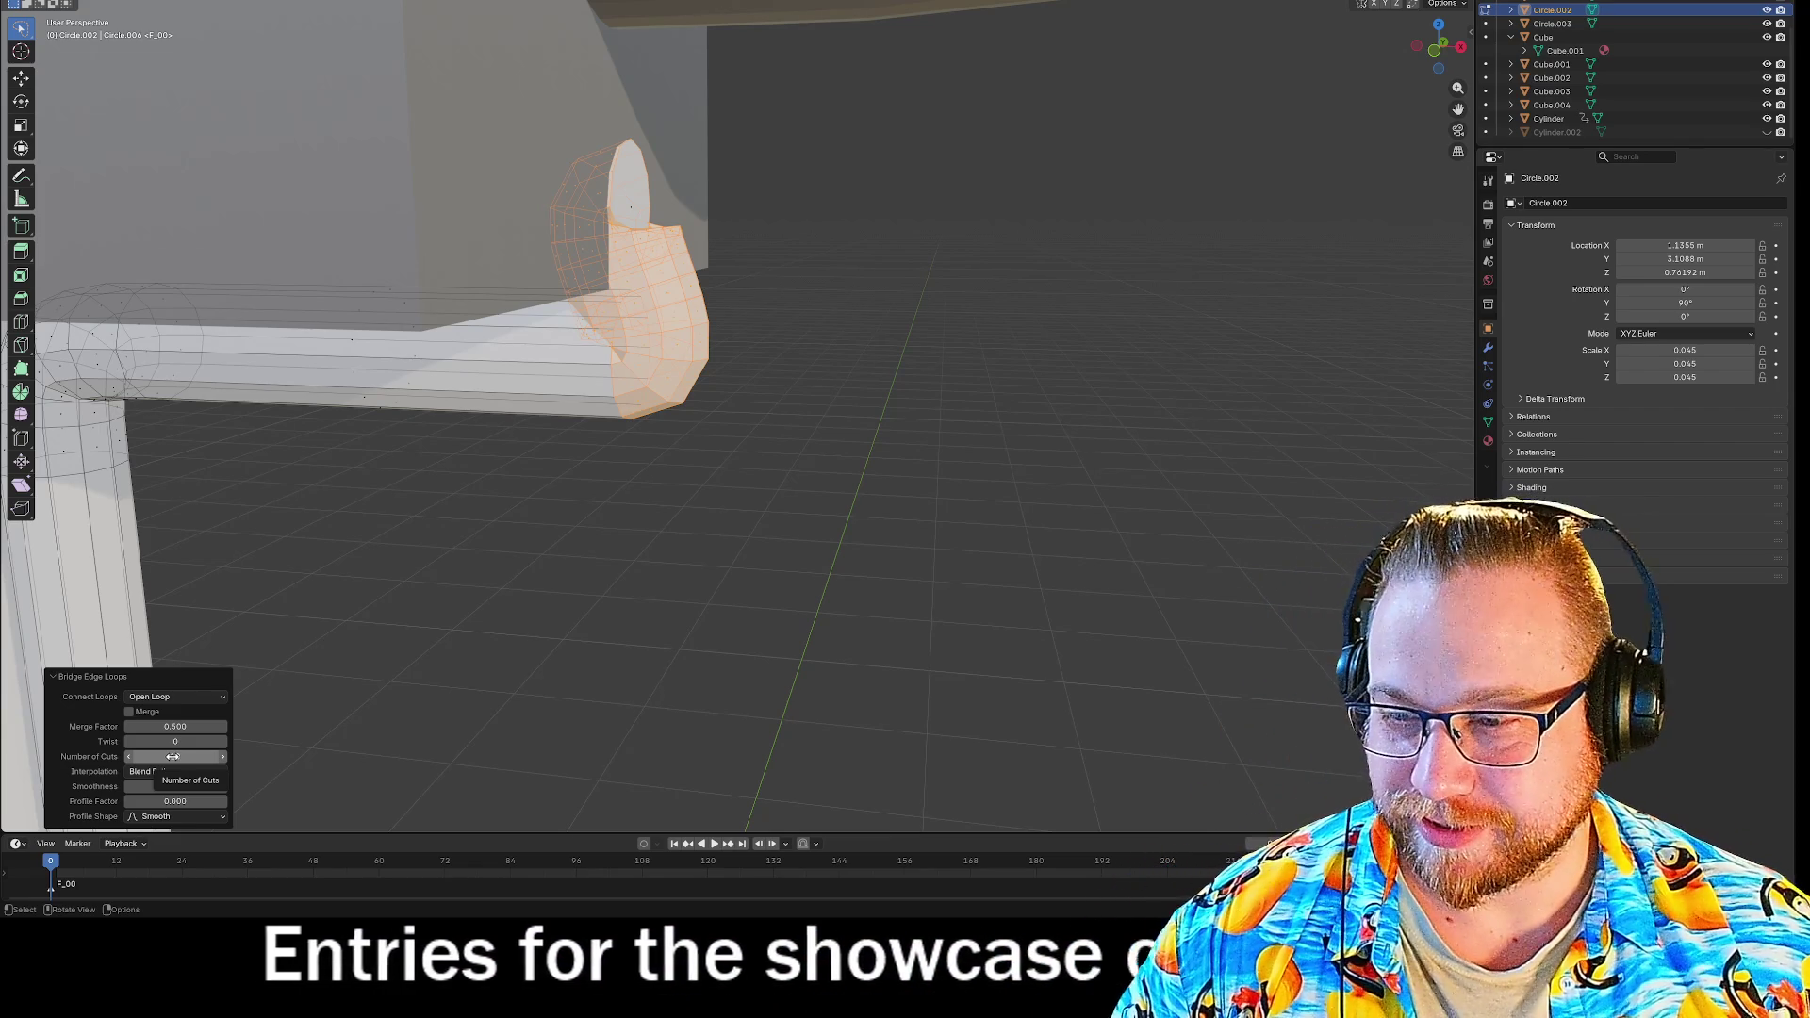
pyautogui.hotkey('ctrl', 'z')
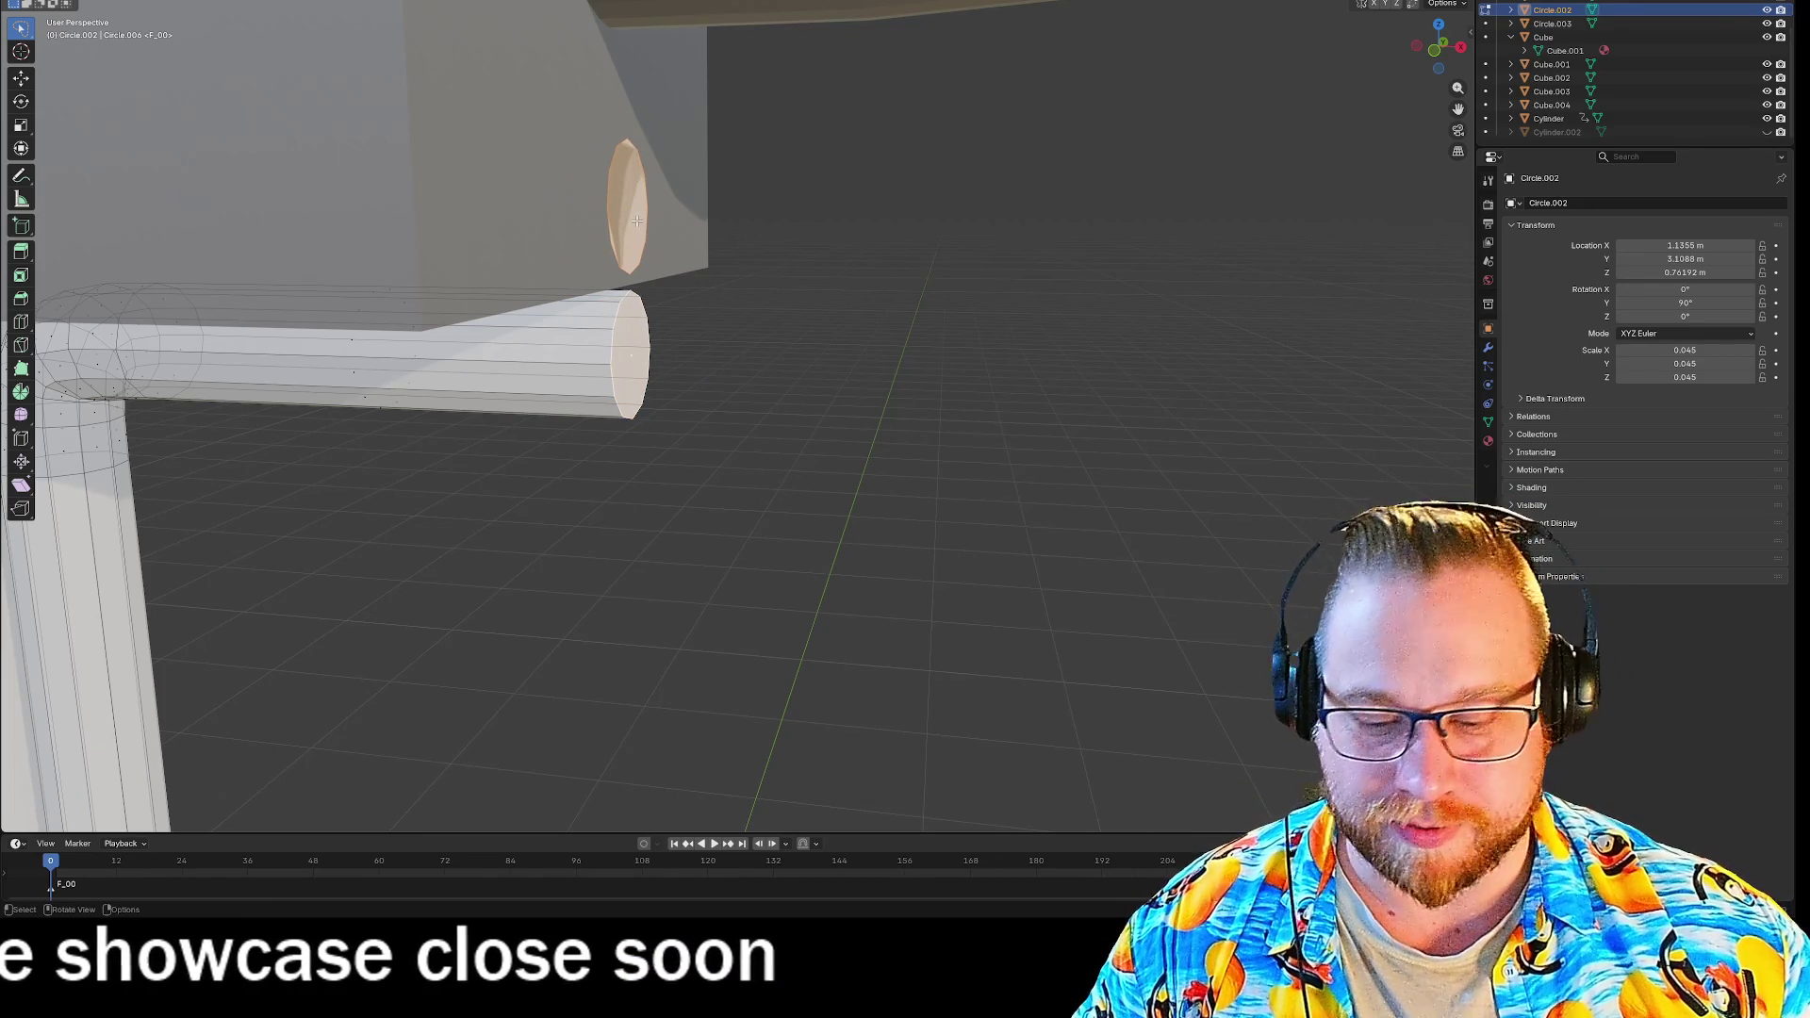
# Flip the wall oval 180° about the Y axis.
pyautogui.write('r180')
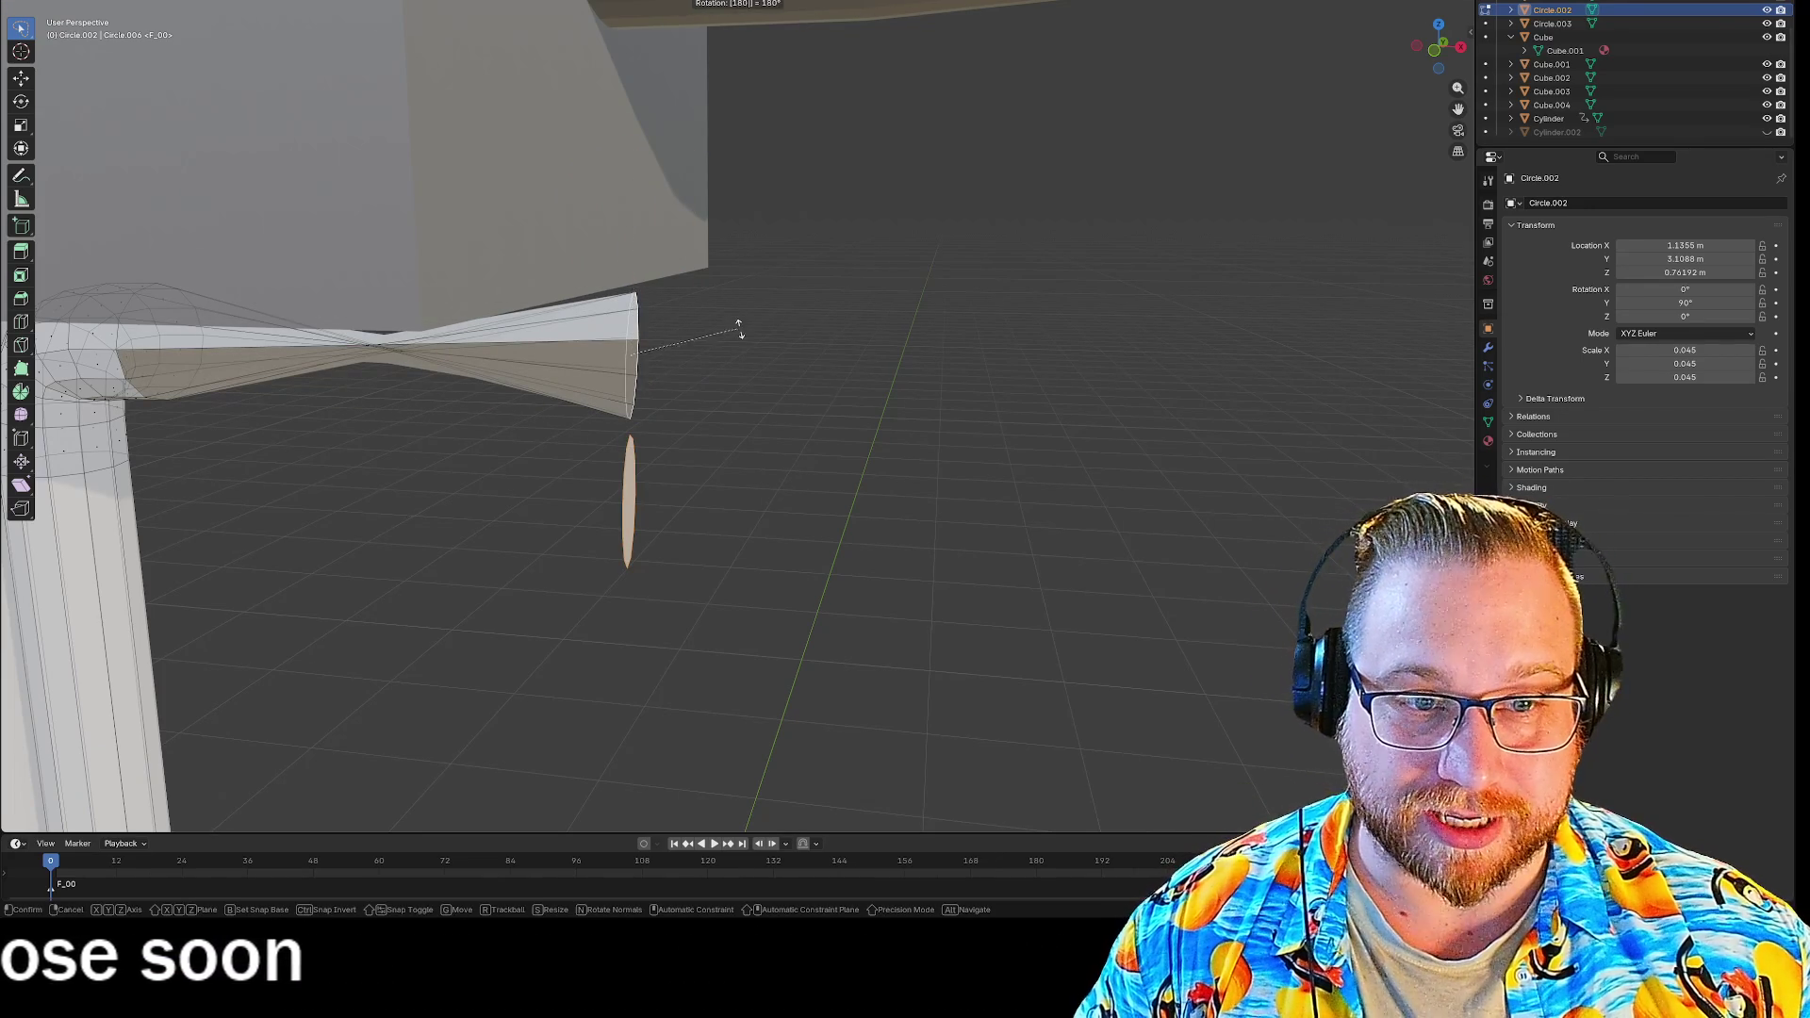
pyautogui.press('Return')
pyautogui.hotkey('ctrl', 'z')
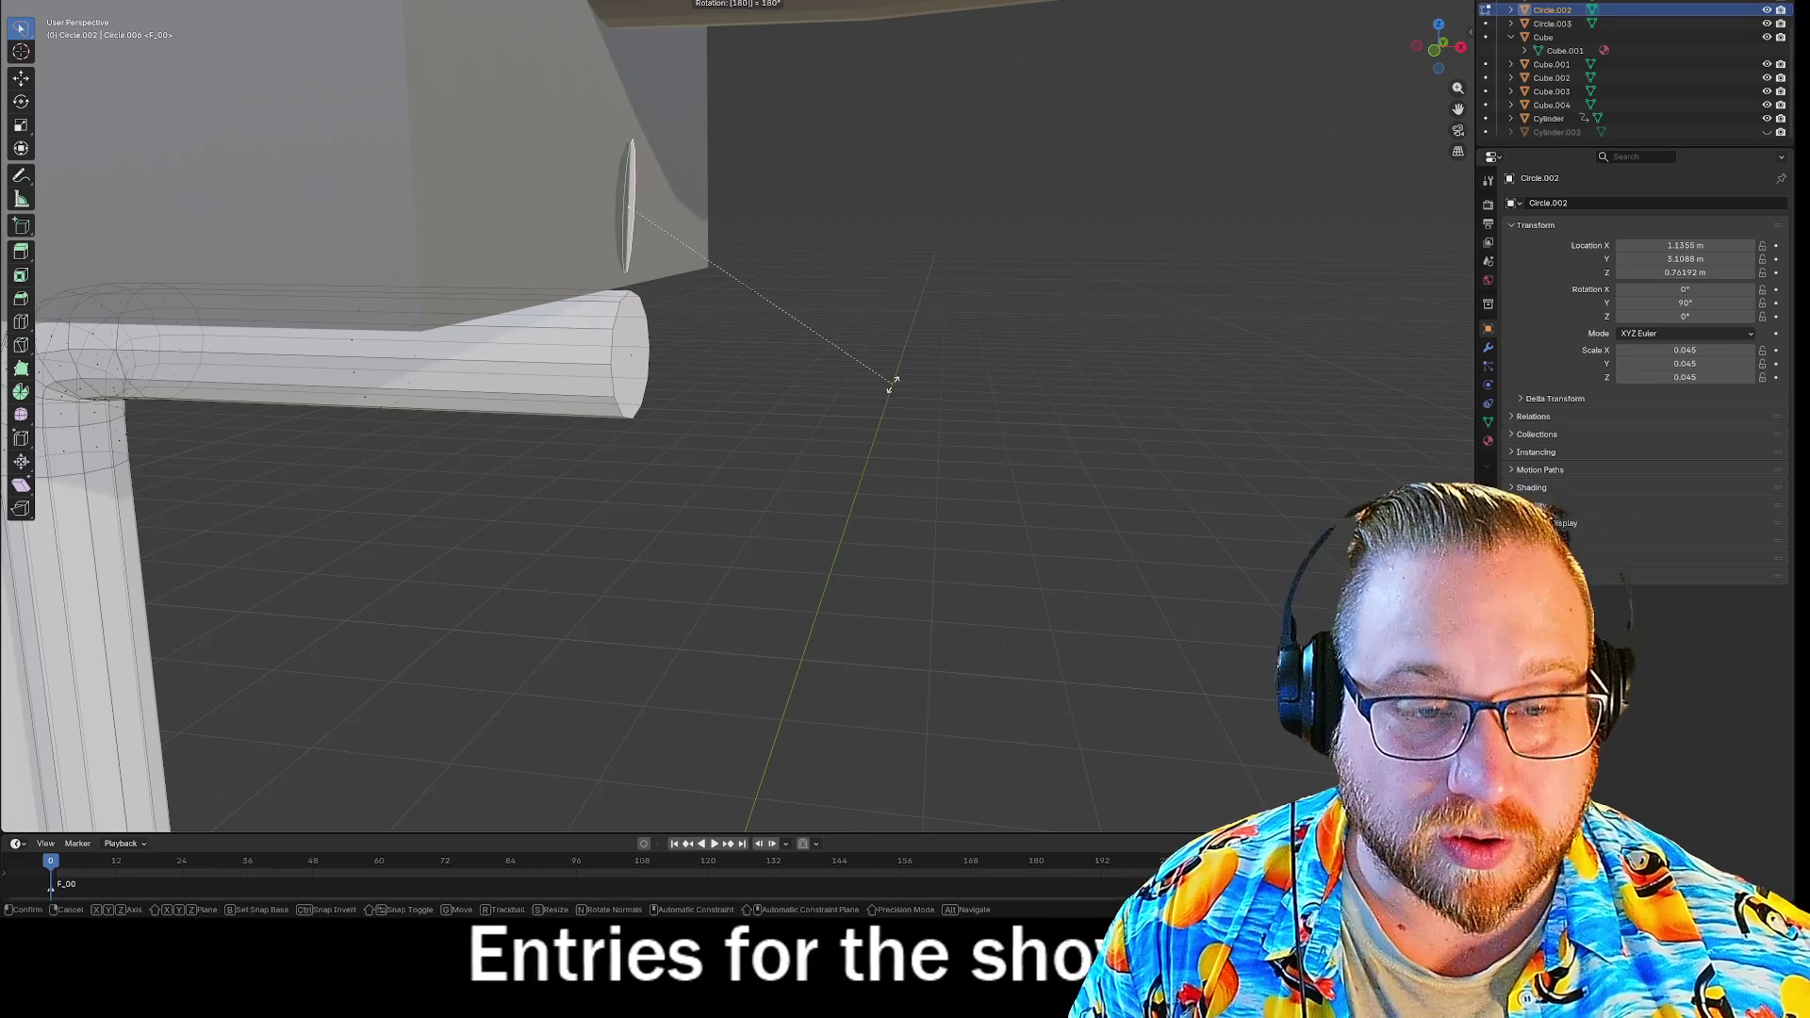
pyautogui.press('y')
pyautogui.press('Return')
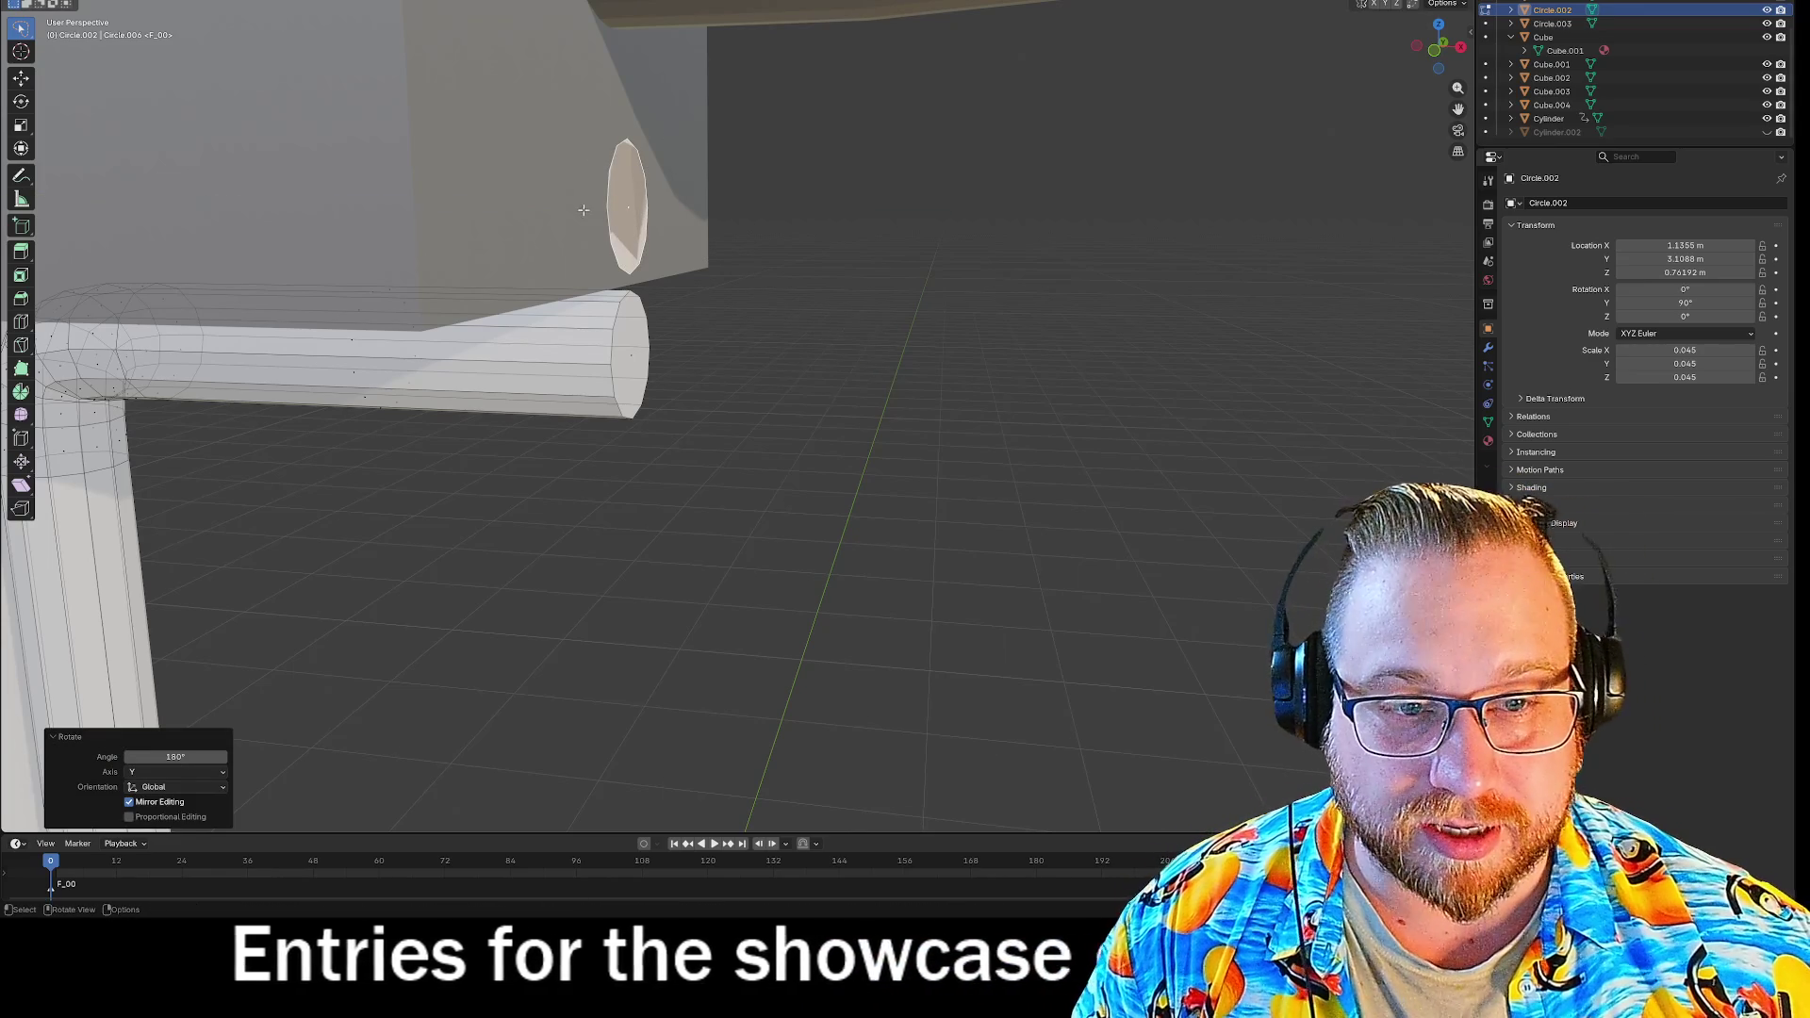
# Bridge the pipe end to the flipped oval with 10 cuts, inspect it, then undo.
pyautogui.hotkey('ctrl', 'f')
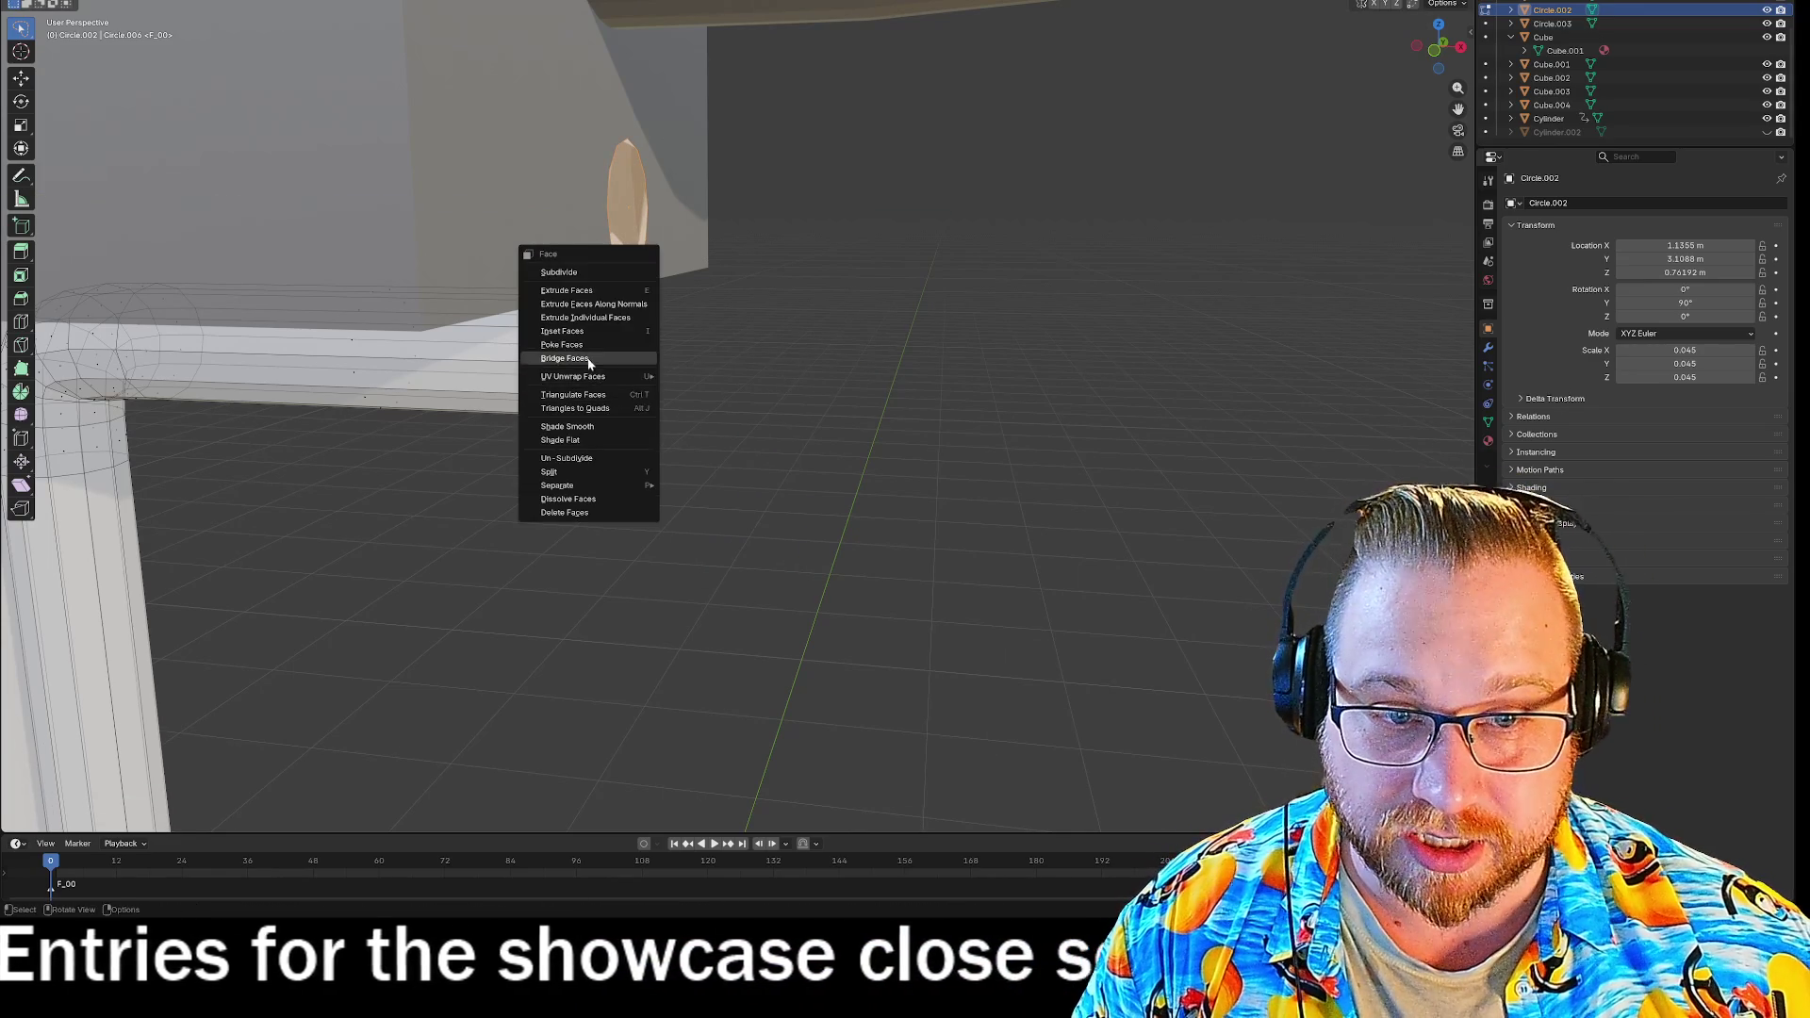
pyautogui.click(589, 360)
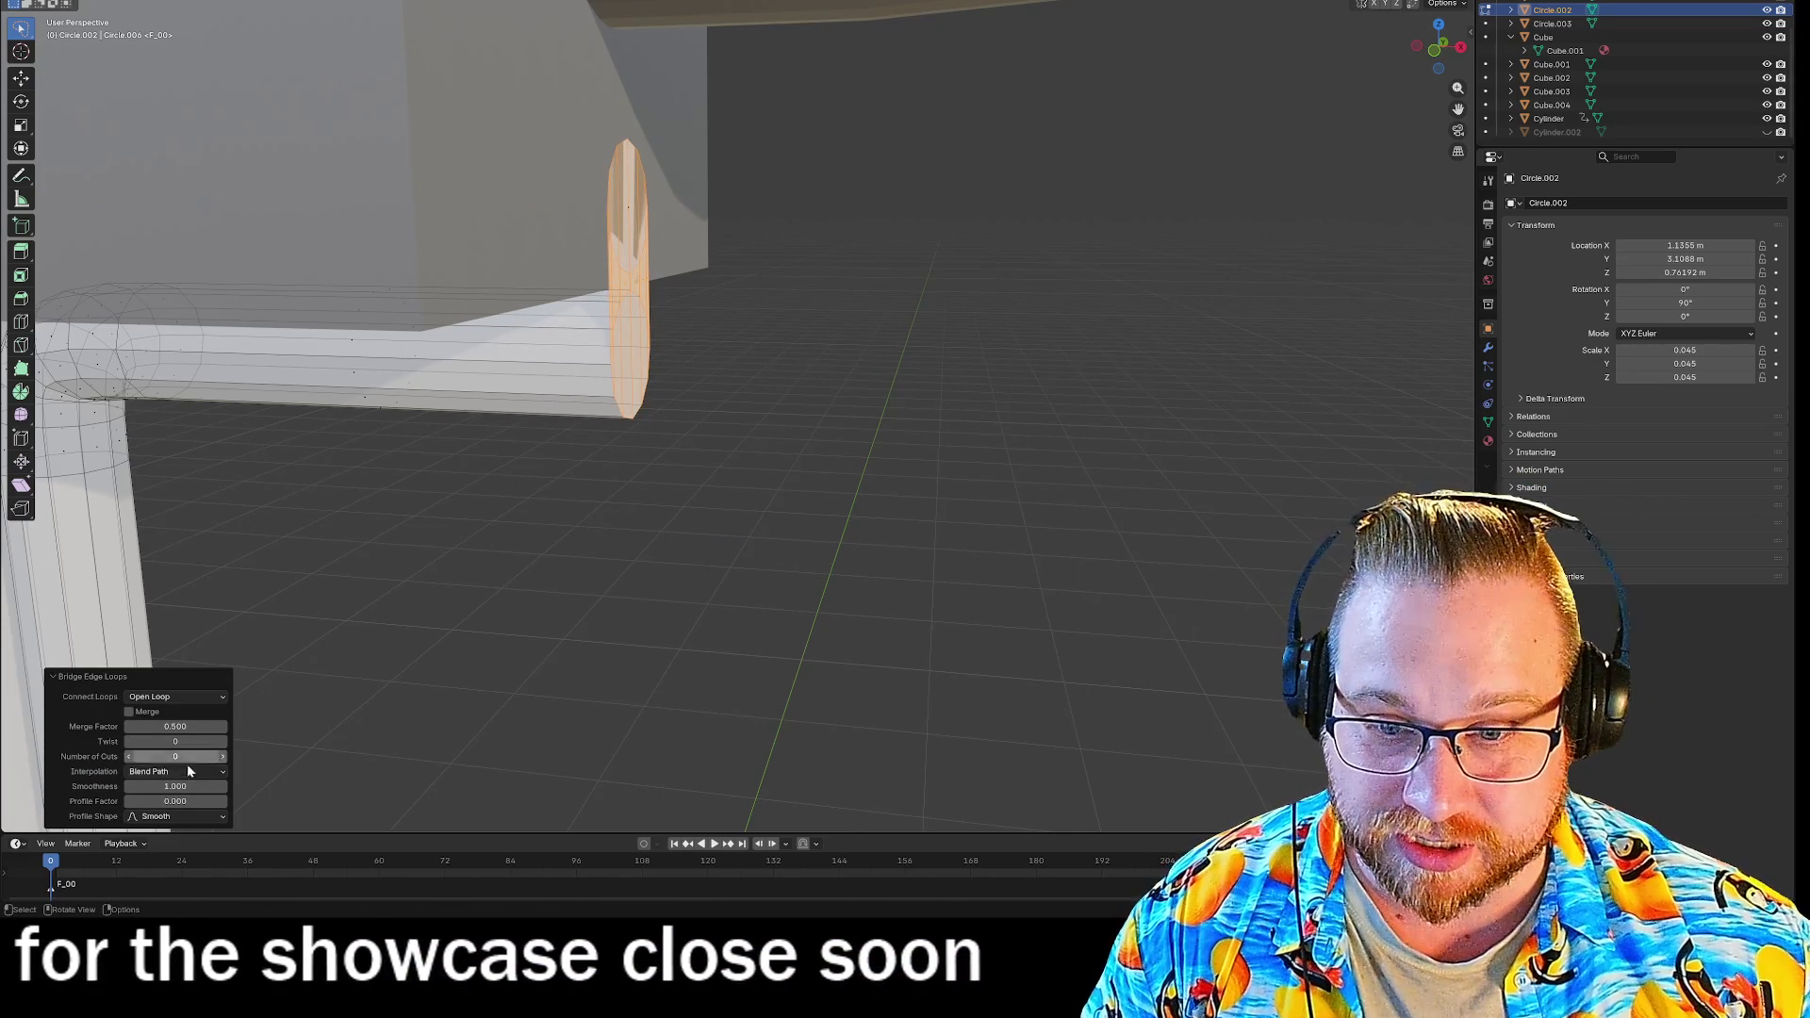
pyautogui.click(183, 756)
pyautogui.write('10')
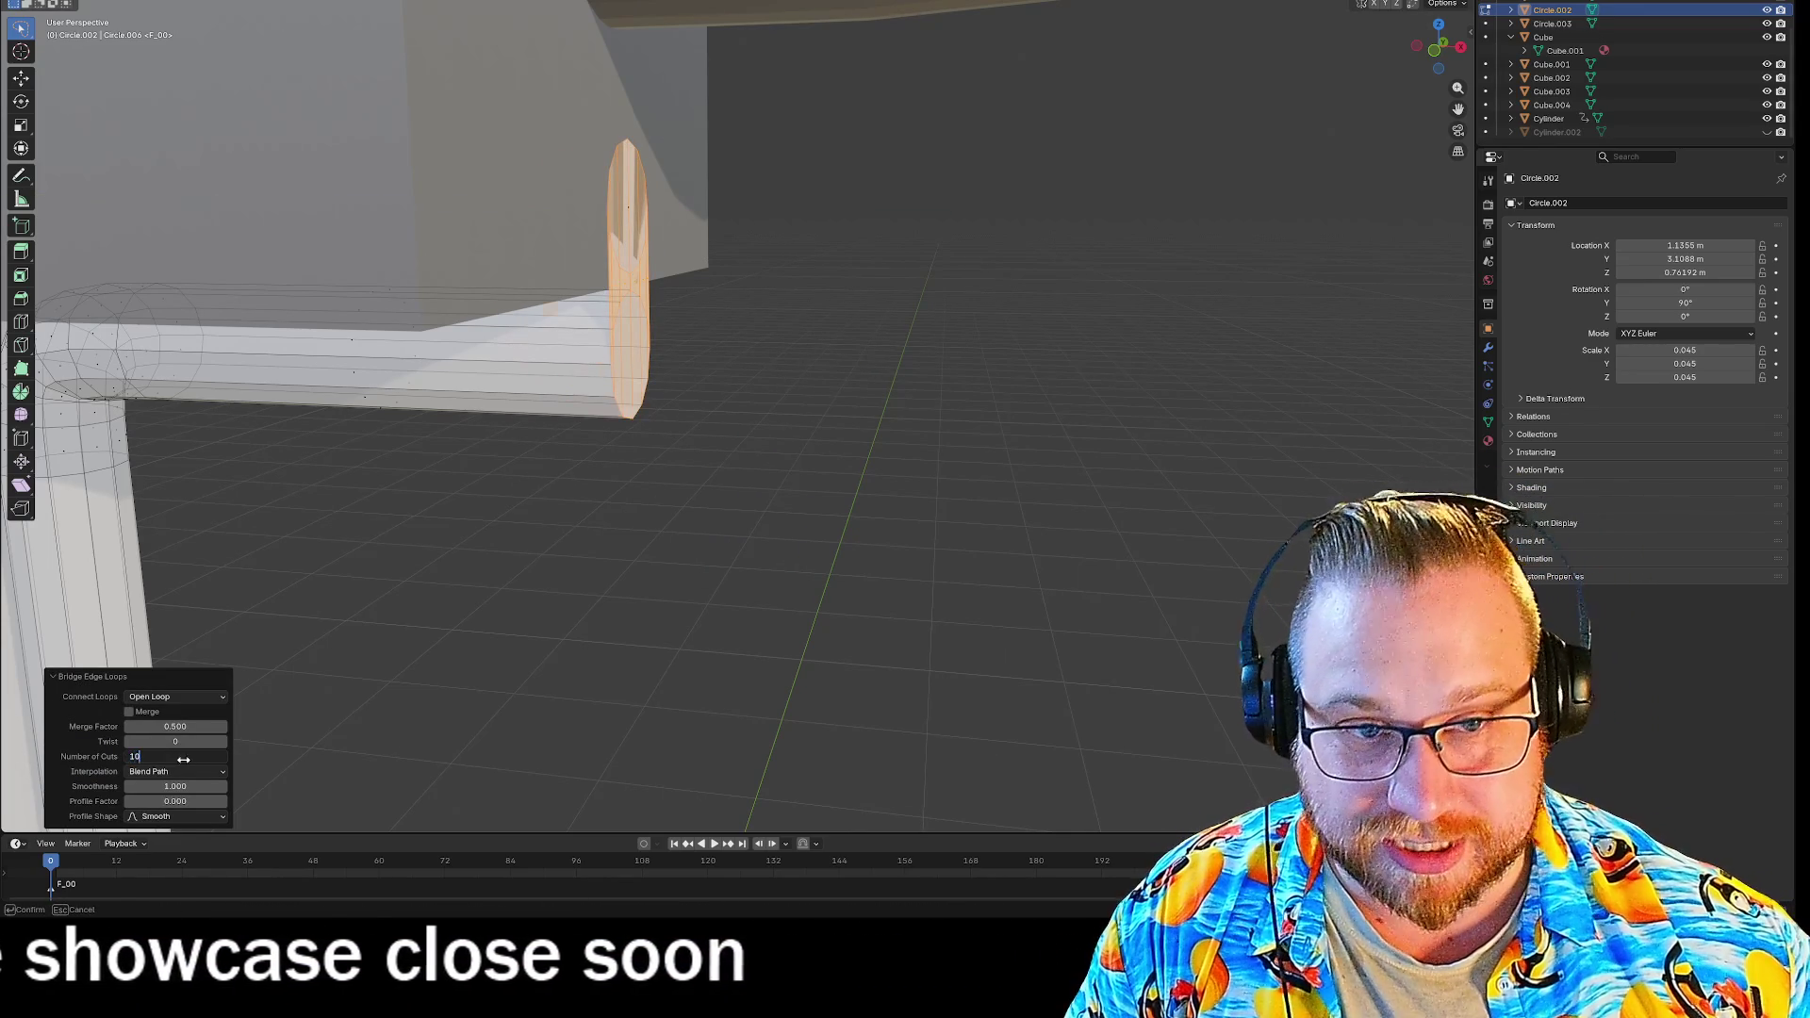
pyautogui.press('Return')
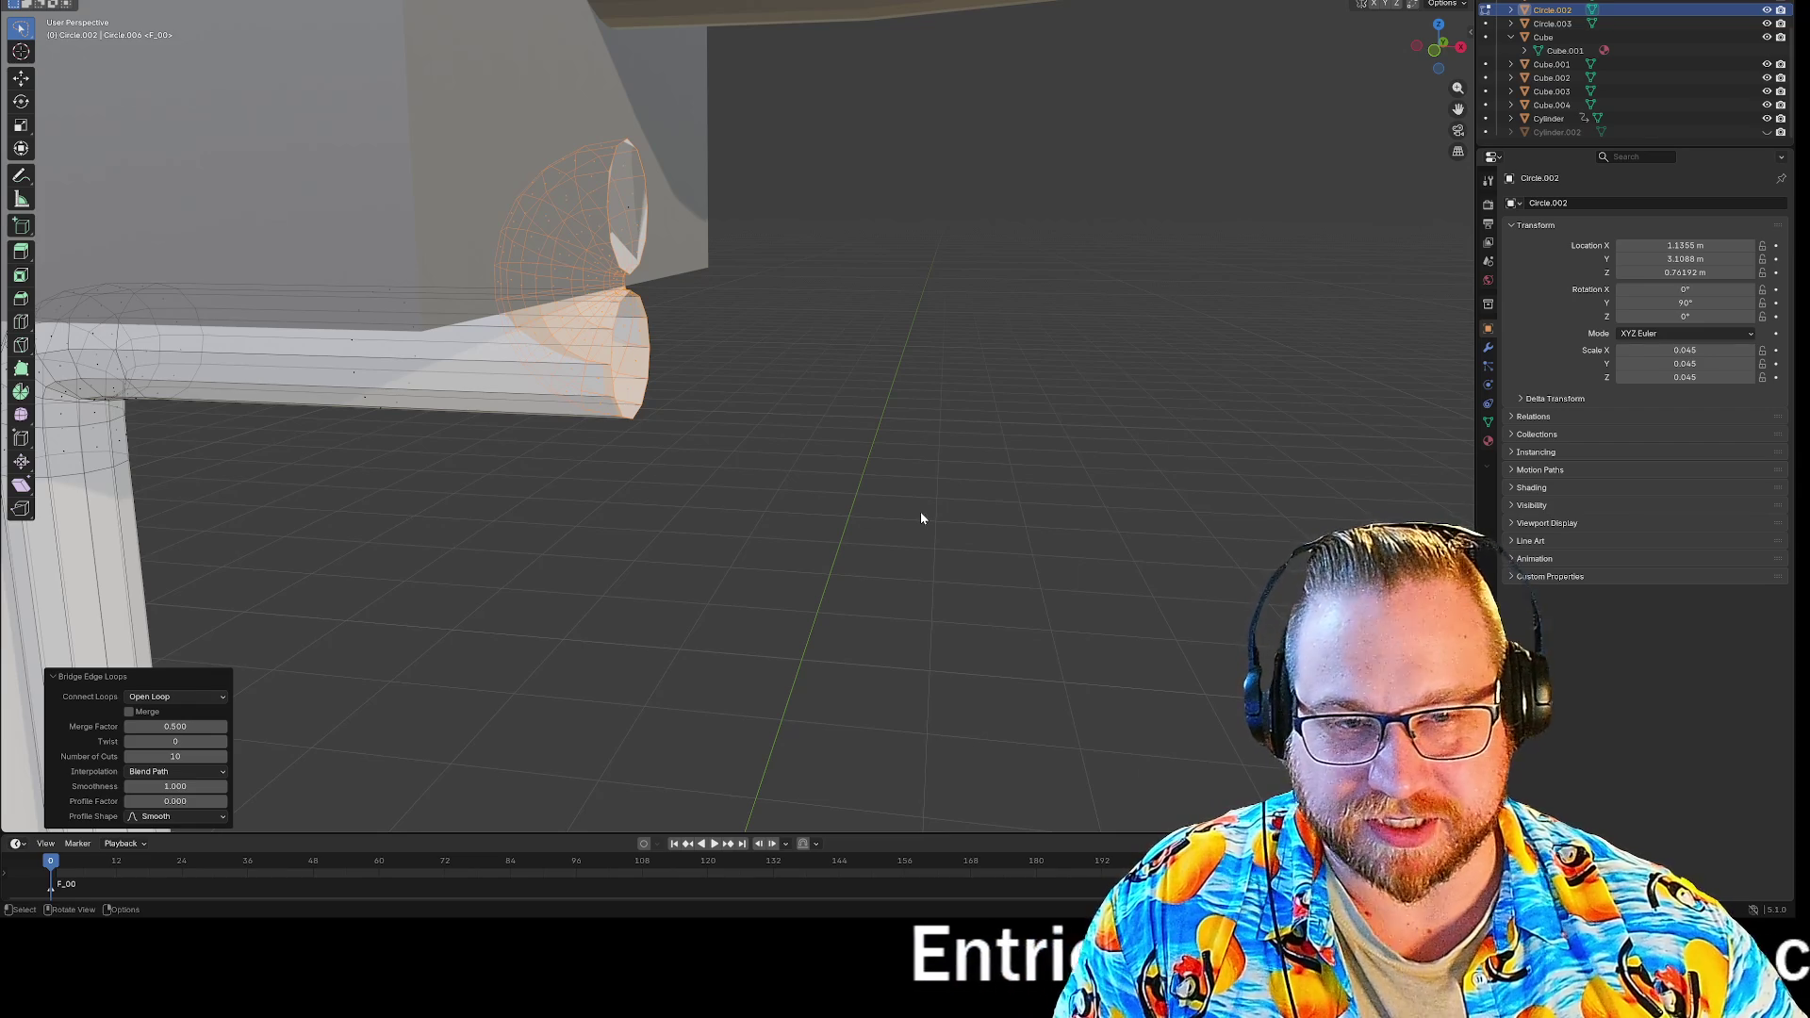
pyautogui.moveTo(958, 494)
pyautogui.mouseDown(button='middle')
pyautogui.moveTo(933, 500)
pyautogui.moveTo(976, 494)
pyautogui.mouseUp(button='middle')
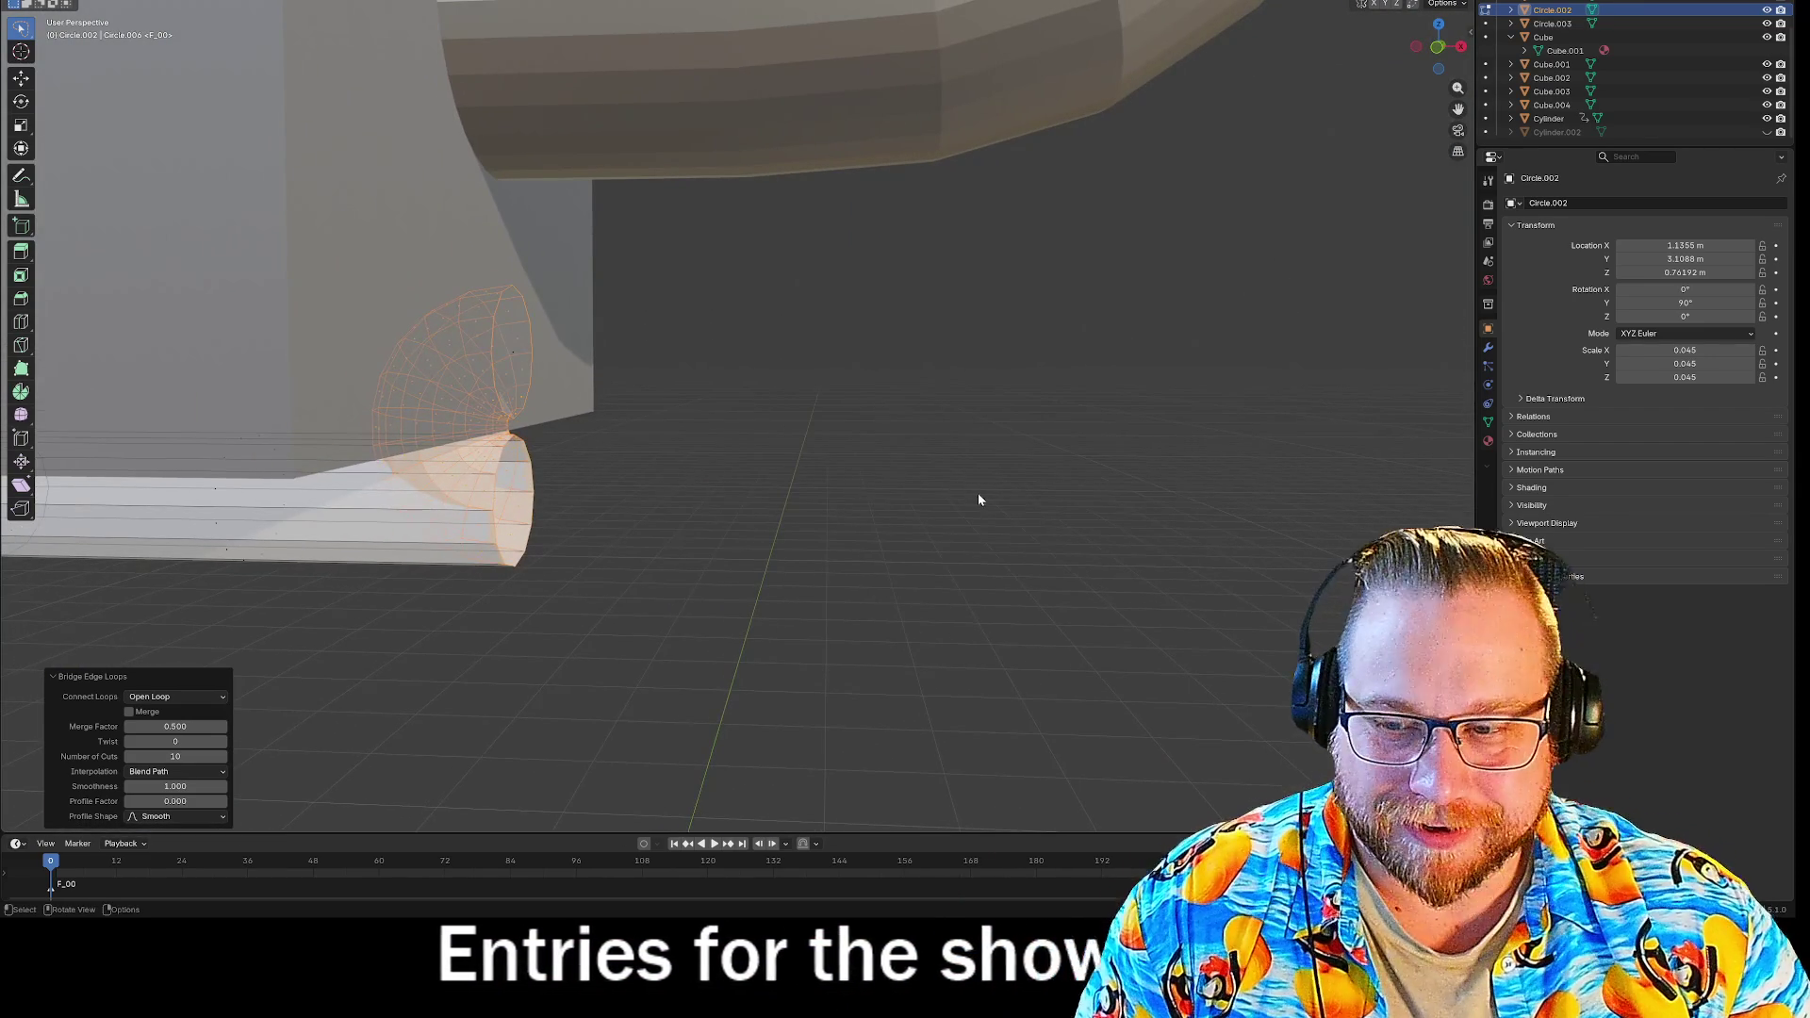
pyautogui.scroll(-5, 921, 506)
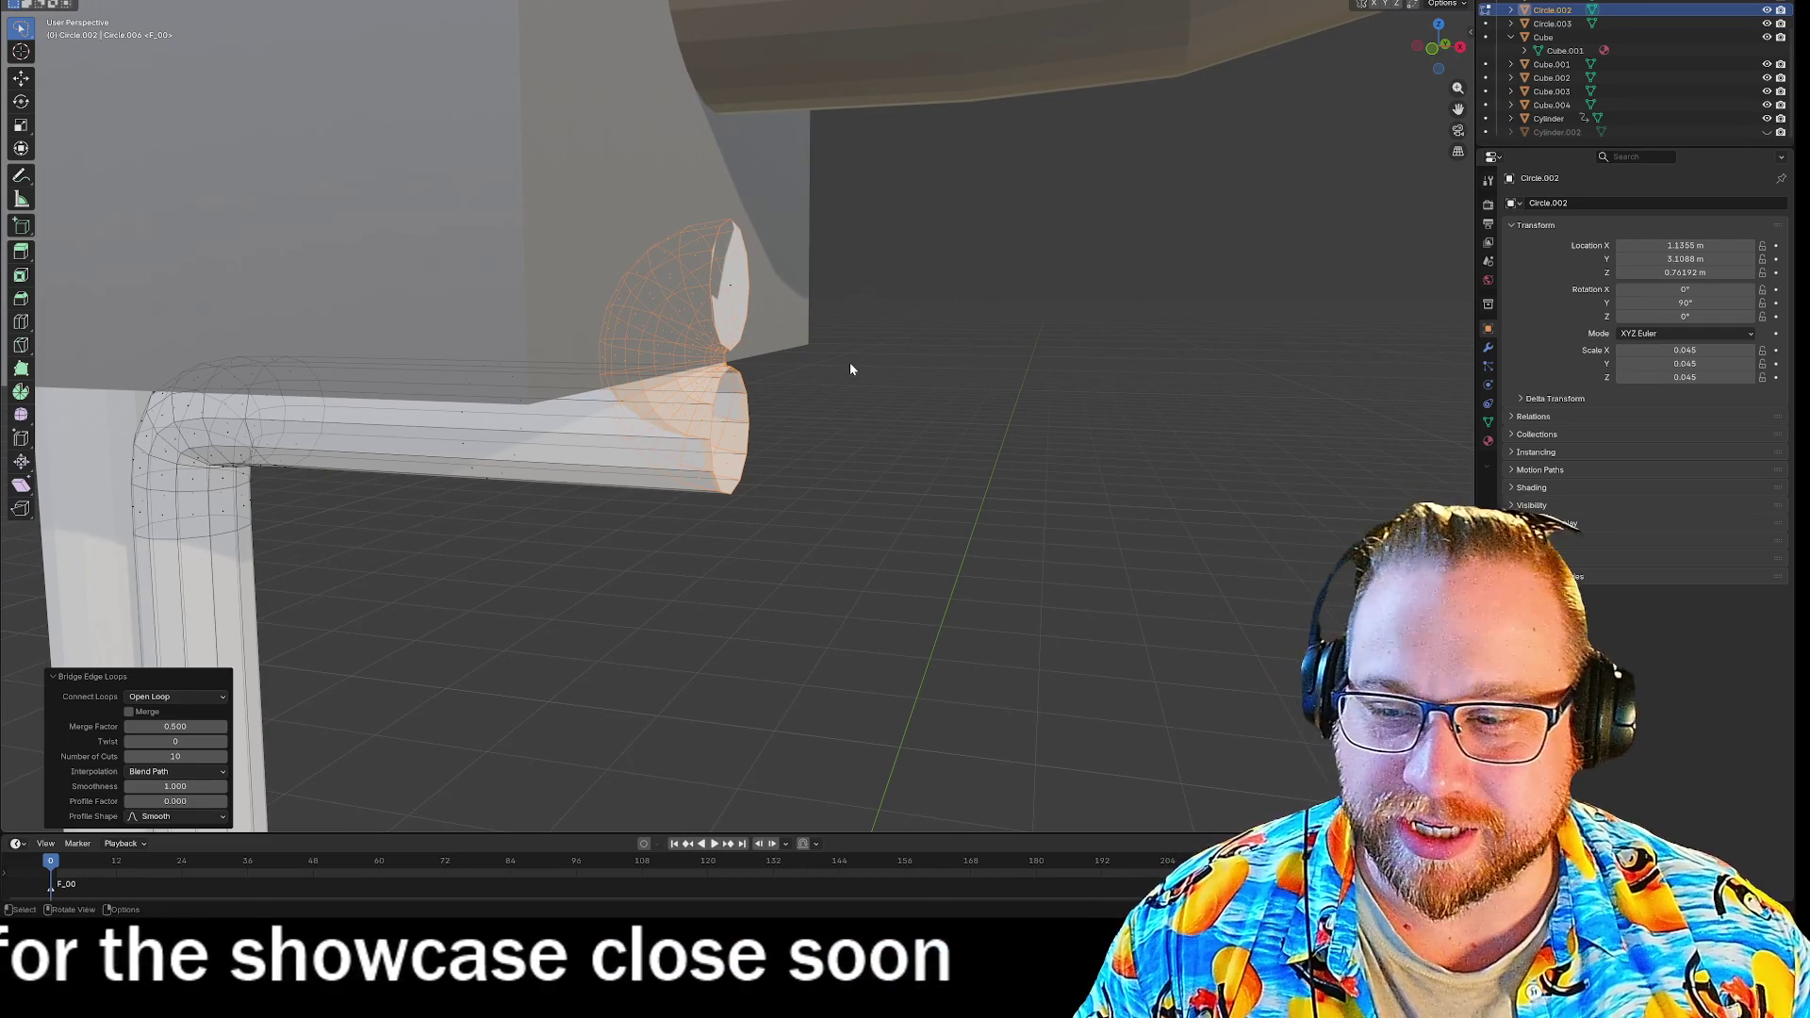
pyautogui.hotkey('ctrl', 'z')
pyautogui.hotkey('ctrl', 'z')
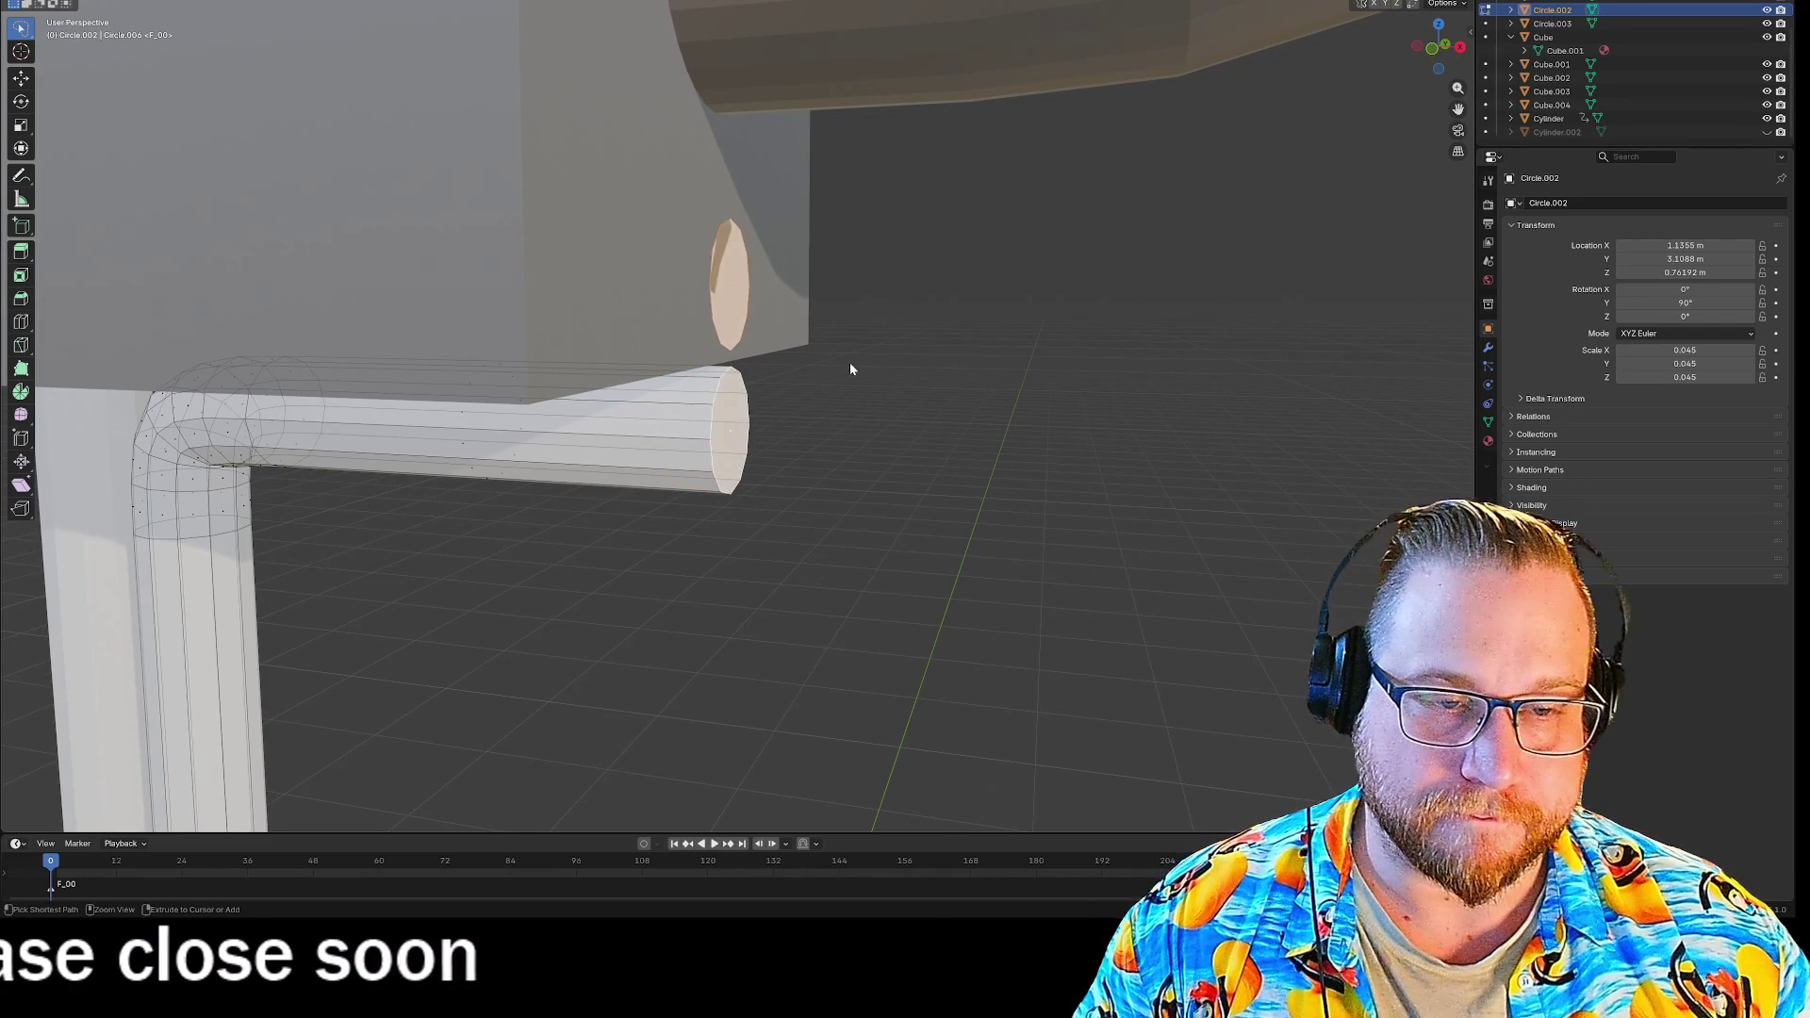
# Undo twice to restore the flat circle, then orbit around the bent pipe.
pyautogui.hotkey('ctrl', 'z')
pyautogui.hotkey('ctrl', 'z')
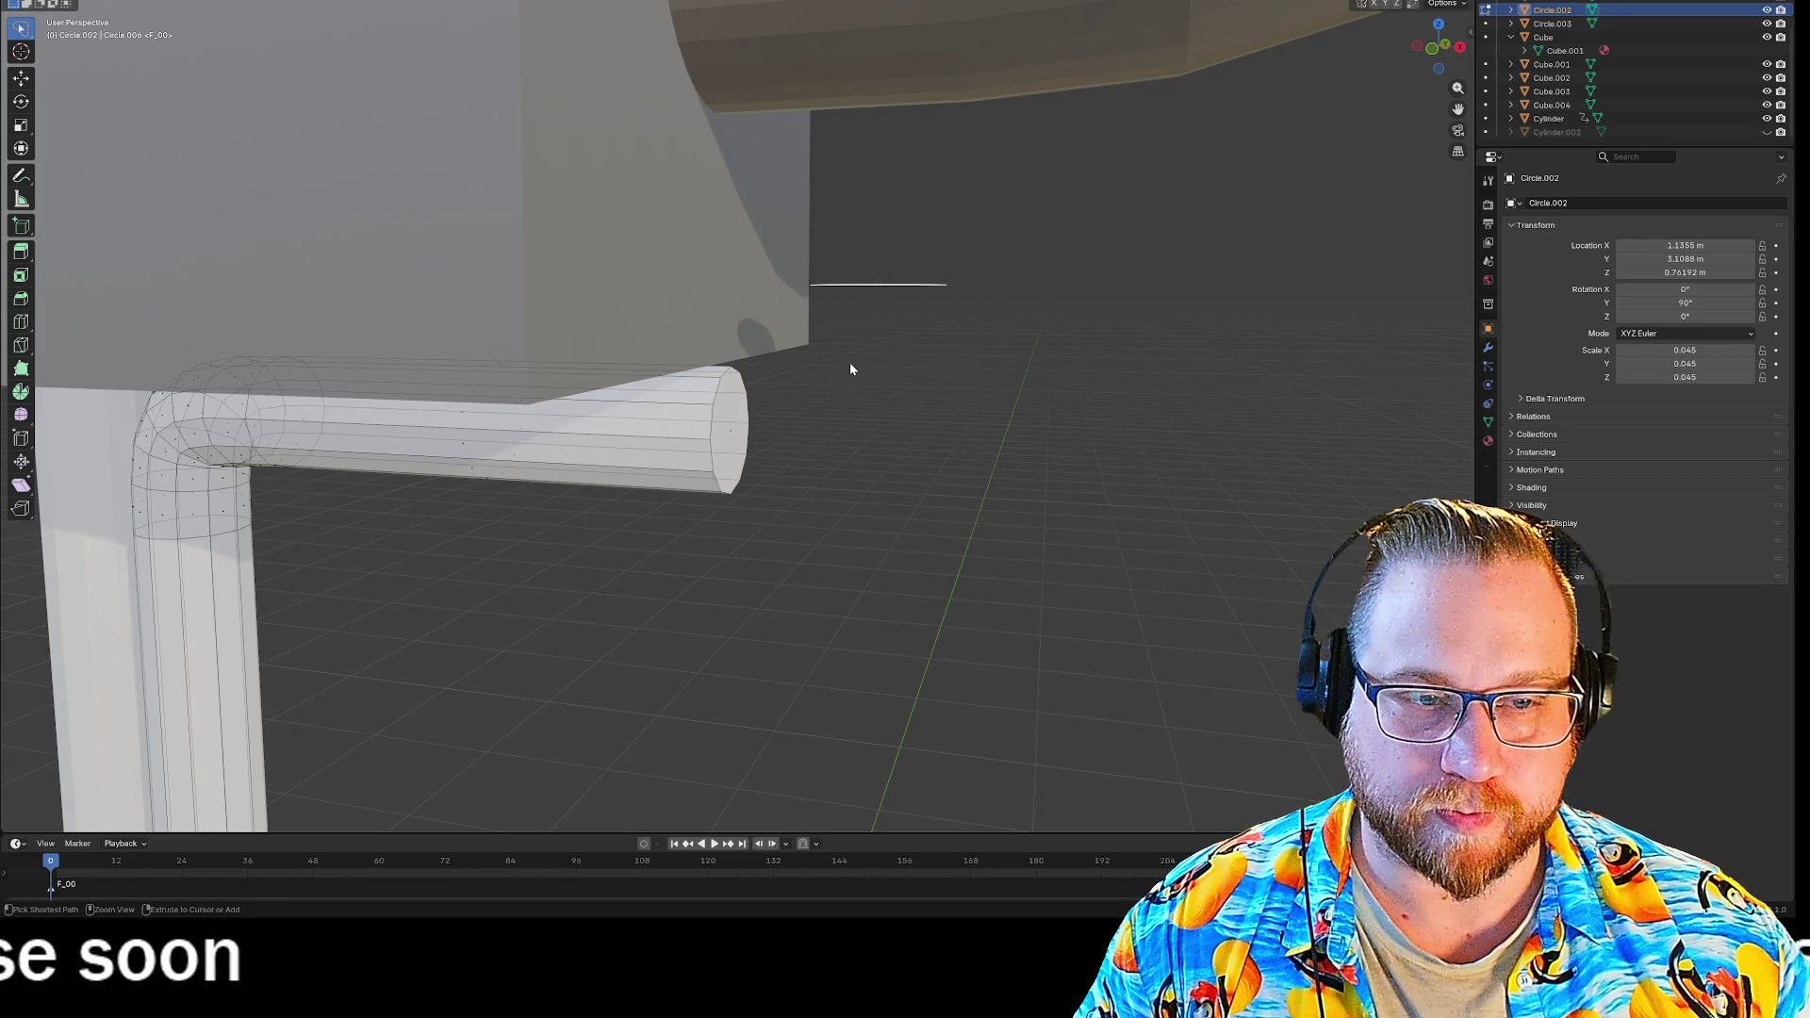
pyautogui.hotkey('ctrl', 'z')
pyautogui.hotkey('ctrl', 'z')
pyautogui.moveTo(795, 469)
pyautogui.mouseDown(button='middle')
pyautogui.moveTo(790, 420)
pyautogui.moveTo(855, 402)
pyautogui.moveTo(907, 413)
pyautogui.moveTo(957, 336)
pyautogui.moveTo(966, 274)
pyautogui.moveTo(913, 294)
pyautogui.mouseUp(button='middle')
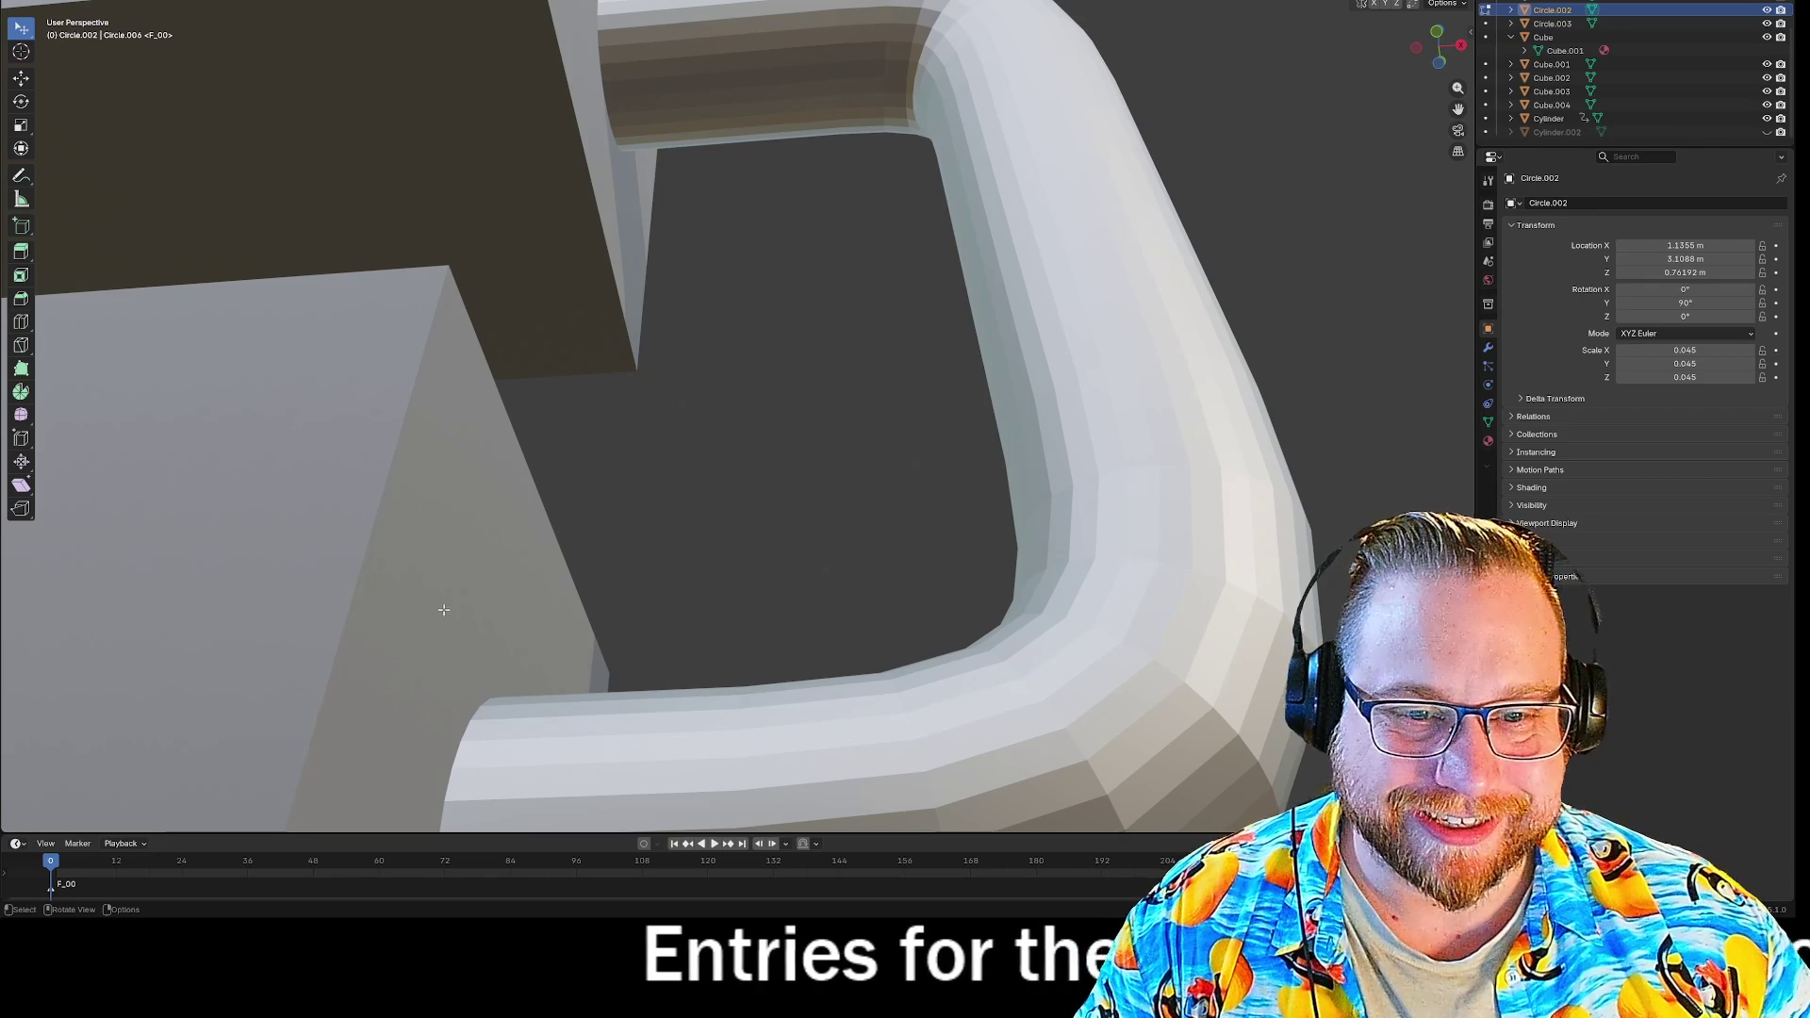
pyautogui.moveTo(695, 517)
pyautogui.mouseDown(button='middle')
pyautogui.moveTo(768, 469)
pyautogui.moveTo(761, 552)
pyautogui.moveTo(834, 348)
pyautogui.moveTo(835, 196)
pyautogui.moveTo(792, 444)
pyautogui.moveTo(796, 400)
pyautogui.moveTo(702, 282)
pyautogui.mouseUp(button='middle')
pyautogui.scroll(5, 834, 348)
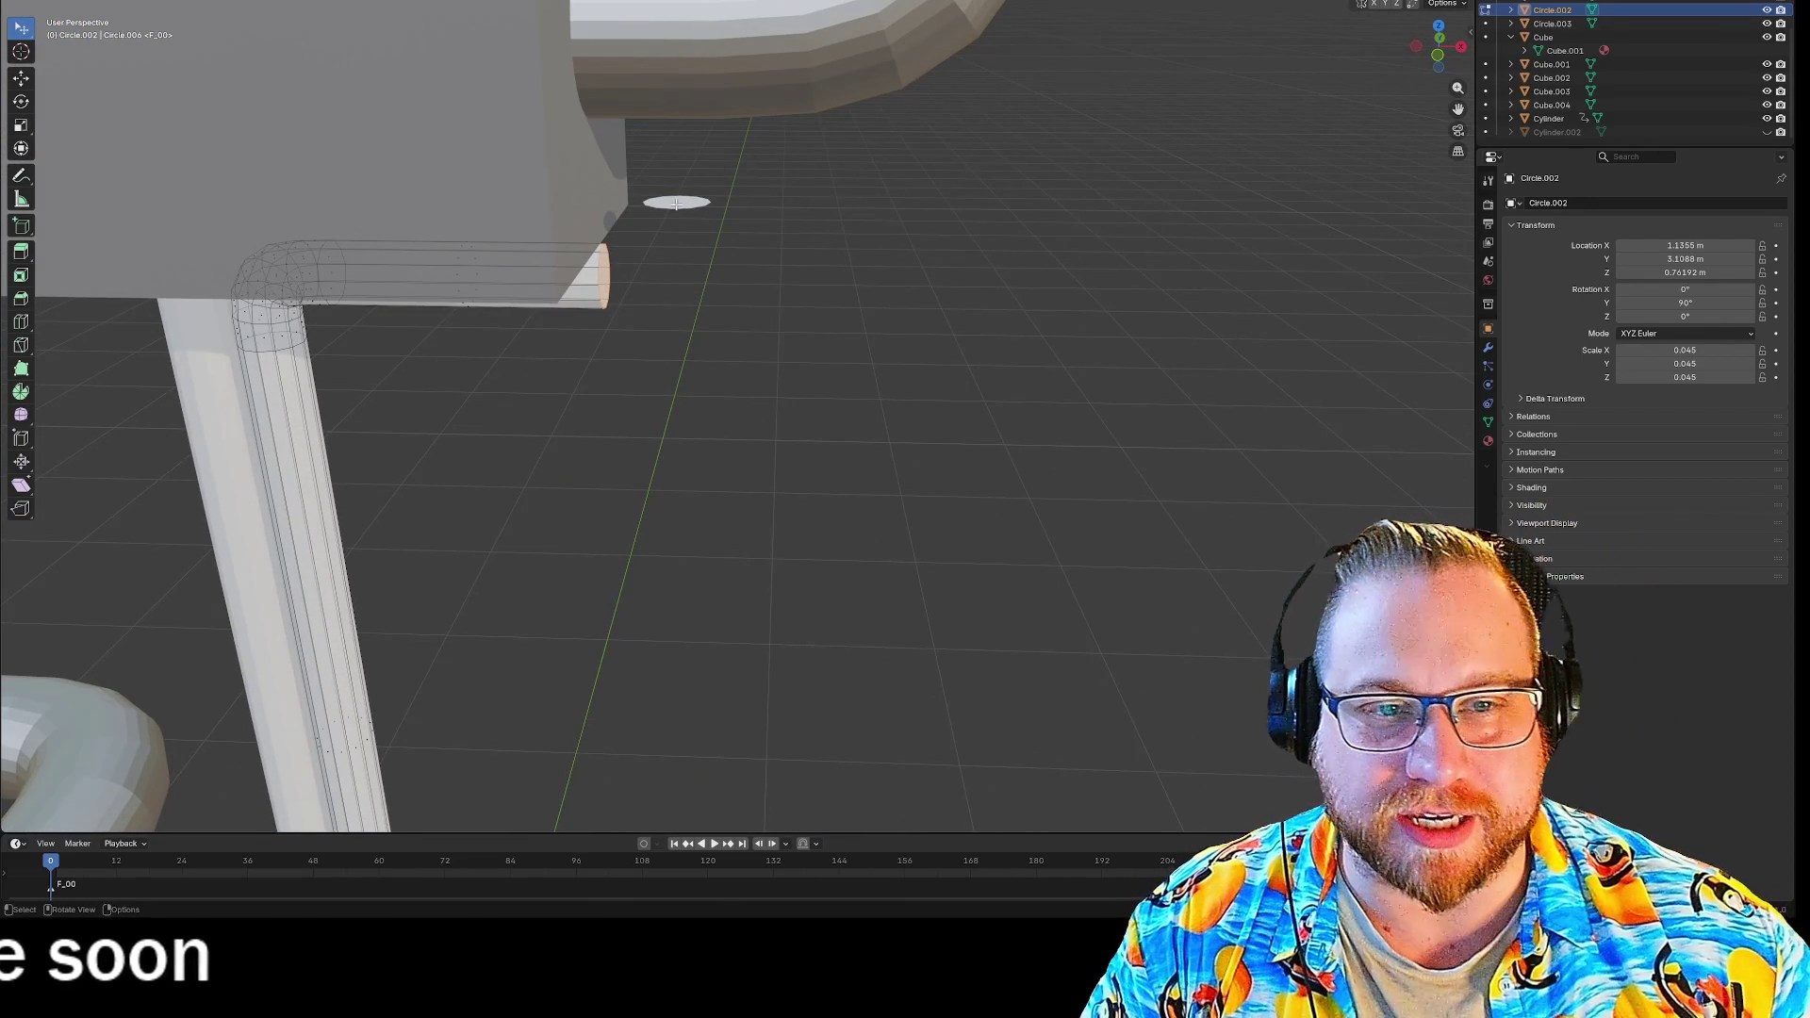
# Bridge the pipe end to the flat circle as a curved elbow, then deselect all.
pyautogui.rightClick(678, 201)
pyautogui.press('Escape')
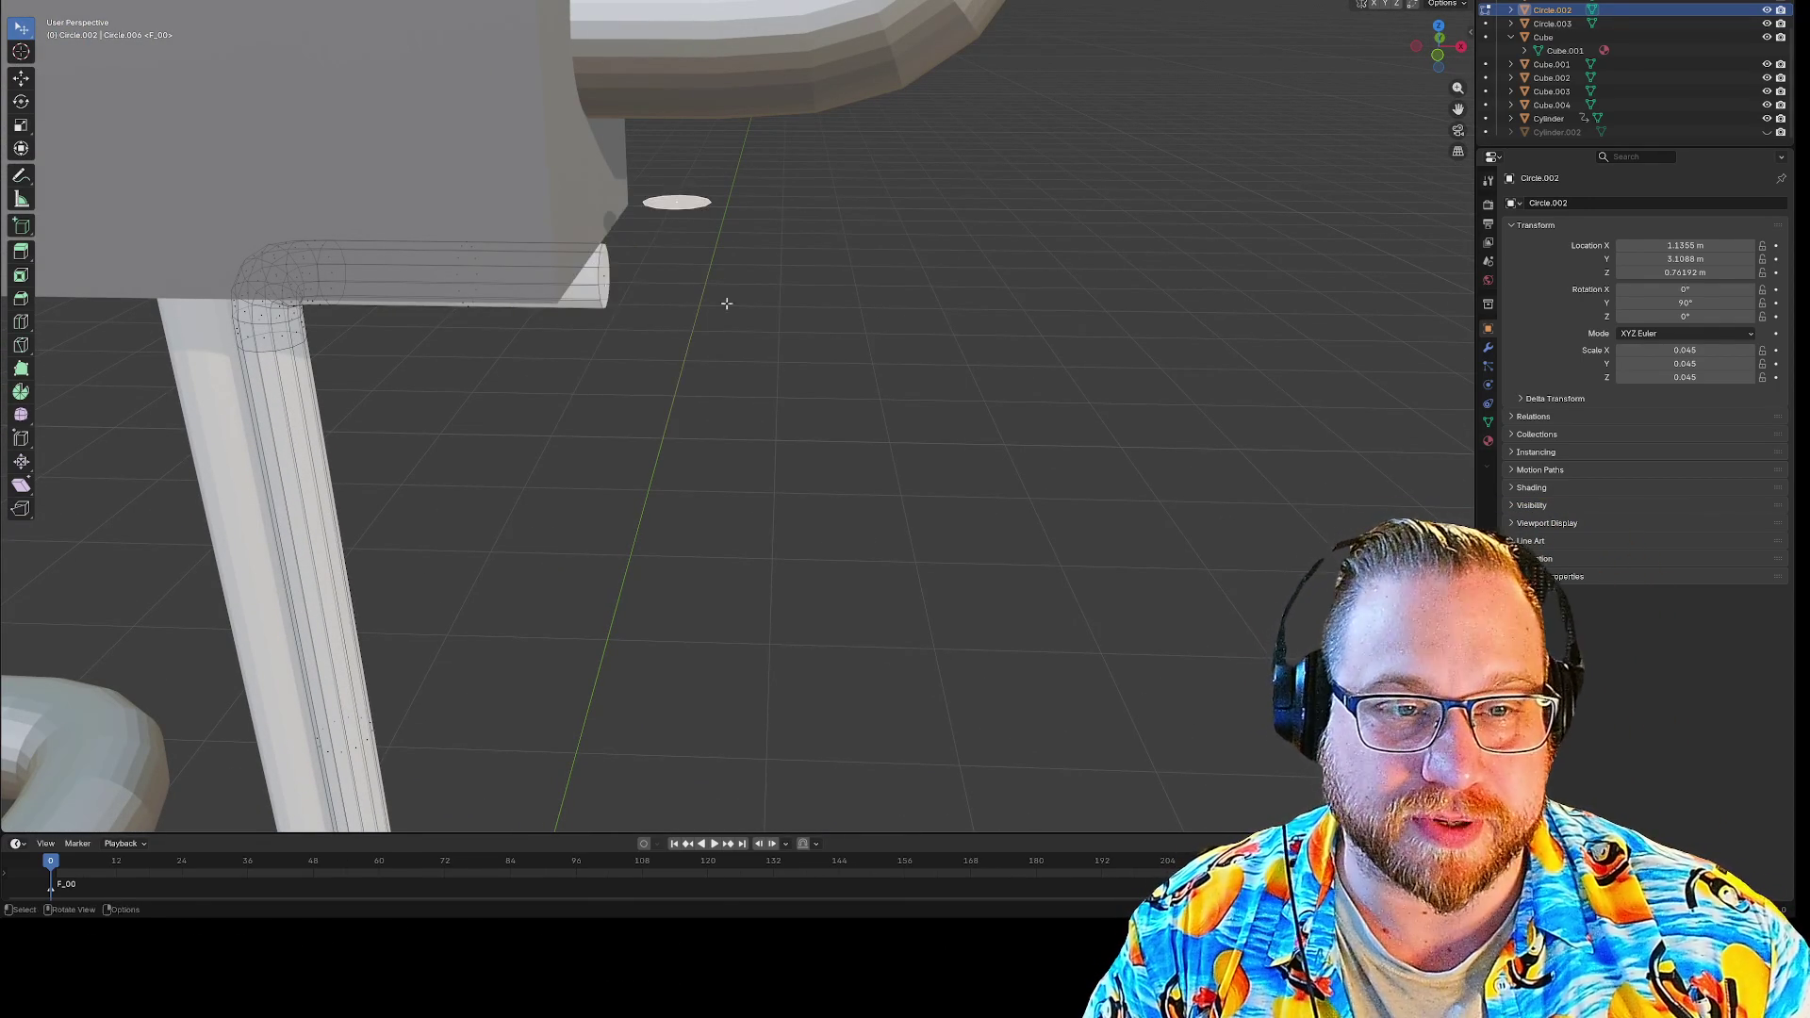
pyautogui.hotkey('ctrl', 'f')
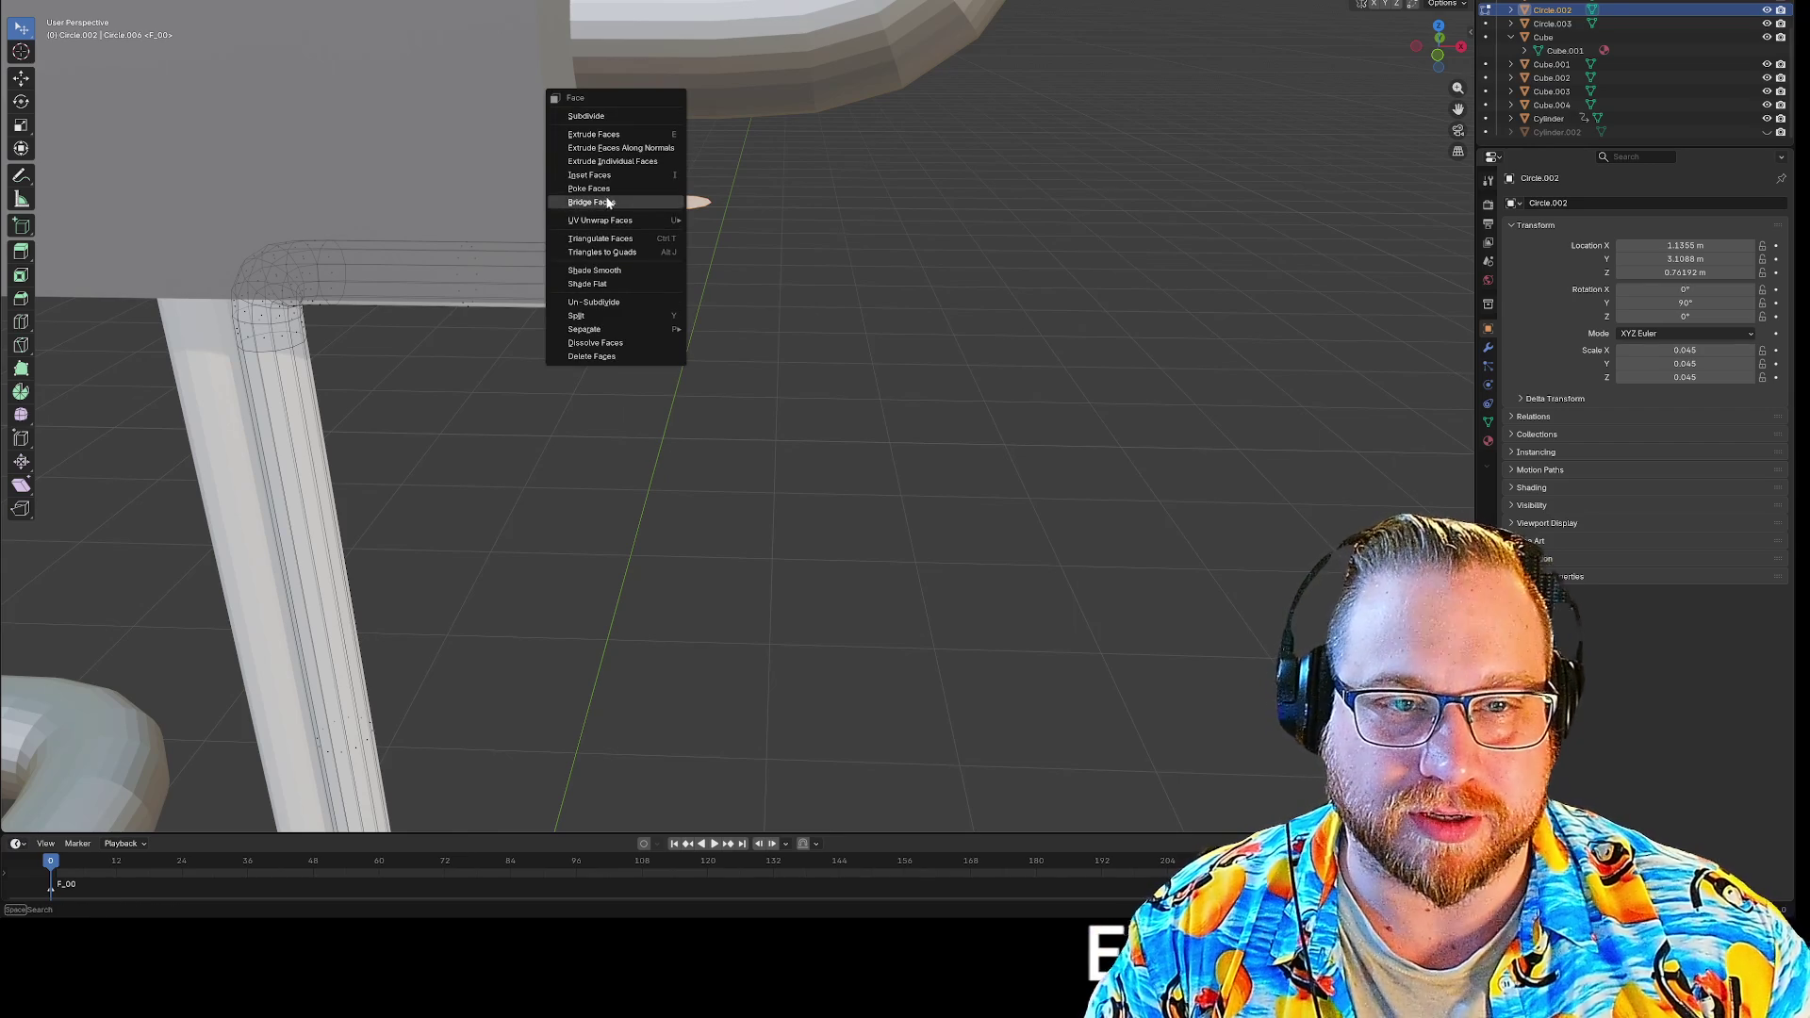
pyautogui.click(609, 202)
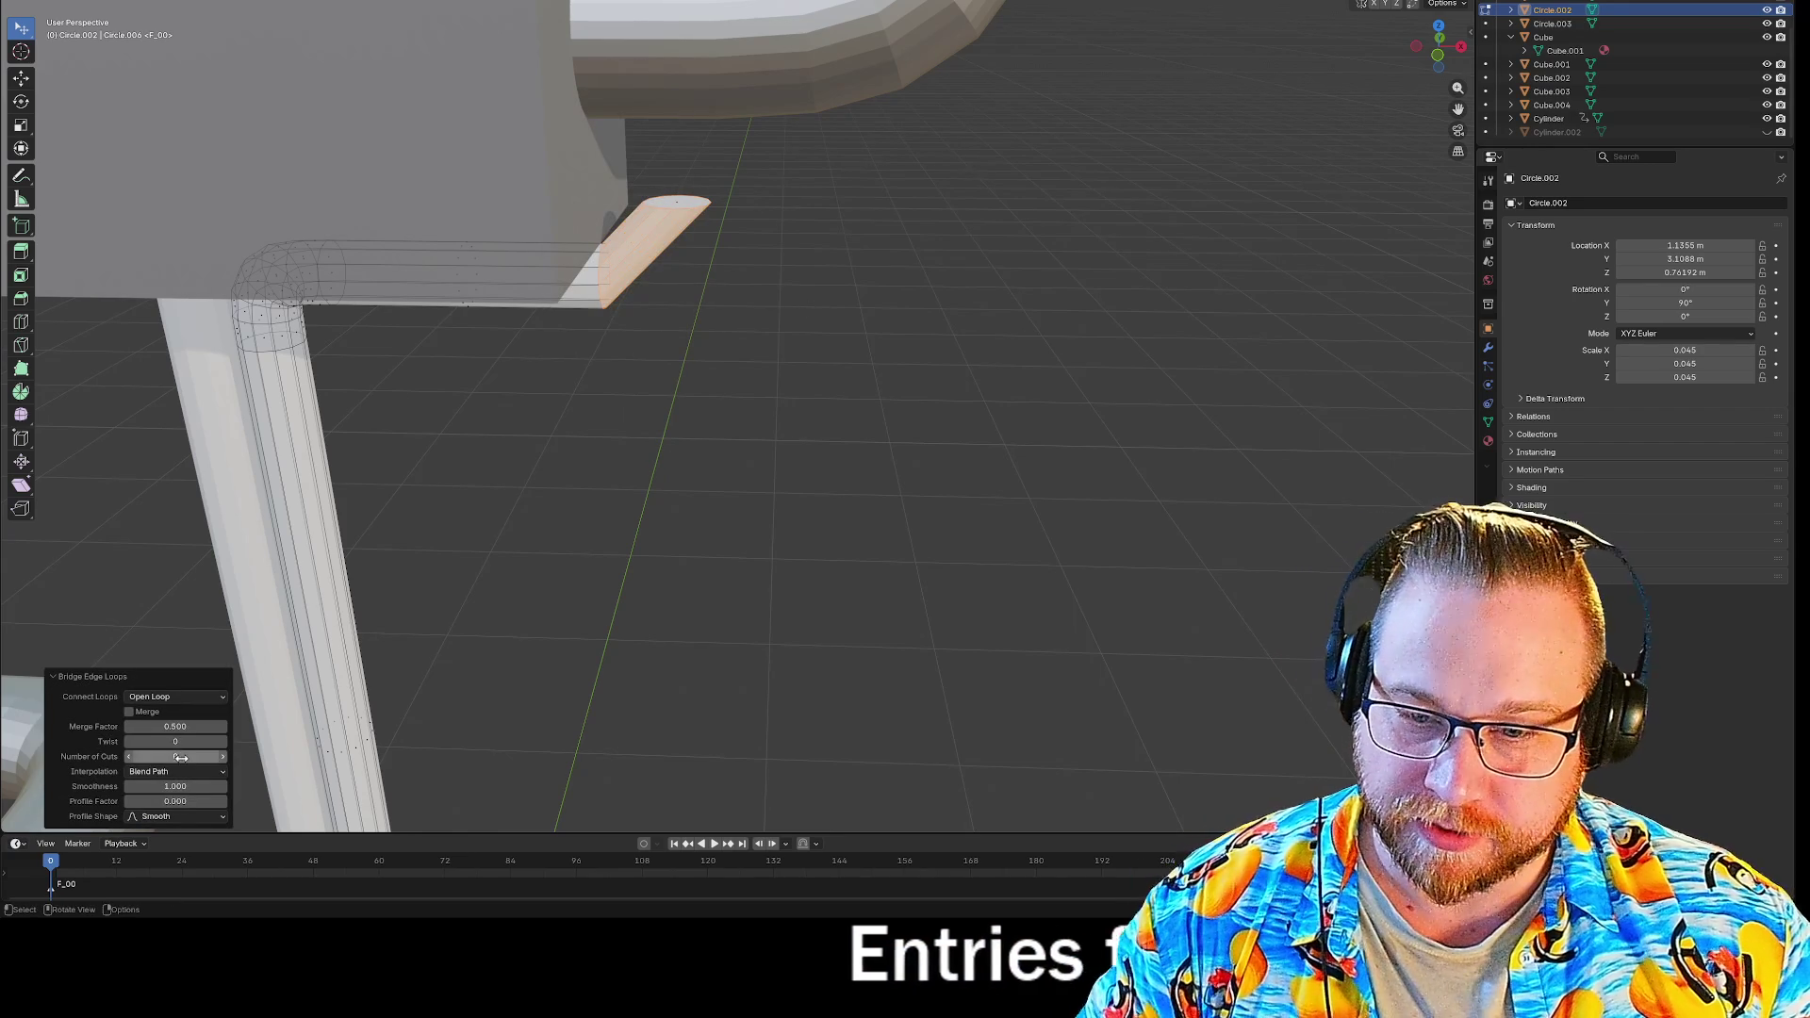
pyautogui.write('0')
pyautogui.press('Return')
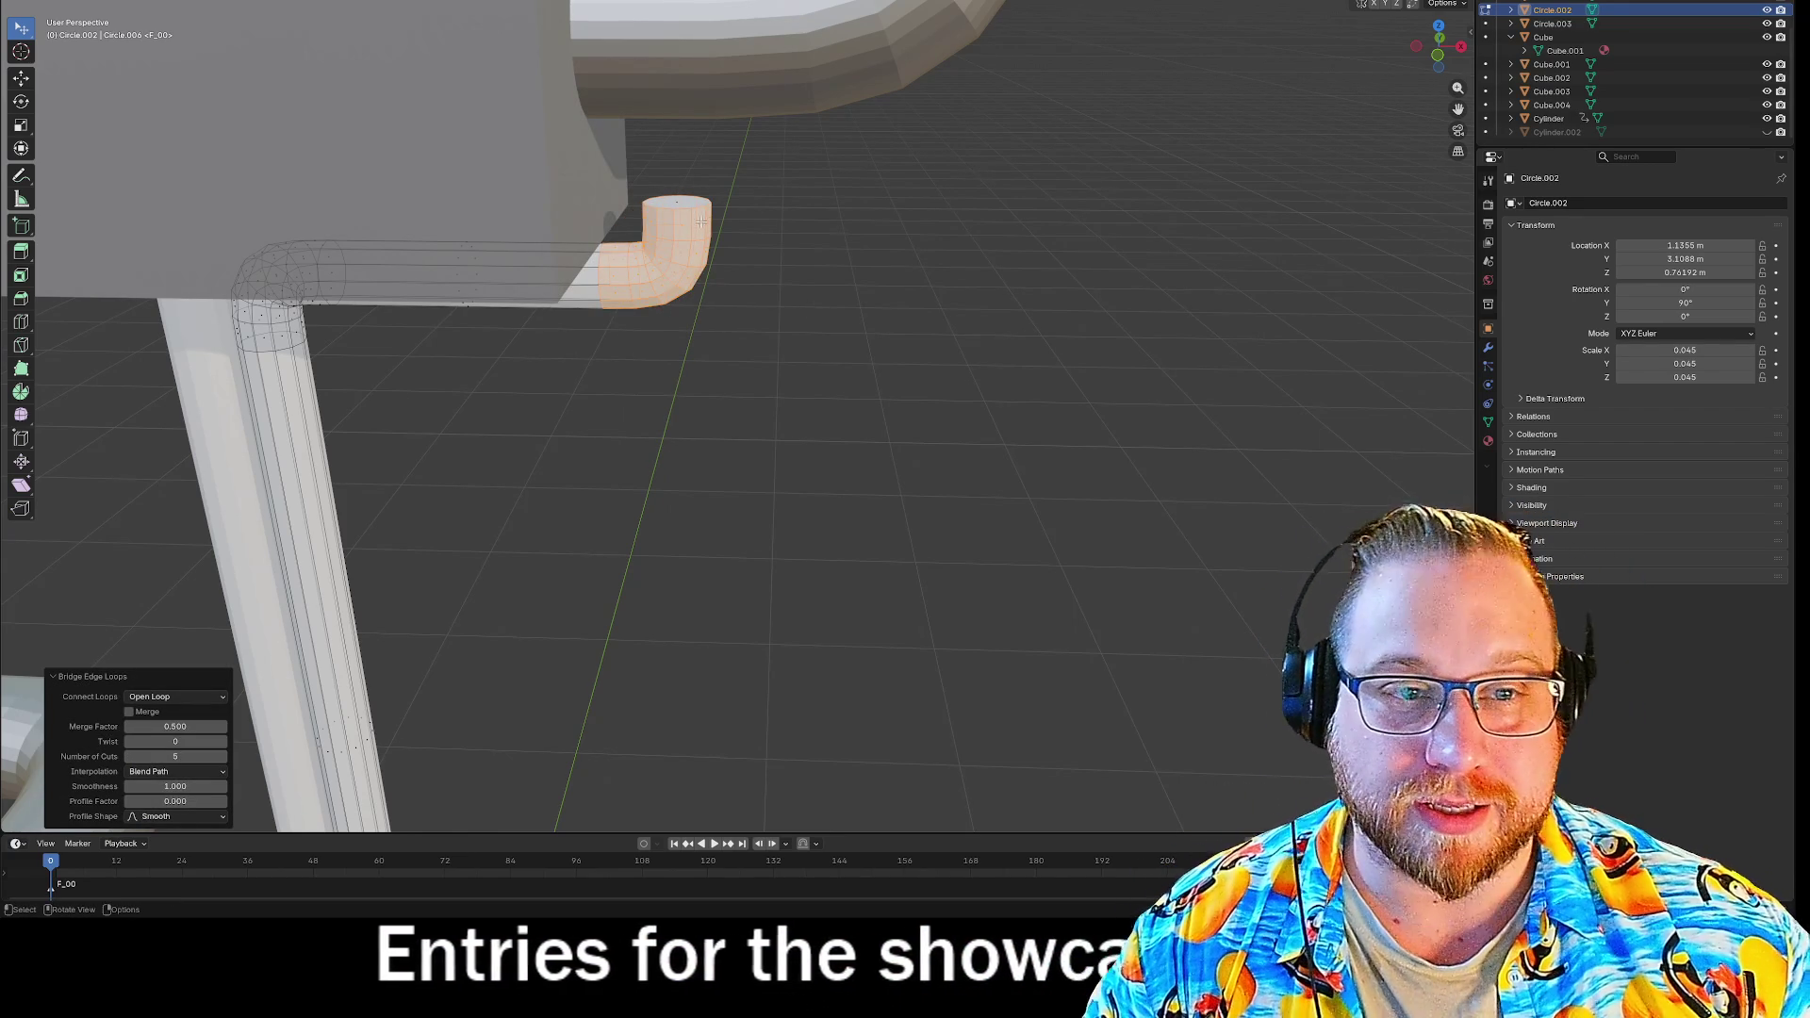
pyautogui.hotkey('alt', 'a')
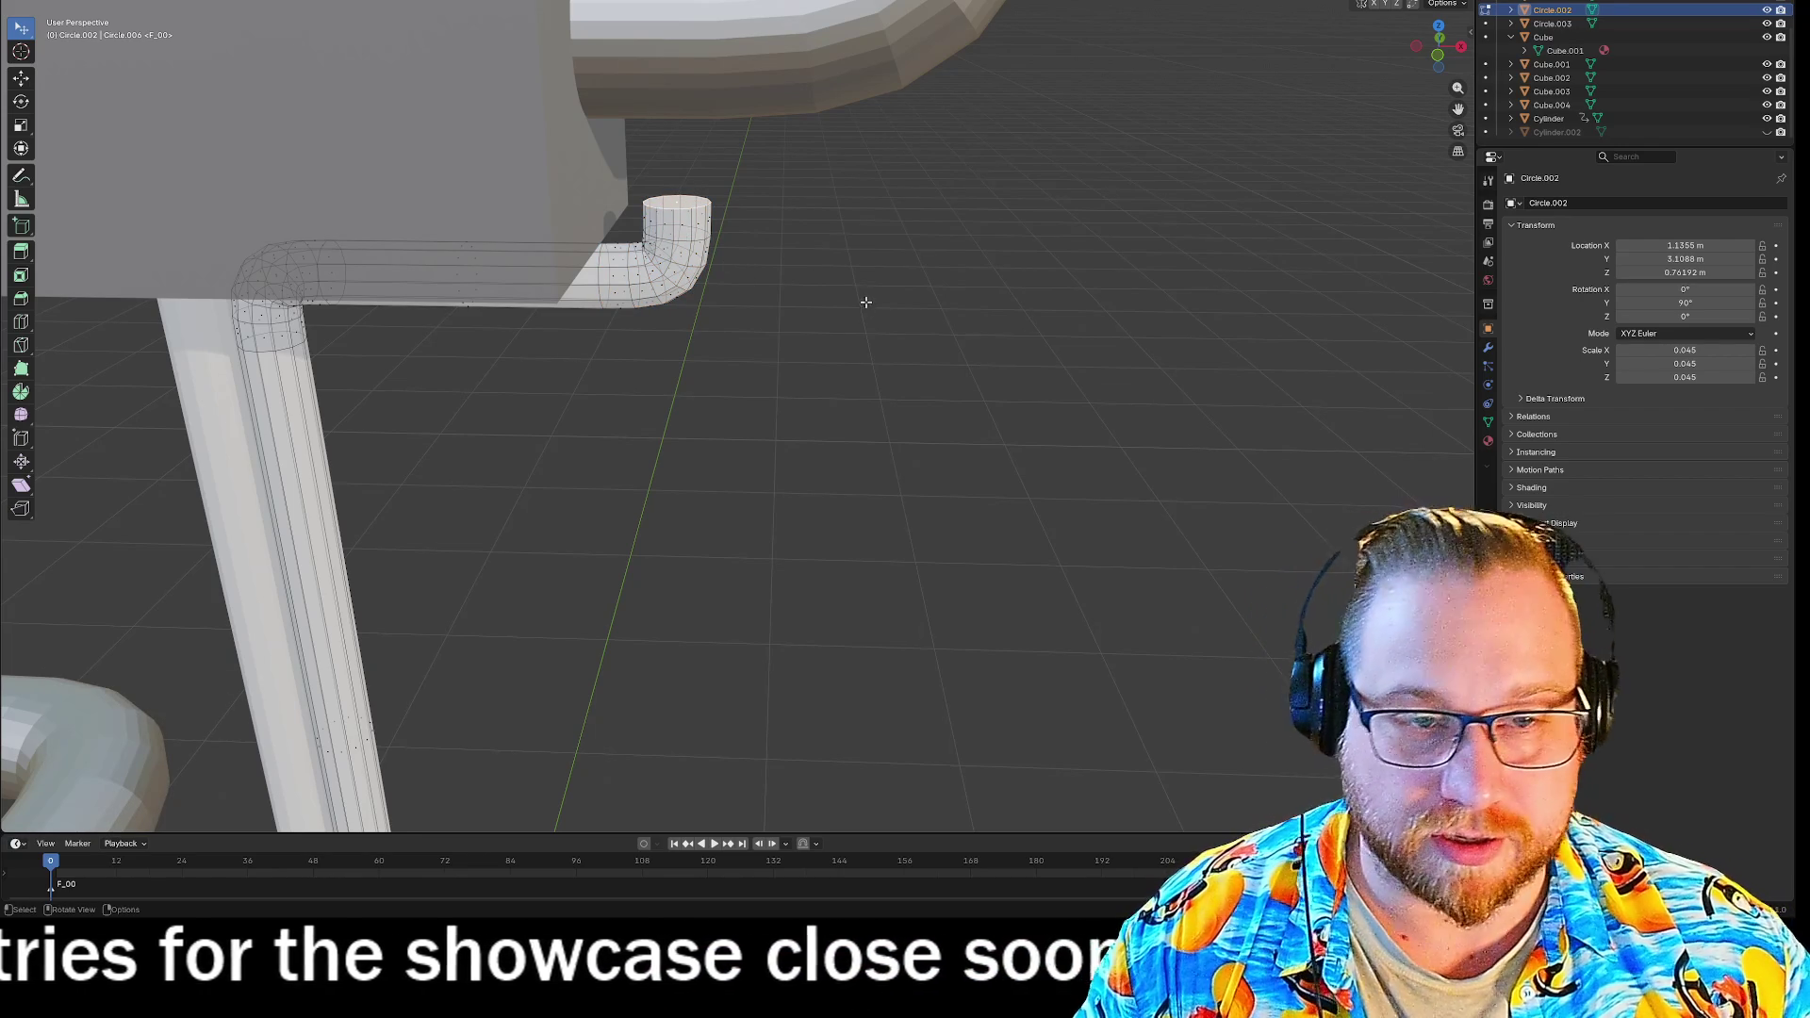
# Try rotating the tube end, then undo back to the straight end.
pyautogui.press('r')
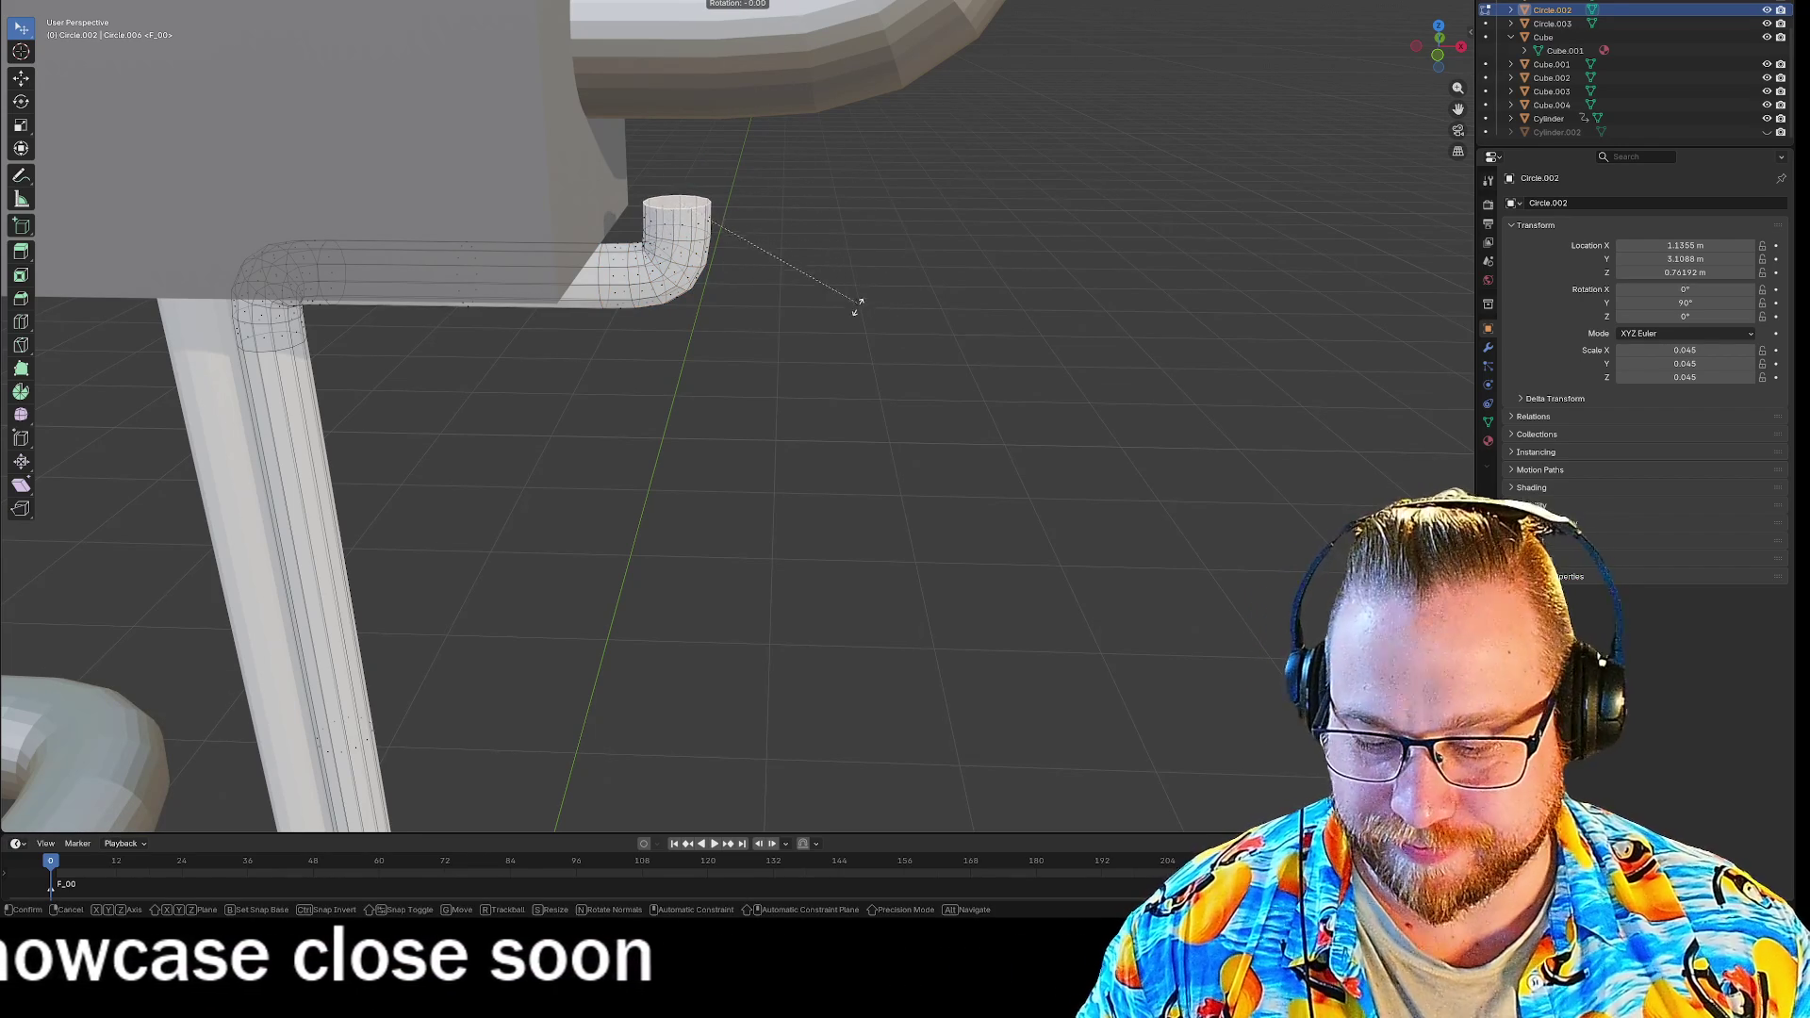
pyautogui.click(908, 377)
pyautogui.hotkey('ctrl', 'z')
pyautogui.hotkey('ctrl', 'z')
pyautogui.hotkey('ctrl', 'z')
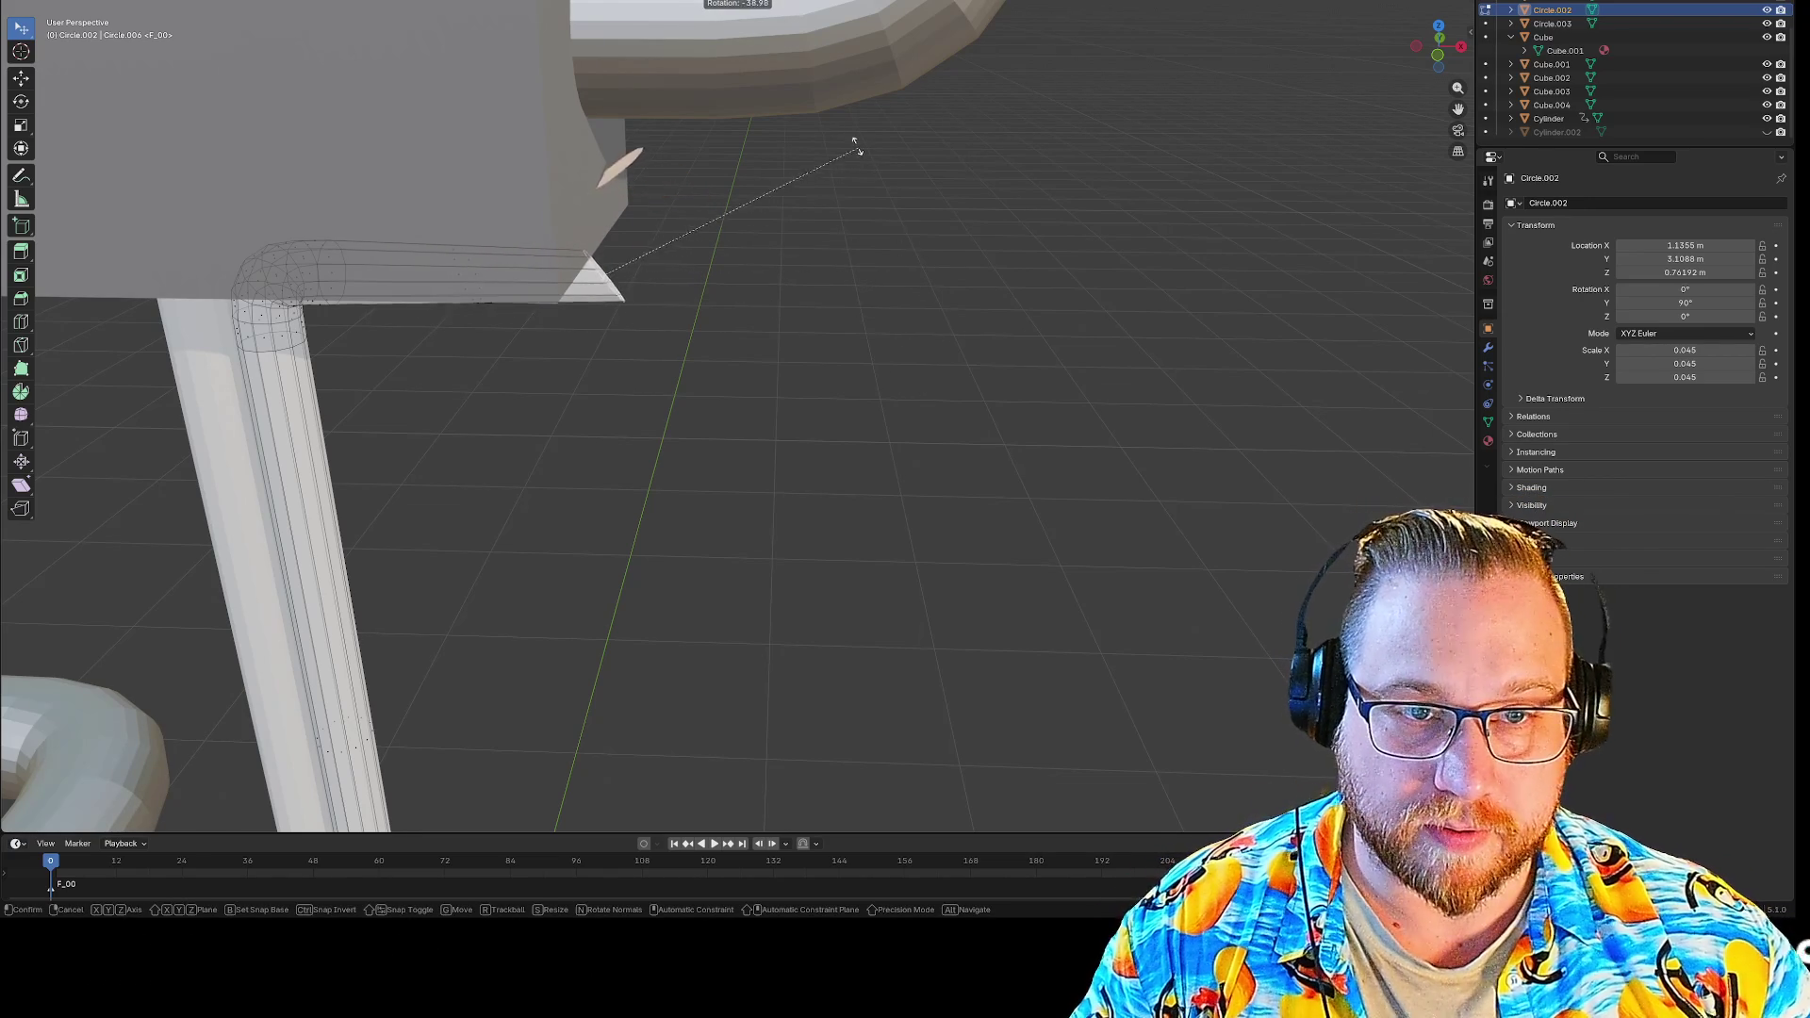
pyautogui.click(909, 332)
pyautogui.hotkey('ctrl', 'z')
pyautogui.write('90')
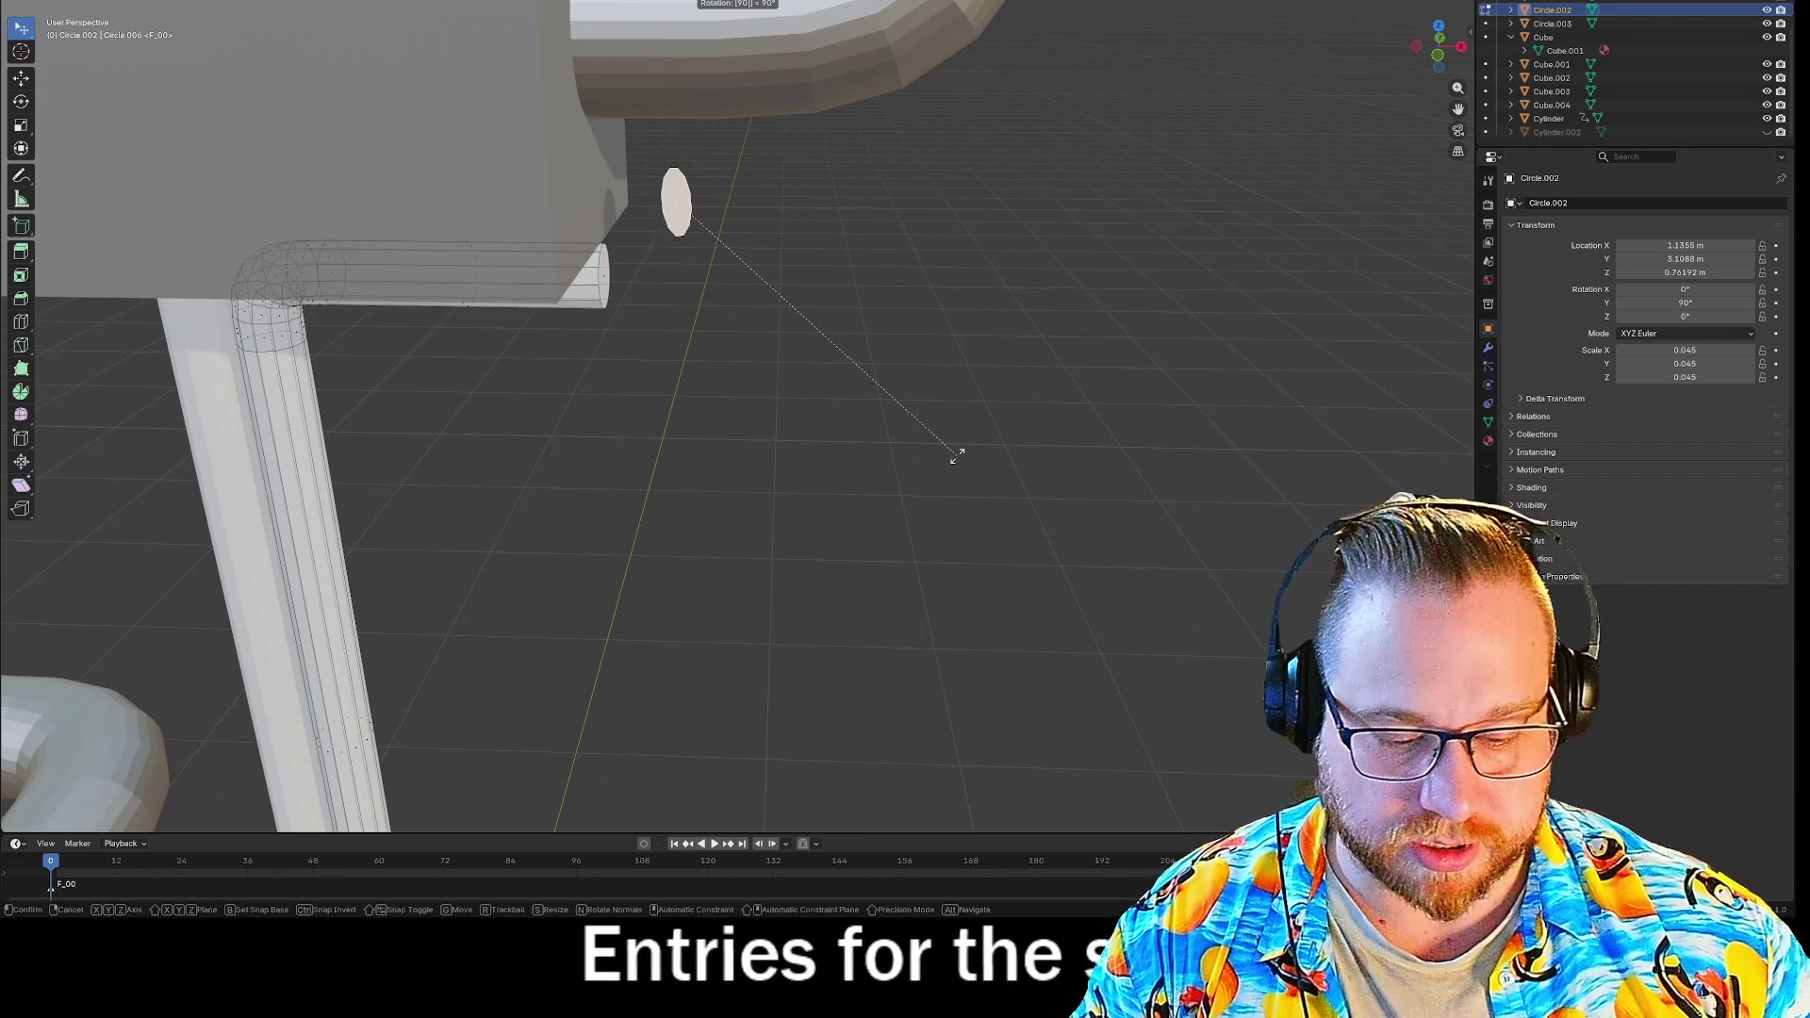
# Turn the circle 90° about Y and move it against the grey block's side.
pyautogui.press('y')
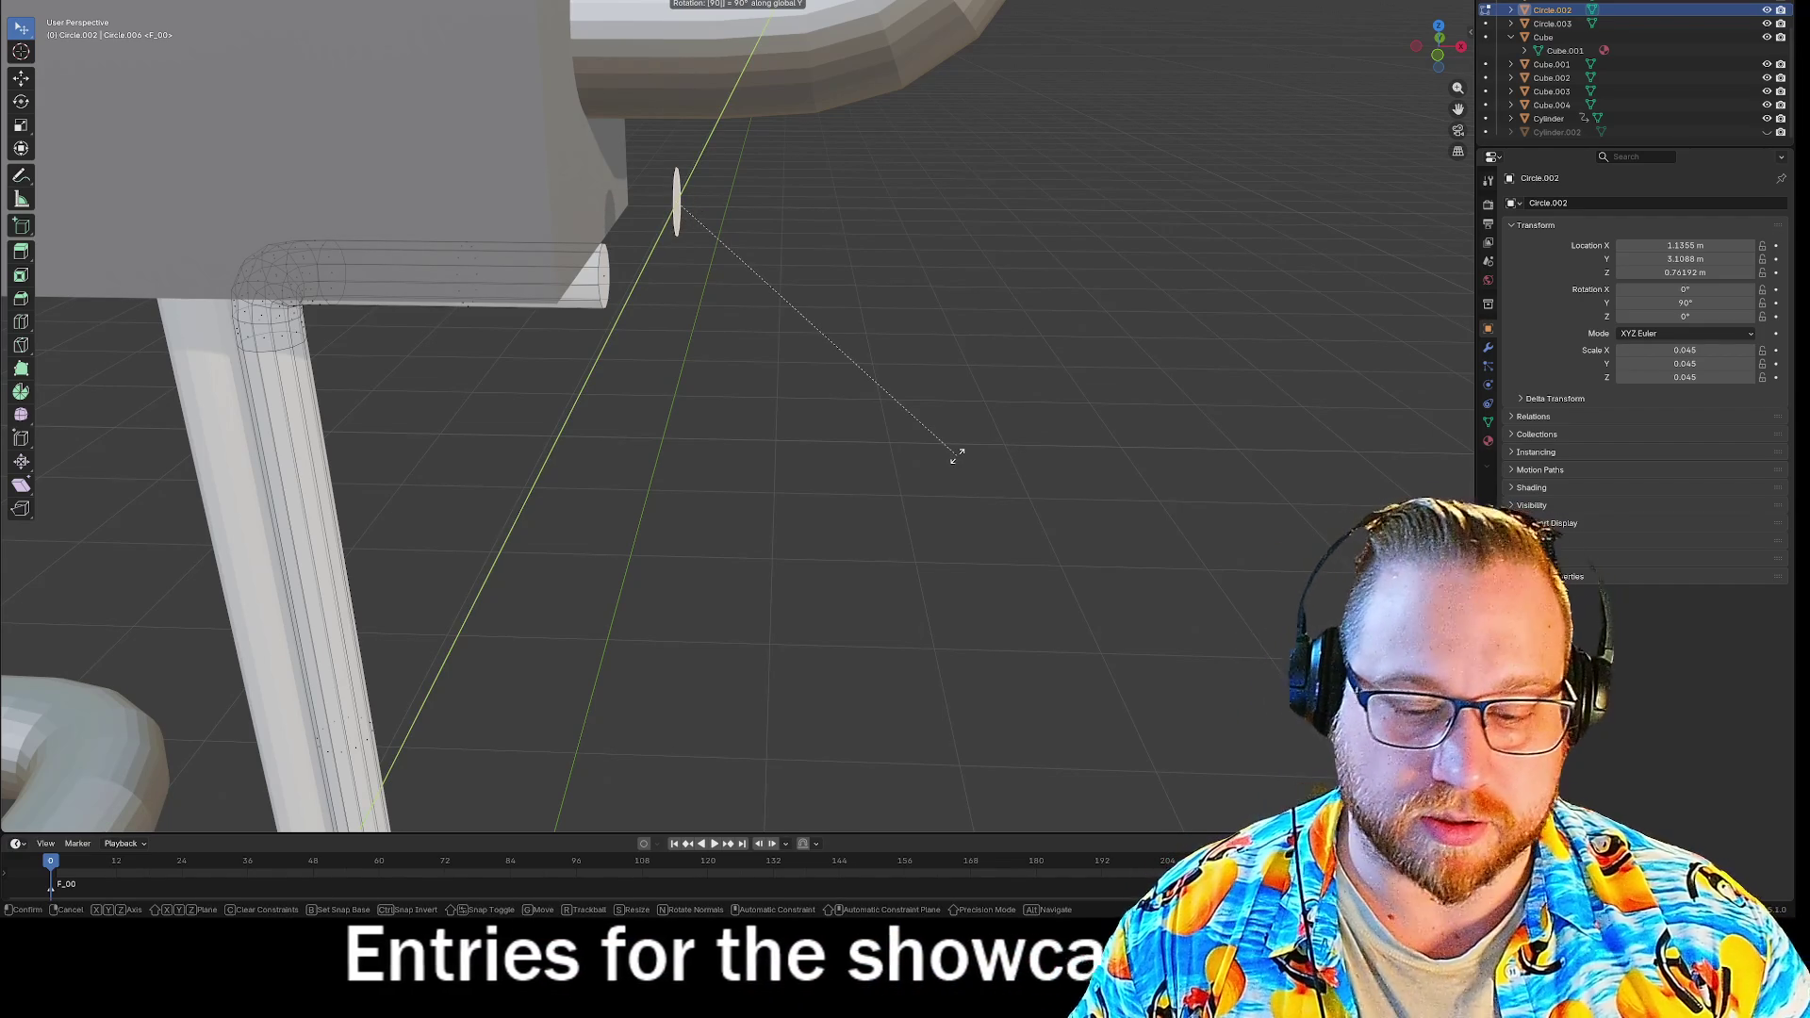
pyautogui.press('Return')
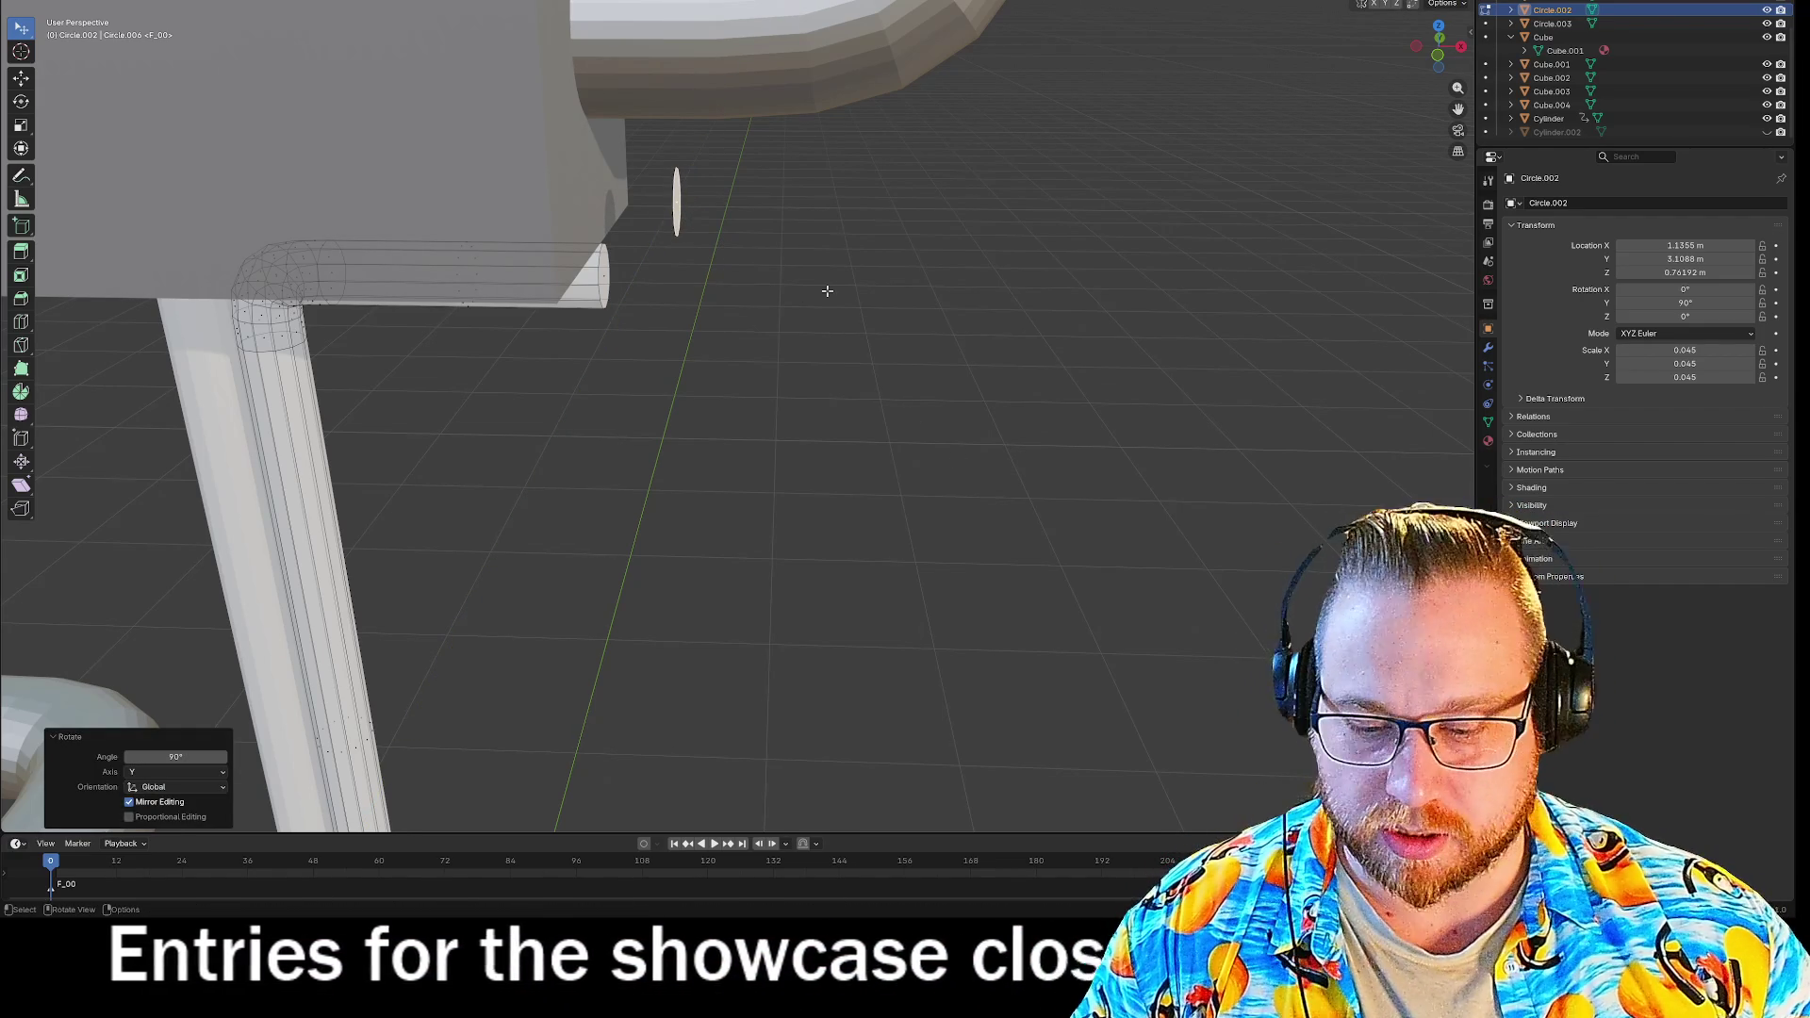
pyautogui.press('r')
pyautogui.click(875, 338)
pyautogui.press('x')
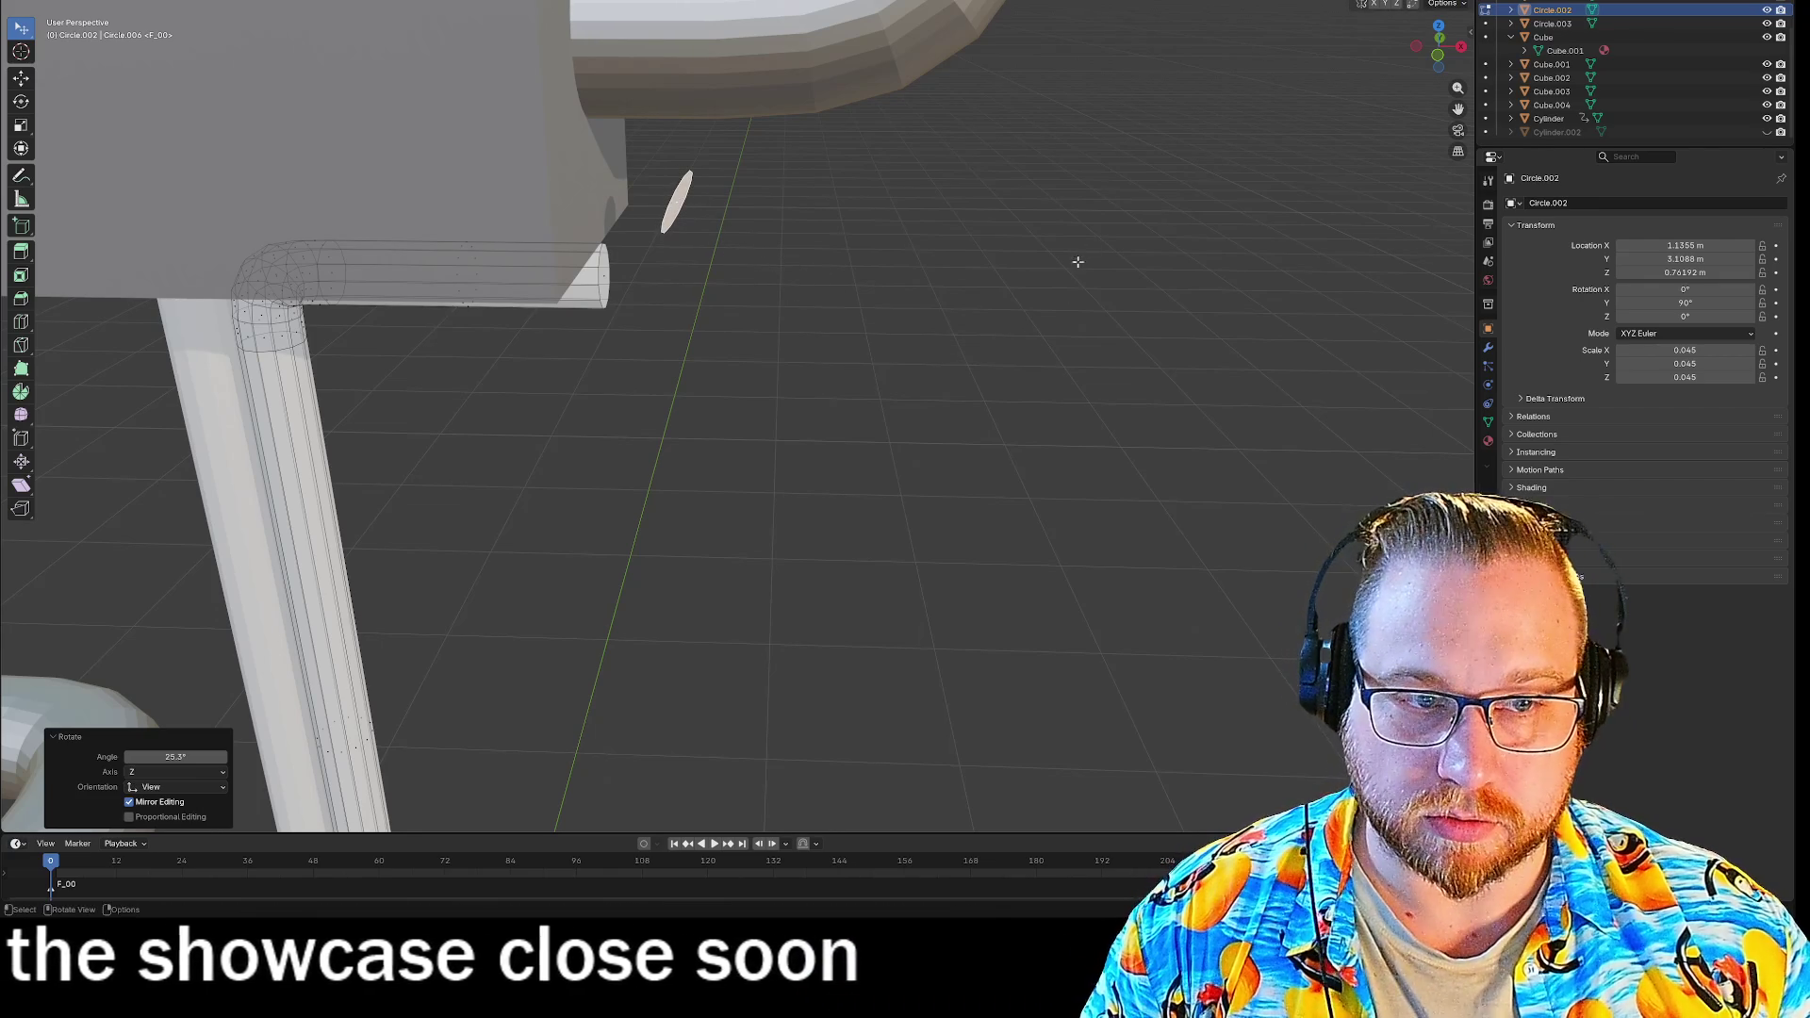
pyautogui.hotkey('ctrl', 'z')
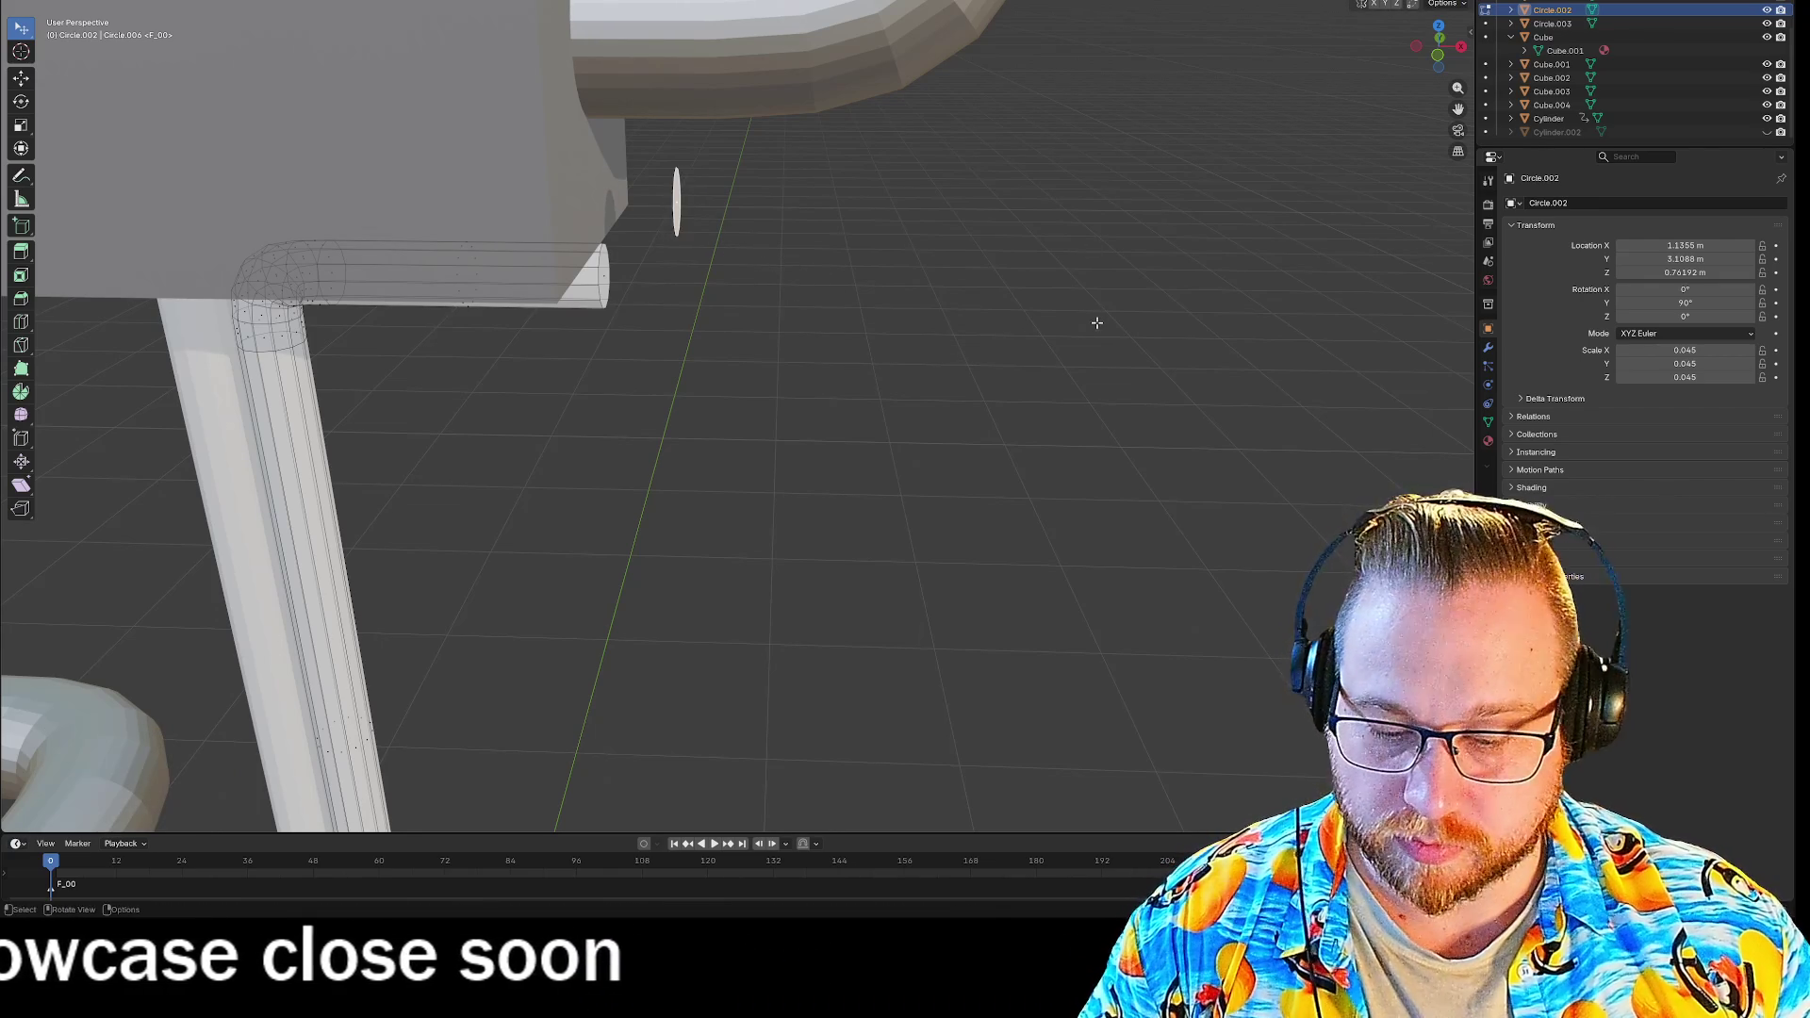
pyautogui.press('g')
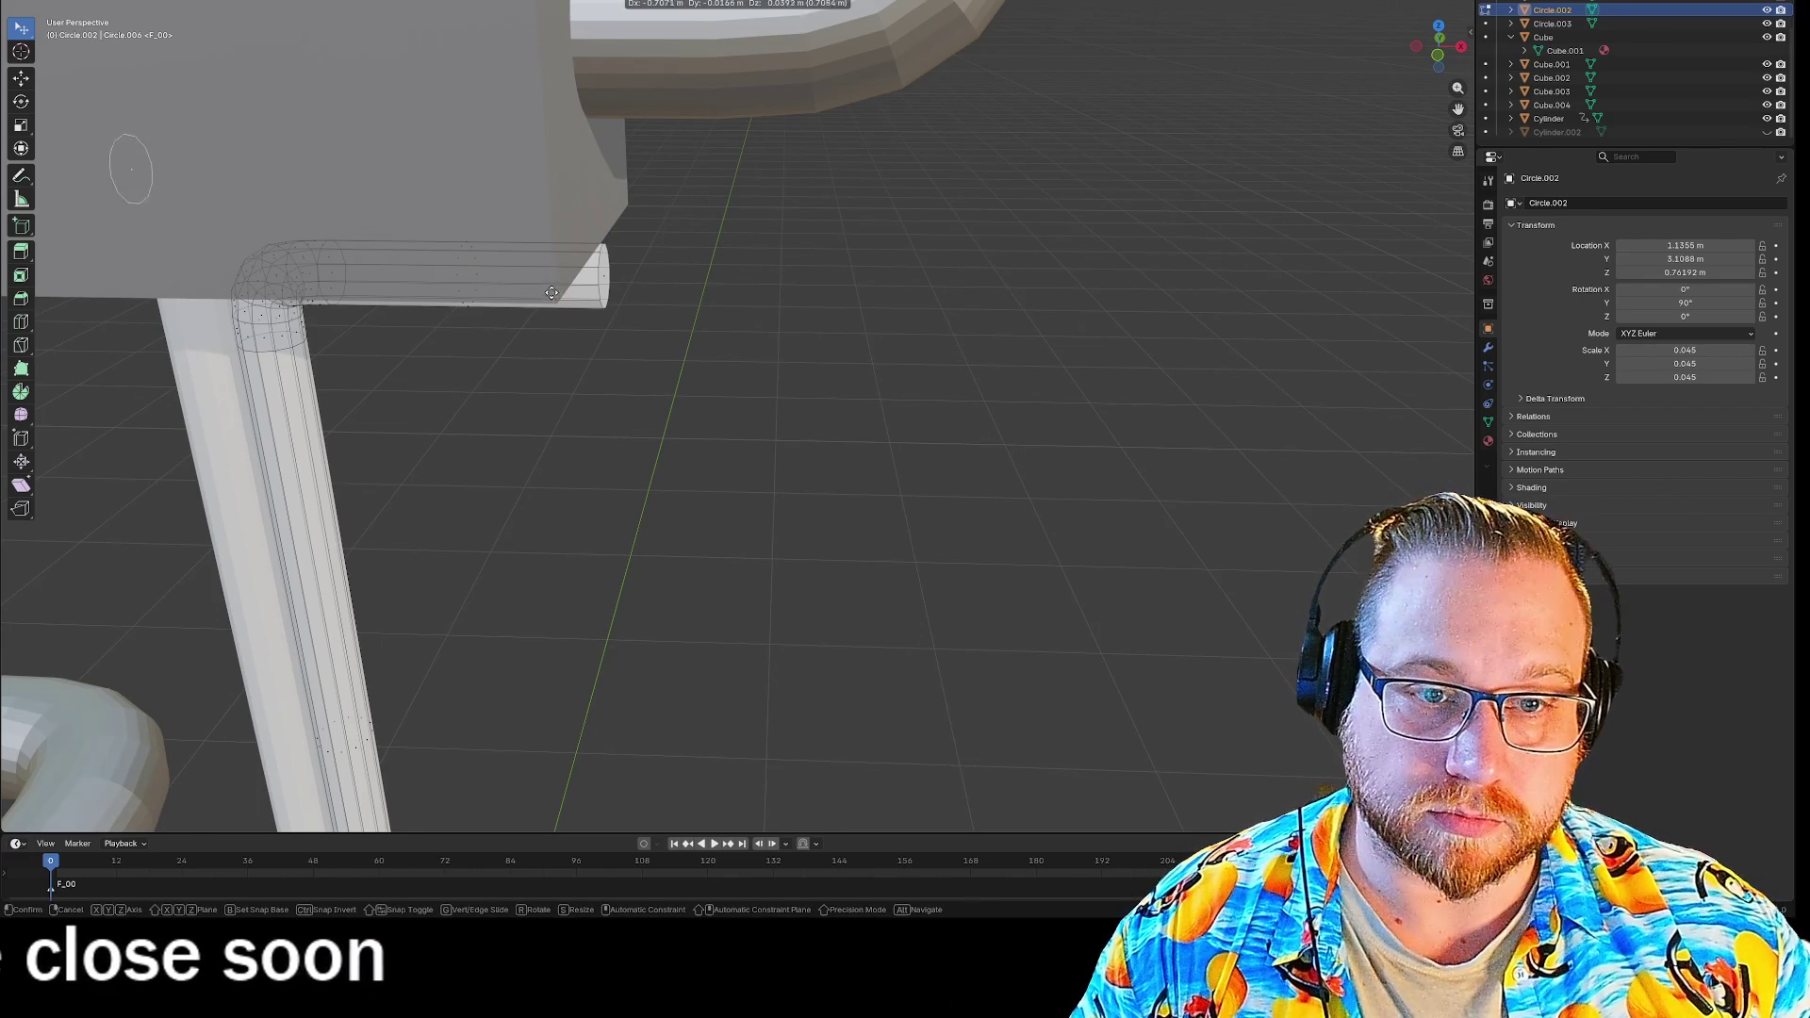
pyautogui.click(551, 298)
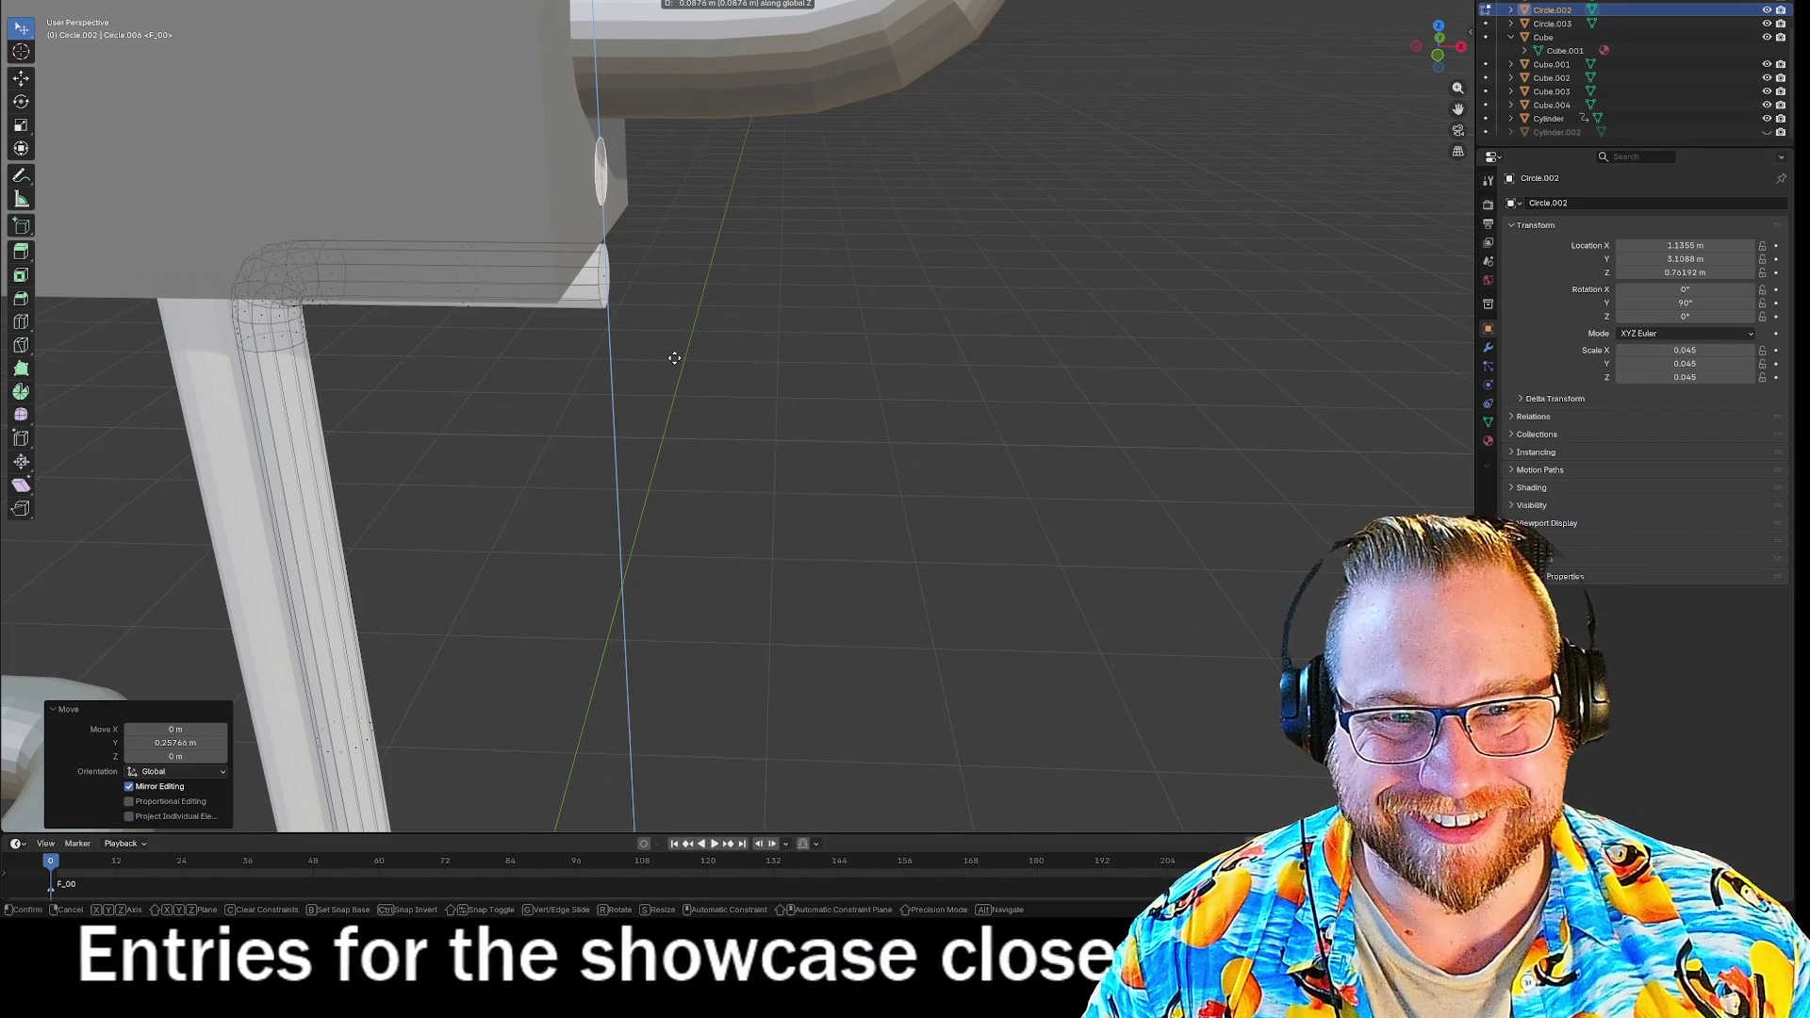
pyautogui.press('Escape')
pyautogui.hotkey('ctrl', 'f')
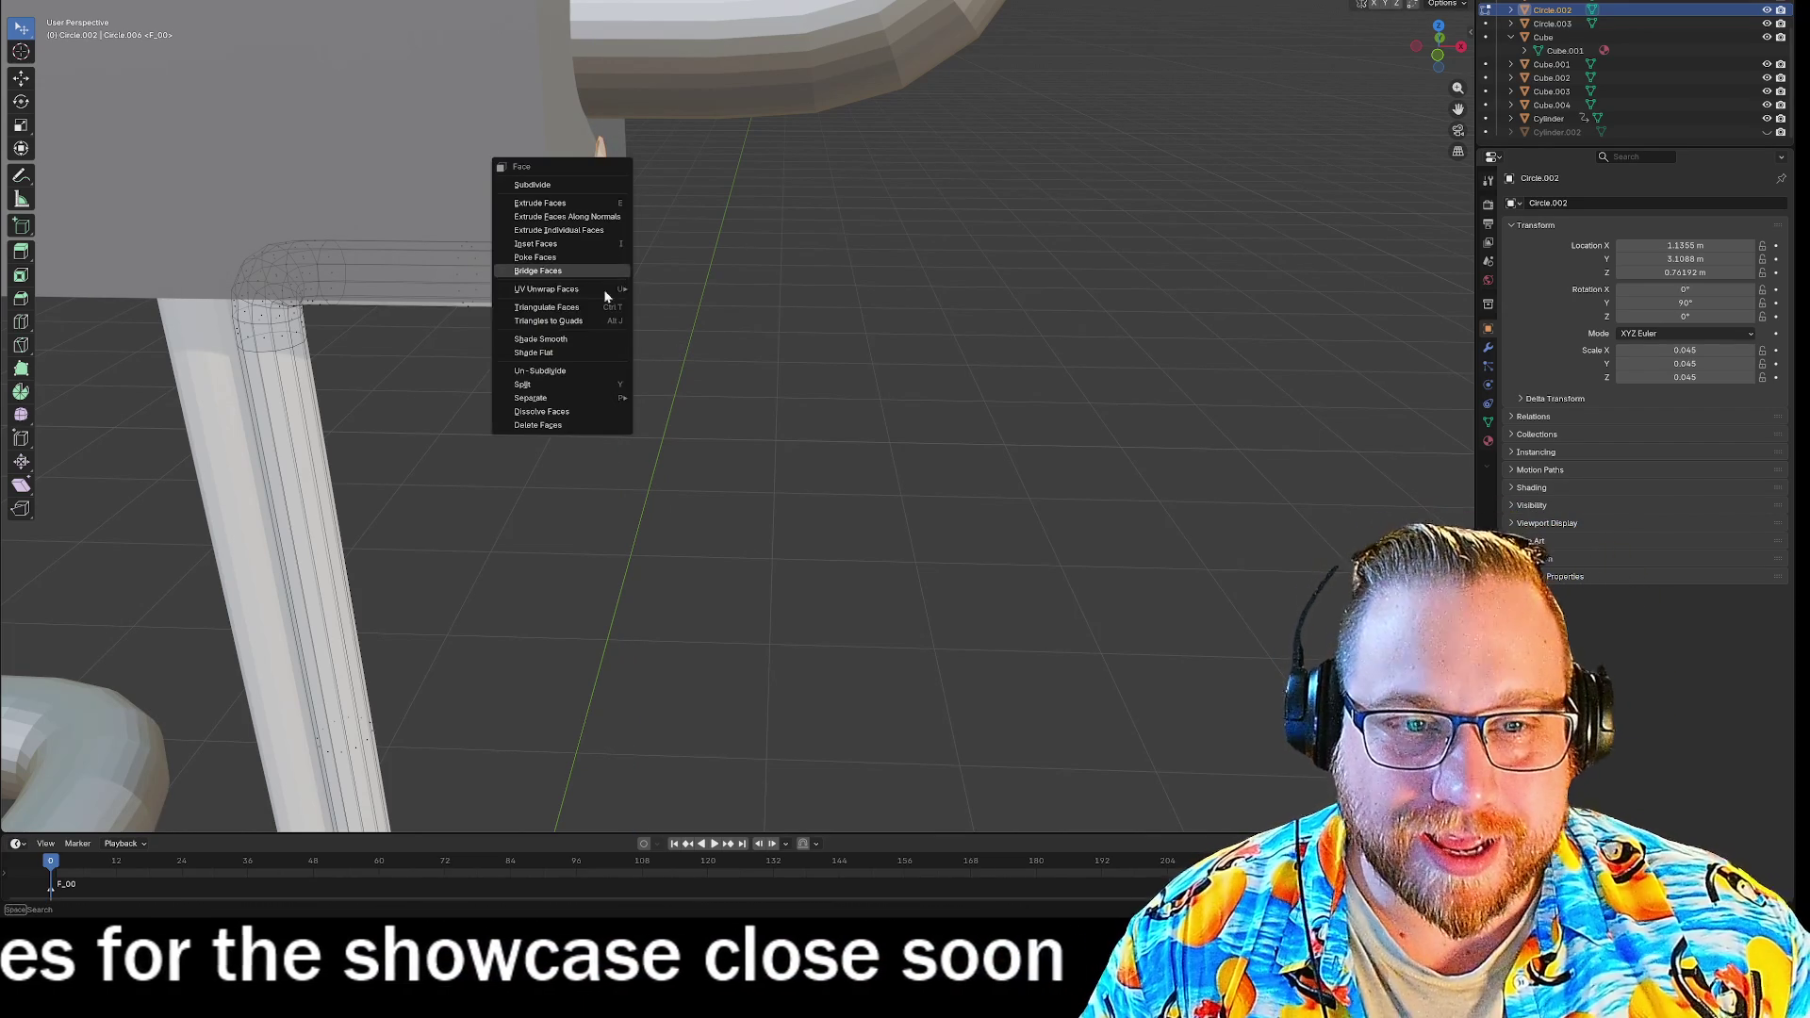
pyautogui.click(563, 271)
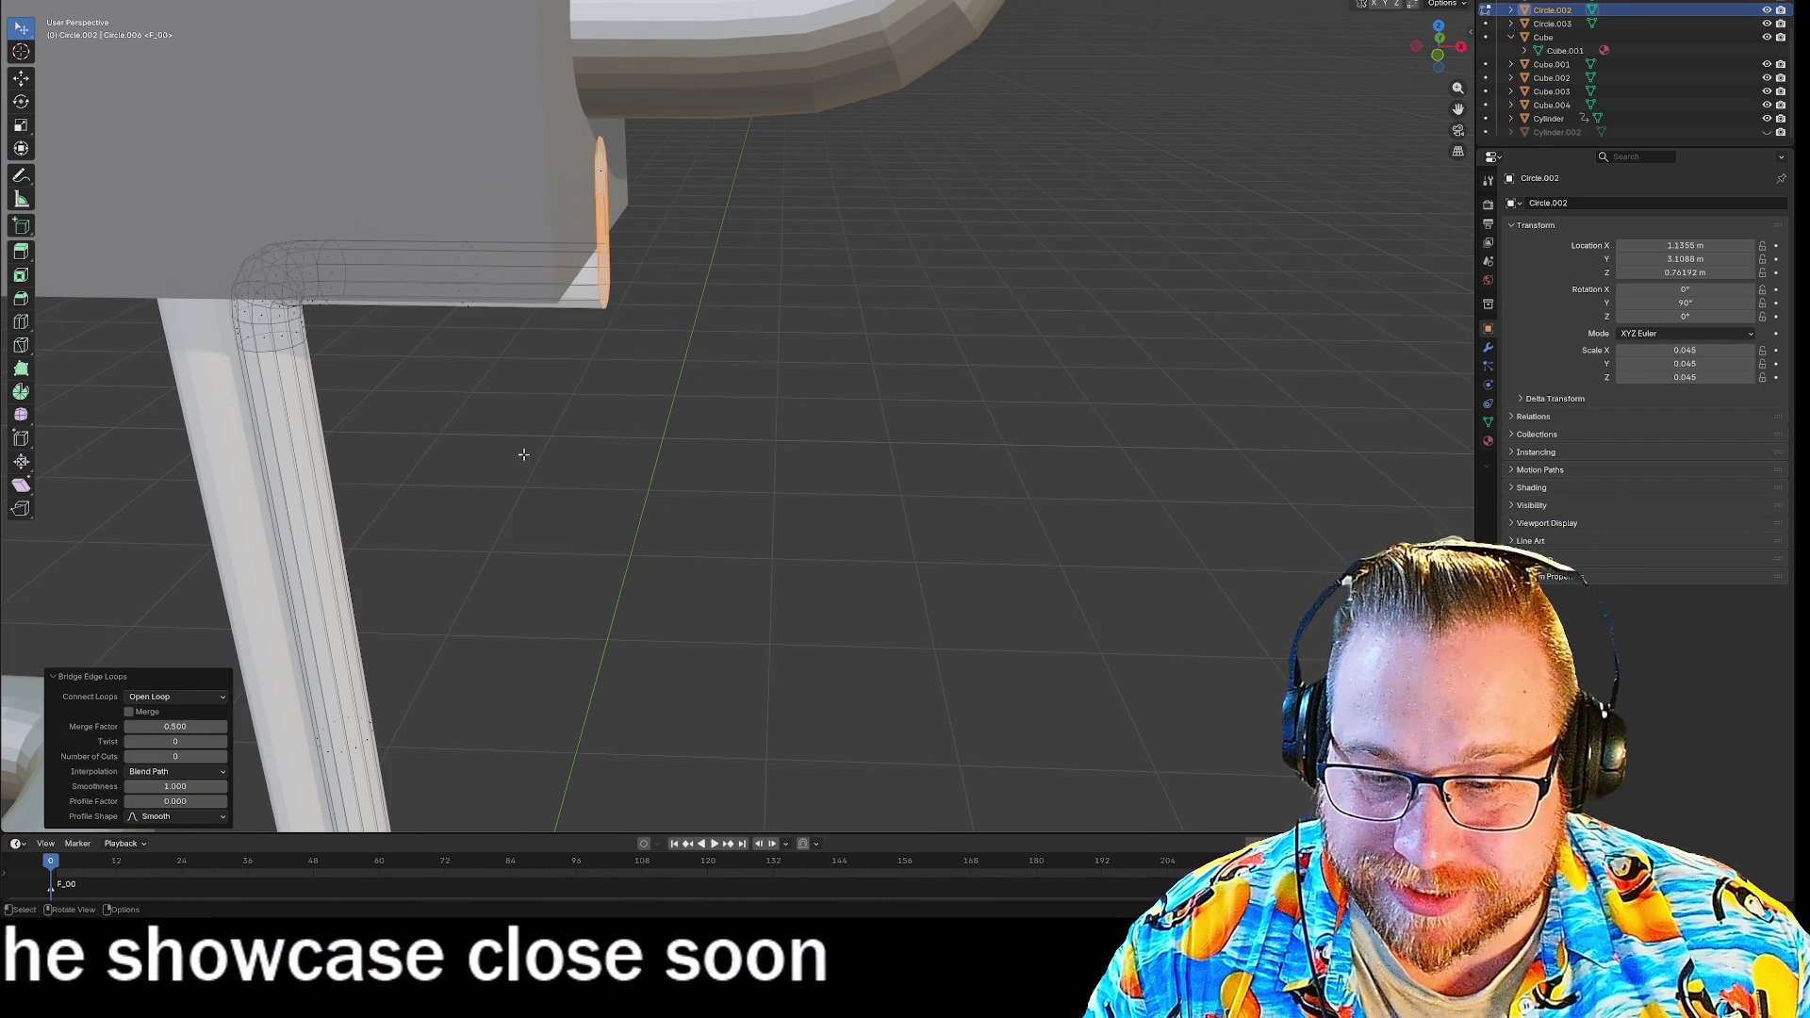
pyautogui.click(174, 756)
pyautogui.write('10')
pyautogui.press('Return')
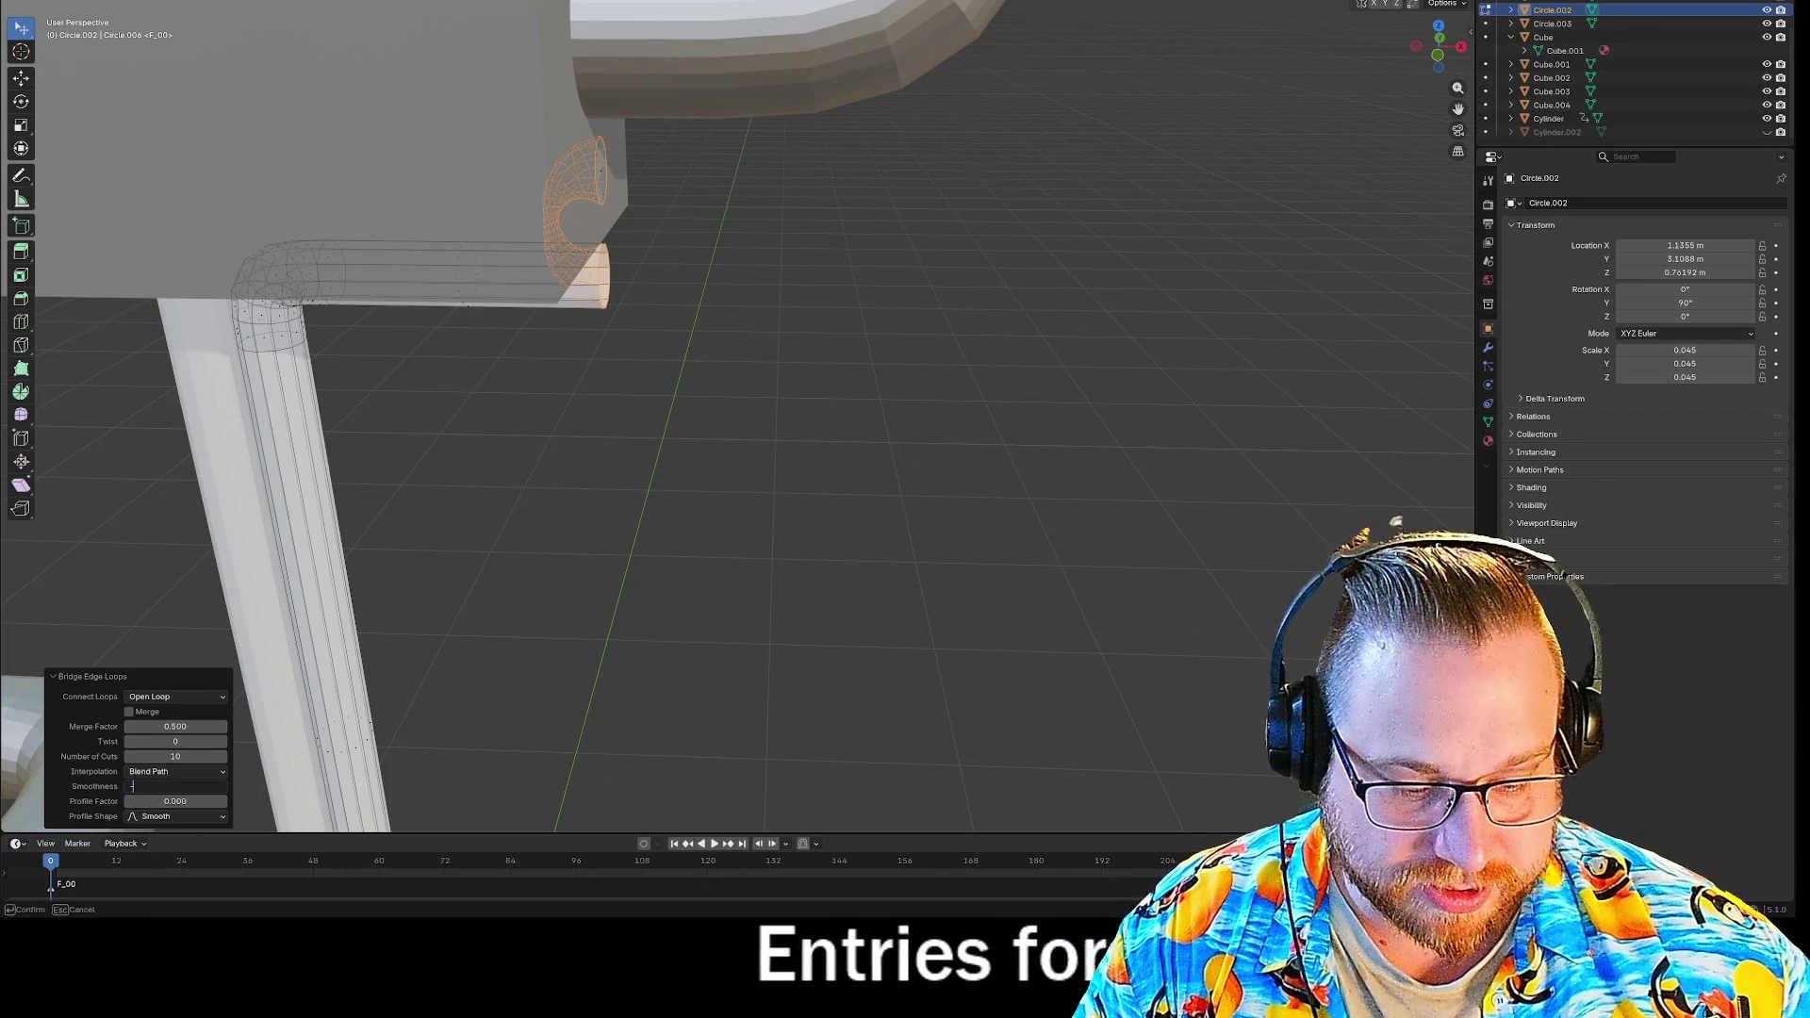
pyautogui.press('Return')
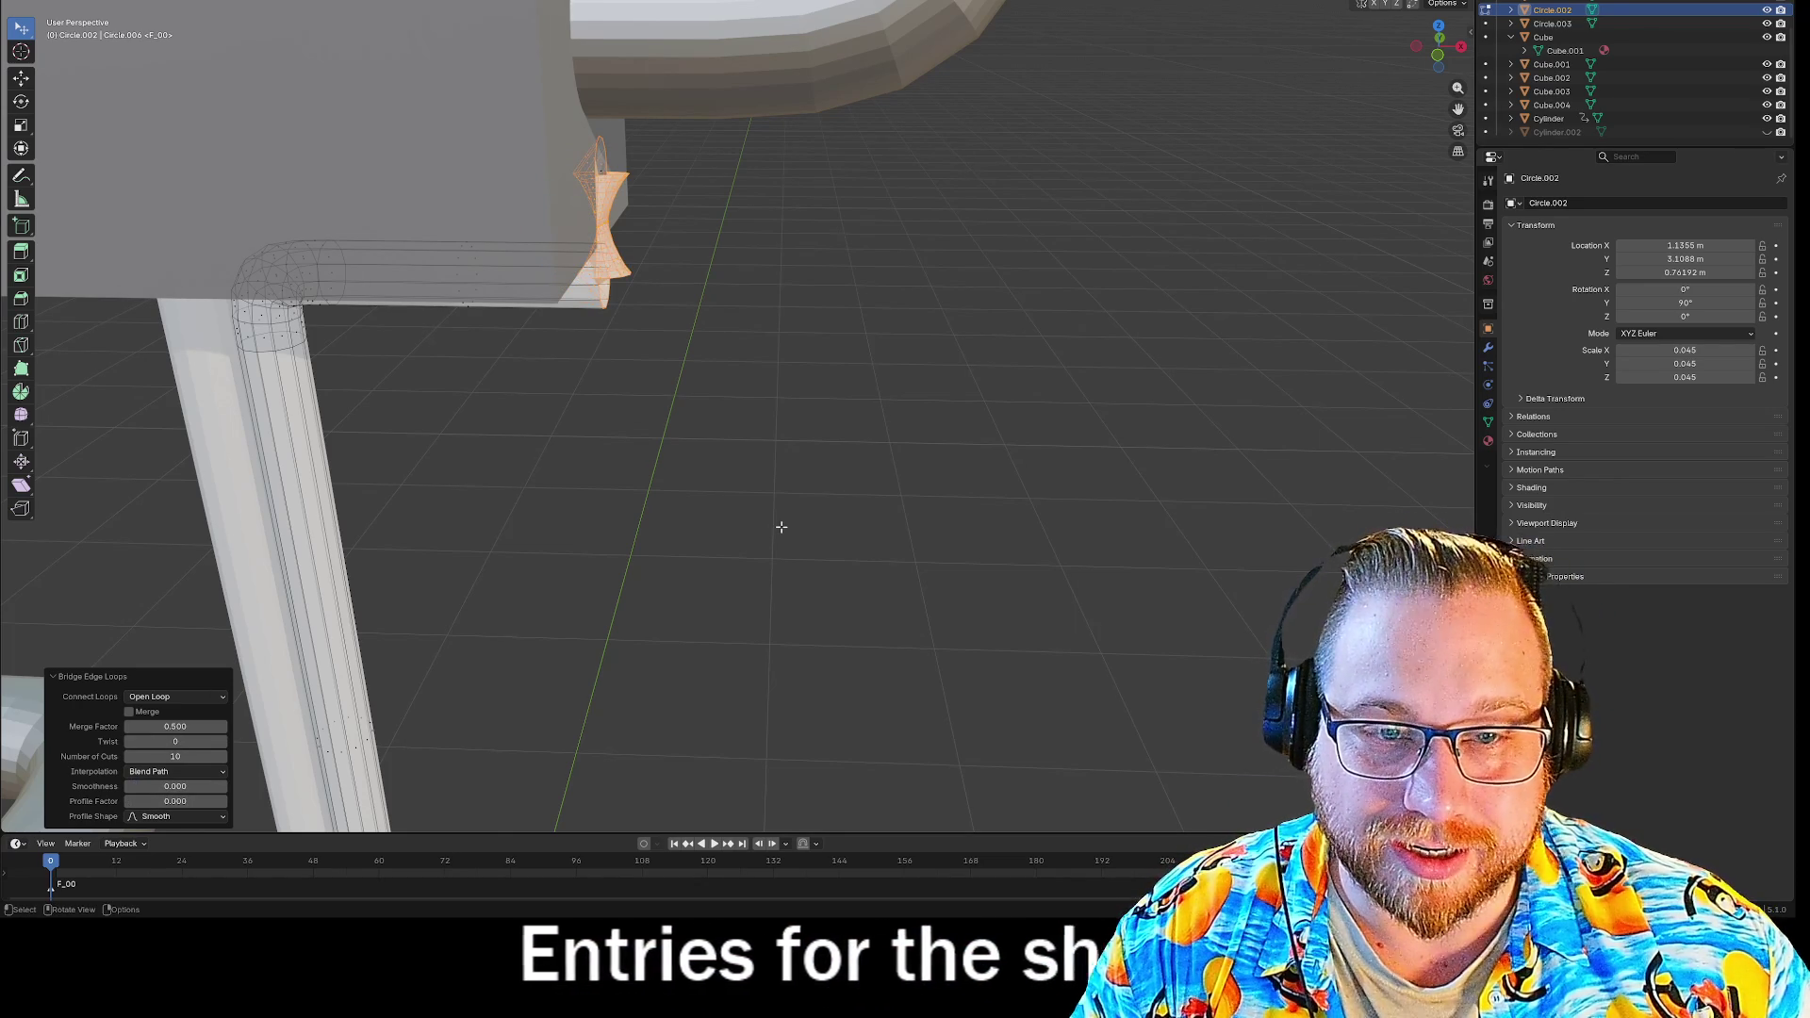
pyautogui.click(174, 786)
pyautogui.write('1')
pyautogui.press('Return')
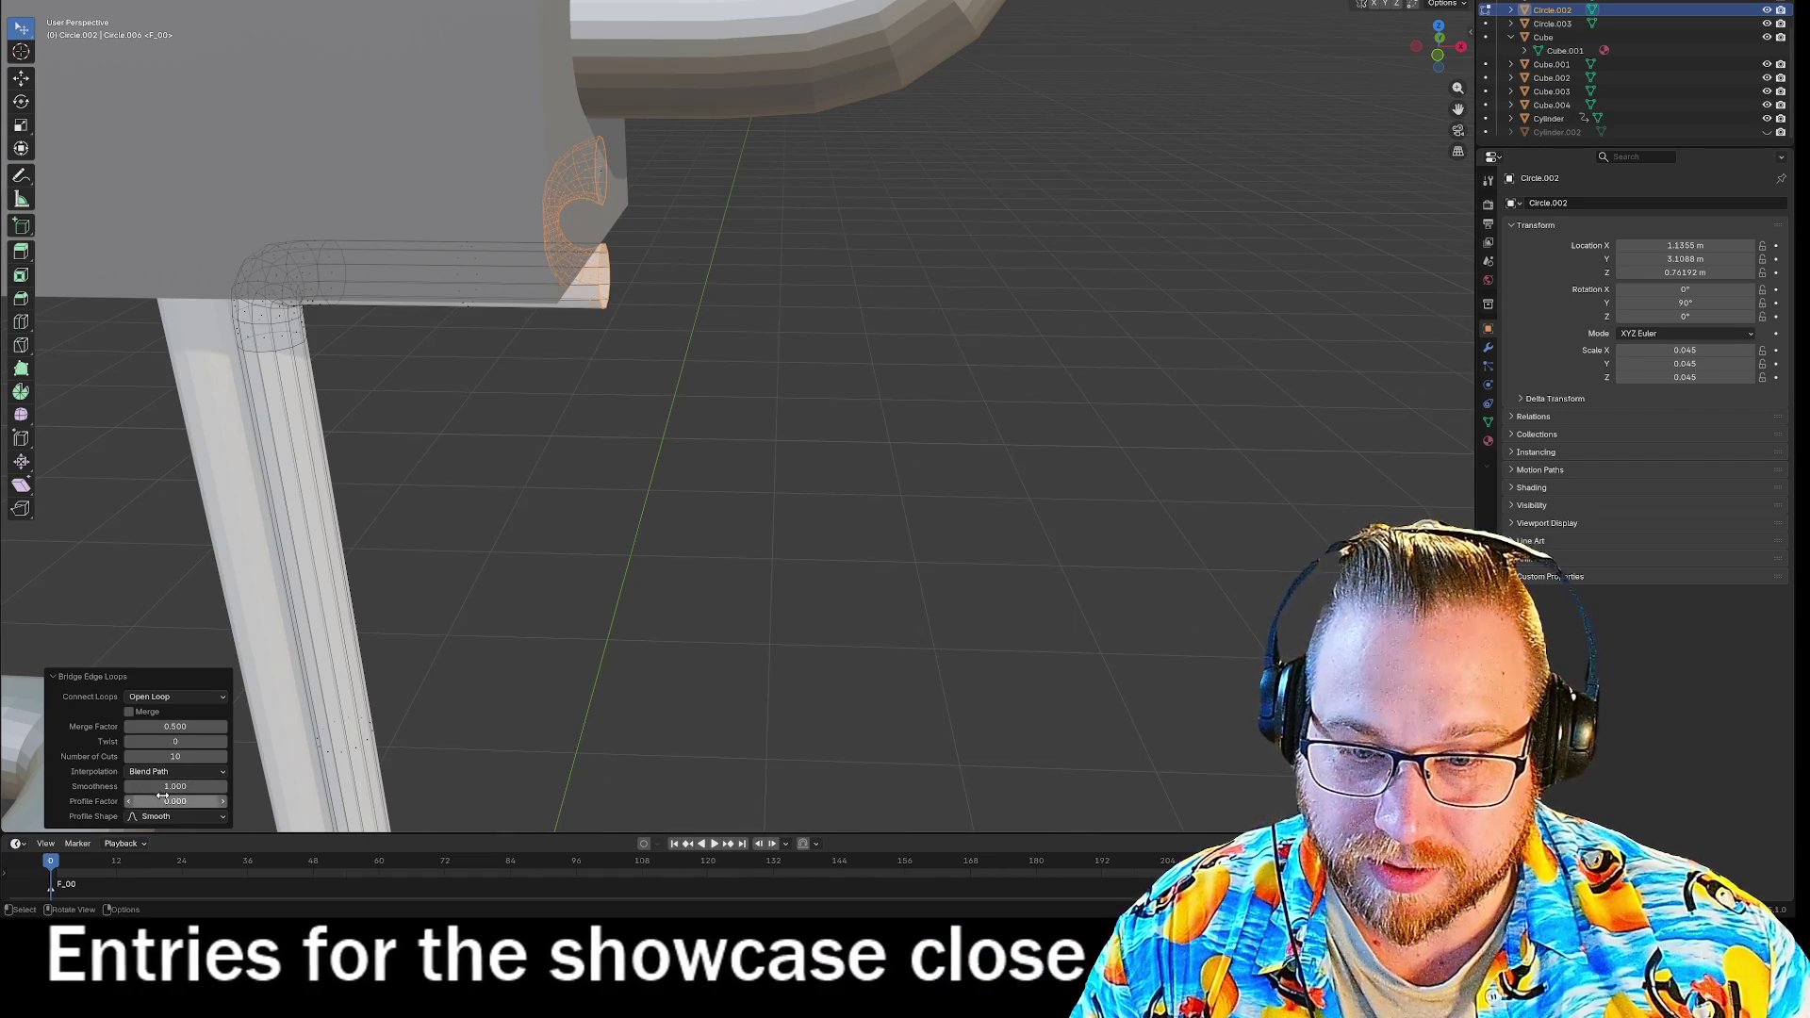
pyautogui.moveTo(175, 802); pyautogui.dragTo(189, 803)
pyautogui.press('Tab')
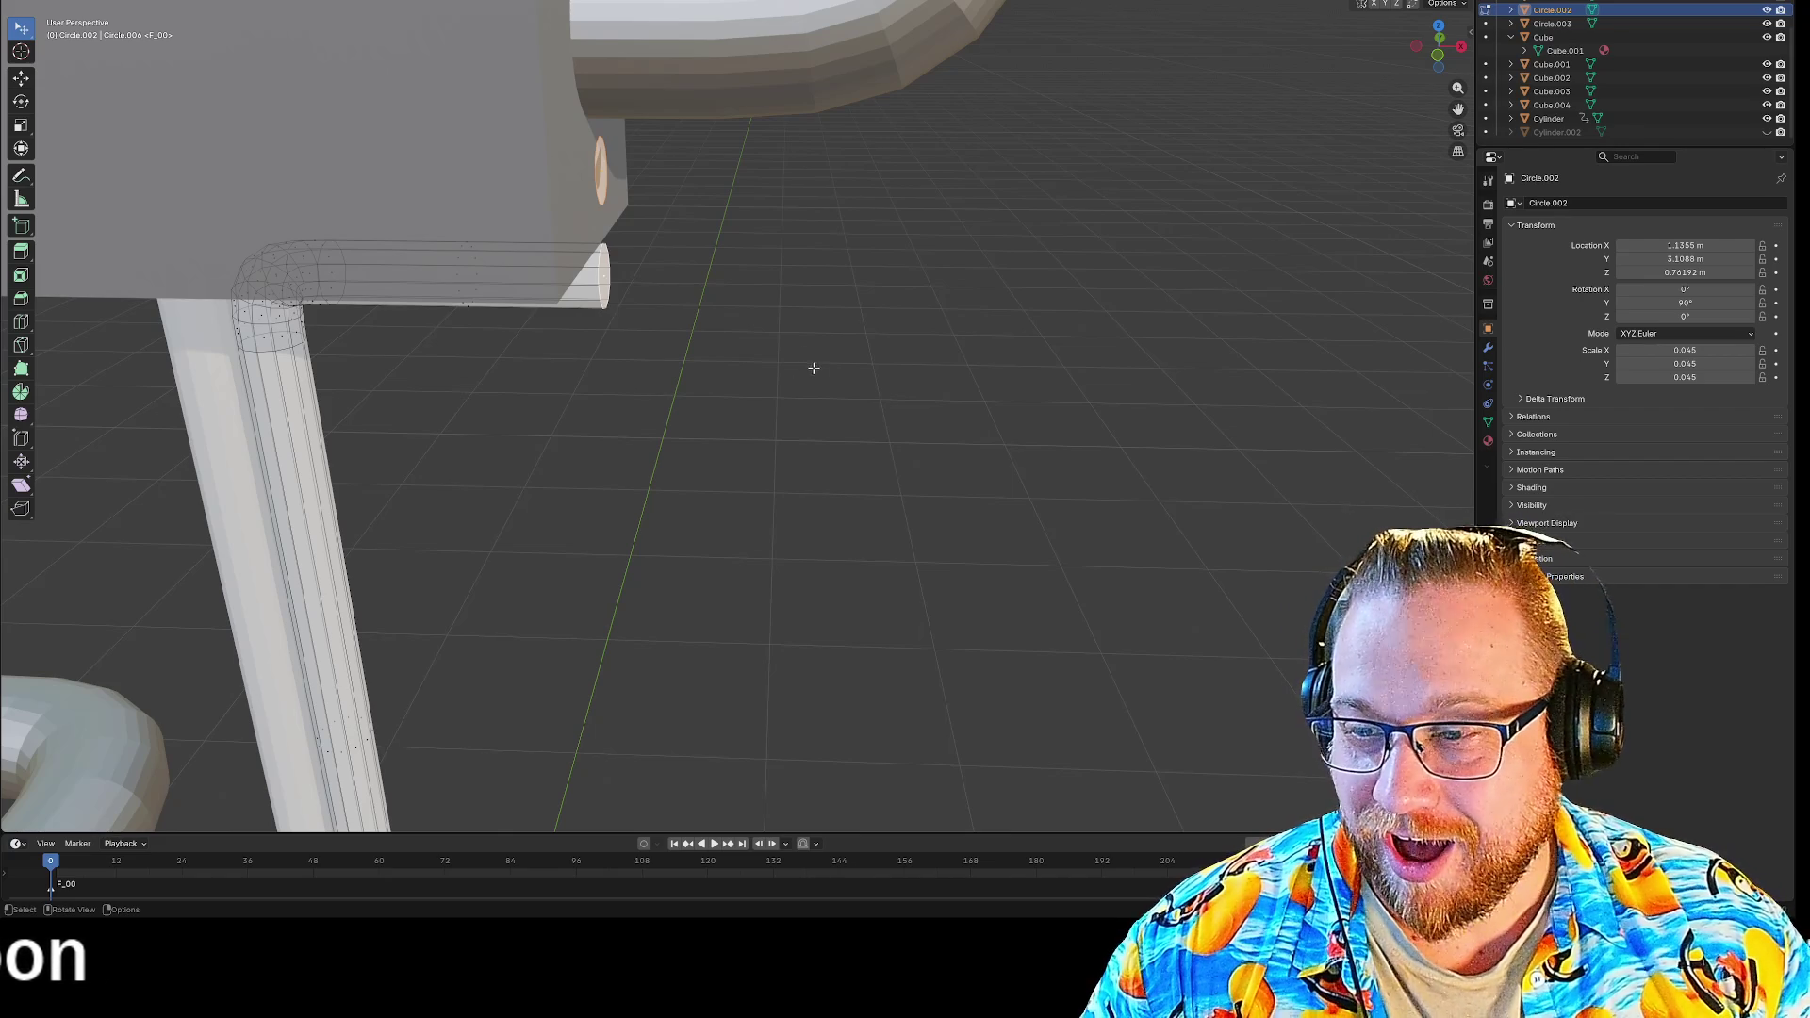
# Bridge the tube end to the wall circle again with 10 cuts.
pyautogui.hotkey('ctrl', 'f')
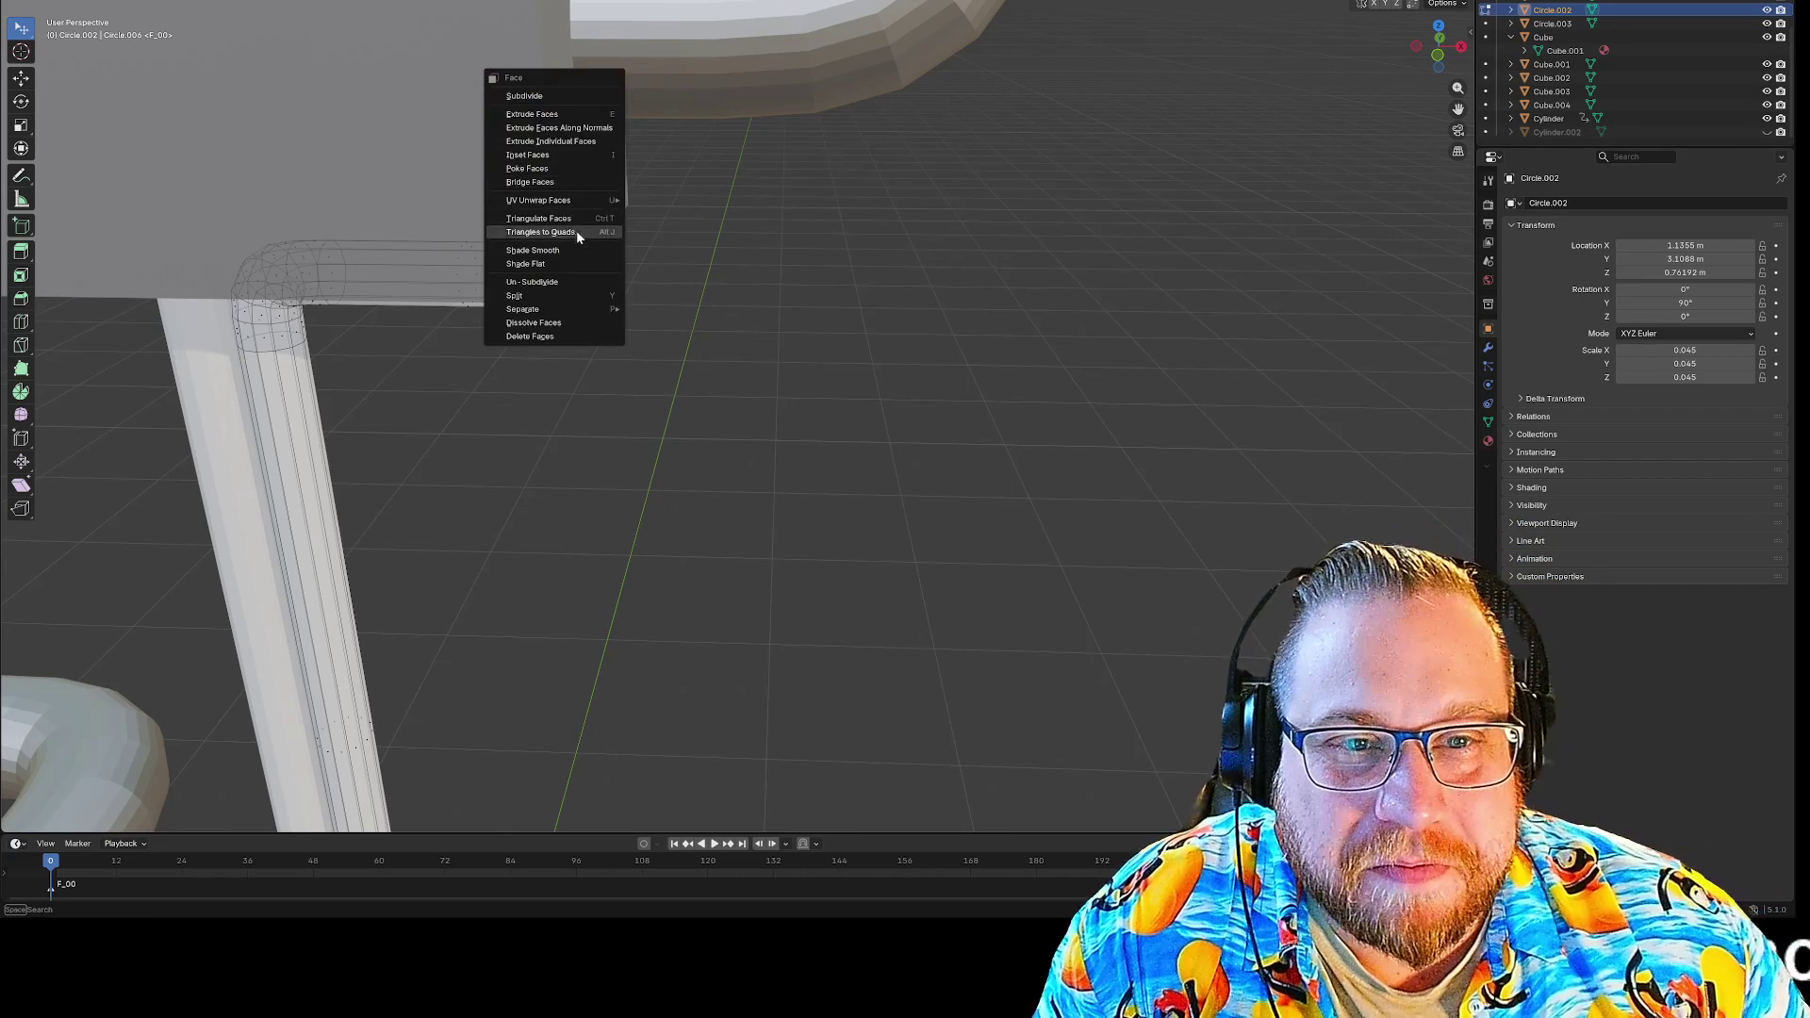
pyautogui.click(554, 184)
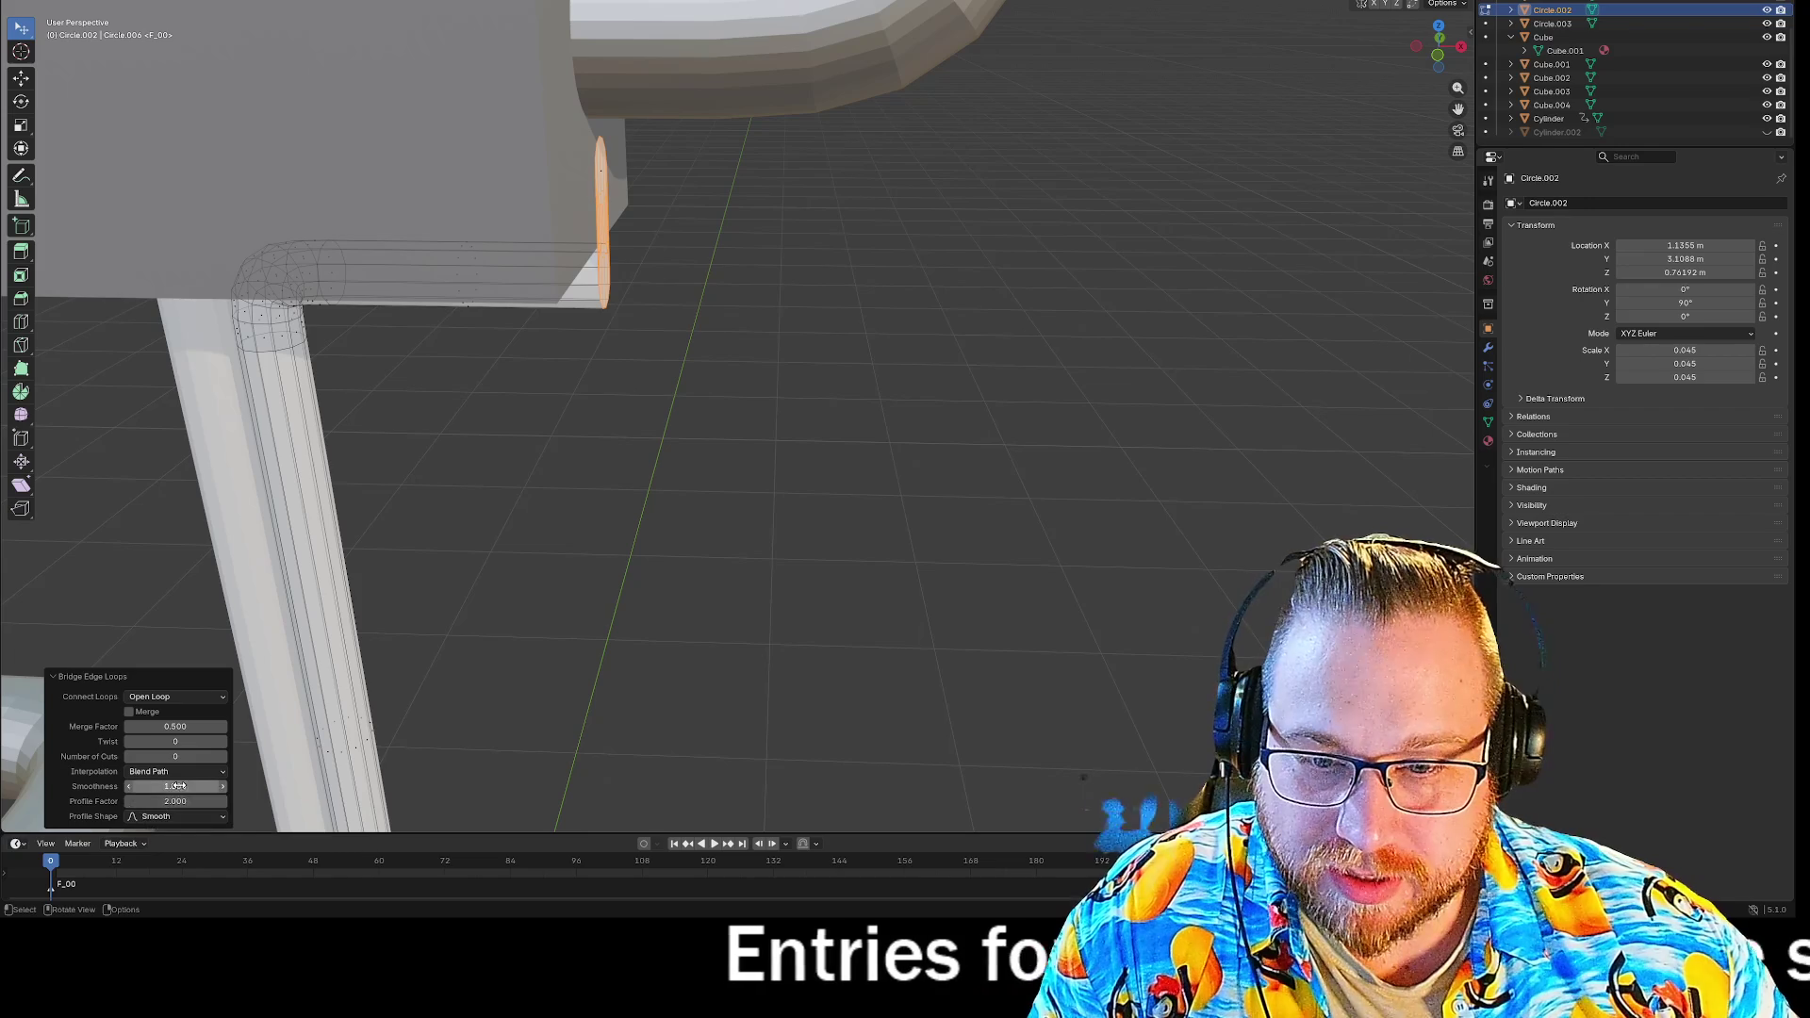
pyautogui.click(184, 756)
pyautogui.write('10')
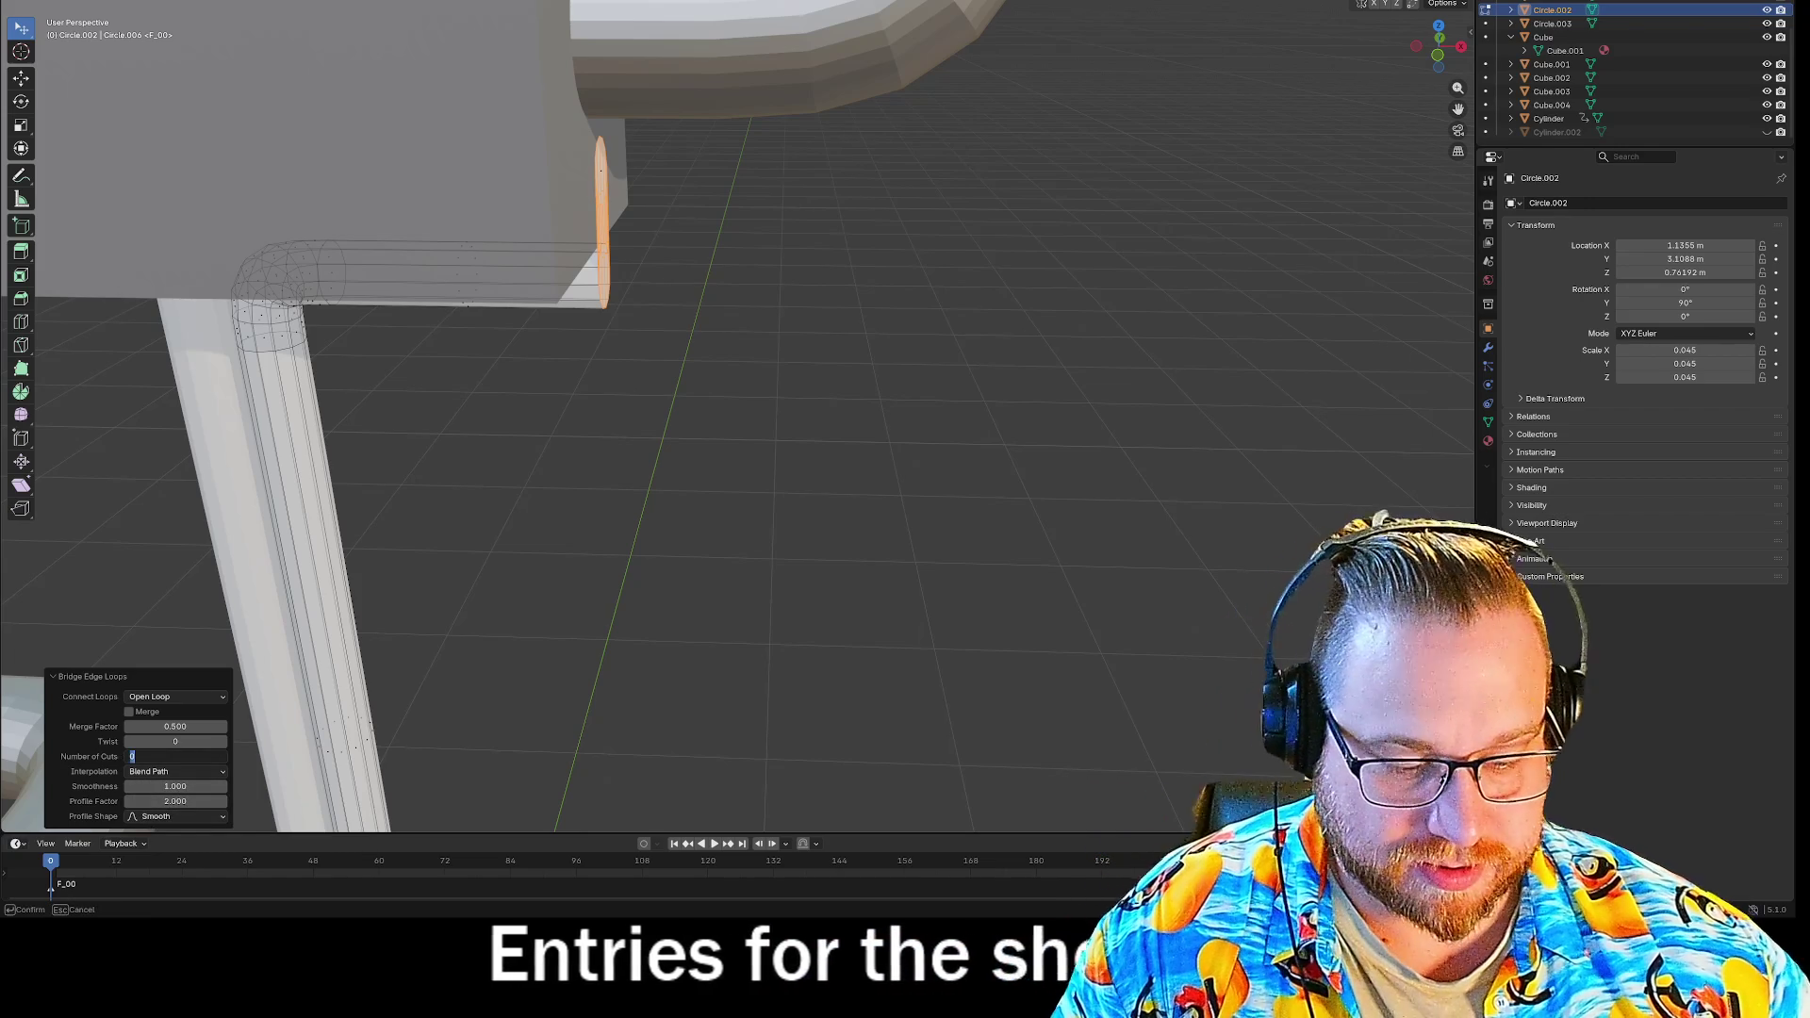
pyautogui.press('Return')
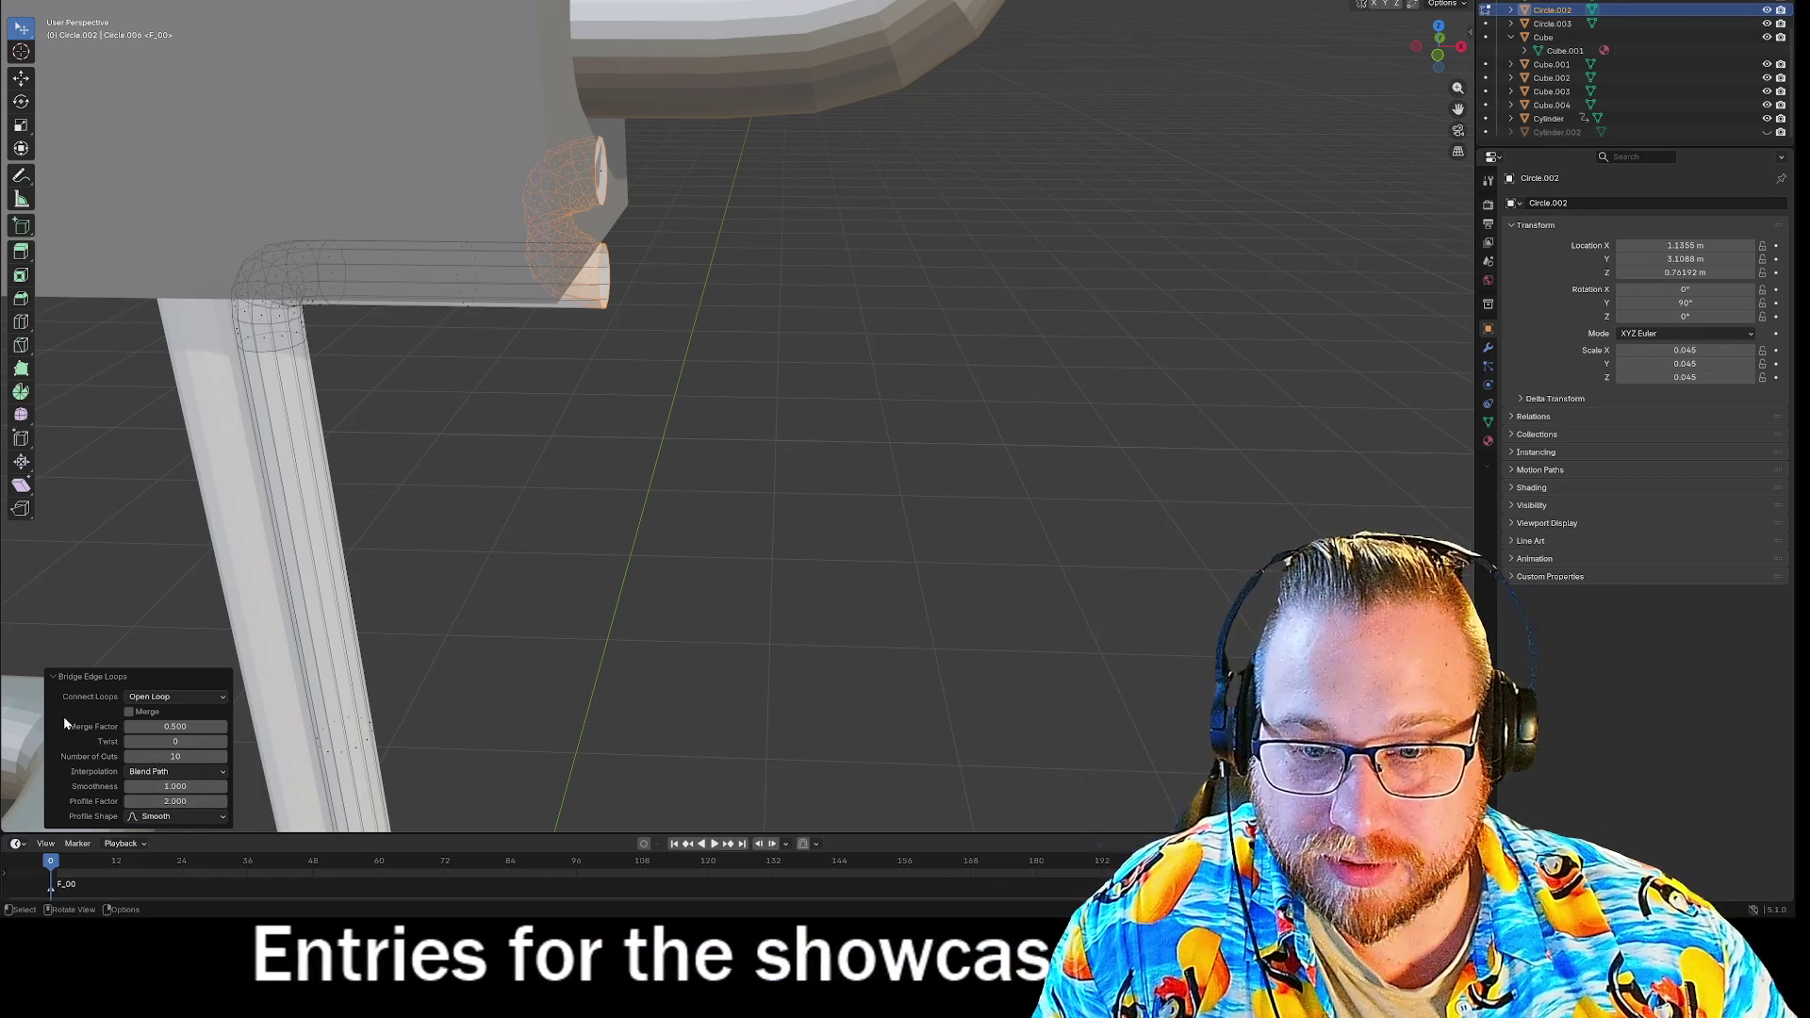
# Set the bridge's Profile Factor to 0, Twist to 0 and Merge Factor to 1.
pyautogui.moveTo(175, 802)
pyautogui.mouseDown()
pyautogui.moveTo(141, 801)
pyautogui.moveTo(217, 802)
pyautogui.moveTo(108, 801)
pyautogui.moveTo(142, 801)
pyautogui.mouseUp()
pyautogui.click(175, 802)
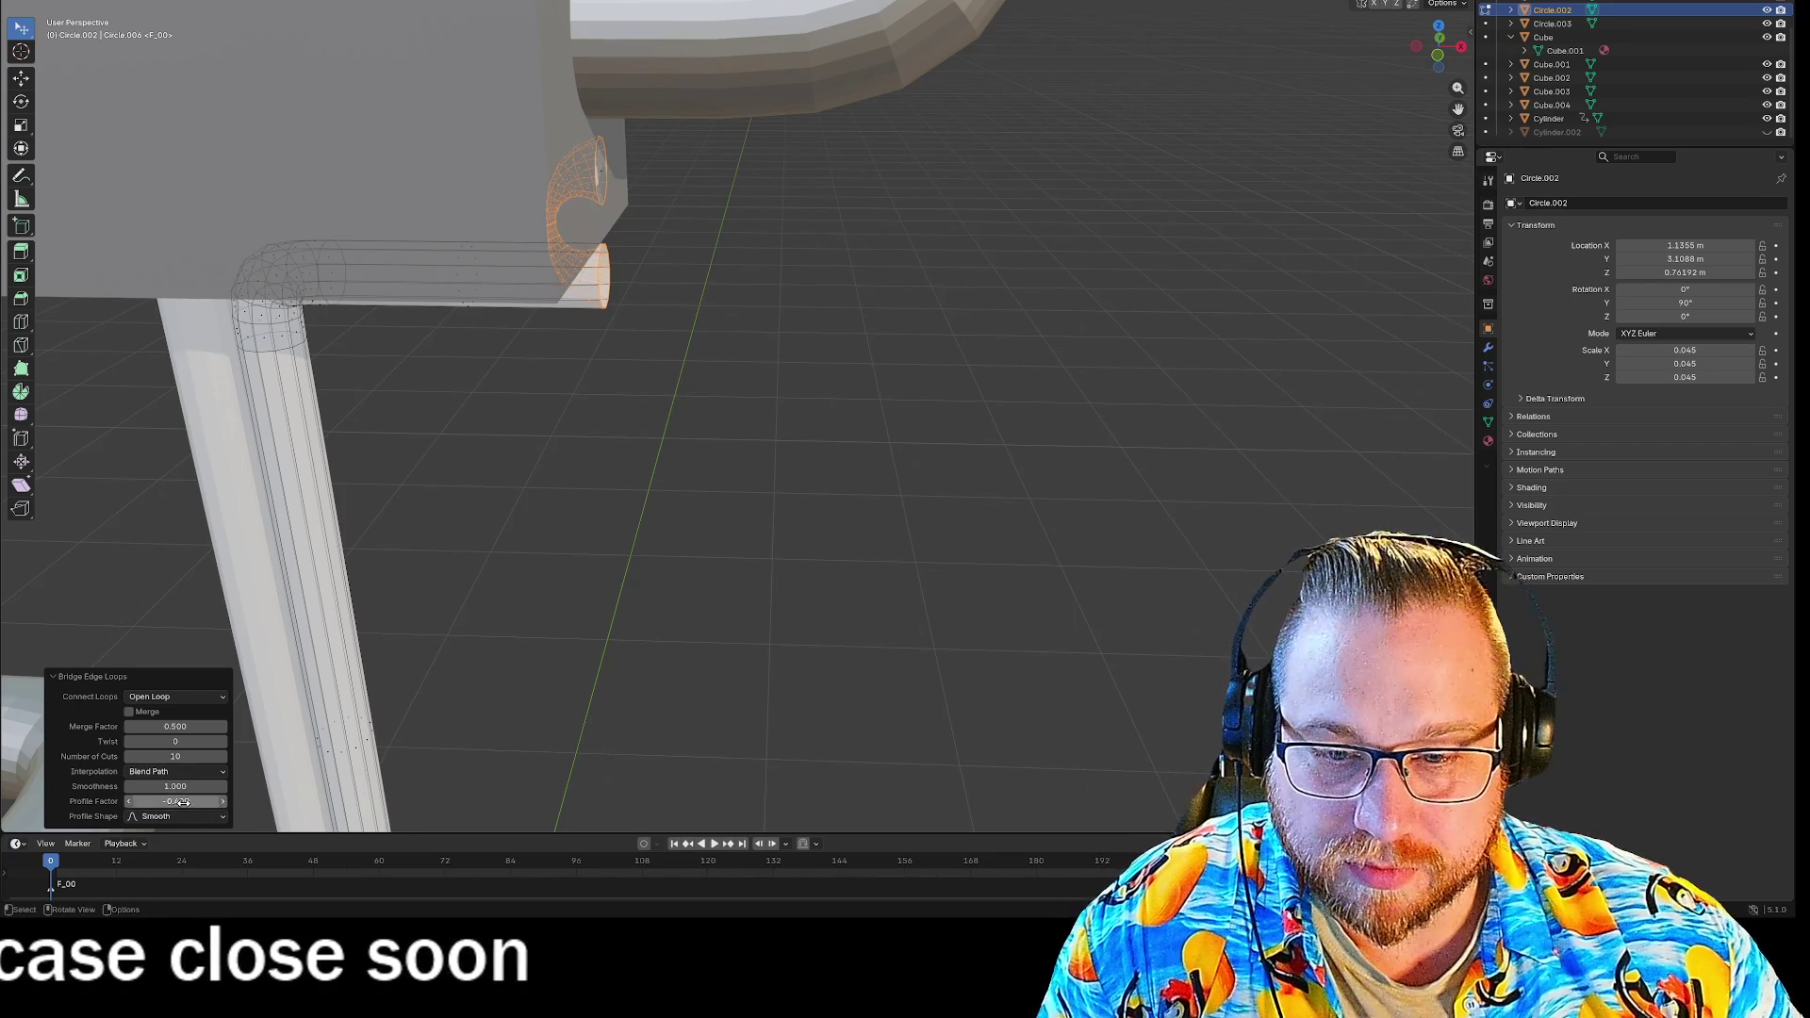
pyautogui.write('000')
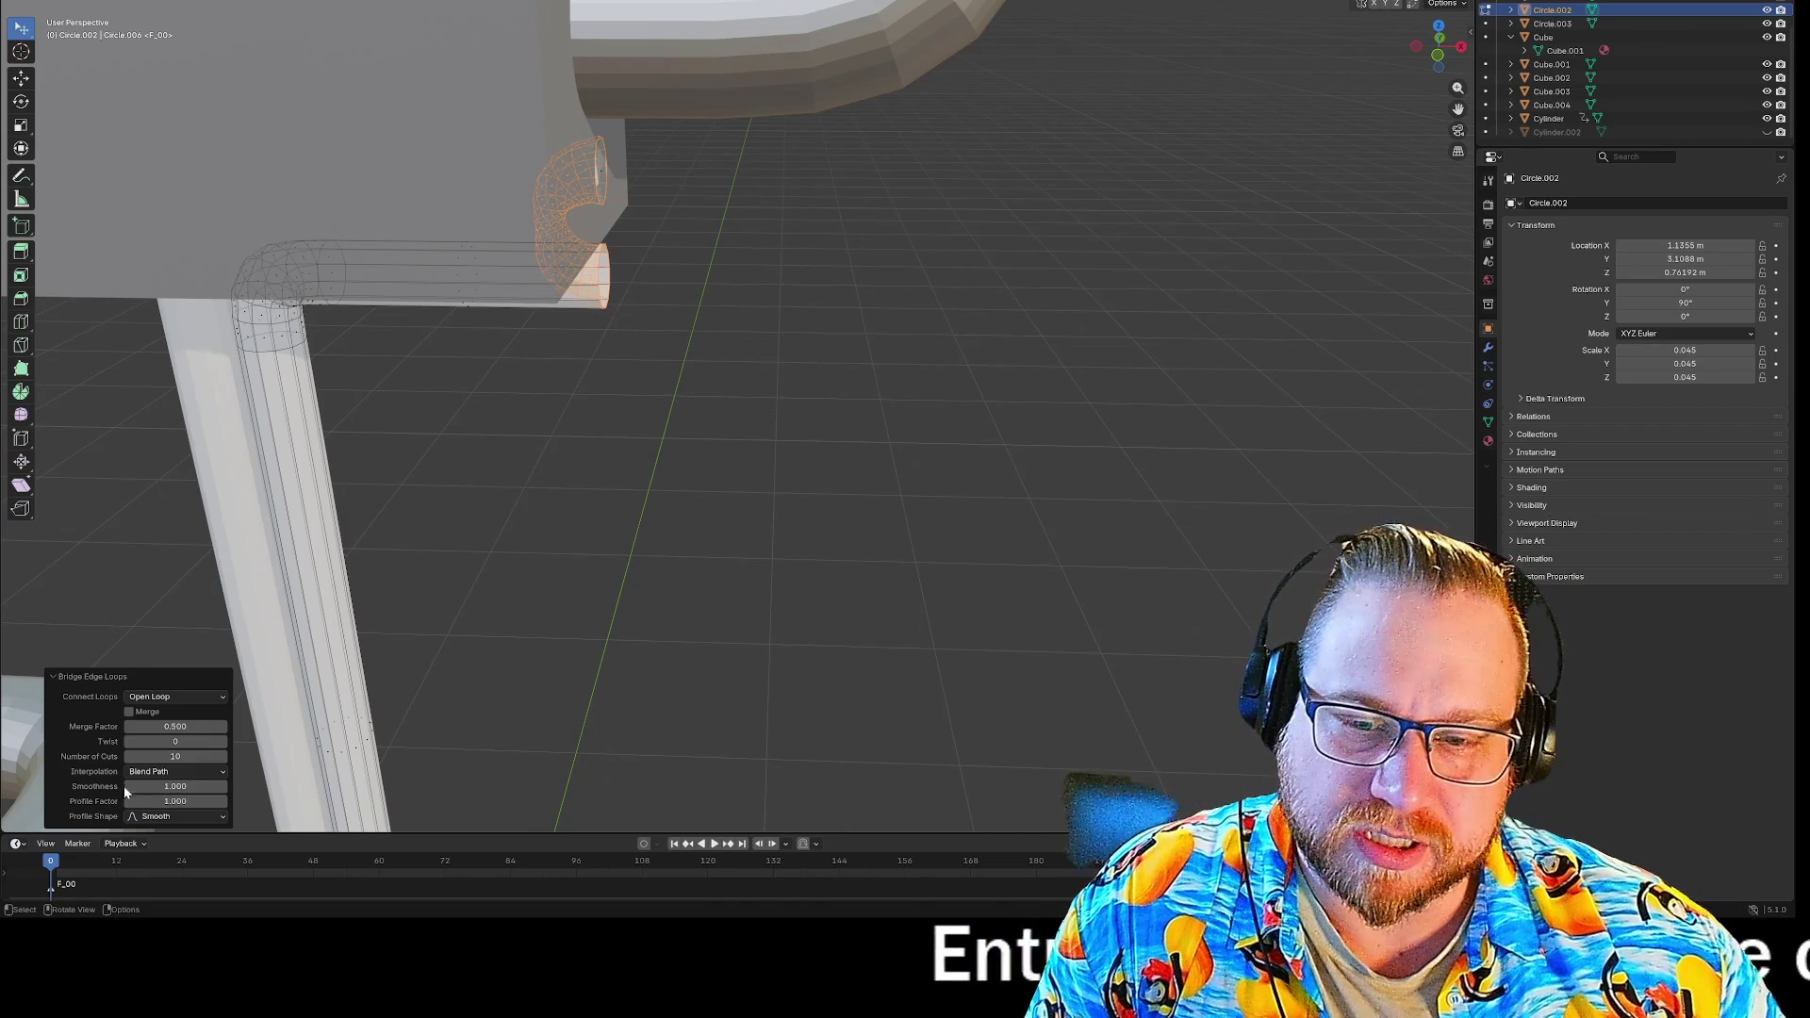
pyautogui.moveTo(175, 741); pyautogui.dragTo(208, 741)
pyautogui.click(176, 741)
pyautogui.write('0')
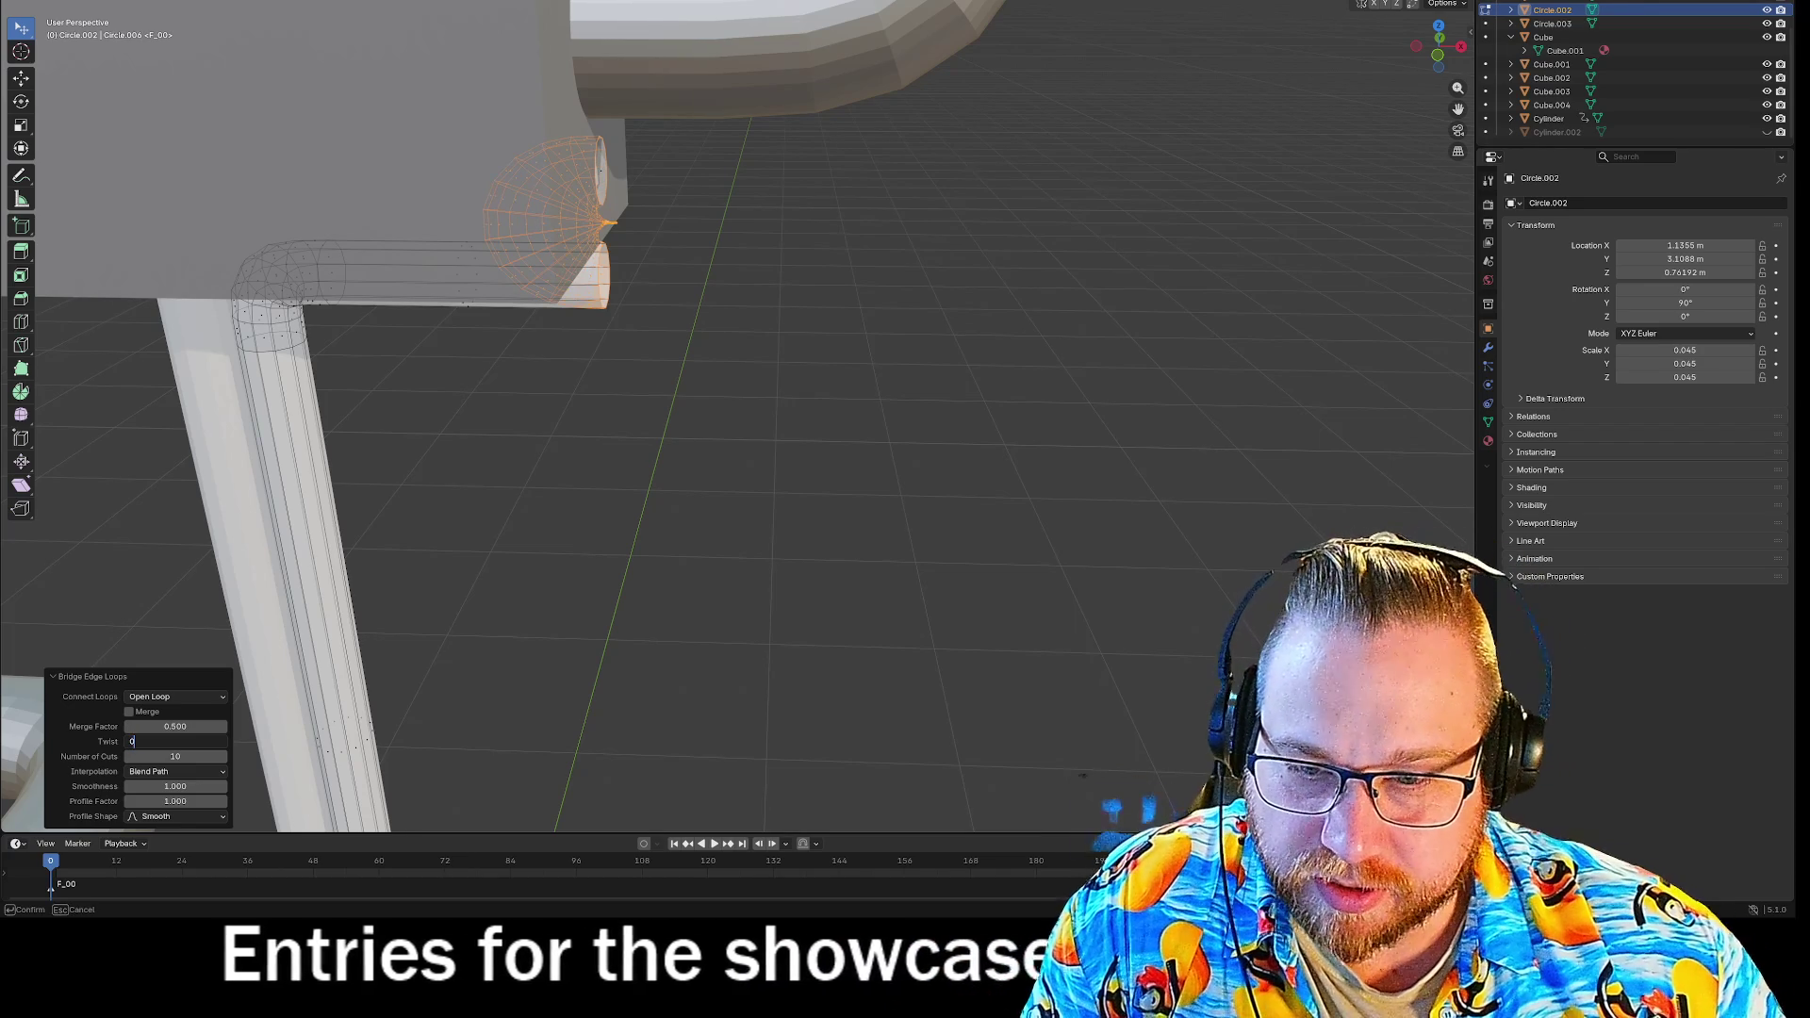
pyautogui.press('Return')
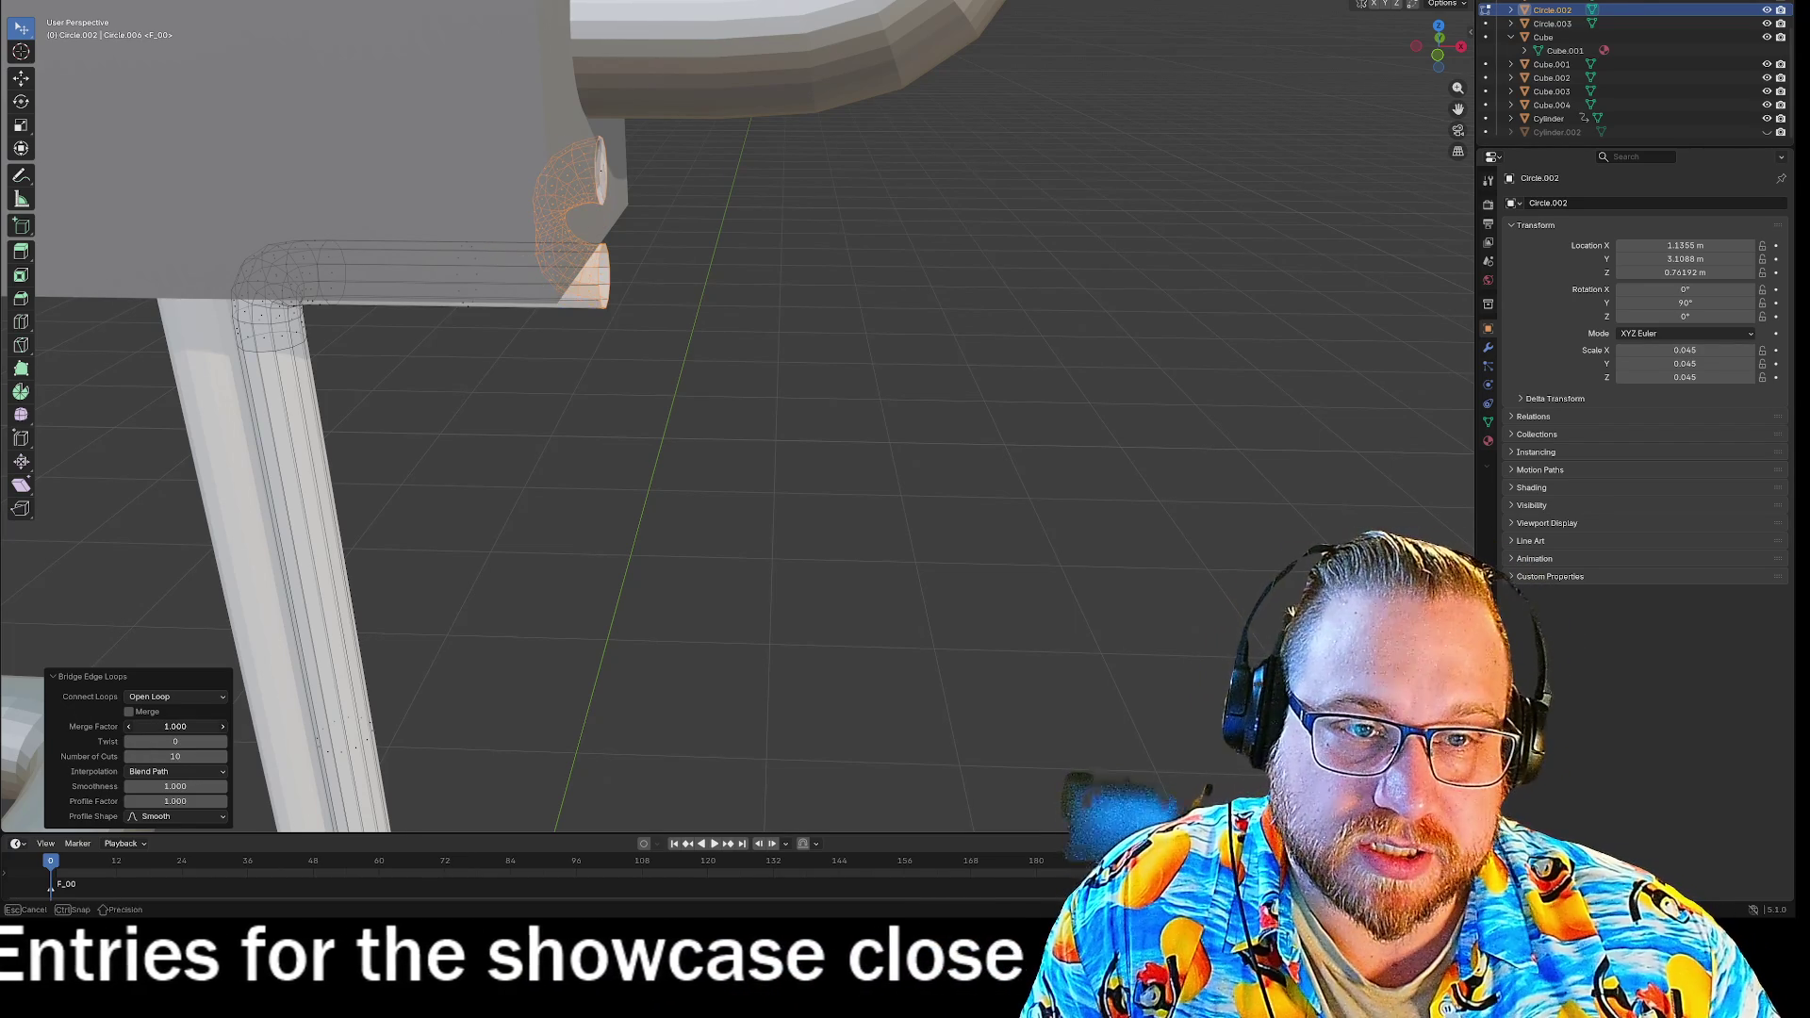
pyautogui.moveTo(174, 726); pyautogui.dragTo(222, 726)
pyautogui.click(221, 726)
pyautogui.press('Return')
# Change how the bridged loops connect and reset Smoothness to 1.
pyautogui.click(170, 698)
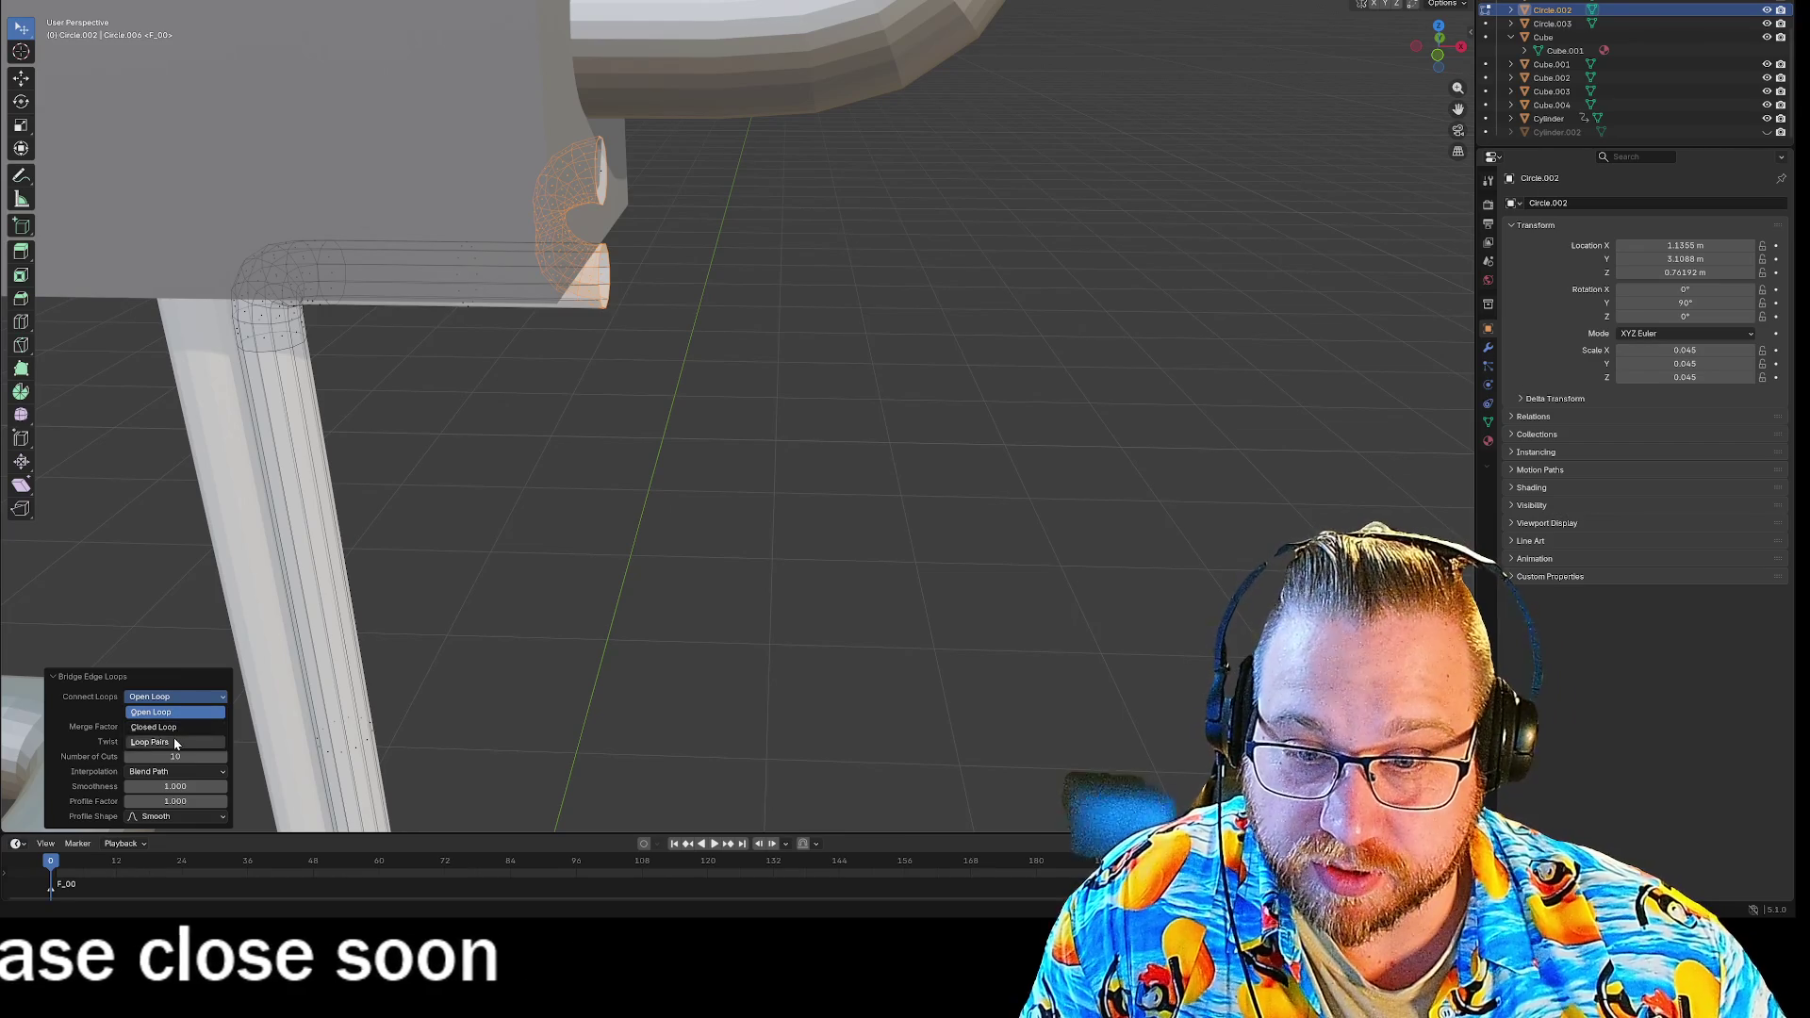
pyautogui.click(173, 740)
pyautogui.click(178, 700)
pyautogui.click(172, 714)
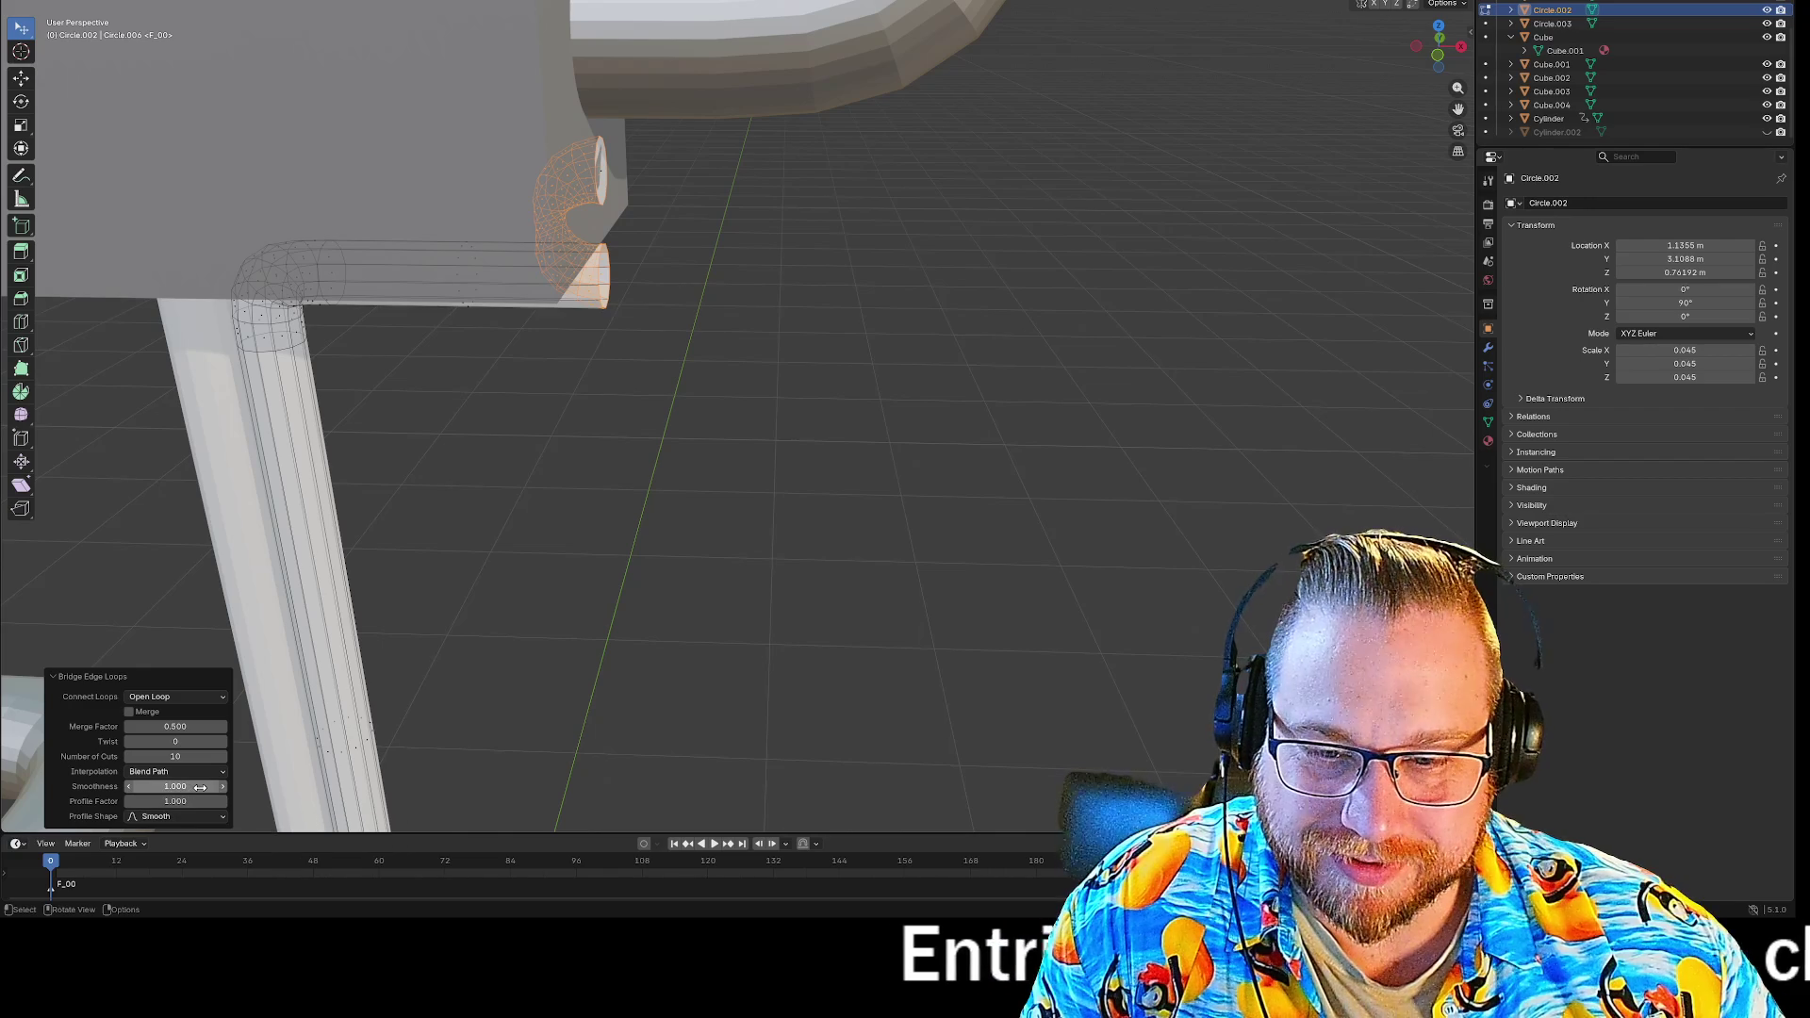
pyautogui.moveTo(175, 786)
pyautogui.mouseDown()
pyautogui.moveTo(247, 787)
pyautogui.moveTo(160, 786)
pyautogui.mouseUp()
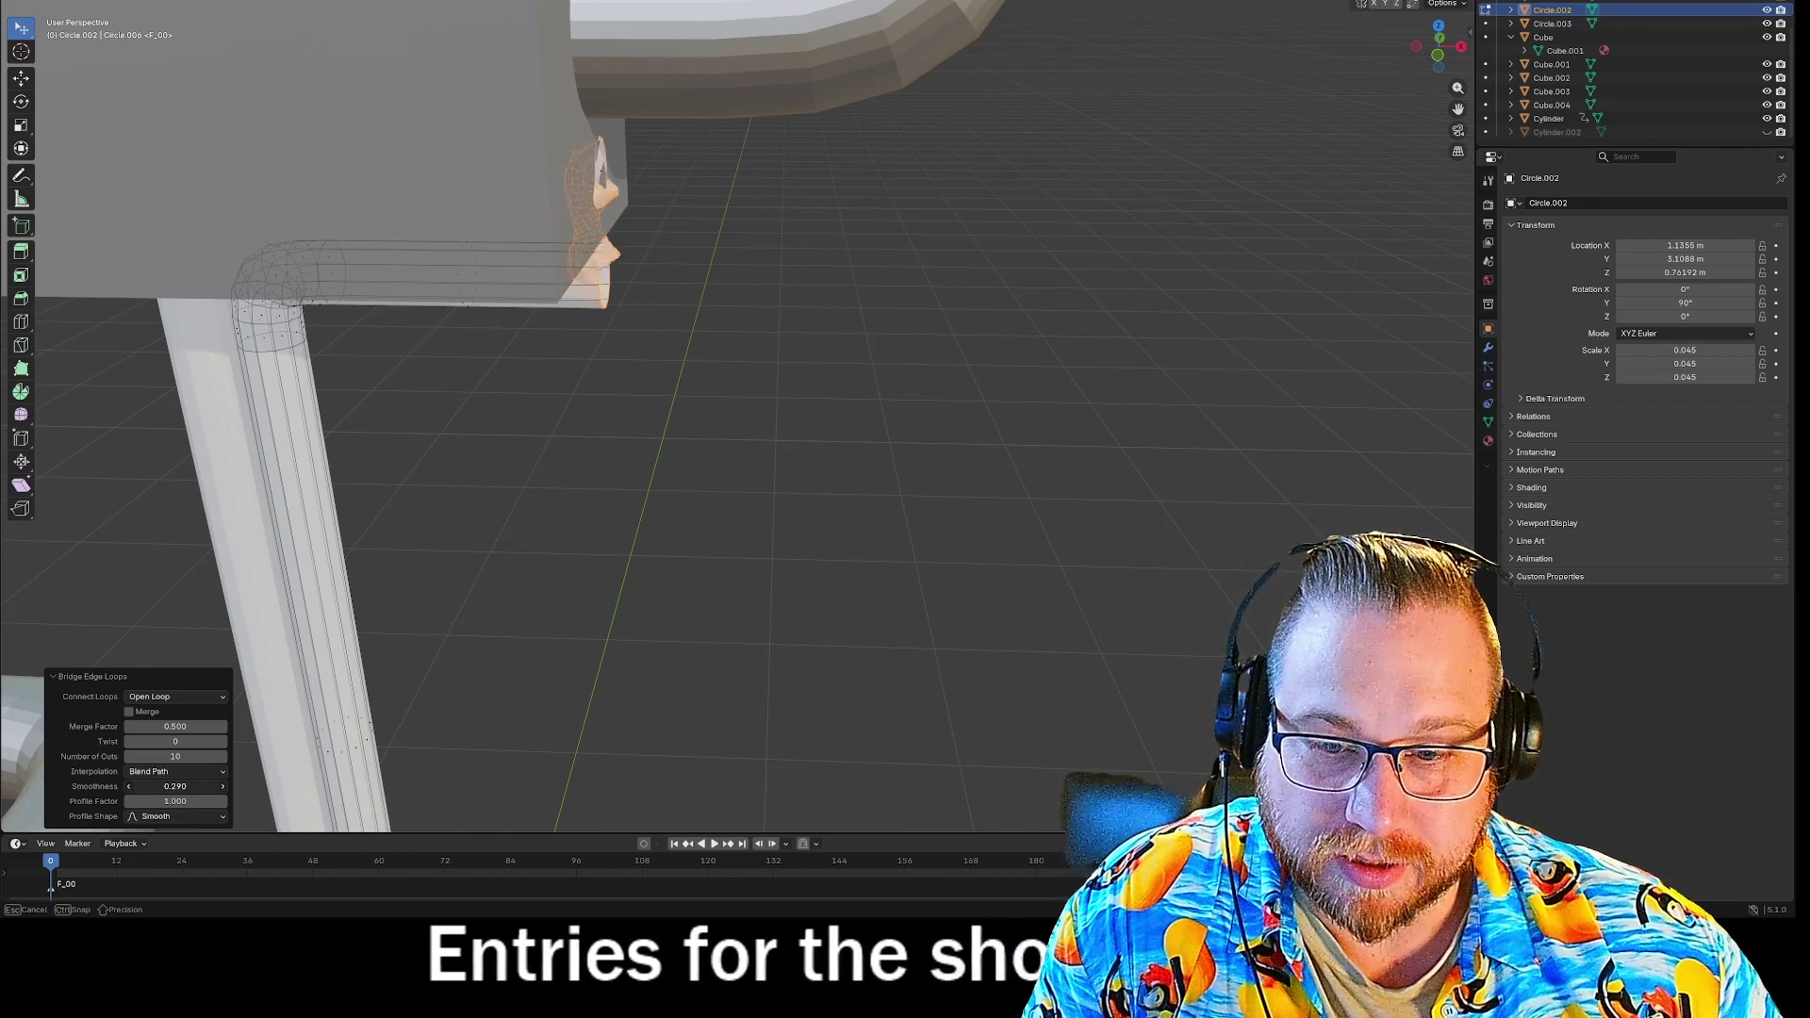
pyautogui.click(175, 786)
pyautogui.write('1')
pyautogui.press('Return')
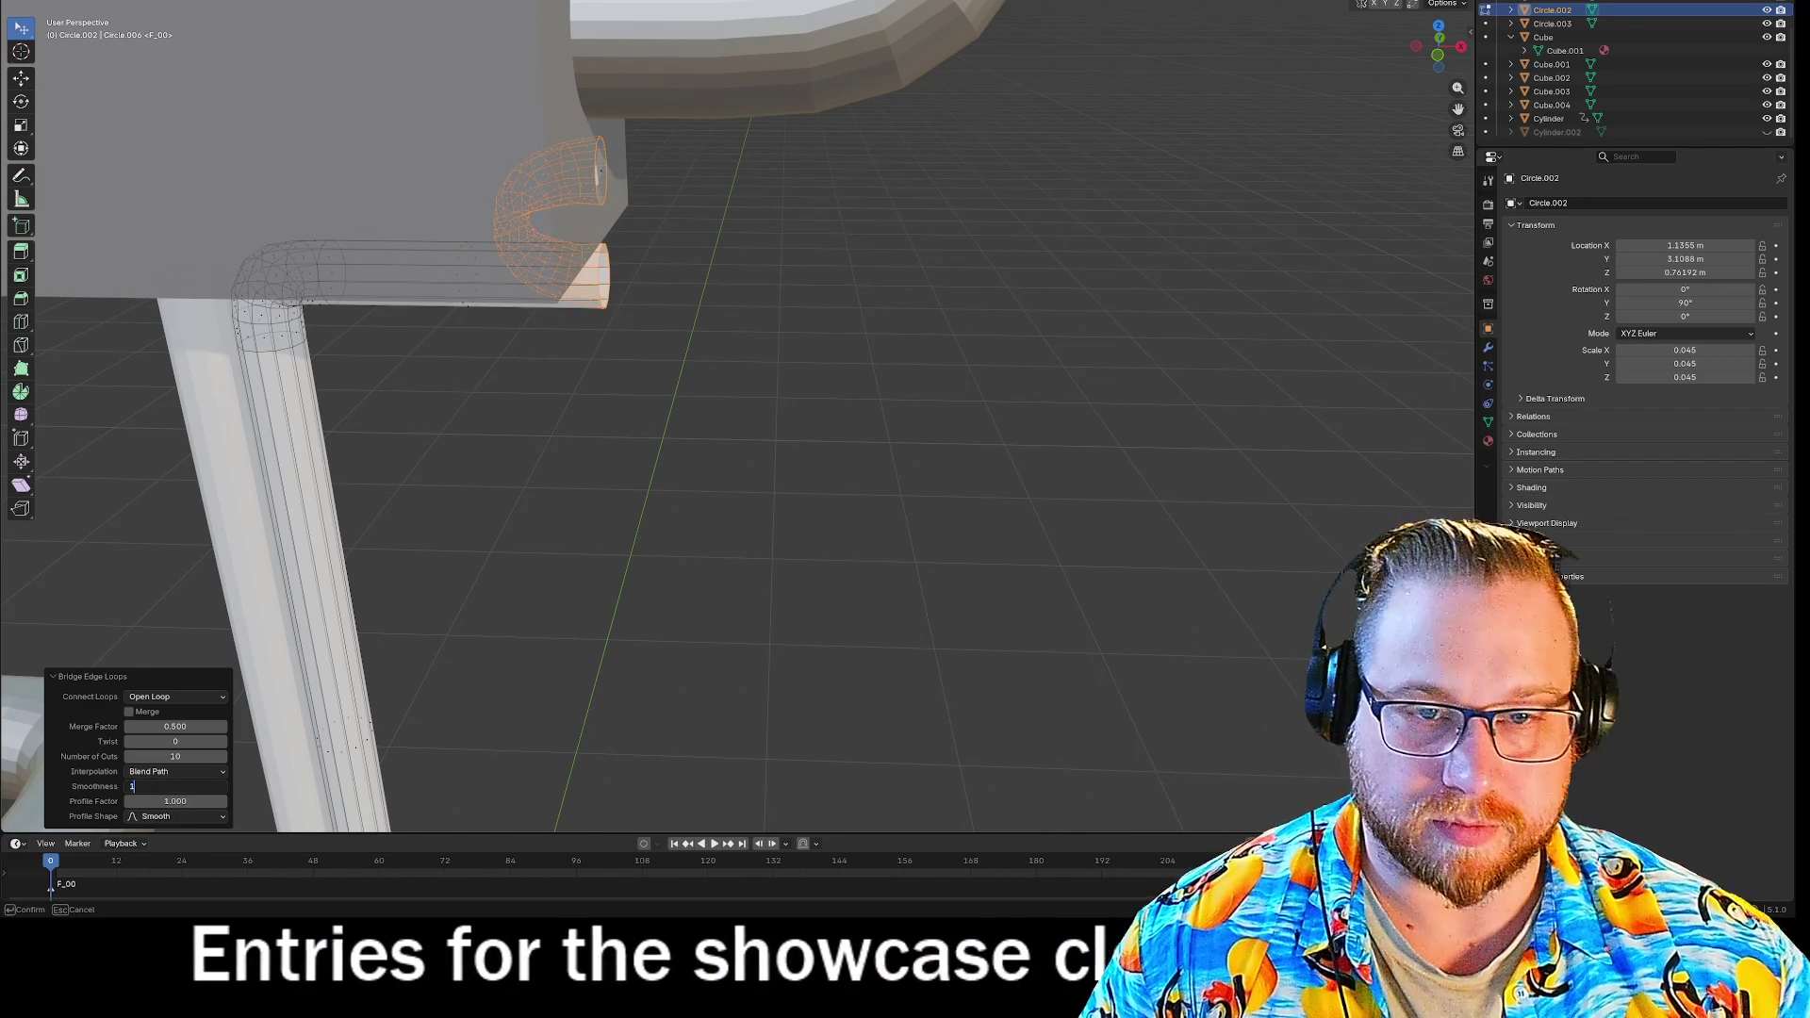
# Undo the bridged cuff, then tilt the pipe-end ring 1° about Y.
pyautogui.moveTo(668, 348); pyautogui.dragTo(694, 348, button='middle')
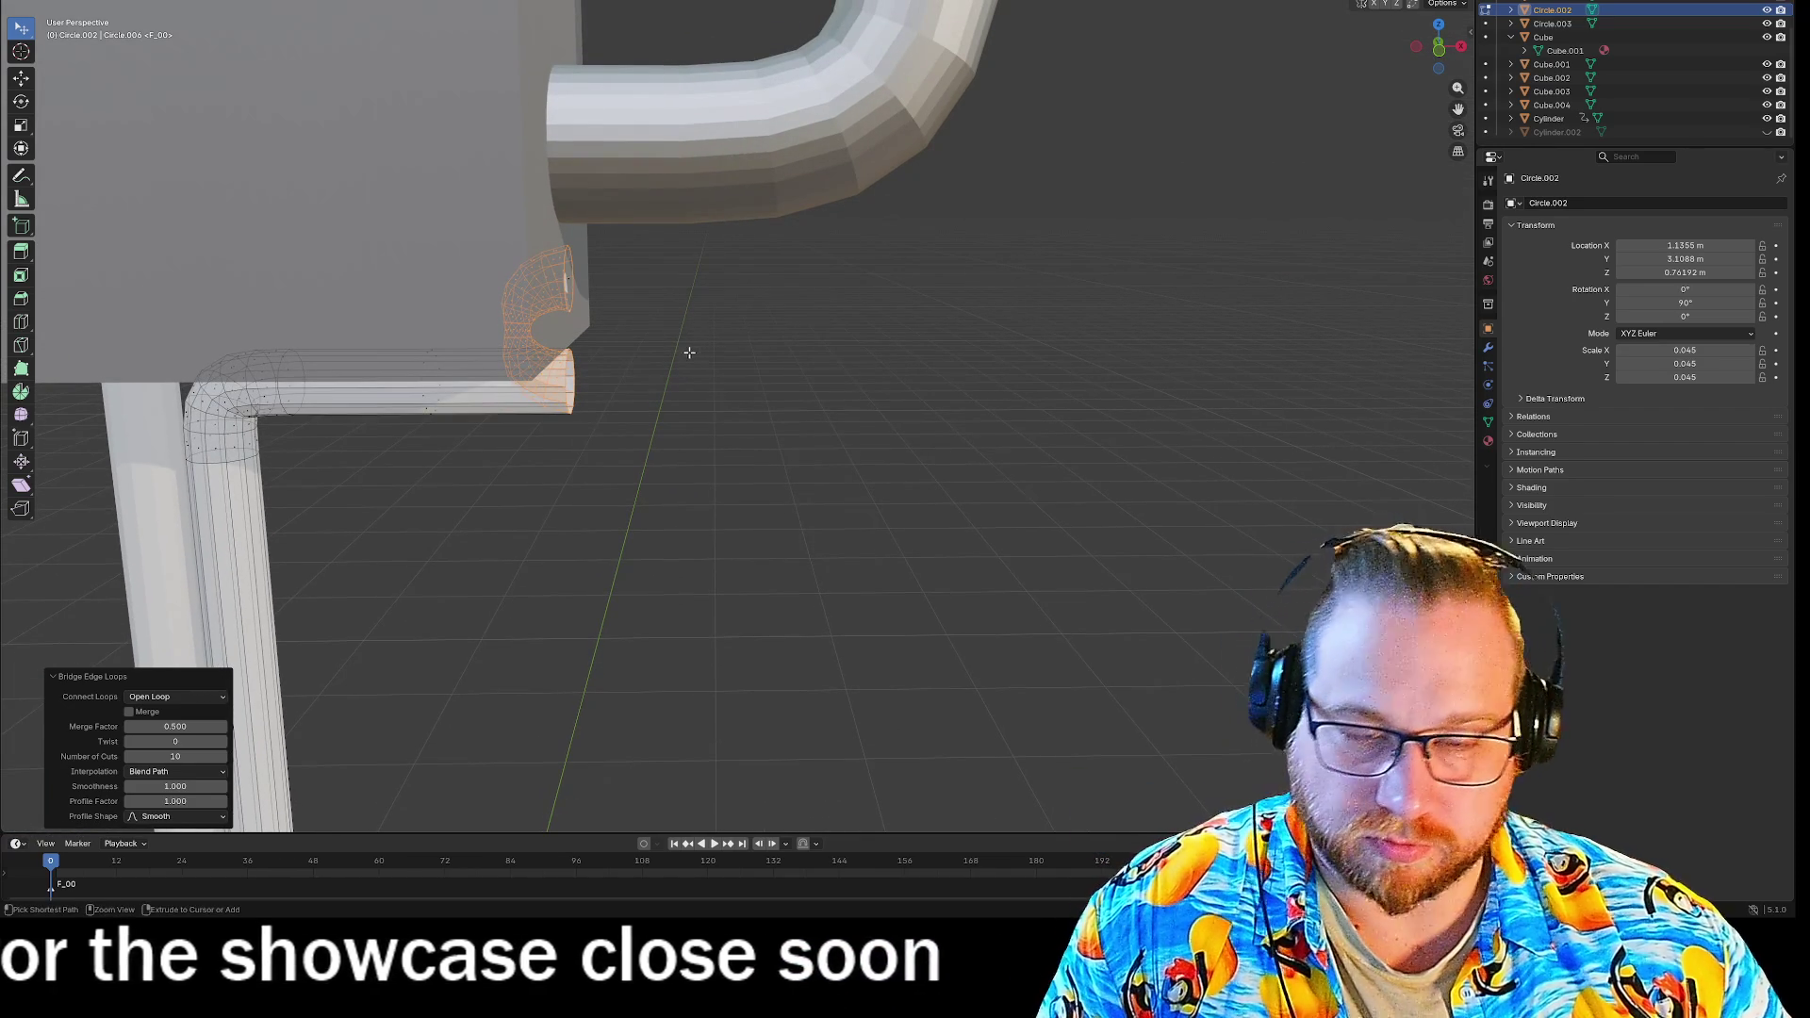
pyautogui.hotkey('ctrl', 'z')
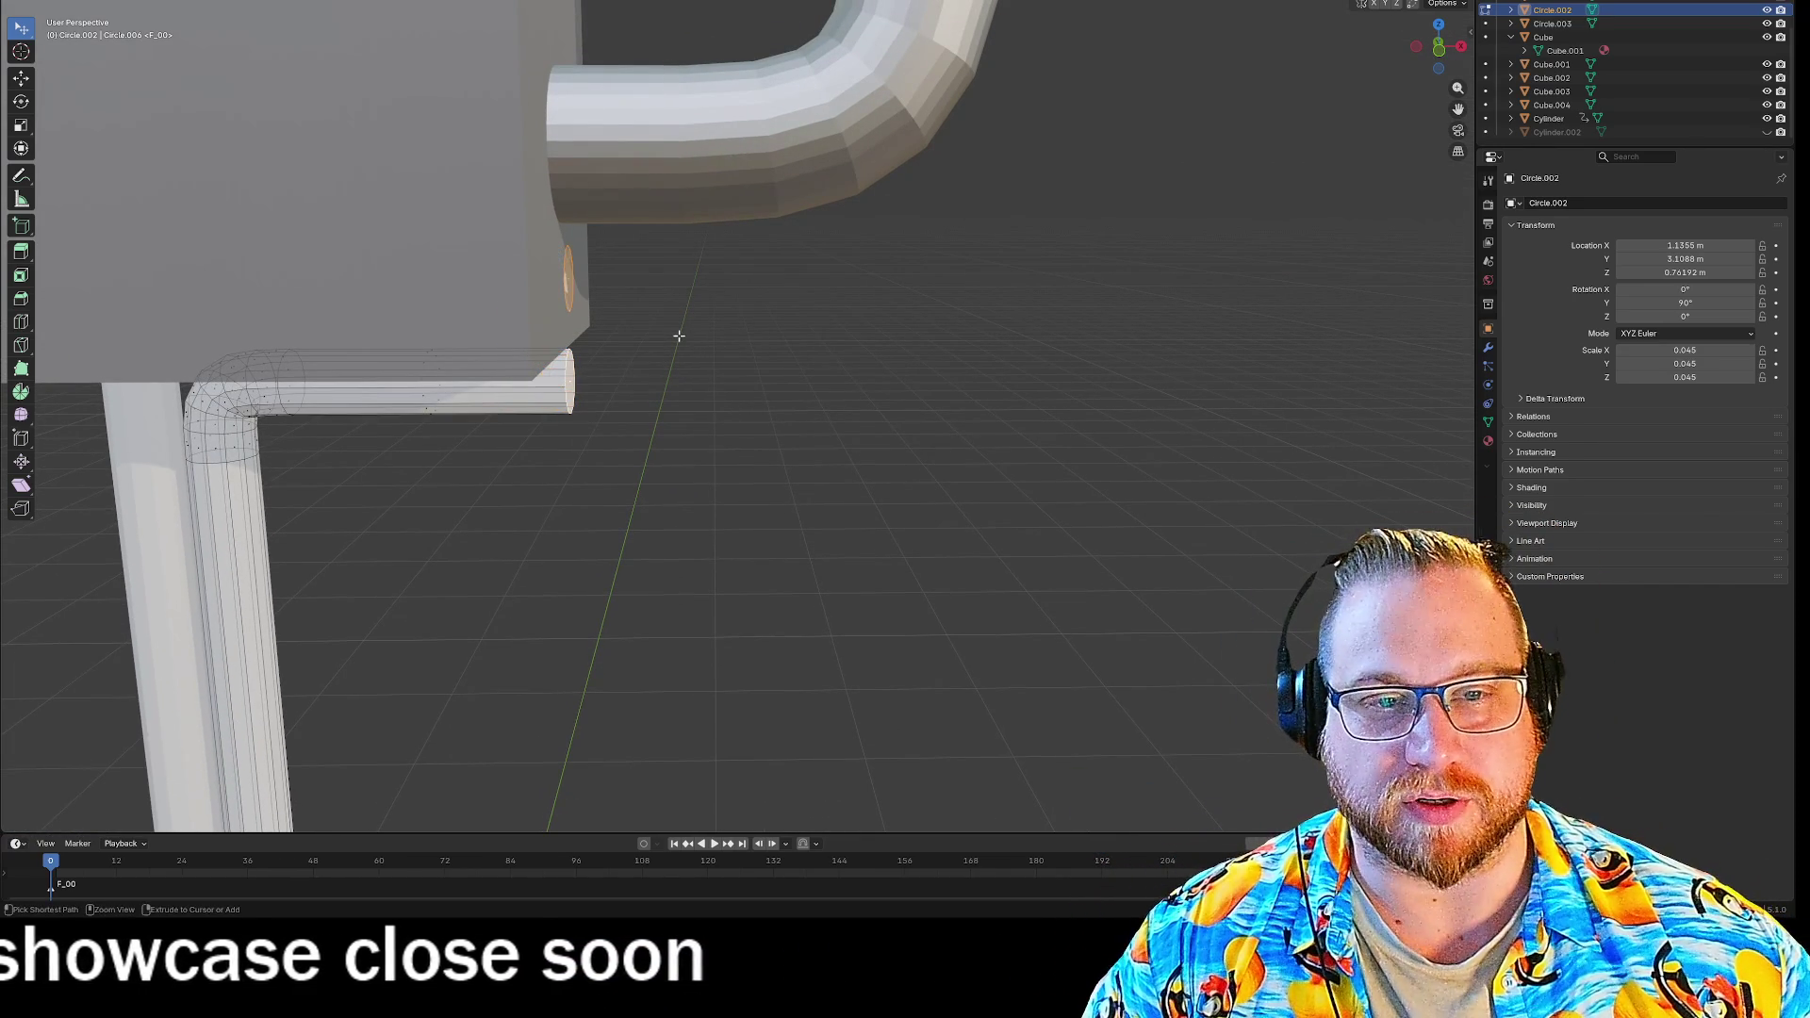
pyautogui.keyDown('alt'); pyautogui.click(568, 276); pyautogui.keyUp('alt')
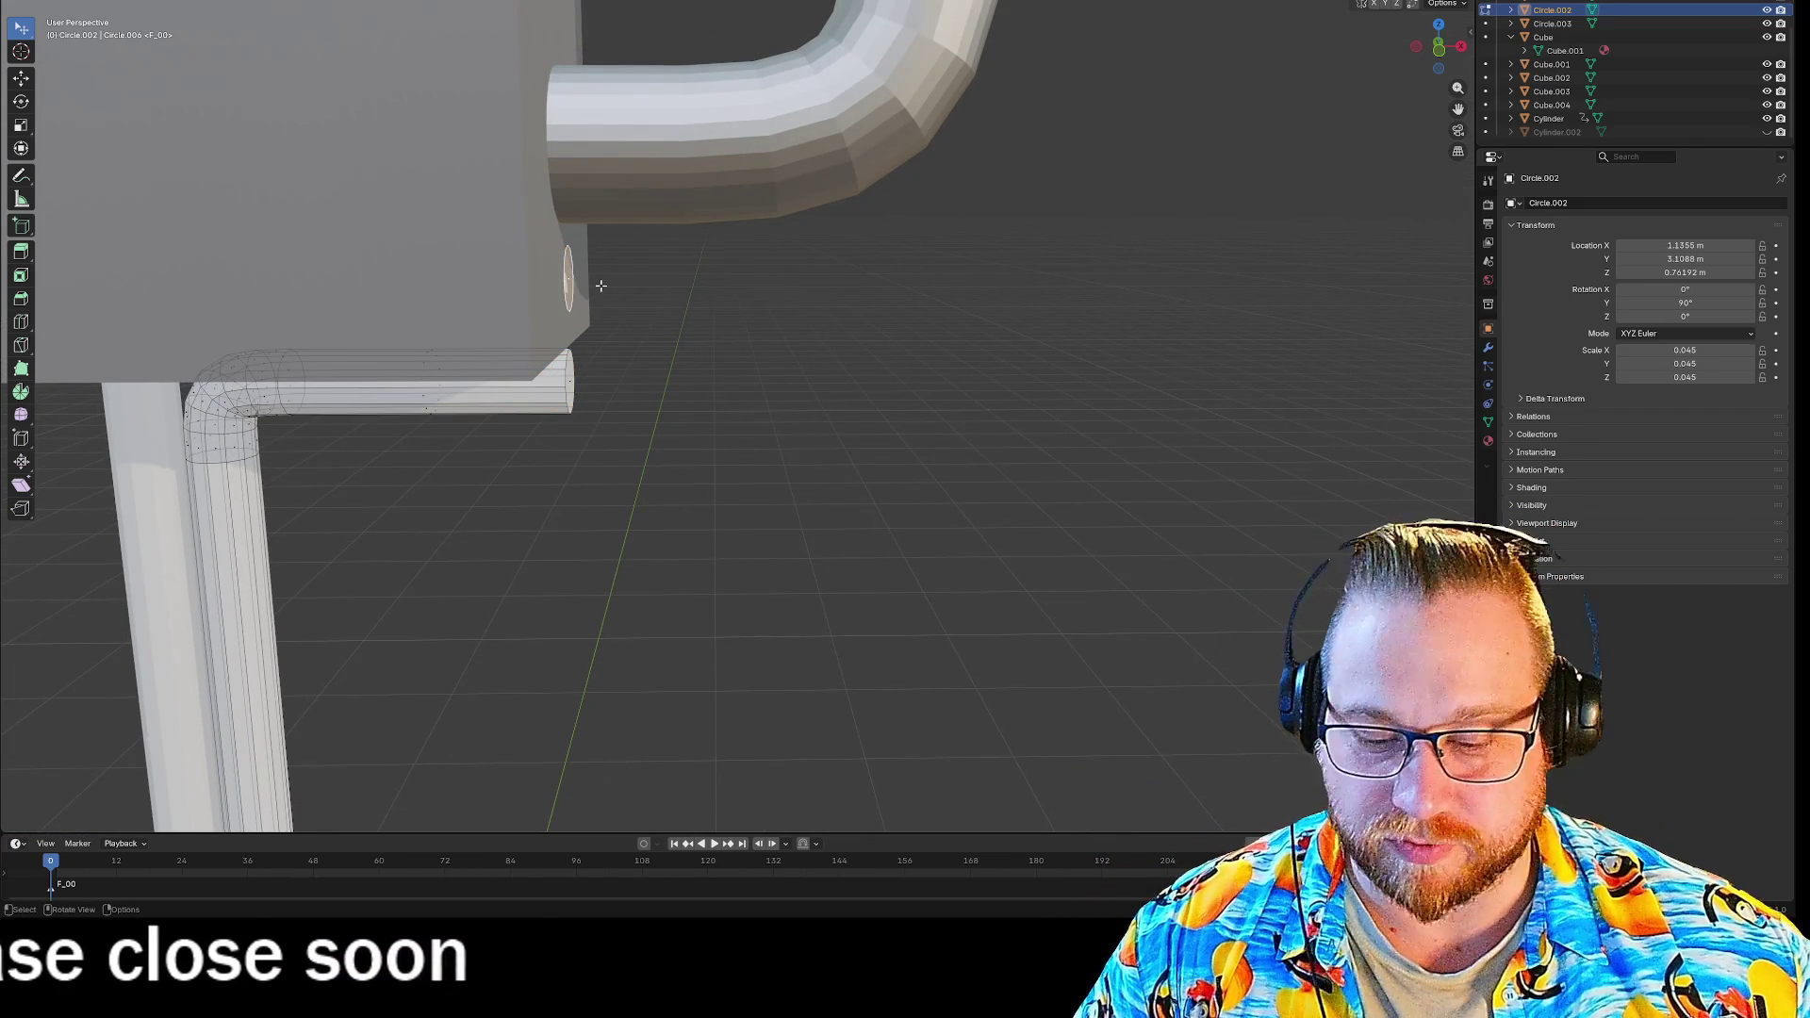
pyautogui.press('r')
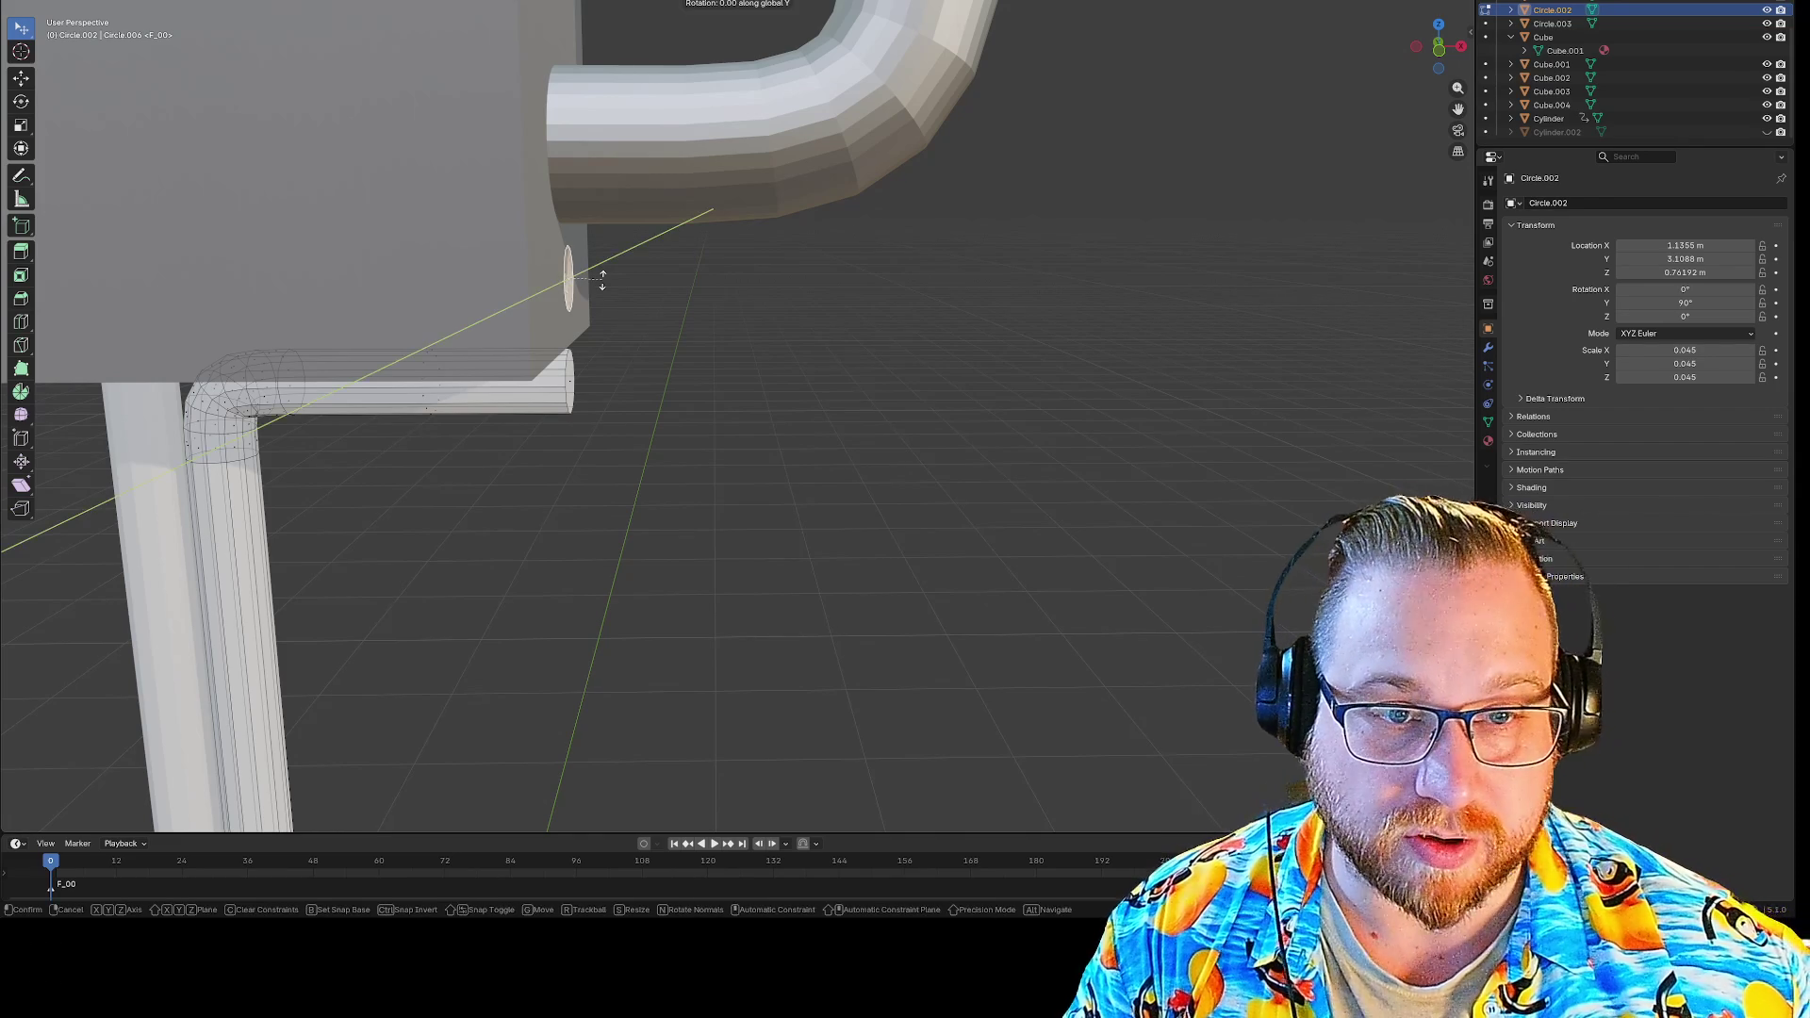
pyautogui.write('1')
pyautogui.press('Return')
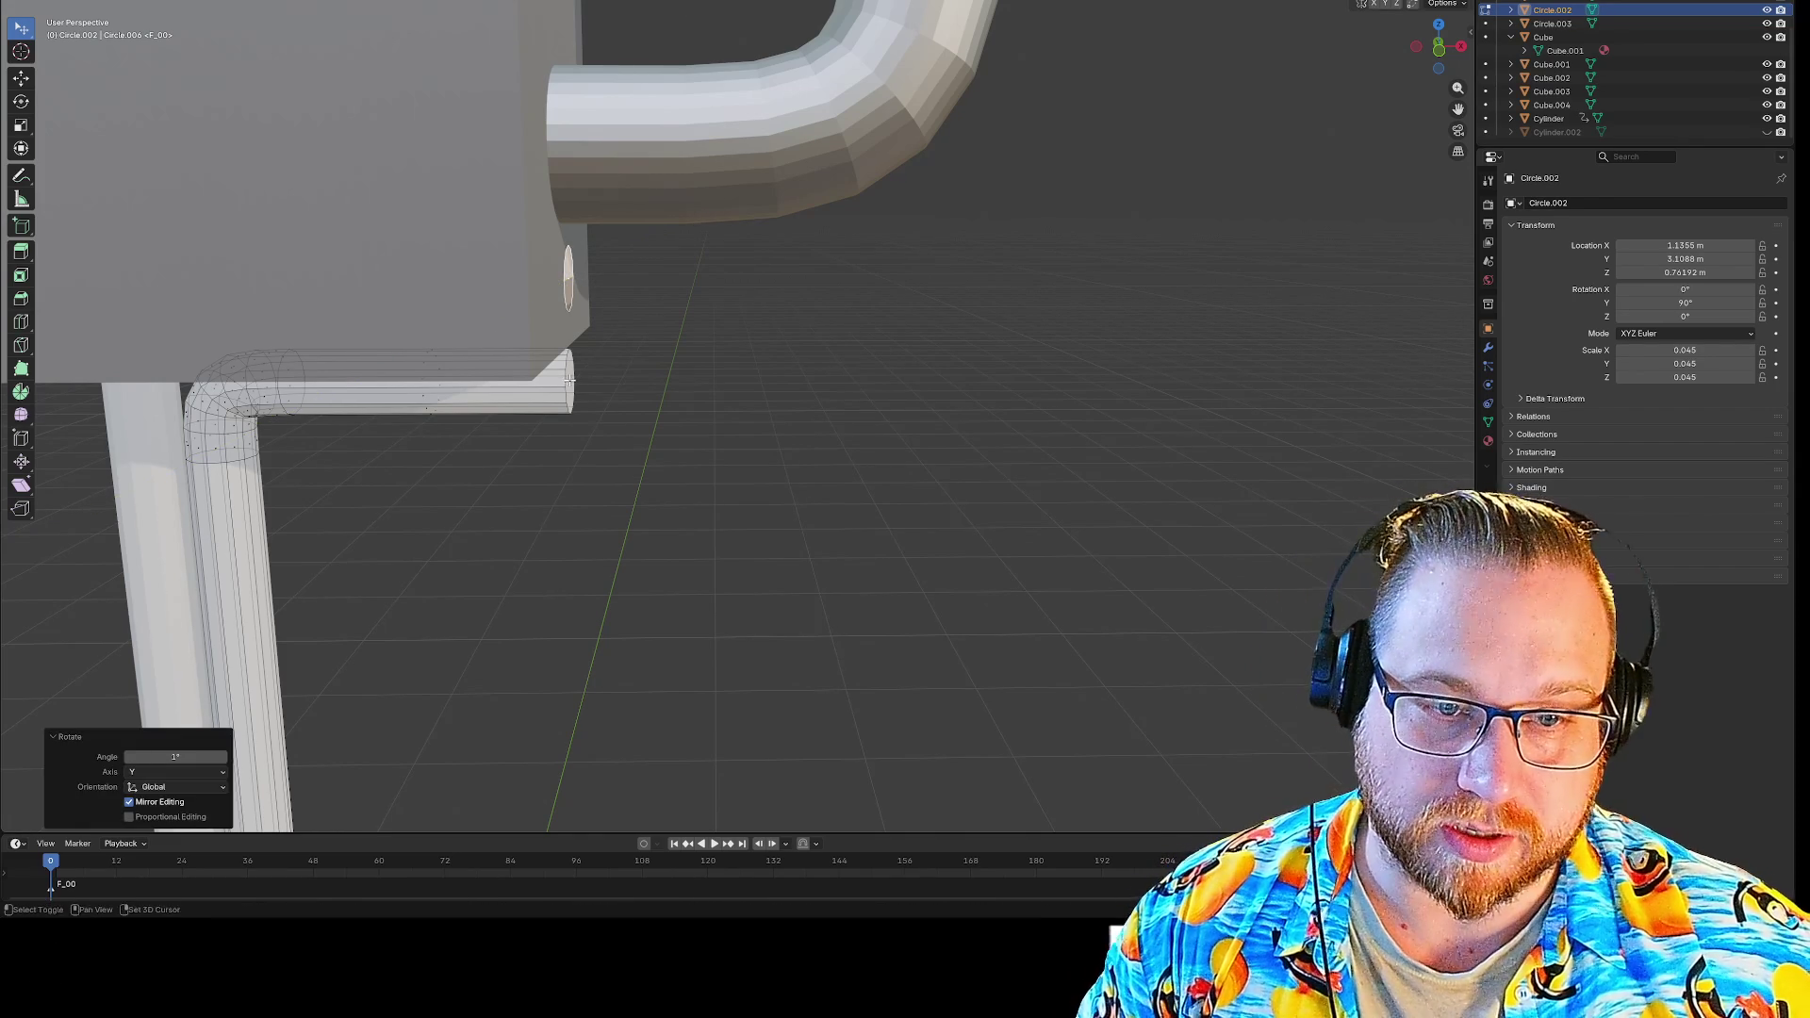
# Bridge the two rings with 10 cuts, then discard it and orbit around the pipe.
pyautogui.rightClick(569, 380)
pyautogui.click(513, 468)
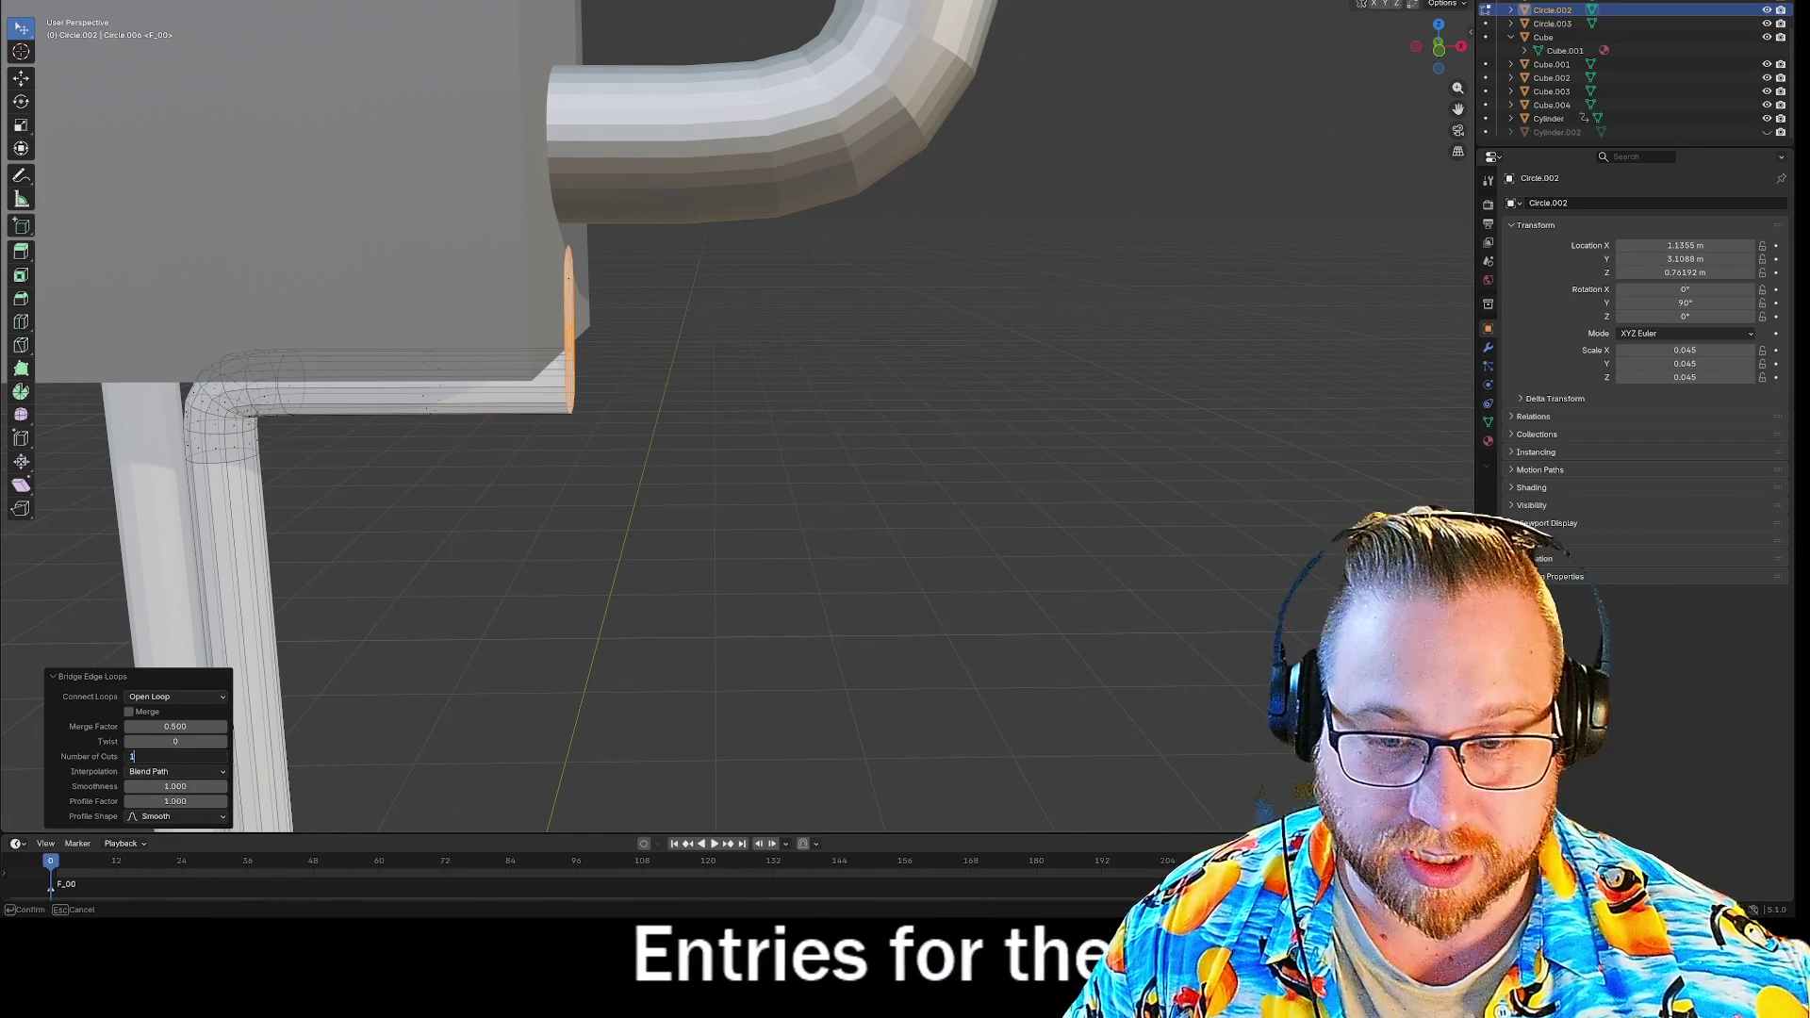
pyautogui.write('0')
pyautogui.press('Return')
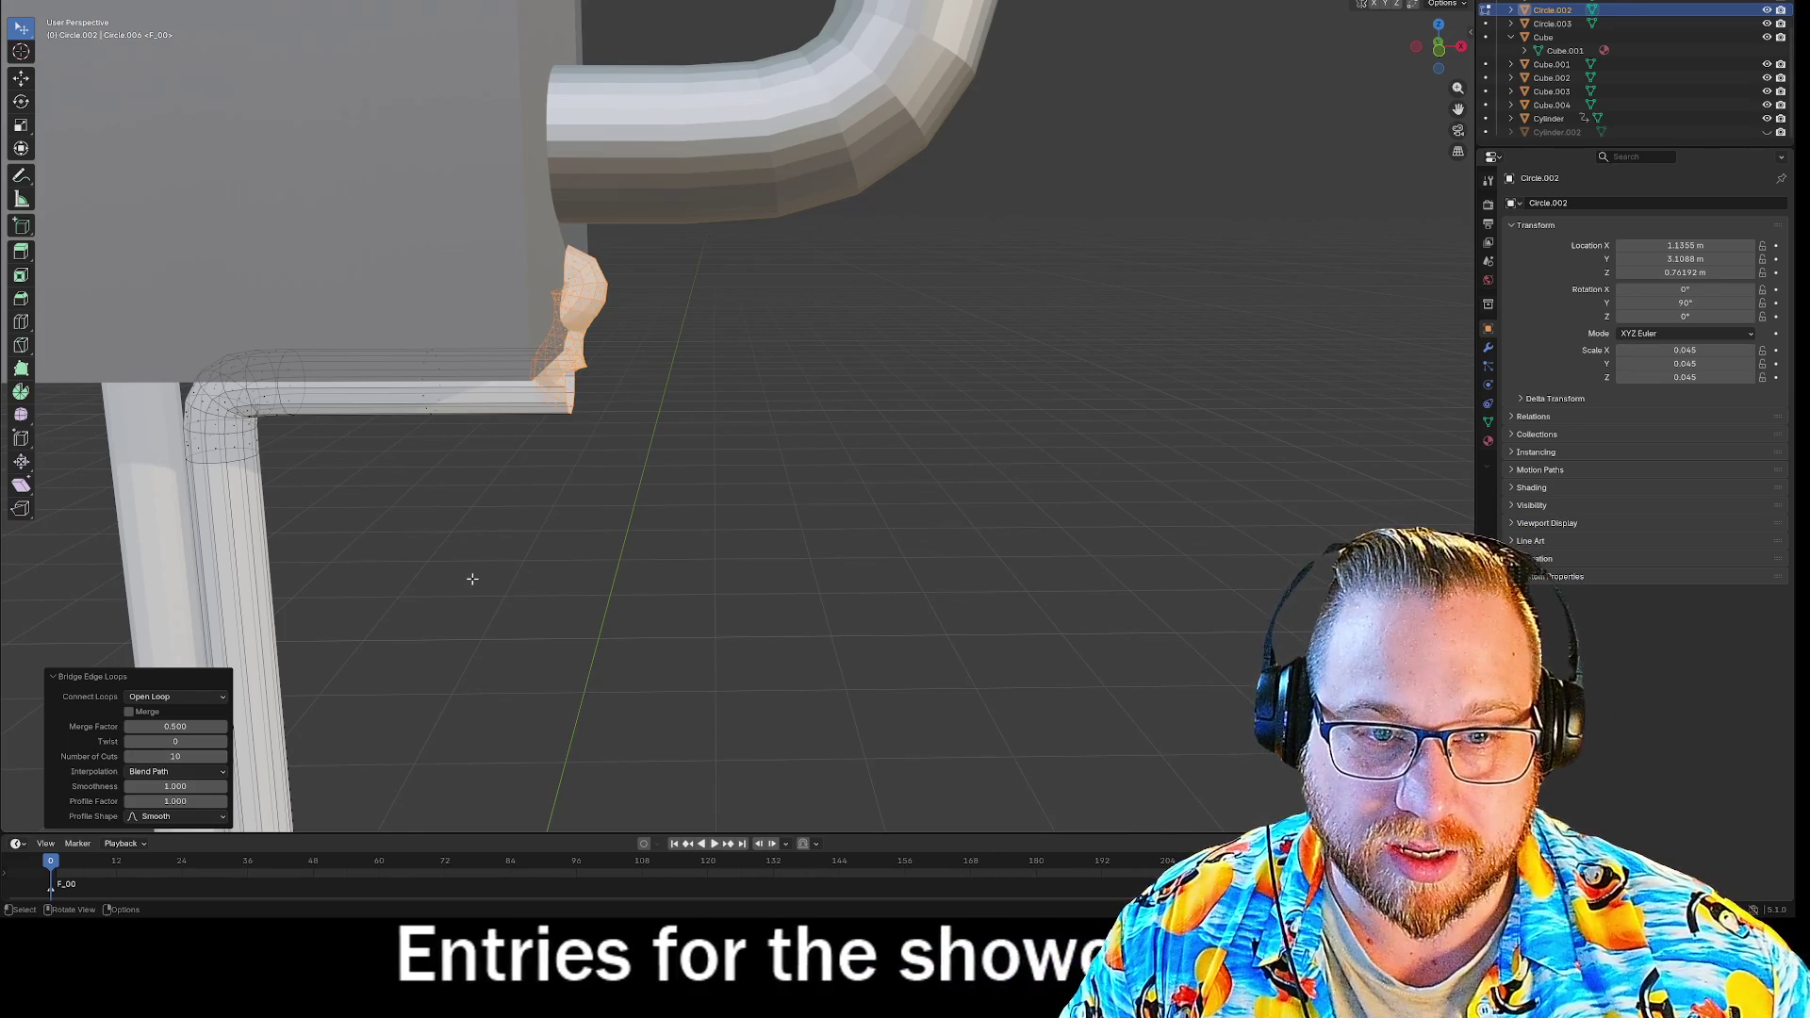
pyautogui.press('Tab')
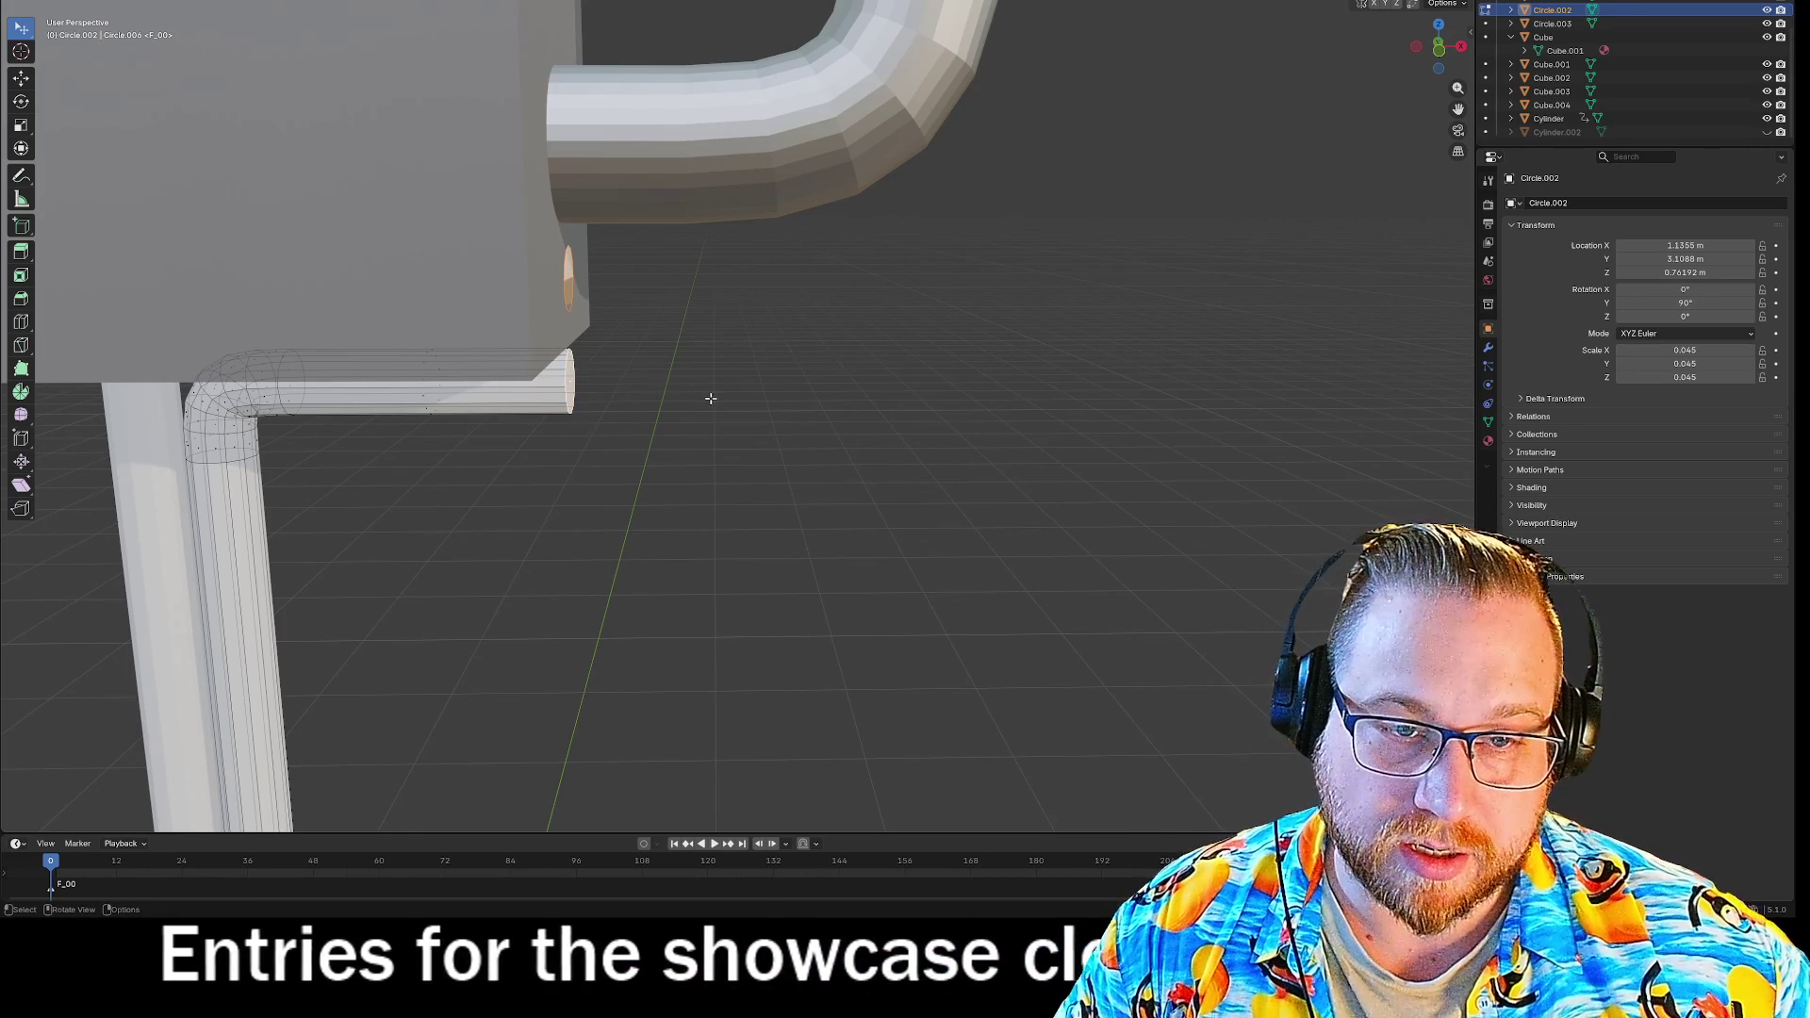
pyautogui.moveTo(666, 364)
pyautogui.mouseDown(button='middle')
pyautogui.moveTo(667, 420)
pyautogui.moveTo(727, 428)
pyautogui.mouseUp(button='middle')
pyautogui.write('90')
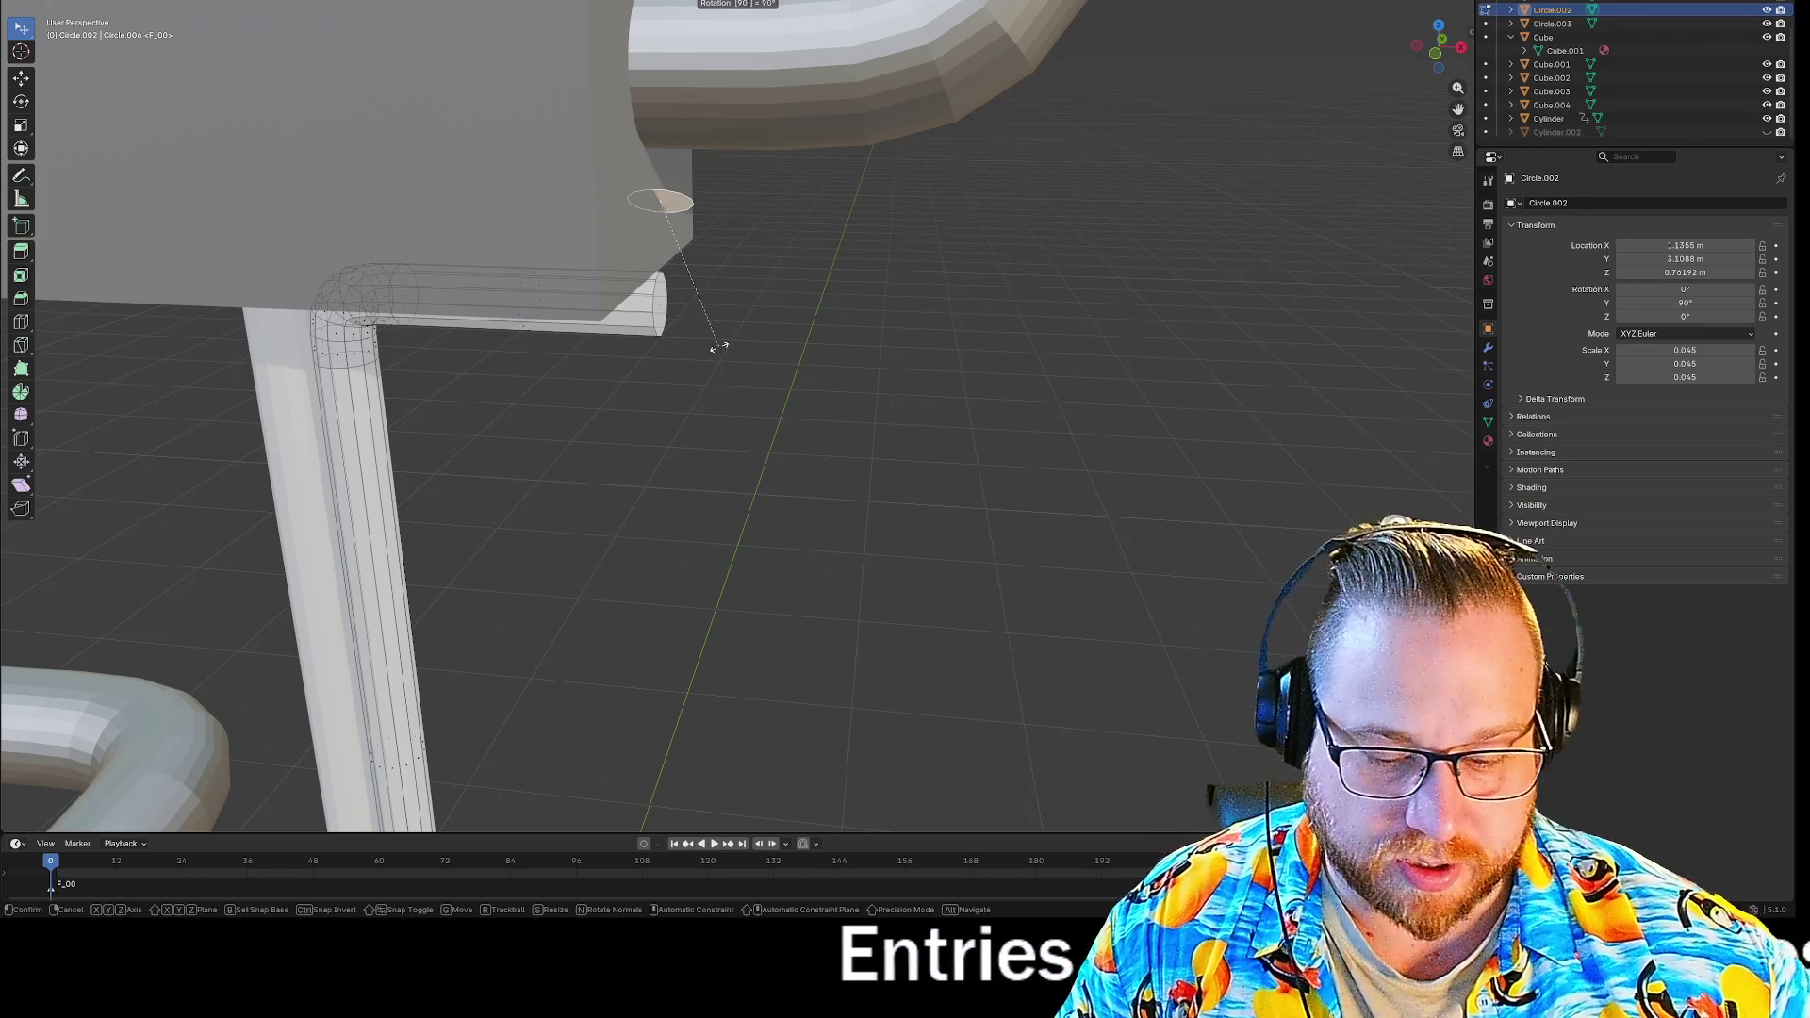
# Turn the small circle 90° and place it flat above the horizontal pipe's end.
pyautogui.press('Return')
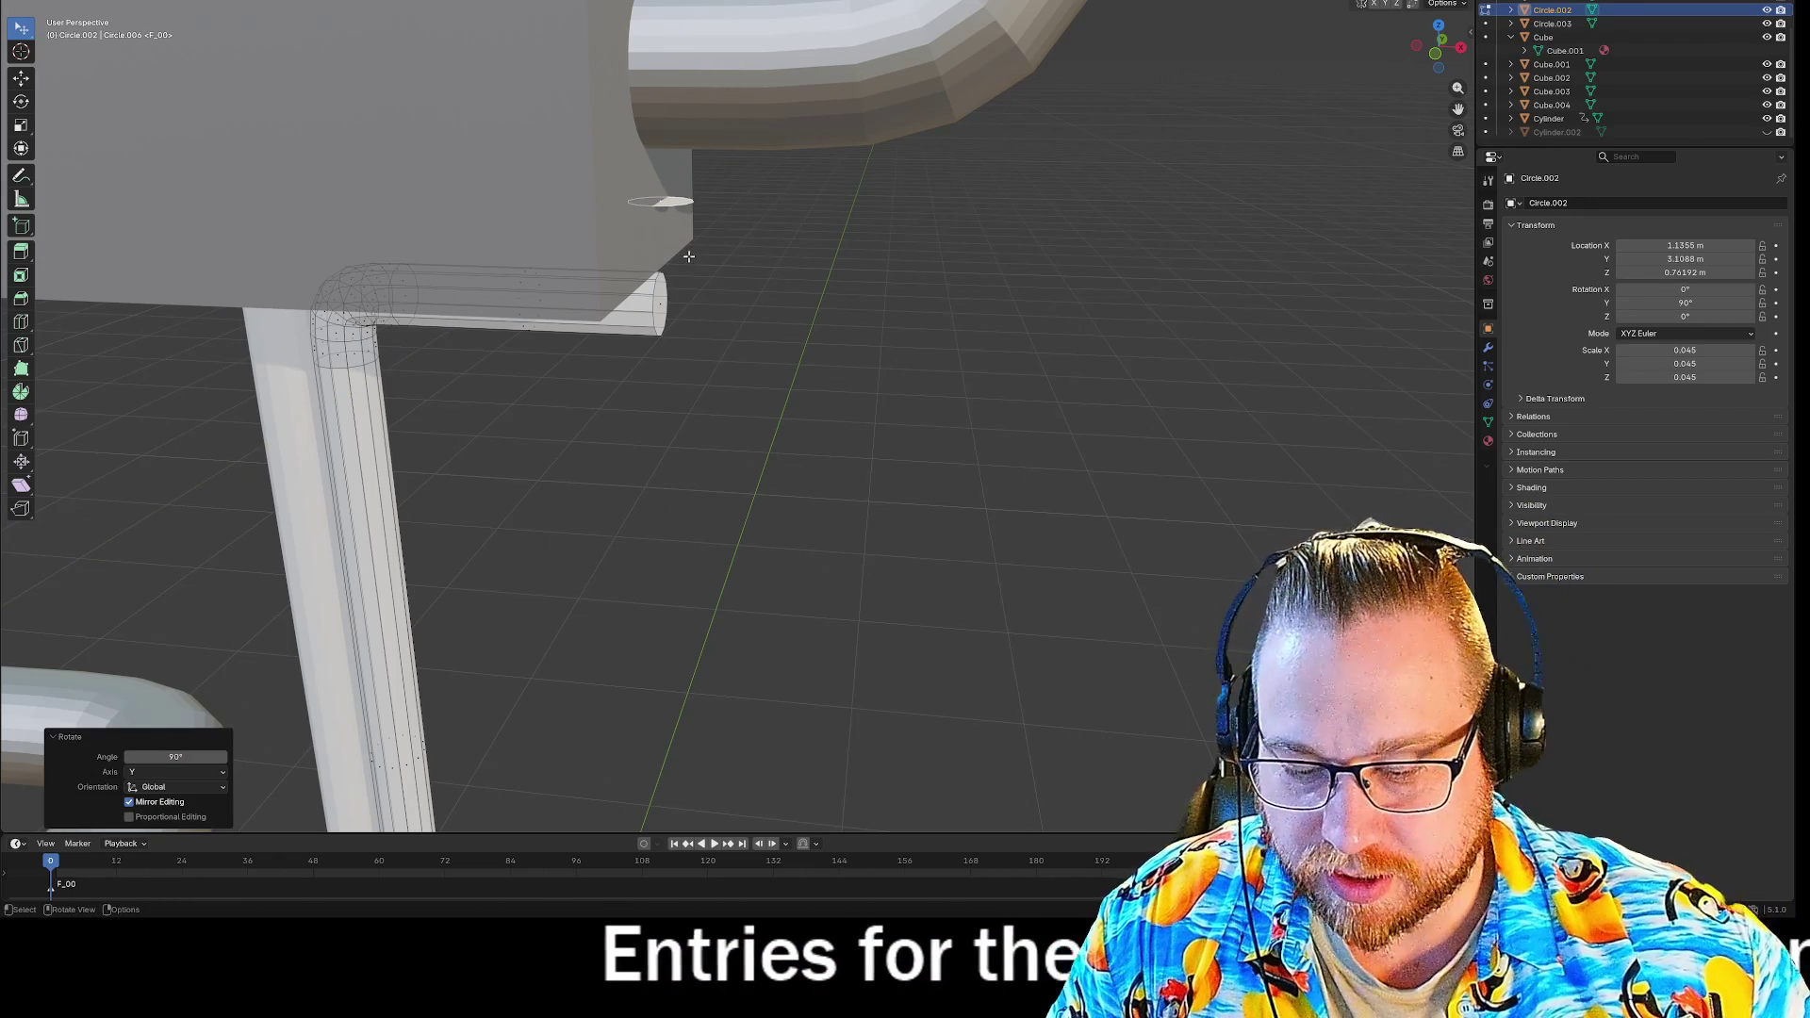
pyautogui.press('g')
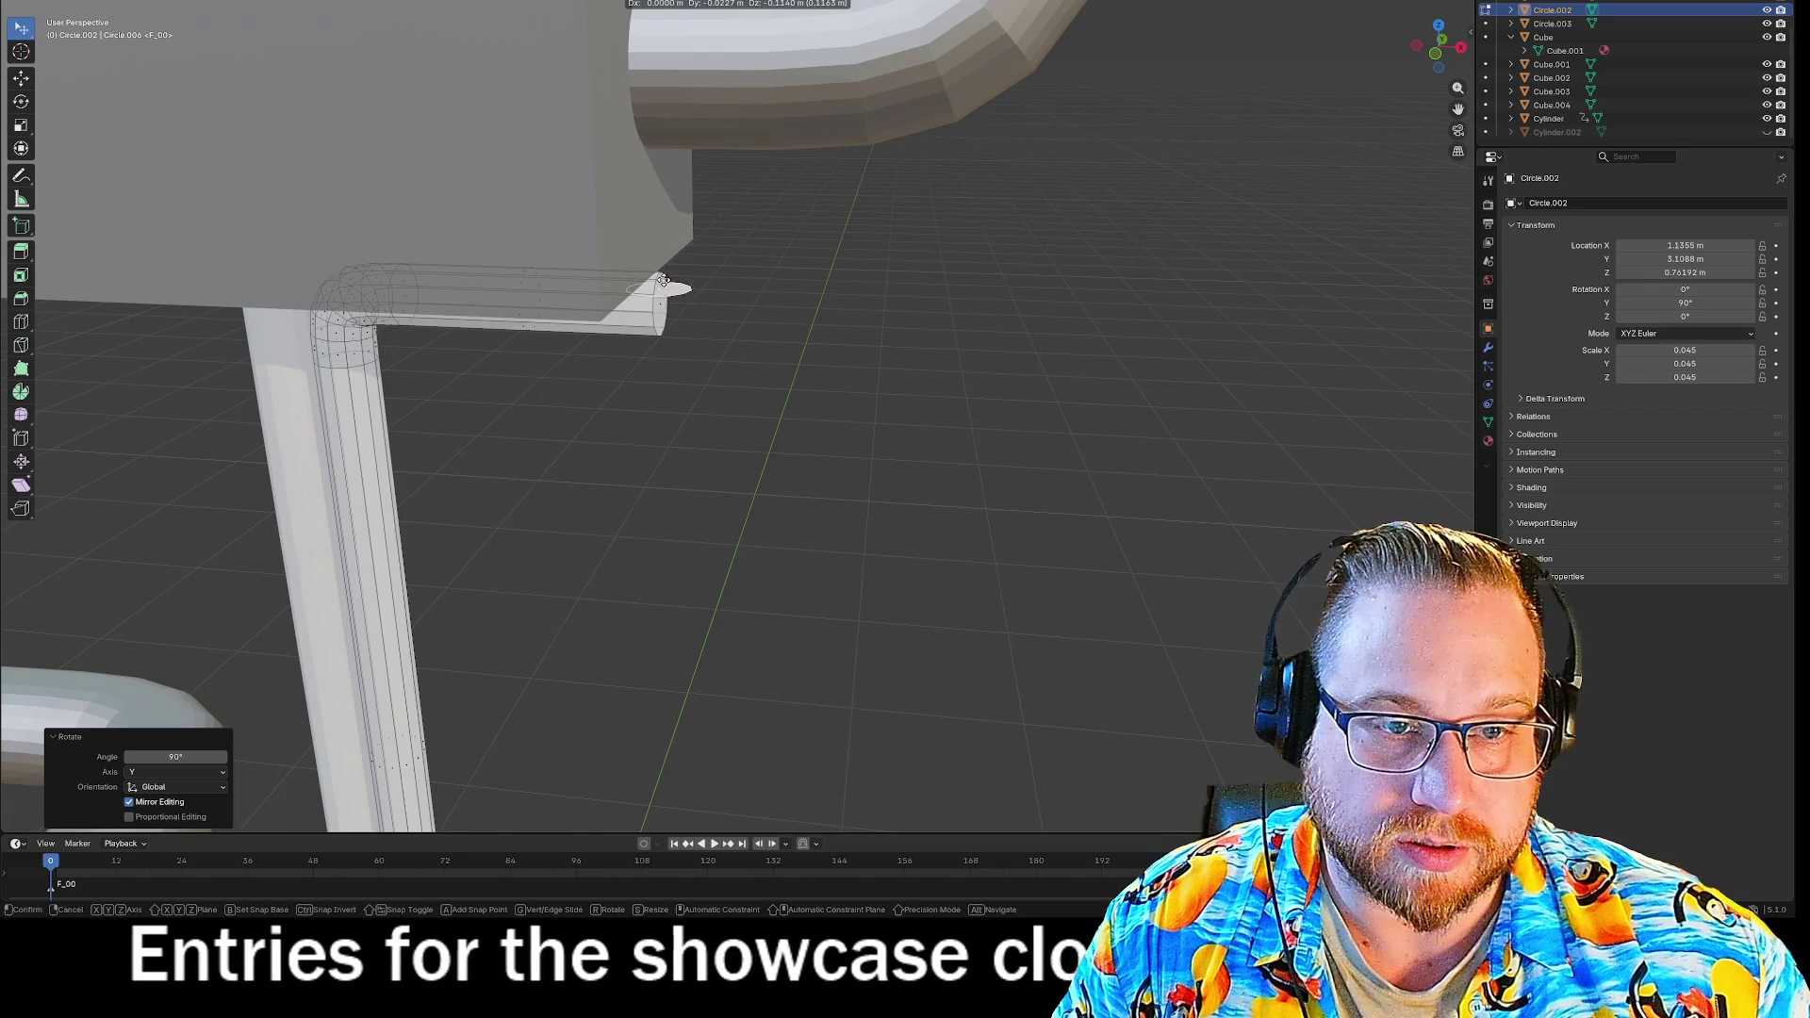
pyautogui.click(994, 371)
pyautogui.hotkey('ctrl', 'z')
pyautogui.hotkey('ctrl', 'z')
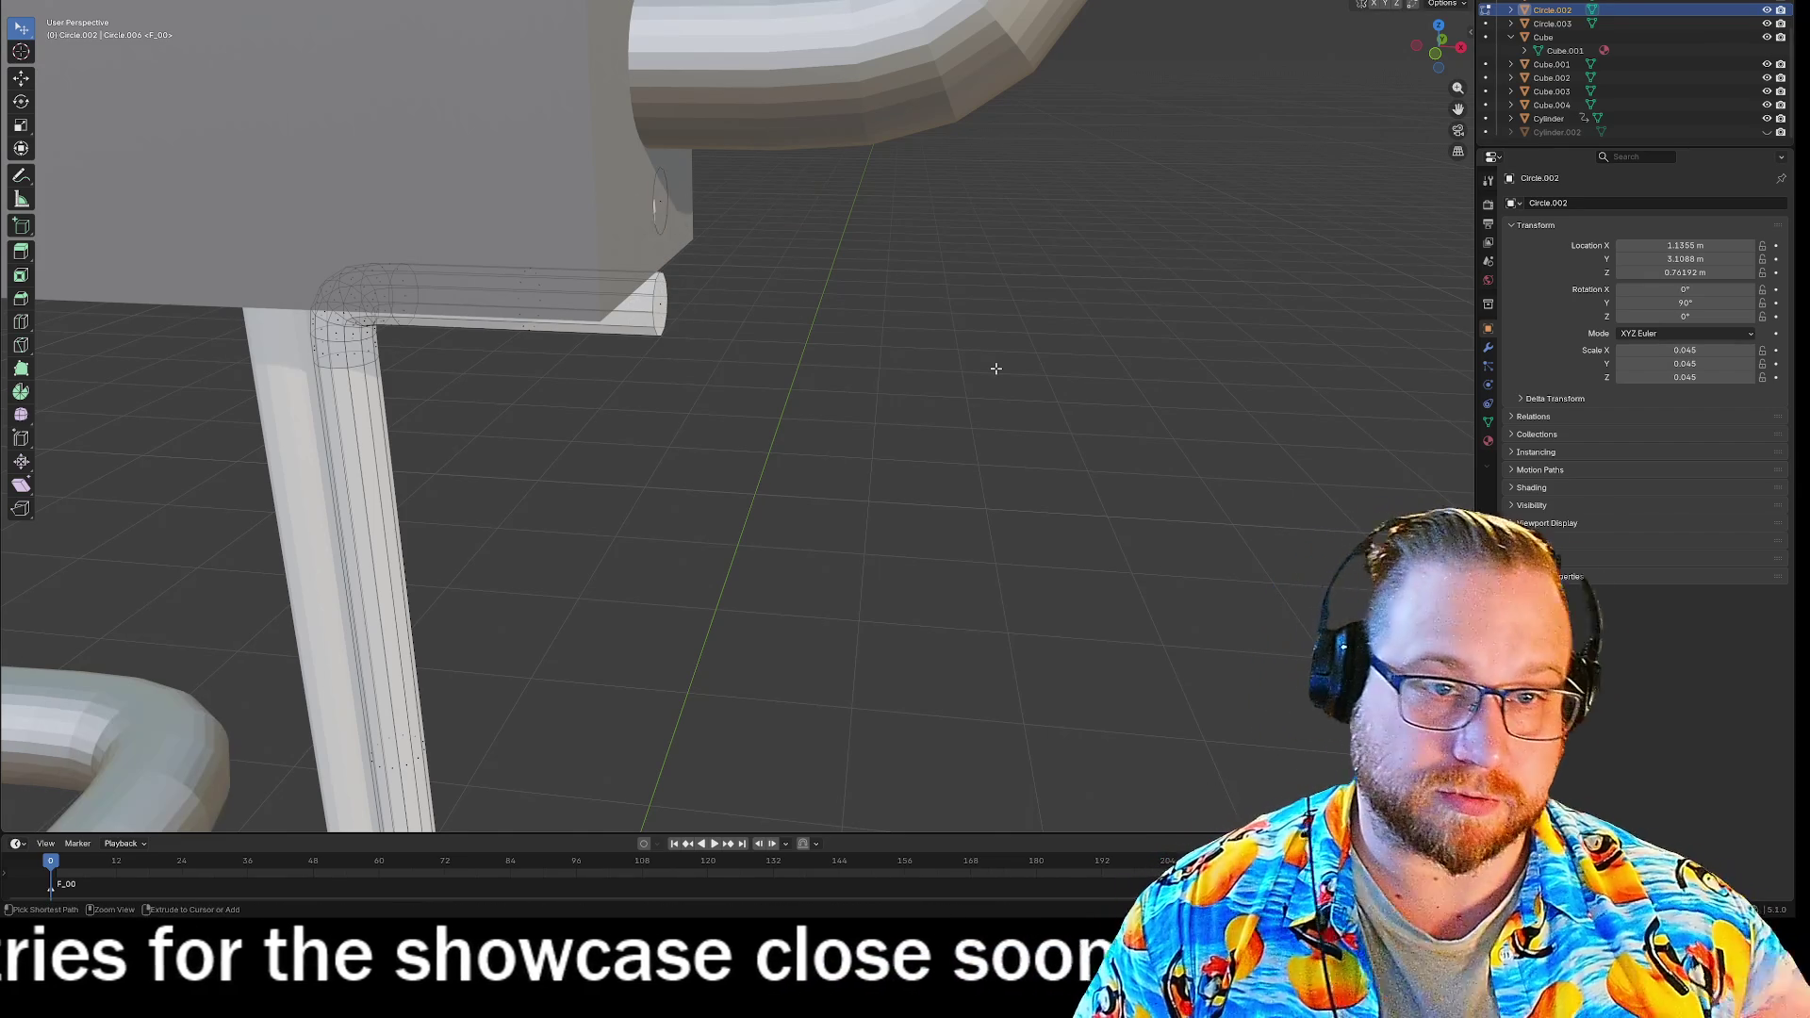
pyautogui.hotkey('ctrl', 'z')
pyautogui.hotkey('ctrl', 'z')
pyautogui.hotkey('ctrl', 'z')
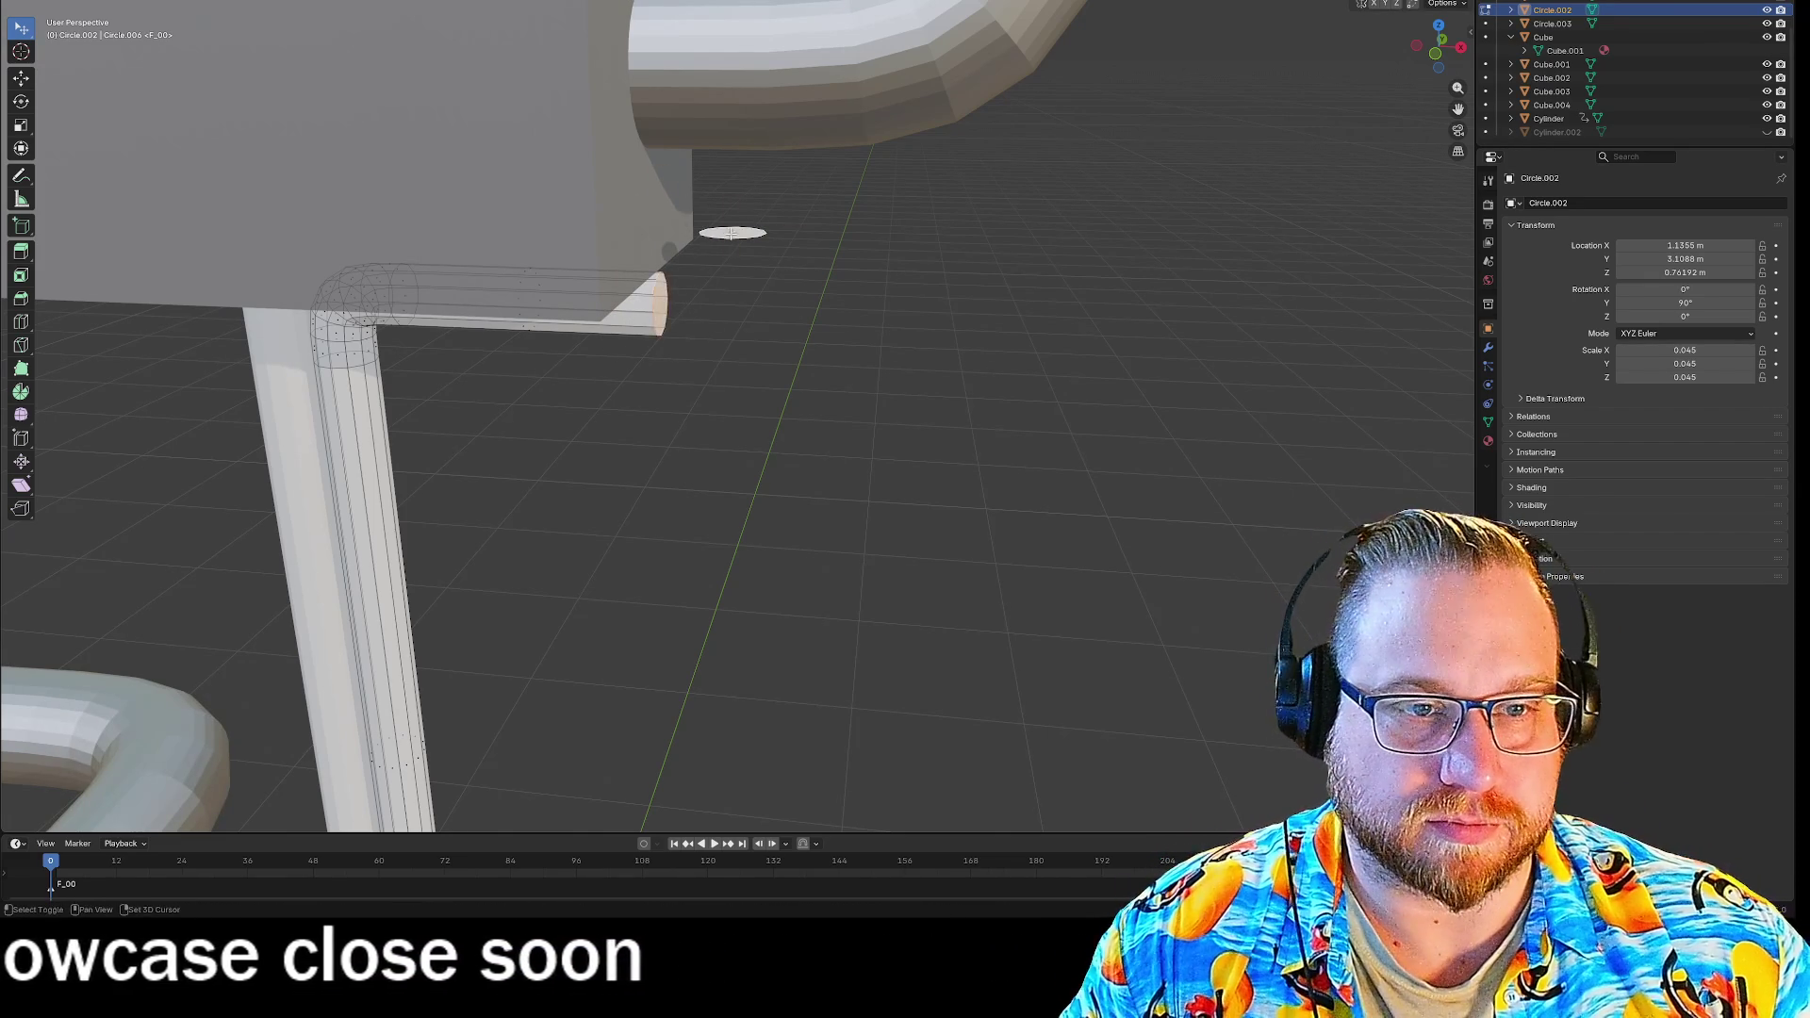
# Bridge the pipe end to the flat ring (5 cuts, Blend Path, profile factor 0), then deselect.
pyautogui.hotkey('ctrl', 'f')
pyautogui.click(670, 238)
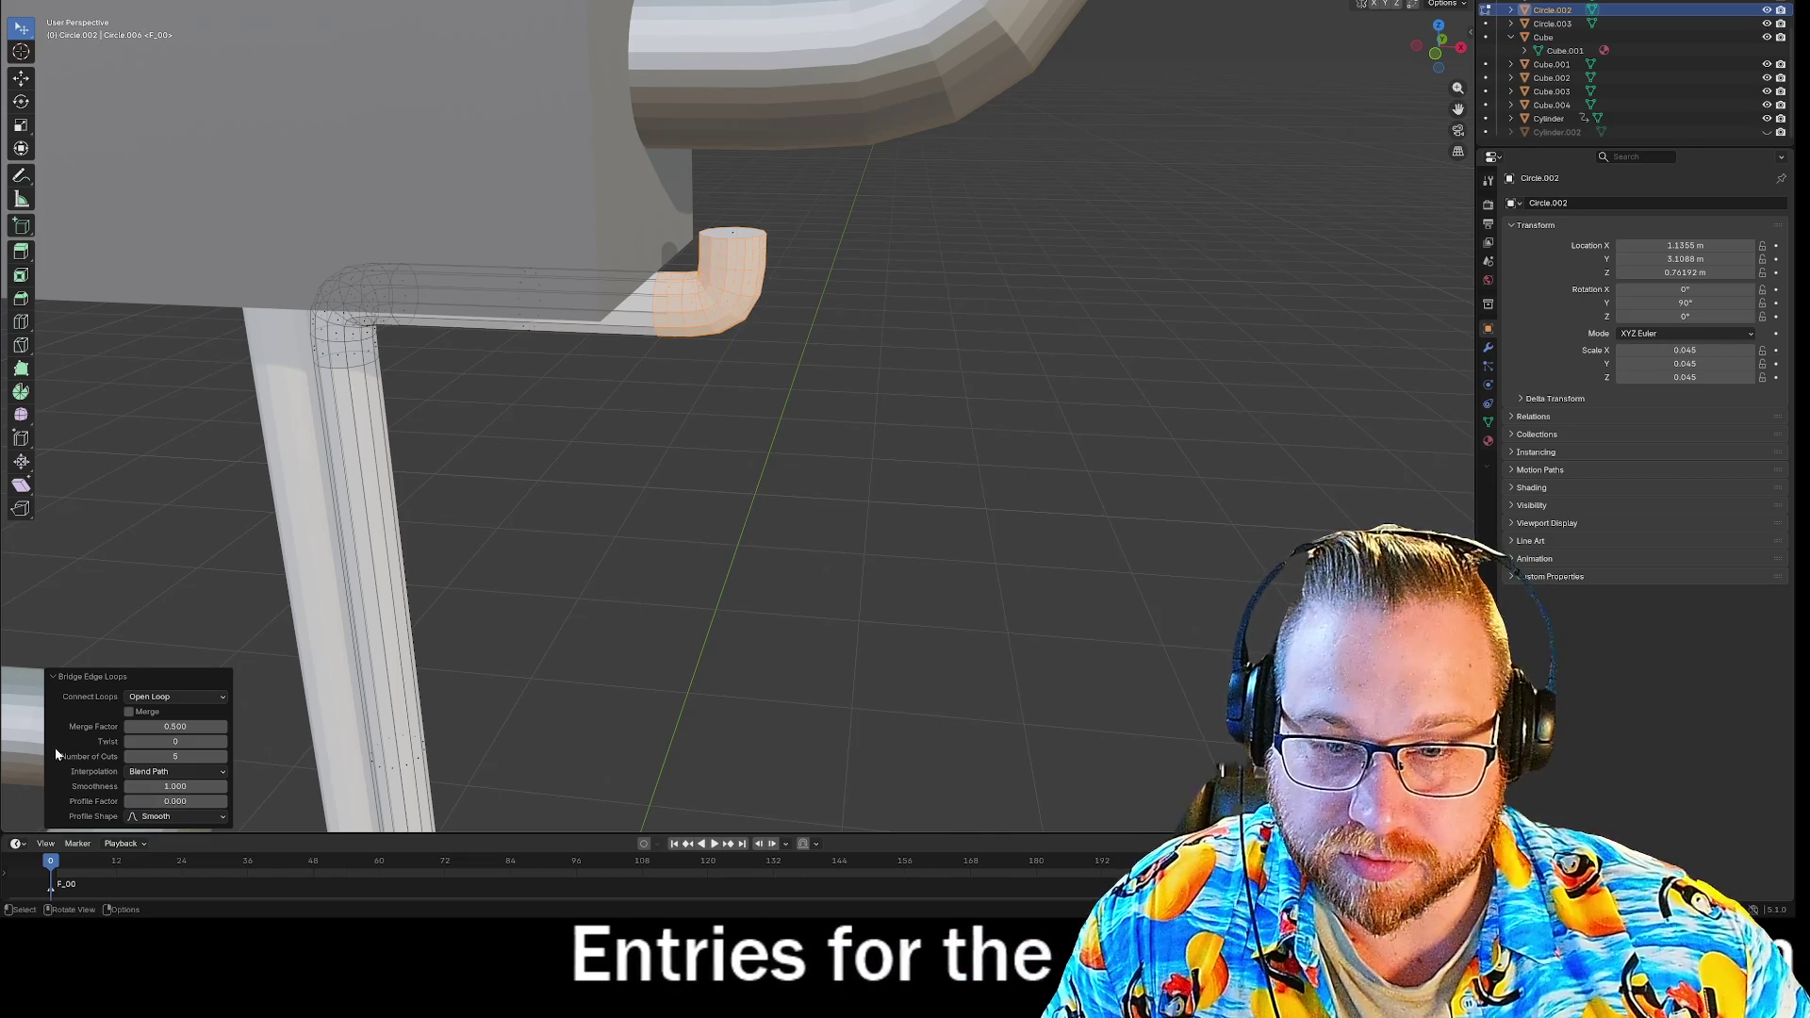
pyautogui.click(796, 230)
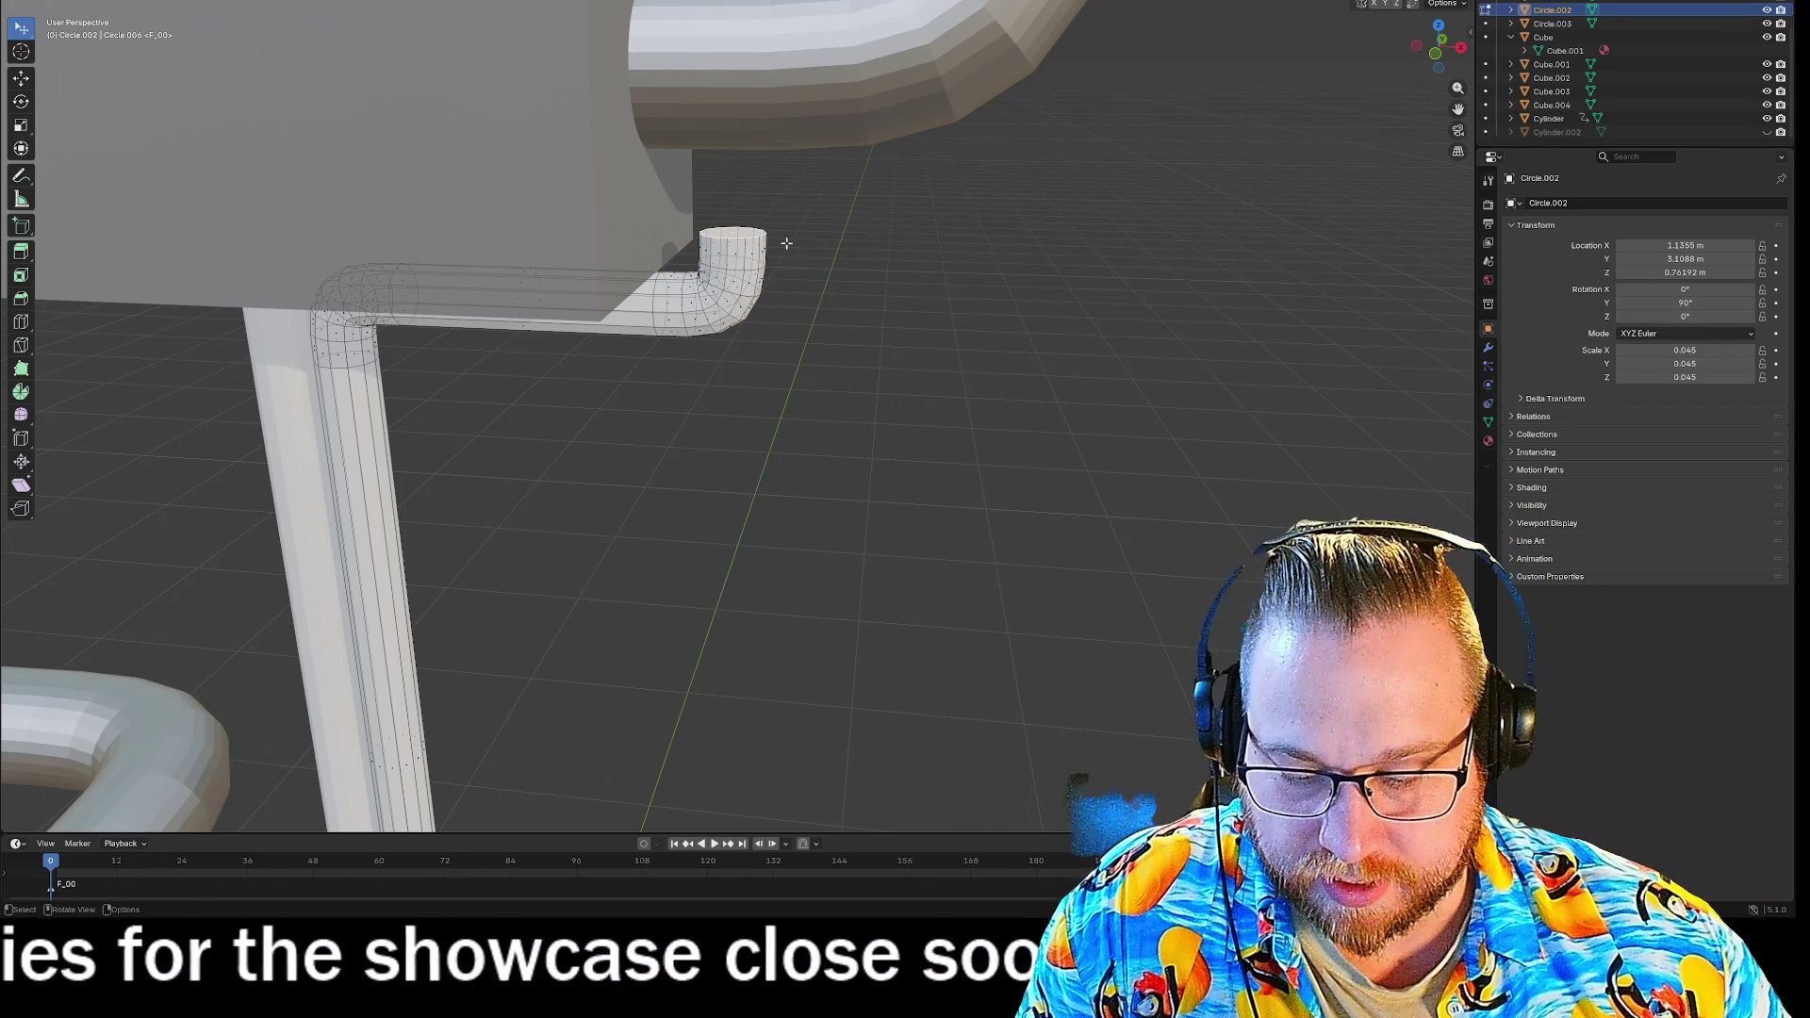
# Extrude the elbow's end 0.1 m and rotate the end loop -90° about Y.
pyautogui.write('e0.1')
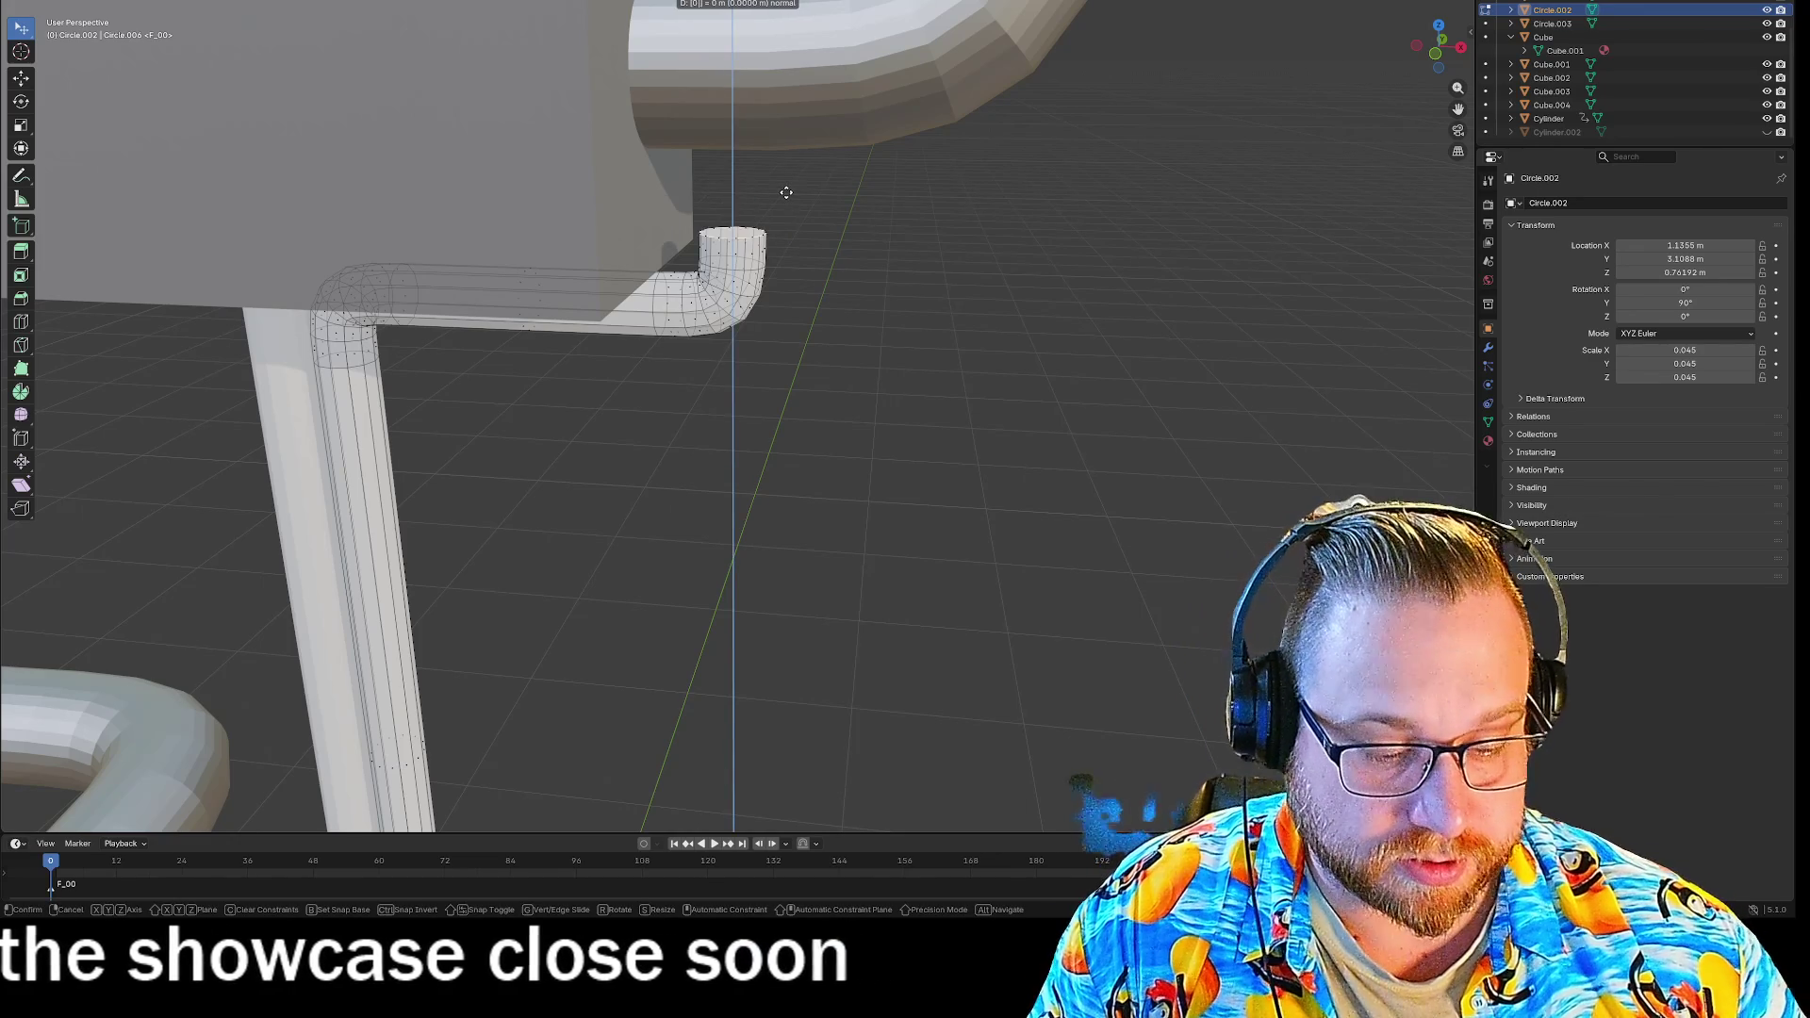
pyautogui.press('Return')
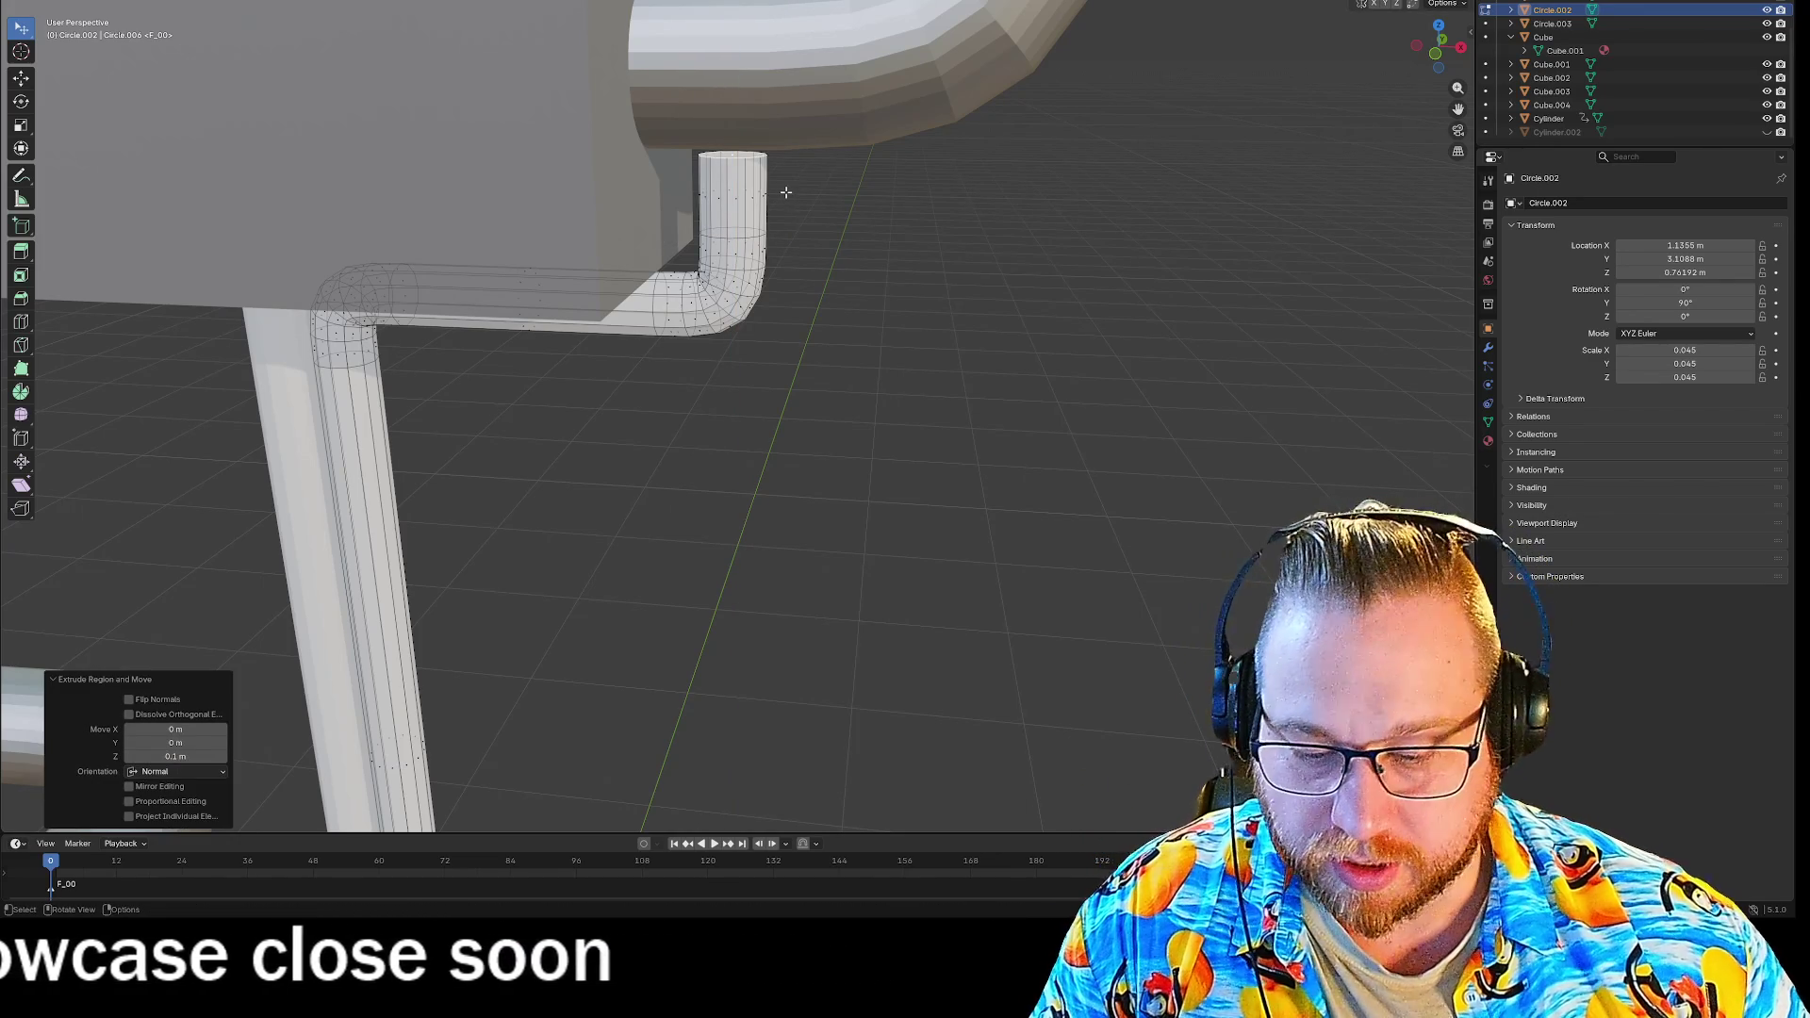
pyautogui.press('r')
pyautogui.press('y')
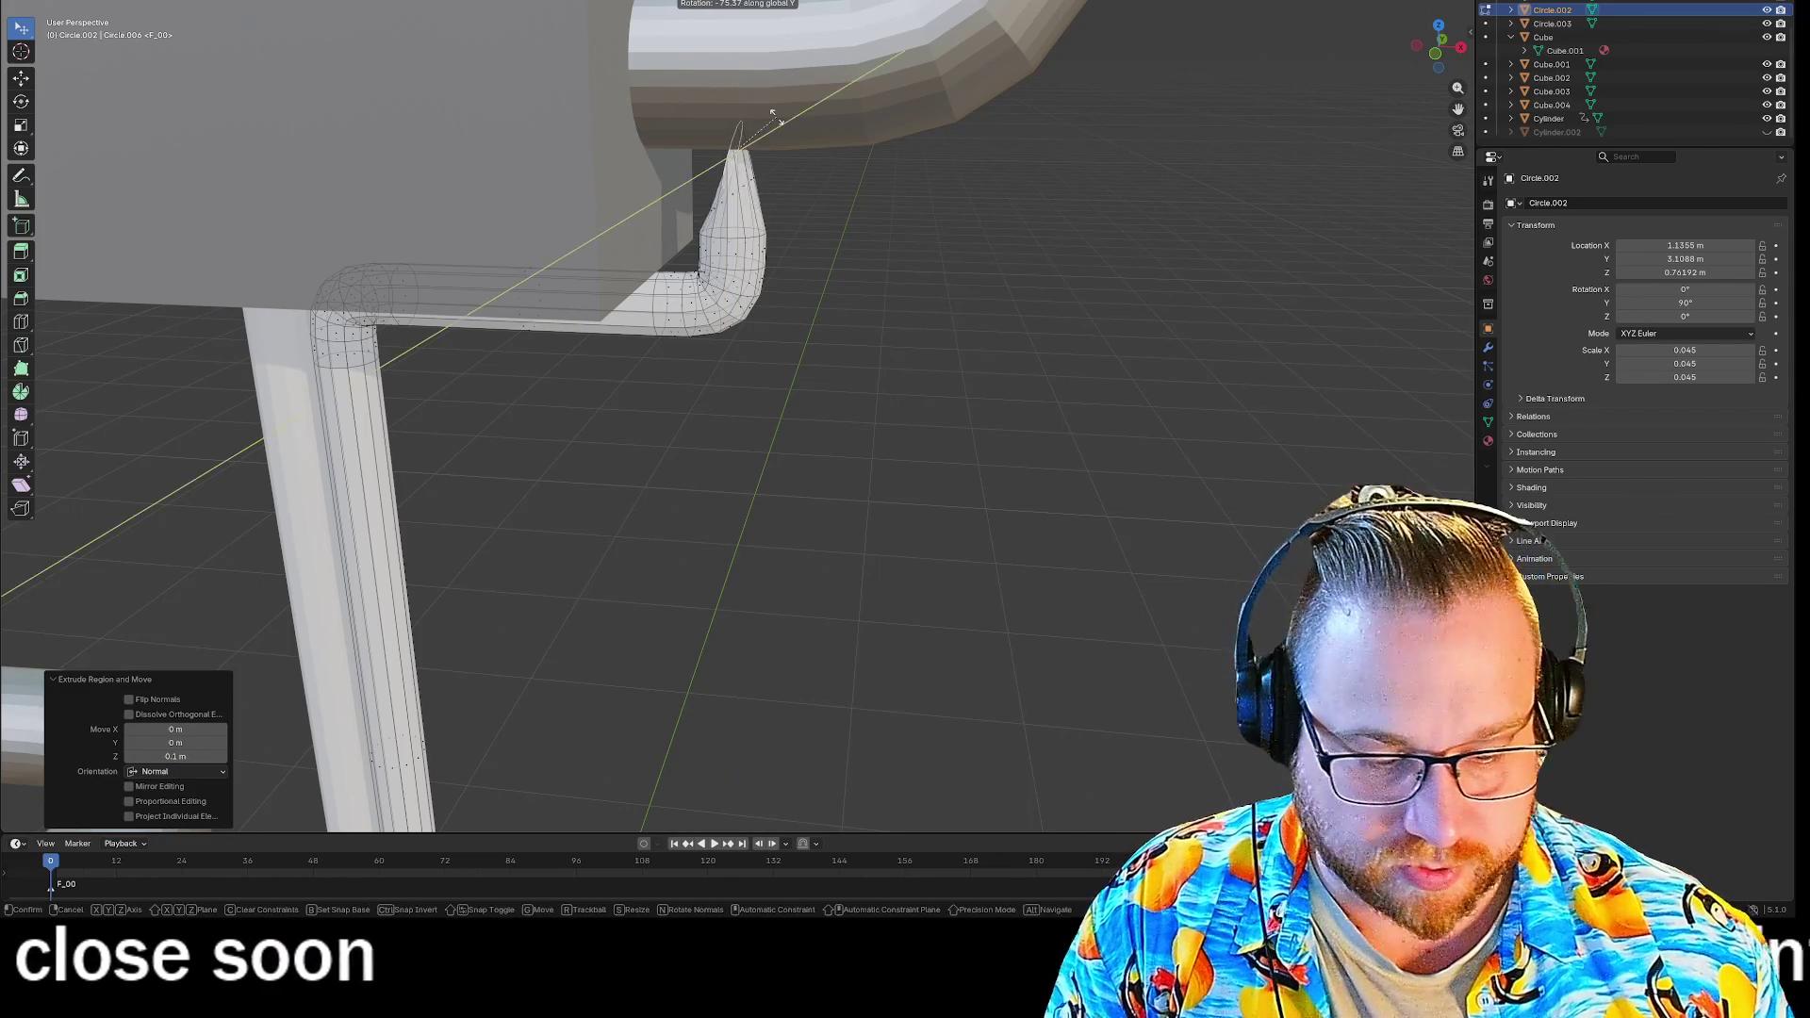
pyautogui.write('-90')
pyautogui.press('Return')
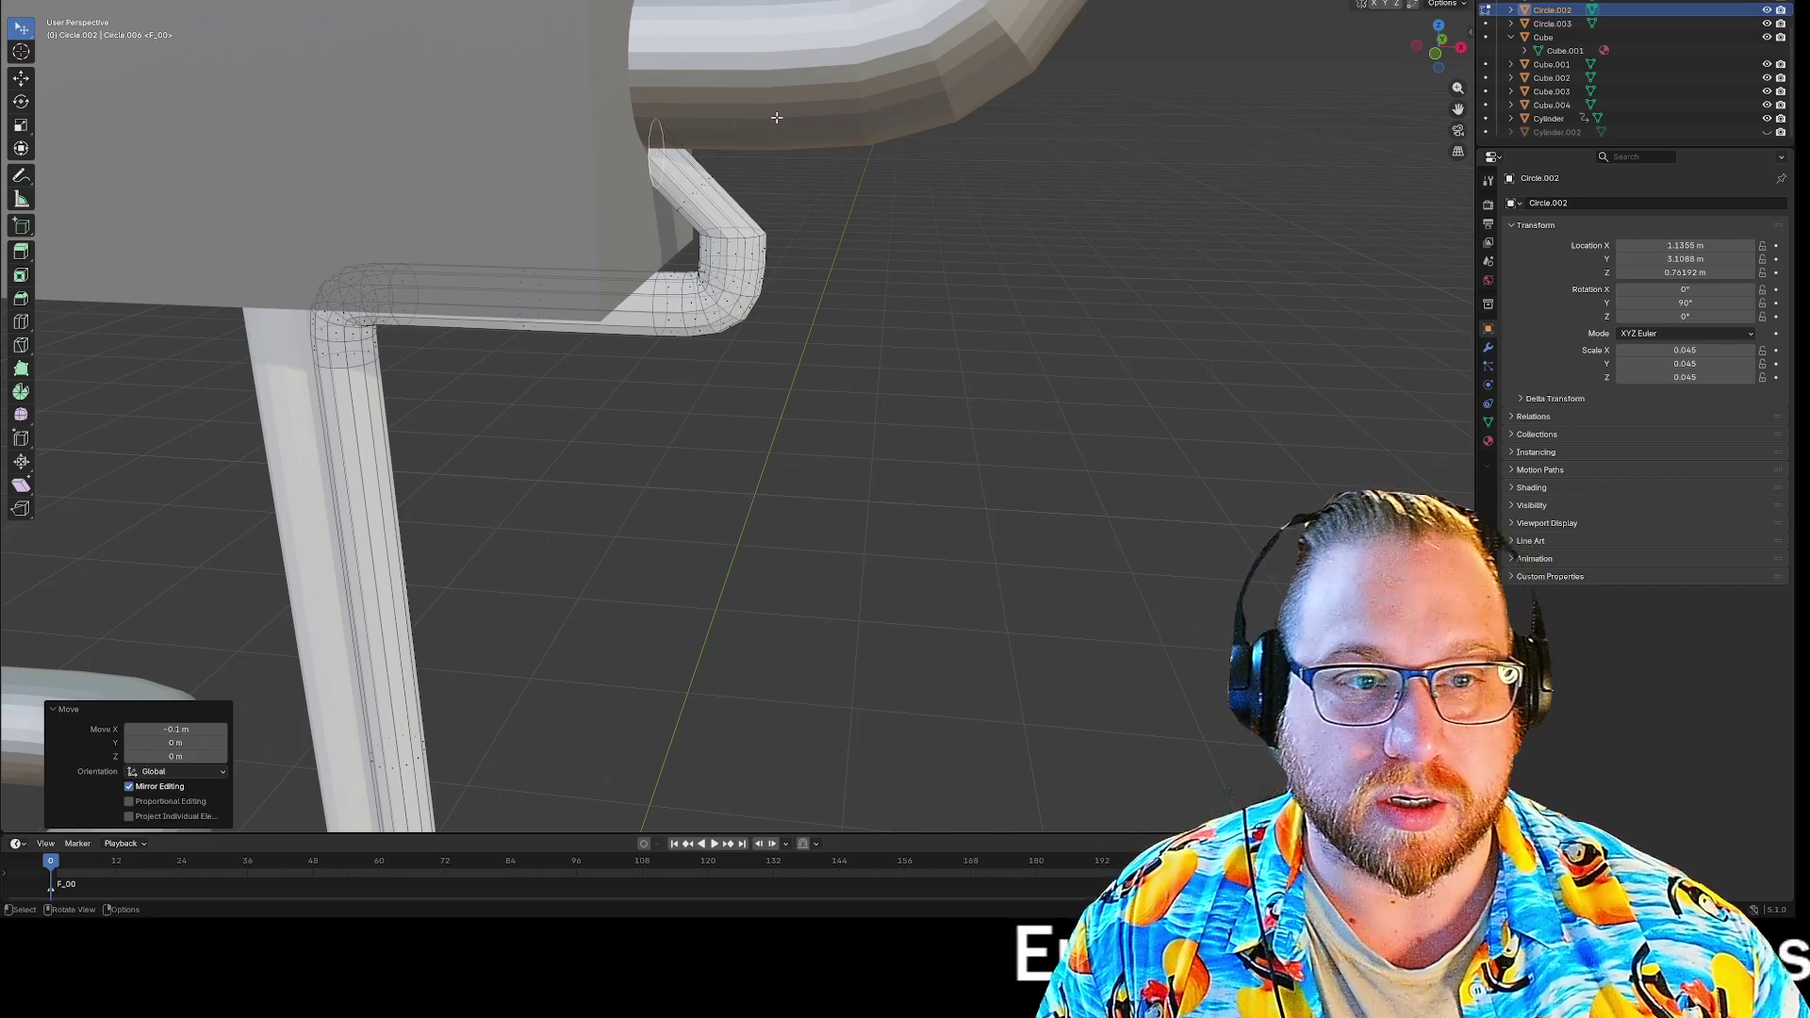
pyautogui.scroll(-3, 905, 242)
pyautogui.moveTo(905, 242); pyautogui.dragTo(903, 232, button='middle')
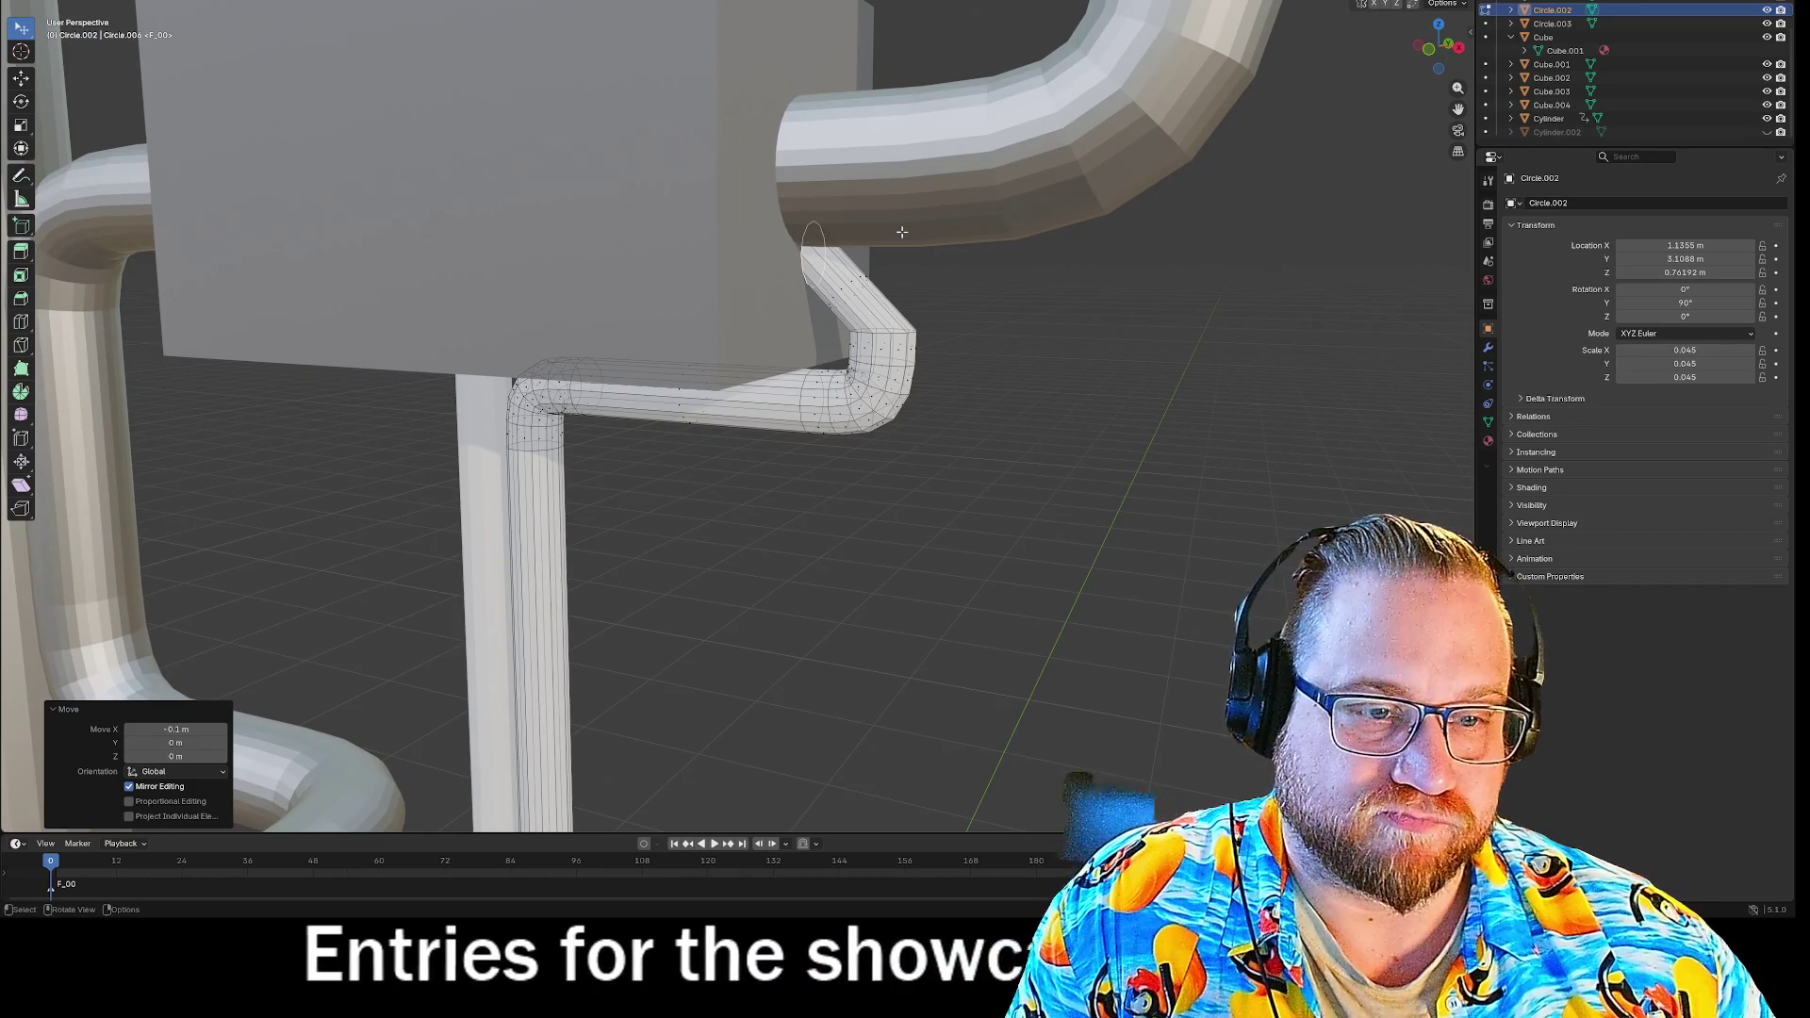
# Raise the end loop along Z, try scaling it on Z, then cancel and undo.
pyautogui.press('g')
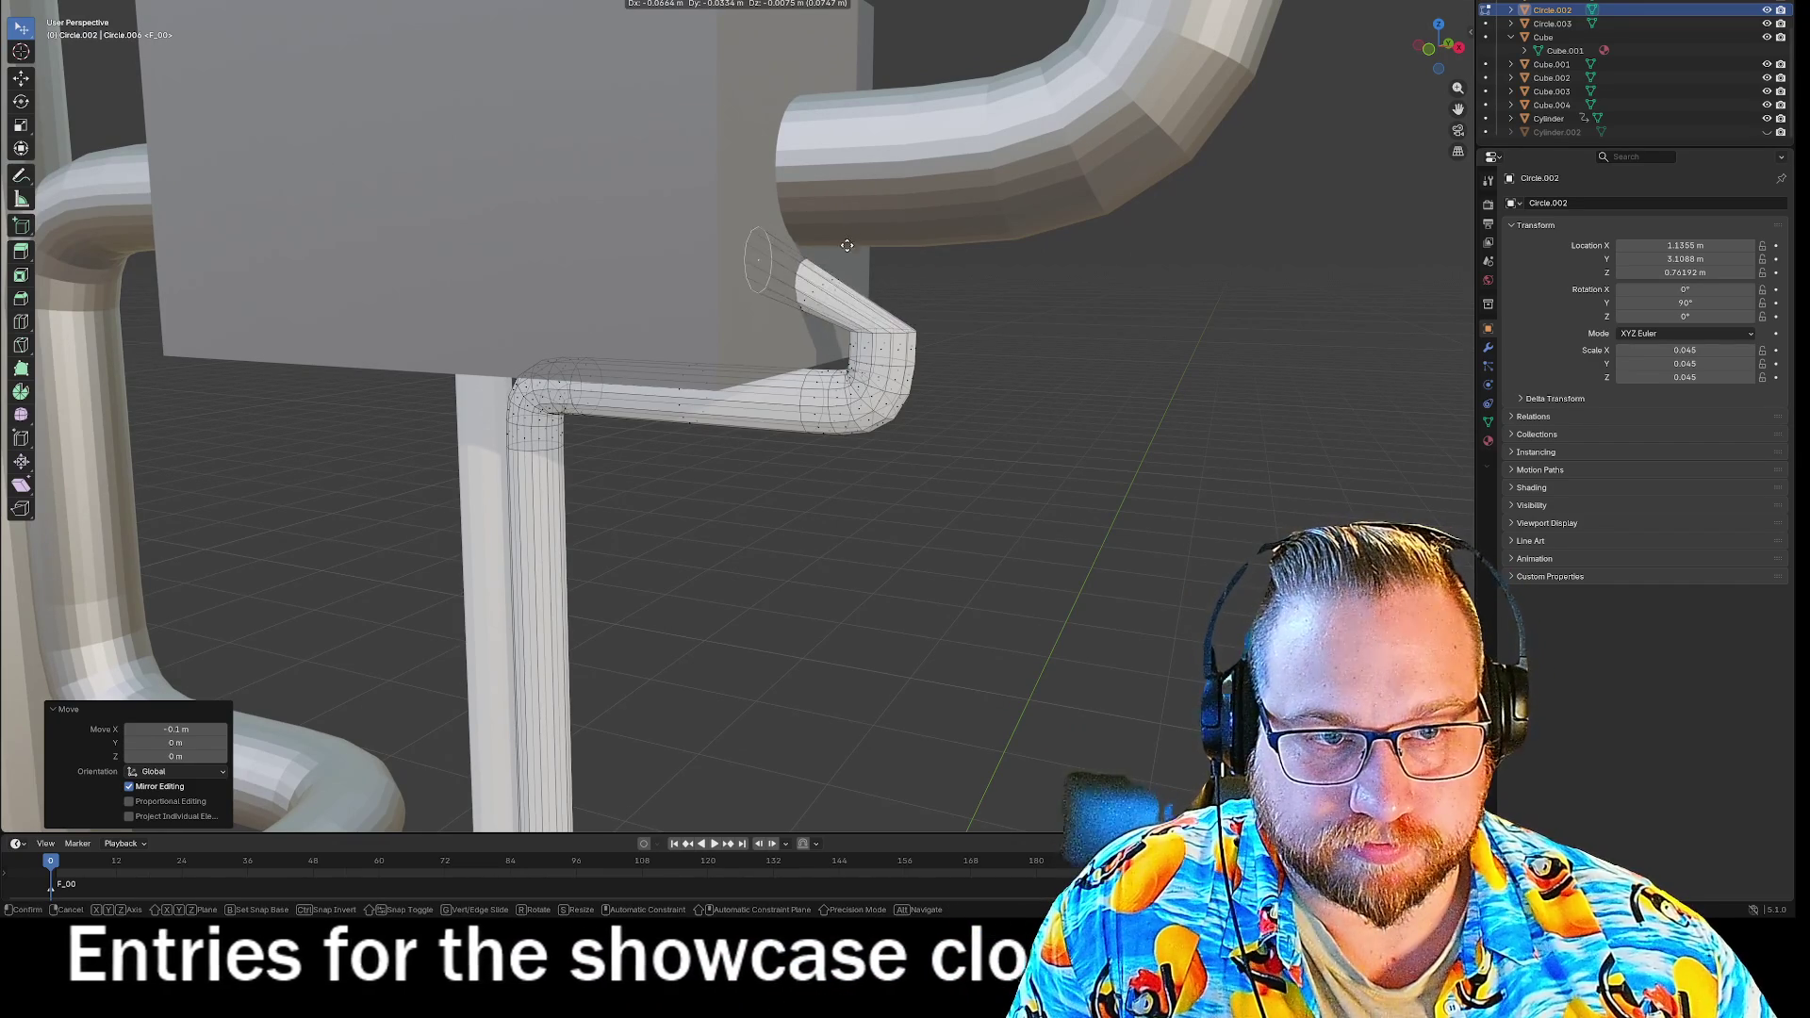
pyautogui.press('z')
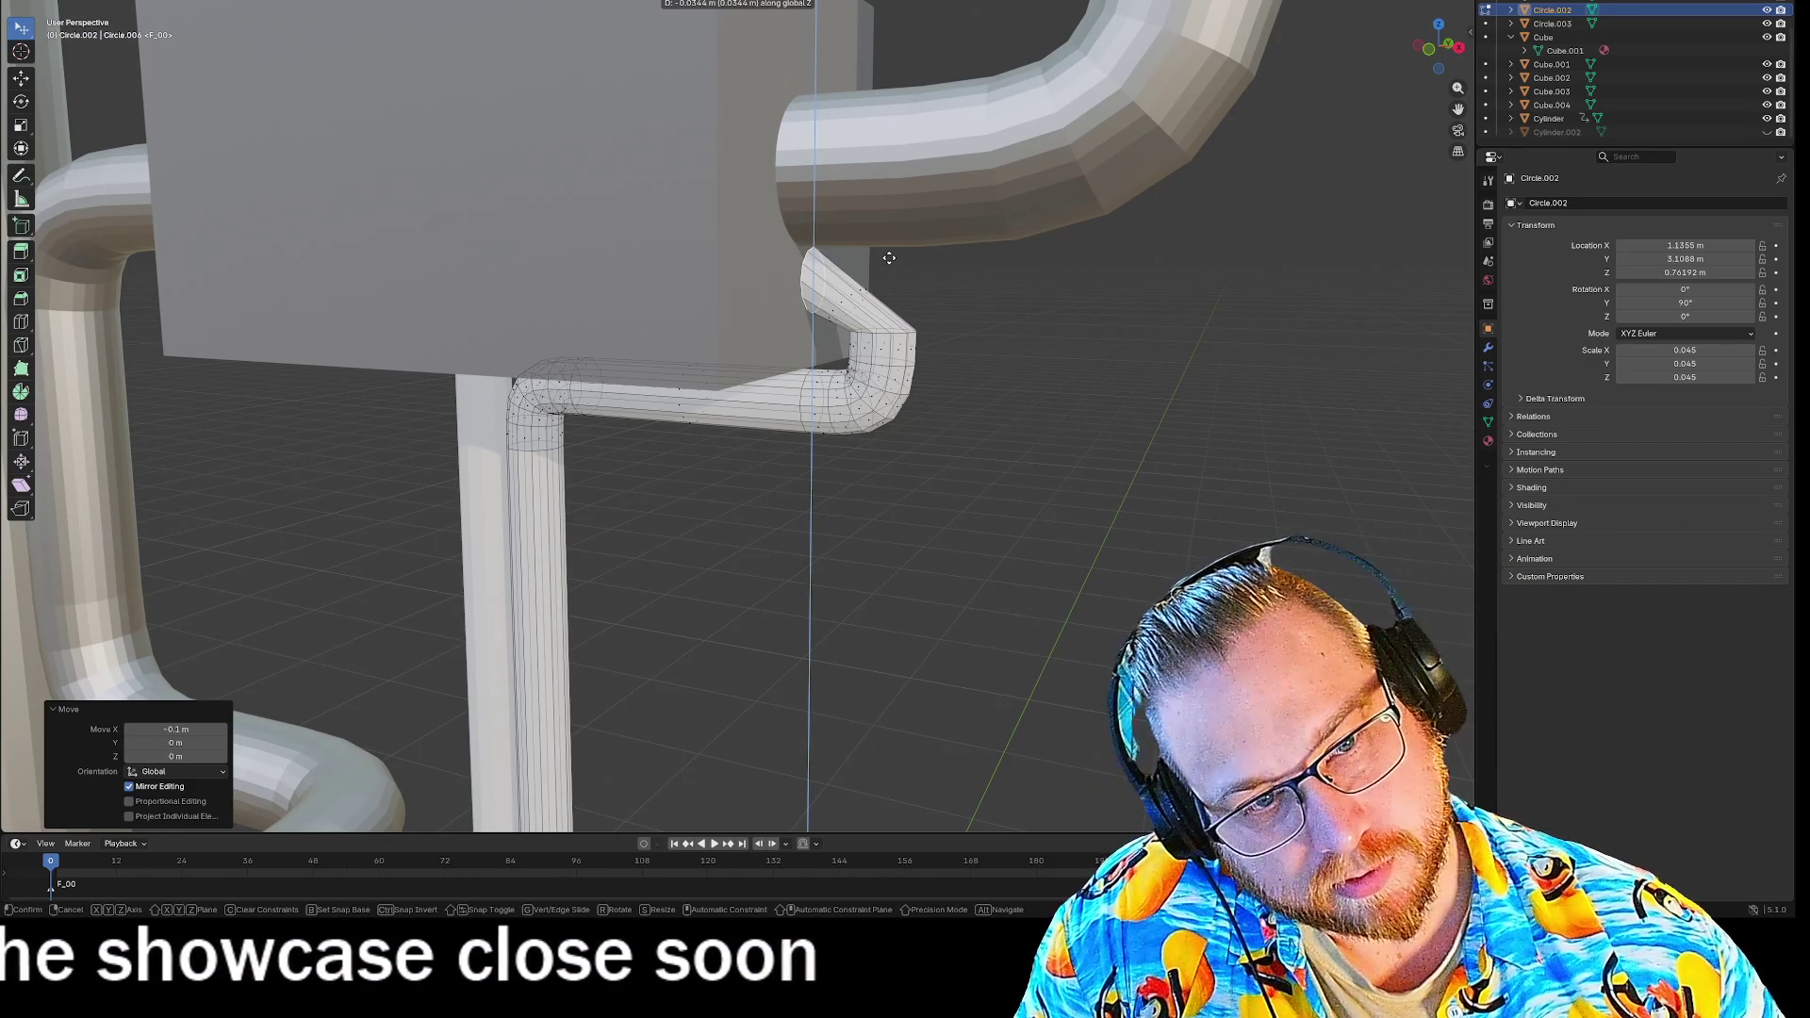
pyautogui.click(889, 258)
pyautogui.press('KP_Decimal')
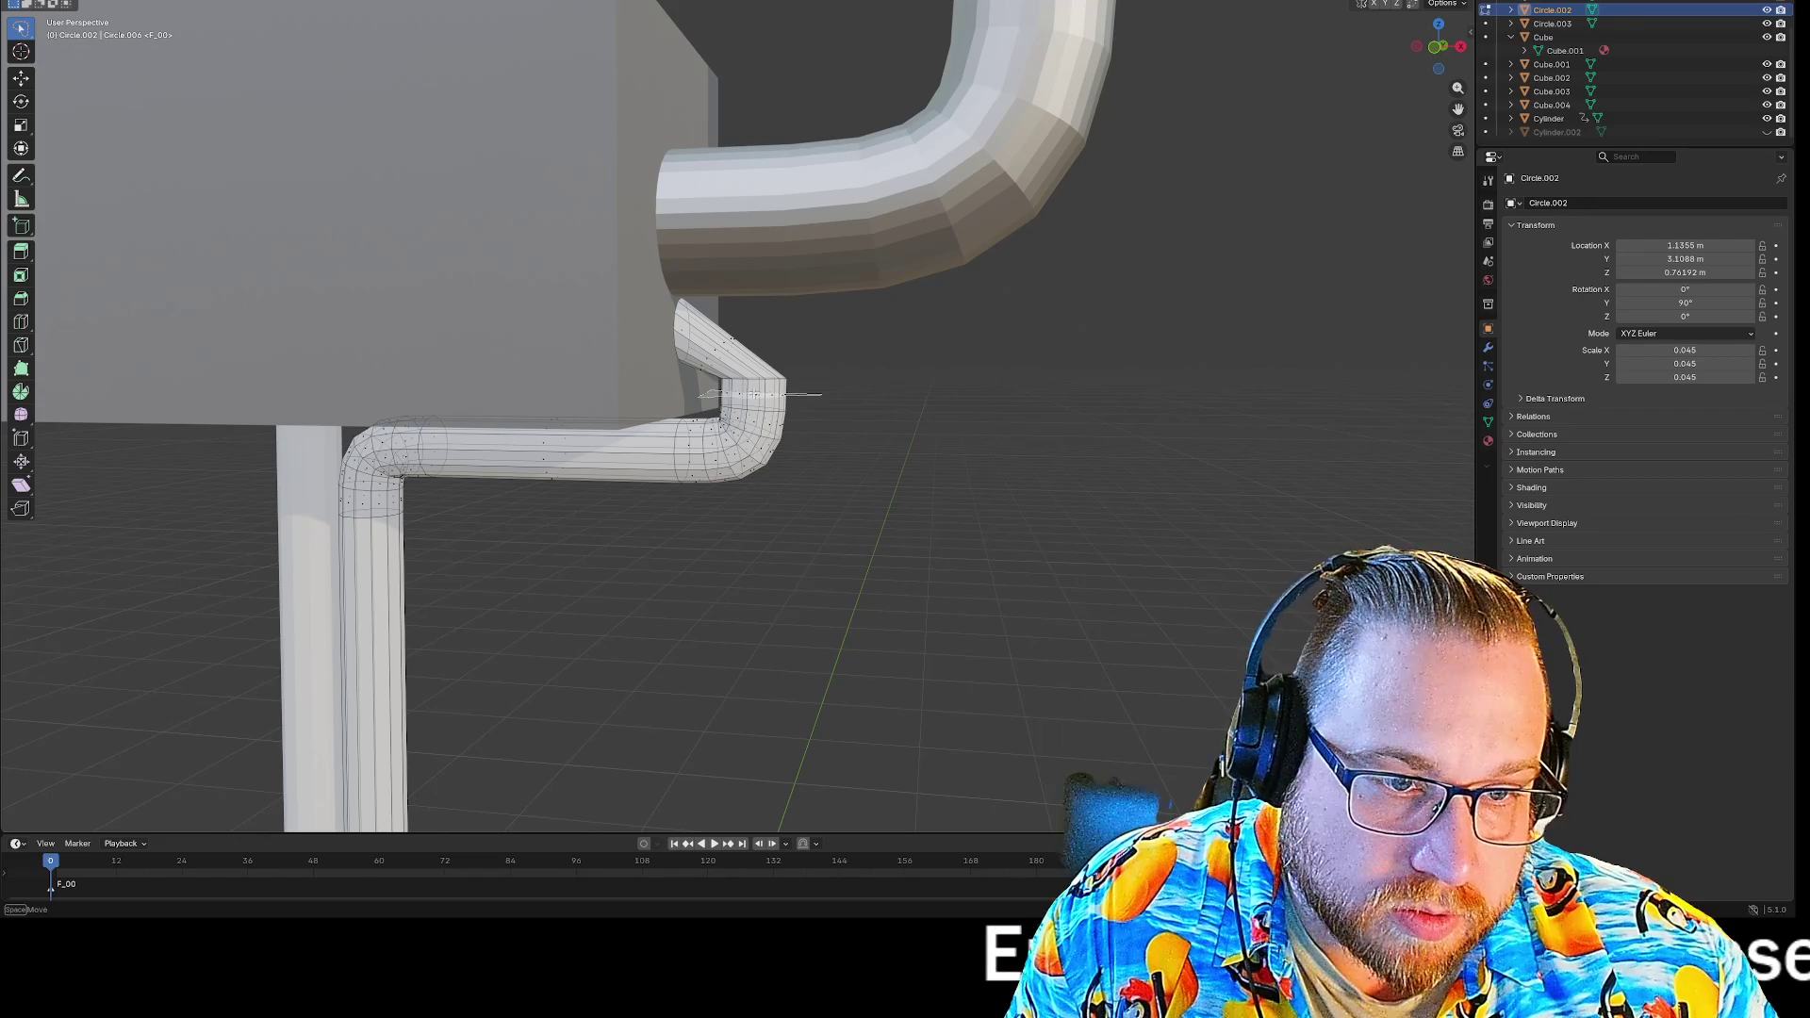
pyautogui.press('s')
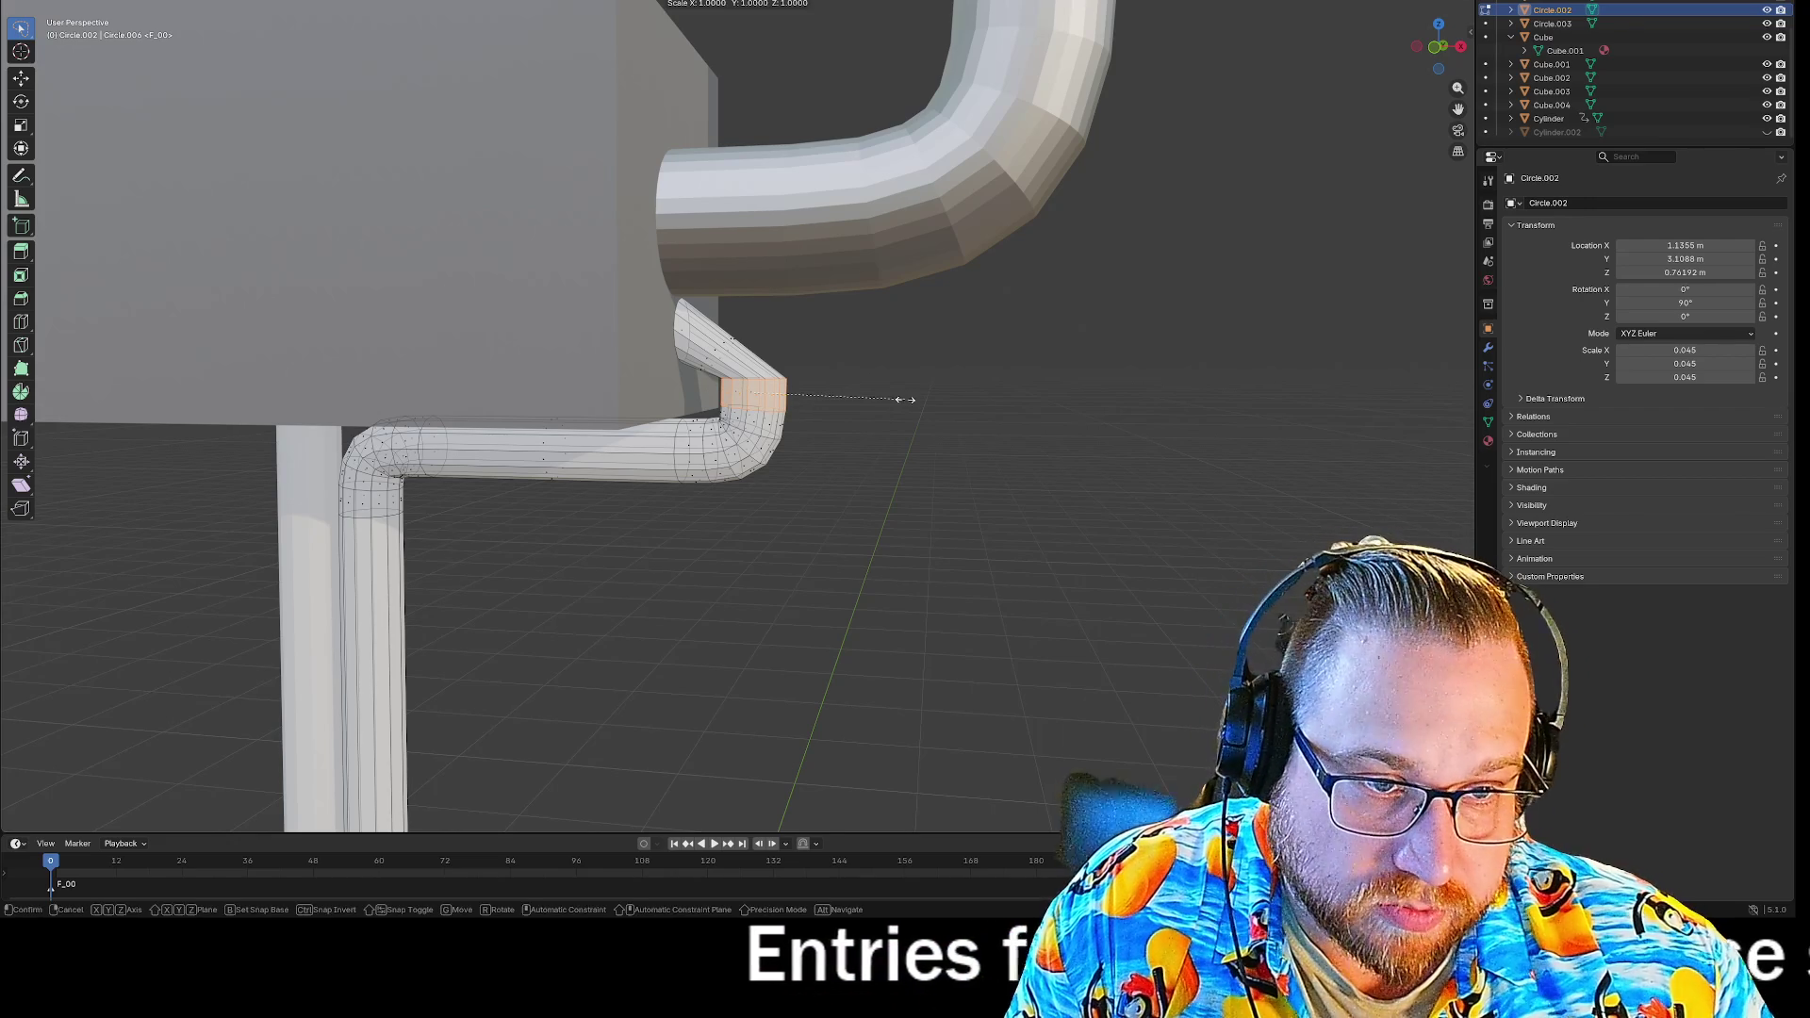
pyautogui.press('z')
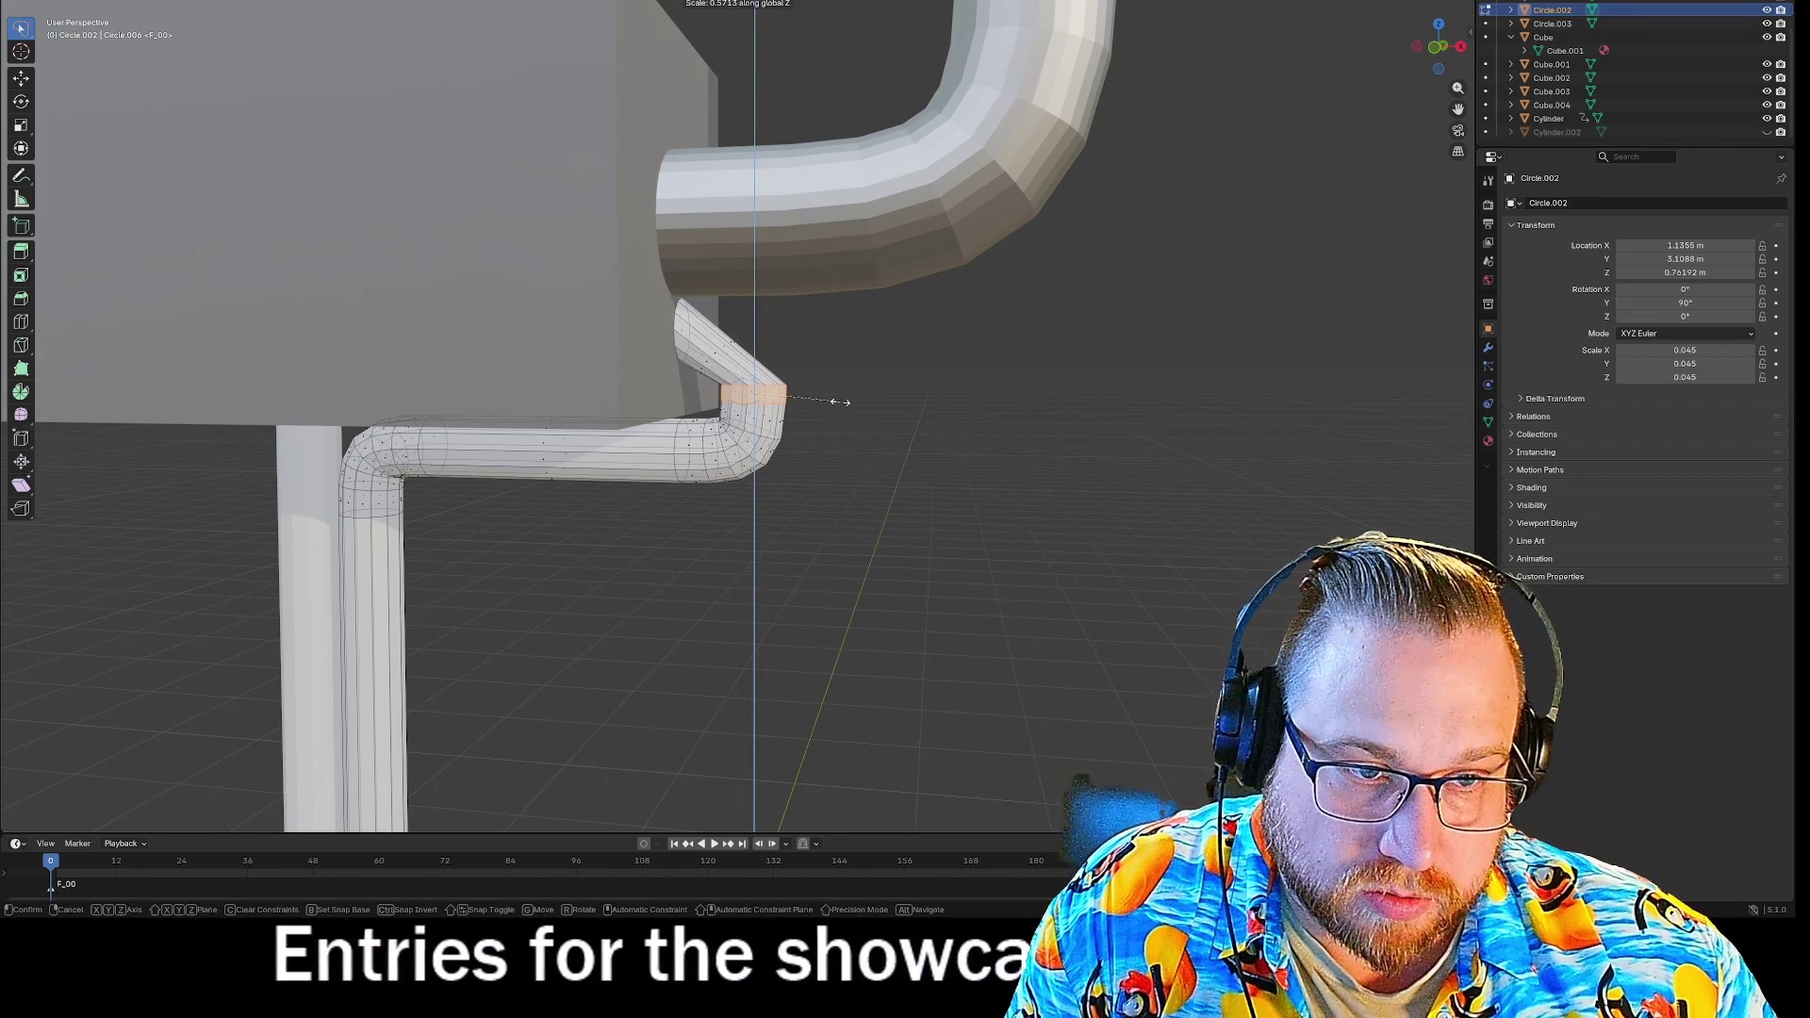
pyautogui.press('Escape')
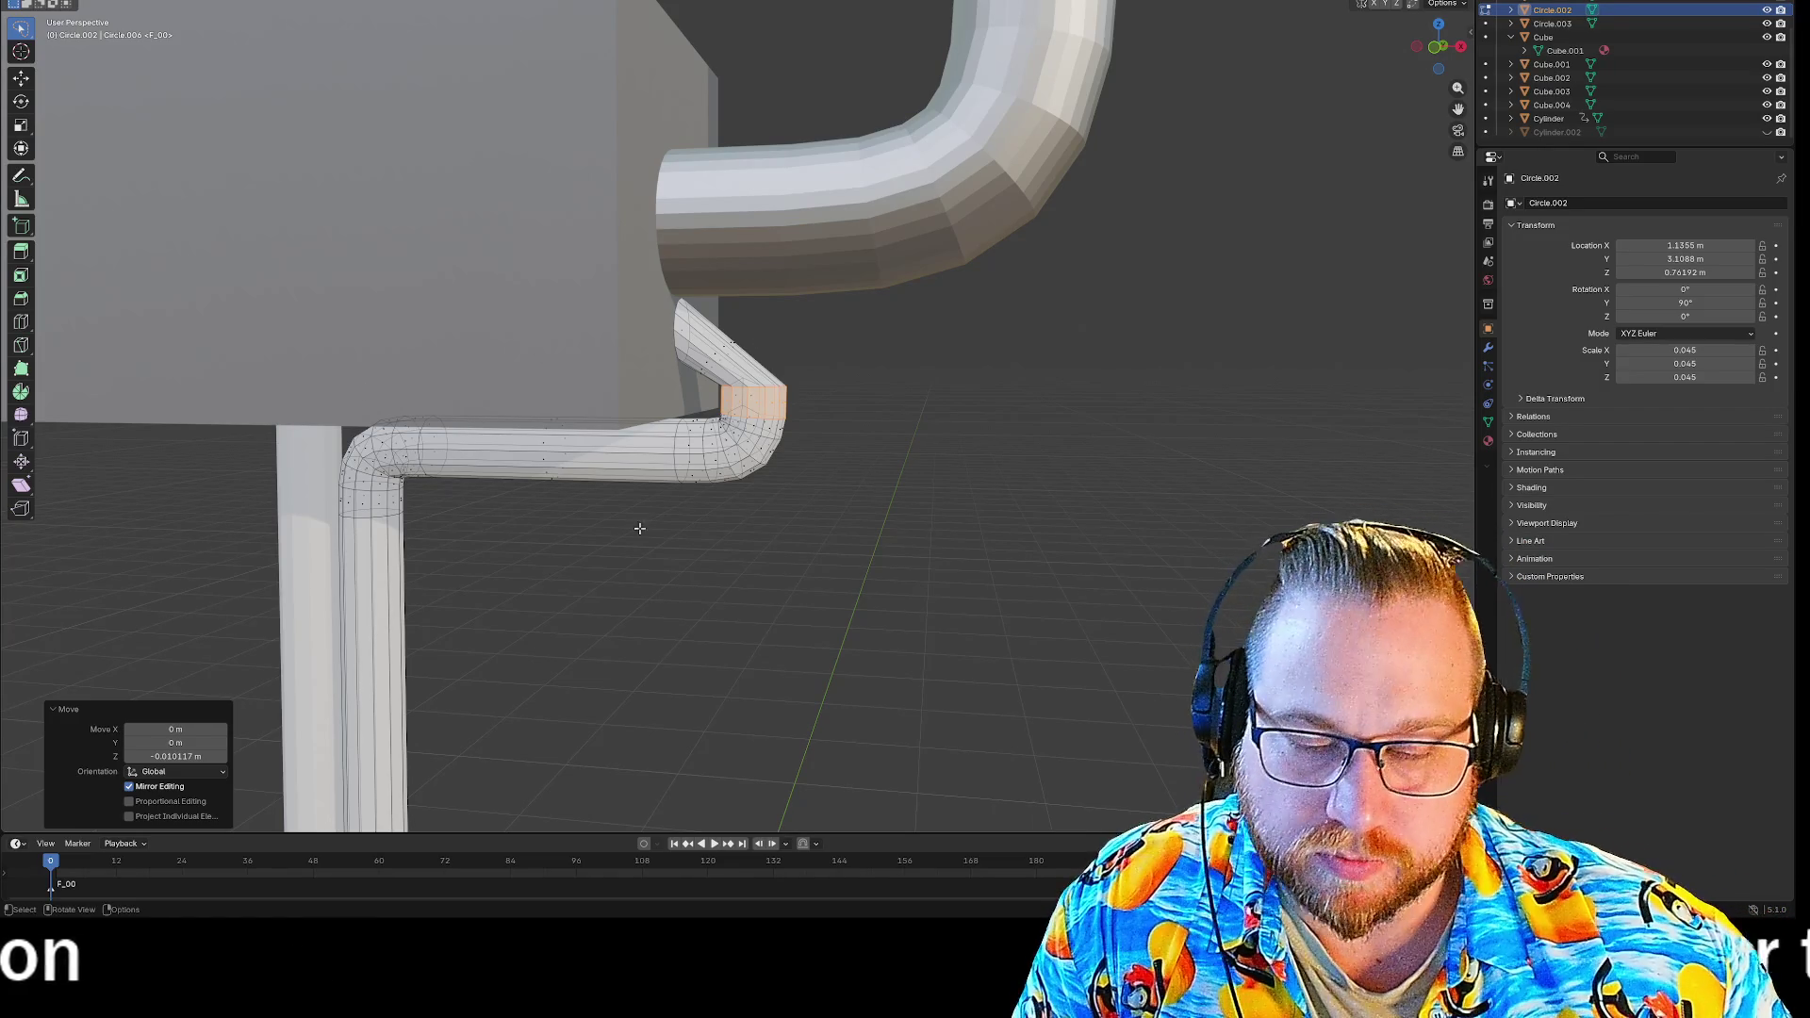
pyautogui.hotkey('ctrl', 'z')
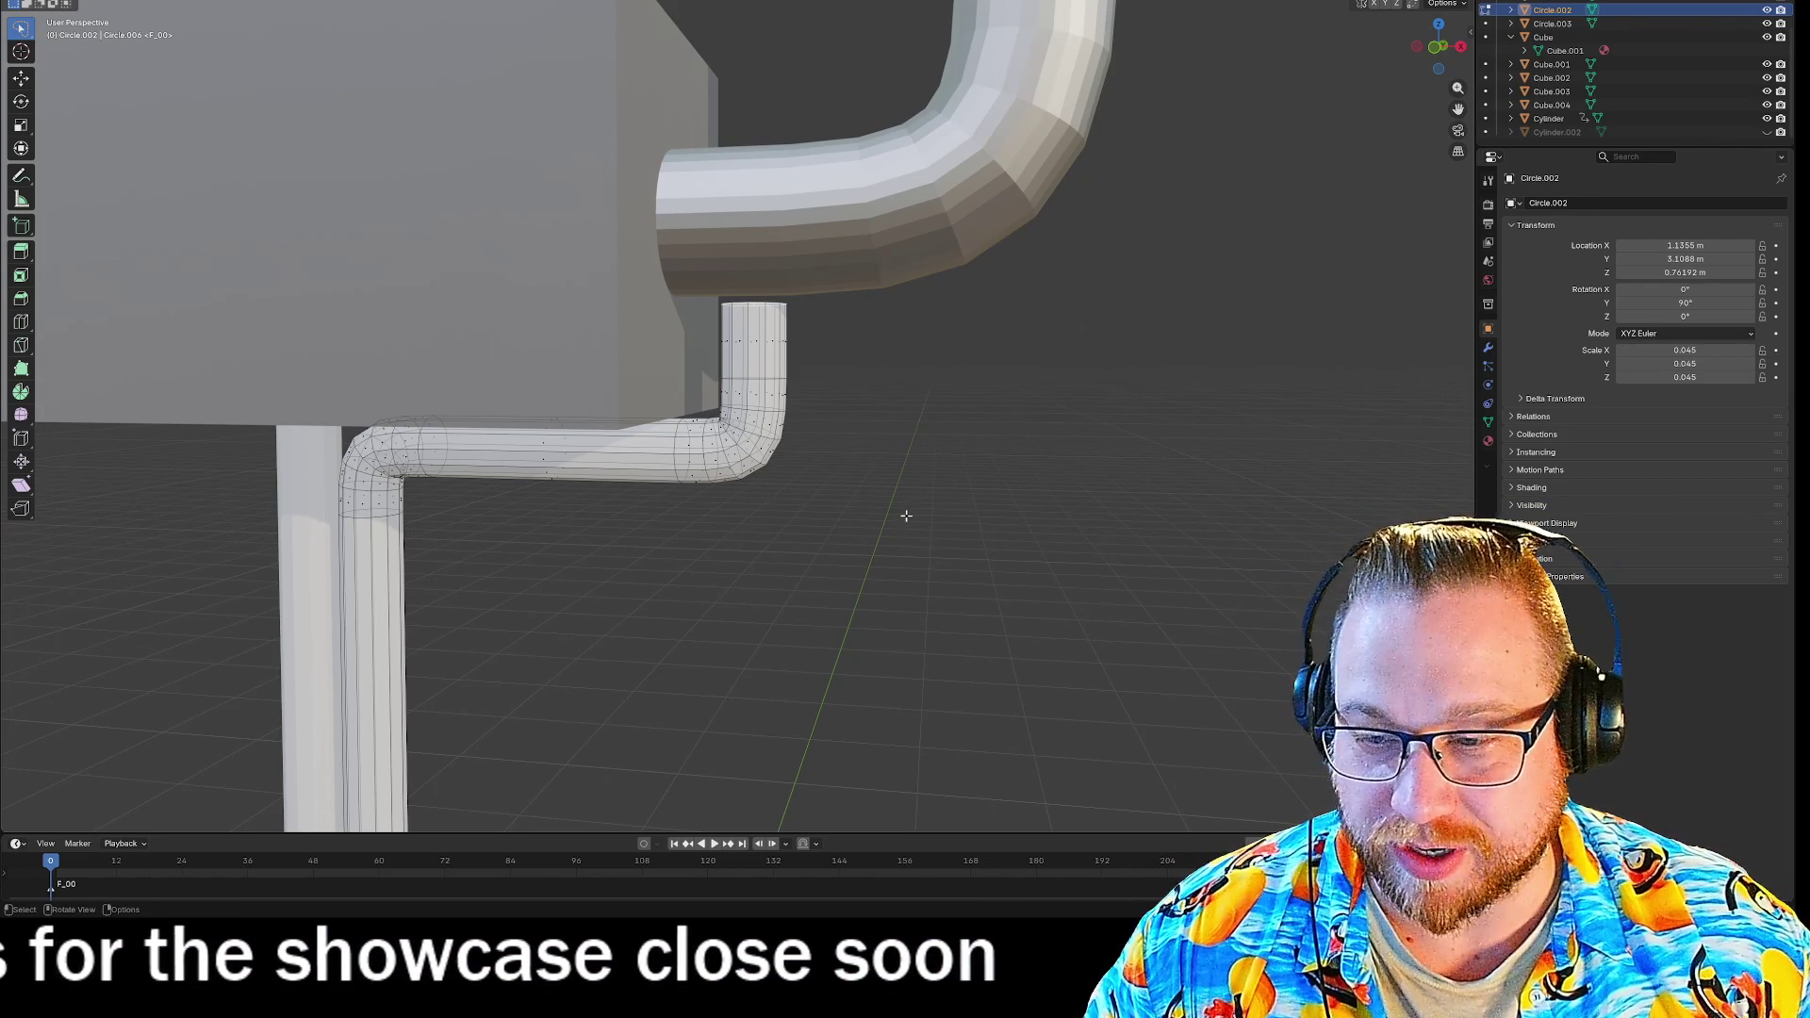
# Rotate the pipe end -90° and move its tip -0.1 m along X.
pyautogui.press('r')
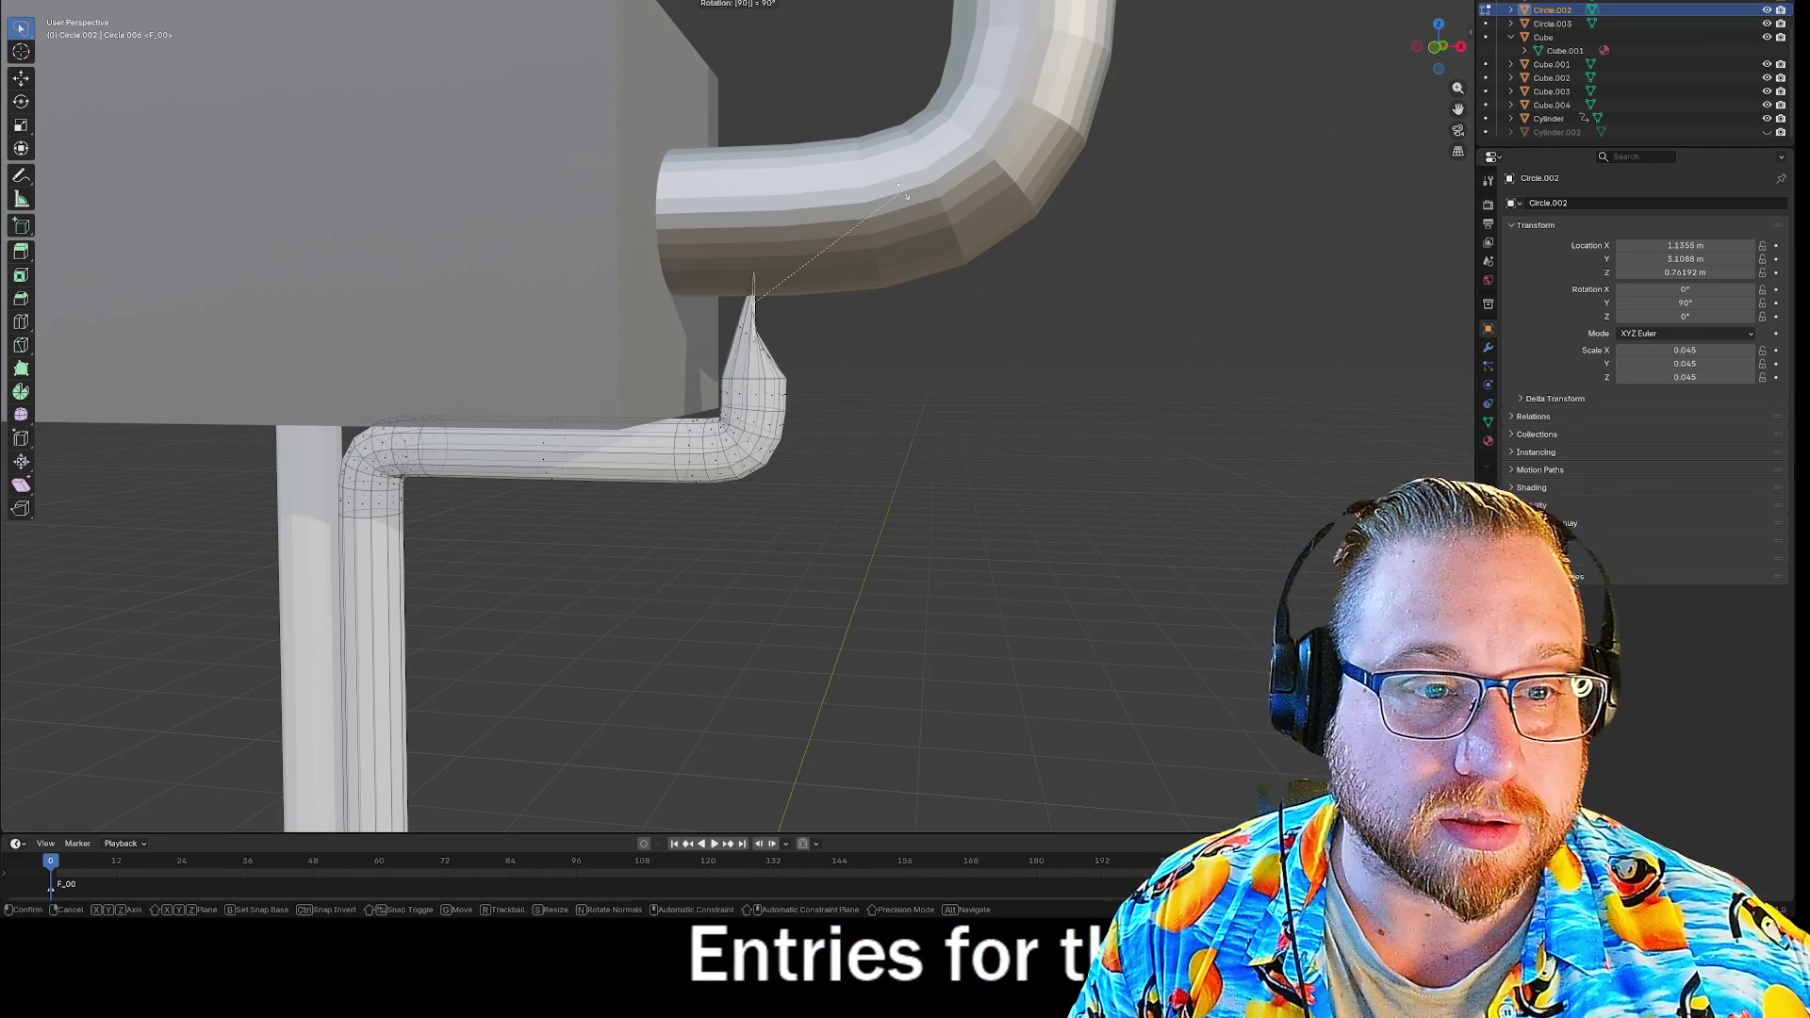
pyautogui.press('Return')
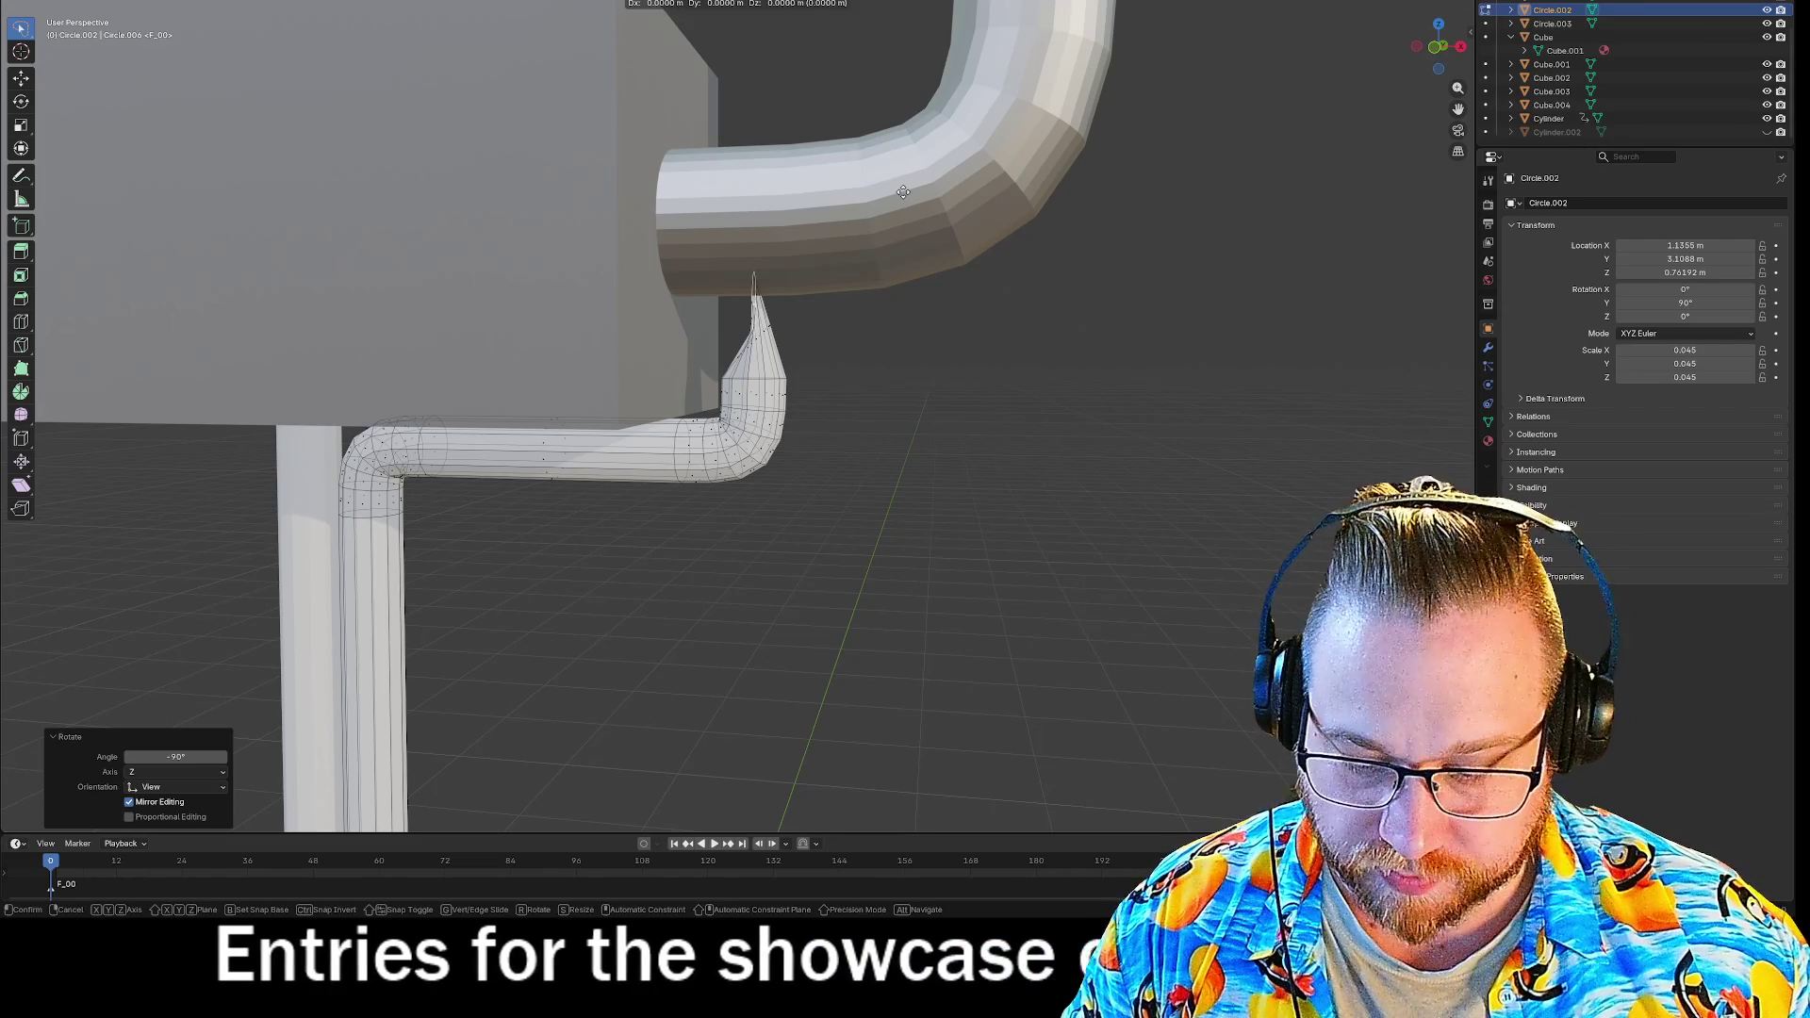
pyautogui.write('gx')
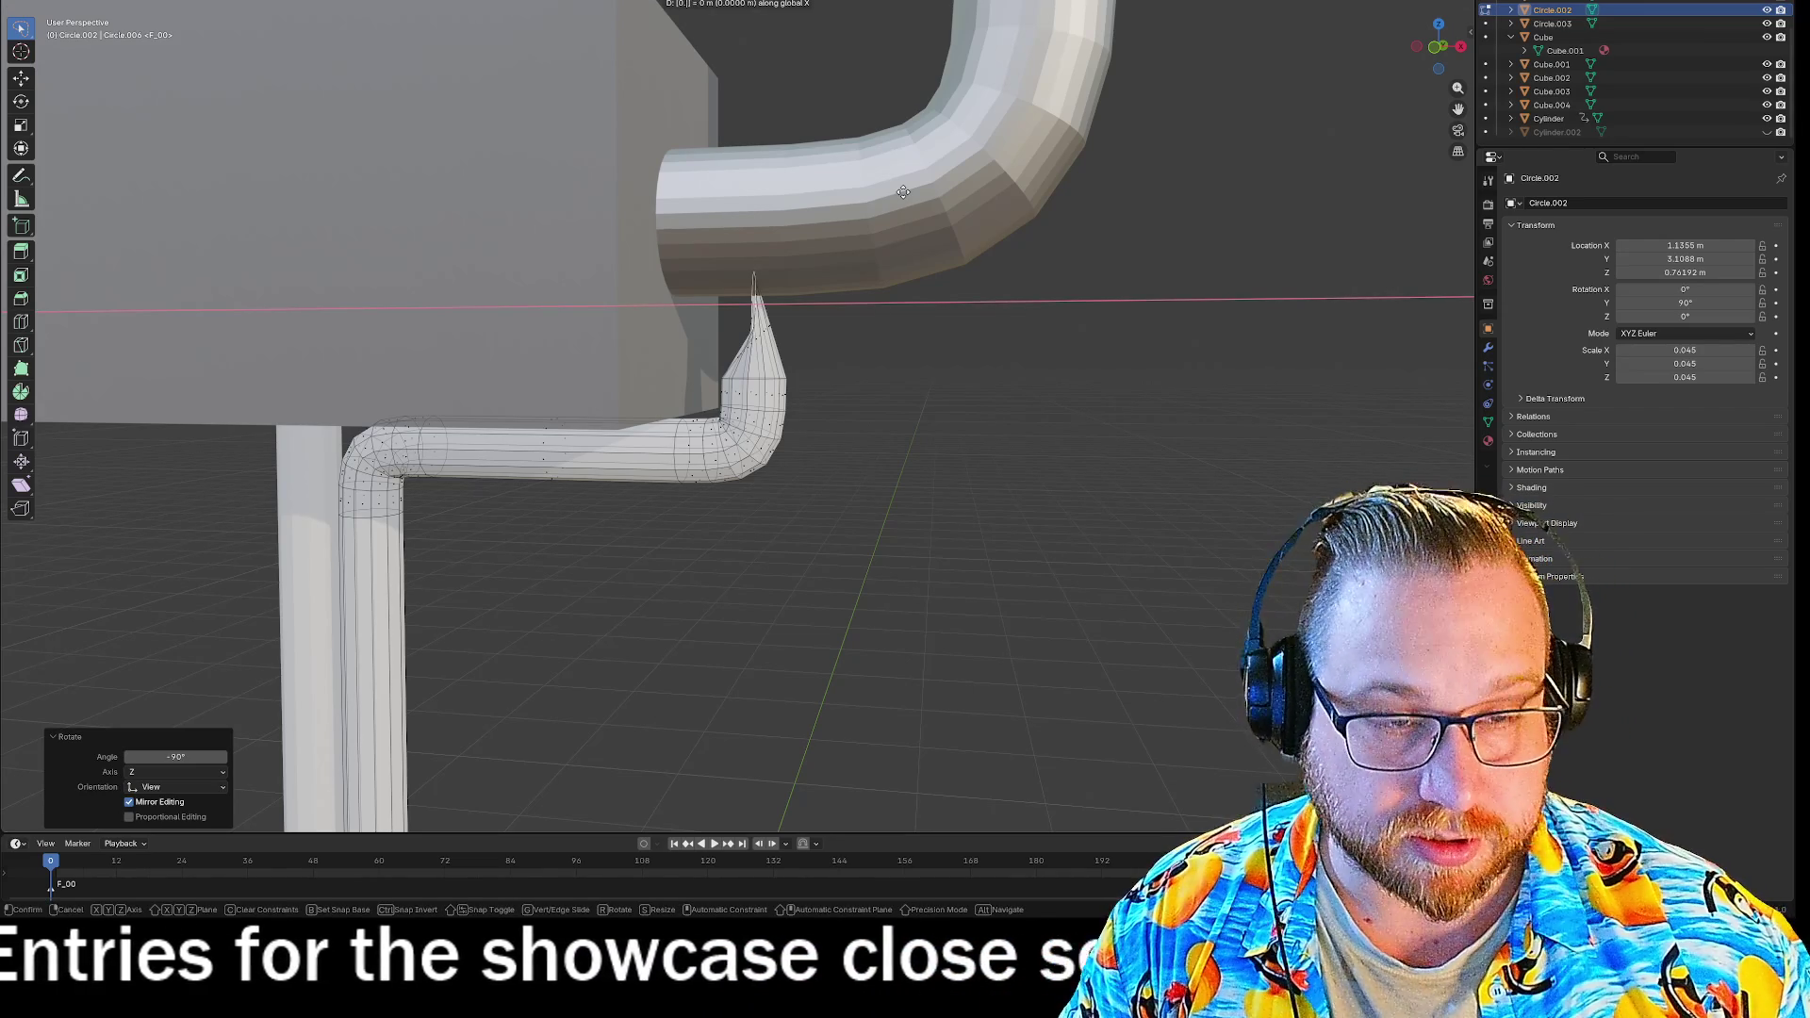
pyautogui.write('0.1')
pyautogui.press('-')
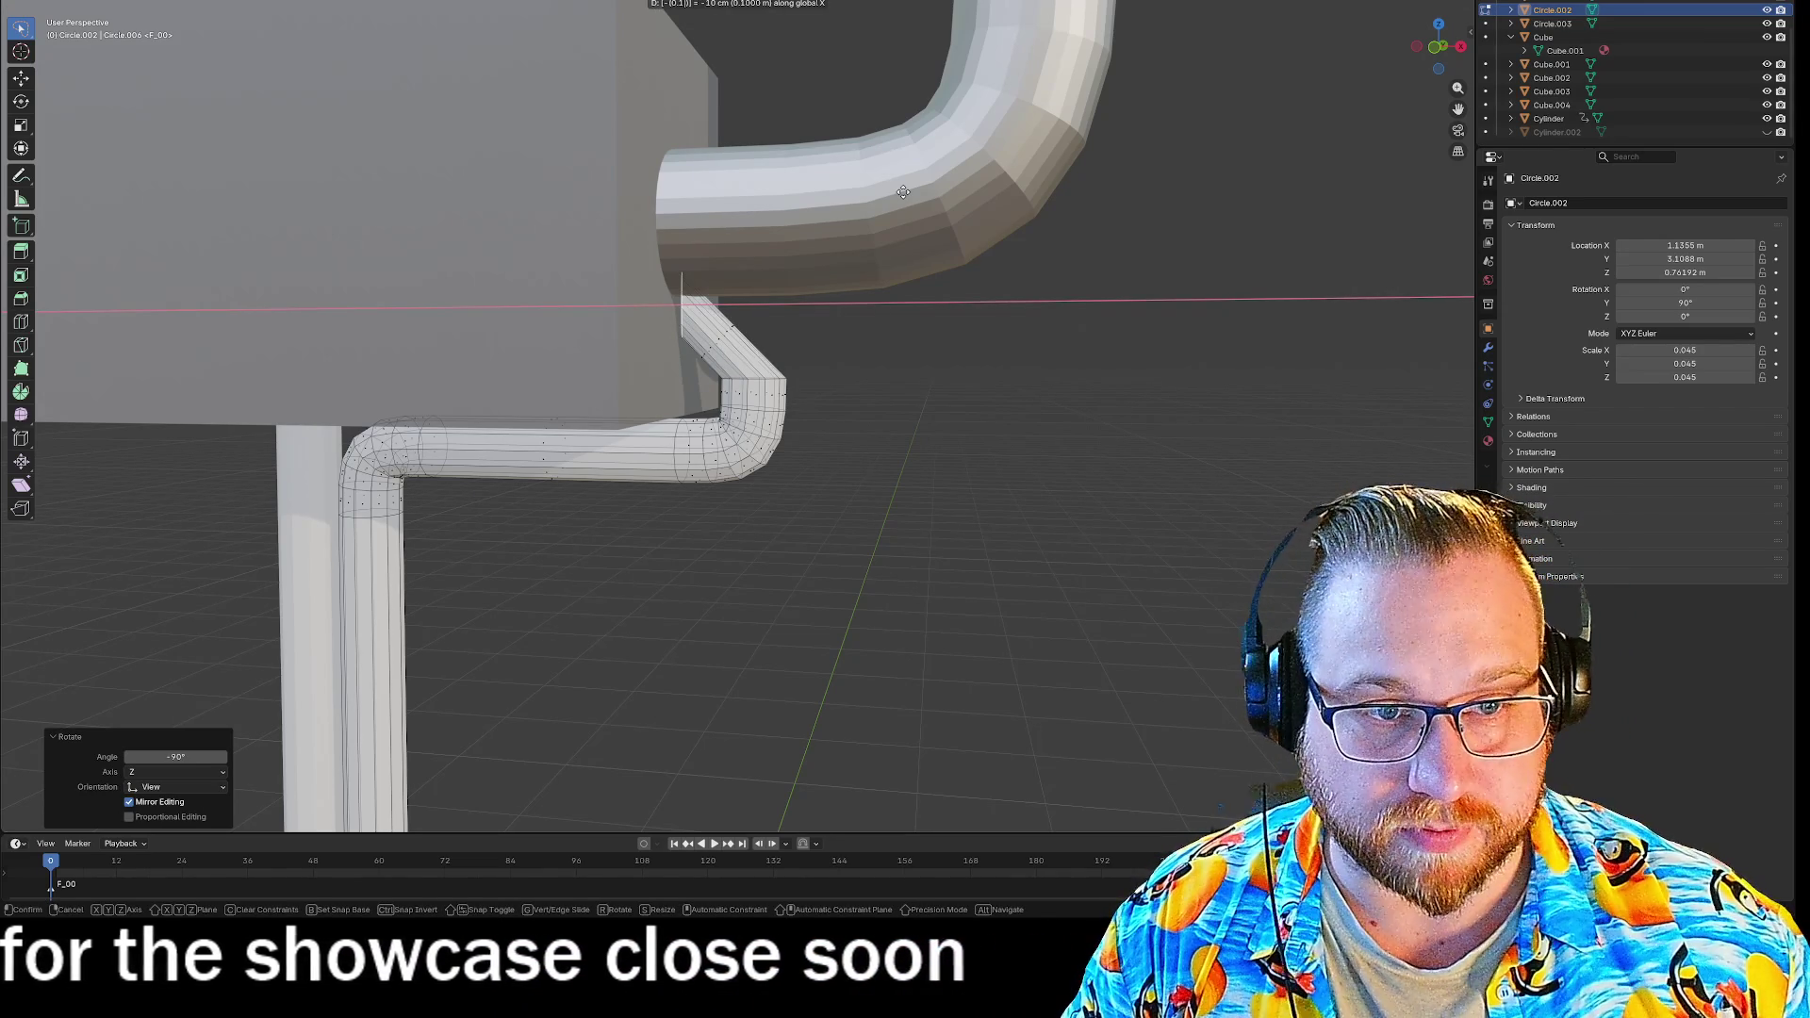
pyautogui.press('Return')
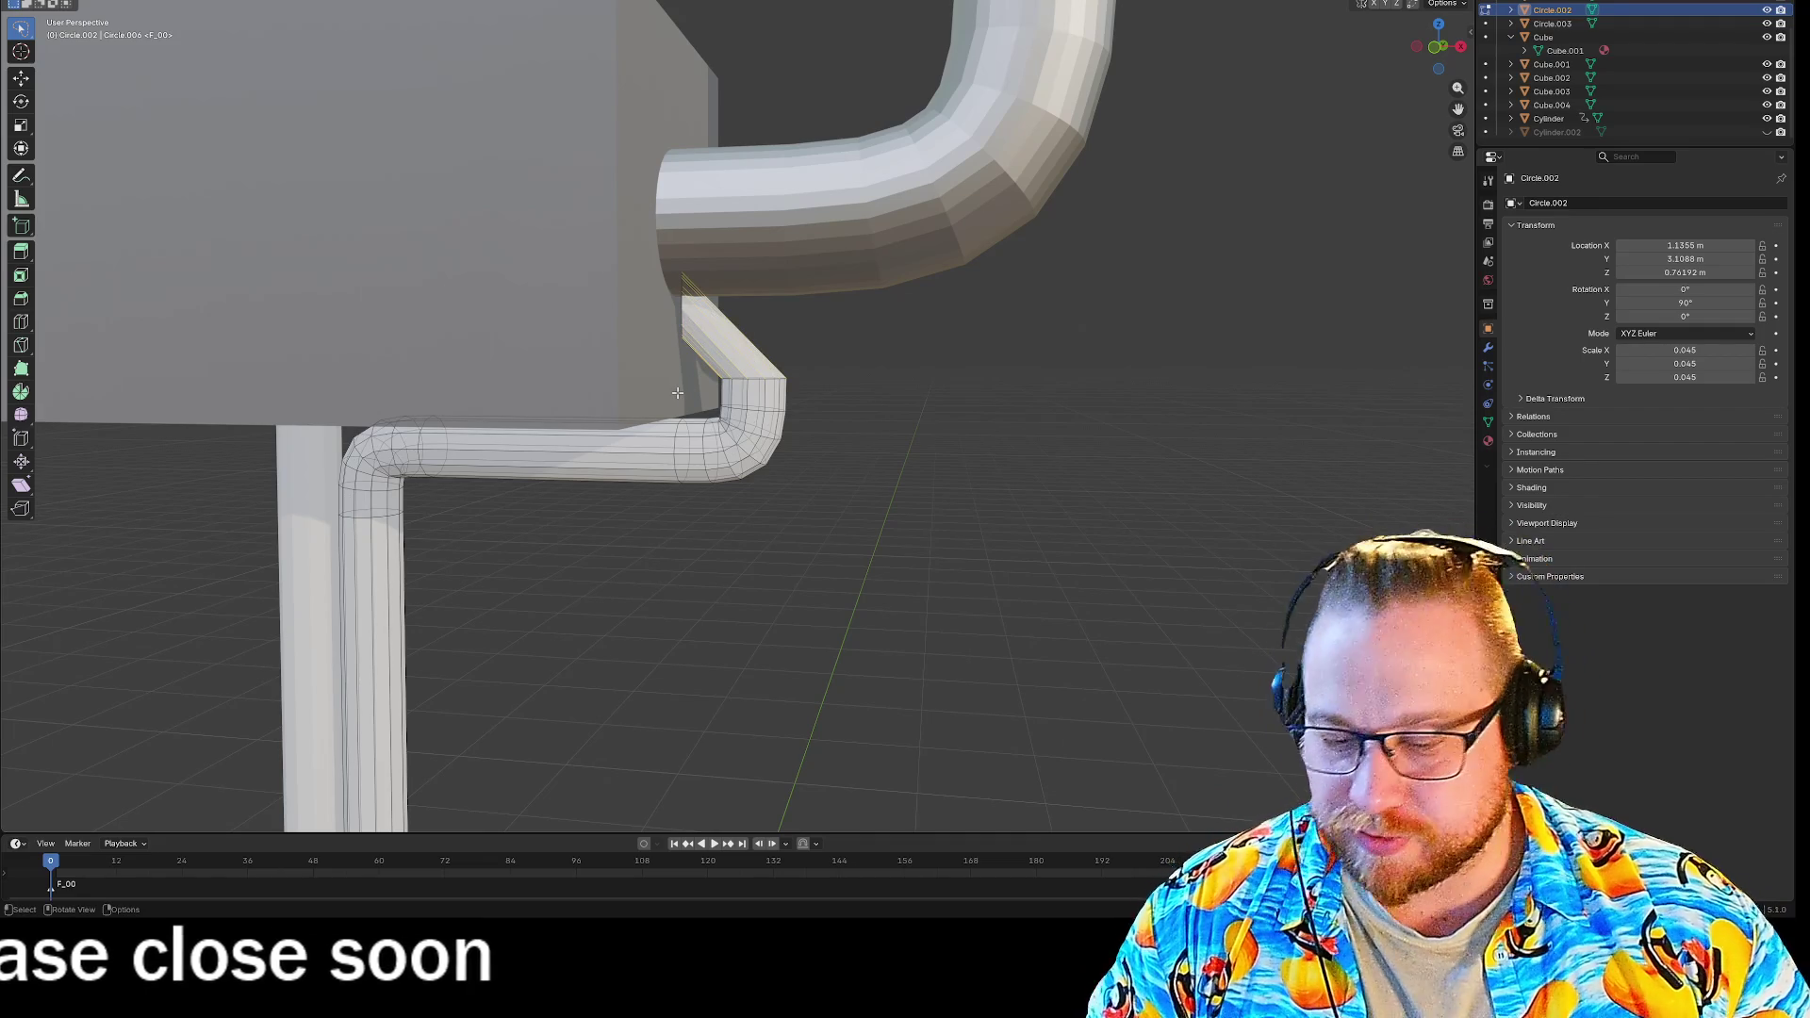
# Delete the faces of the pipe's old angled end.
pyautogui.press('x')
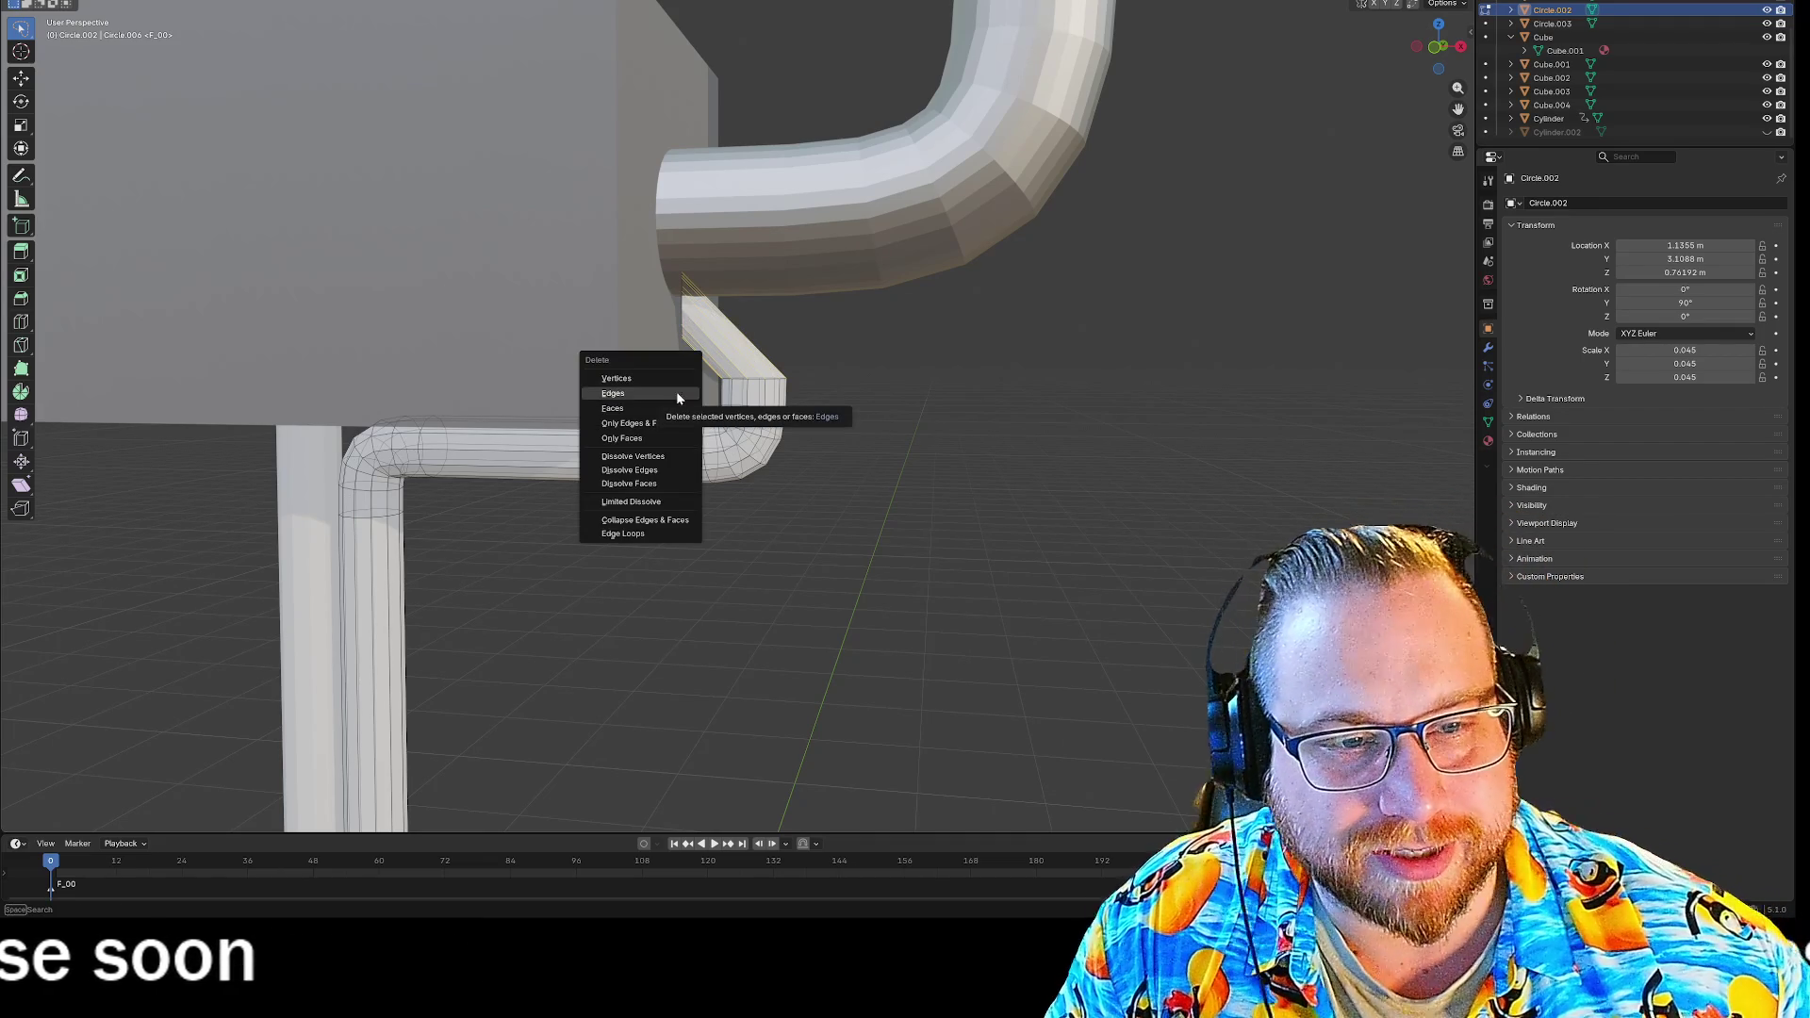
pyautogui.click(676, 392)
pyautogui.moveTo(677, 393)
pyautogui.mouseDown(button='middle')
pyautogui.moveTo(875, 415)
pyautogui.moveTo(795, 388)
pyautogui.mouseUp(button='middle')
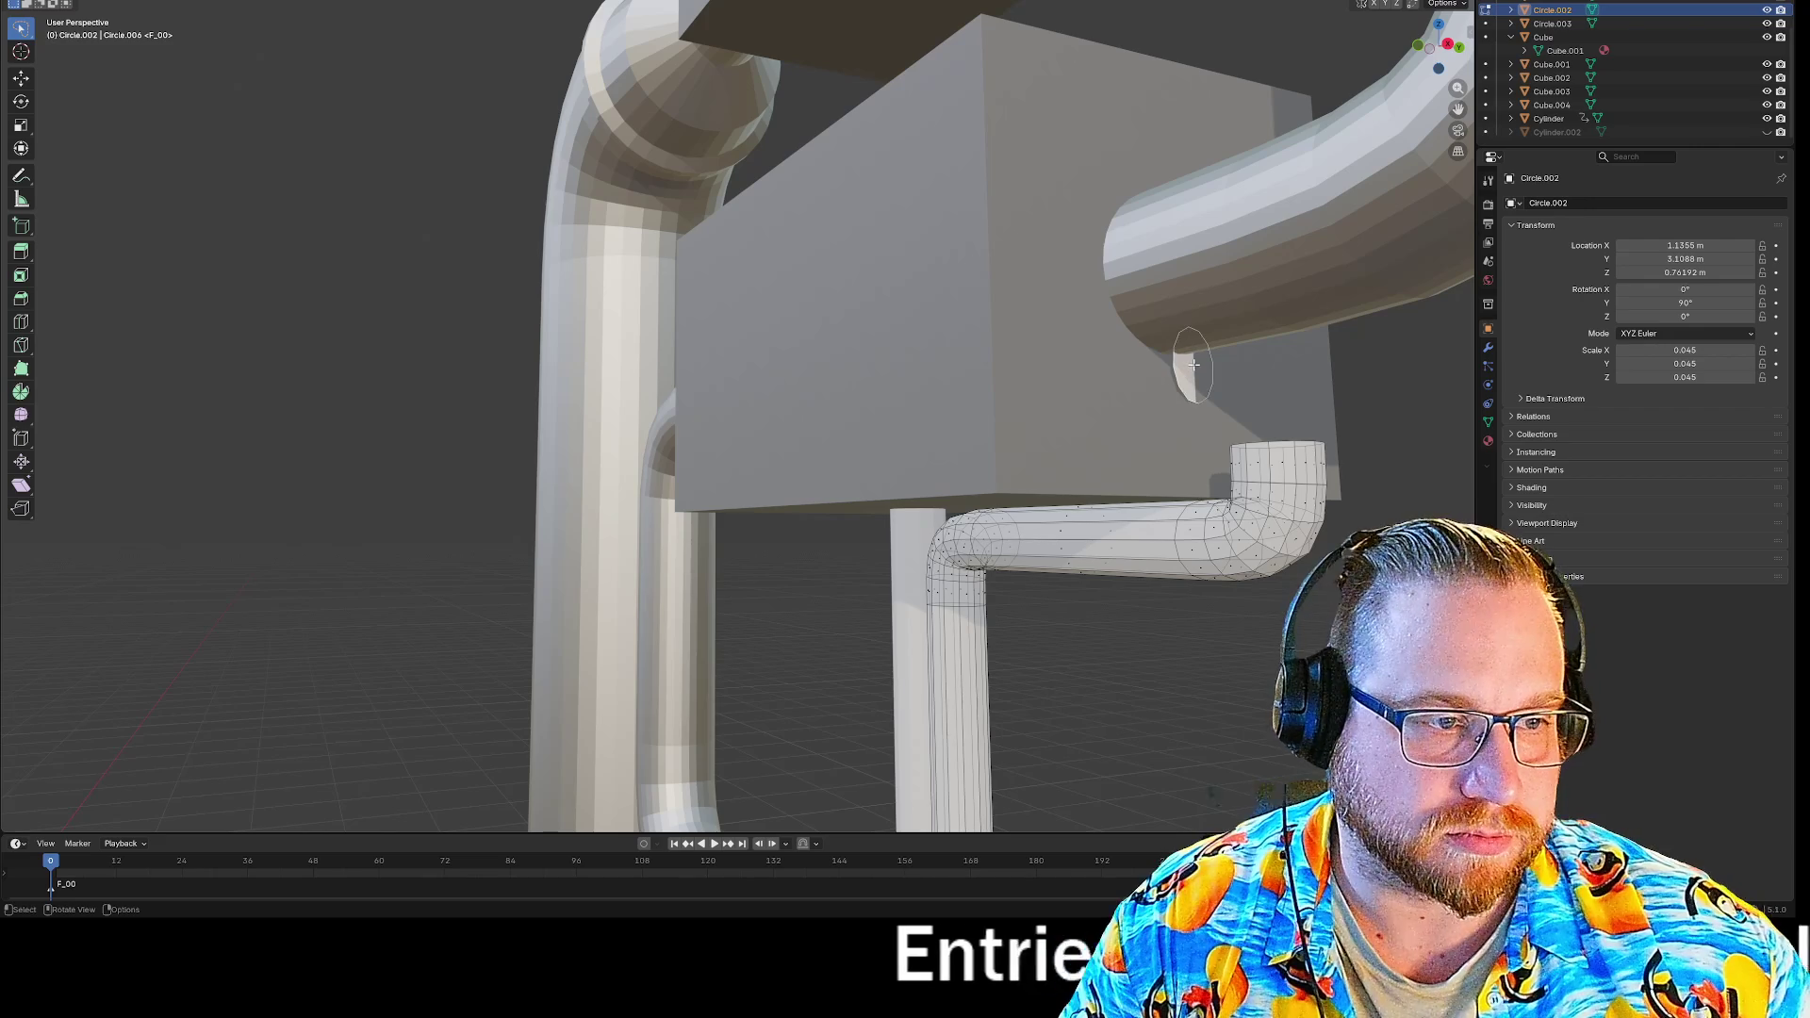
pyautogui.press('x')
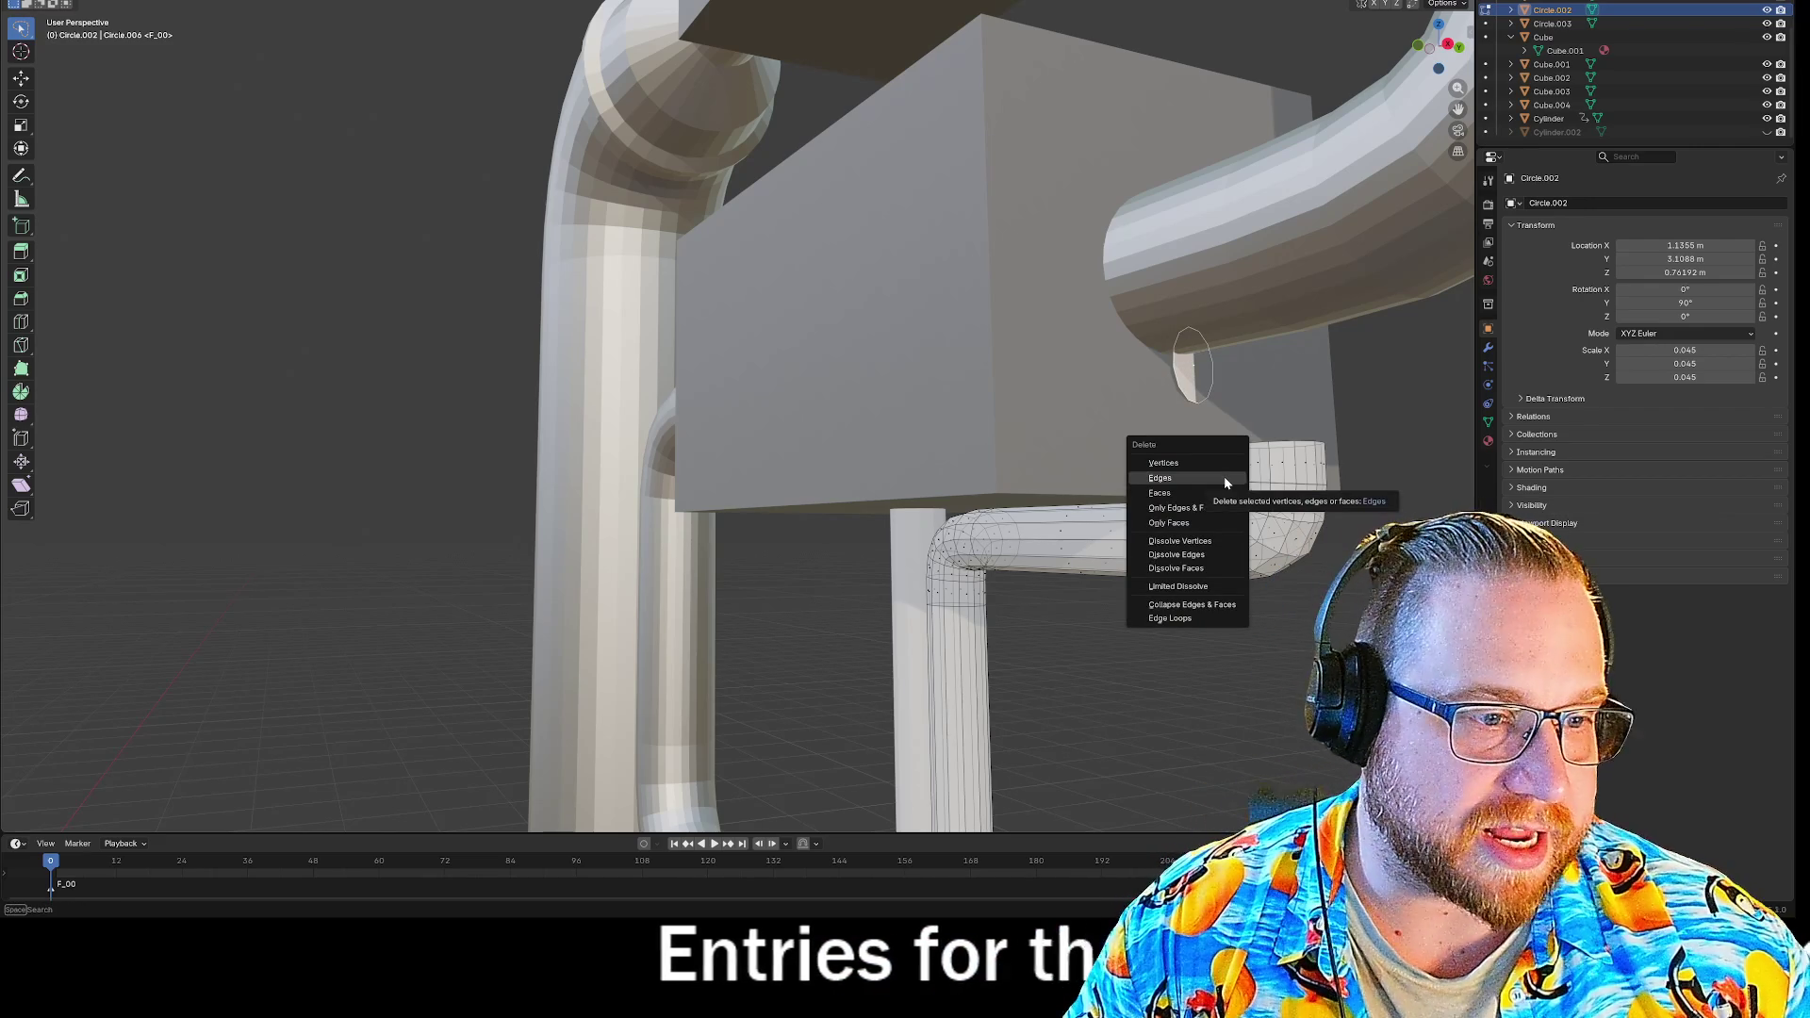
pyautogui.click(1187, 497)
pyautogui.moveTo(1187, 498)
pyautogui.mouseDown(button='middle')
pyautogui.moveTo(1188, 646)
pyautogui.moveTo(1048, 209)
pyautogui.mouseUp(button='middle')
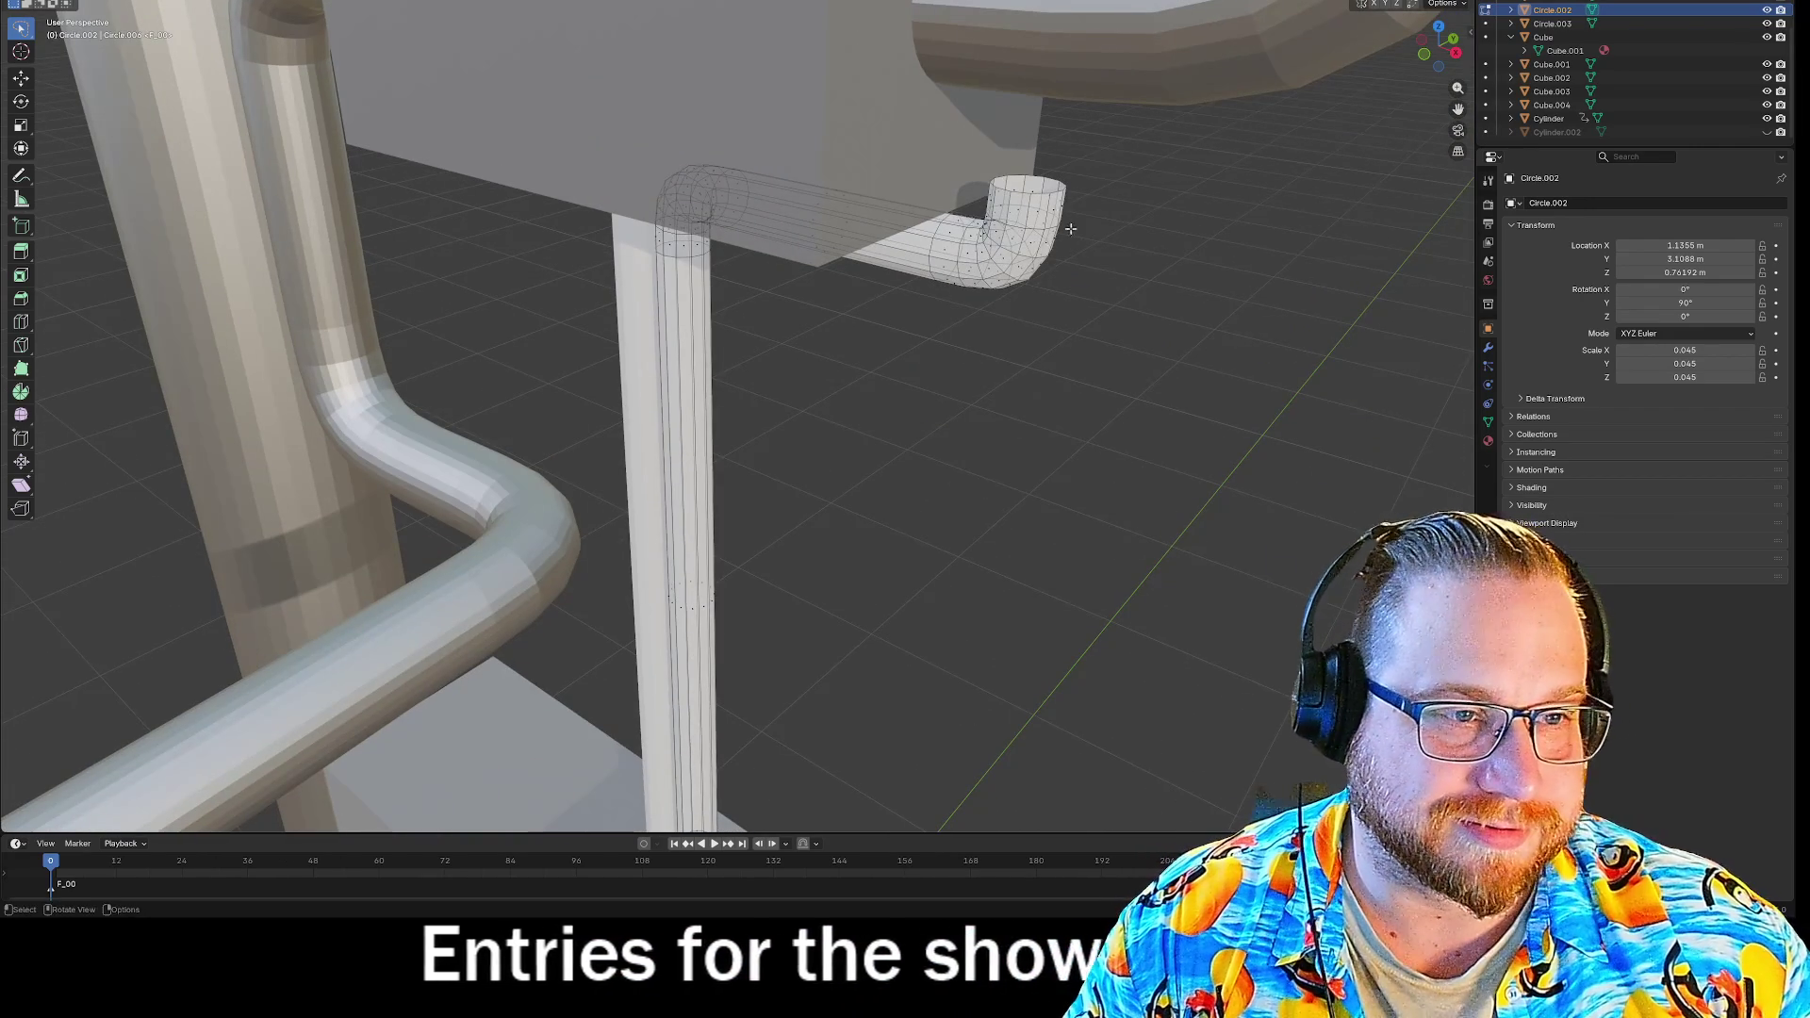
# Fill the open edge loop at the pipe end with a new face.
pyautogui.keyDown('alt'); pyautogui.click(1039, 193); pyautogui.keyUp('alt')
pyautogui.rightClick(1040, 193)
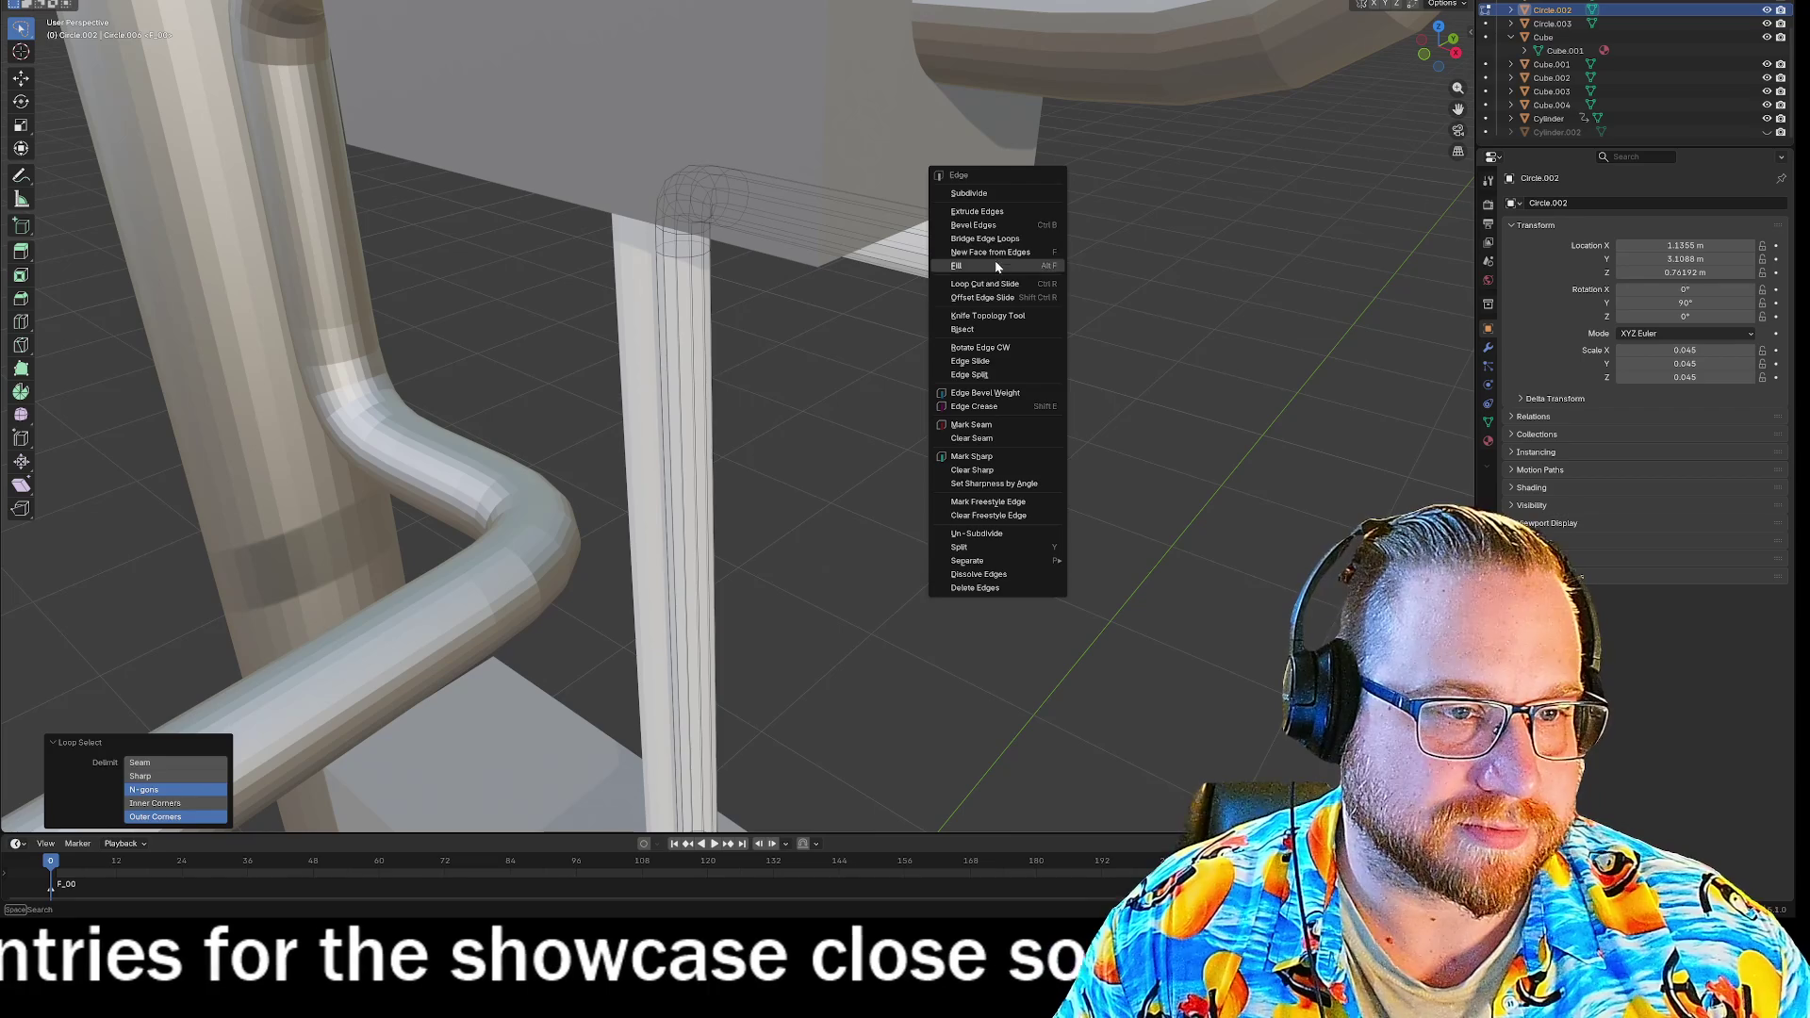
pyautogui.click(1035, 267)
pyautogui.moveTo(1116, 314)
pyautogui.mouseDown(button='middle')
pyautogui.moveTo(1159, 274)
pyautogui.moveTo(1216, 285)
pyautogui.moveTo(1127, 320)
pyautogui.moveTo(1156, 311)
pyautogui.mouseUp(button='middle')
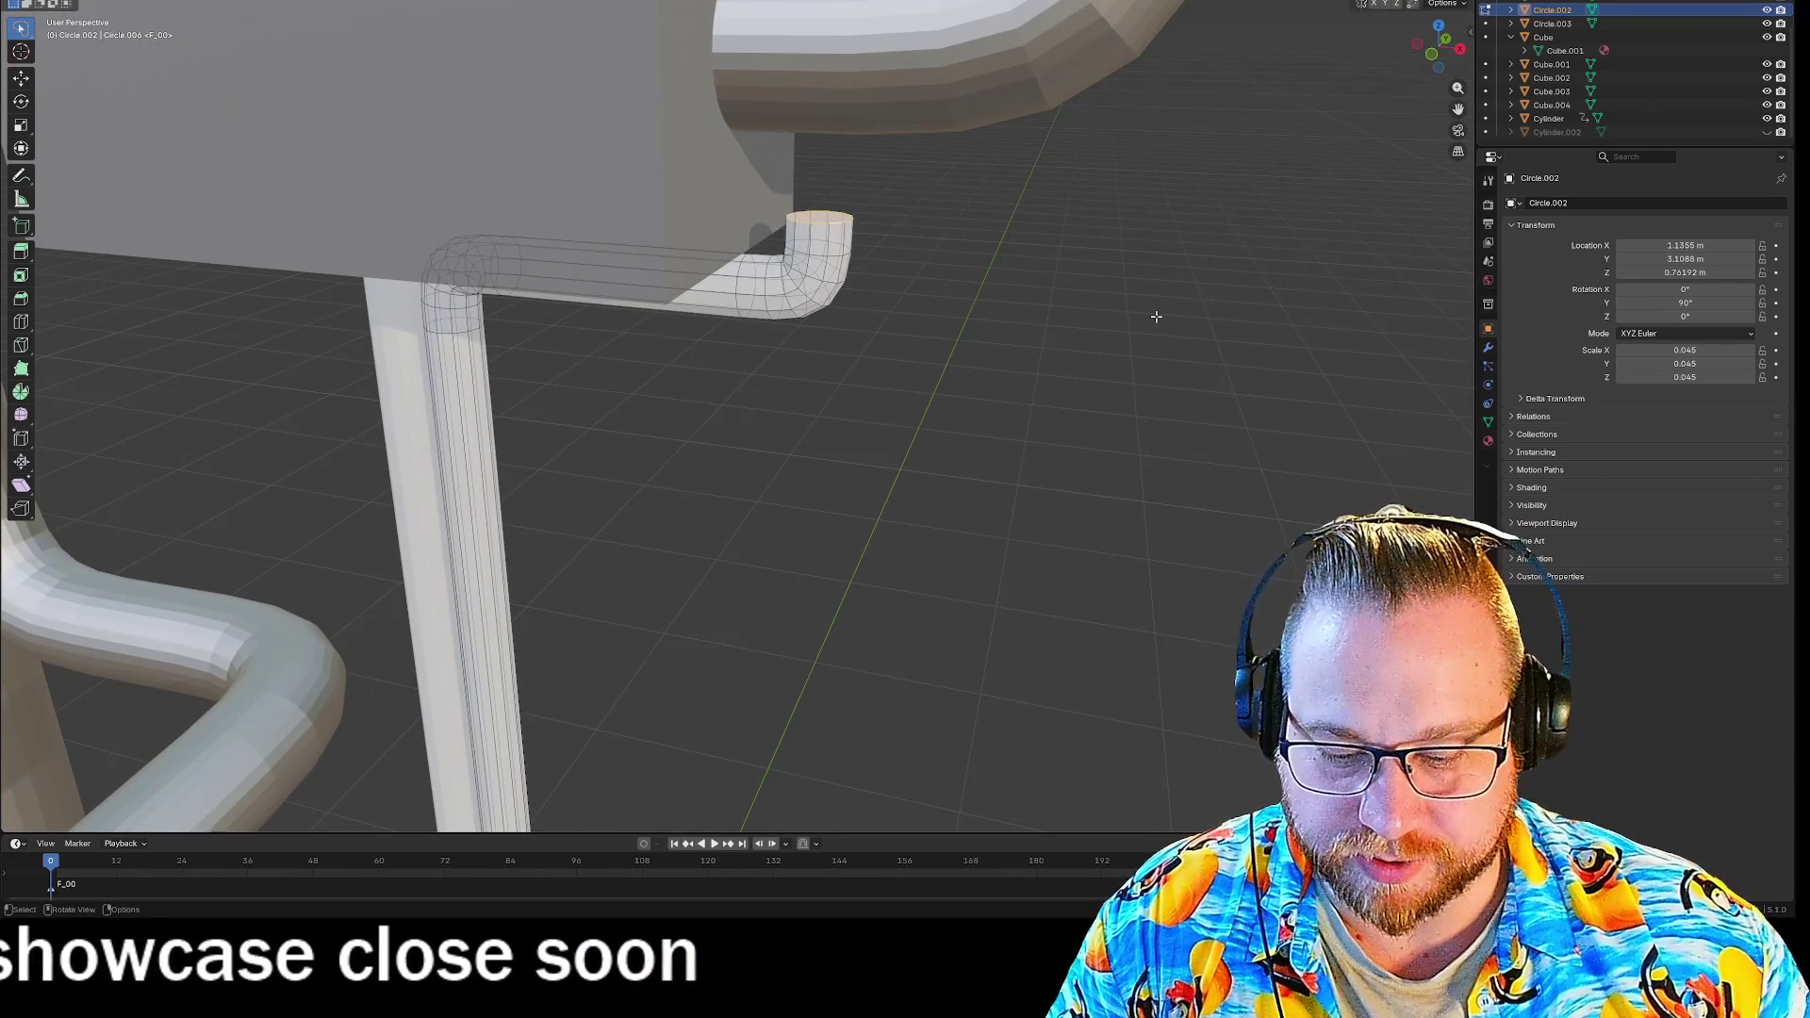
# Extrude the capped end 0.1 m and rotate it 90° twice to bend it toward the box.
pyautogui.write('e0.')
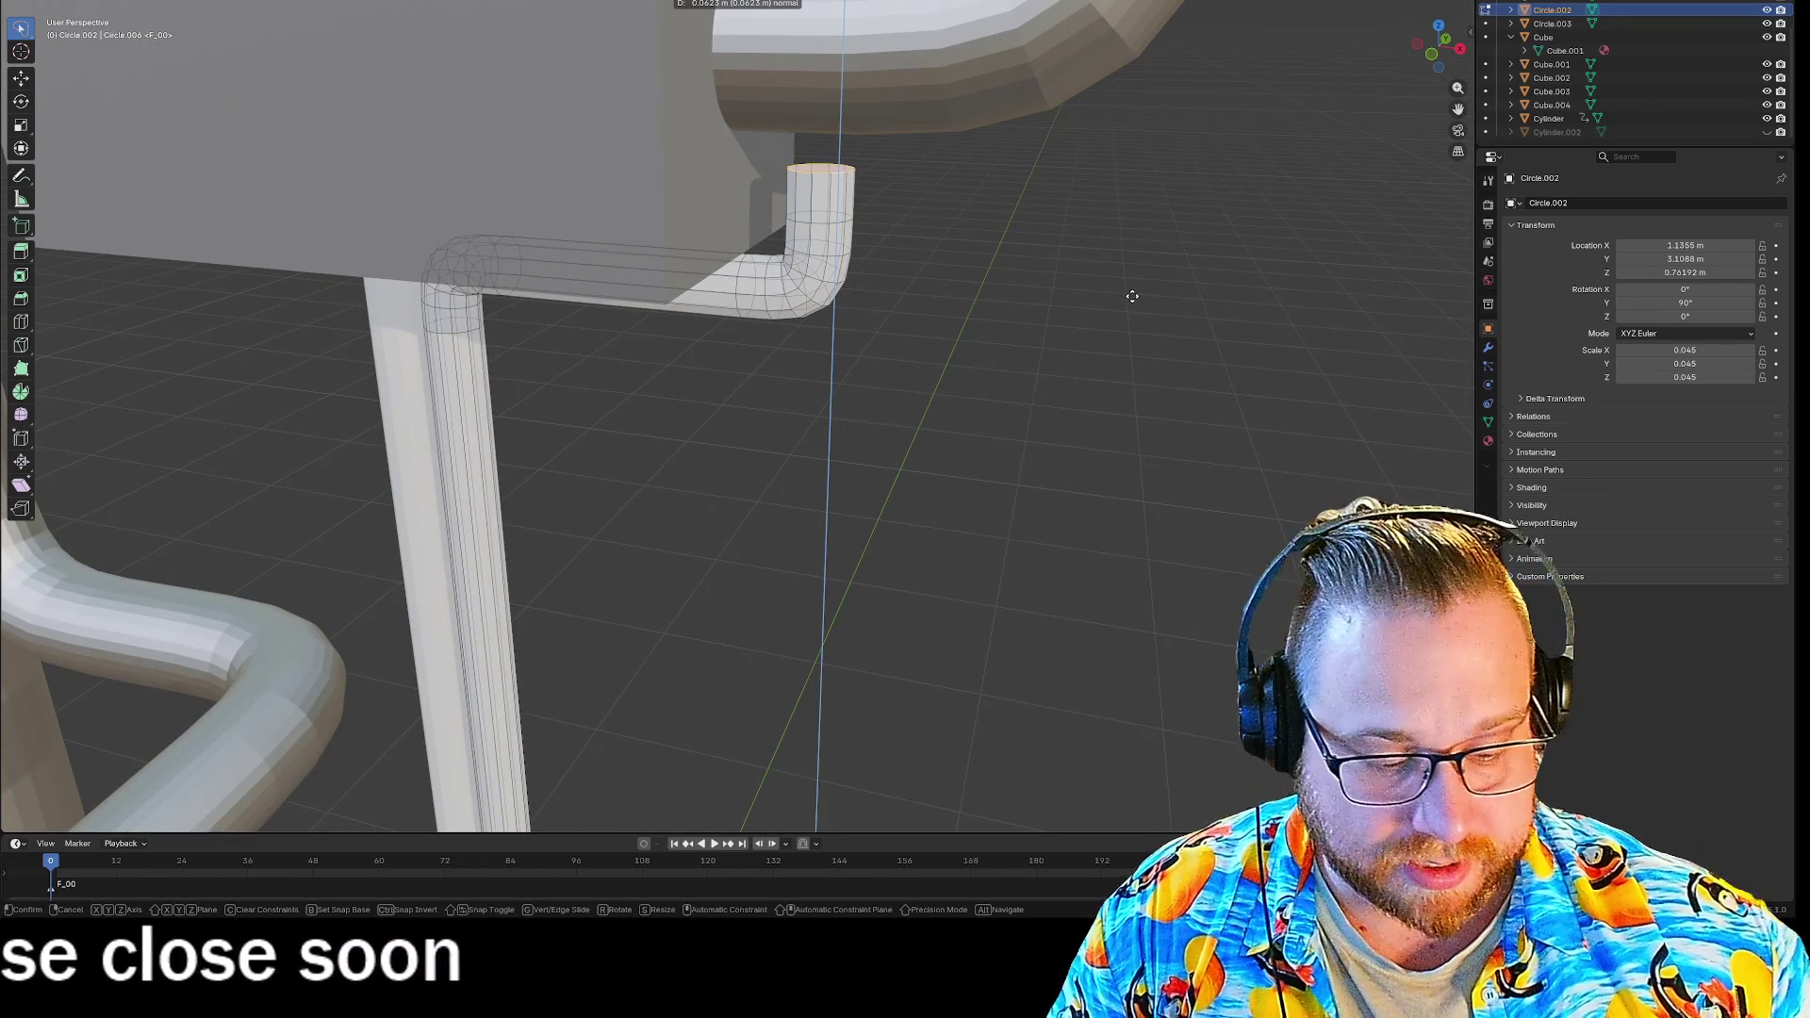
pyautogui.write('1')
pyautogui.press('Return')
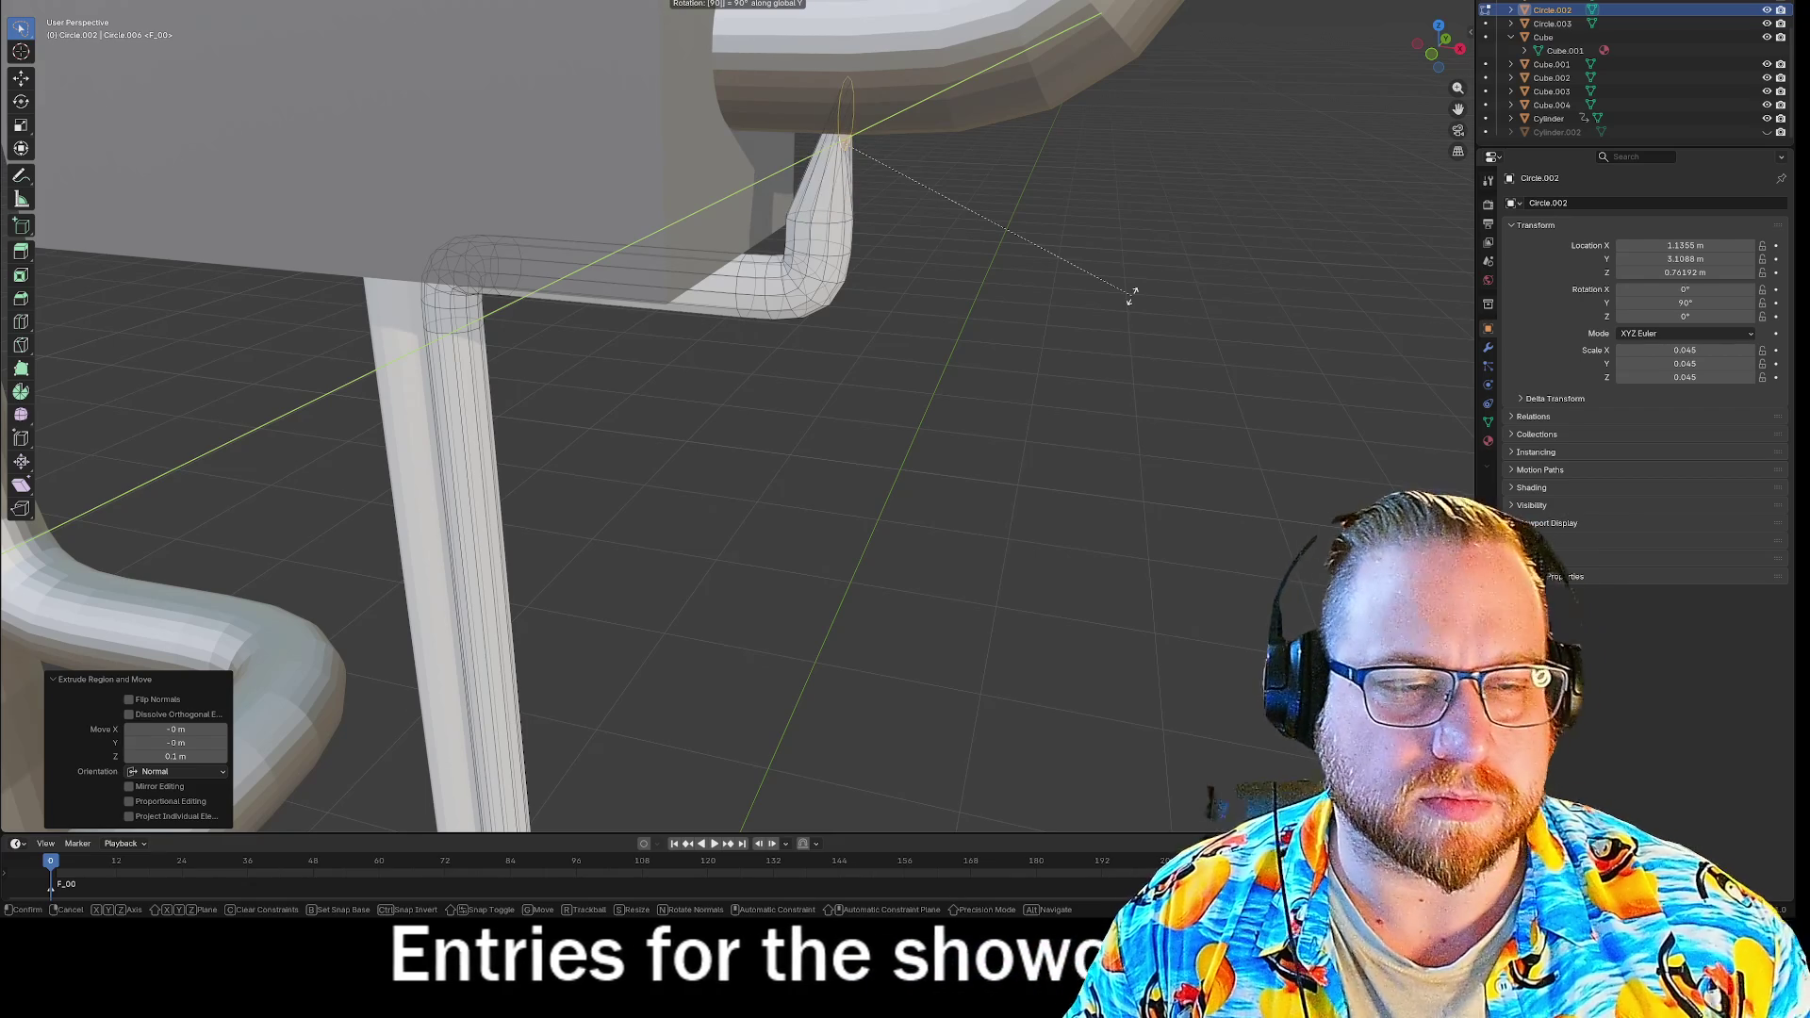
pyautogui.press('-')
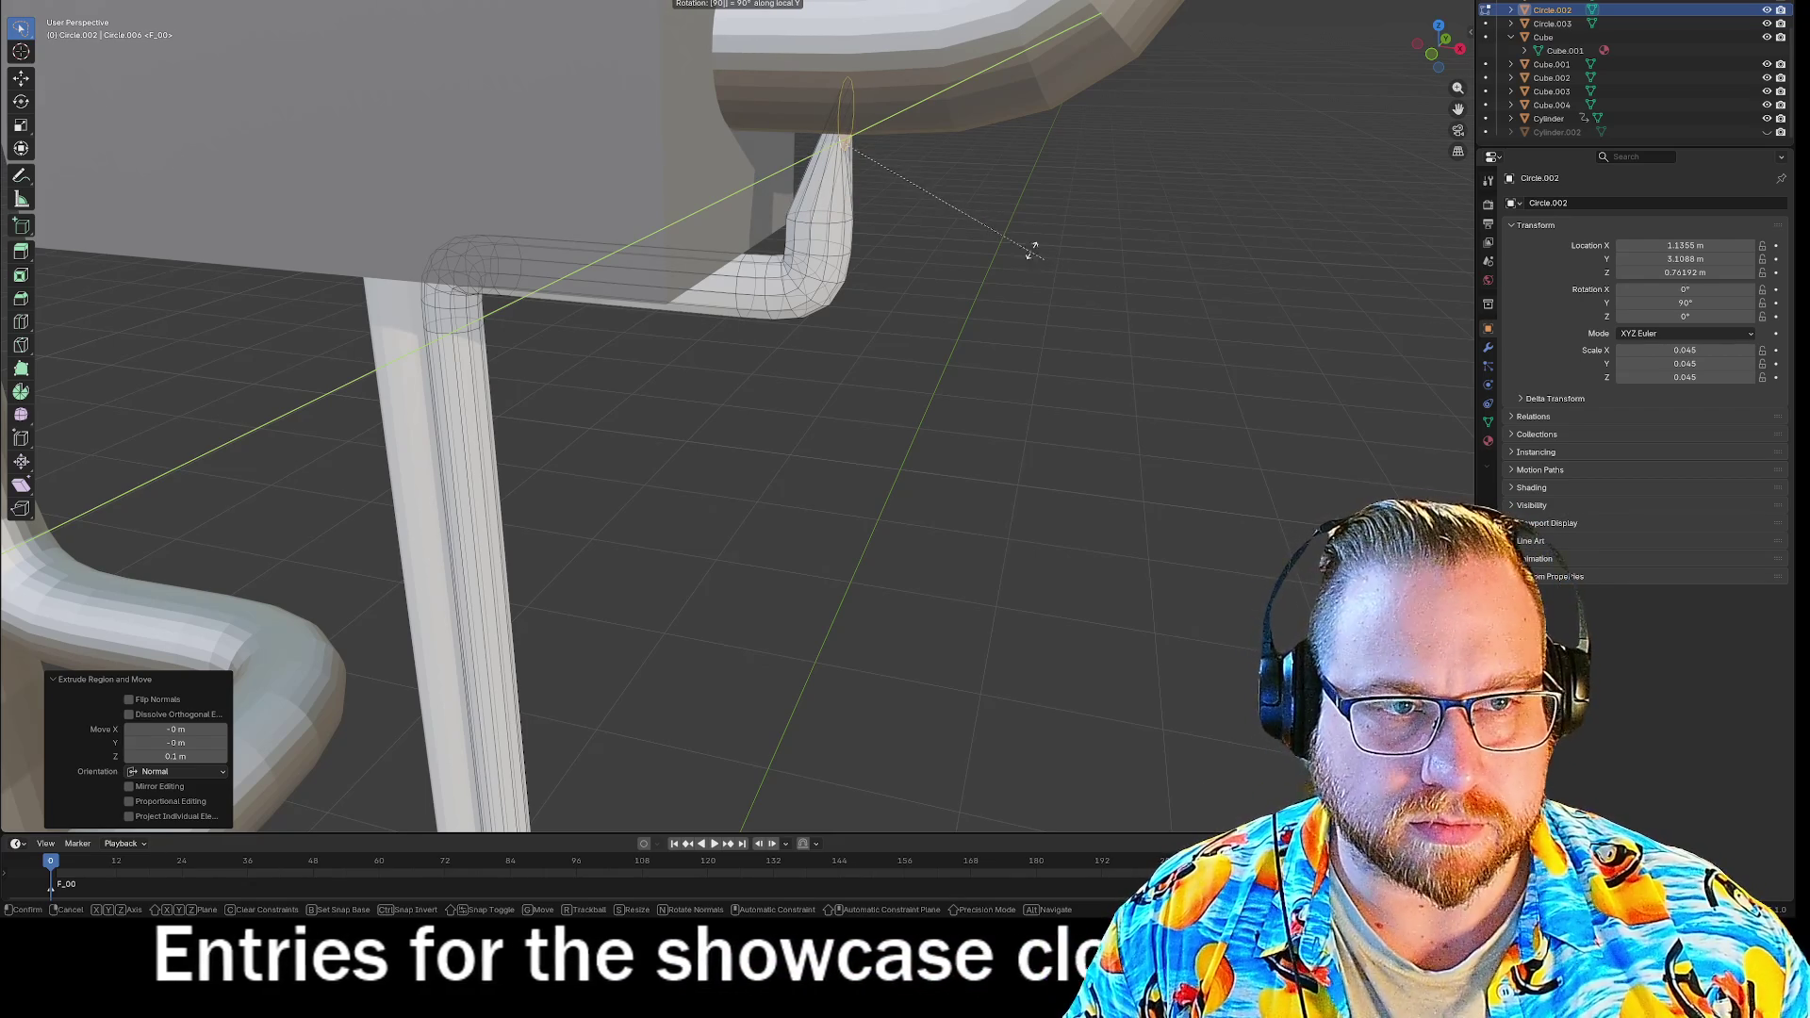
pyautogui.press('Return')
pyautogui.moveTo(978, 514)
pyautogui.mouseDown(button='middle')
pyautogui.moveTo(1015, 477)
pyautogui.moveTo(820, 477)
pyautogui.mouseUp(button='middle')
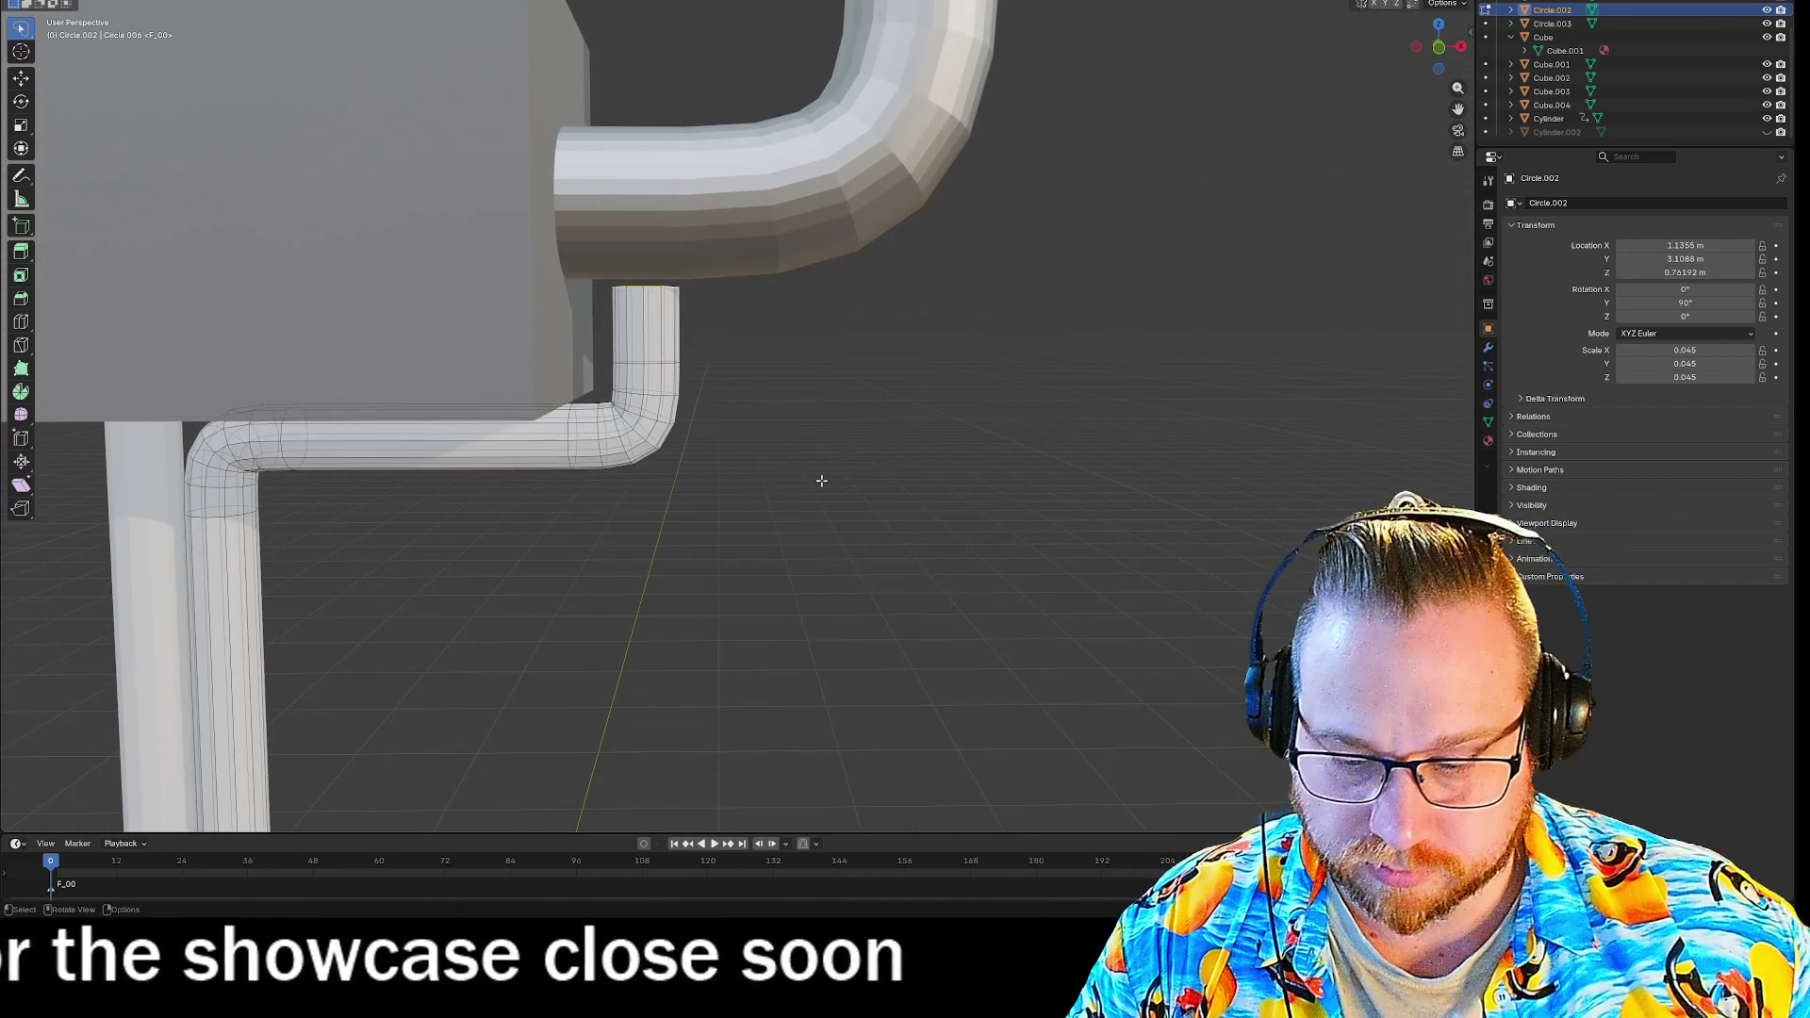
pyautogui.press('r')
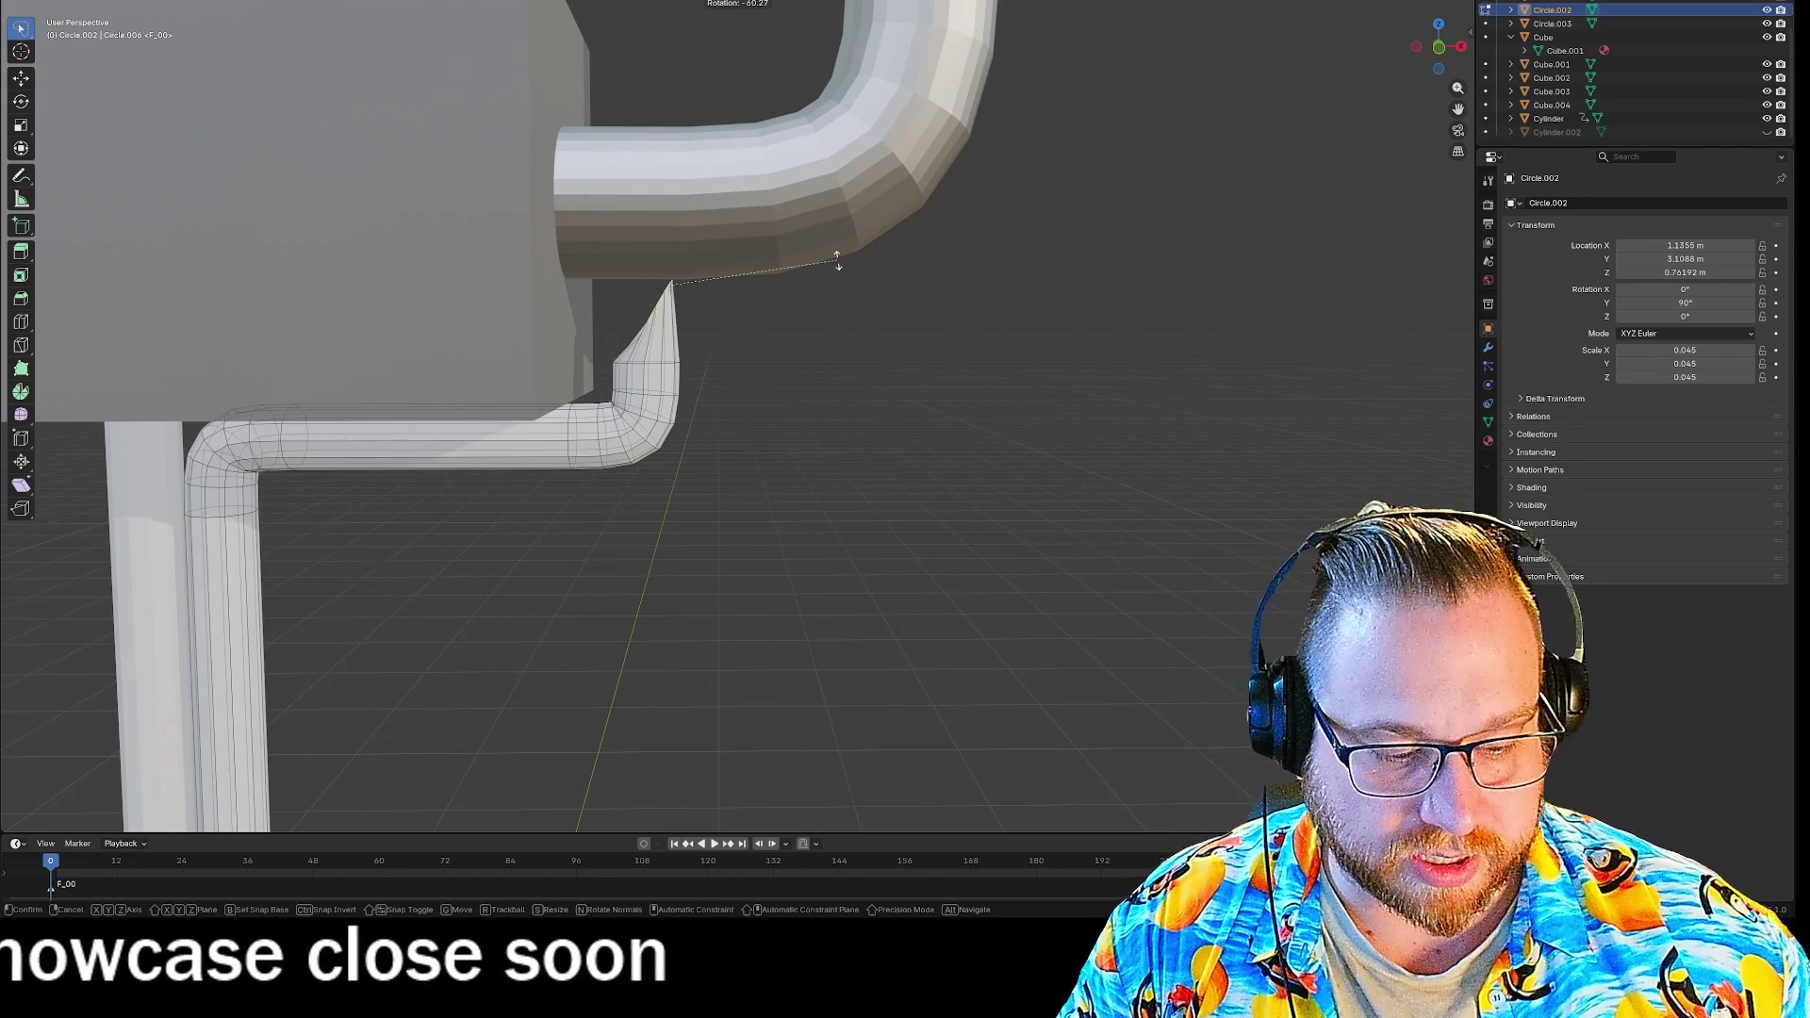
pyautogui.write('90')
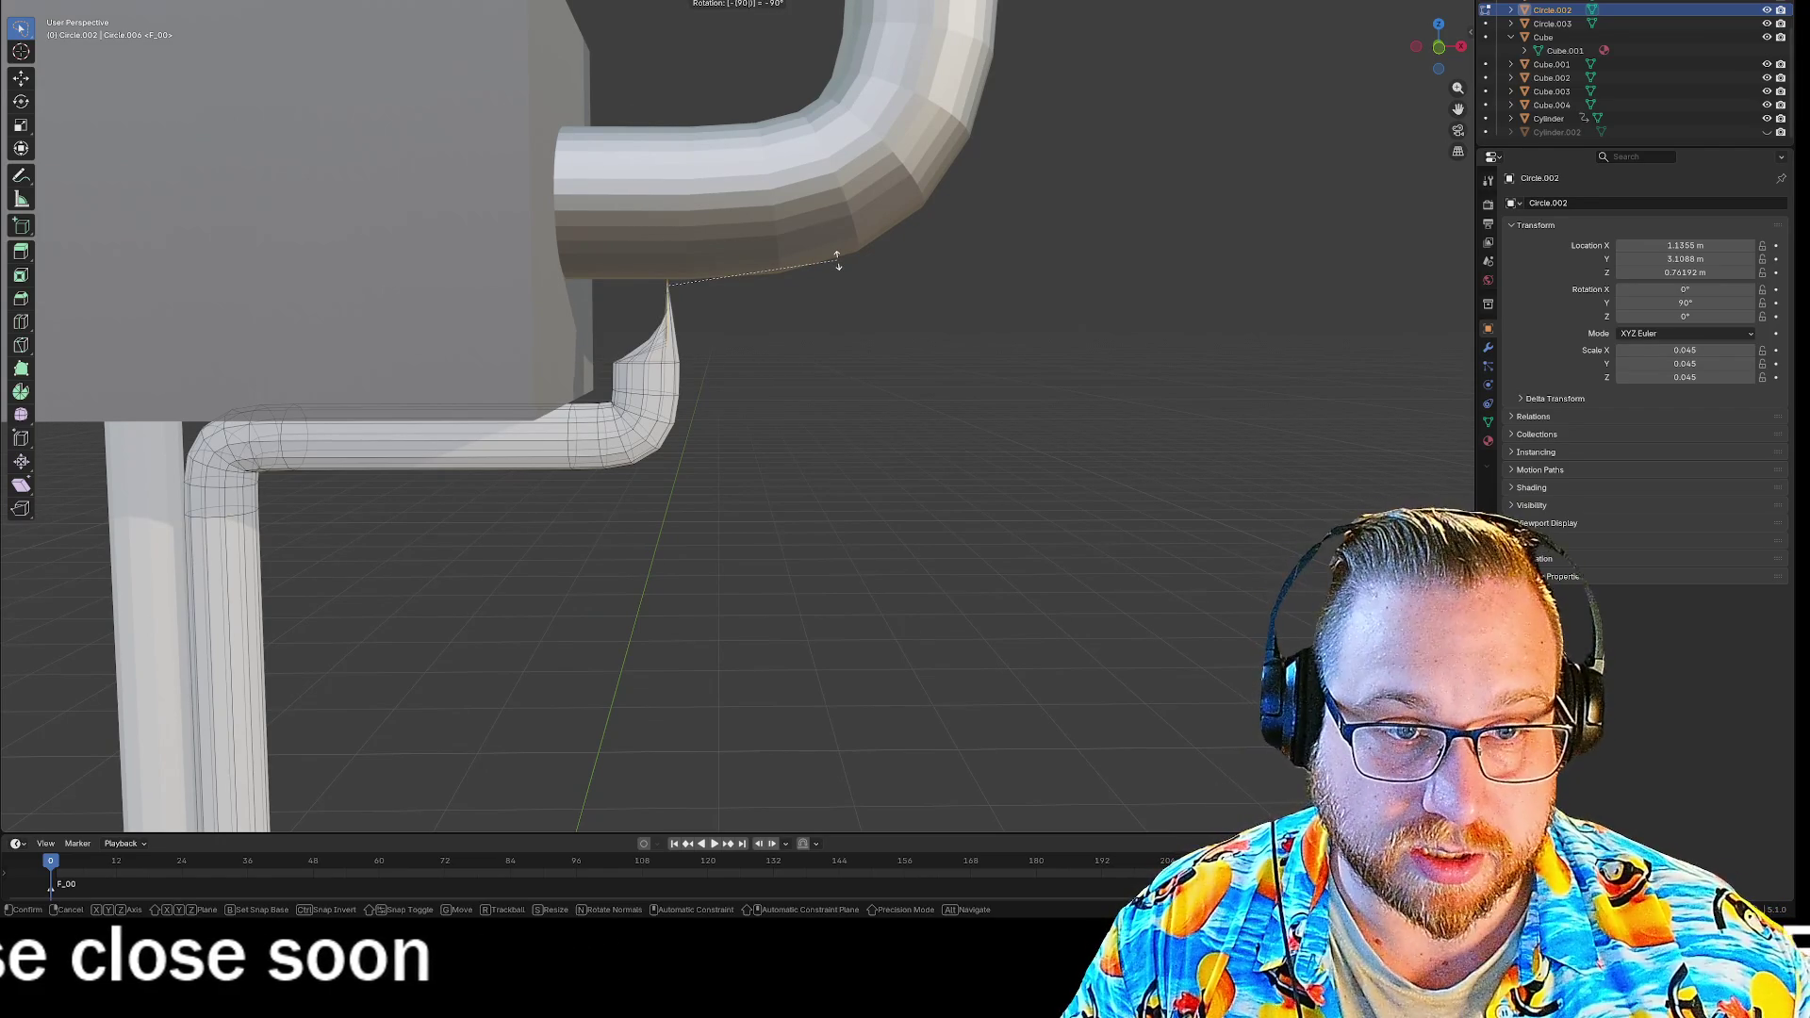
pyautogui.press('Return')
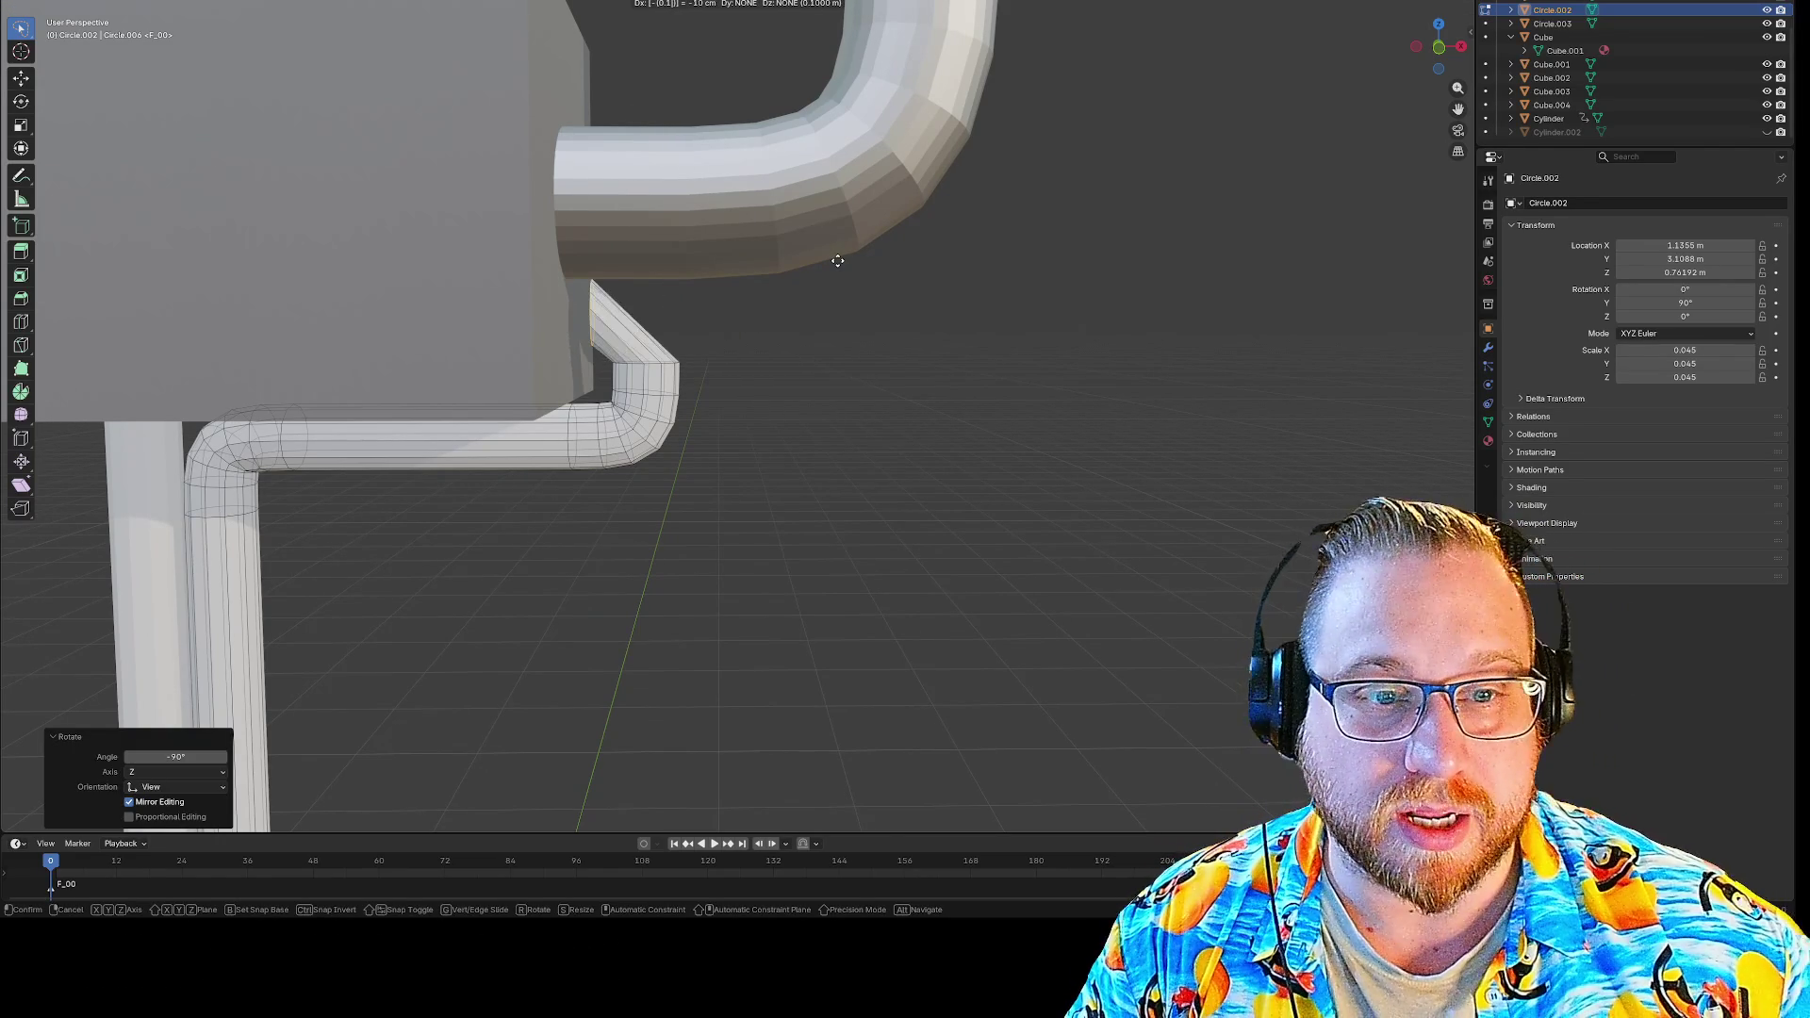
pyautogui.scroll(6, 837, 260)
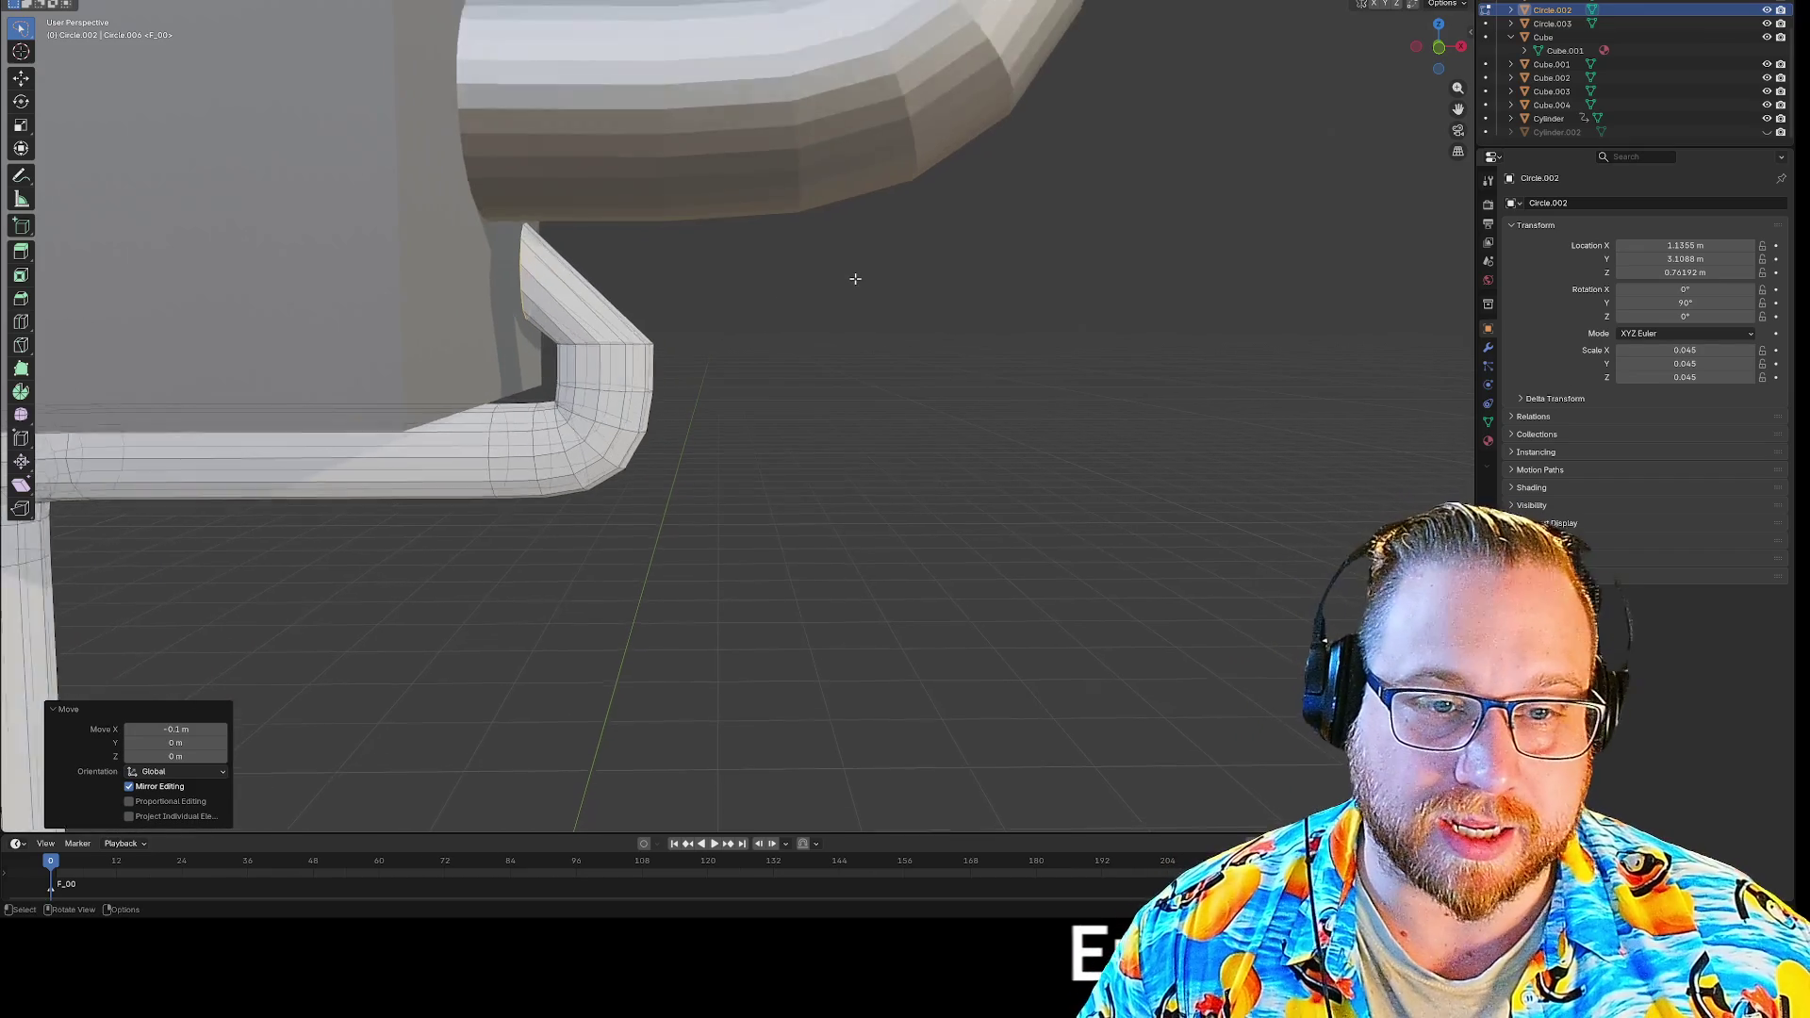
# Undo the thin pipe's last angled section, leaving the short upward elbow.
pyautogui.moveTo(835, 309); pyautogui.dragTo(800, 303, button='middle')
pyautogui.moveTo(325, 308); pyautogui.dragTo(419, 310, button='middle')
pyautogui.moveTo(999, 348); pyautogui.dragTo(723, 343, button='middle')
pyautogui.scroll(-5, 755, 348)
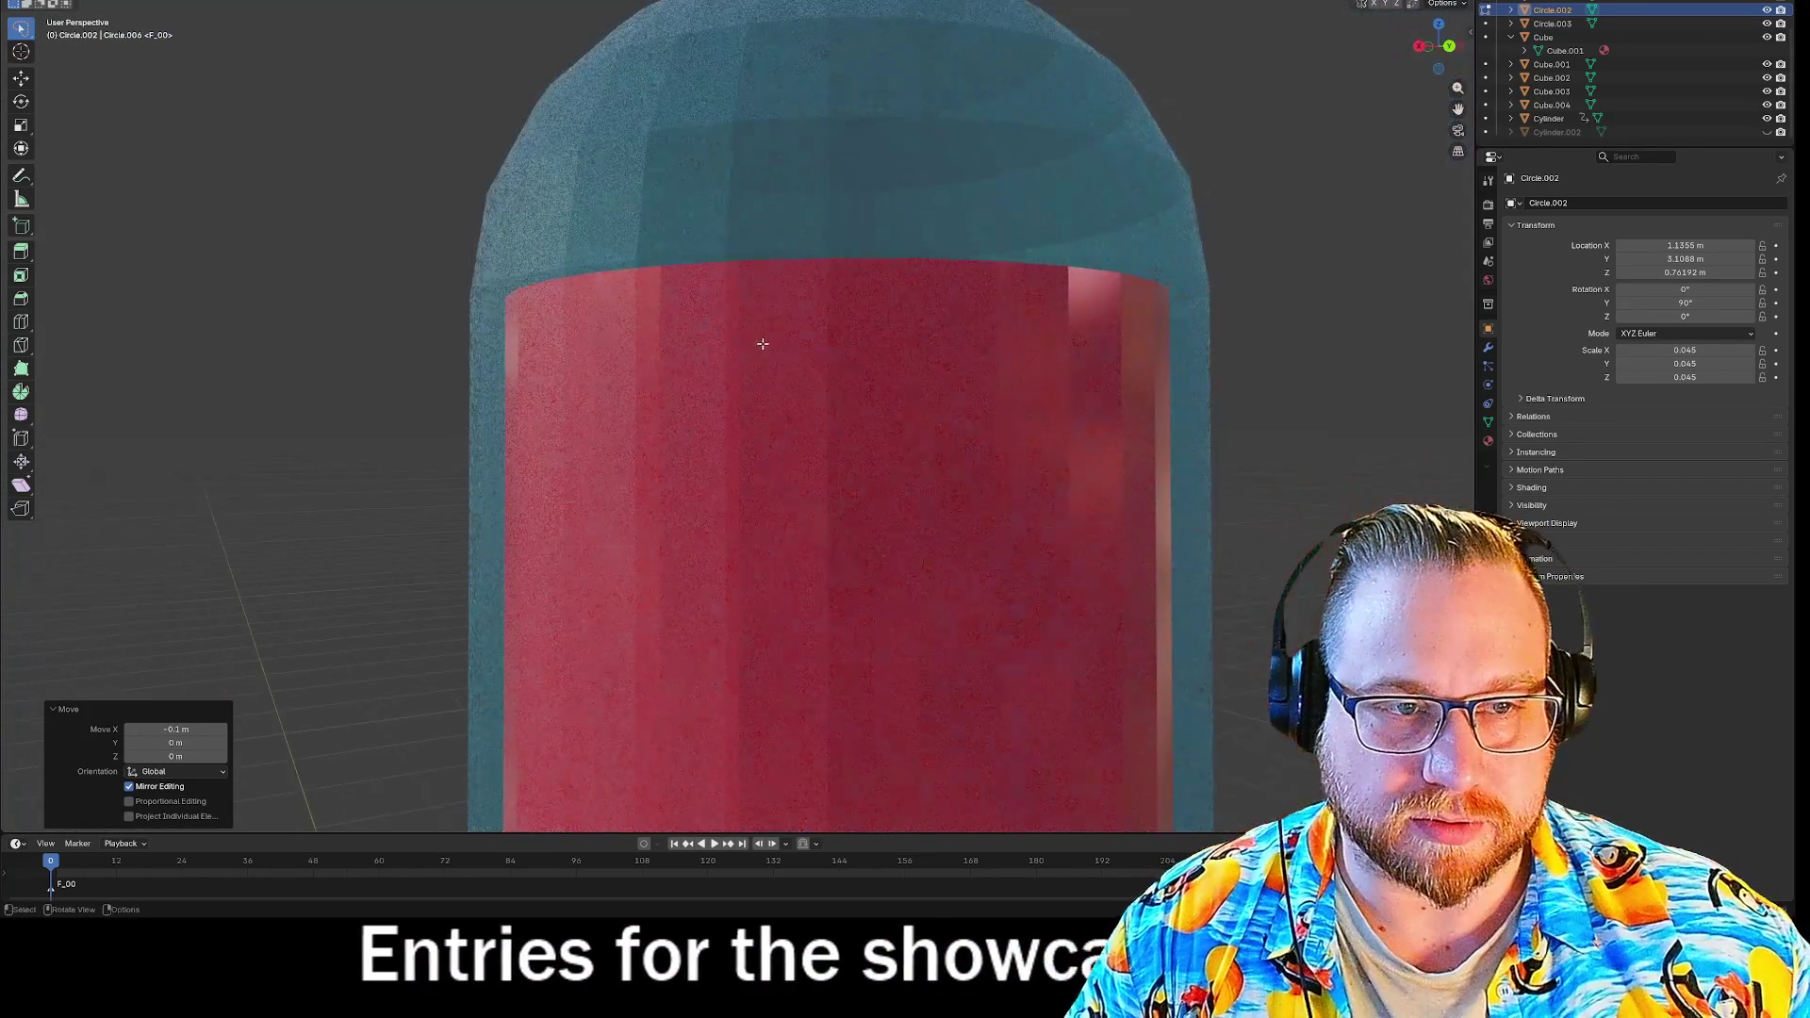
pyautogui.moveTo(840, 339)
pyautogui.mouseDown(button='middle')
pyautogui.moveTo(869, 382)
pyautogui.moveTo(855, 394)
pyautogui.moveTo(876, 379)
pyautogui.moveTo(862, 372)
pyautogui.mouseUp(button='middle')
pyautogui.scroll(8, 868, 382)
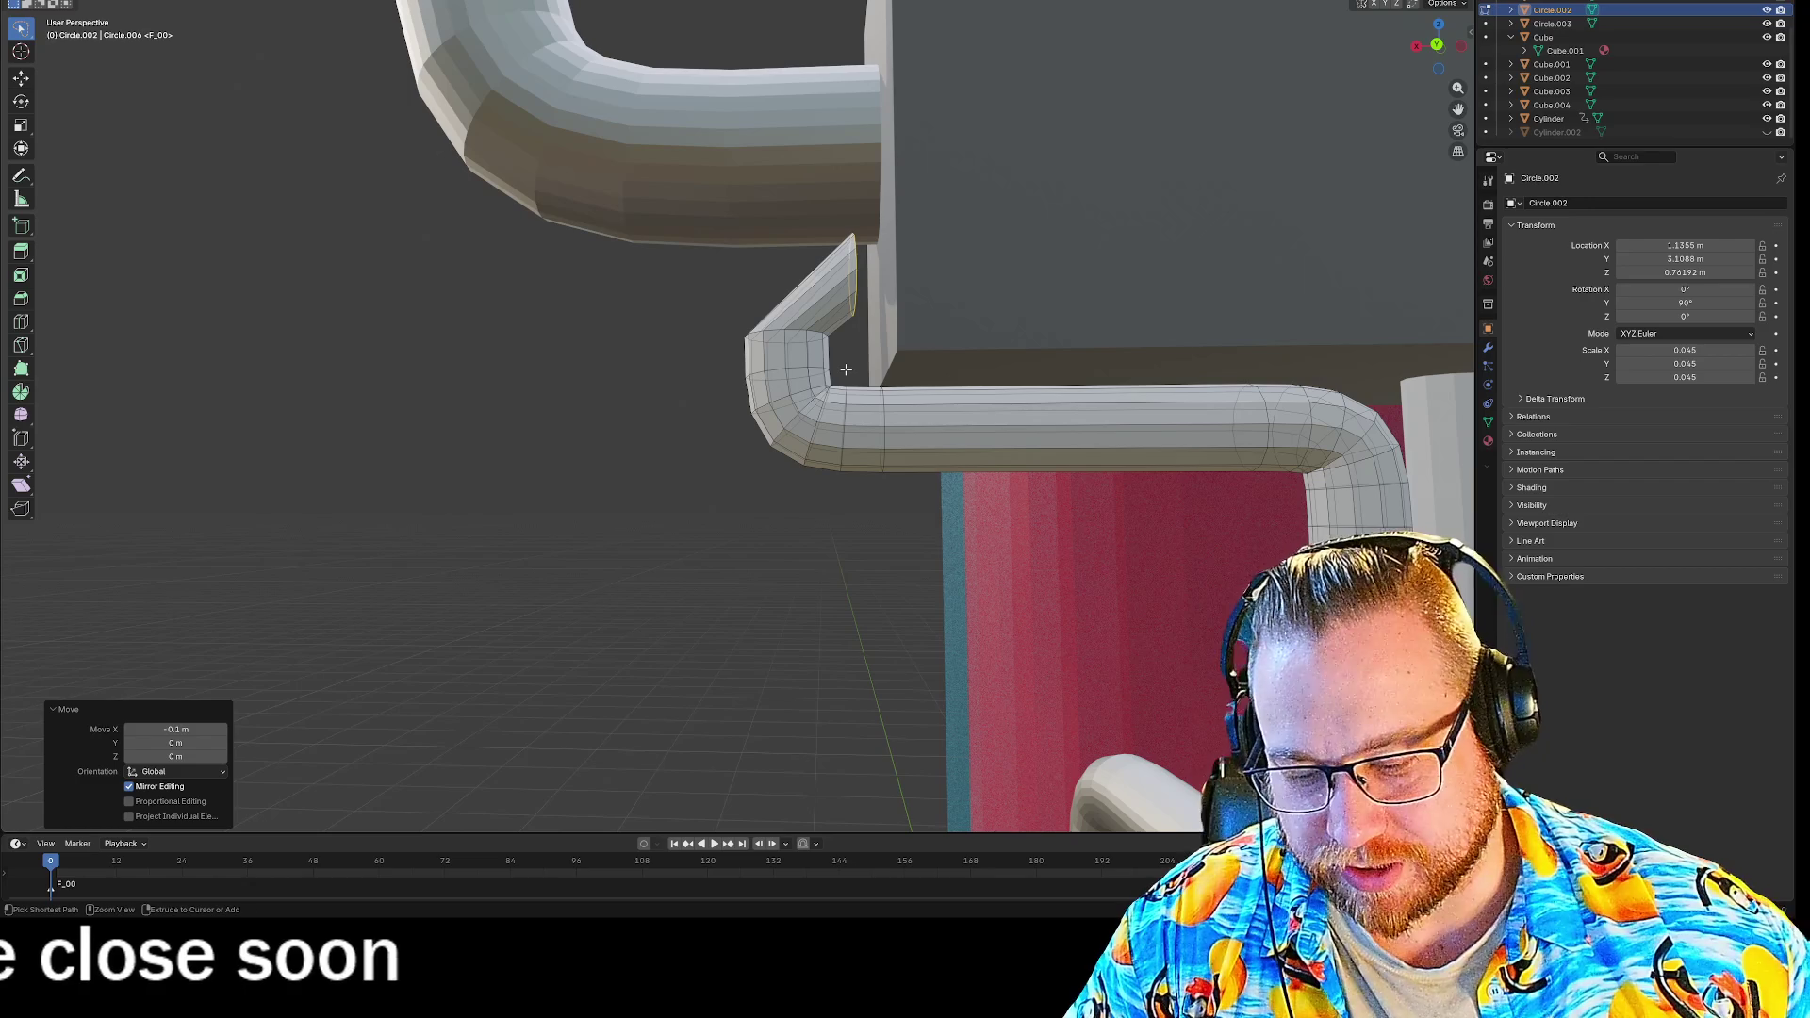
pyautogui.hotkey('ctrl', 'z')
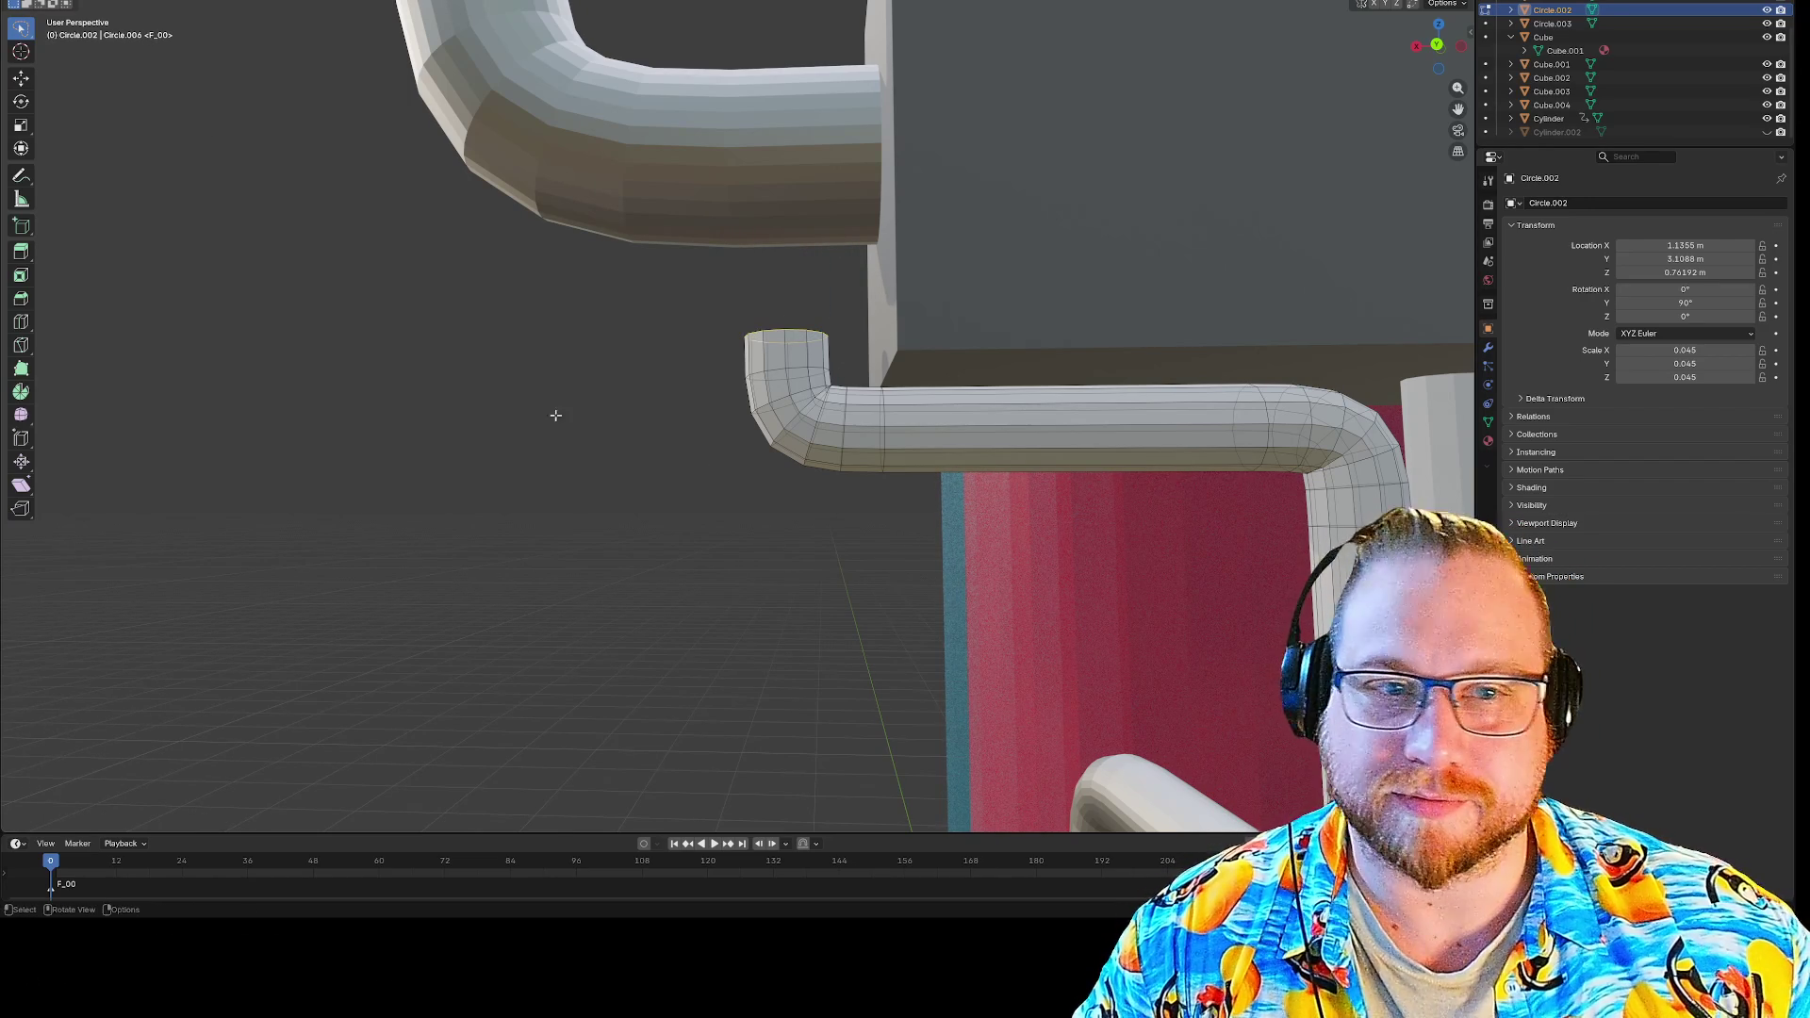
# Lasso-select the upward elbow's faces, redrawing the lasso as needed.
pyautogui.moveTo(694, 392); pyautogui.dragTo(702, 405)
pyautogui.moveTo(719, 273)
pyautogui.mouseDown()
pyautogui.moveTo(865, 516)
pyautogui.moveTo(731, 598)
pyautogui.moveTo(707, 396)
pyautogui.mouseUp()
pyautogui.moveTo(783, 616)
pyautogui.mouseDown()
pyautogui.moveTo(721, 282)
pyautogui.moveTo(734, 271)
pyautogui.mouseUp()
pyautogui.moveTo(858, 508)
pyautogui.mouseDown()
pyautogui.moveTo(719, 323)
pyautogui.moveTo(754, 283)
pyautogui.moveTo(868, 364)
pyautogui.moveTo(724, 409)
pyautogui.moveTo(751, 271)
pyautogui.mouseUp()
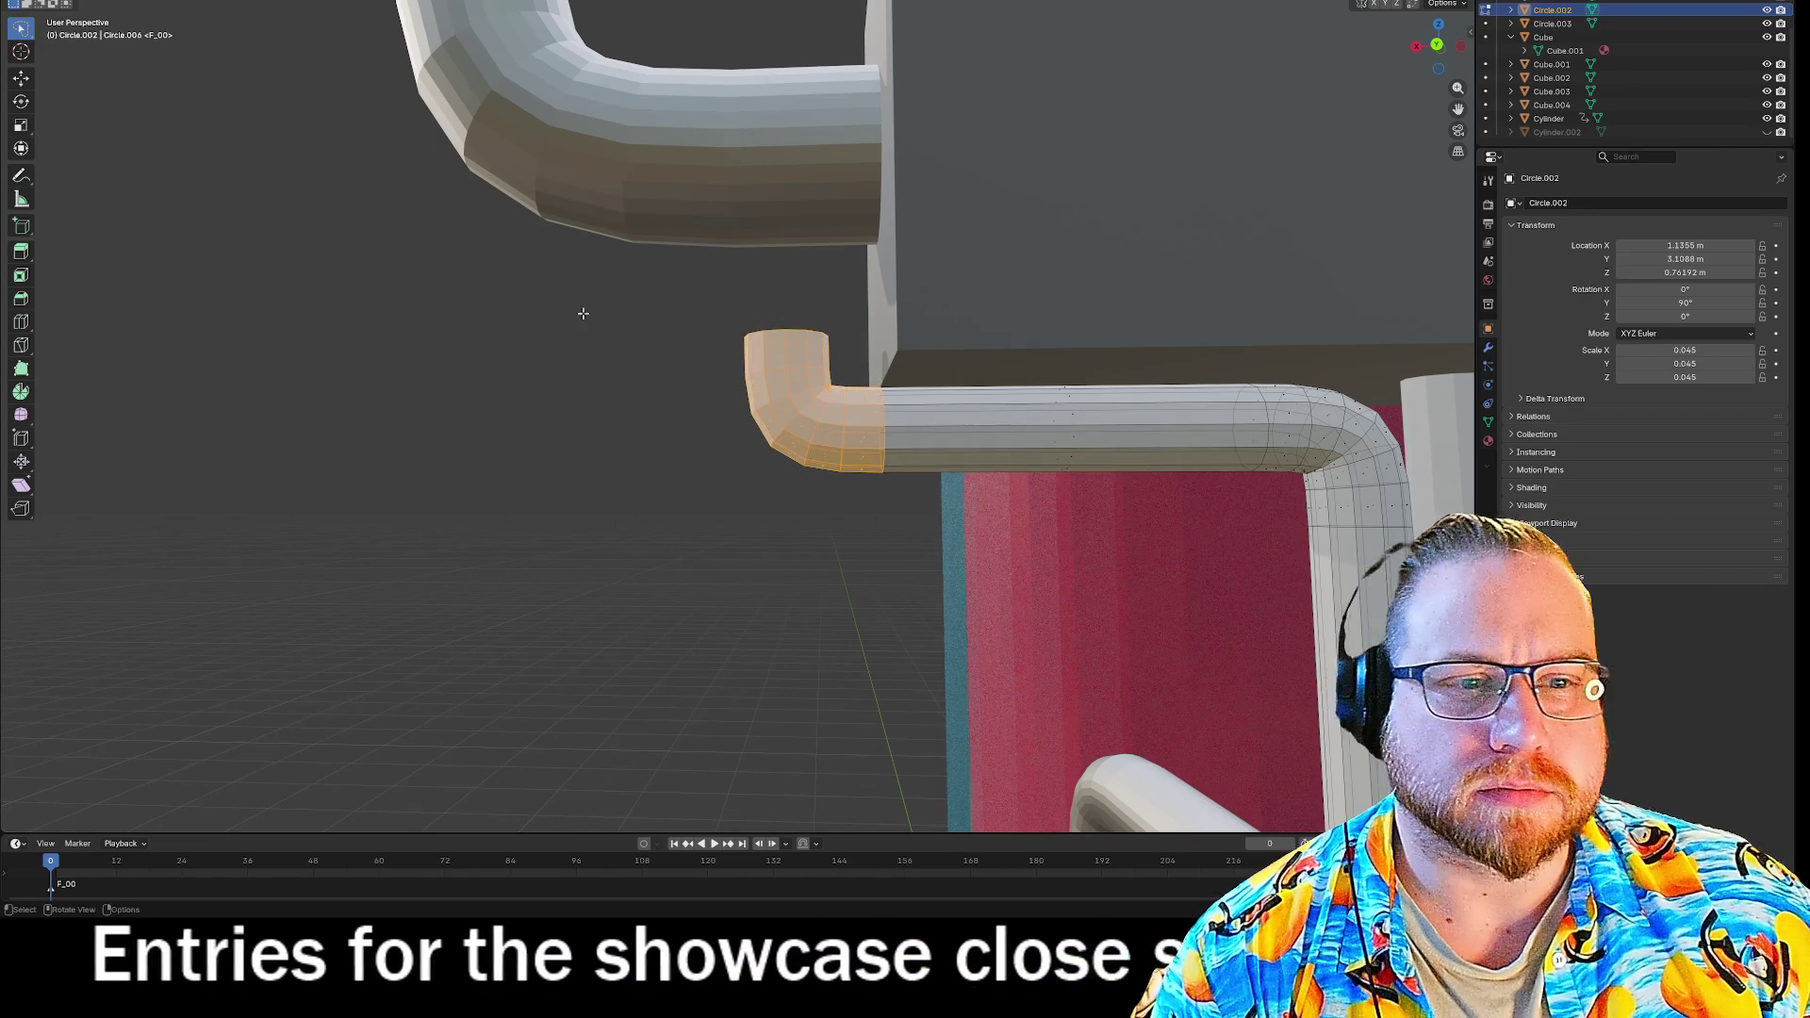
pyautogui.click(829, 283)
# Delete the reselected elbow faces with X > Faces and inspect the remaining open stub.
pyautogui.moveTo(860, 307); pyautogui.dragTo(735, 295)
pyautogui.press('x')
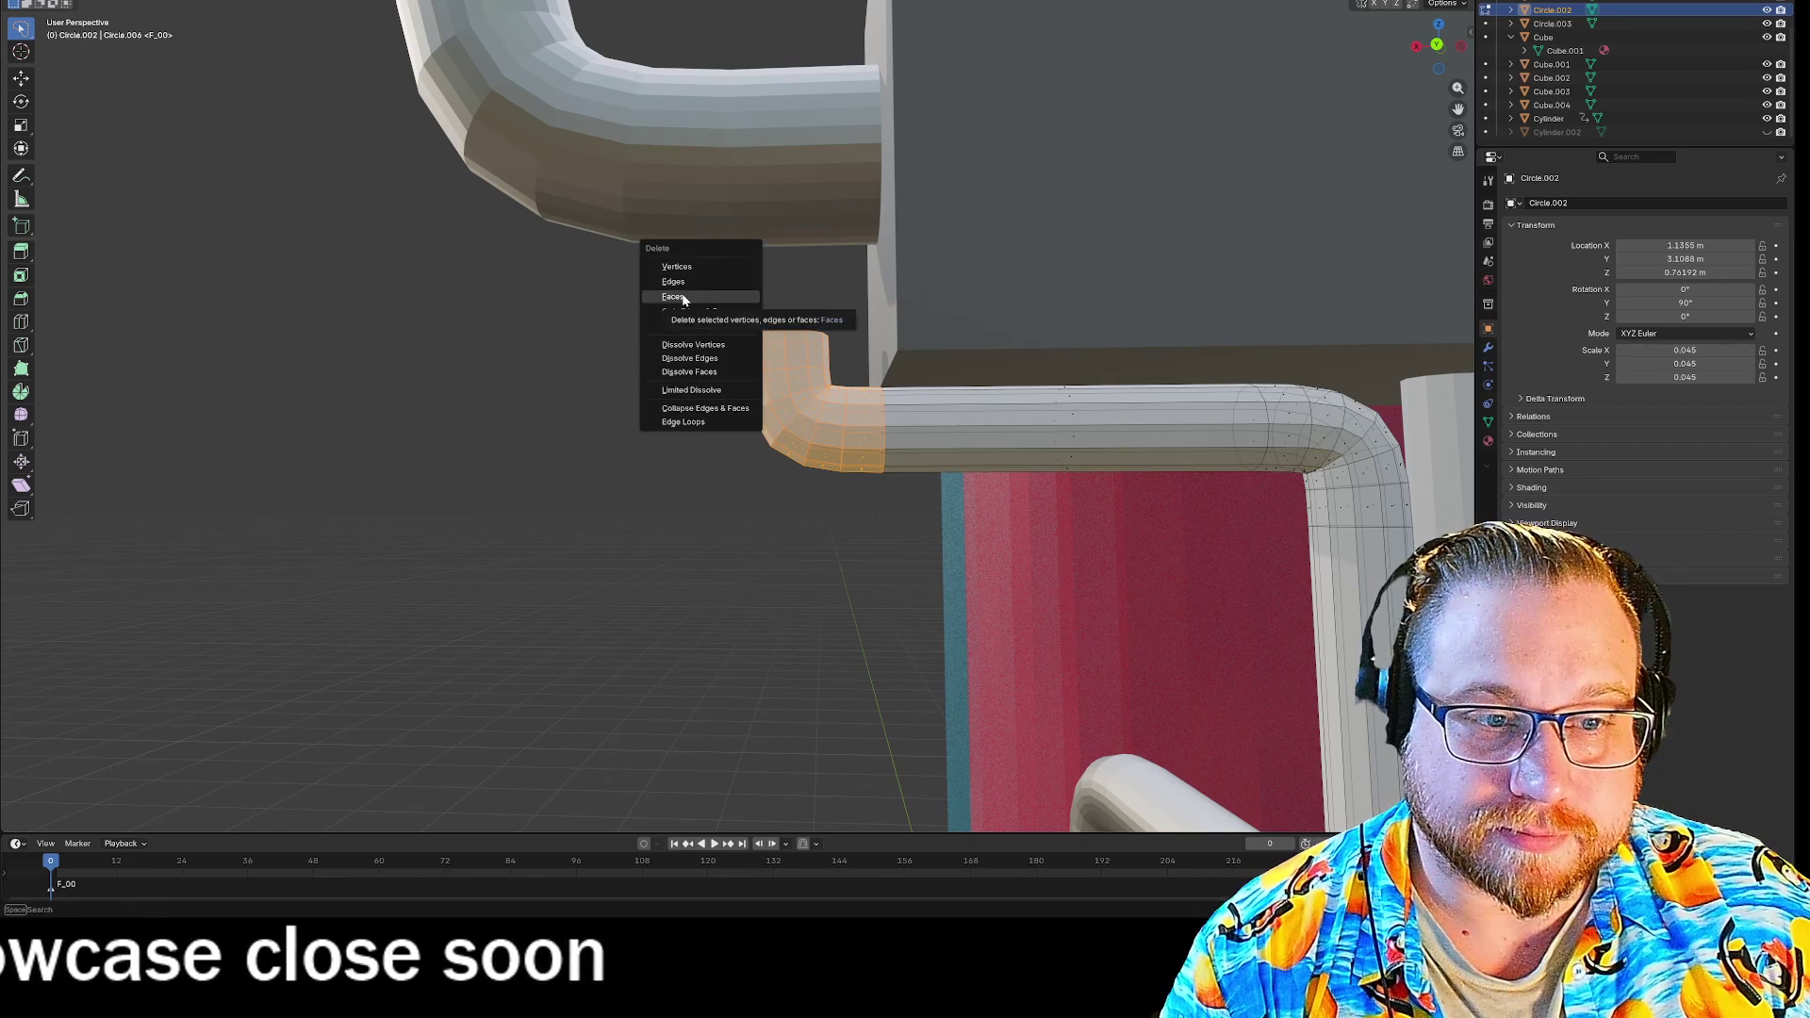
pyautogui.click(684, 298)
pyautogui.moveTo(739, 465)
pyautogui.mouseDown(button='middle')
pyautogui.moveTo(800, 484)
pyautogui.moveTo(899, 475)
pyautogui.mouseUp(button='middle')
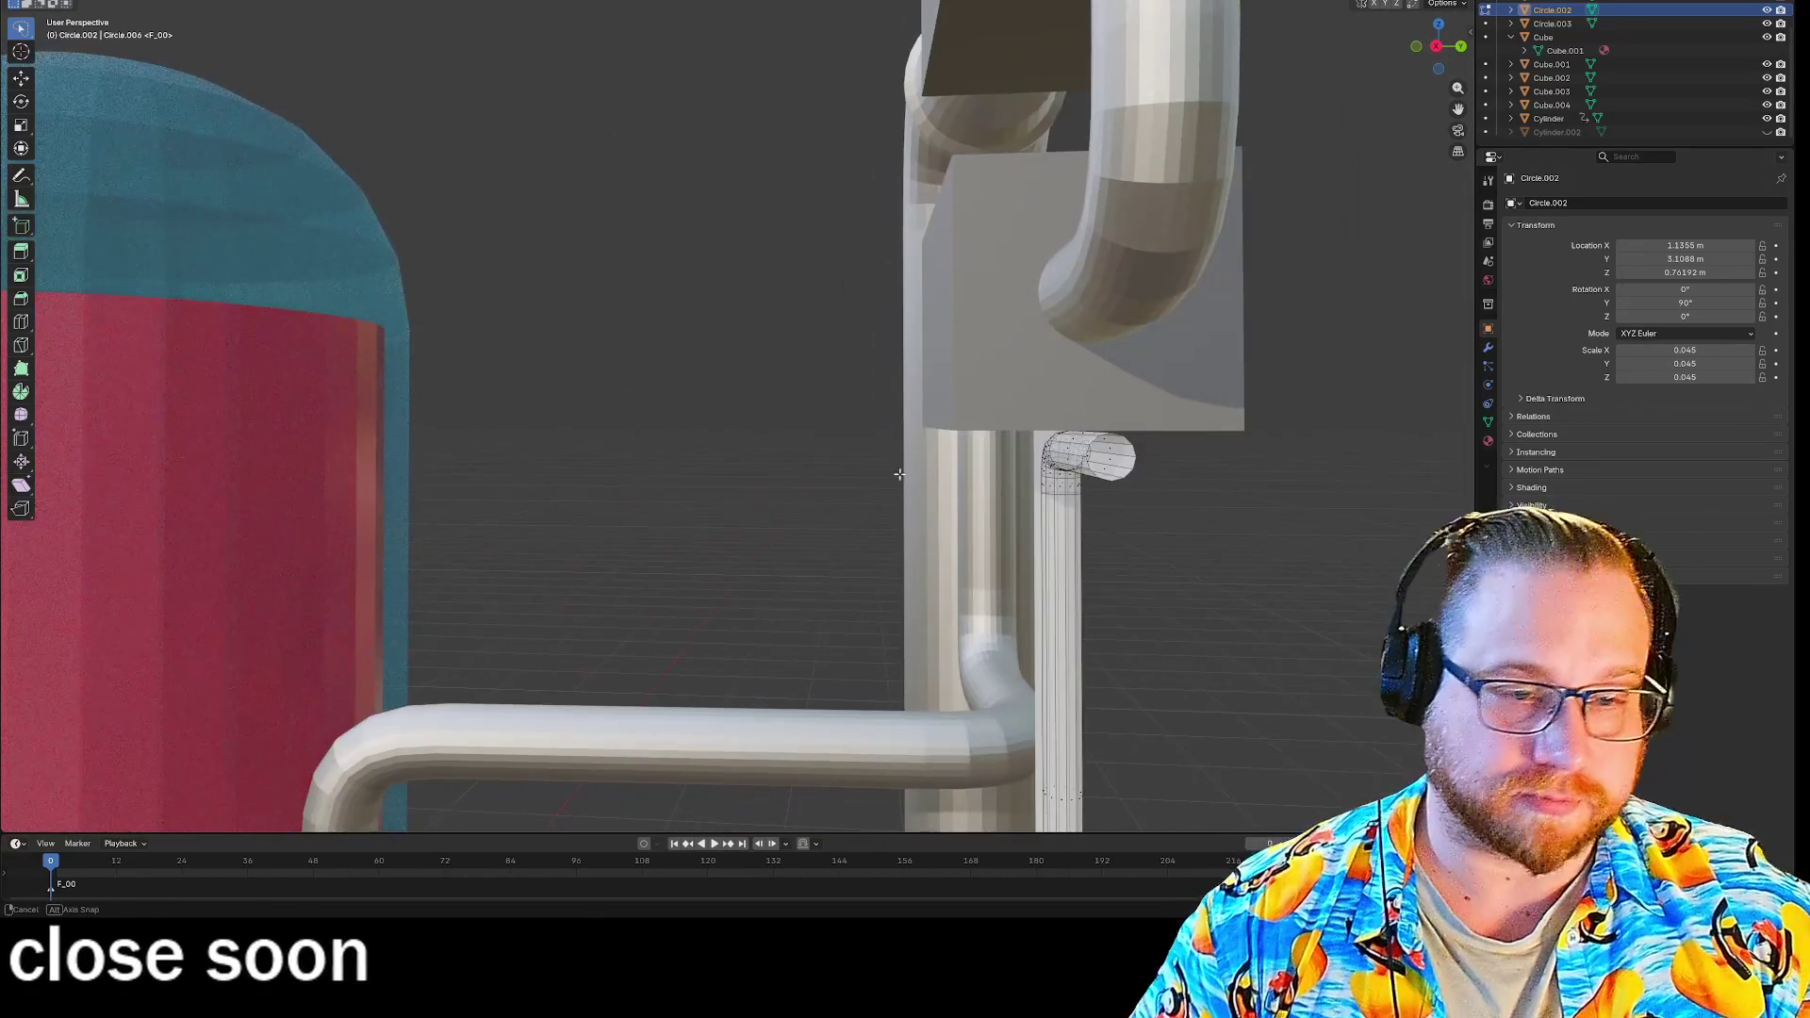
pyautogui.scroll(-3, 707, 420)
pyautogui.moveTo(698, 416); pyautogui.dragTo(790, 474, button='middle')
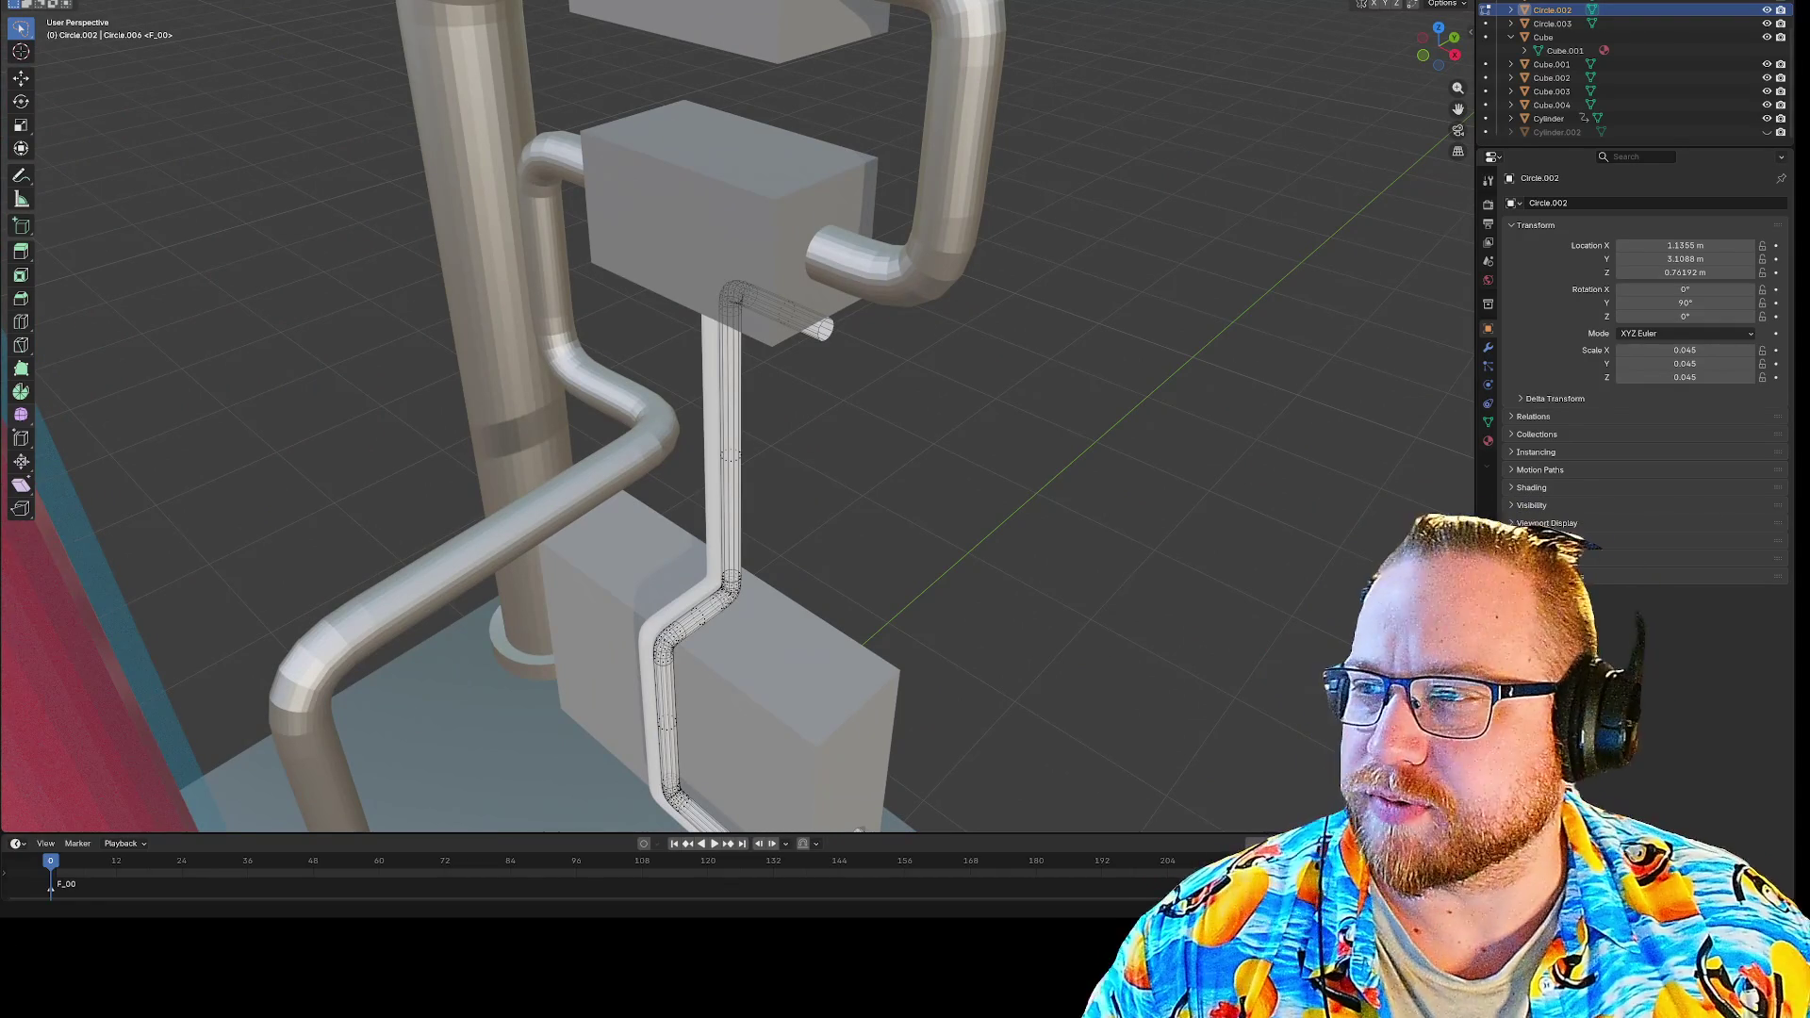
pyautogui.scroll(6, 788, 431)
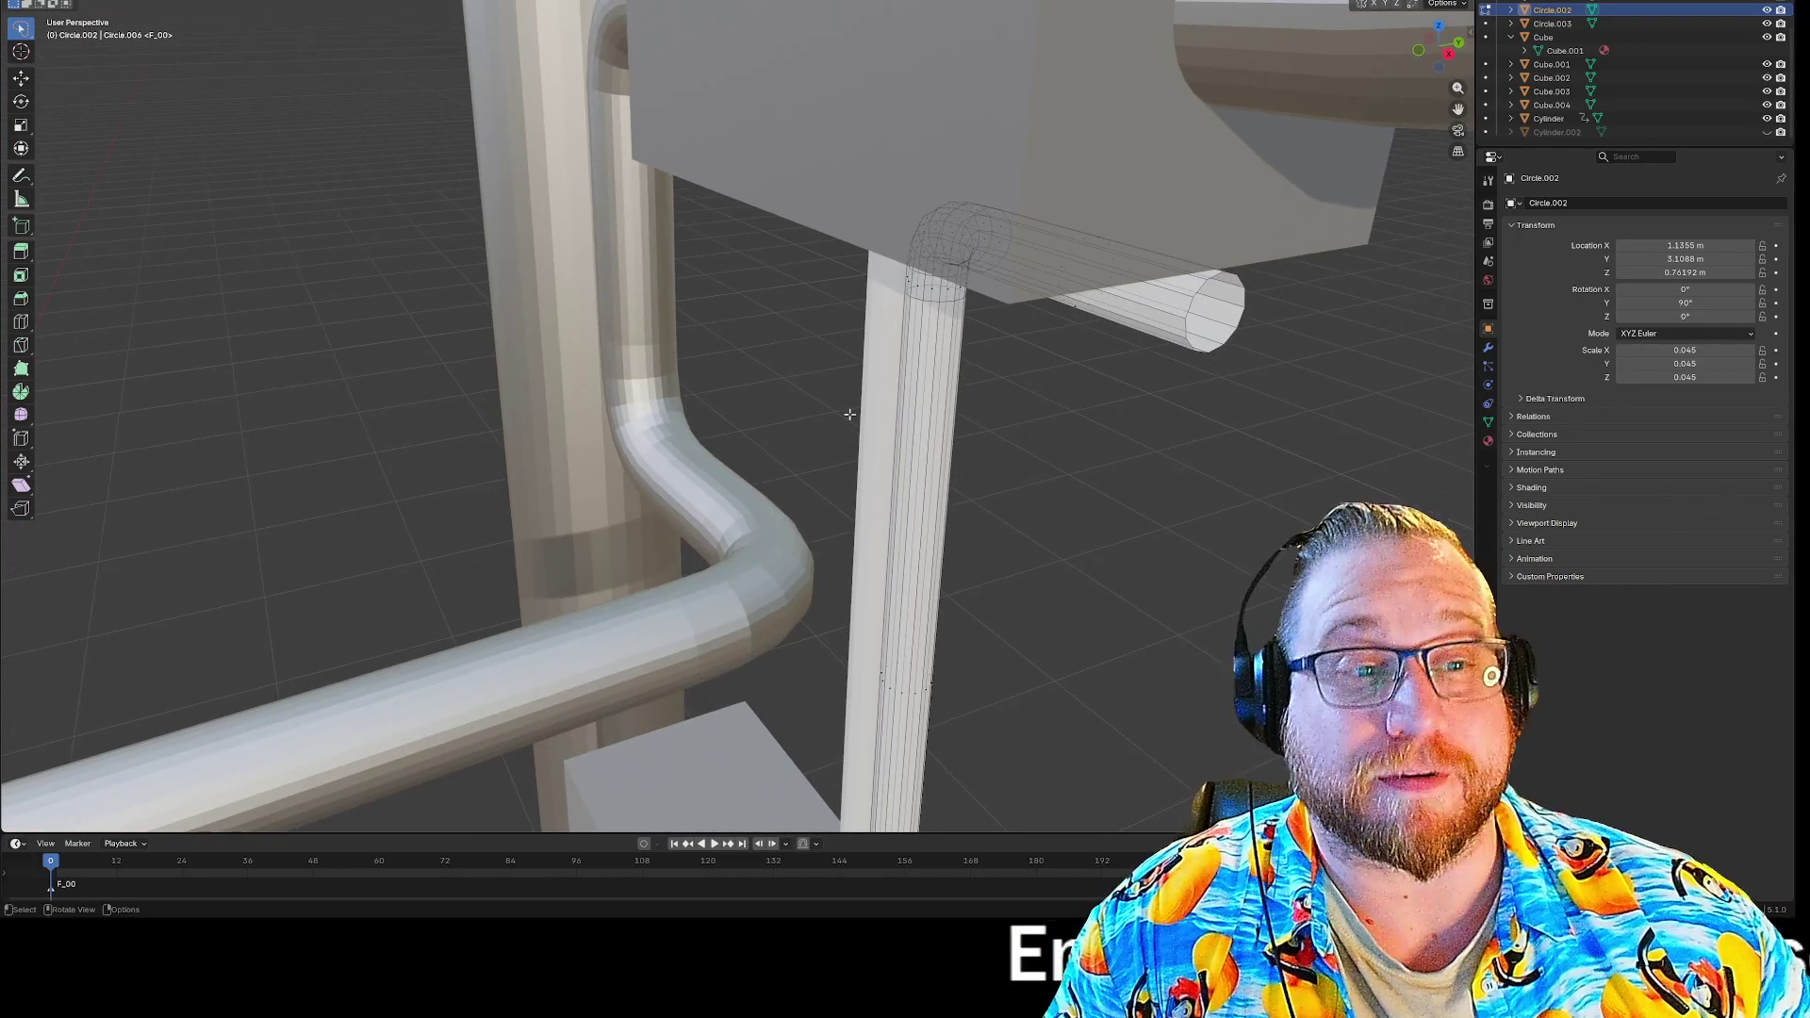
pyautogui.moveTo(1080, 484)
pyautogui.mouseDown(button='middle')
pyautogui.moveTo(1122, 491)
pyautogui.moveTo(1008, 430)
pyautogui.mouseUp(button='middle')
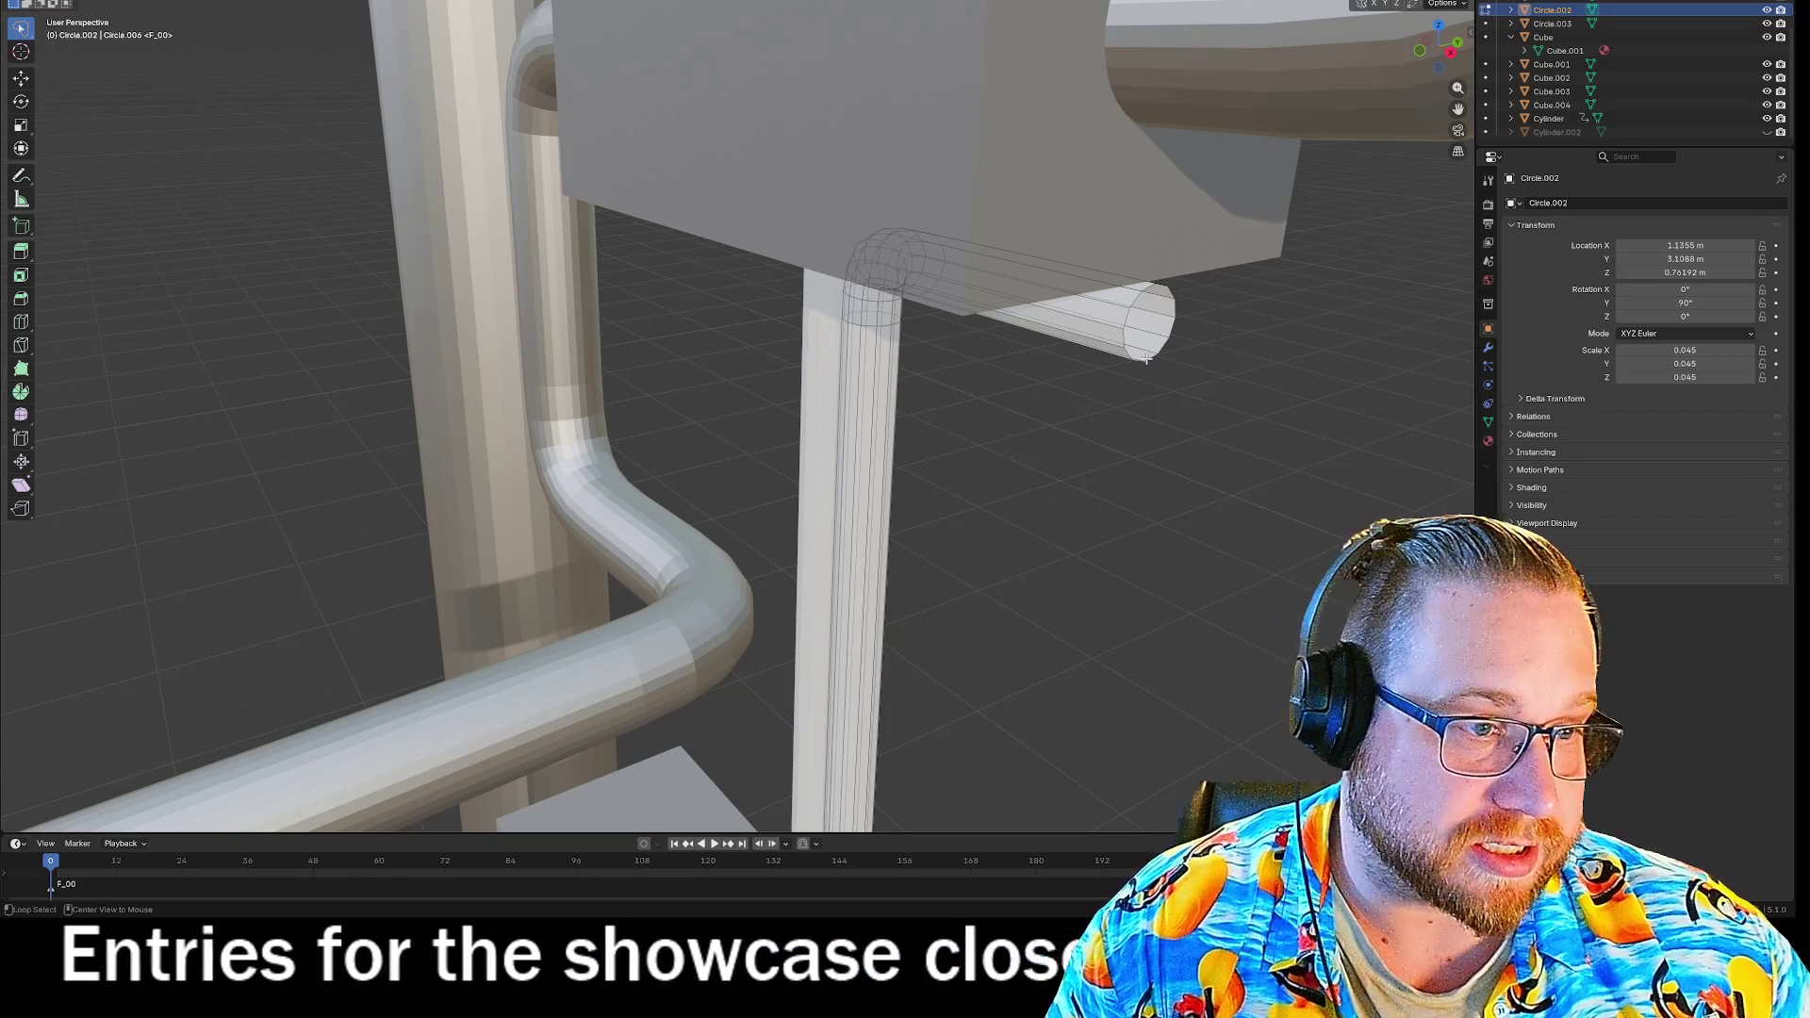
# Fill the stub's end loop with a face, move the capped end outward along X, and deselect.
pyautogui.keyDown('alt'); pyautogui.click(1146, 359); pyautogui.keyUp('alt')
pyautogui.hotkey('ctrl', 'e')
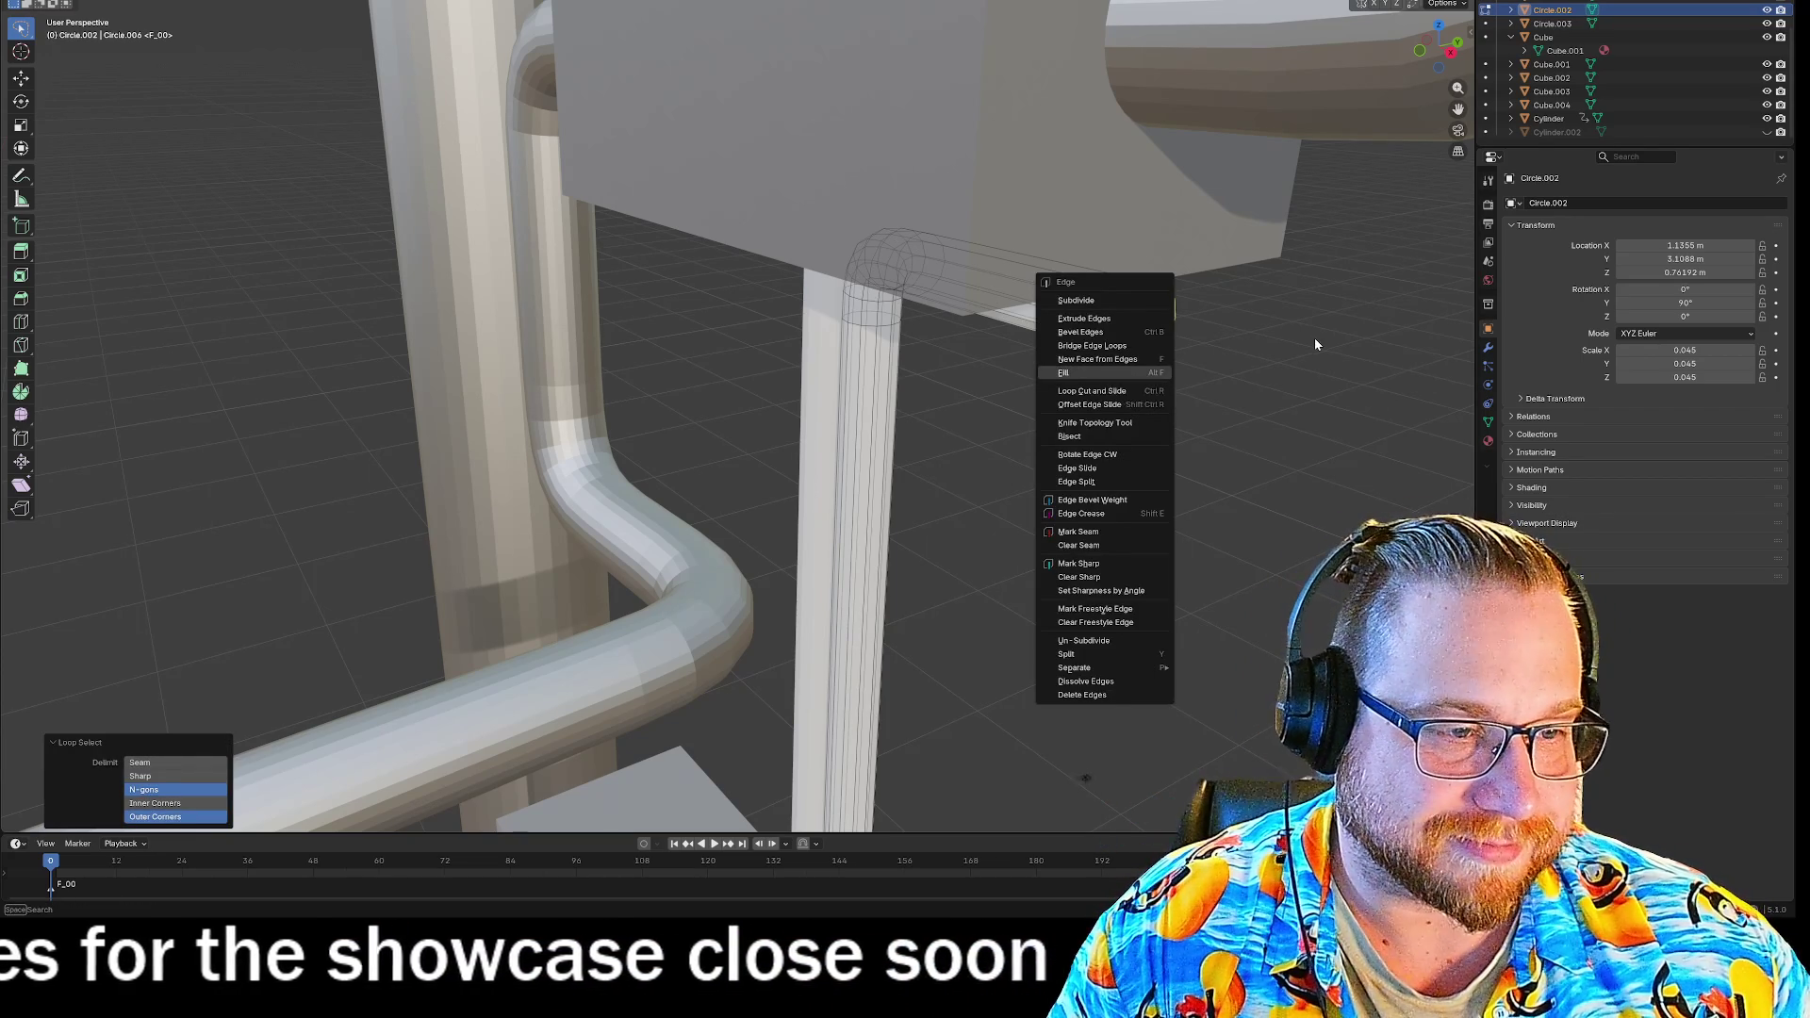
pyautogui.rightClick(1155, 359)
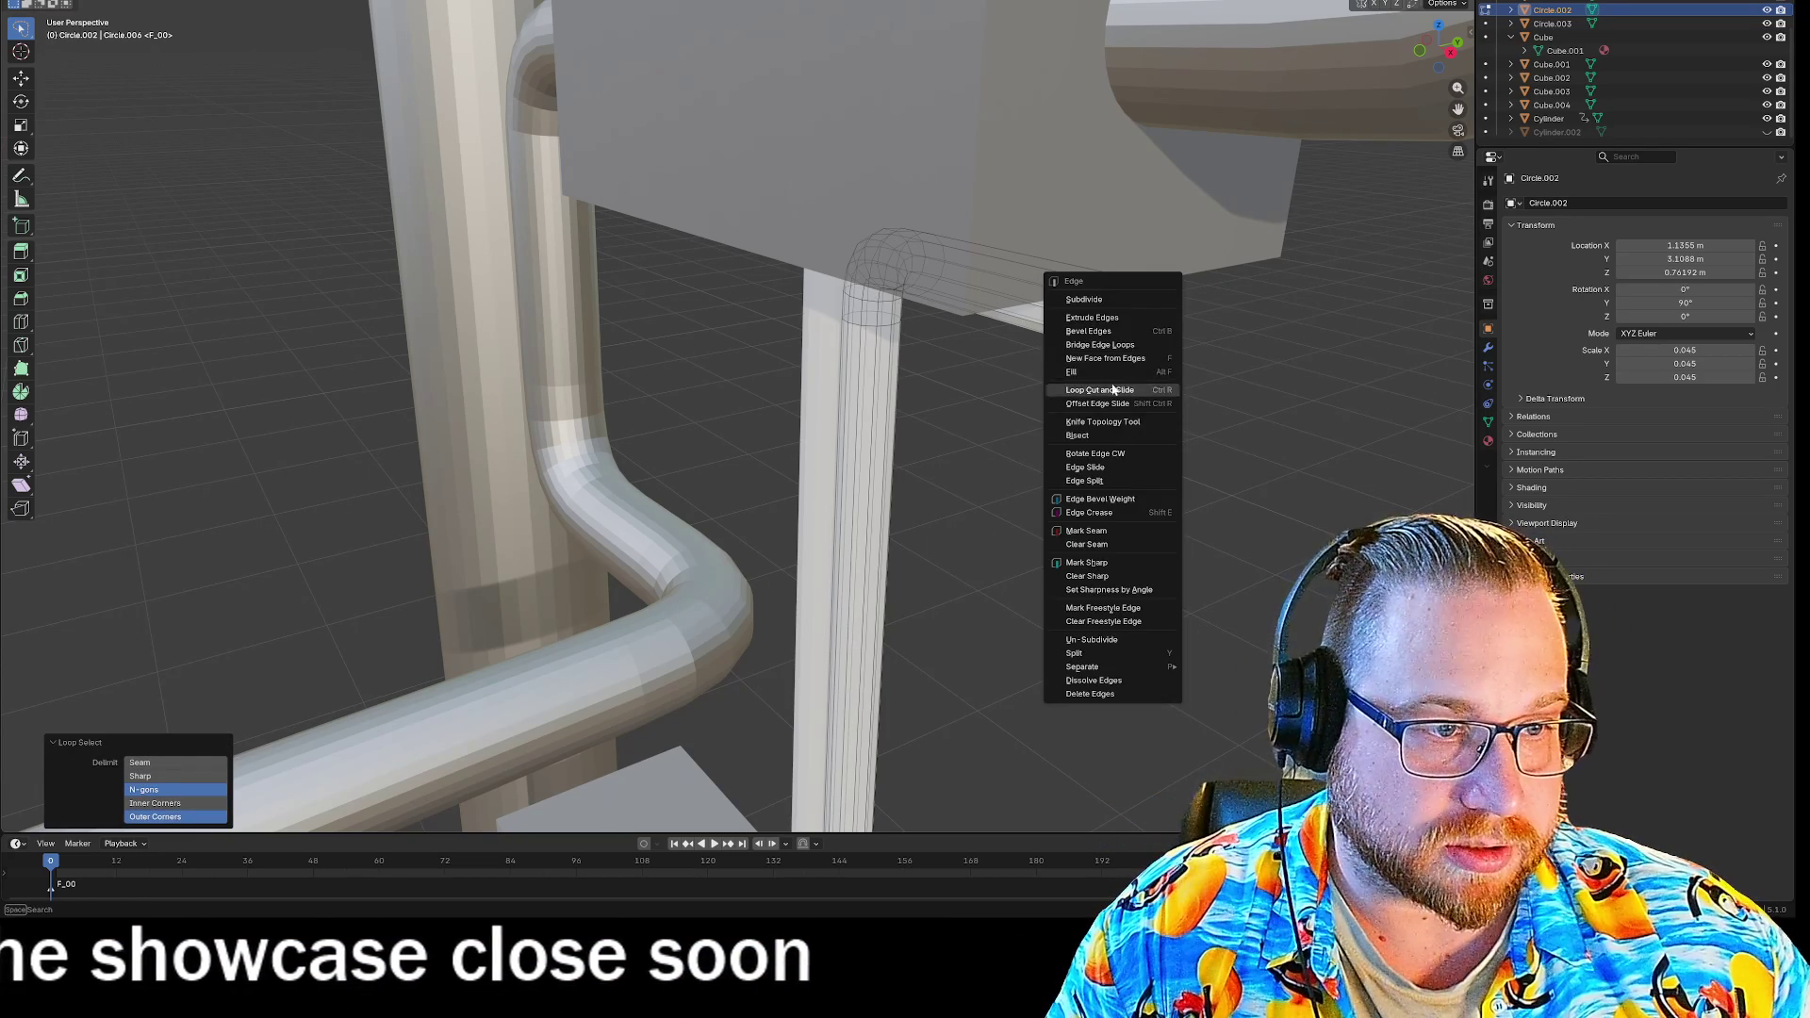
pyautogui.click(1131, 382)
pyautogui.moveTo(1223, 436); pyautogui.dragTo(1283, 428, button='middle')
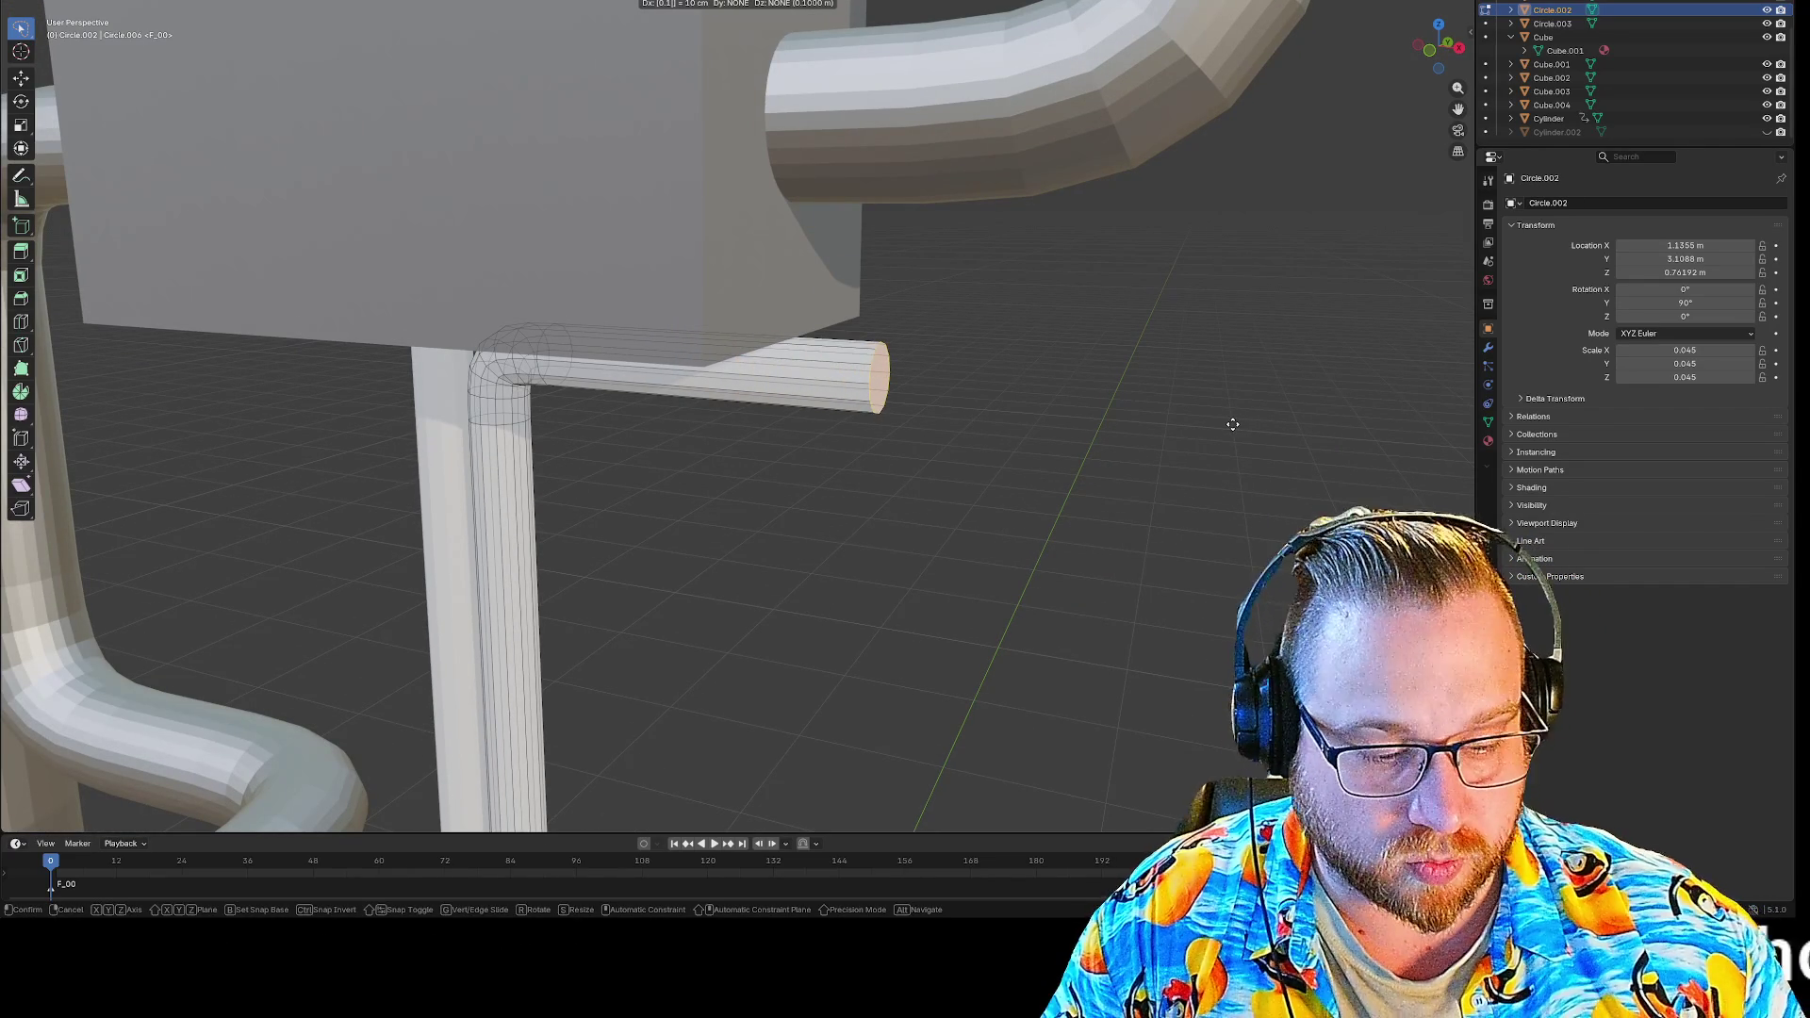
pyautogui.press('Return')
pyautogui.moveTo(1225, 420)
pyautogui.mouseDown(button='middle')
pyautogui.moveTo(1151, 525)
pyautogui.moveTo(1055, 562)
pyautogui.moveTo(1048, 541)
pyautogui.moveTo(1059, 630)
pyautogui.moveTo(974, 598)
pyautogui.moveTo(962, 505)
pyautogui.moveTo(744, 667)
pyautogui.moveTo(704, 537)
pyautogui.moveTo(770, 522)
pyautogui.moveTo(676, 637)
pyautogui.moveTo(675, 675)
pyautogui.moveTo(767, 343)
pyautogui.moveTo(779, 75)
pyautogui.mouseUp(button='middle')
pyautogui.moveTo(796, 226); pyautogui.dragTo(707, 291, button='middle')
pyautogui.click(707, 290)
pyautogui.write('0.1')
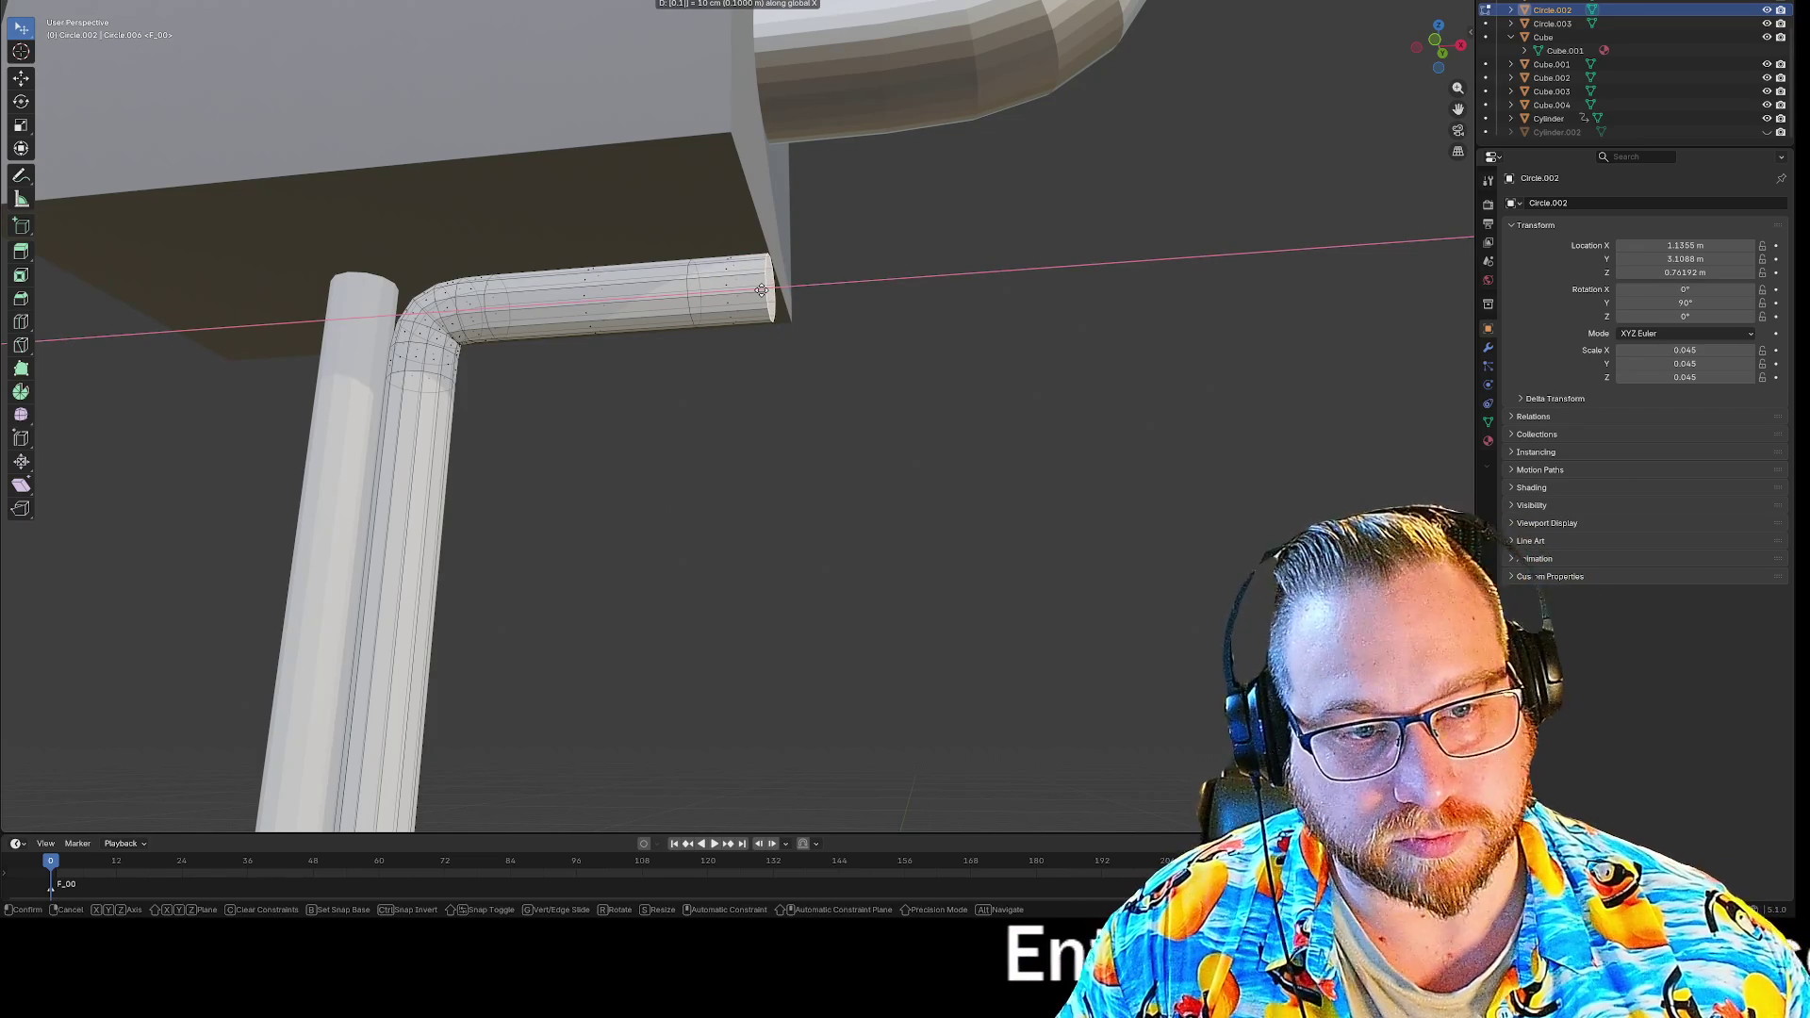
# Re-extrude the pipe end in place, rotate it -90° about Y, and move it 0.0777 m along X.
pyautogui.press('Return')
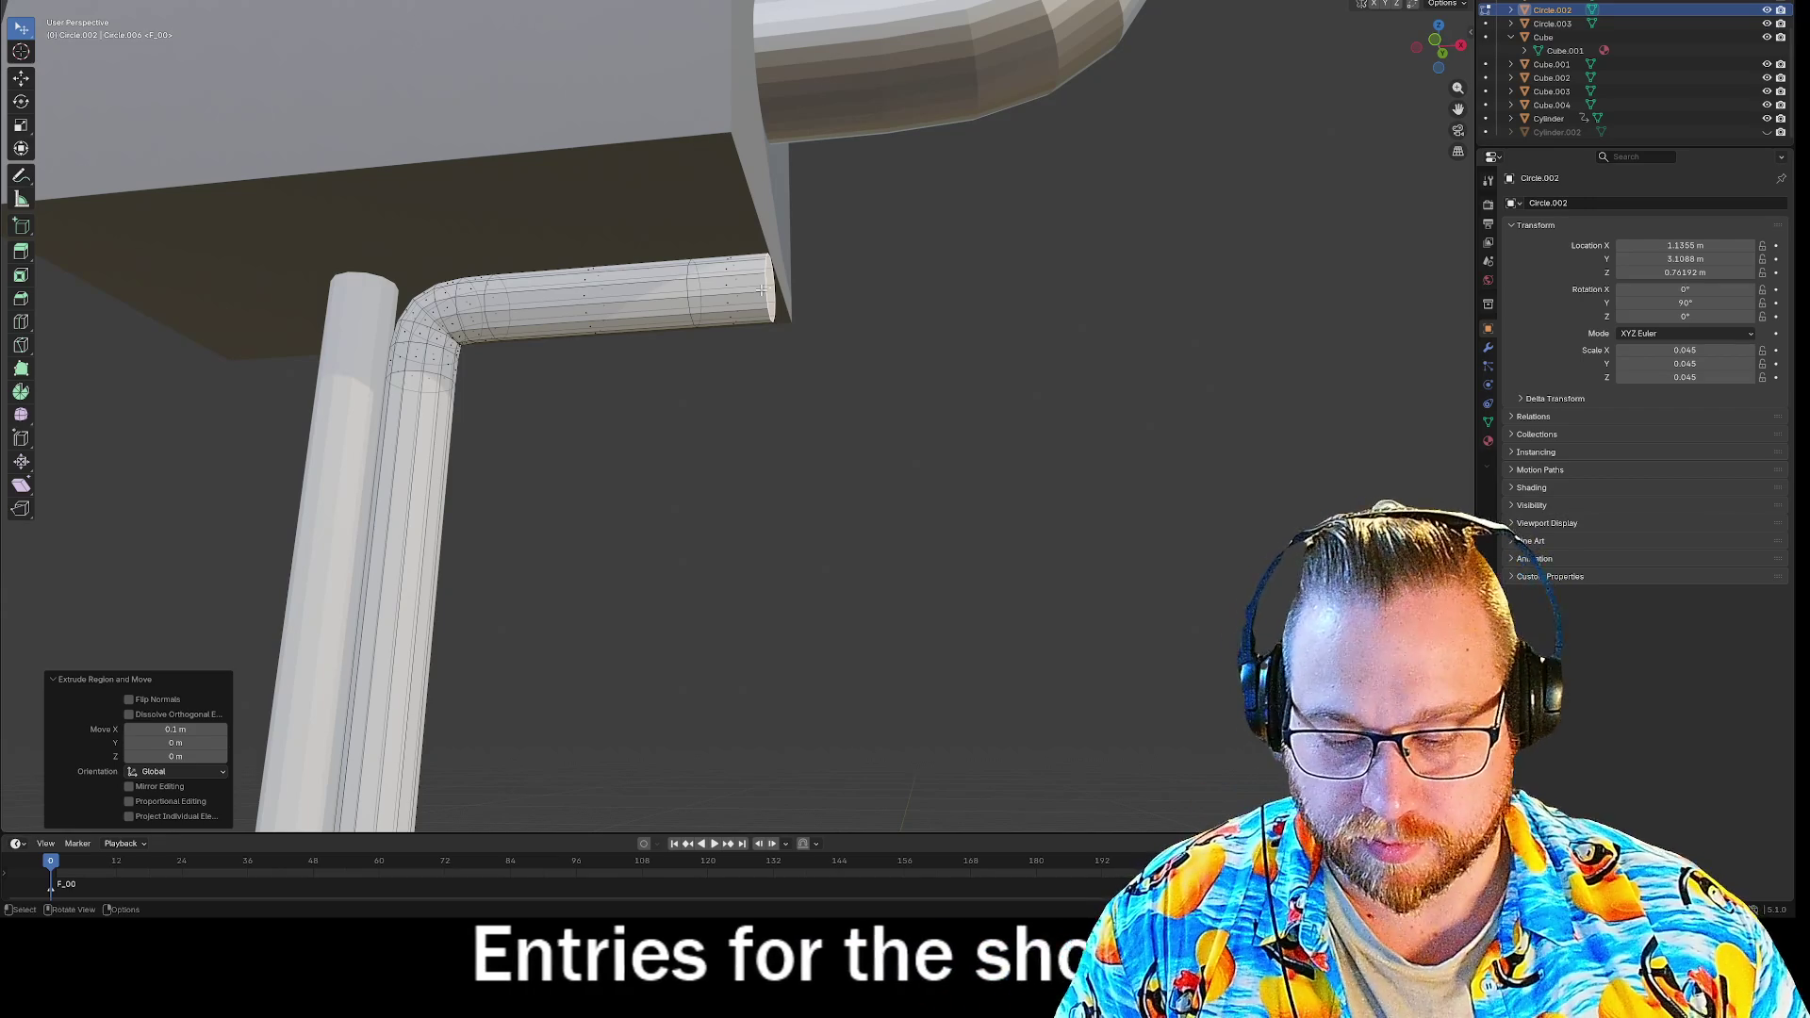
pyautogui.hotkey('ctrl', 'z')
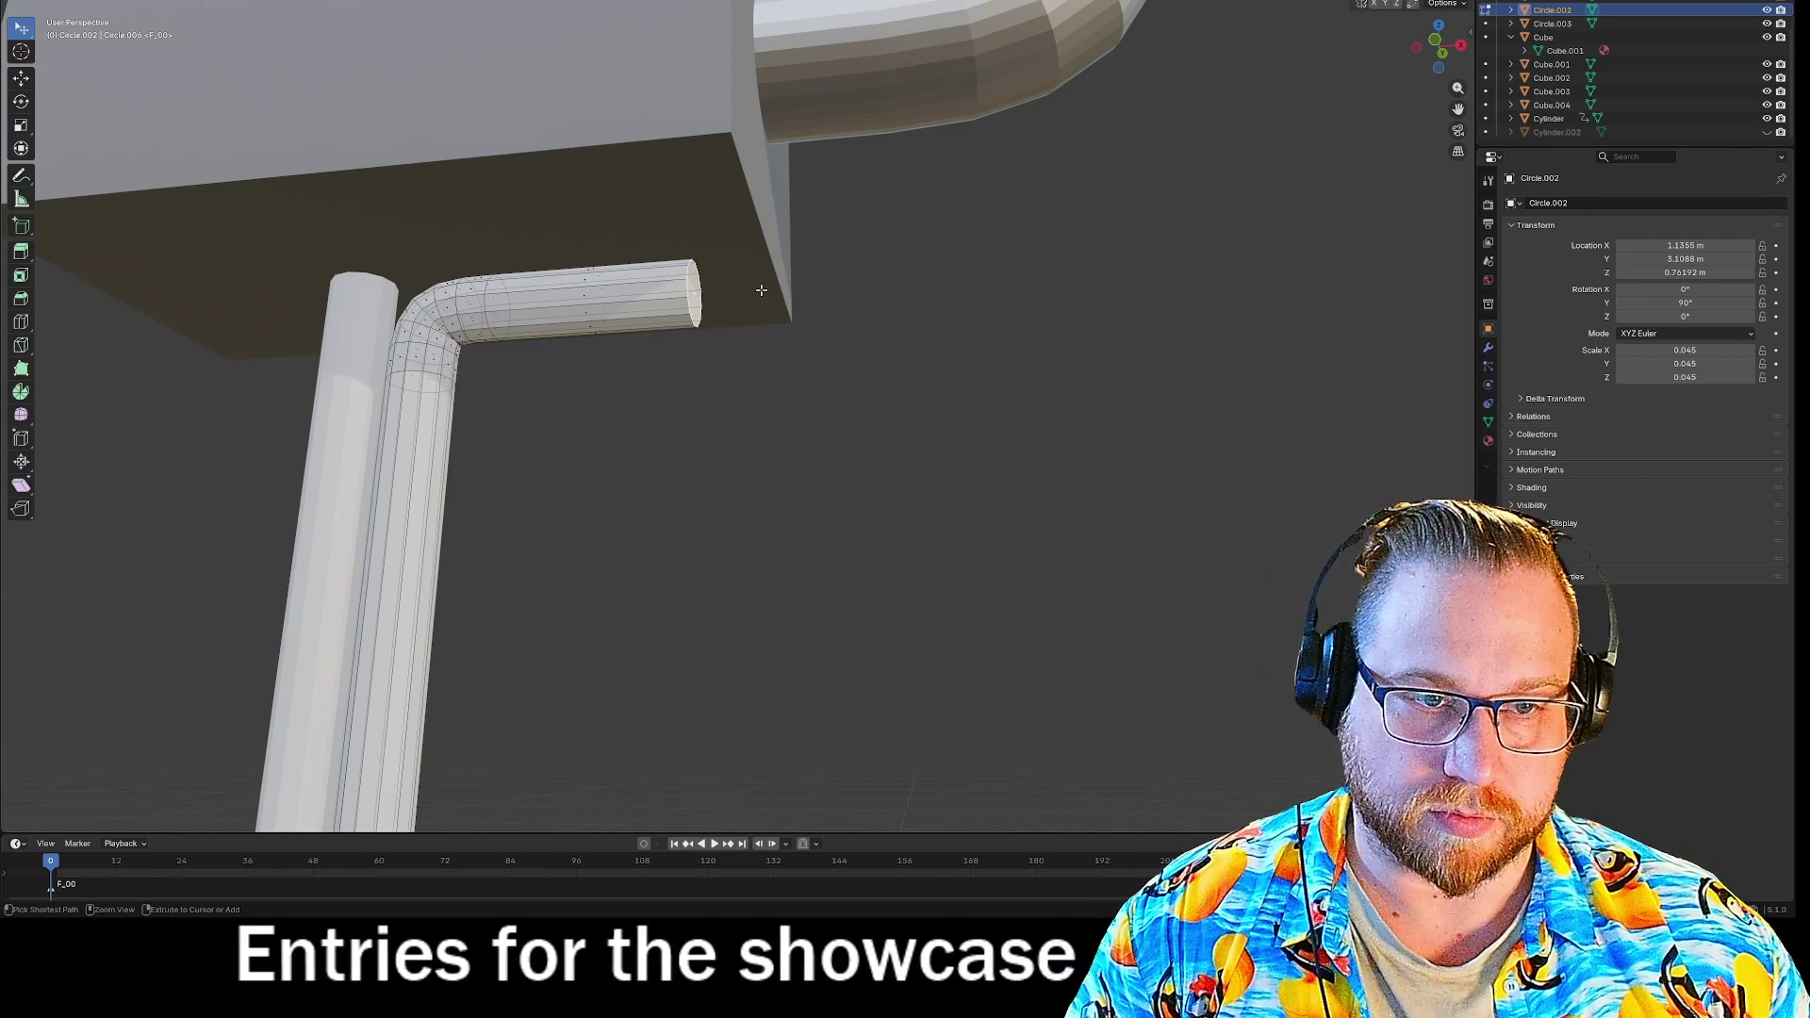
pyautogui.press('e')
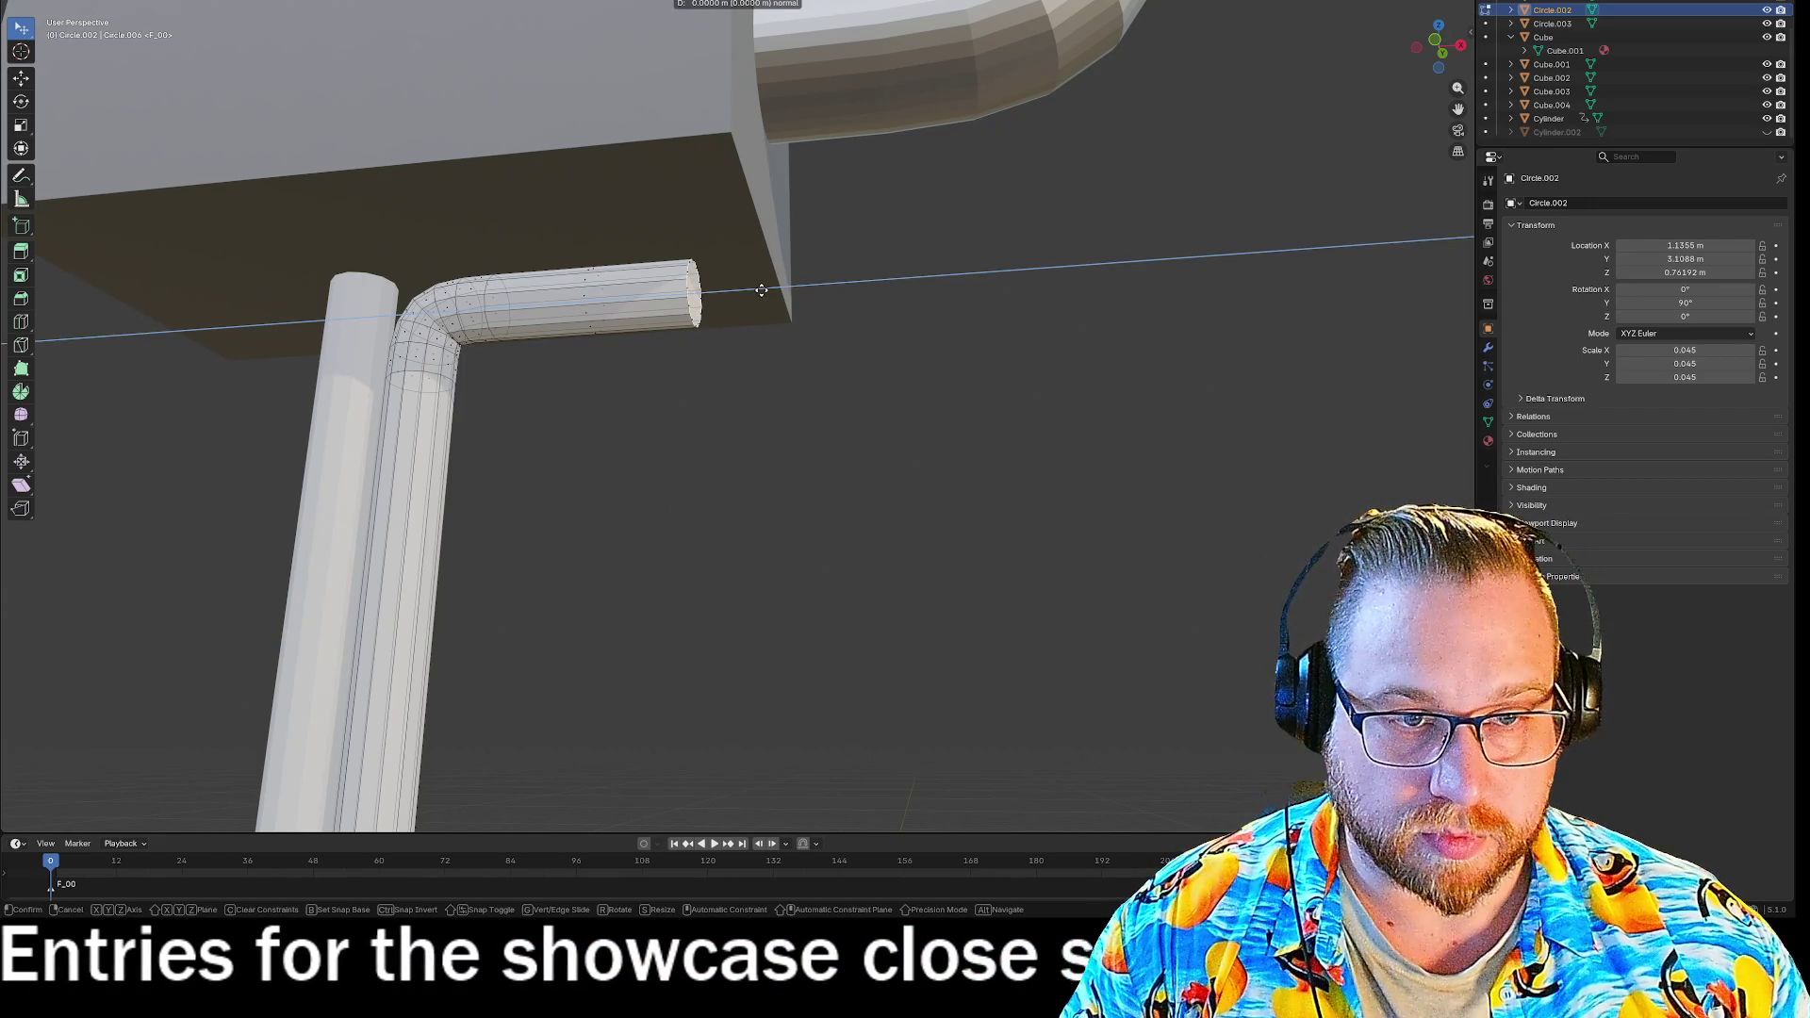
pyautogui.rightClick(761, 291)
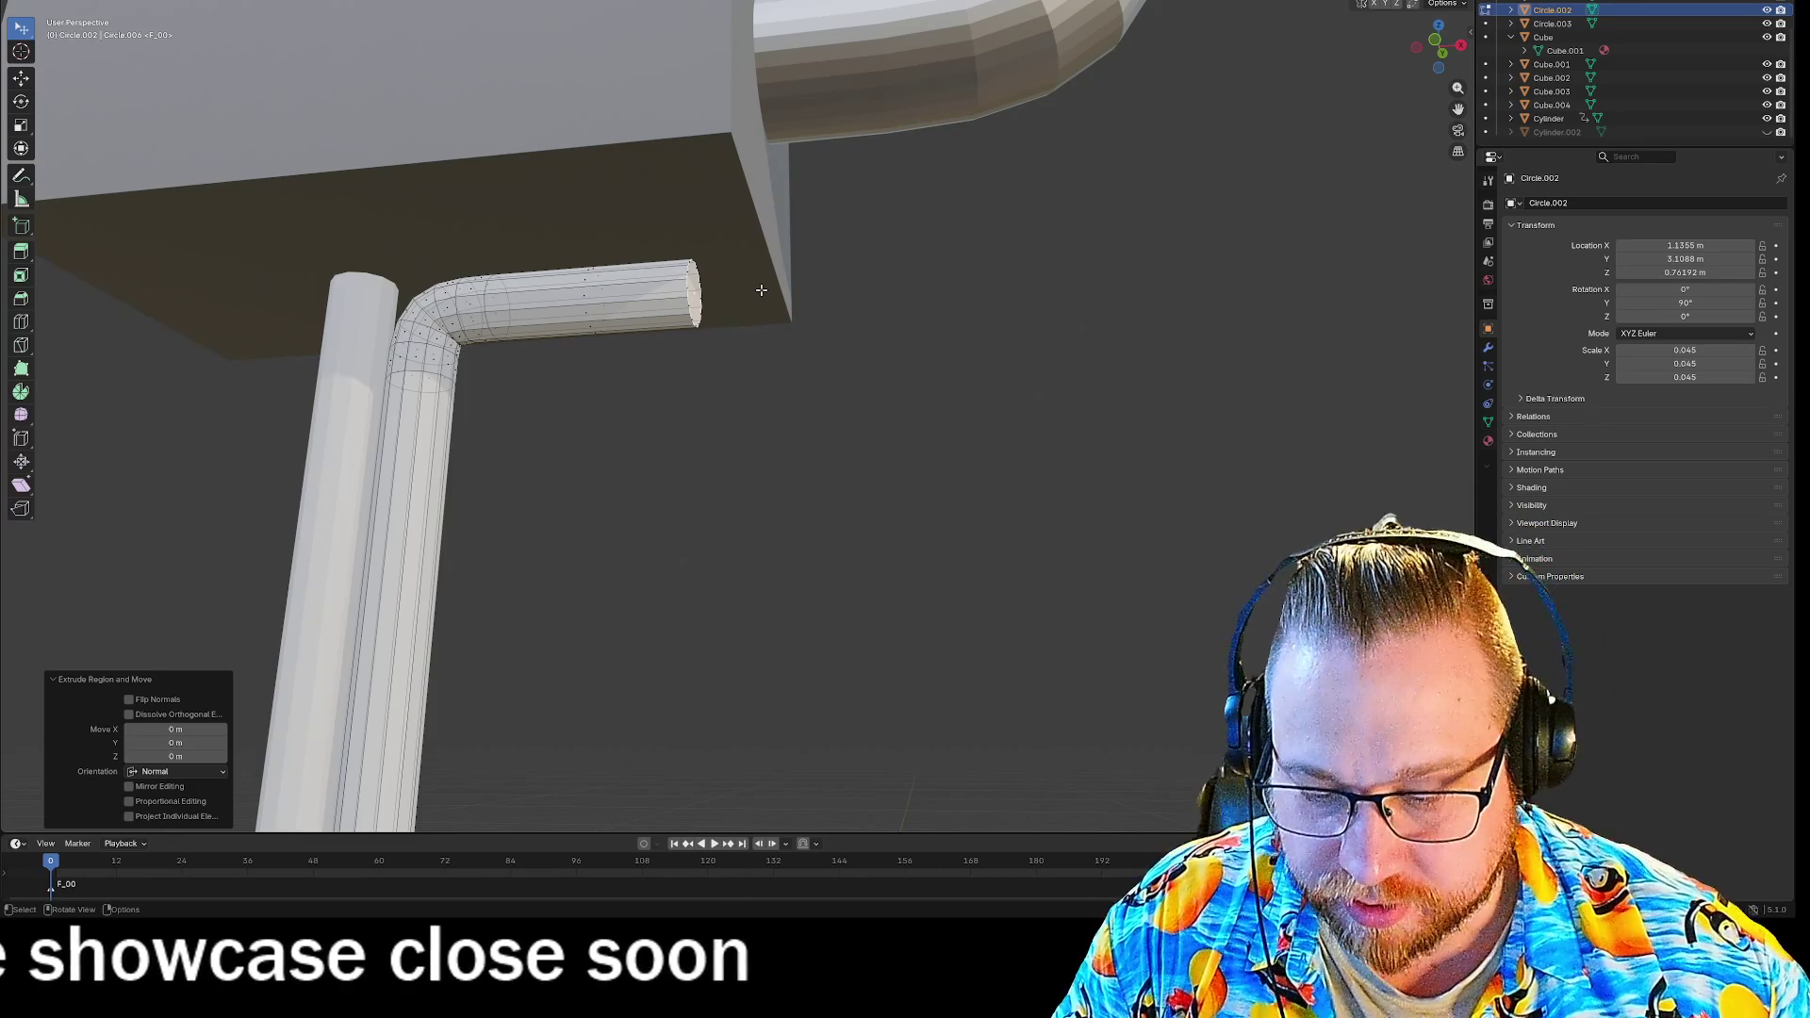
pyautogui.press('r')
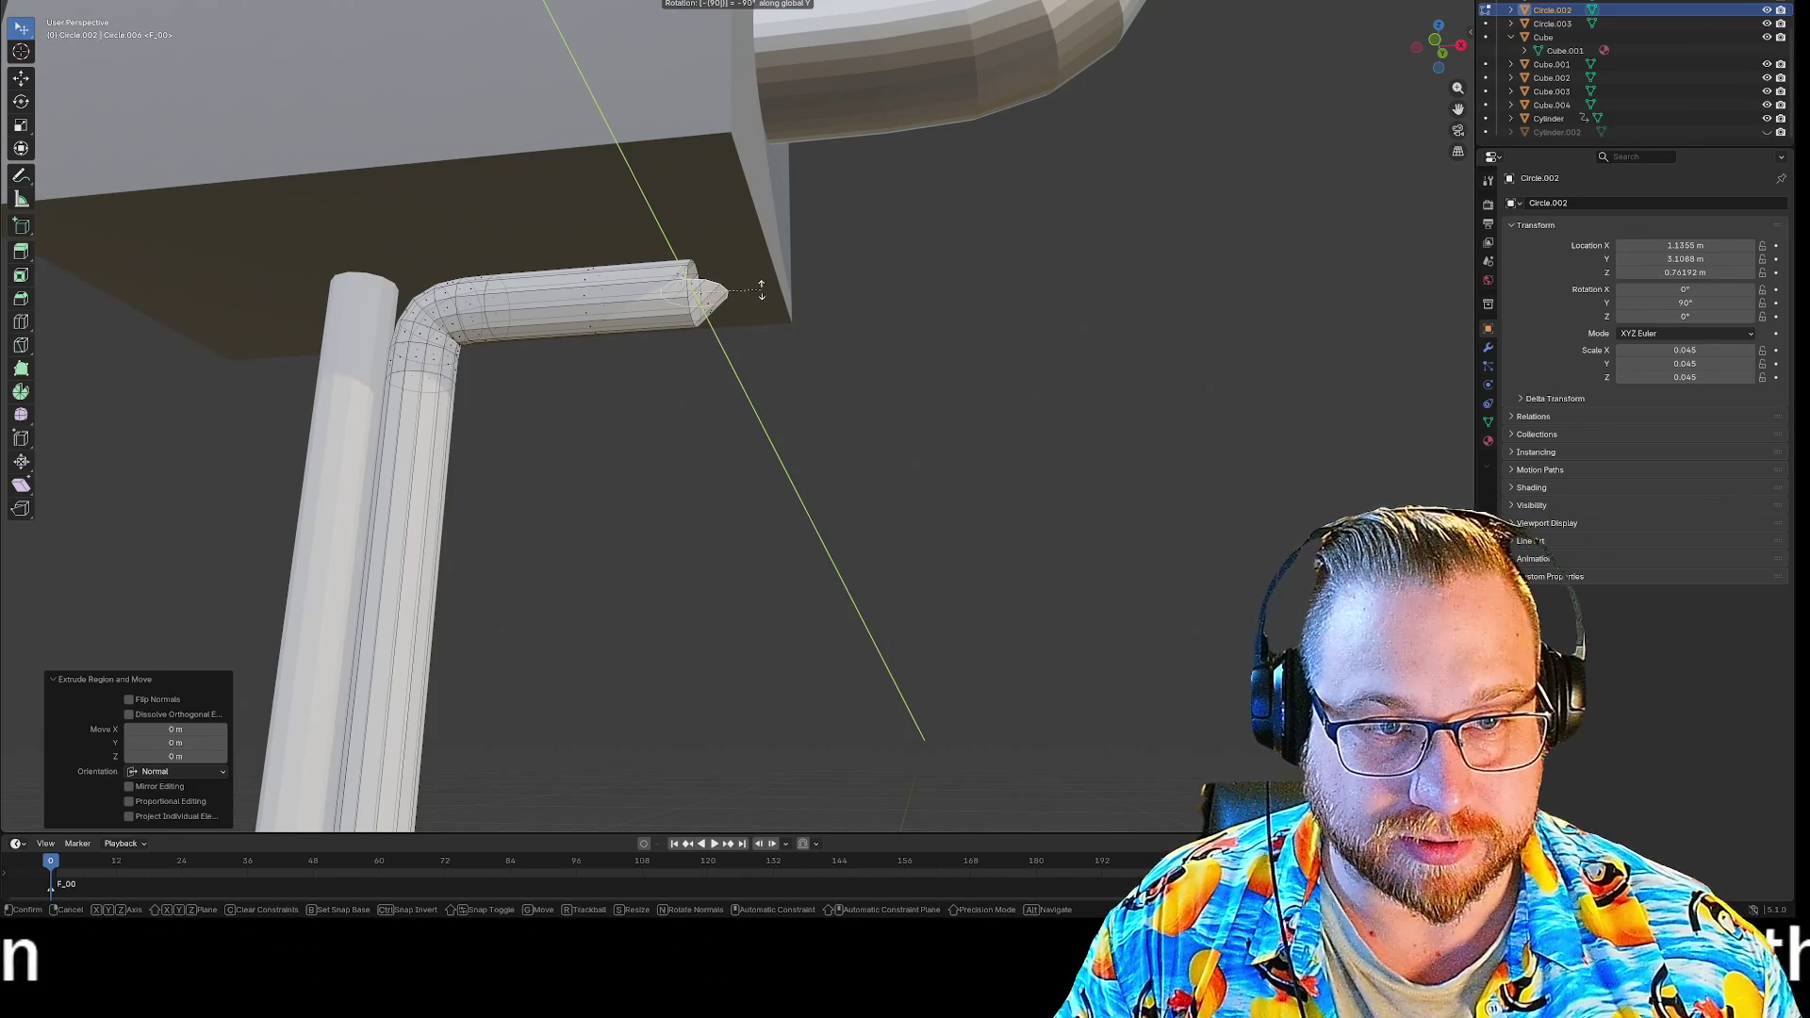
pyautogui.press('Return')
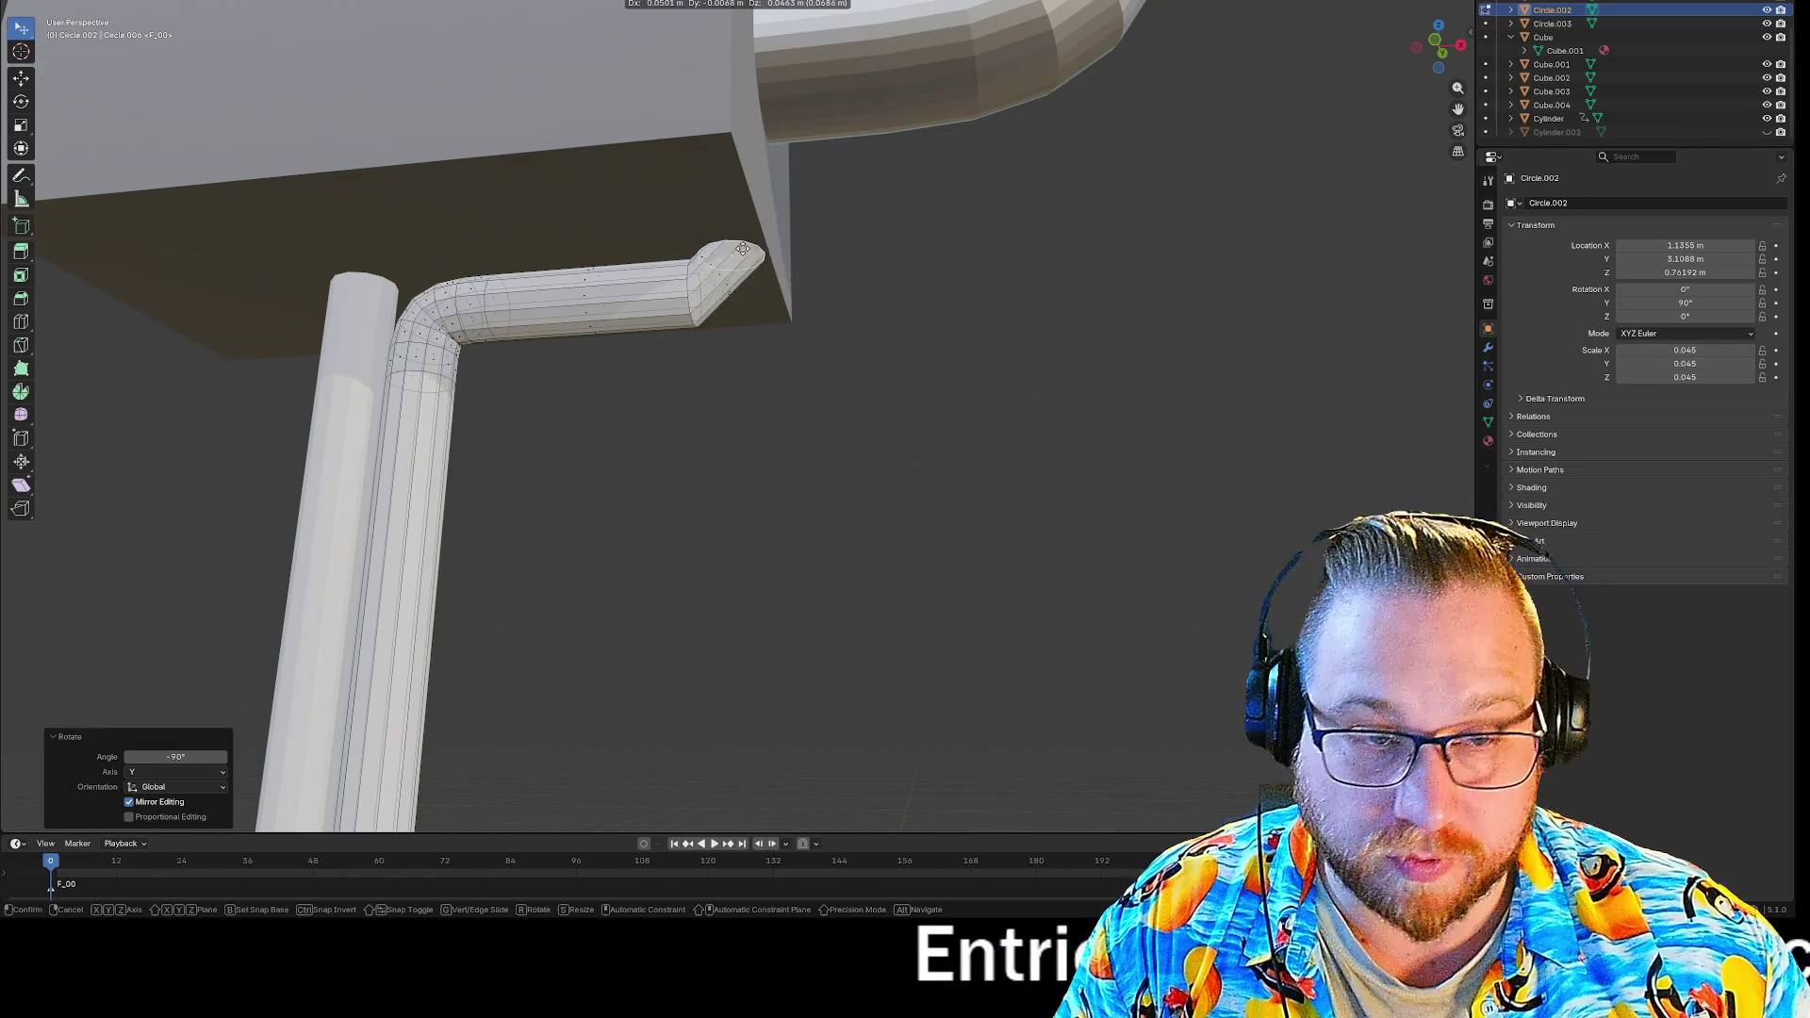
pyautogui.click(727, 135)
# Raise the pipe tip 0.048 m along Z, then undo that move.
pyautogui.moveTo(965, 260)
pyautogui.mouseDown(button='middle')
pyautogui.moveTo(969, 298)
pyautogui.moveTo(880, 214)
pyautogui.moveTo(924, 402)
pyautogui.moveTo(913, 461)
pyautogui.moveTo(880, 433)
pyautogui.mouseUp(button='middle')
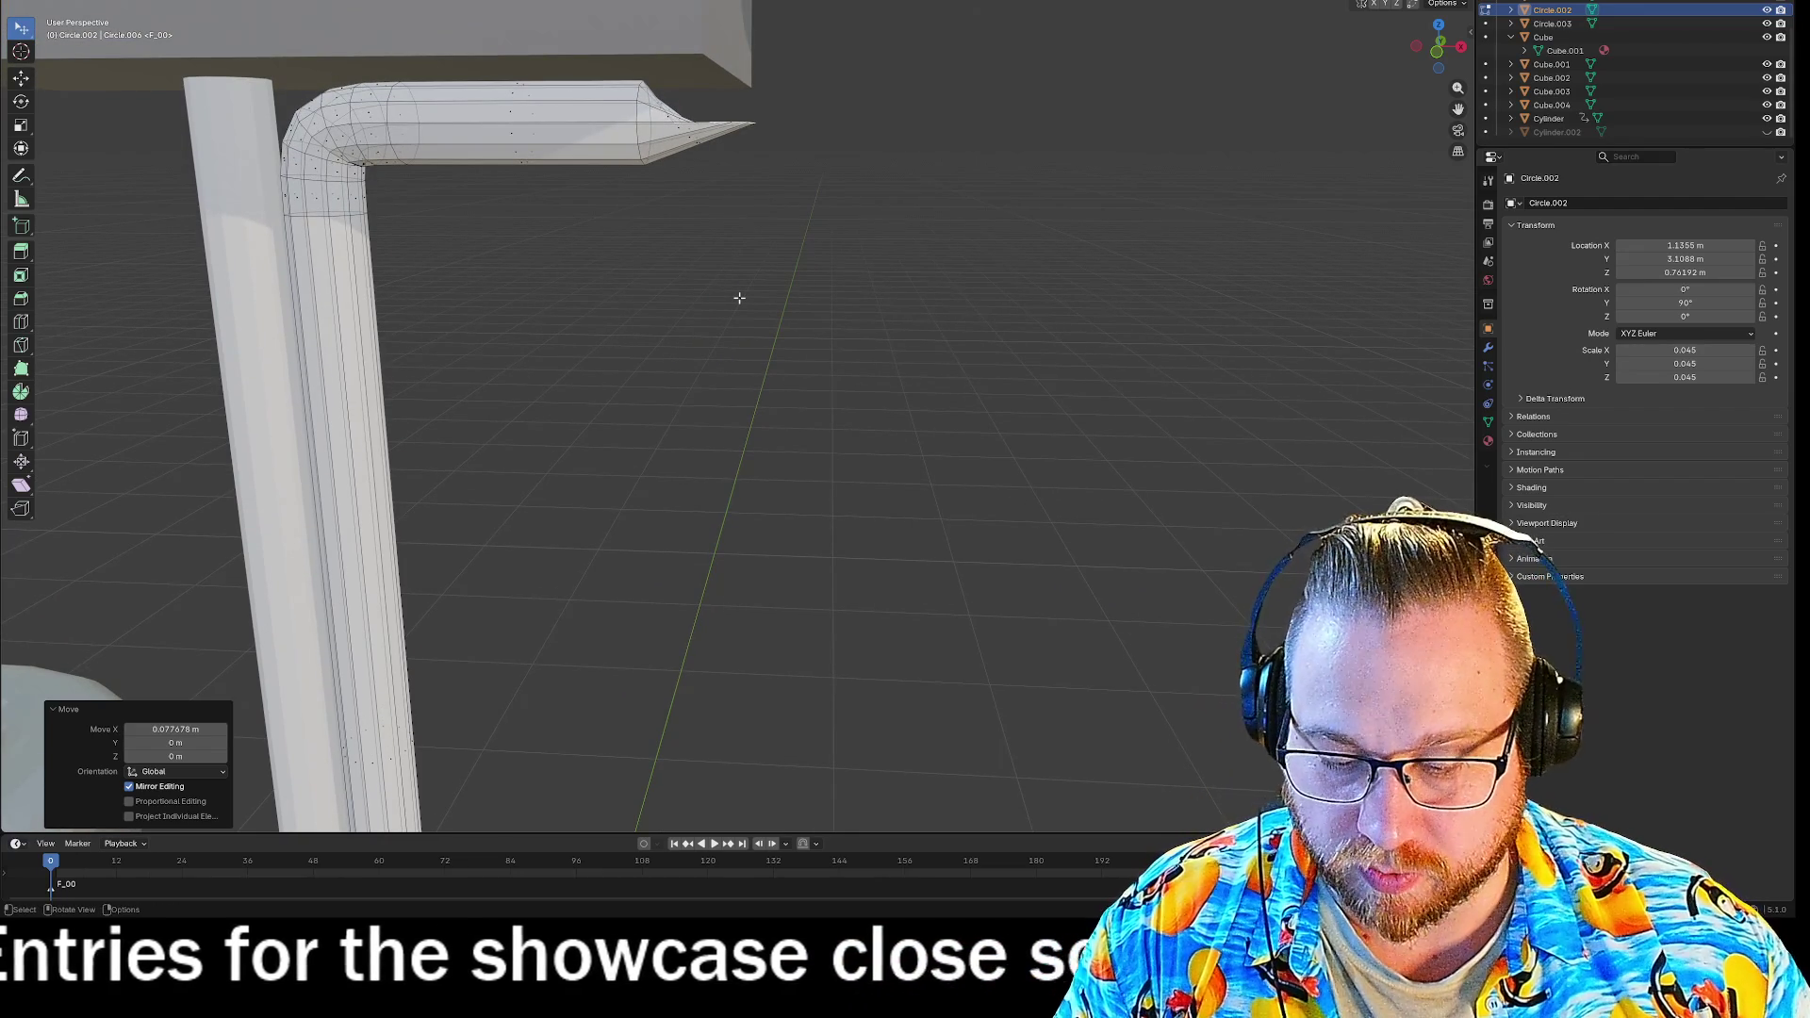
pyautogui.press('g')
pyautogui.press('z')
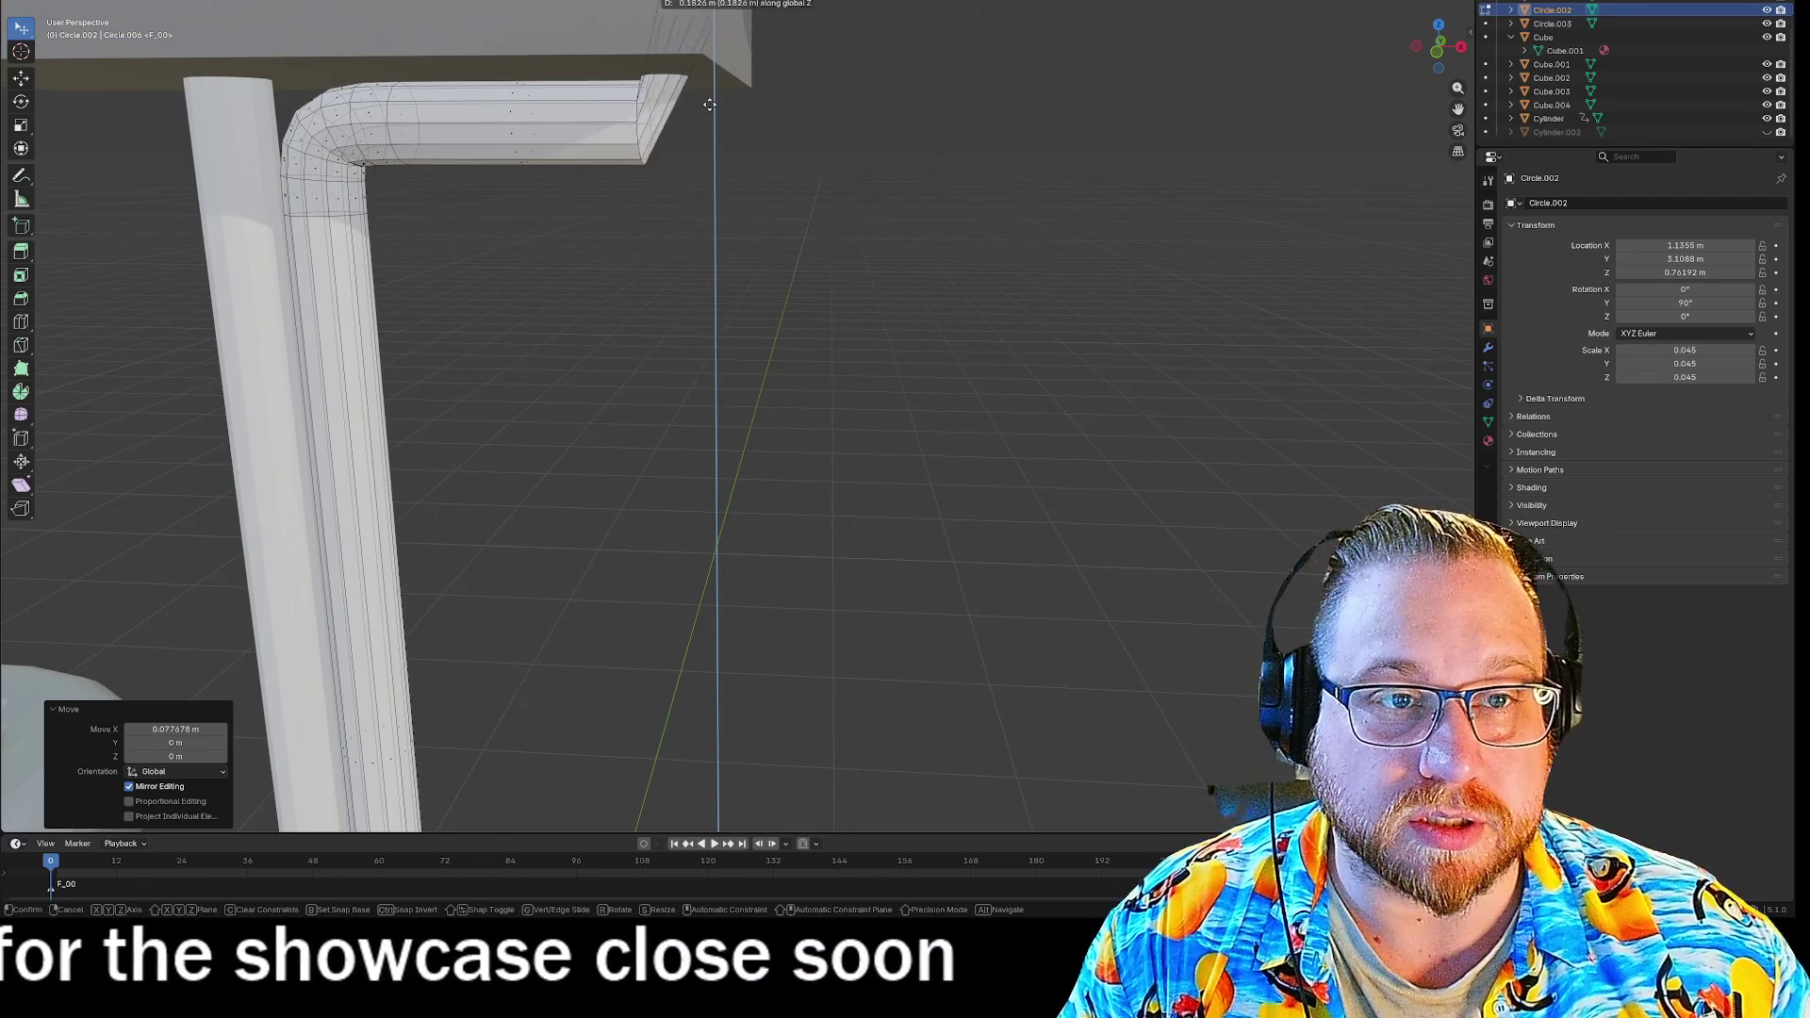
pyautogui.click(745, 284)
pyautogui.moveTo(745, 284); pyautogui.dragTo(803, 227, button='middle')
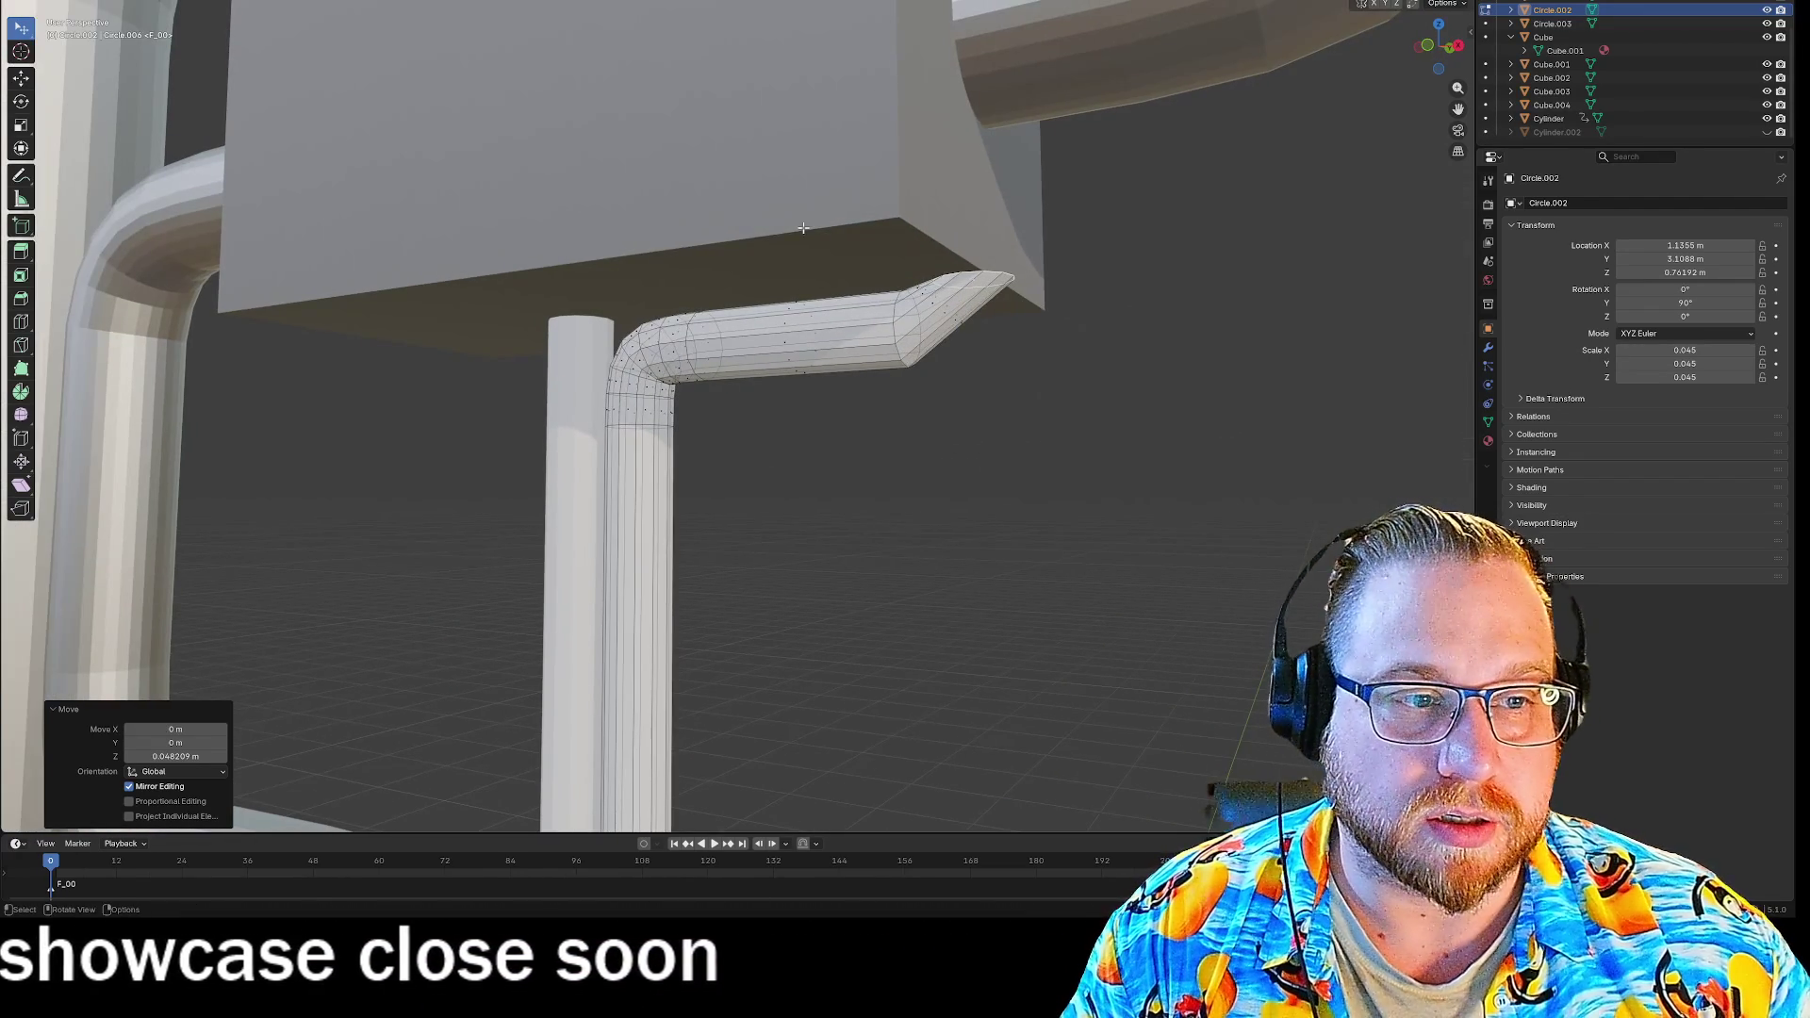
pyautogui.scroll(-3, 1027, 369)
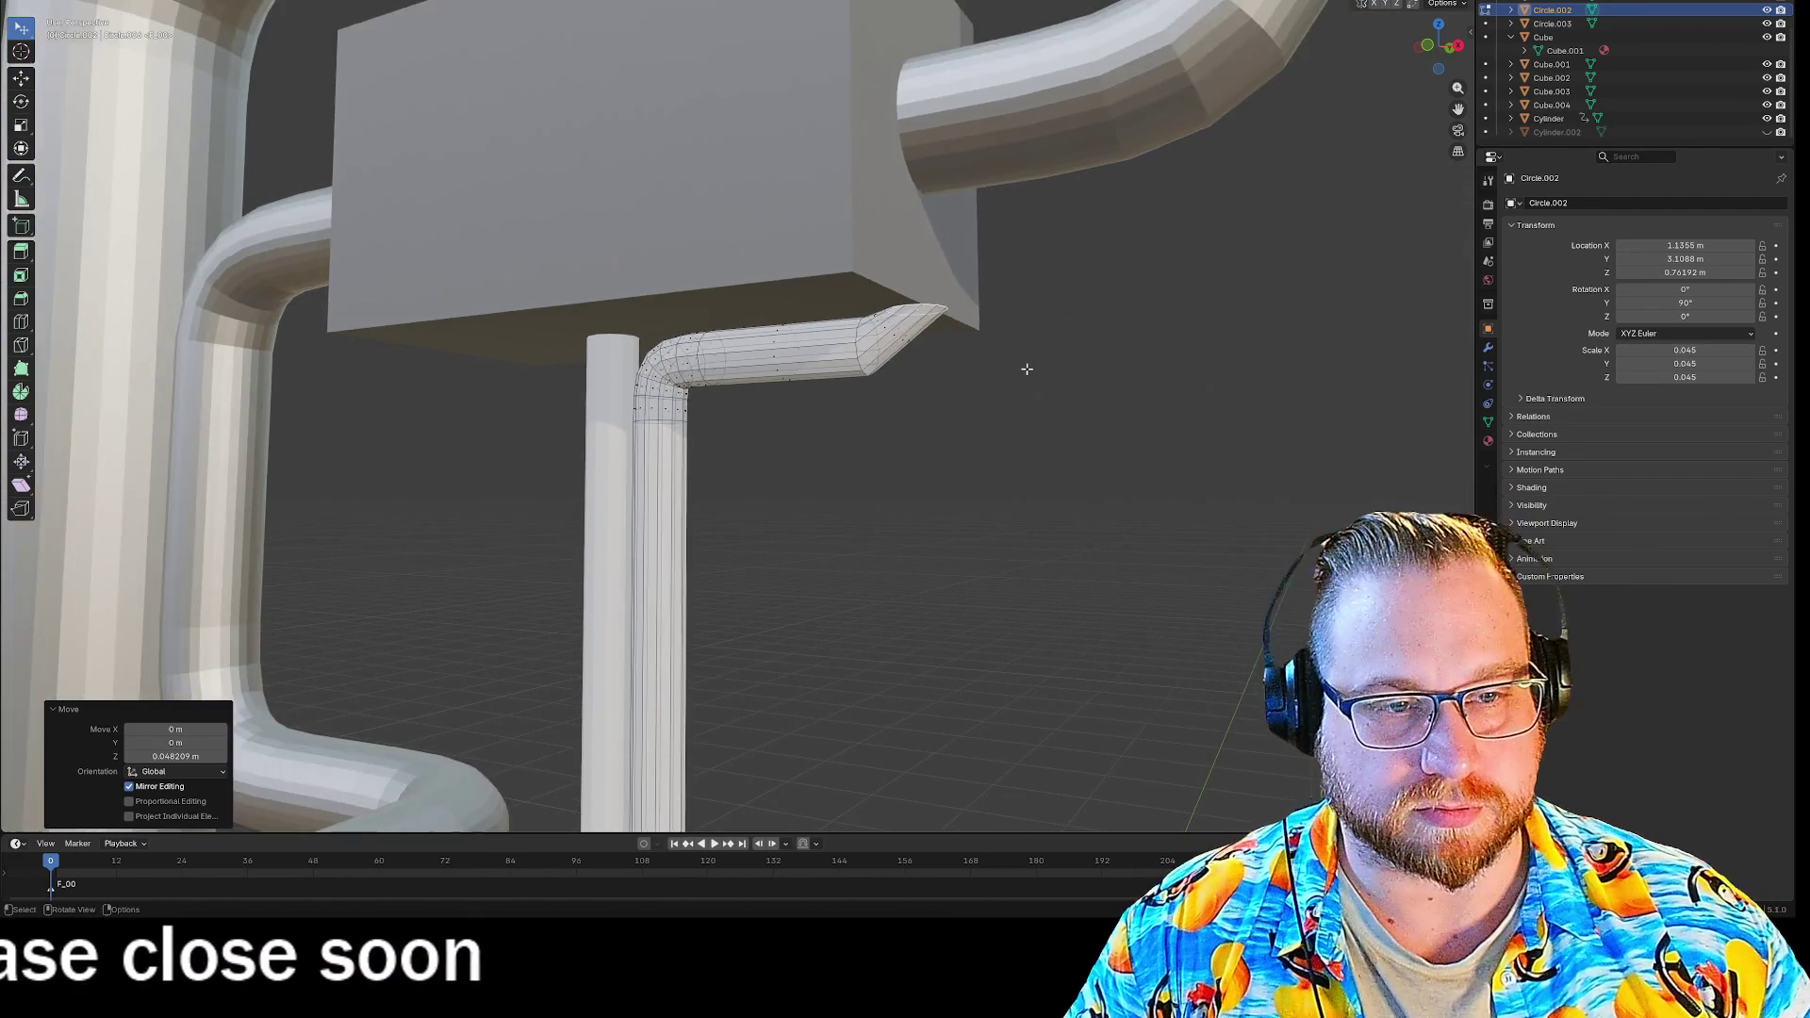
pyautogui.scroll(4, 1023, 372)
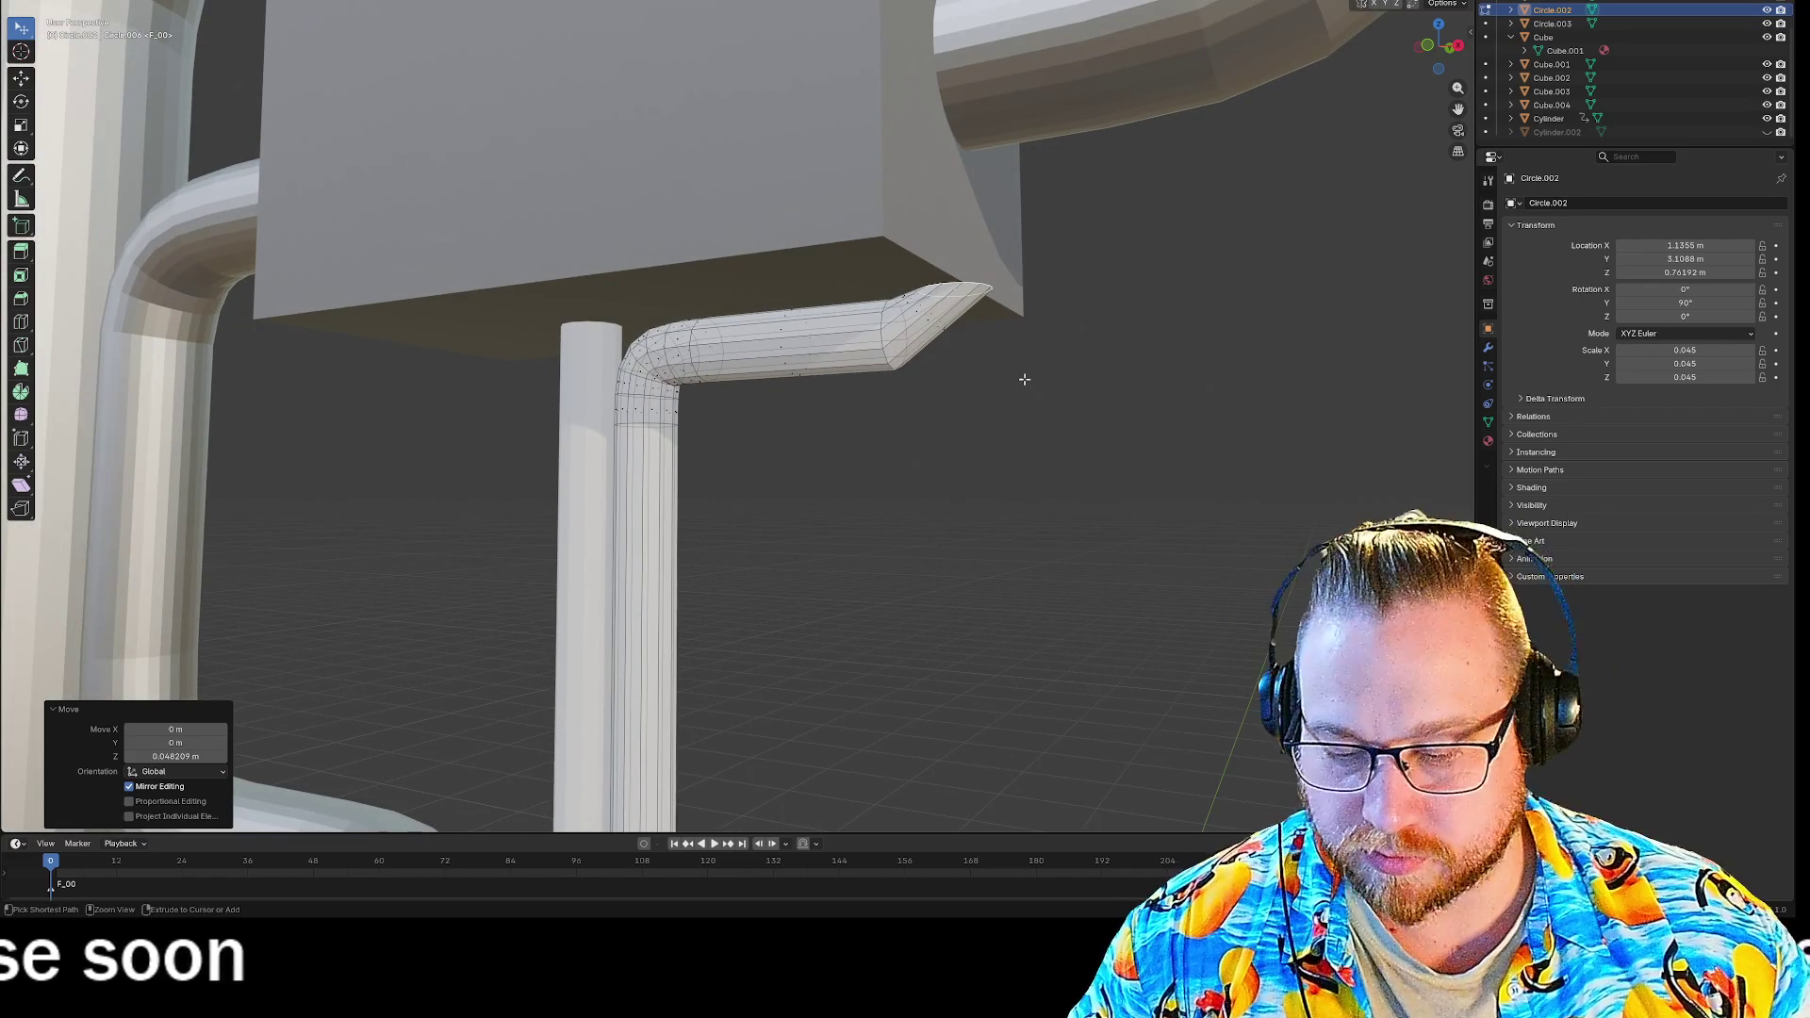
pyautogui.hotkey('ctrl', 'z')
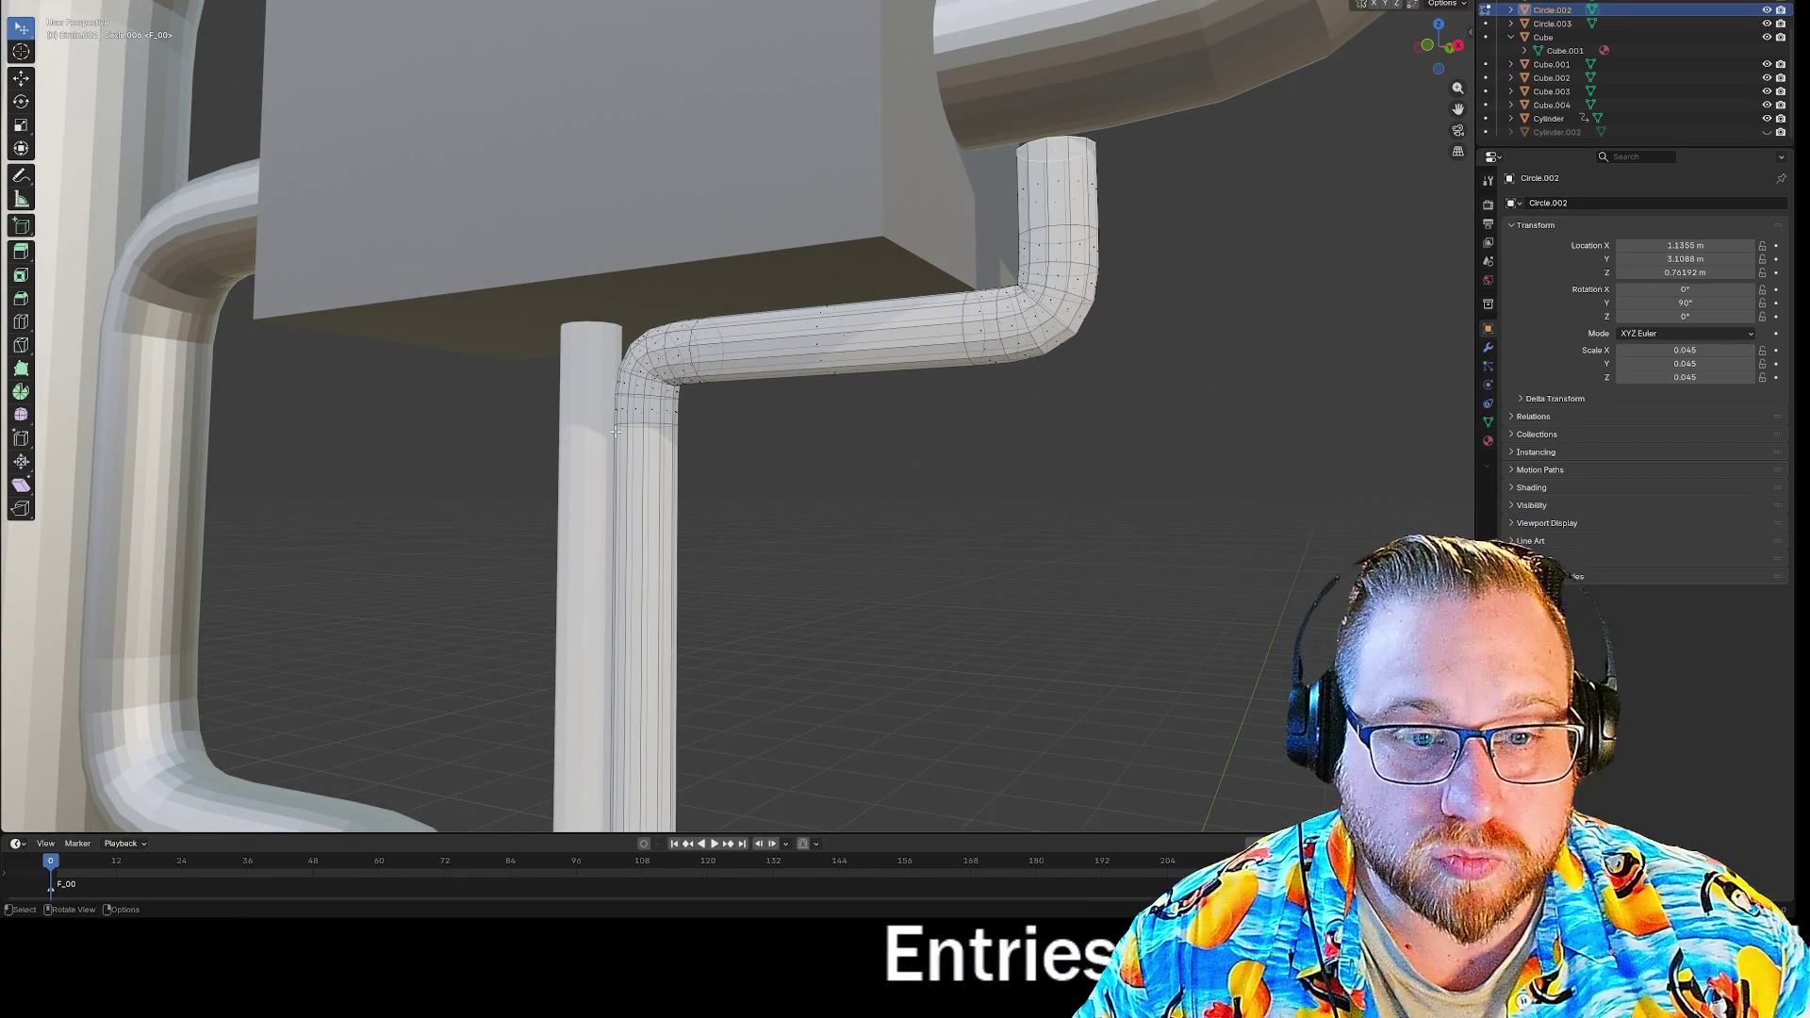
# Try moving the lower vertices, undo, then lasso-select the whole bent pipe branch.
pyautogui.press('g')
pyautogui.click(883, 546)
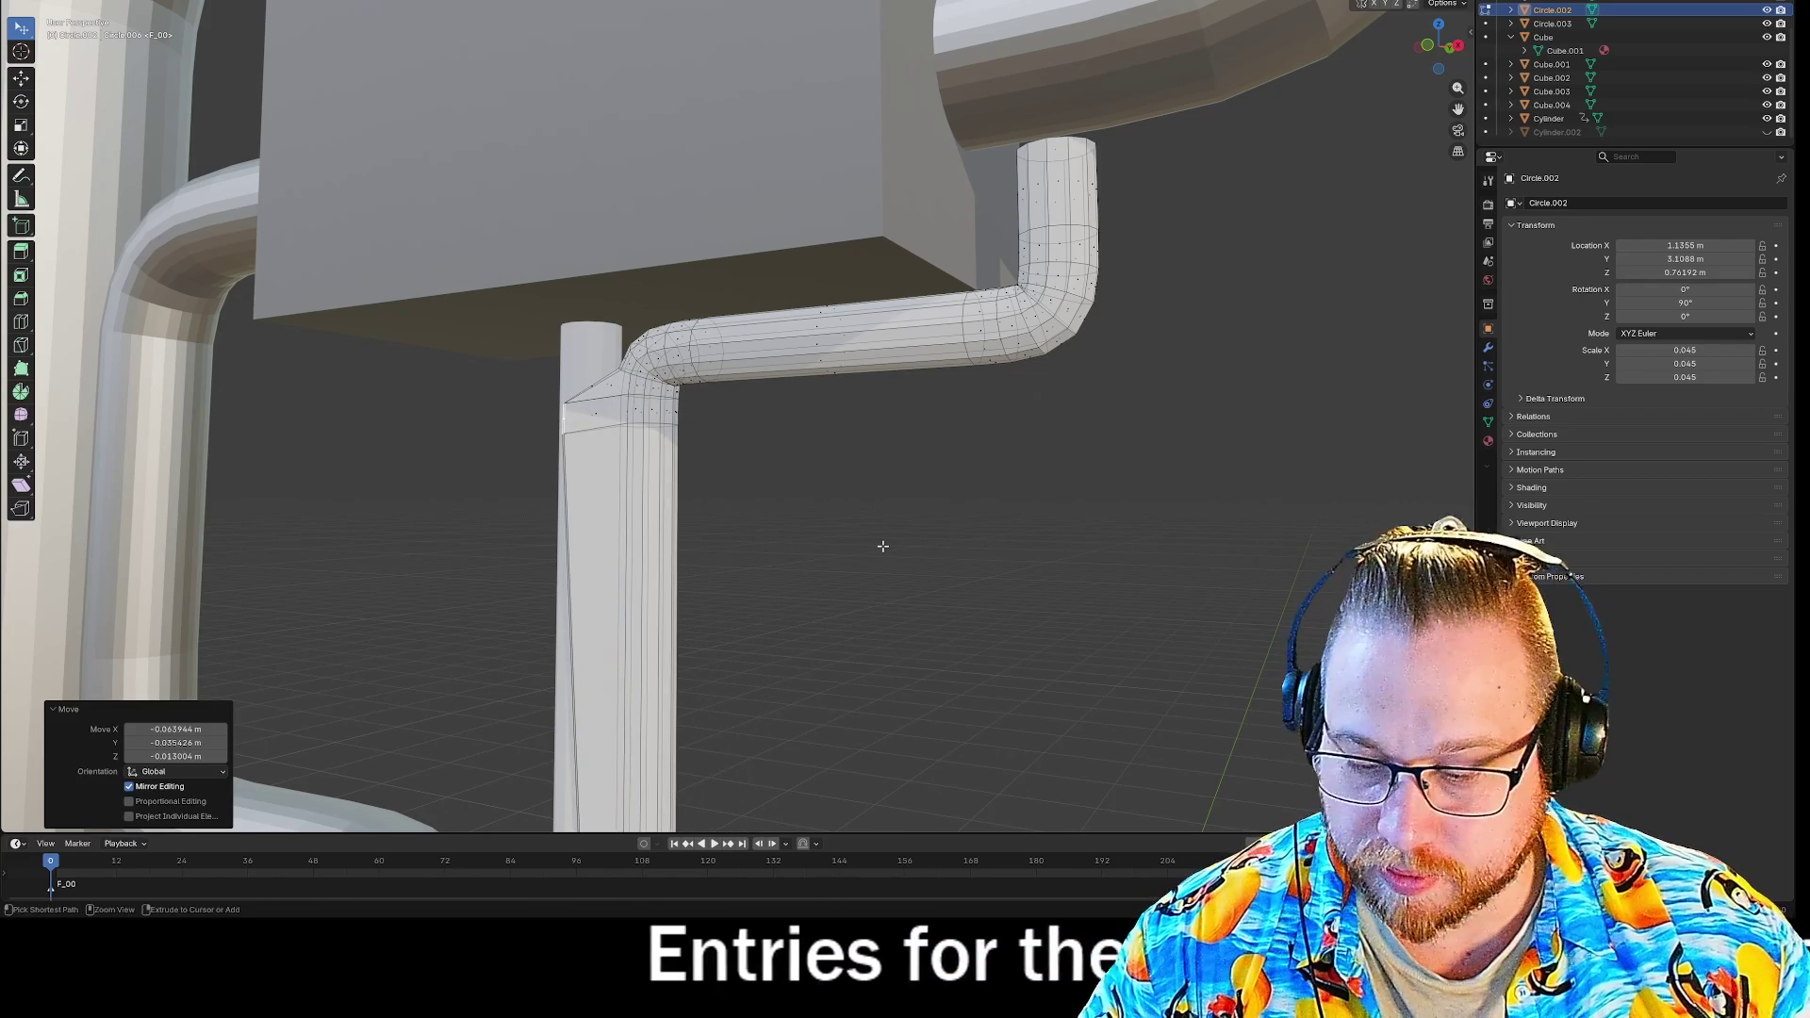
pyautogui.hotkey('ctrl', 'z')
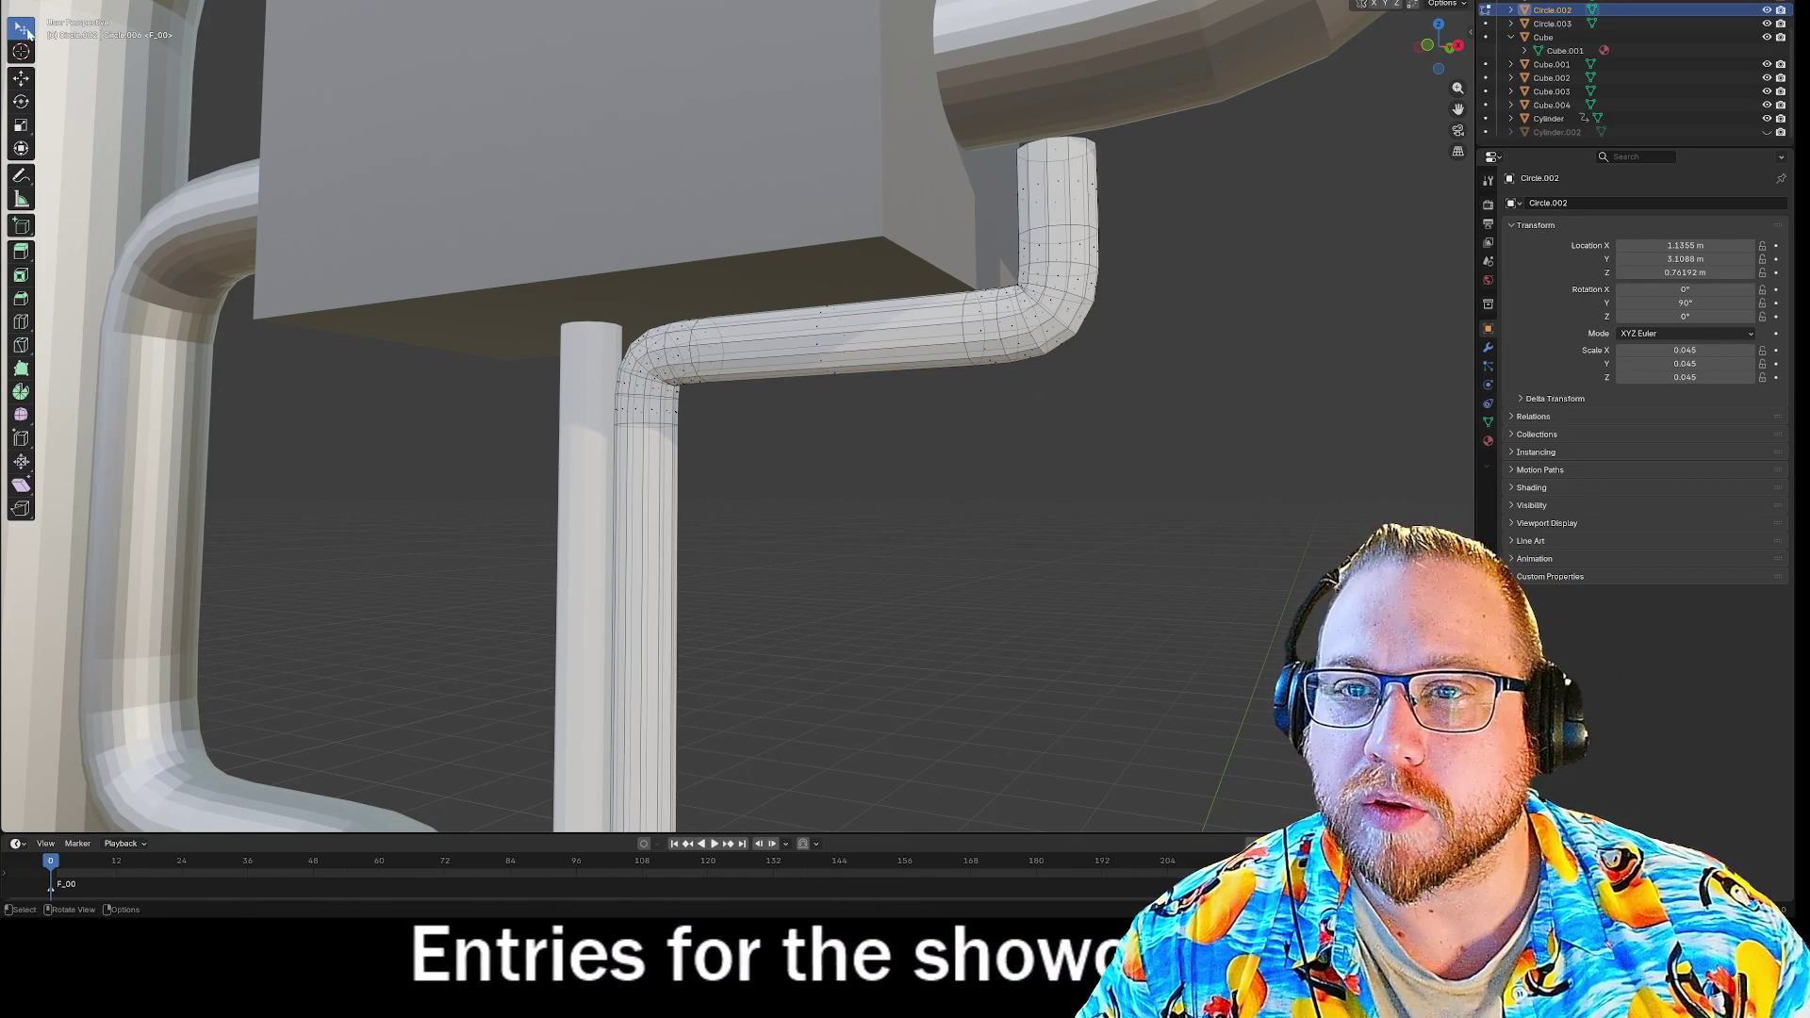
pyautogui.click(21, 28)
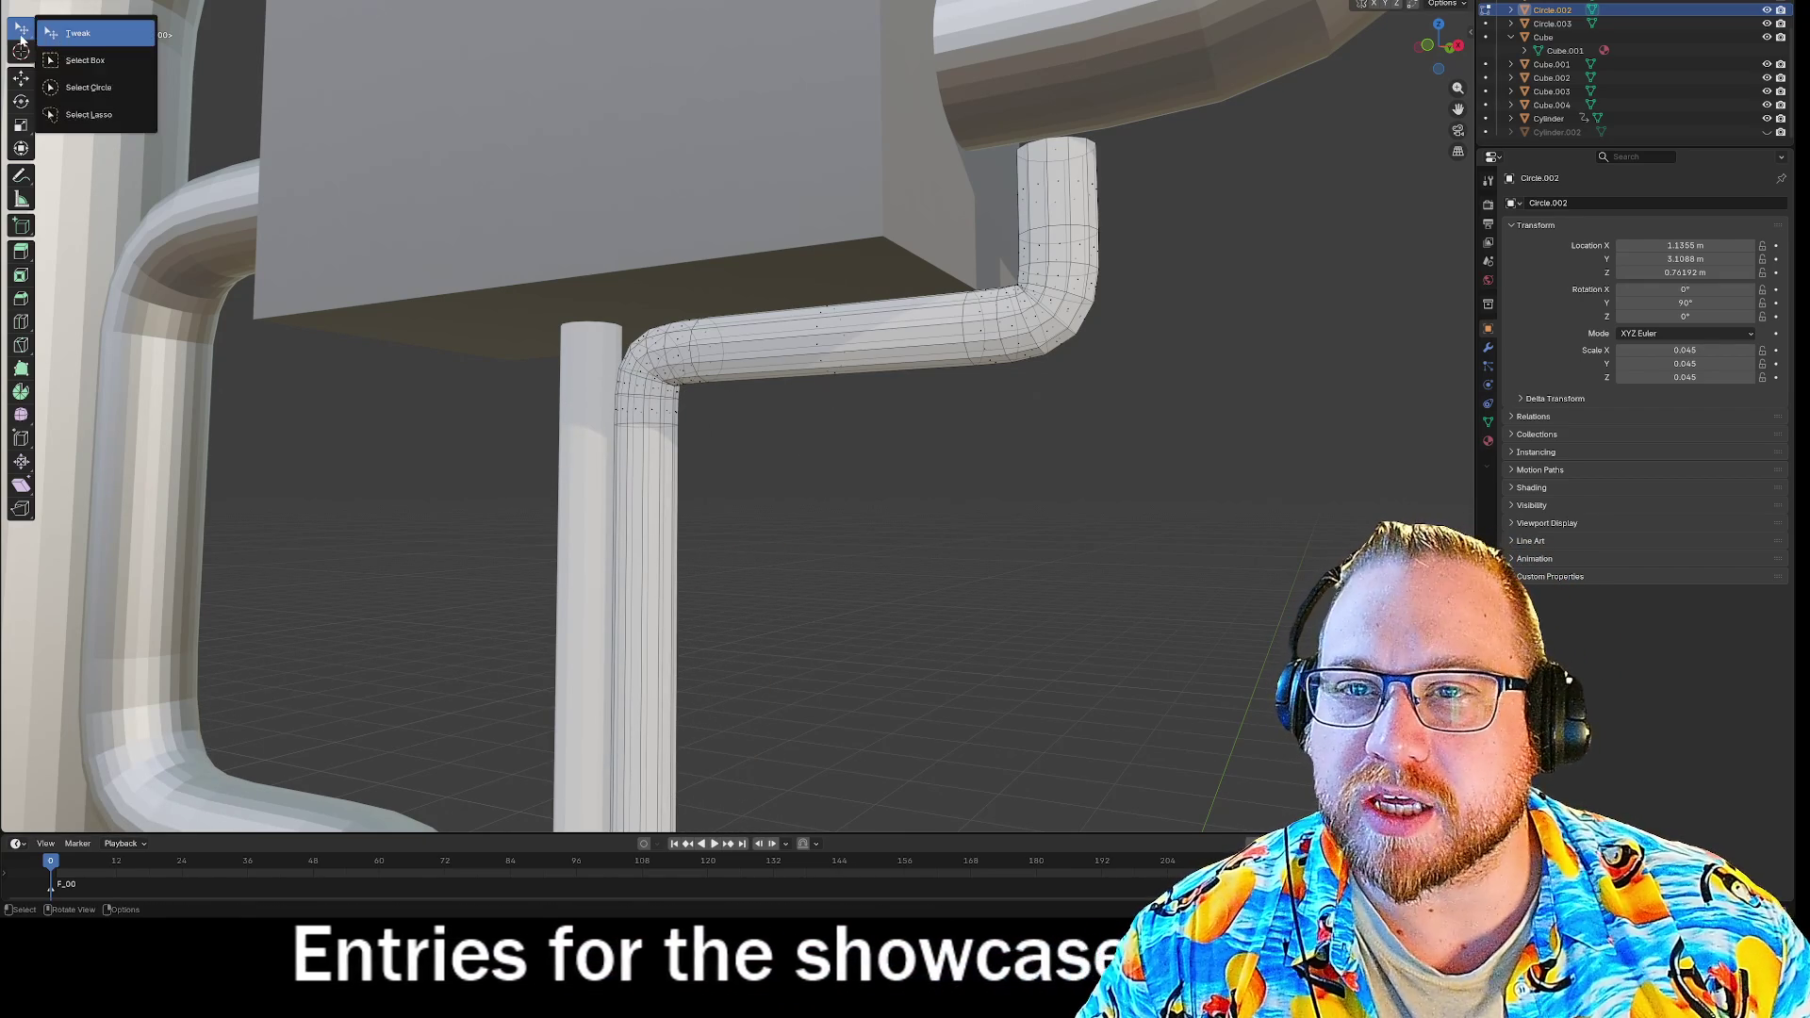
pyautogui.click(104, 116)
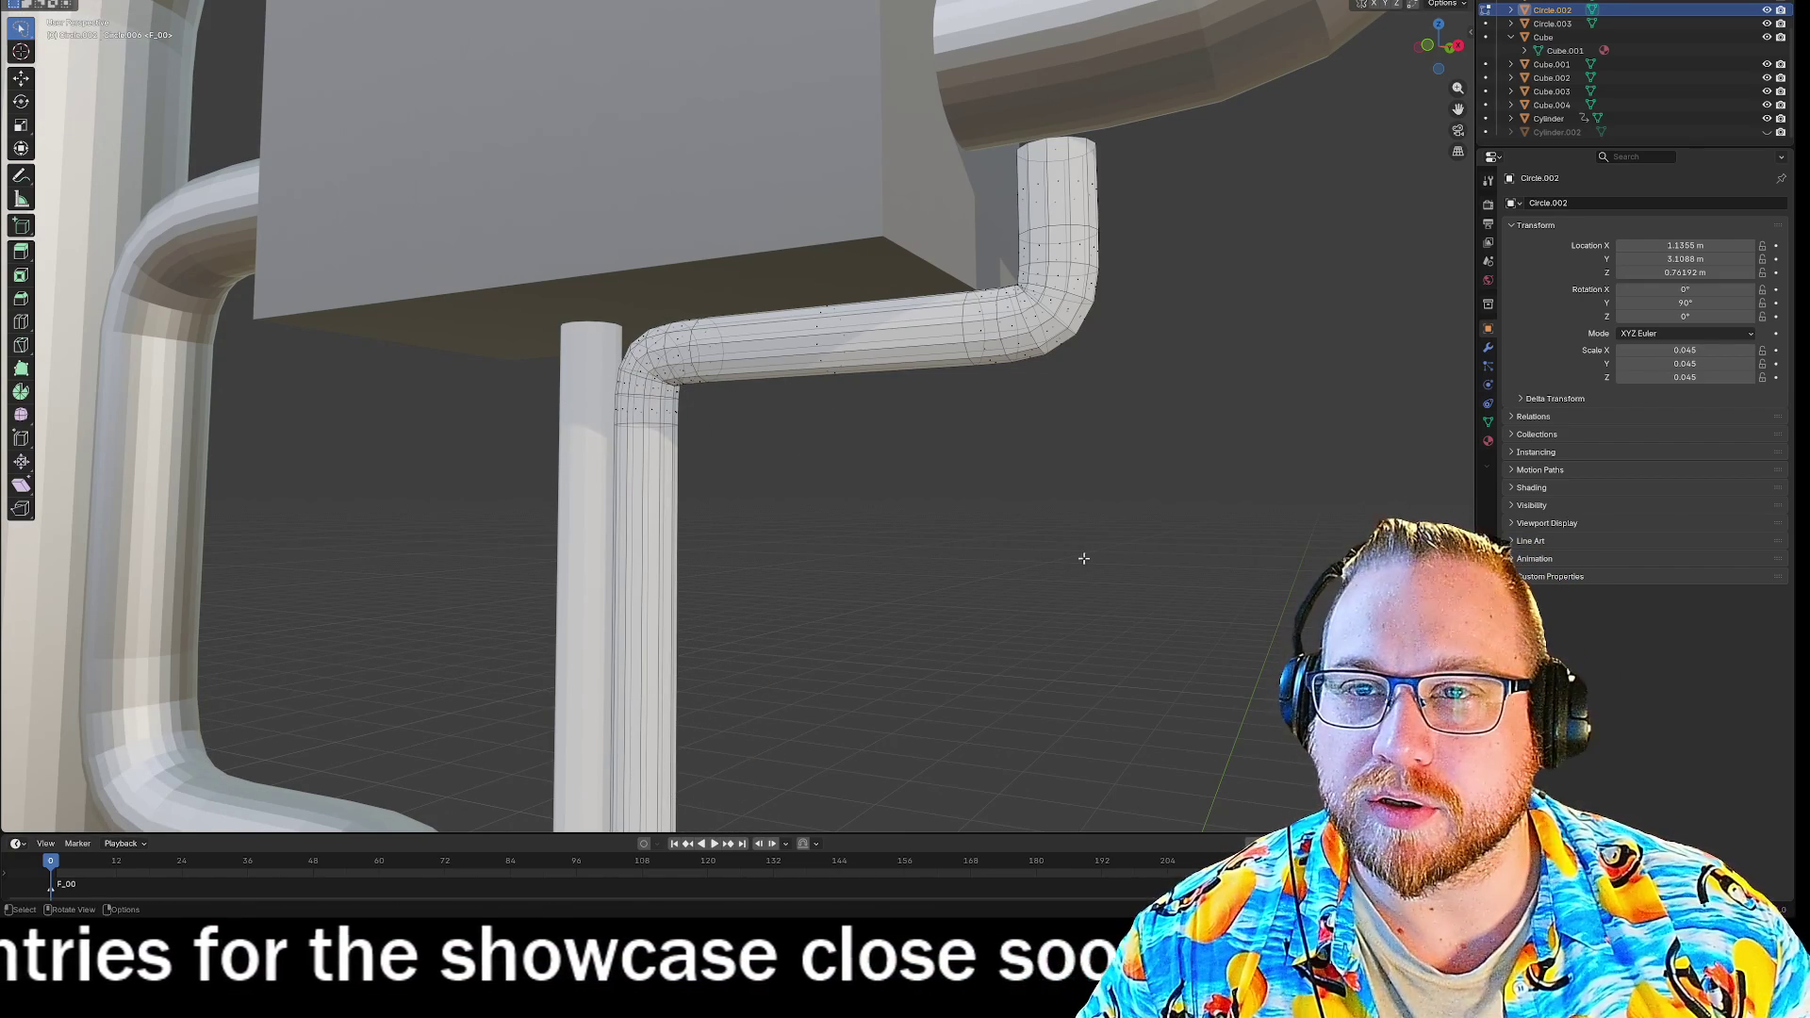
pyautogui.moveTo(749, 416)
pyautogui.mouseDown()
pyautogui.moveTo(735, 297)
pyautogui.moveTo(980, 236)
pyautogui.moveTo(1279, 353)
pyautogui.moveTo(1216, 434)
pyautogui.mouseUp()
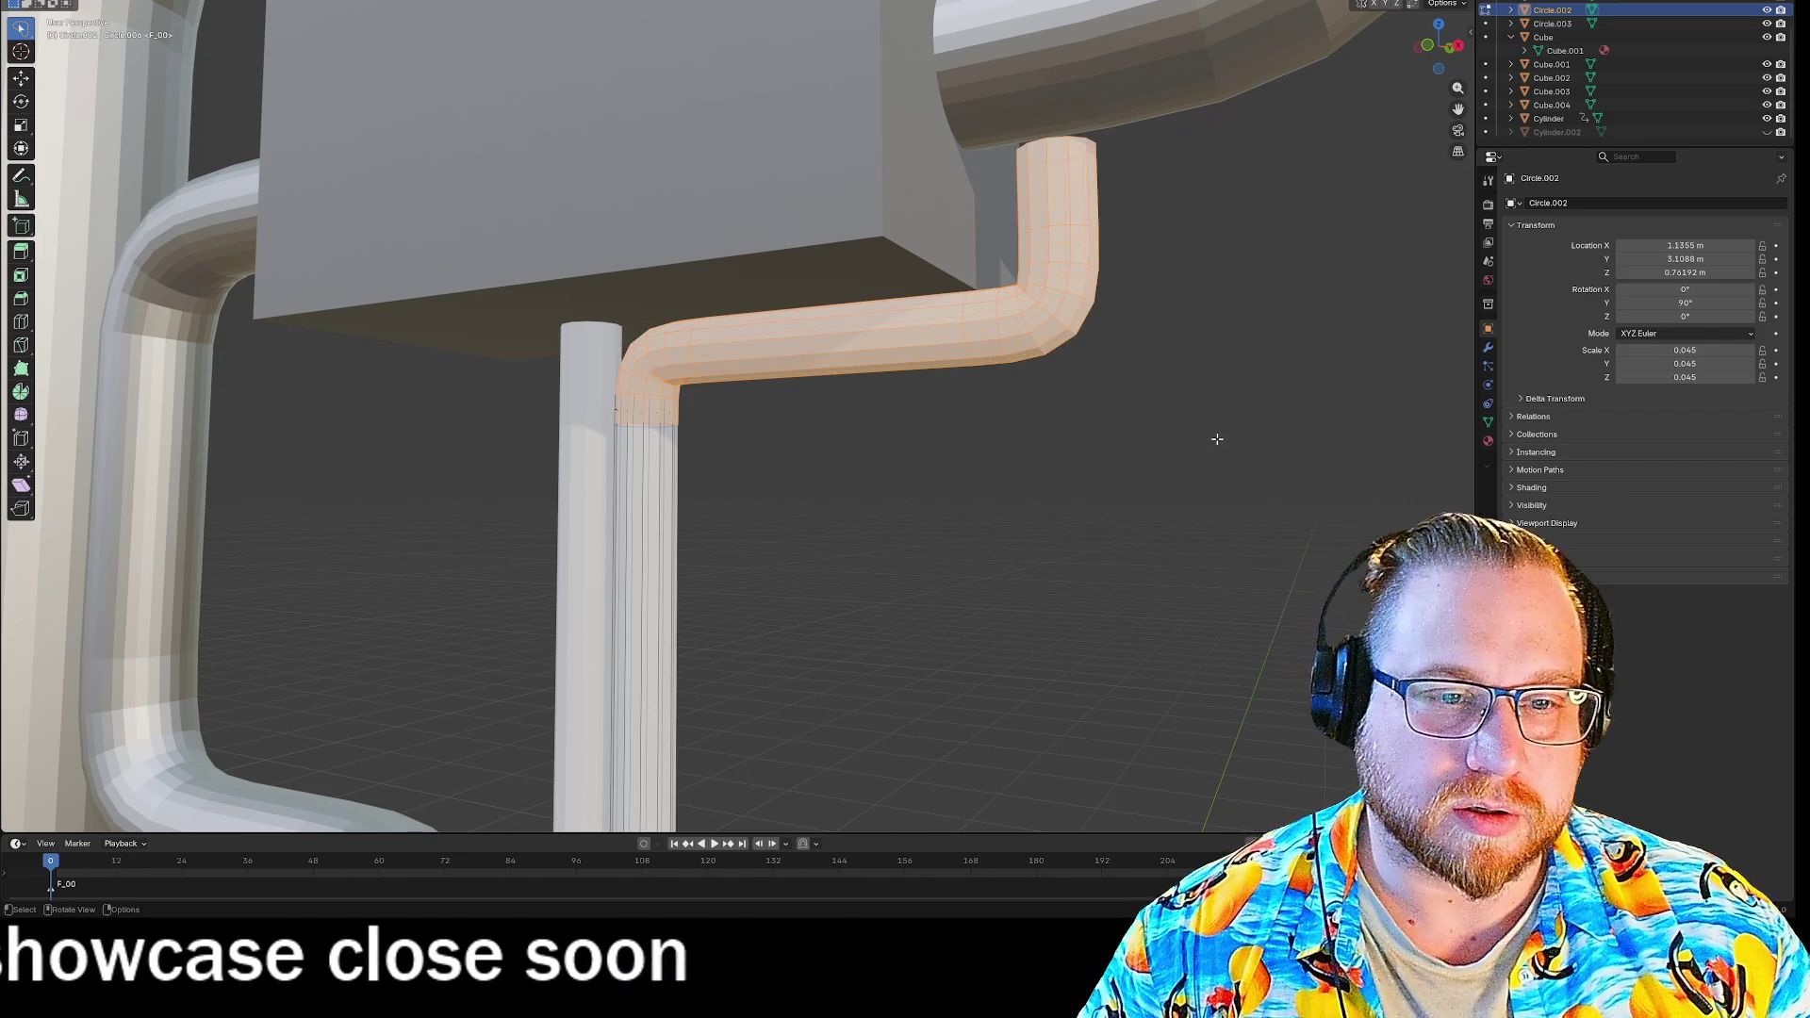
# Delete the bent branch's edges and faces, then its leftover geometry.
pyautogui.press('x')
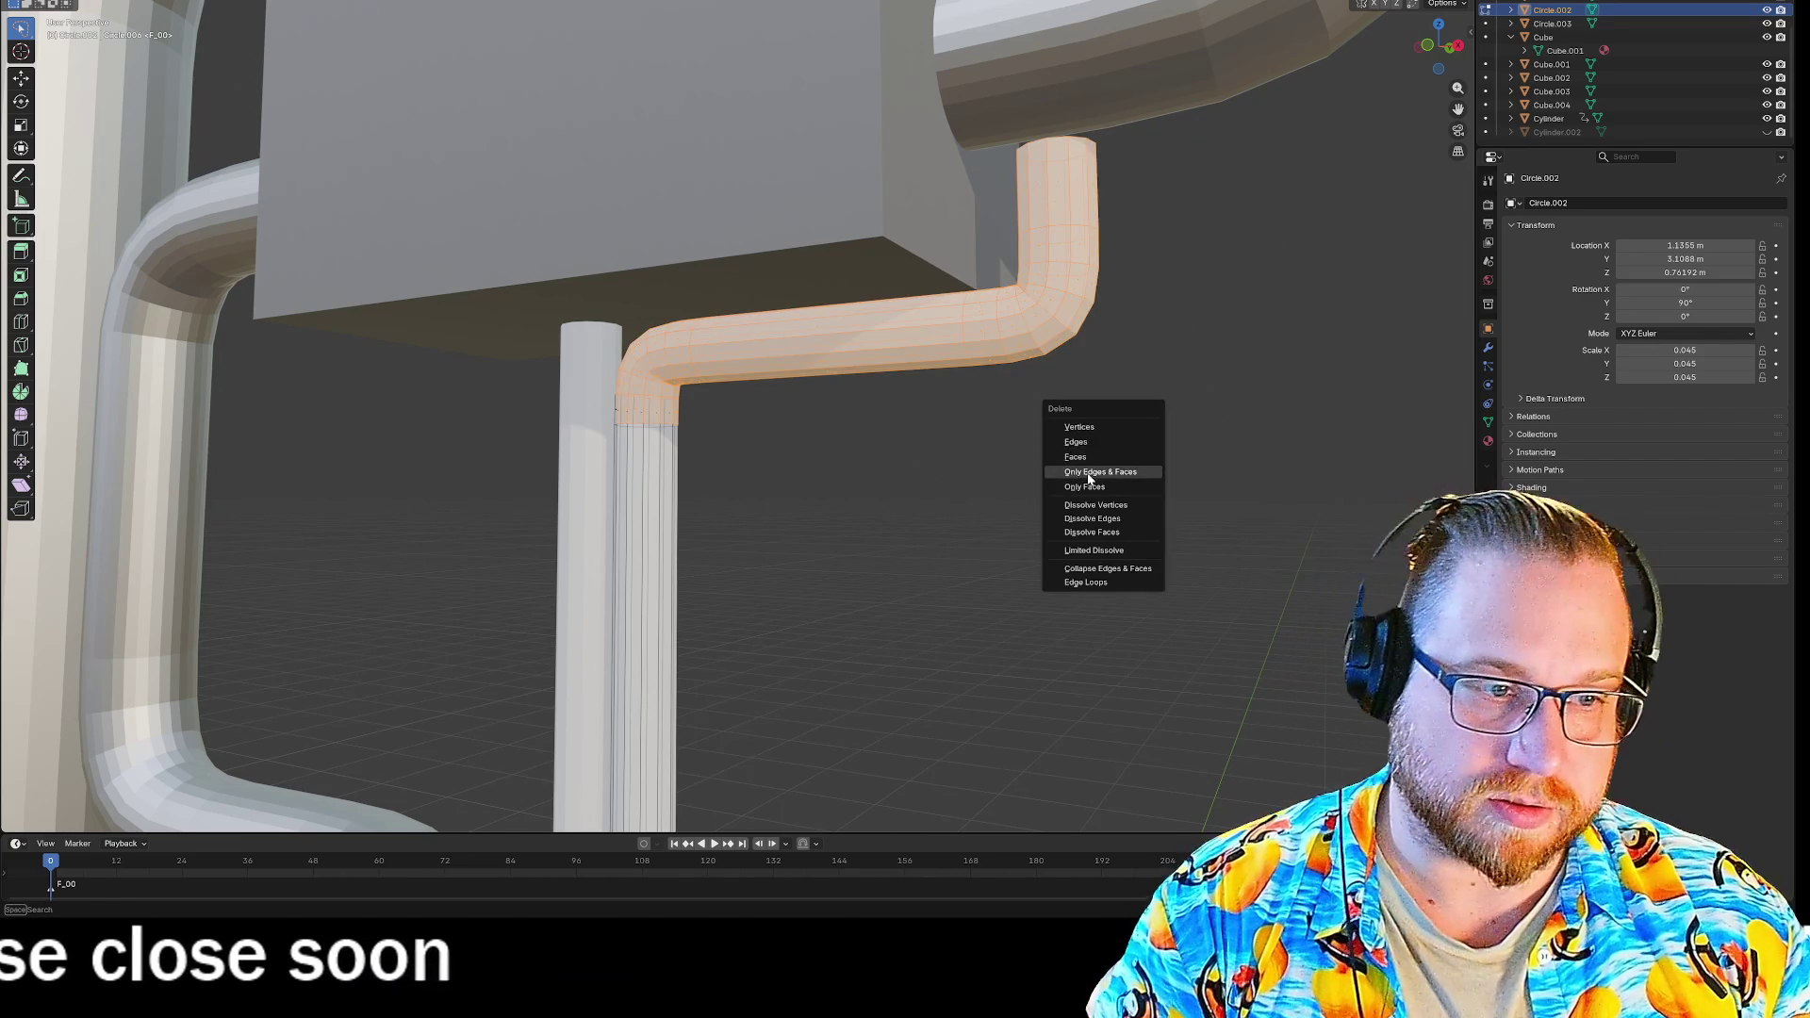
pyautogui.click(1089, 475)
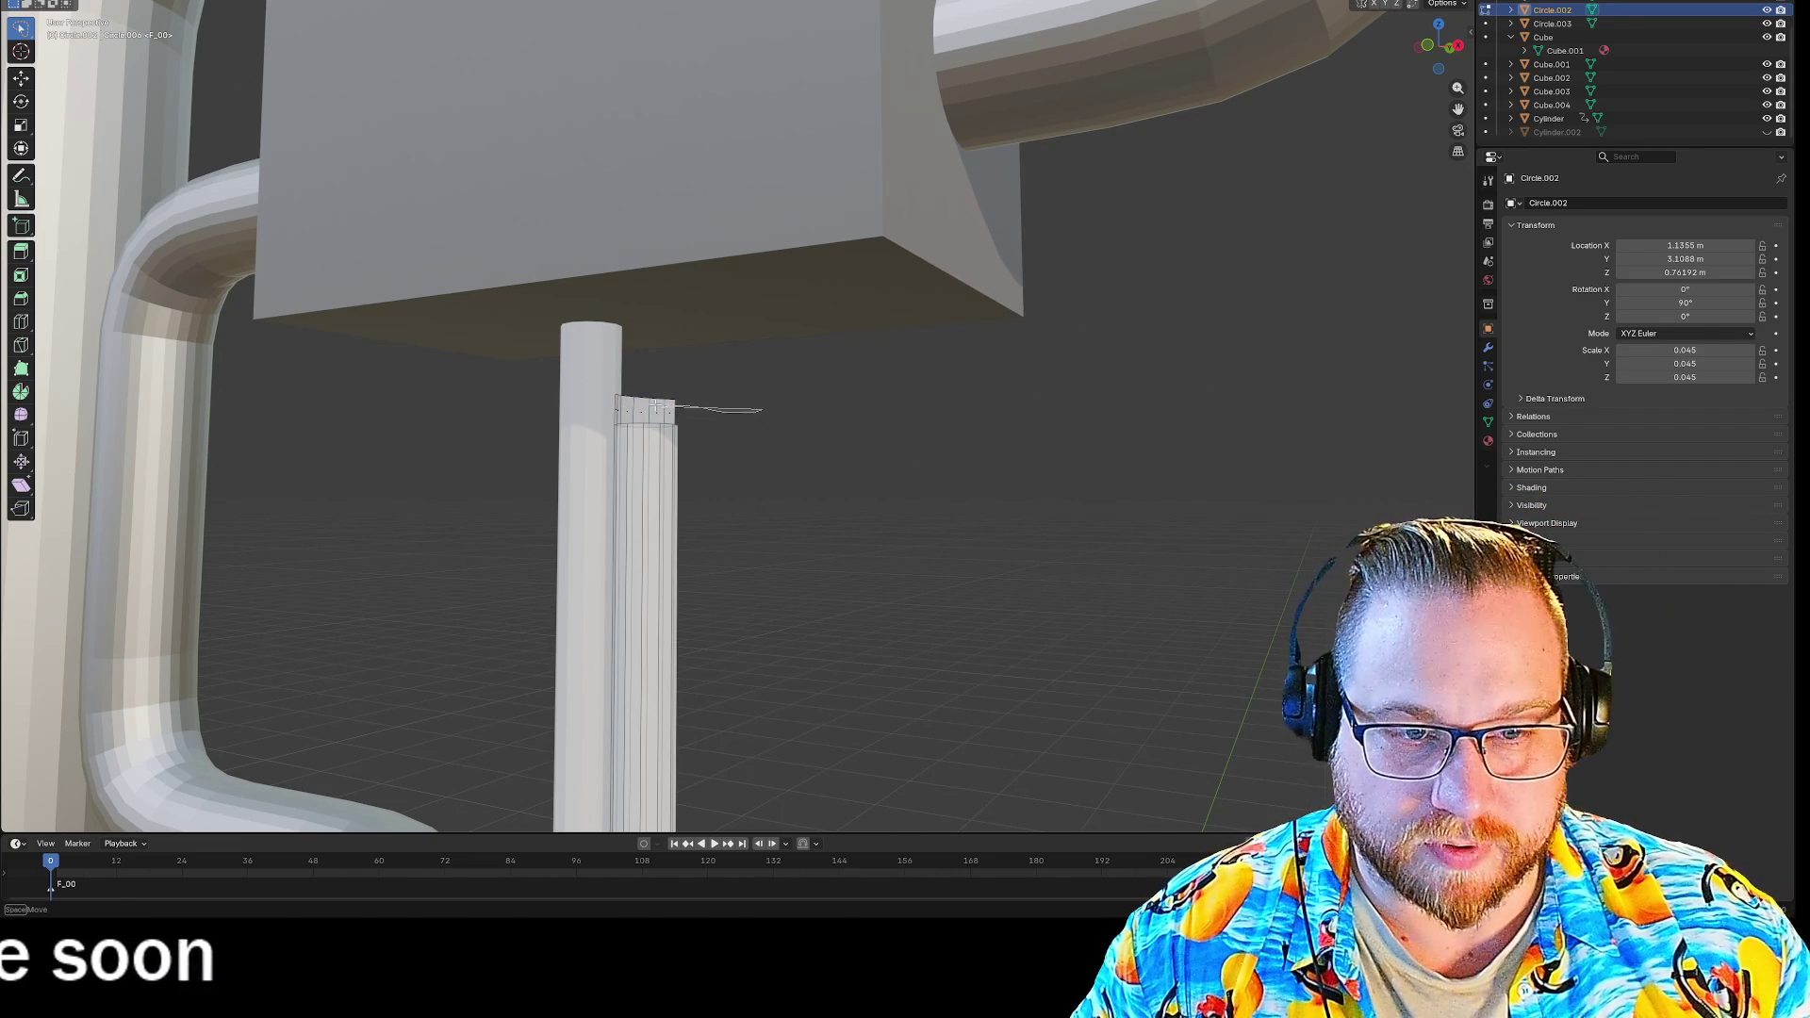
pyautogui.press('x')
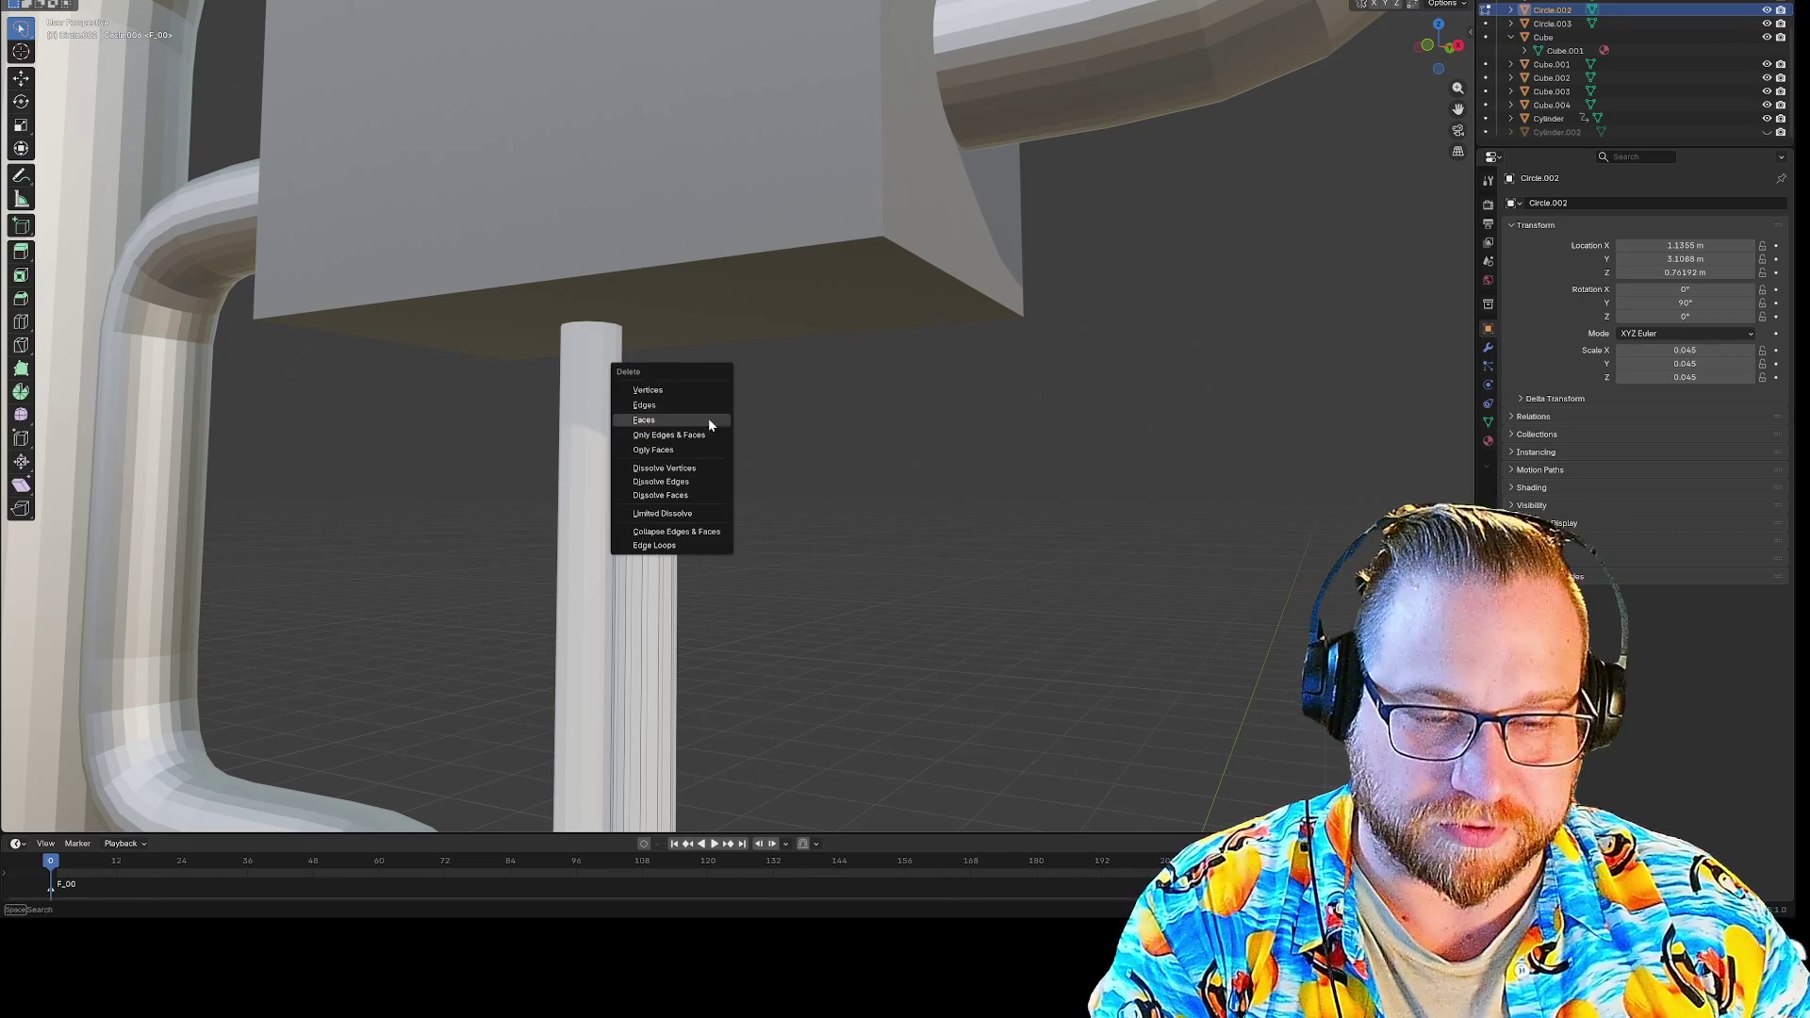
pyautogui.click(666, 412)
pyautogui.moveTo(663, 404)
pyautogui.mouseDown(button='middle')
pyautogui.moveTo(795, 412)
pyautogui.moveTo(687, 302)
pyautogui.moveTo(706, 233)
pyautogui.moveTo(666, 210)
pyautogui.moveTo(907, 204)
pyautogui.moveTo(948, 210)
pyautogui.moveTo(953, 239)
pyautogui.mouseUp(button='middle')
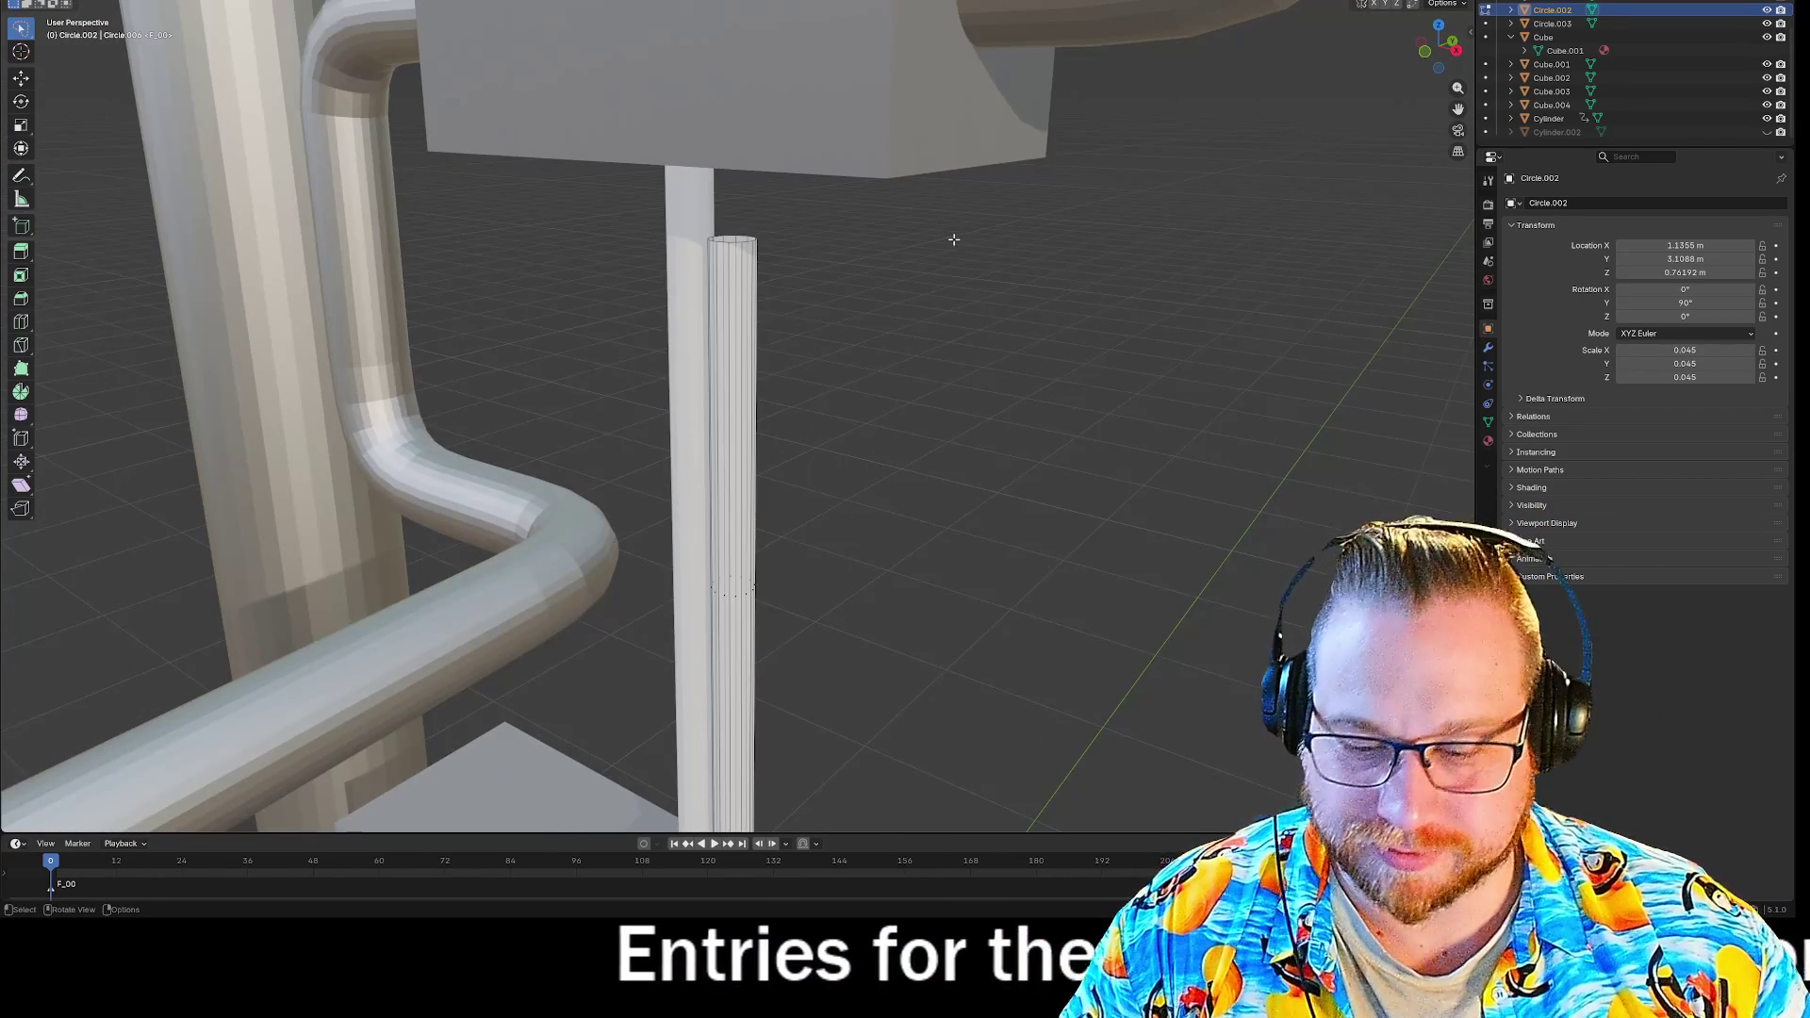
# Select the thin cylinder's top edge loop and raise it along Z to the box's underside.
pyautogui.keyDown('alt'); pyautogui.click(737, 242); pyautogui.keyUp('alt')
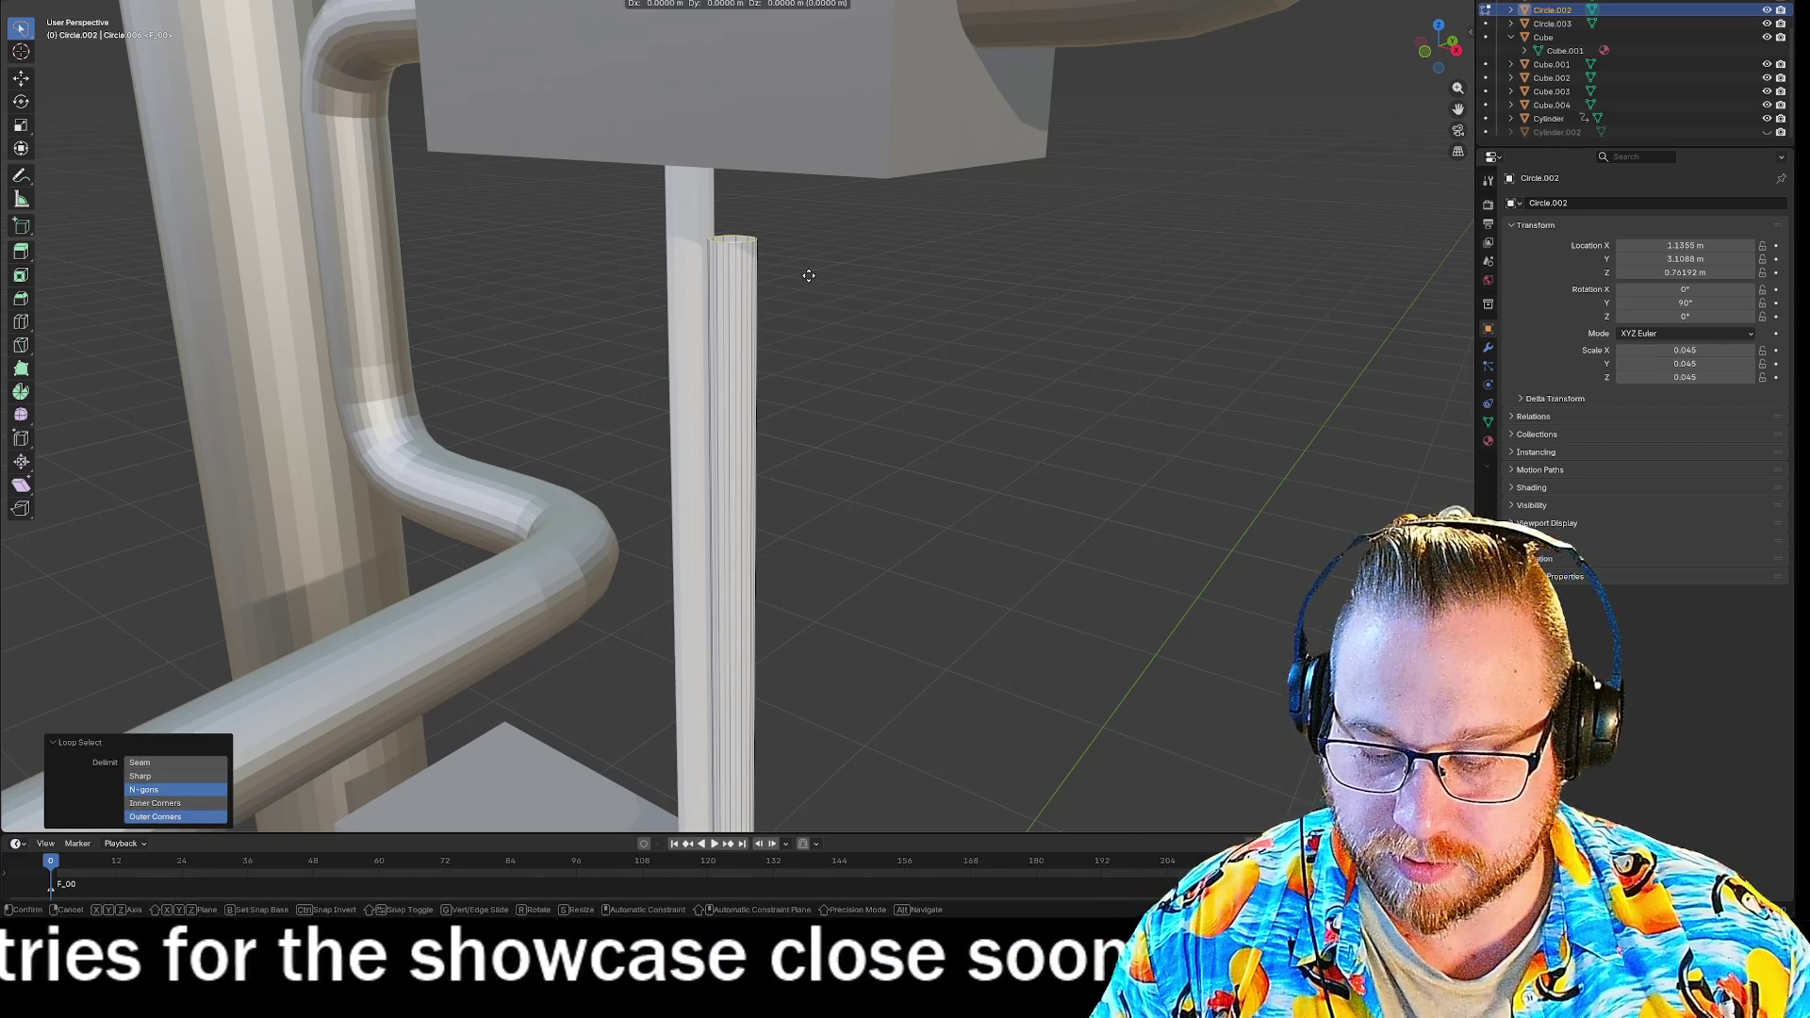
pyautogui.press('g')
pyautogui.press('z')
pyautogui.click(888, 179)
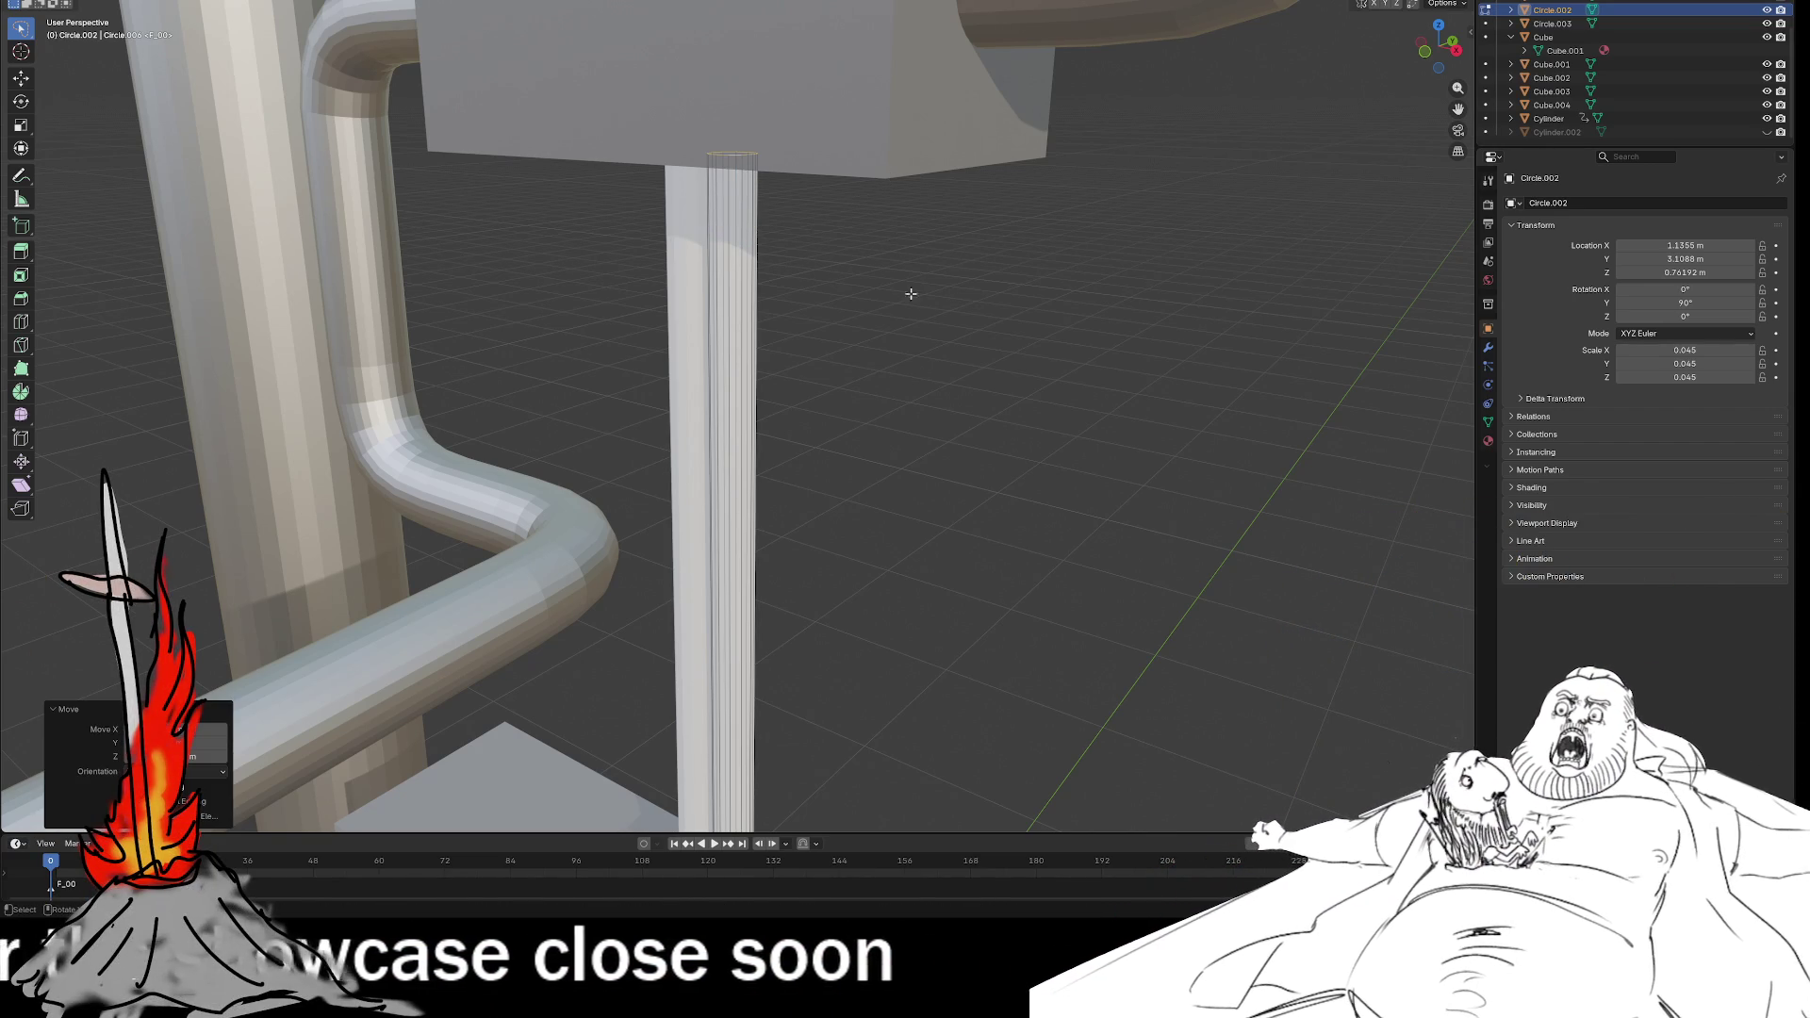
pyautogui.moveTo(953, 376)
pyautogui.mouseDown(button='middle')
pyautogui.moveTo(962, 412)
pyautogui.moveTo(1018, 453)
pyautogui.moveTo(810, 463)
pyautogui.moveTo(807, 486)
pyautogui.mouseUp(button='middle')
pyautogui.scroll(-8, 962, 412)
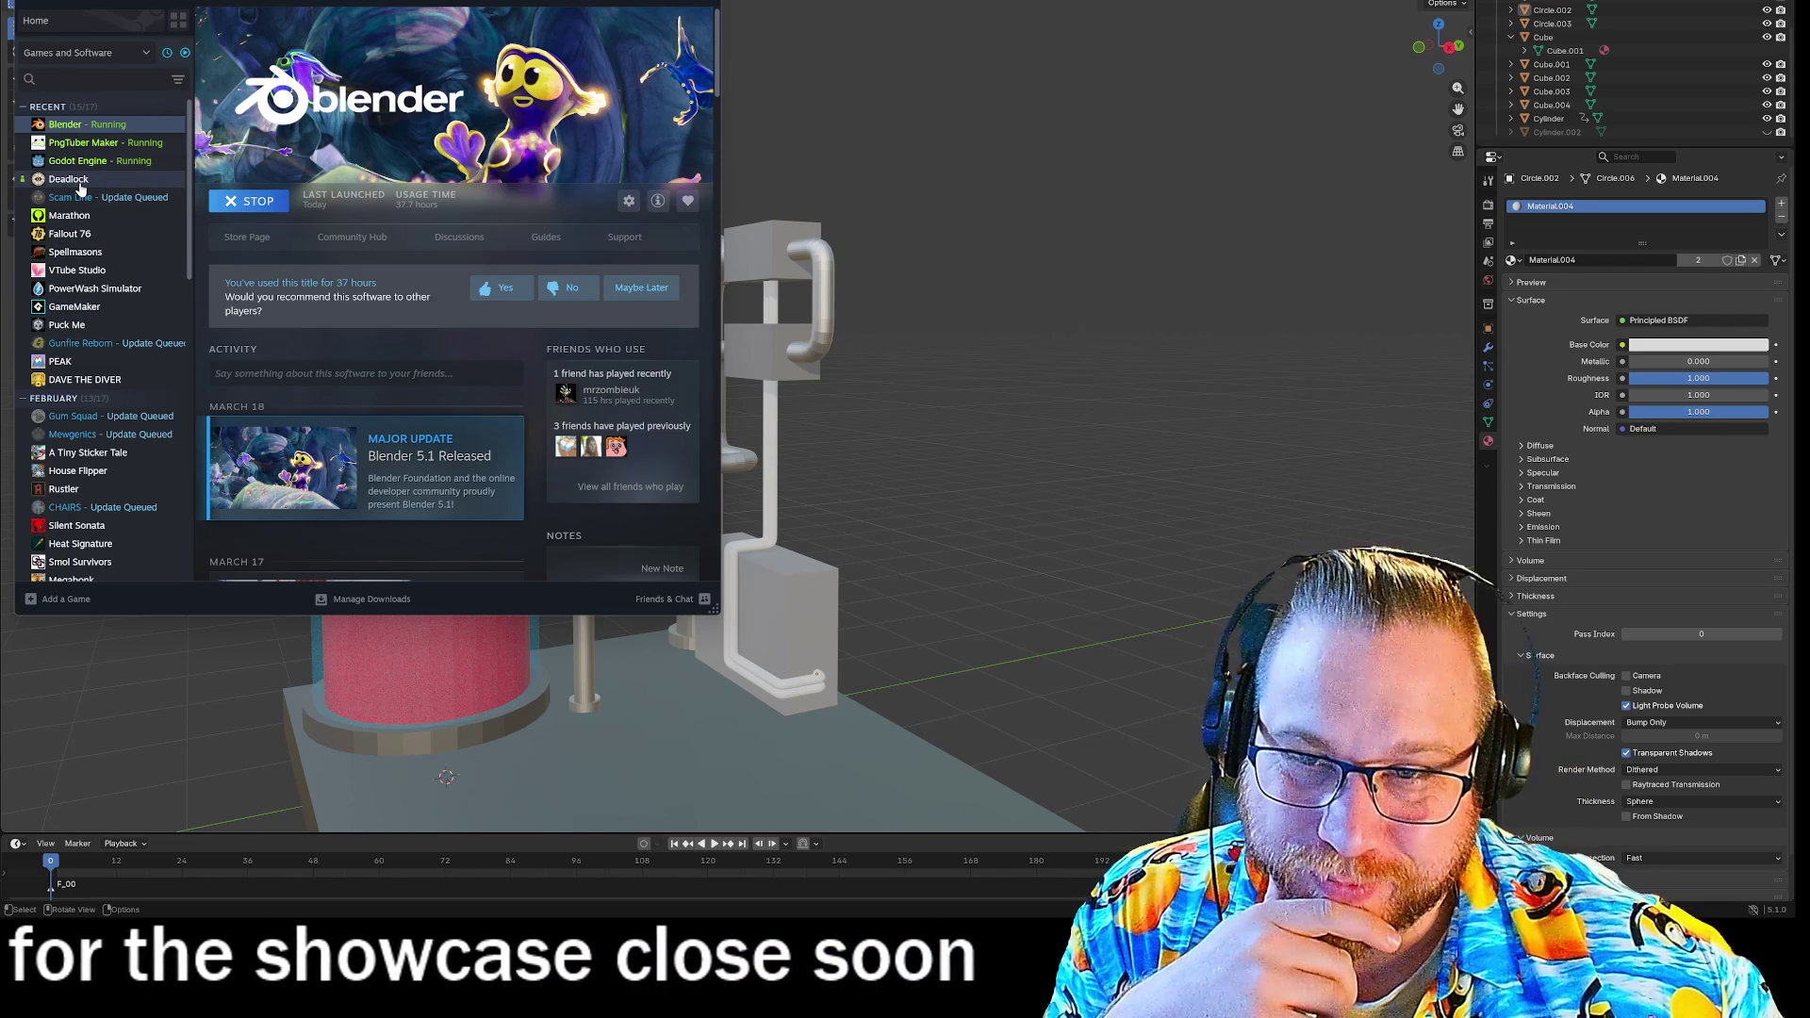
# Select Spellmasons in the Steam library sidebar and launch it with Play.
pyautogui.click(78, 252)
pyautogui.click(227, 207)
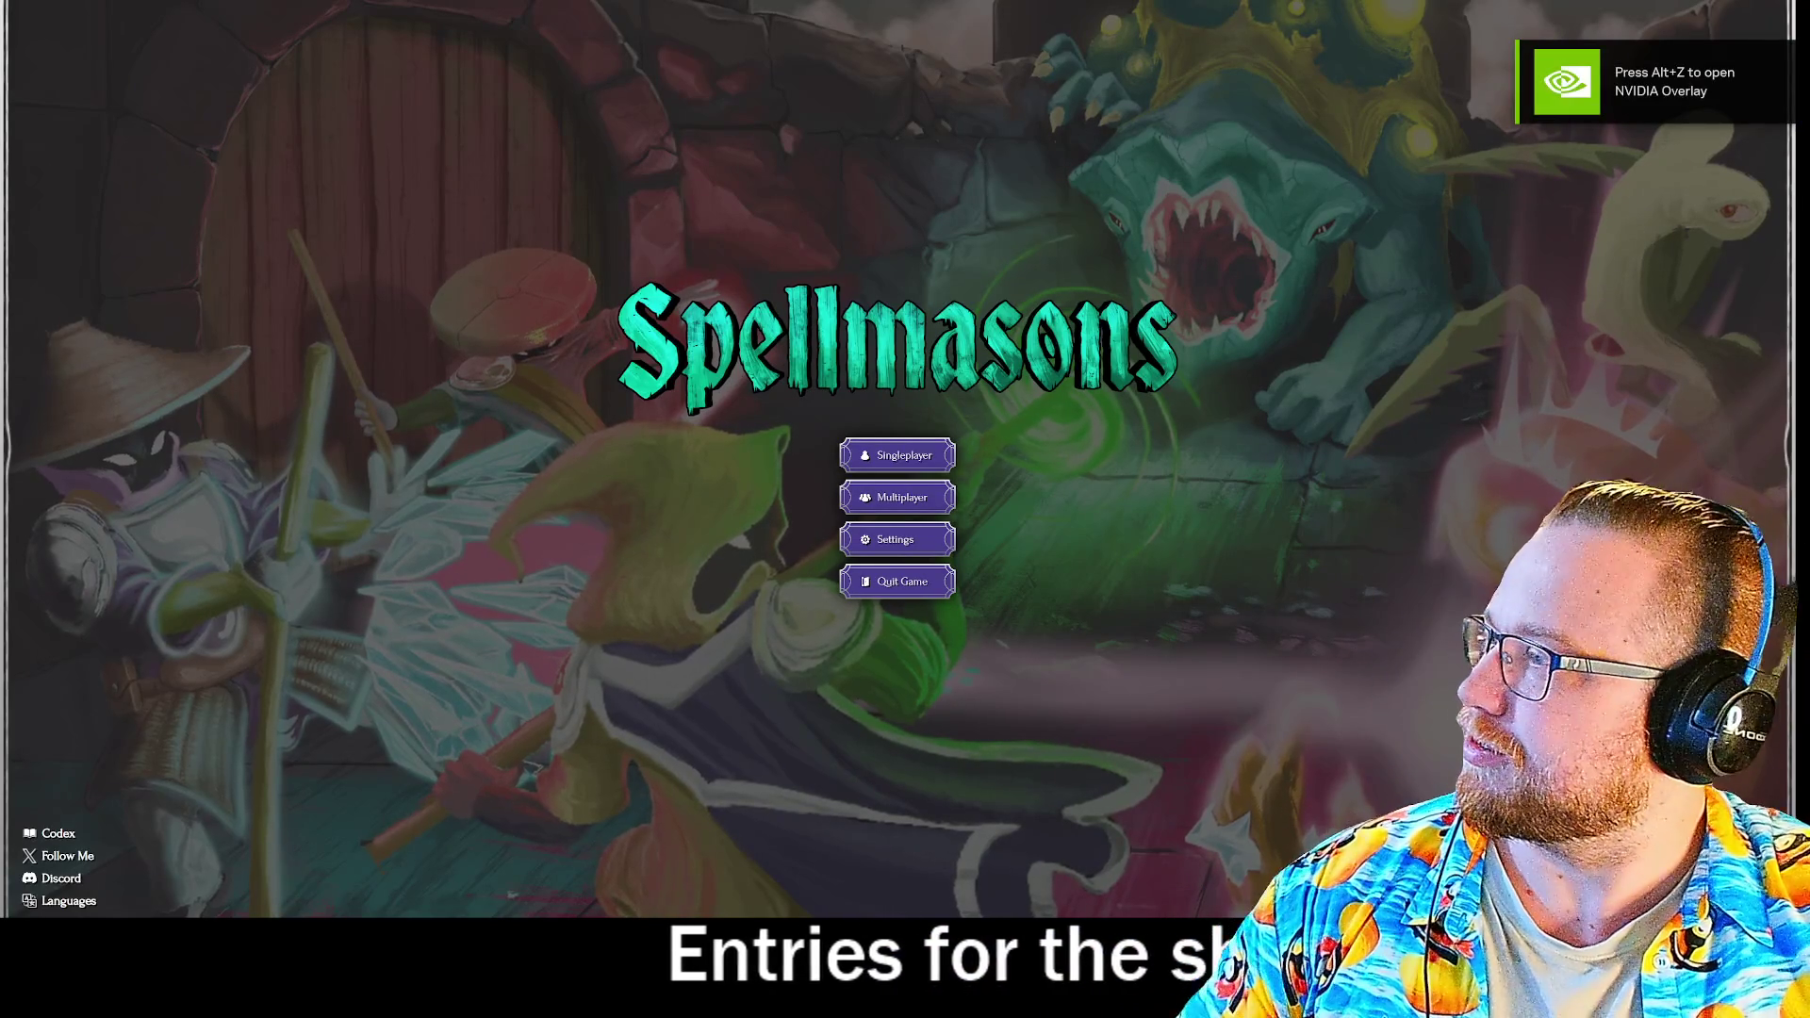
# Start a new singleplayer run, pick Connect, then reroll and take Slash and Heavy Slash.
pyautogui.click(924, 460)
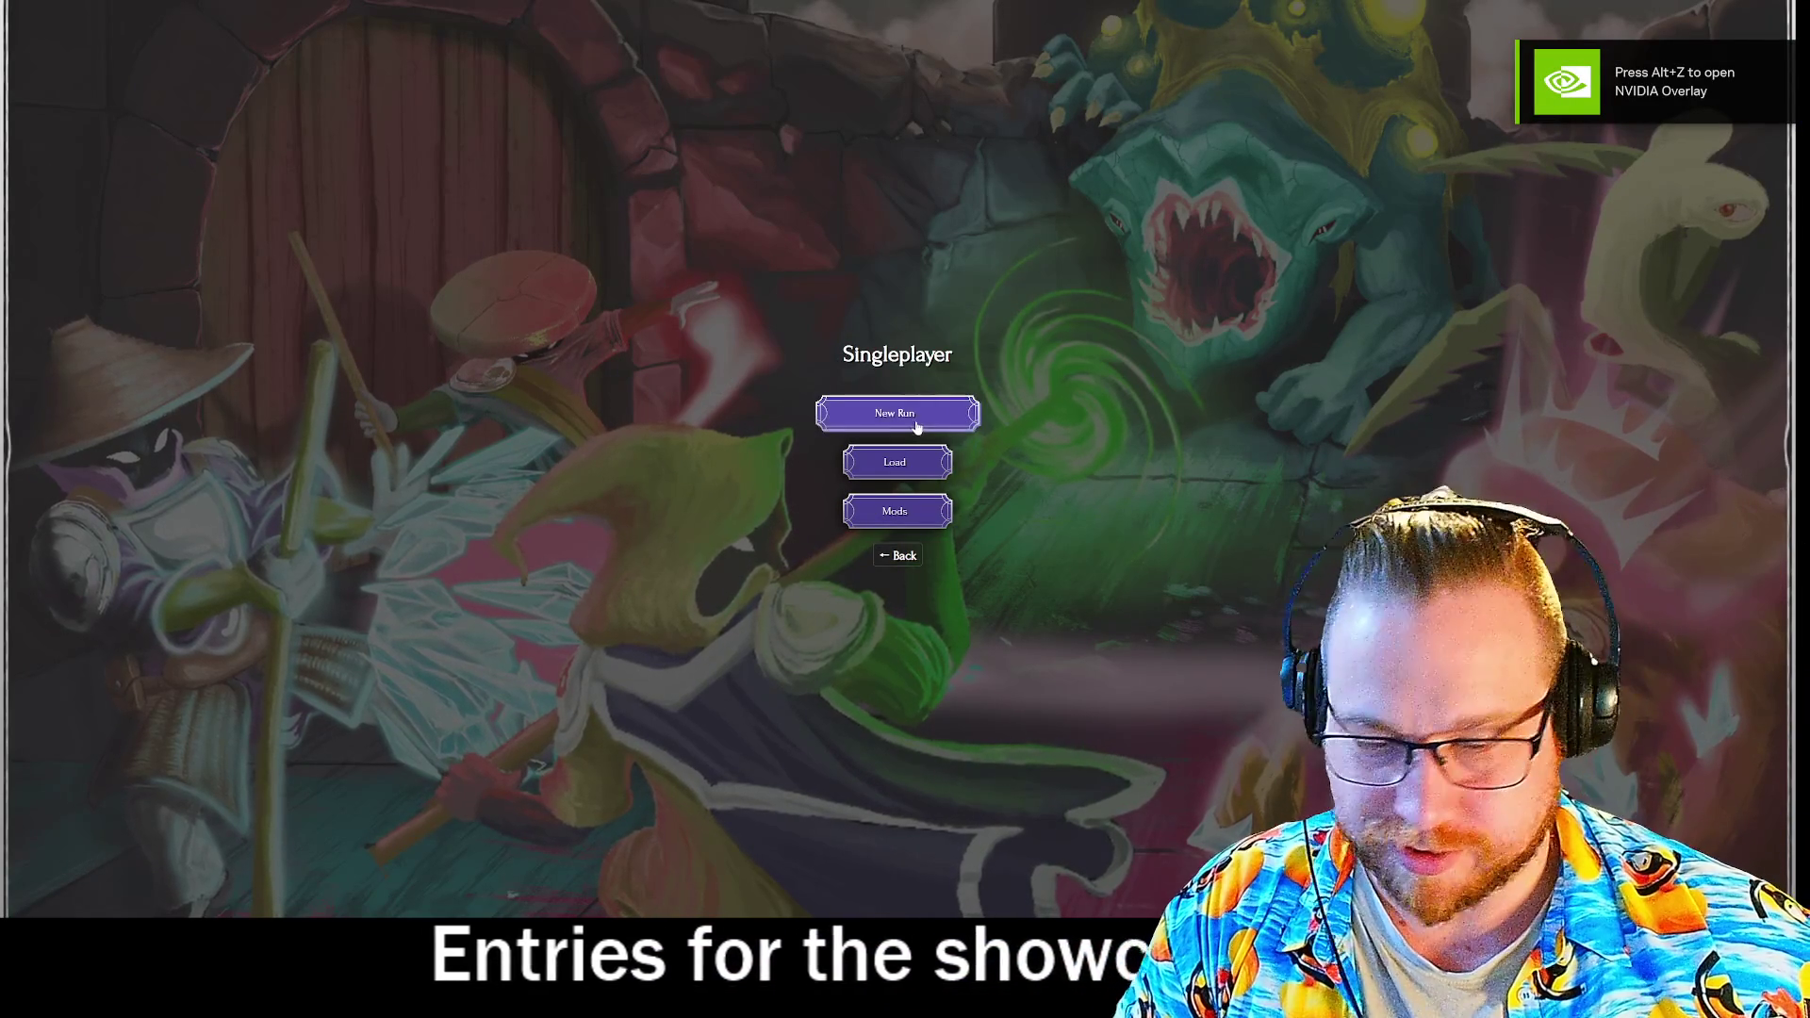
pyautogui.click(929, 412)
pyautogui.click(886, 707)
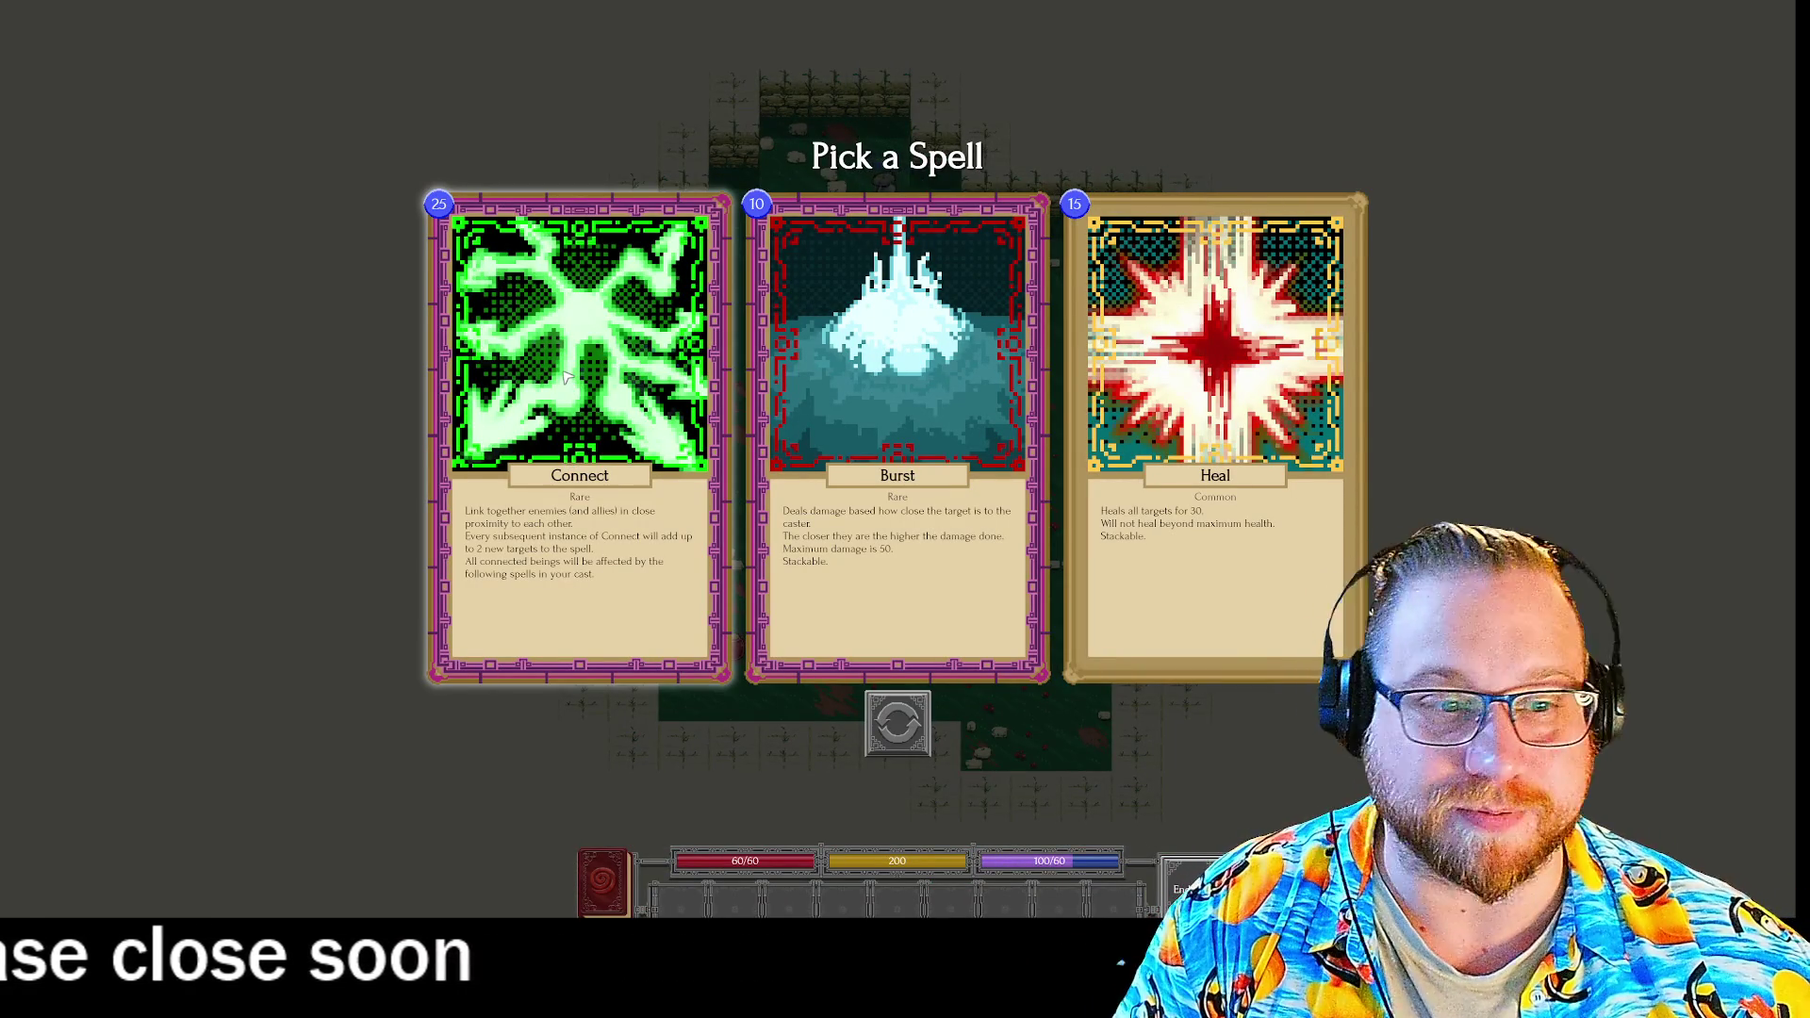
pyautogui.click(576, 385)
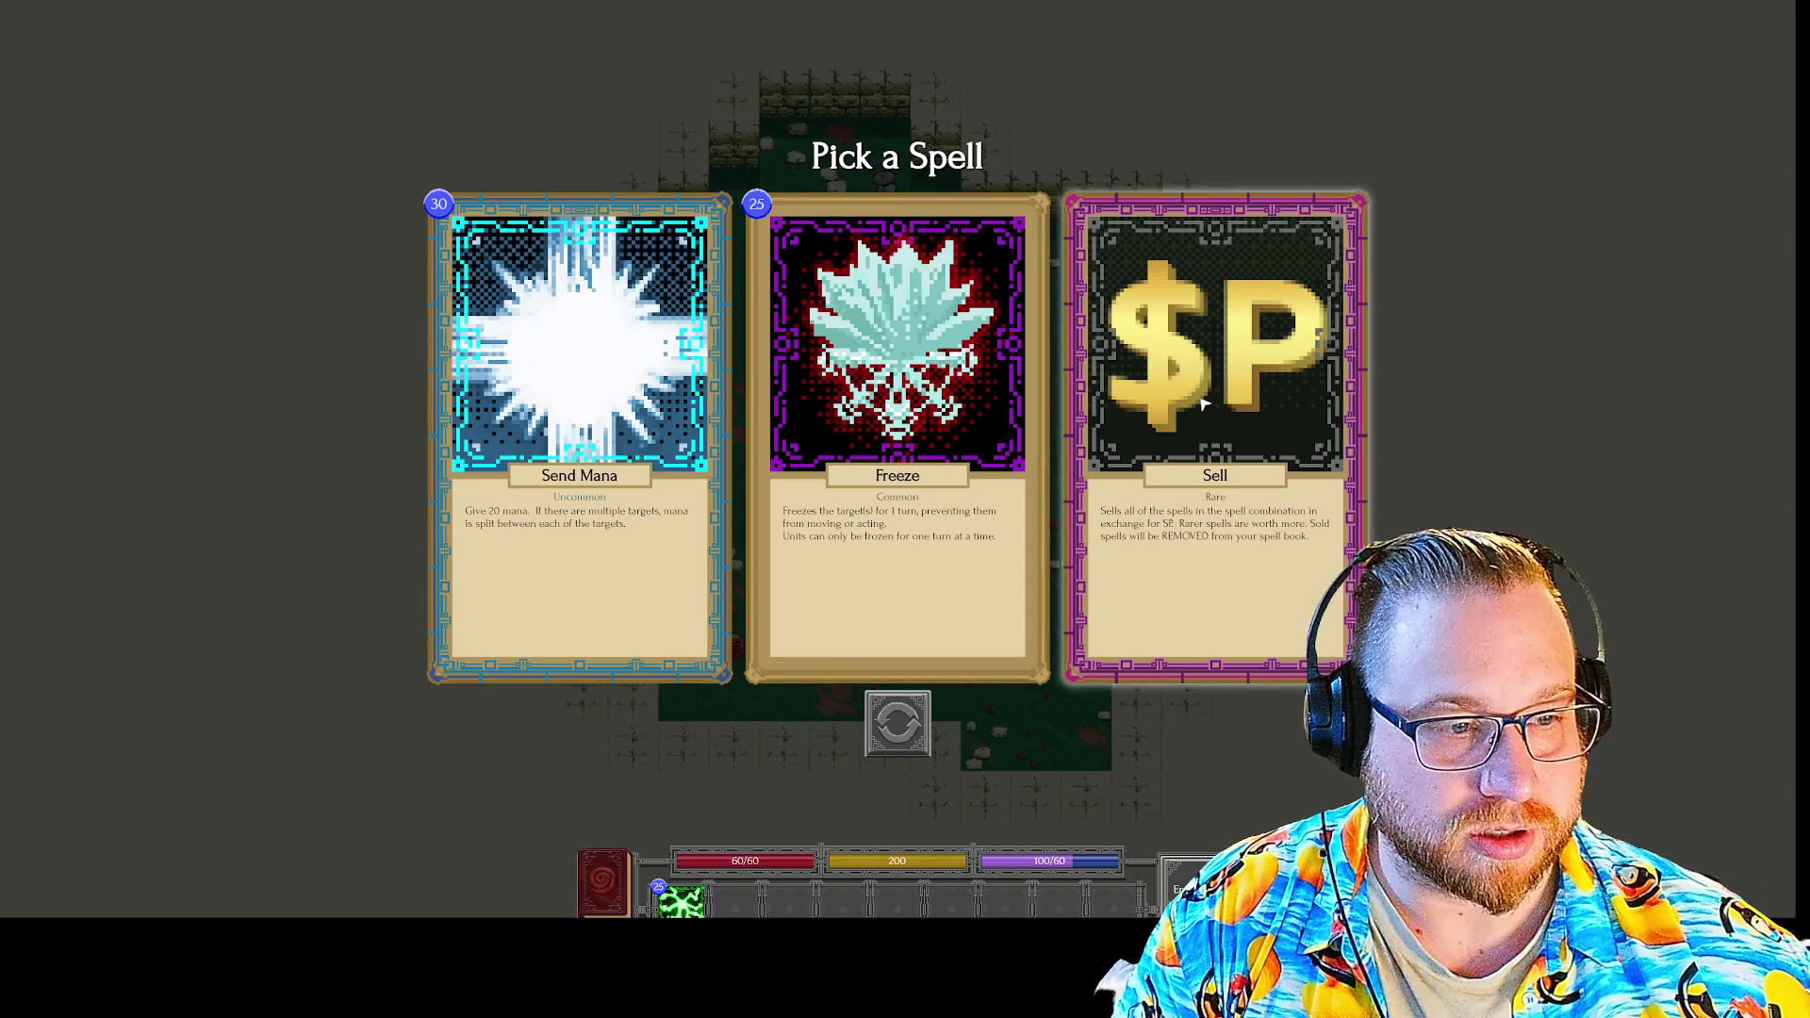
pyautogui.click(892, 737)
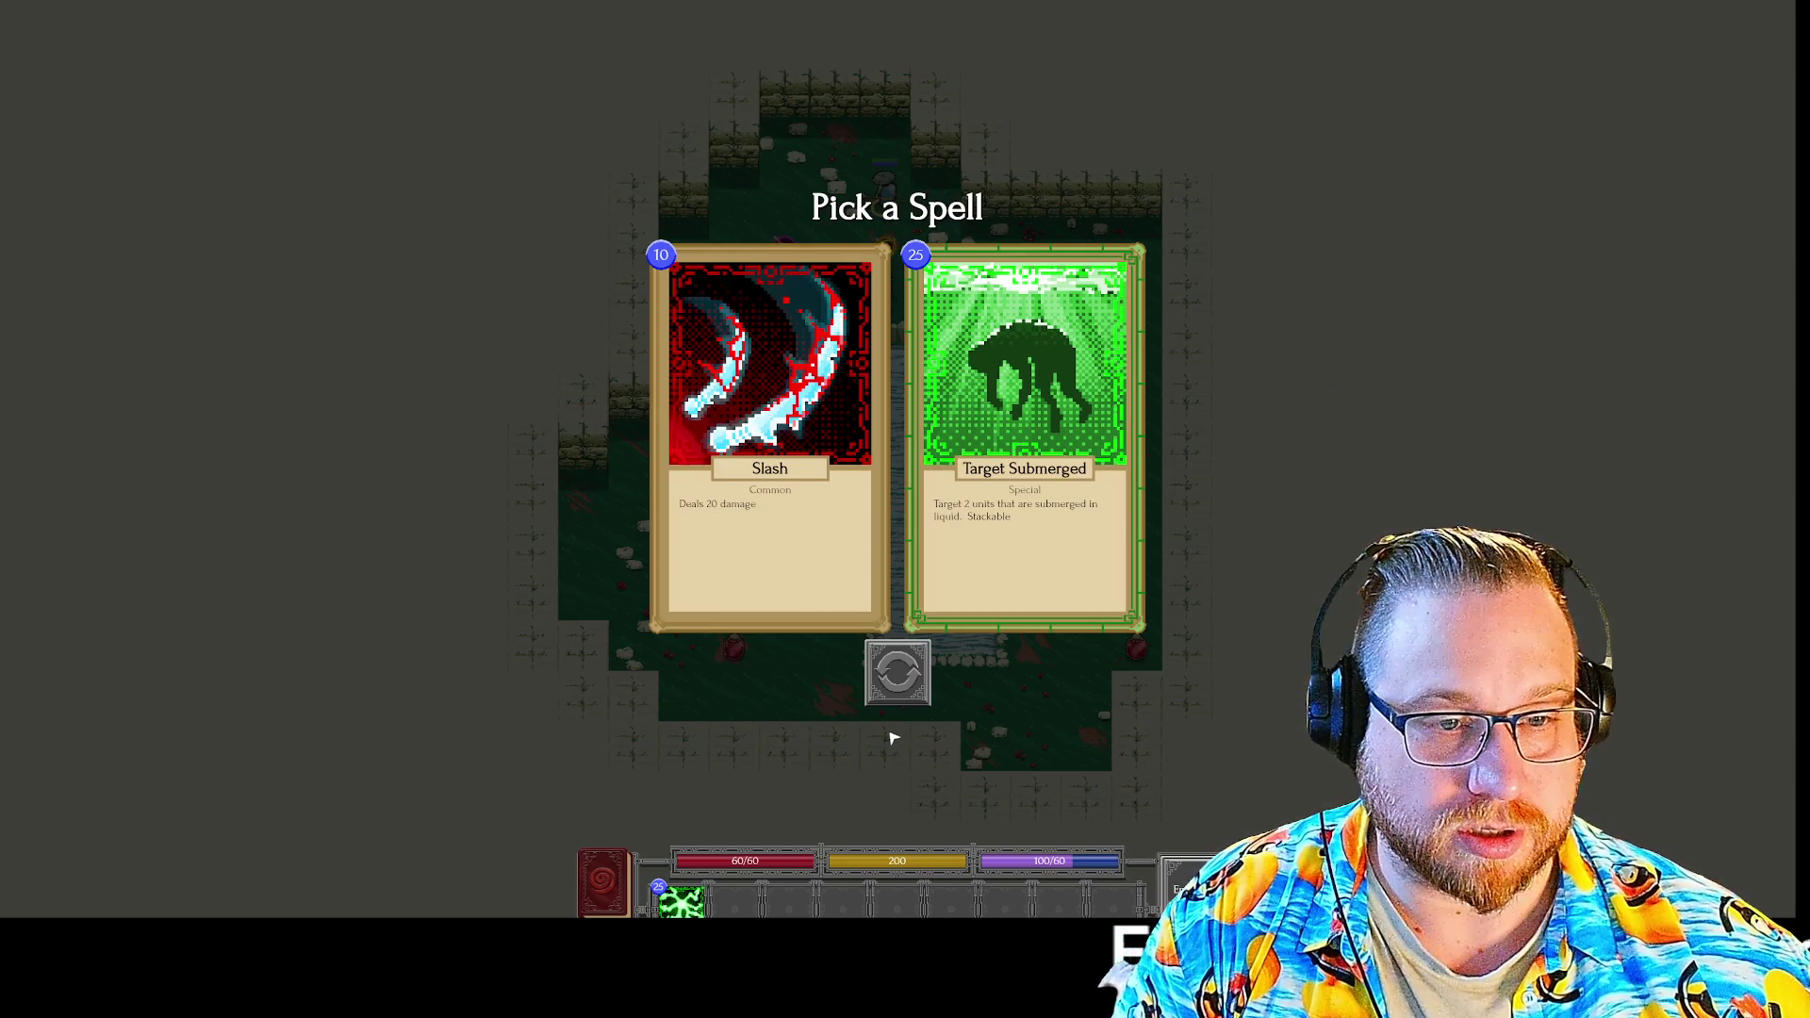
pyautogui.click(766, 371)
pyautogui.click(921, 400)
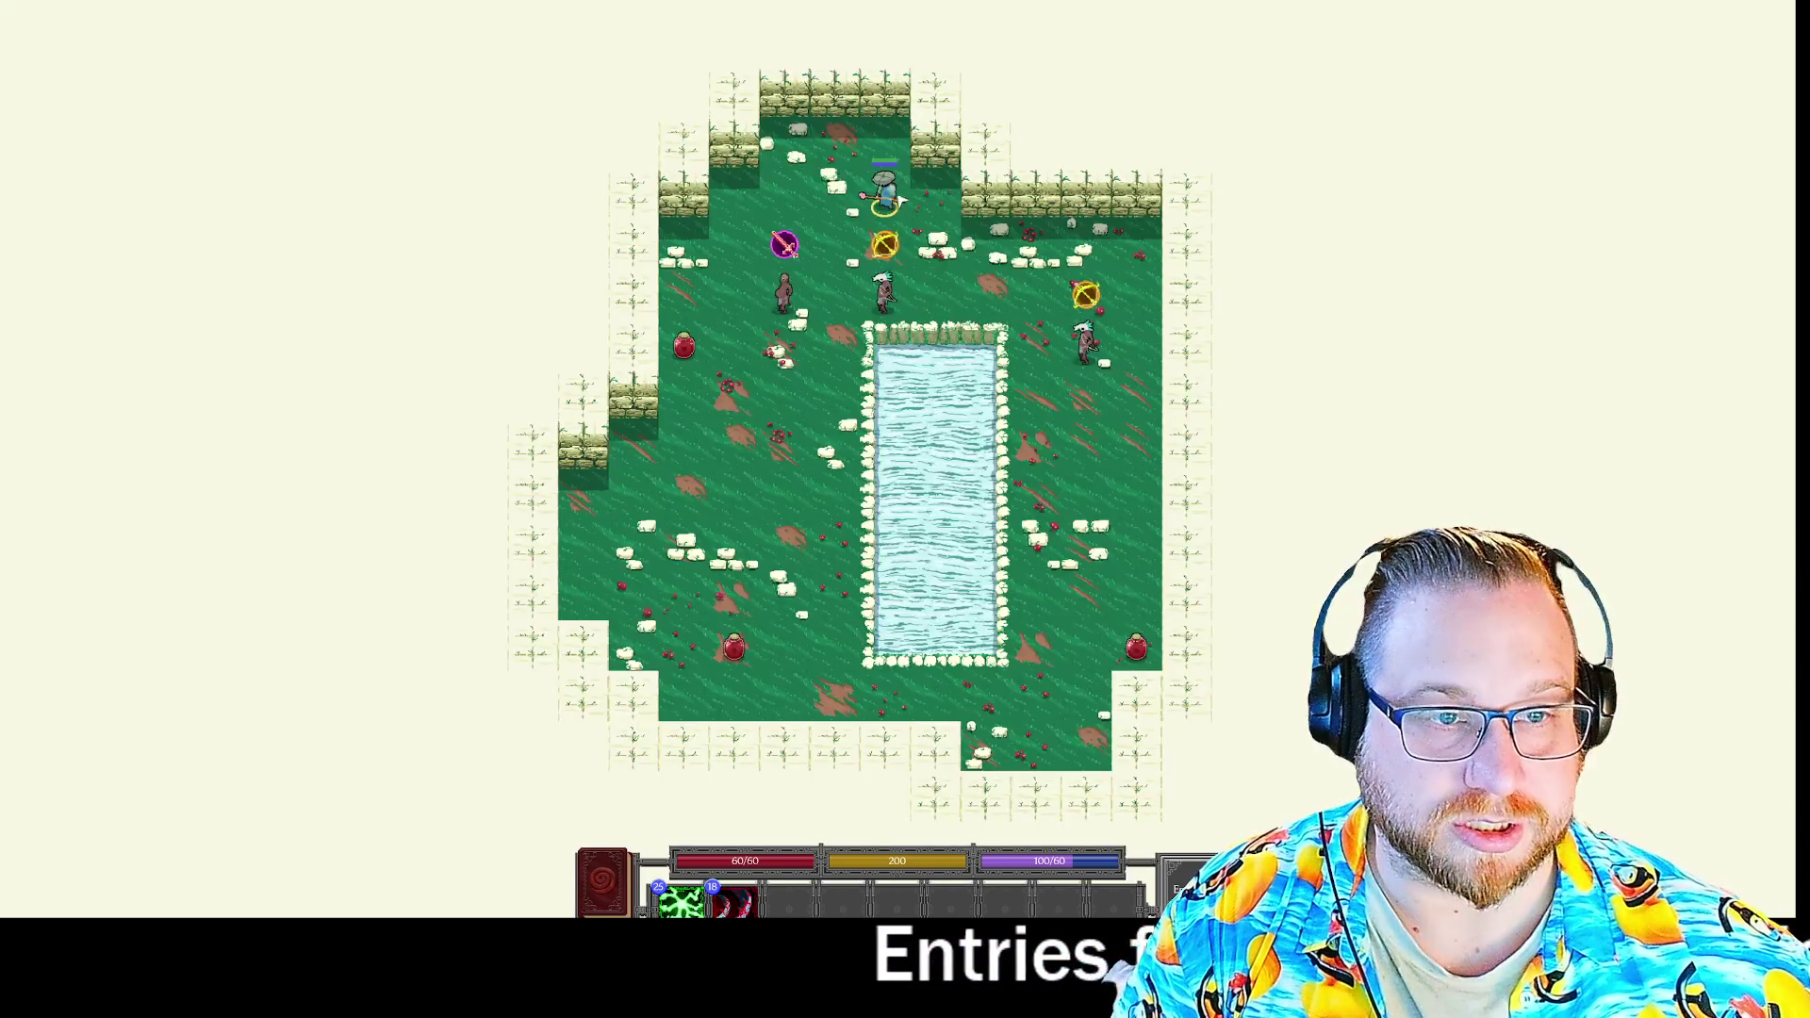
# Cast a Connect + Heavy Slash combo on the two linked enemies, then walk toward the lower right.
pyautogui.moveTo(679, 901)
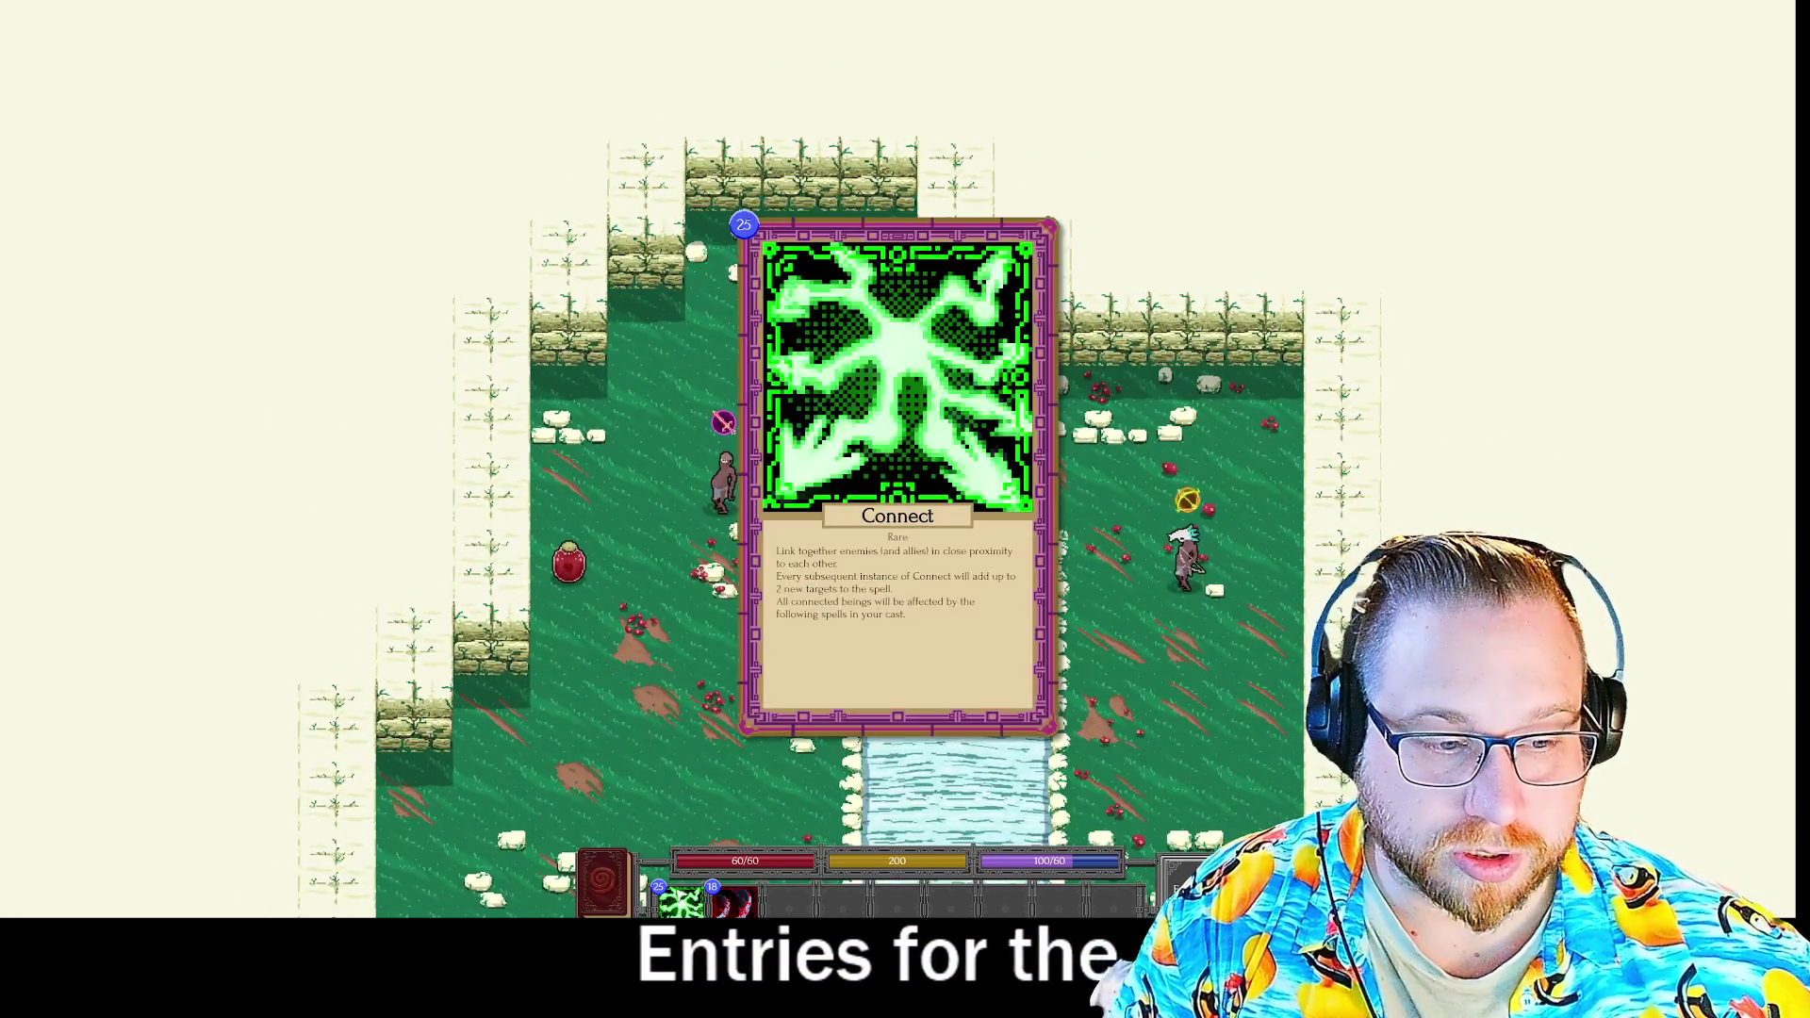
pyautogui.press('1')
pyautogui.press('1')
pyautogui.press('2')
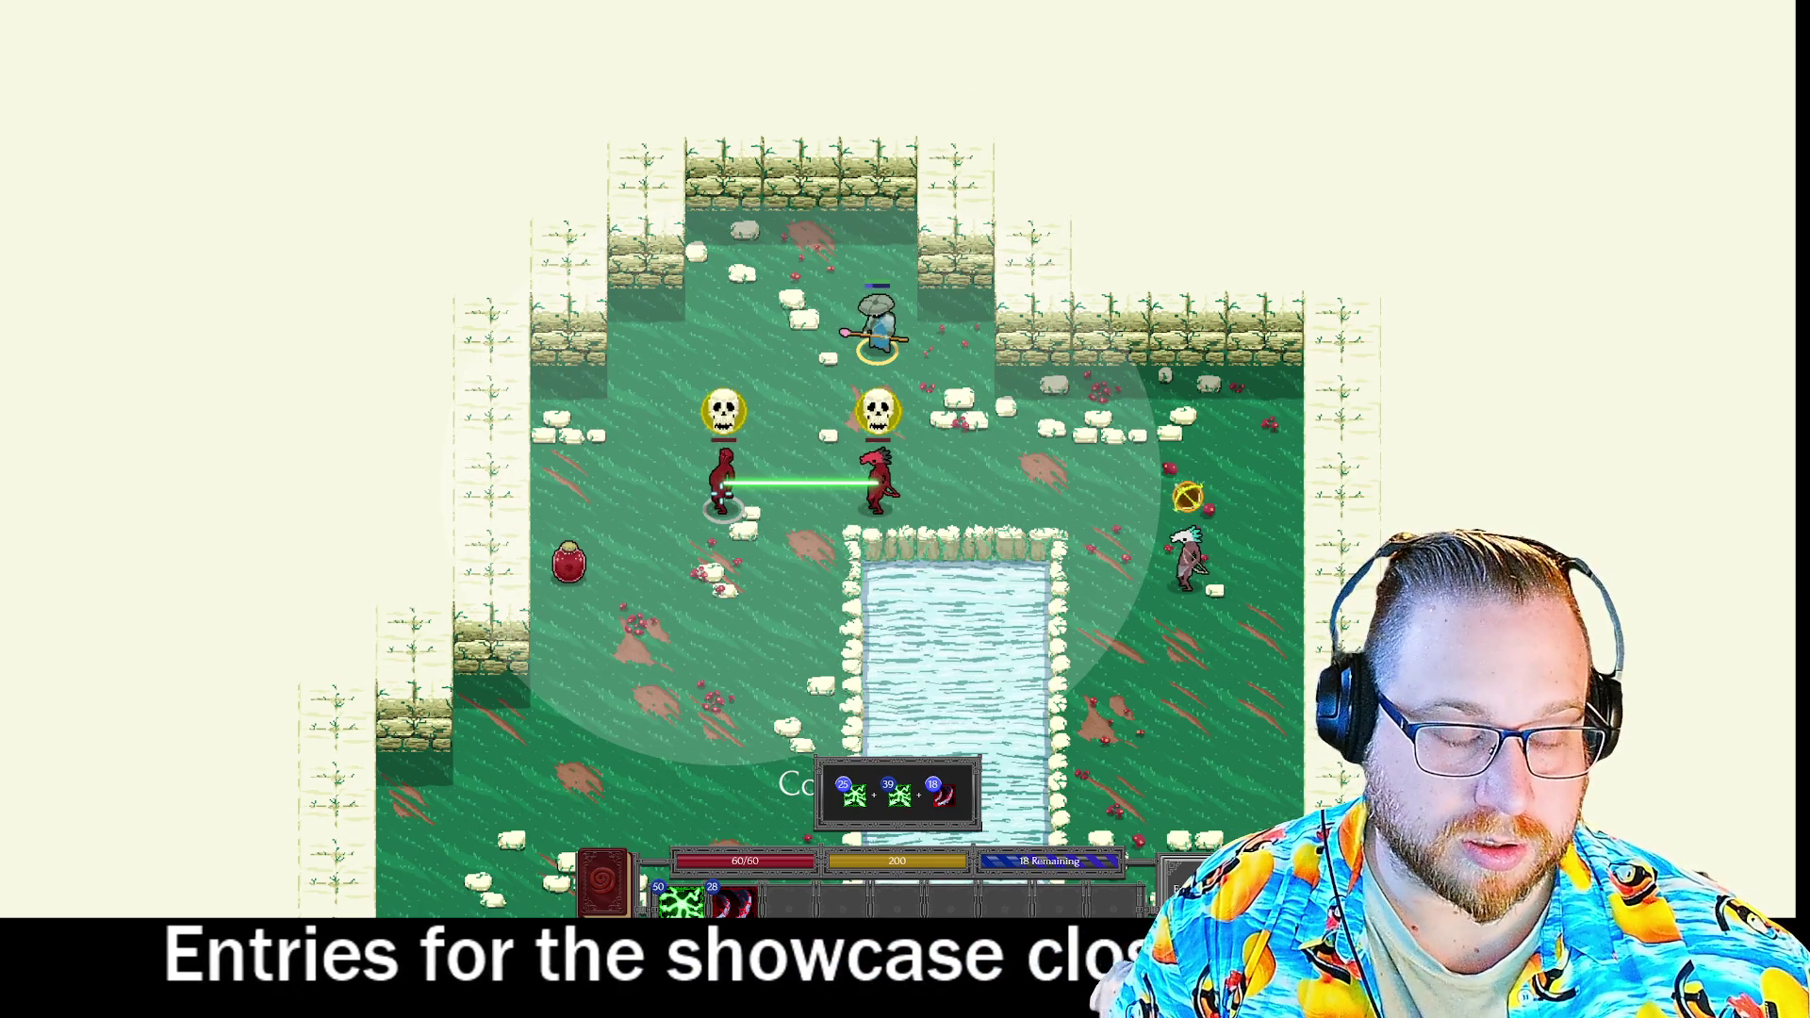
pyautogui.click(928, 771)
pyautogui.click(900, 795)
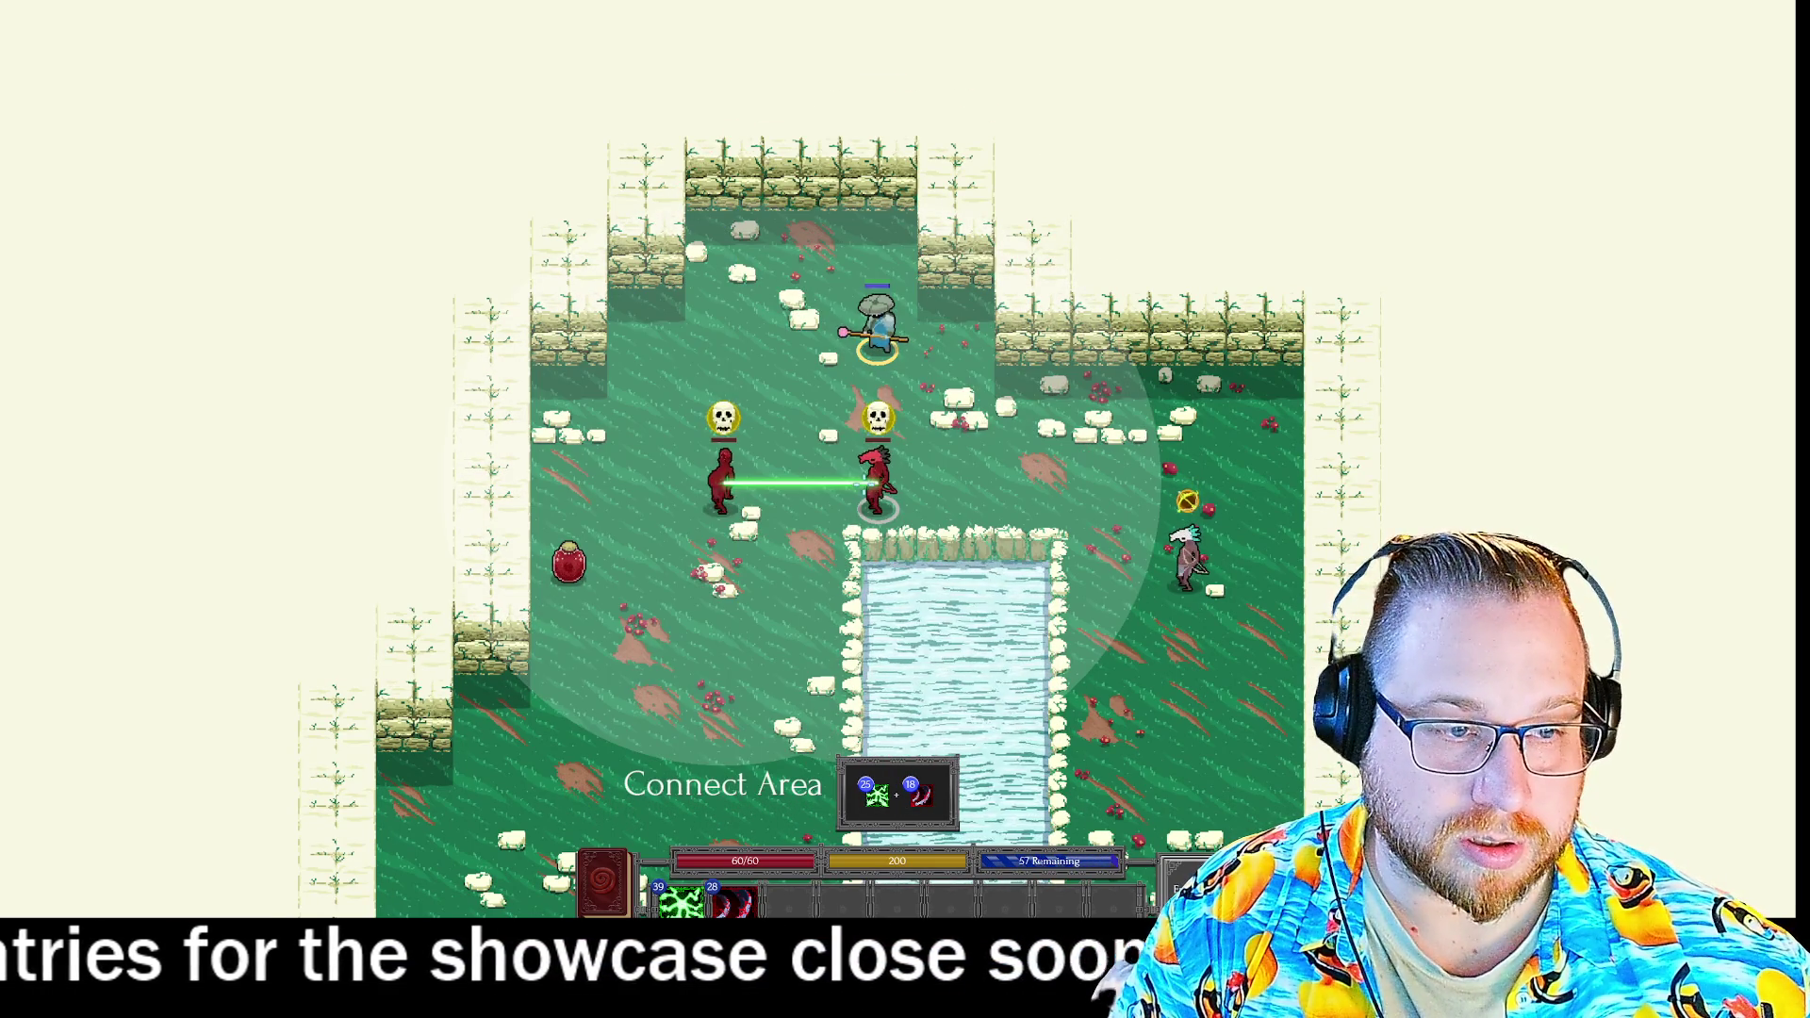
pyautogui.click(864, 486)
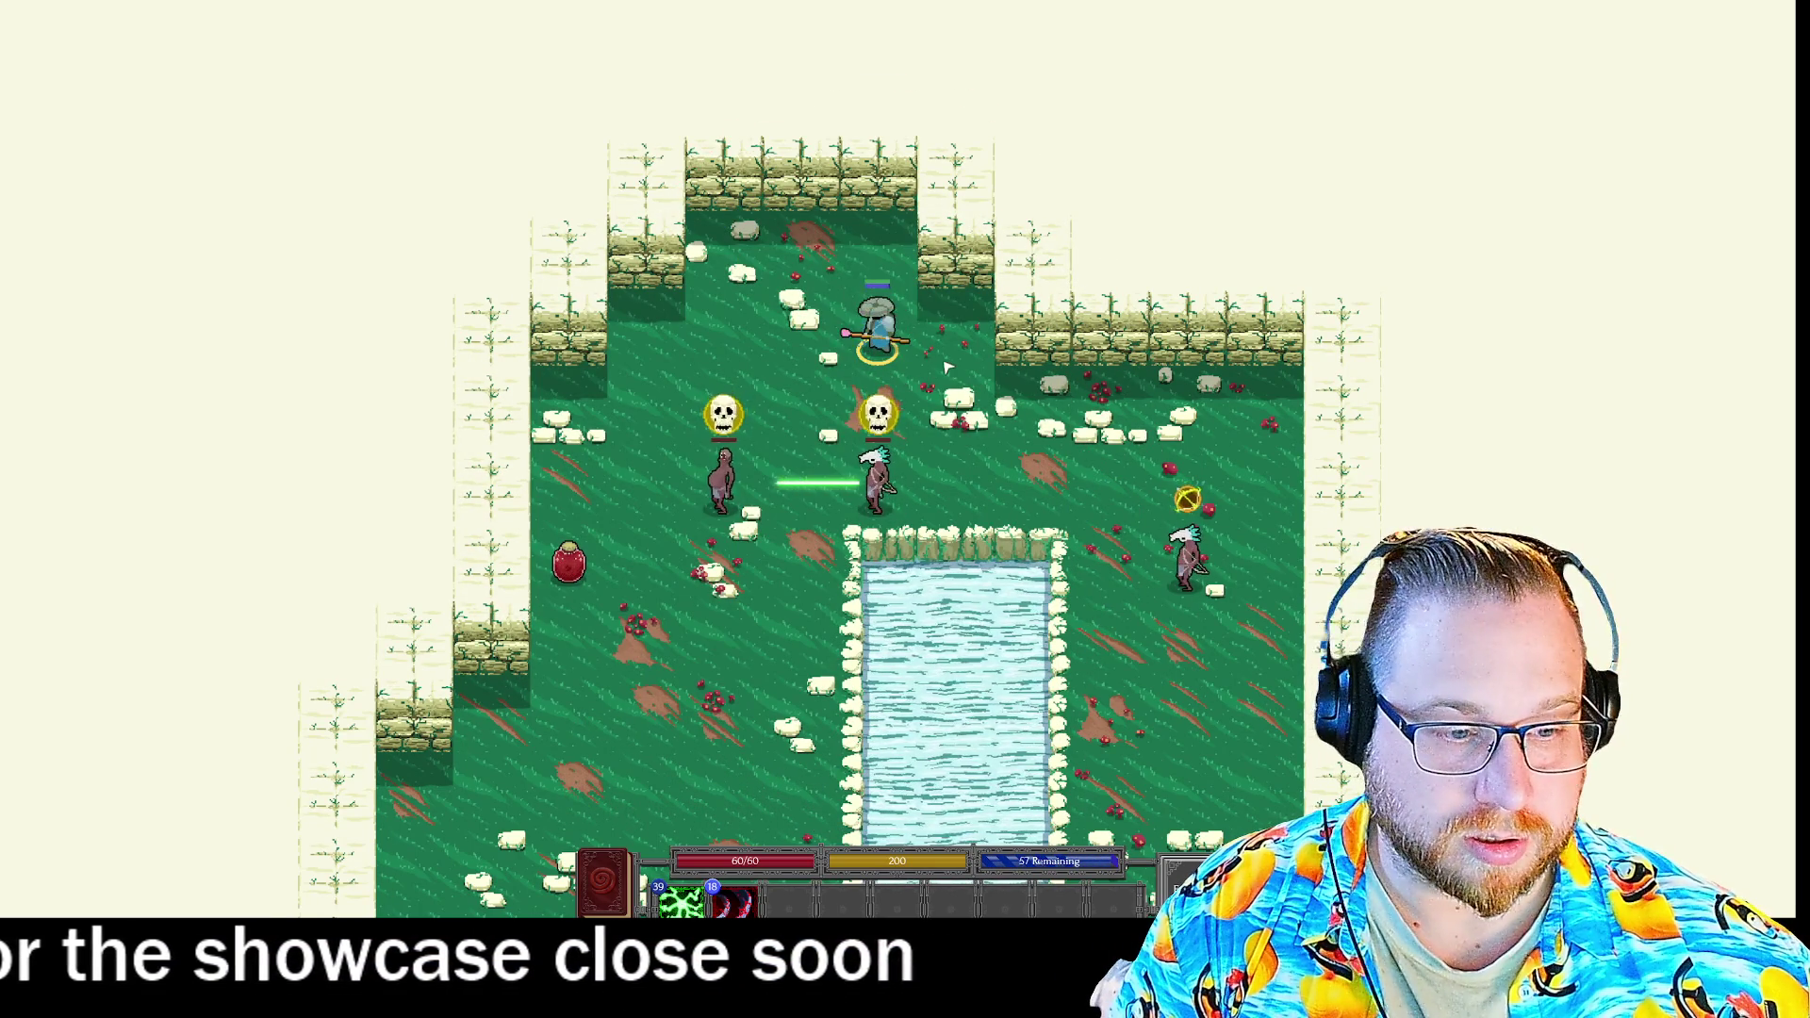
pyautogui.click(948, 367)
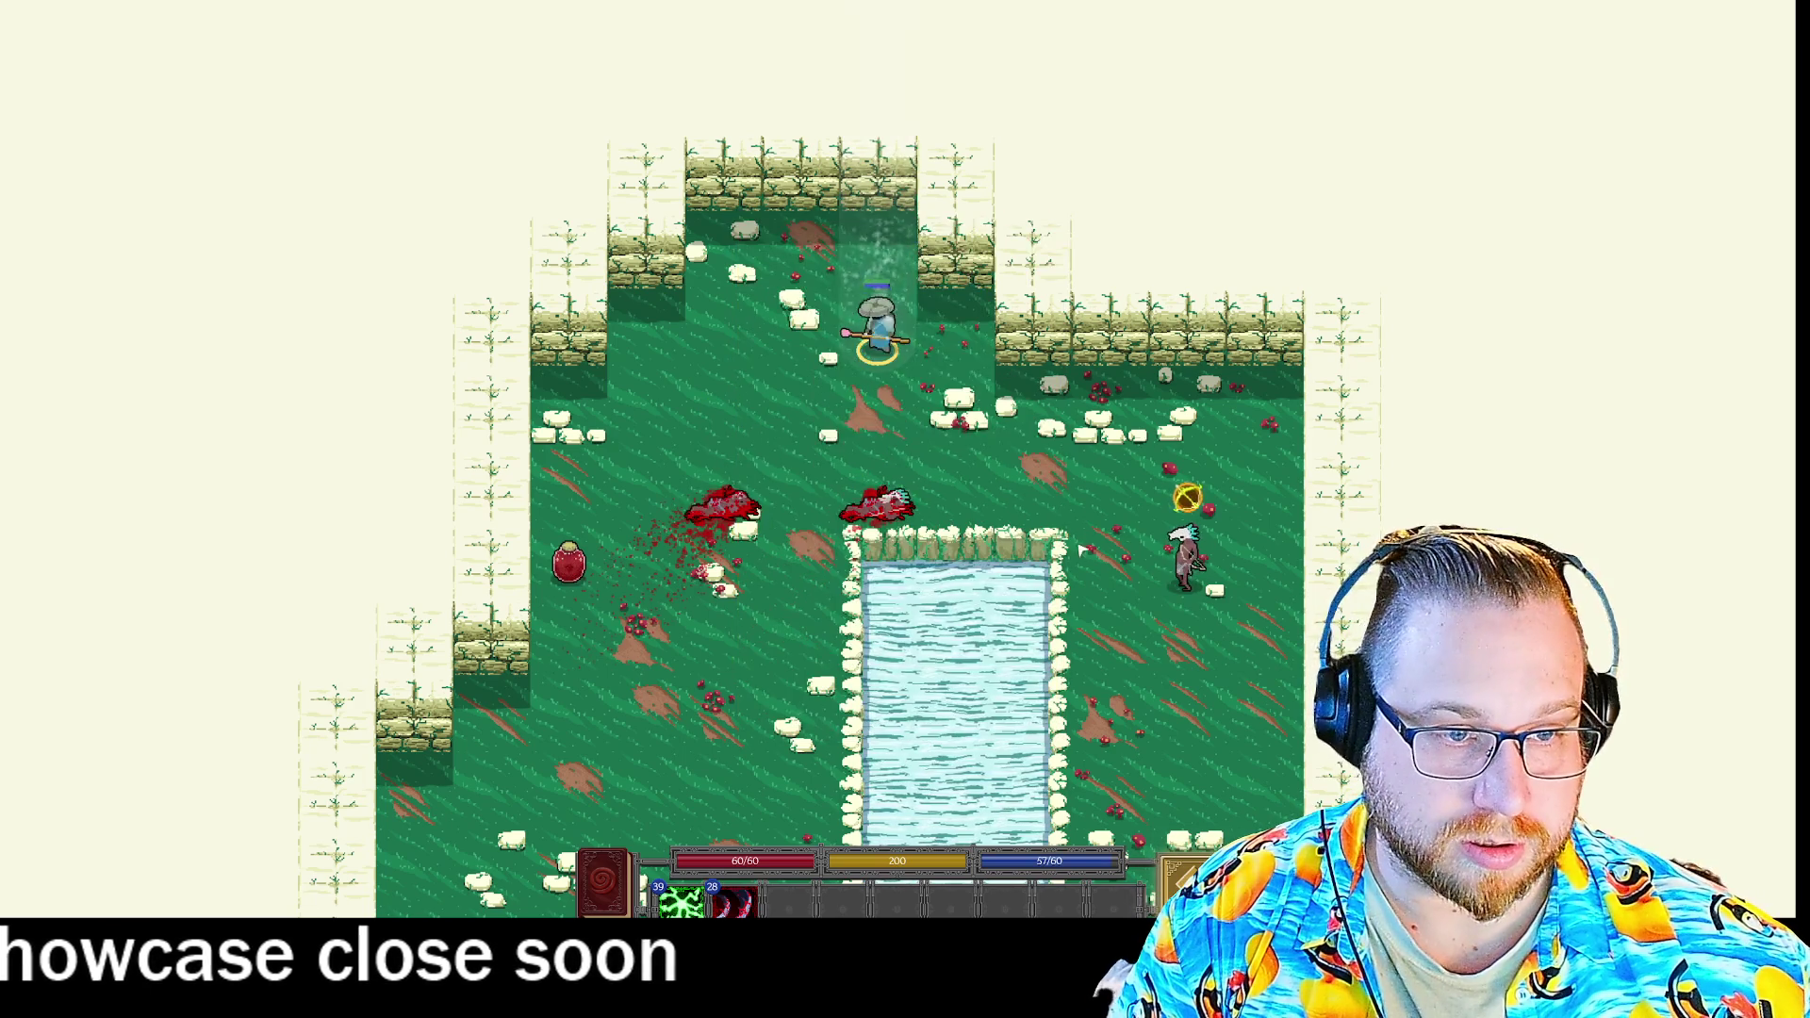
pyautogui.click(1124, 550)
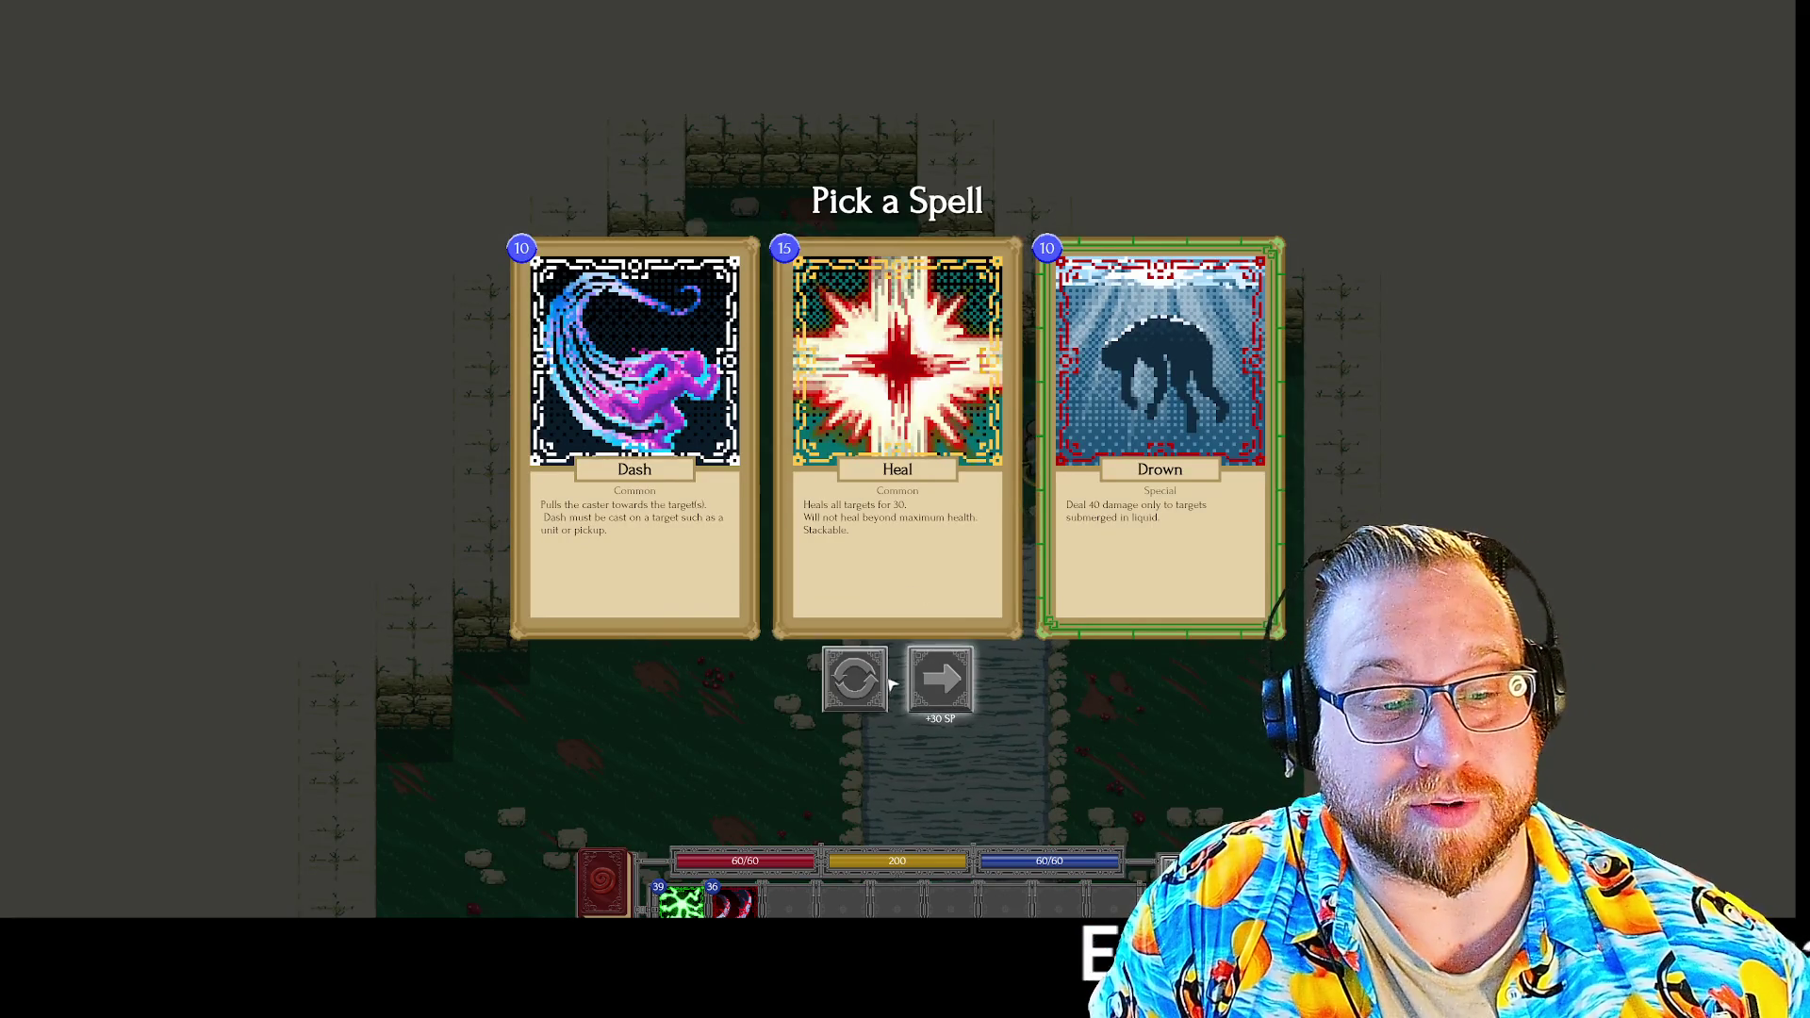
# Reroll the Dash/Heal/Drown offer, take Target Bounty and Target Cone, and spawn into level 2.
pyautogui.click(885, 681)
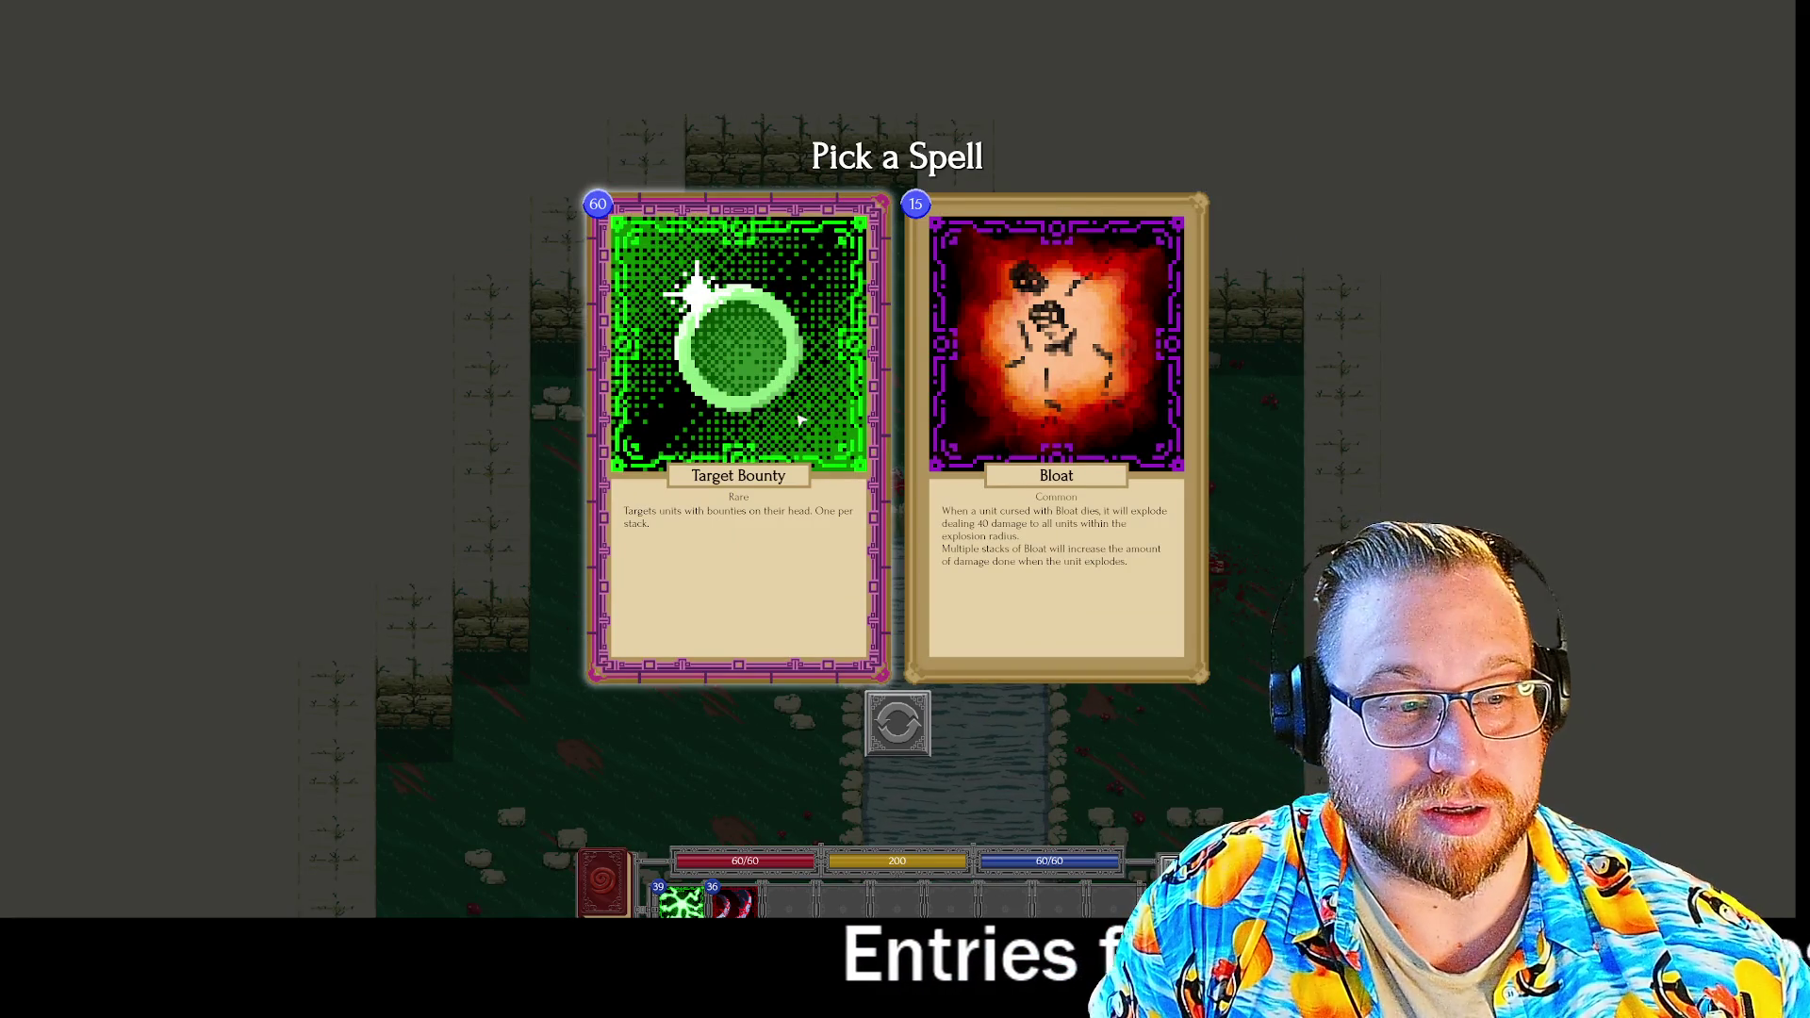
pyautogui.click(795, 380)
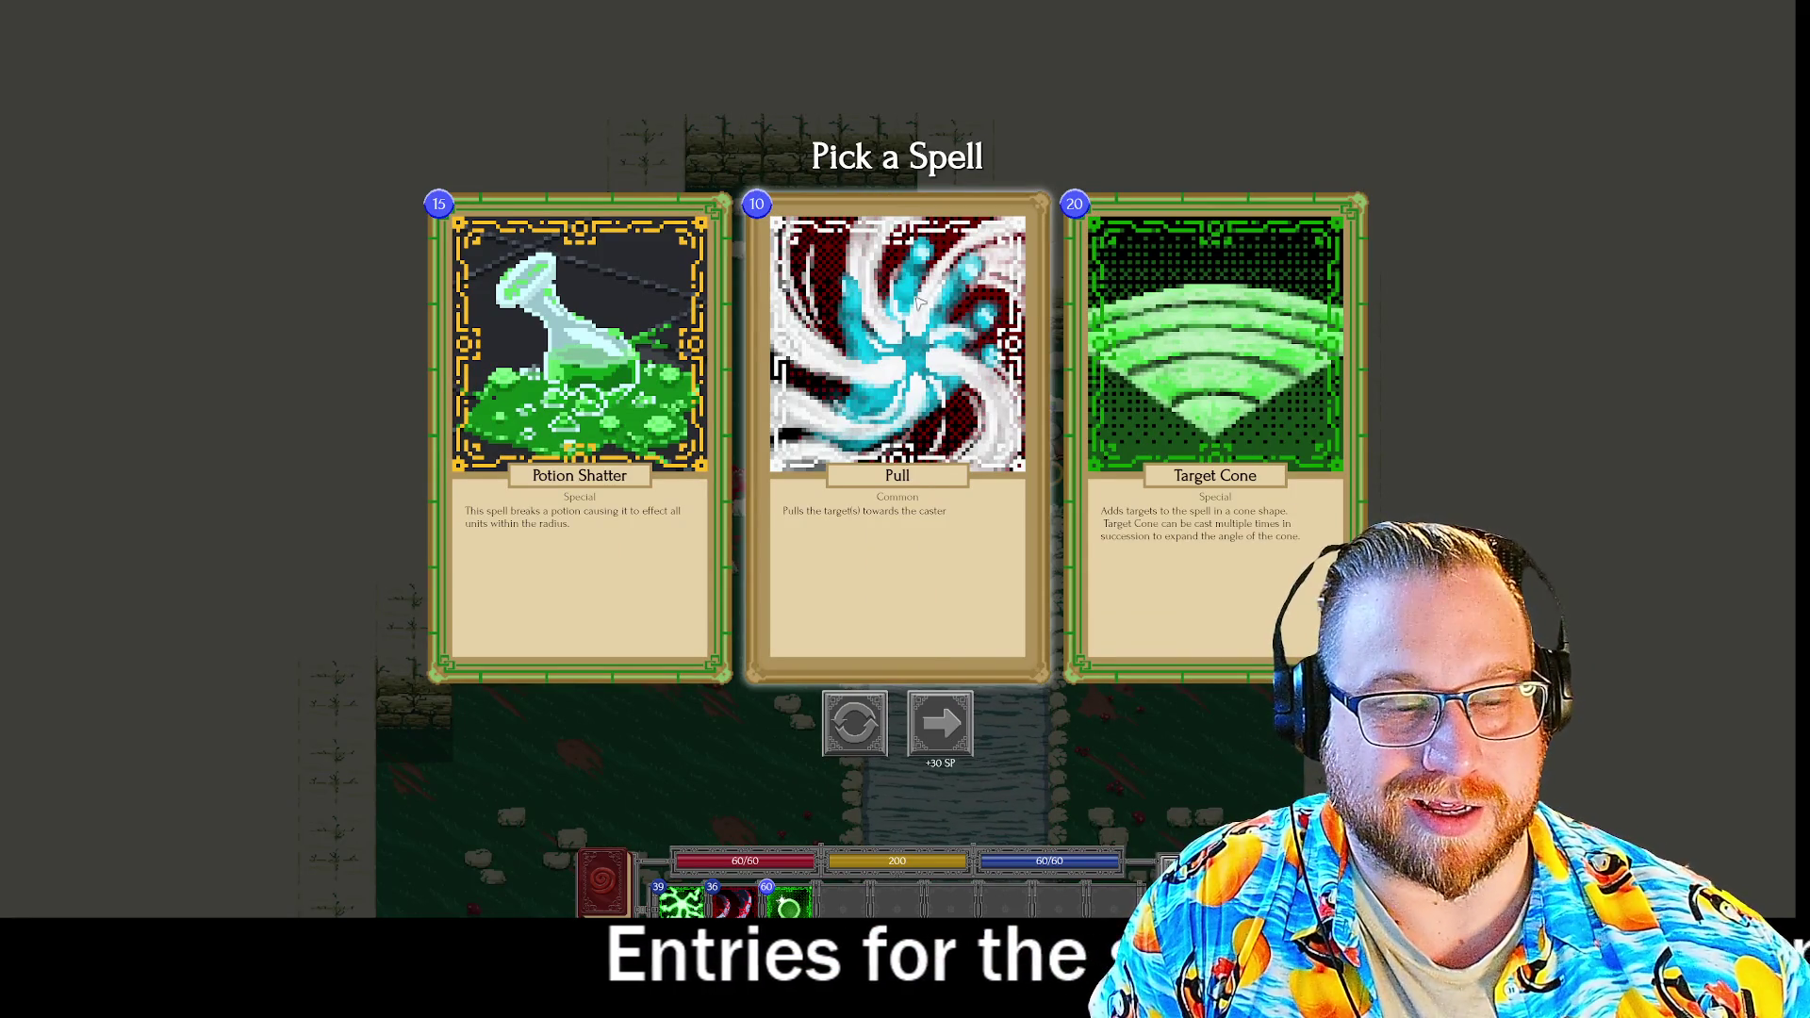
pyautogui.click(1240, 405)
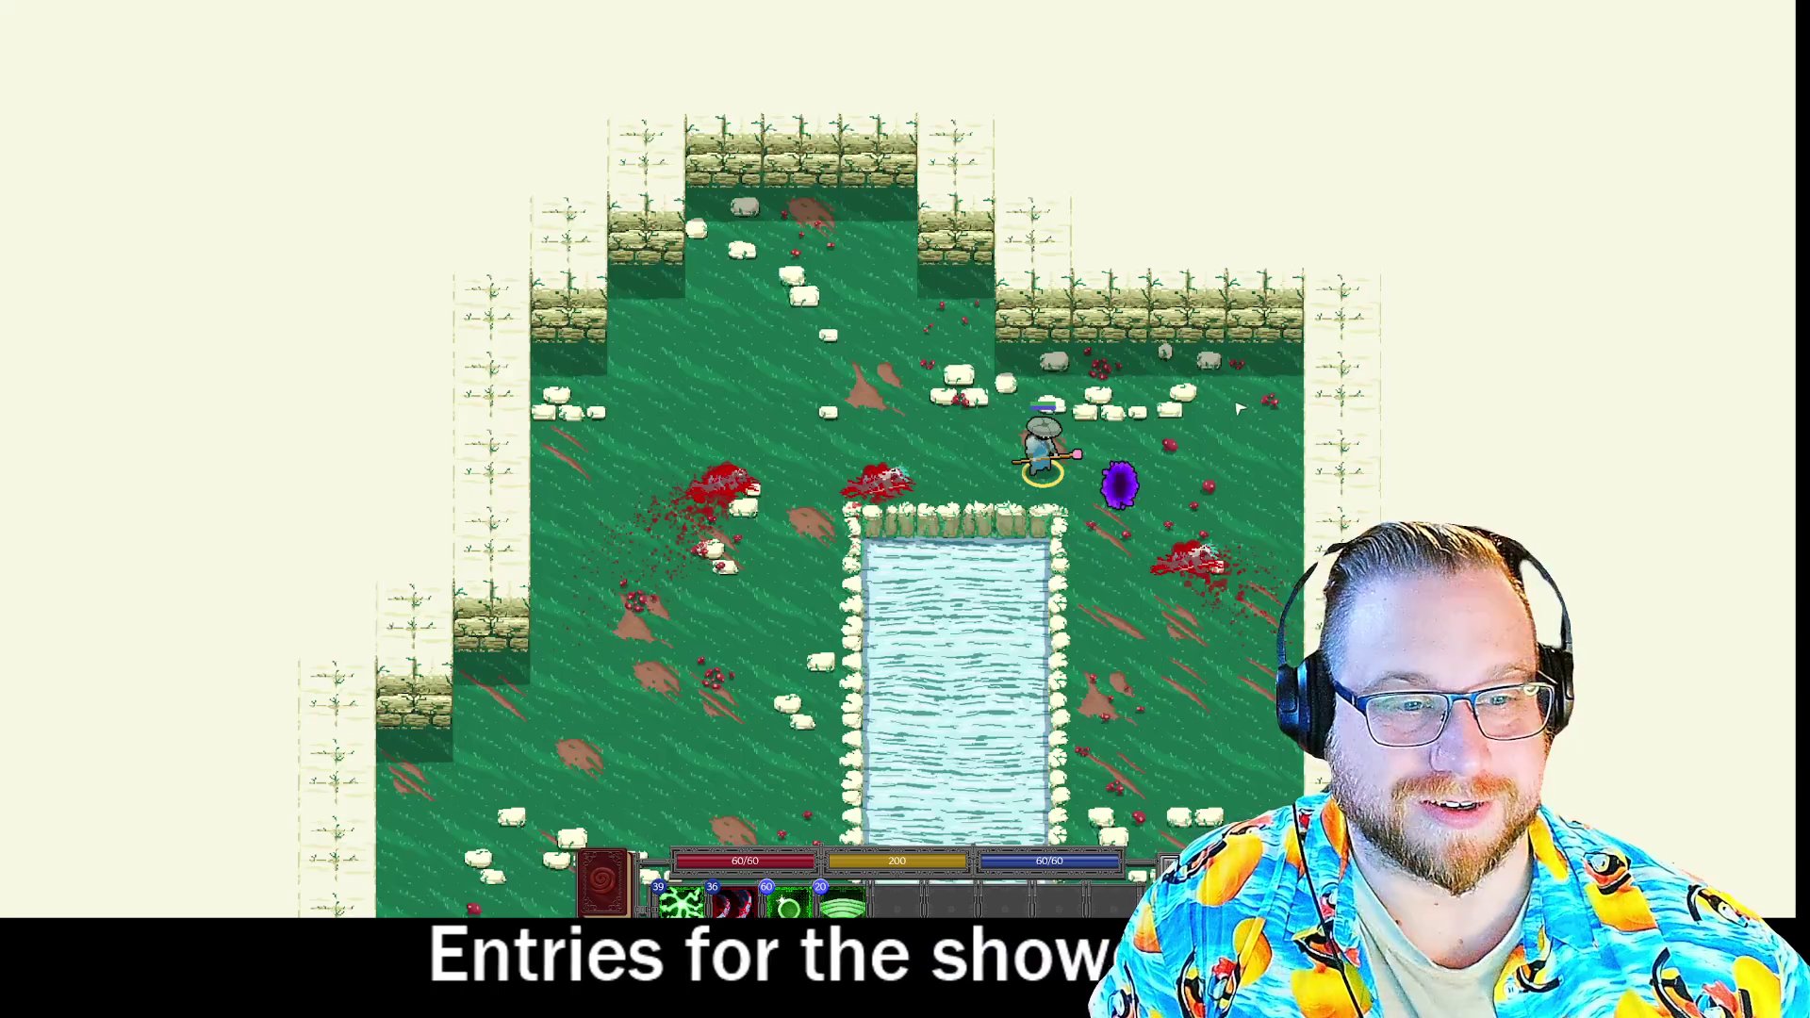
pyautogui.click(1141, 492)
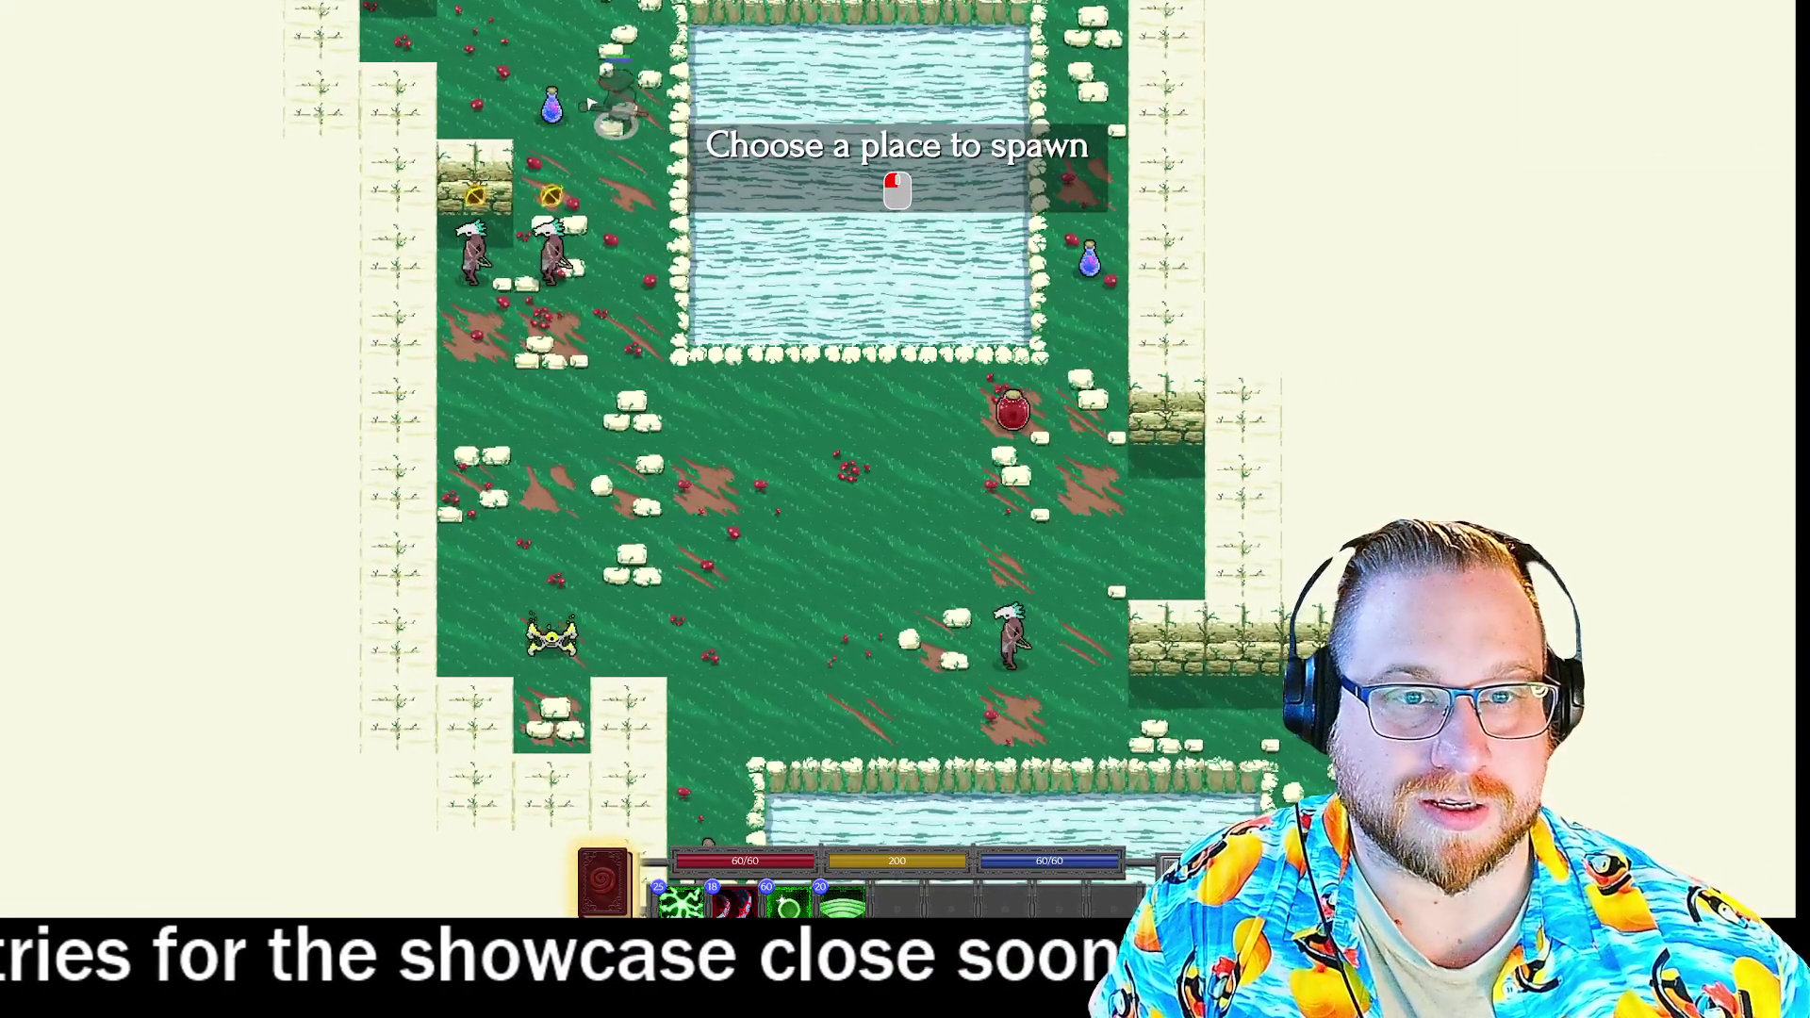
pyautogui.click(568, 443)
# Cast Connect combos on the linked enemies, walk left, then close the skill book.
pyautogui.press('1')
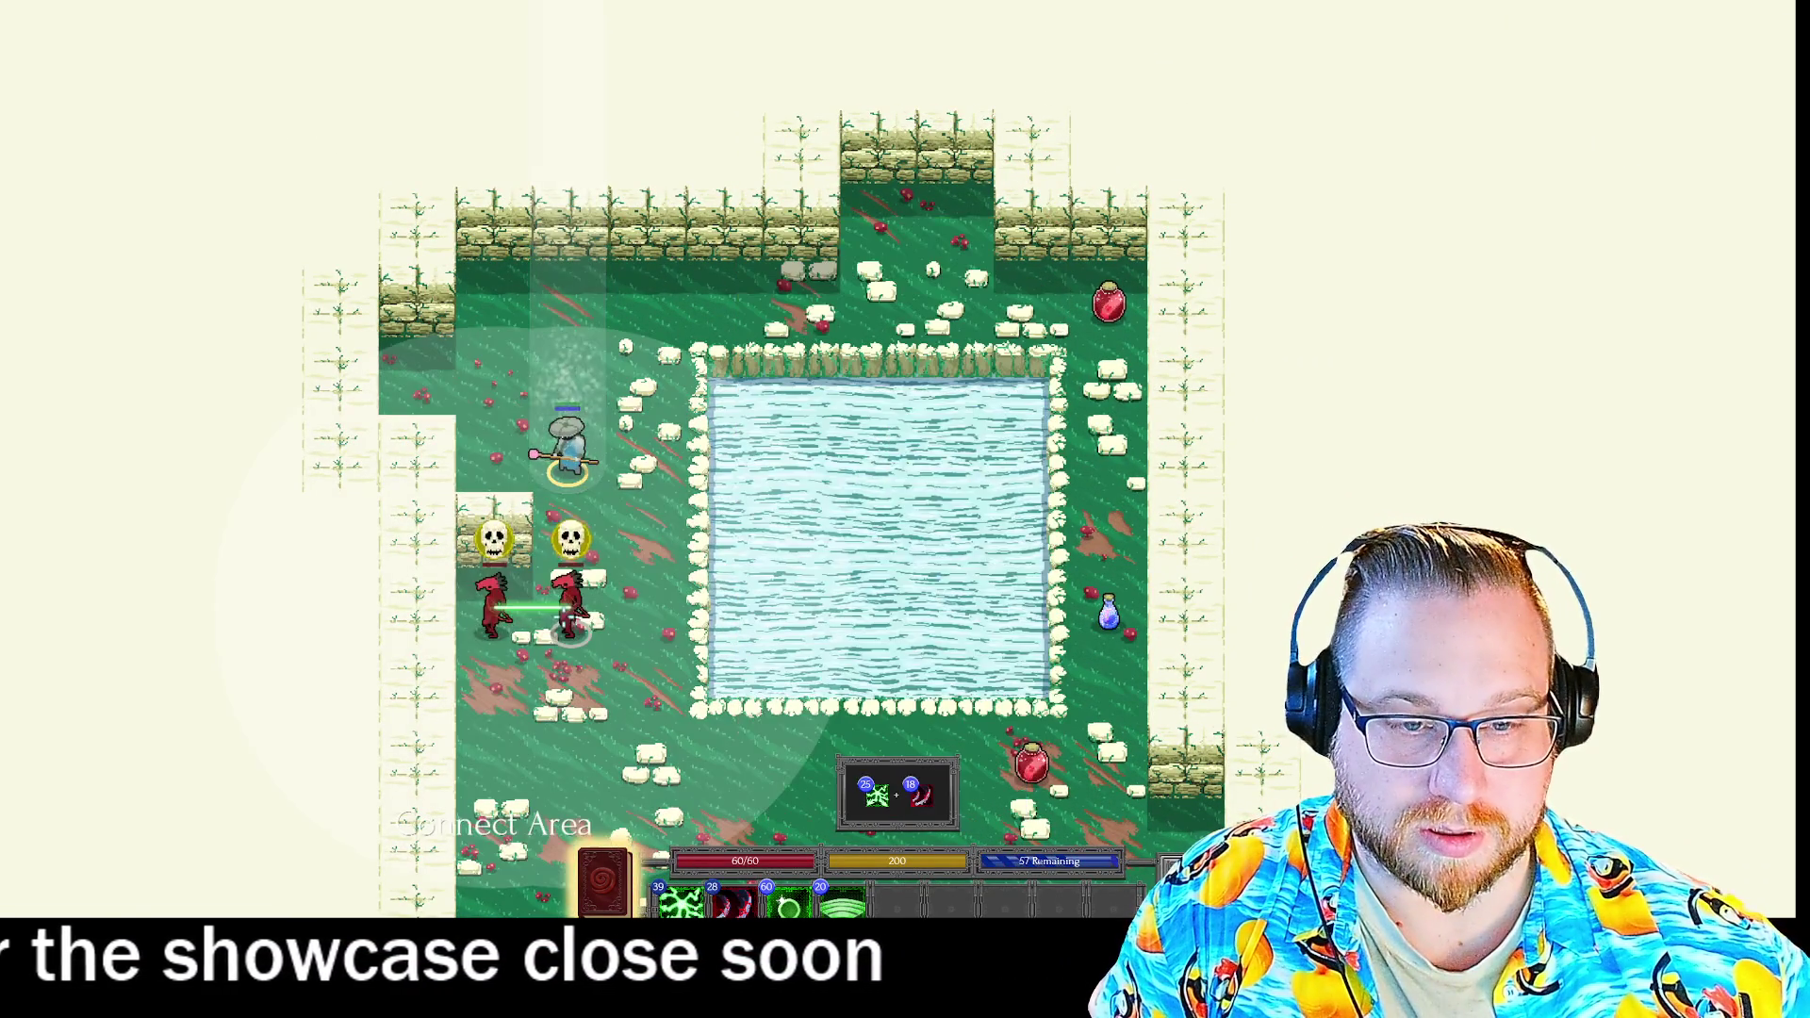
pyautogui.click(564, 617)
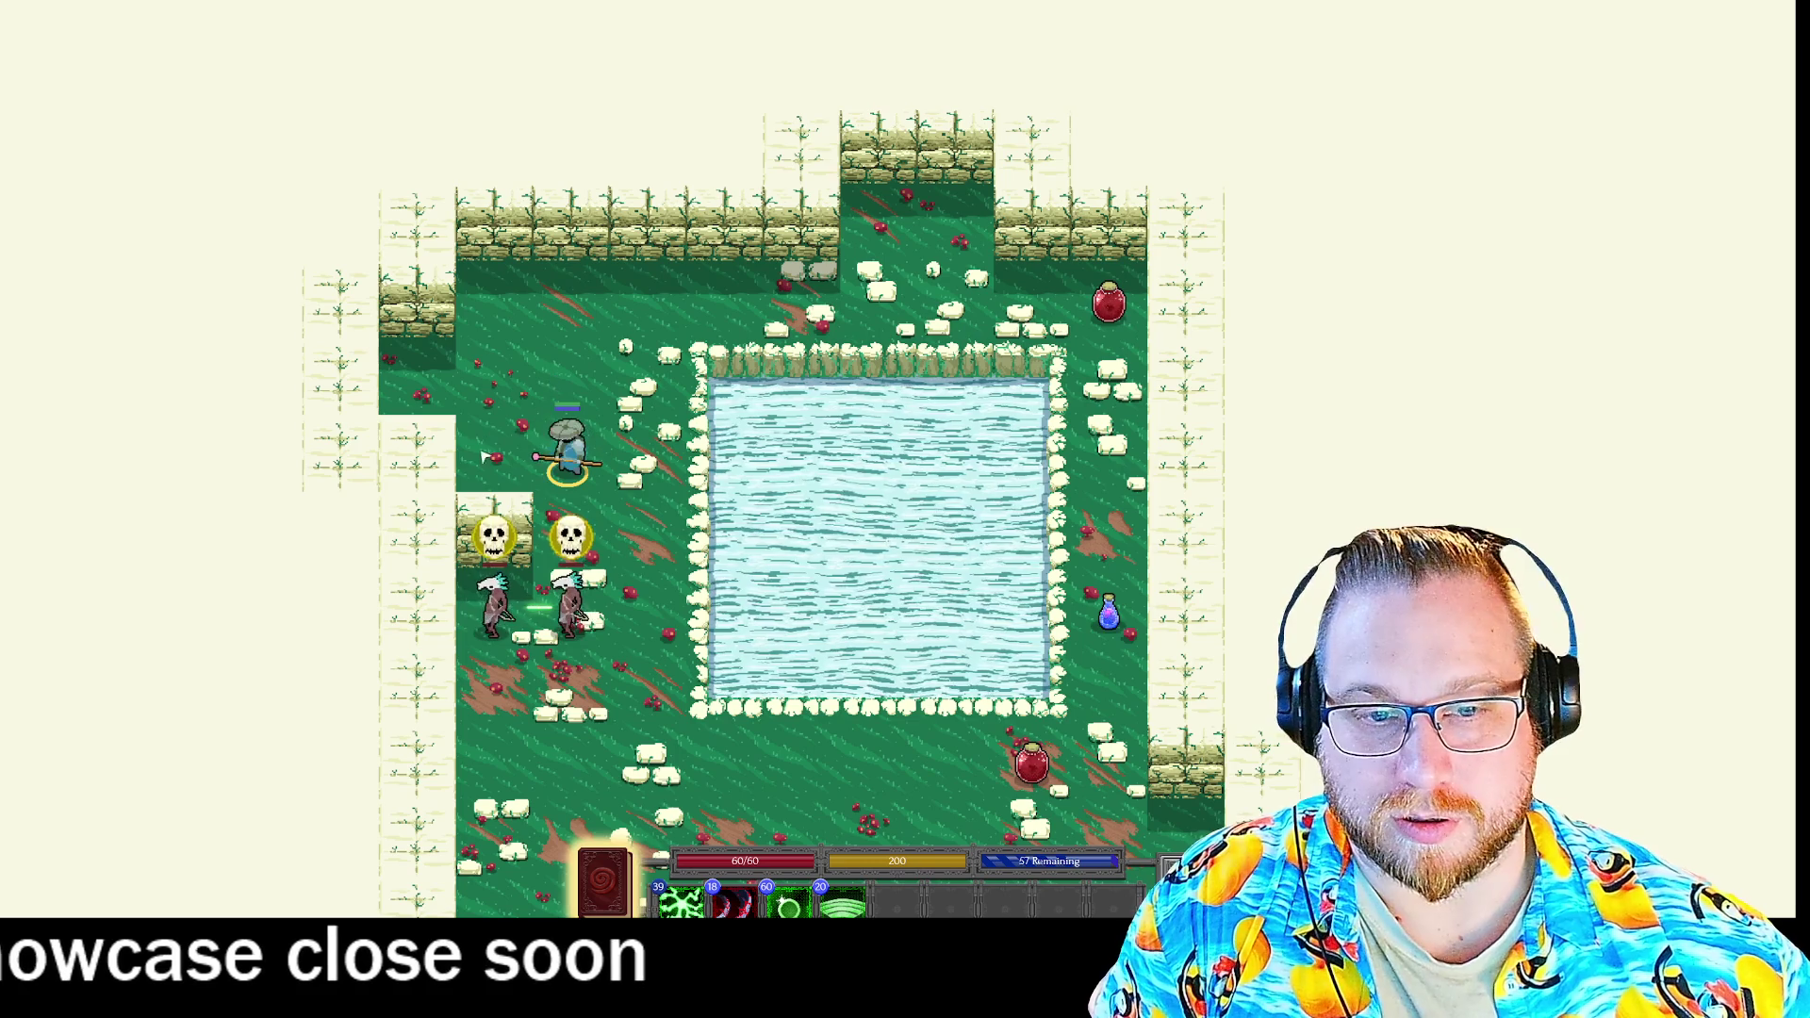
pyautogui.rightClick(468, 461)
pyautogui.press('1')
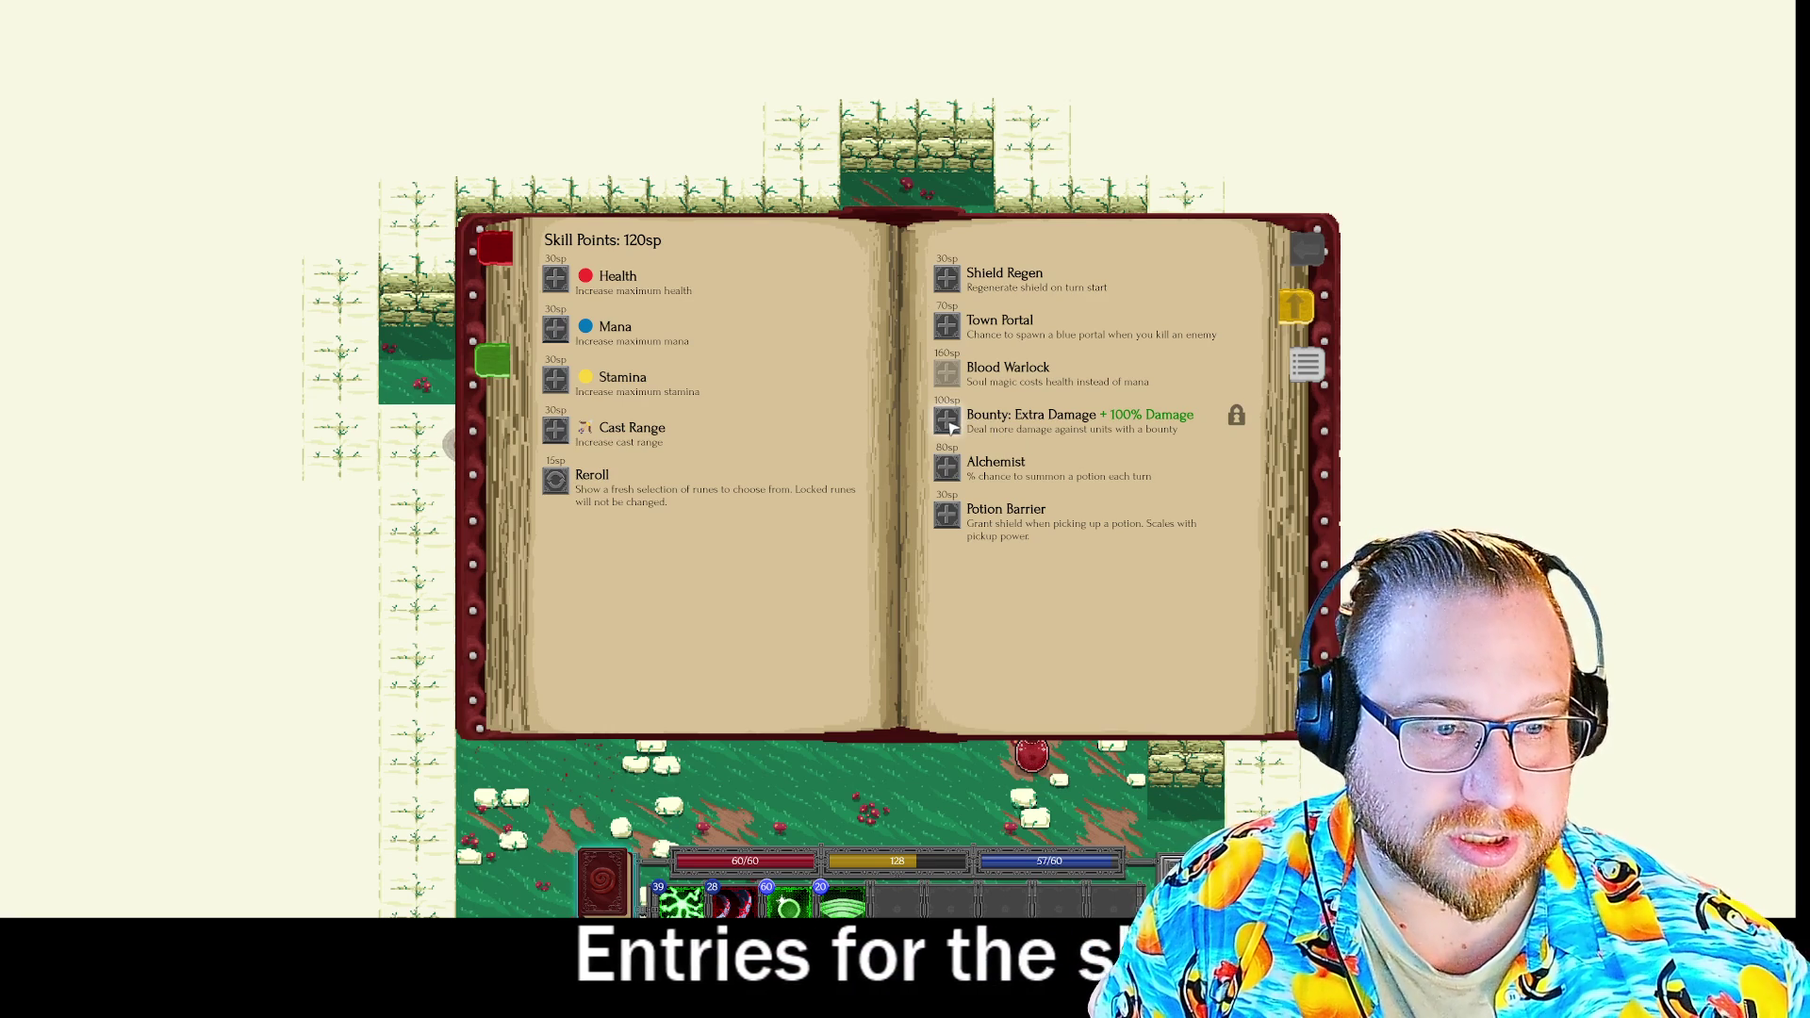
pyautogui.press('Escape')
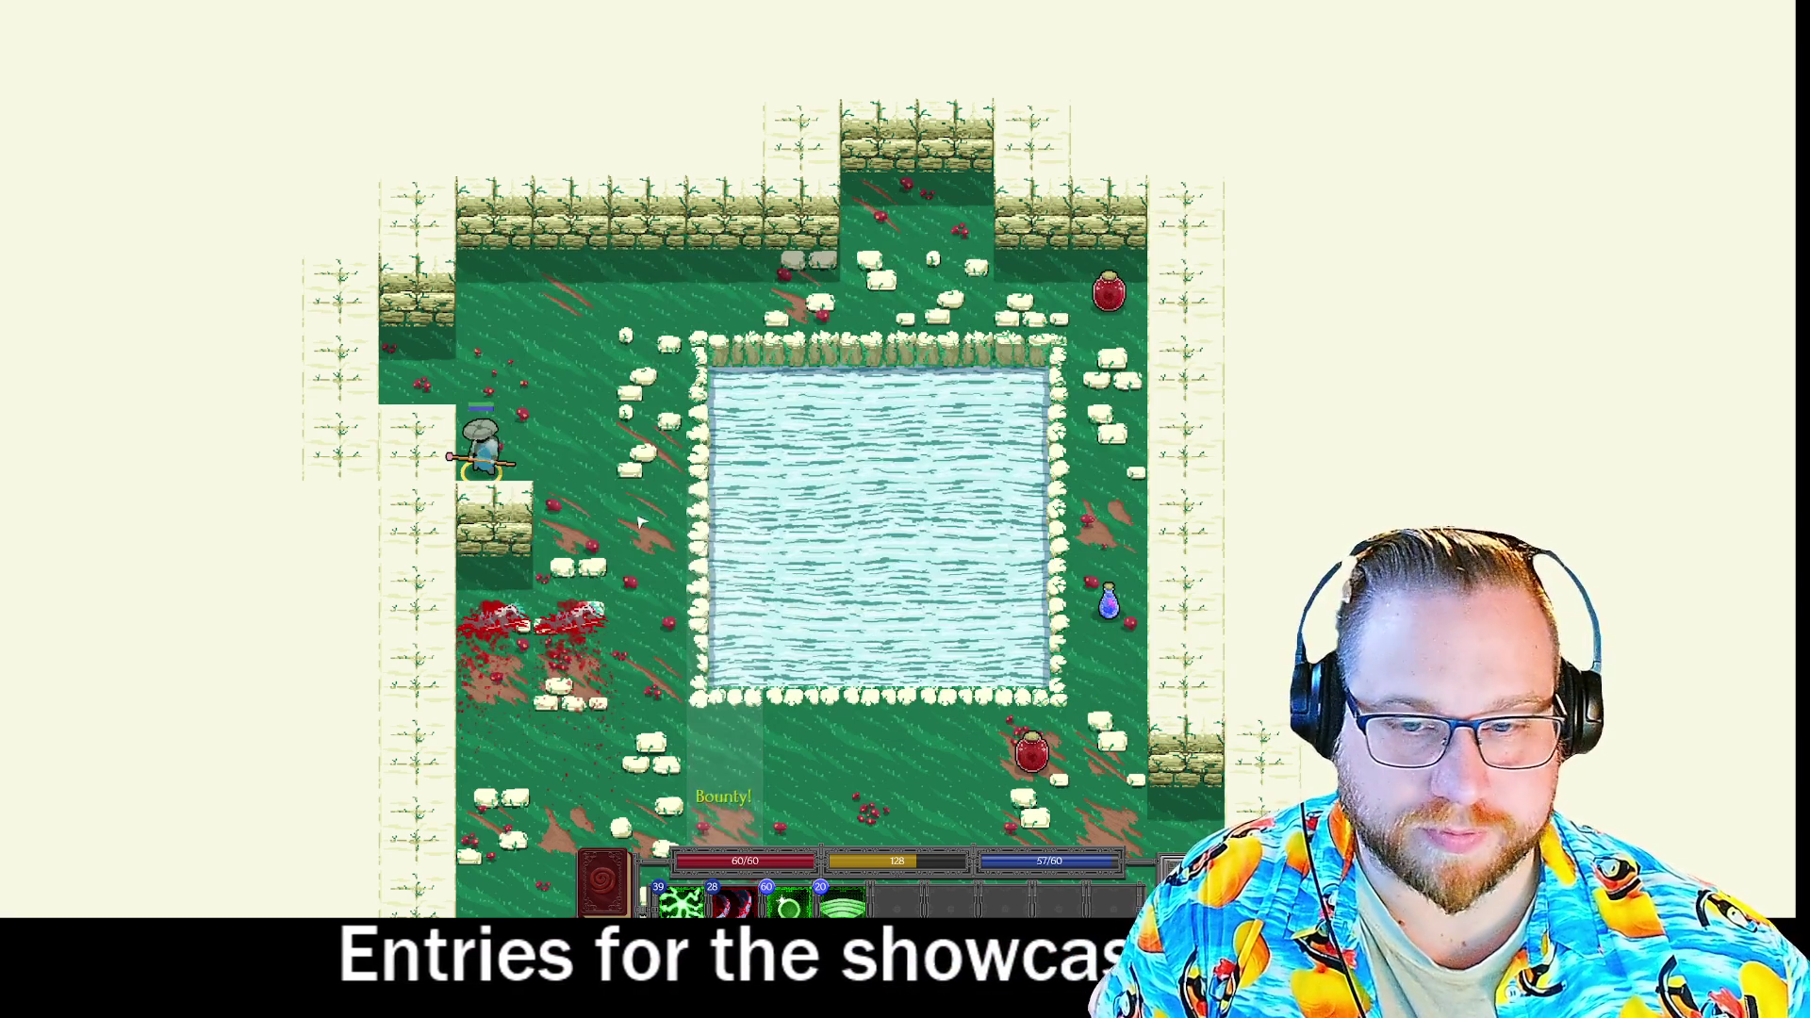
pyautogui.scroll(-3, 641, 521)
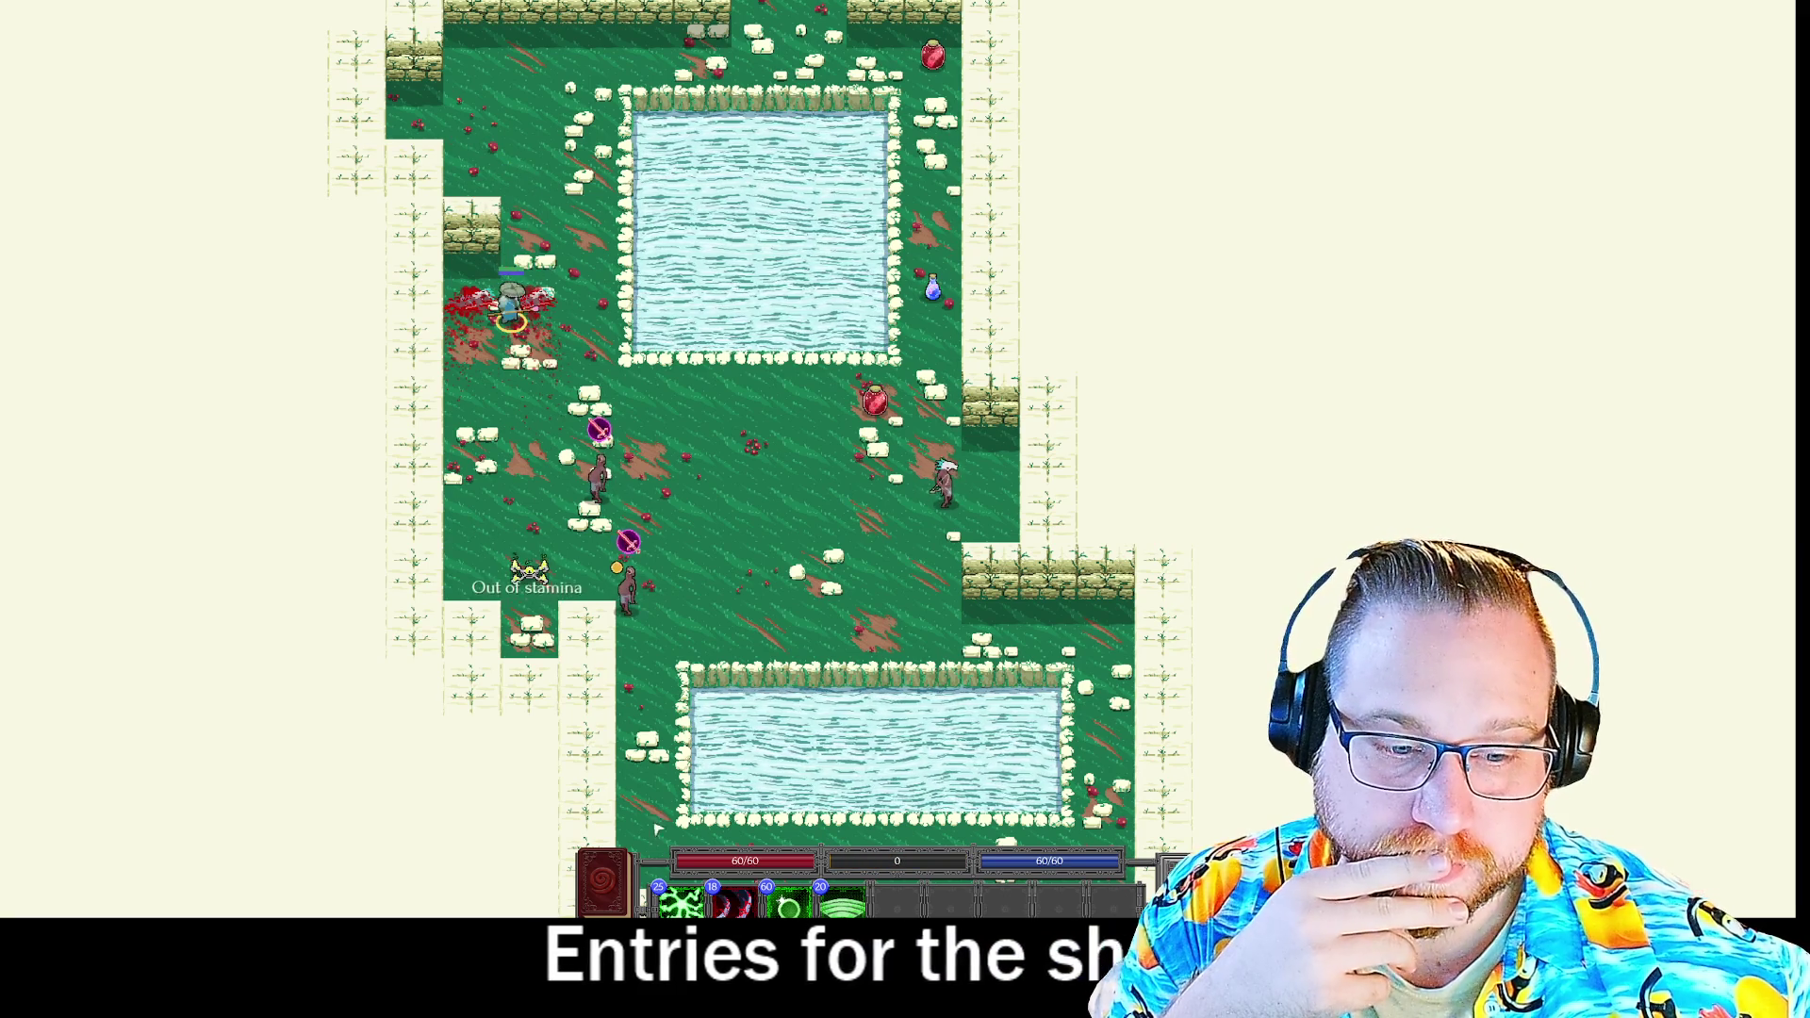
# Cast a Connect + Heavy Slash combo on the linked enemies and take Bone Shrapnel.
pyautogui.press('1')
pyautogui.press('2')
pyautogui.press('space')
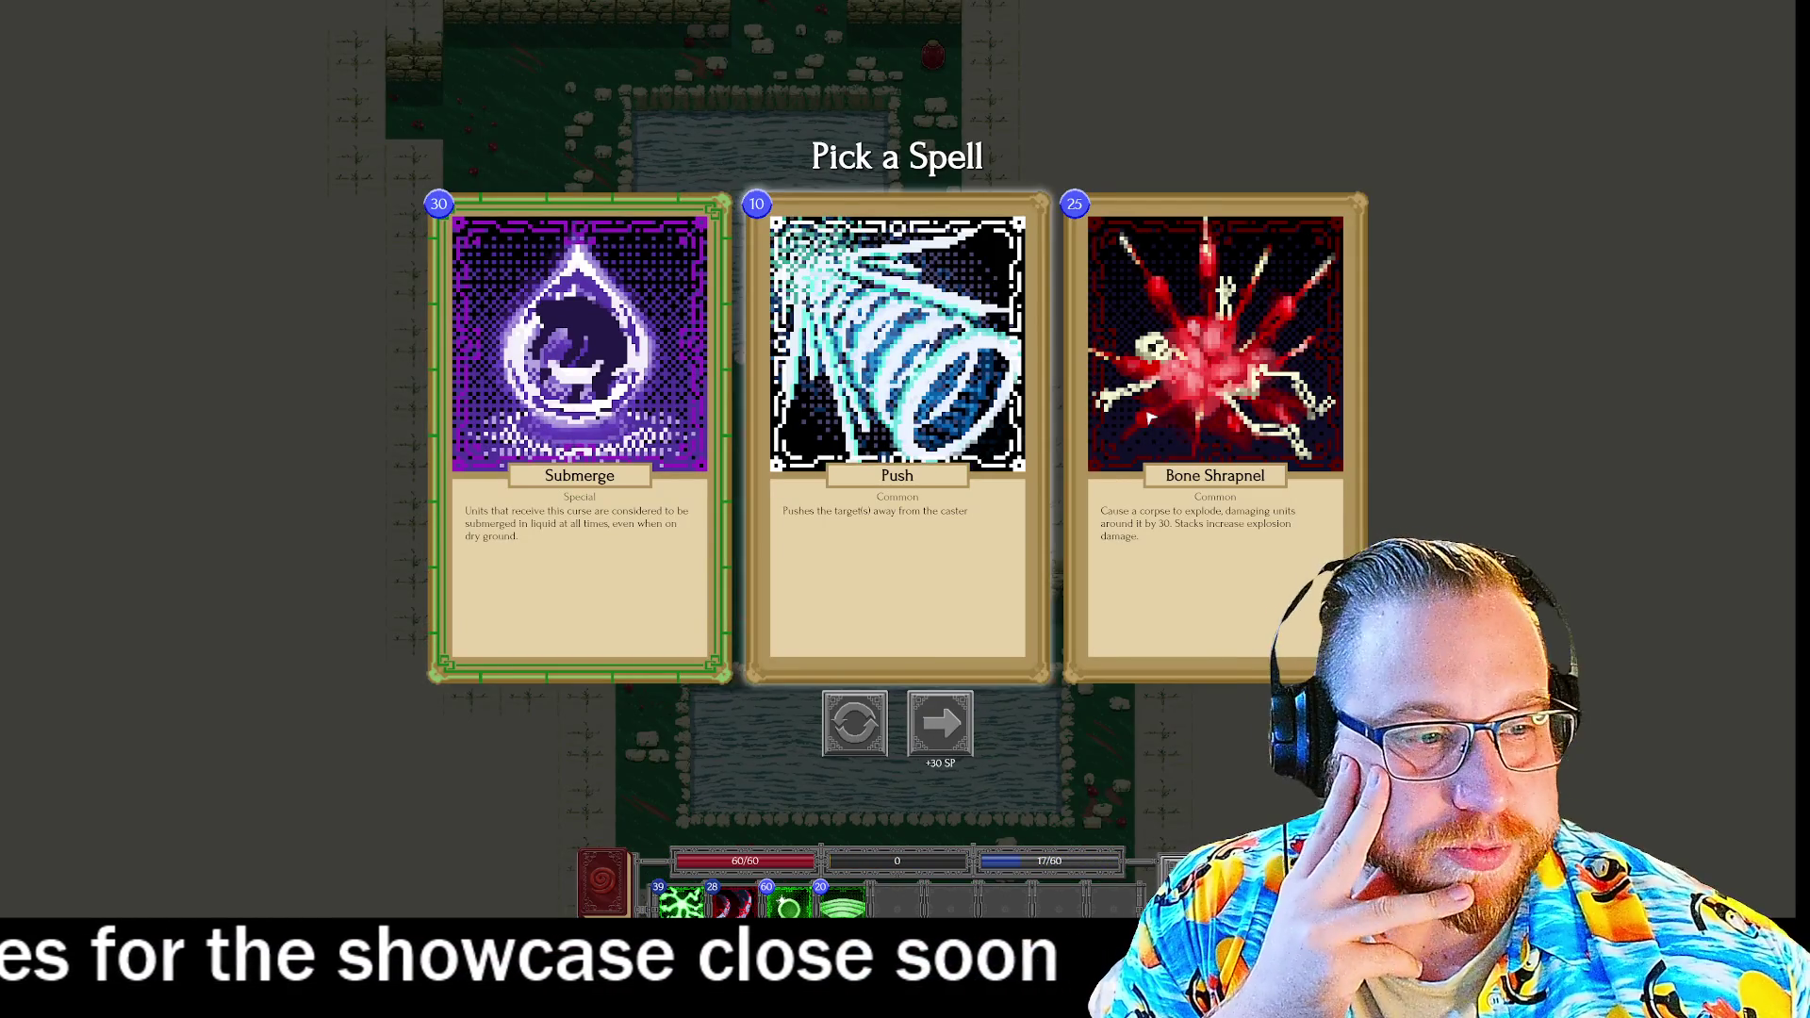
pyautogui.click(1105, 410)
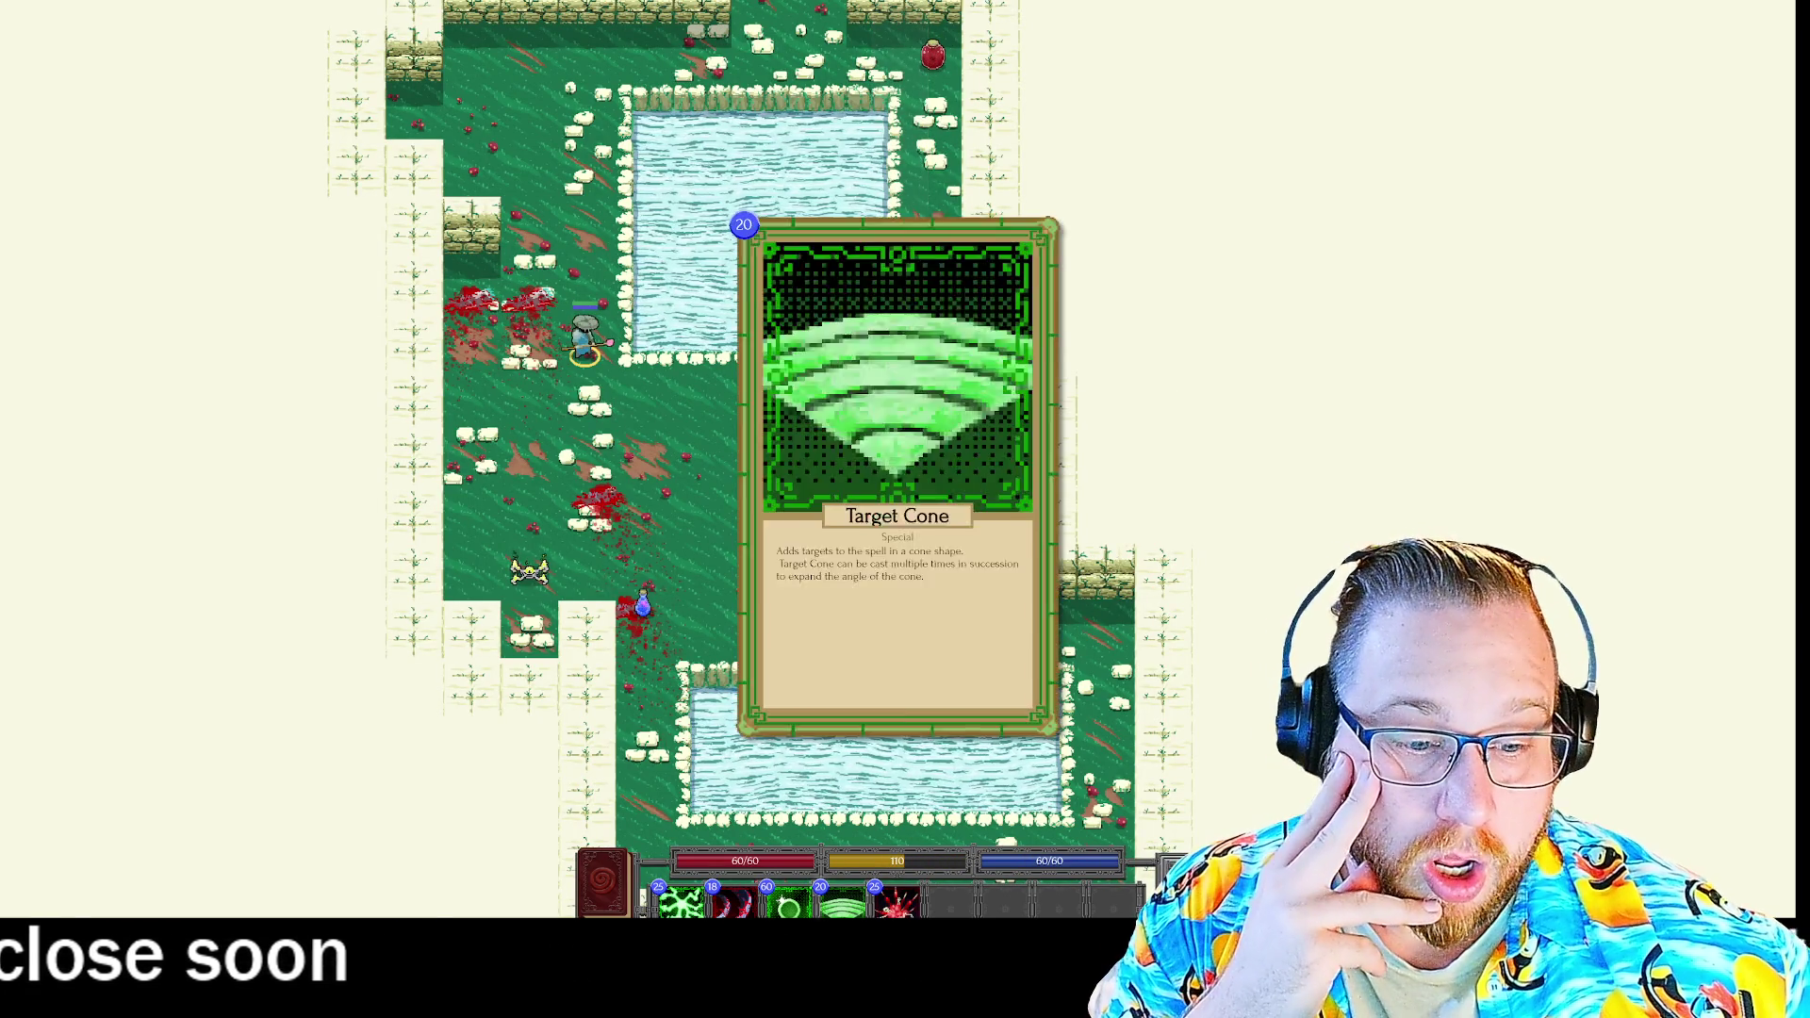
# Fire a Target Cone and Heavy Slash combo at the nearby enemy.
pyautogui.click(789, 903)
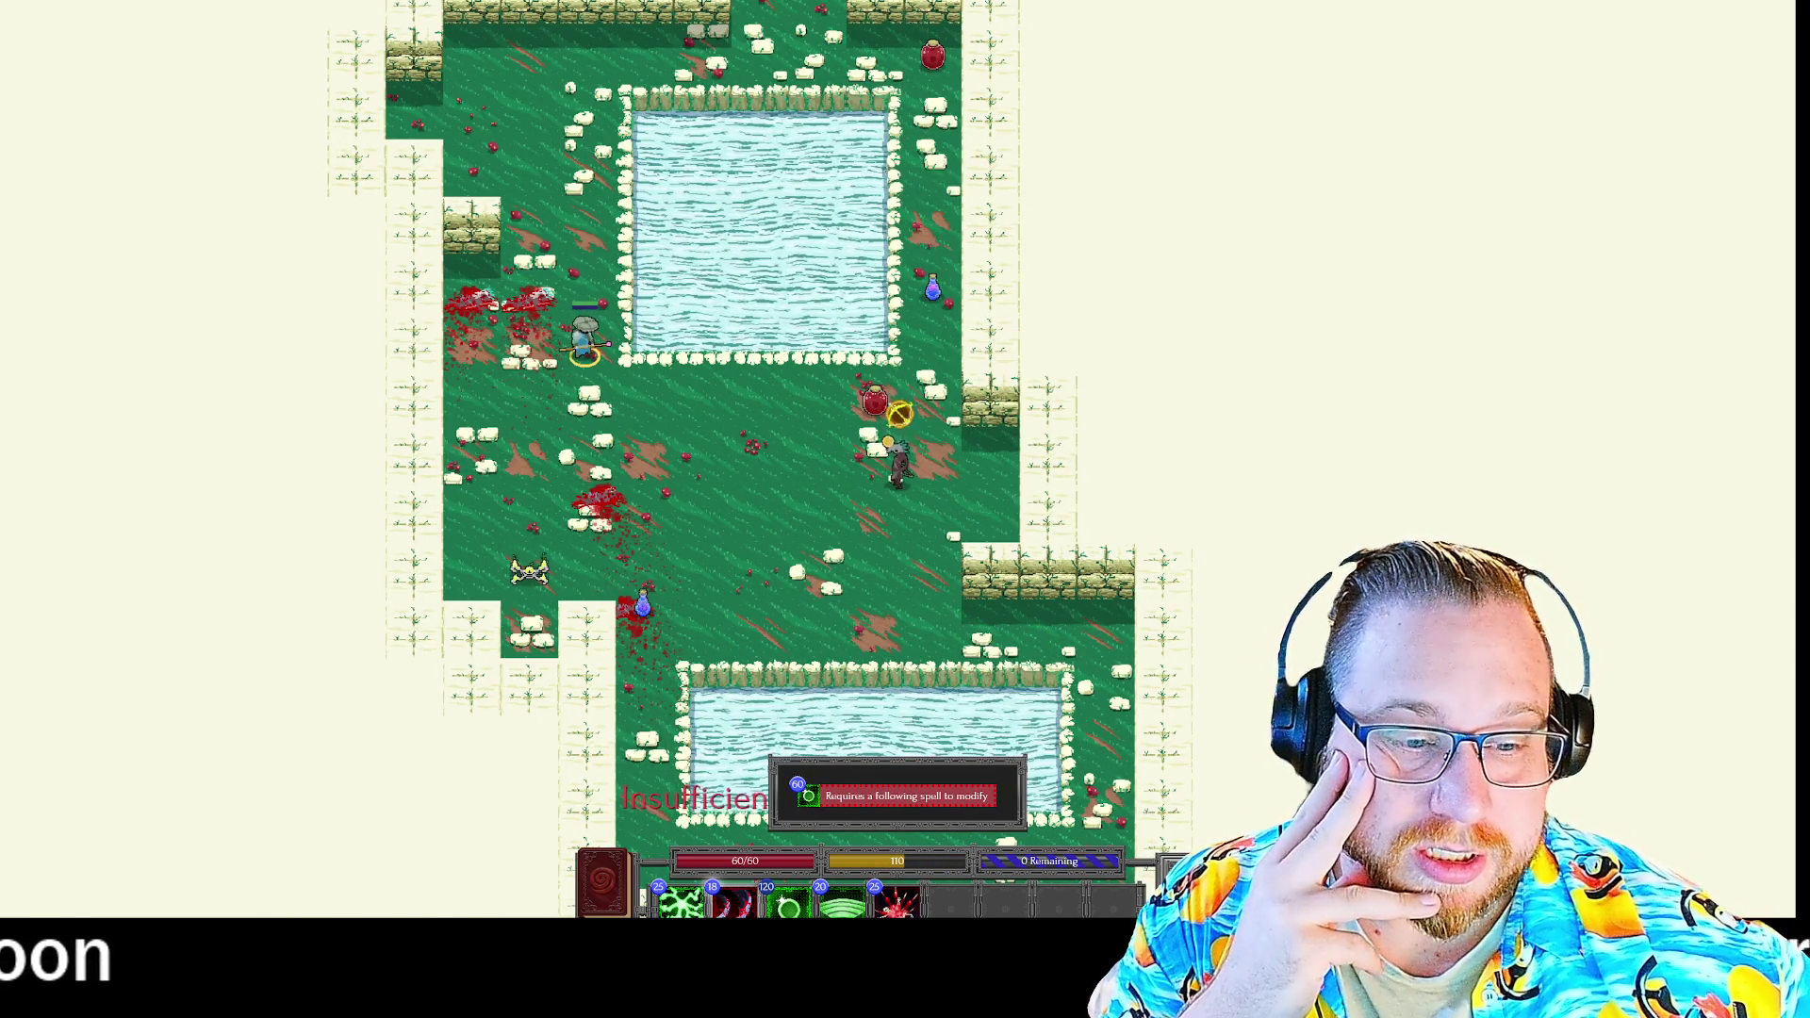
pyautogui.moveTo(809, 795)
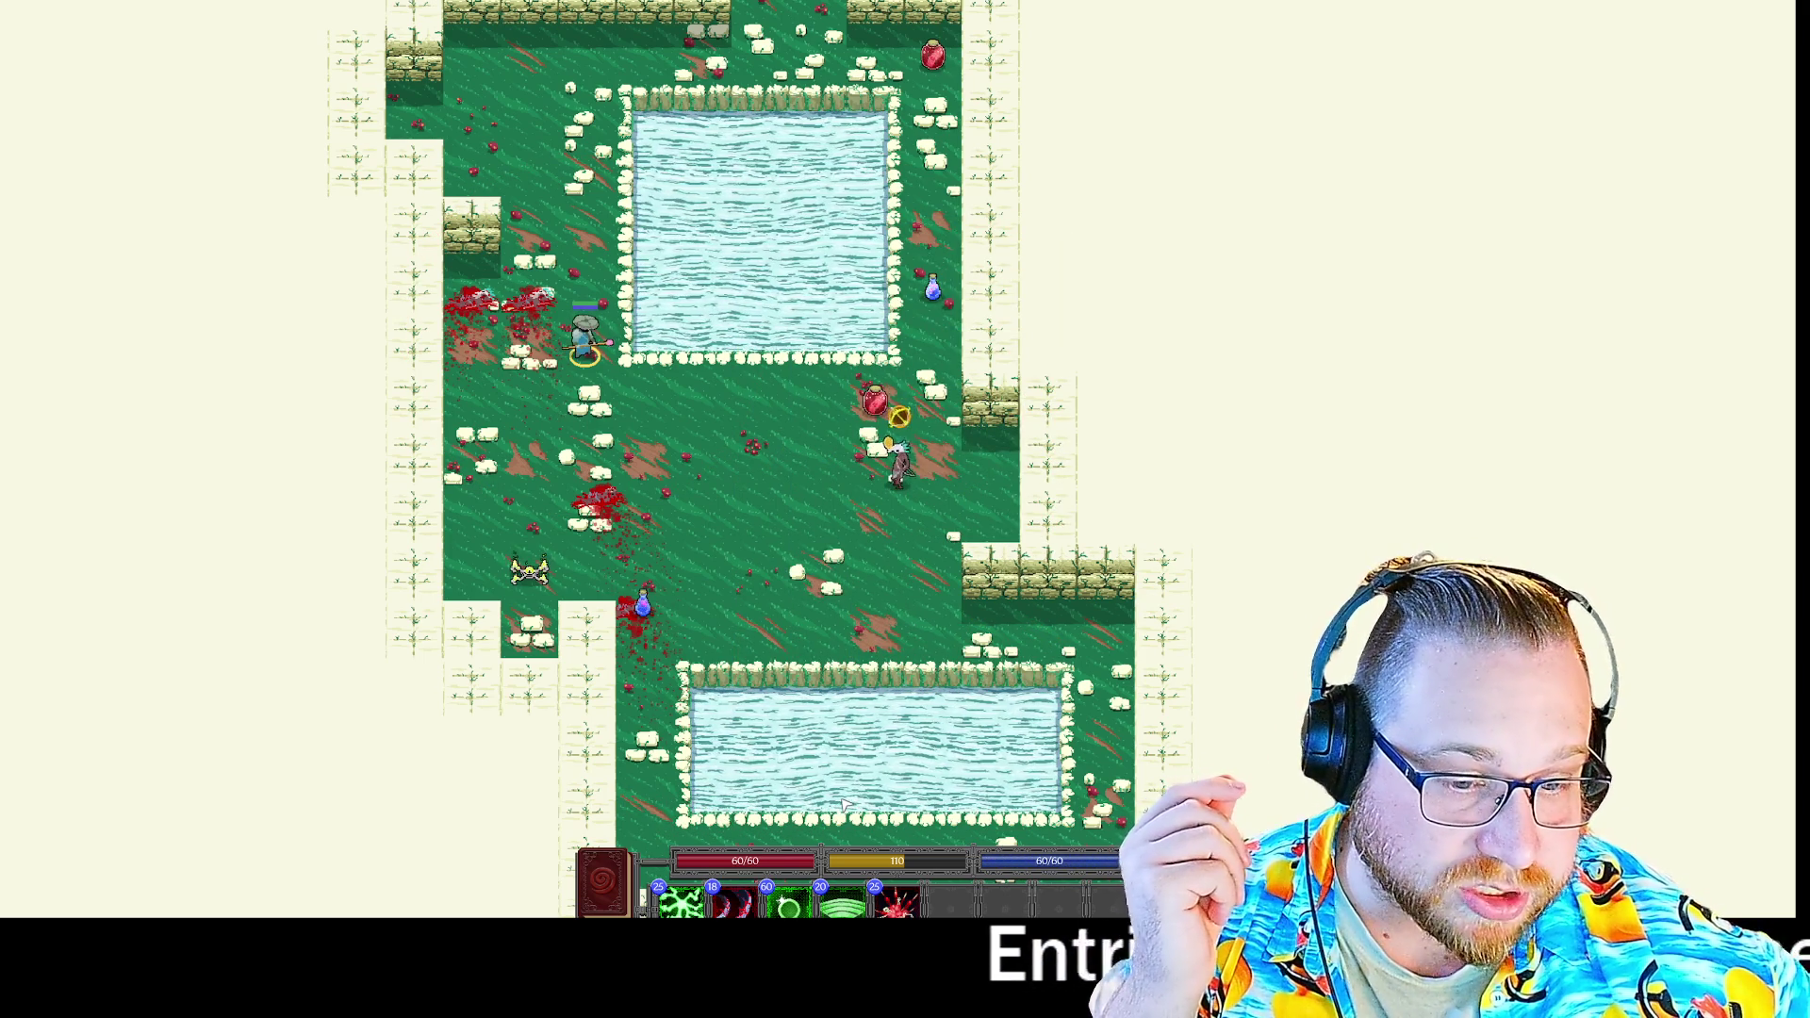
pyautogui.press('2')
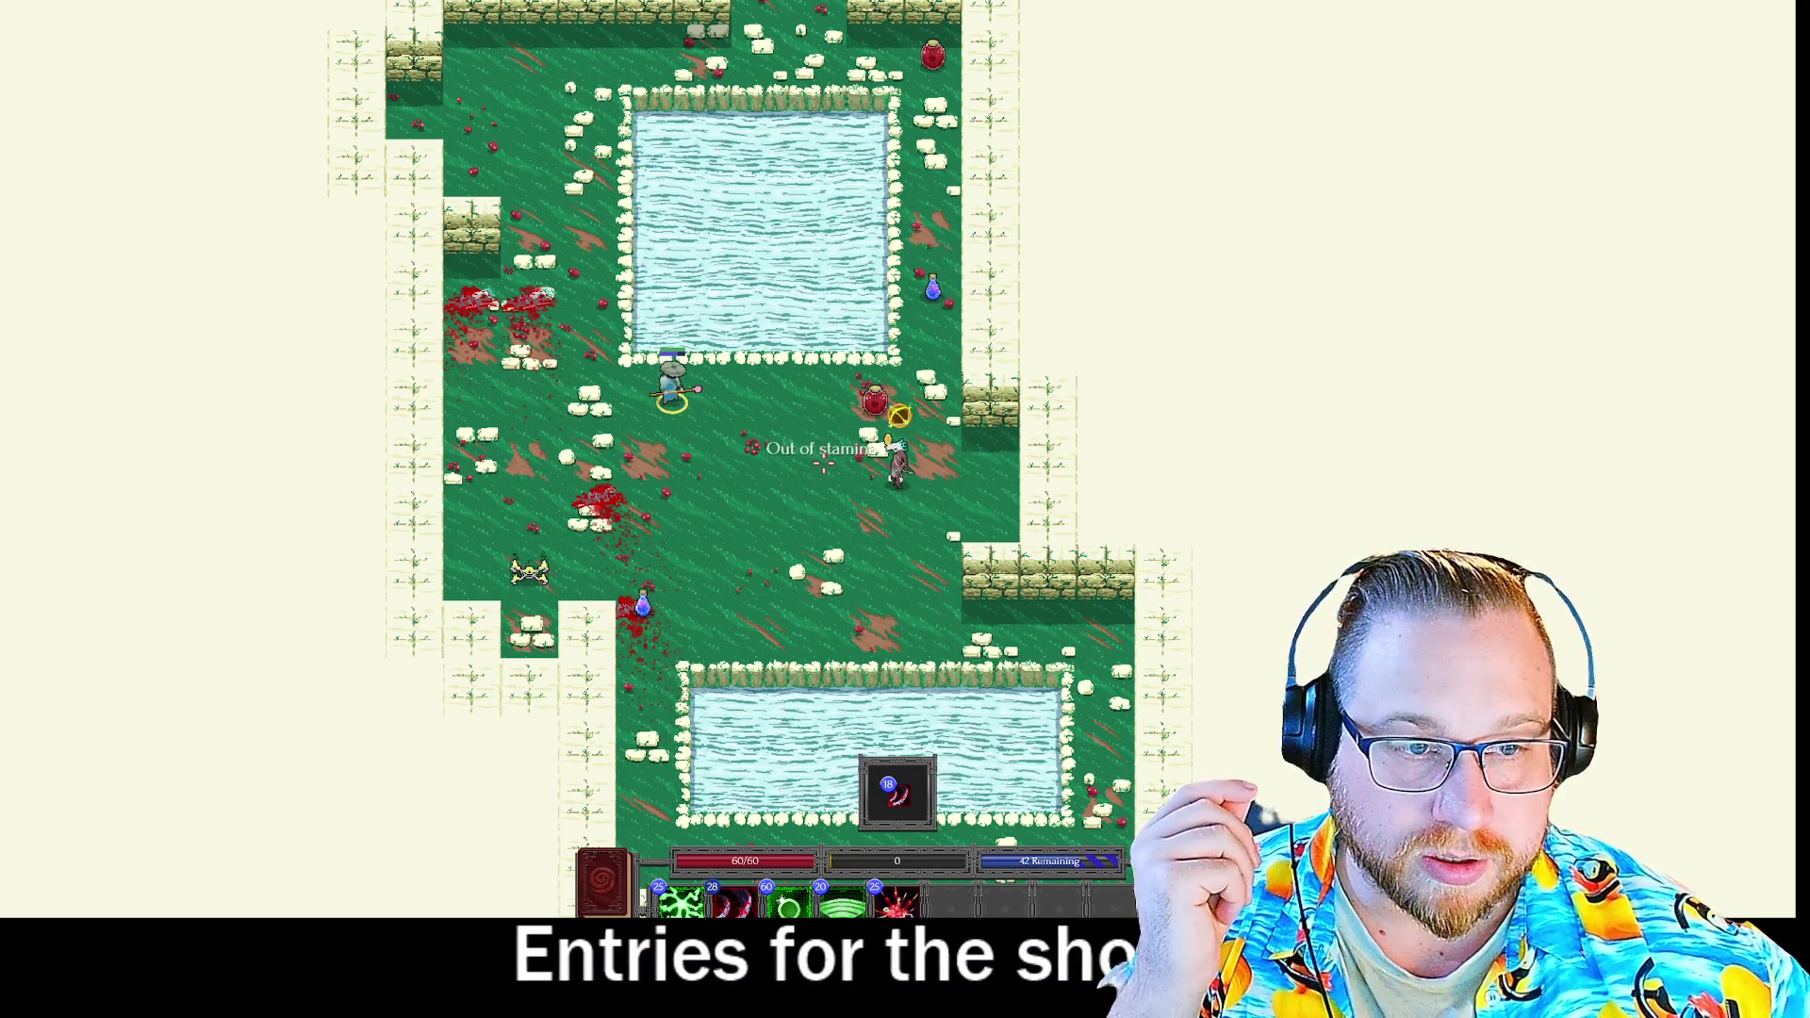
pyautogui.click(900, 413)
pyautogui.press('4')
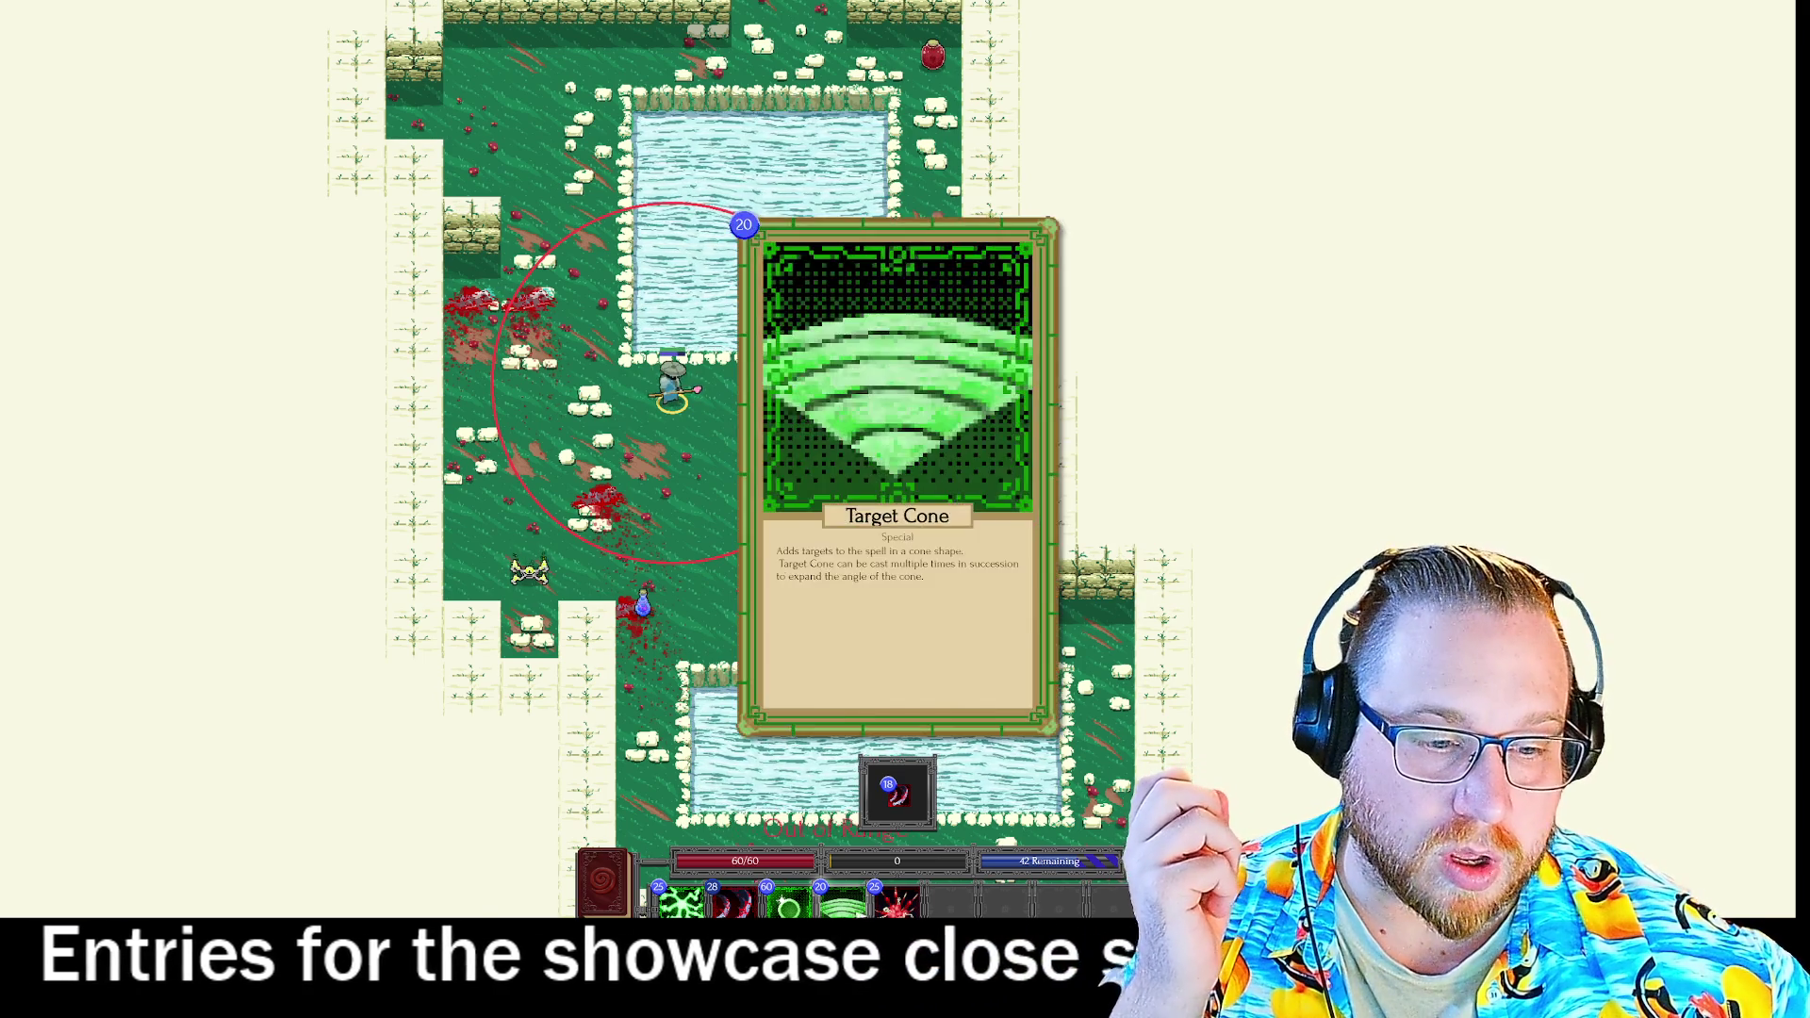
pyautogui.press('2')
pyautogui.press('2')
pyautogui.click(827, 450)
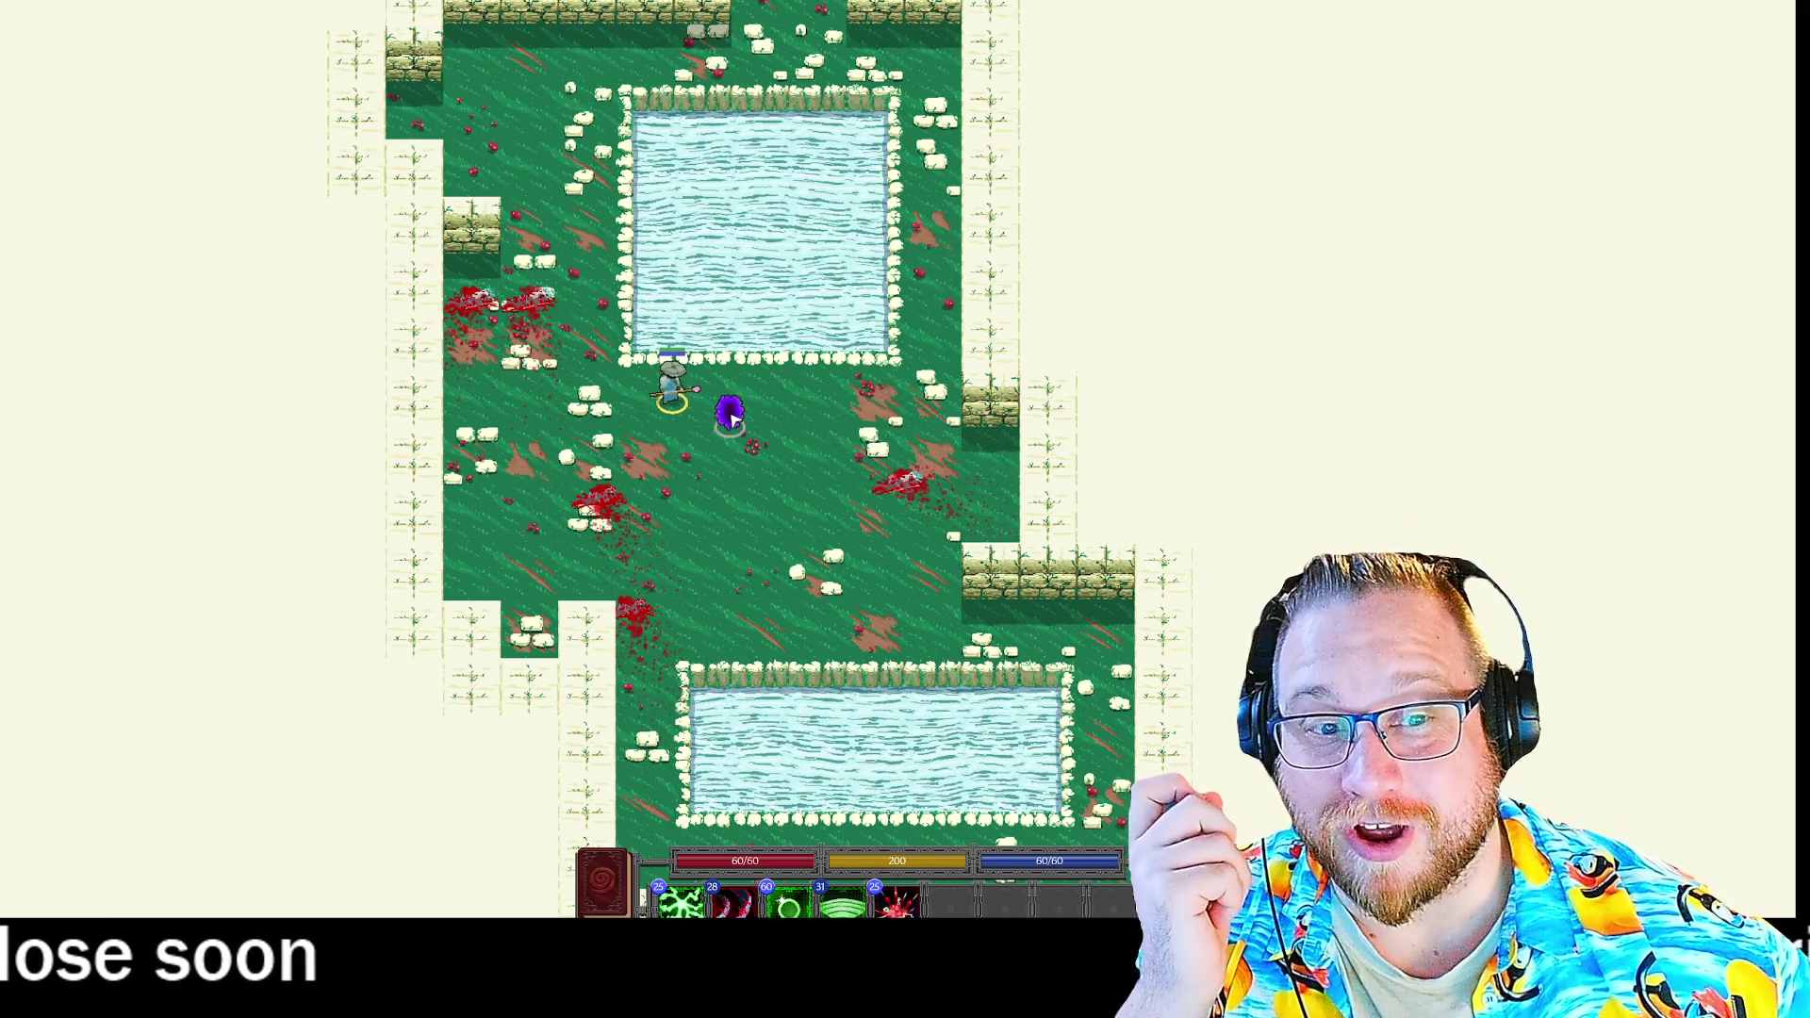
# Enter level 3, grab the mana potion, and fire Target Cone + Connect at the top enemies.
pyautogui.click(731, 416)
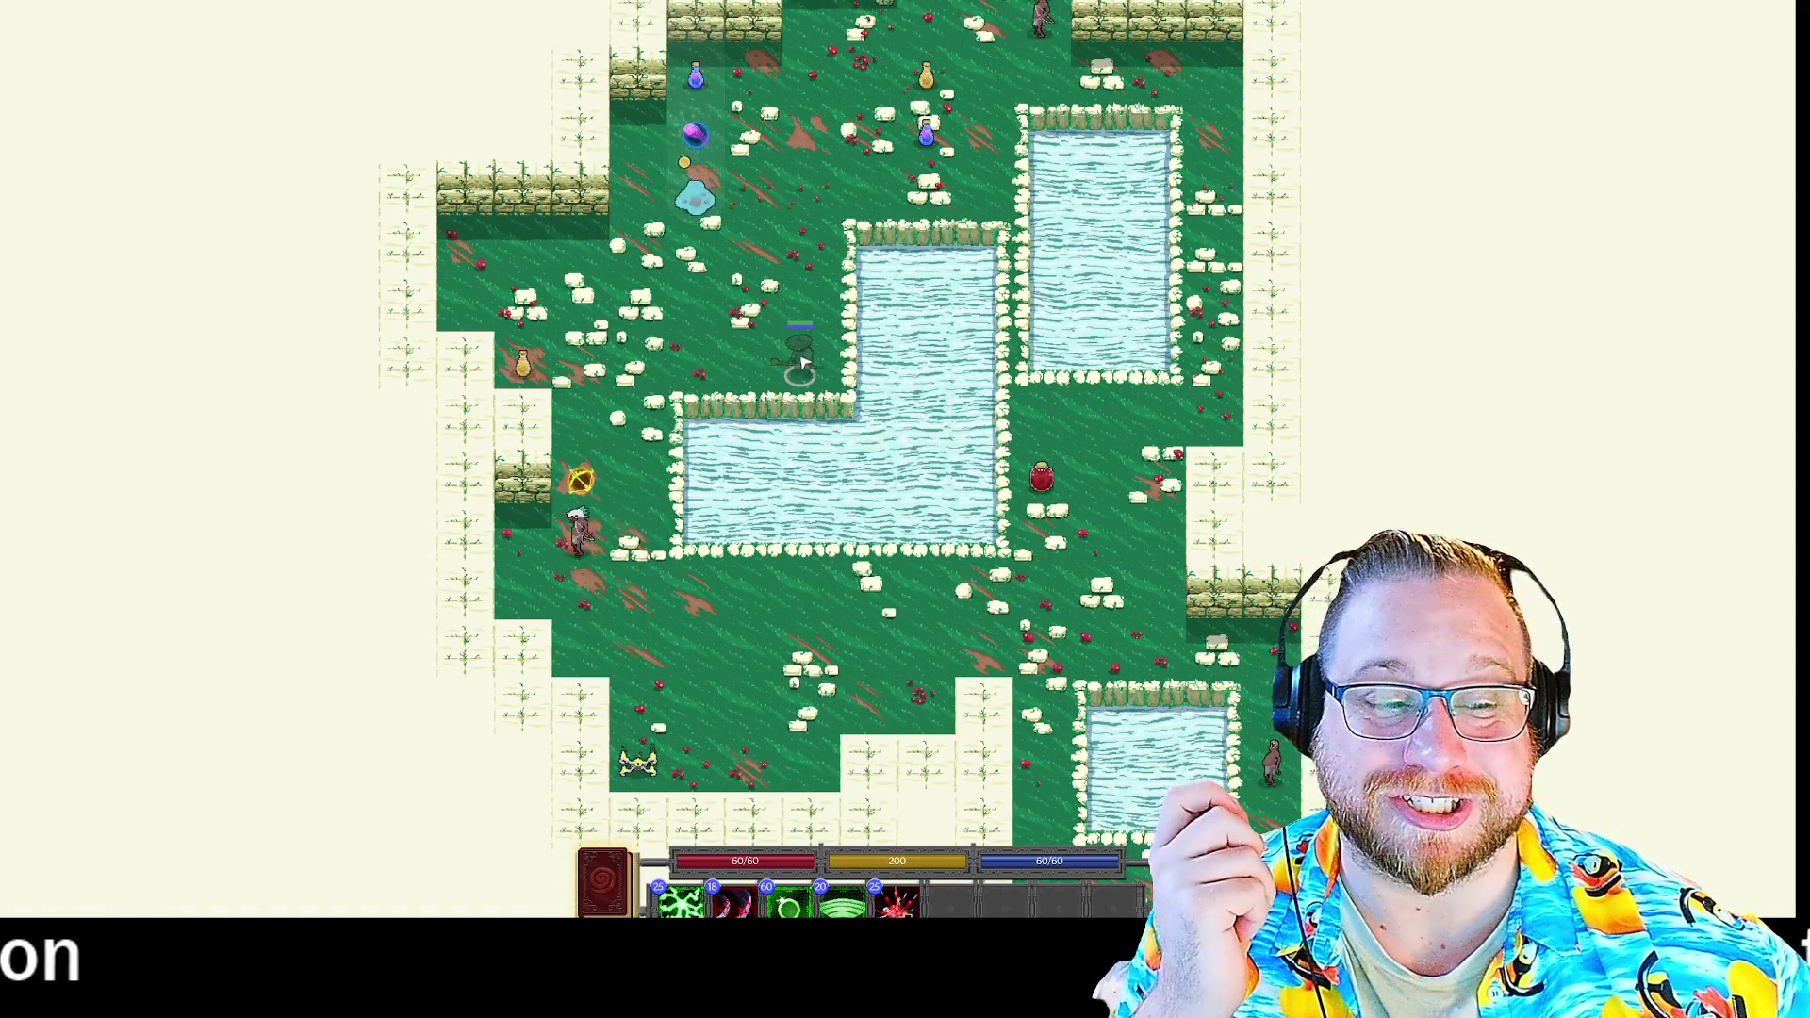
pyautogui.click(927, 132)
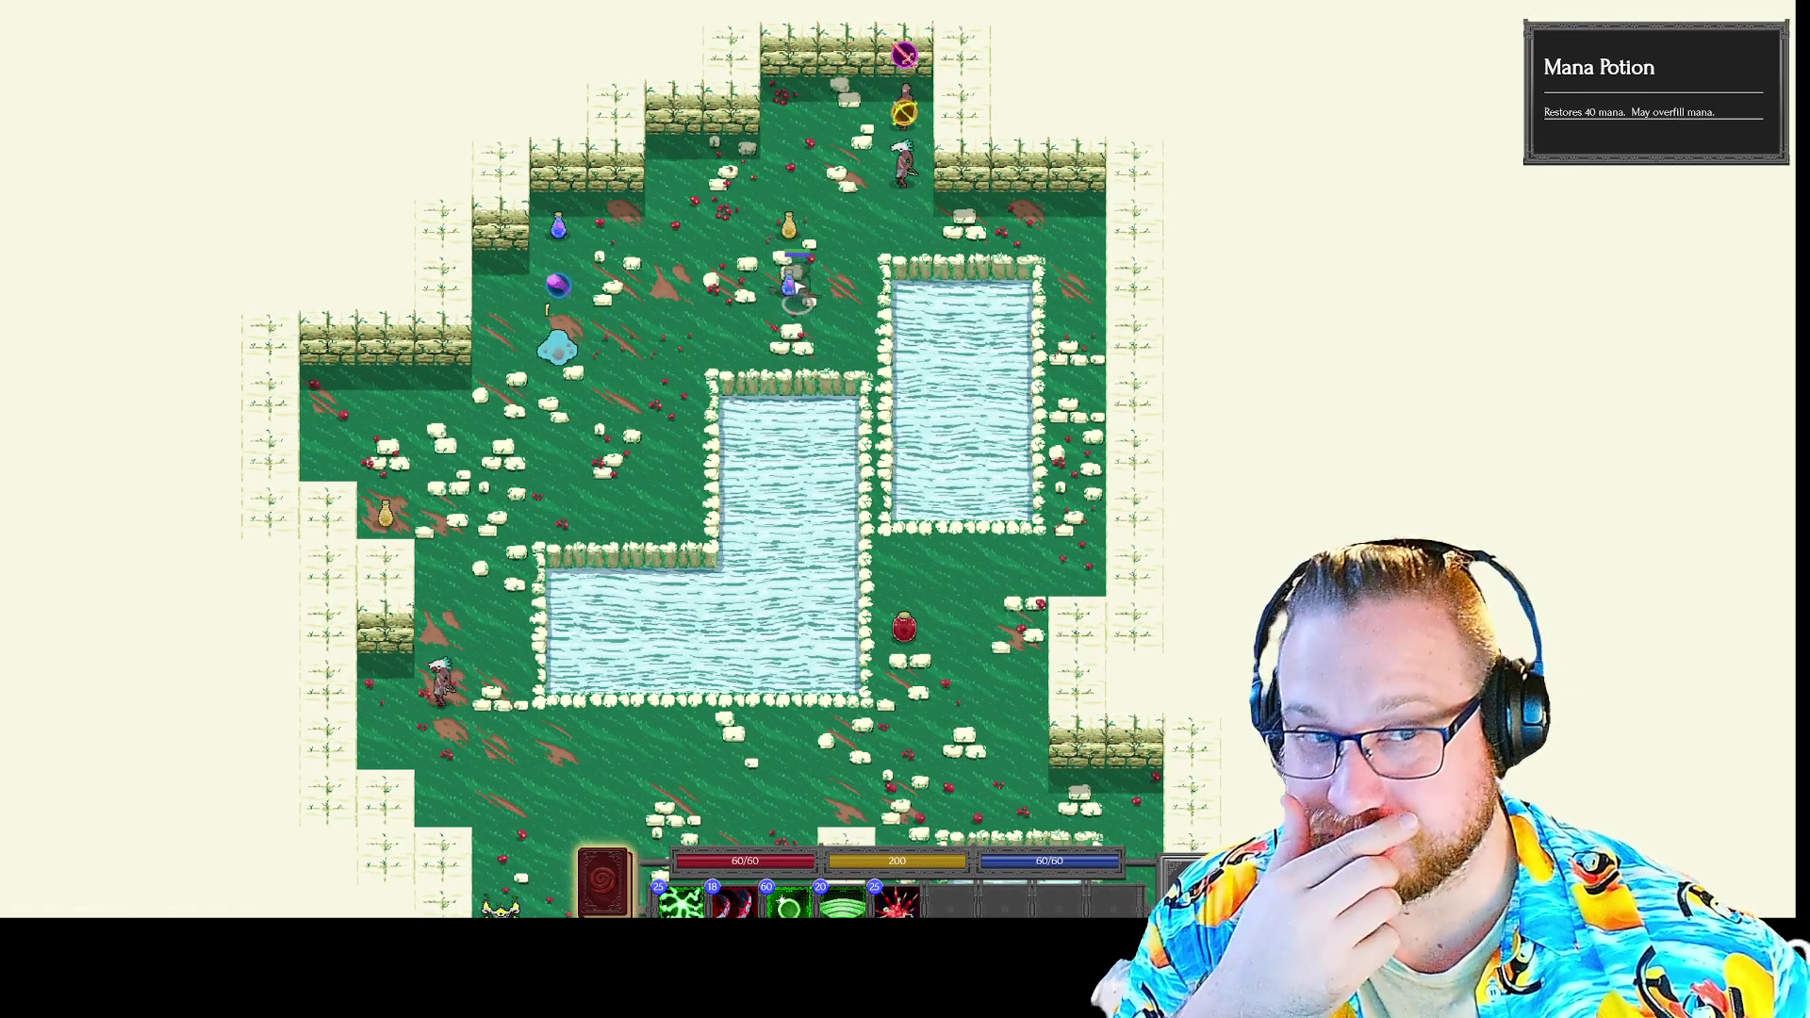
pyautogui.click(669, 283)
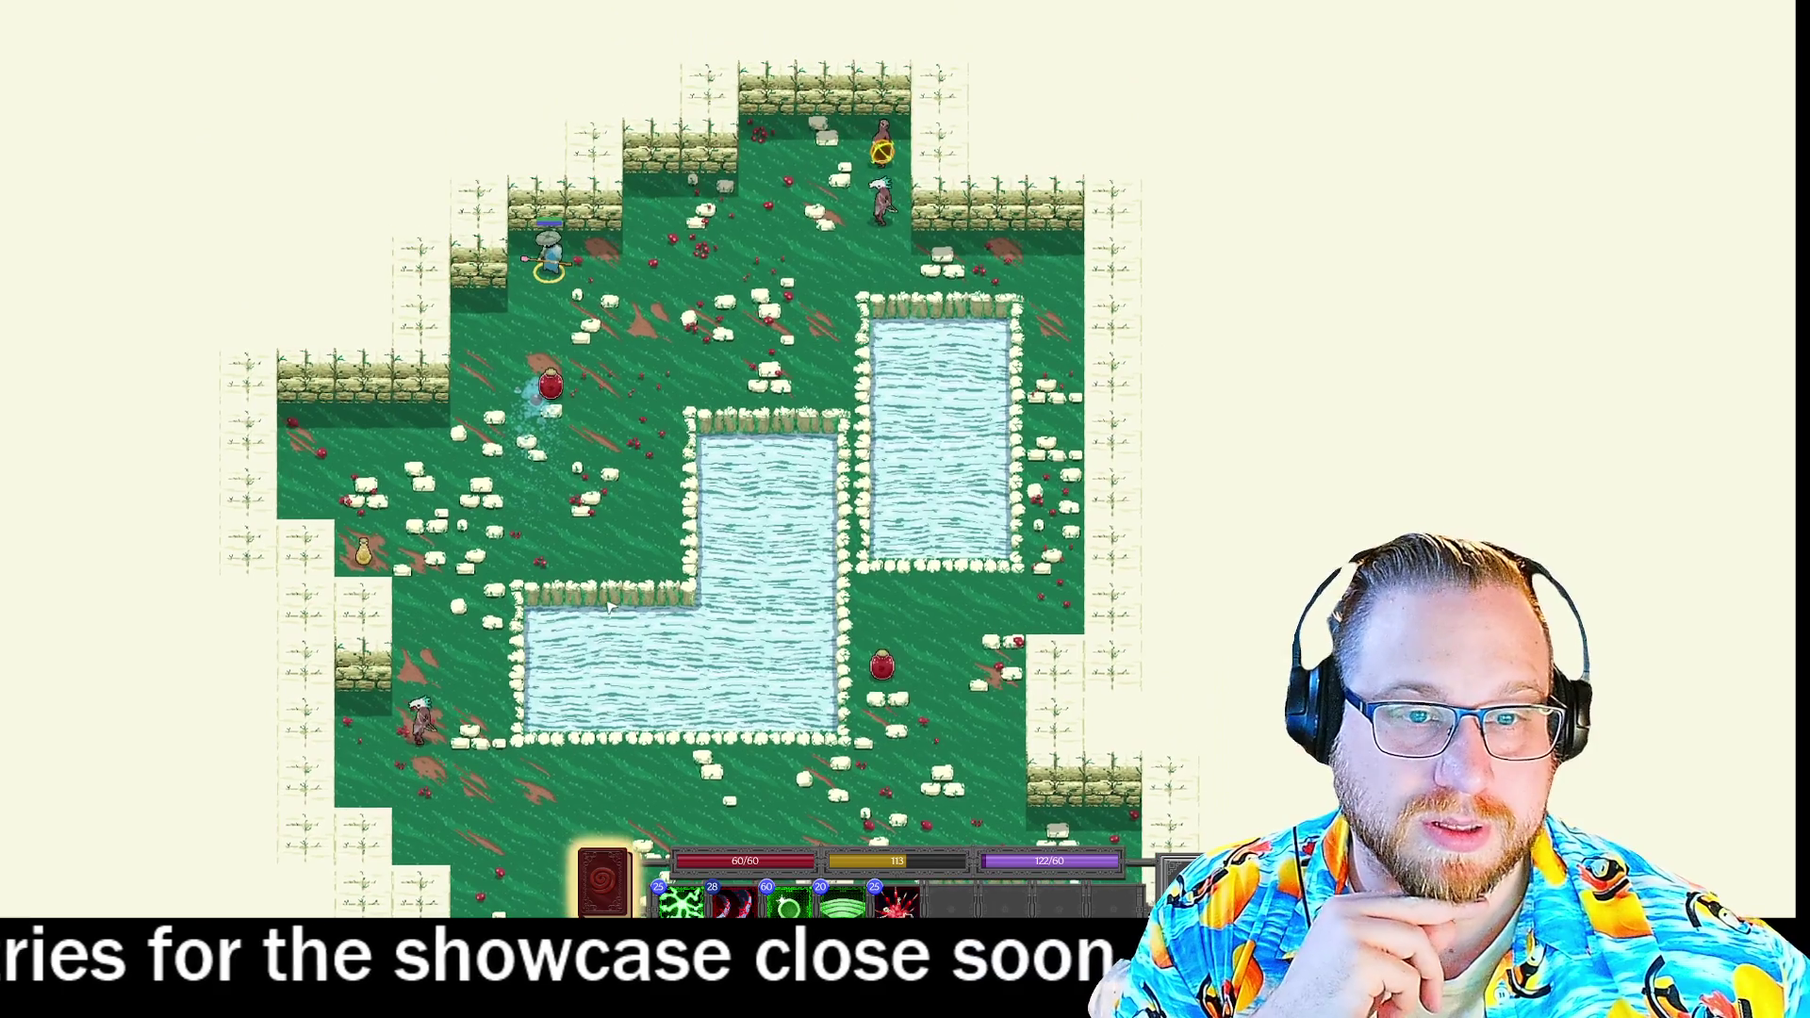
pyautogui.moveTo(679, 900)
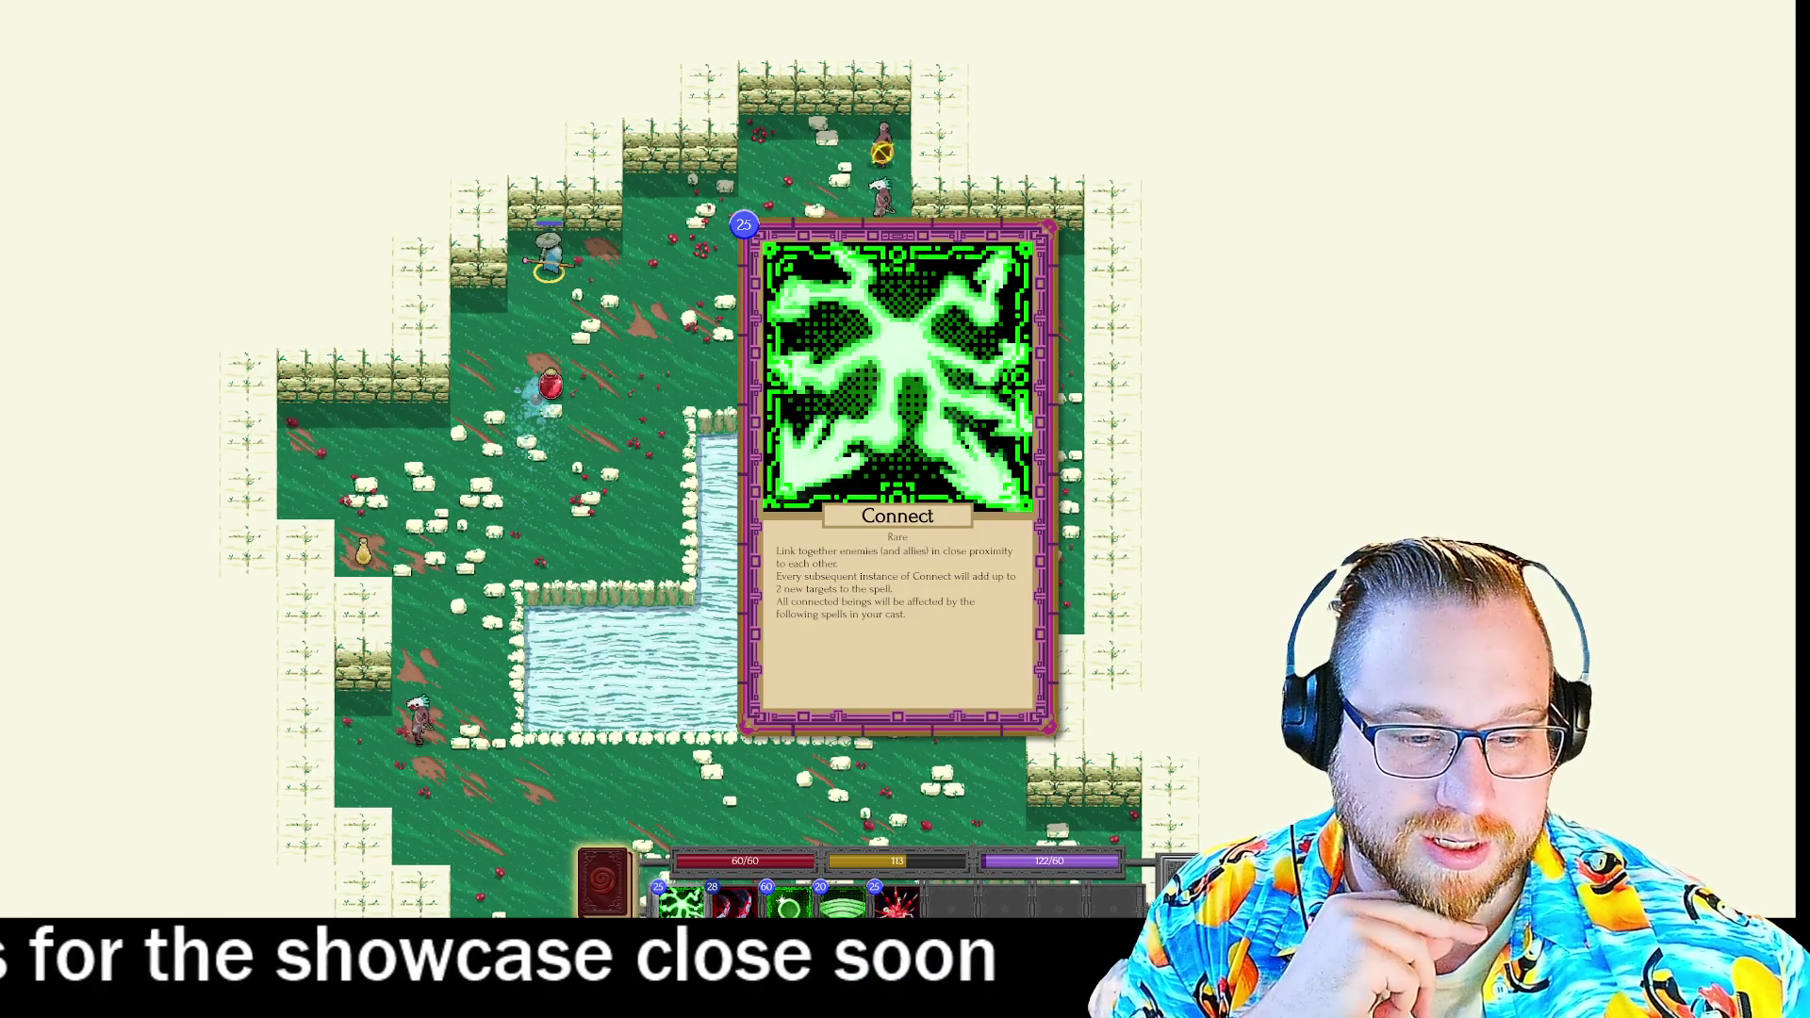
pyautogui.press('4')
pyautogui.press('1')
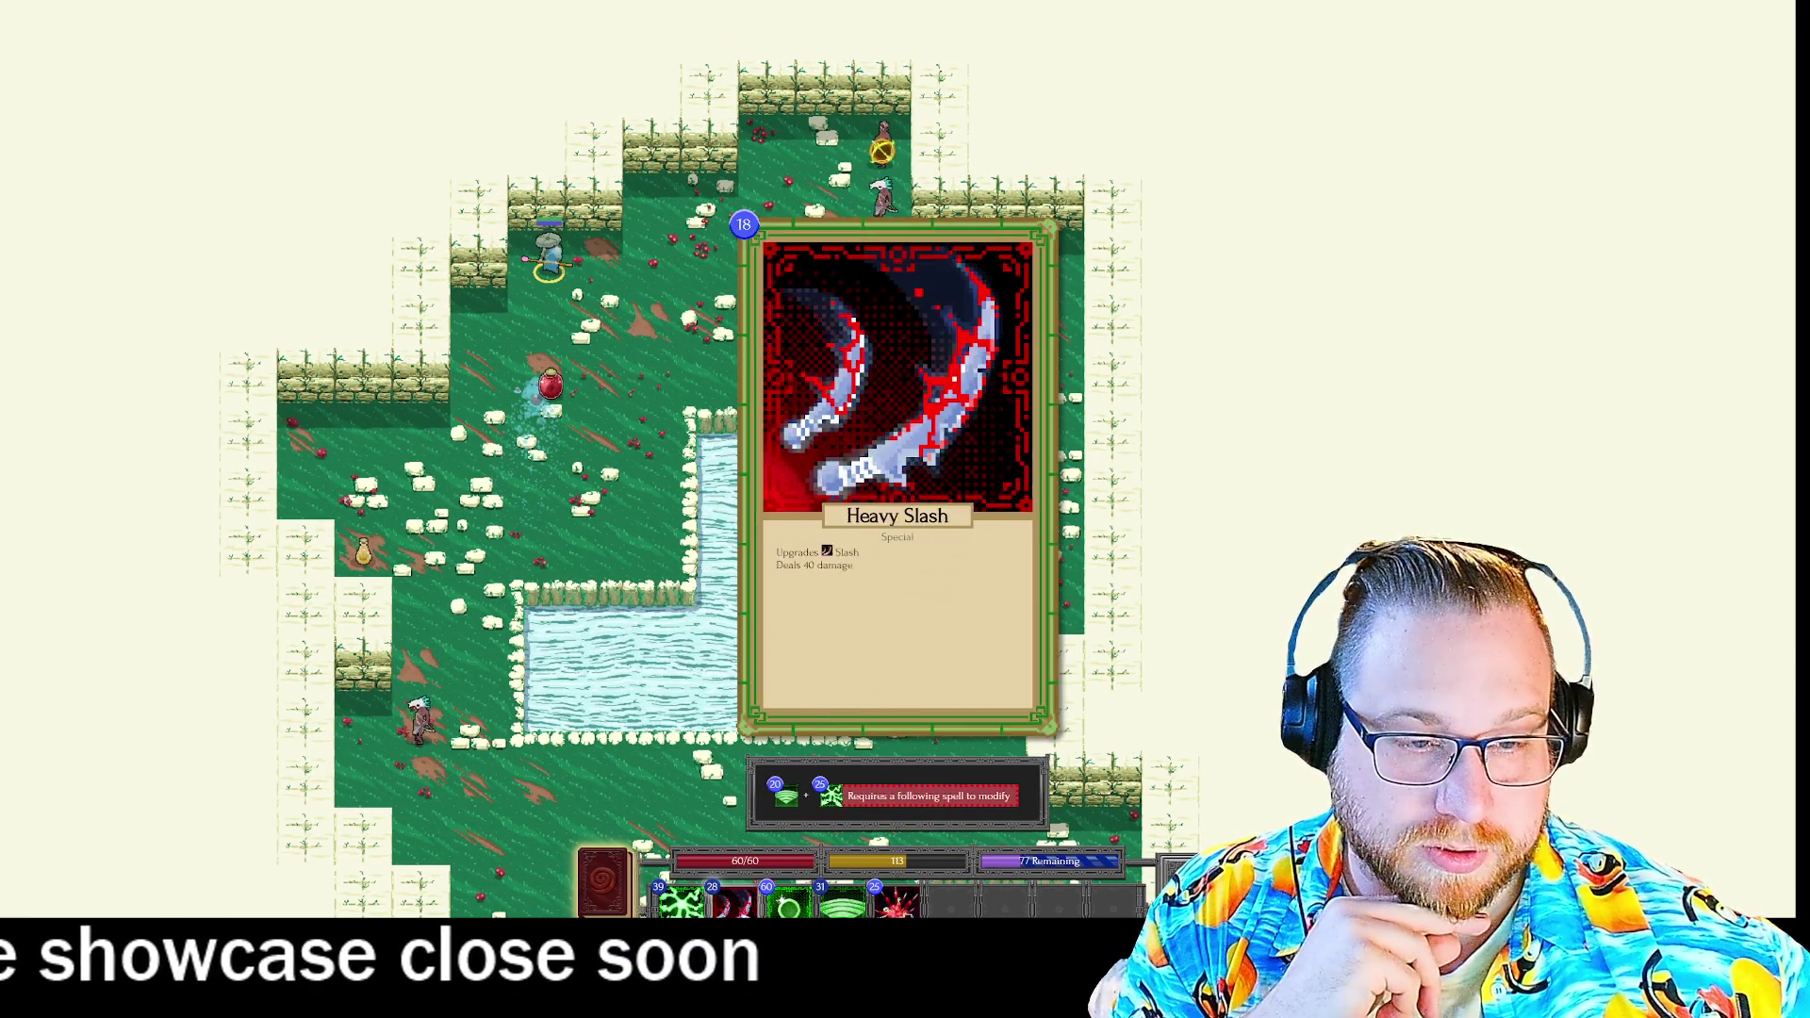
pyautogui.click(722, 236)
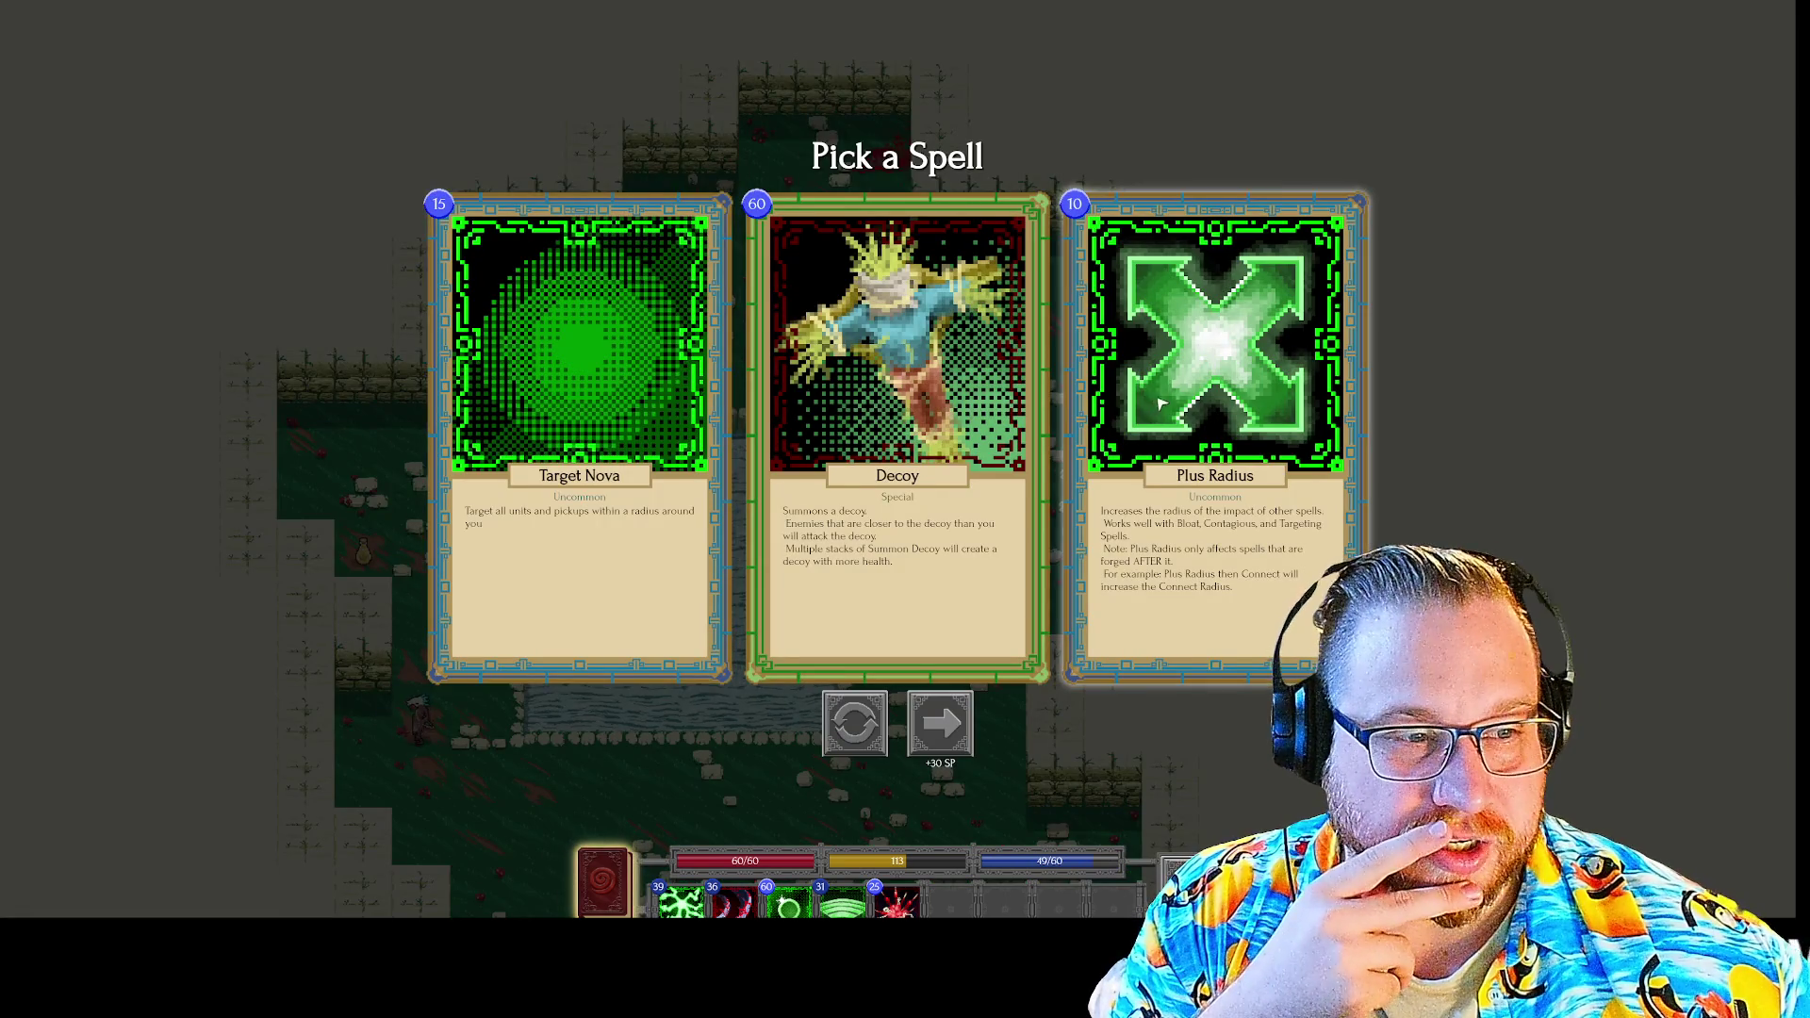
# Take Plus Radius and buy the Golemancer upgrade with skill points.
pyautogui.click(1166, 399)
pyautogui.click(608, 894)
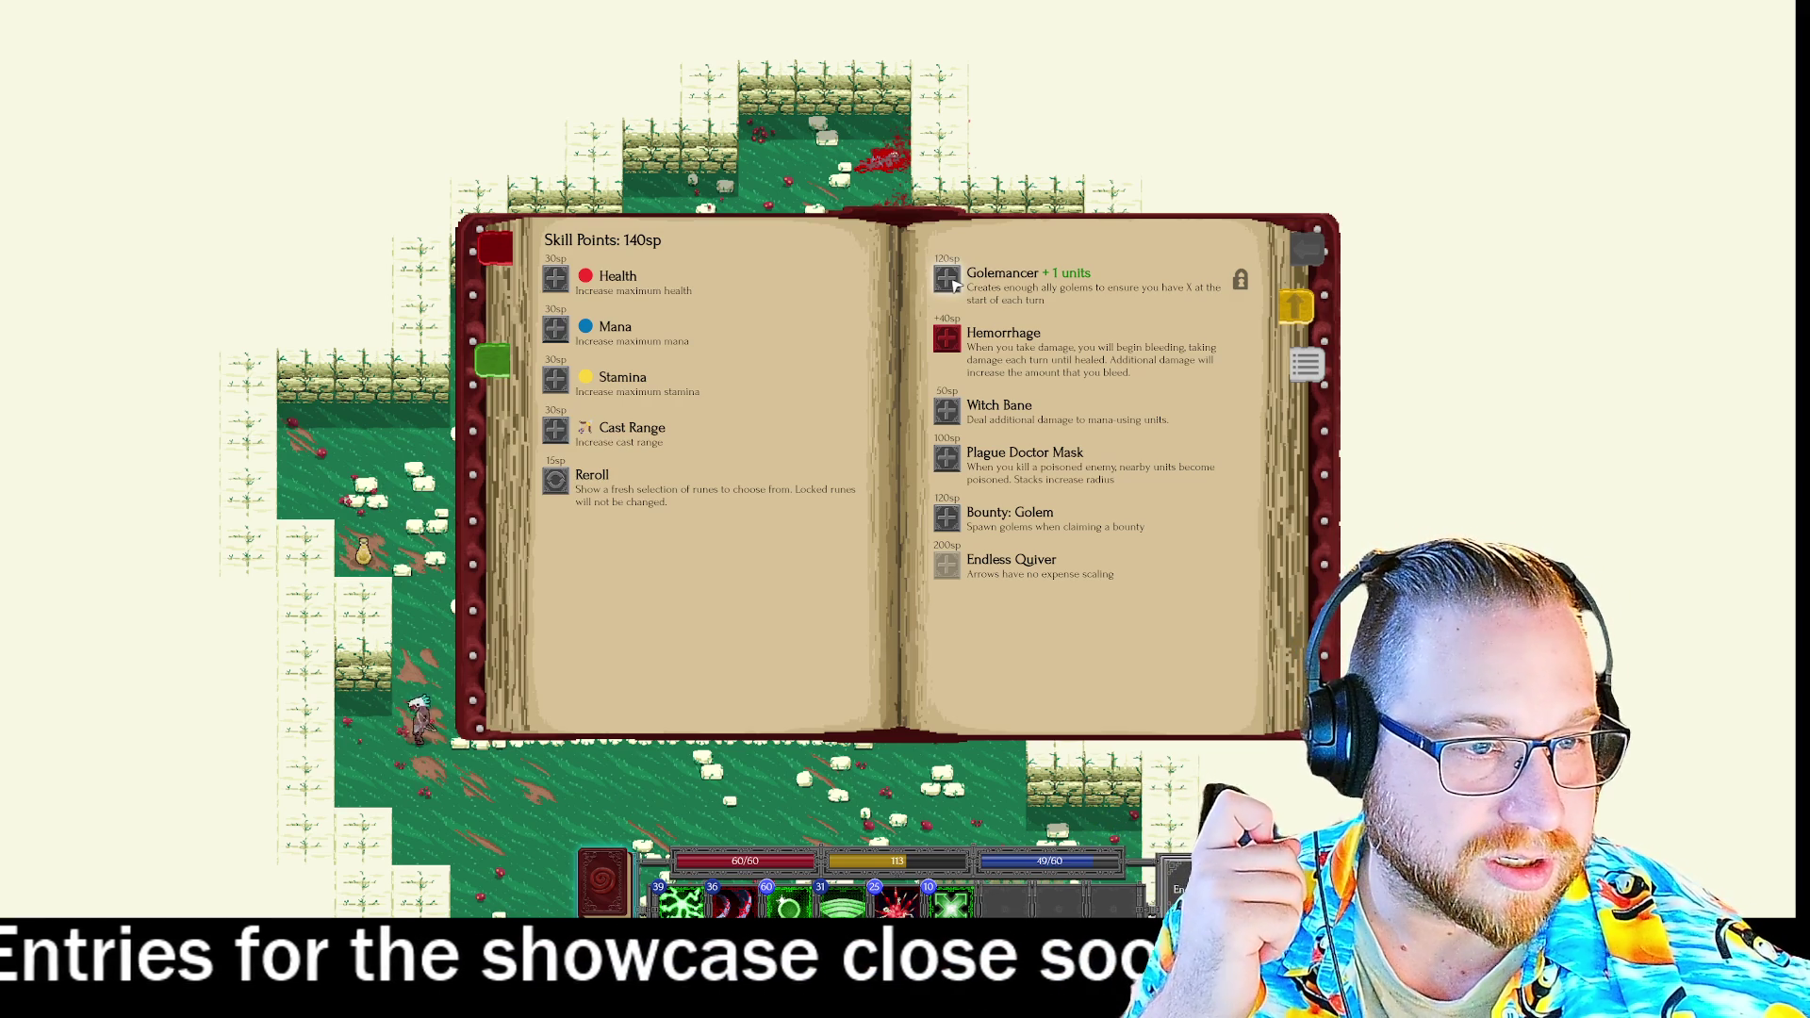
pyautogui.click(947, 279)
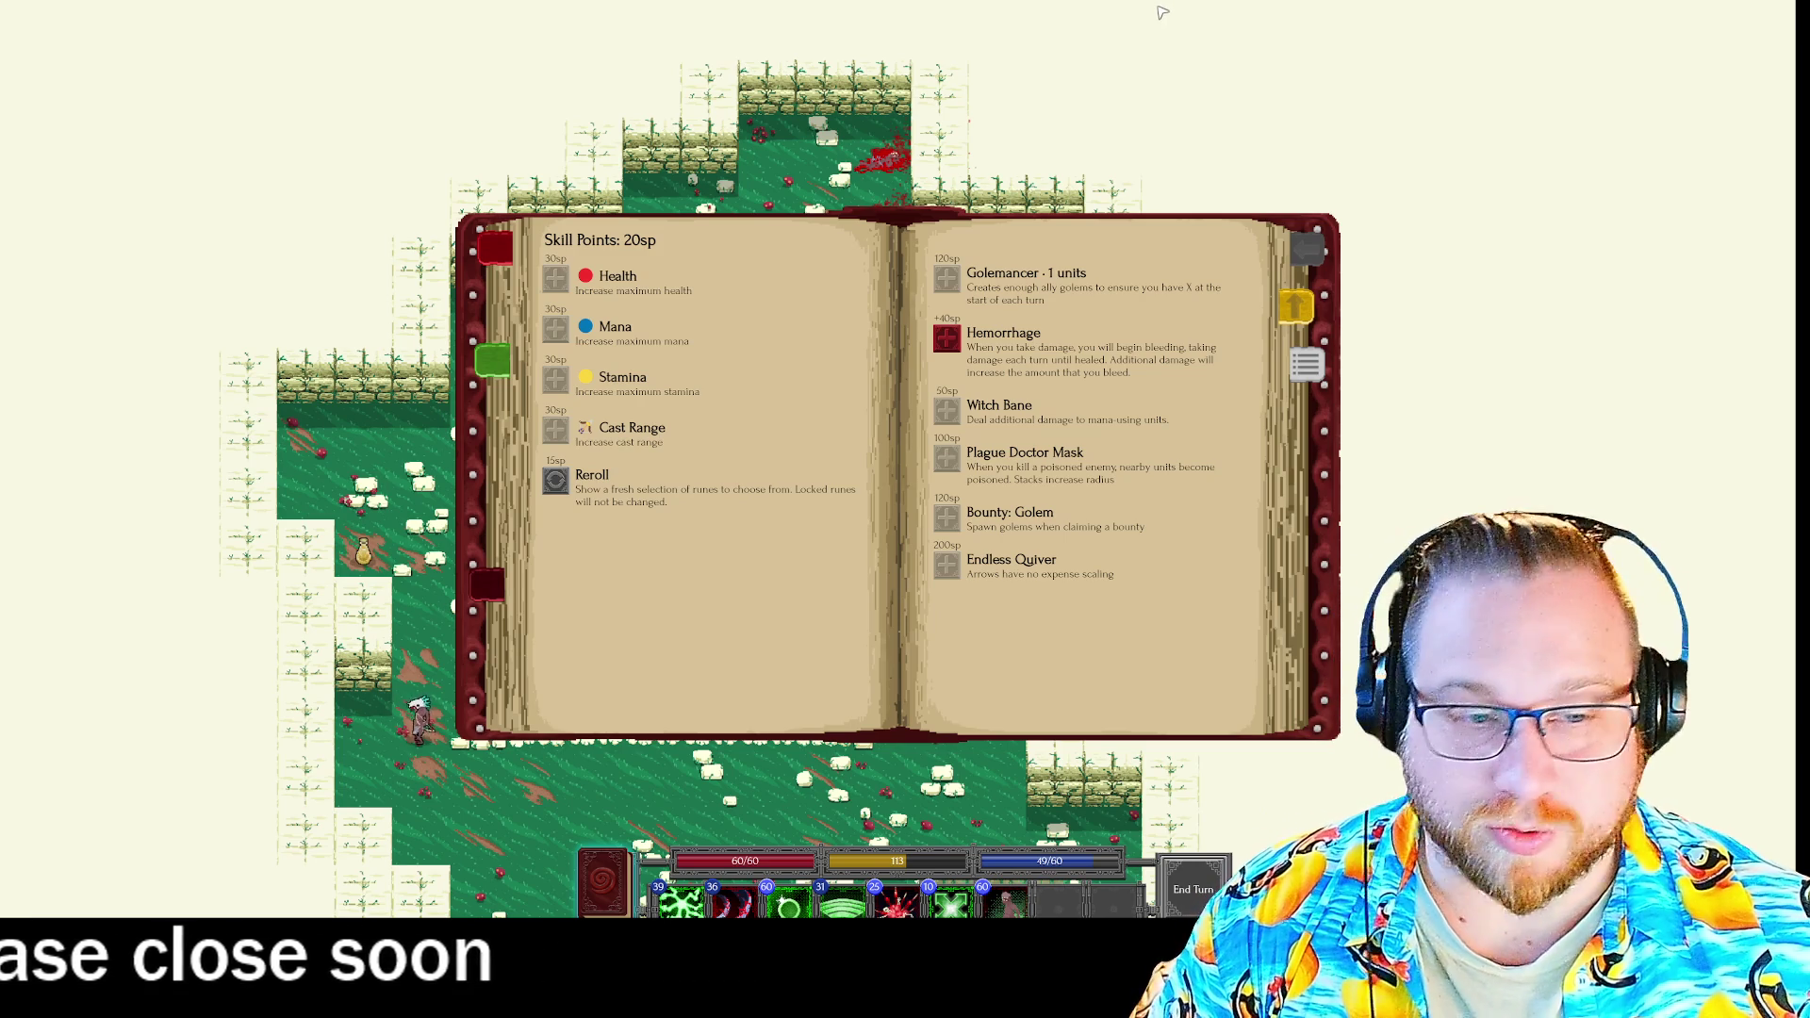
pyautogui.press('Escape')
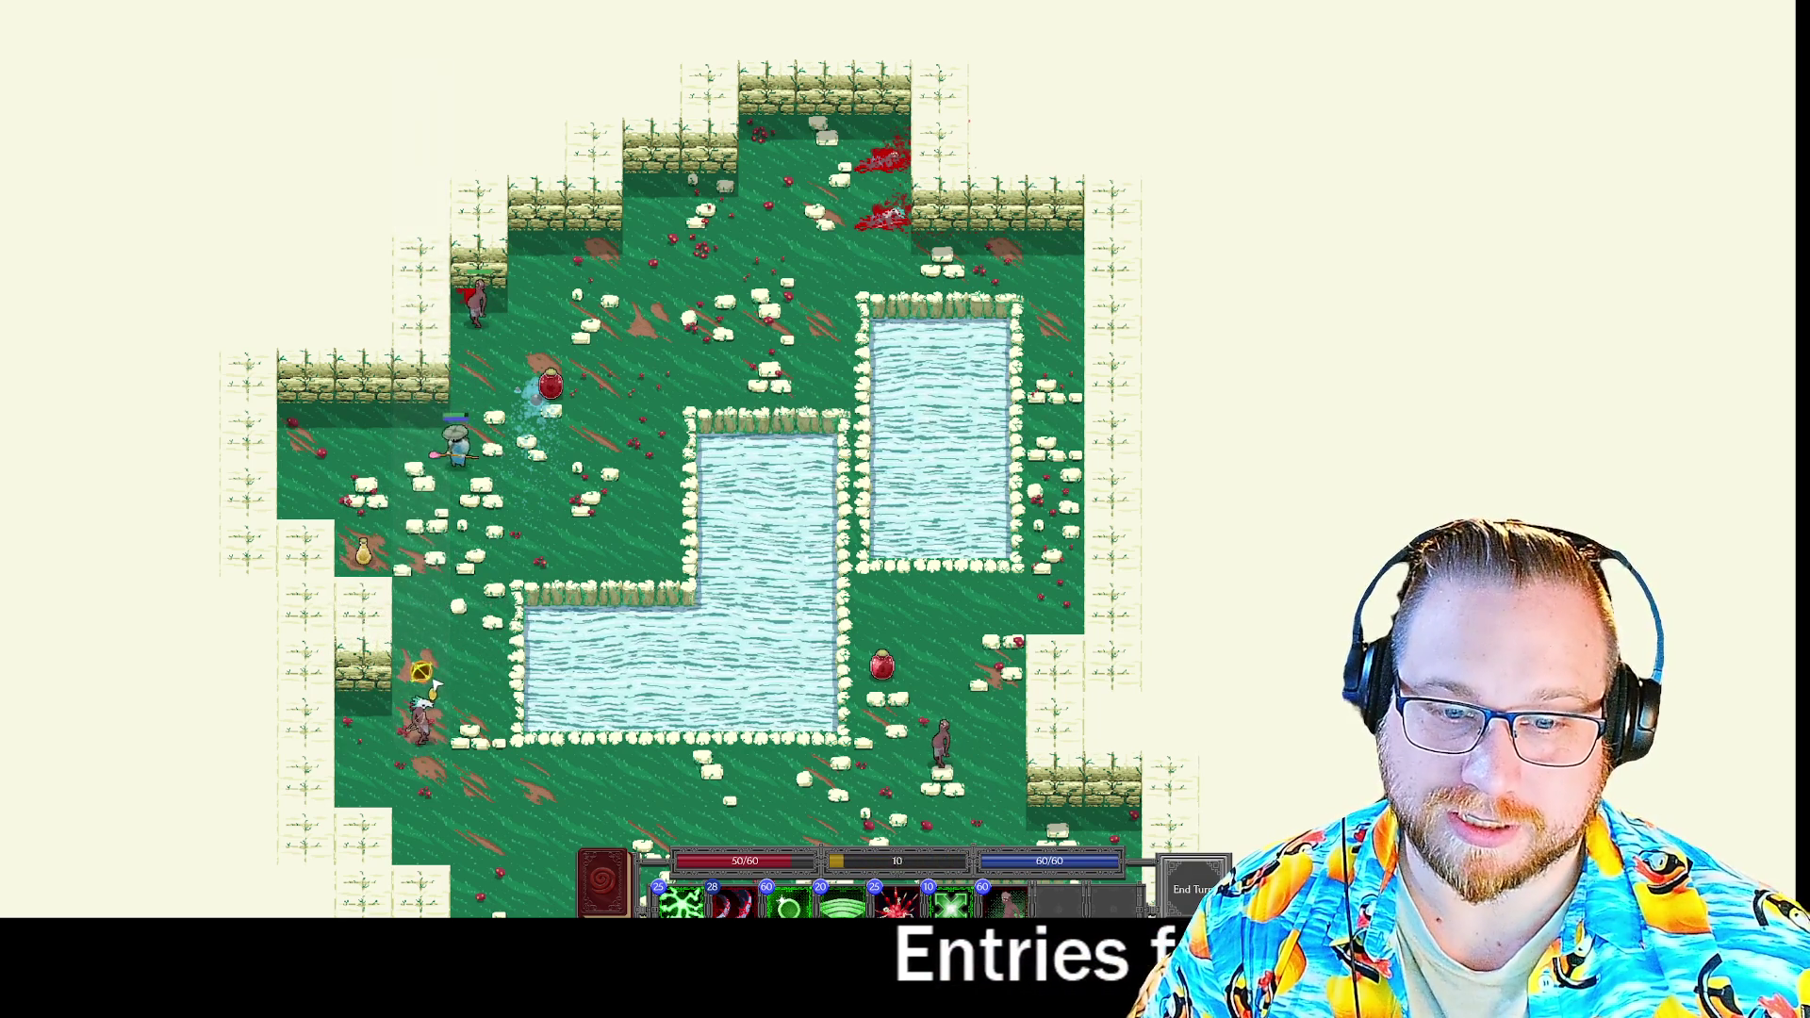
# Finish level 3's enemies with a Target Cone, Target Bounty and Heavy Slash combo.
pyautogui.click(788, 903)
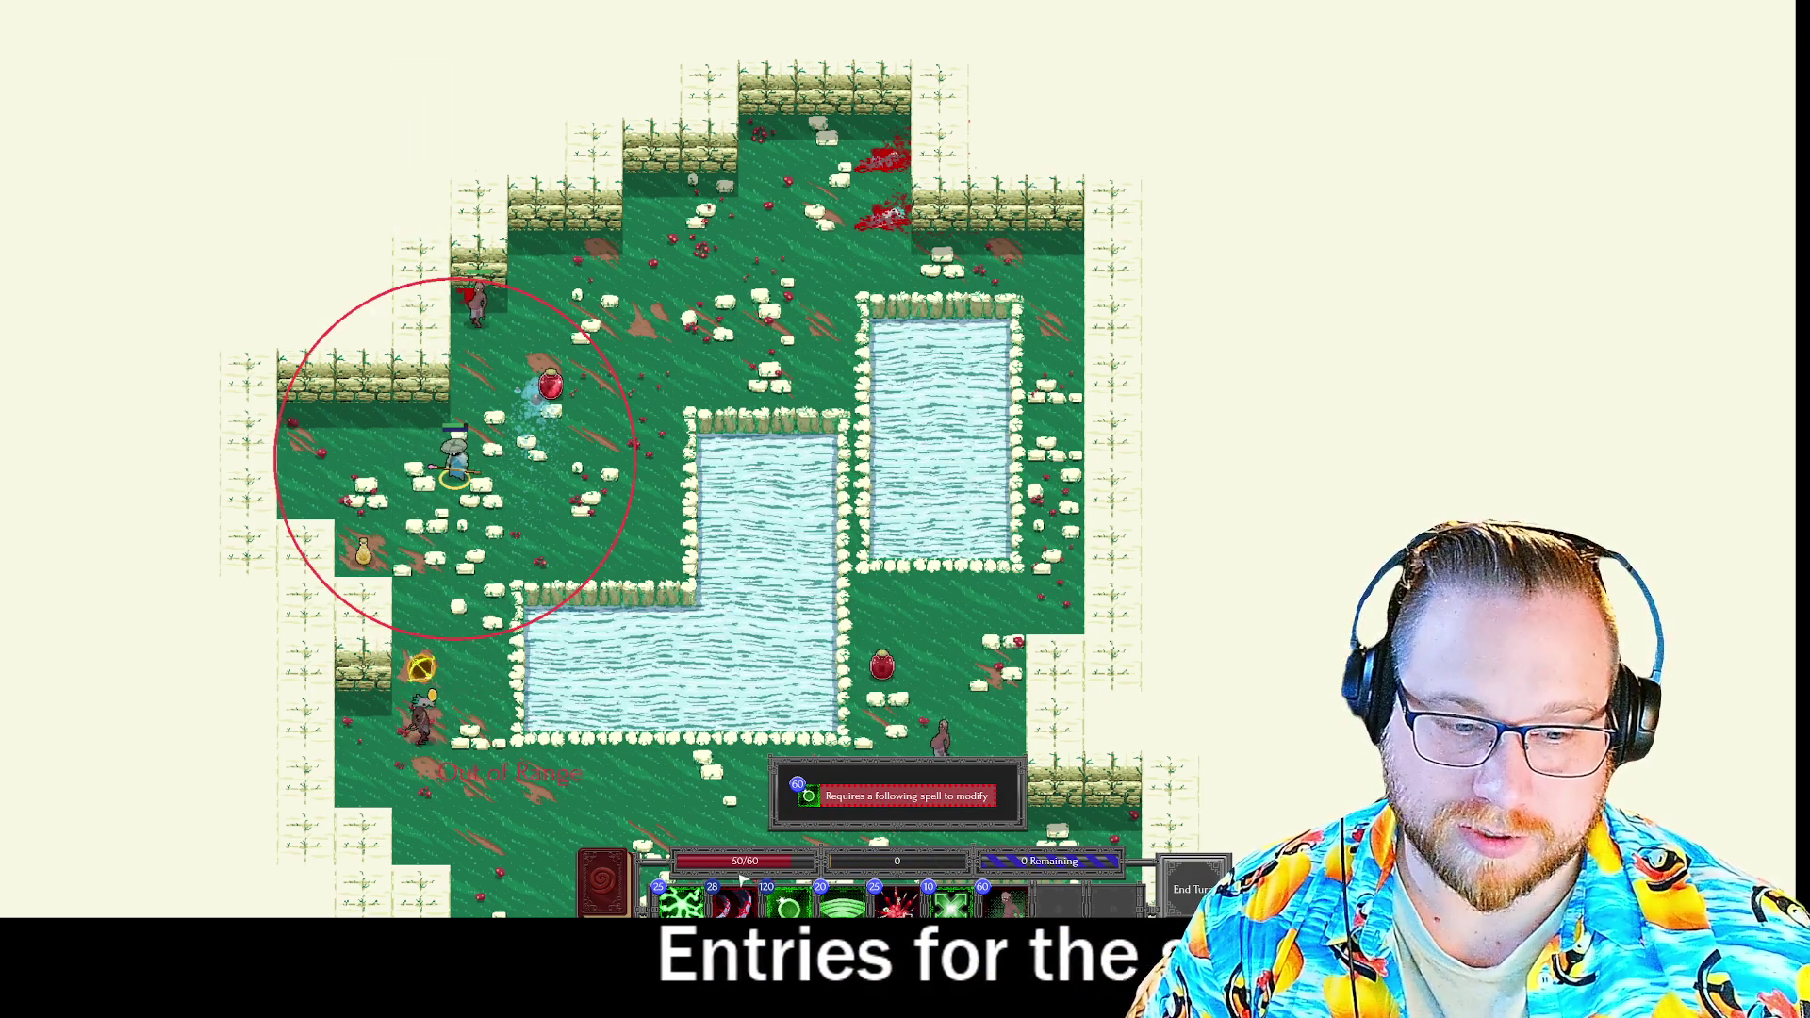
pyautogui.click(808, 797)
pyautogui.click(842, 903)
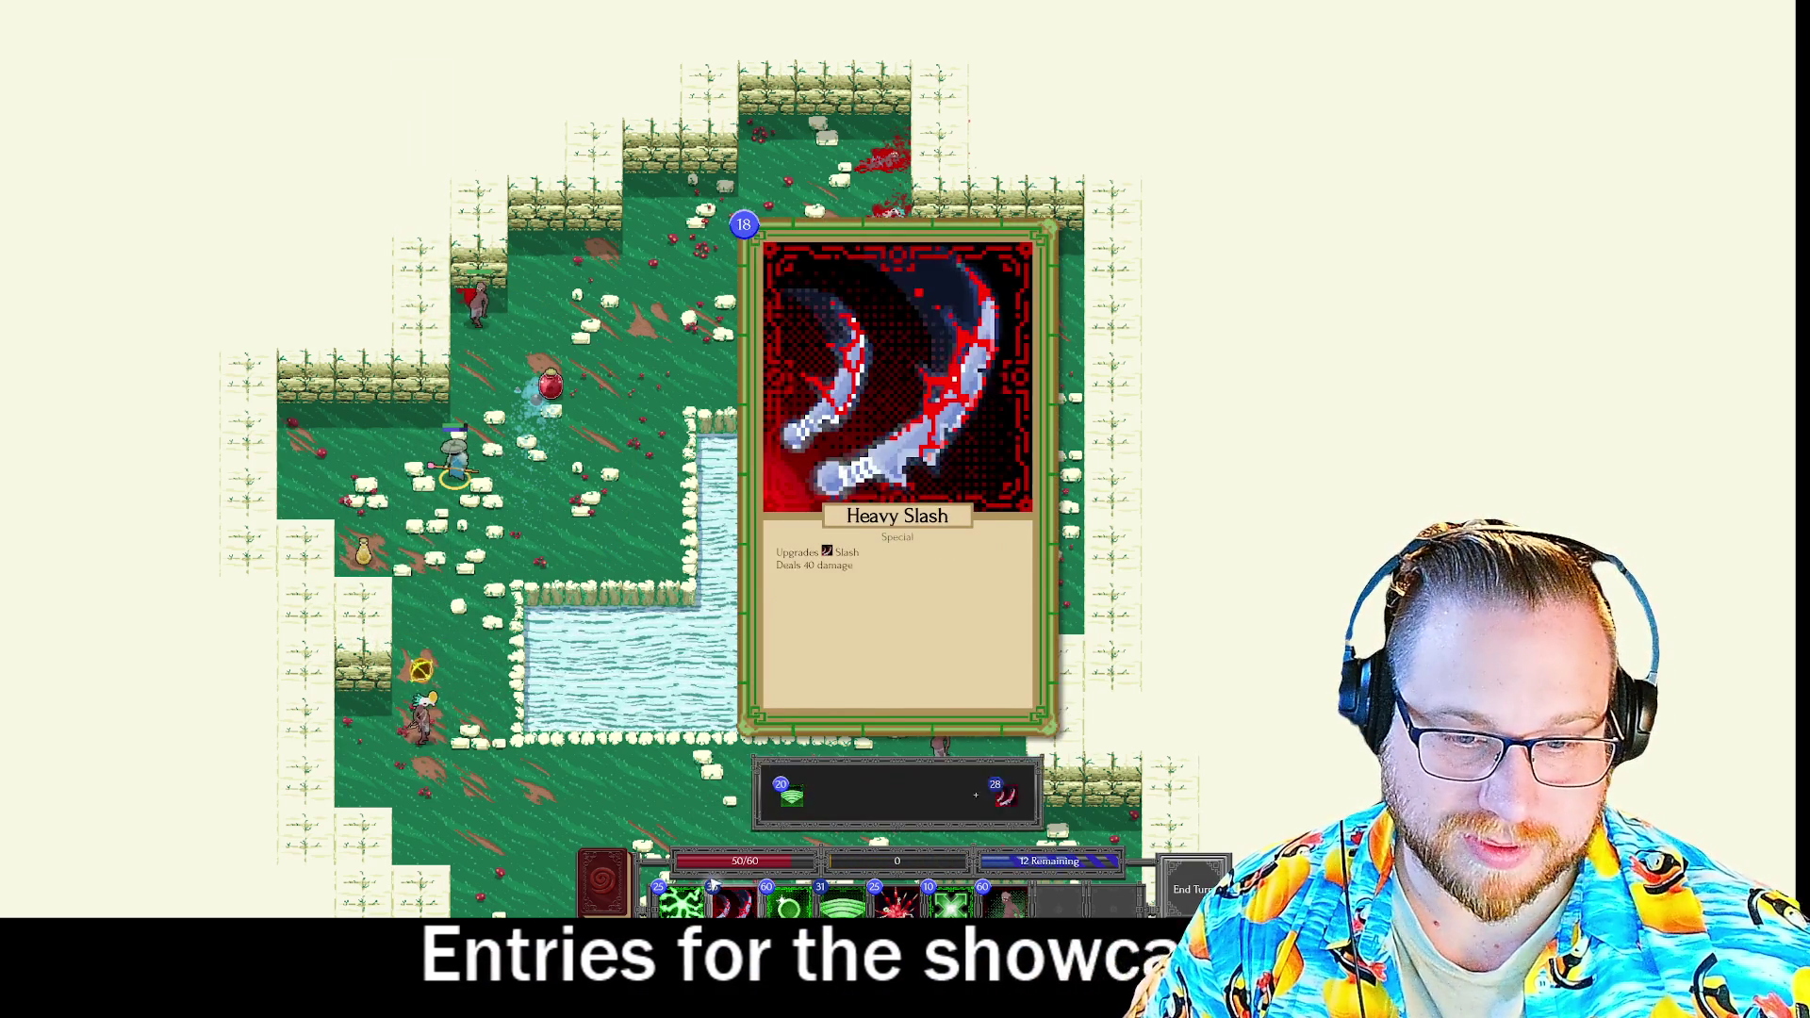
pyautogui.click(732, 903)
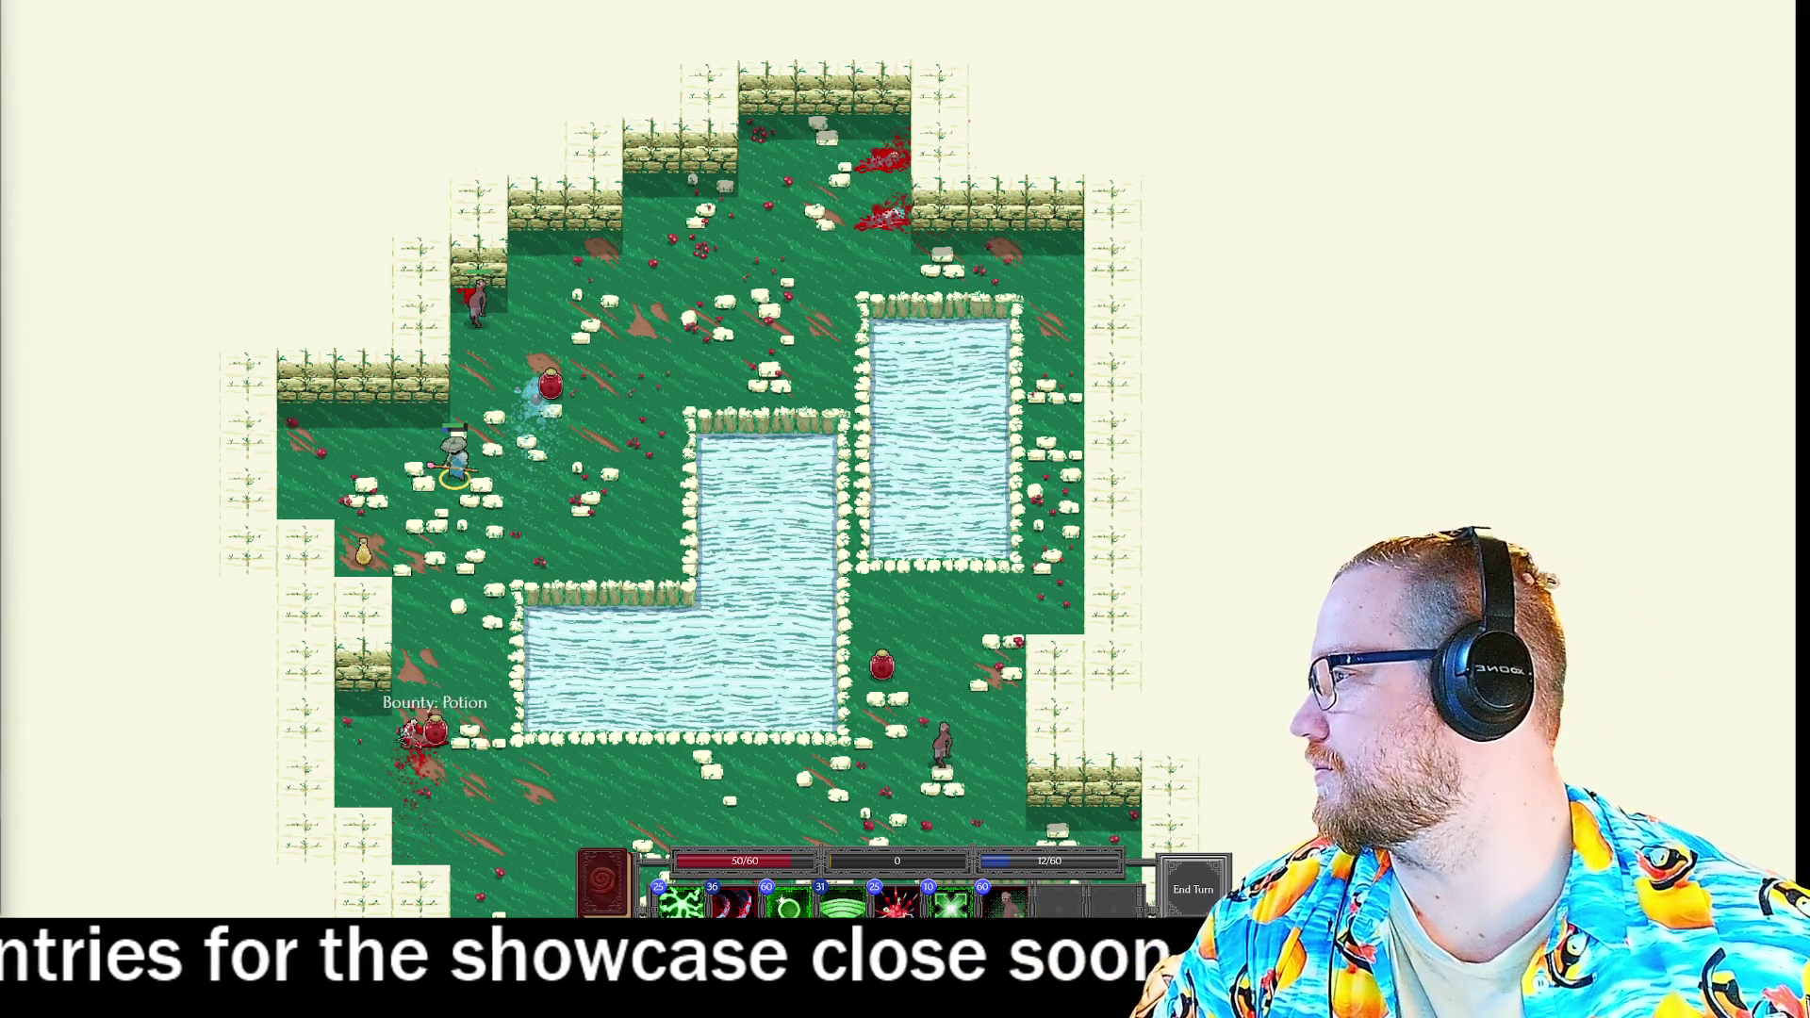
pyautogui.scroll(-3, 1174, 492)
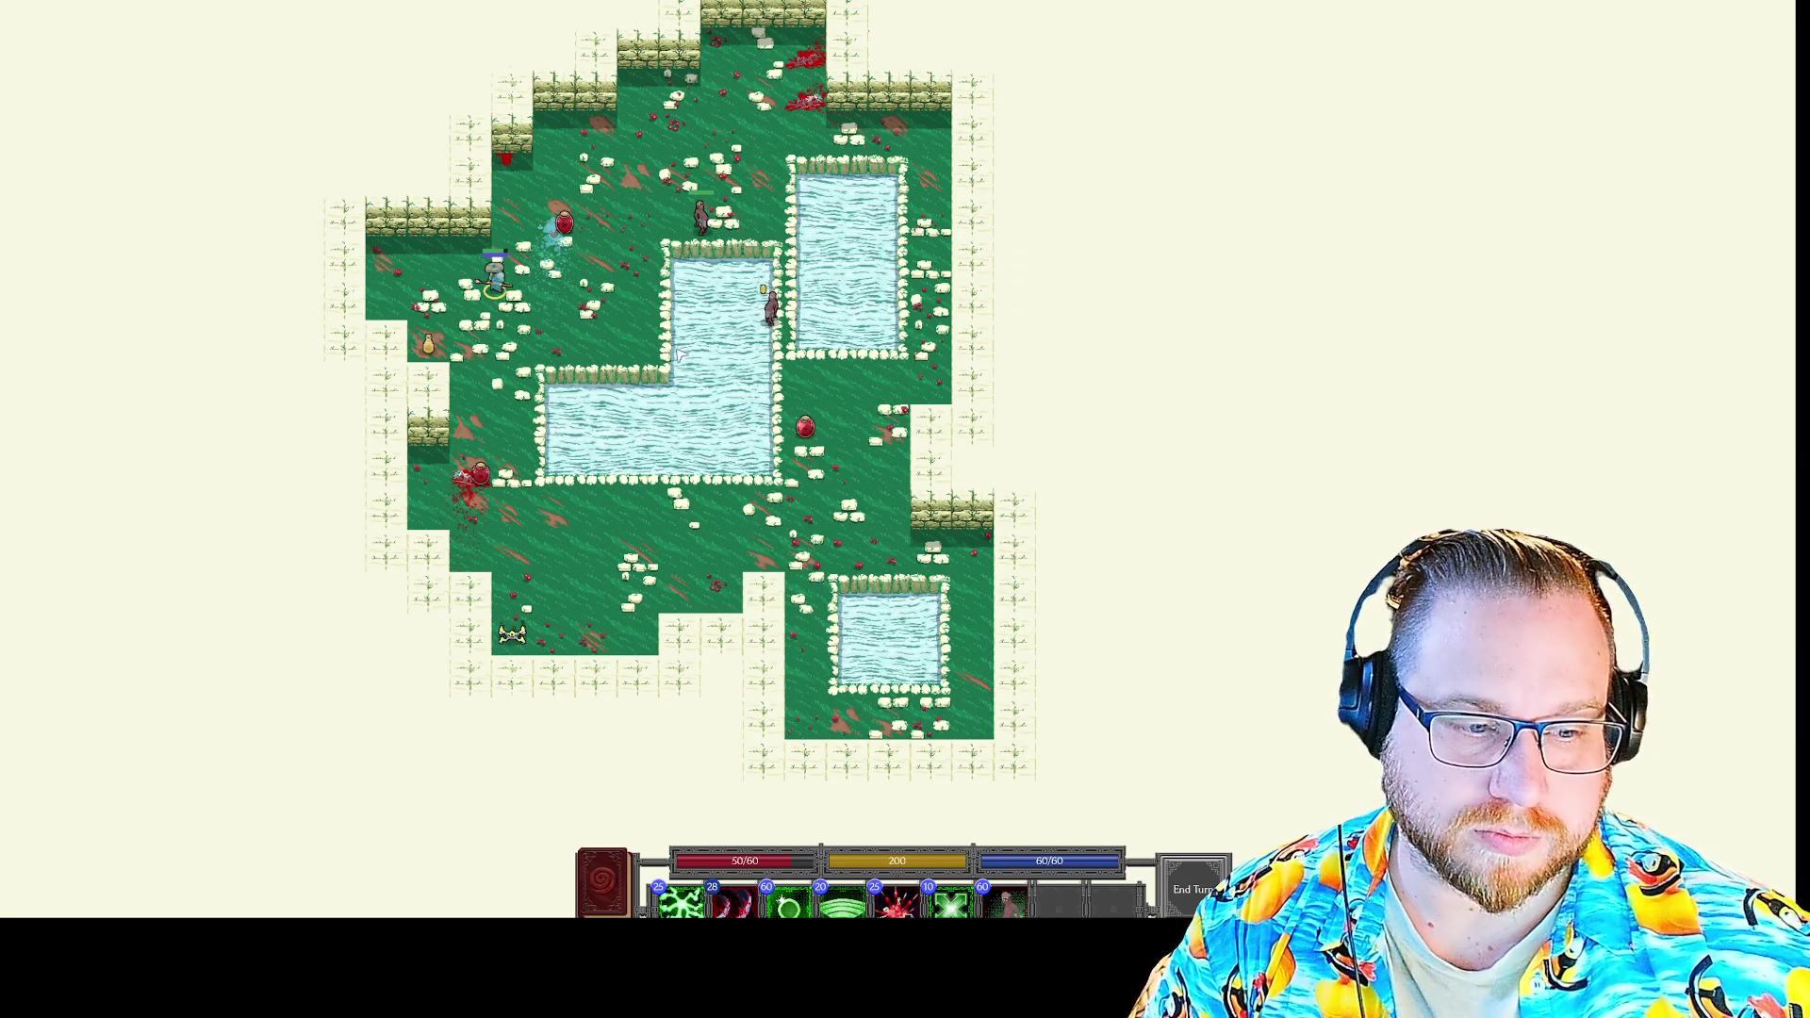
pyautogui.press('4')
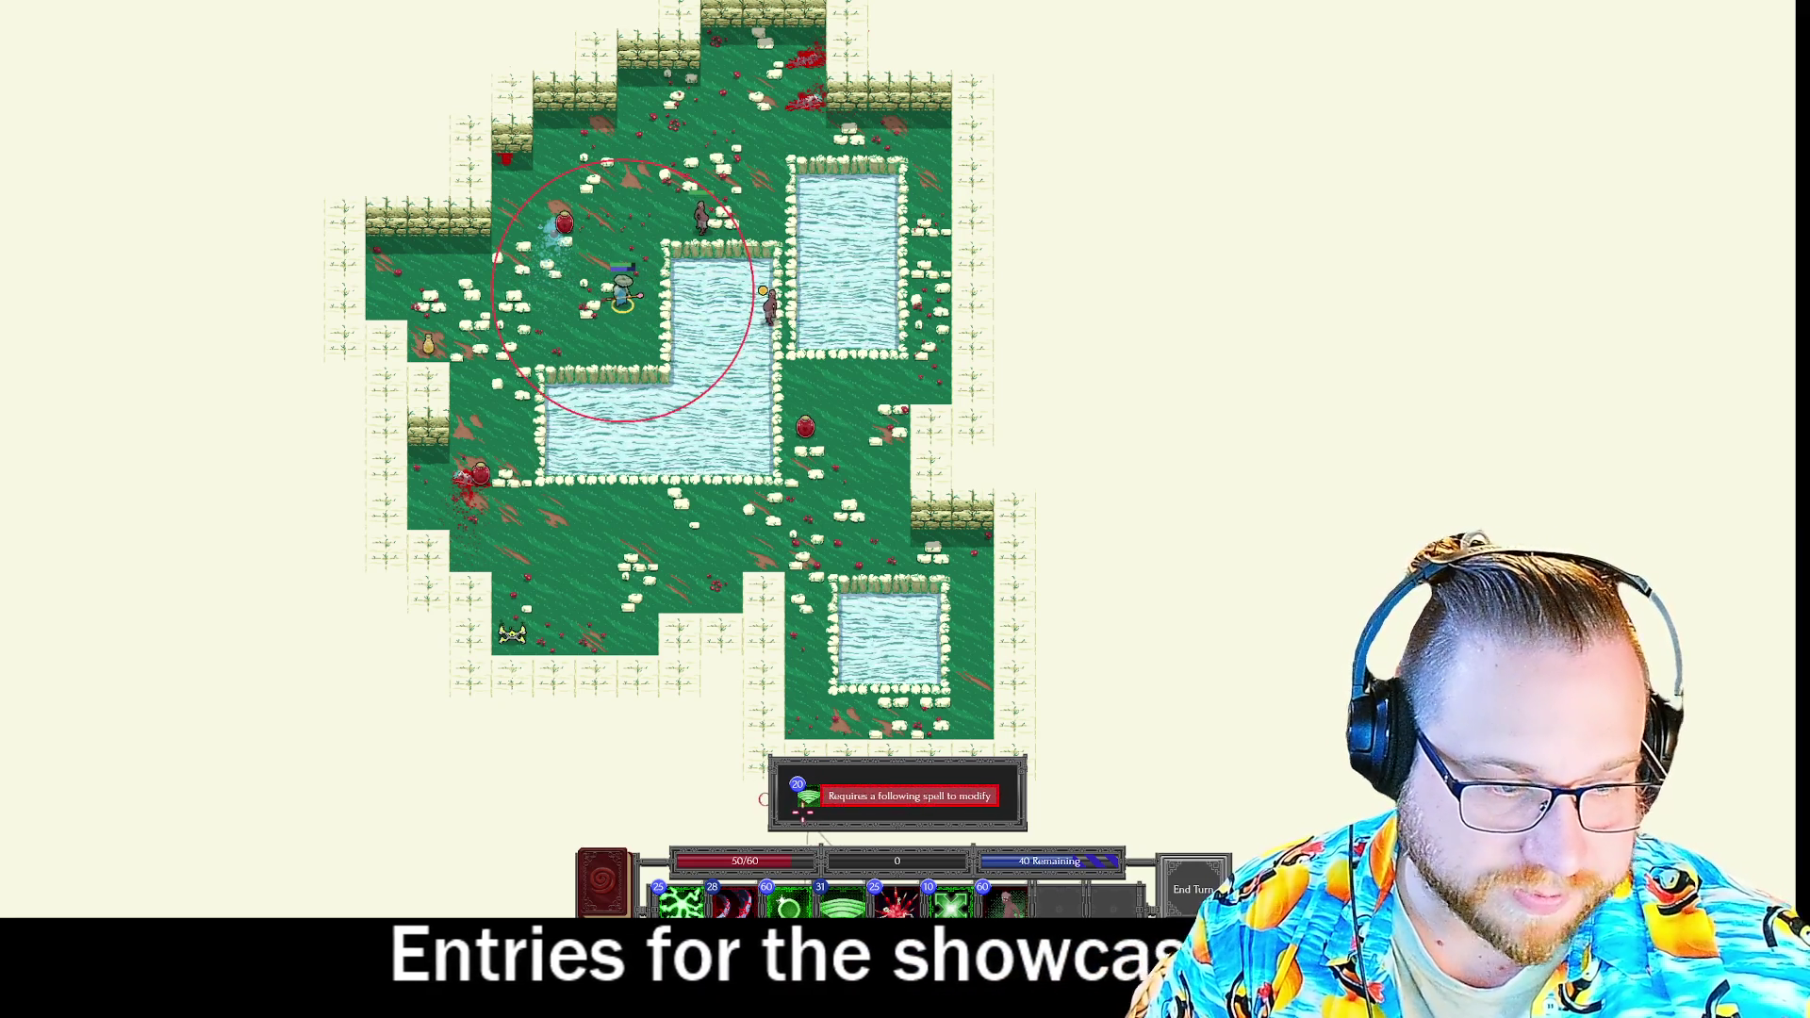
pyautogui.press('3')
pyautogui.press('2')
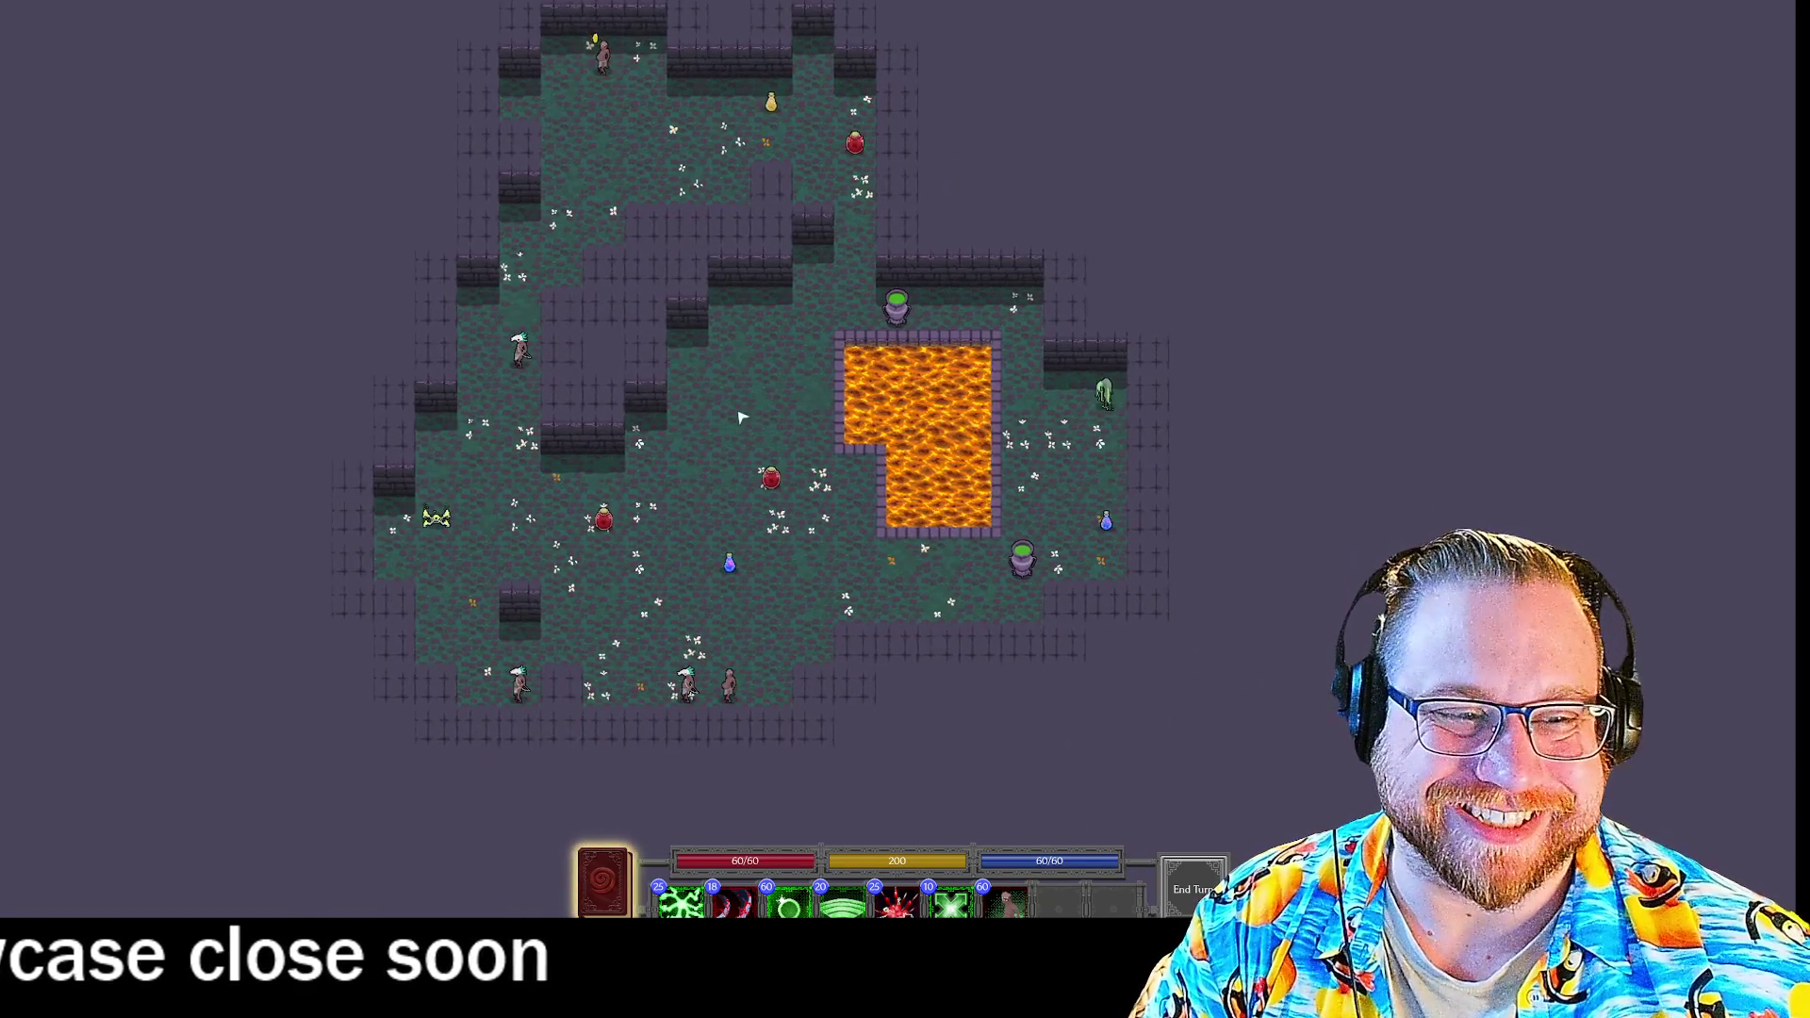
# Teleport onto the far mana potion and cast Connect + Heavy Slash at the enemies.
pyautogui.moveTo(1122, 520)
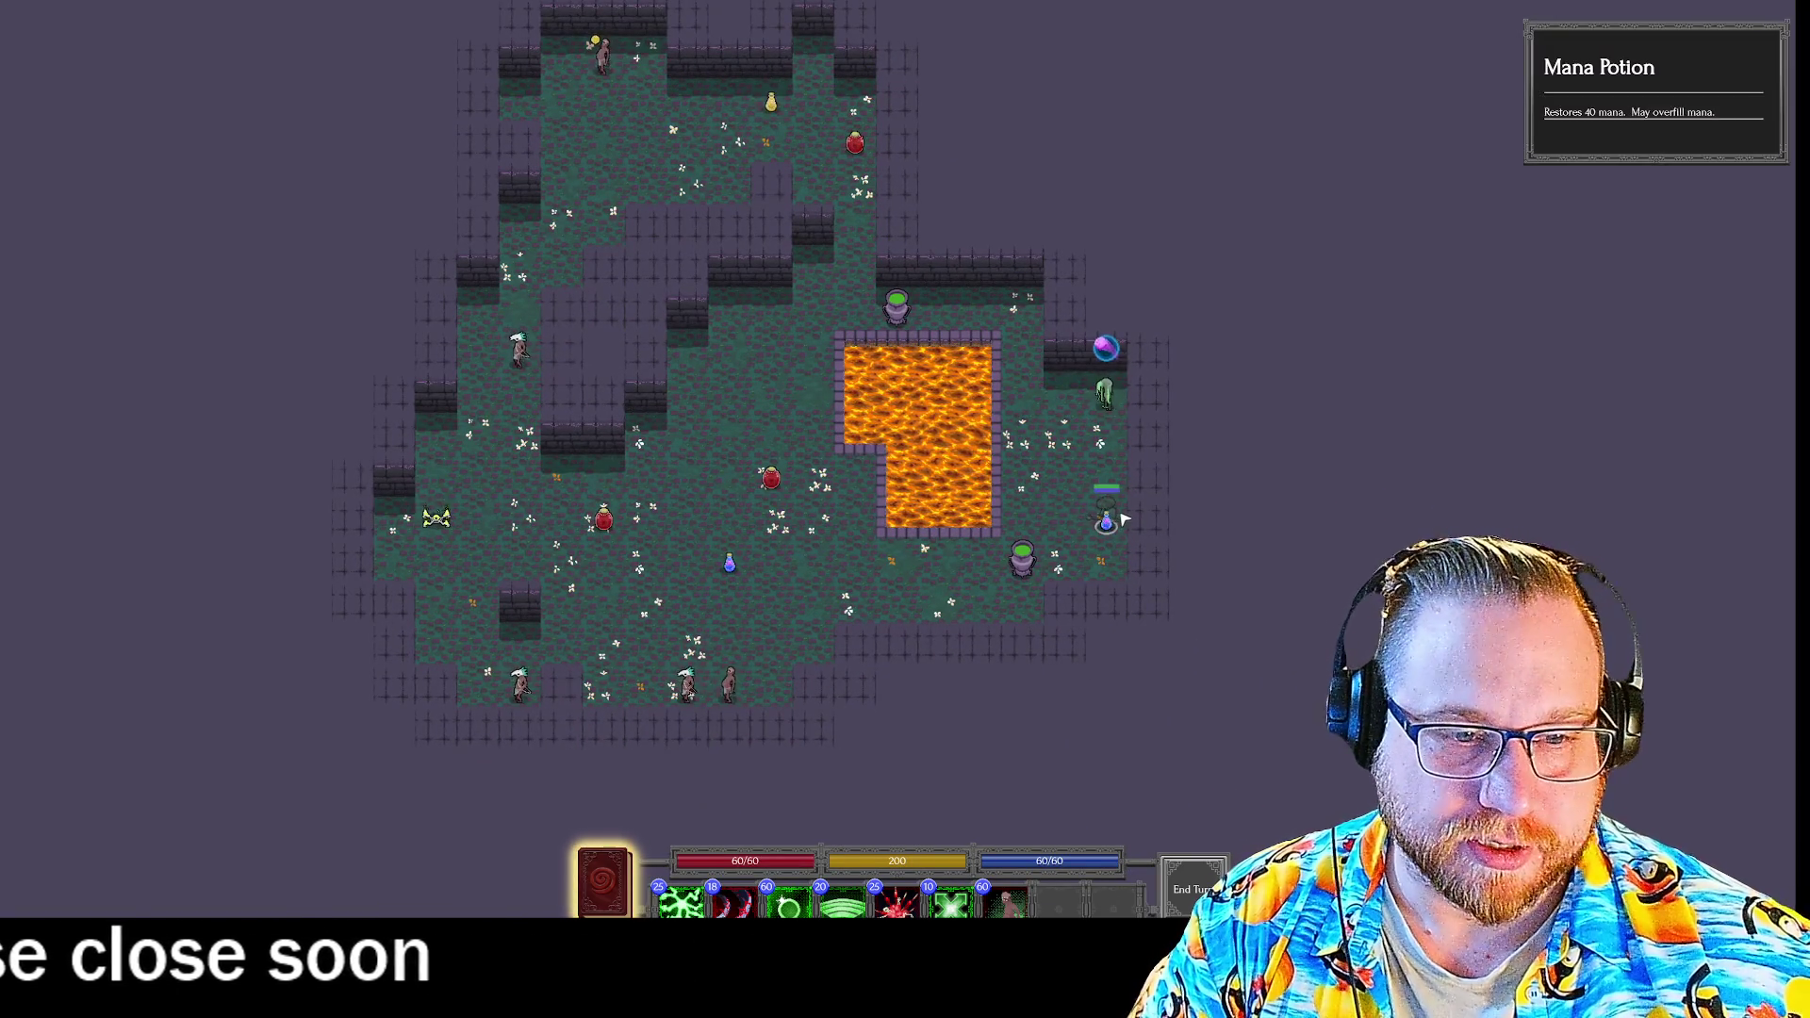
pyautogui.click(735, 566)
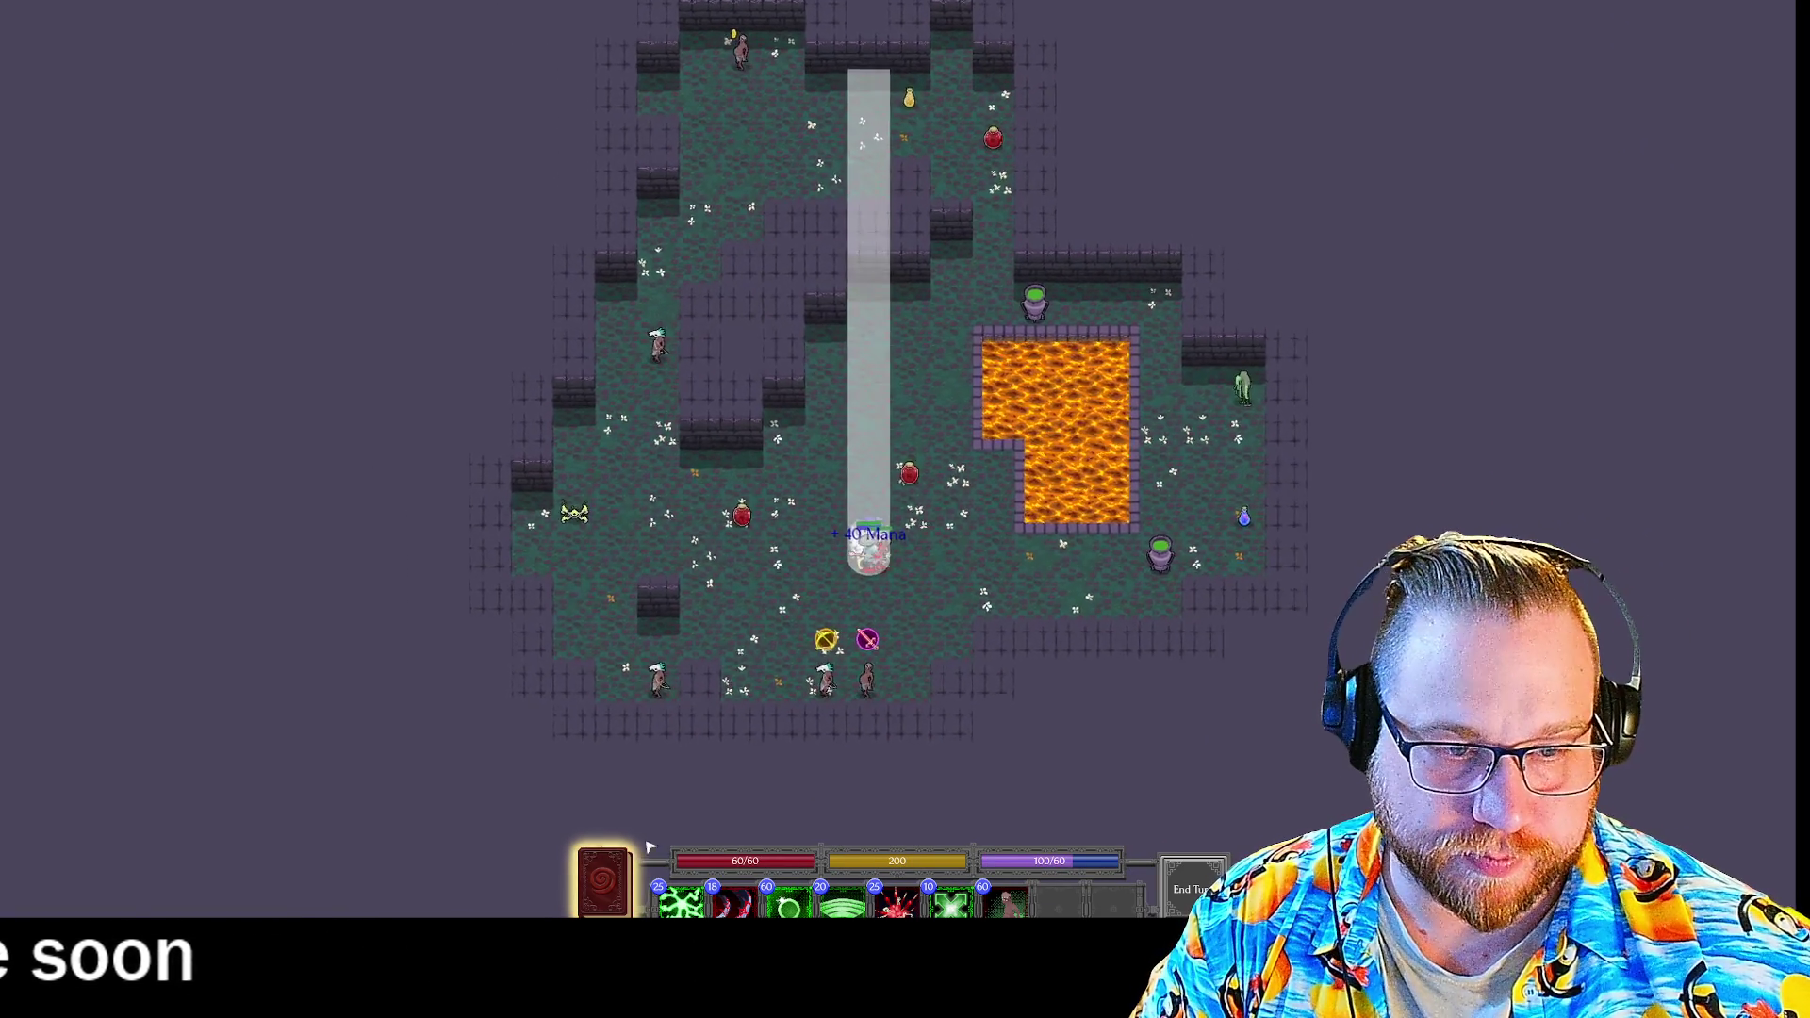
pyautogui.click(622, 862)
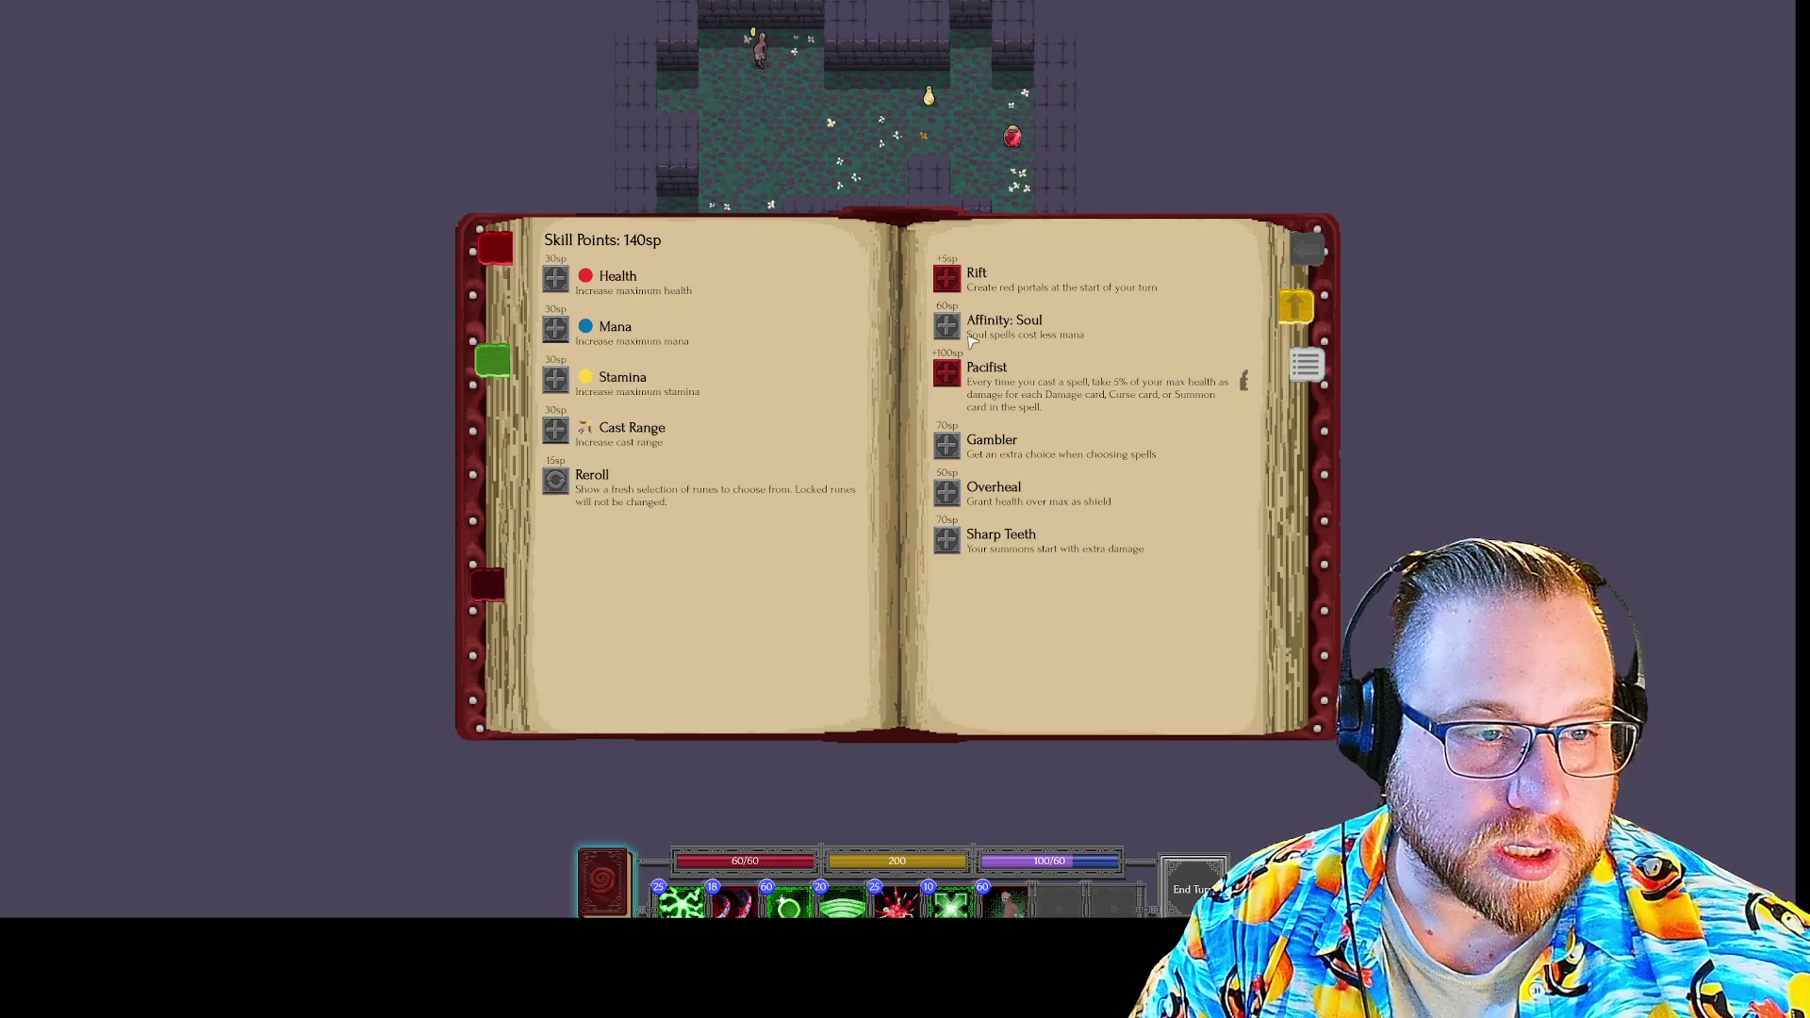
pyautogui.press('Escape')
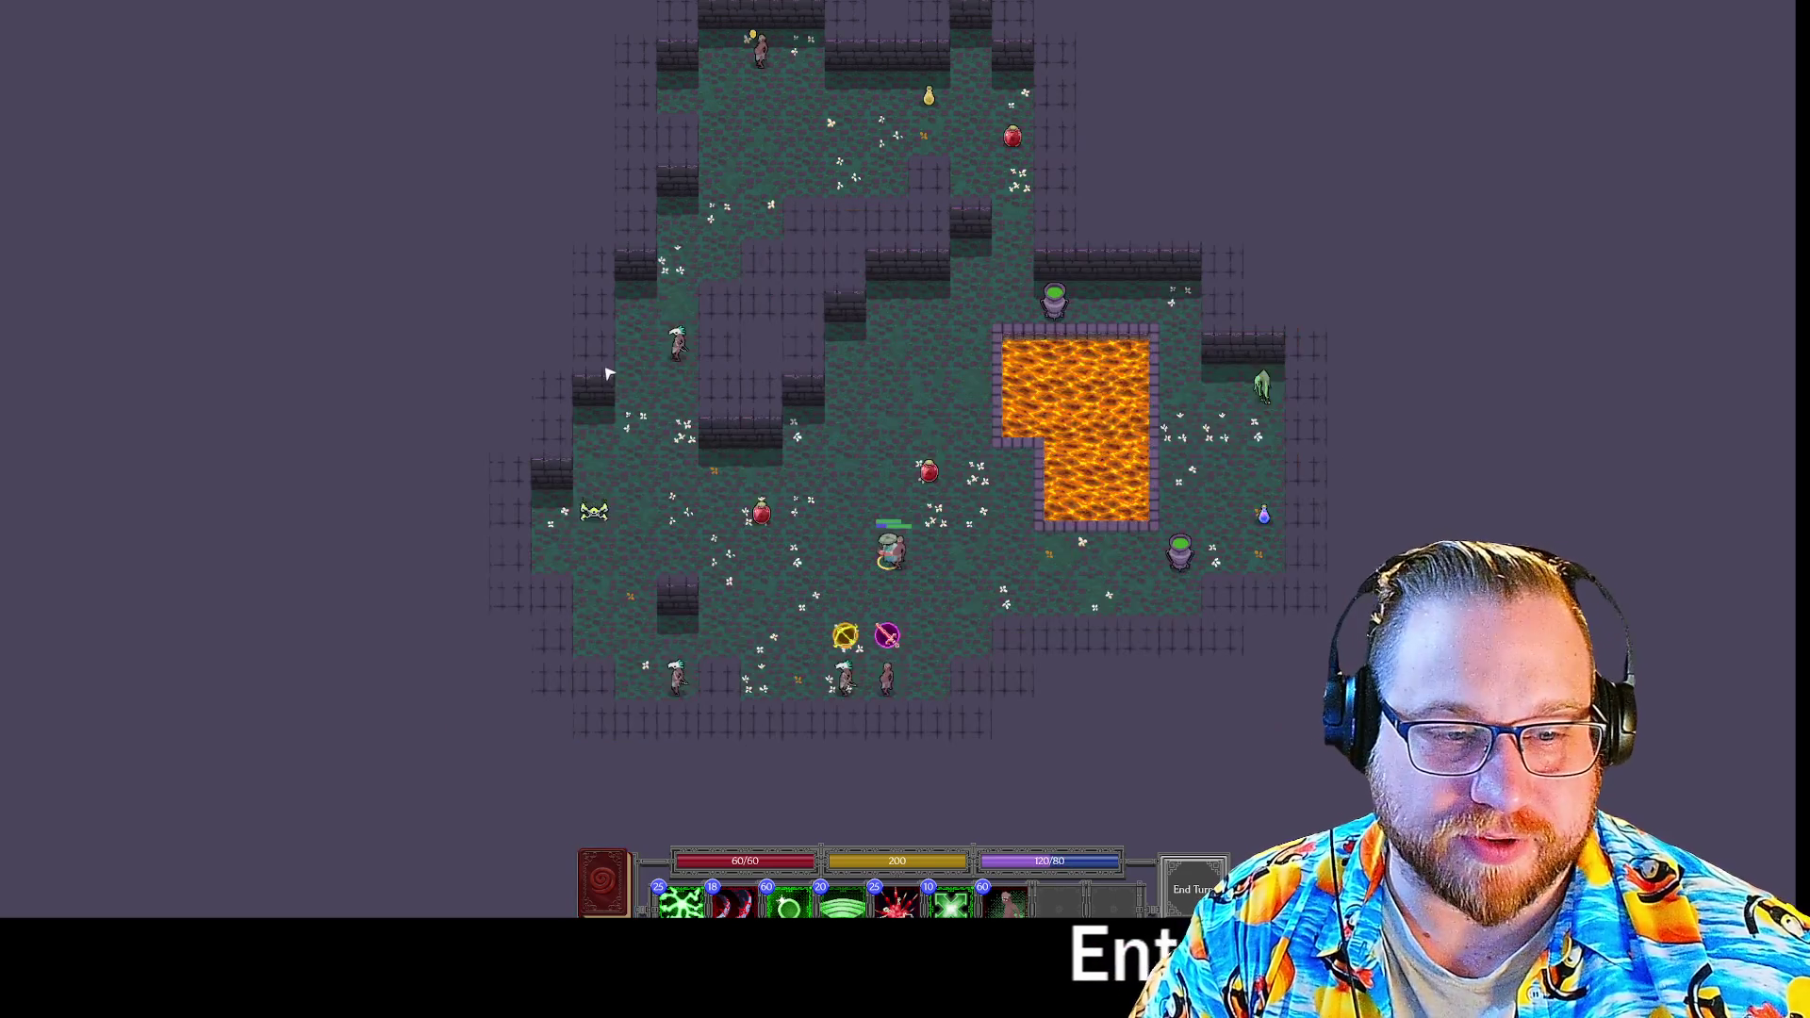
pyautogui.scroll(-3, 905, 608)
pyautogui.scroll(5, 905, 608)
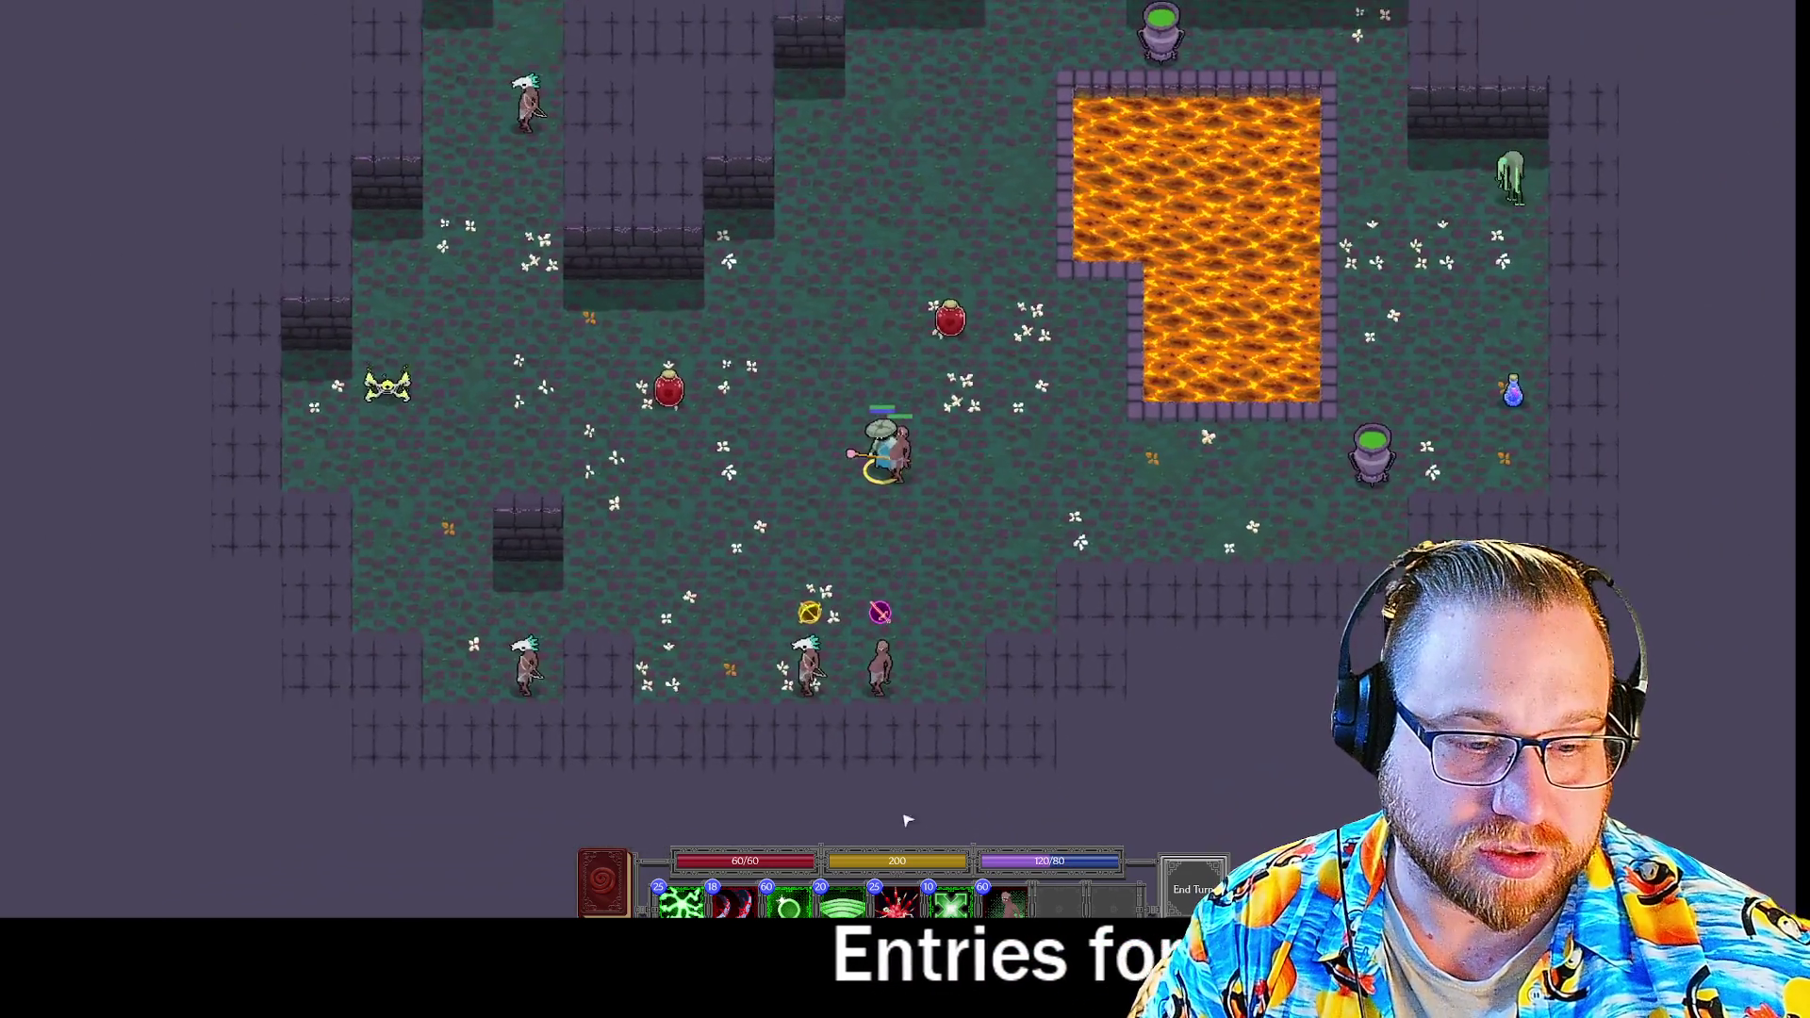
pyautogui.moveTo(789, 900)
pyautogui.click(679, 900)
pyautogui.click(731, 901)
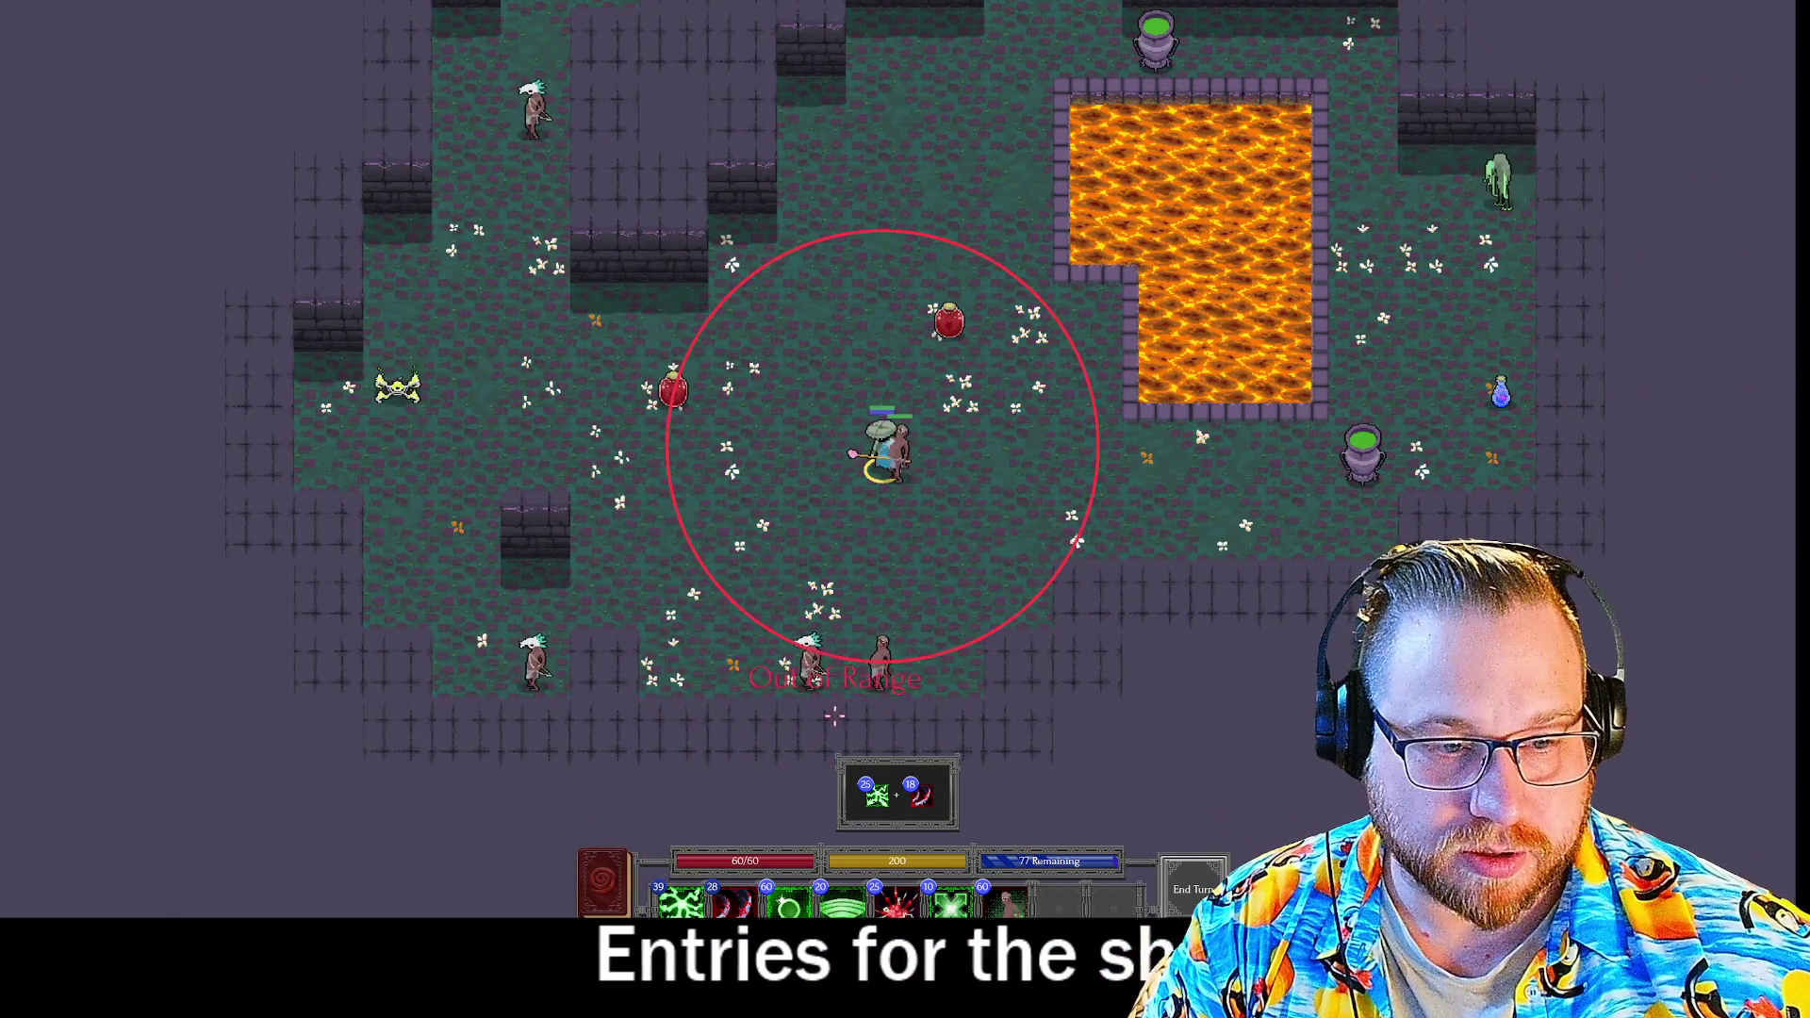
pyautogui.click(849, 688)
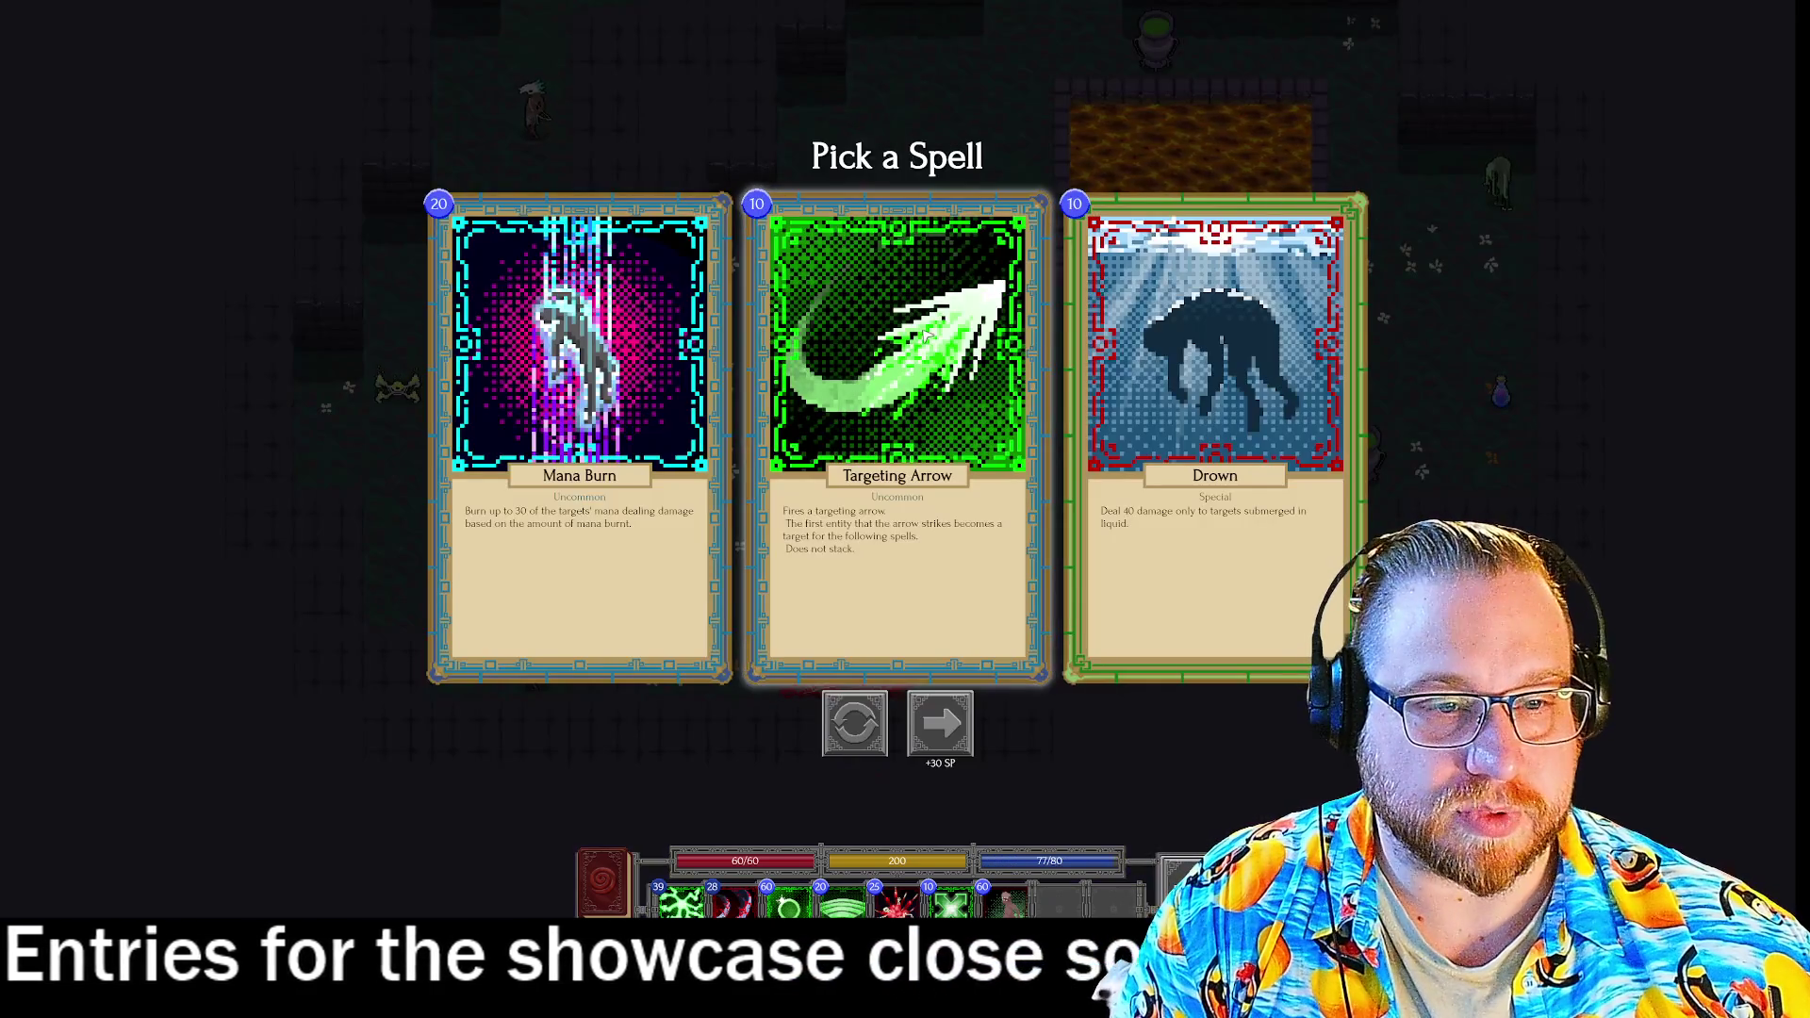
# Take Targeting Arrow, strike the skull-marked enemy by the lava, and walk down-left.
pyautogui.click(1018, 566)
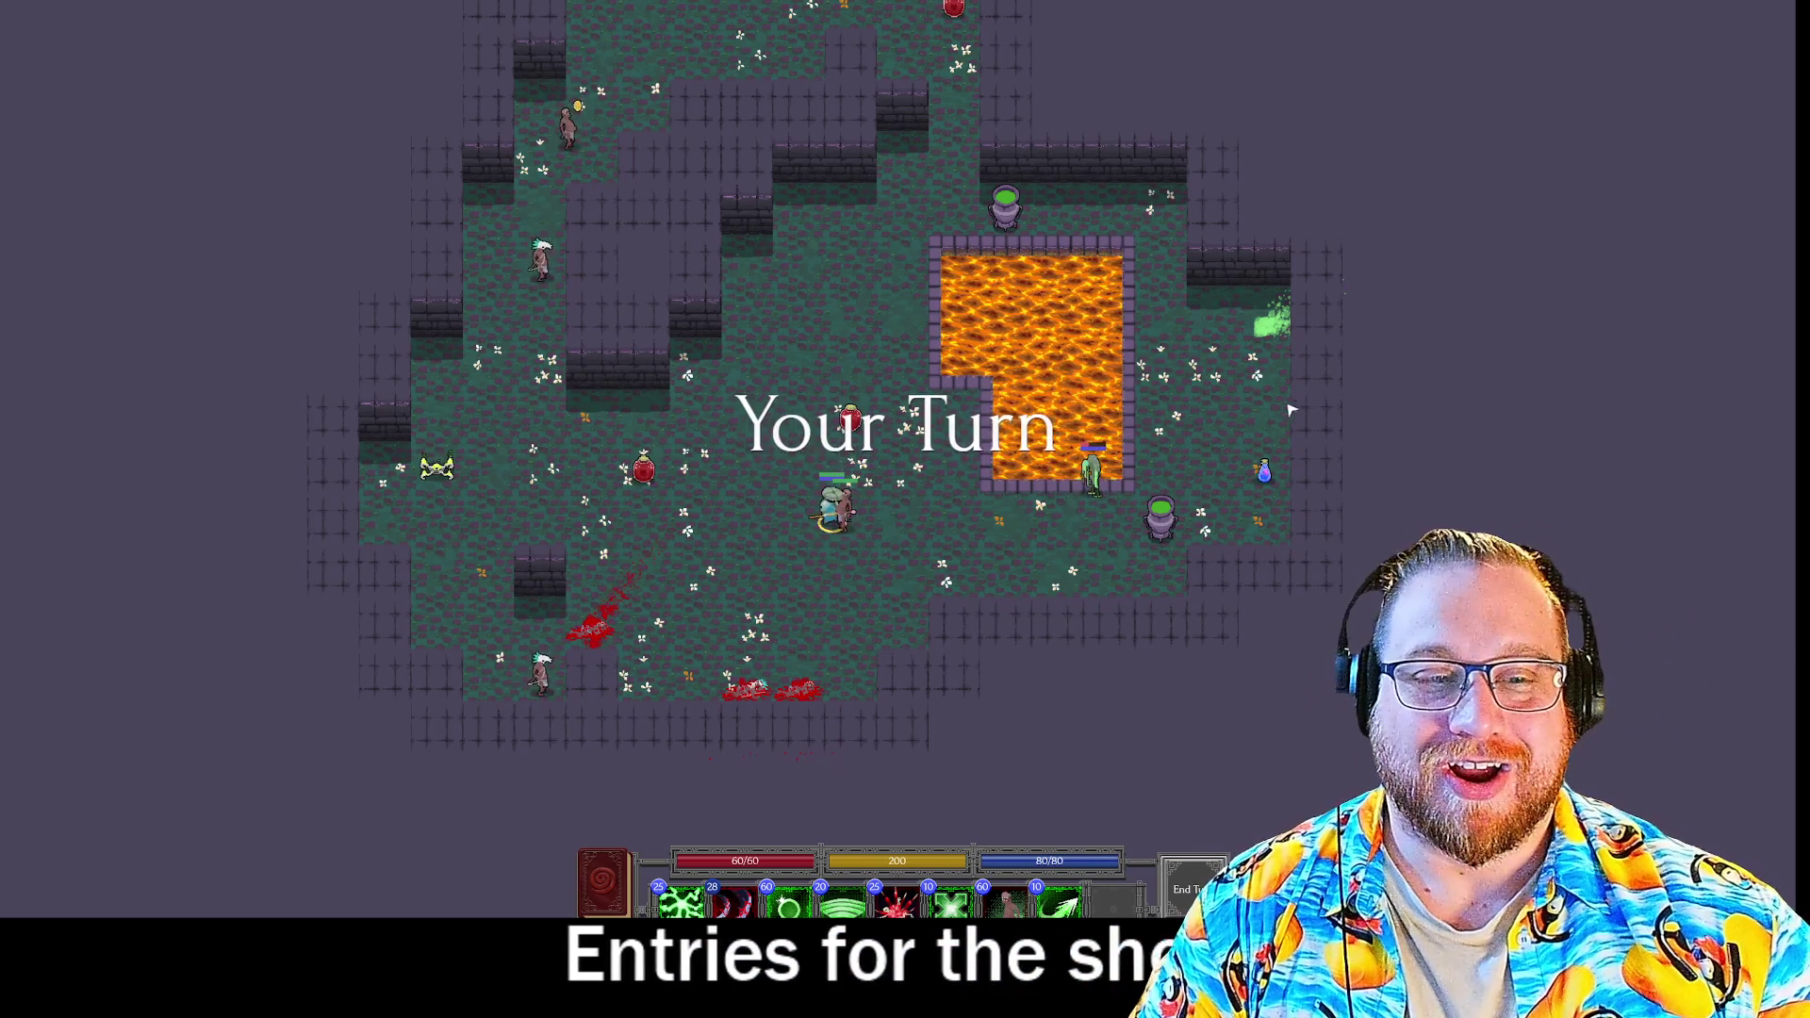
pyautogui.click(850, 419)
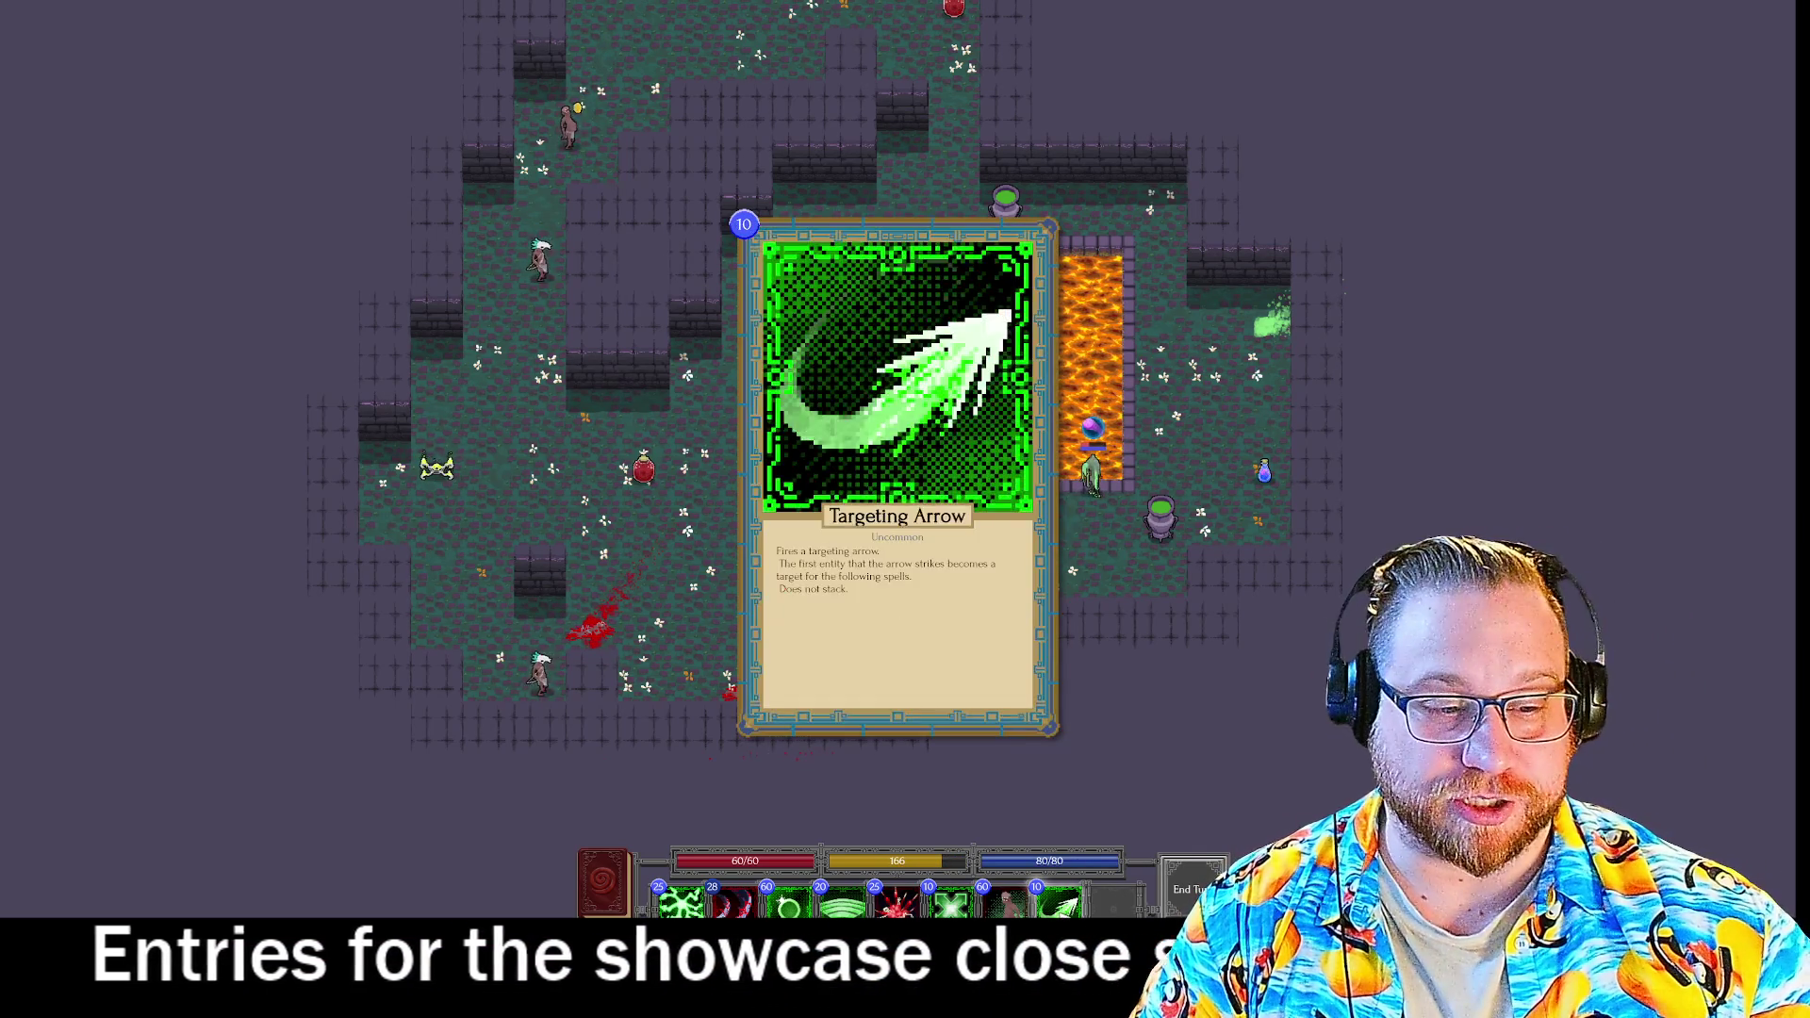
pyautogui.click(1091, 476)
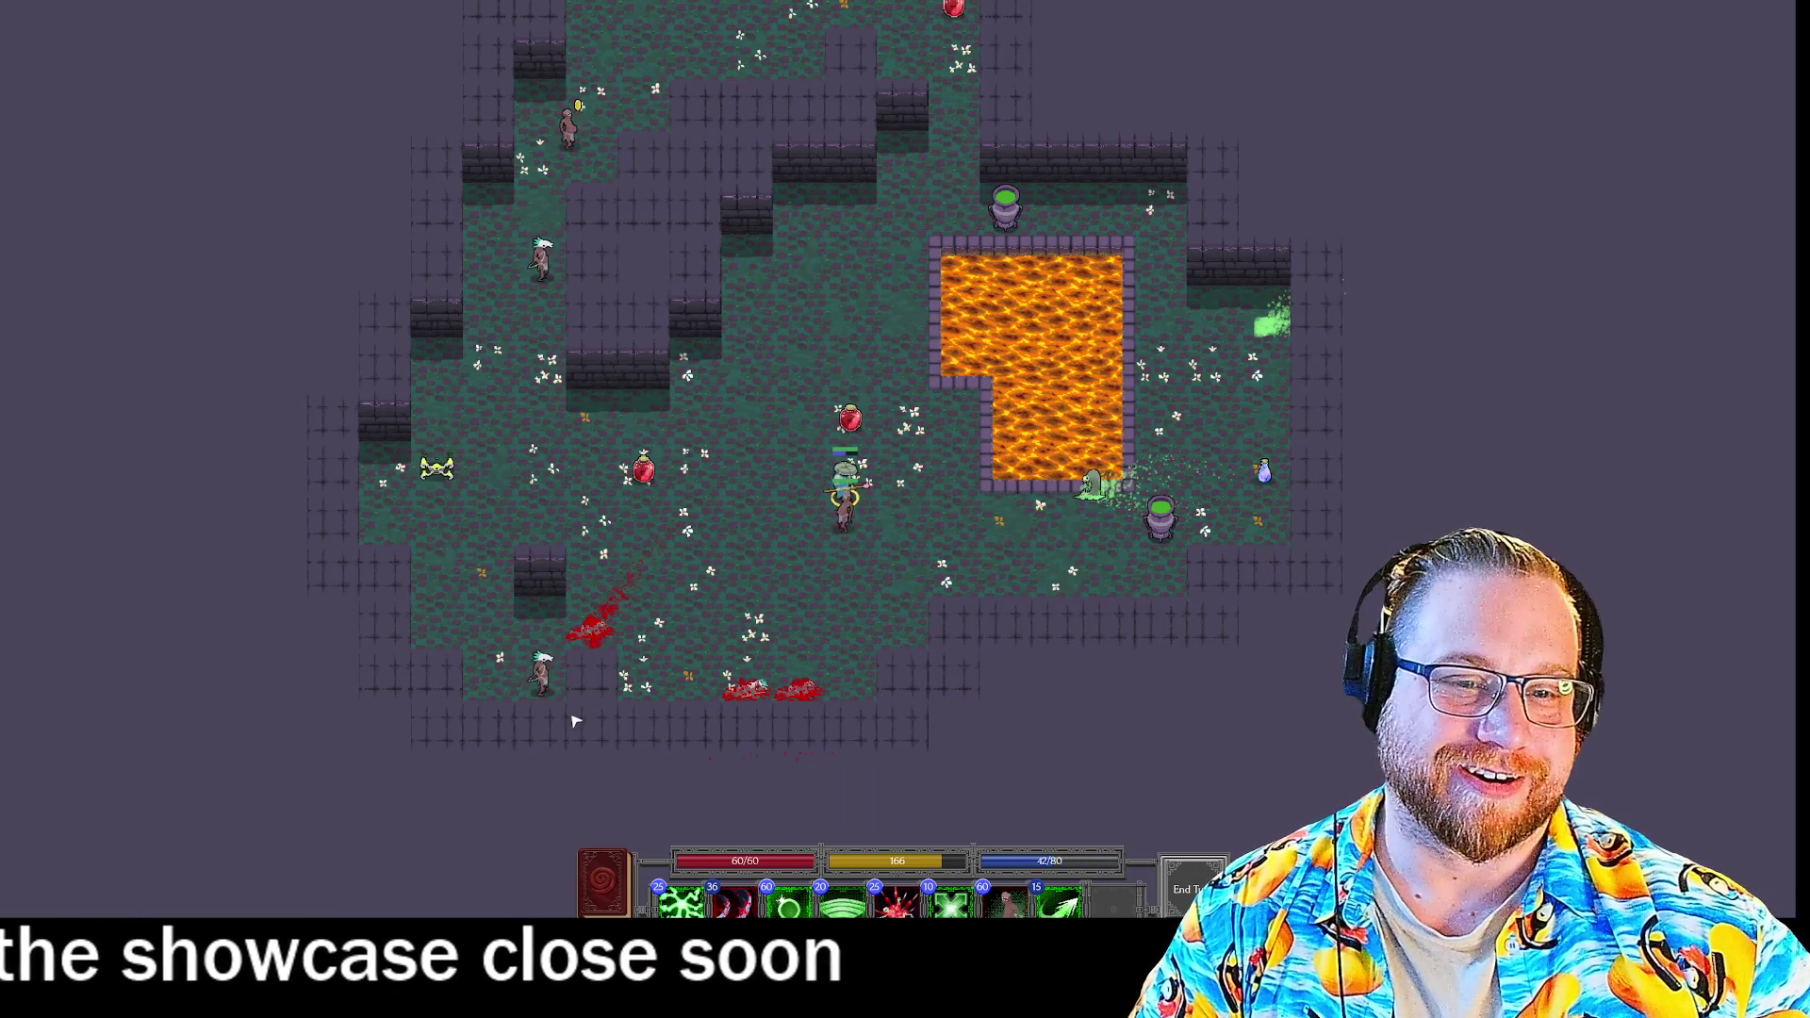
pyautogui.click(740, 695)
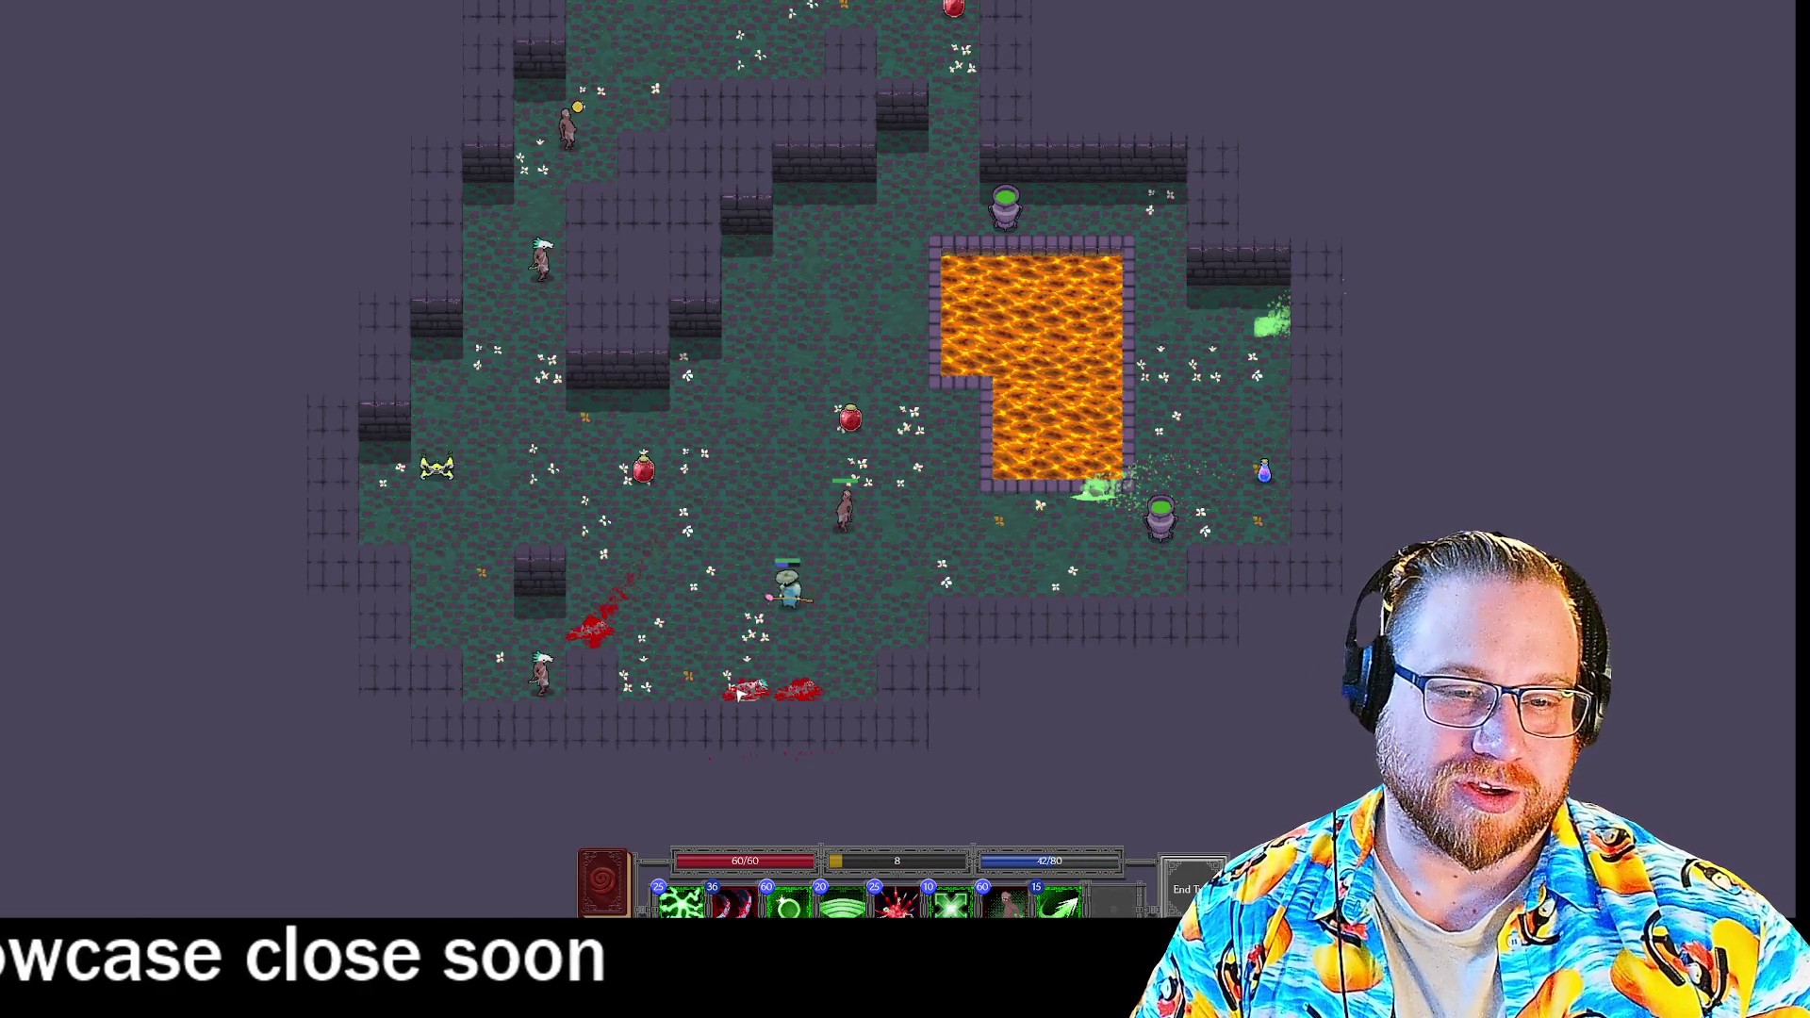
# Fire a Targeting Arrow + Bone Shrapnel combo along the aim line.
pyautogui.press('5')
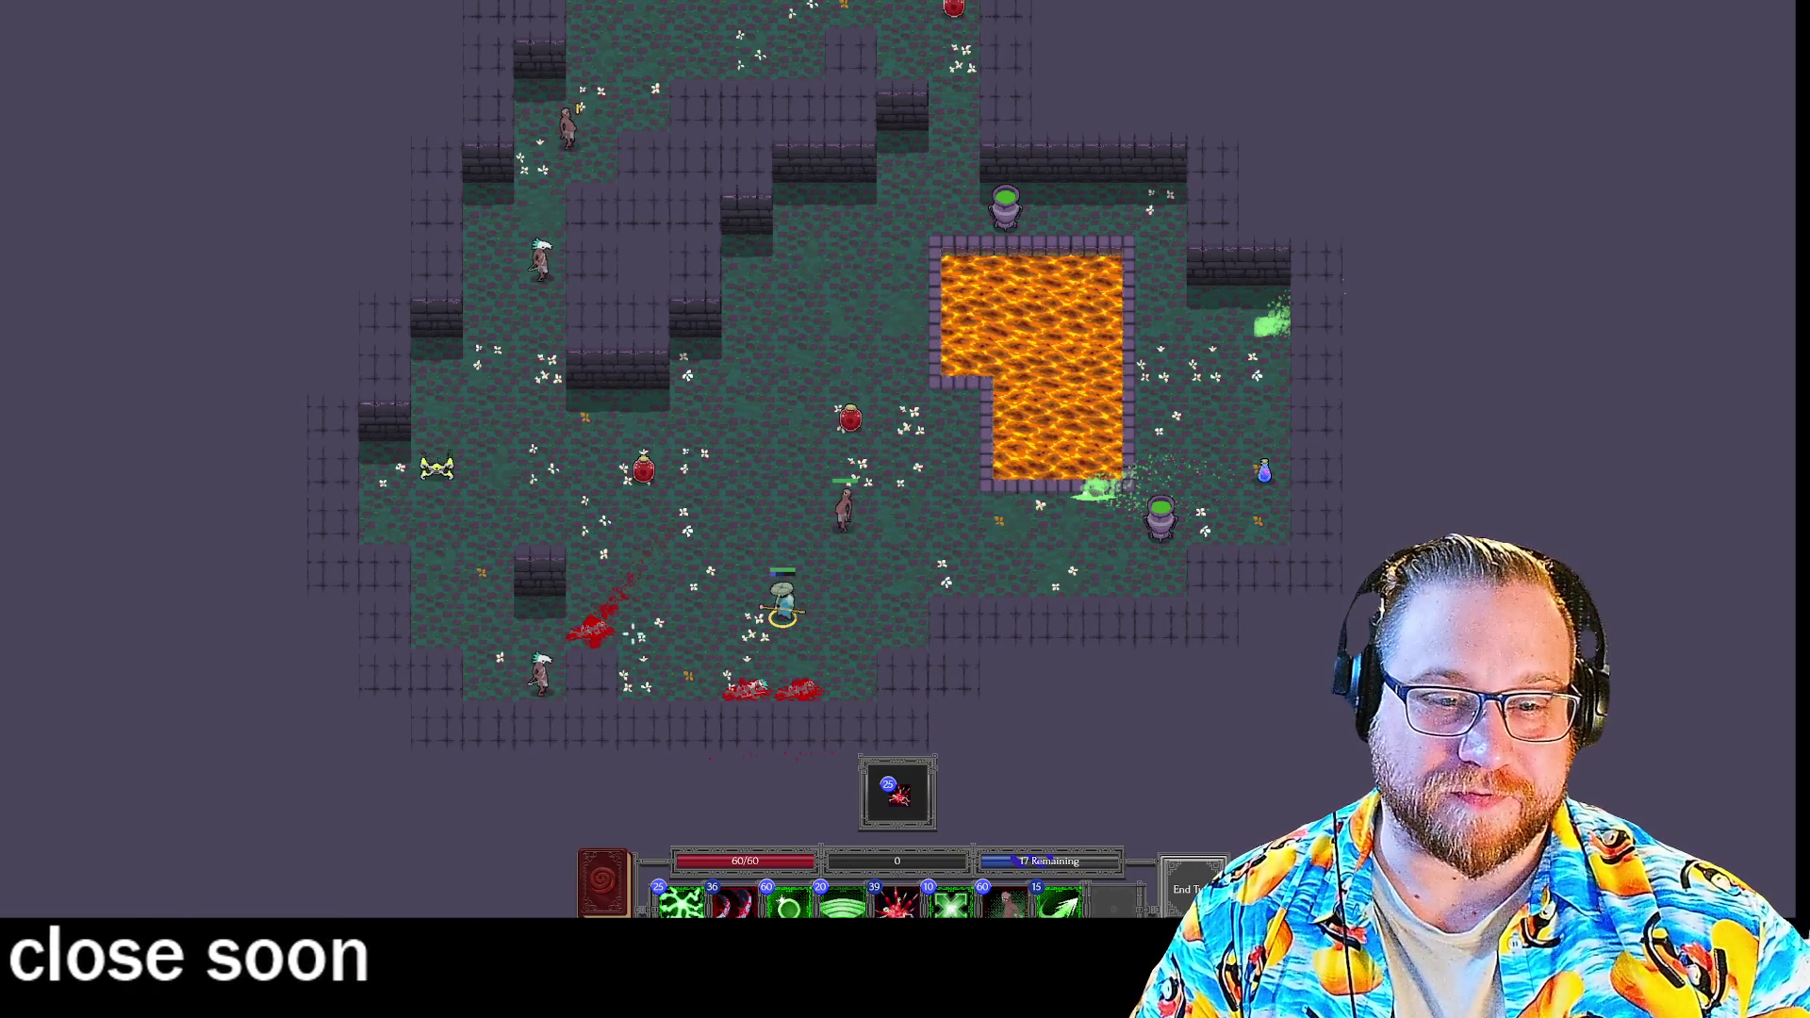
pyautogui.moveTo(835, 900)
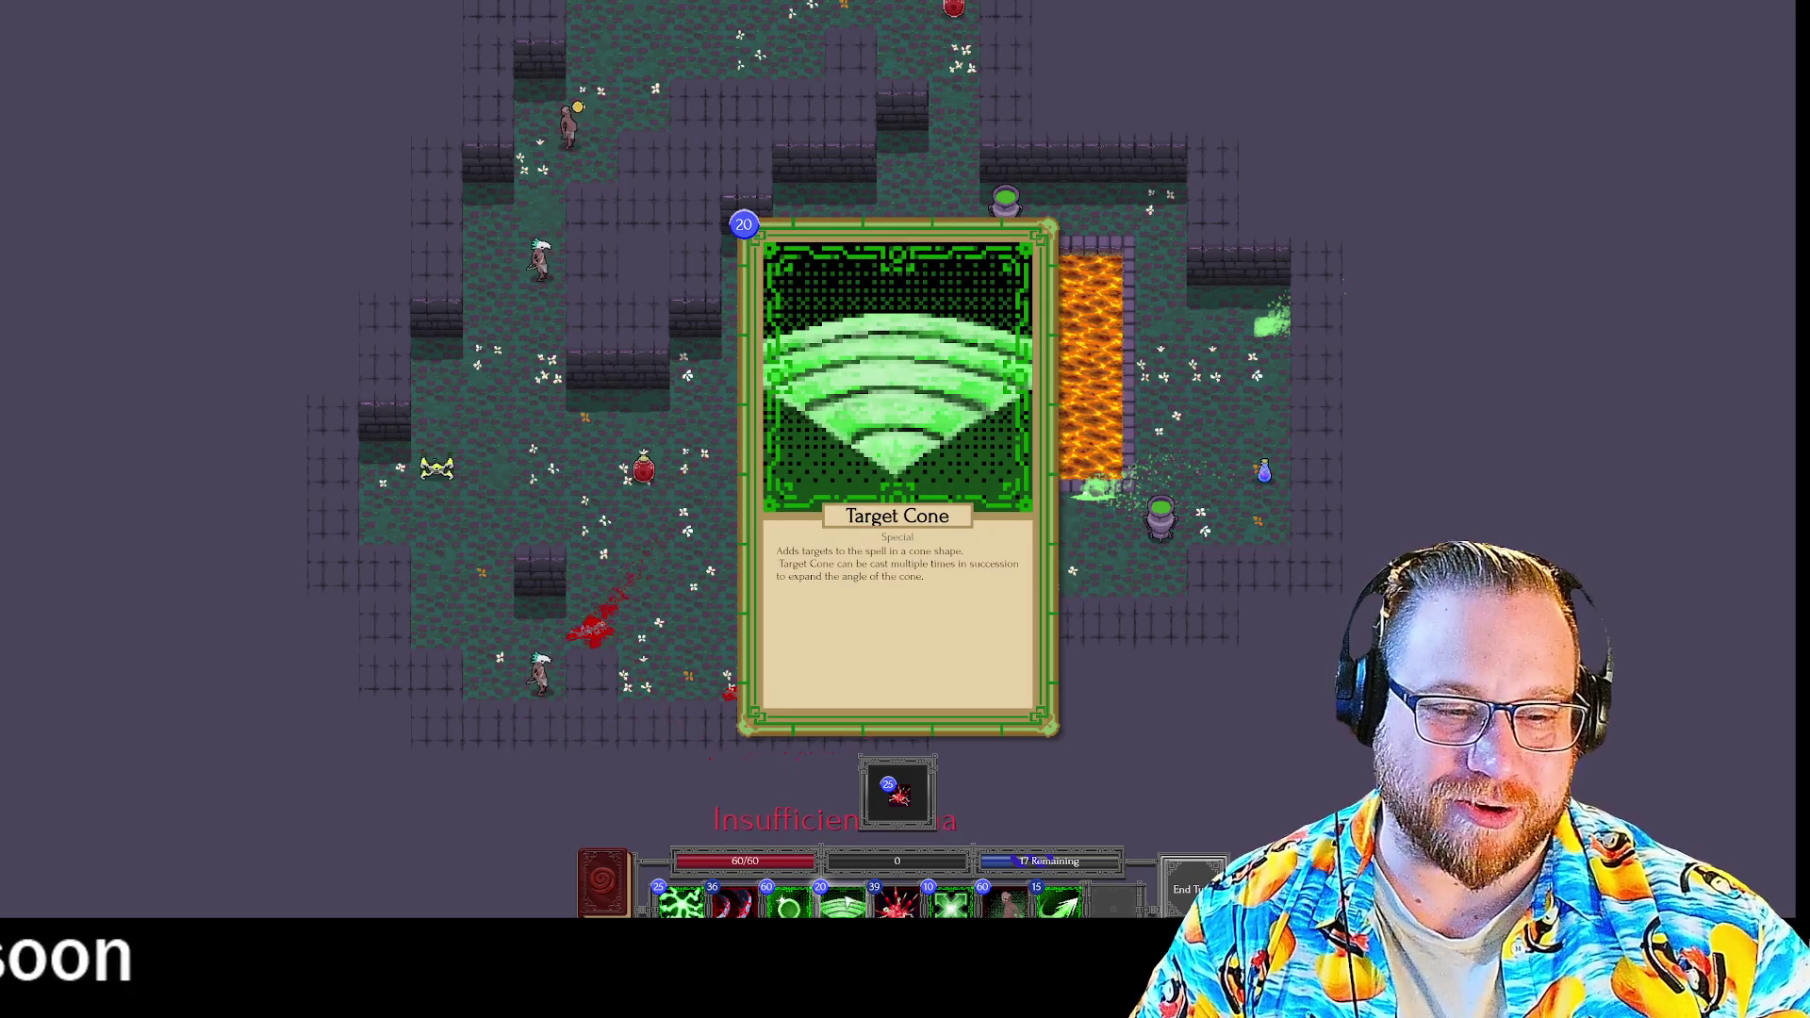
pyautogui.press('Escape')
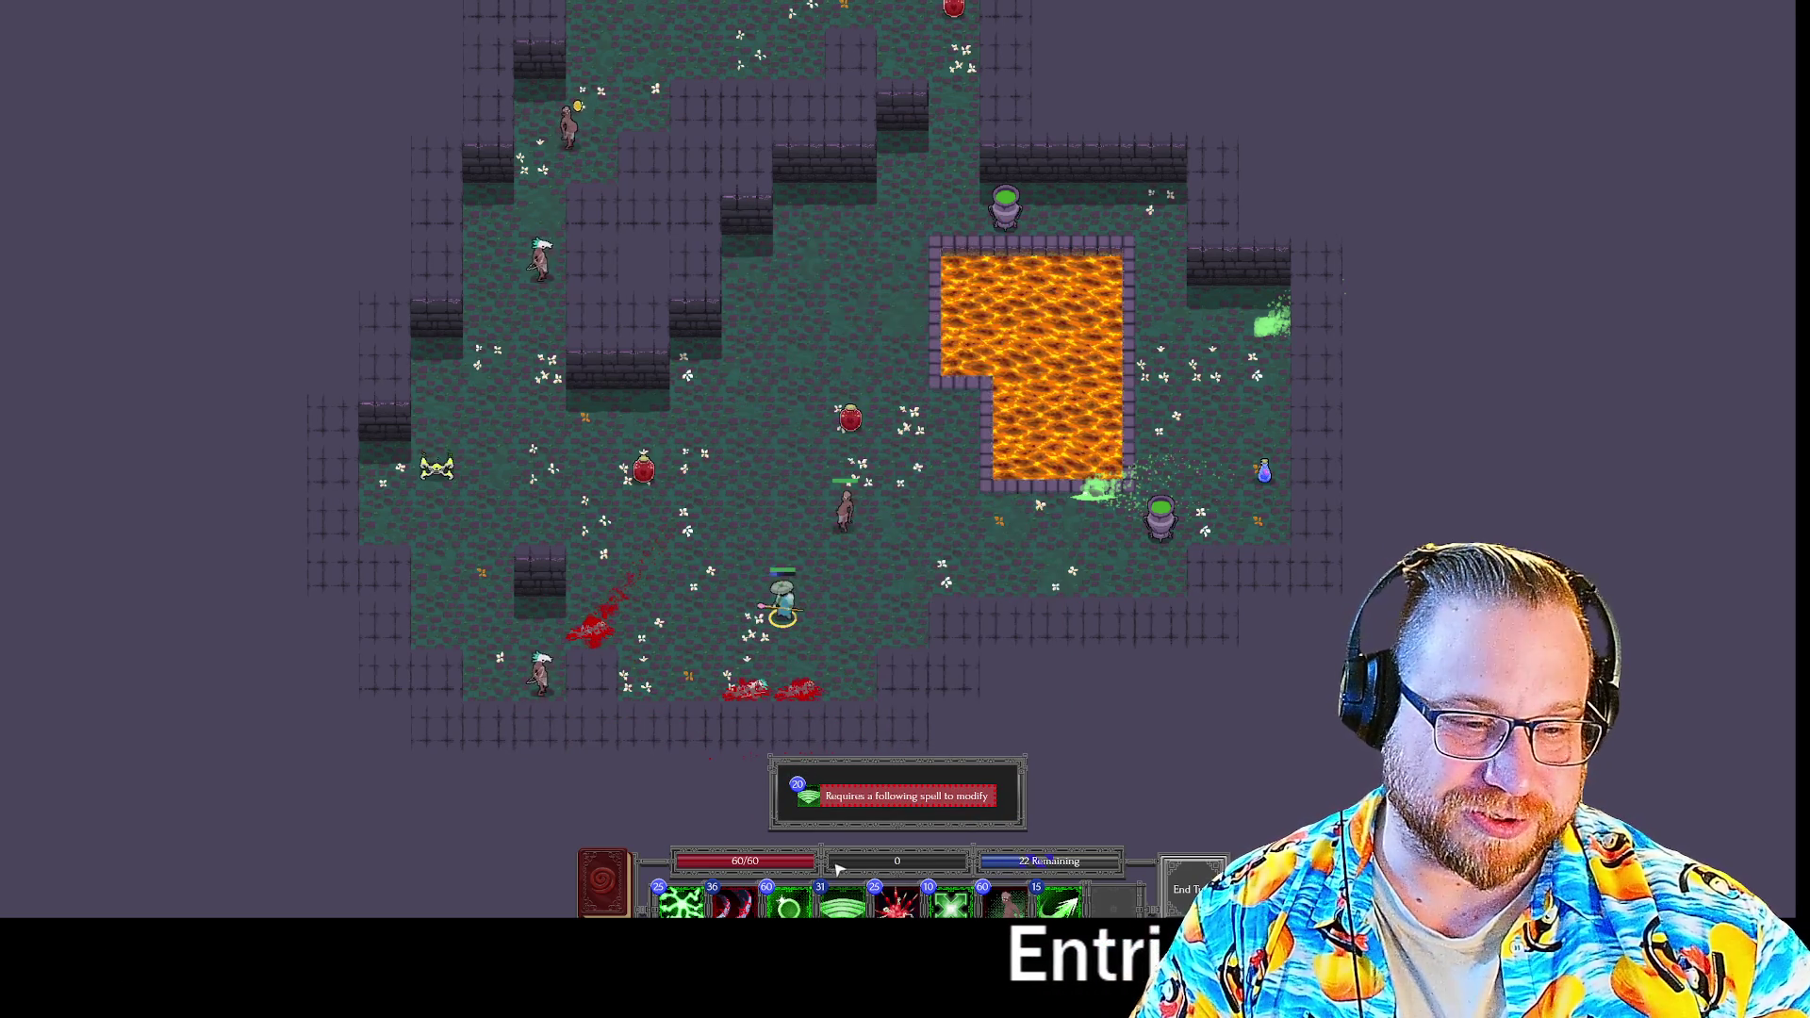
pyautogui.click(813, 803)
pyautogui.moveTo(1061, 905)
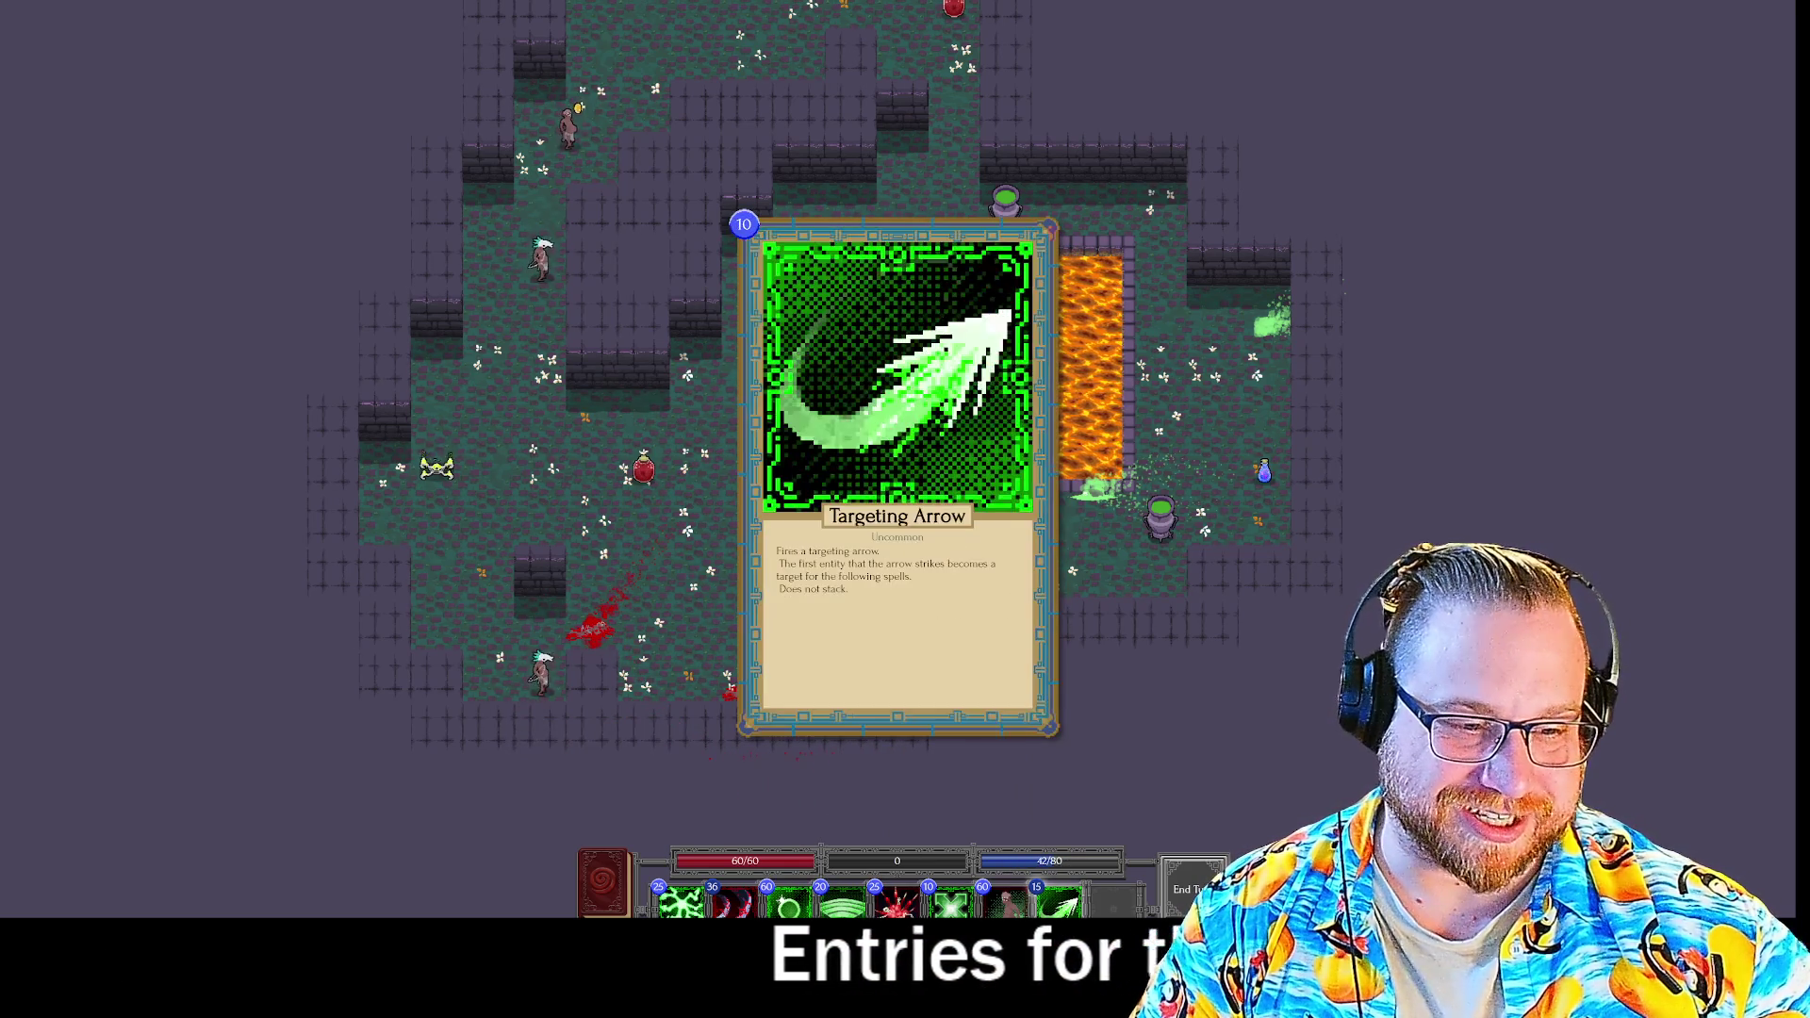
pyautogui.click(898, 905)
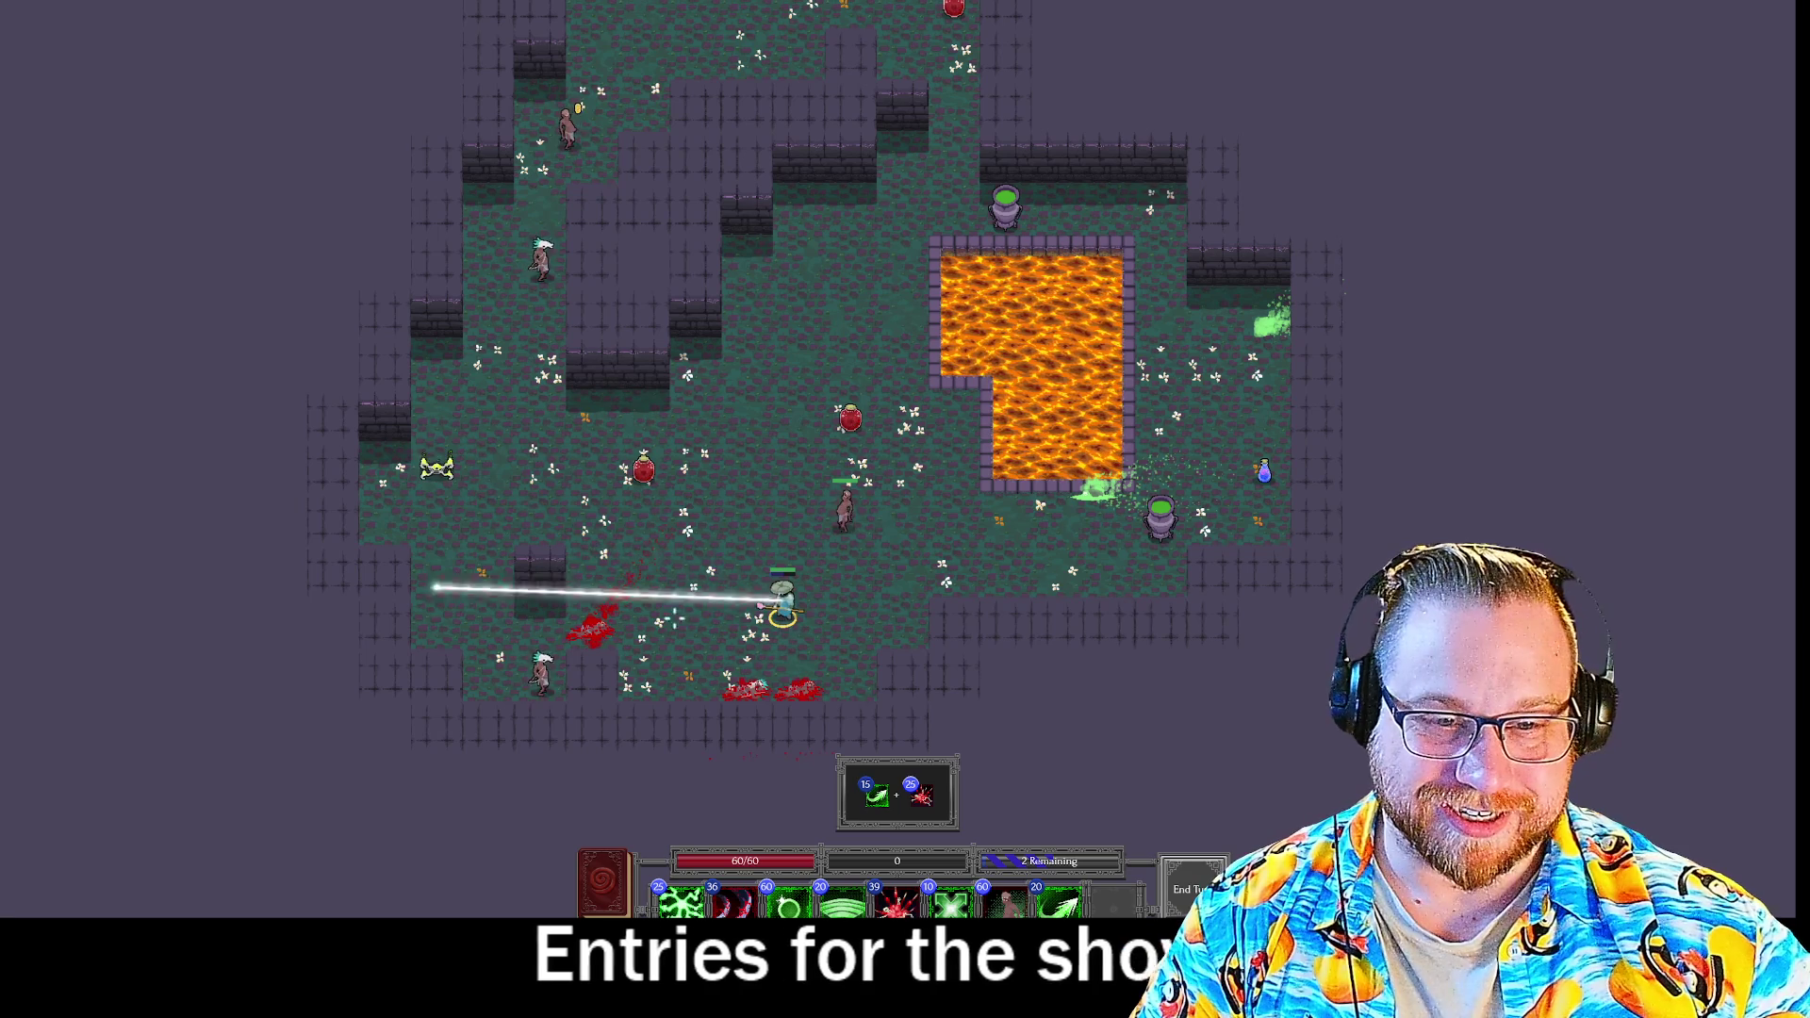
pyautogui.click(591, 630)
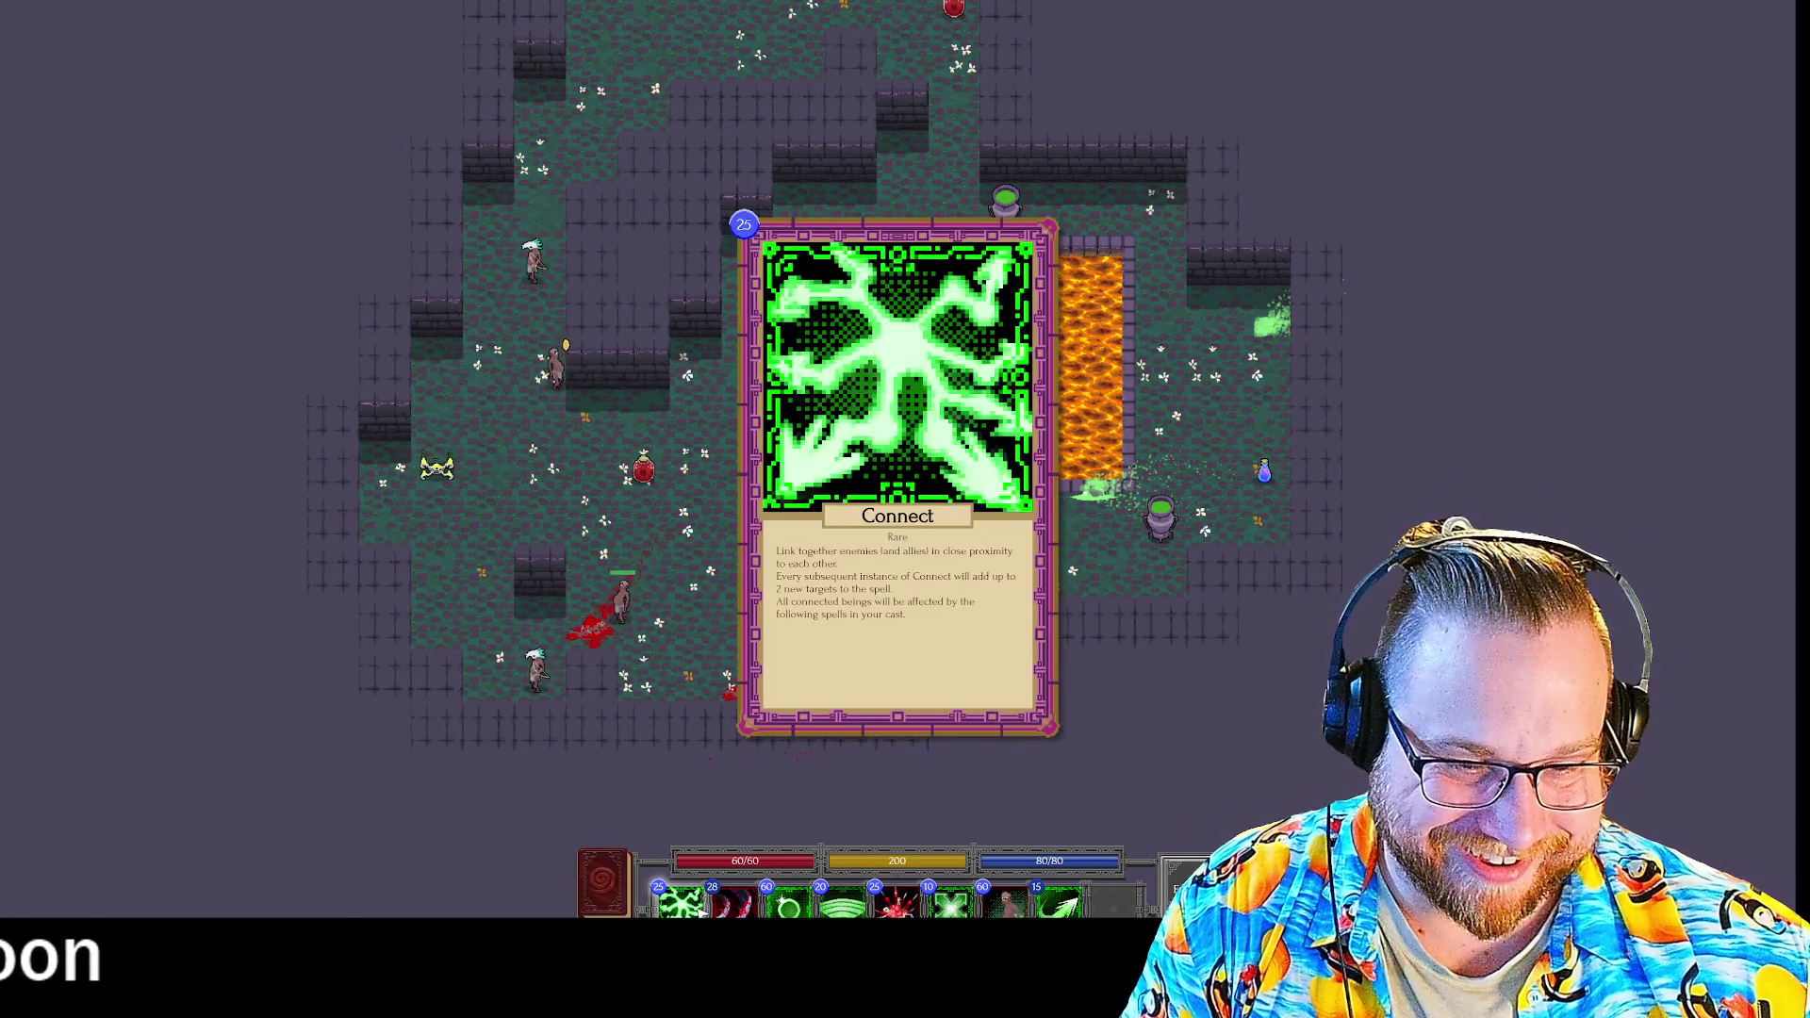
# Hit the enemies with Connect and Heavy Slash, then detonate a corpse with Bone Shrapnel.
pyautogui.press('1')
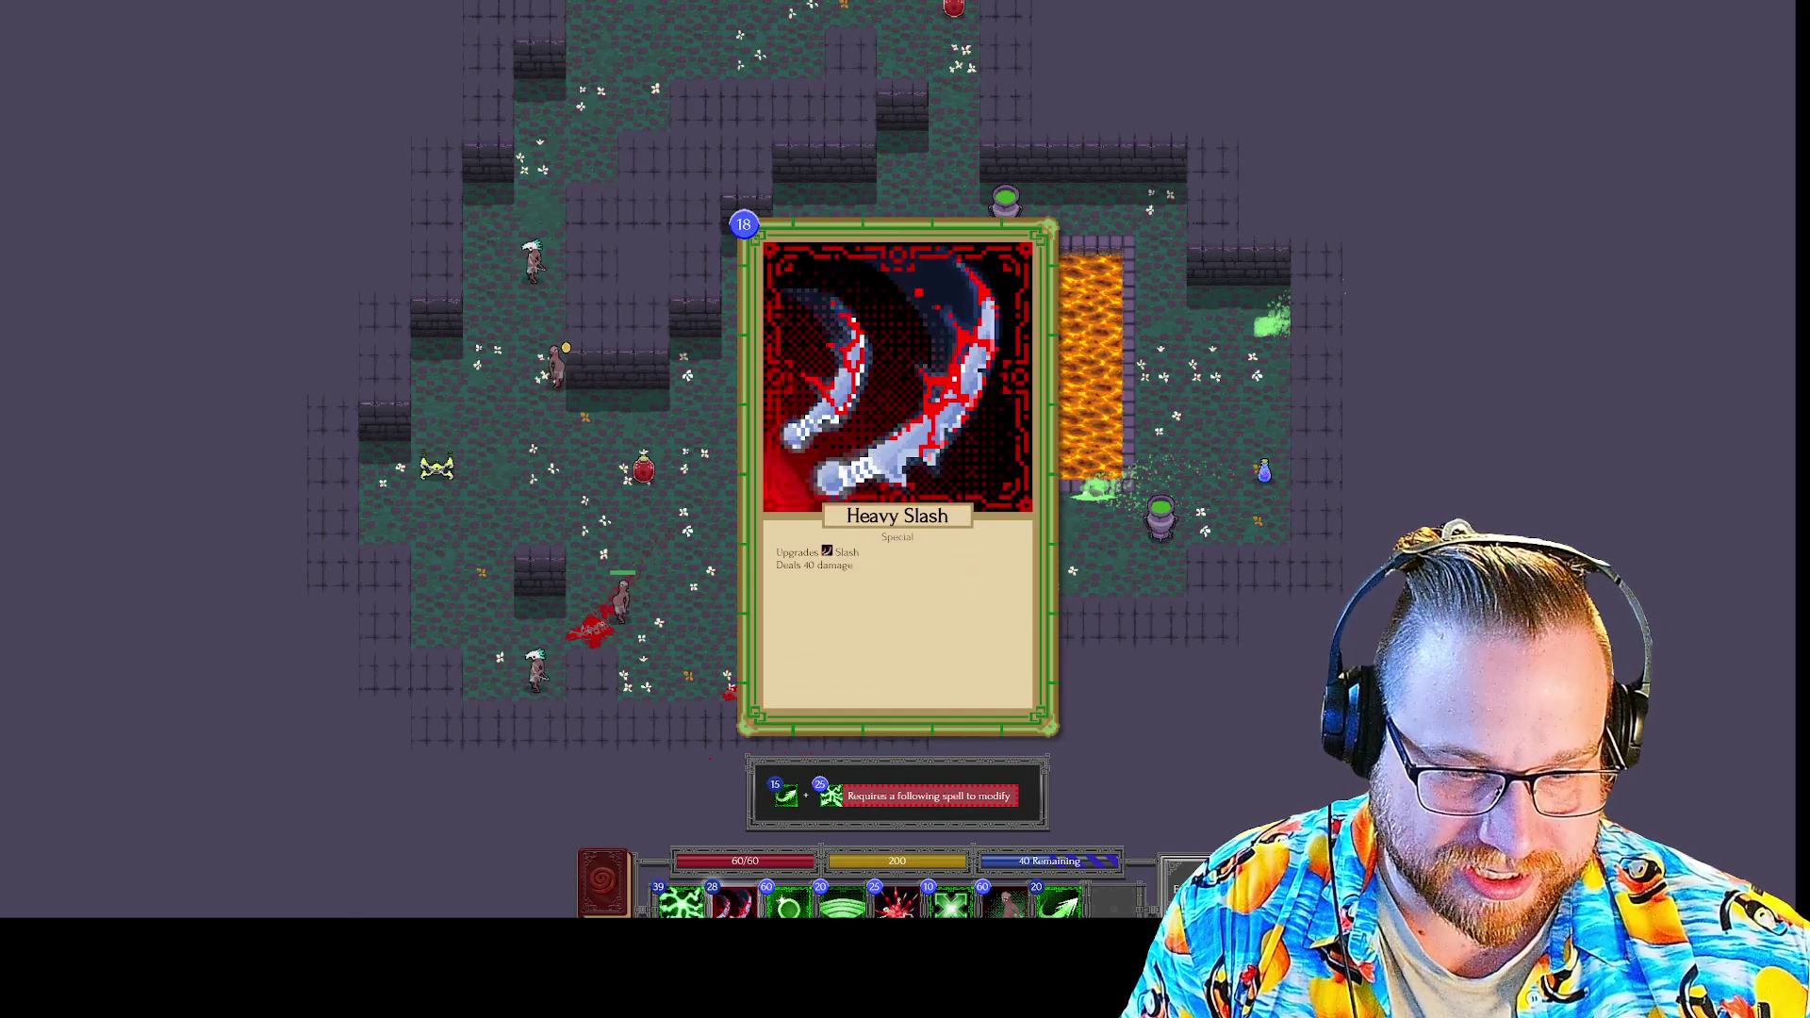
pyautogui.click(554, 385)
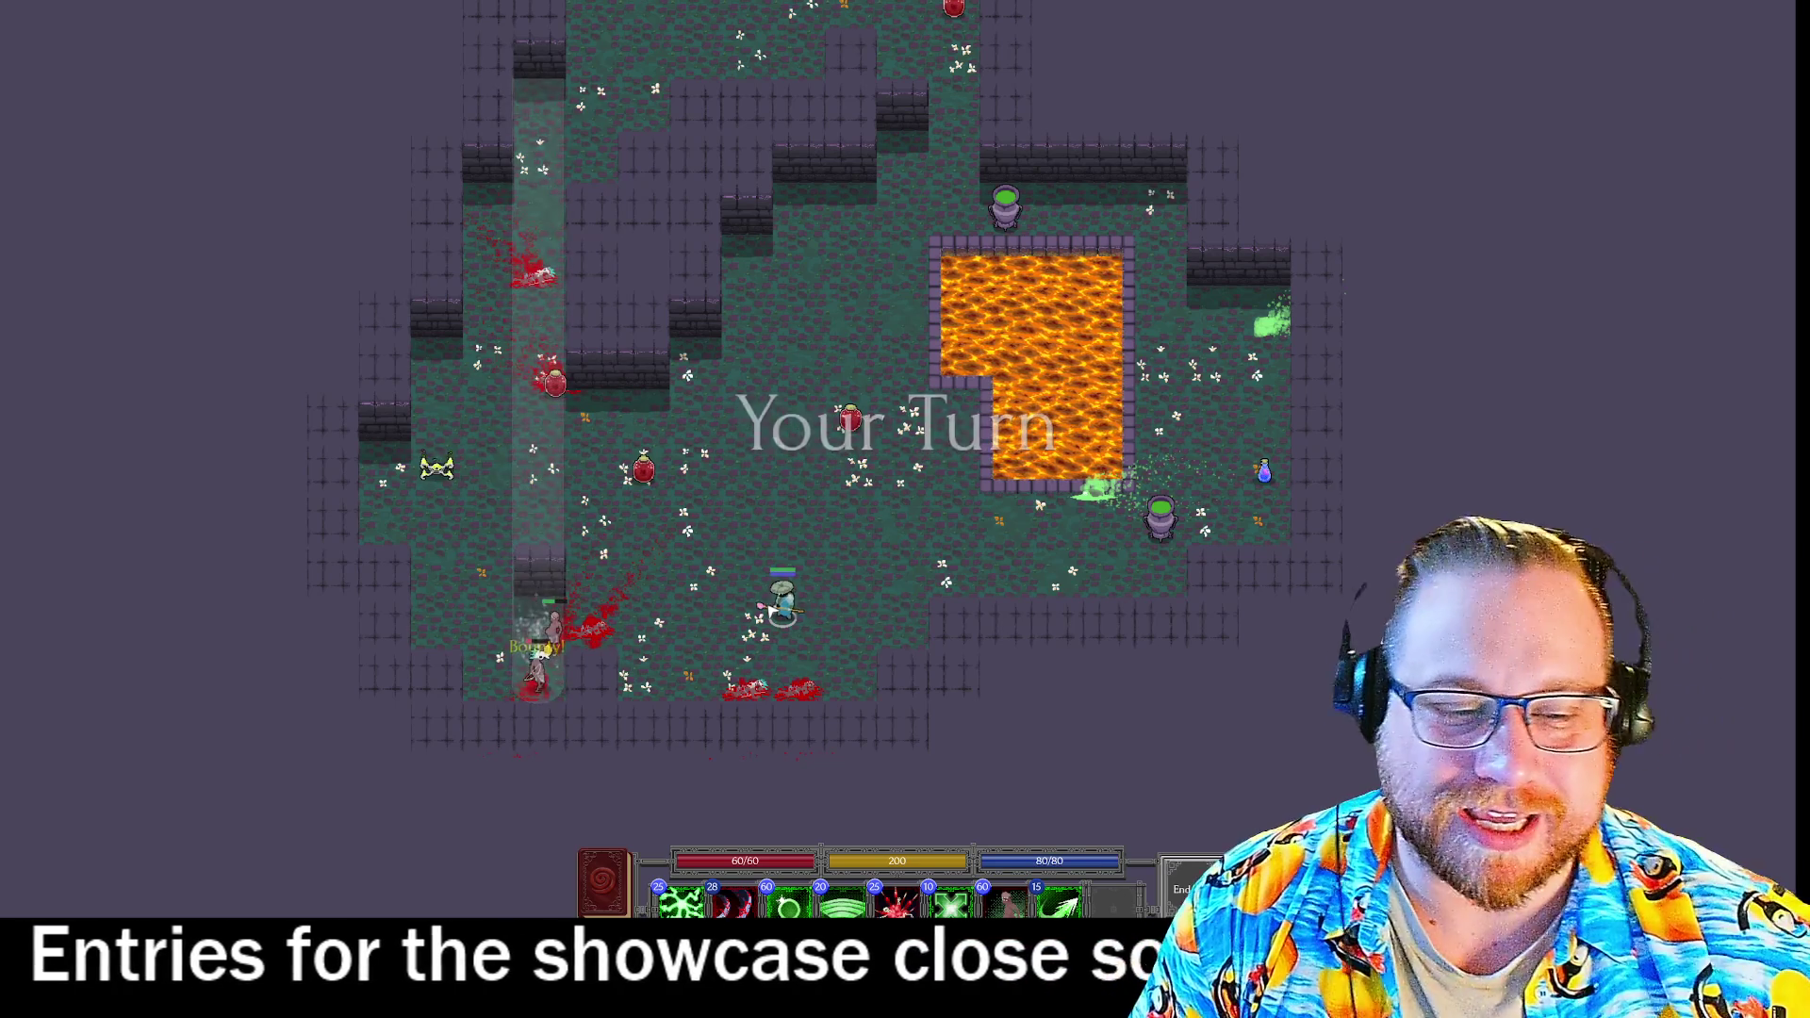
pyautogui.click(787, 903)
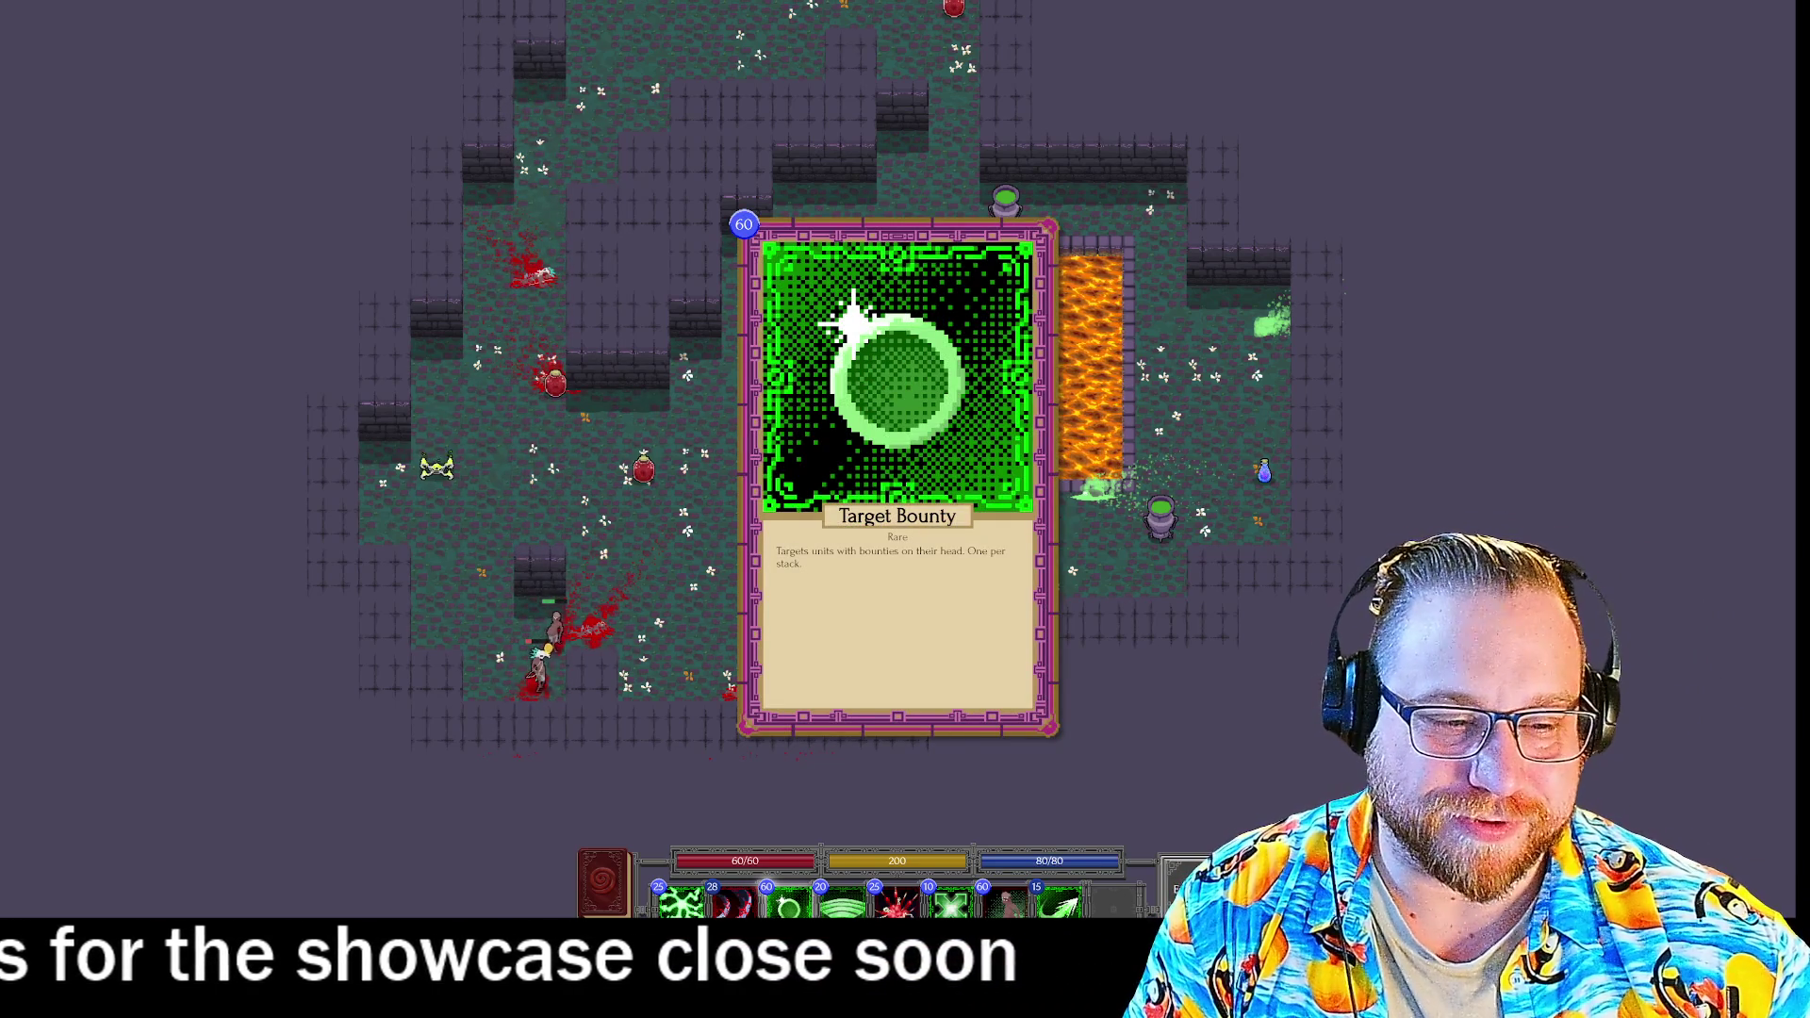
pyautogui.click(728, 903)
pyautogui.click(691, 851)
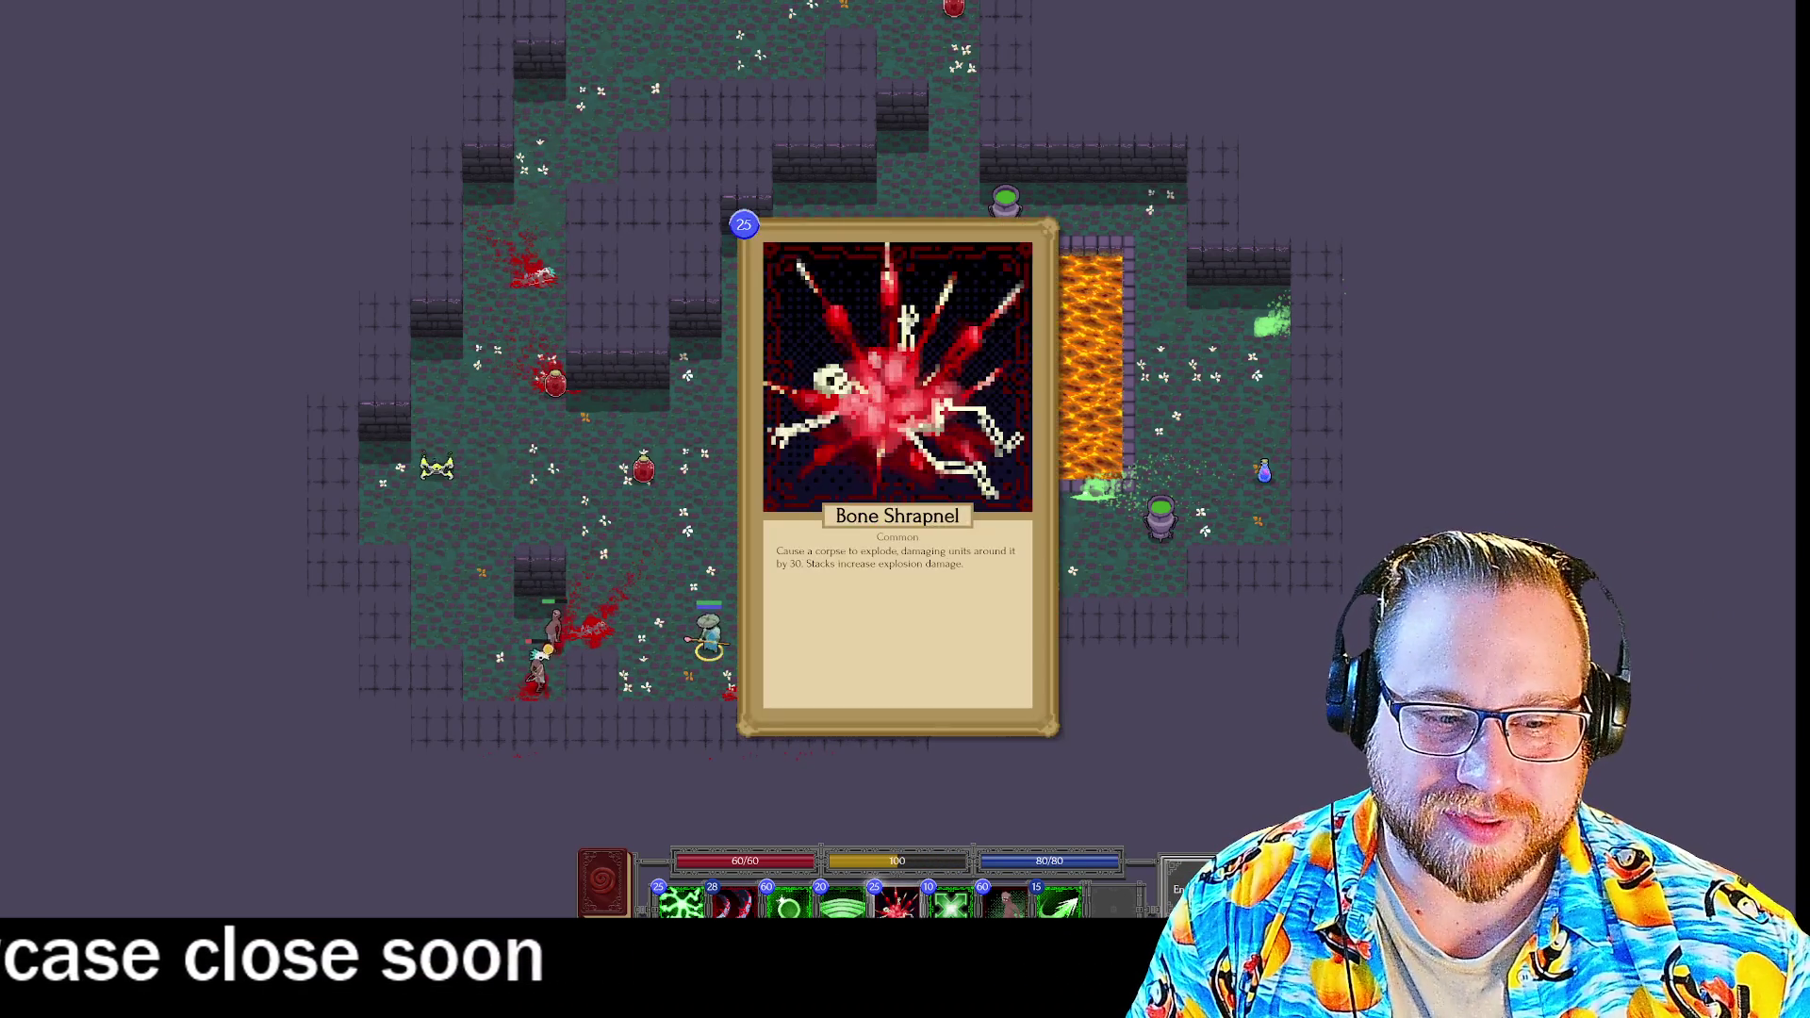
pyautogui.click(566, 608)
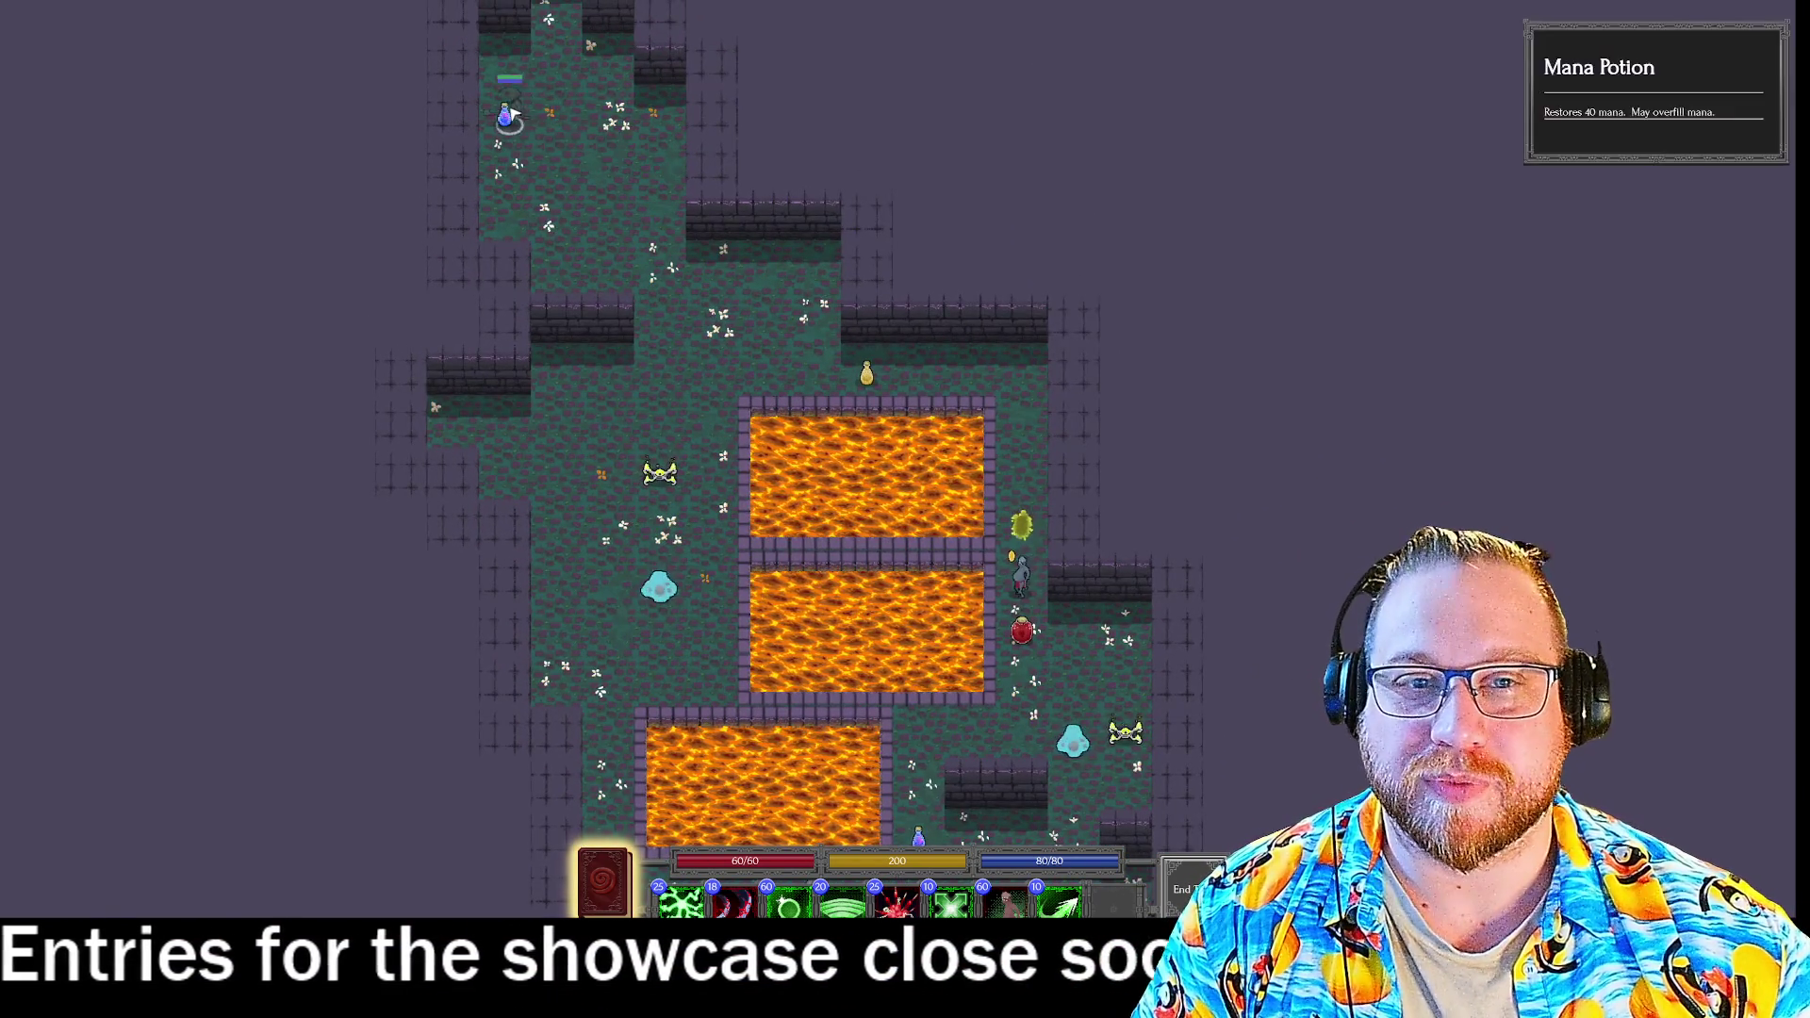
# Drink the mana potion and kill an enemy with a Targeting Arrow, Connect and Heavy Slash combo.
pyautogui.click(509, 114)
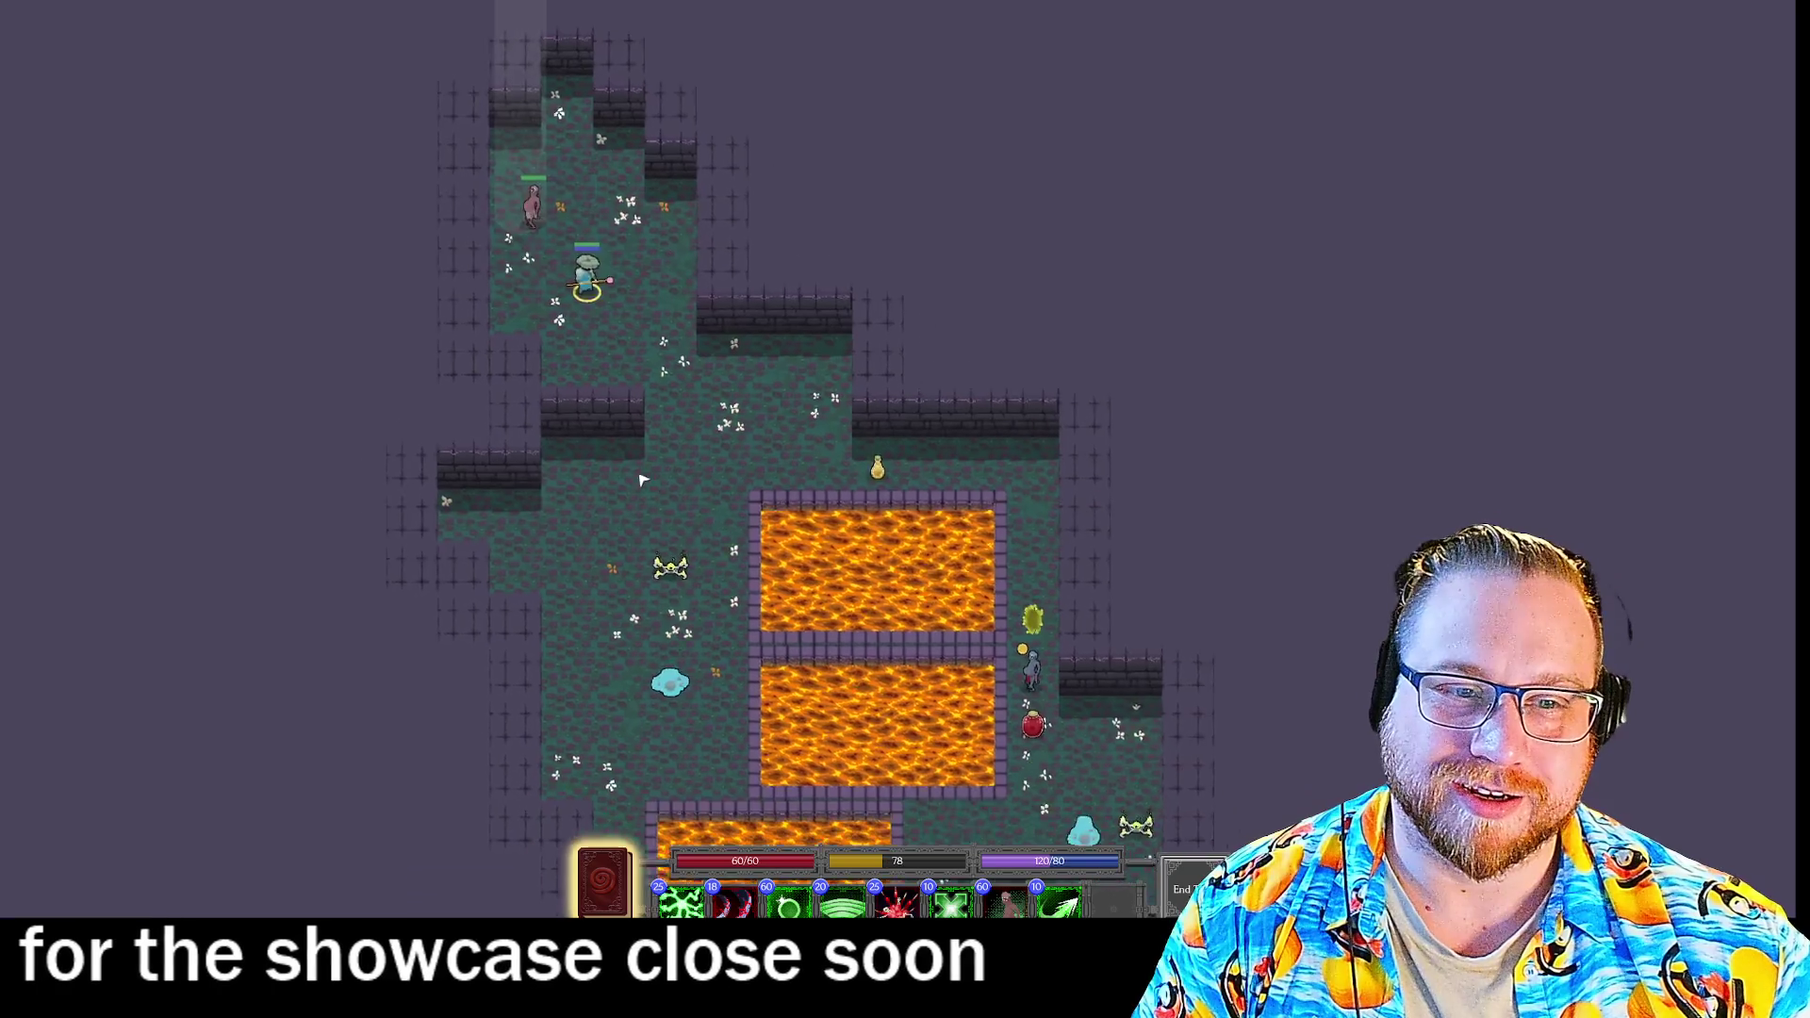
pyautogui.click(743, 222)
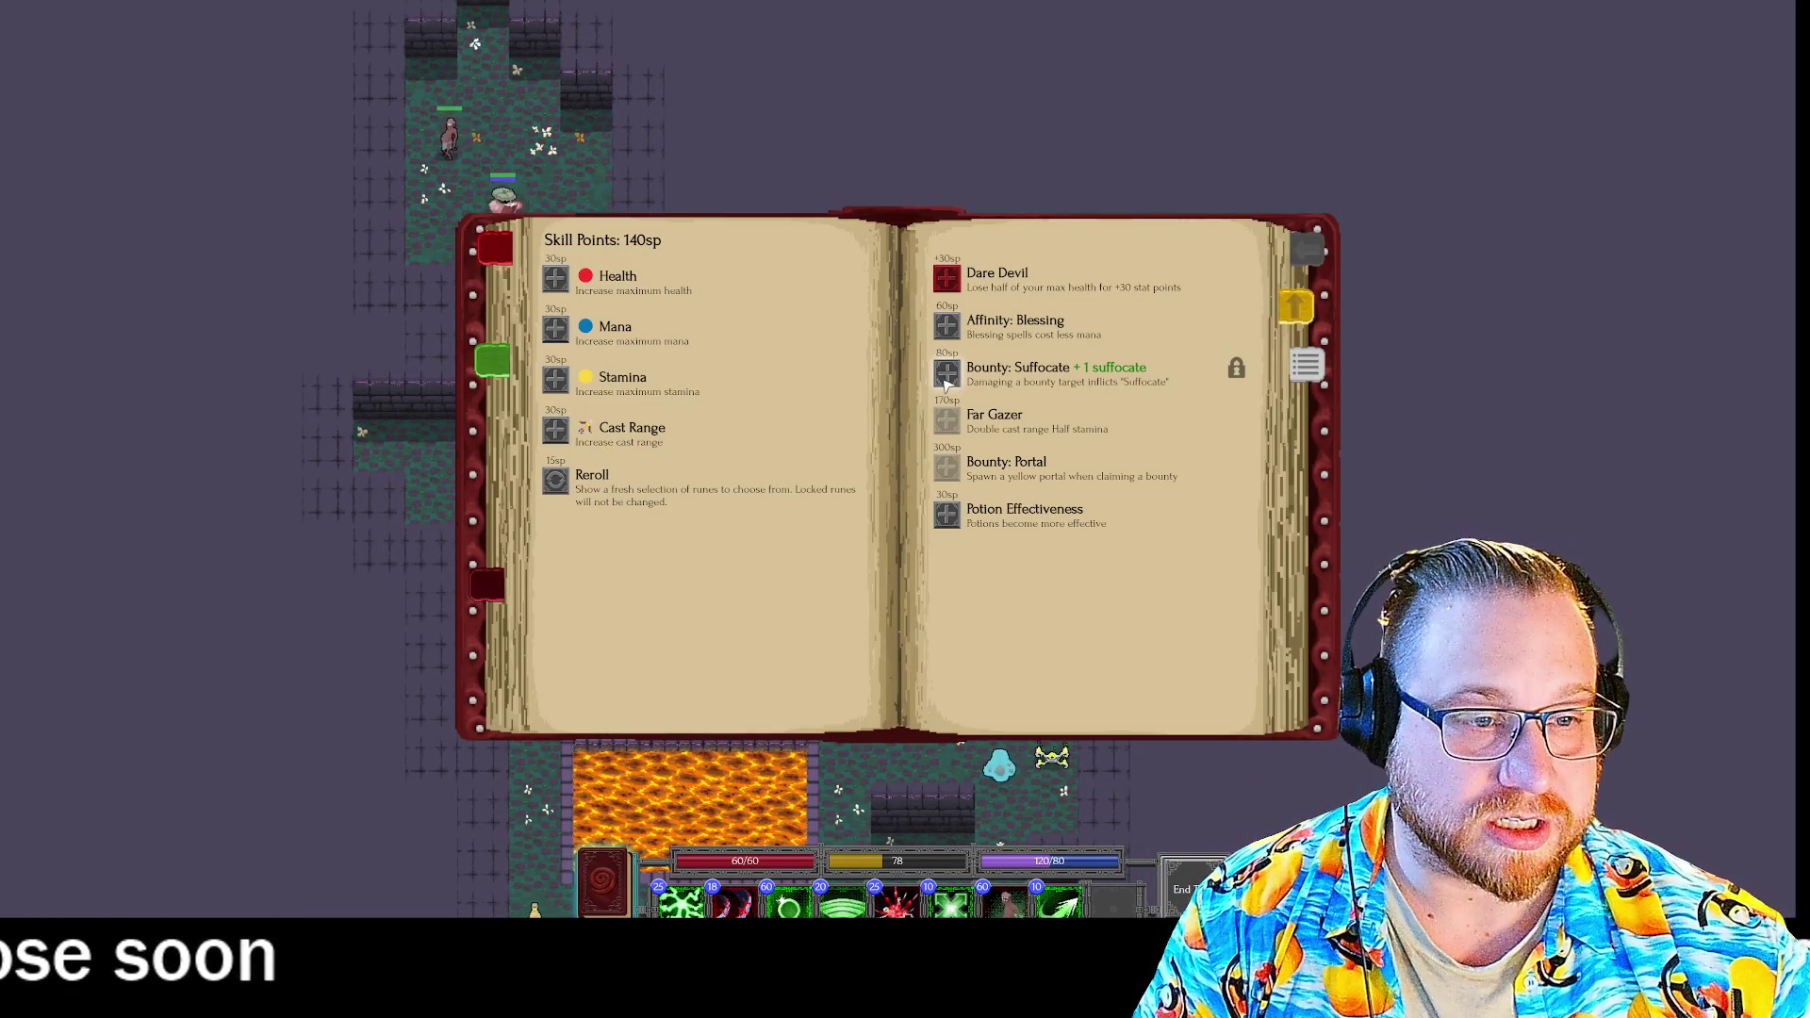
pyautogui.press('Escape')
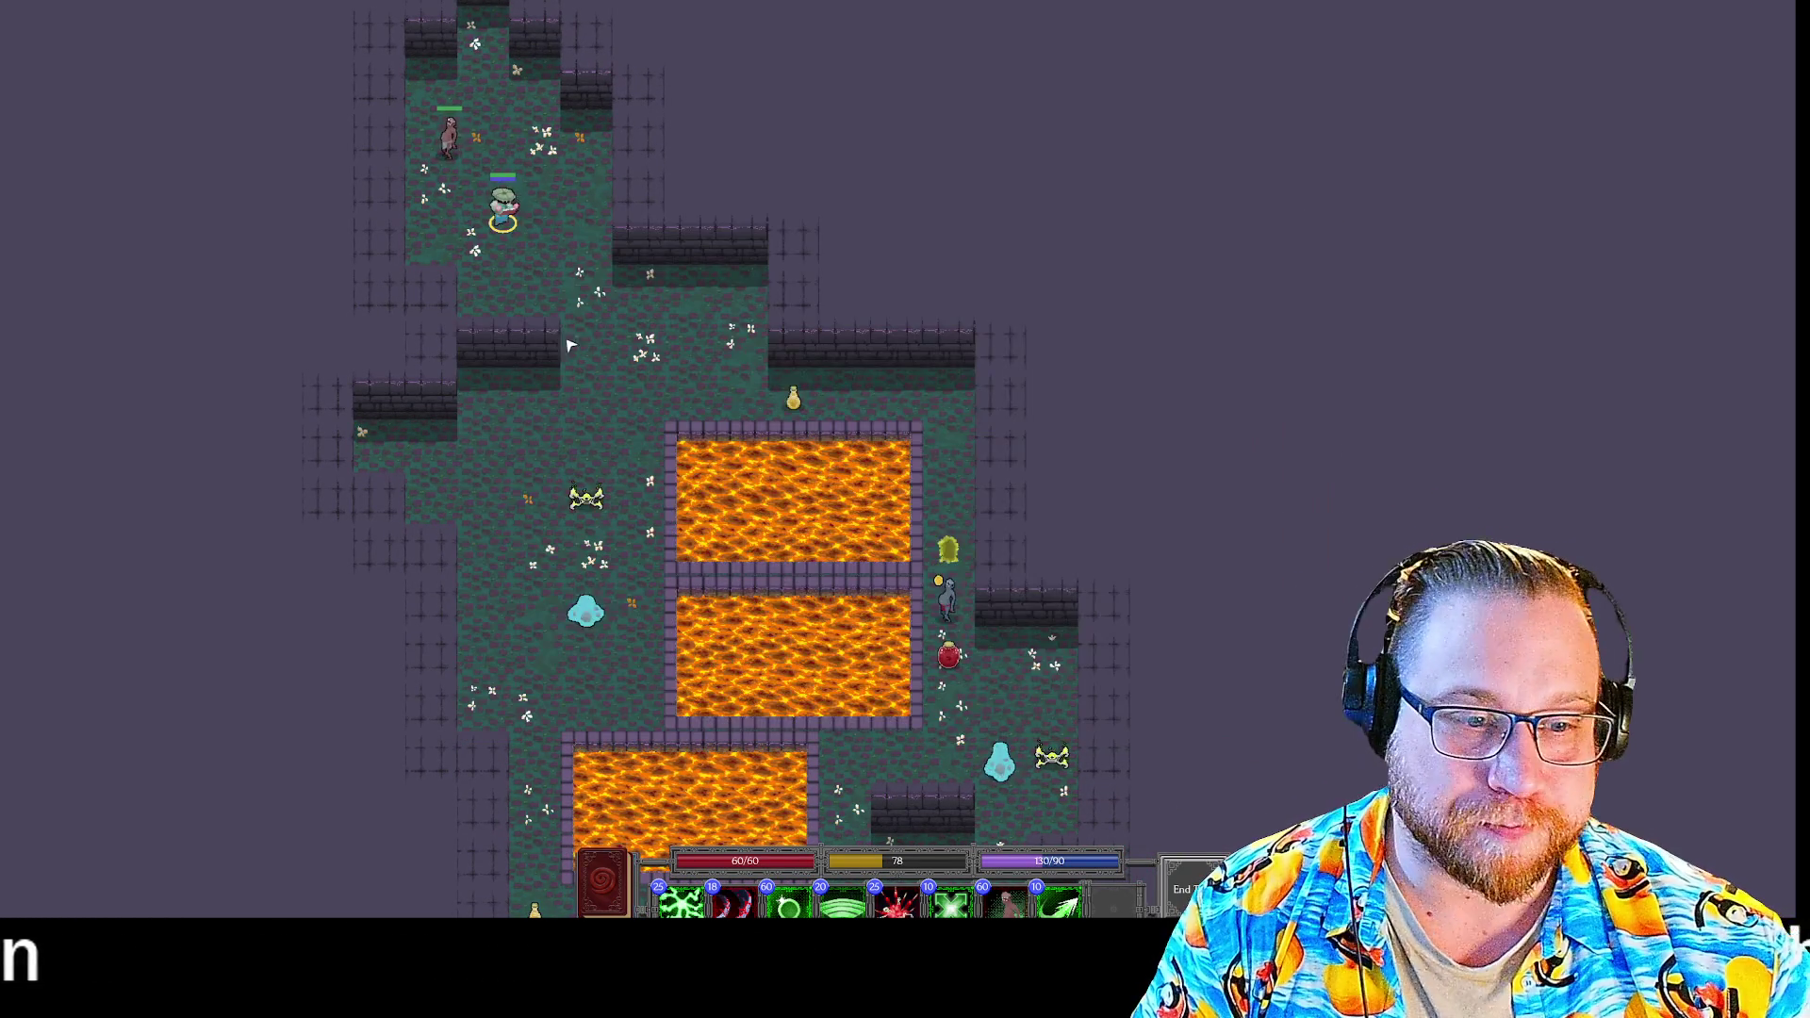
pyautogui.press('8')
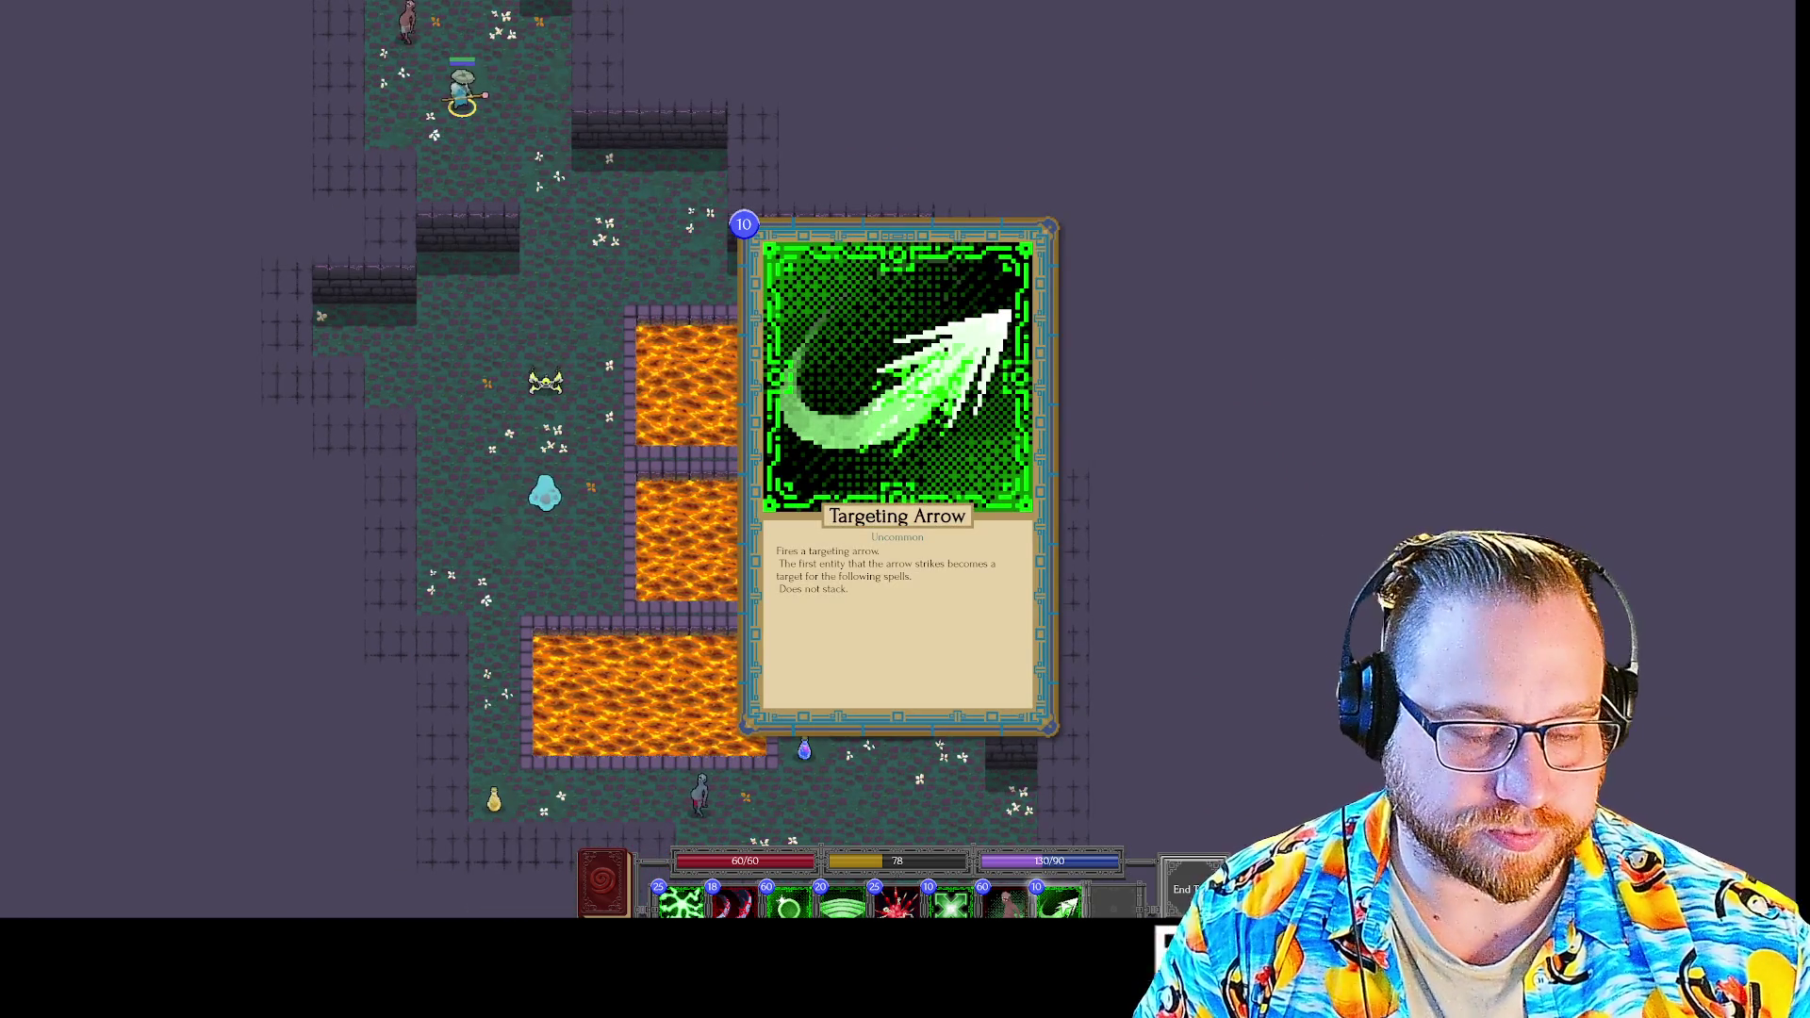
pyautogui.press('2')
pyautogui.press('2')
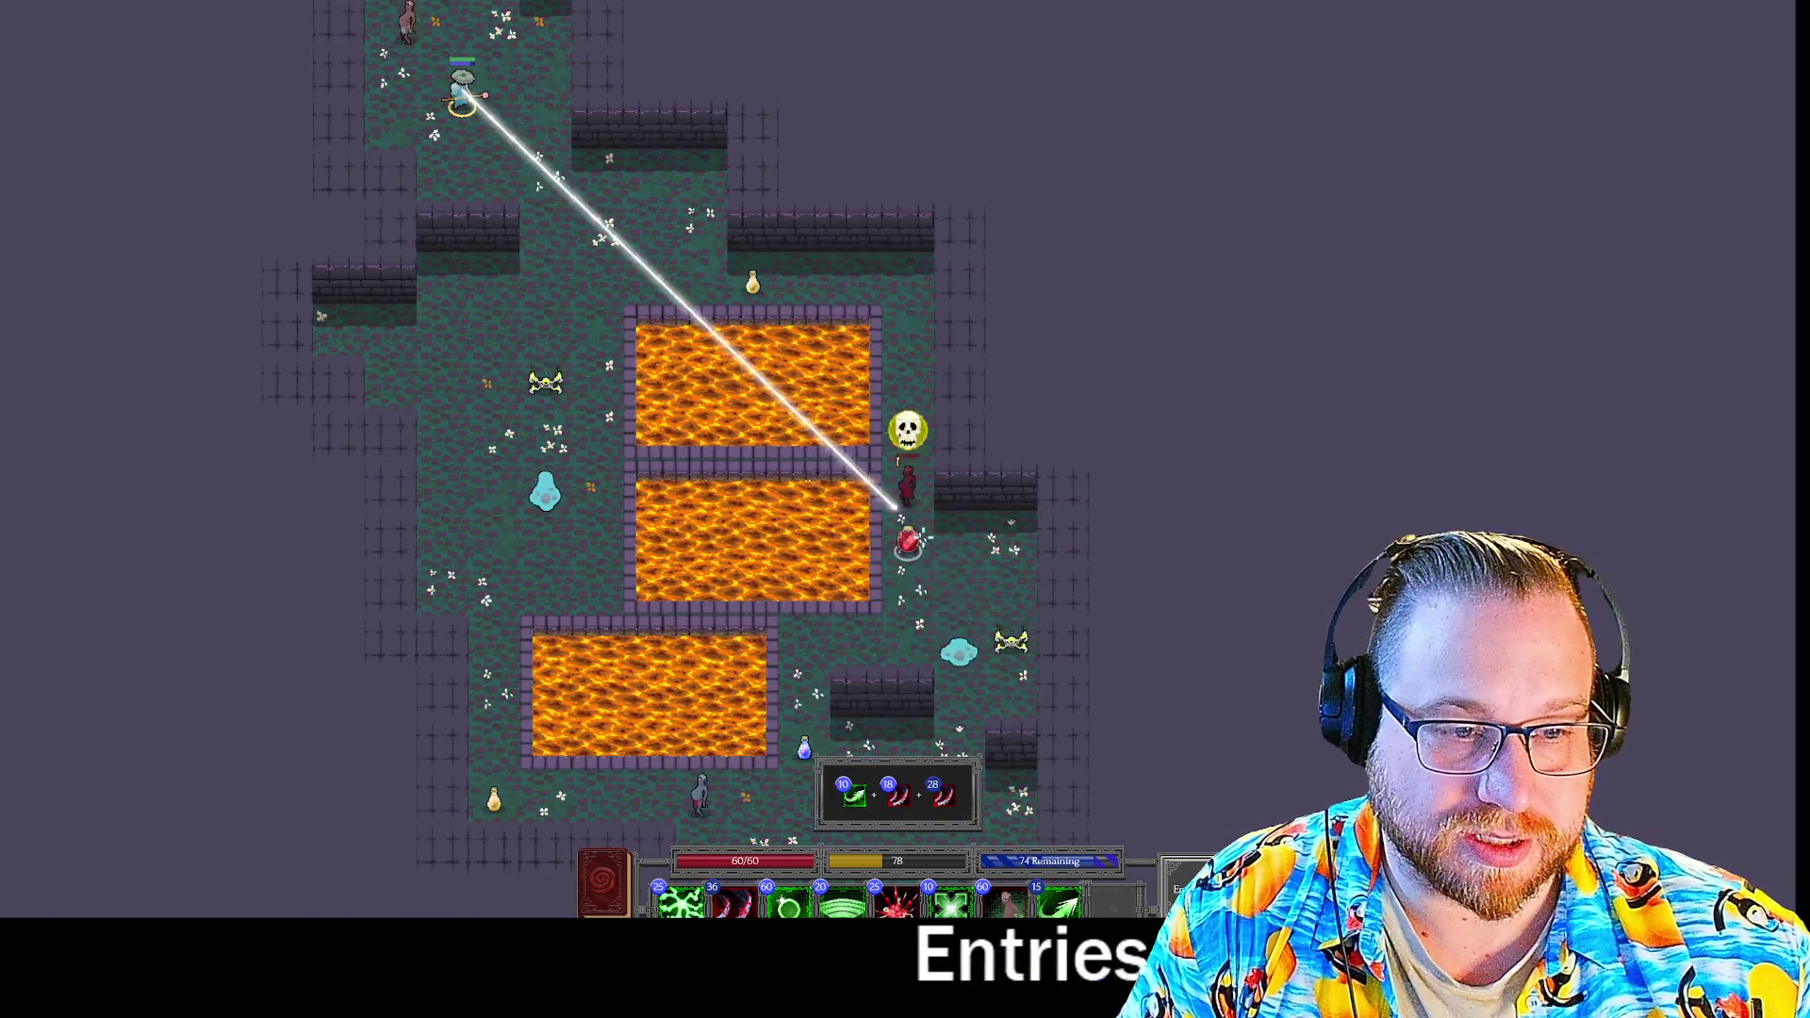
pyautogui.press('BackSpace')
pyautogui.press('BackSpace')
pyautogui.moveTo(725, 900)
pyautogui.press('1')
pyautogui.press('2')
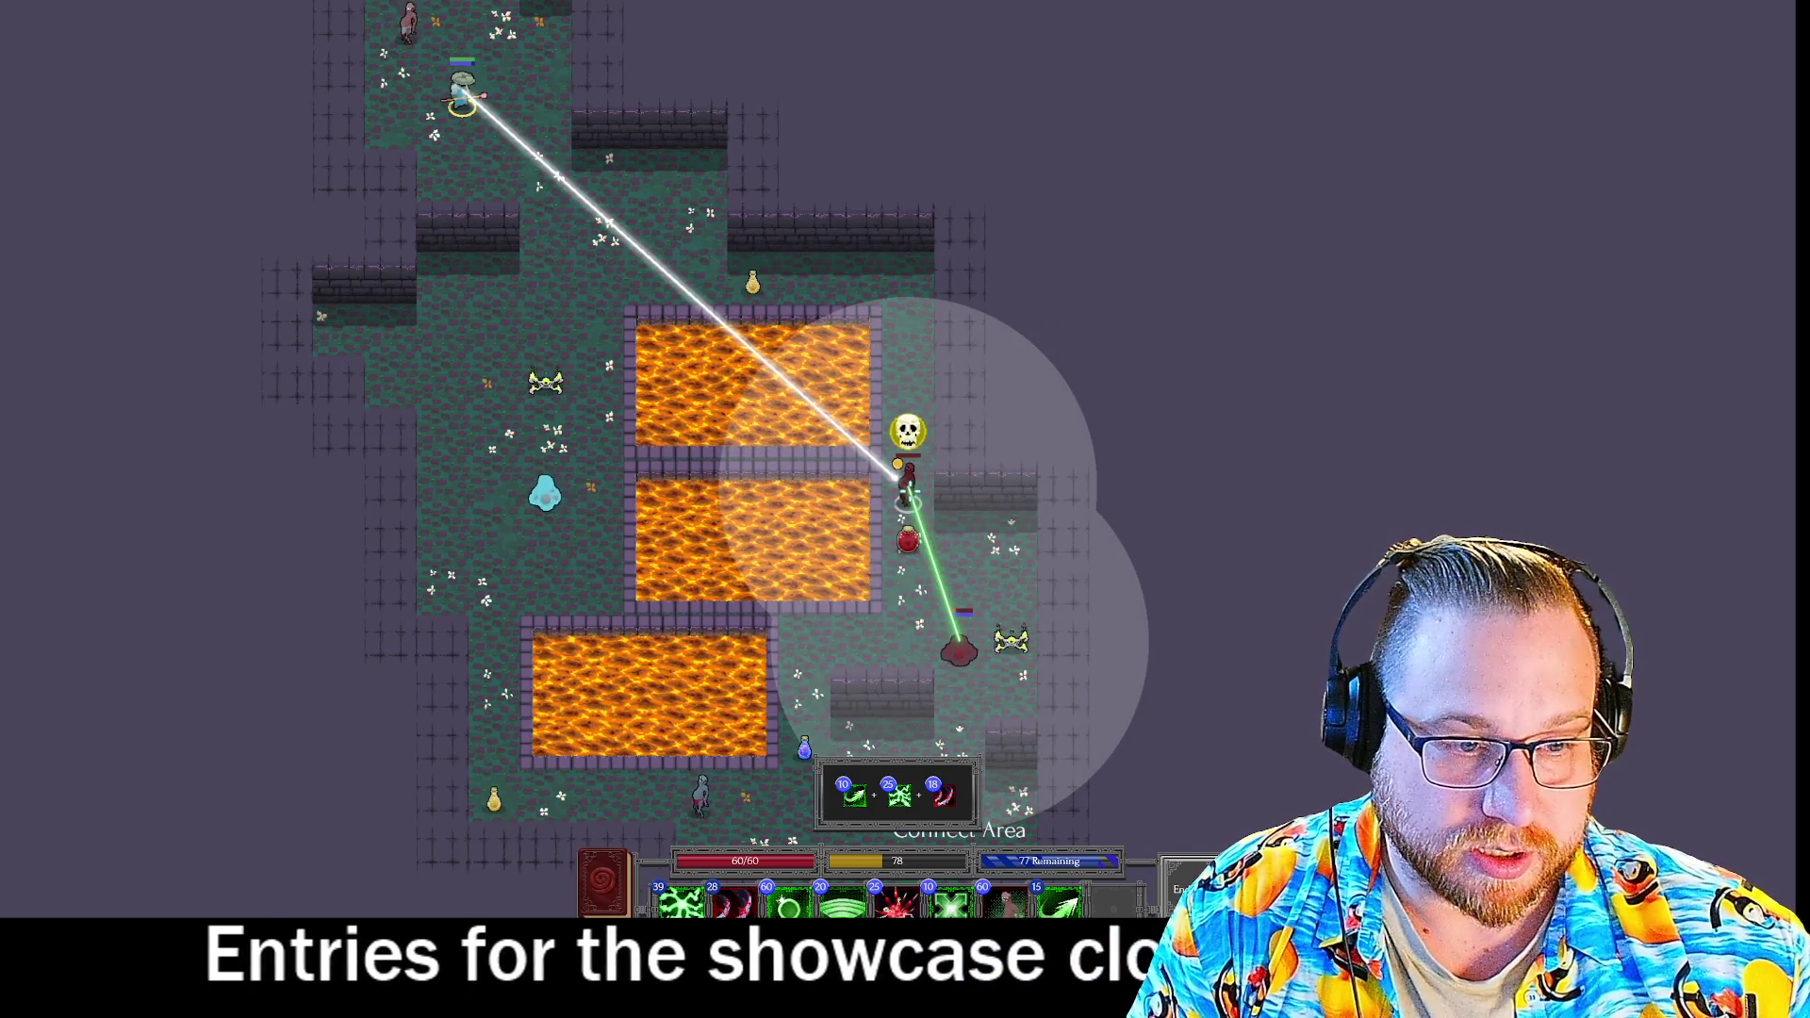
pyautogui.click(911, 498)
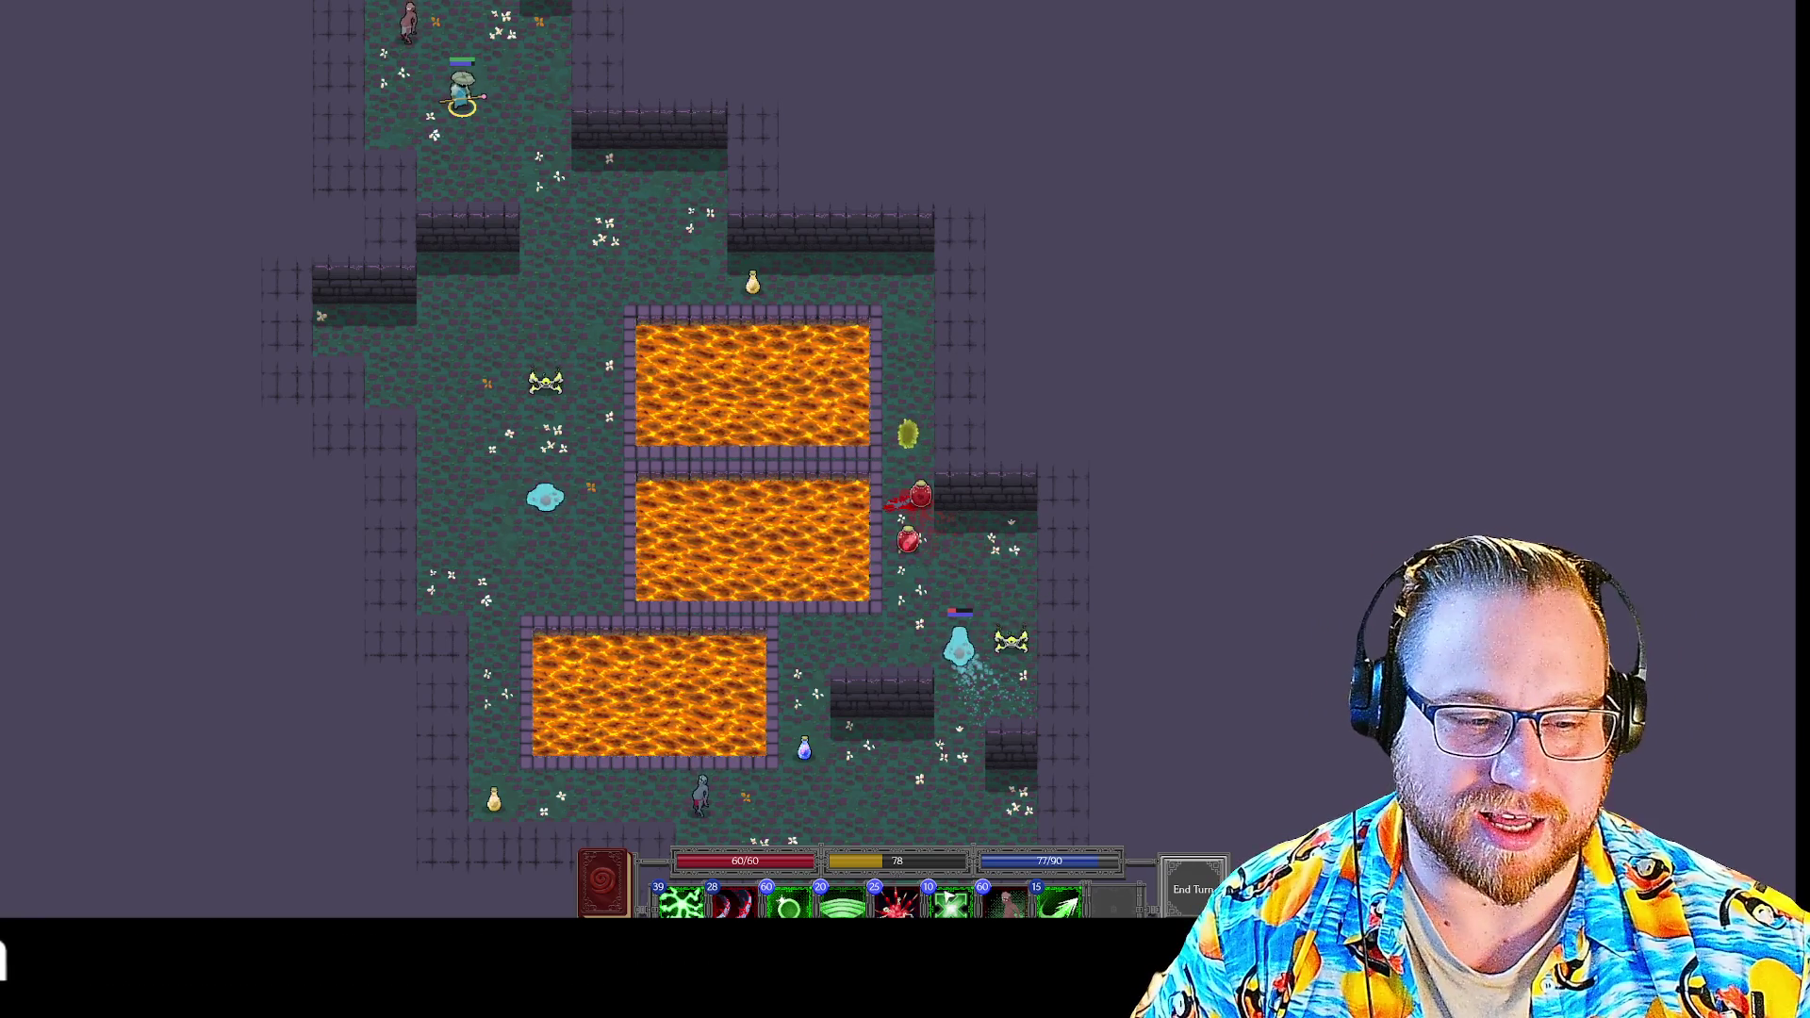
# Queue Targeting Arrow with Heavy Slash and claim the level-up spell pick.
pyautogui.press('8')
pyautogui.press('2')
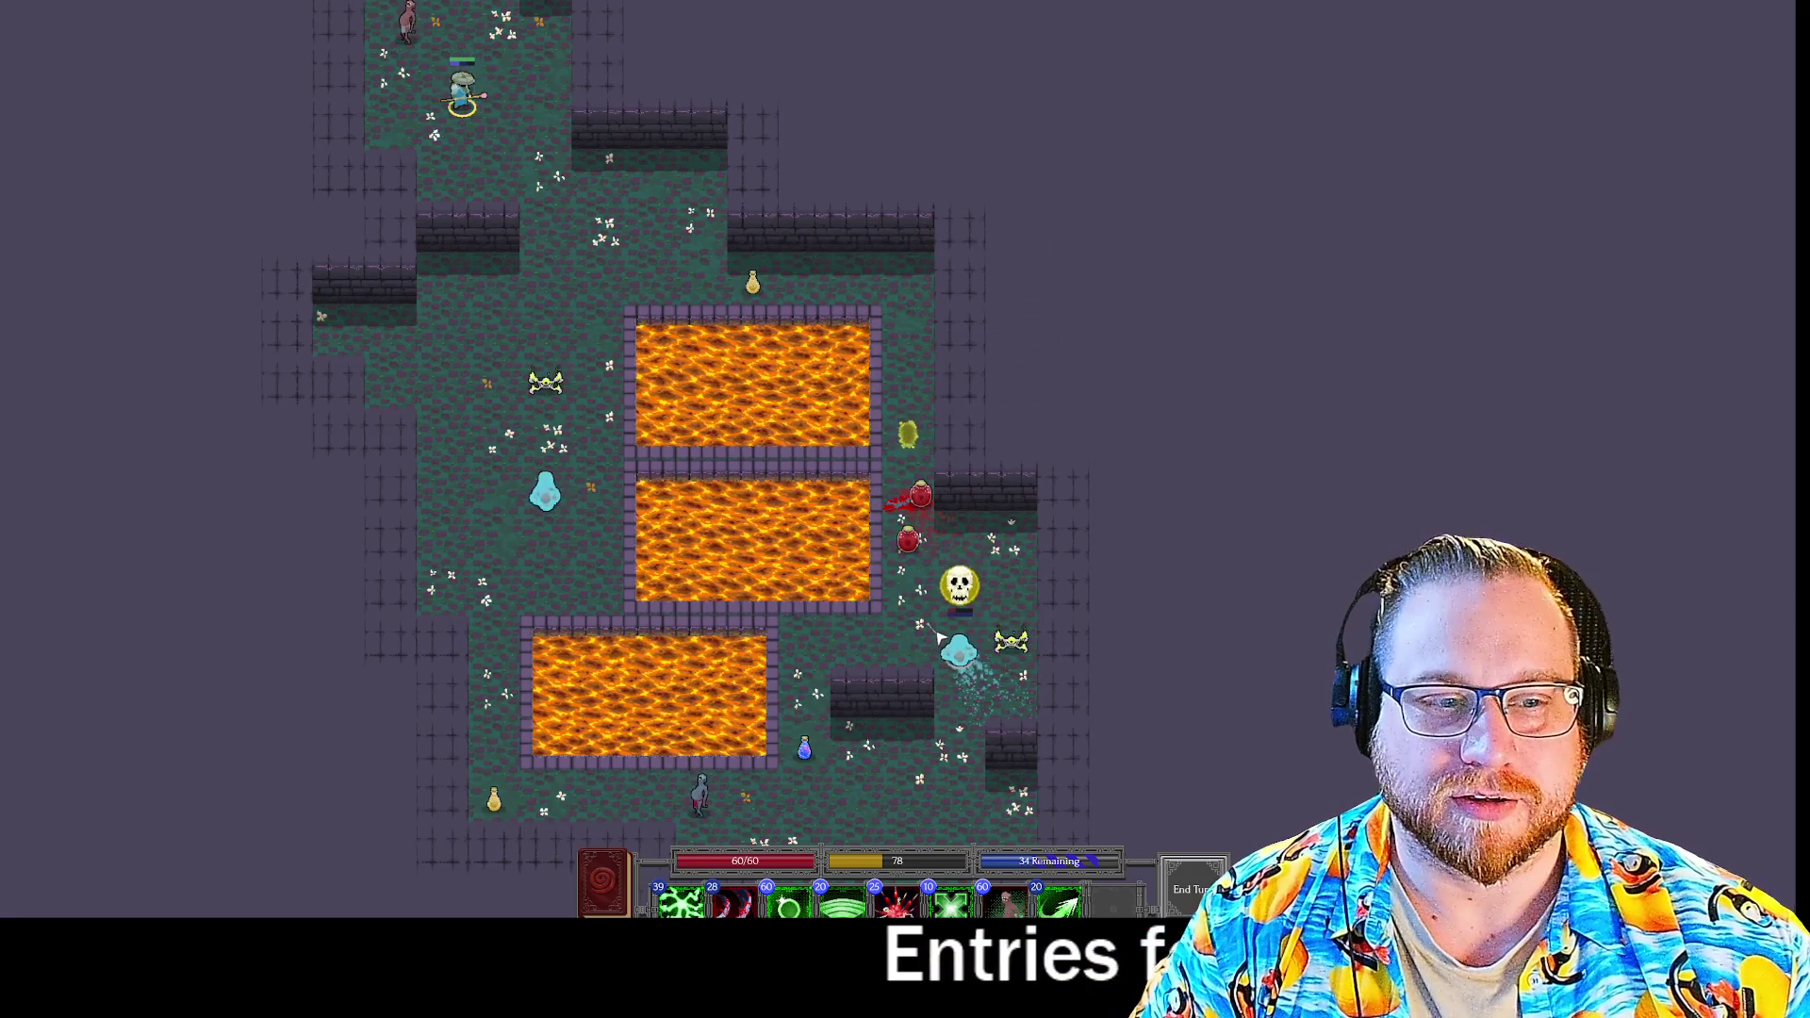
pyautogui.scroll(-3, 856, 613)
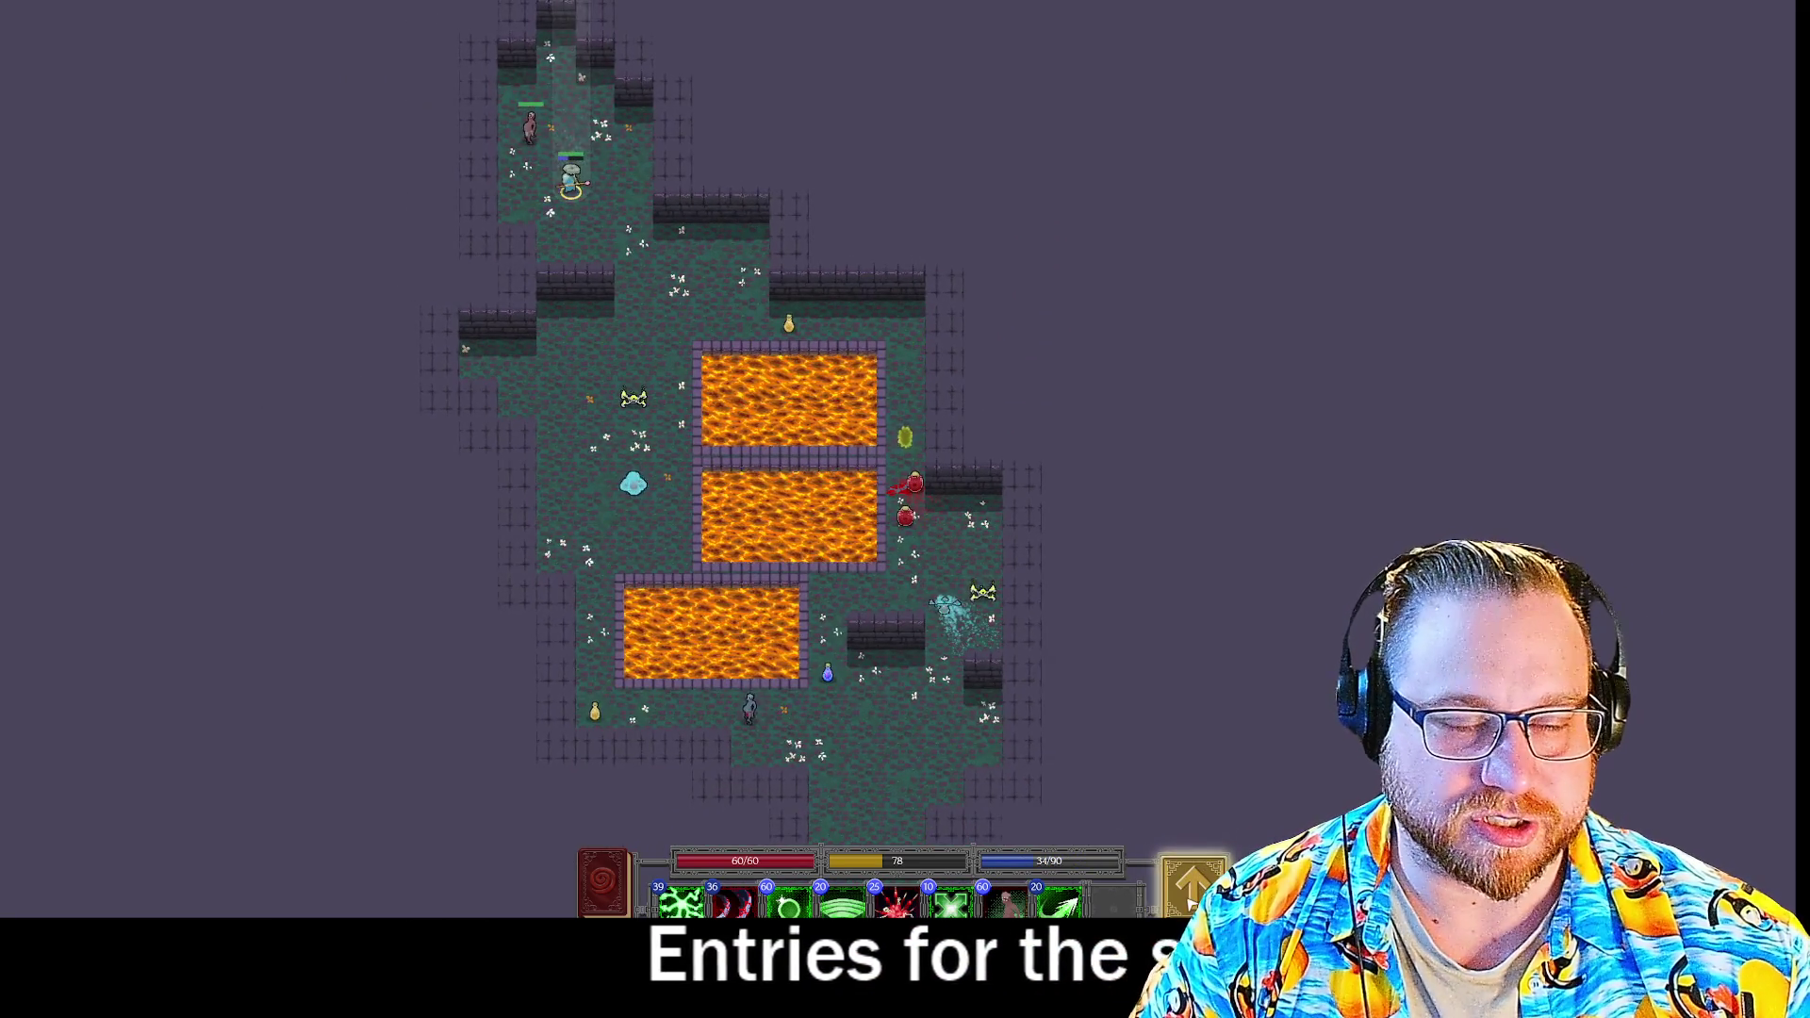
pyautogui.click(1190, 903)
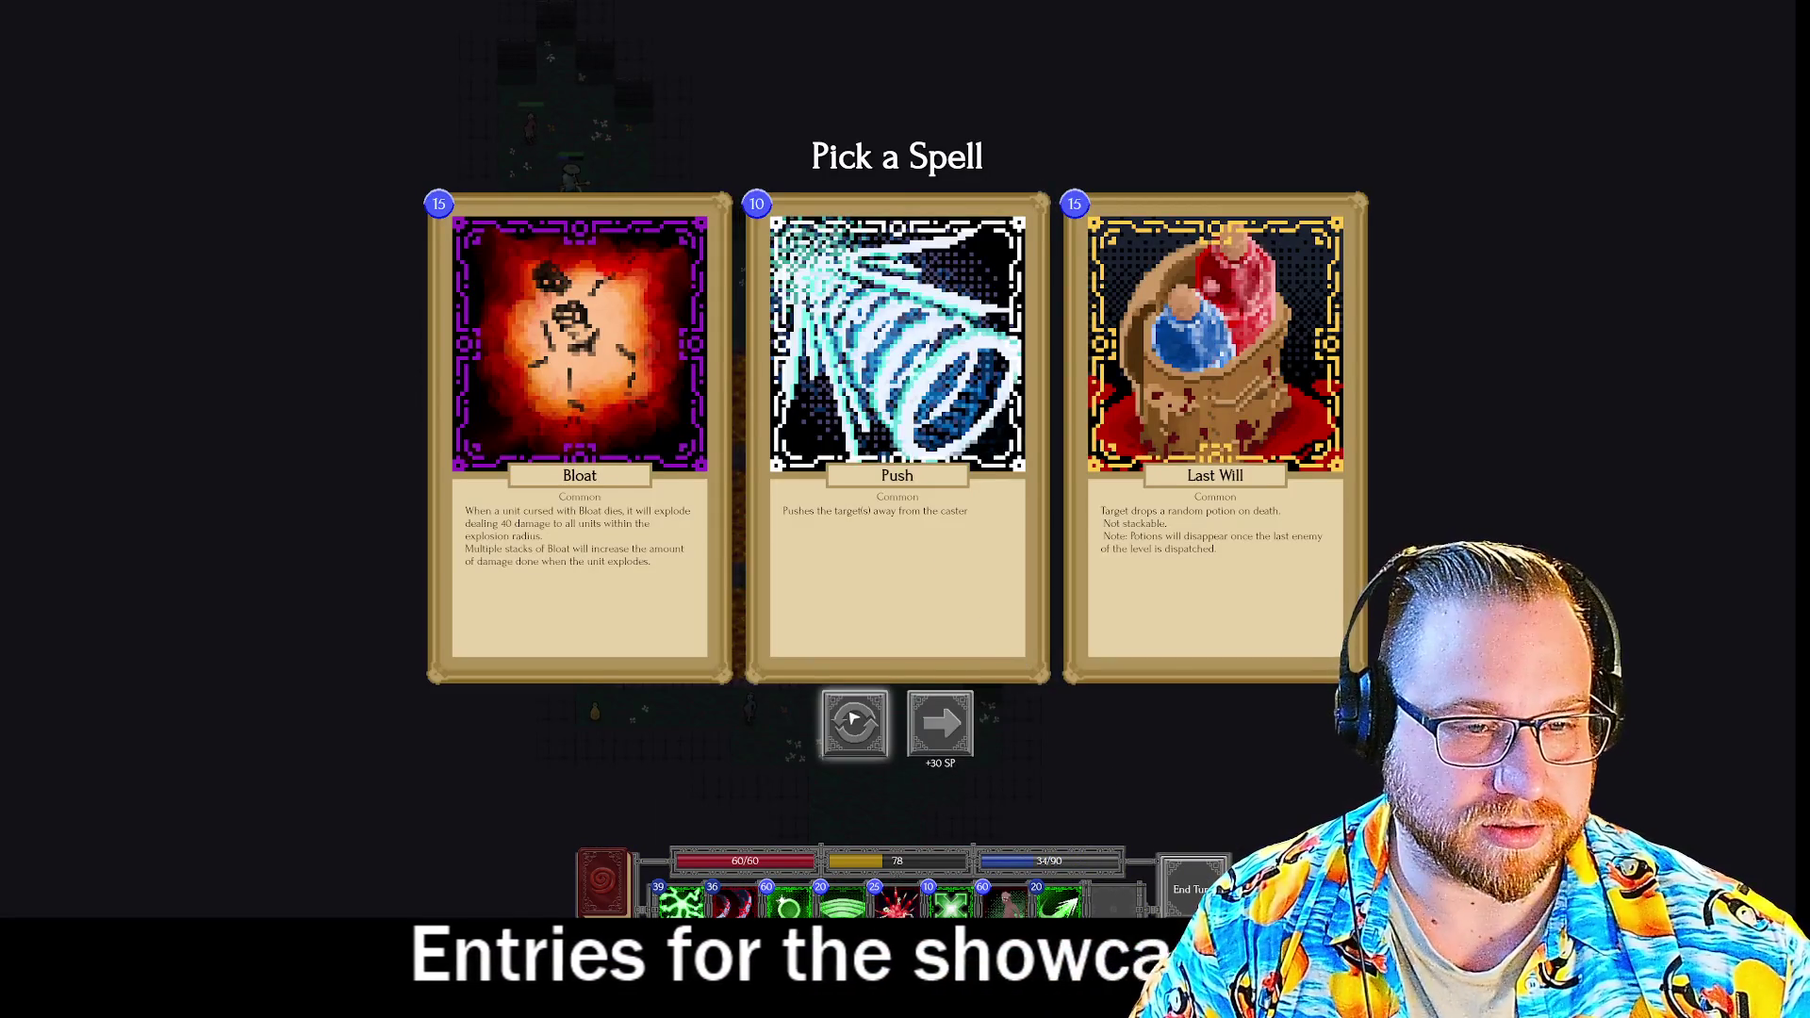
# Reroll the Bloat/Push/Last Will offer twice, take Sell, and queue two Sell cards.
pyautogui.click(852, 719)
pyautogui.click(896, 719)
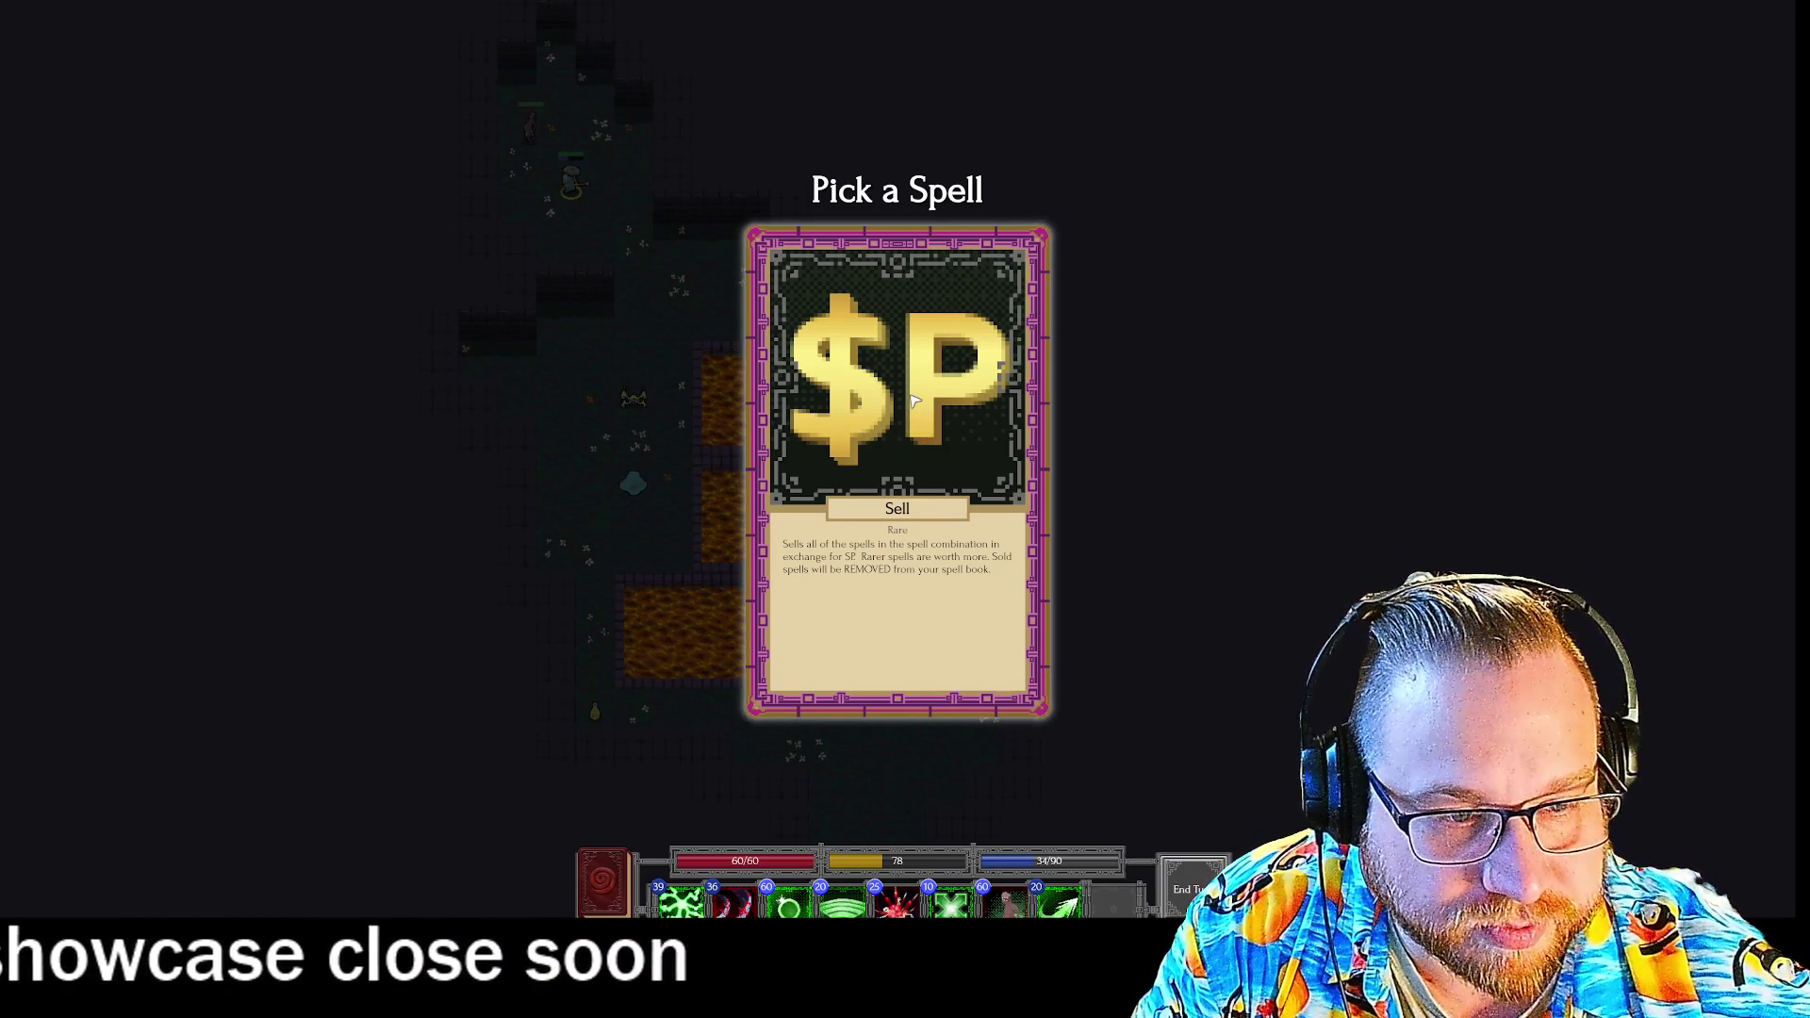
pyautogui.click(912, 401)
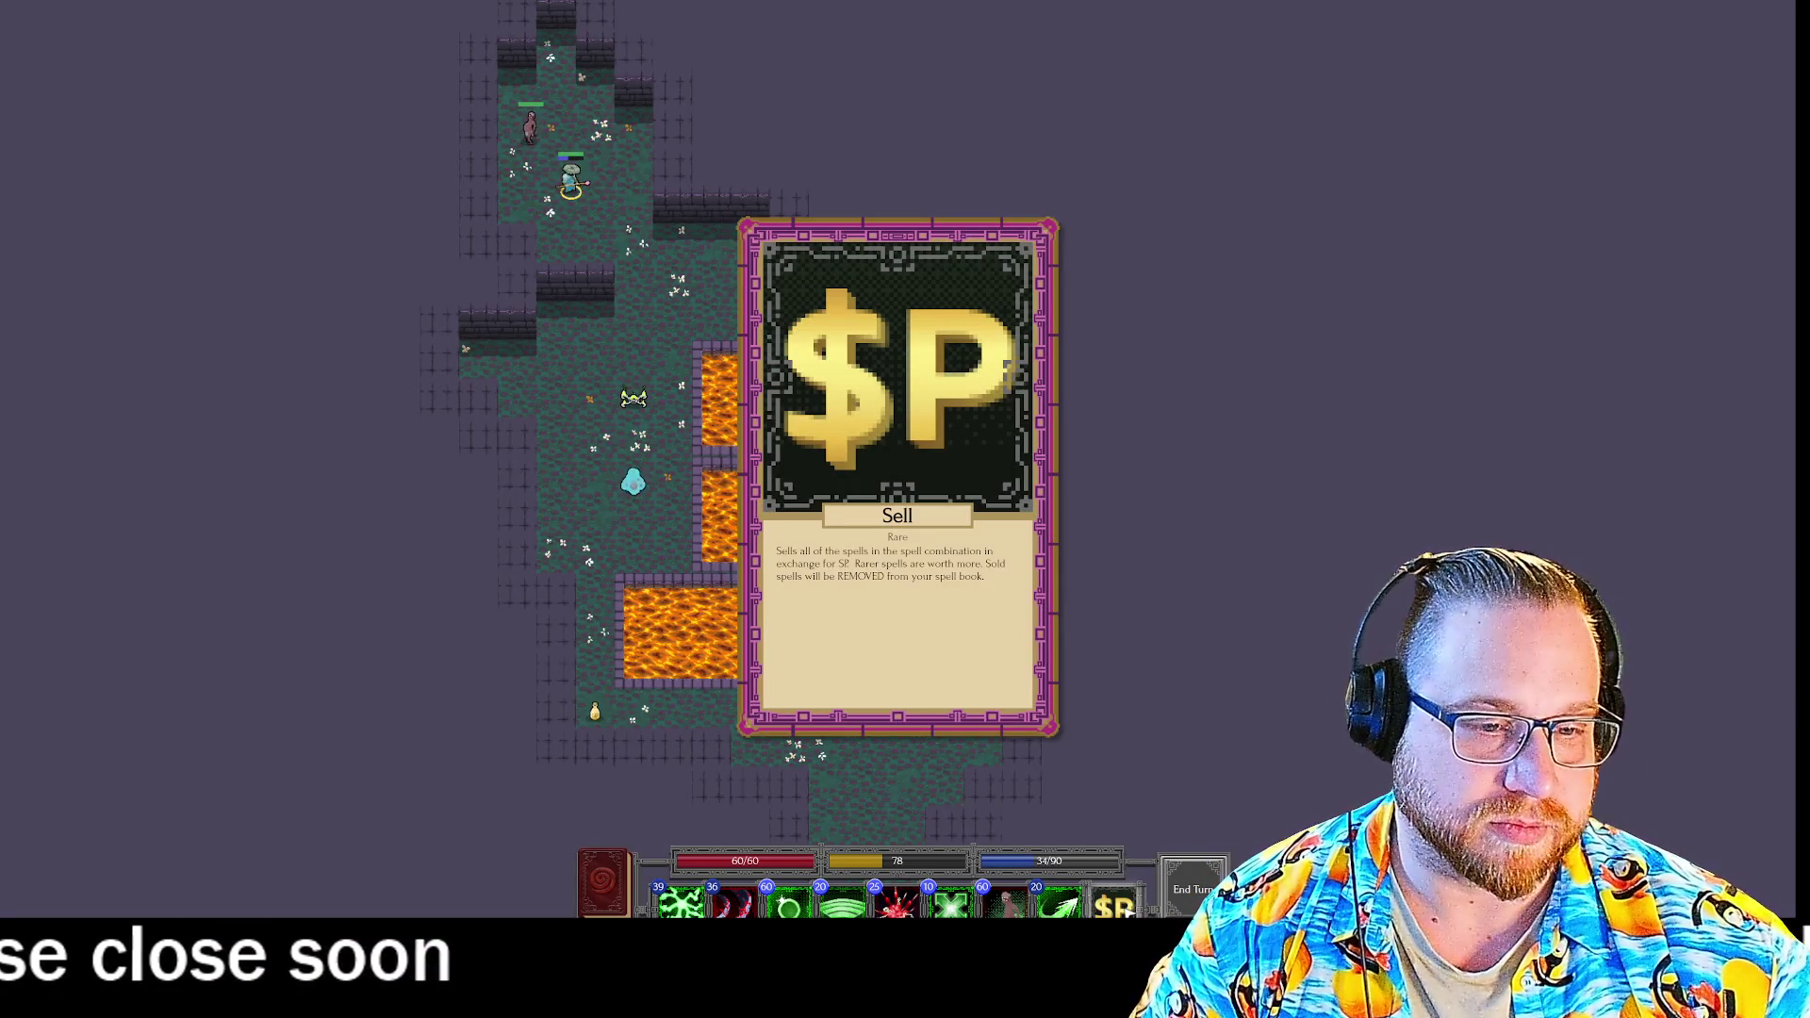
pyautogui.press('9')
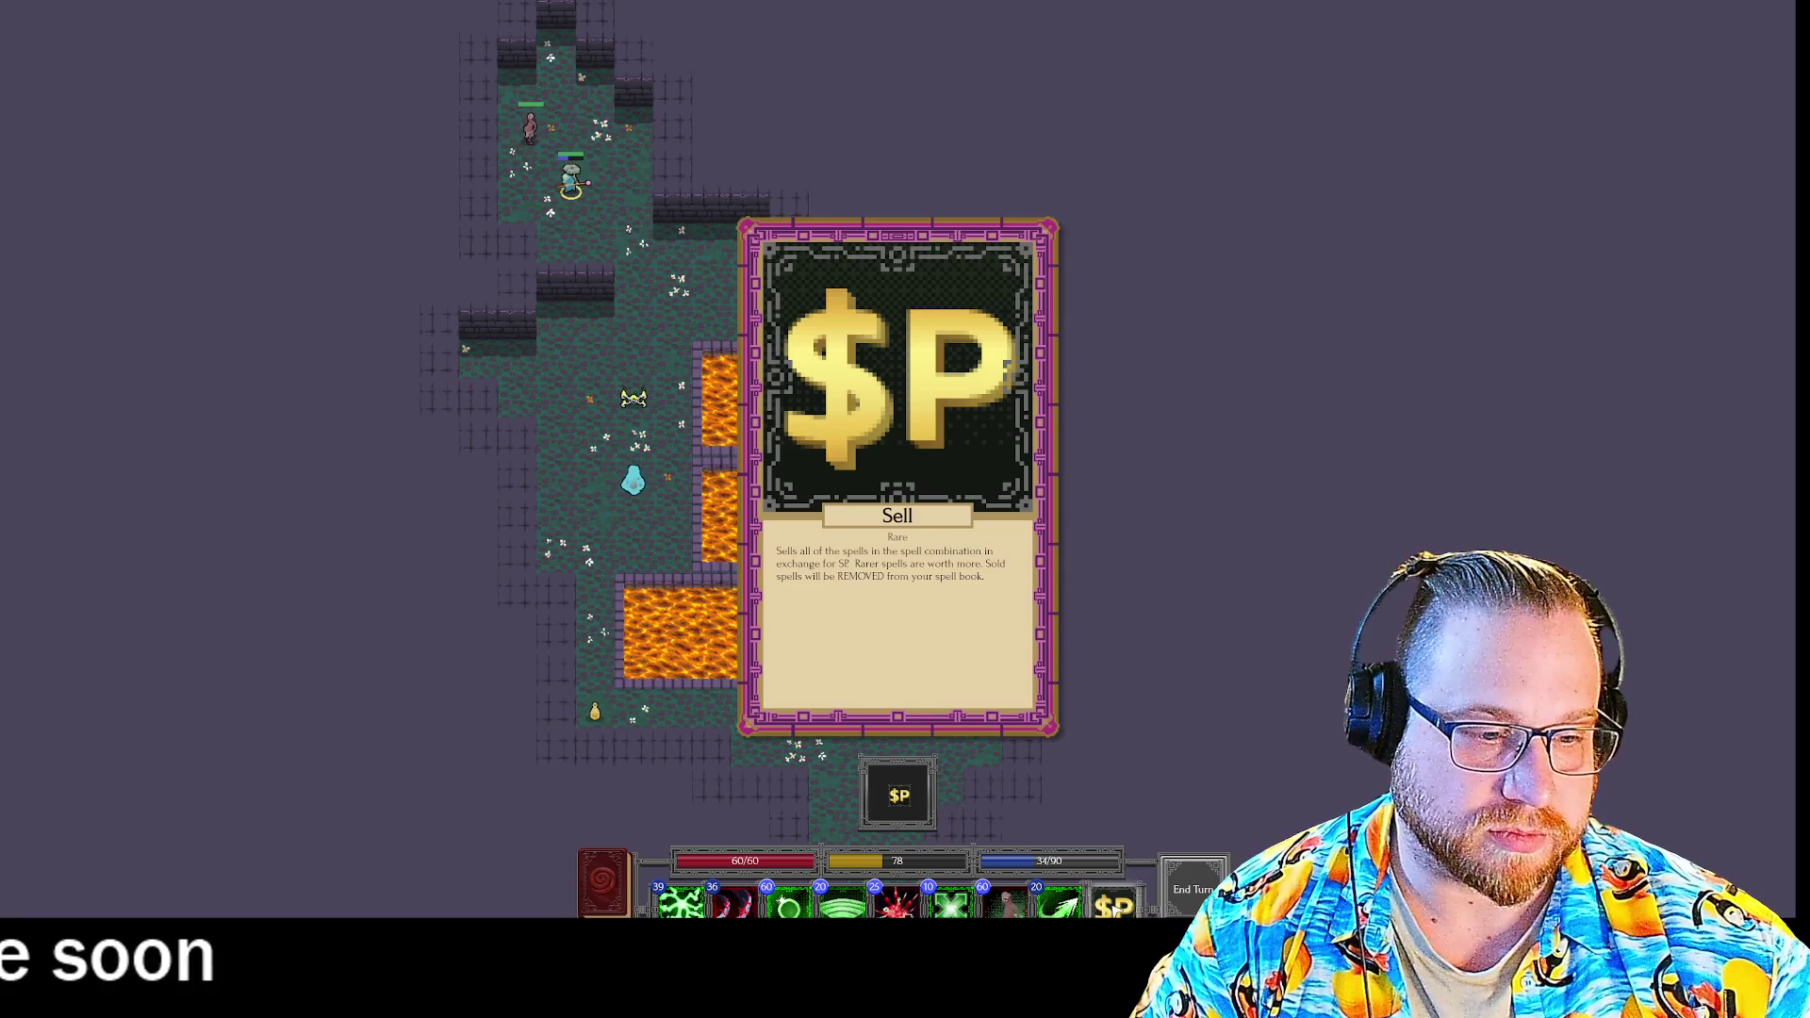
pyautogui.press('9')
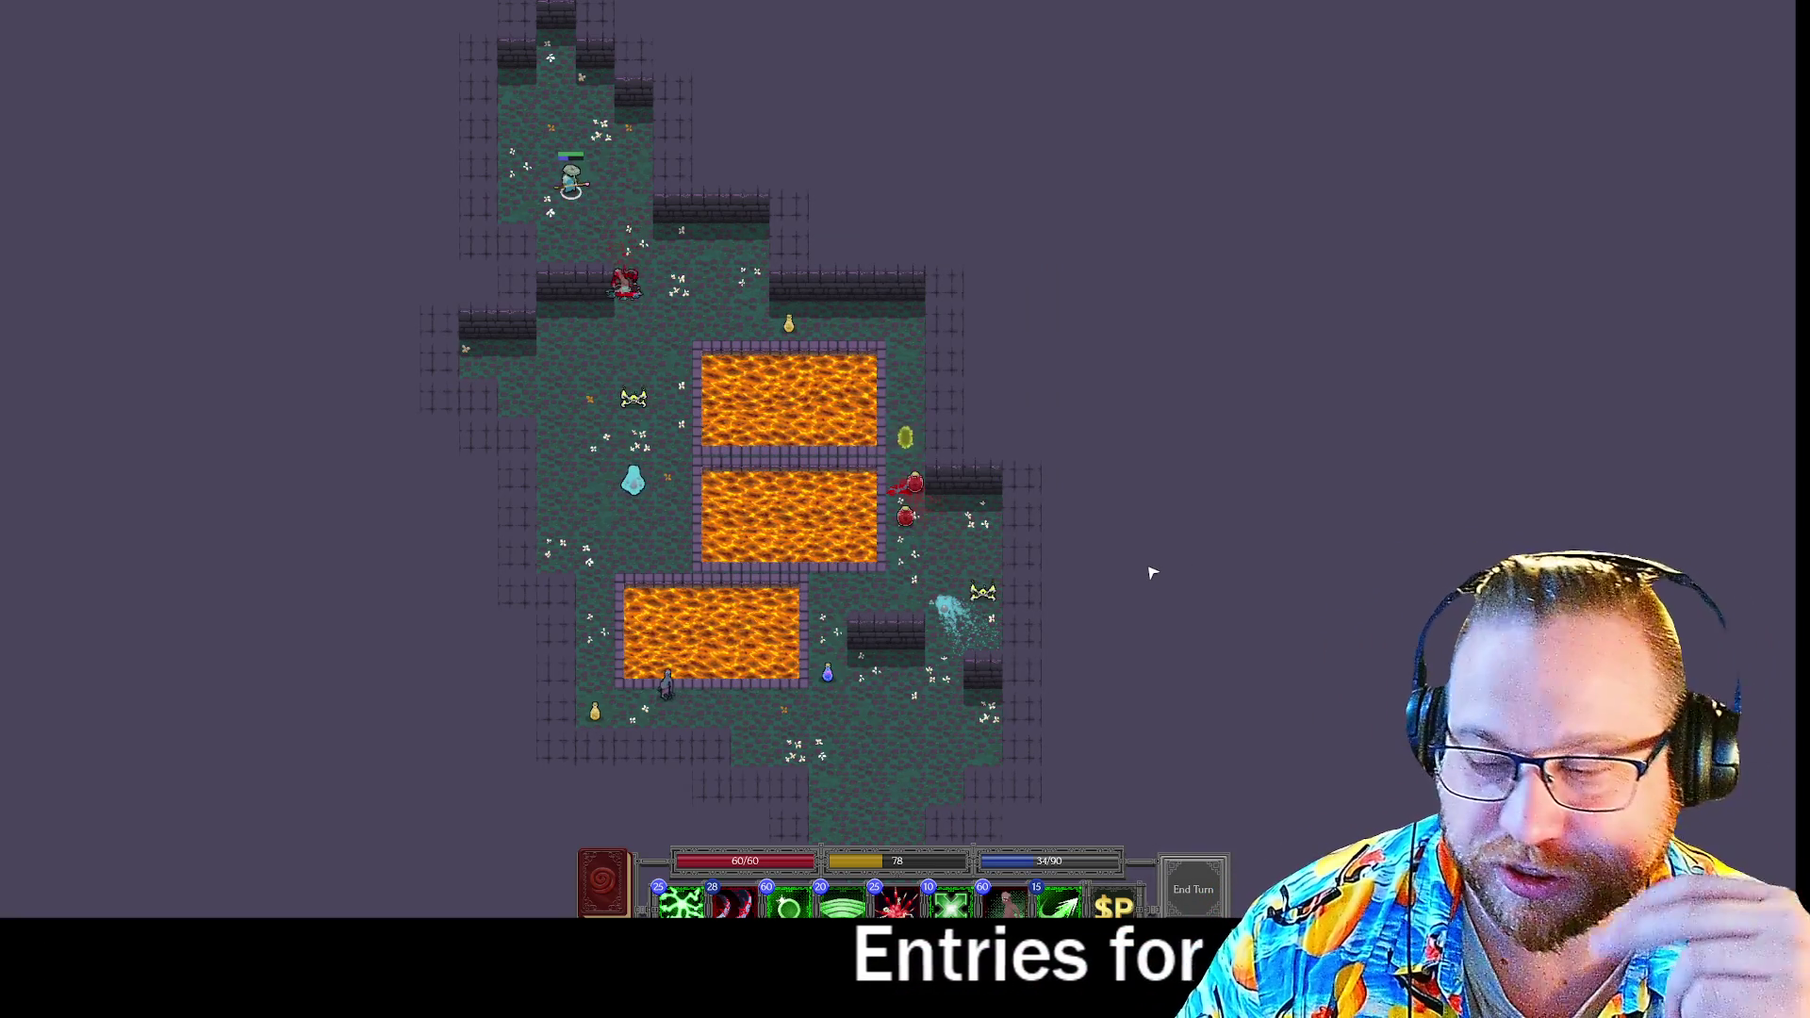
# End the turn, step down-right, fire Targeting Arrow + Heavy Slash combos, and enter the portal.
pyautogui.press('space')
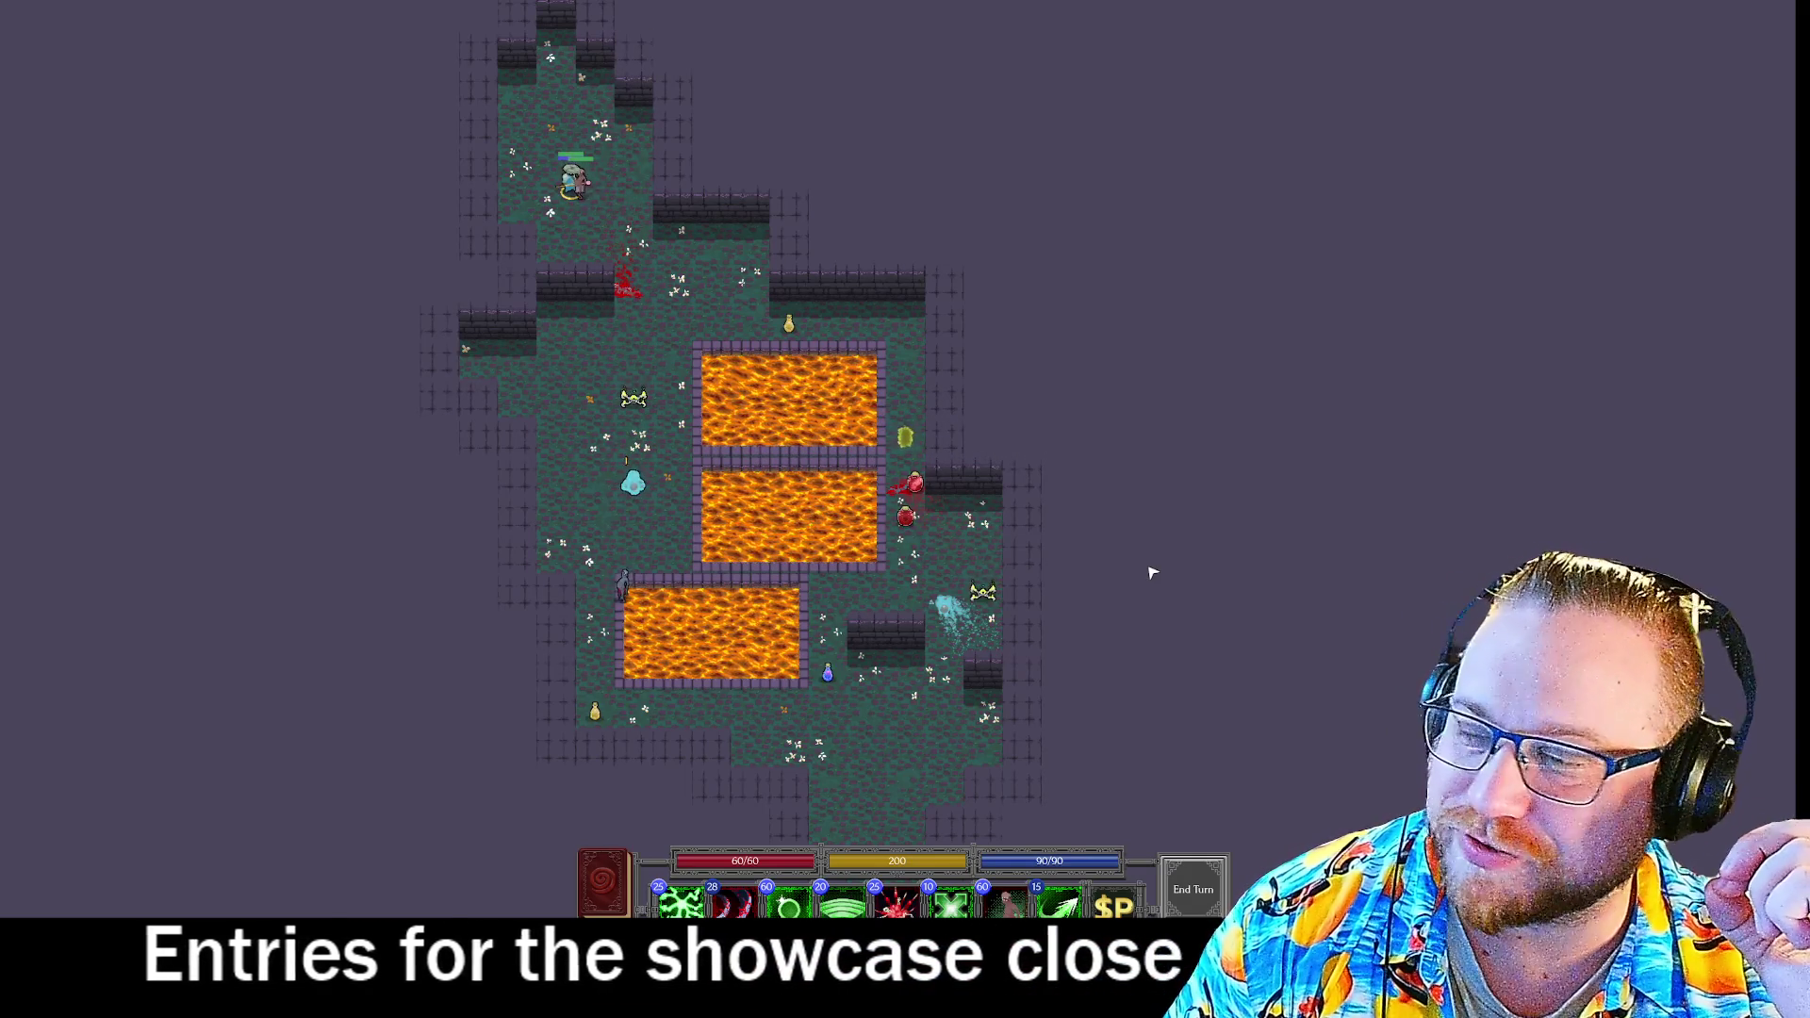
pyautogui.press('KP_3')
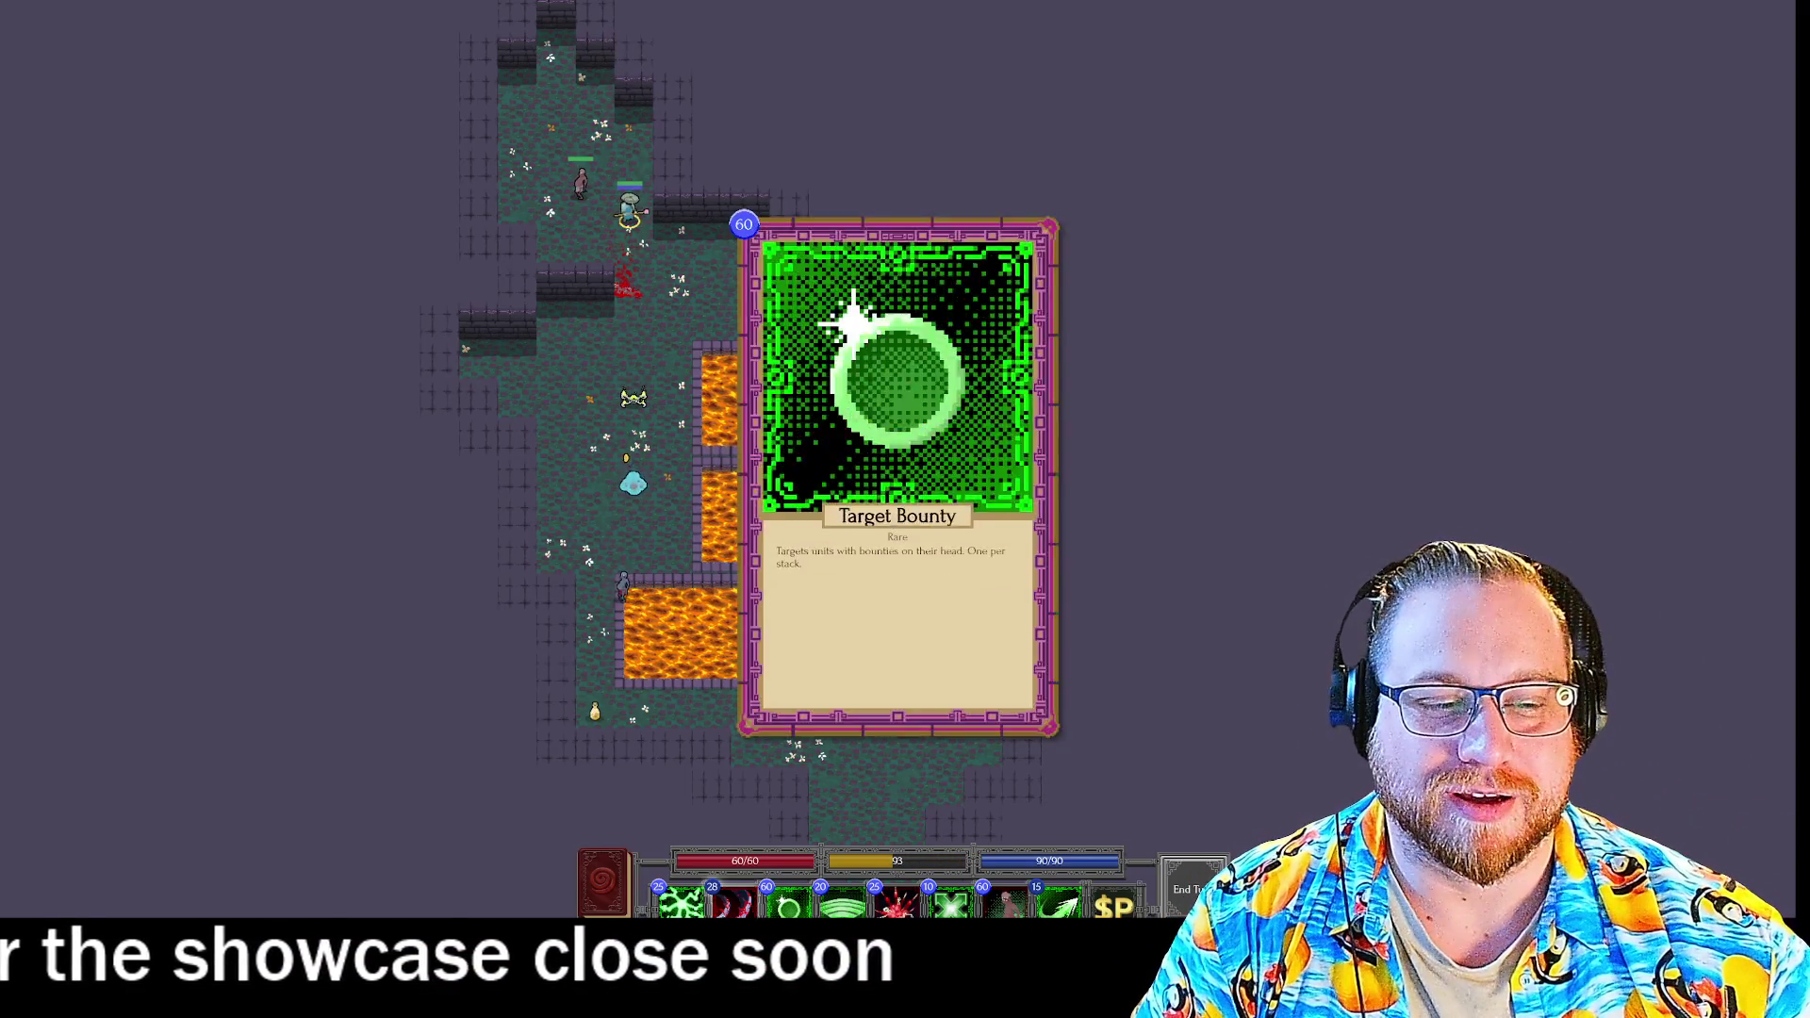
pyautogui.click(1061, 903)
pyautogui.click(731, 903)
pyautogui.click(730, 903)
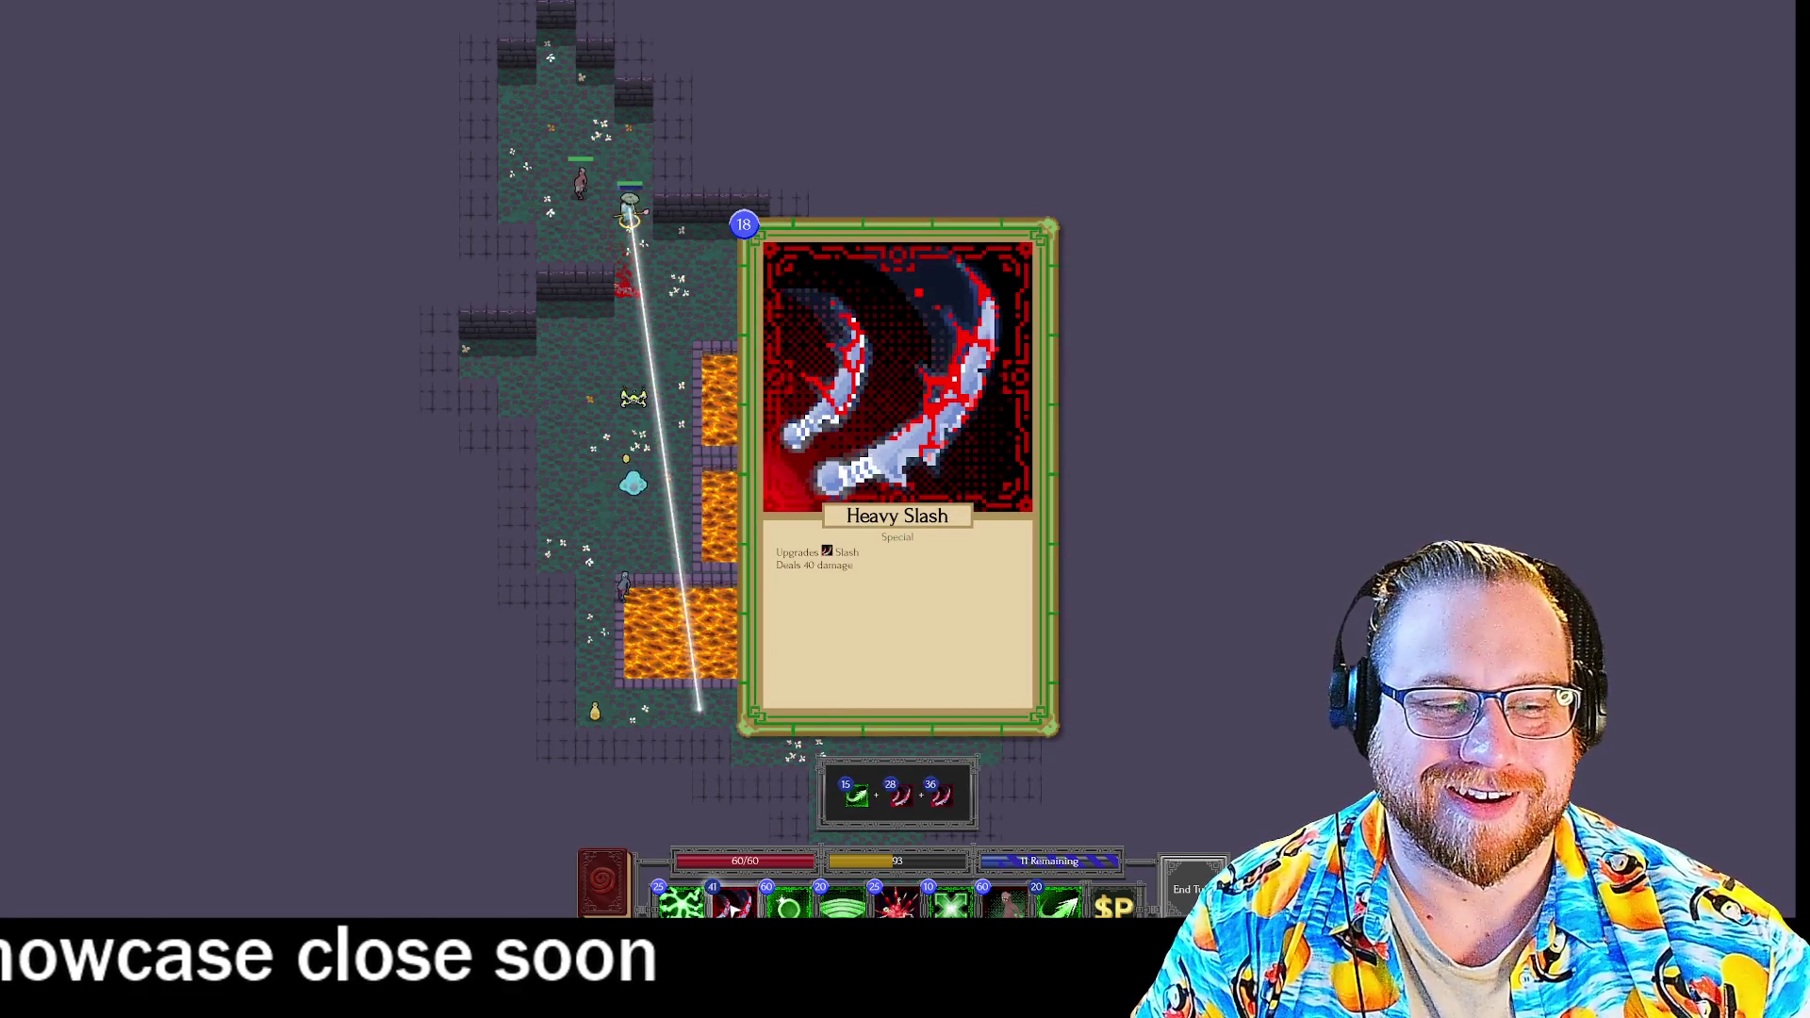
pyautogui.click(634, 500)
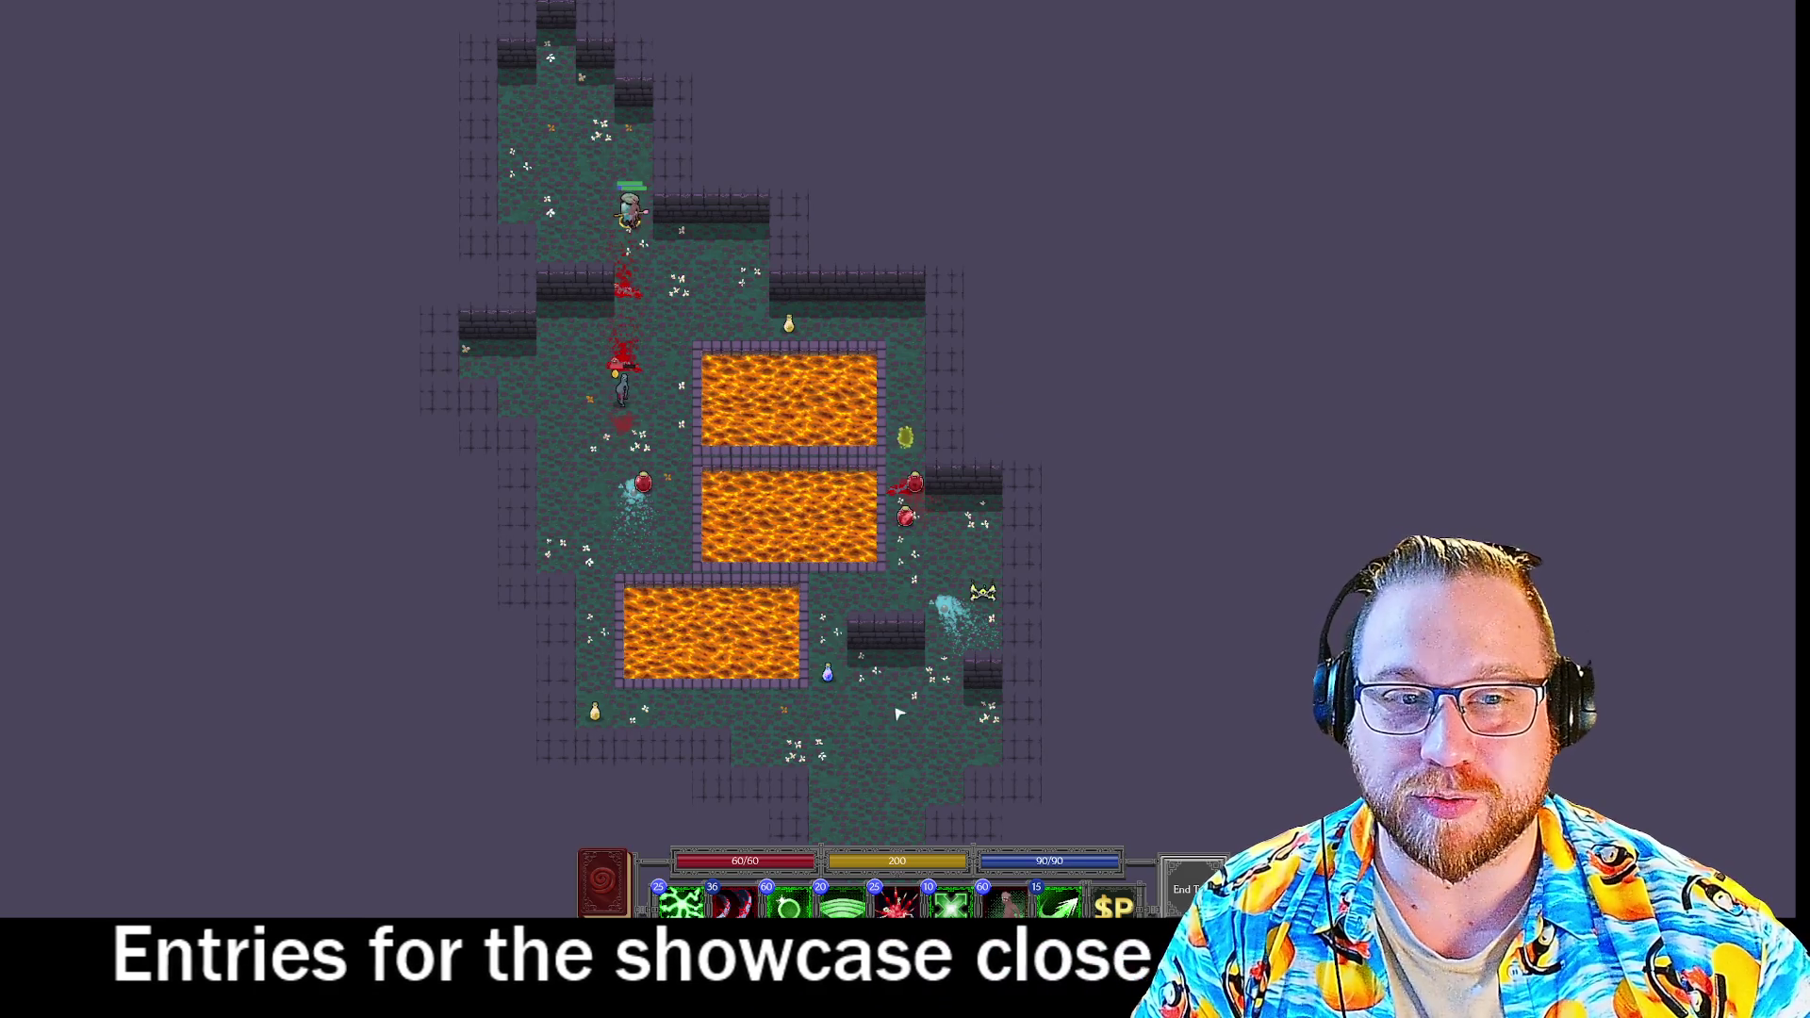
pyautogui.click(1061, 905)
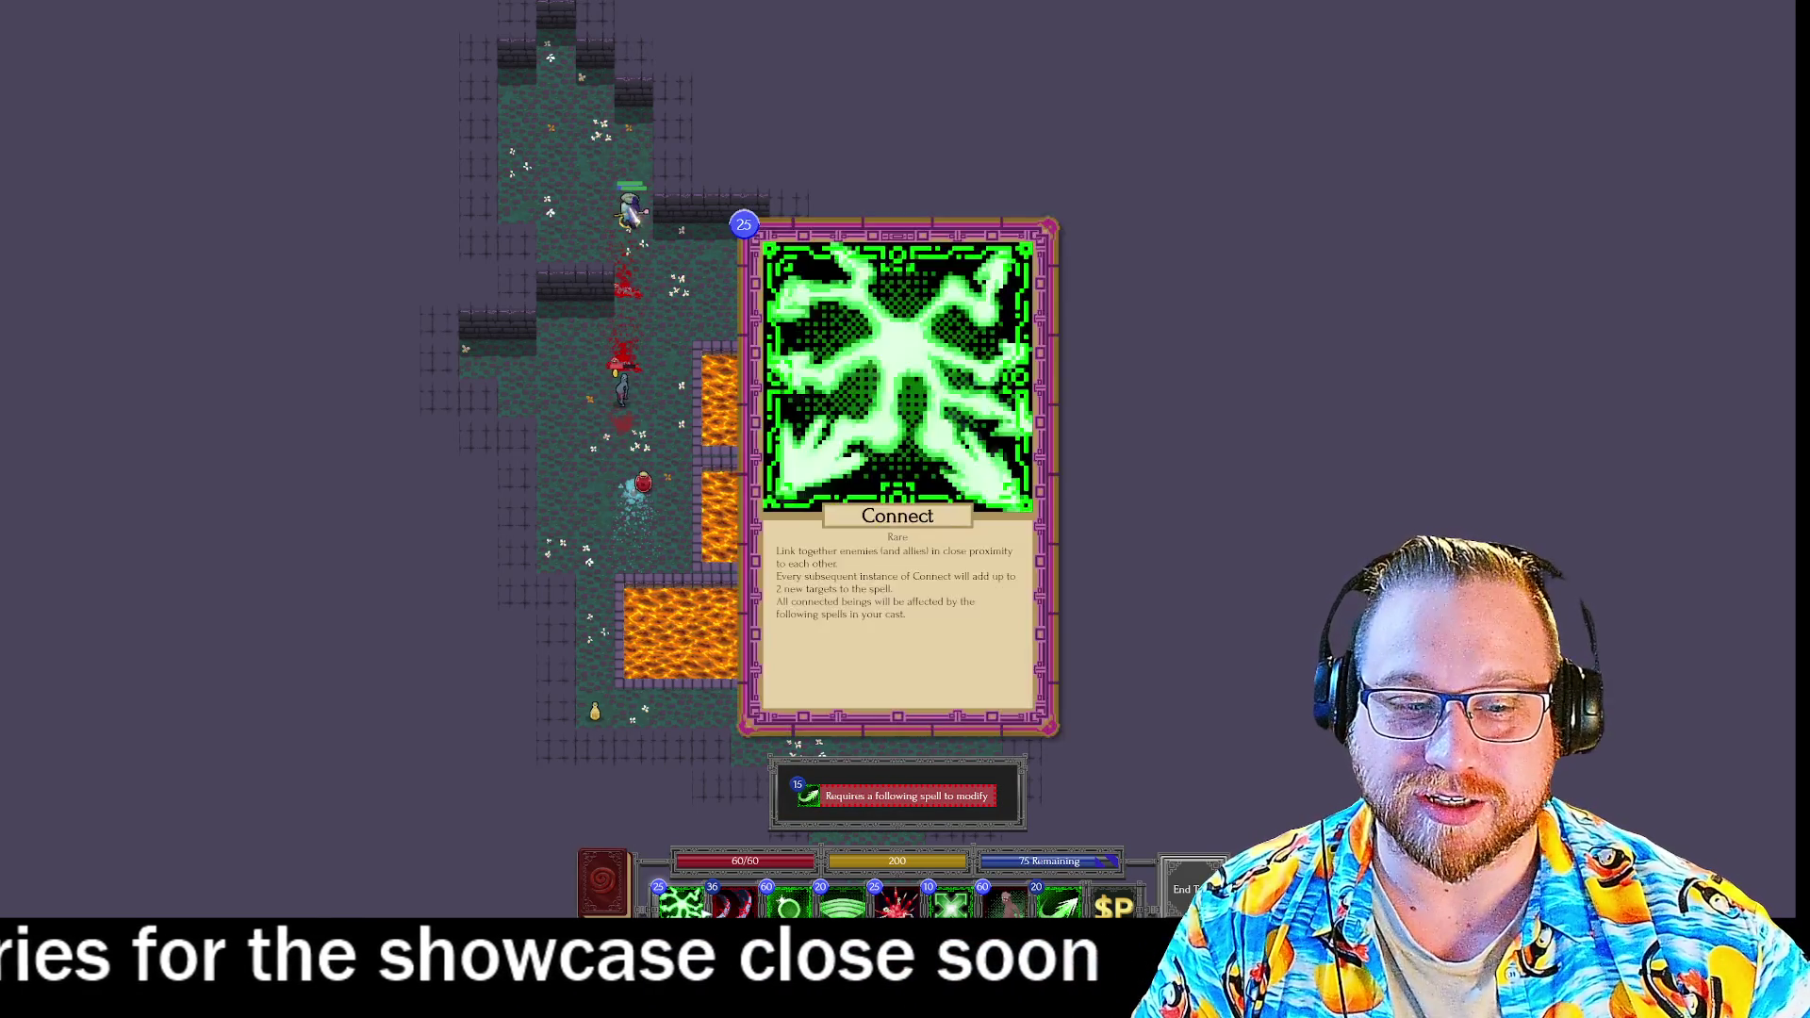
pyautogui.click(732, 903)
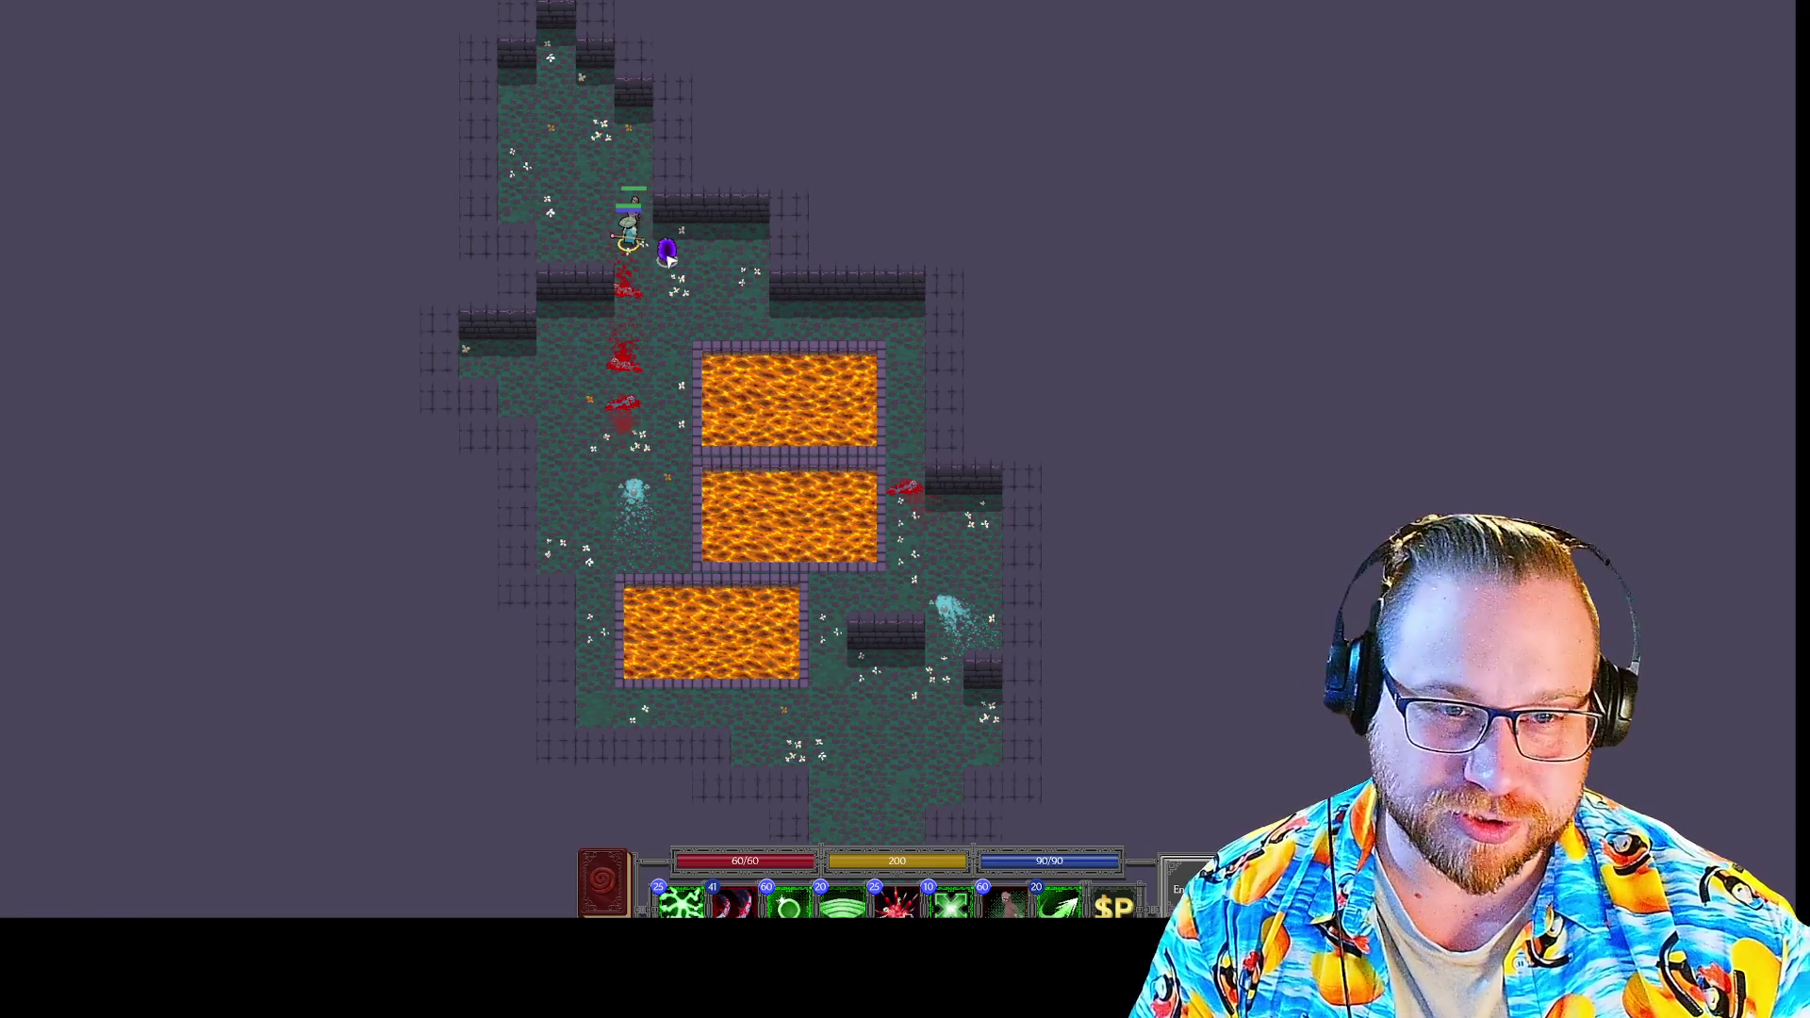
pyautogui.click(668, 252)
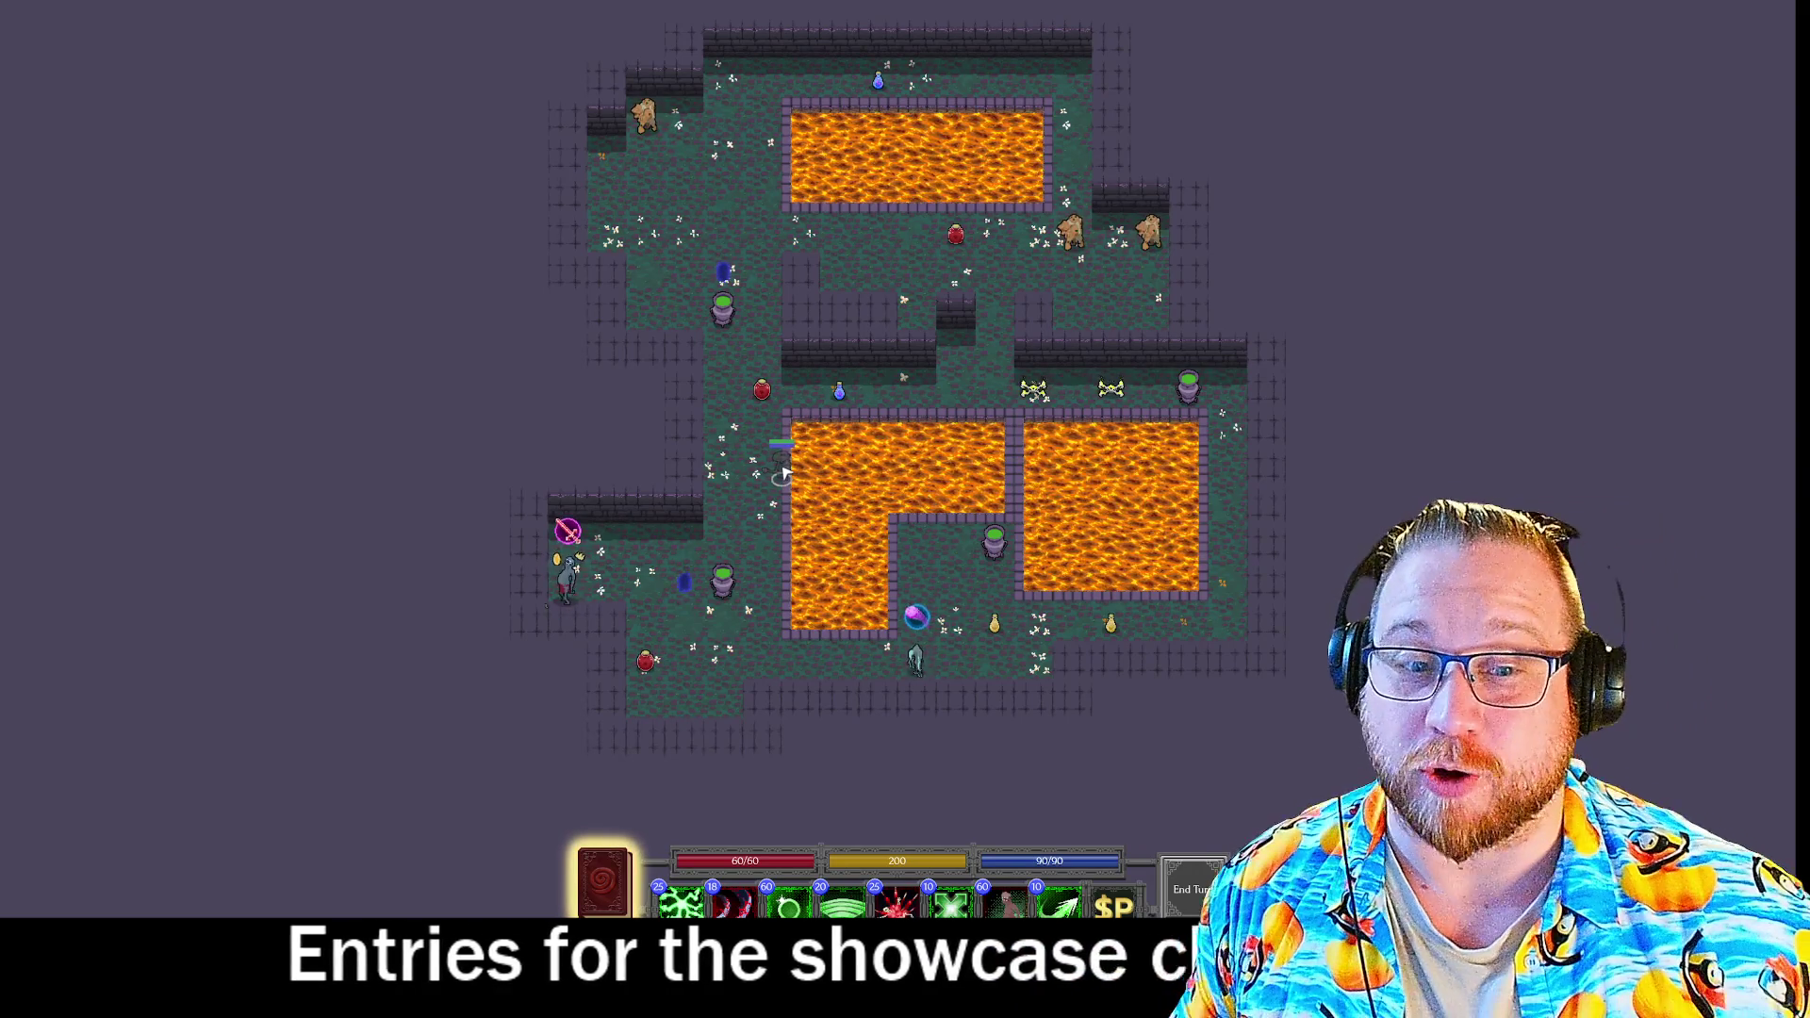
# Check the skill book, then queue and fire a Targeting Arrow + Heavy Slash combo.
pyautogui.moveTo(918, 657)
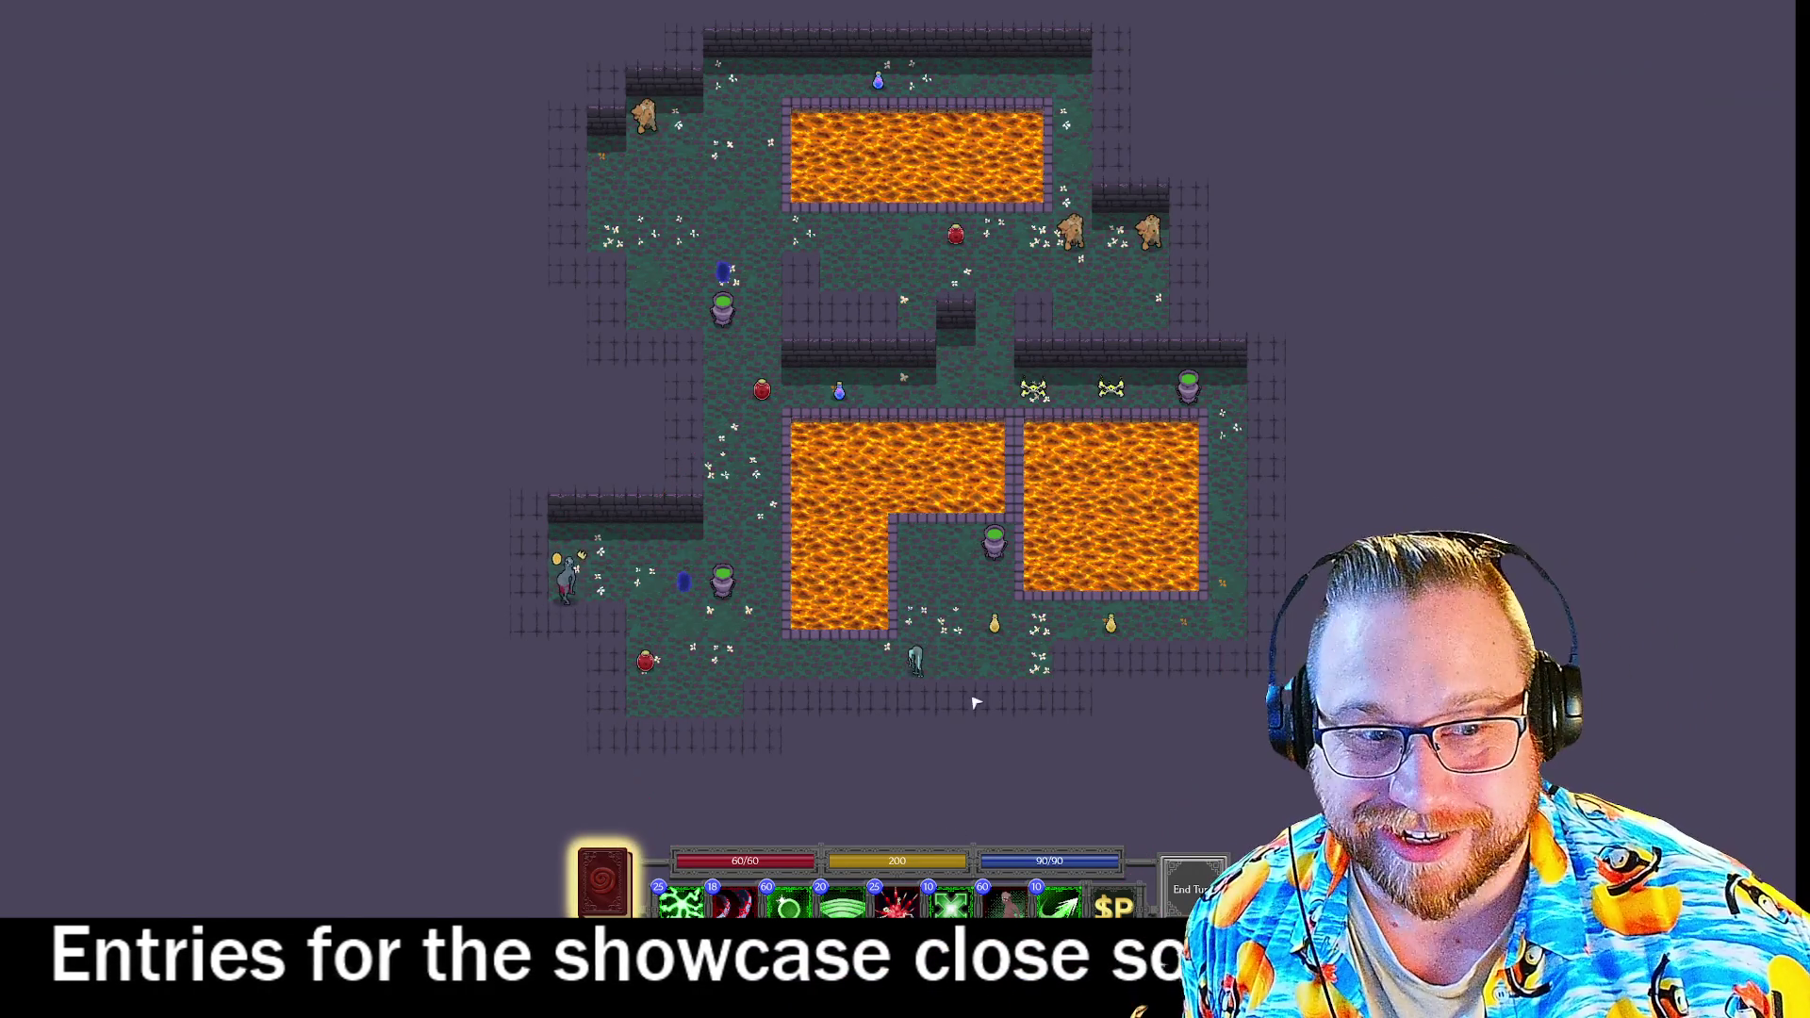
pyautogui.moveTo(878, 74)
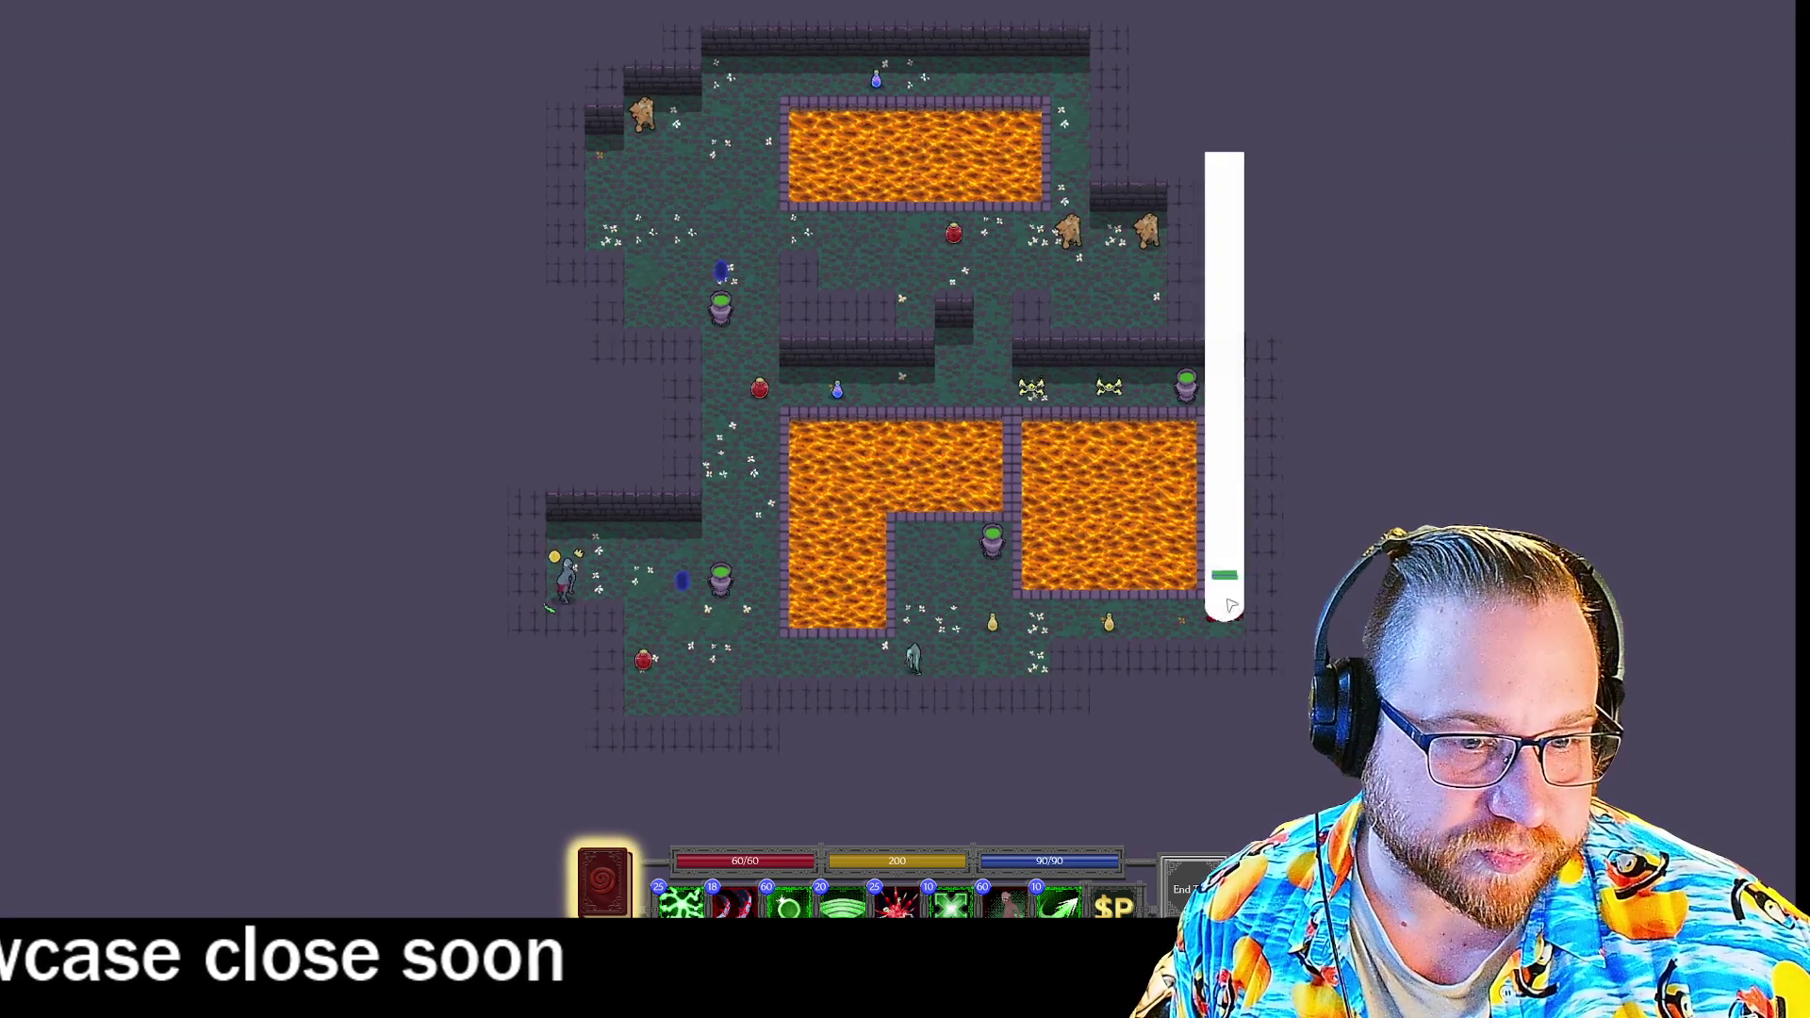
pyautogui.click(613, 883)
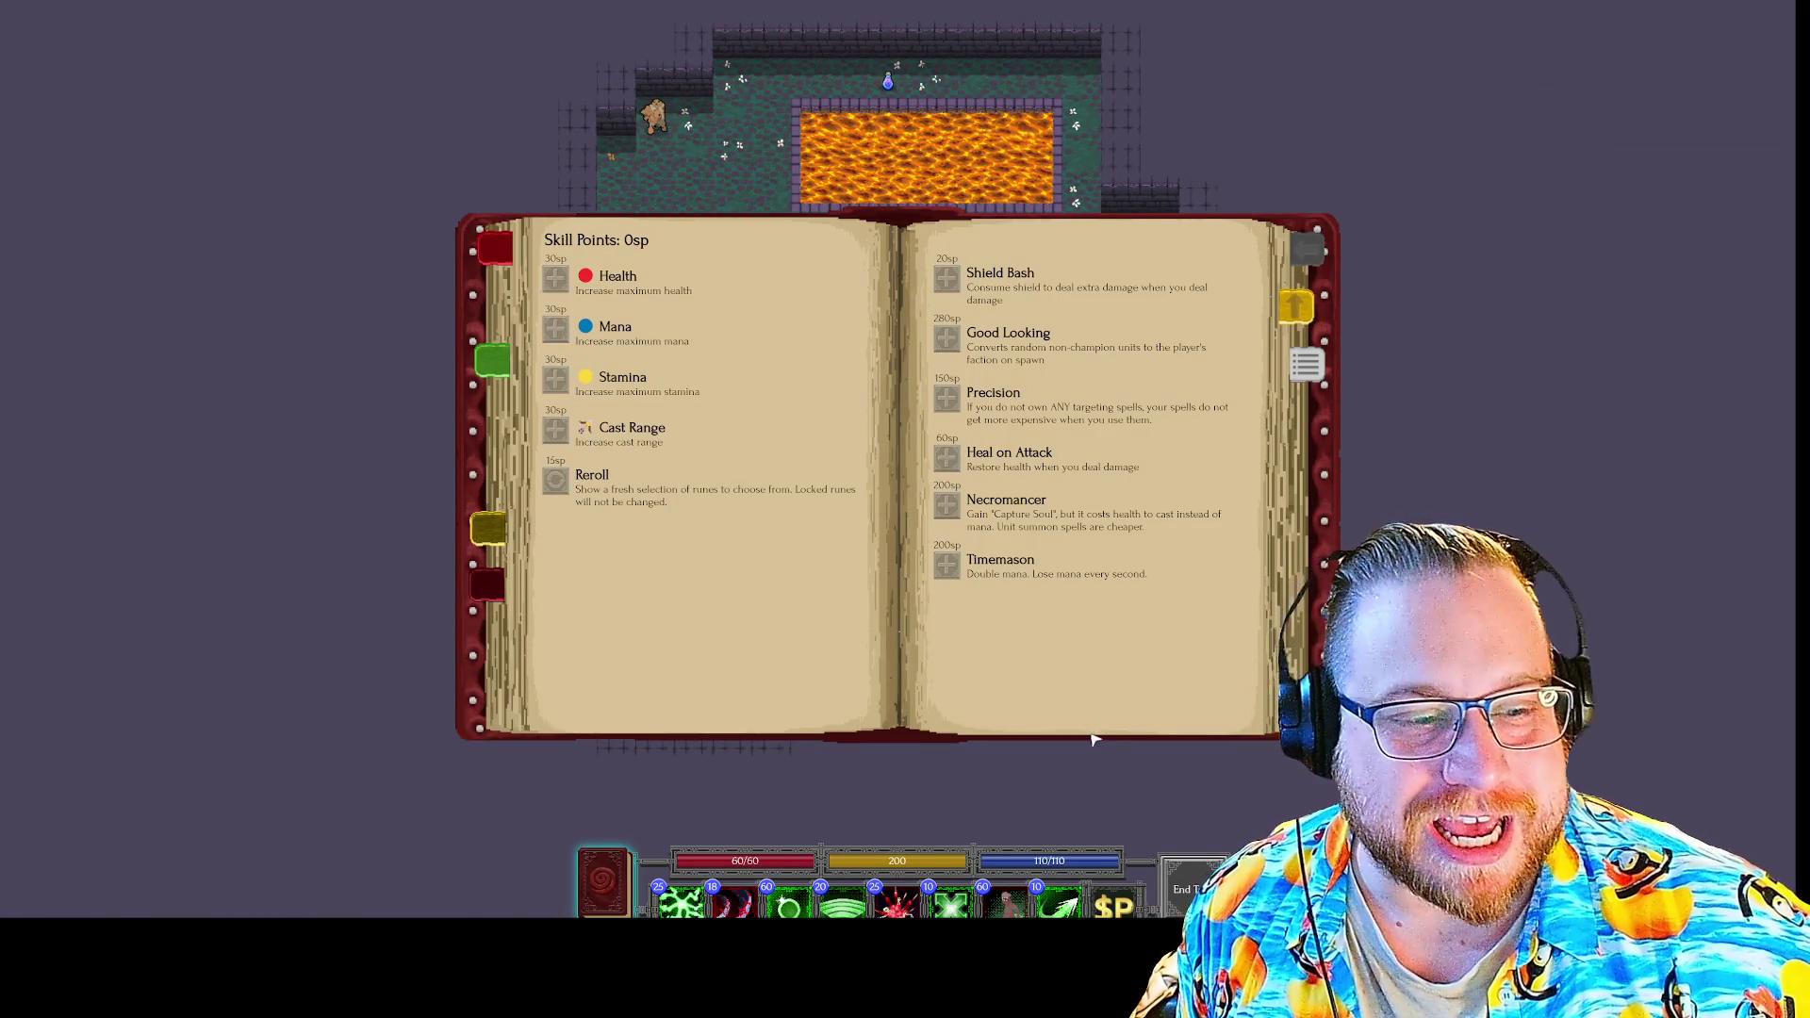
pyautogui.press('Escape')
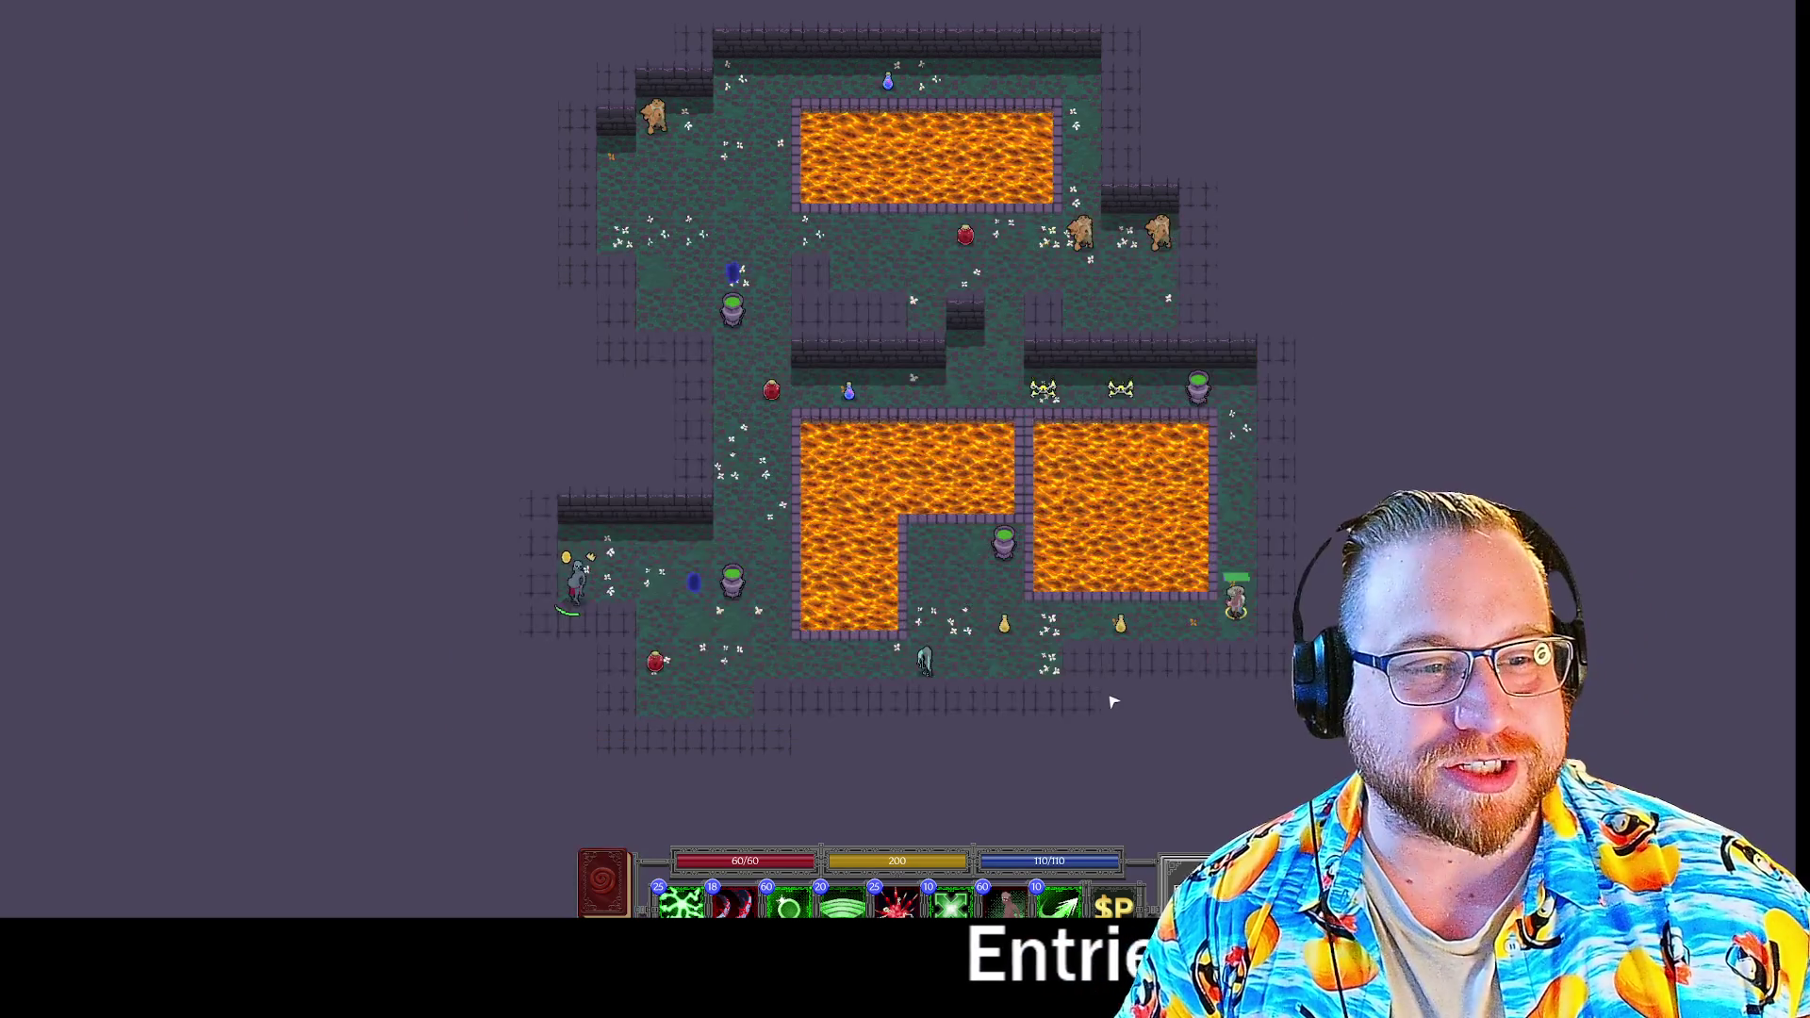
pyautogui.click(1060, 903)
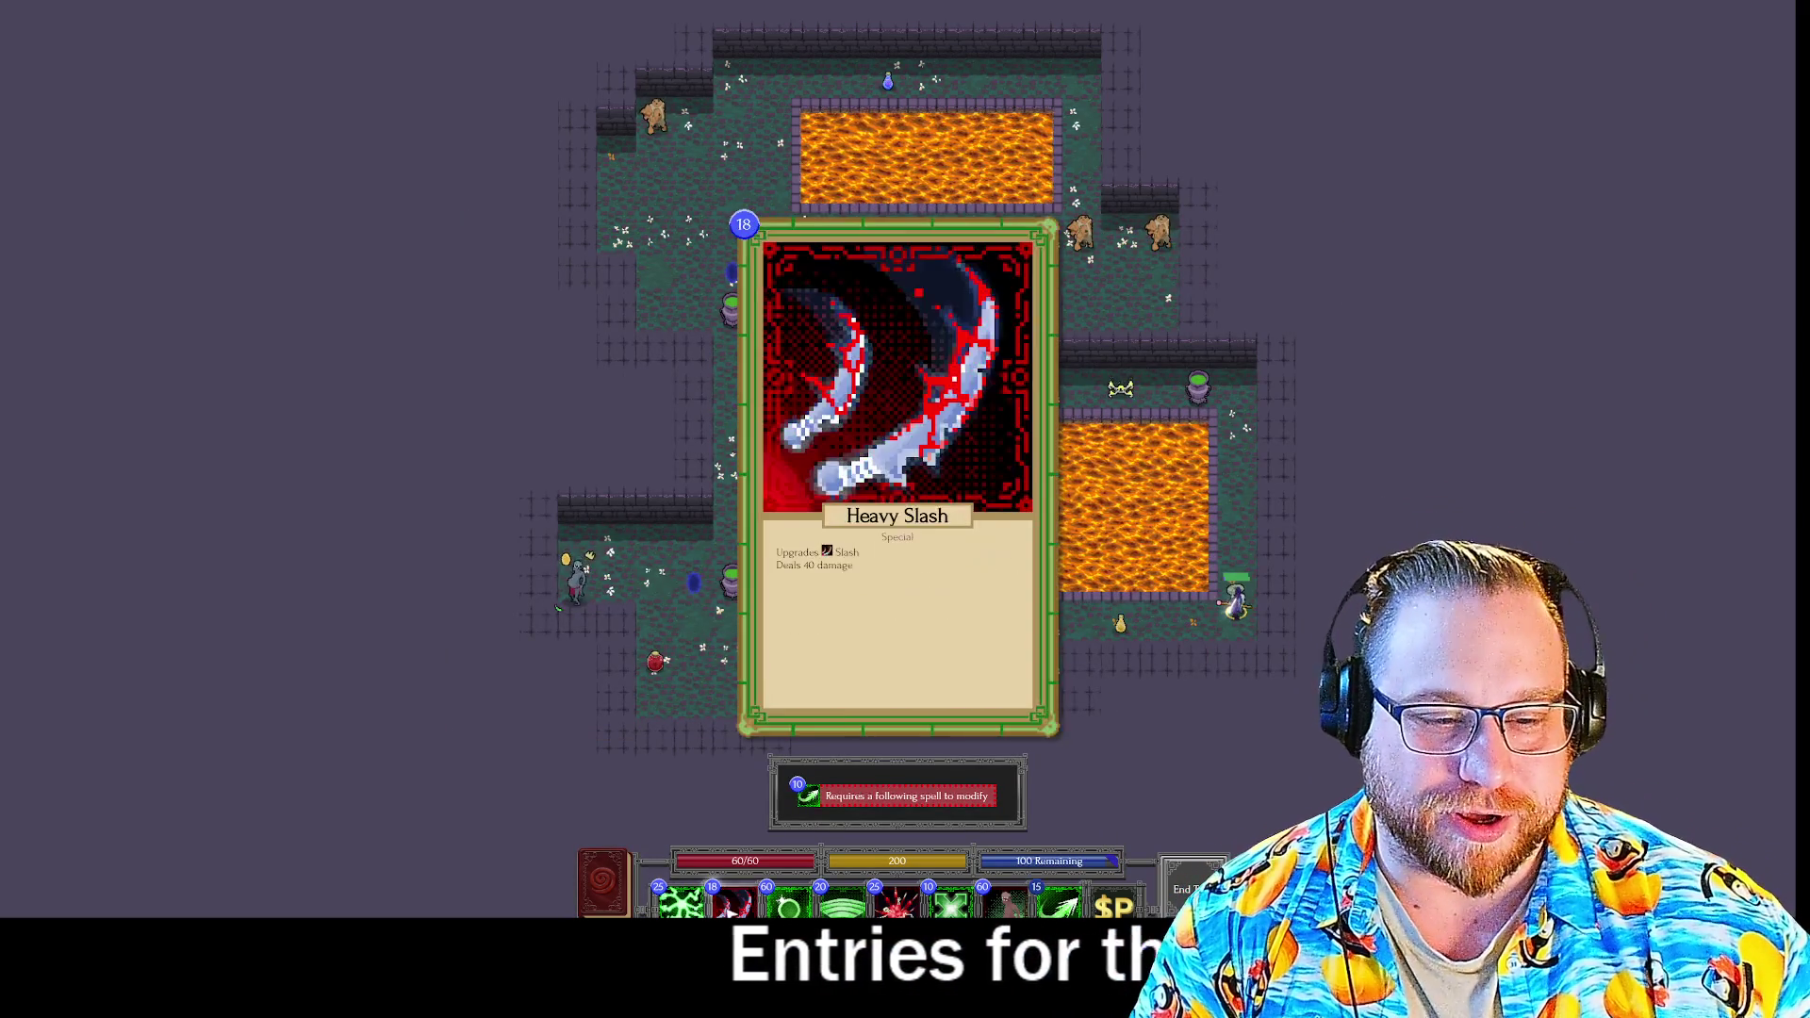
pyautogui.click(726, 903)
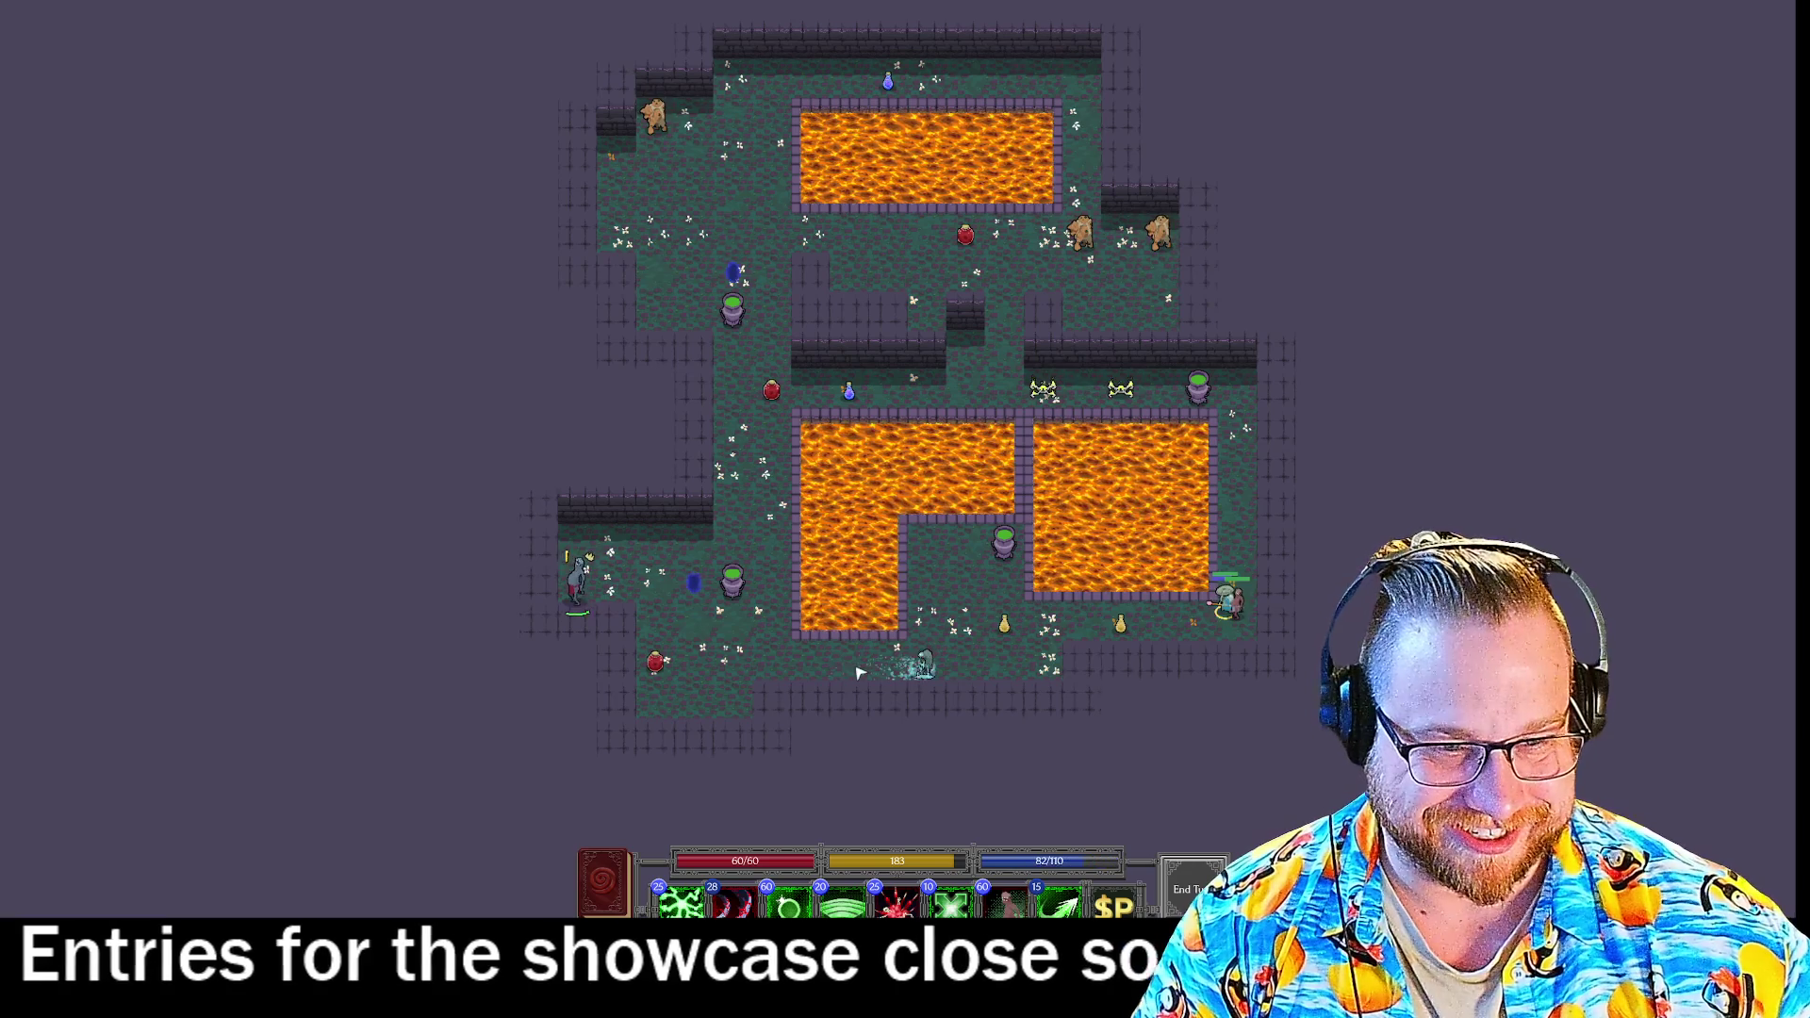
pyautogui.press('5')
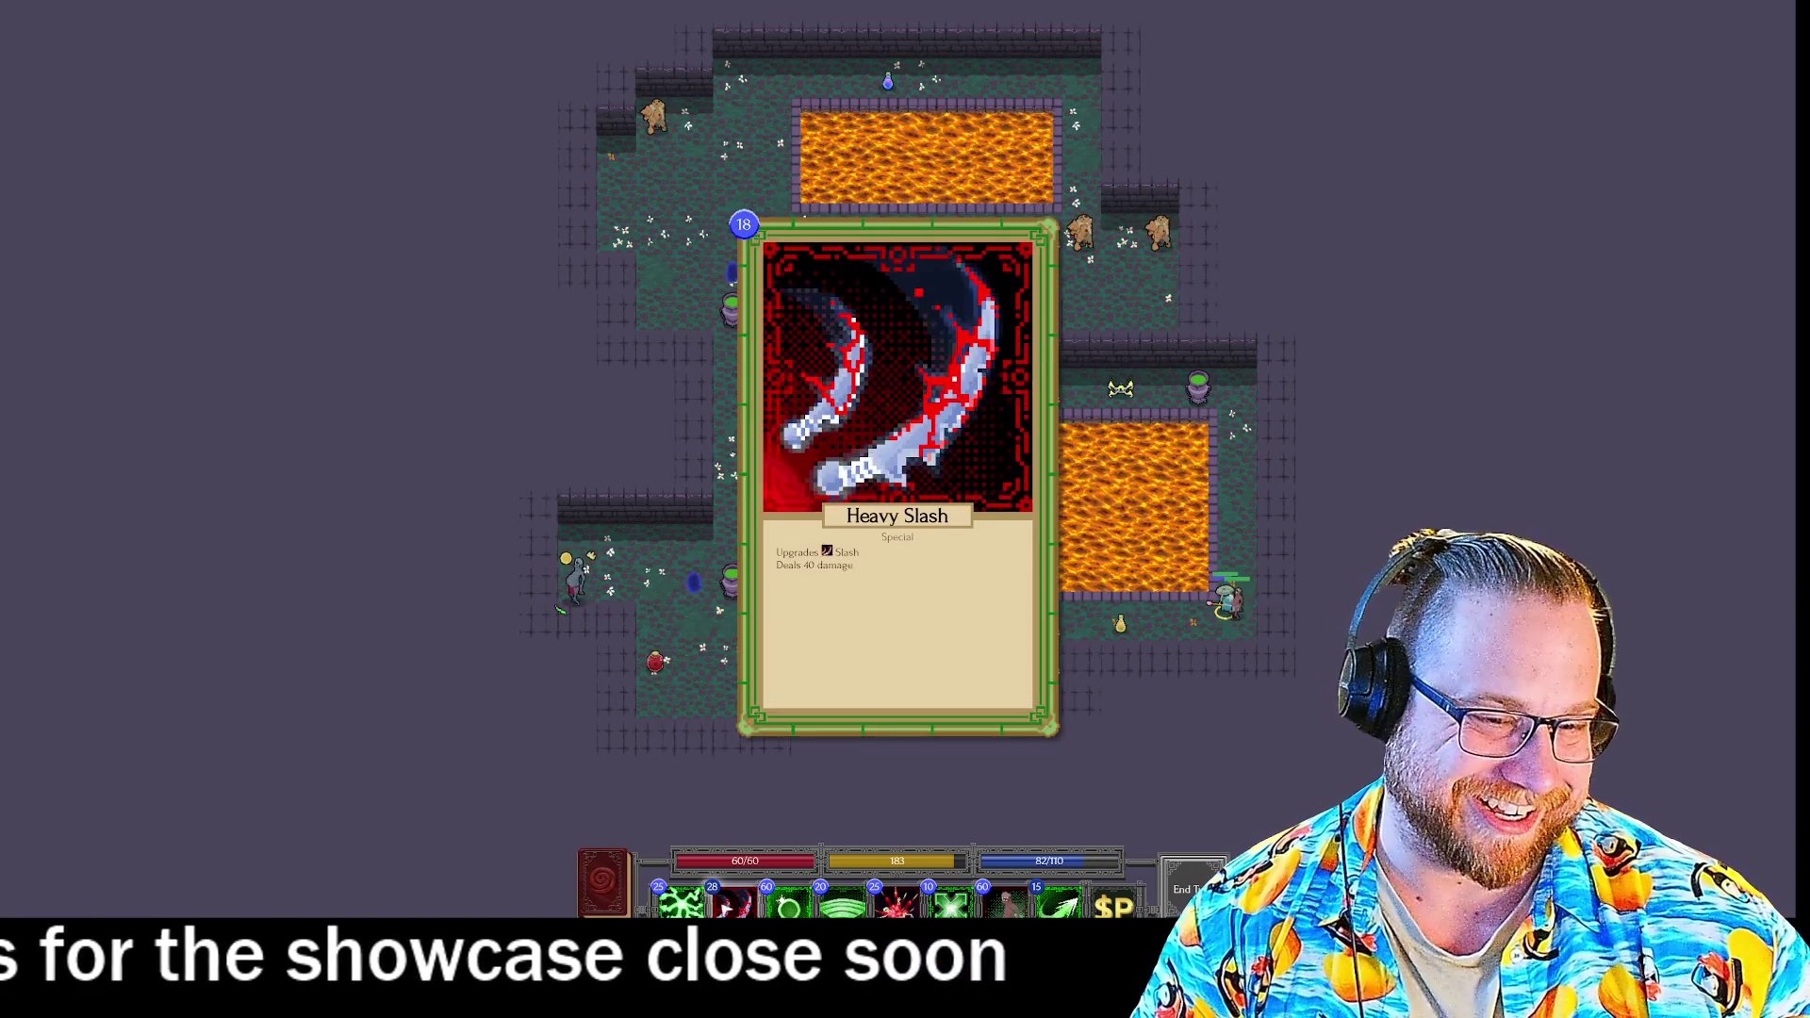
pyautogui.click(1061, 903)
pyautogui.click(755, 902)
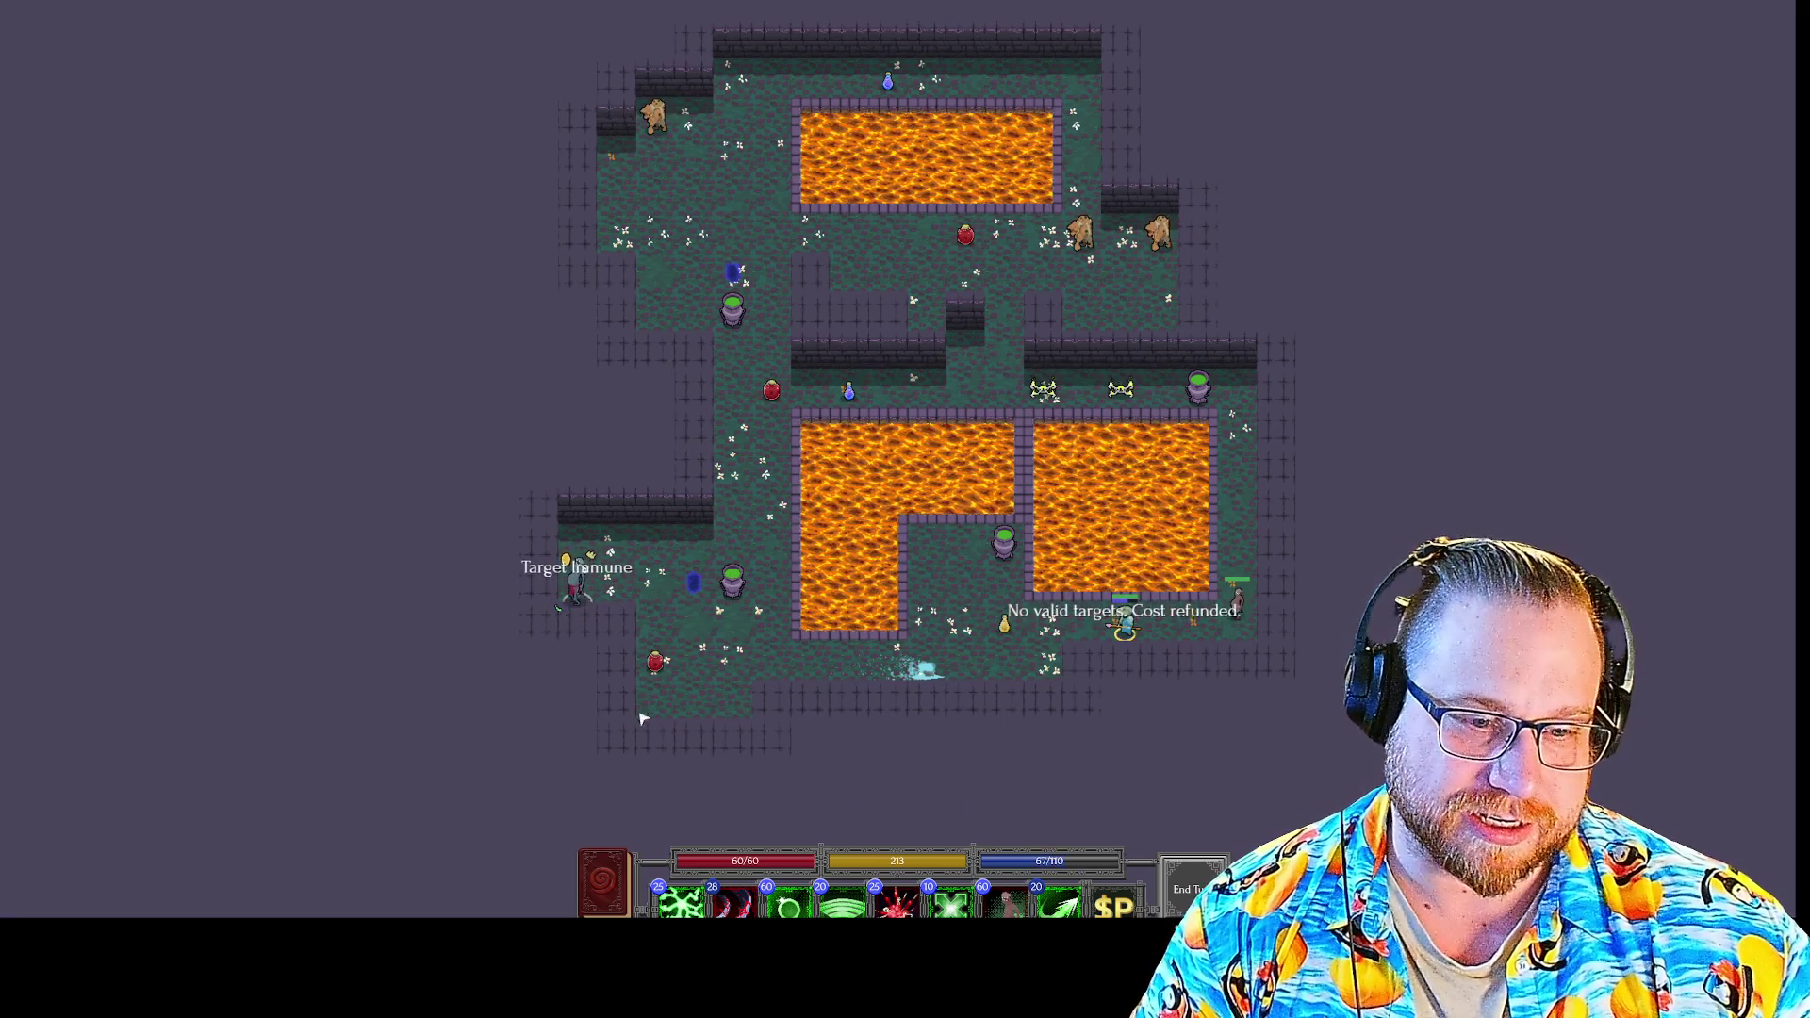
# Inspect the Blood Golem Champion's stats, then queue and cancel Target Bounty.
pyautogui.click(581, 586)
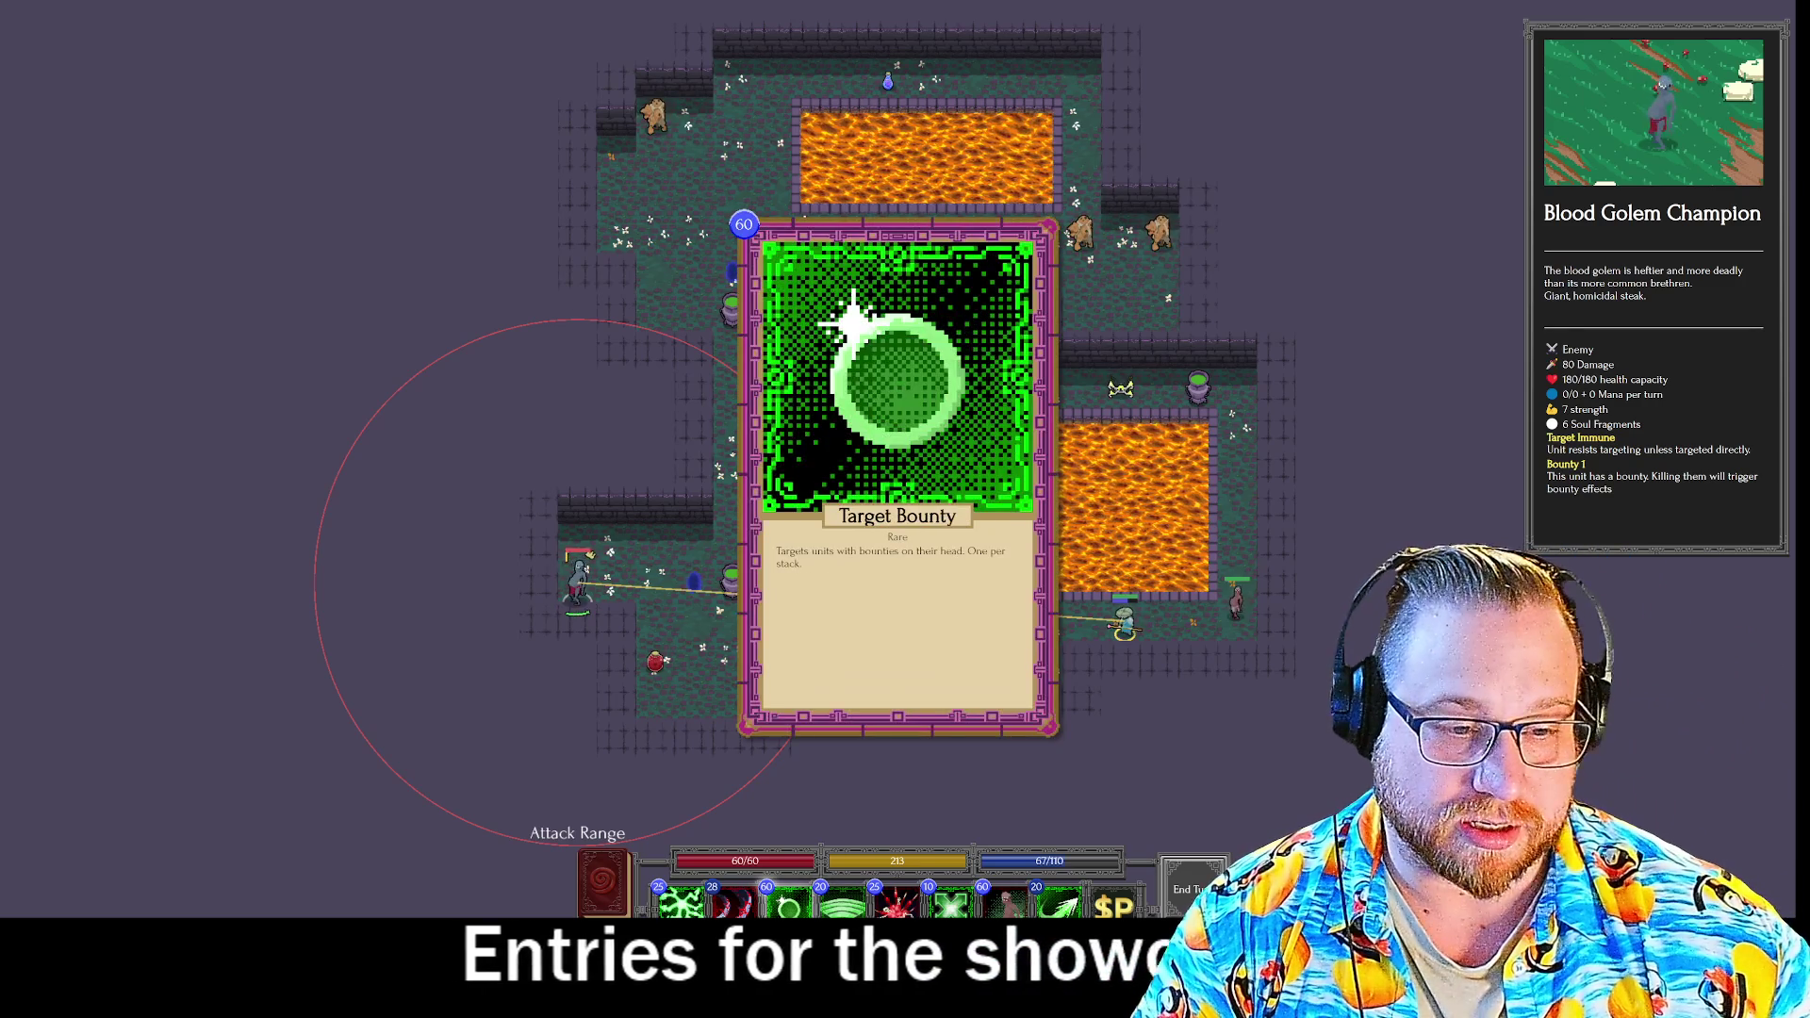
pyautogui.click(788, 901)
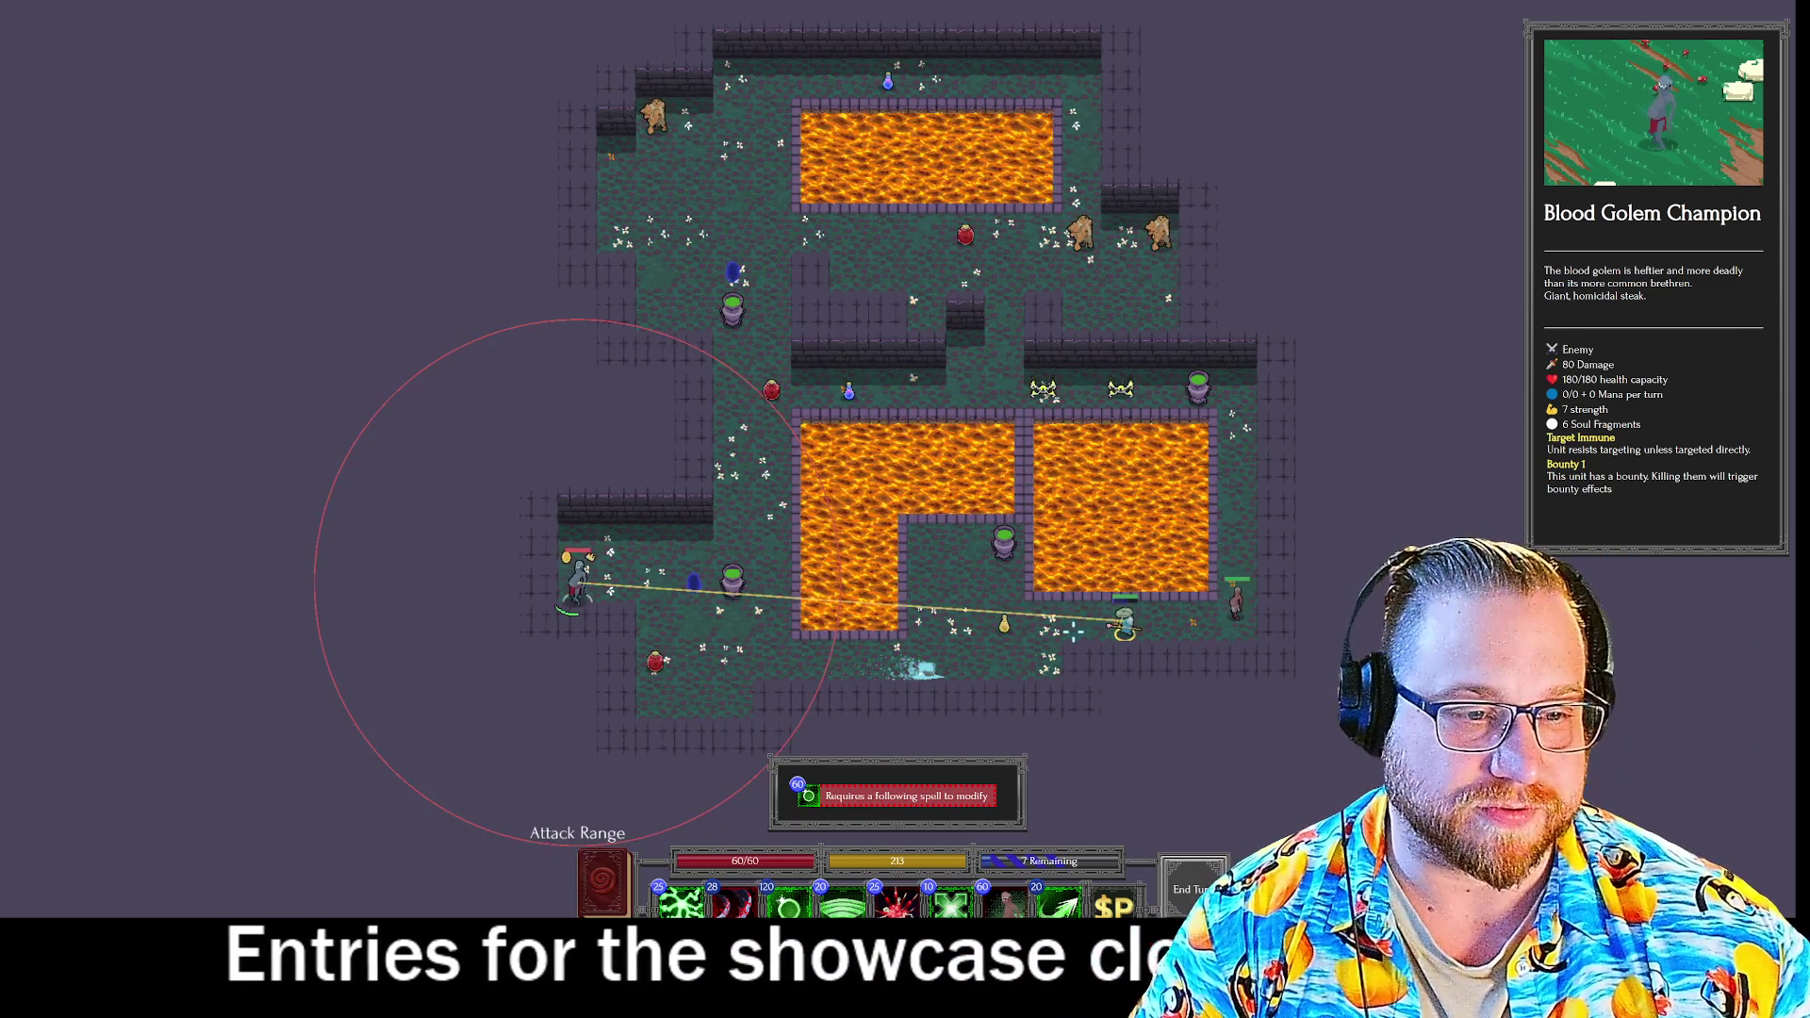
pyautogui.rightClick(1014, 724)
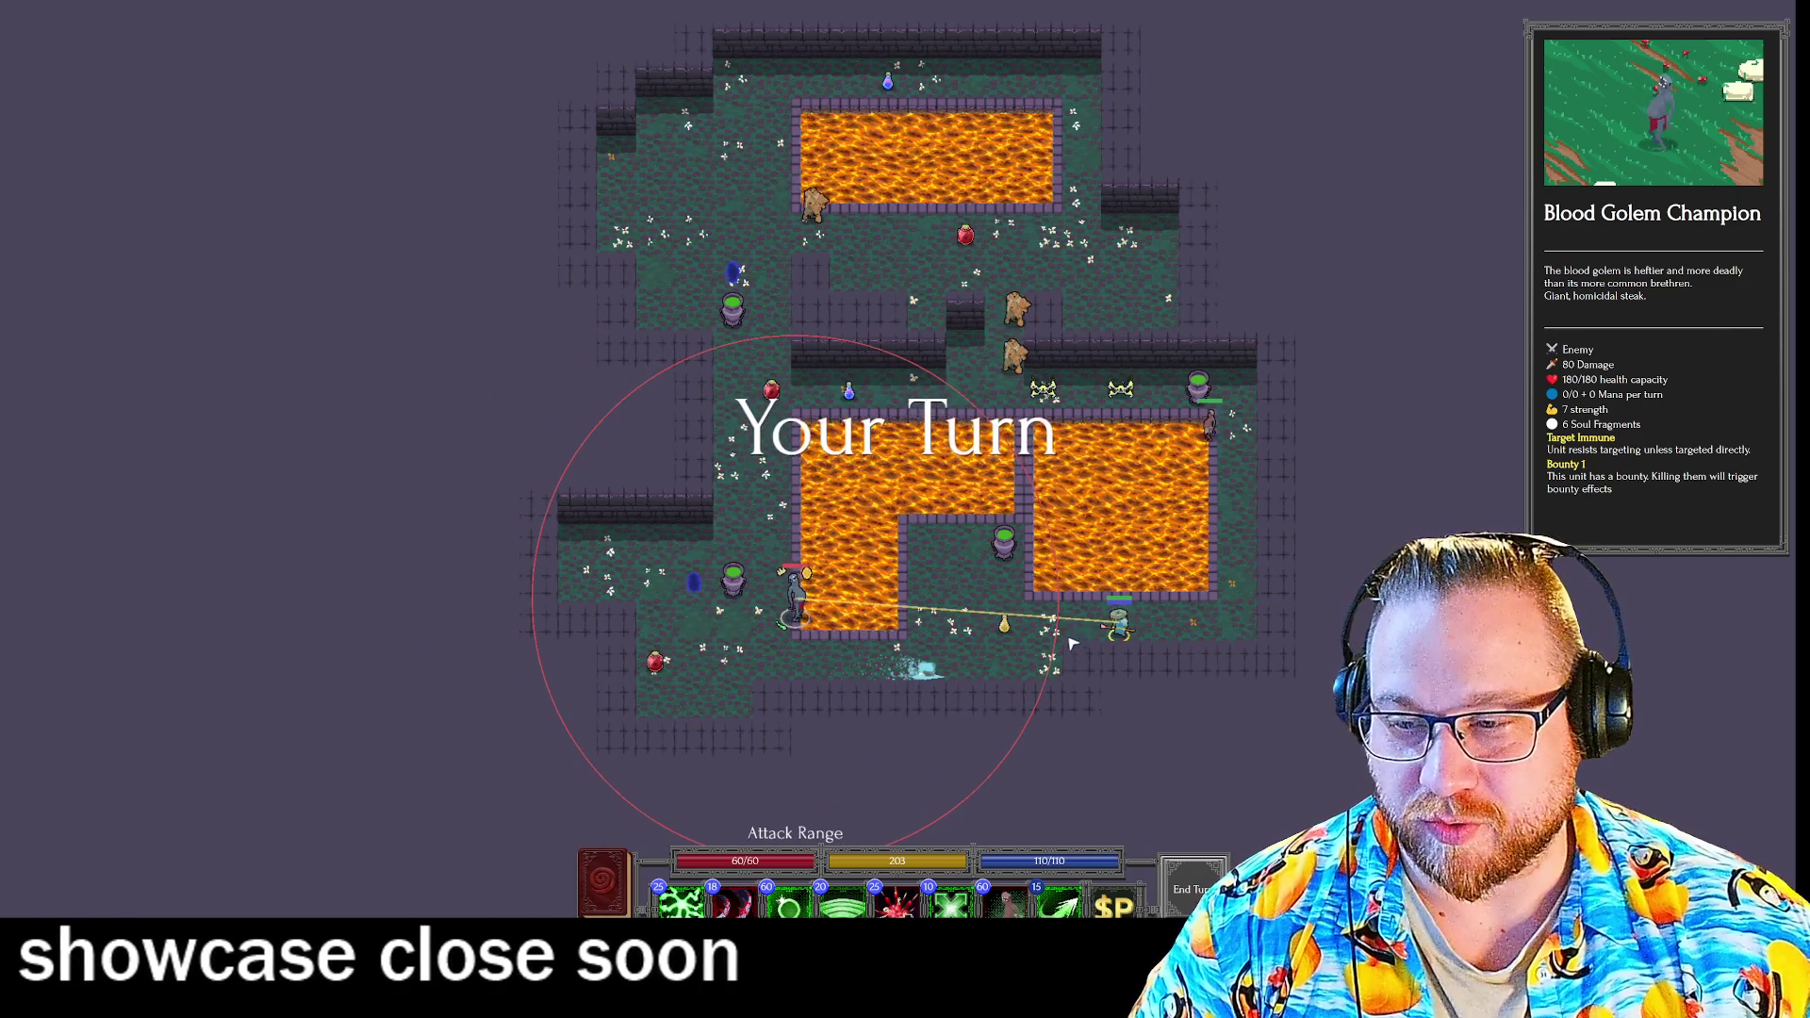
# Hit the Blood Golem Champion with Target Bounty plus Heavy Slashes, walk beside the lava, ready Bone Shrapnel.
pyautogui.moveTo(898, 903)
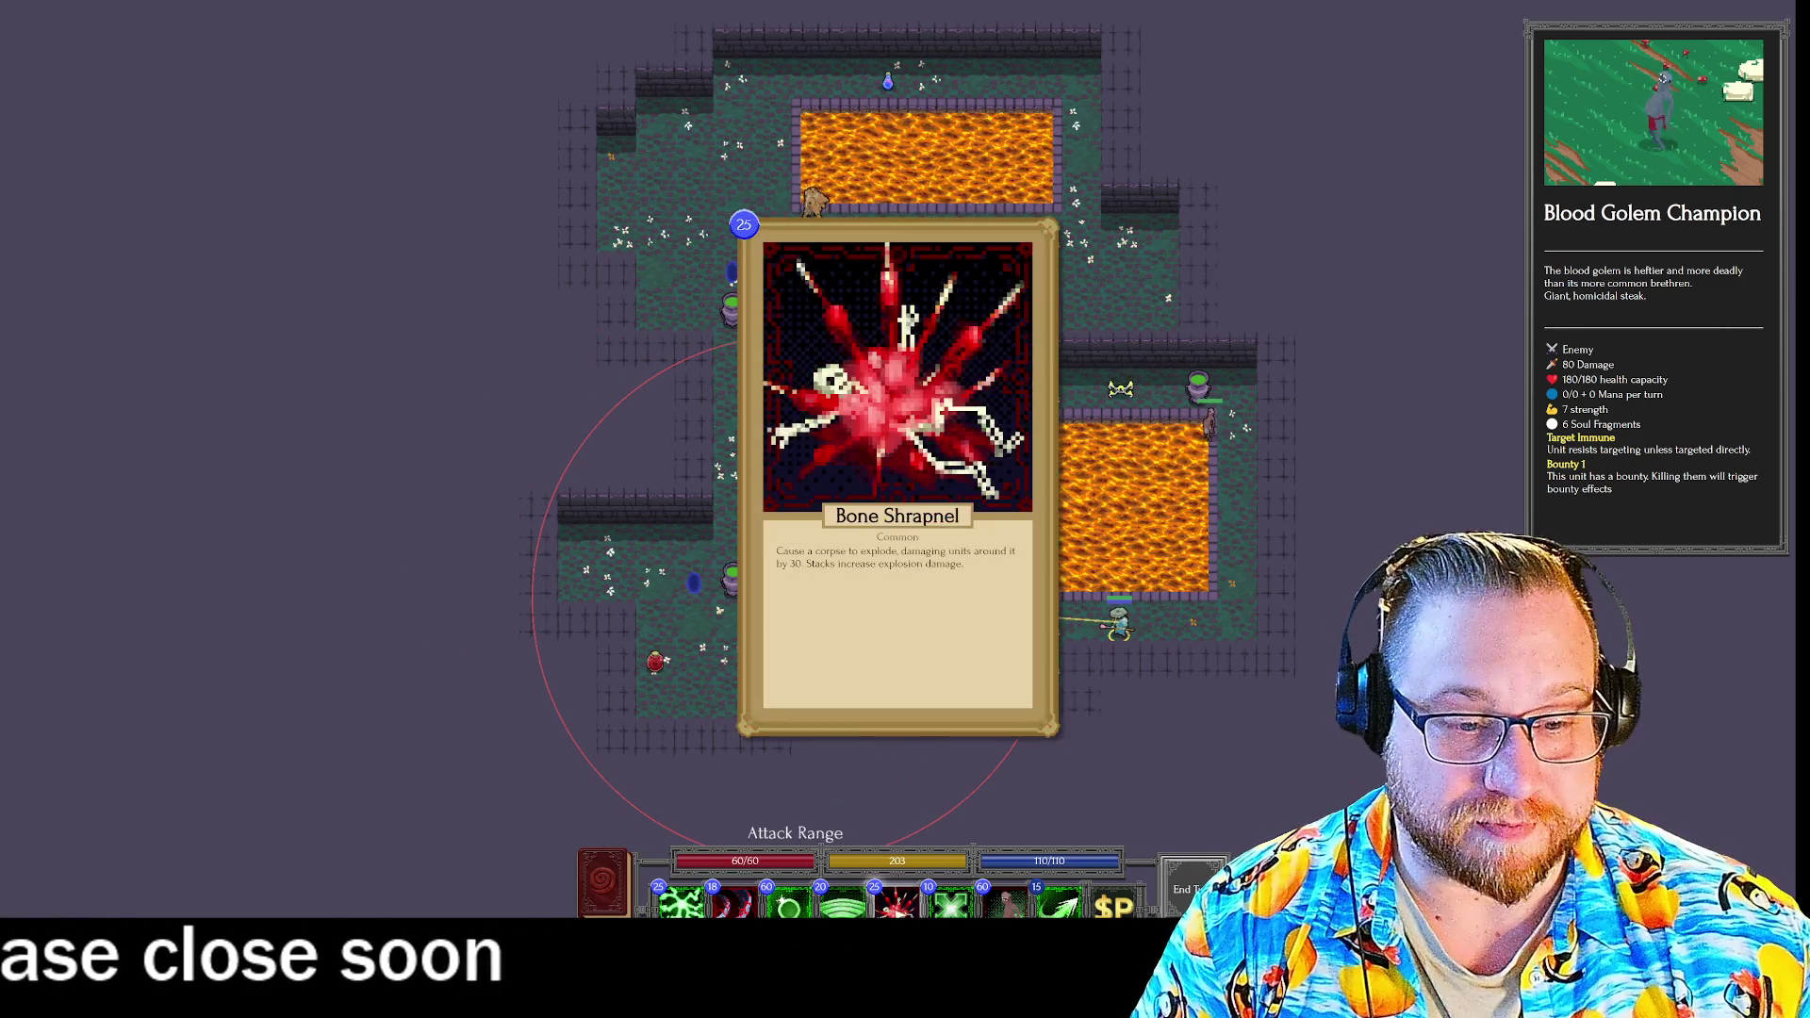
pyautogui.click(790, 903)
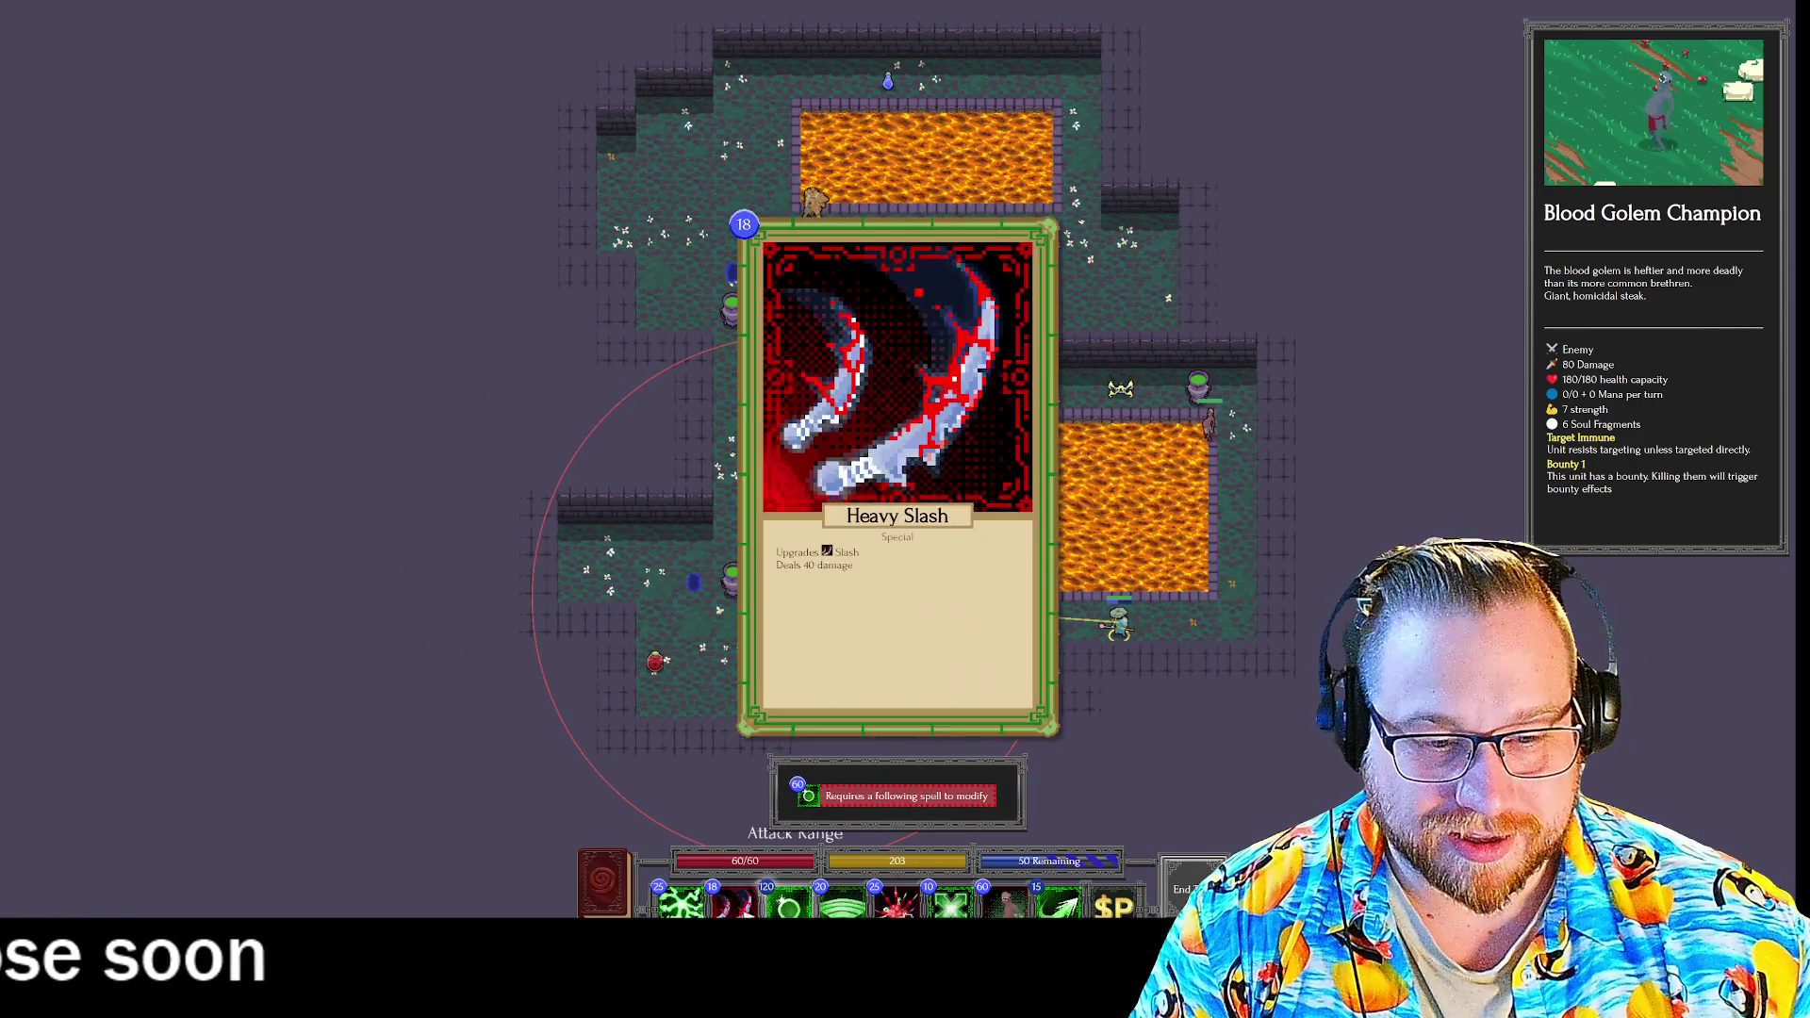
pyautogui.doubleClick(736, 903)
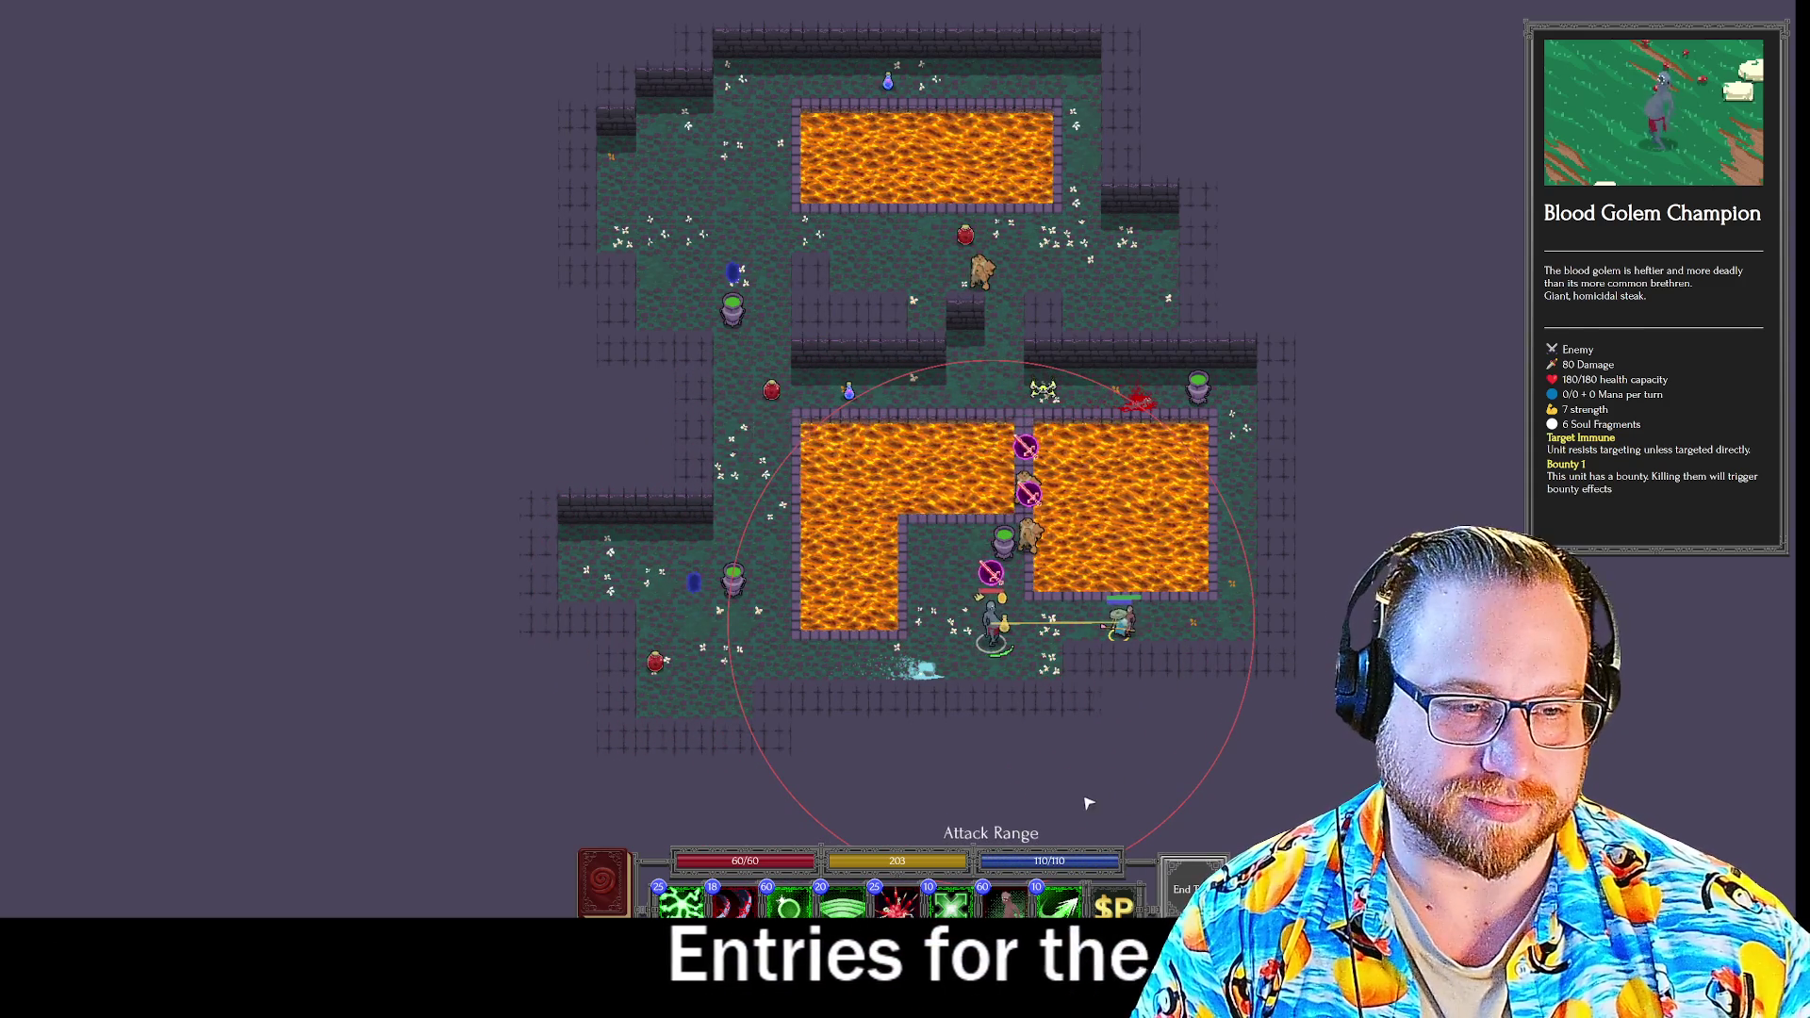
pyautogui.click(734, 903)
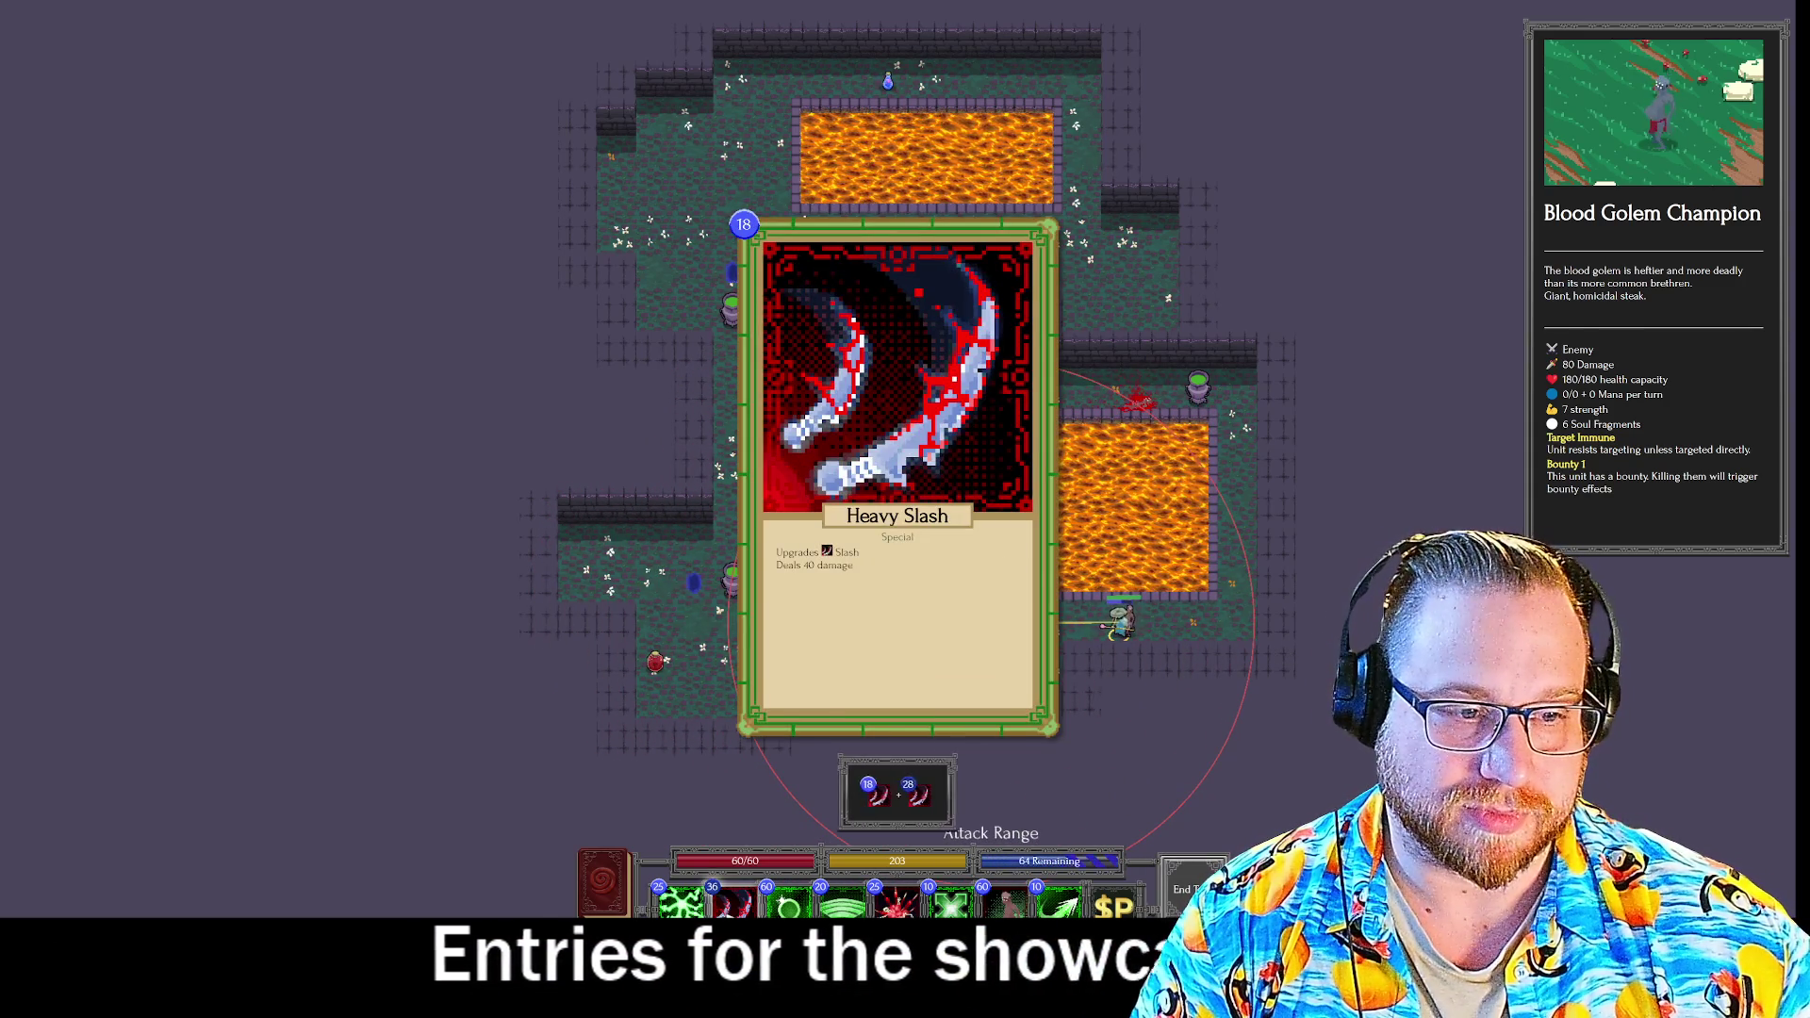
pyautogui.click(734, 903)
pyautogui.click(734, 904)
pyautogui.click(733, 903)
pyautogui.click(1119, 622)
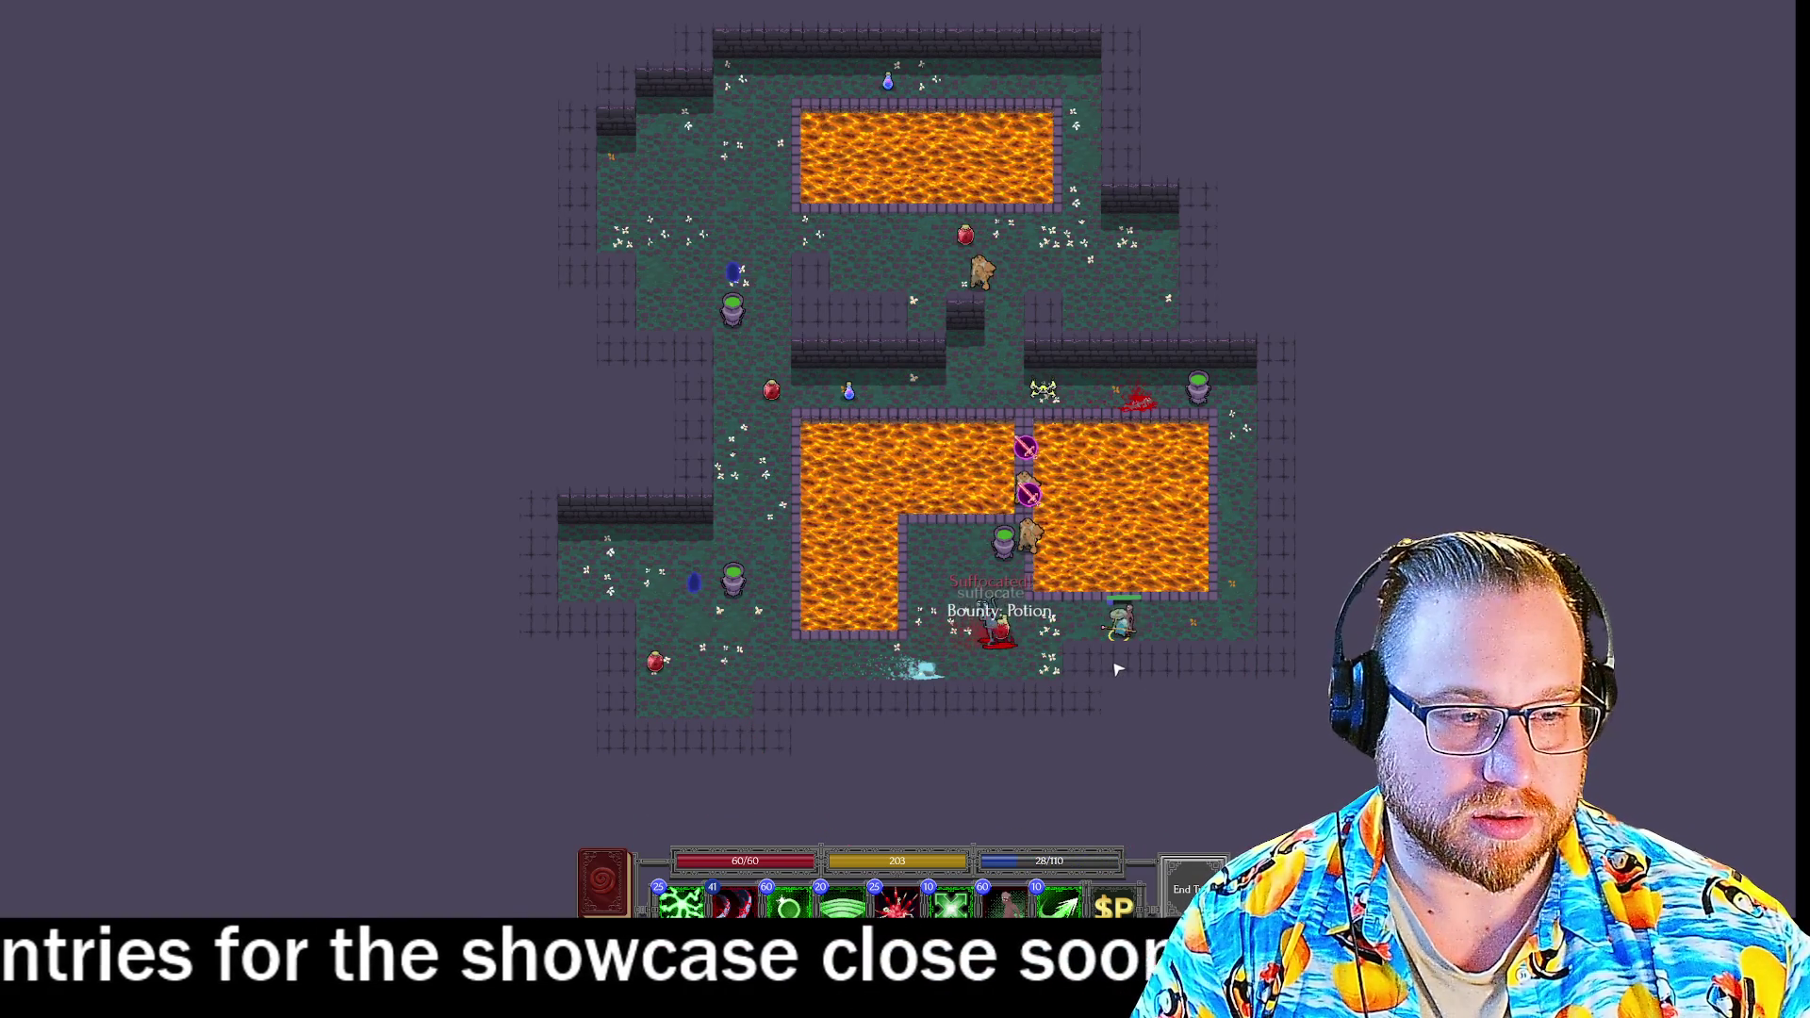
pyautogui.click(926, 651)
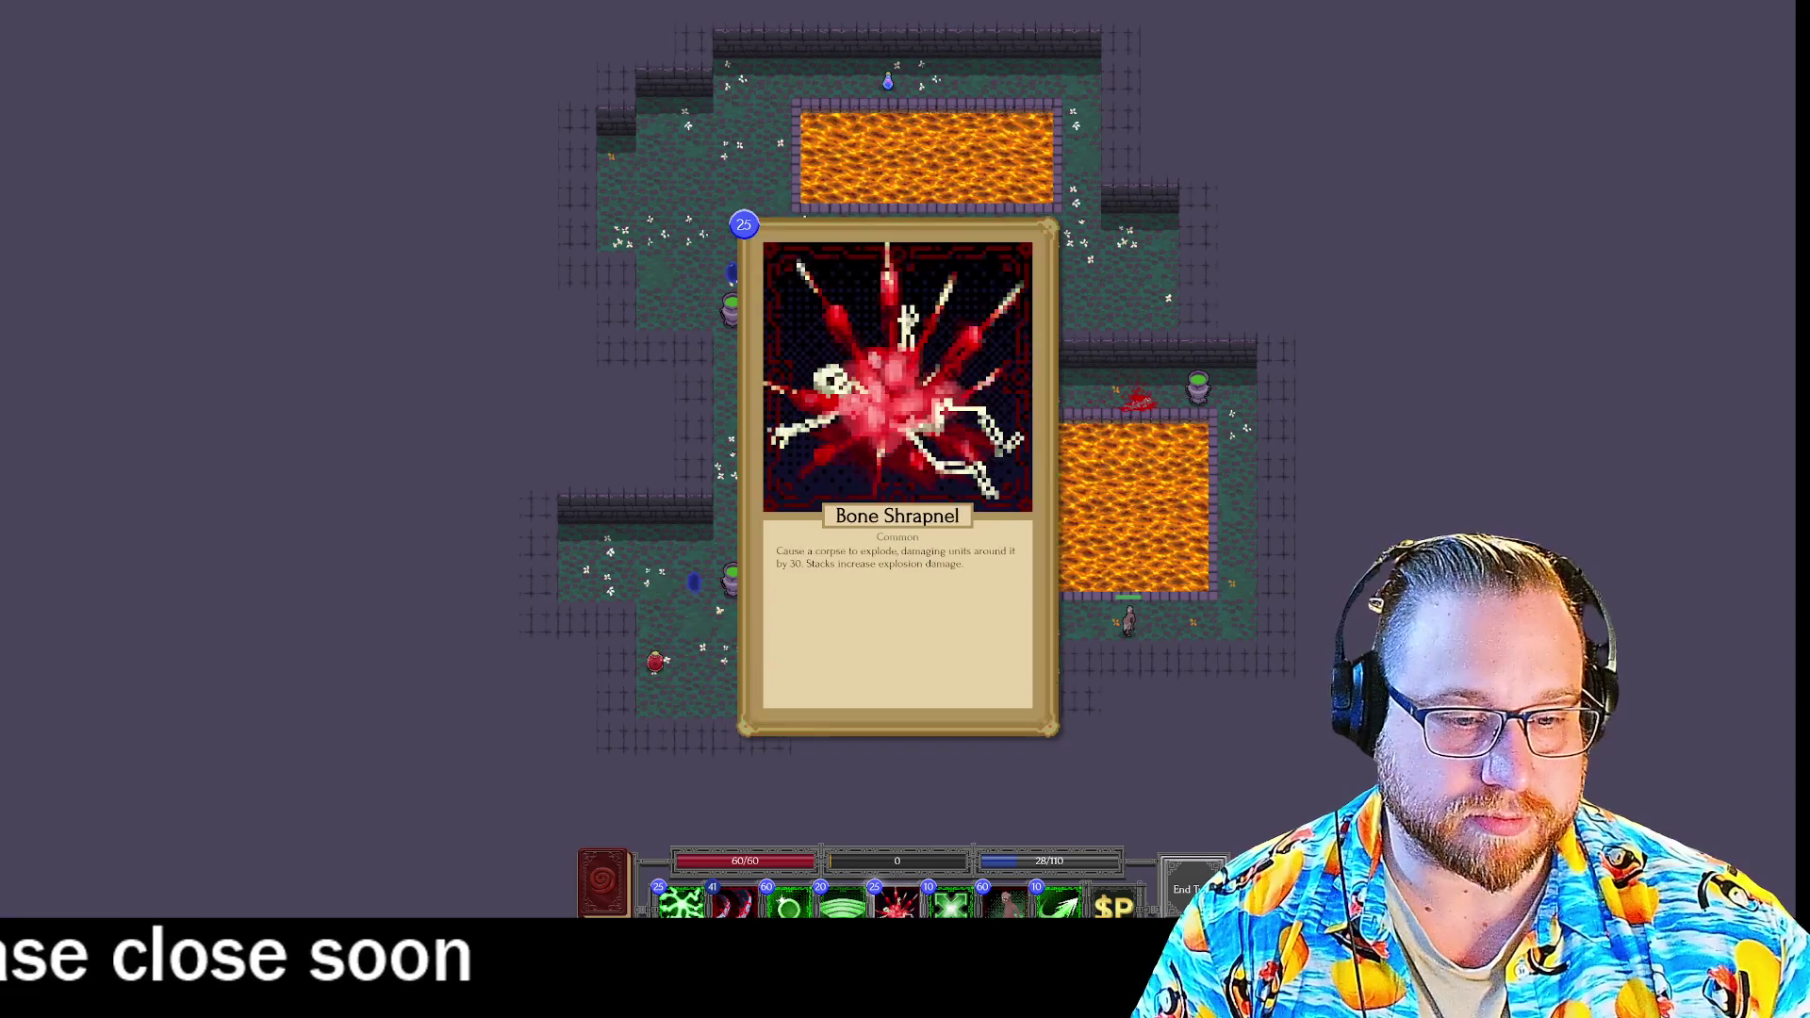
pyautogui.click(896, 900)
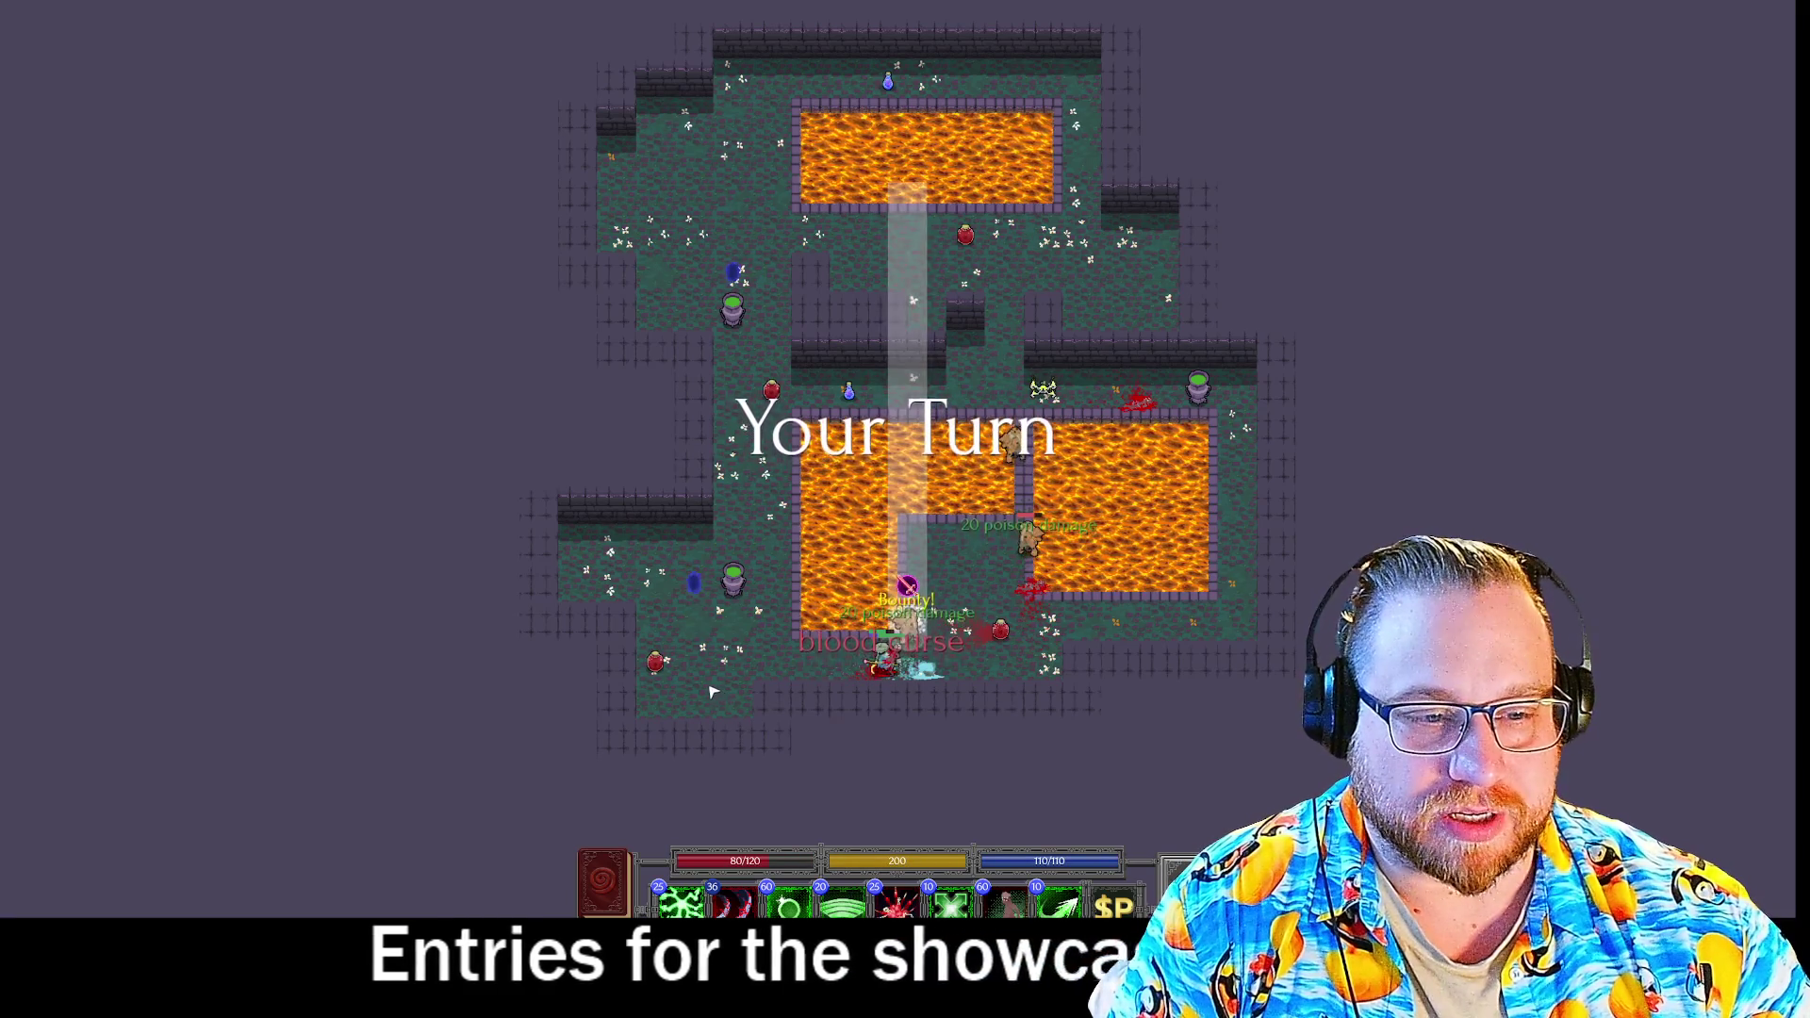
# Cast a Target Cone plus Heavy Slash combo at the red enemy, then queue Bone Shrapnel.
pyautogui.moveTo(844, 903)
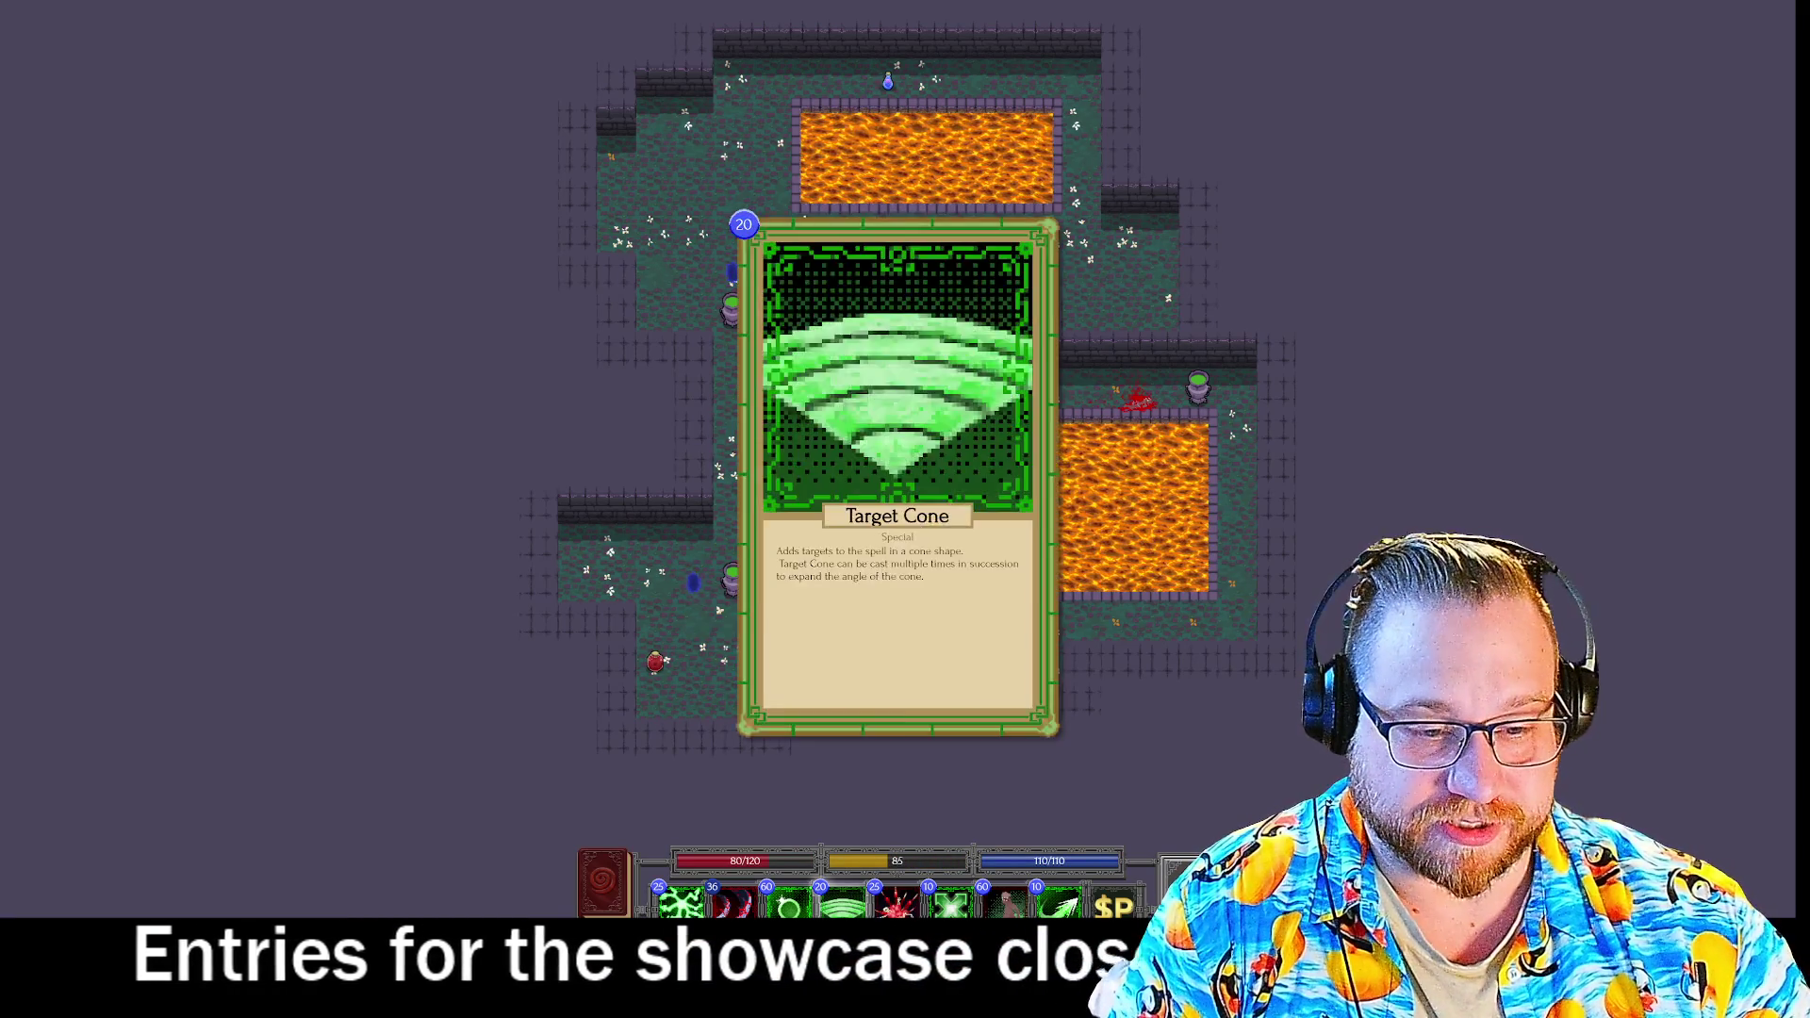
pyautogui.click(731, 903)
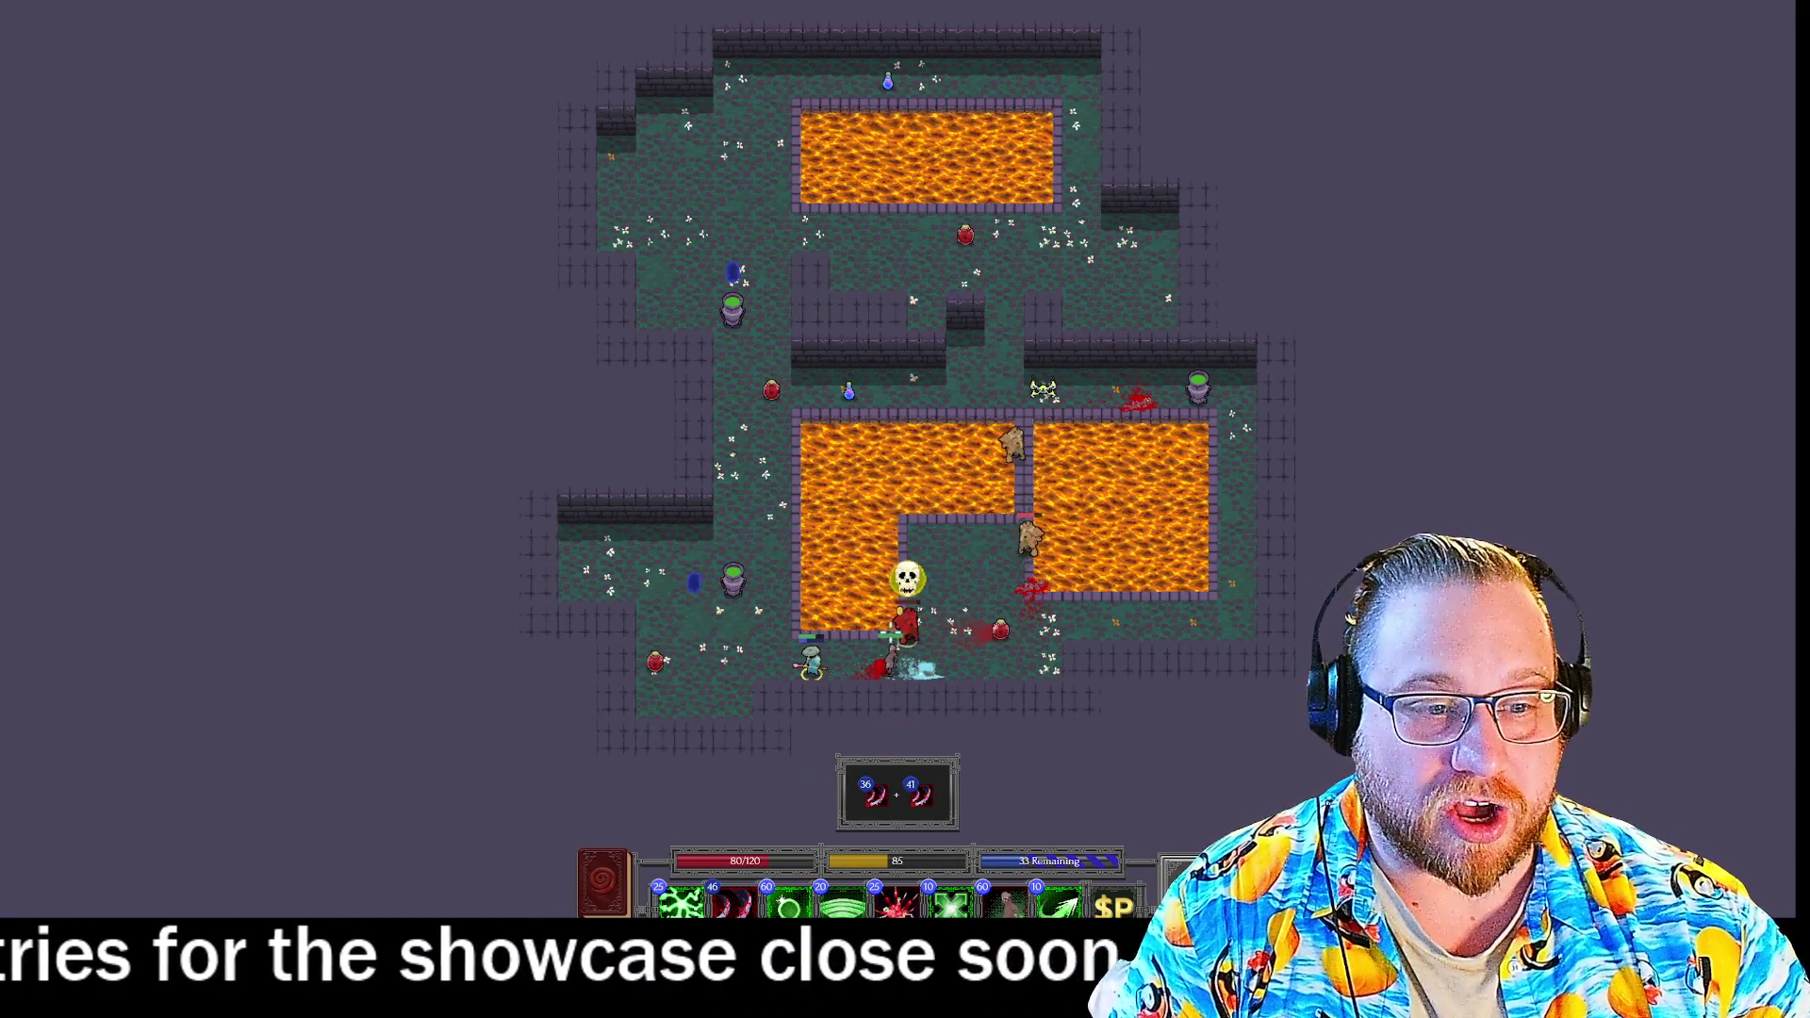
pyautogui.click(907, 626)
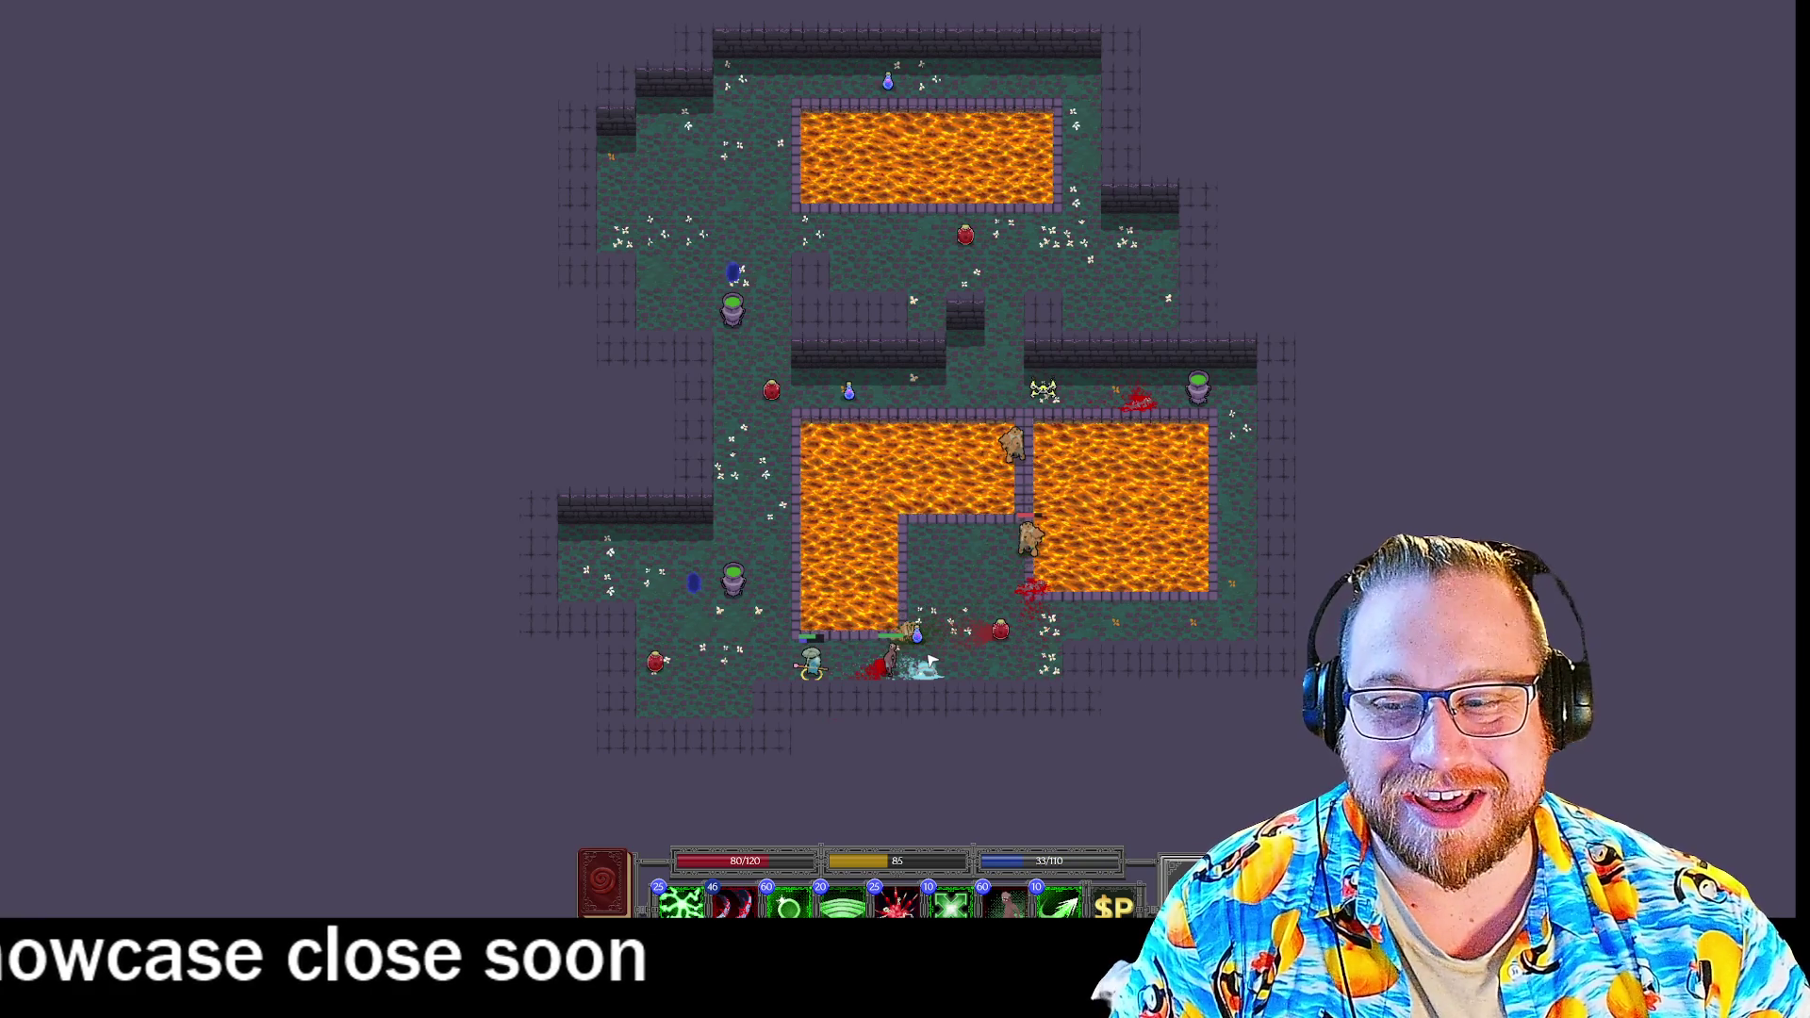
pyautogui.moveTo(1061, 903)
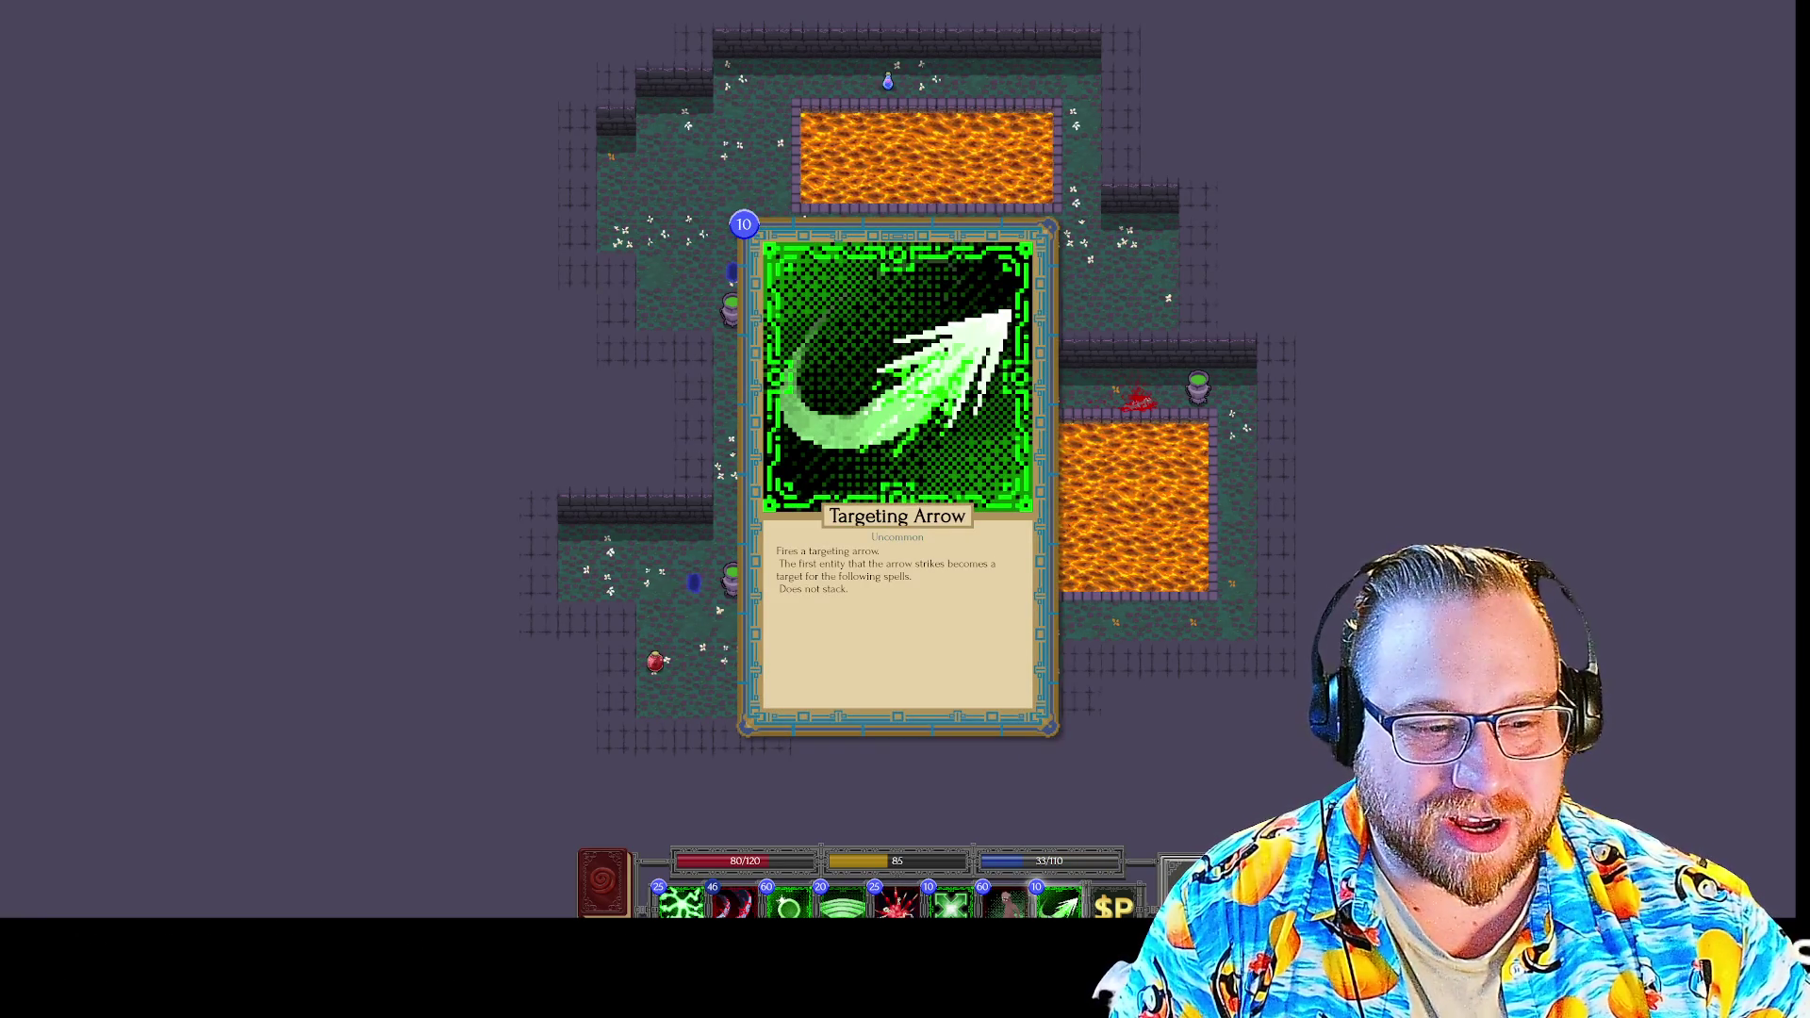
pyautogui.press('Return')
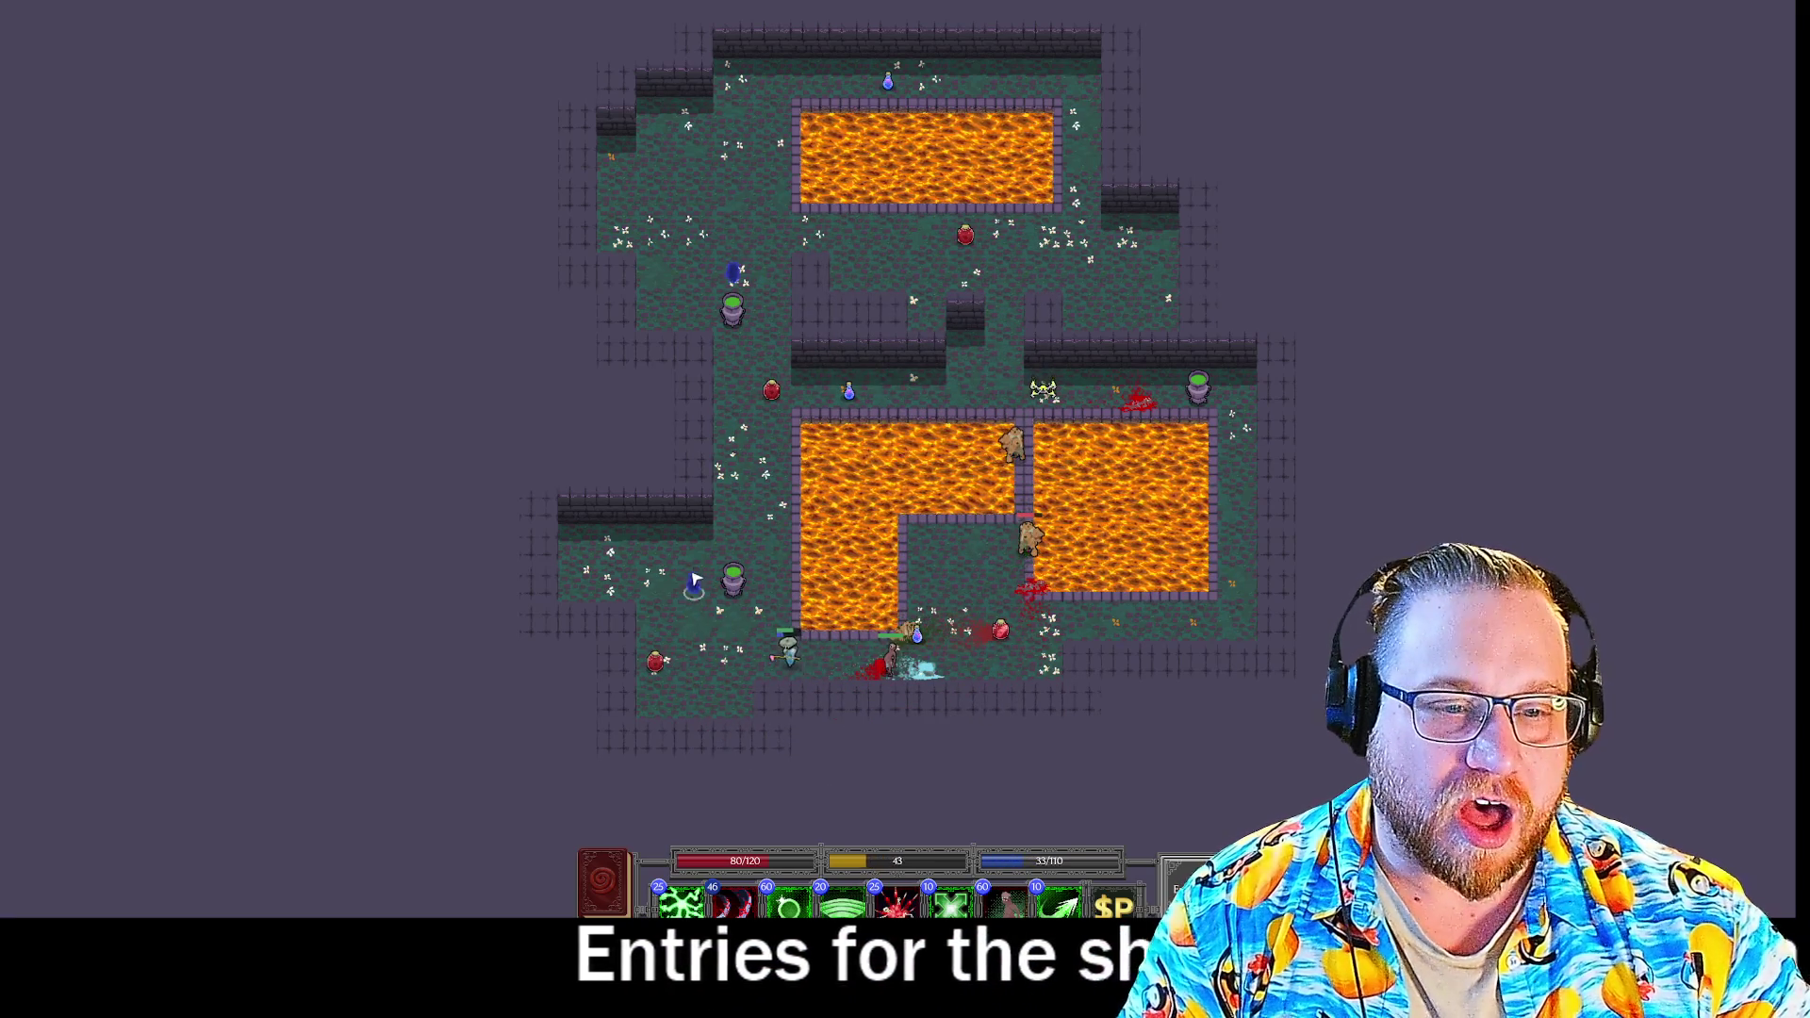
# Walk the wizard rightward and fire Heavy Slash with Targeting Arrow at the last enemy.
pyautogui.click(719, 612)
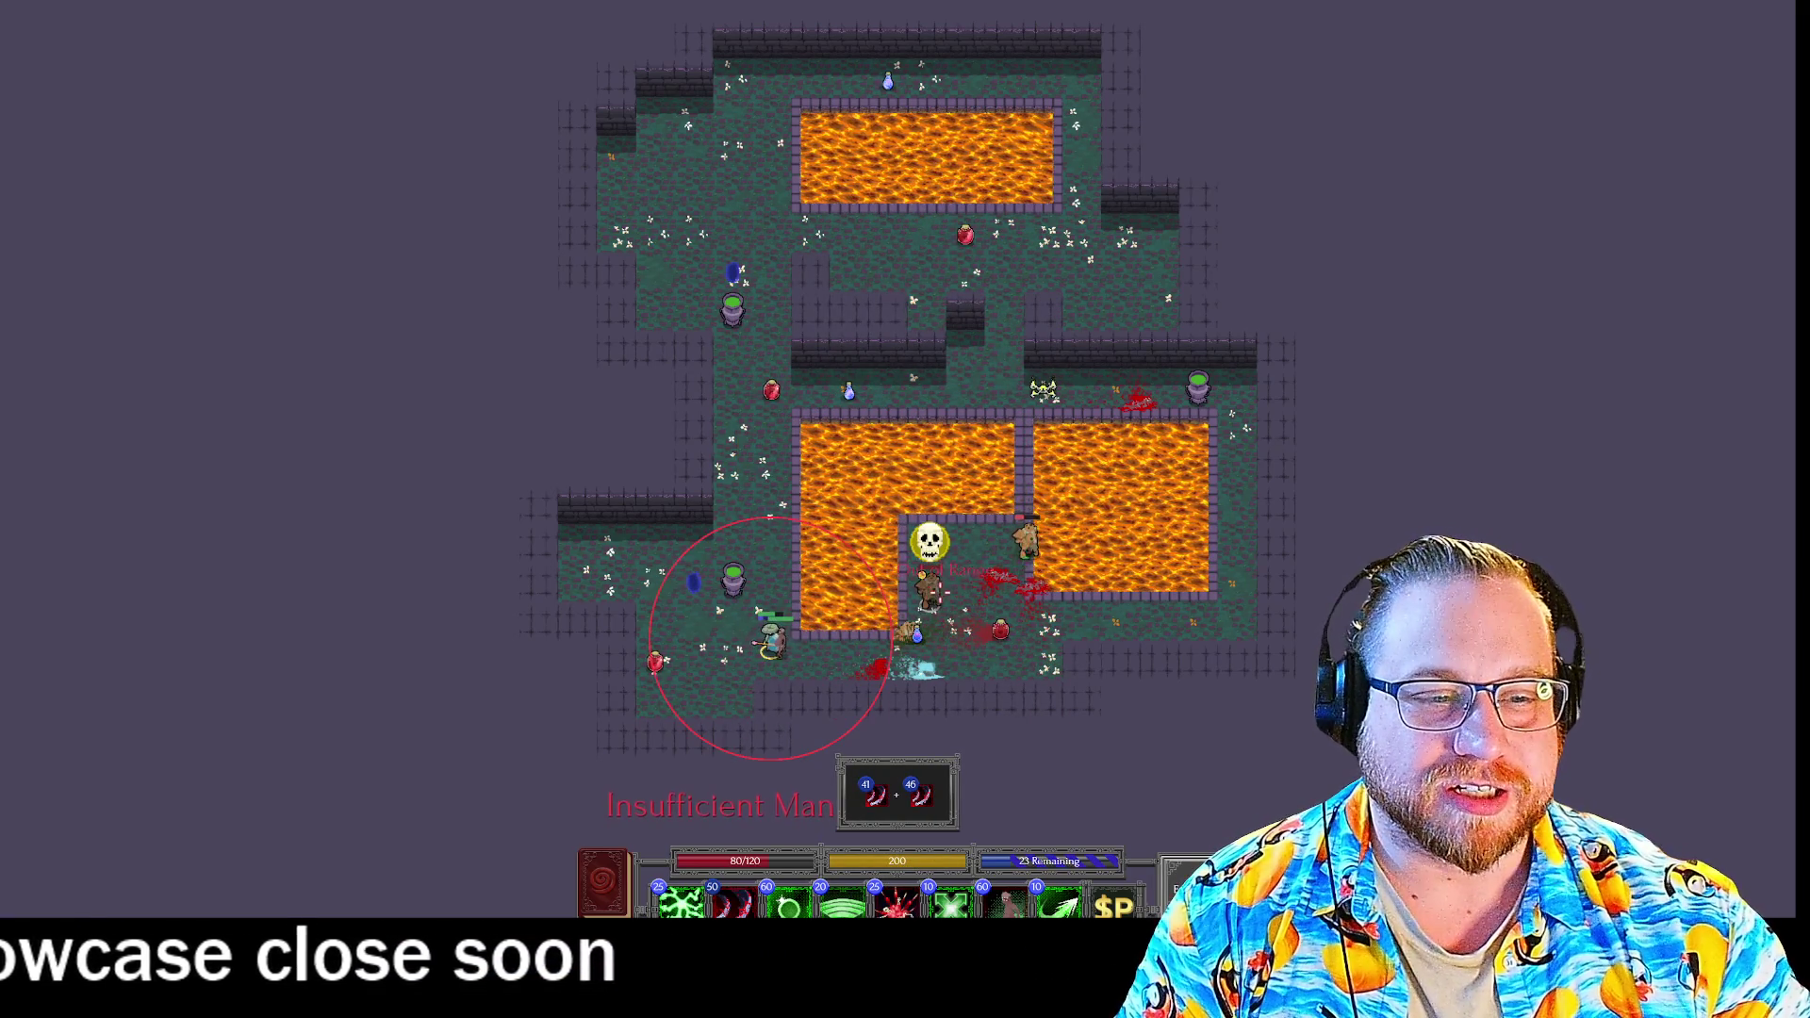
pyautogui.click(816, 641)
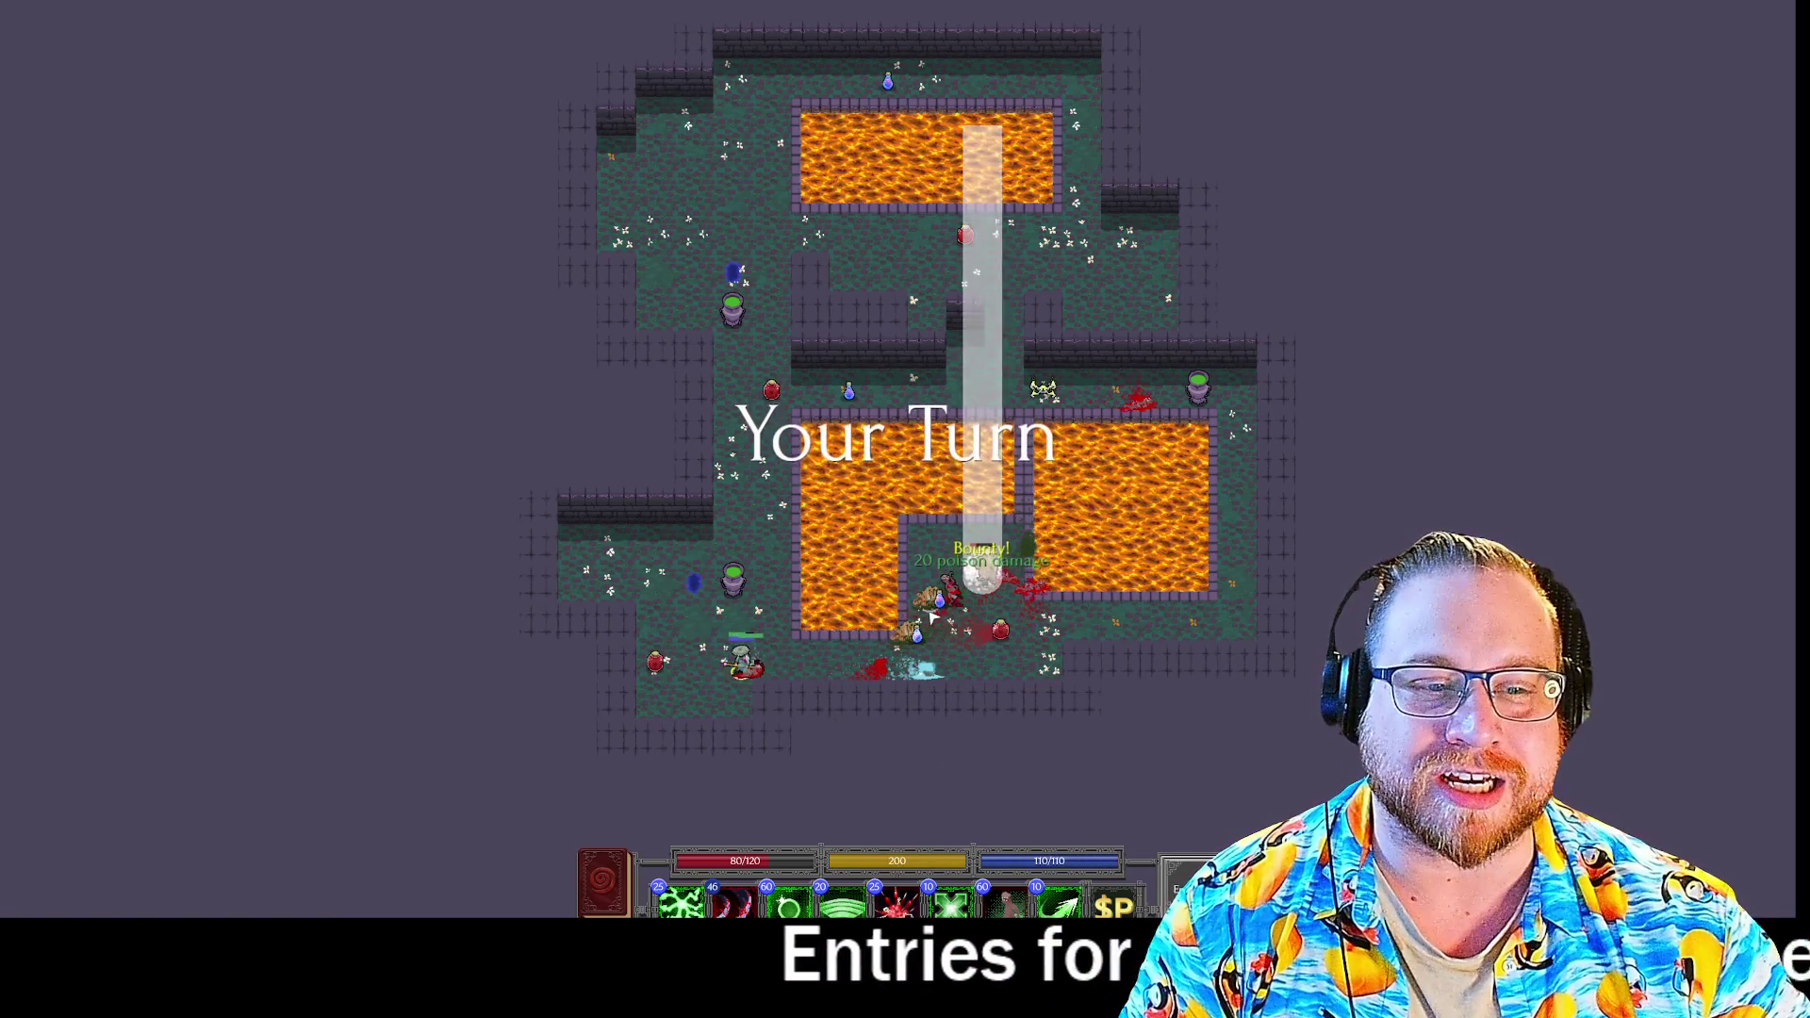
pyautogui.click(949, 670)
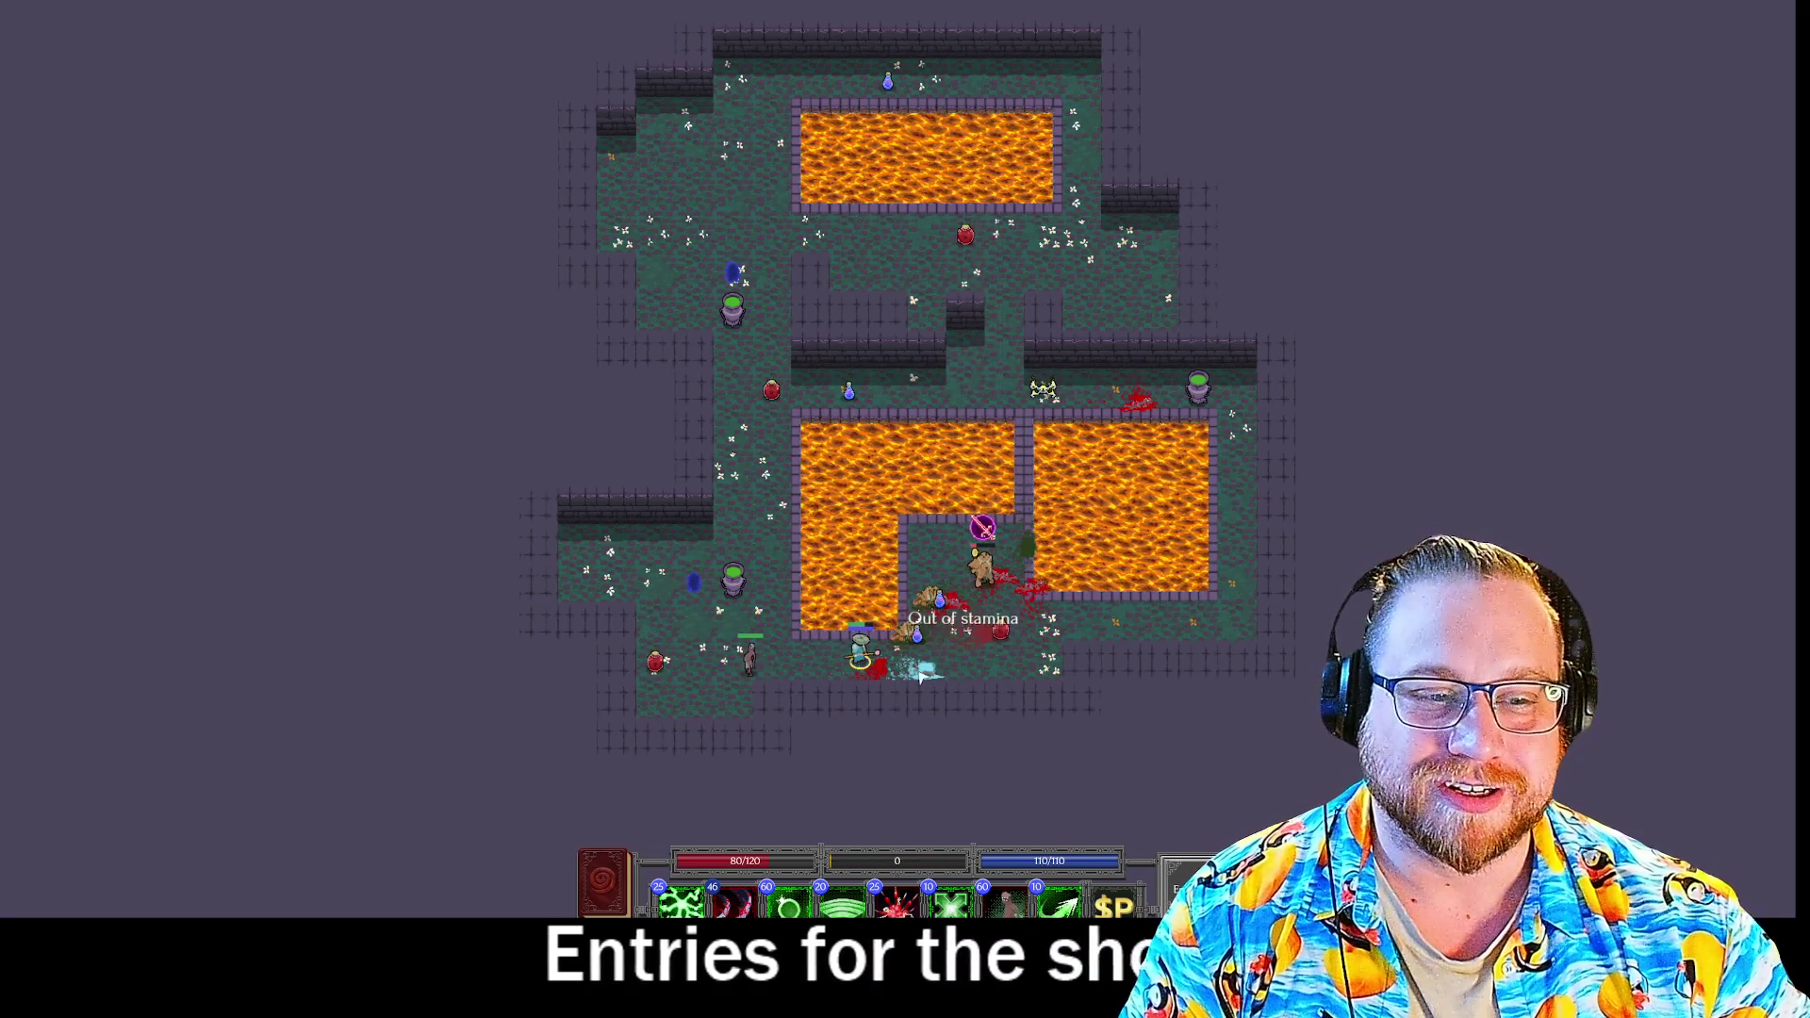
pyautogui.click(731, 903)
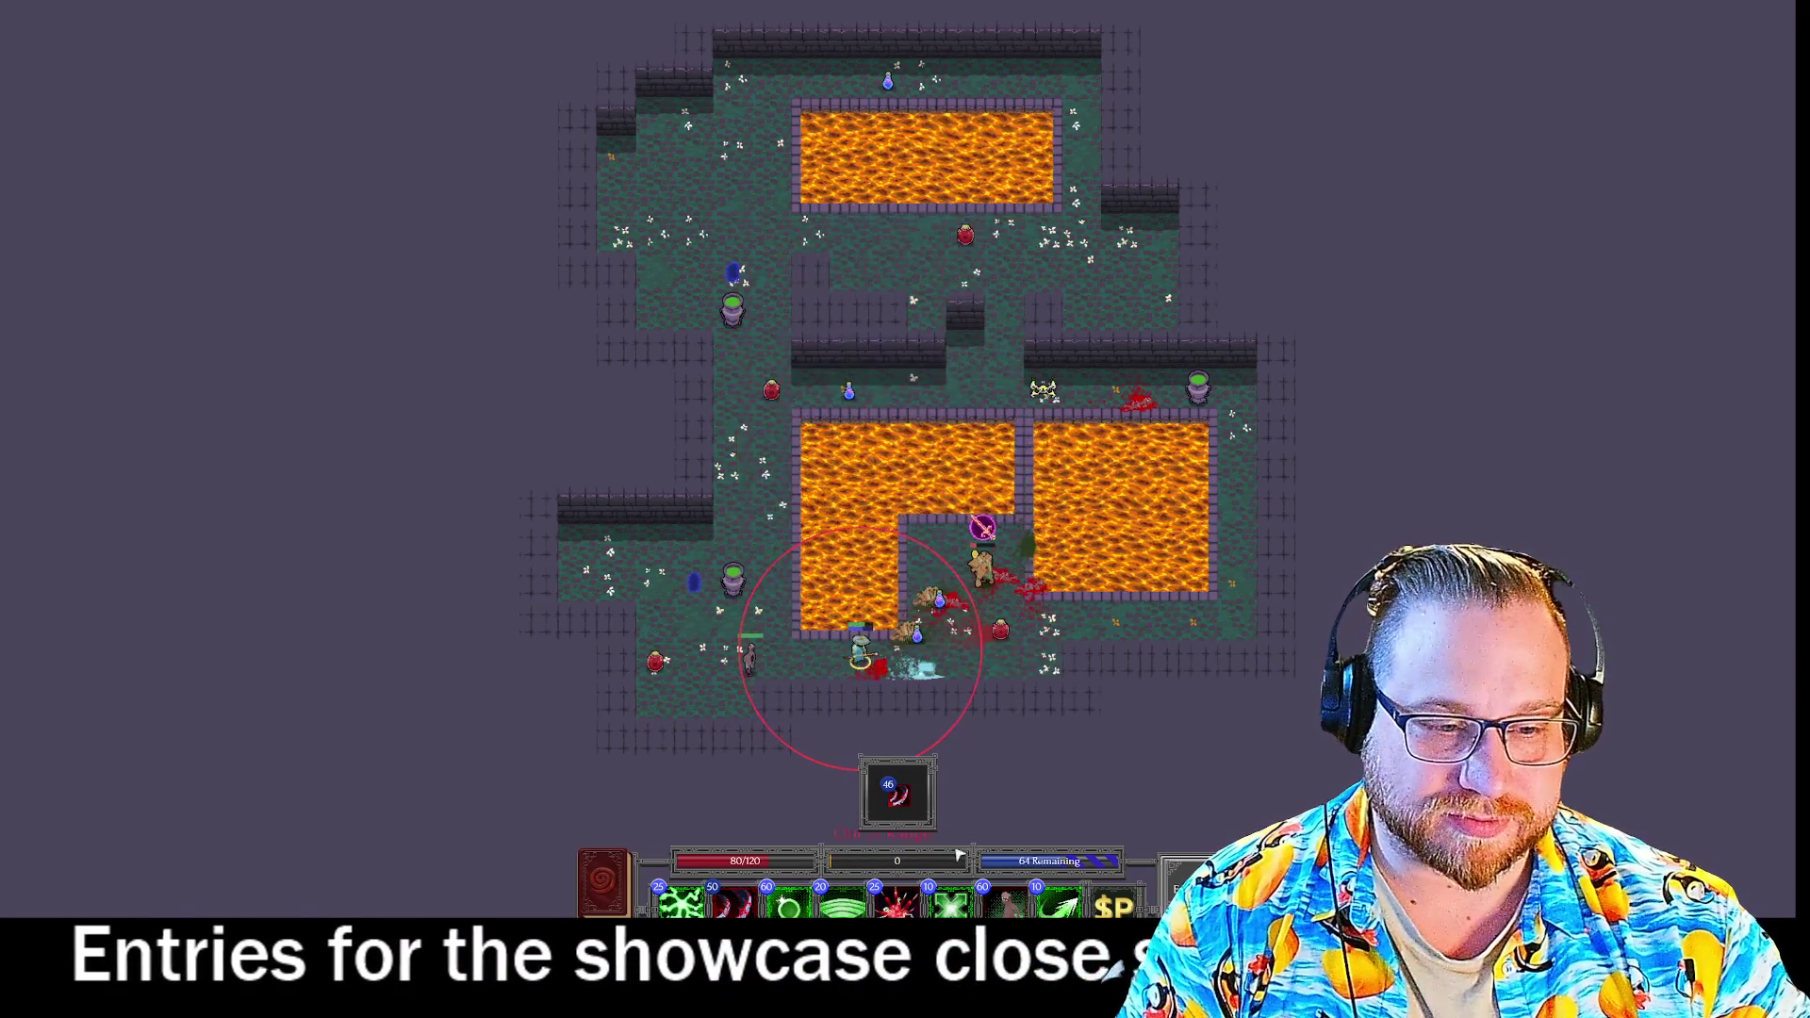
pyautogui.click(1061, 903)
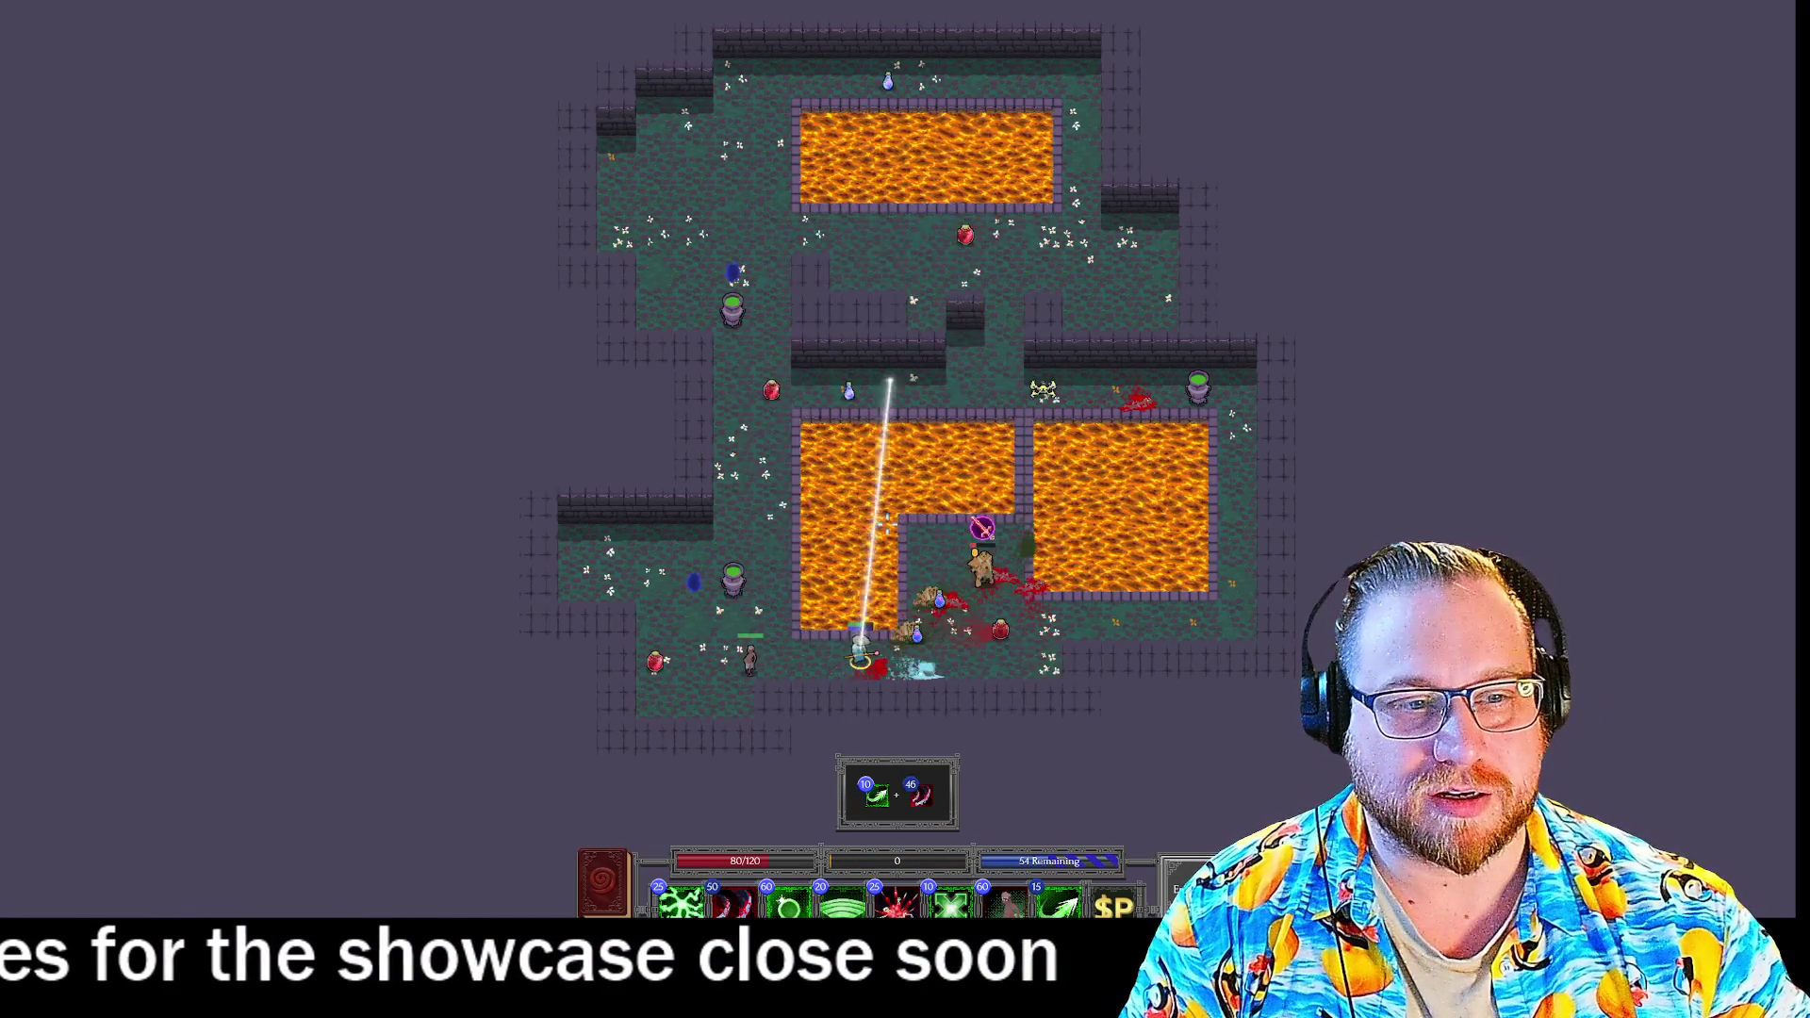
pyautogui.click(982, 524)
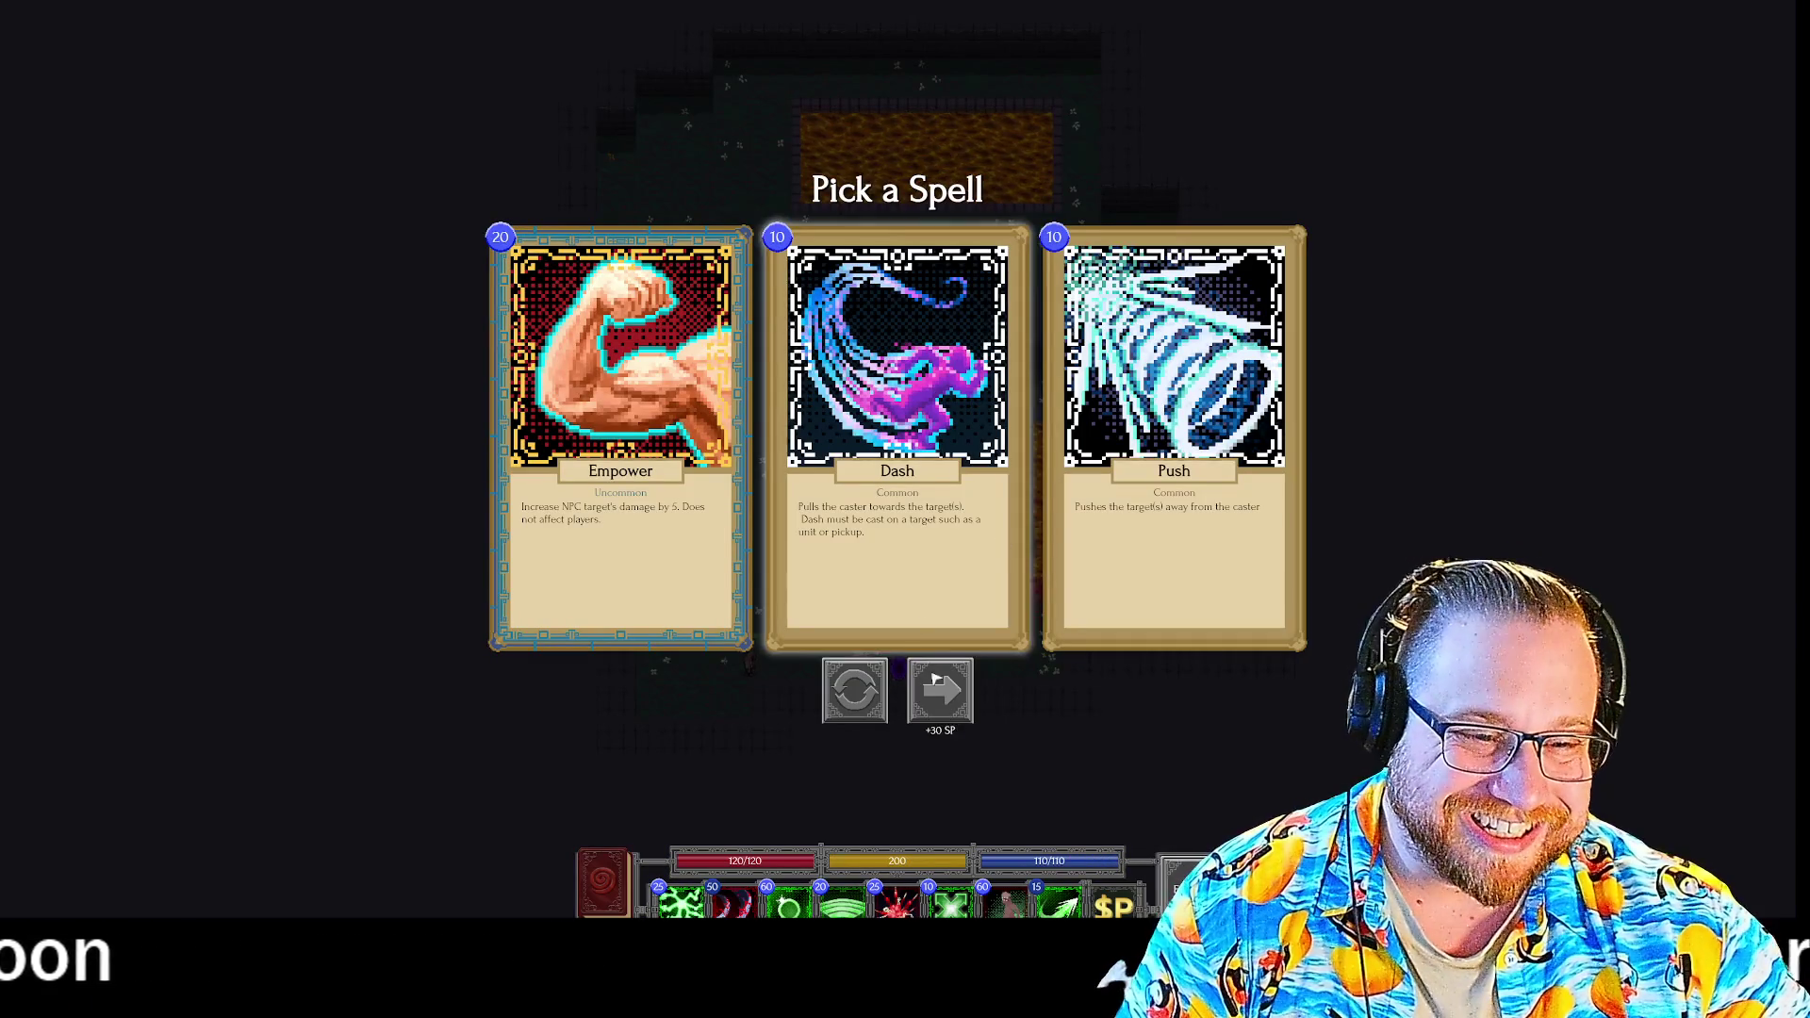
# Reroll the spell offers twice, take Target Circle, and start saving from the pause menu.
pyautogui.click(865, 695)
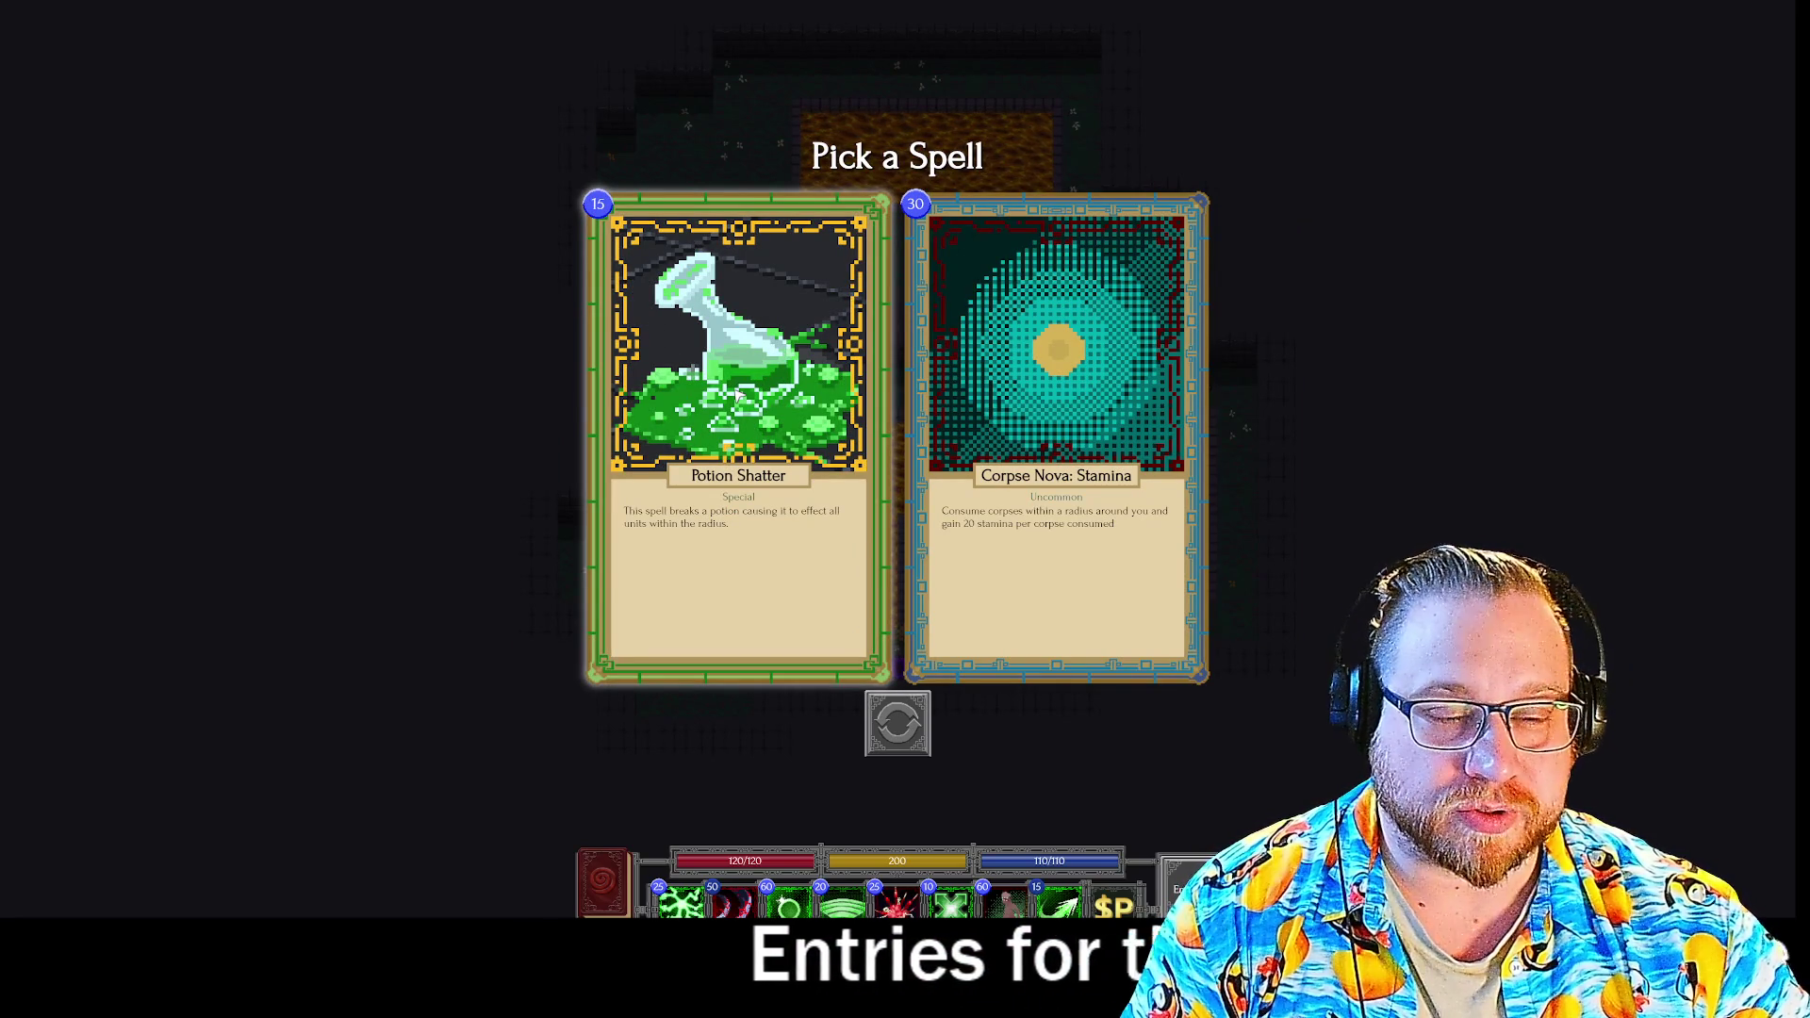
pyautogui.click(897, 728)
pyautogui.click(908, 405)
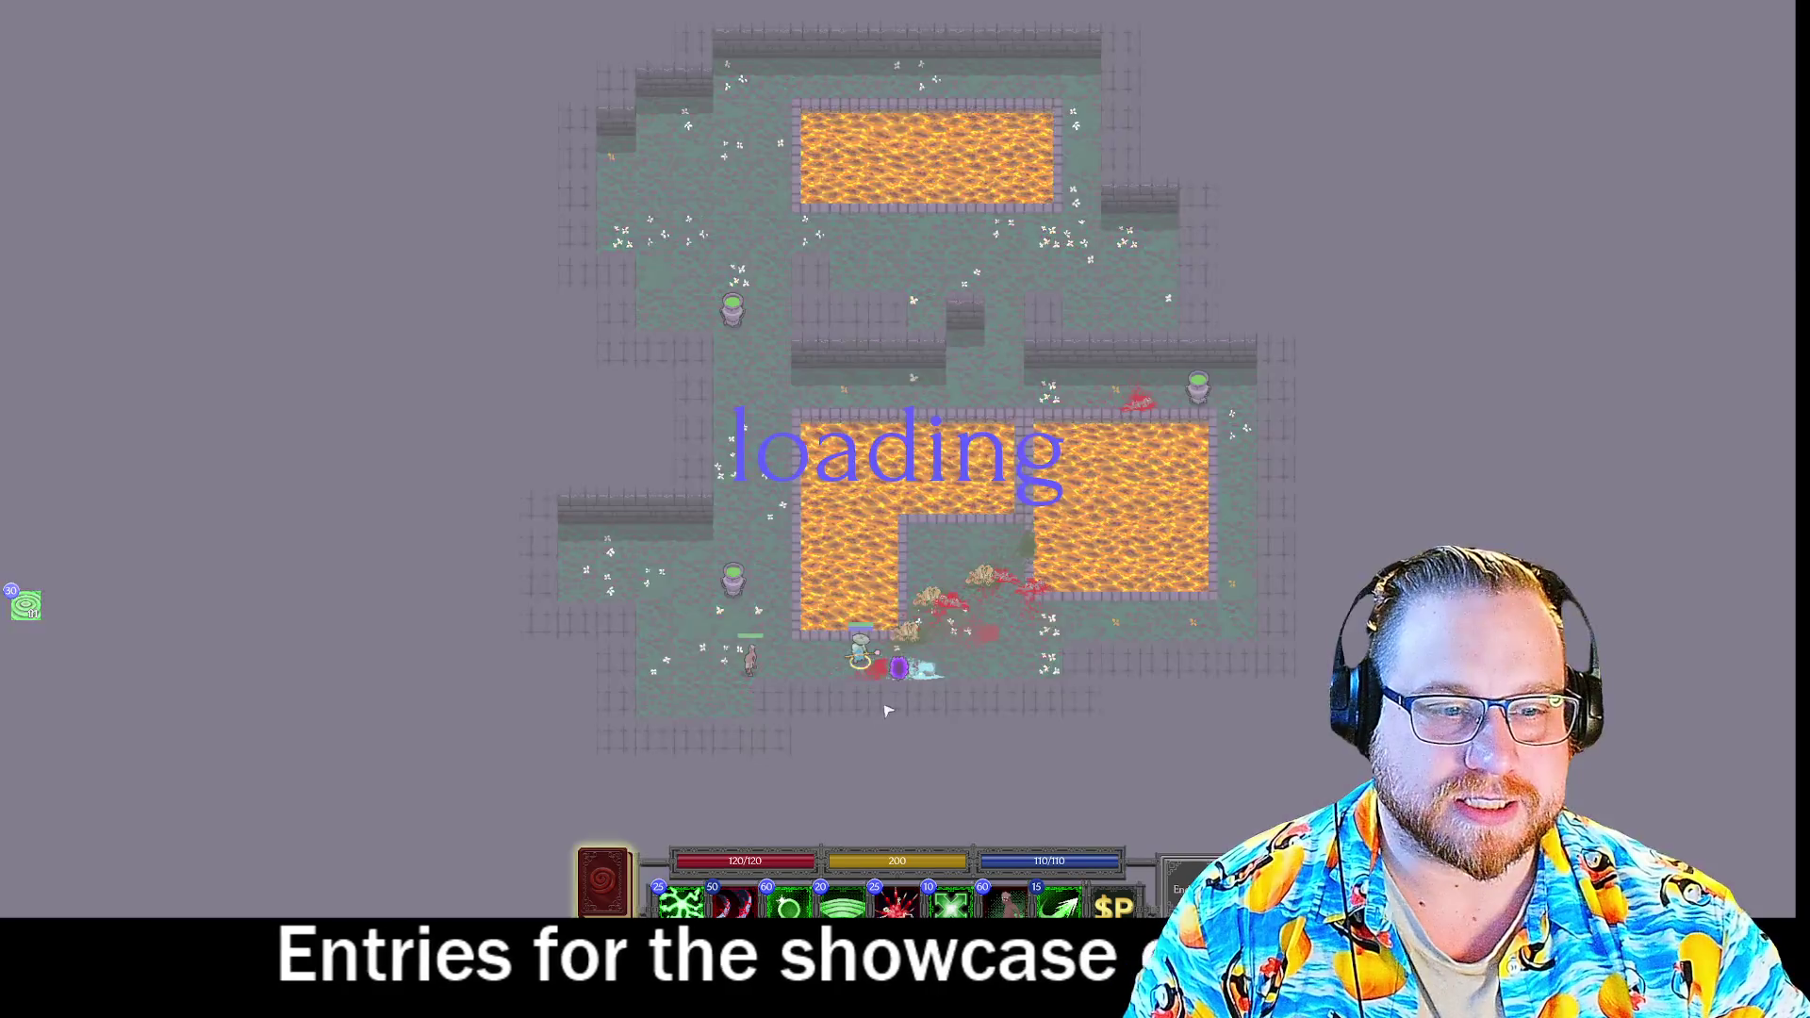
pyautogui.press('Escape')
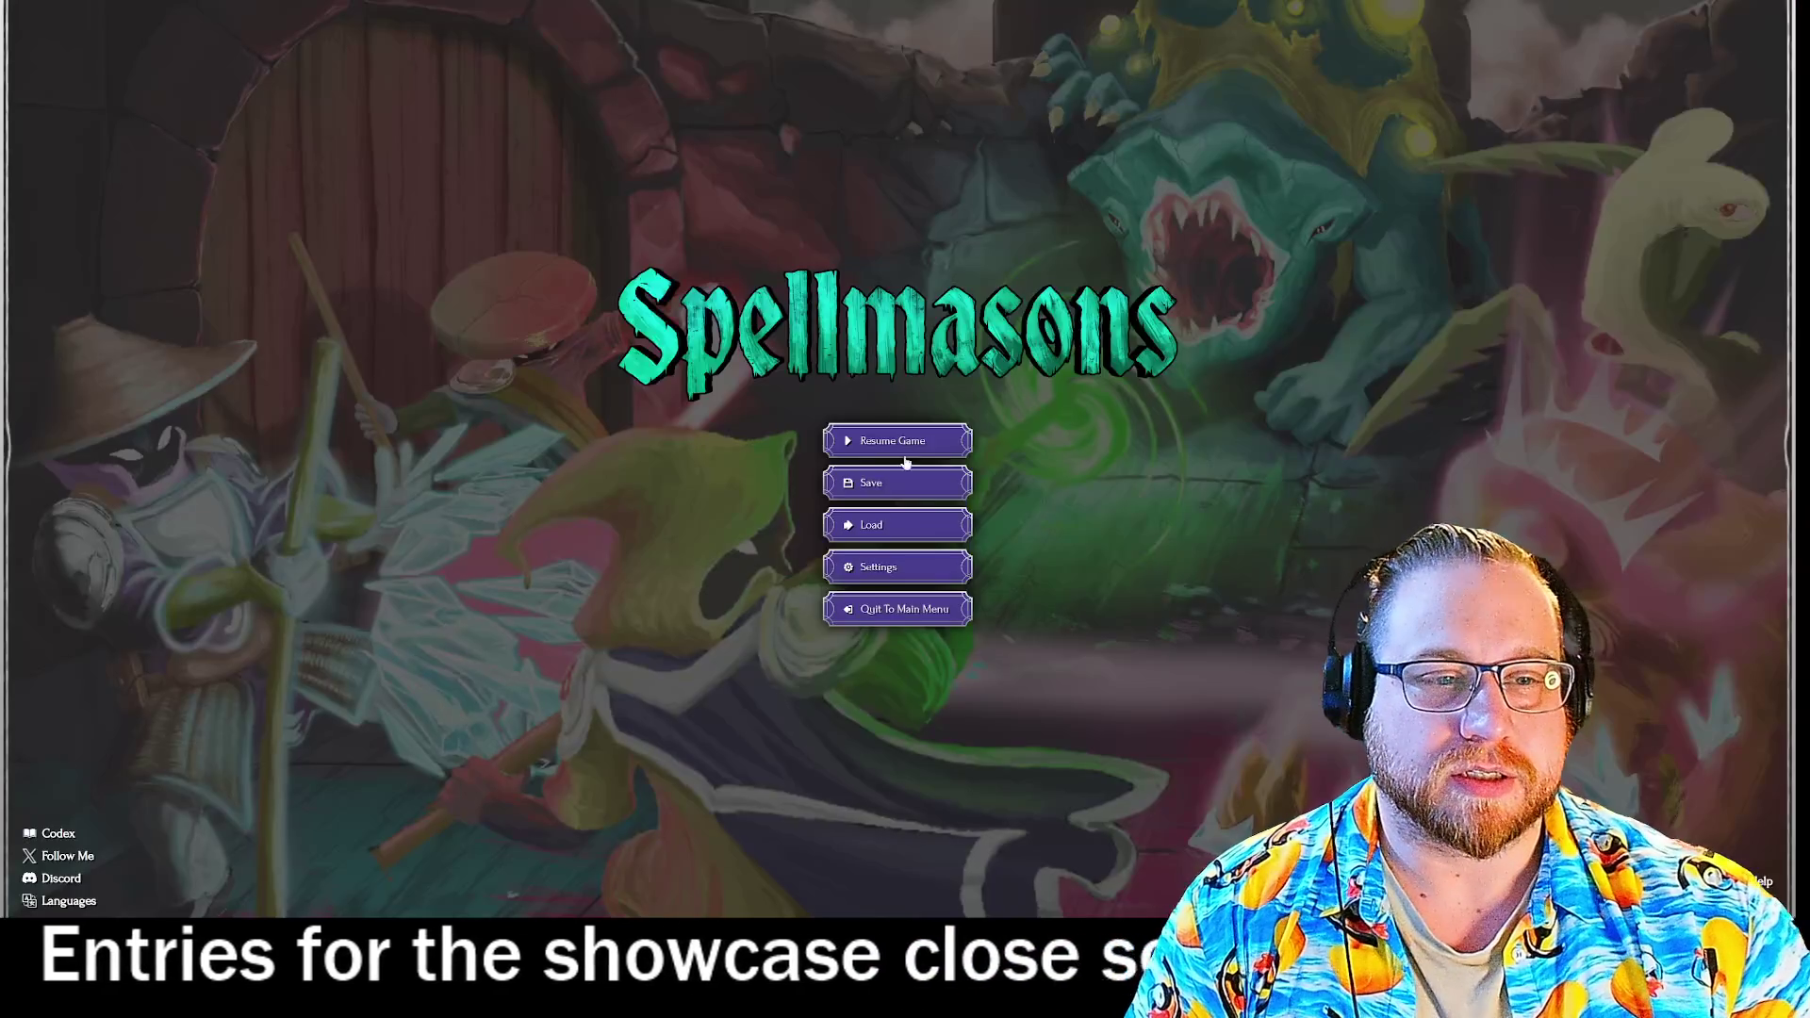
pyautogui.click(919, 482)
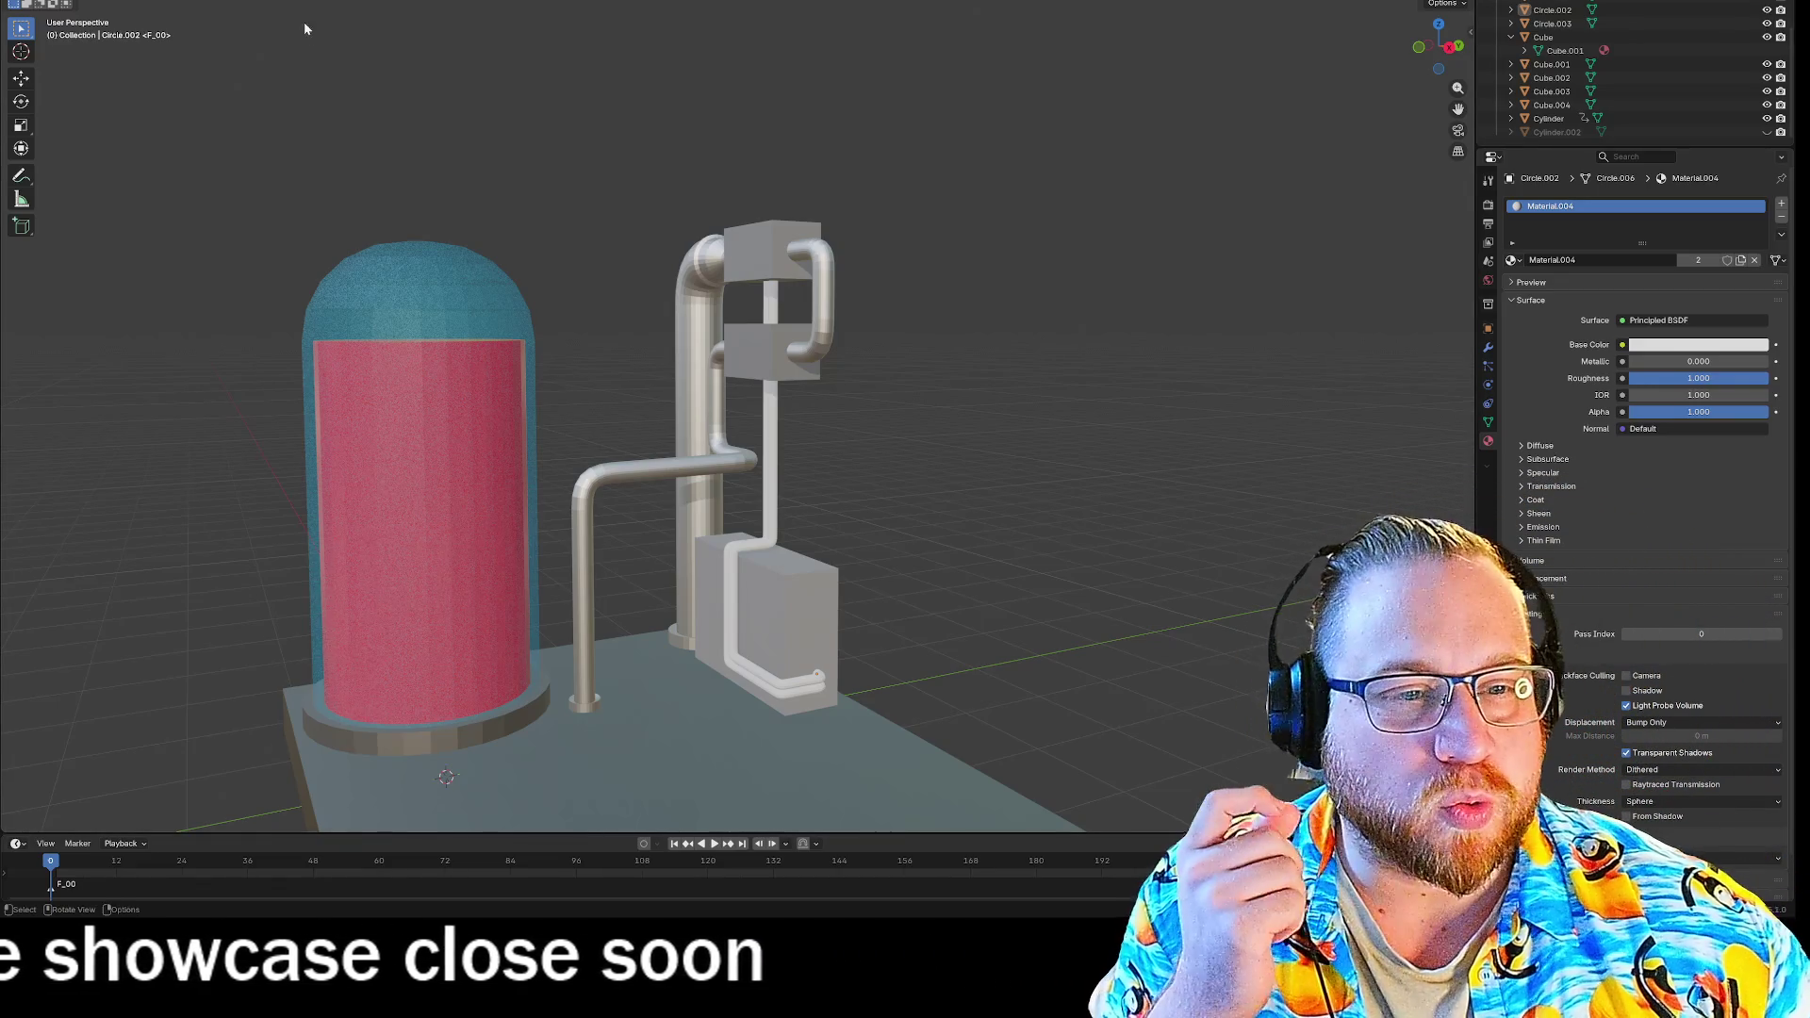
# Orbit in toward the tank and pipes and select the middle box, Cube.004.
pyautogui.moveTo(947, 402)
pyautogui.mouseDown(button='middle')
pyautogui.moveTo(1017, 378)
pyautogui.moveTo(998, 420)
pyautogui.moveTo(913, 421)
pyautogui.mouseUp(button='middle')
pyautogui.moveTo(1000, 493); pyautogui.dragTo(1004, 539, button='middle')
pyautogui.click(746, 344)
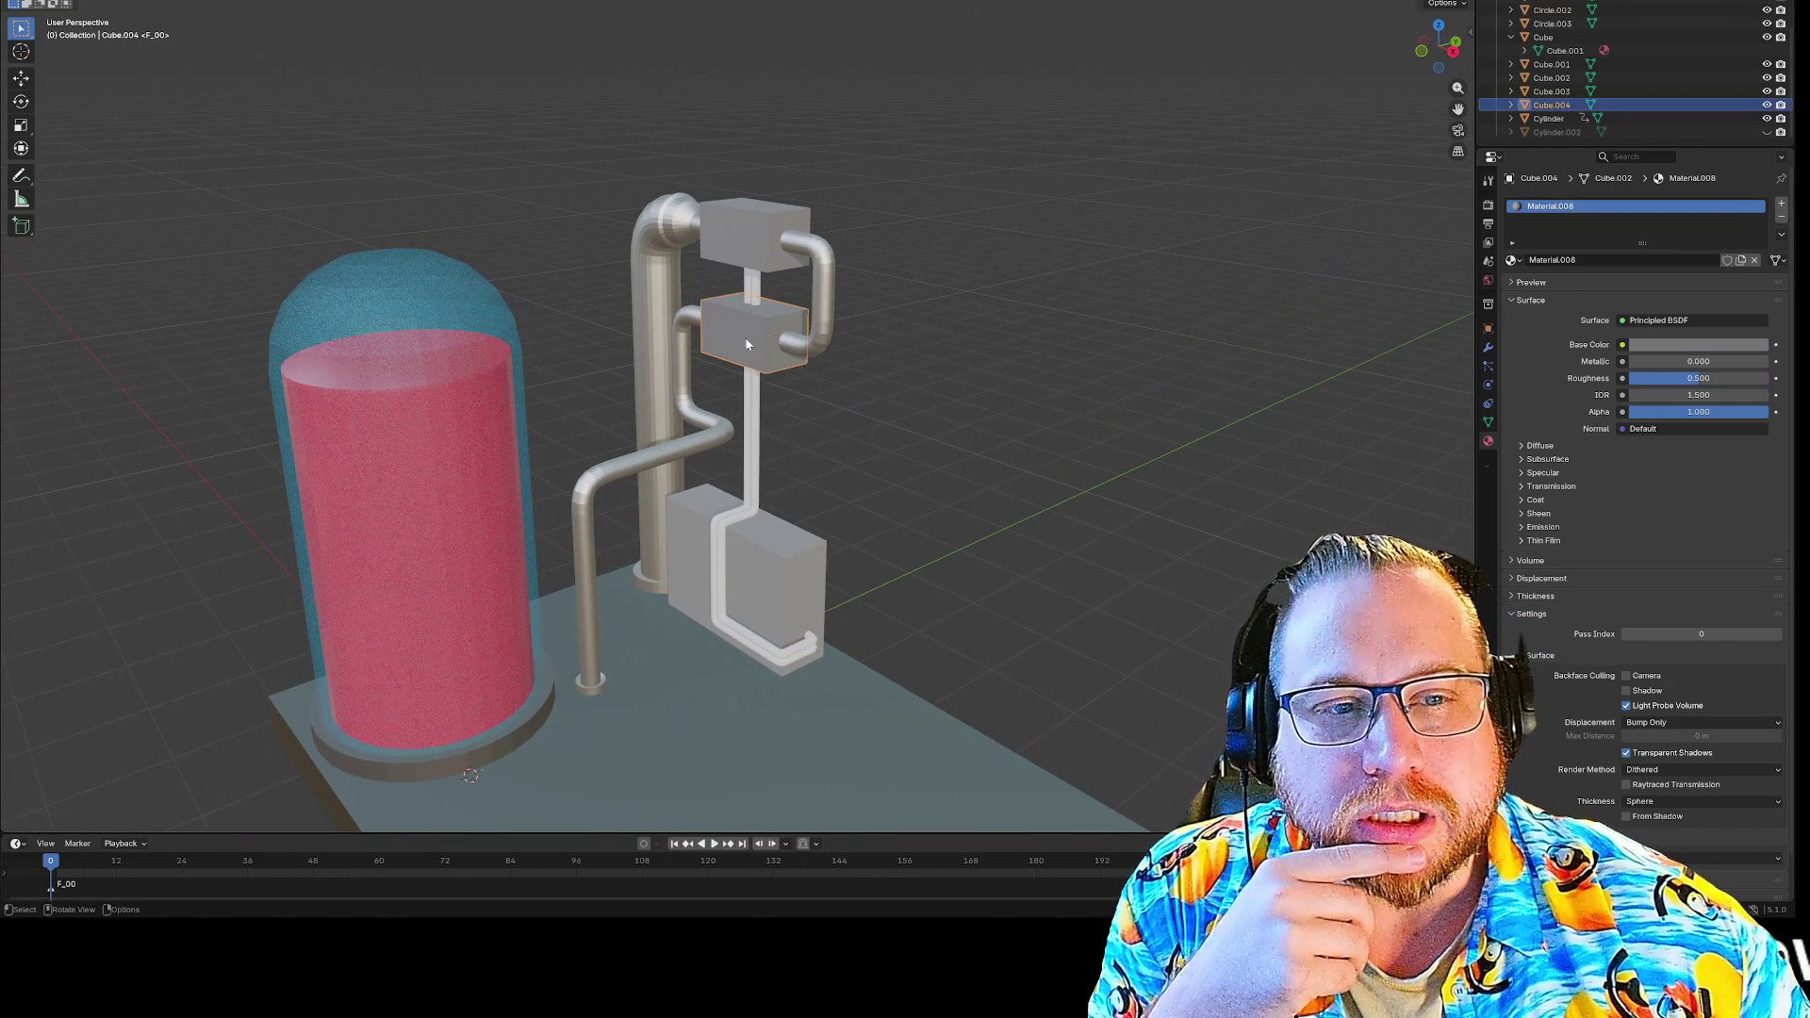
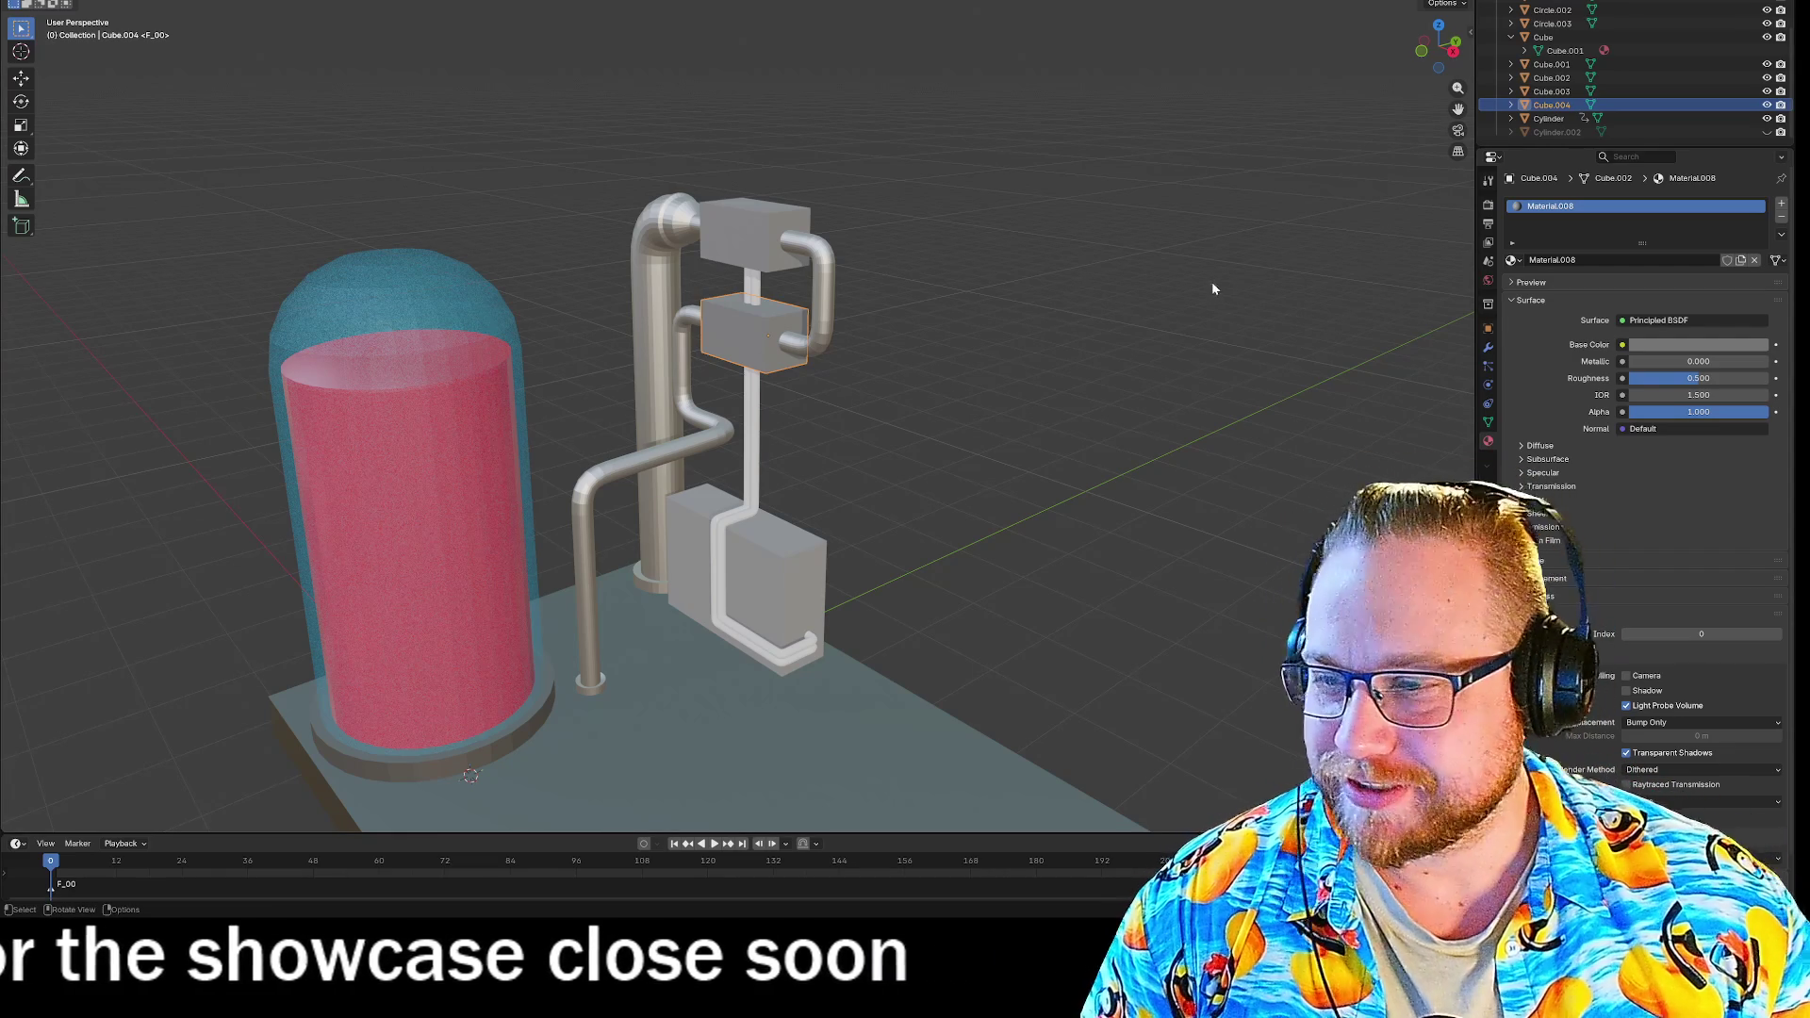
# Orbit and zoom out to view the whole tank-and-pipes machine model.
pyautogui.moveTo(1229, 294); pyautogui.dragTo(1113, 287, button='middle')
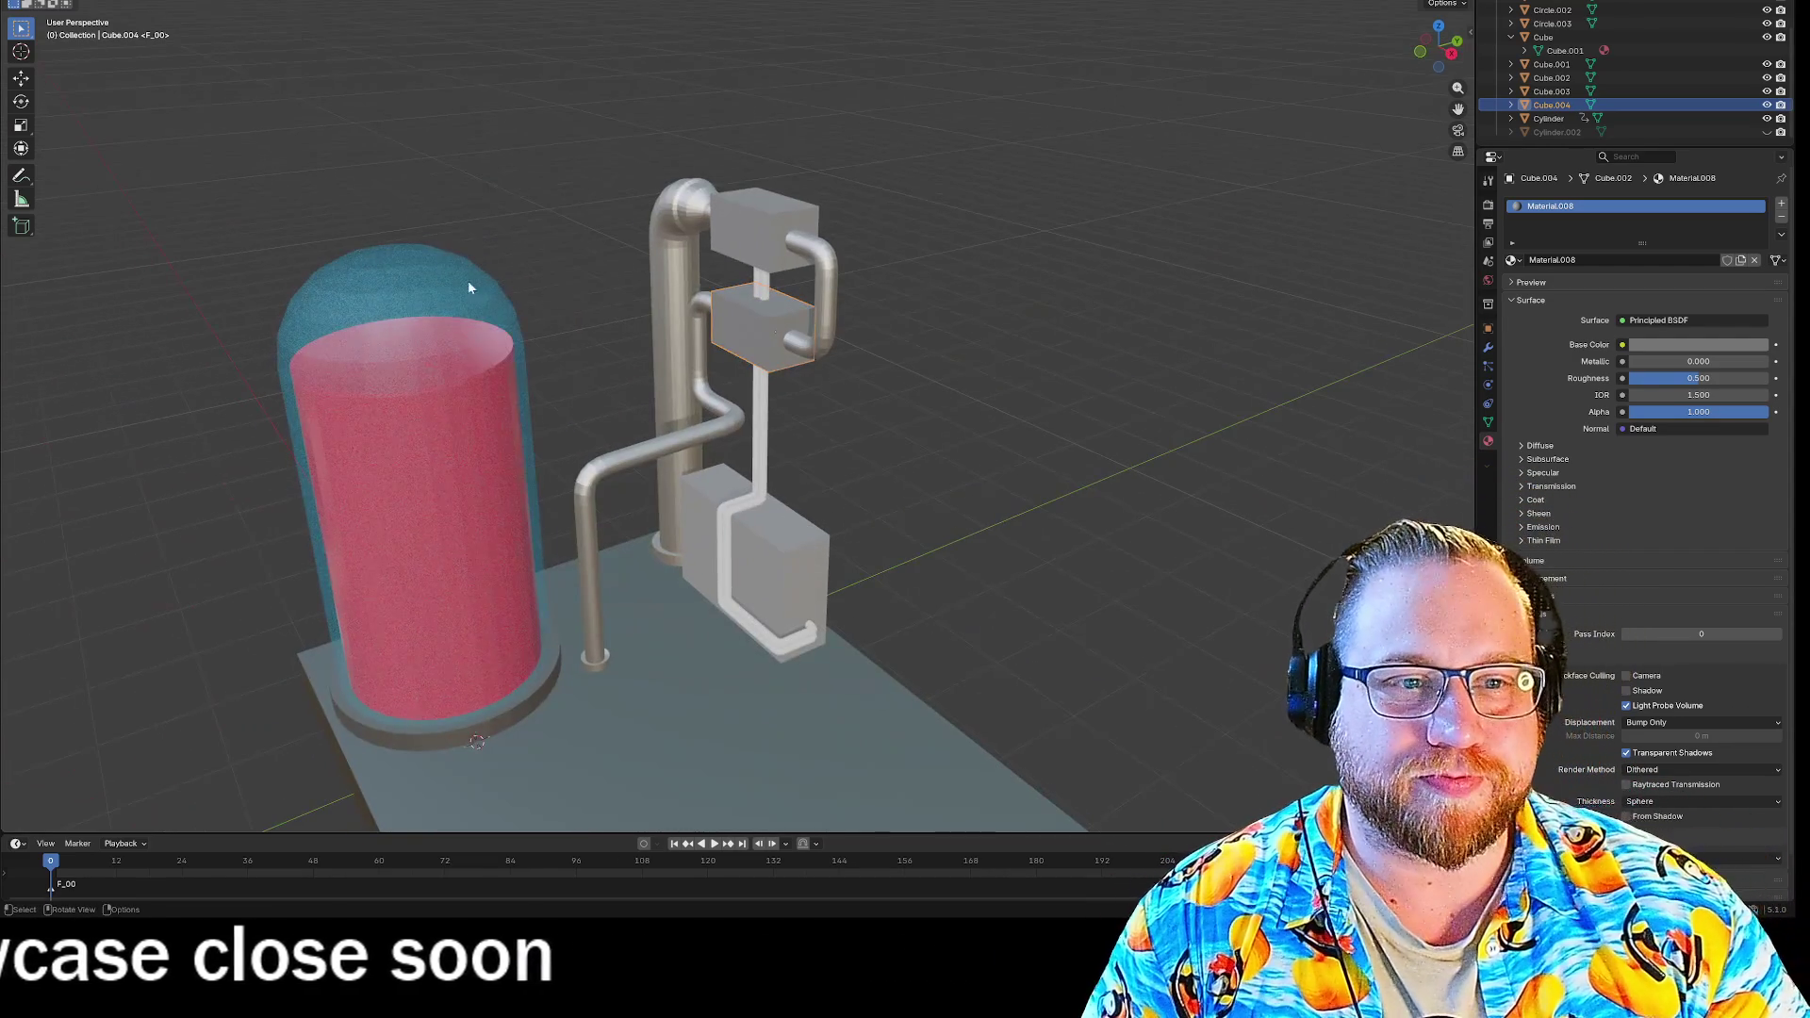
pyautogui.rightClick(735, 326)
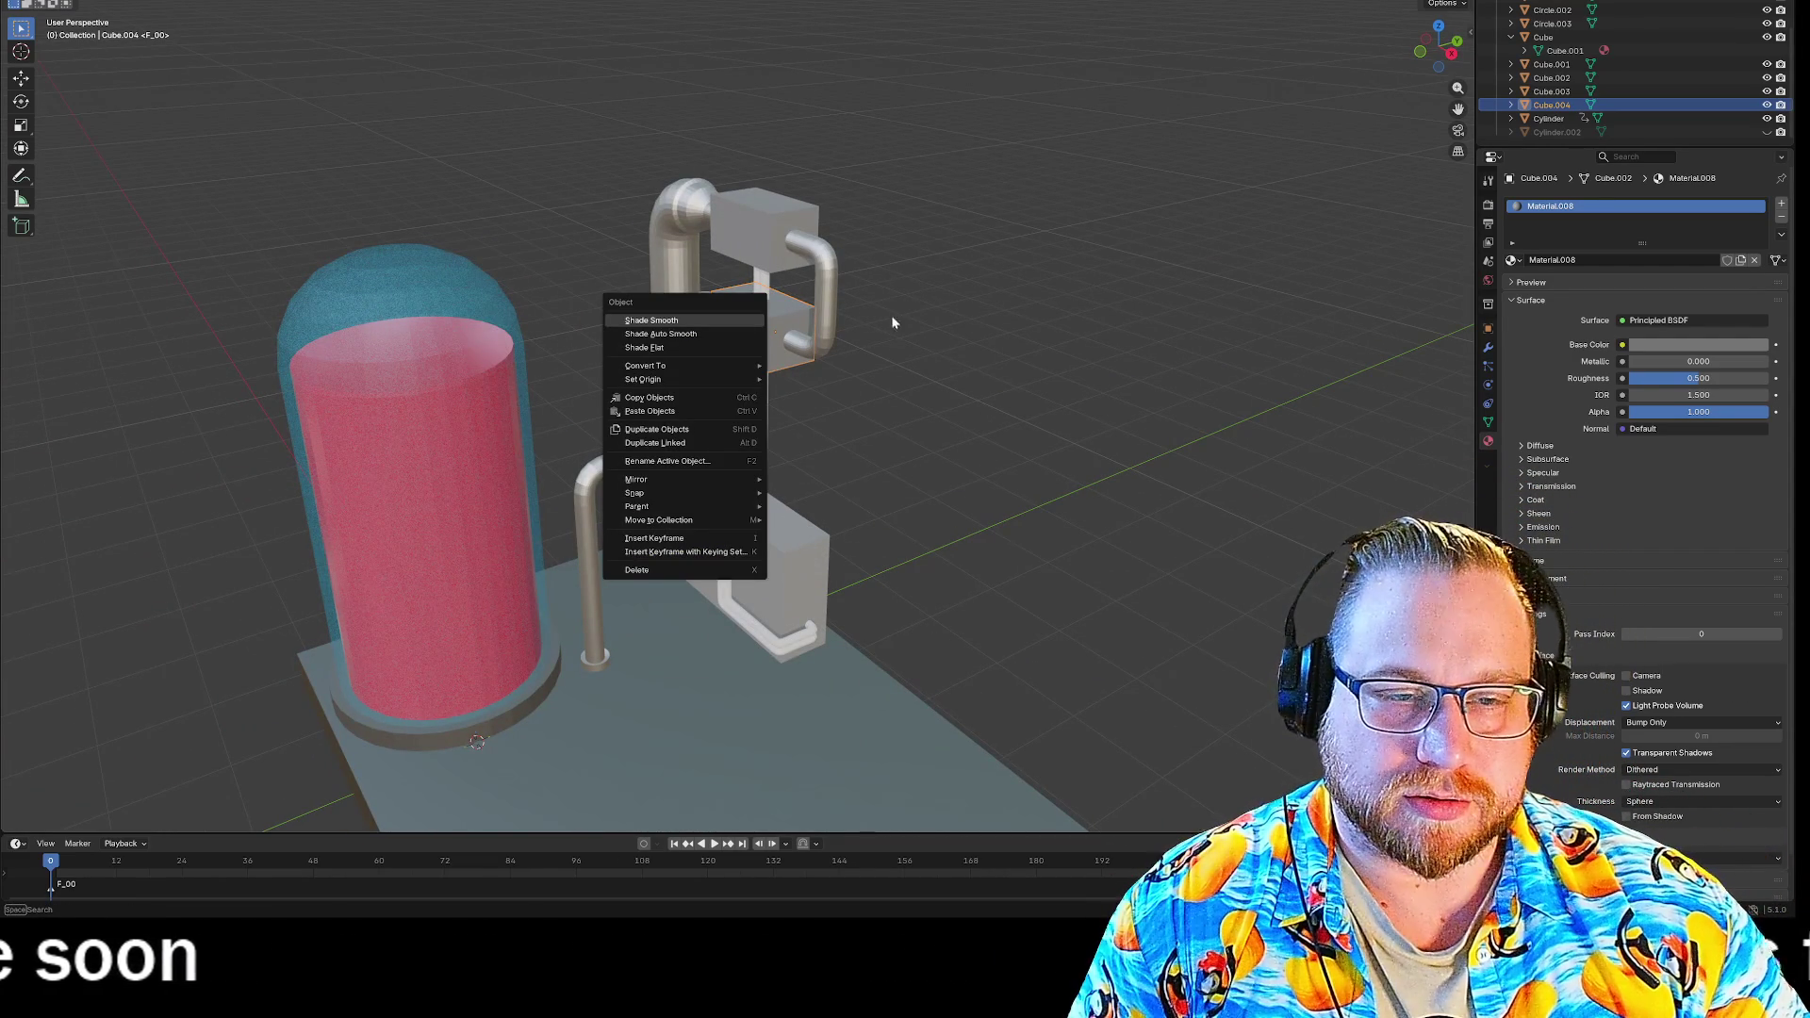
pyautogui.click(687, 347)
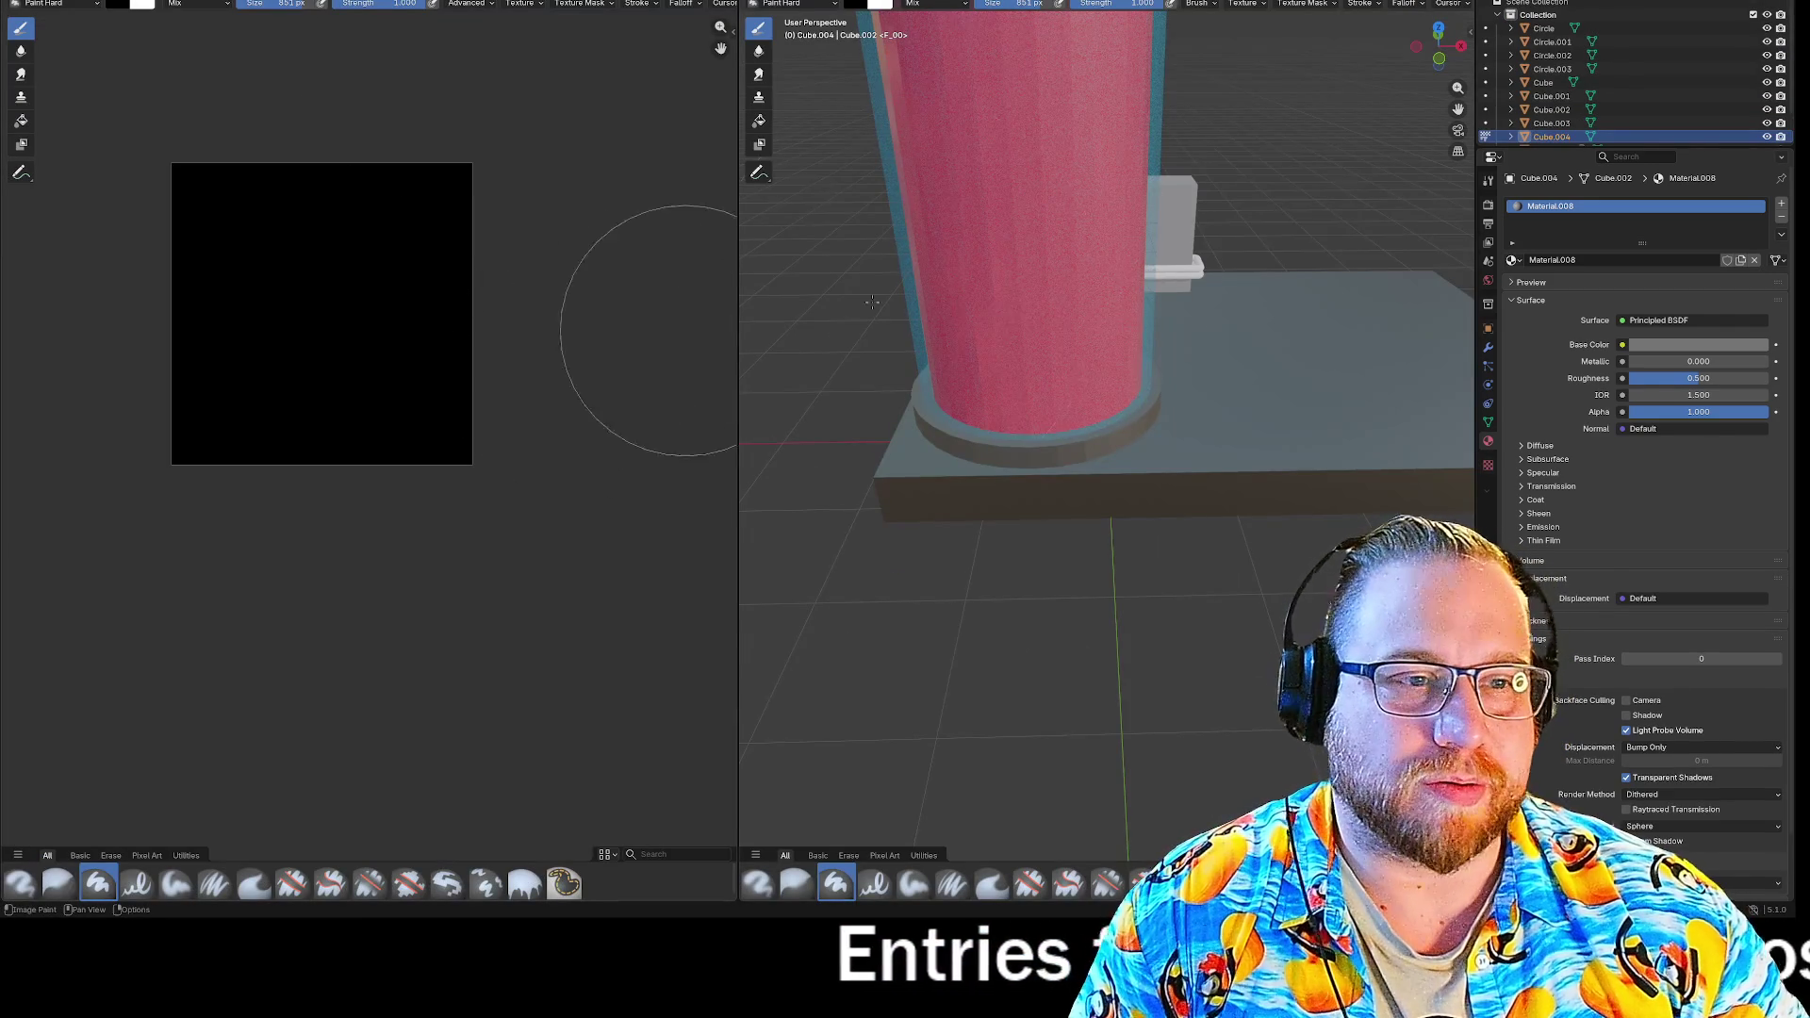
pyautogui.moveTo(872, 302); pyautogui.dragTo(952, 528, button='middle')
pyautogui.scroll(-4, 969, 566)
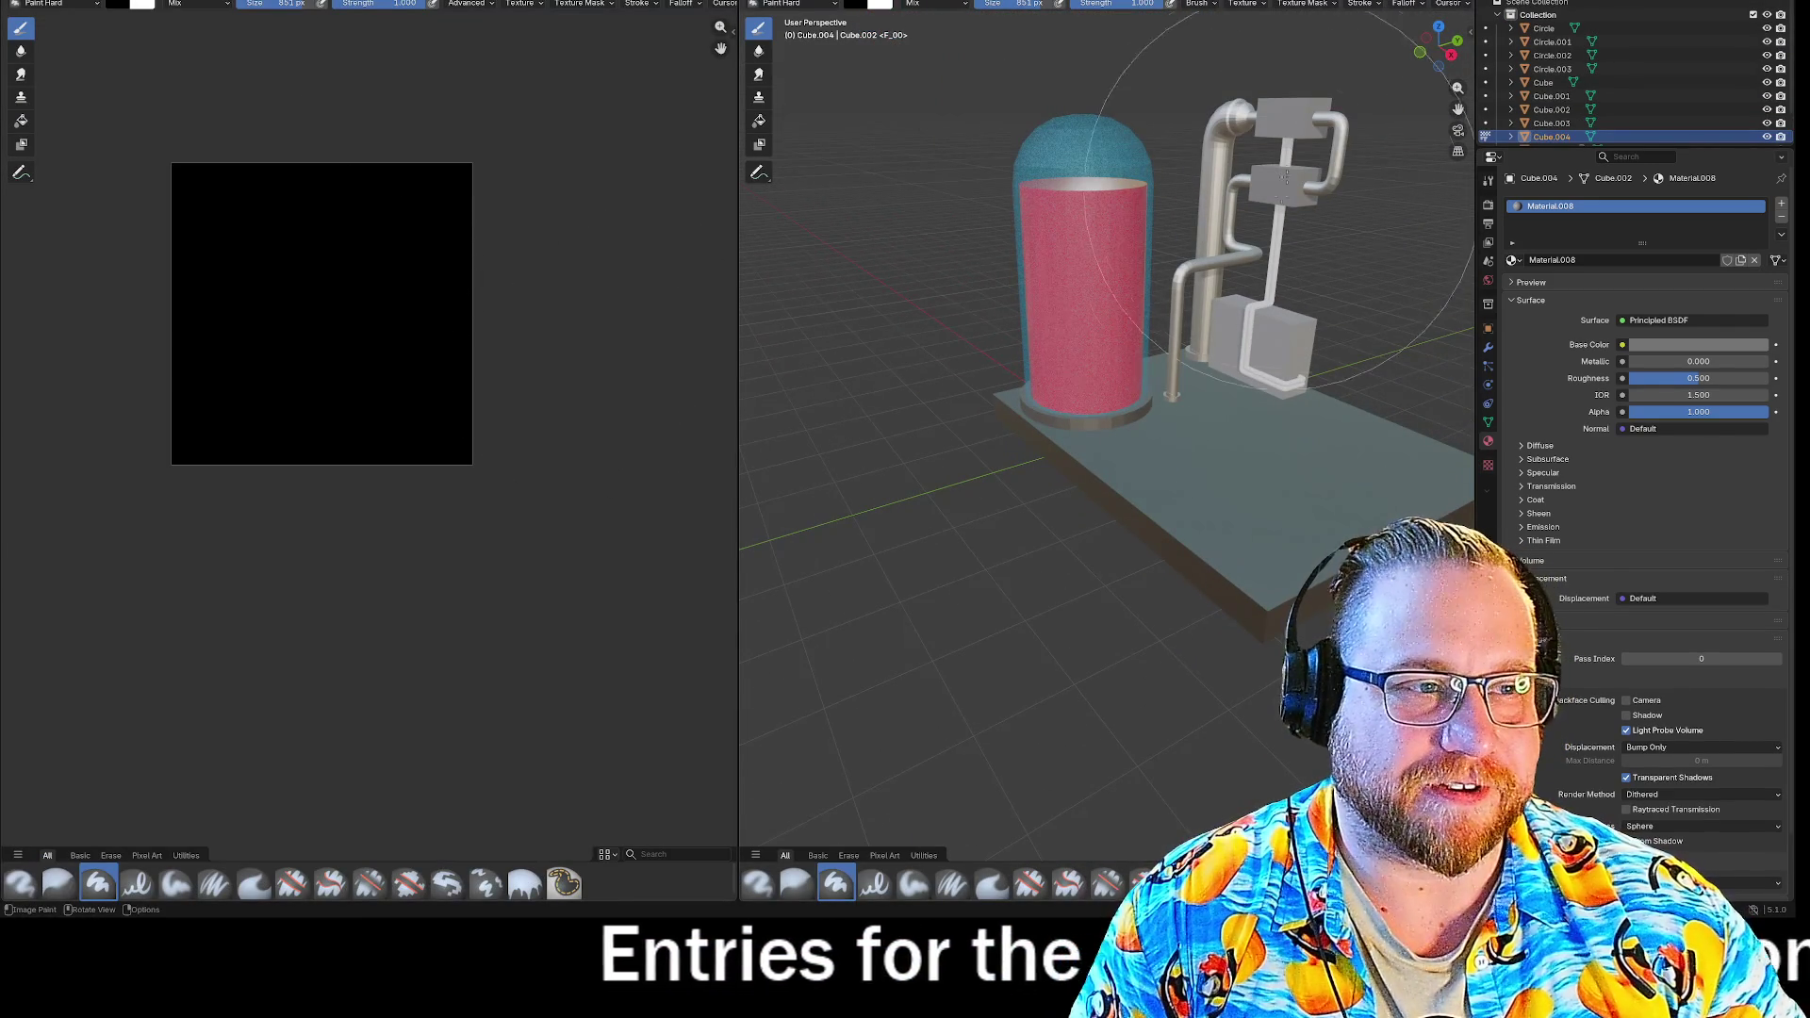
pyautogui.click(813, 3)
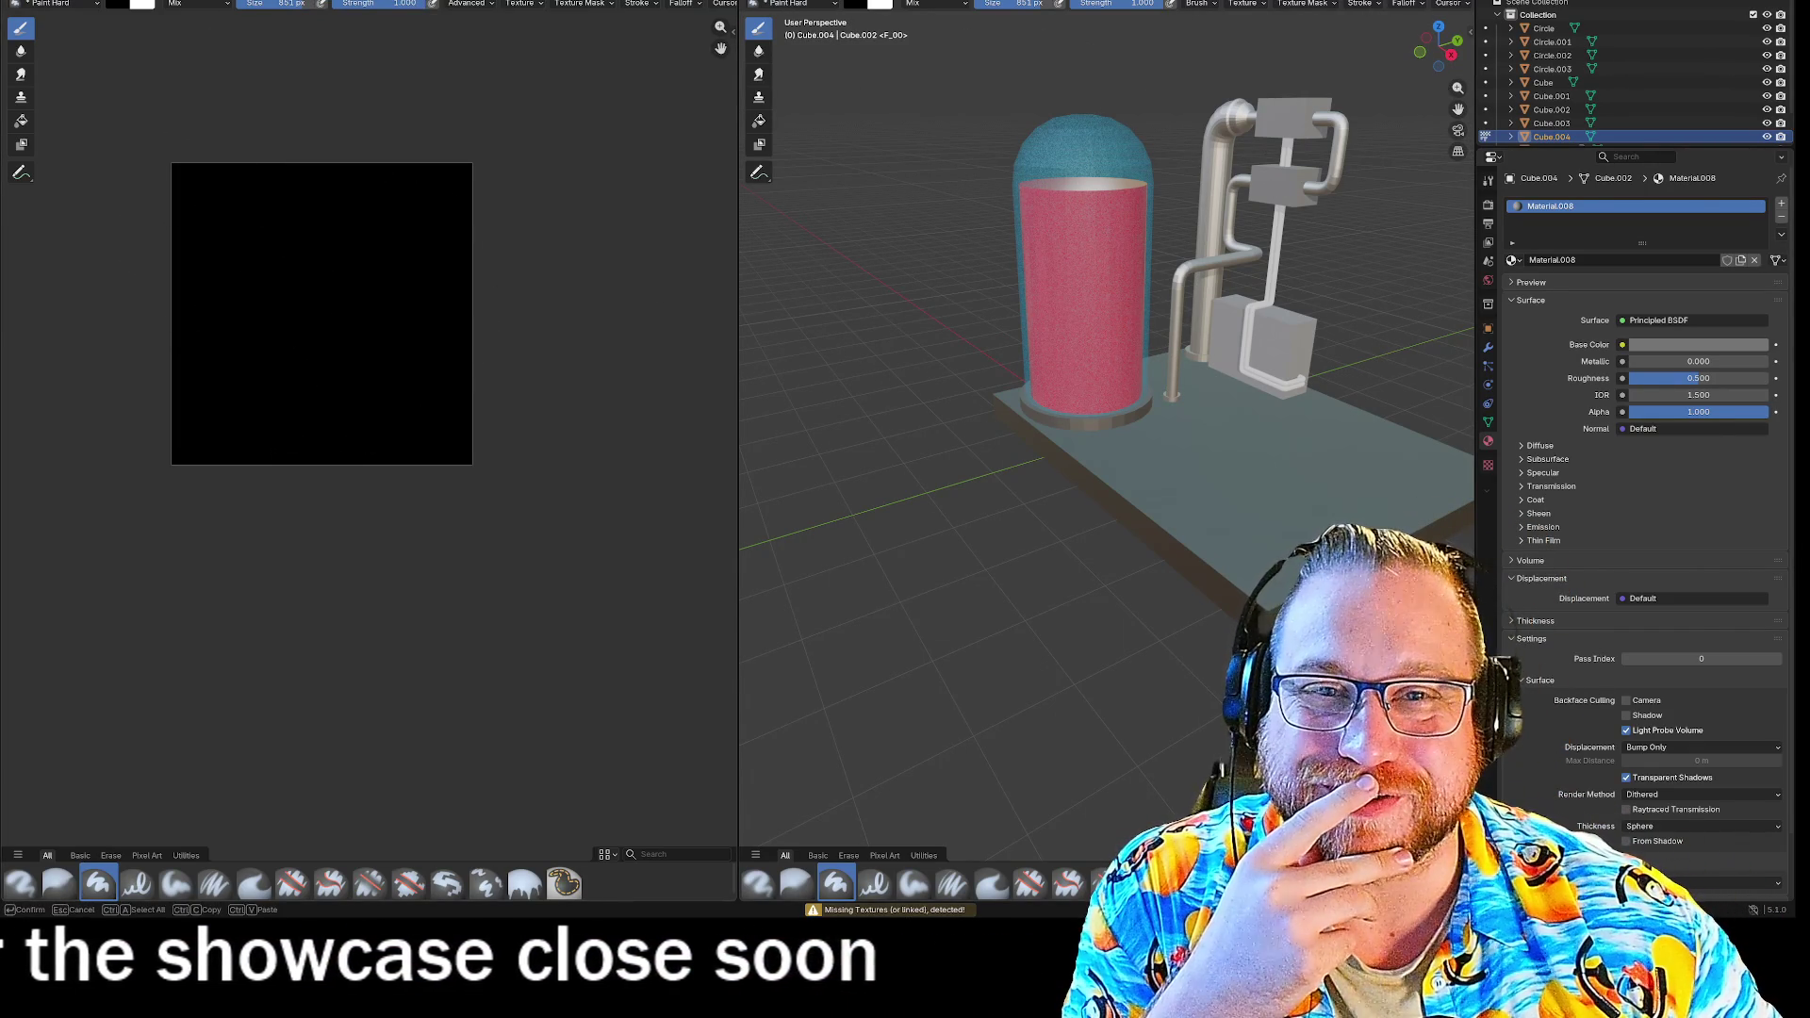
# Browse the available paint images, brushes and textures without choosing any.
pyautogui.click(373, 3)
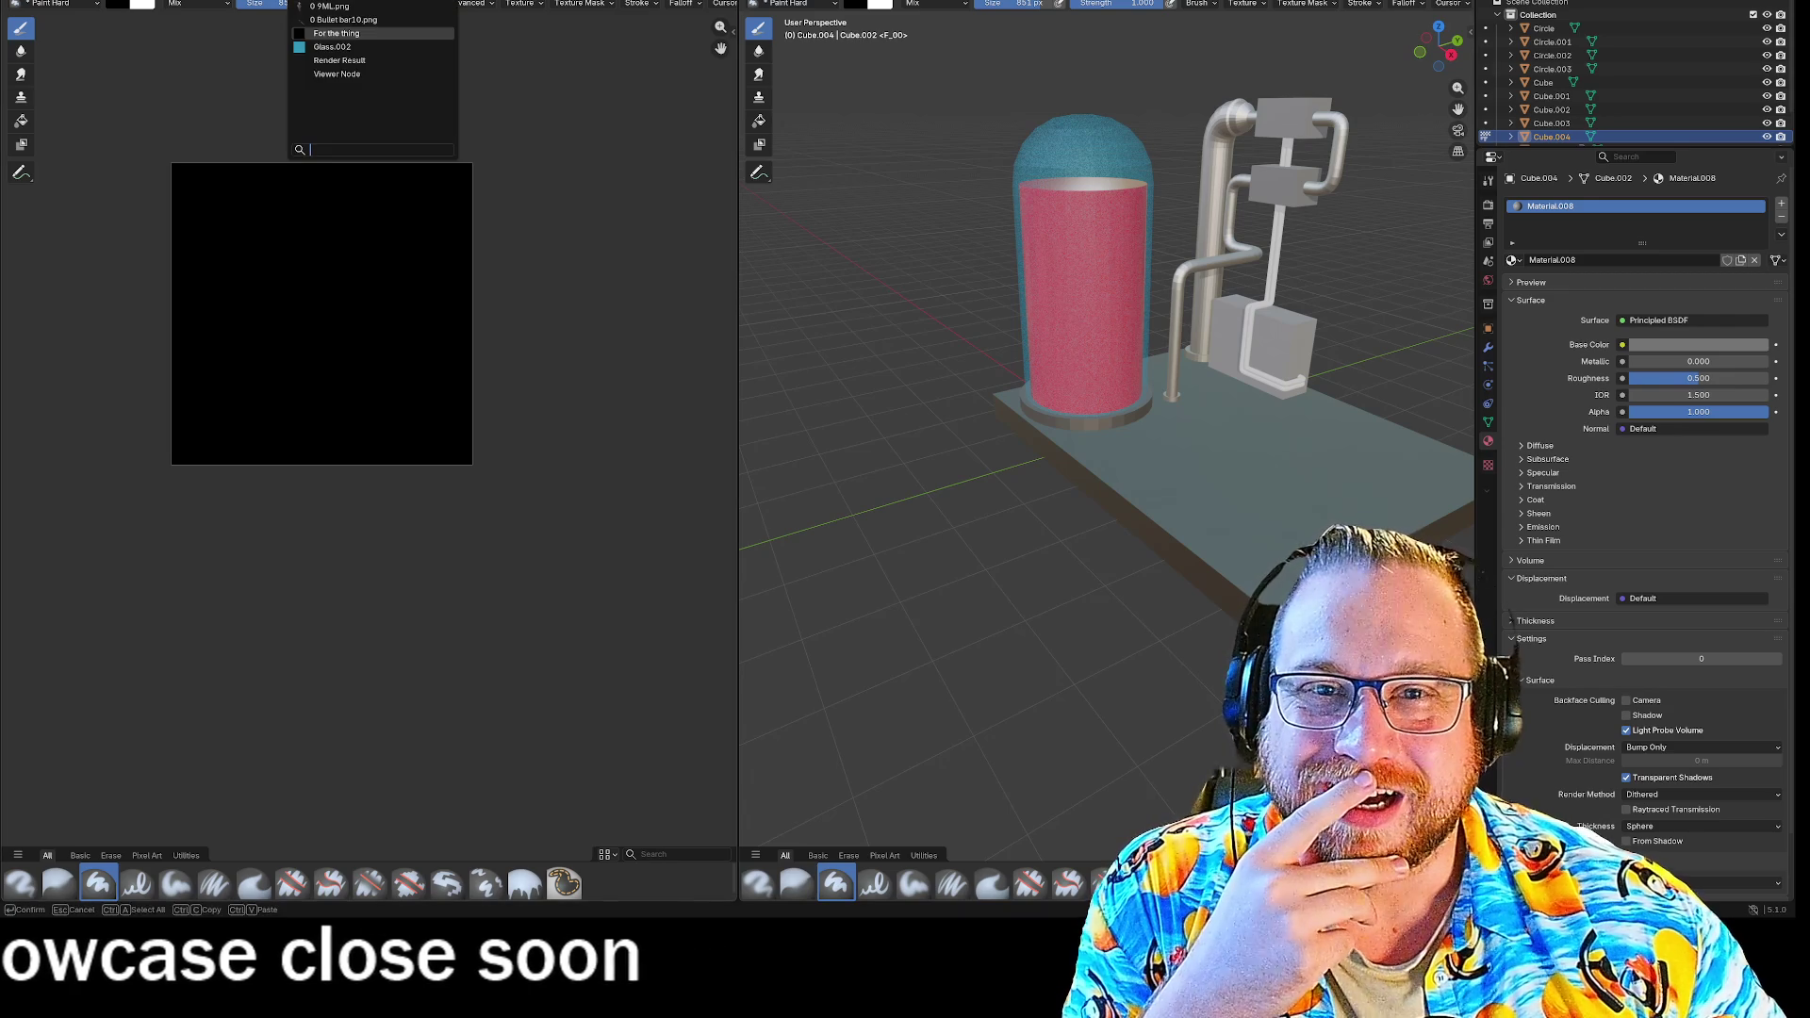
pyautogui.press('Escape')
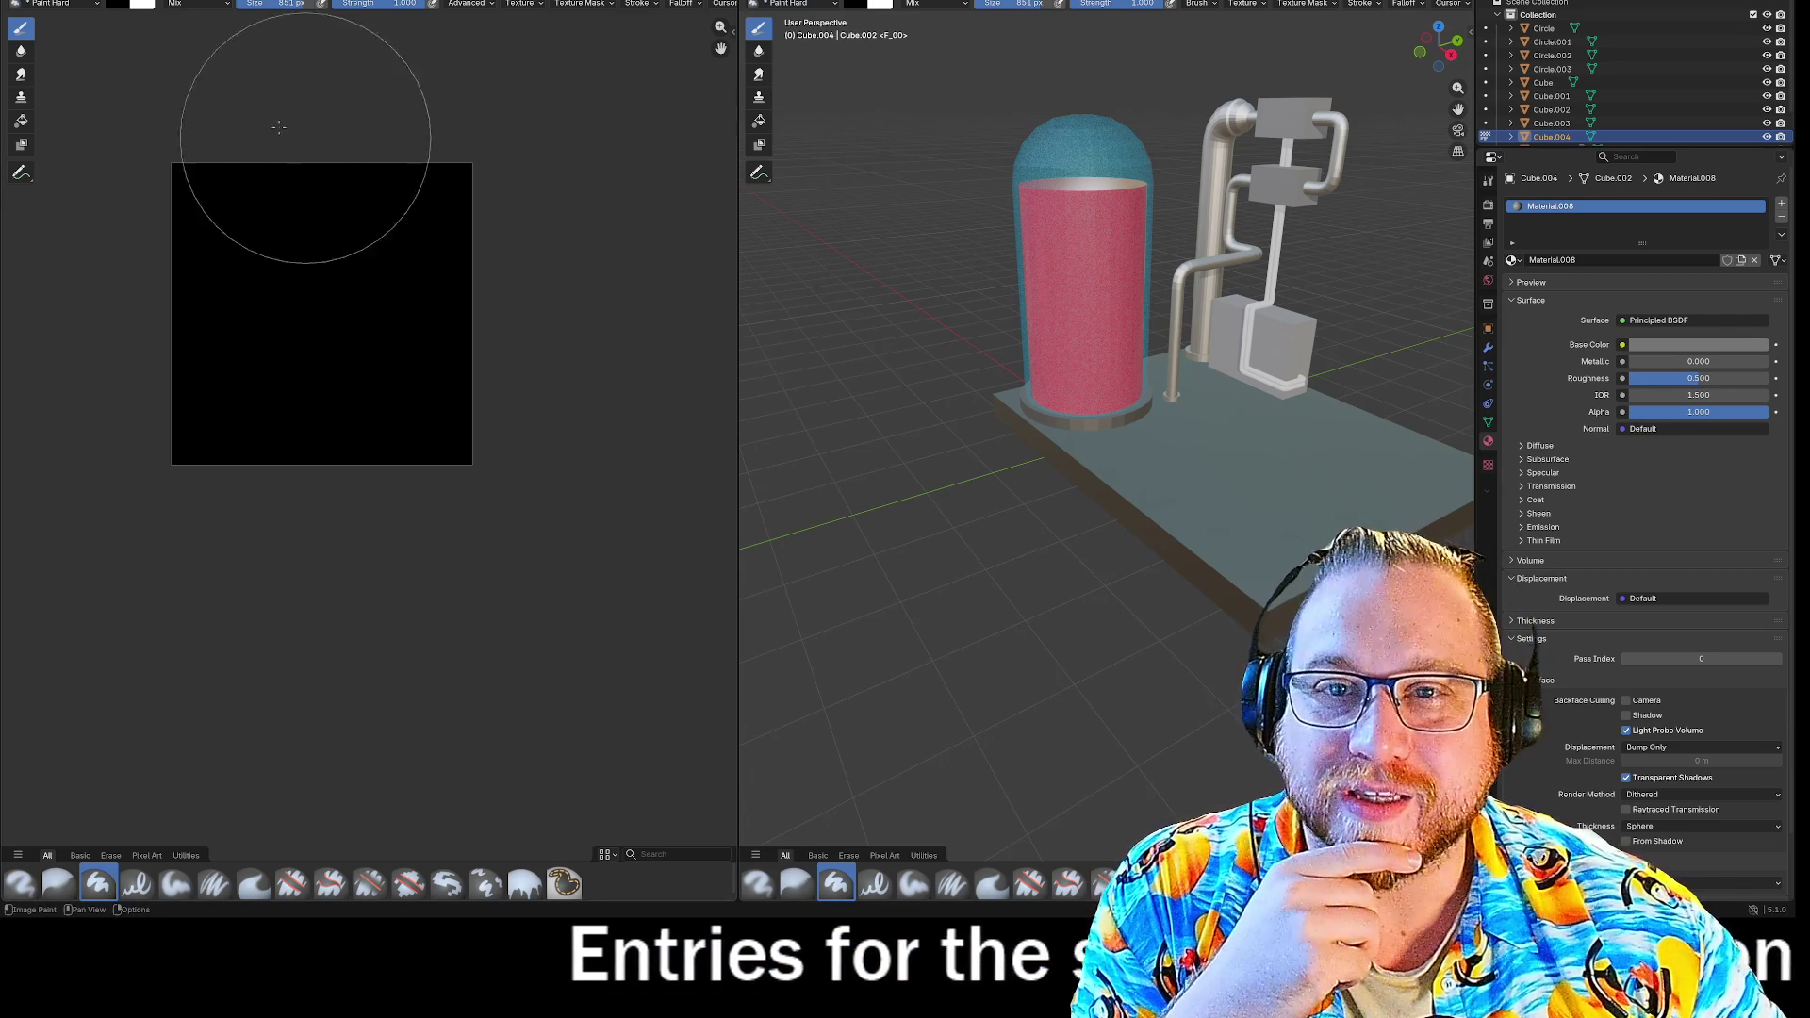
pyautogui.click(85, 5)
pyautogui.click(85, 5)
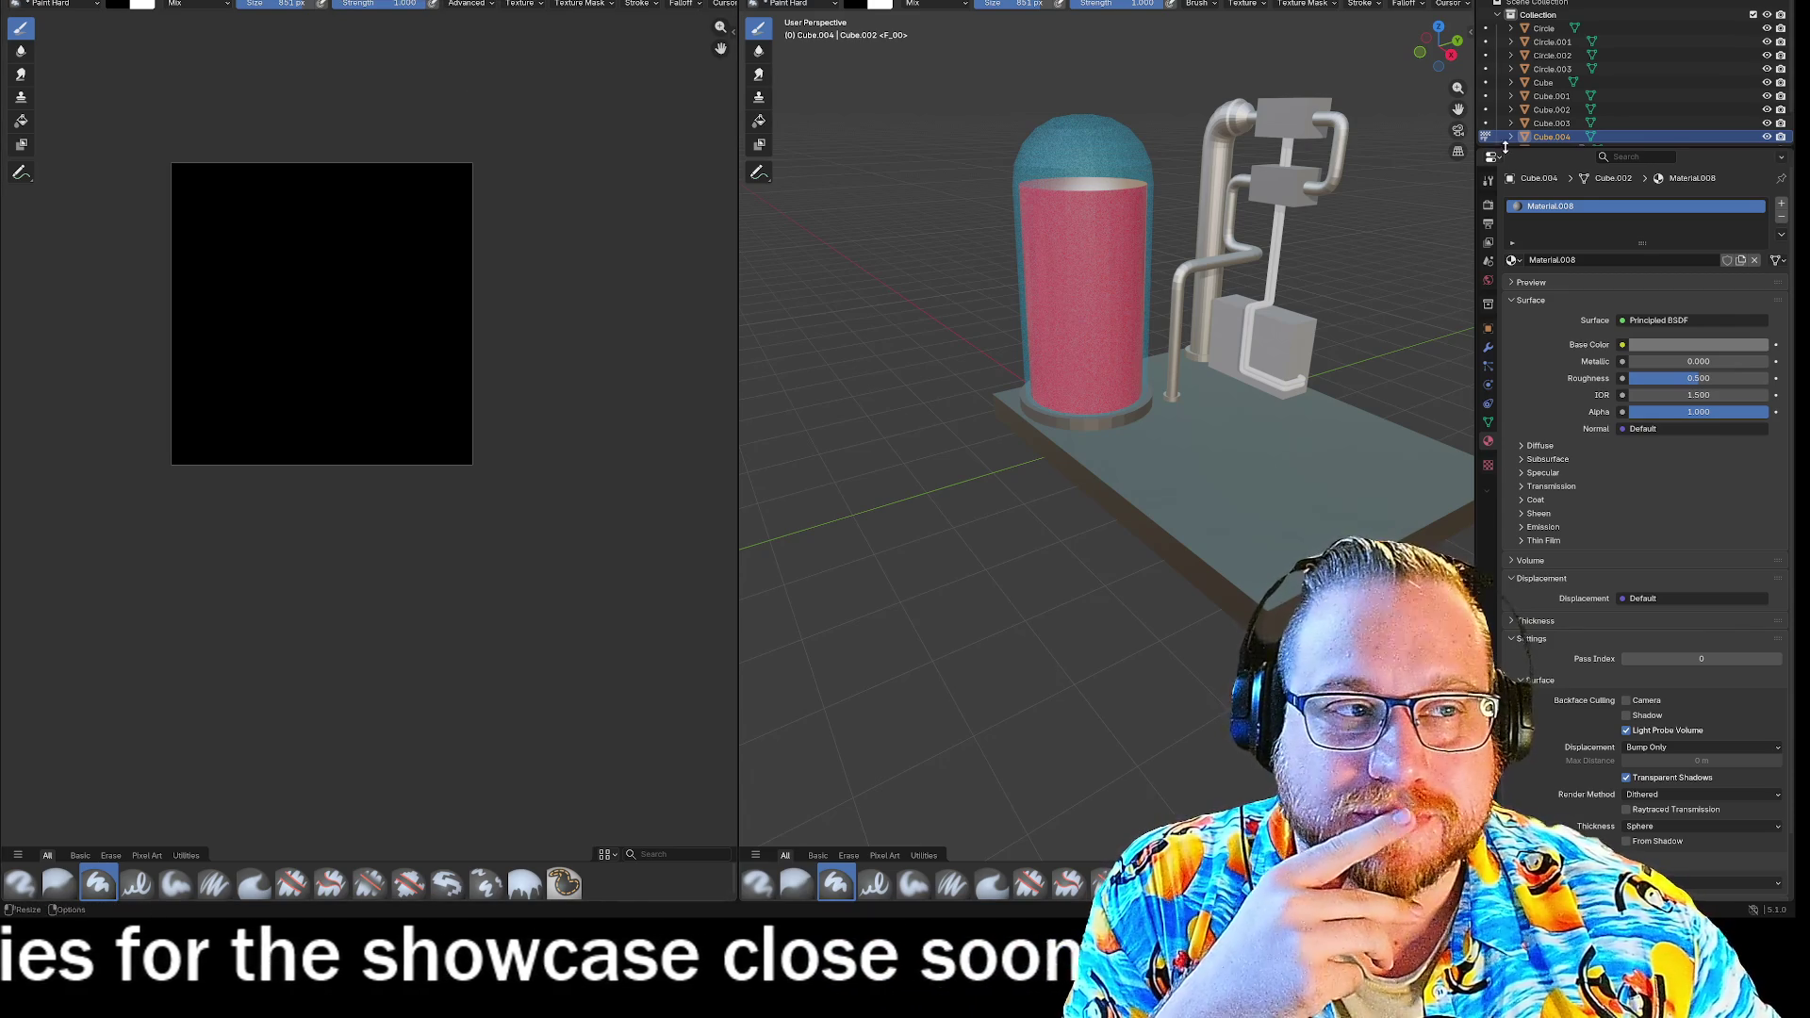
pyautogui.click(1084, 7)
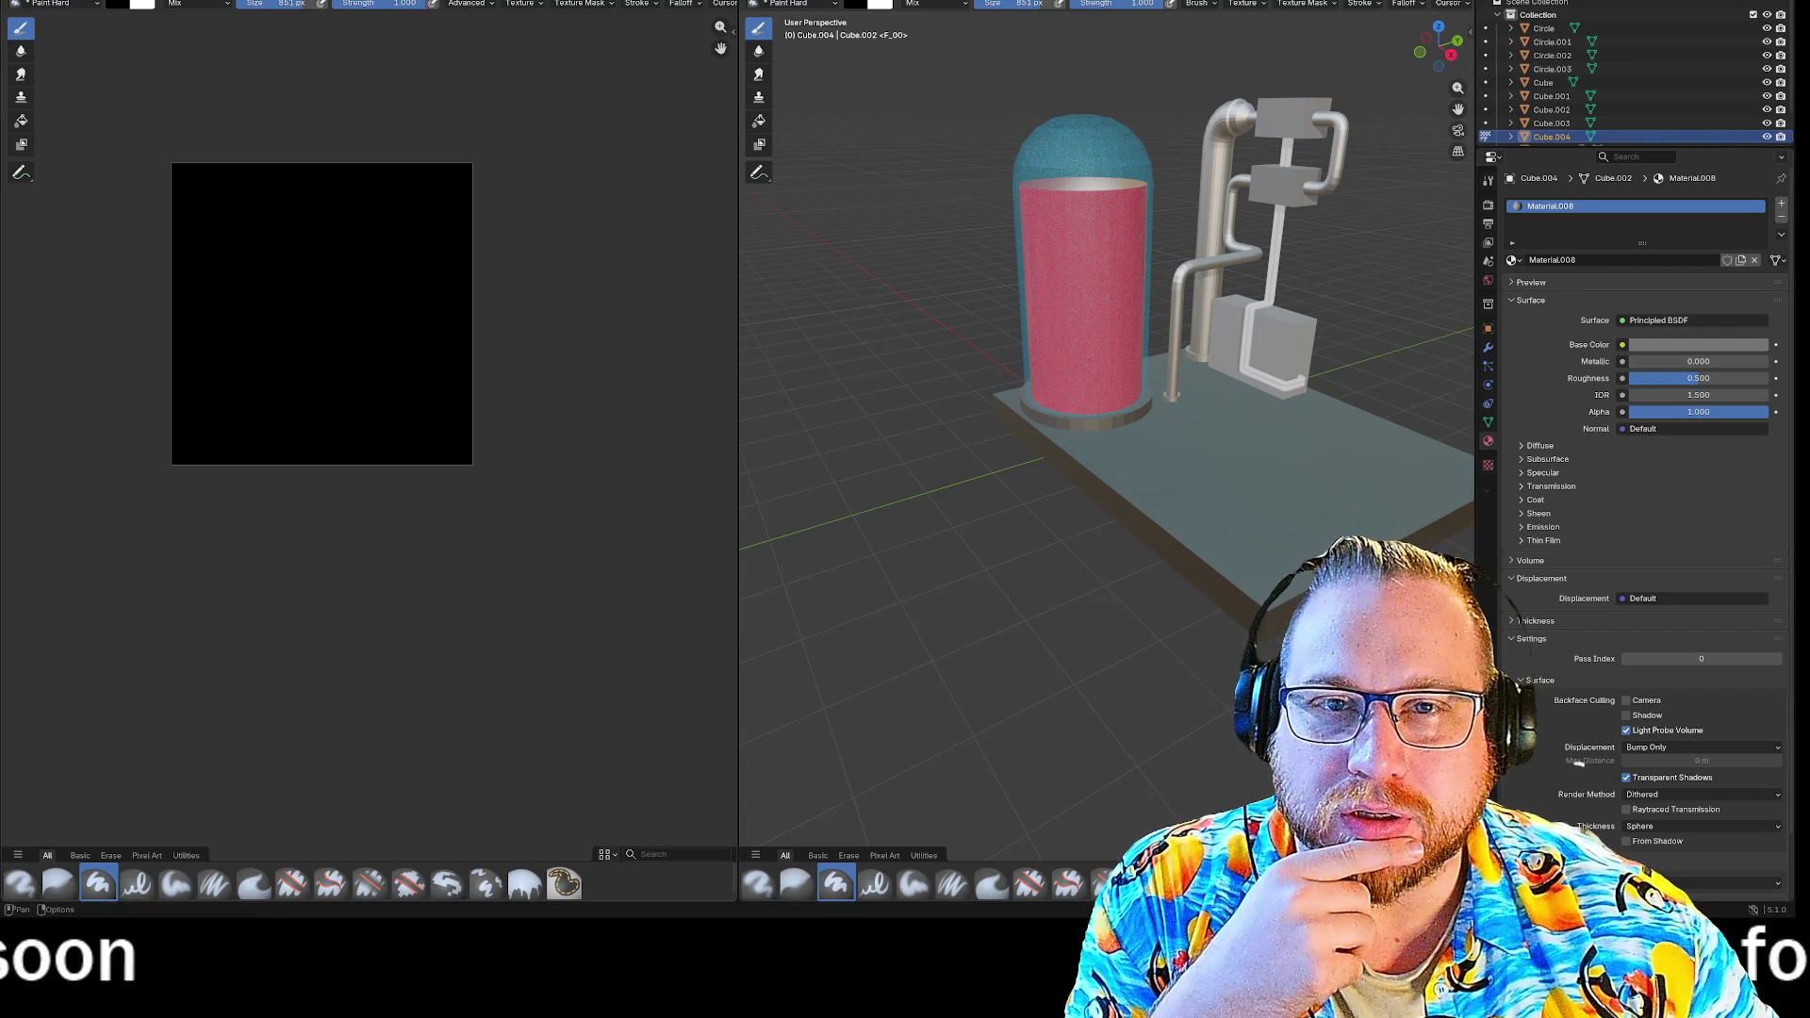
# Switch the viewport to Object Mode and back to Texture Paint, then reduce the brush size.
pyautogui.click(132, 3)
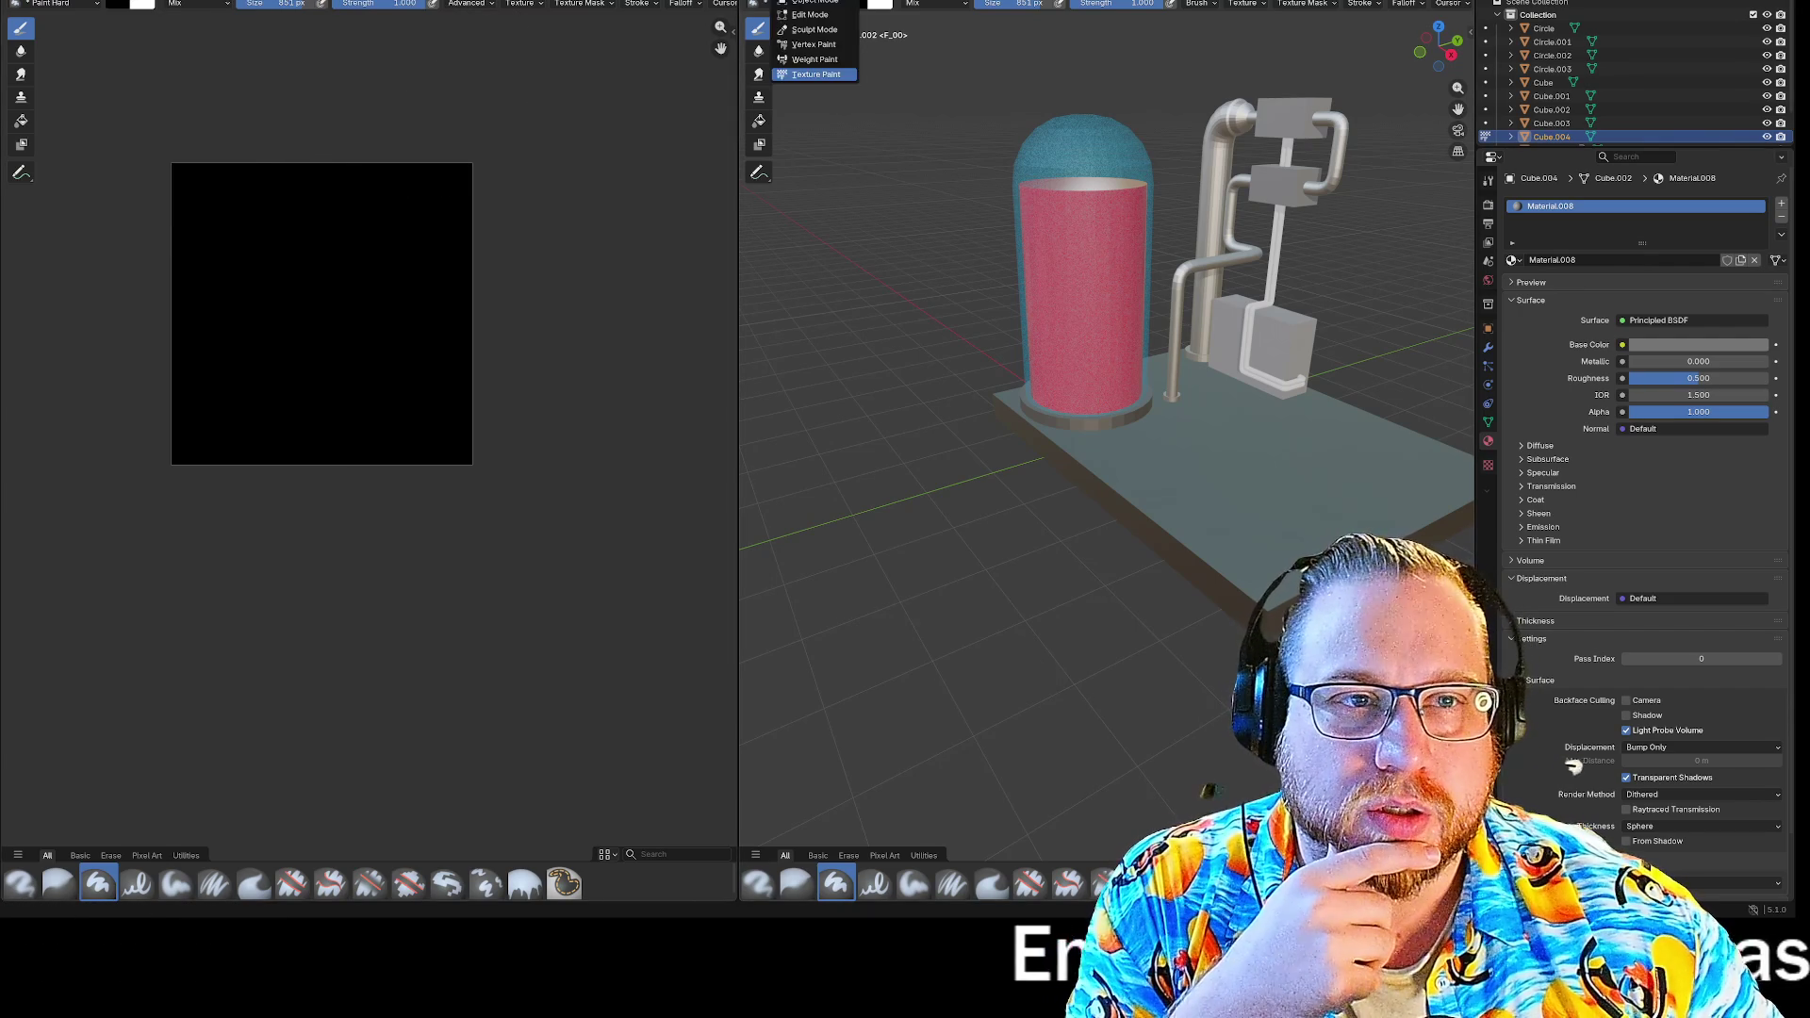
pyautogui.click(802, 3)
pyautogui.rightClick(1264, 178)
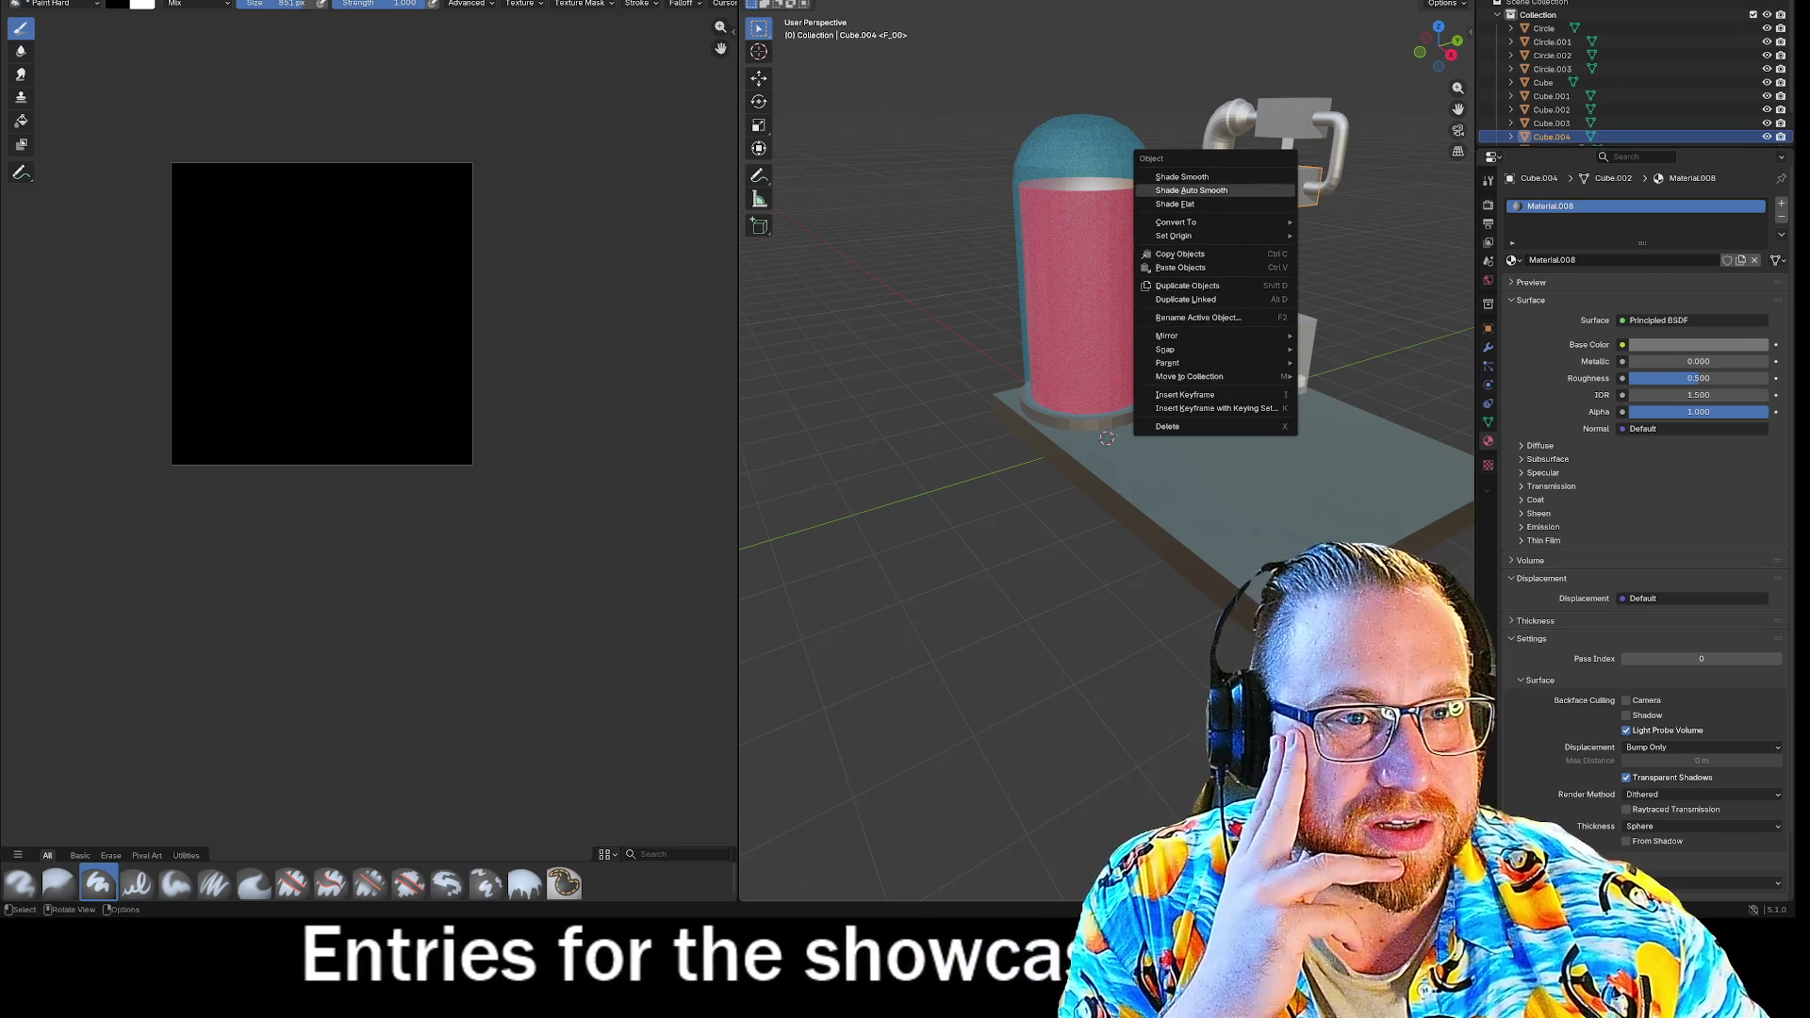
pyautogui.click(802, 2)
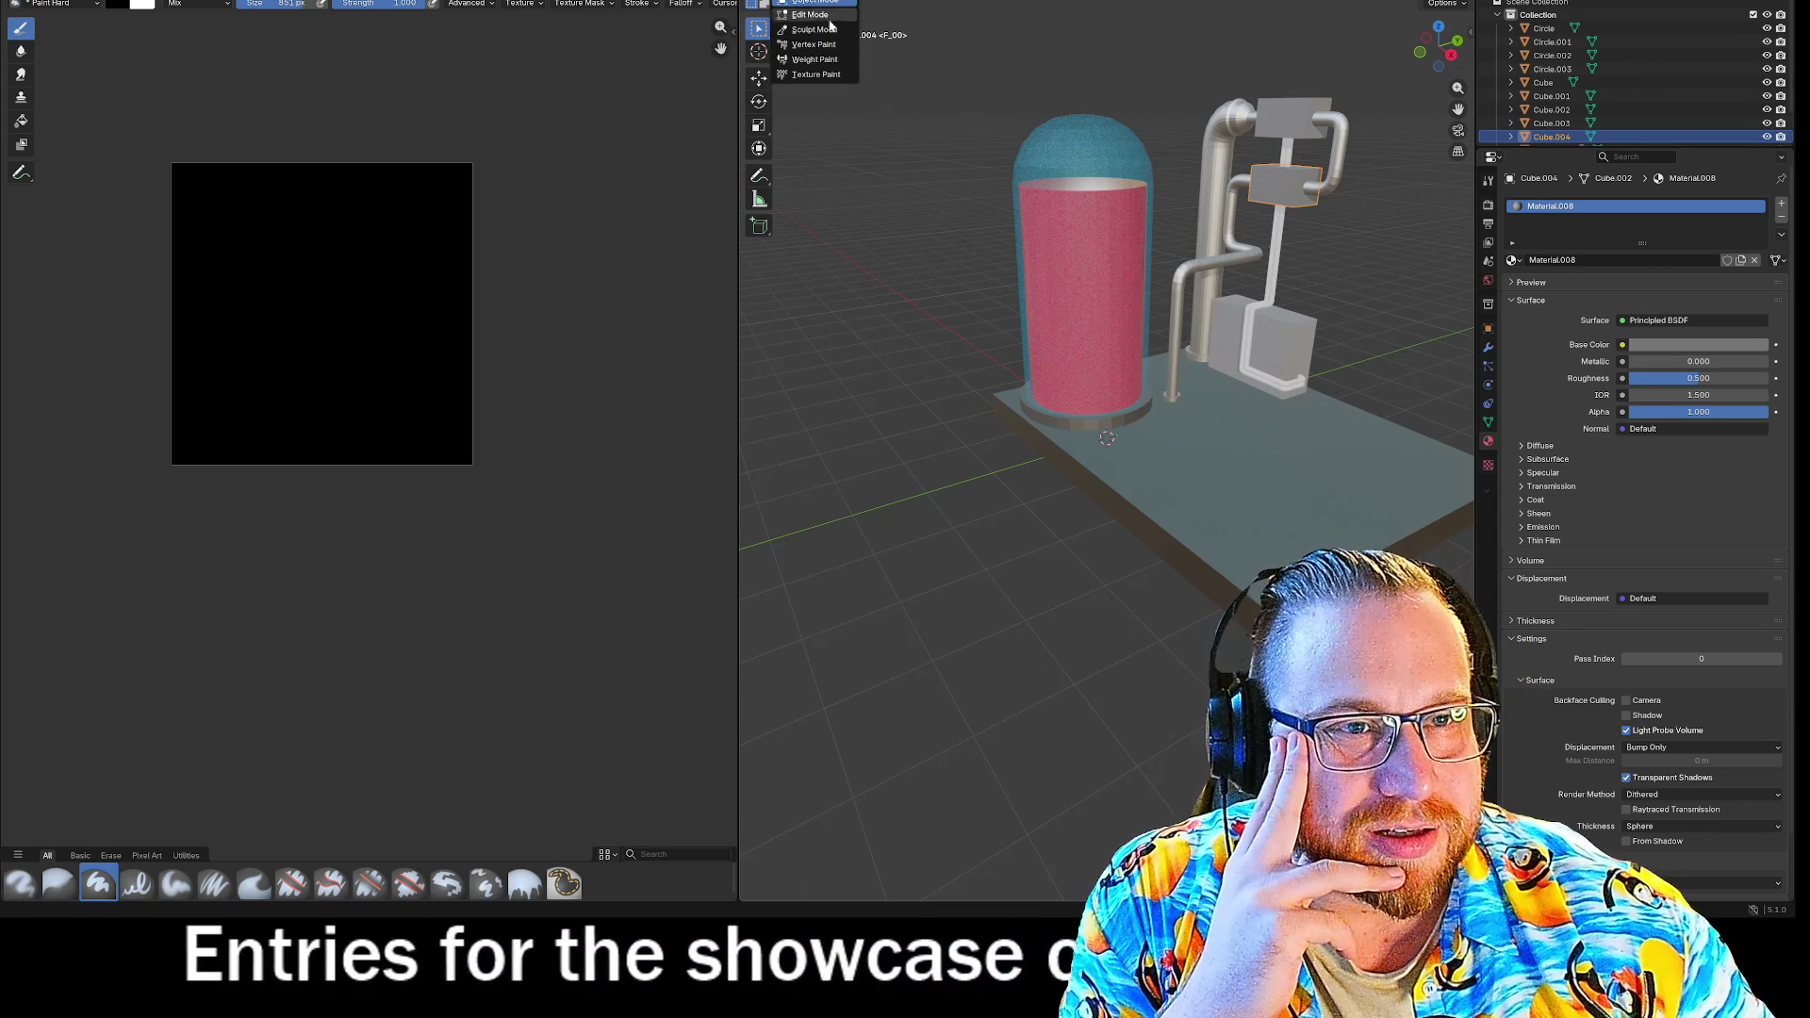
pyautogui.click(810, 78)
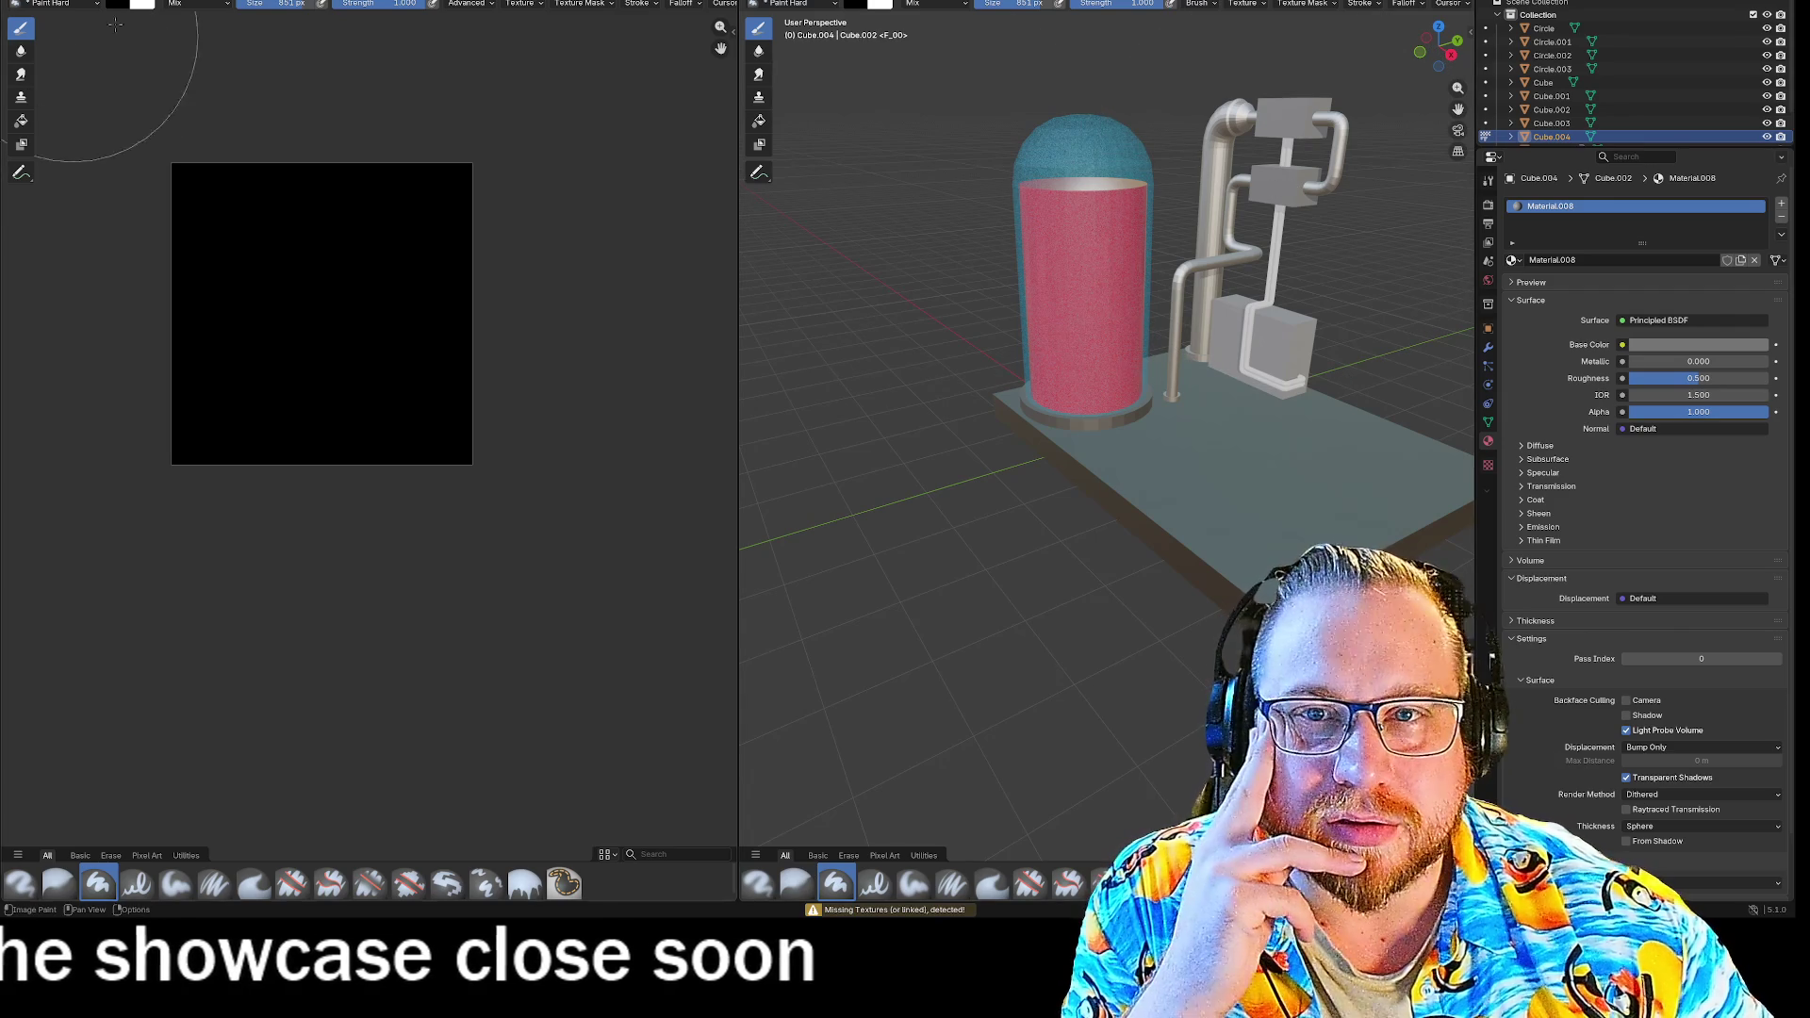
pyautogui.moveTo(283, 13); pyautogui.dragTo(243, 6)
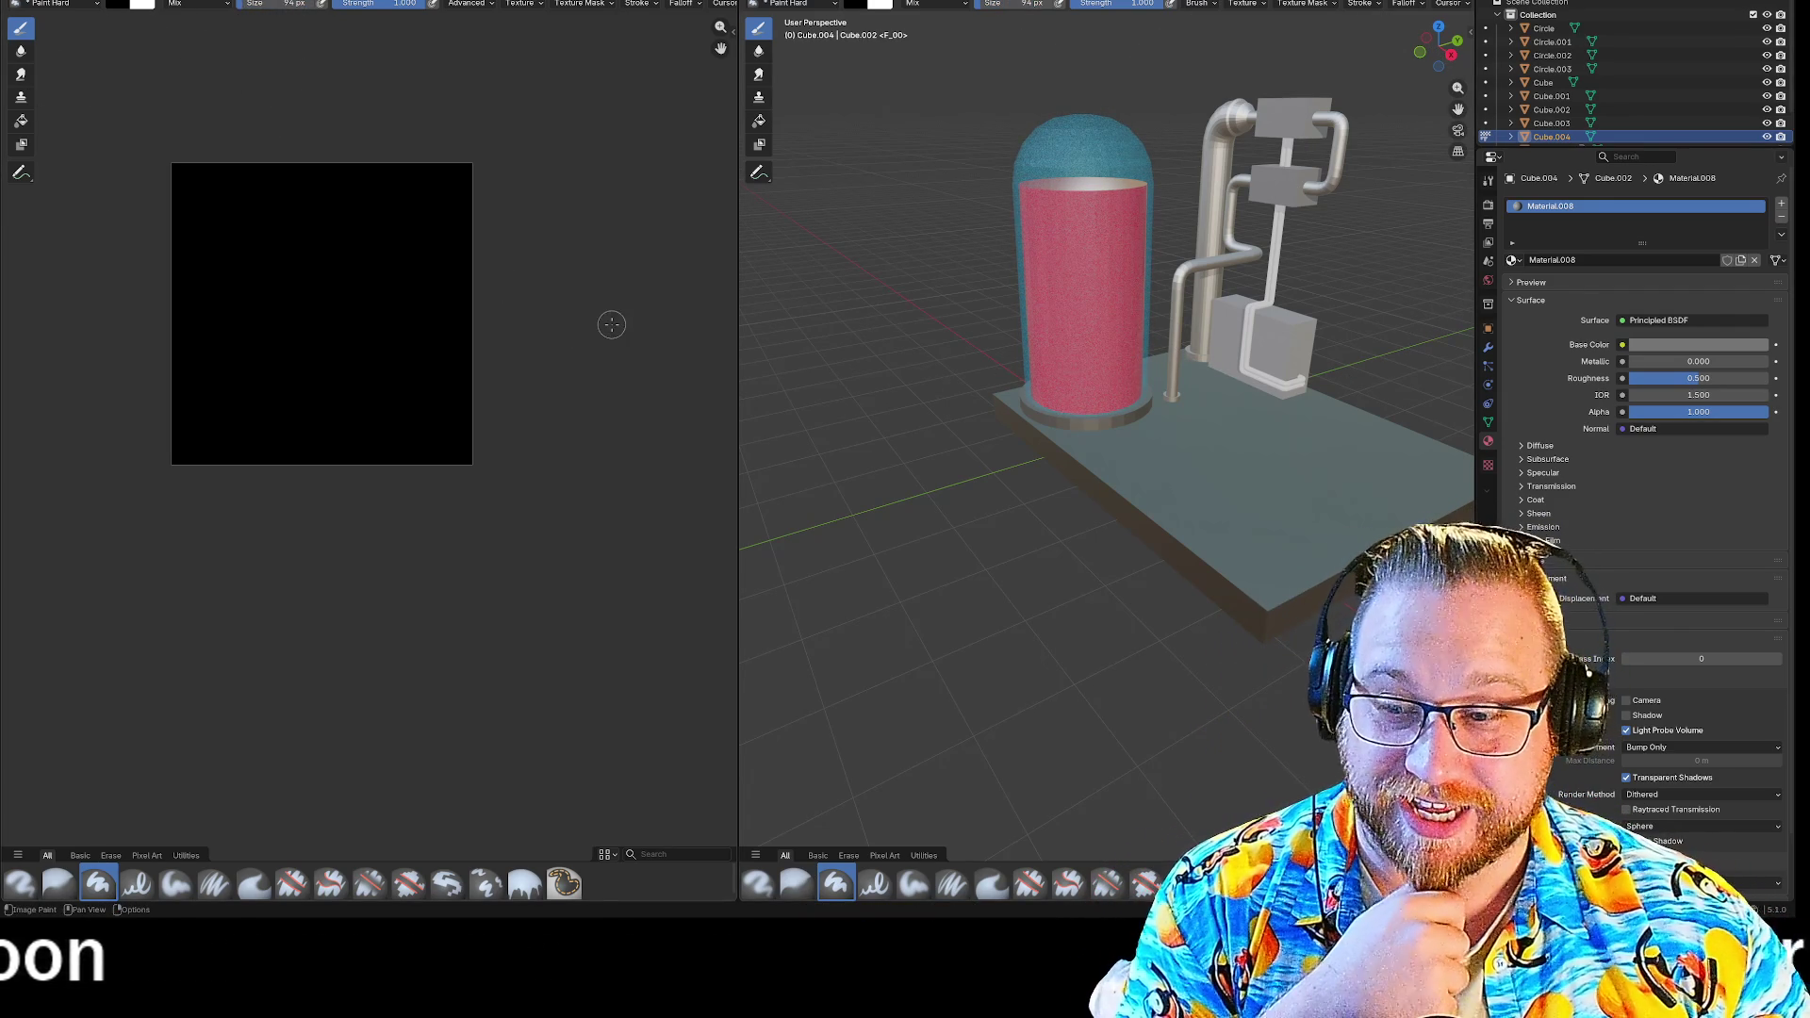
# Switch the cube to Object Mode and browse its object options and the Add menu.
pyautogui.rightClick(1280, 170)
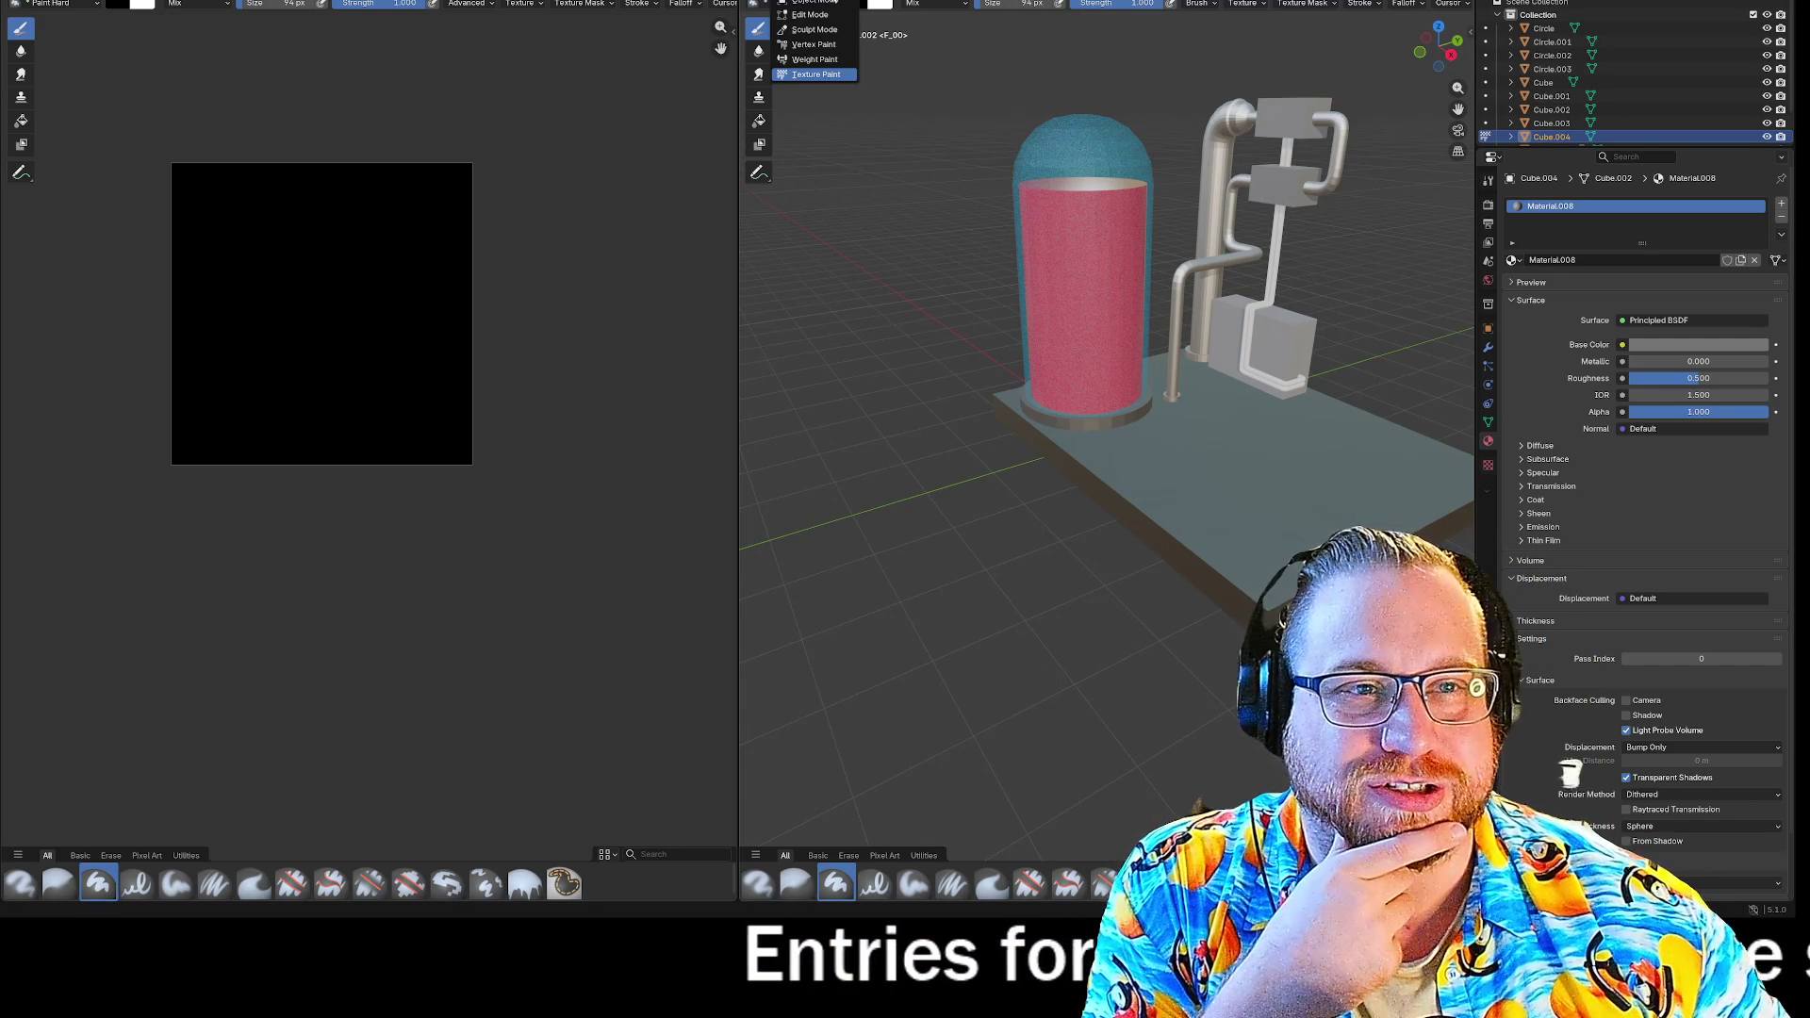
pyautogui.click(823, 3)
pyautogui.rightClick(1264, 186)
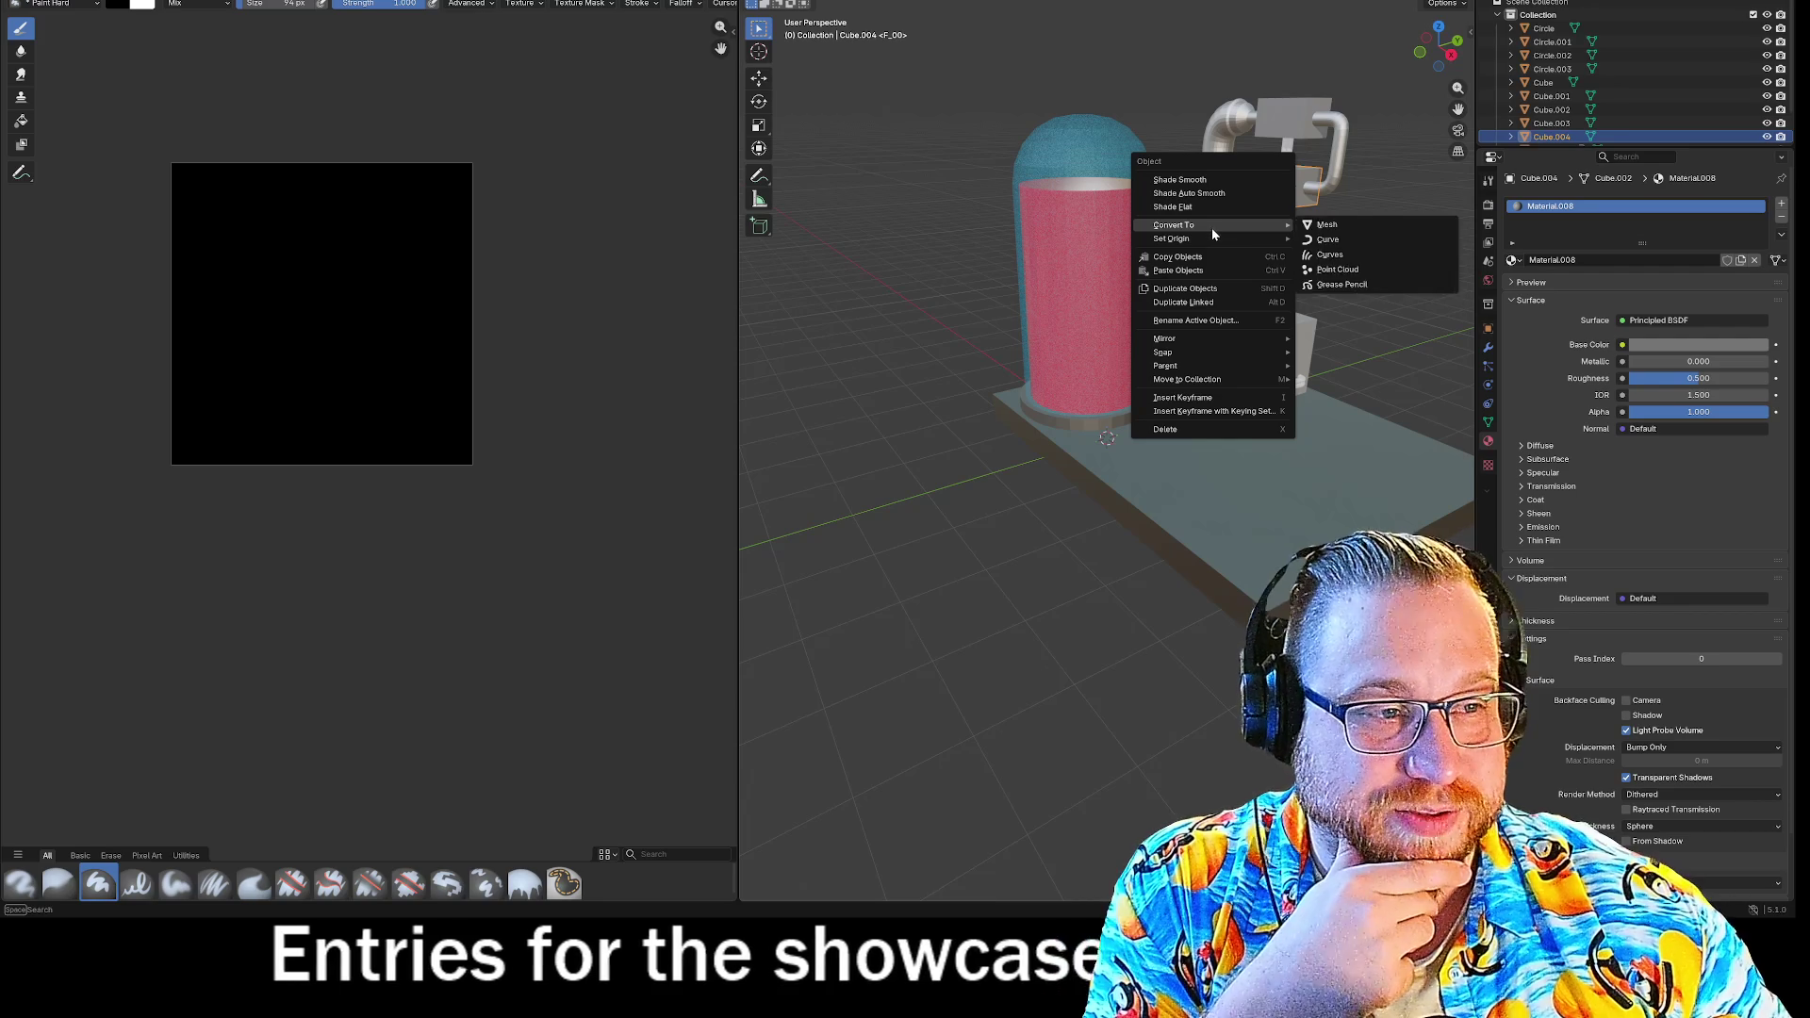
pyautogui.moveTo(1209, 236)
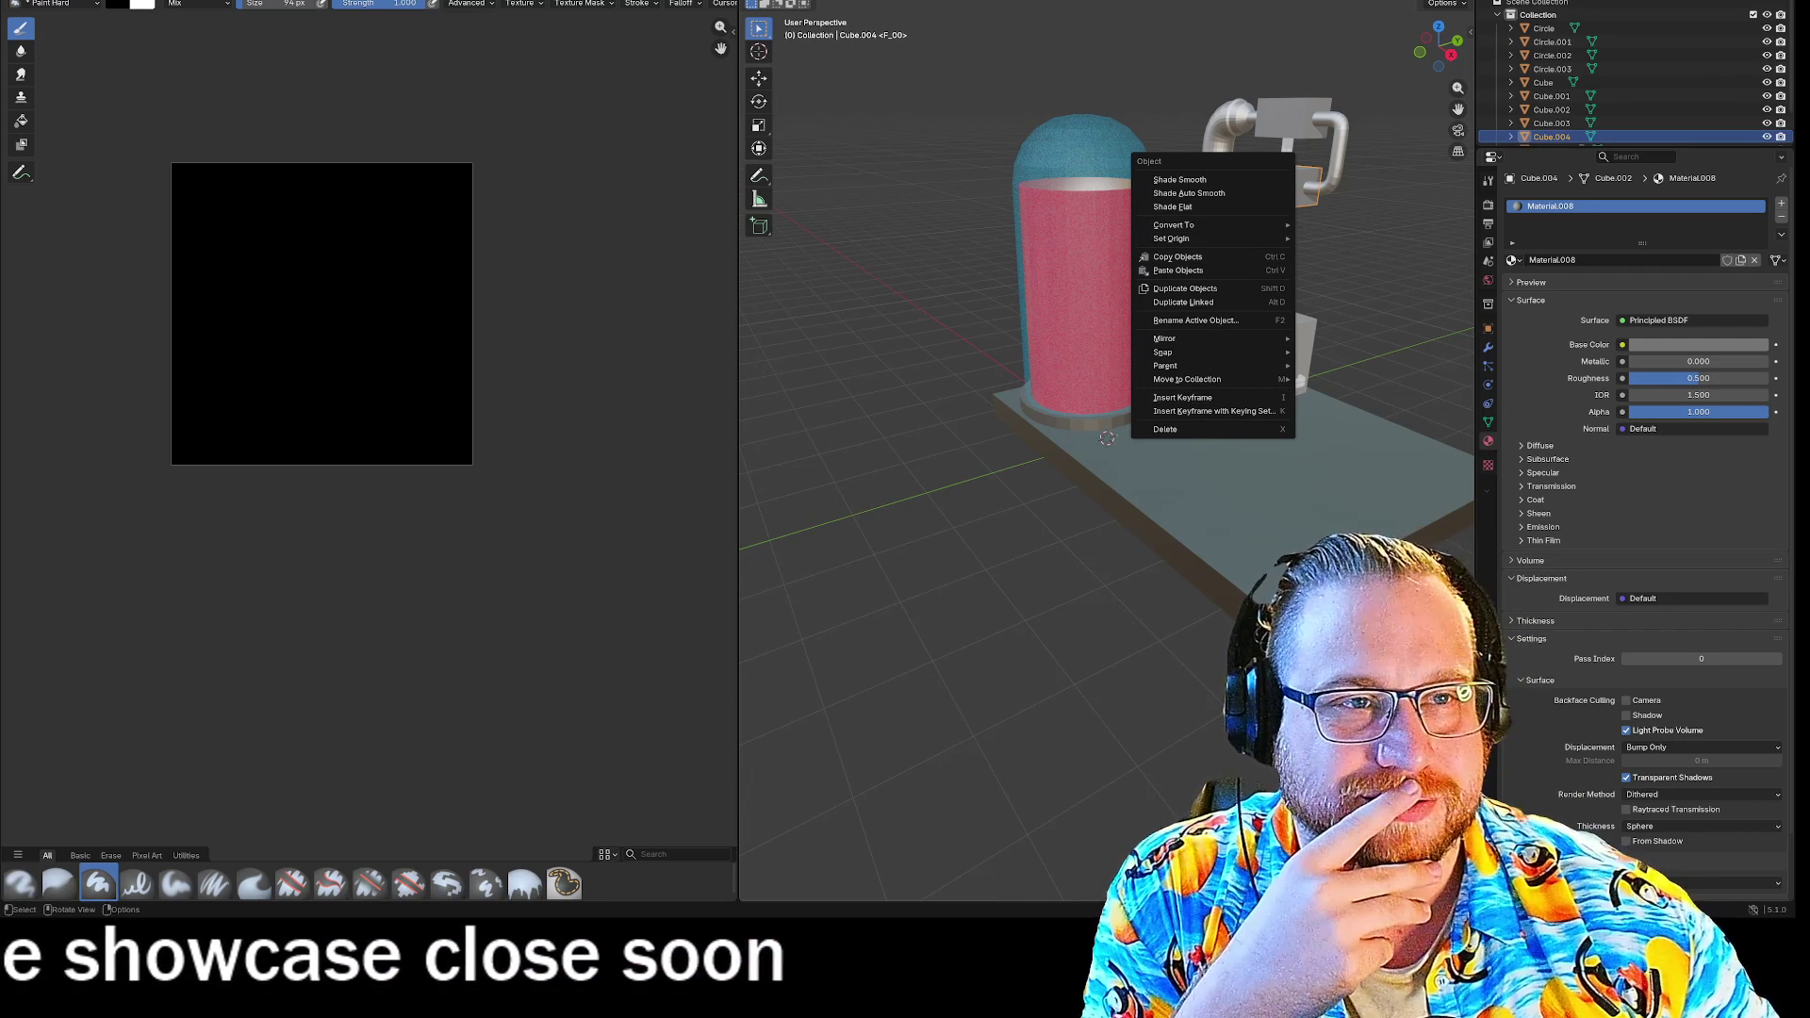
pyautogui.click(929, 3)
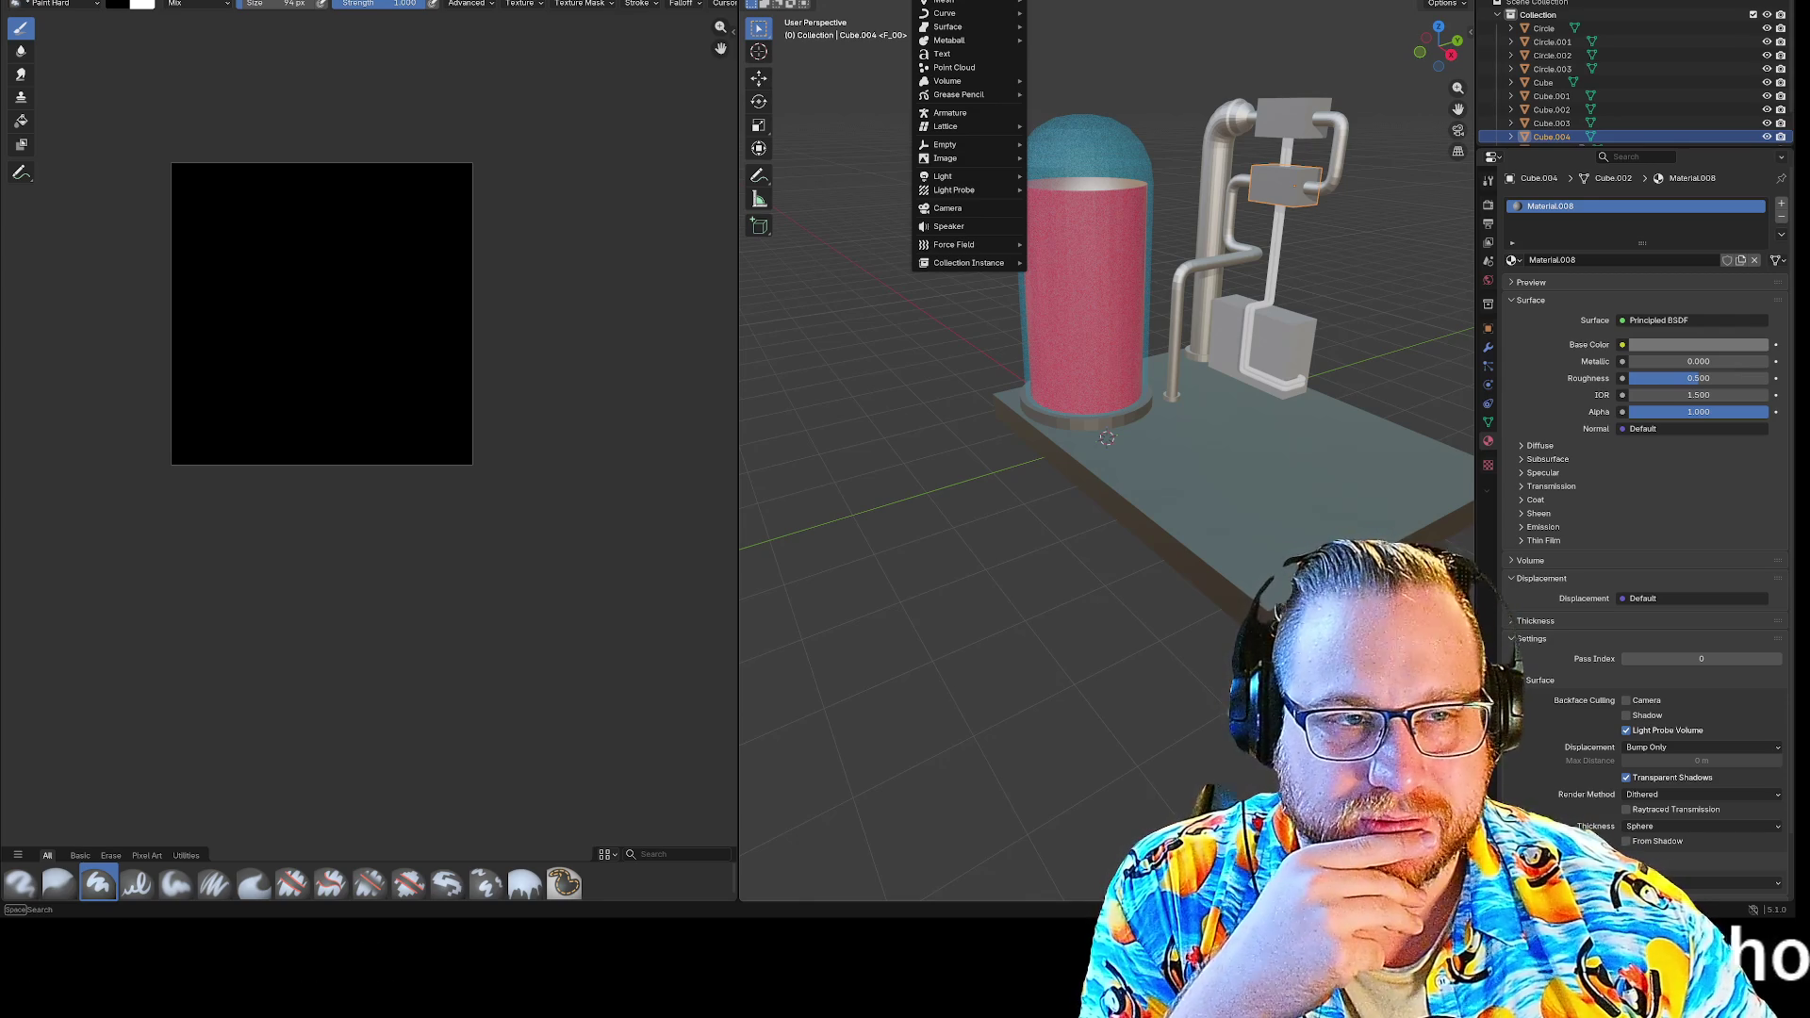
pyautogui.moveTo(961, 3)
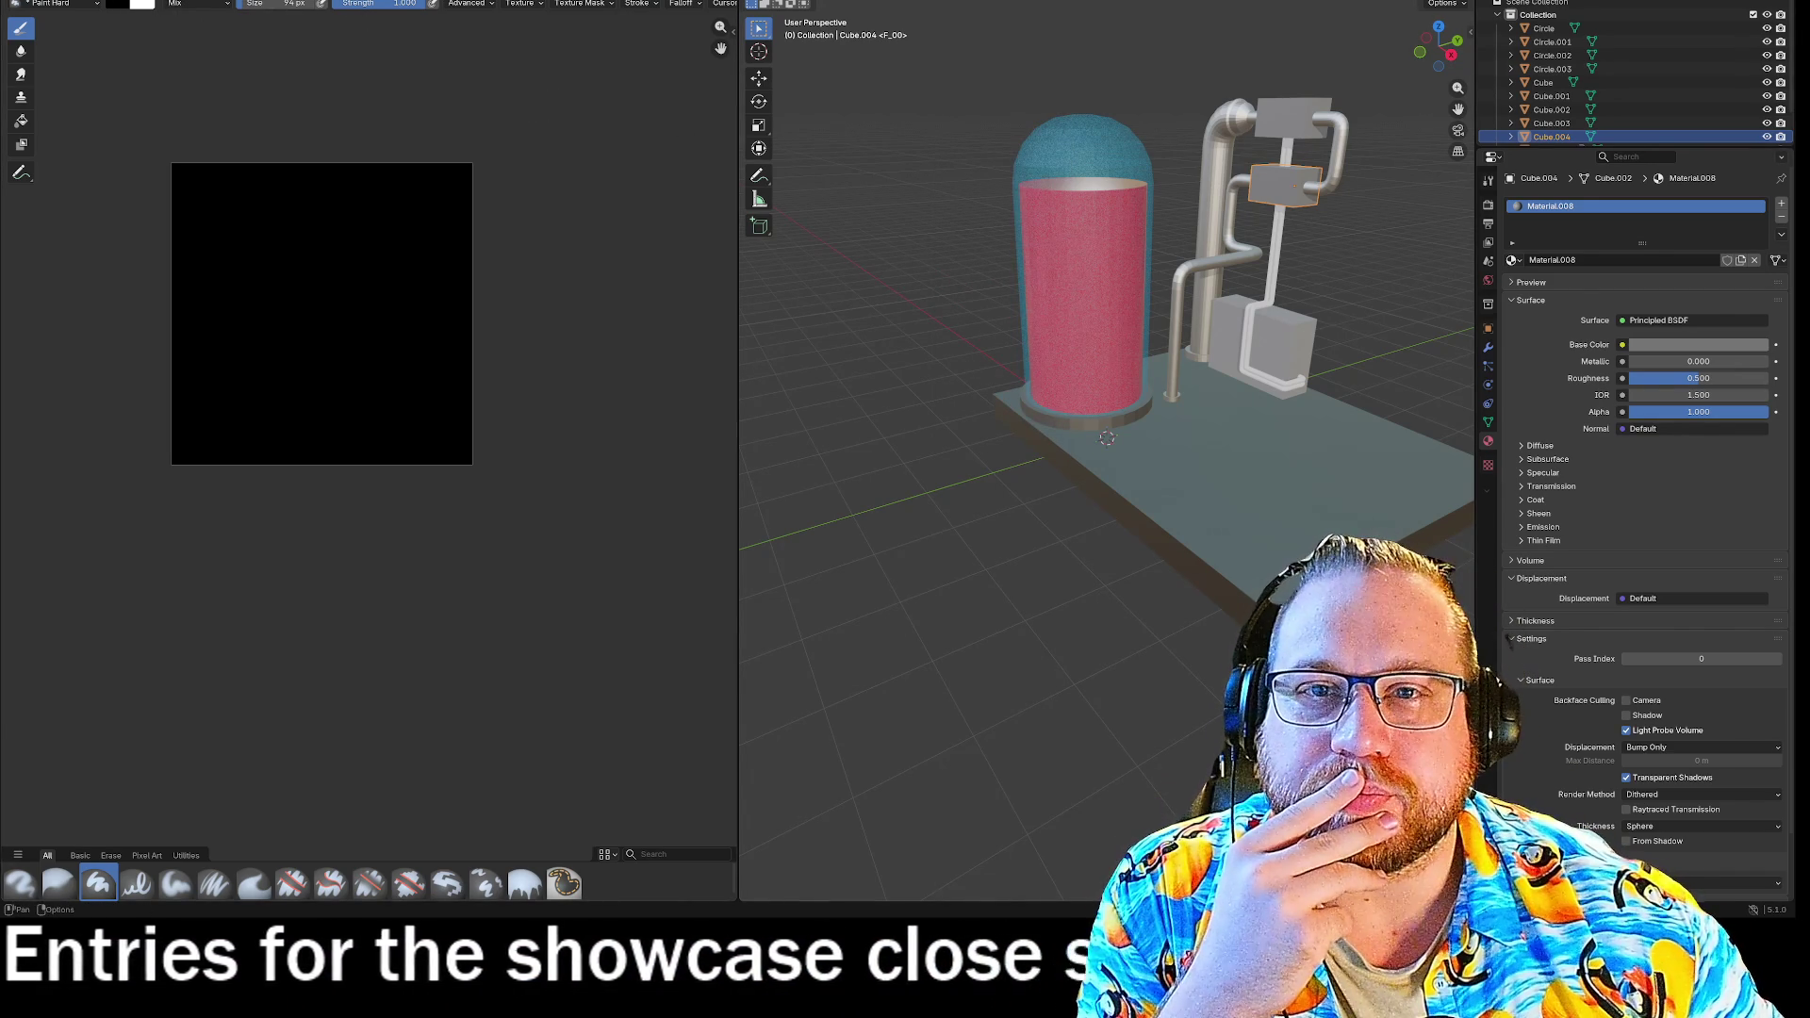
# Switch to the Layout workspace and return to the Texture Paint workspace.
pyautogui.hotkey('ctrl', 'pageup')
pyautogui.rightClick(747, 333)
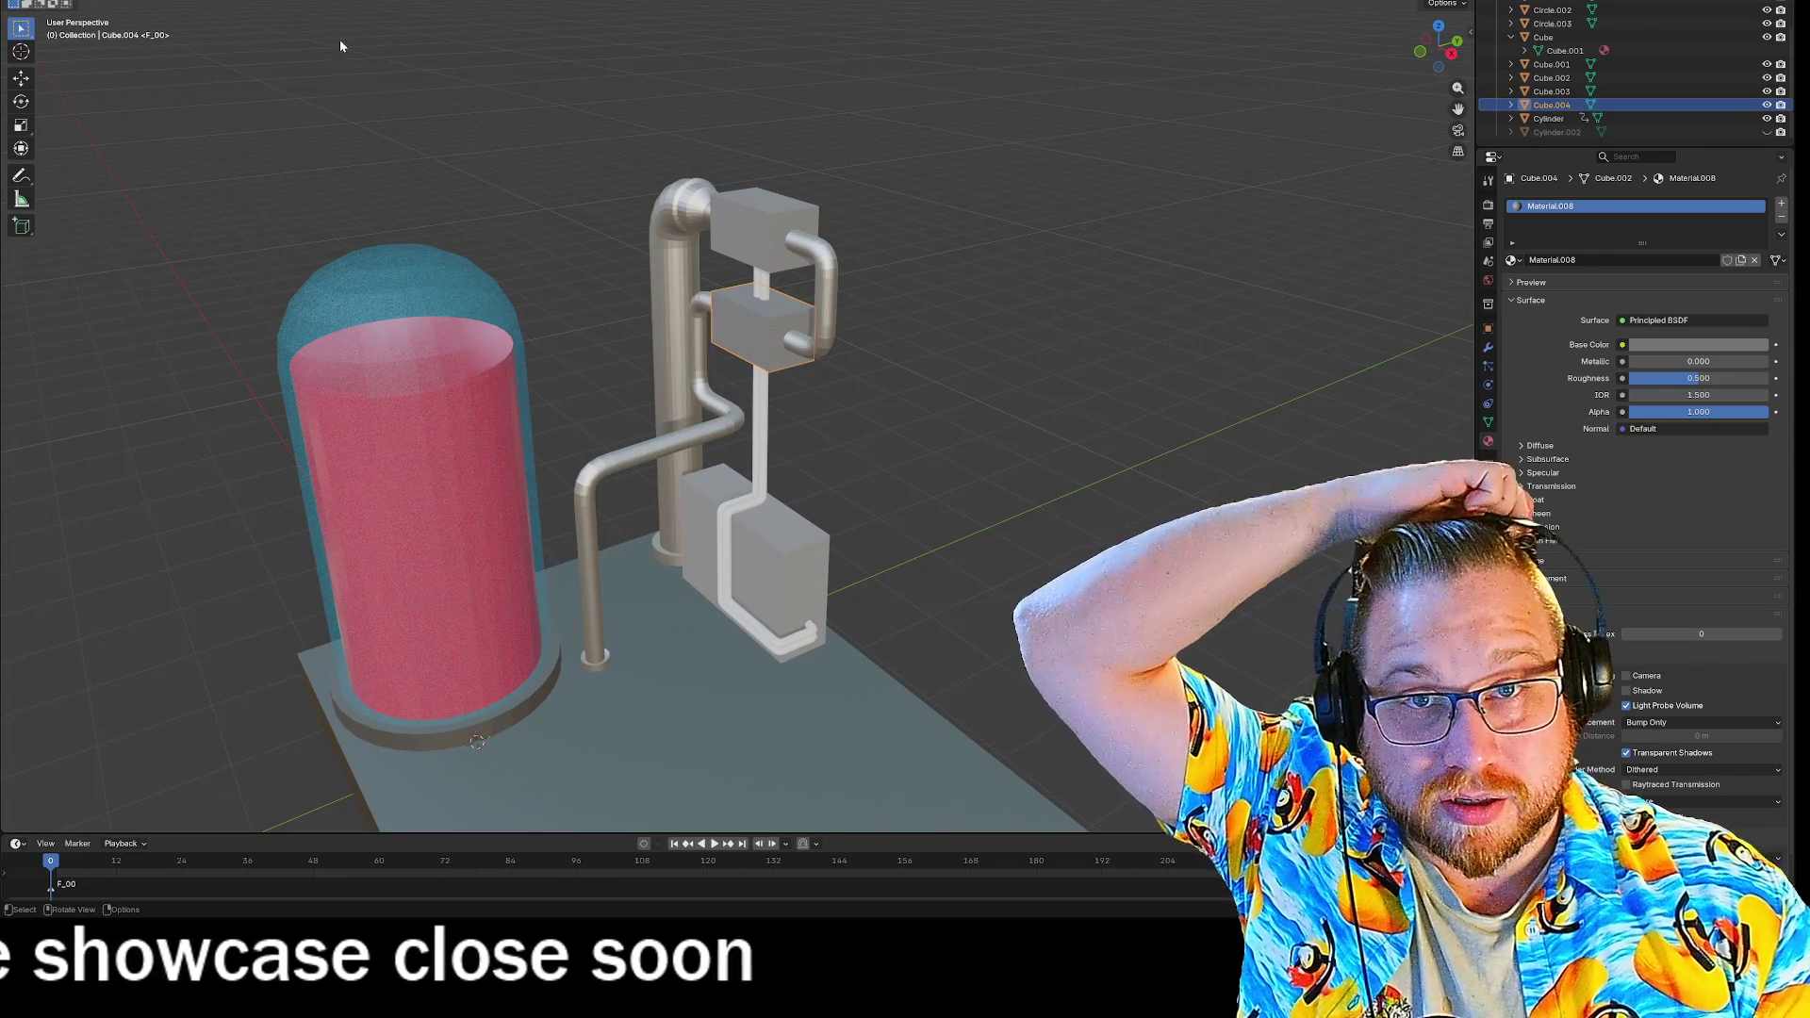
pyautogui.hotkey('ctrl', 'pagedown')
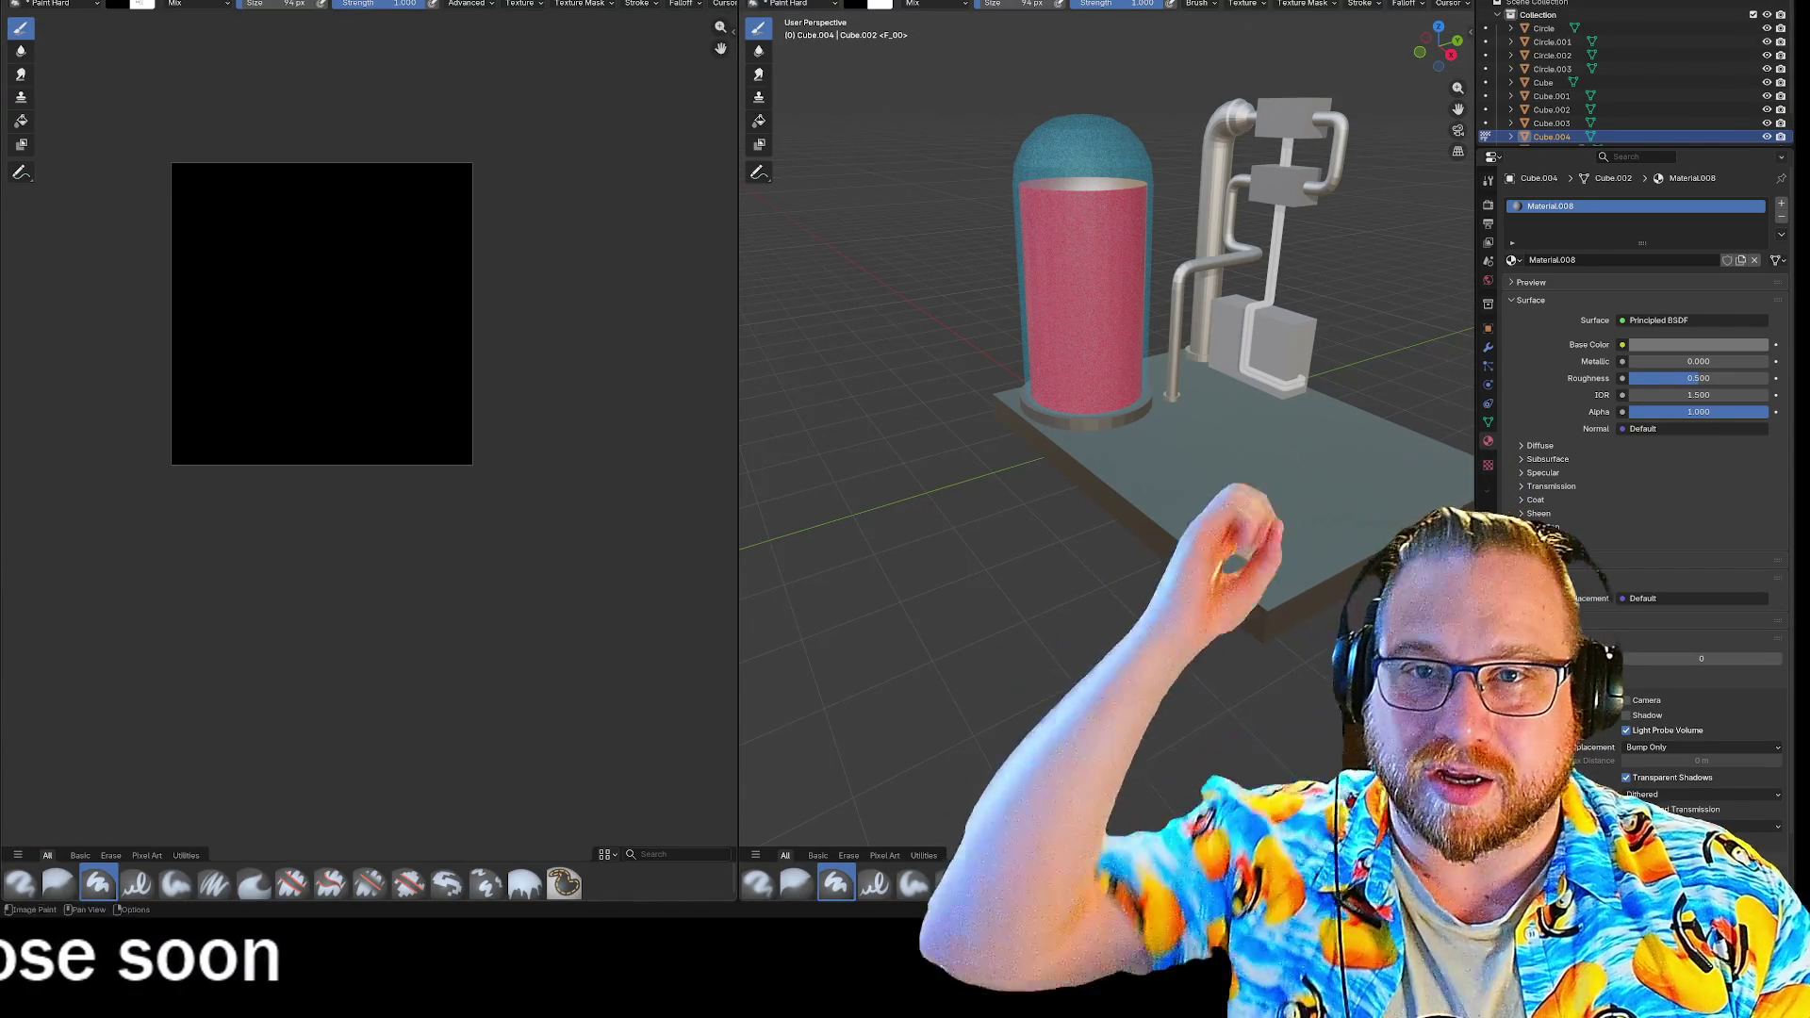
pyautogui.click(127, 1)
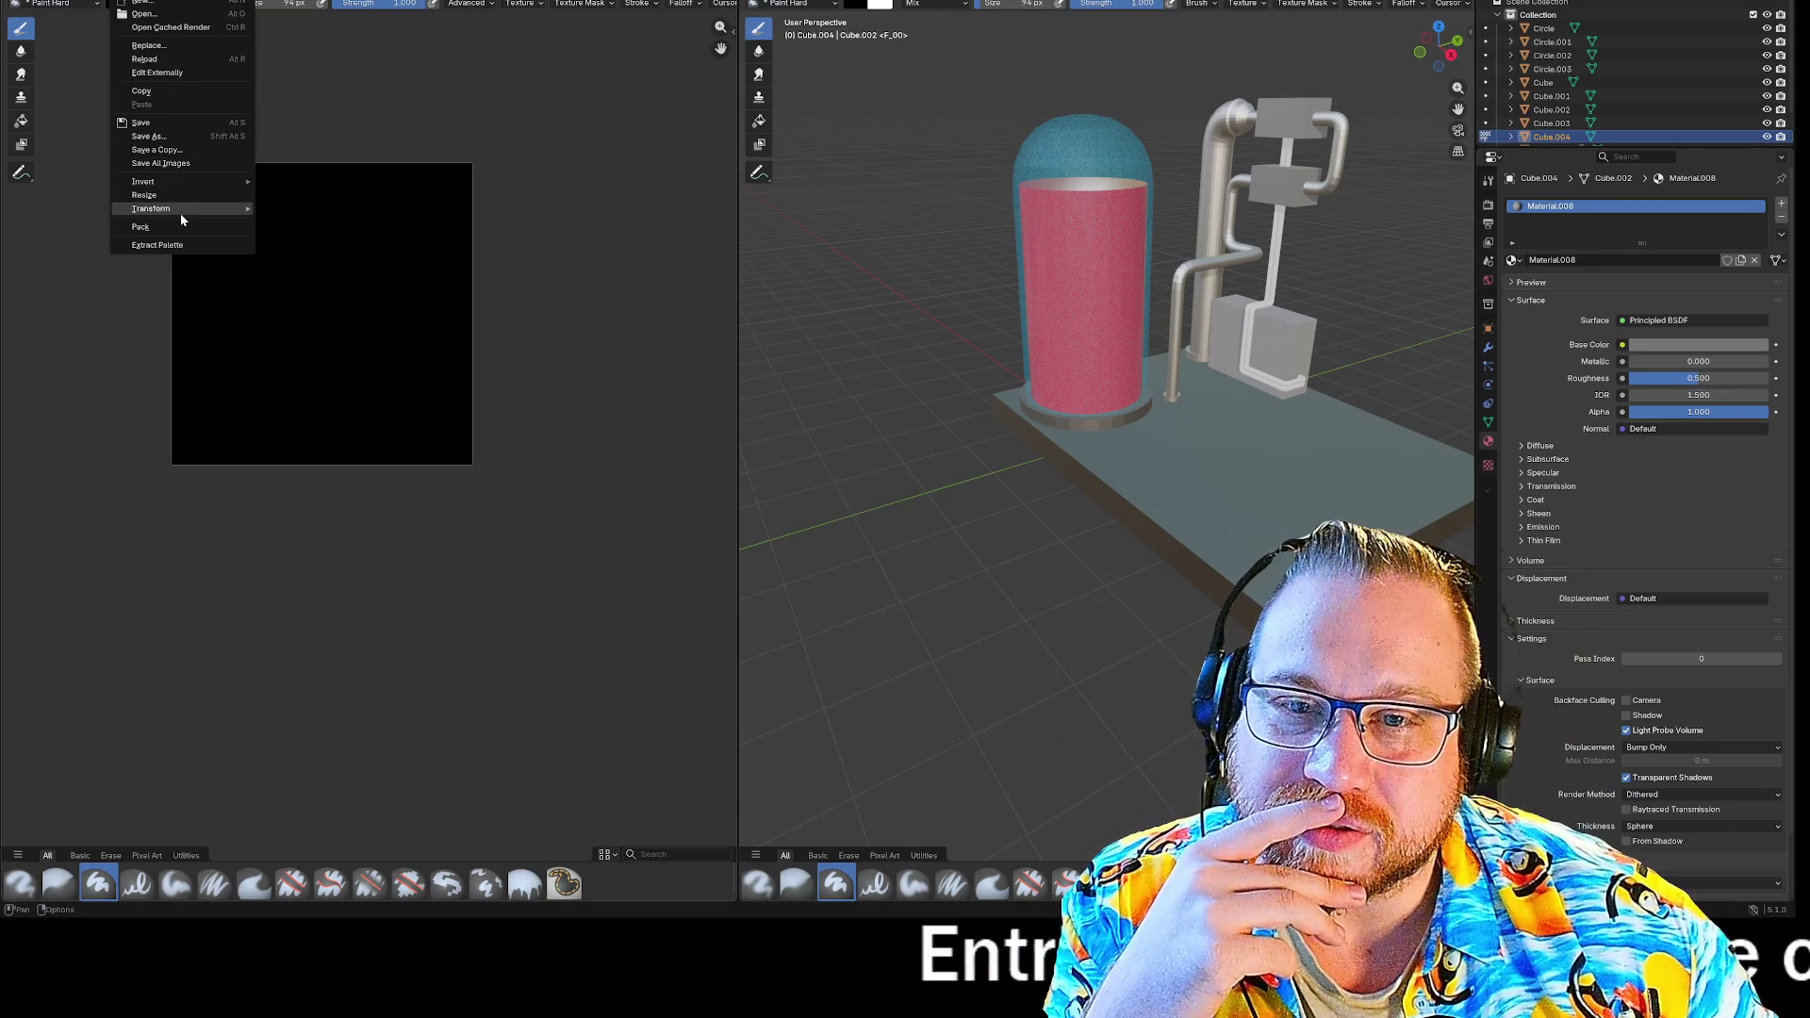
pyautogui.click(144, 2)
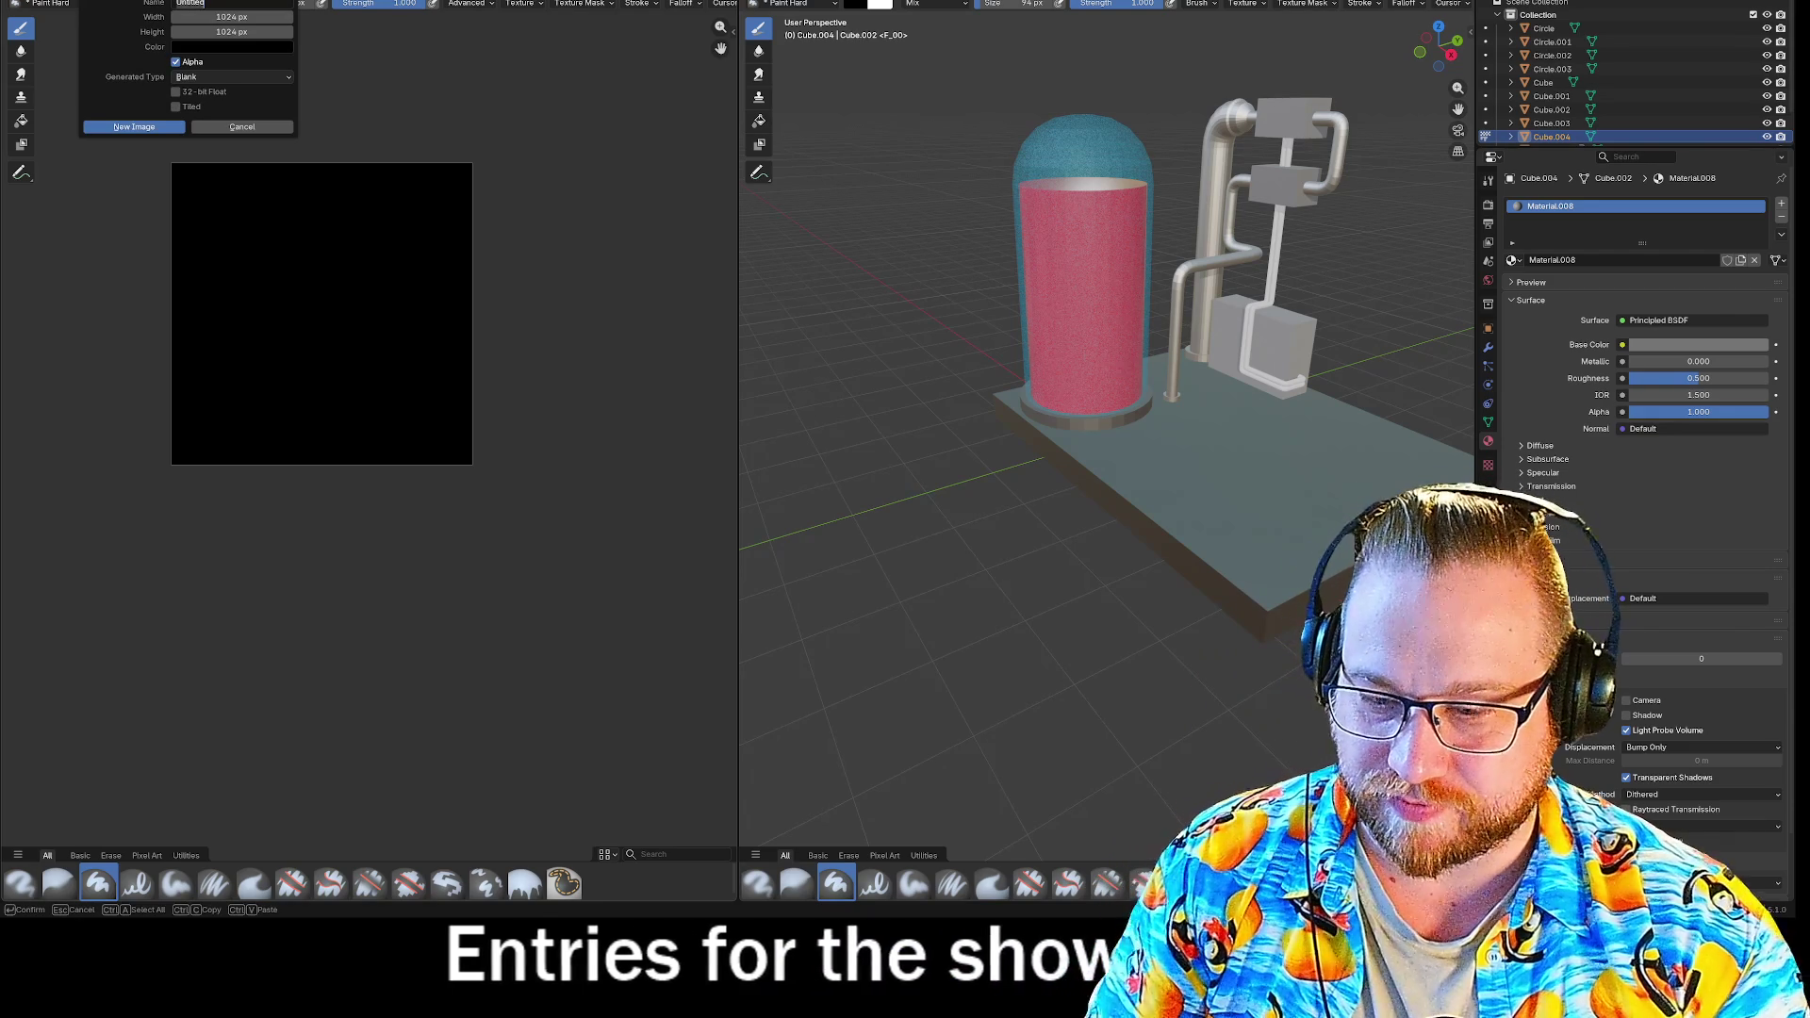
pyautogui.write('Boxes')
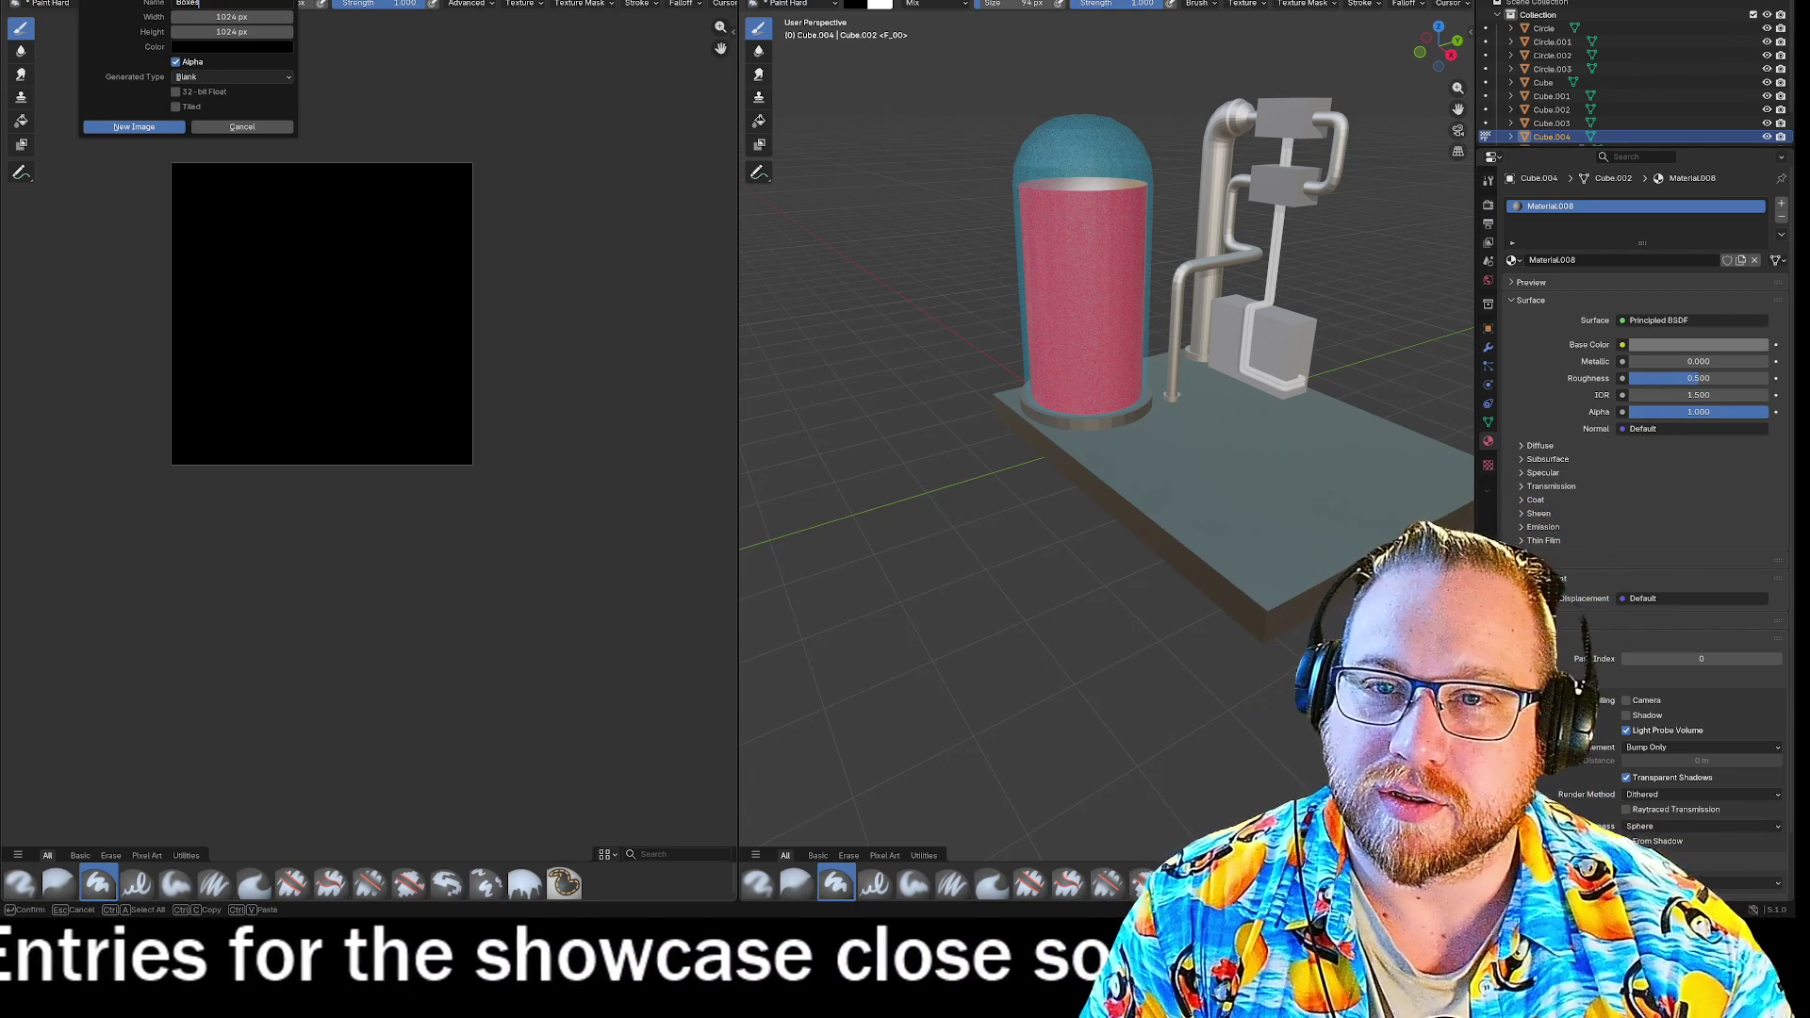
pyautogui.click(262, 77)
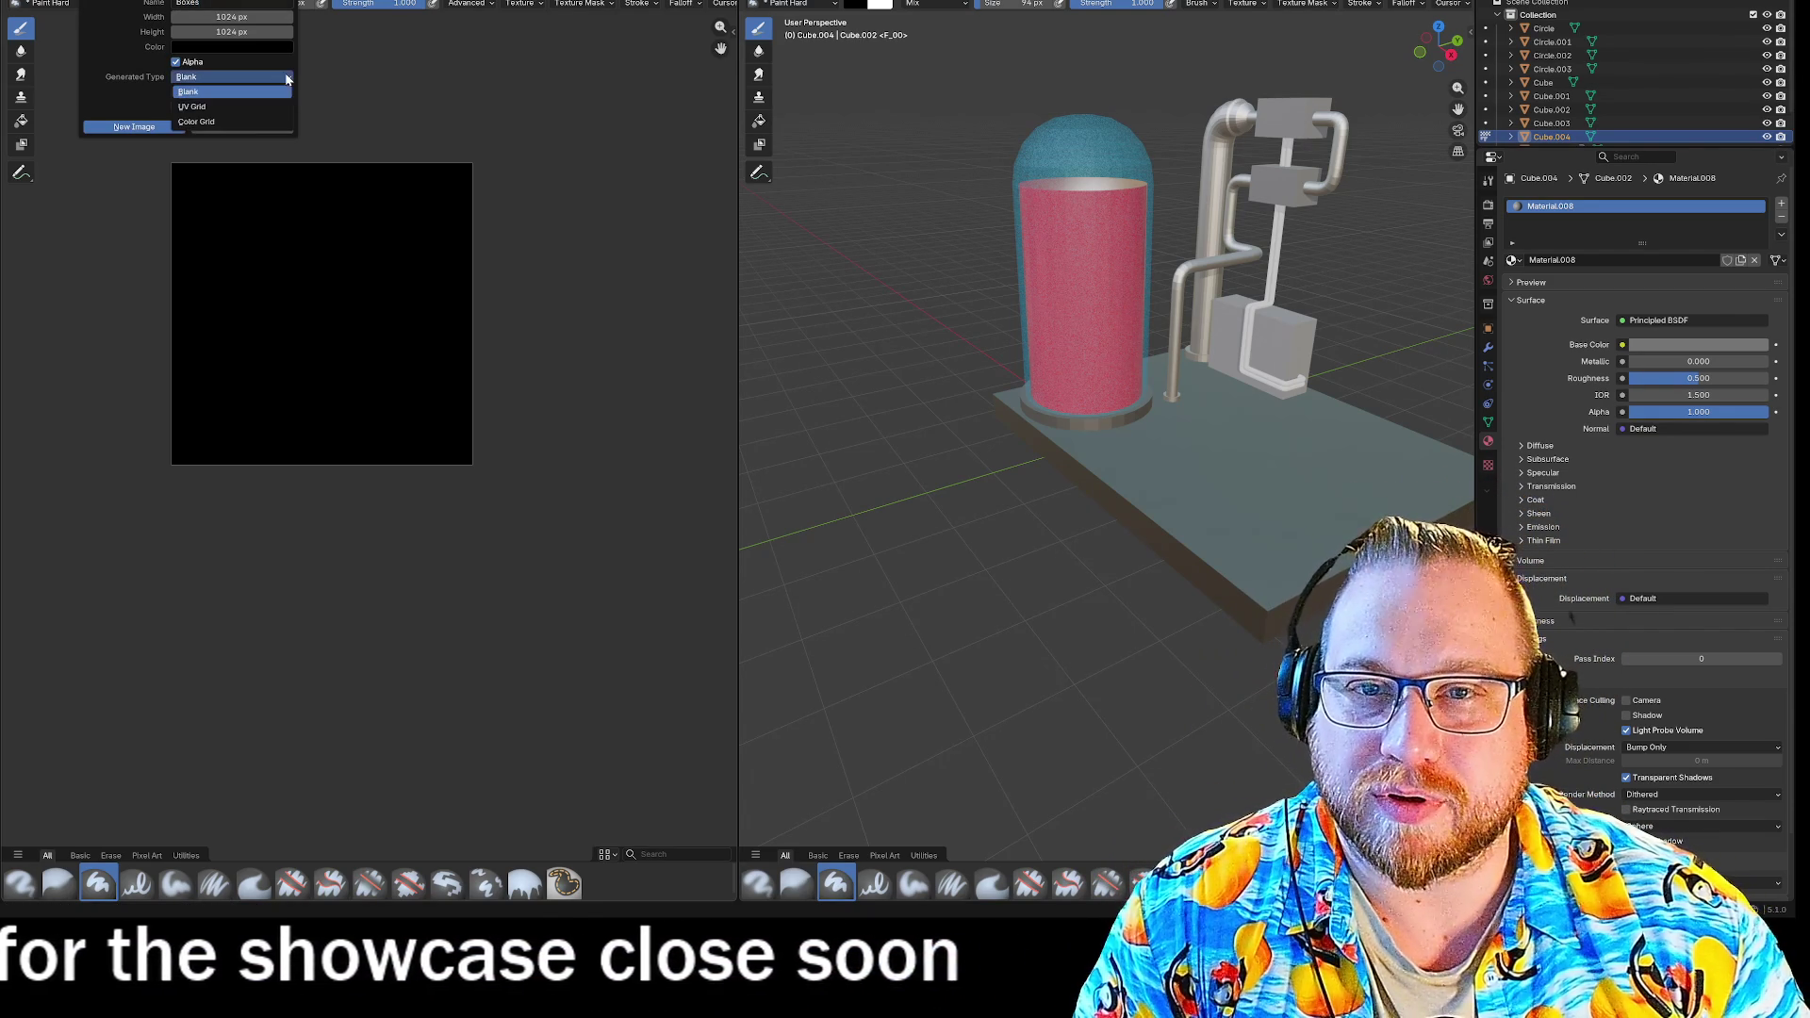
pyautogui.click(264, 94)
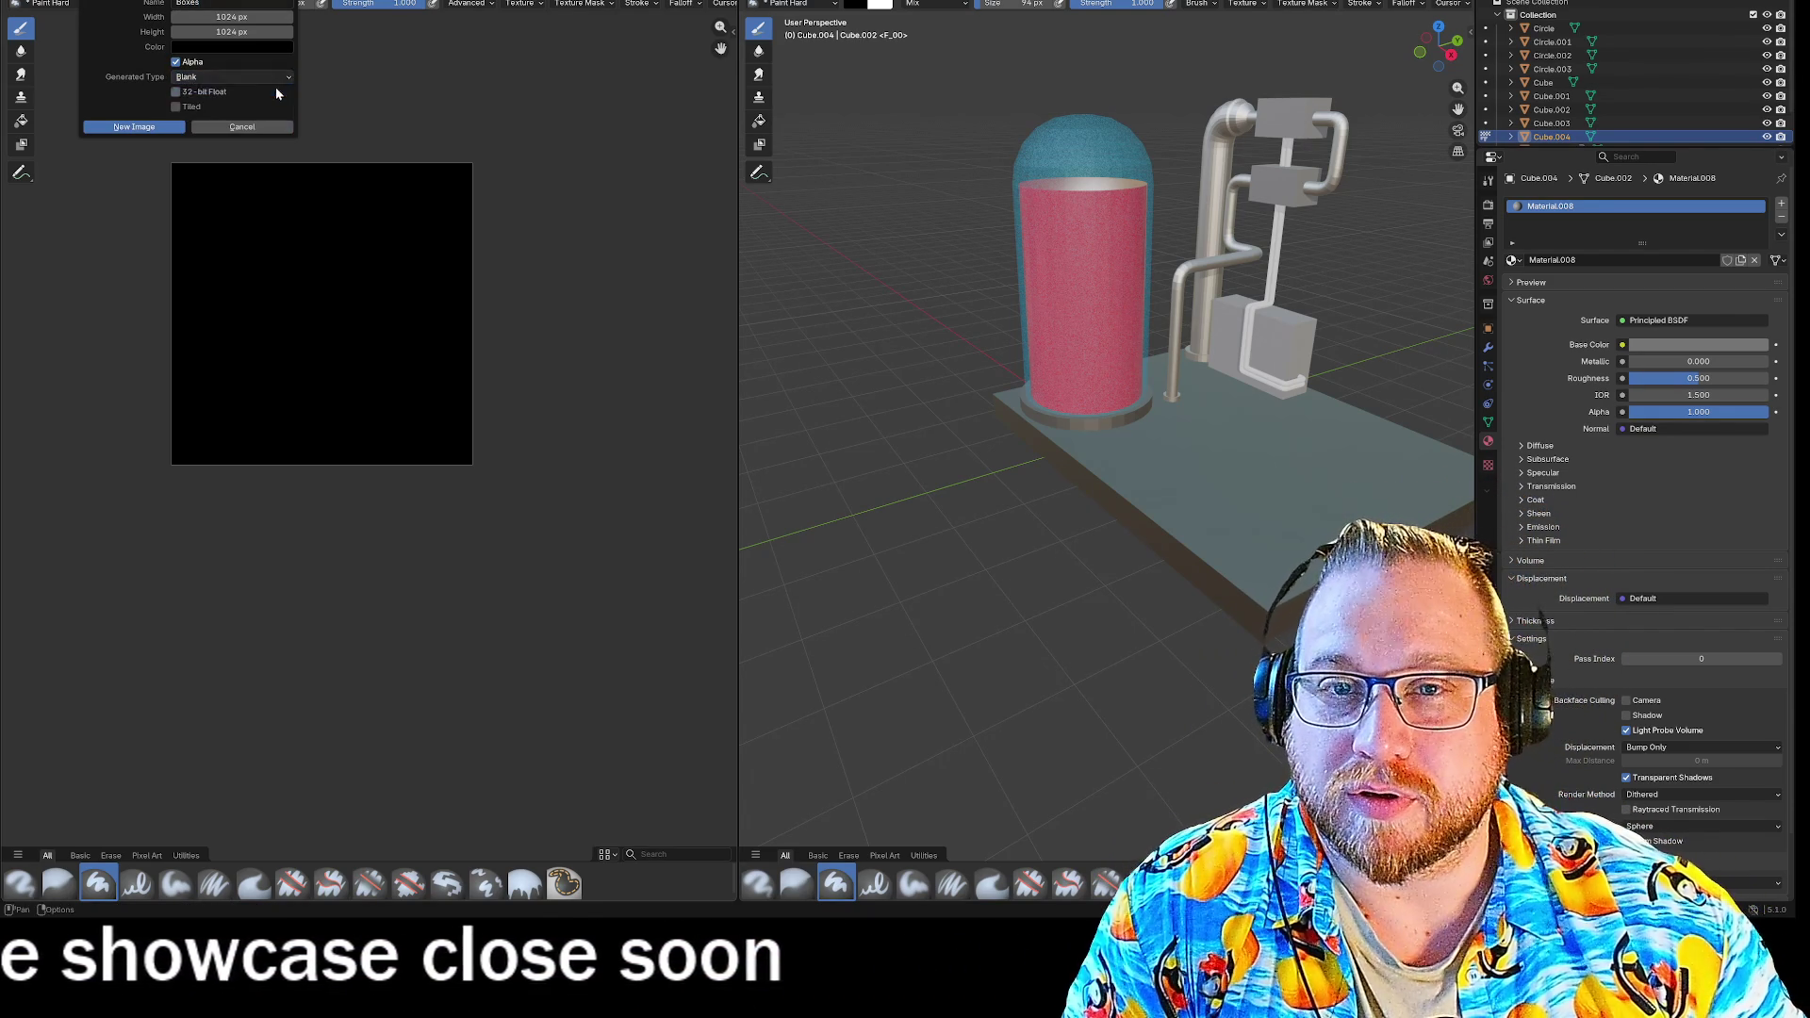
pyautogui.click(142, 125)
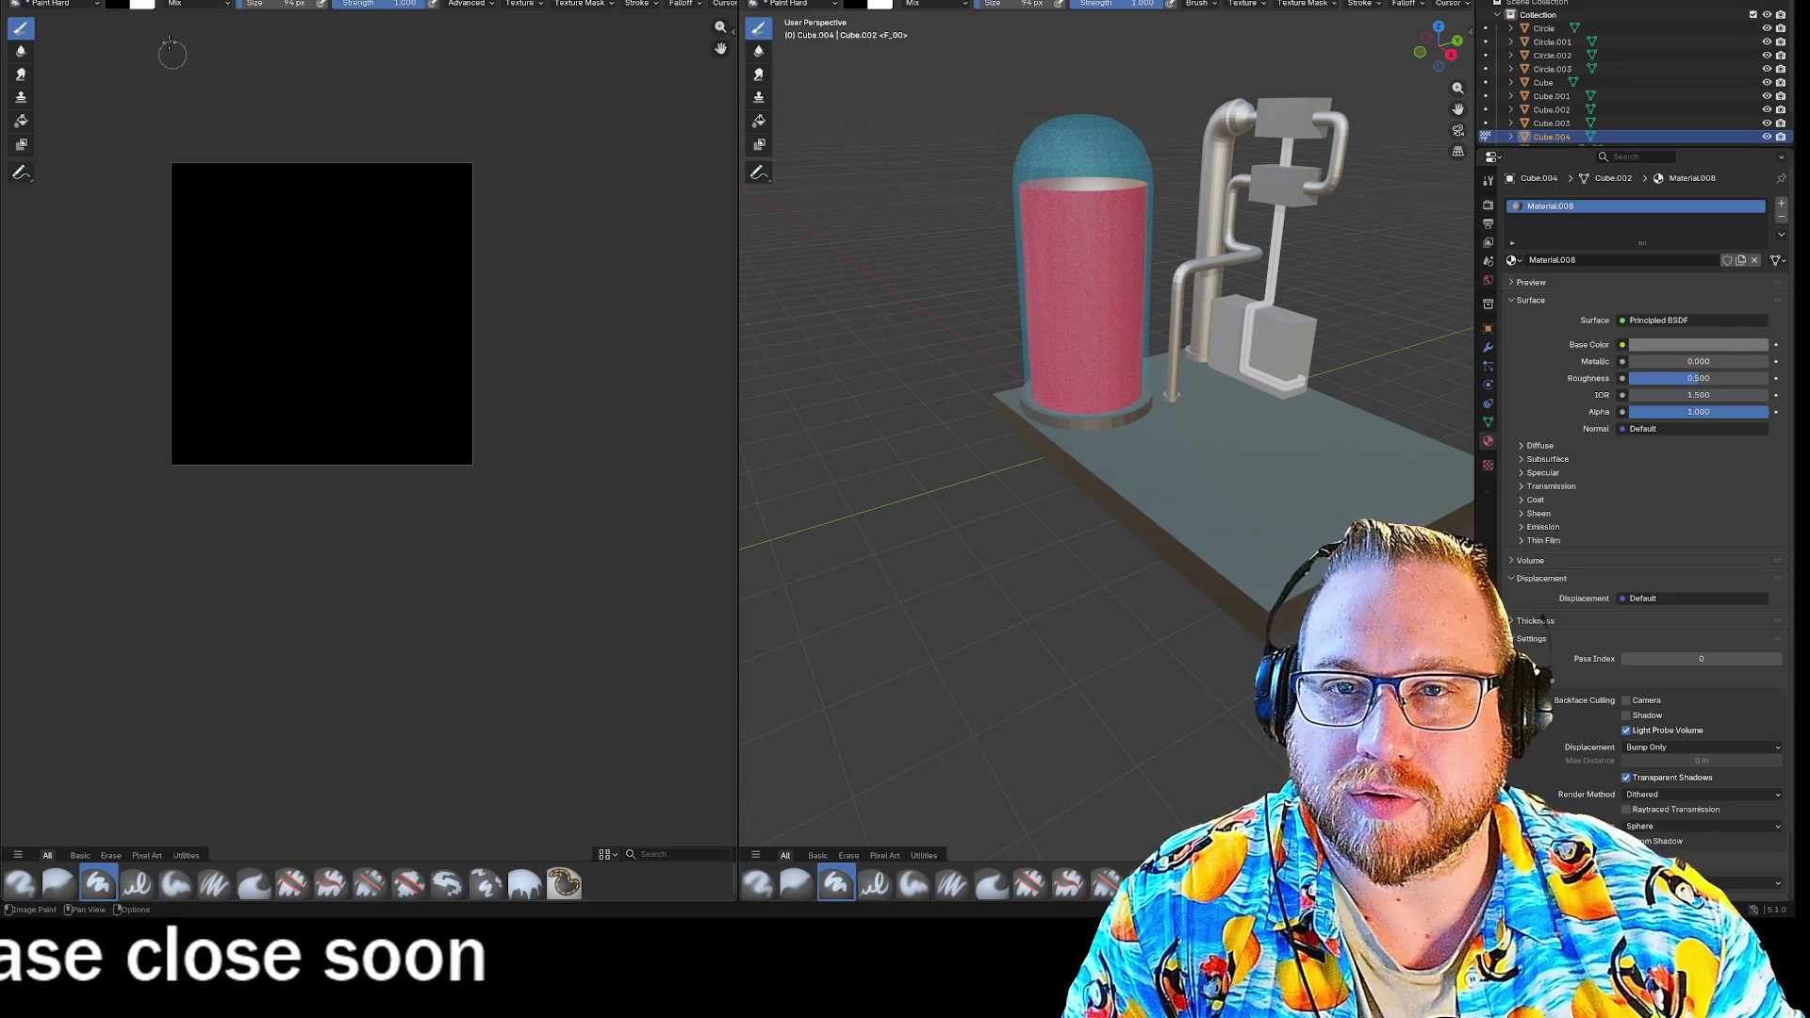
pyautogui.click(121, 4)
pyautogui.moveTo(237, 94); pyautogui.dragTo(235, 54)
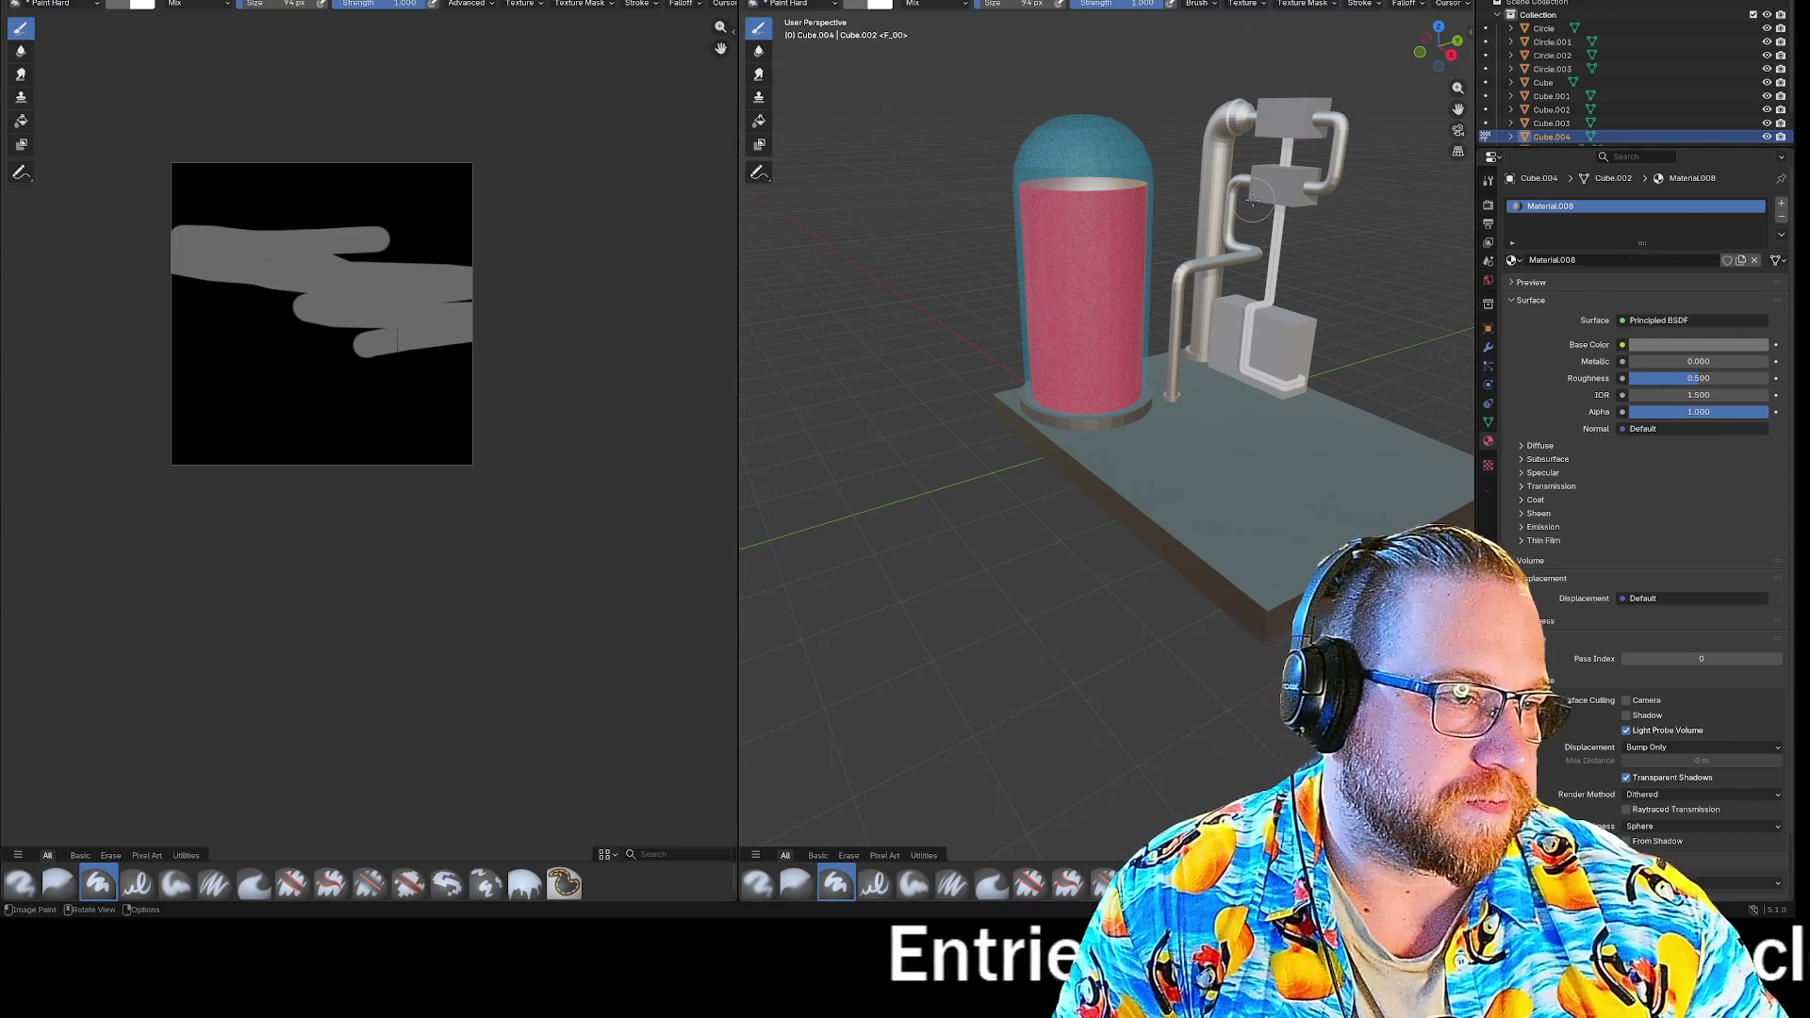
# Drive the cube material's Base Color with the Boxes image texture and paint it grey.
pyautogui.click(1518, 262)
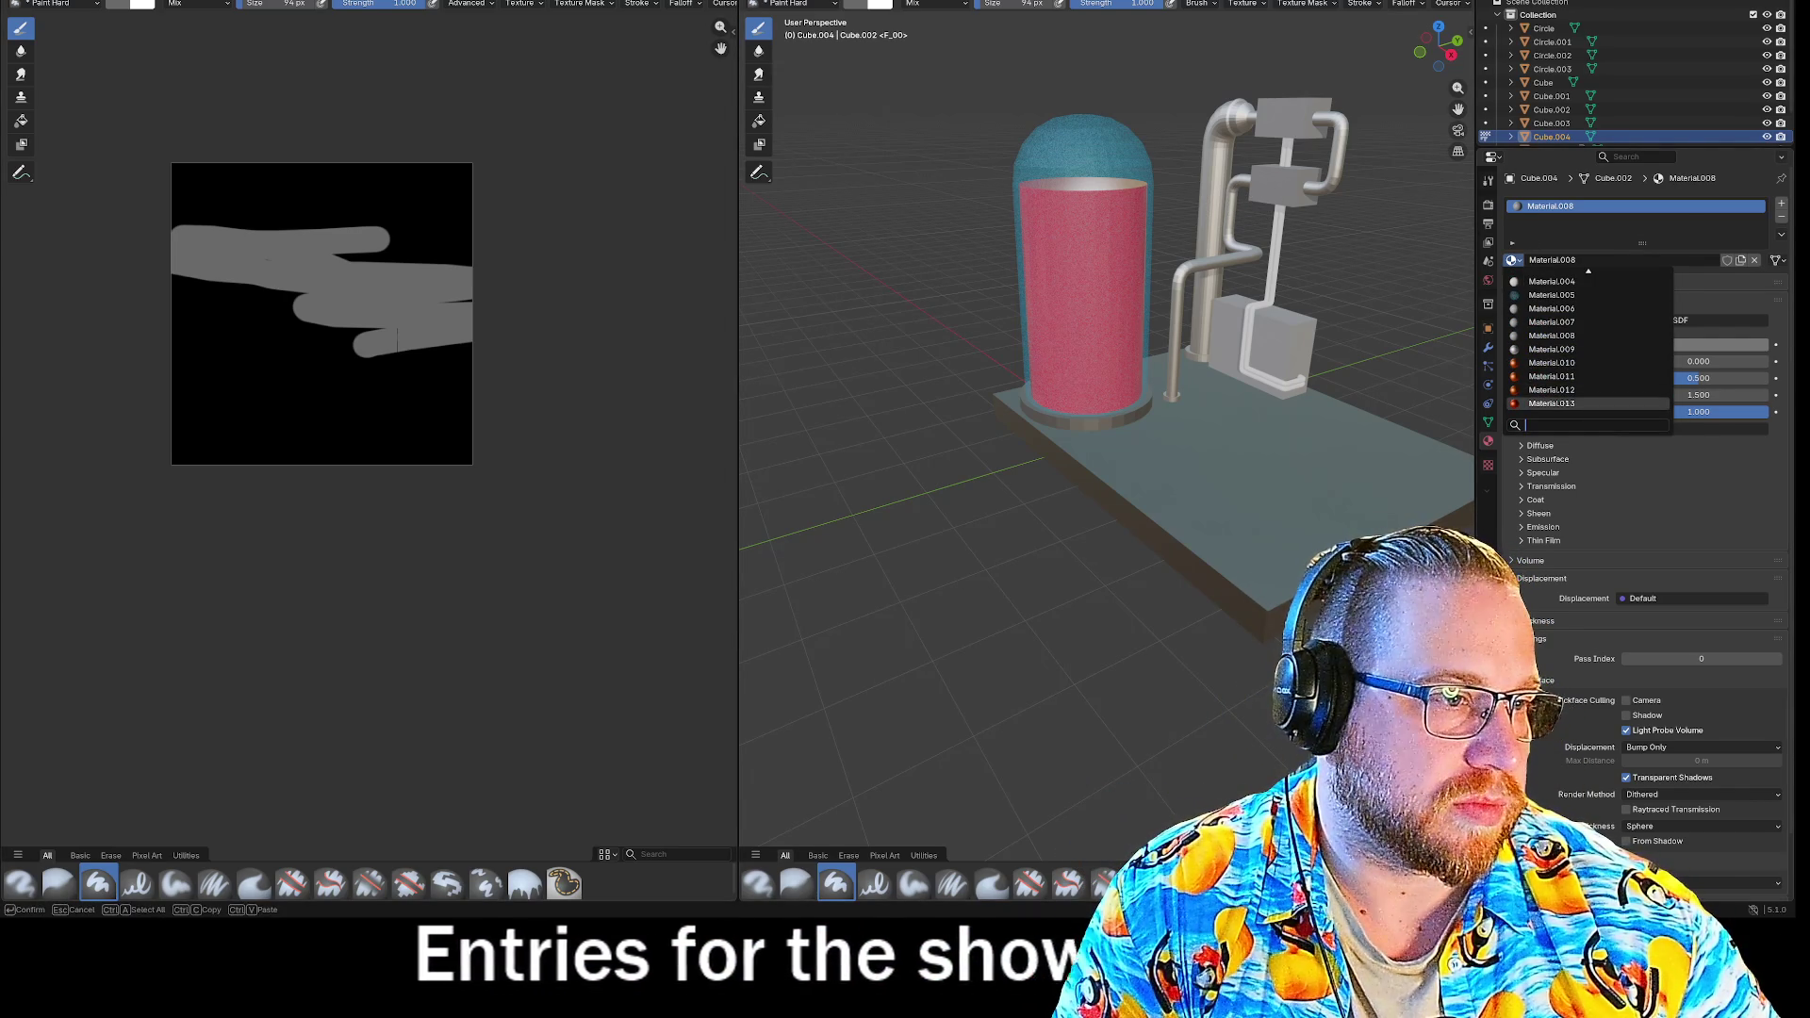
pyautogui.scroll(5, 1588, 342)
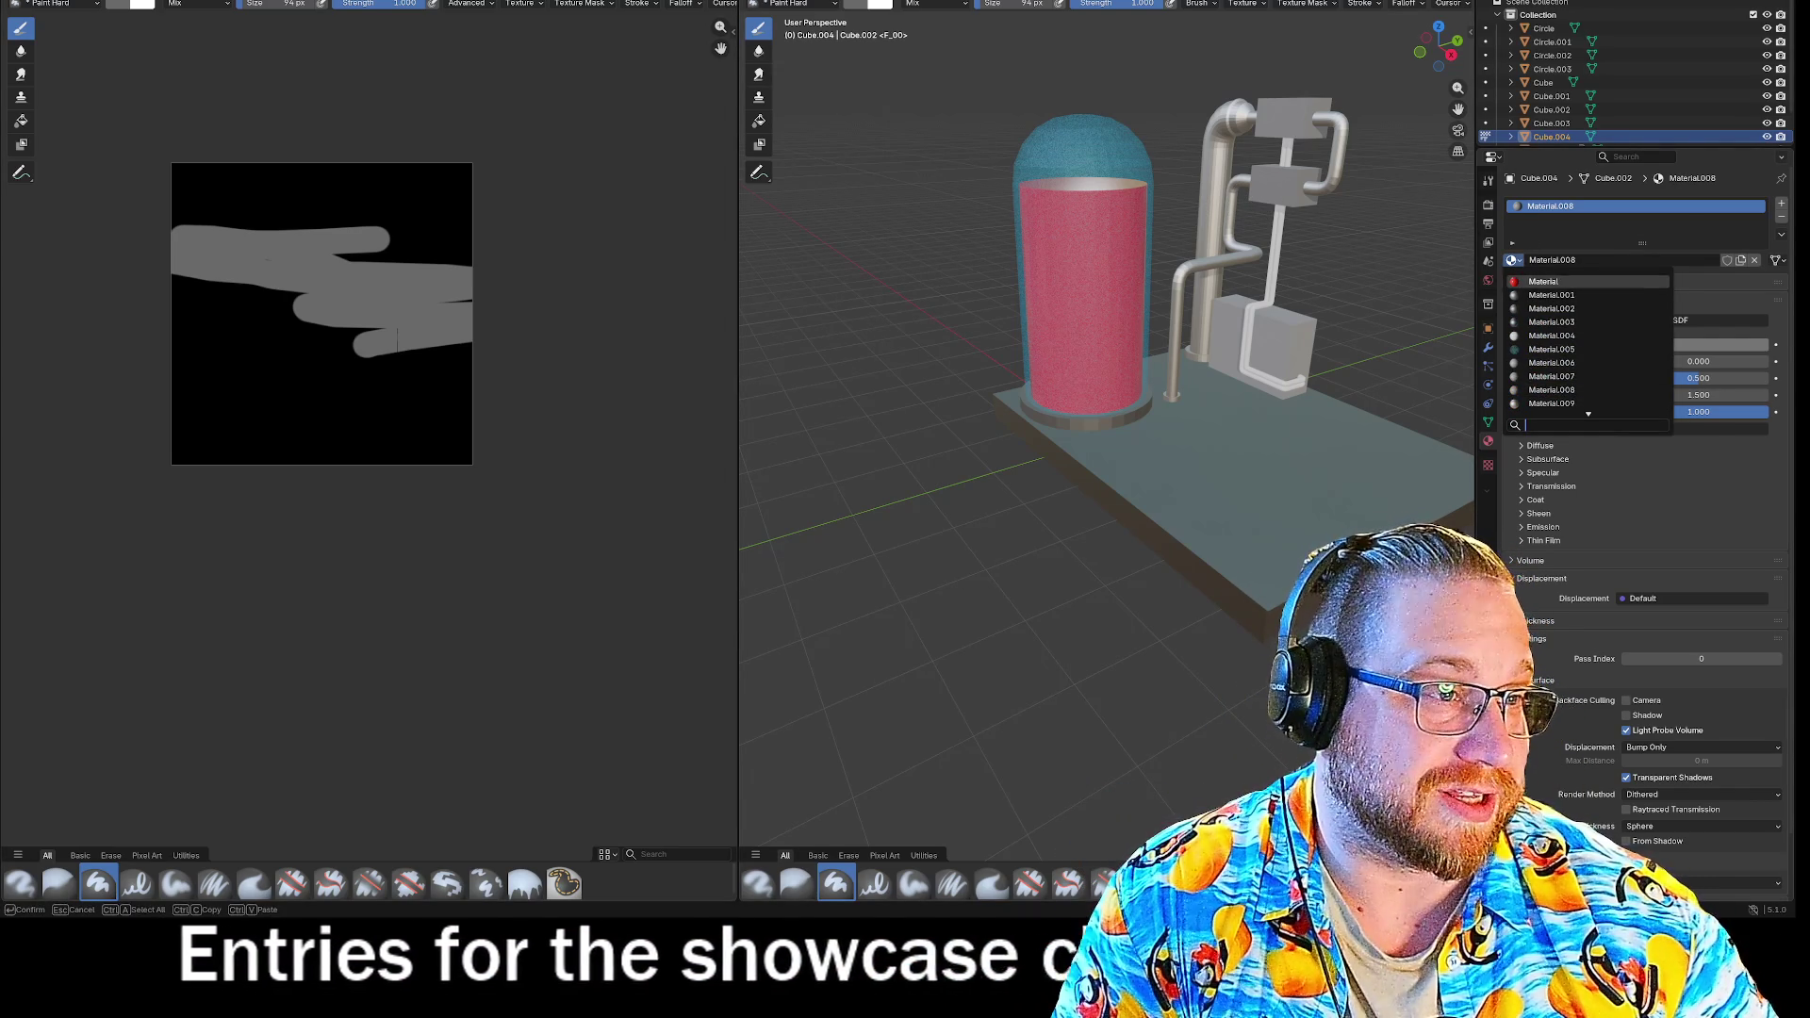
pyautogui.click(1624, 343)
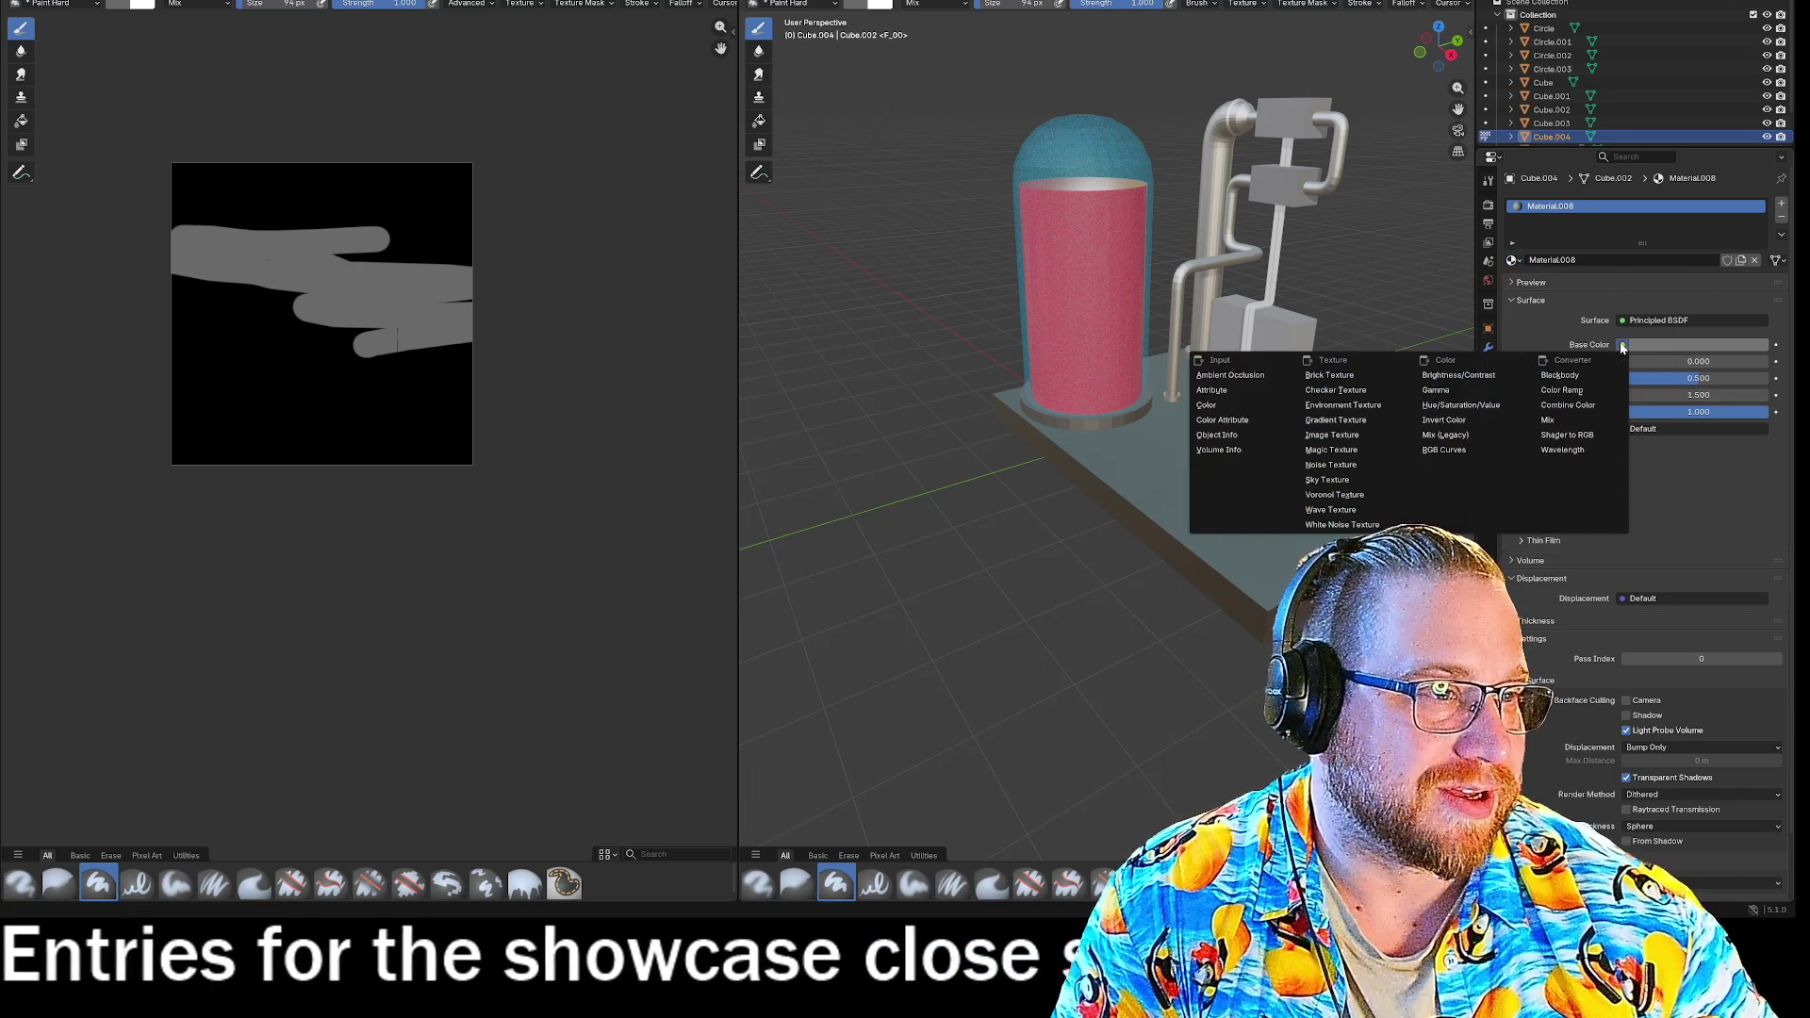
pyautogui.click(1327, 435)
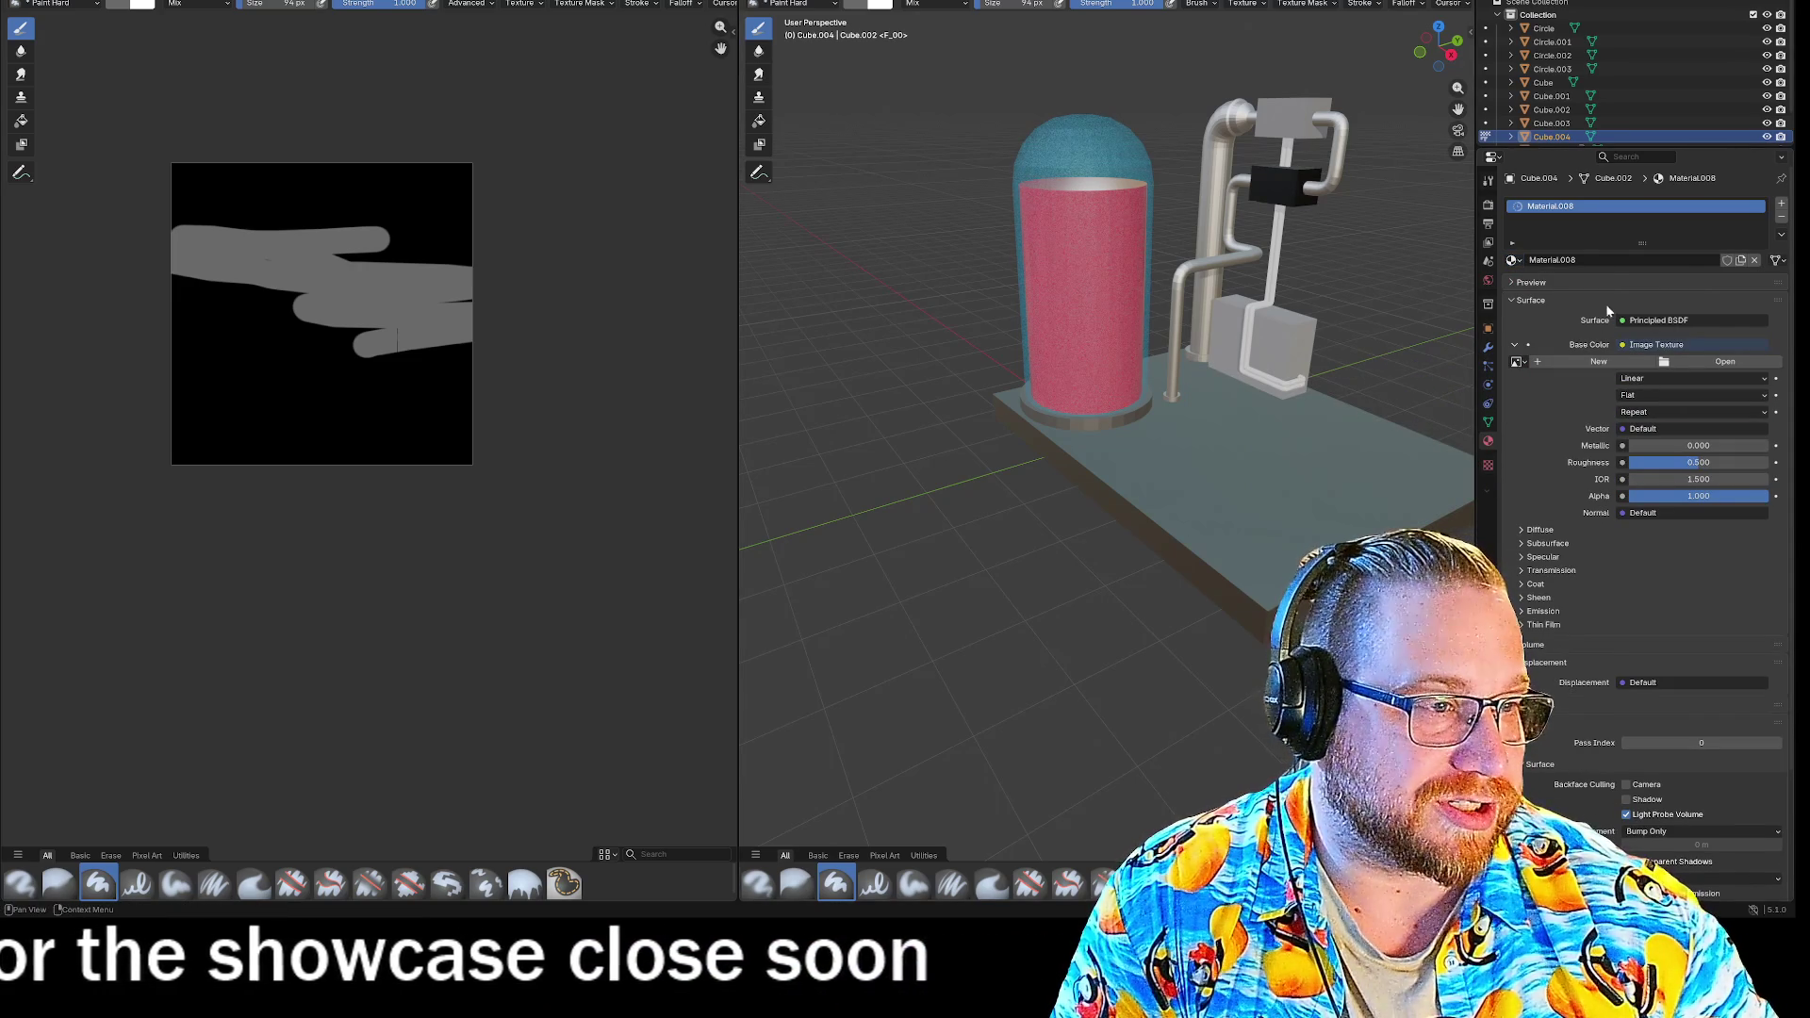
pyautogui.click(1518, 362)
pyautogui.click(1564, 391)
pyautogui.moveTo(240, 252)
pyautogui.mouseDown()
pyautogui.moveTo(443, 358)
pyautogui.moveTo(562, 331)
pyautogui.moveTo(361, 258)
pyautogui.mouseUp()
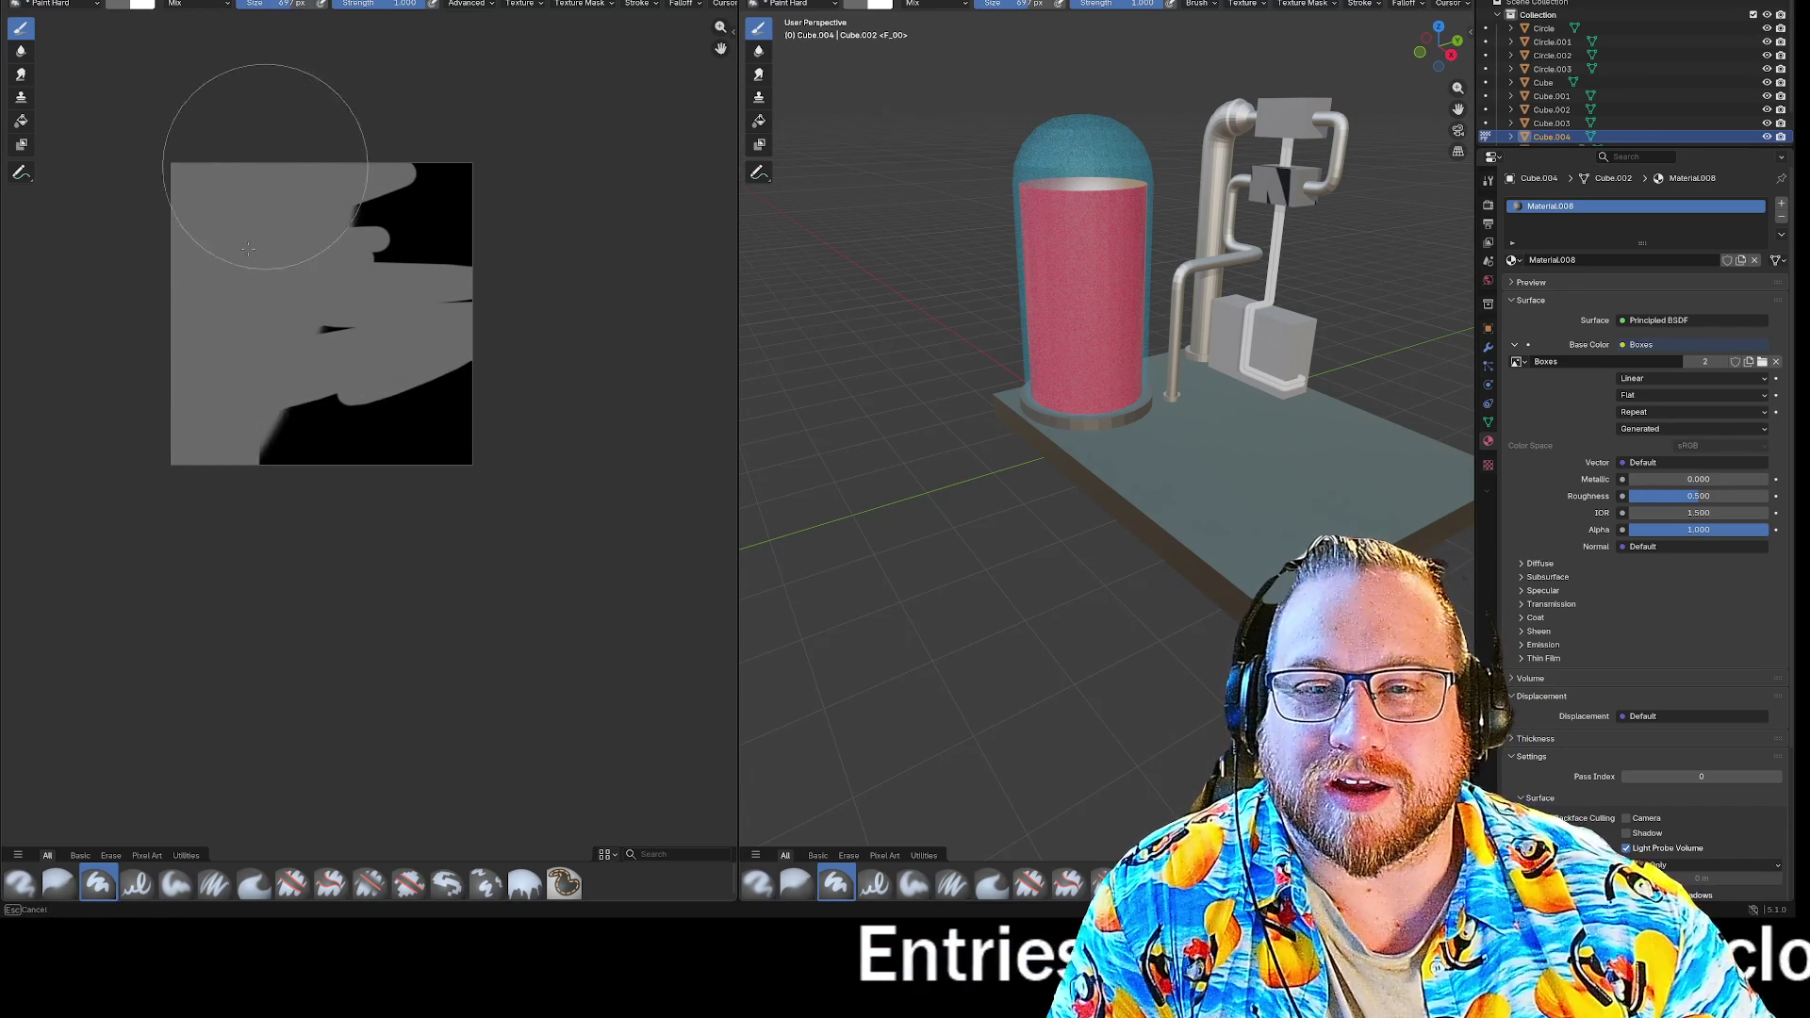
pyautogui.moveTo(248, 249); pyautogui.dragTo(375, 483)
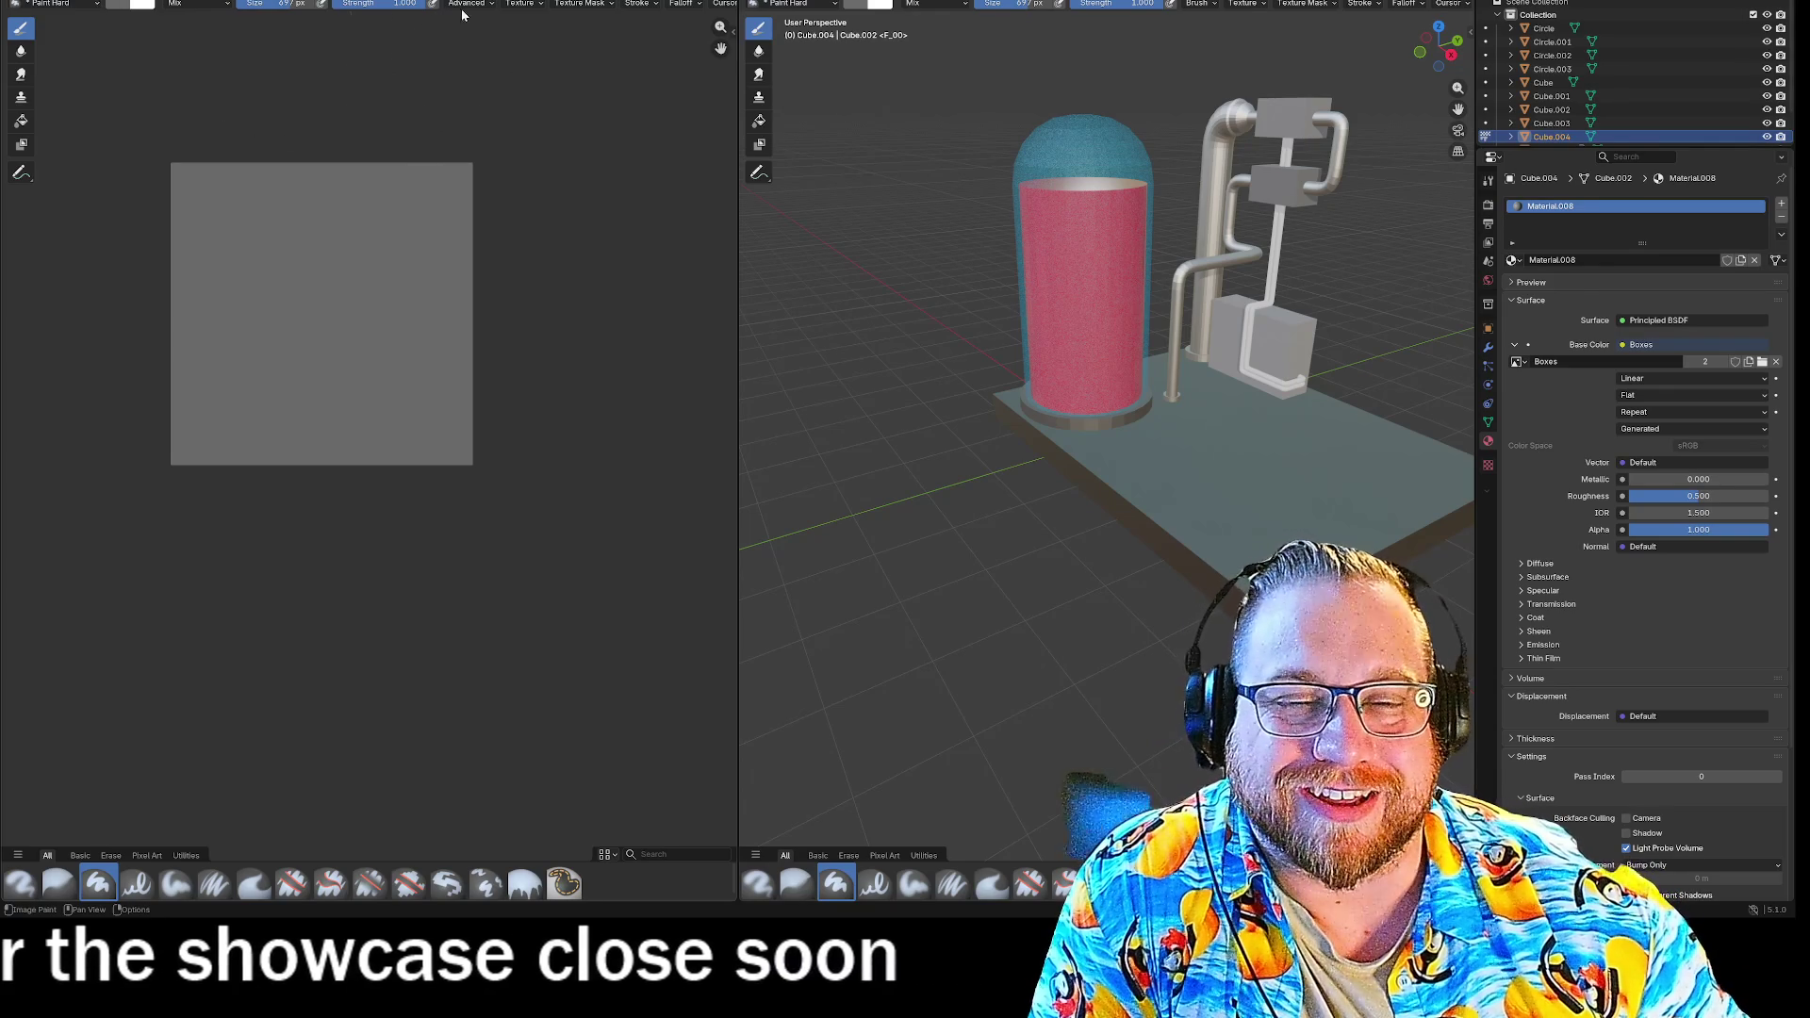
# Extract a colour palette from the painted Boxes image.
pyautogui.click(542, 5)
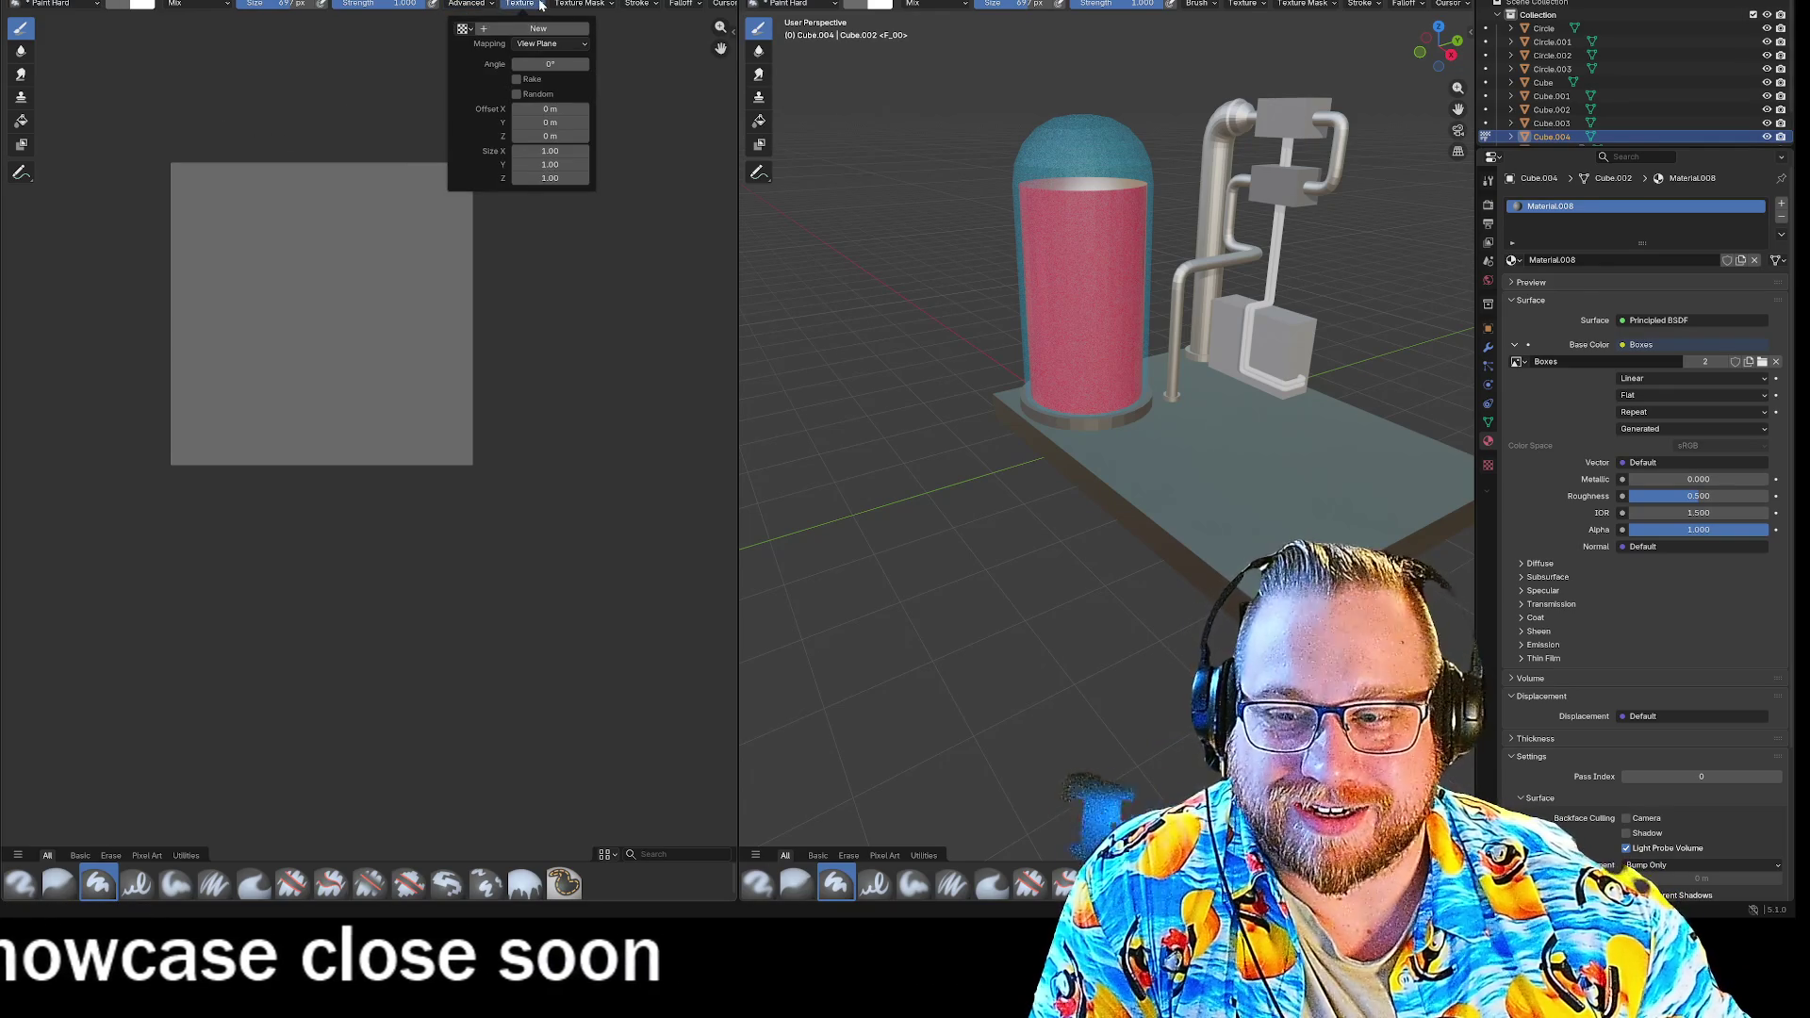
pyautogui.click(127, 0)
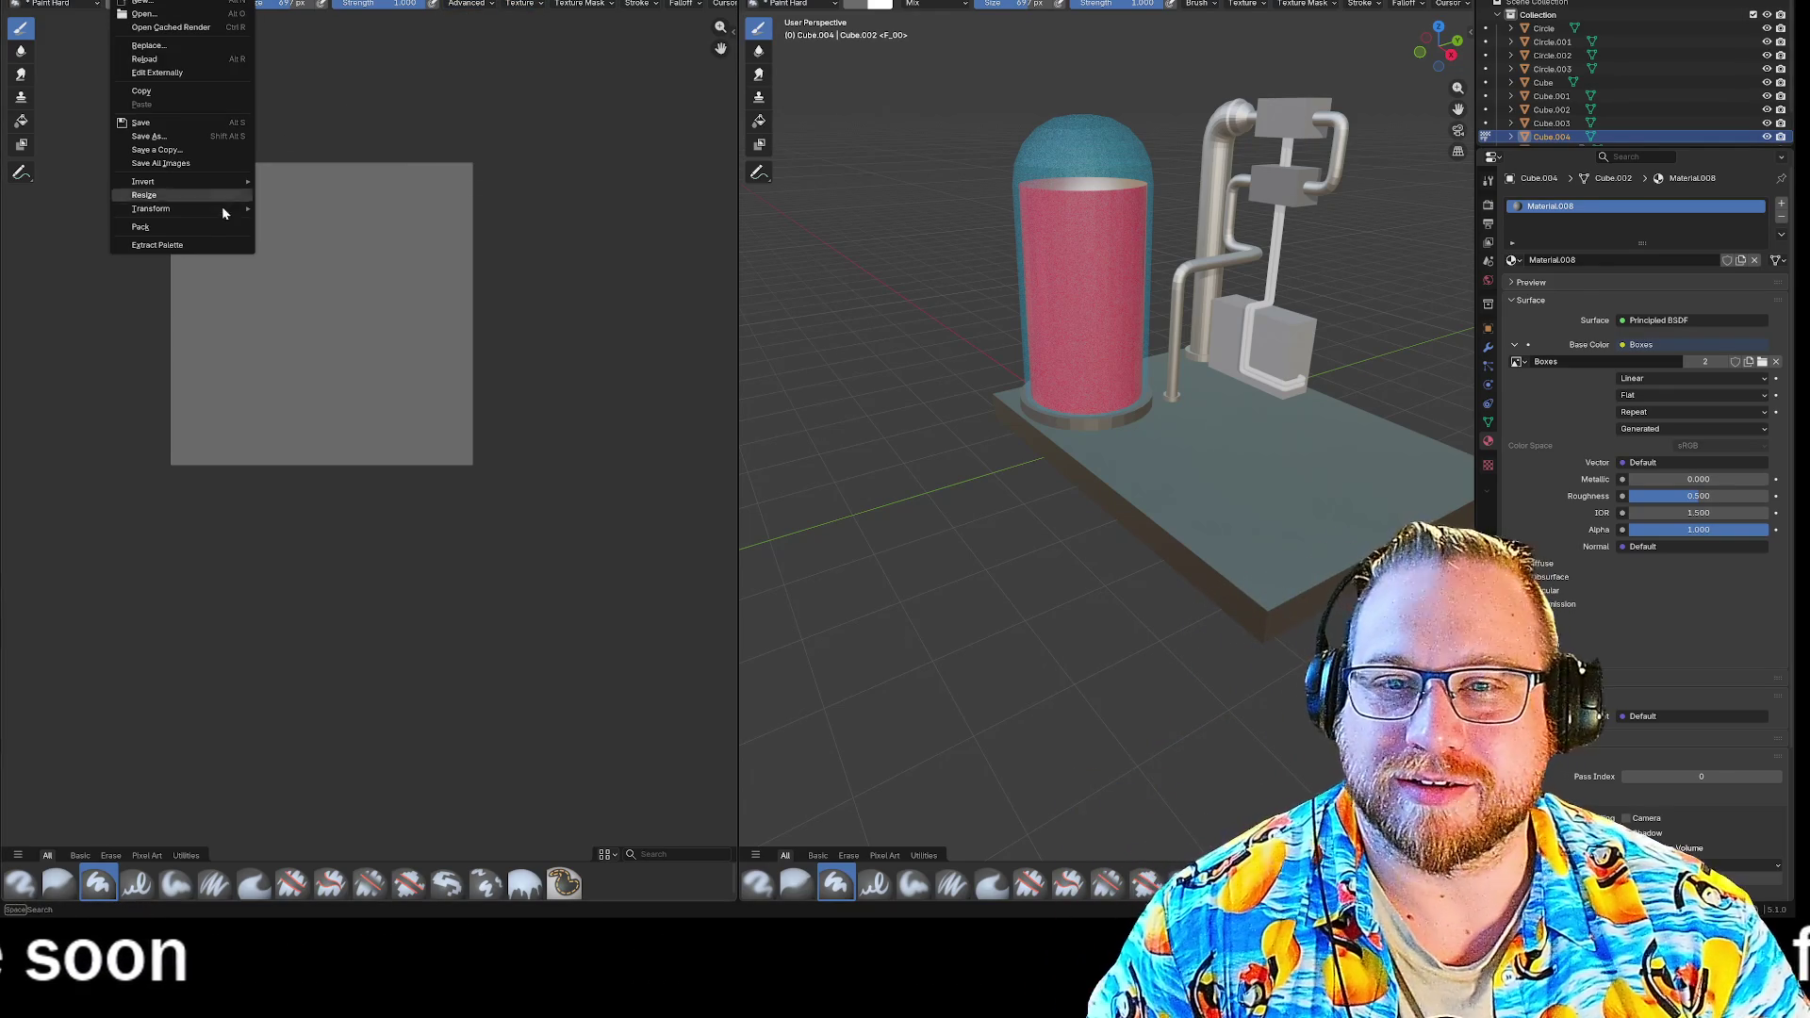
pyautogui.click(188, 247)
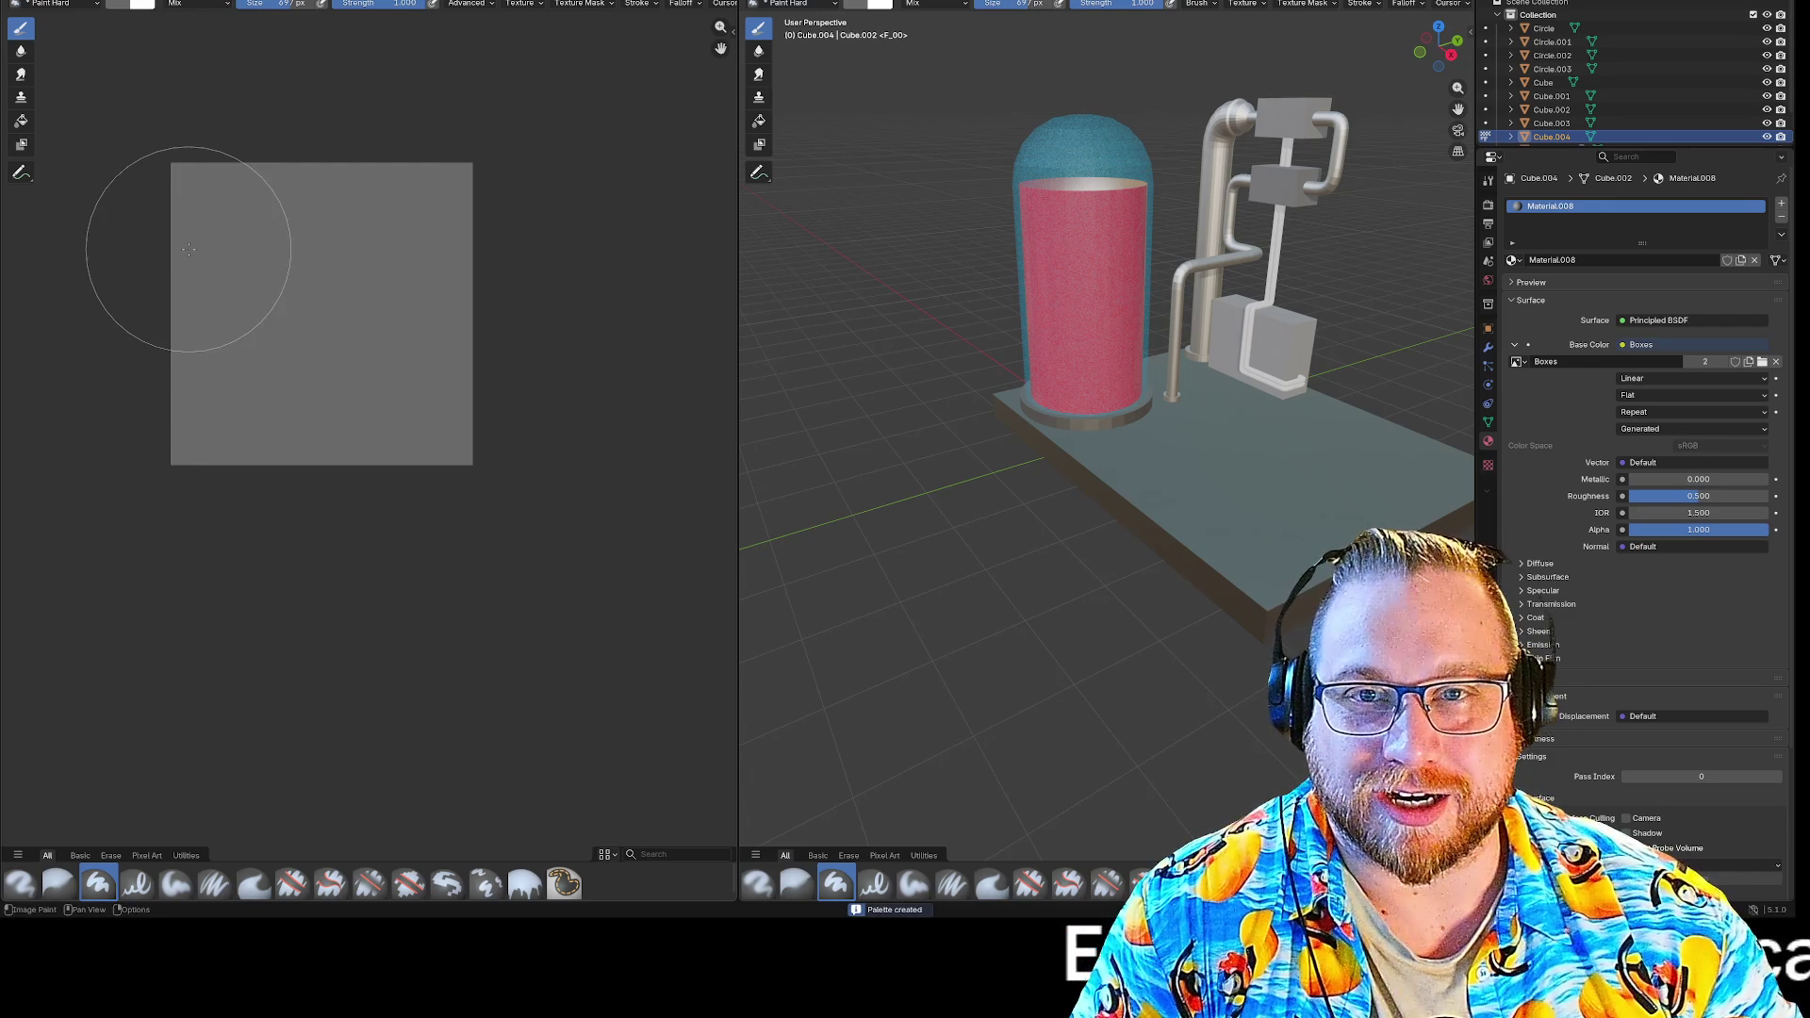
pyautogui.rightClick(189, 247)
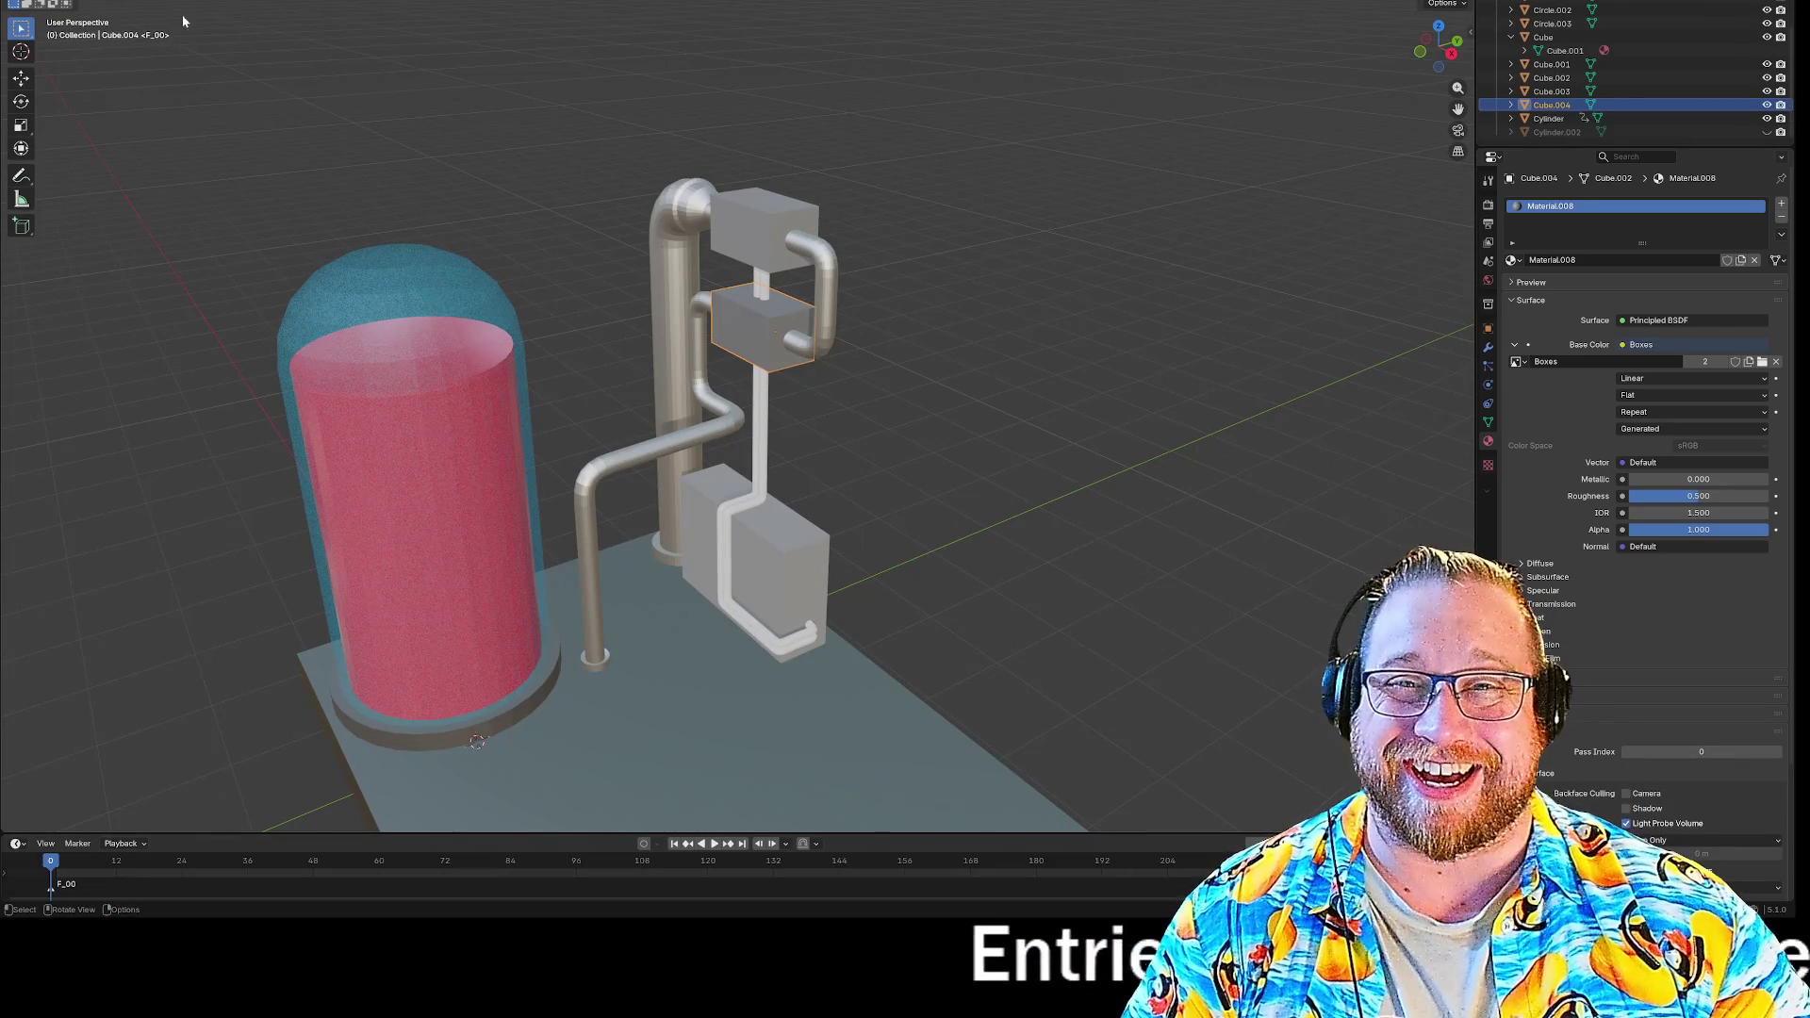
# Check the box's Object context menu without changes, then return to the Texture Paint workspace.
pyautogui.rightClick(739, 330)
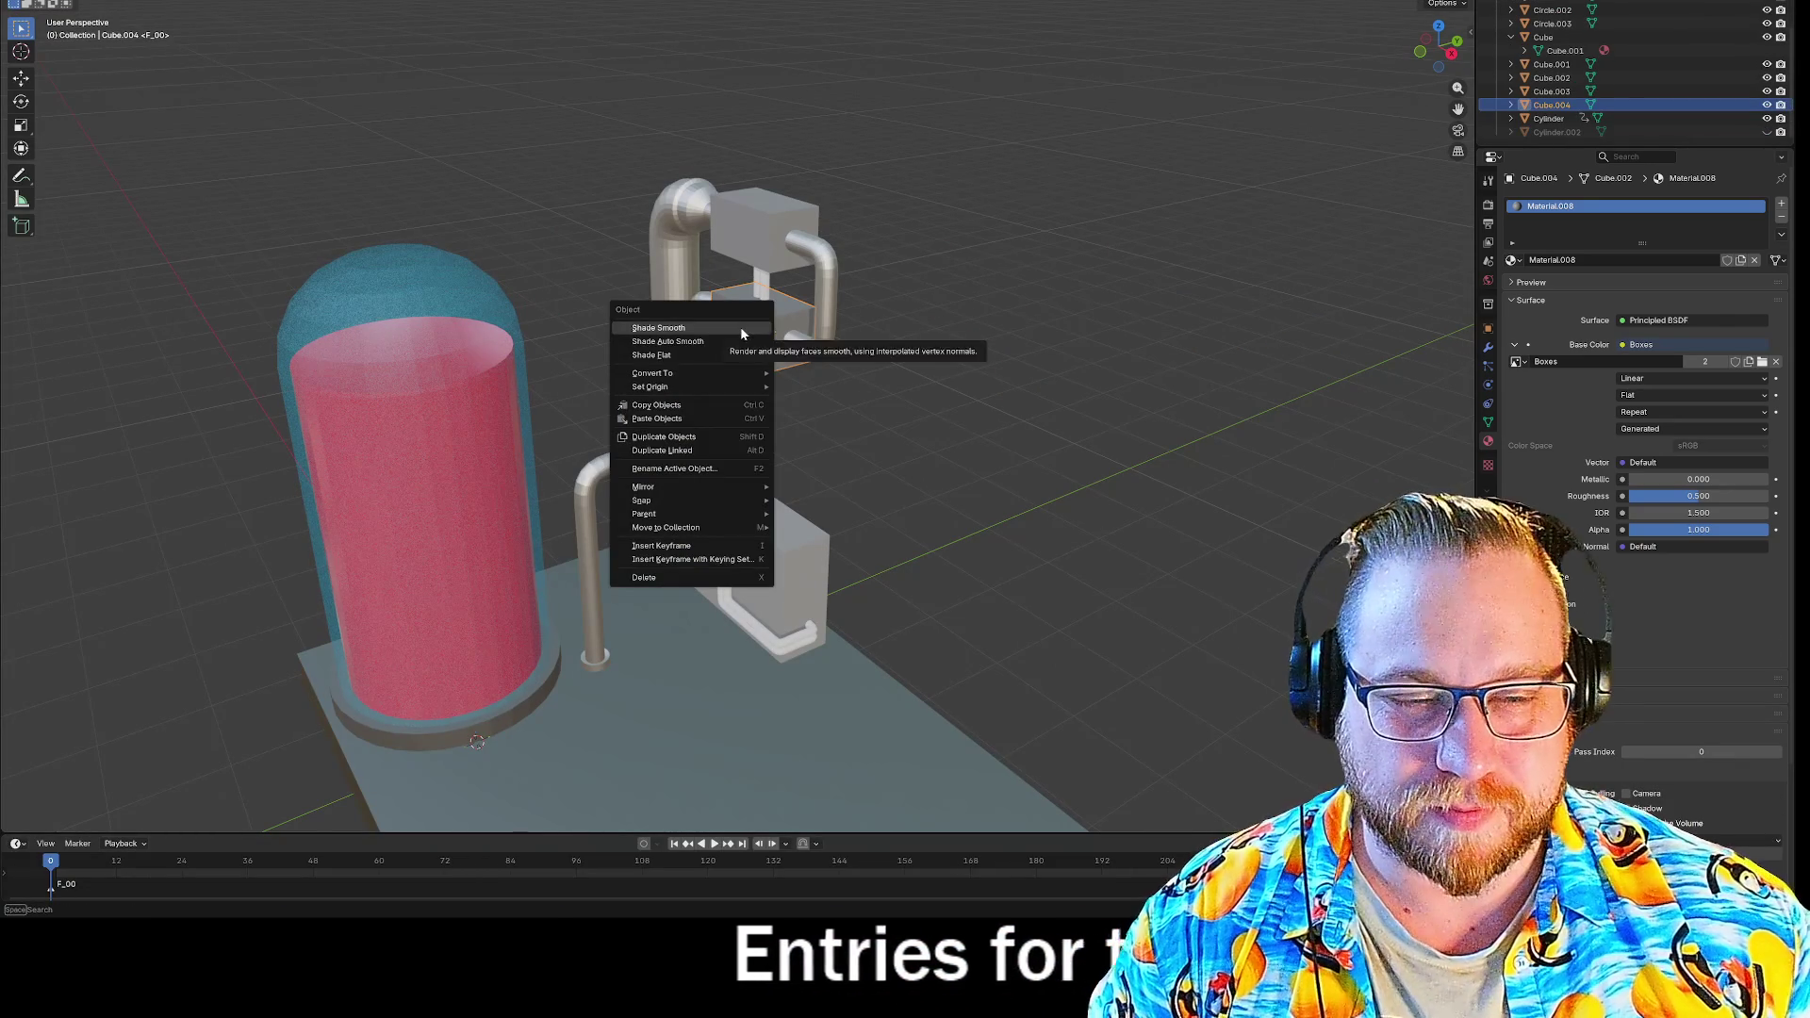
pyautogui.click(739, 327)
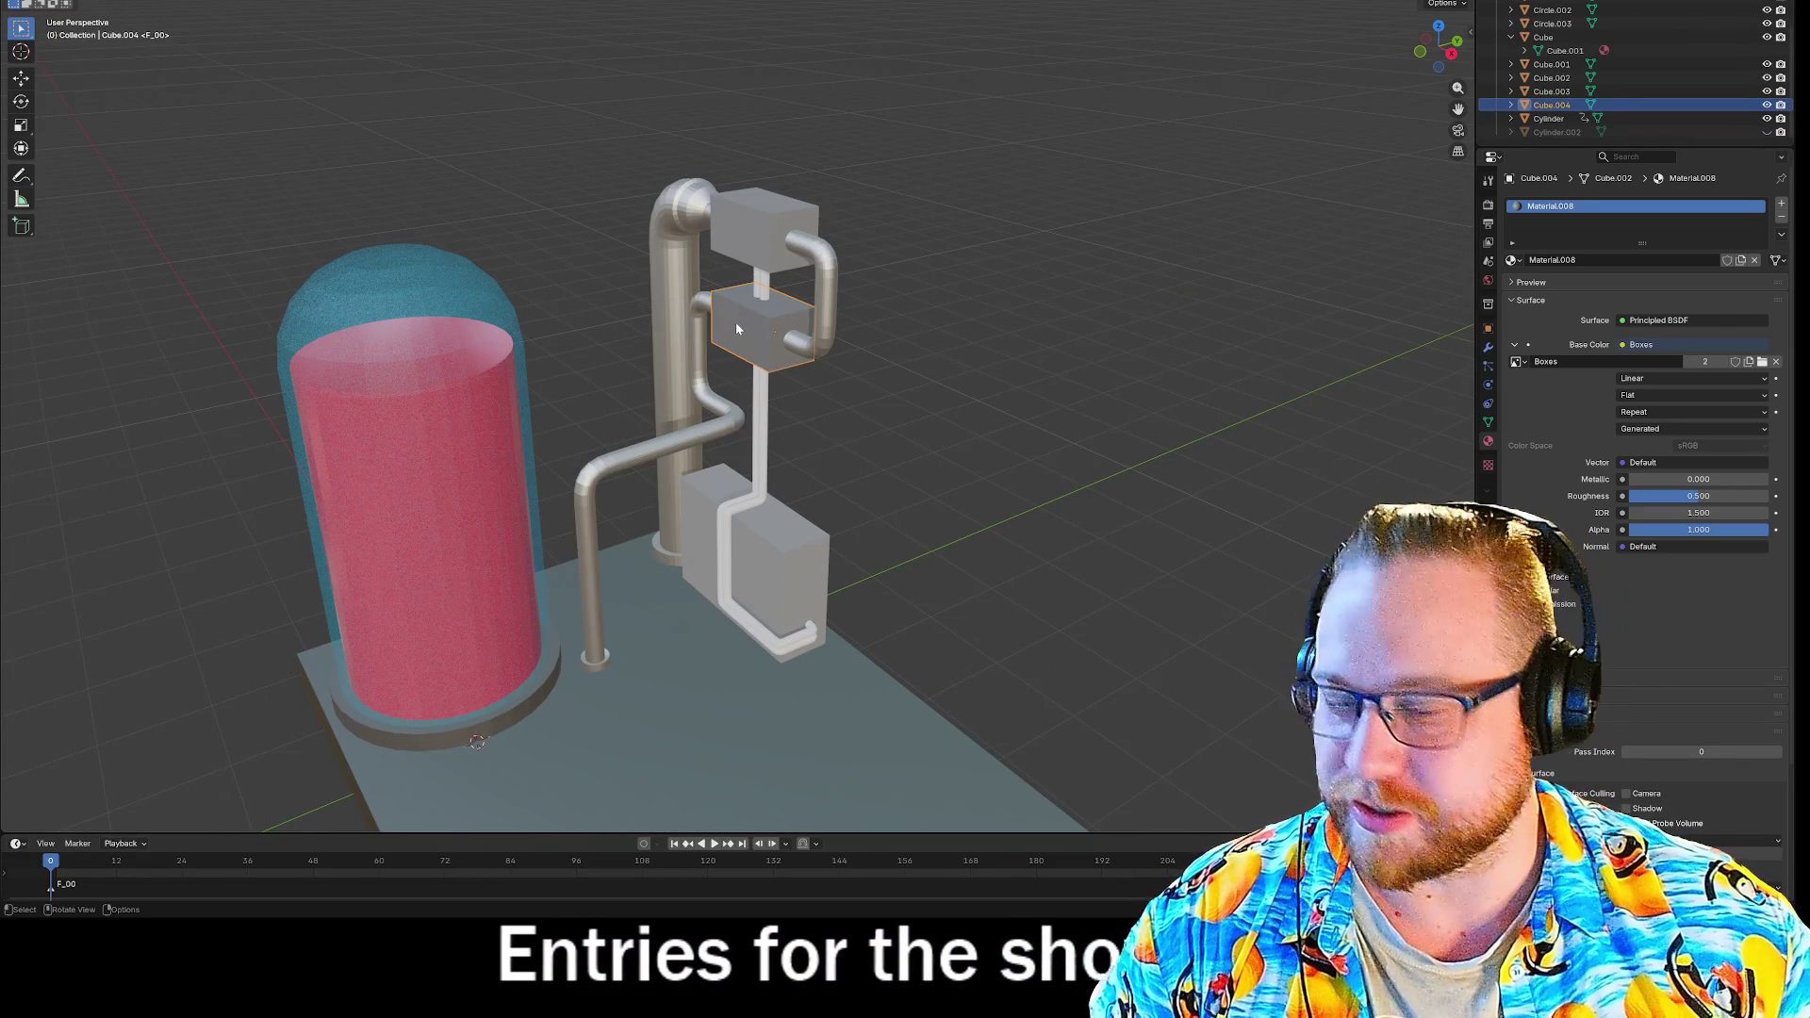
pyautogui.rightClick(735, 320)
pyautogui.click(773, 328)
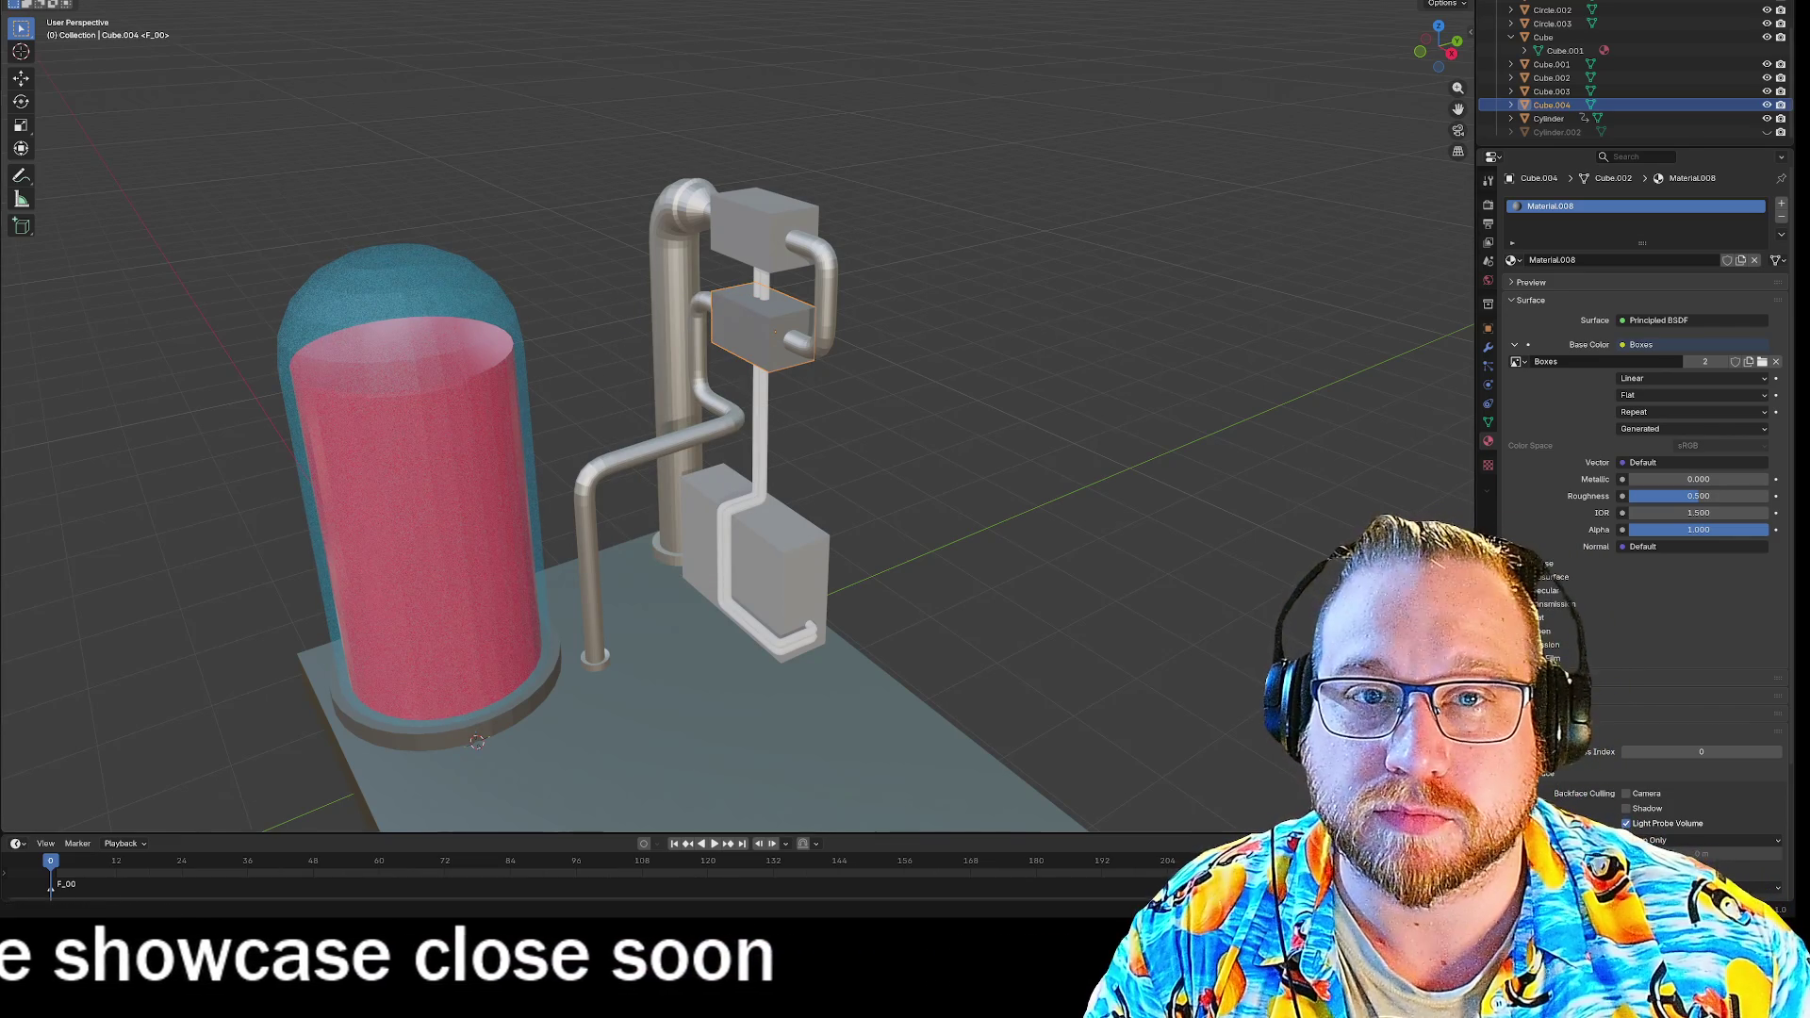
pyautogui.click(450, 0)
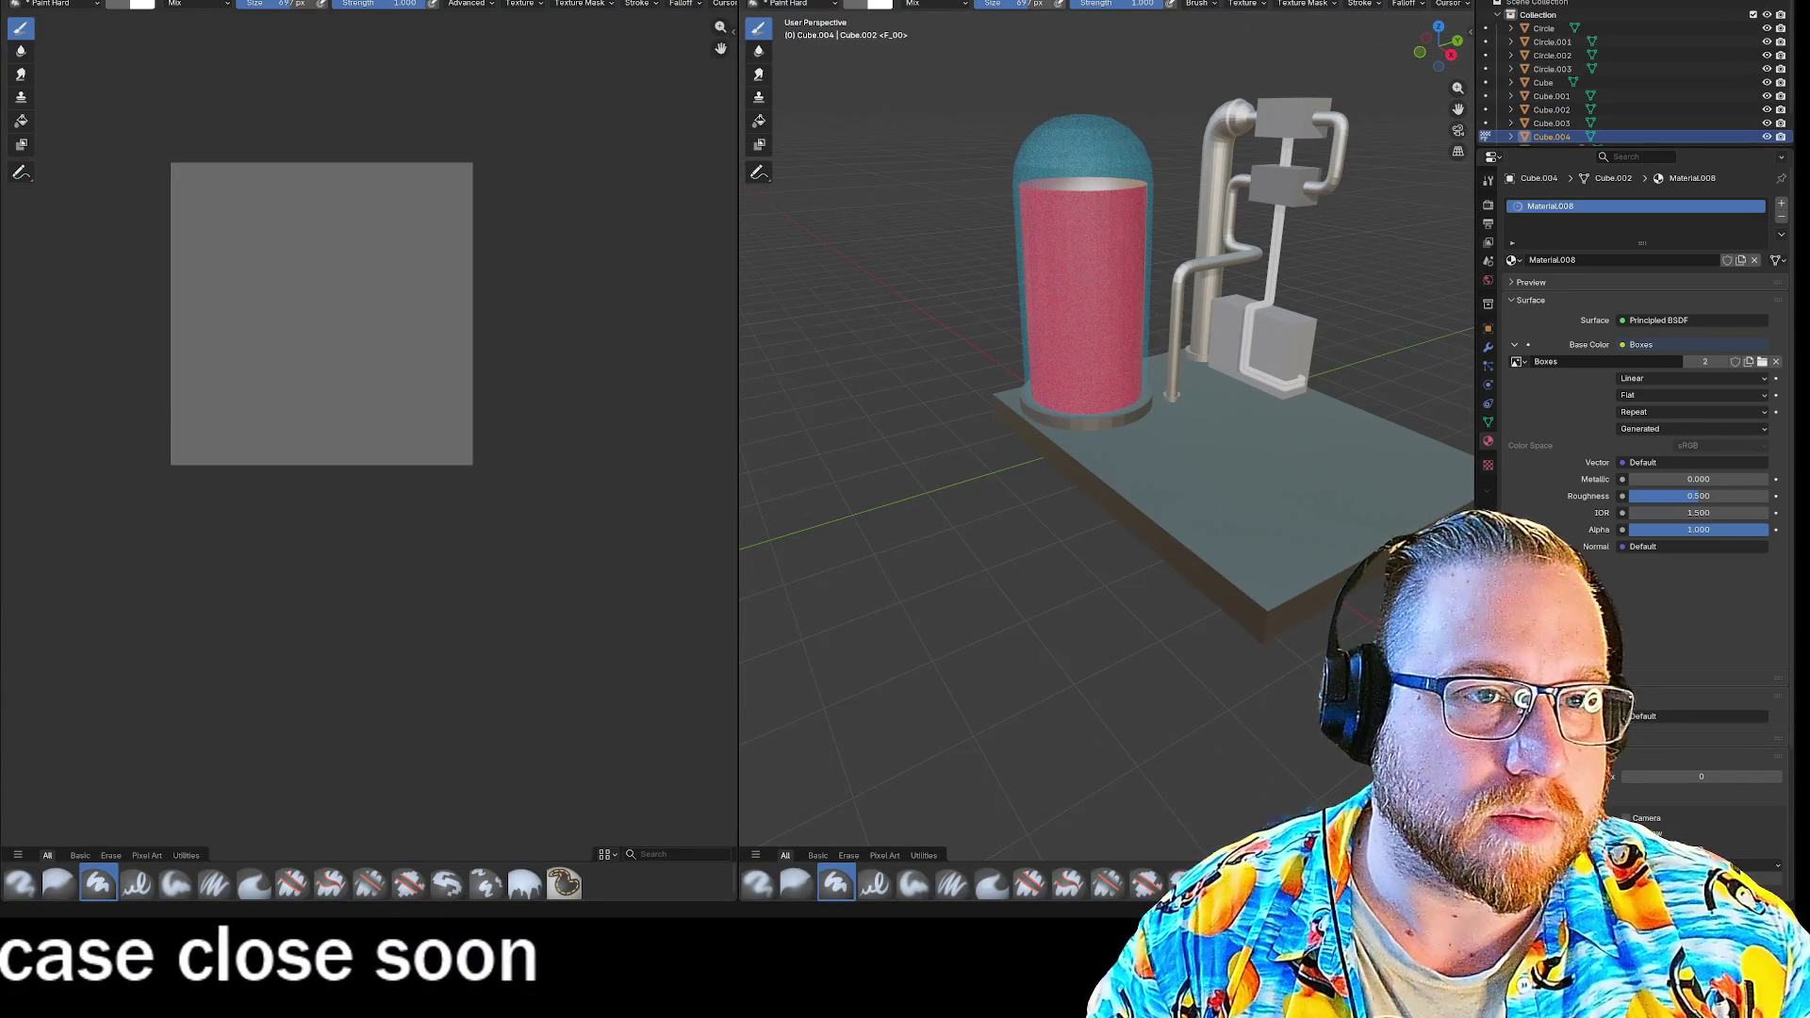
pyautogui.click(806, 2)
pyautogui.click(825, 79)
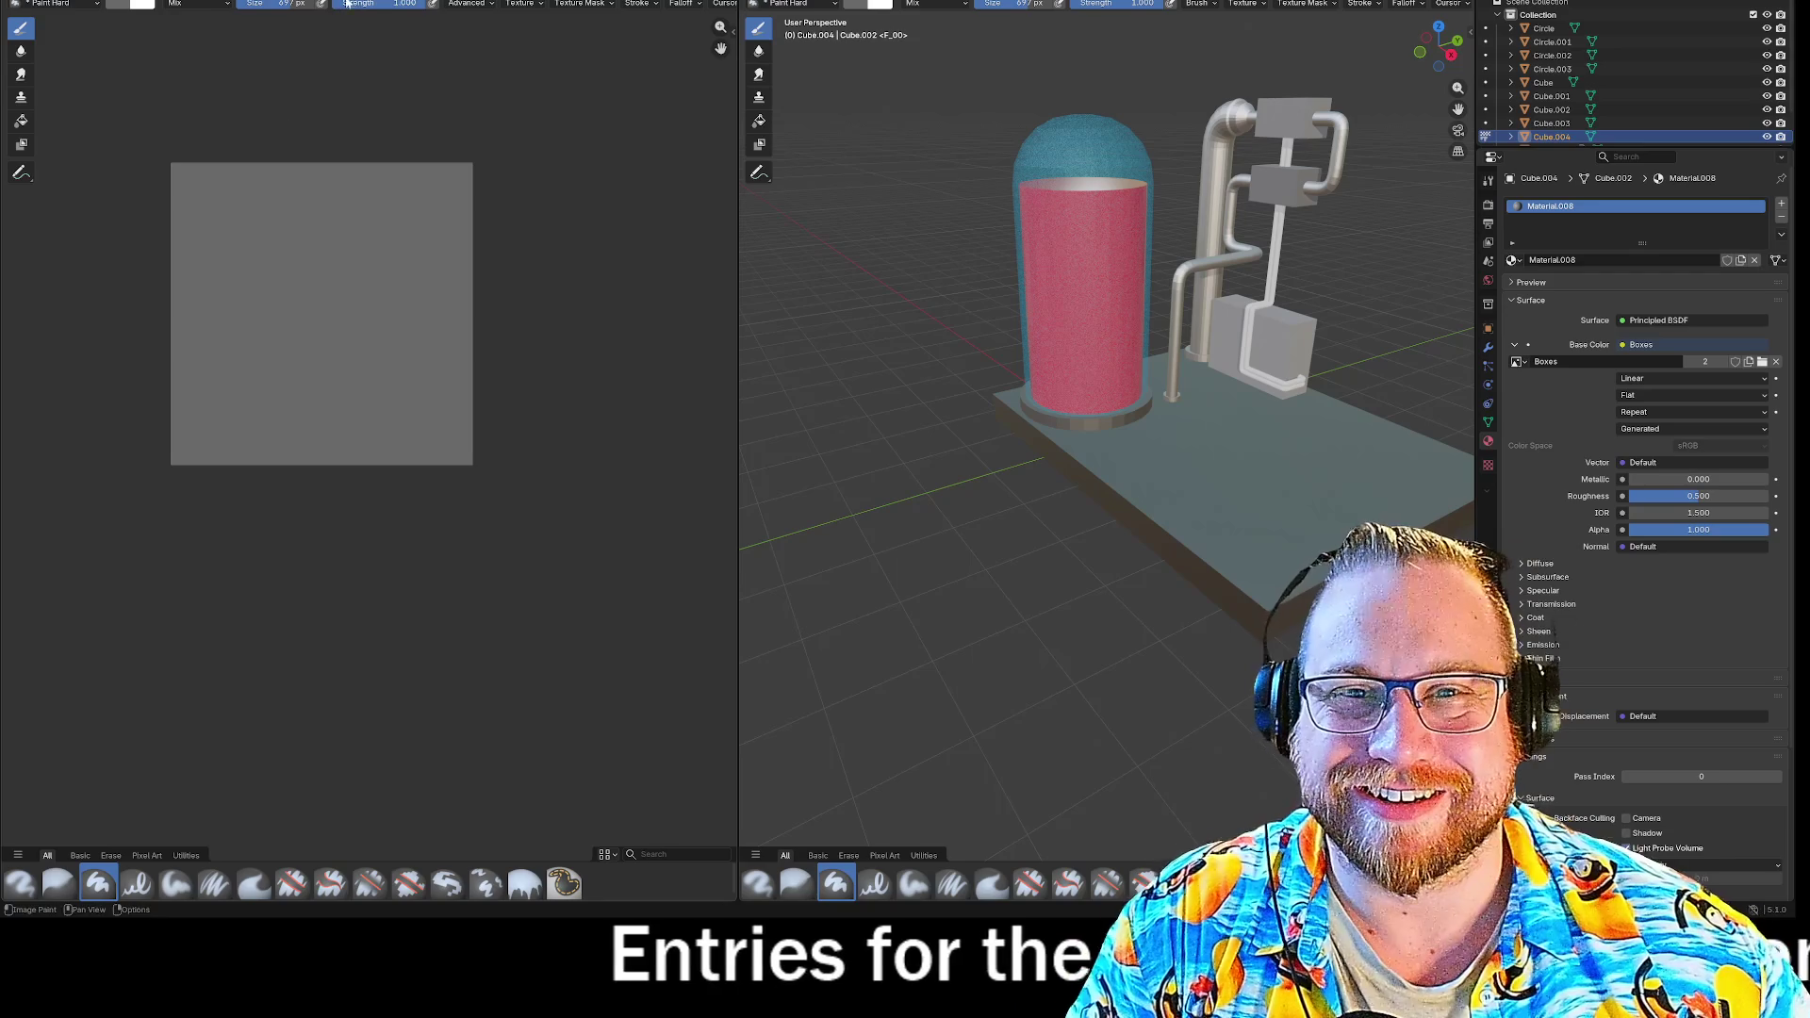
pyautogui.click(520, 3)
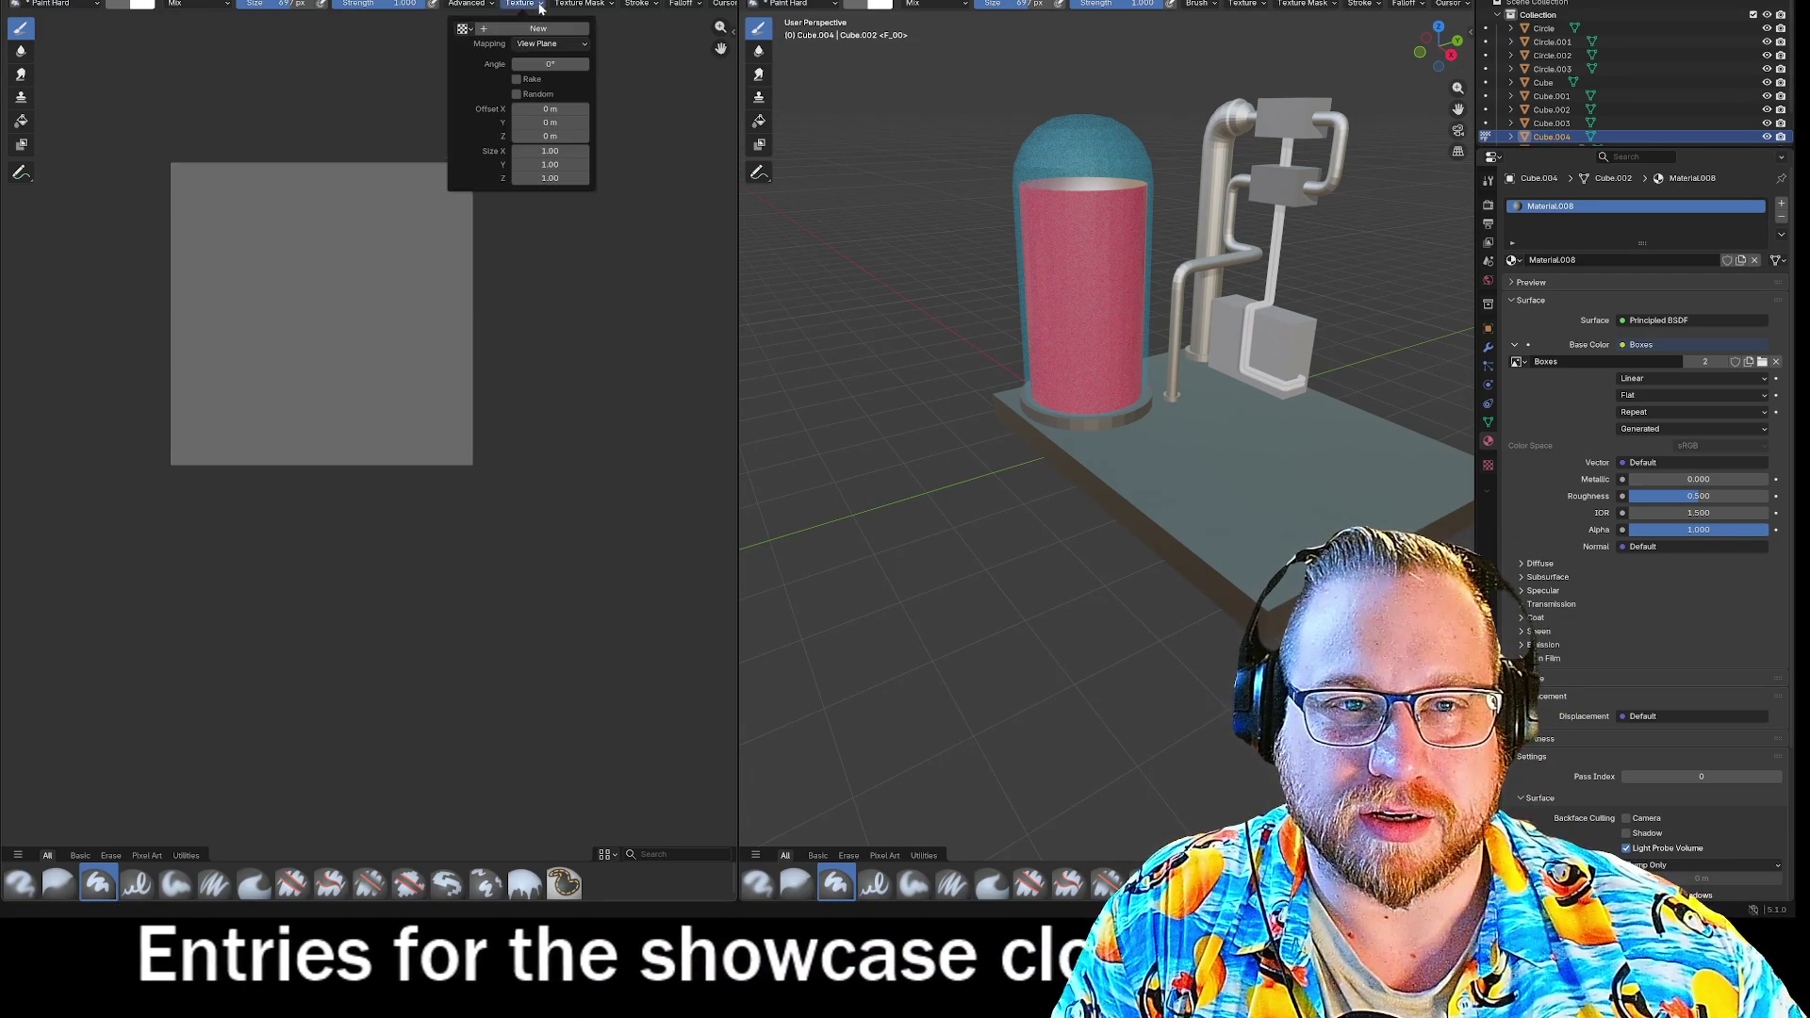
pyautogui.click(596, 9)
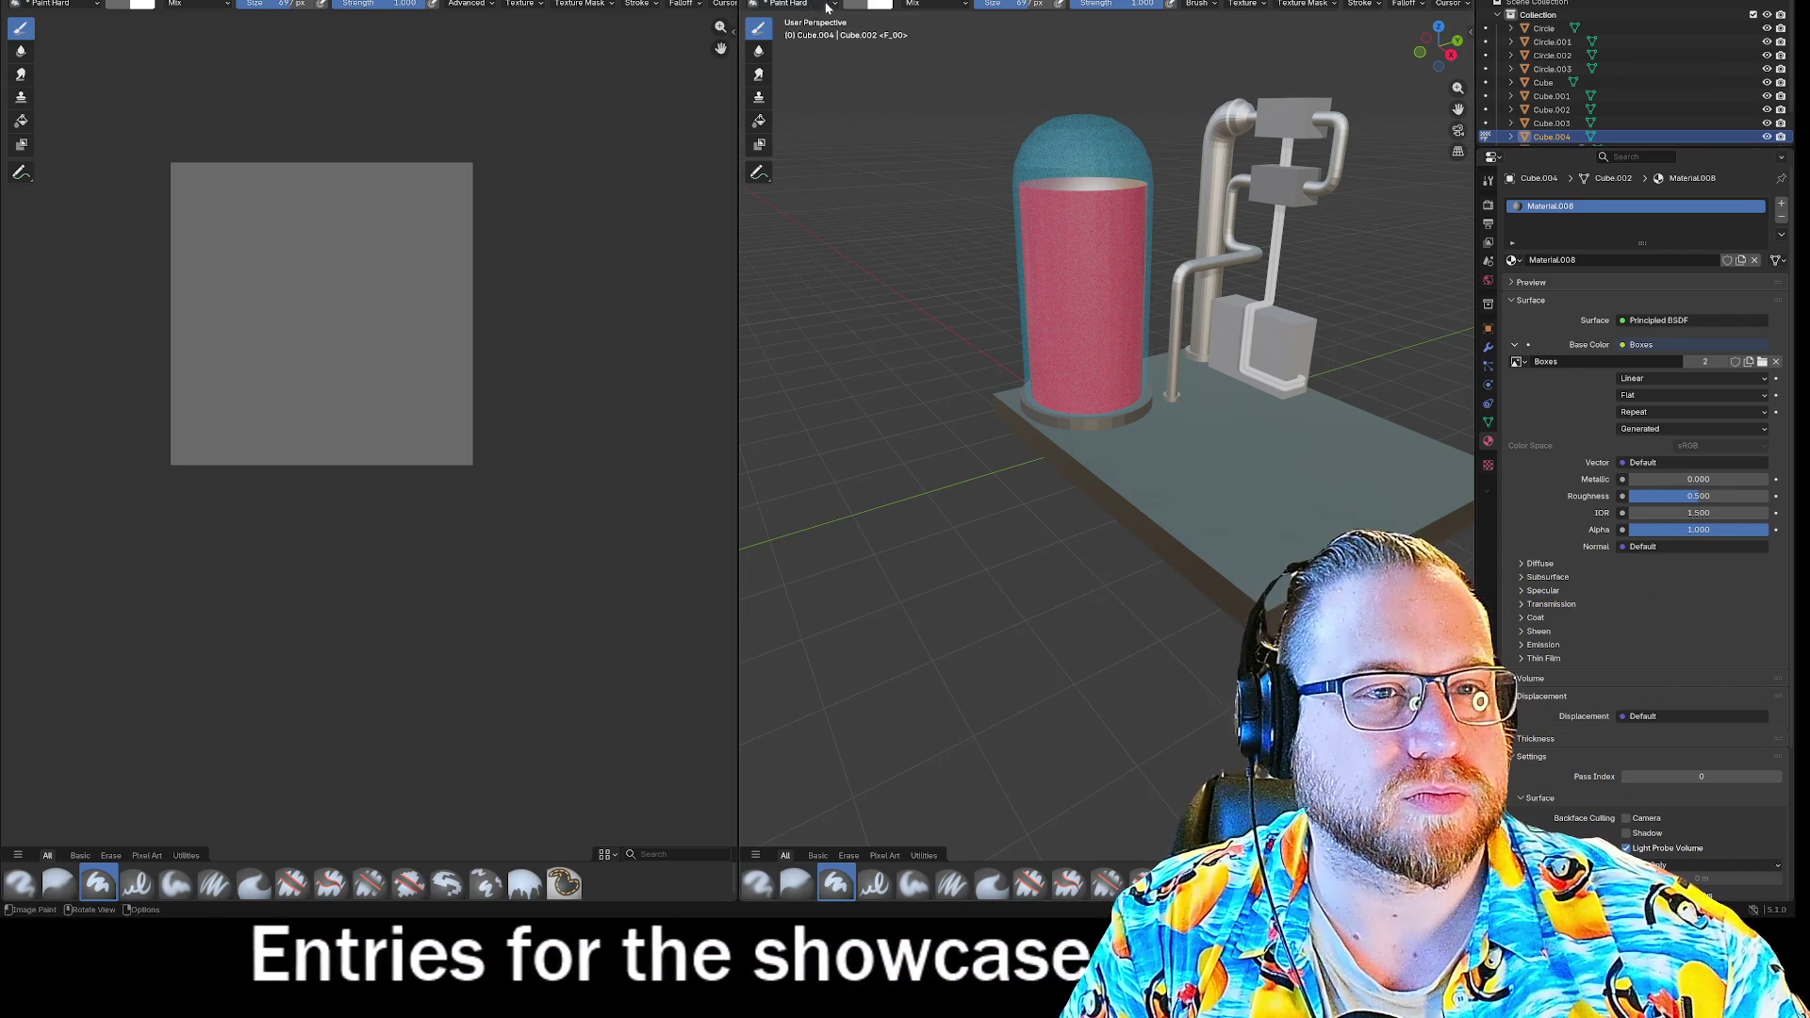
pyautogui.click(754, 4)
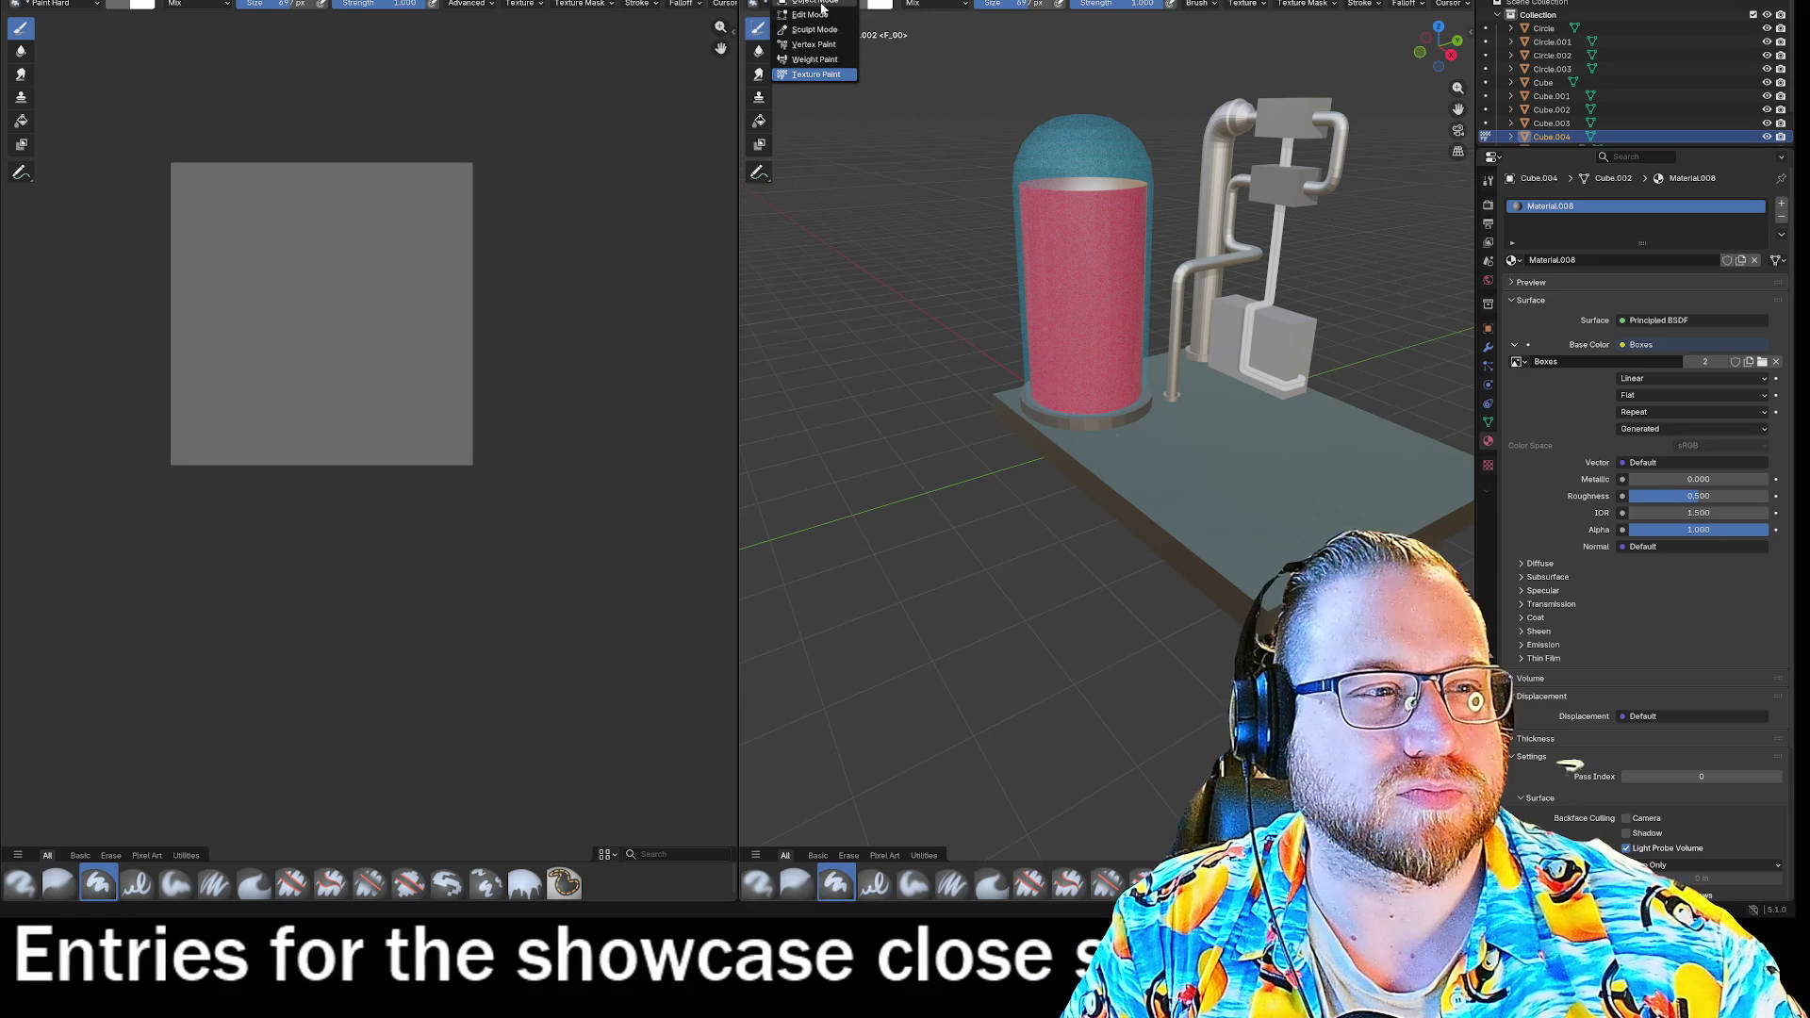
# Put the viewport in Object Mode and browse the Object context menu's submenus.
pyautogui.click(816, 1)
pyautogui.rightClick(1280, 187)
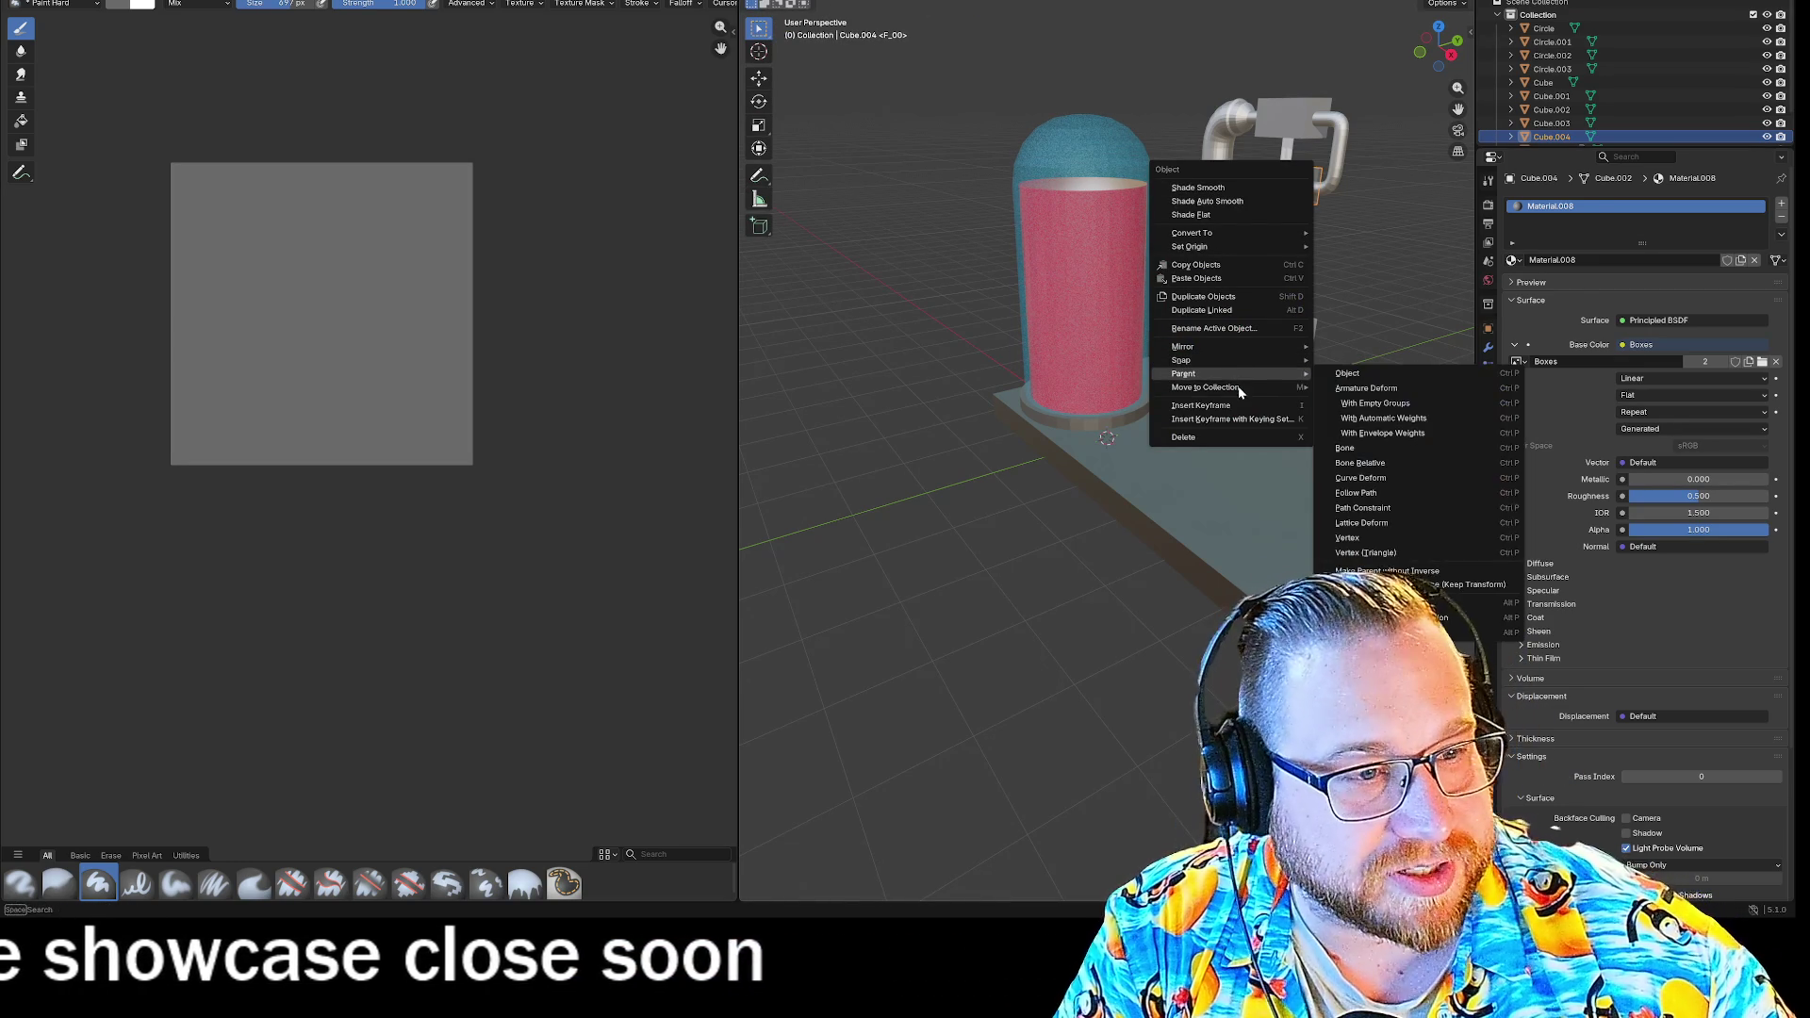
pyautogui.moveTo(1273, 380)
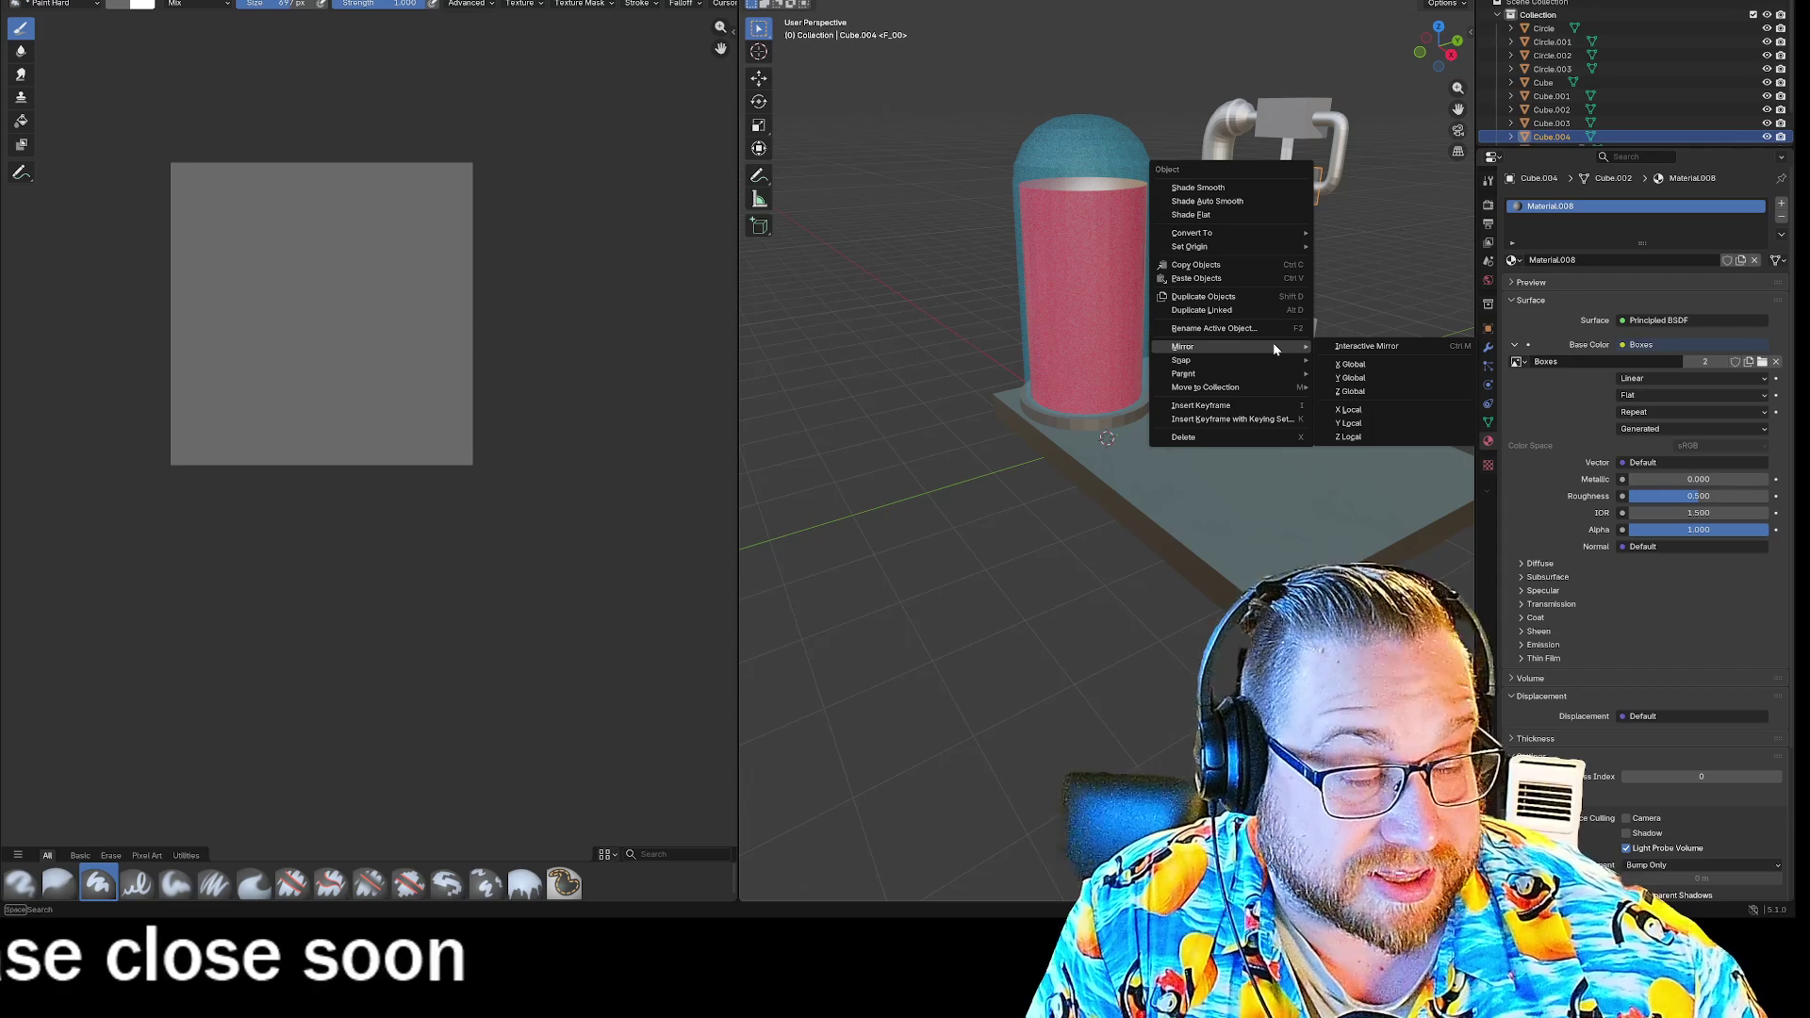
pyautogui.moveTo(1243, 229)
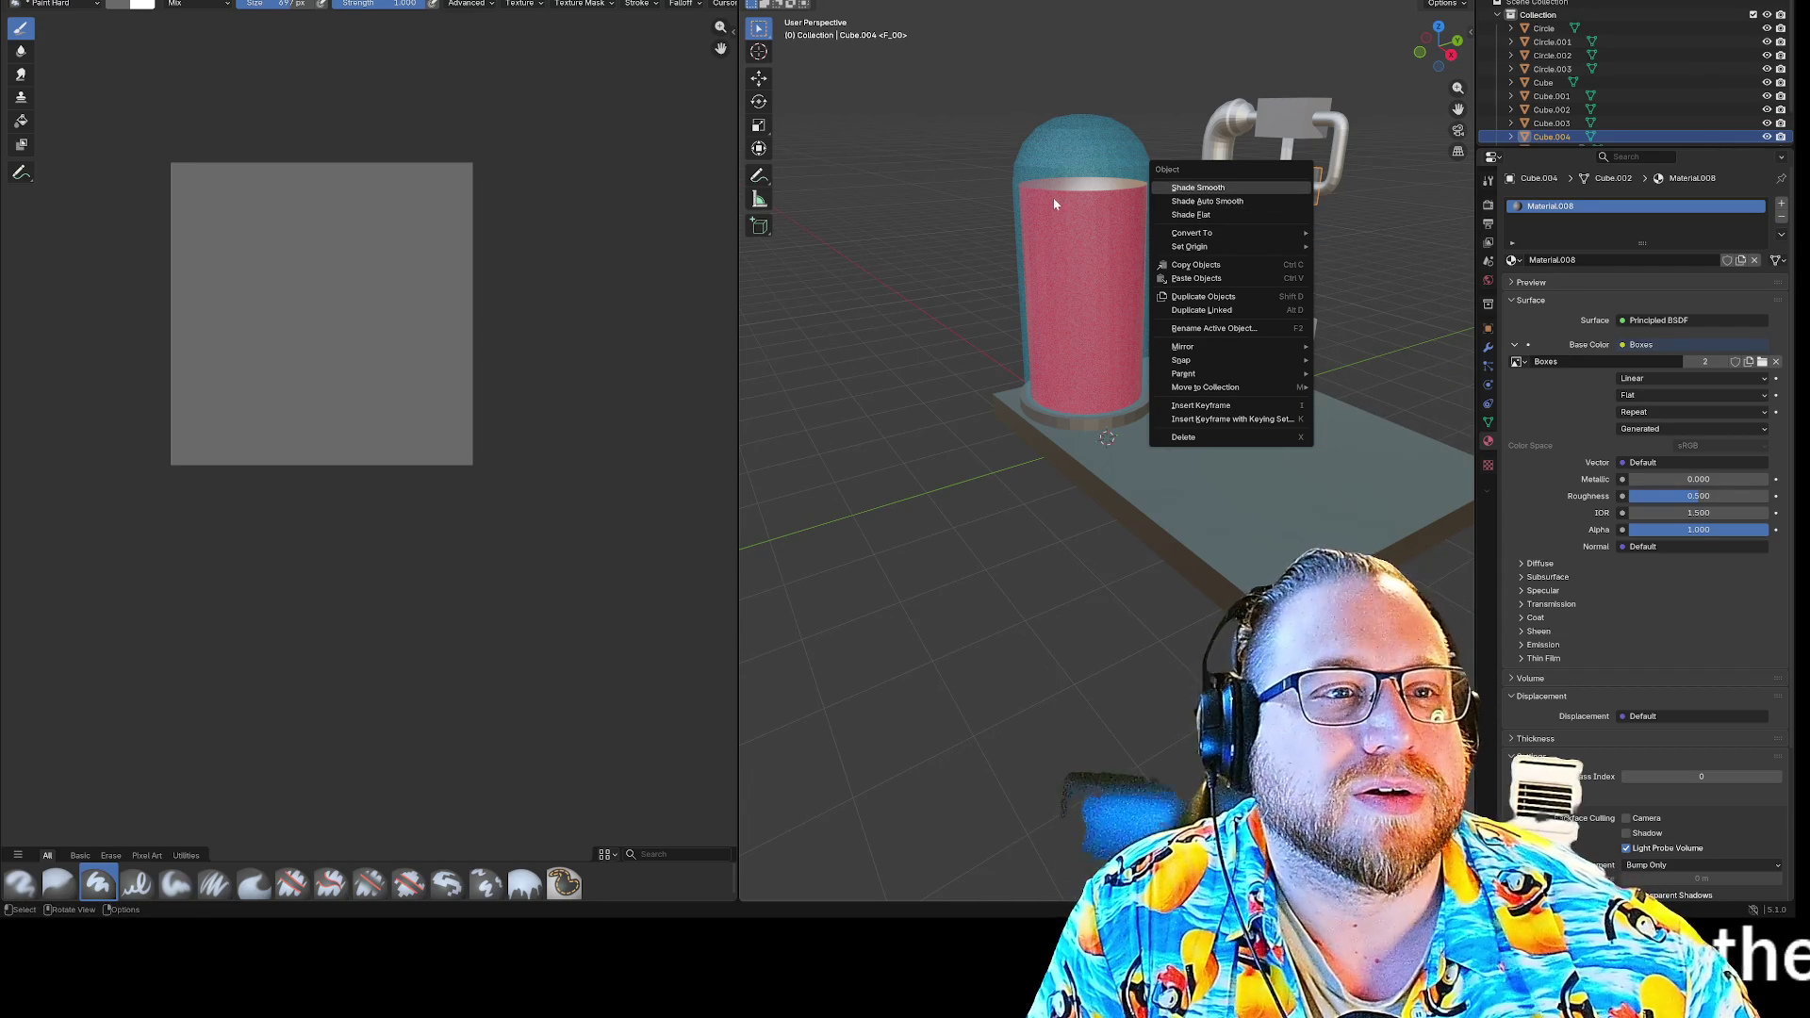
pyautogui.rightClick(928, 5)
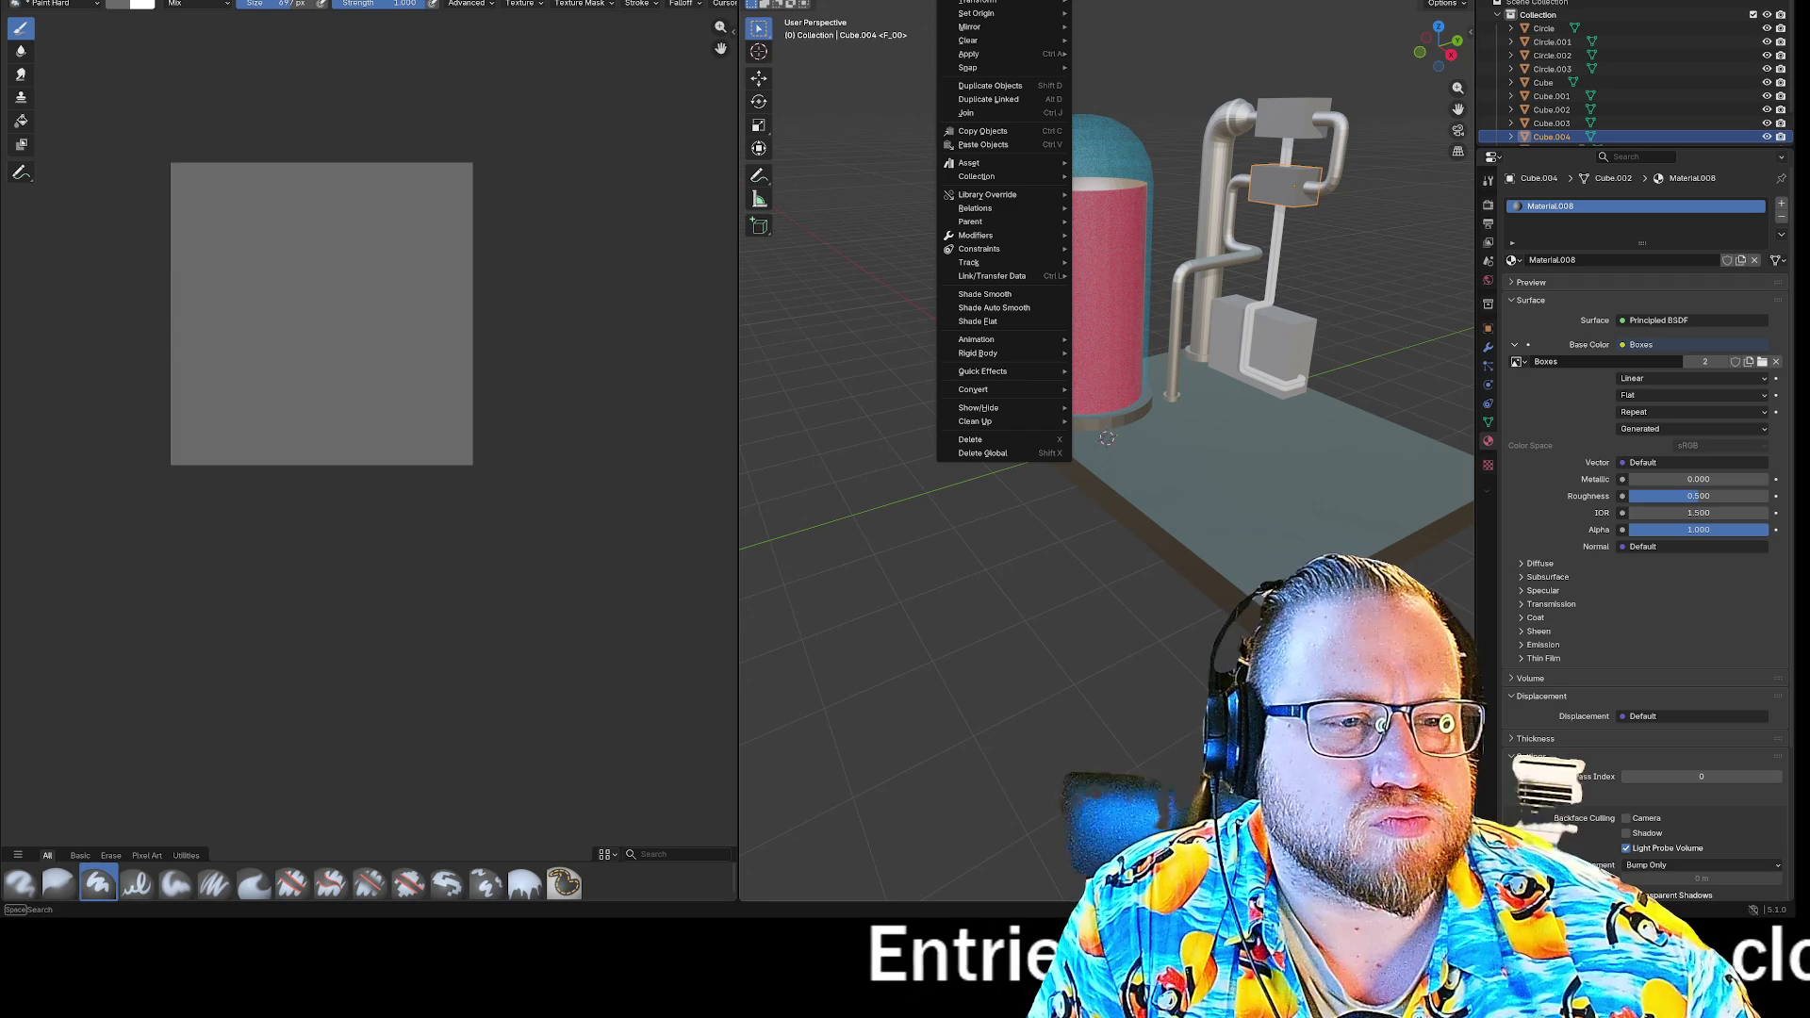
# Dismiss the Object menu and close the Image Editor area via View > Area > Close Area.
pyautogui.moveTo(1001, 234)
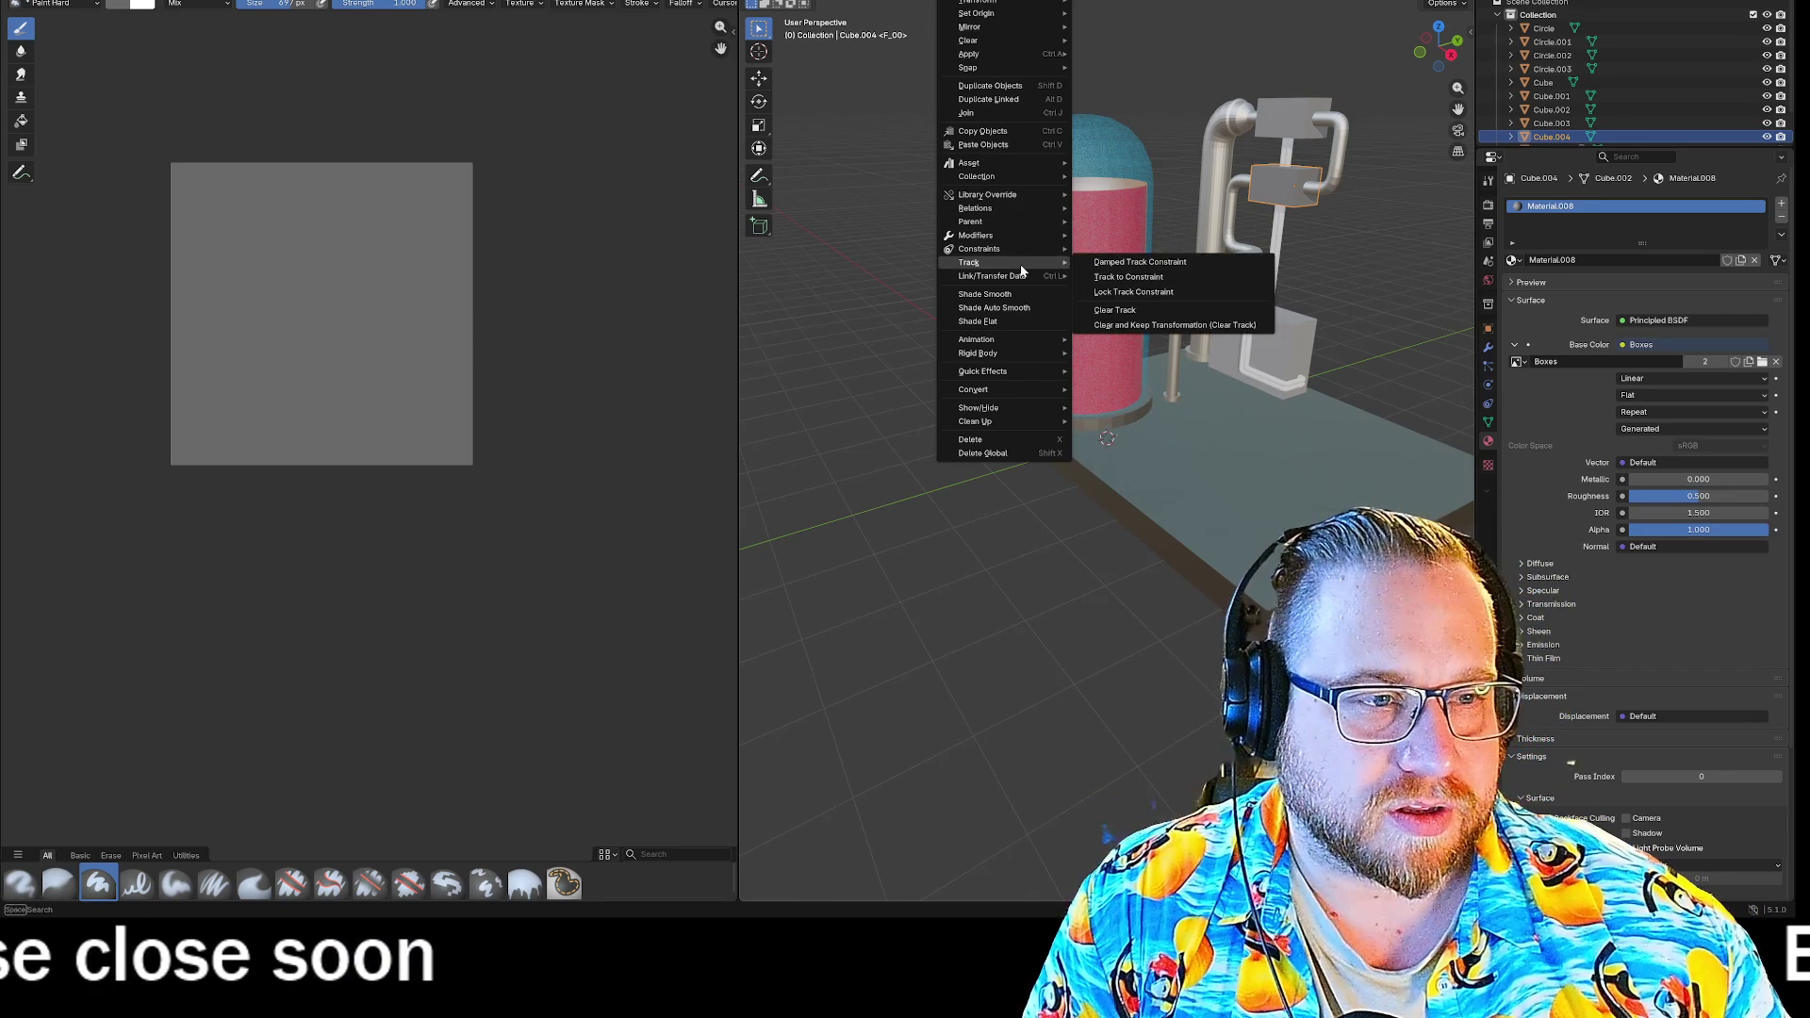
pyautogui.moveTo(1024, 284)
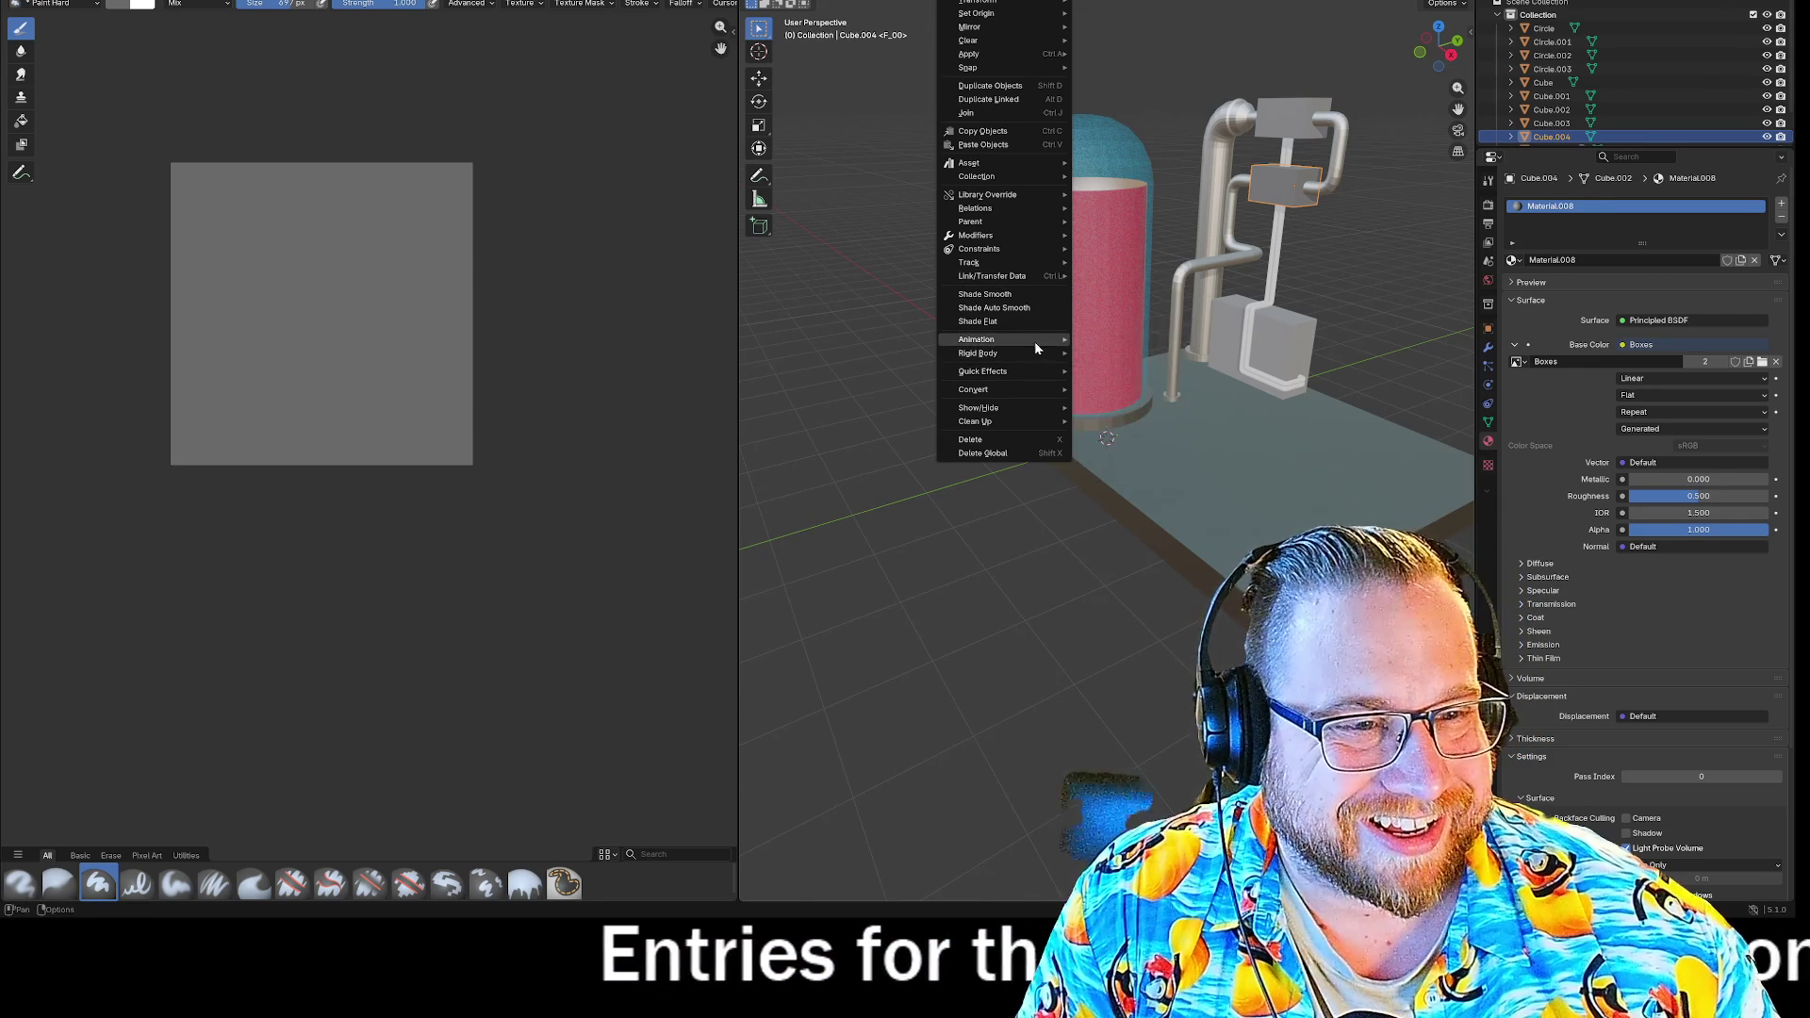
pyautogui.moveTo(1037, 345)
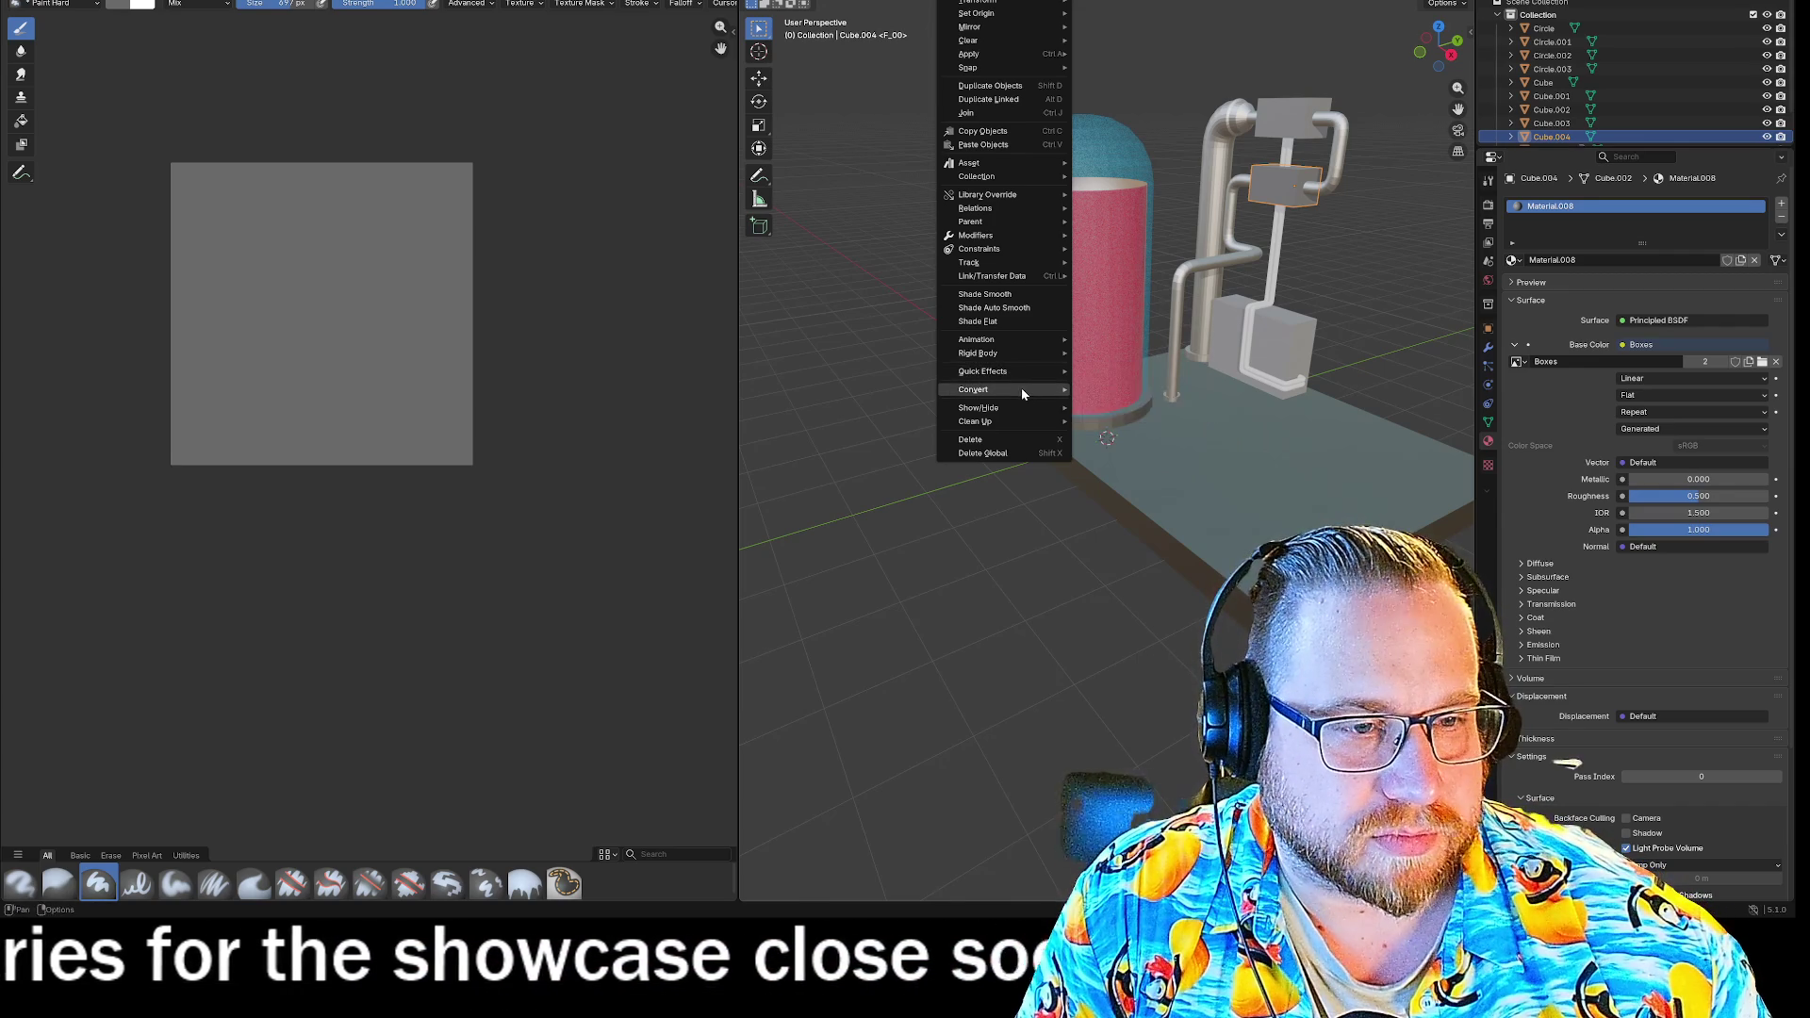
pyautogui.moveTo(1020, 389)
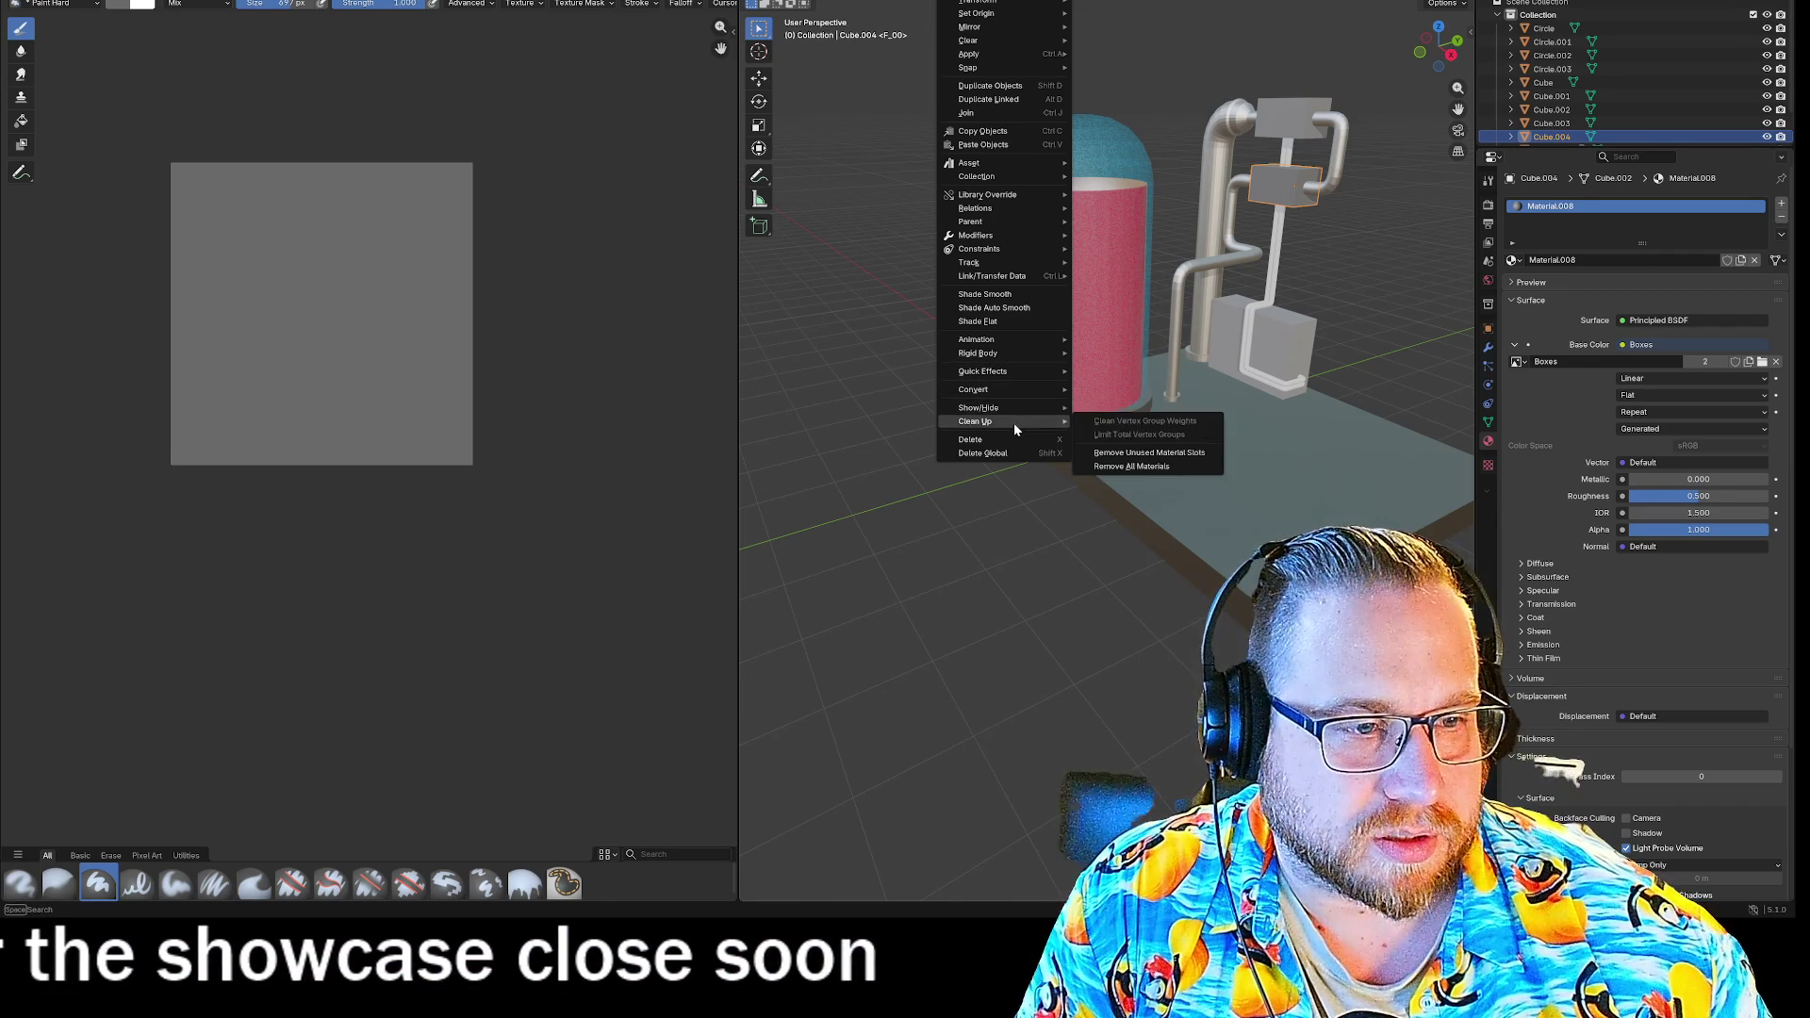
pyautogui.press('Escape')
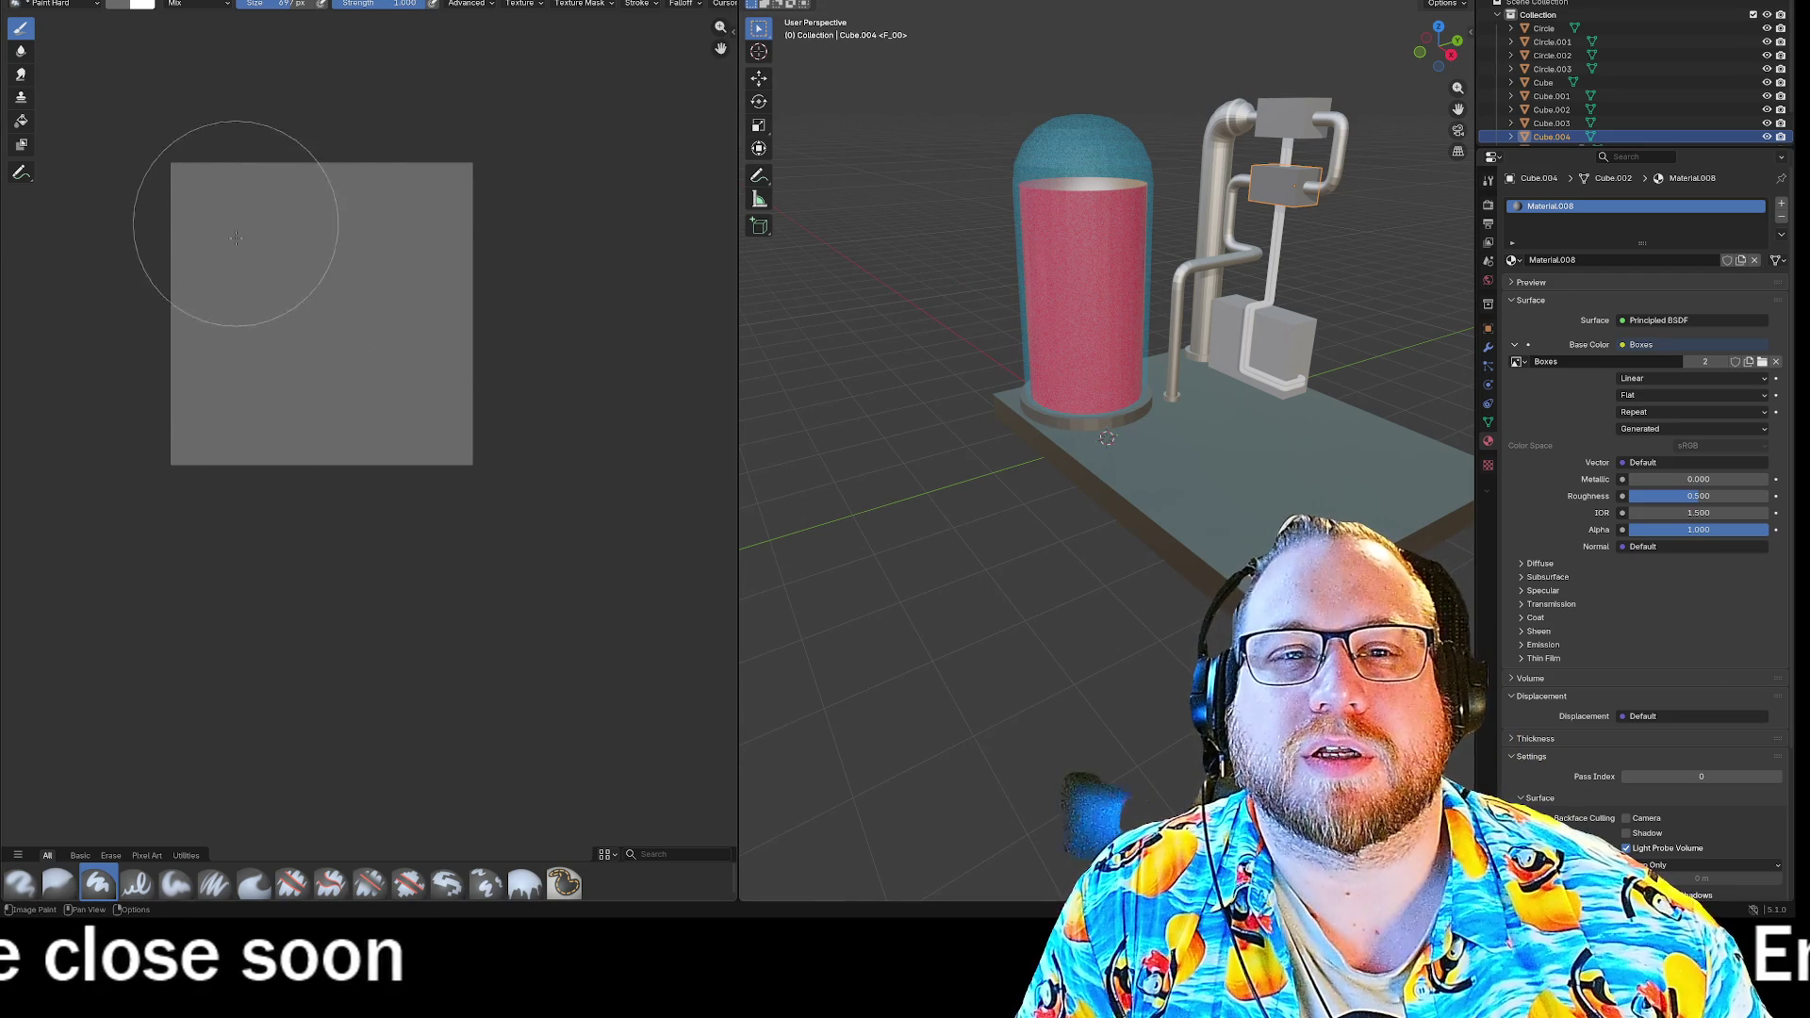
pyautogui.click(112, 1)
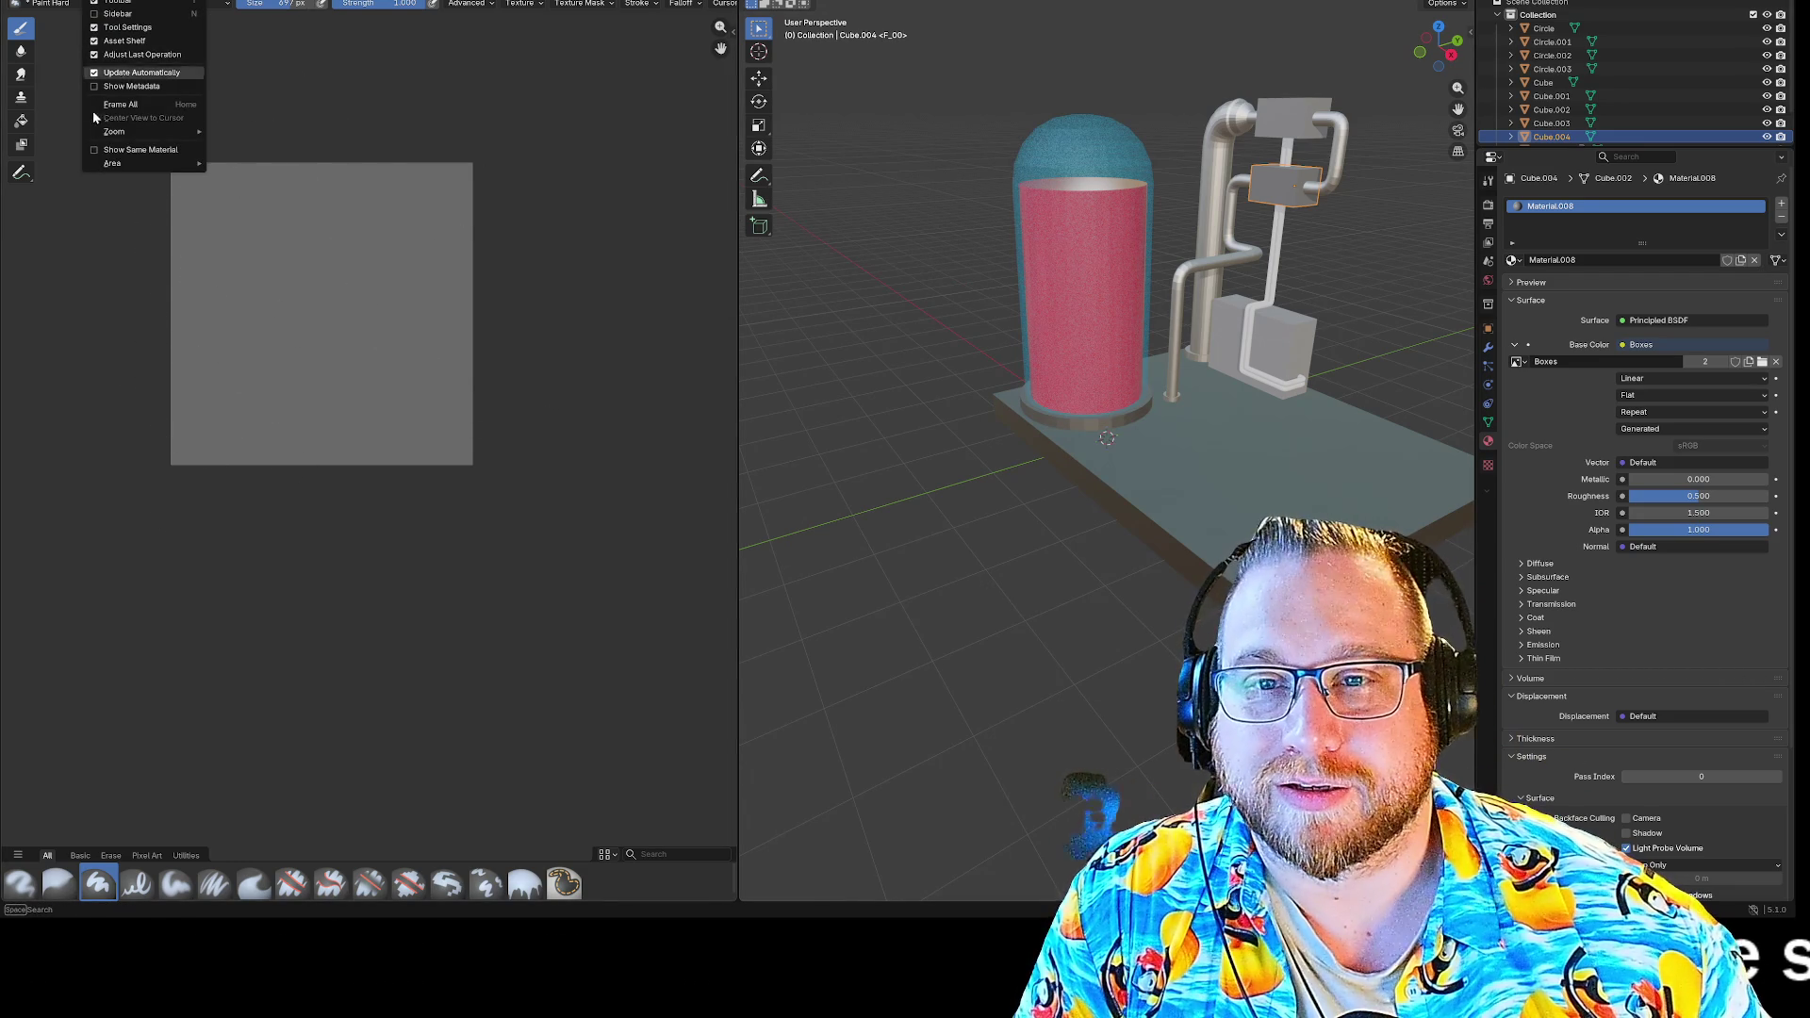
pyautogui.moveTo(95, 165)
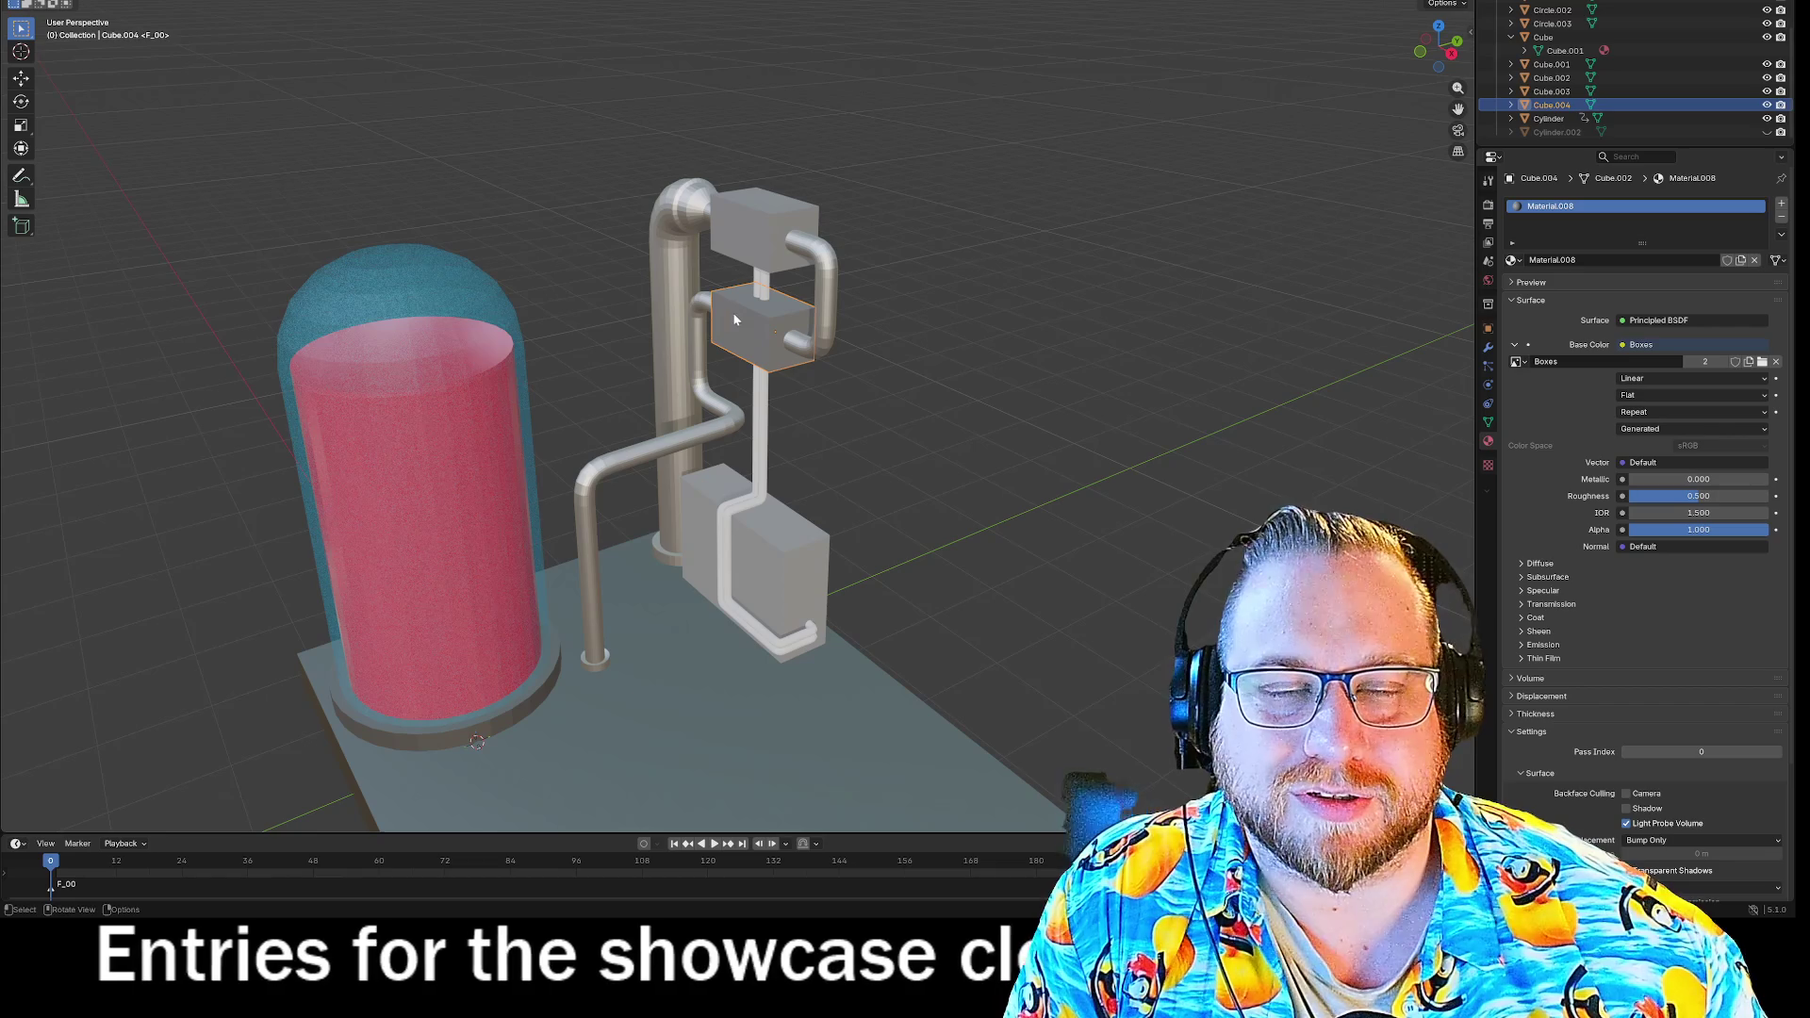
# Glance at the File menu, then switch the box into Edit Mode.
pyautogui.click(28, 2)
pyautogui.press('Escape')
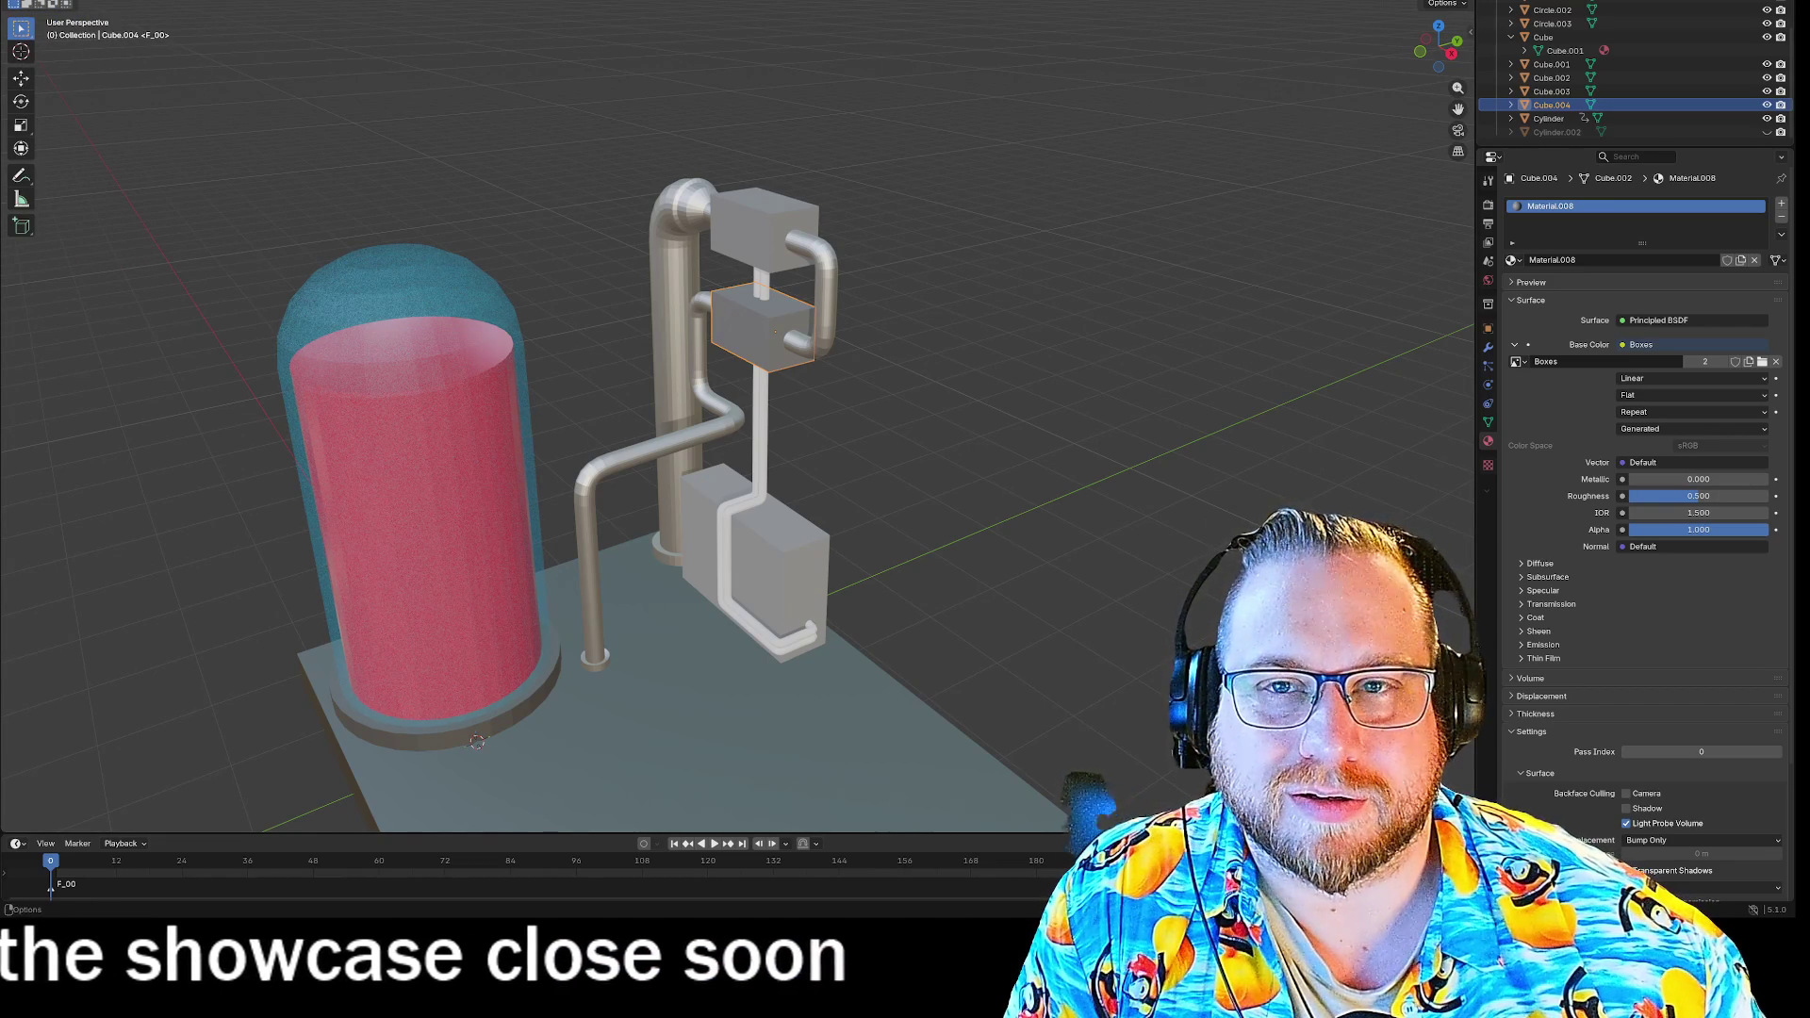
pyautogui.click(78, 1)
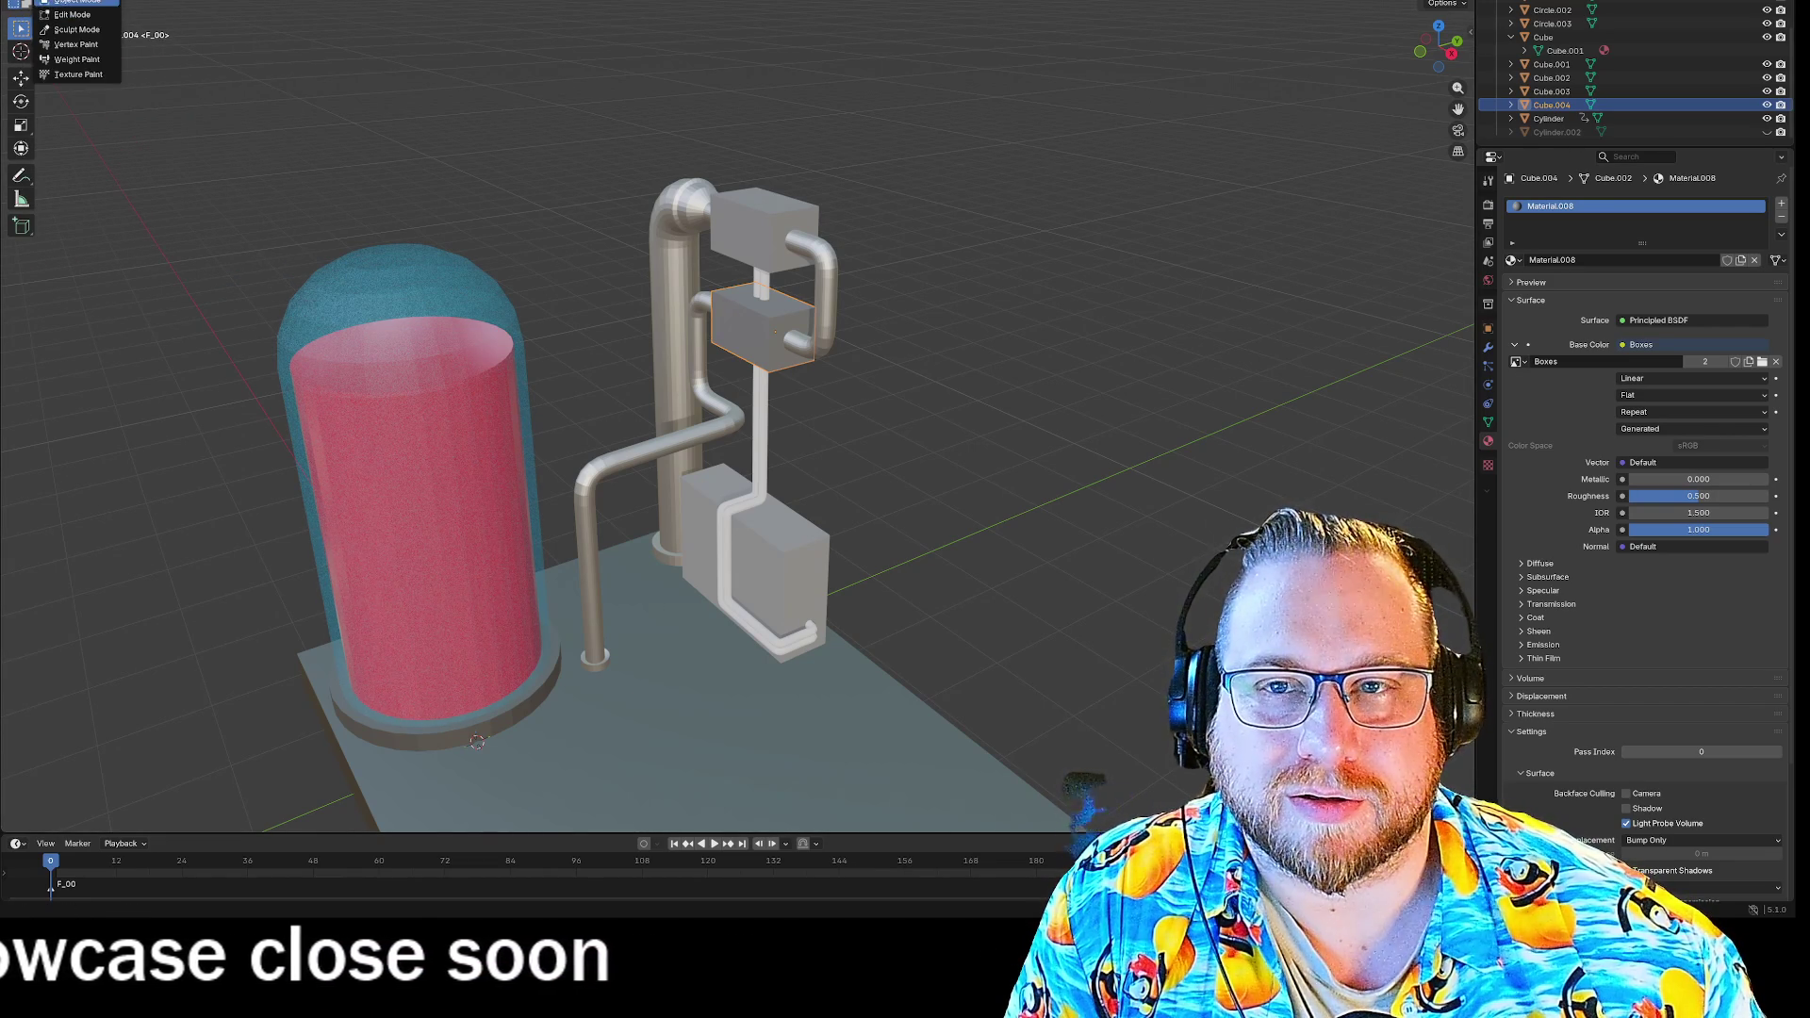
pyautogui.click(73, 14)
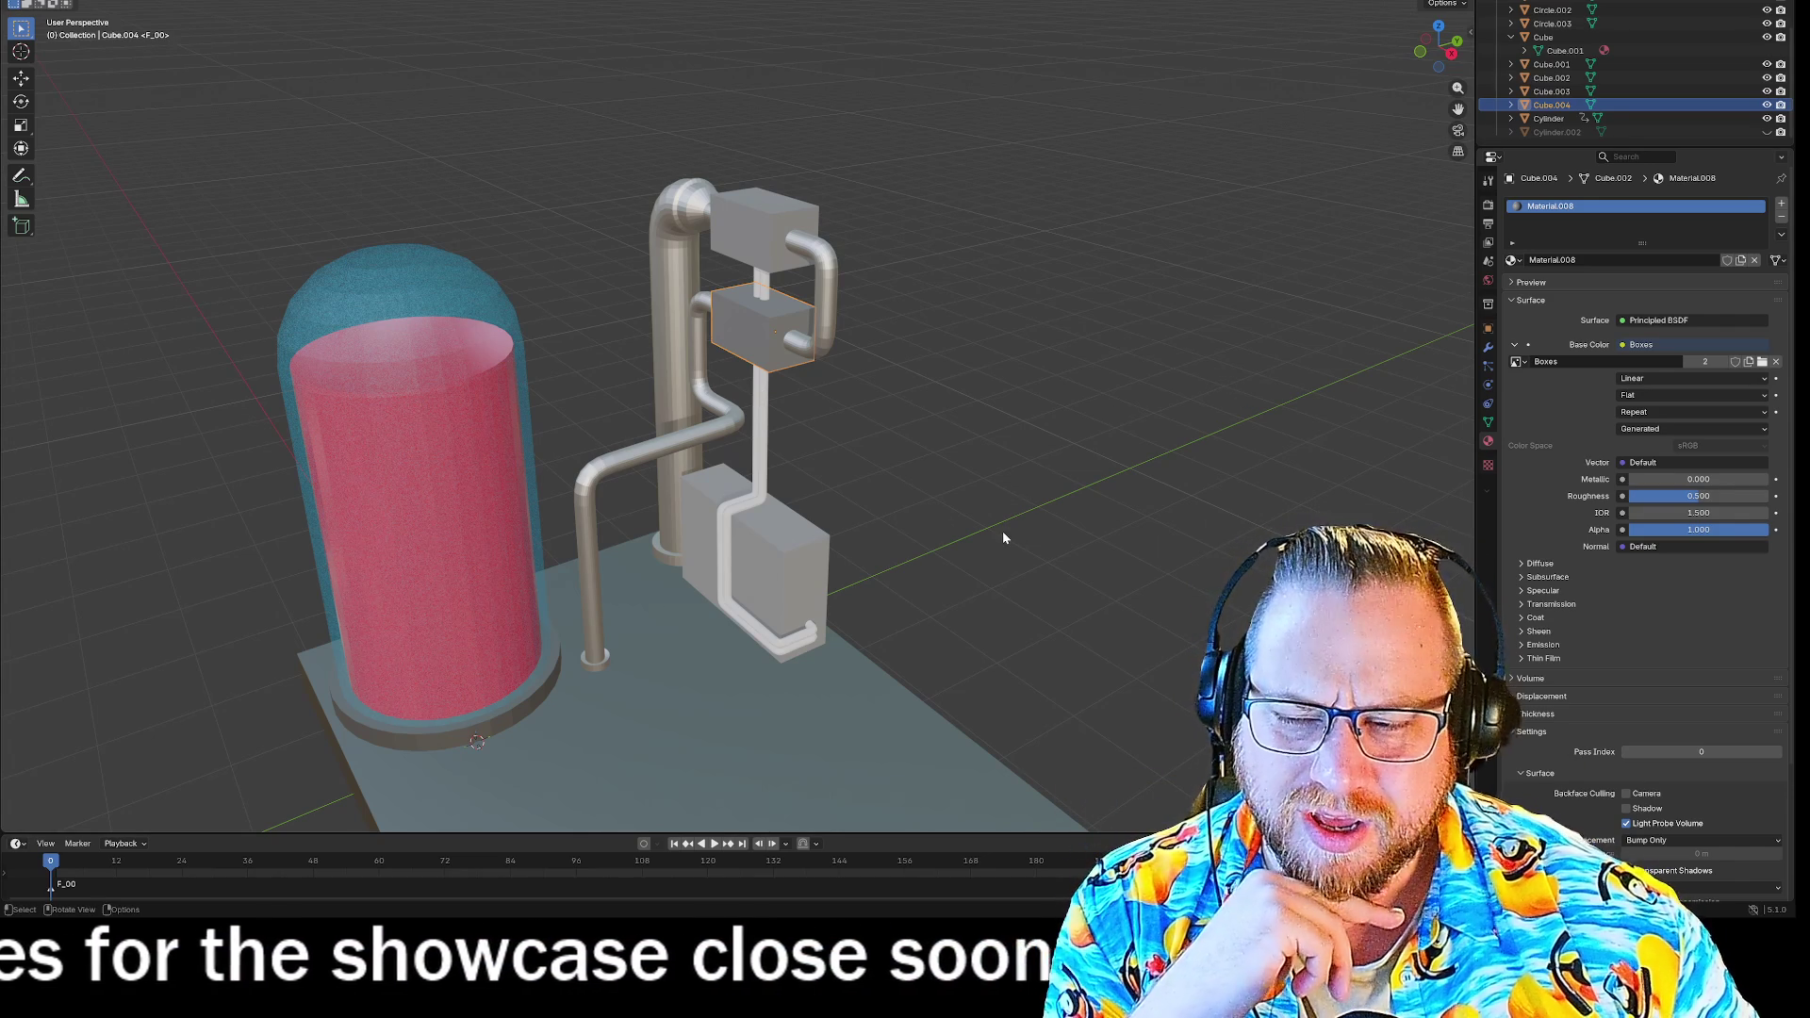
# Look over the box's object actions, then bring up the editor-type list.
pyautogui.rightClick(769, 322)
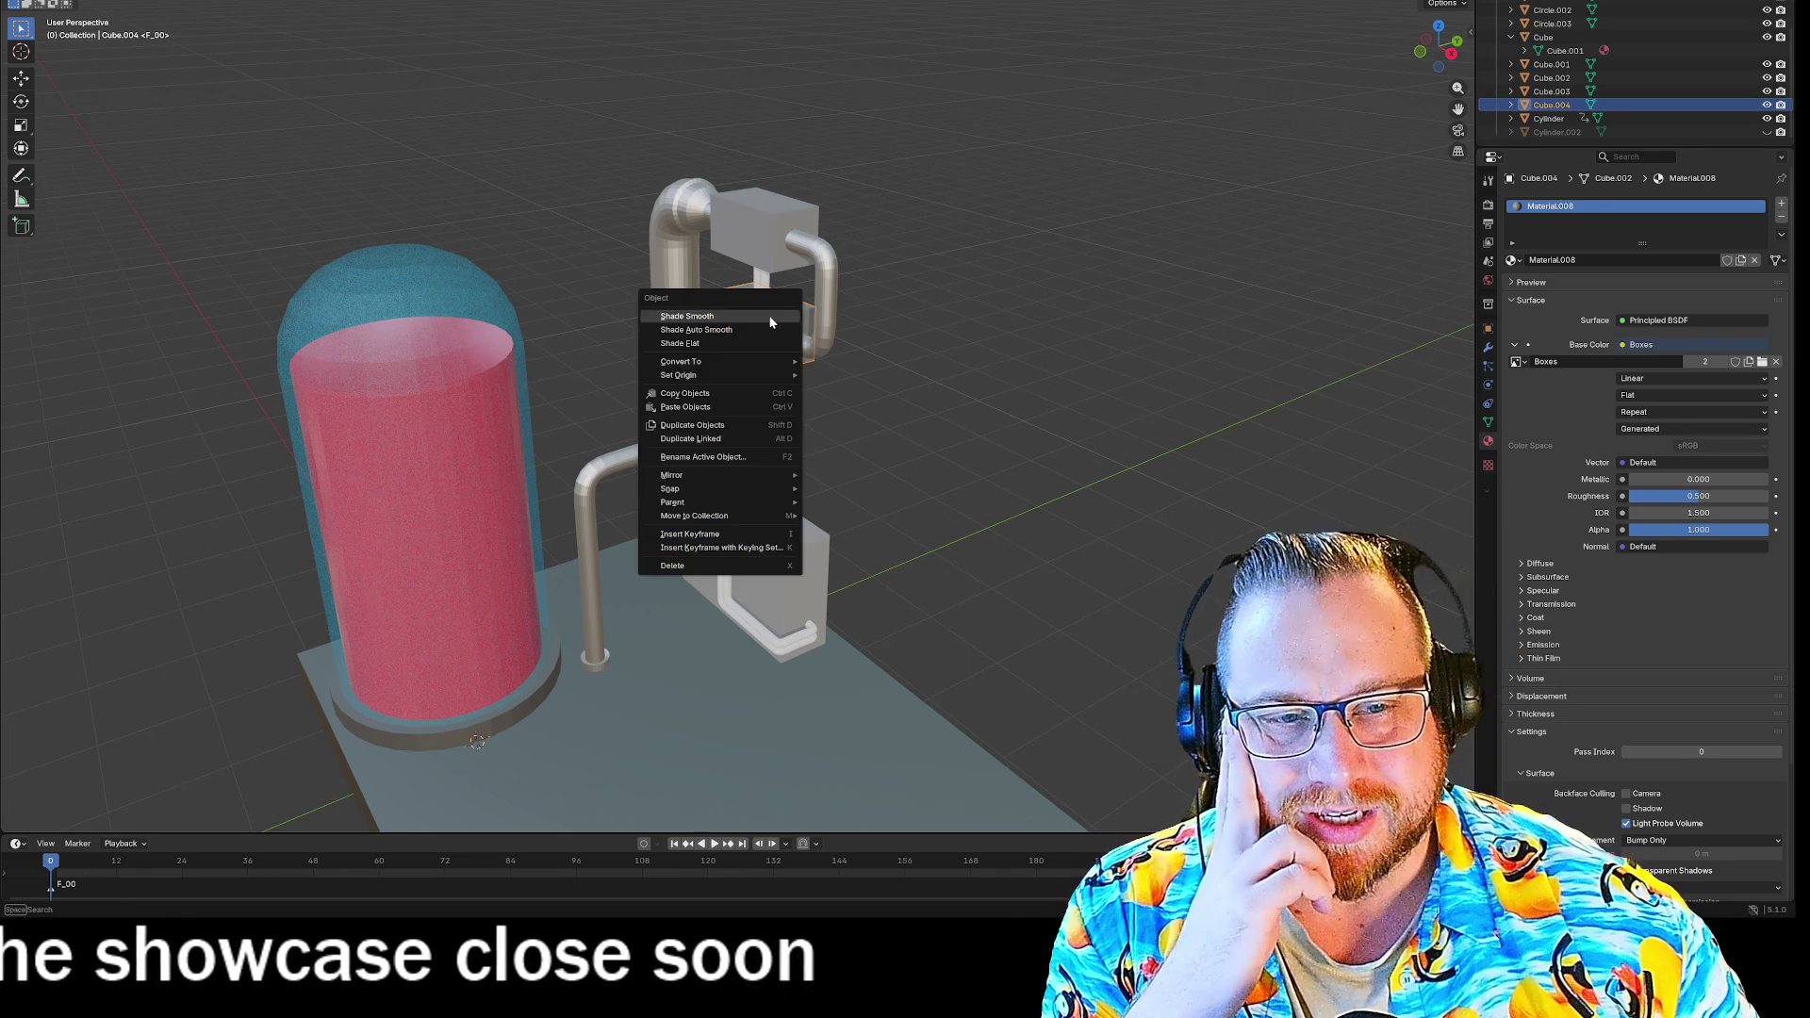
pyautogui.moveTo(678, 375)
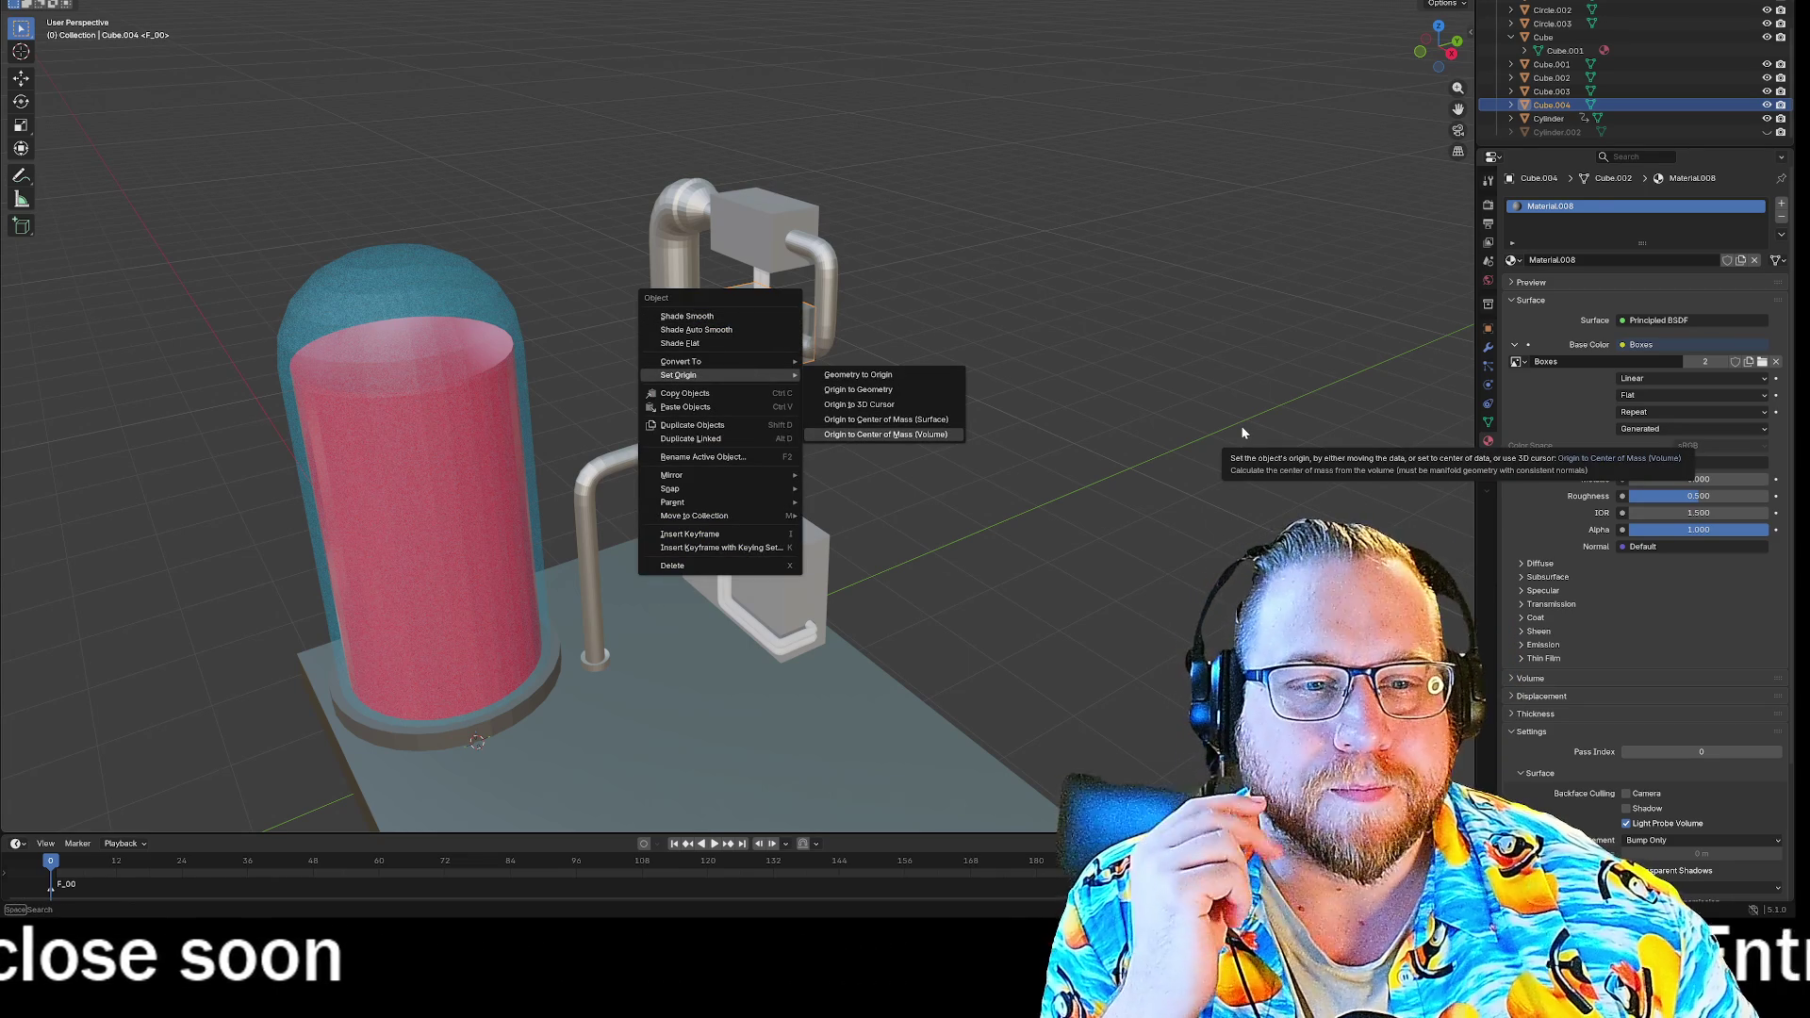
pyautogui.click(1029, 147)
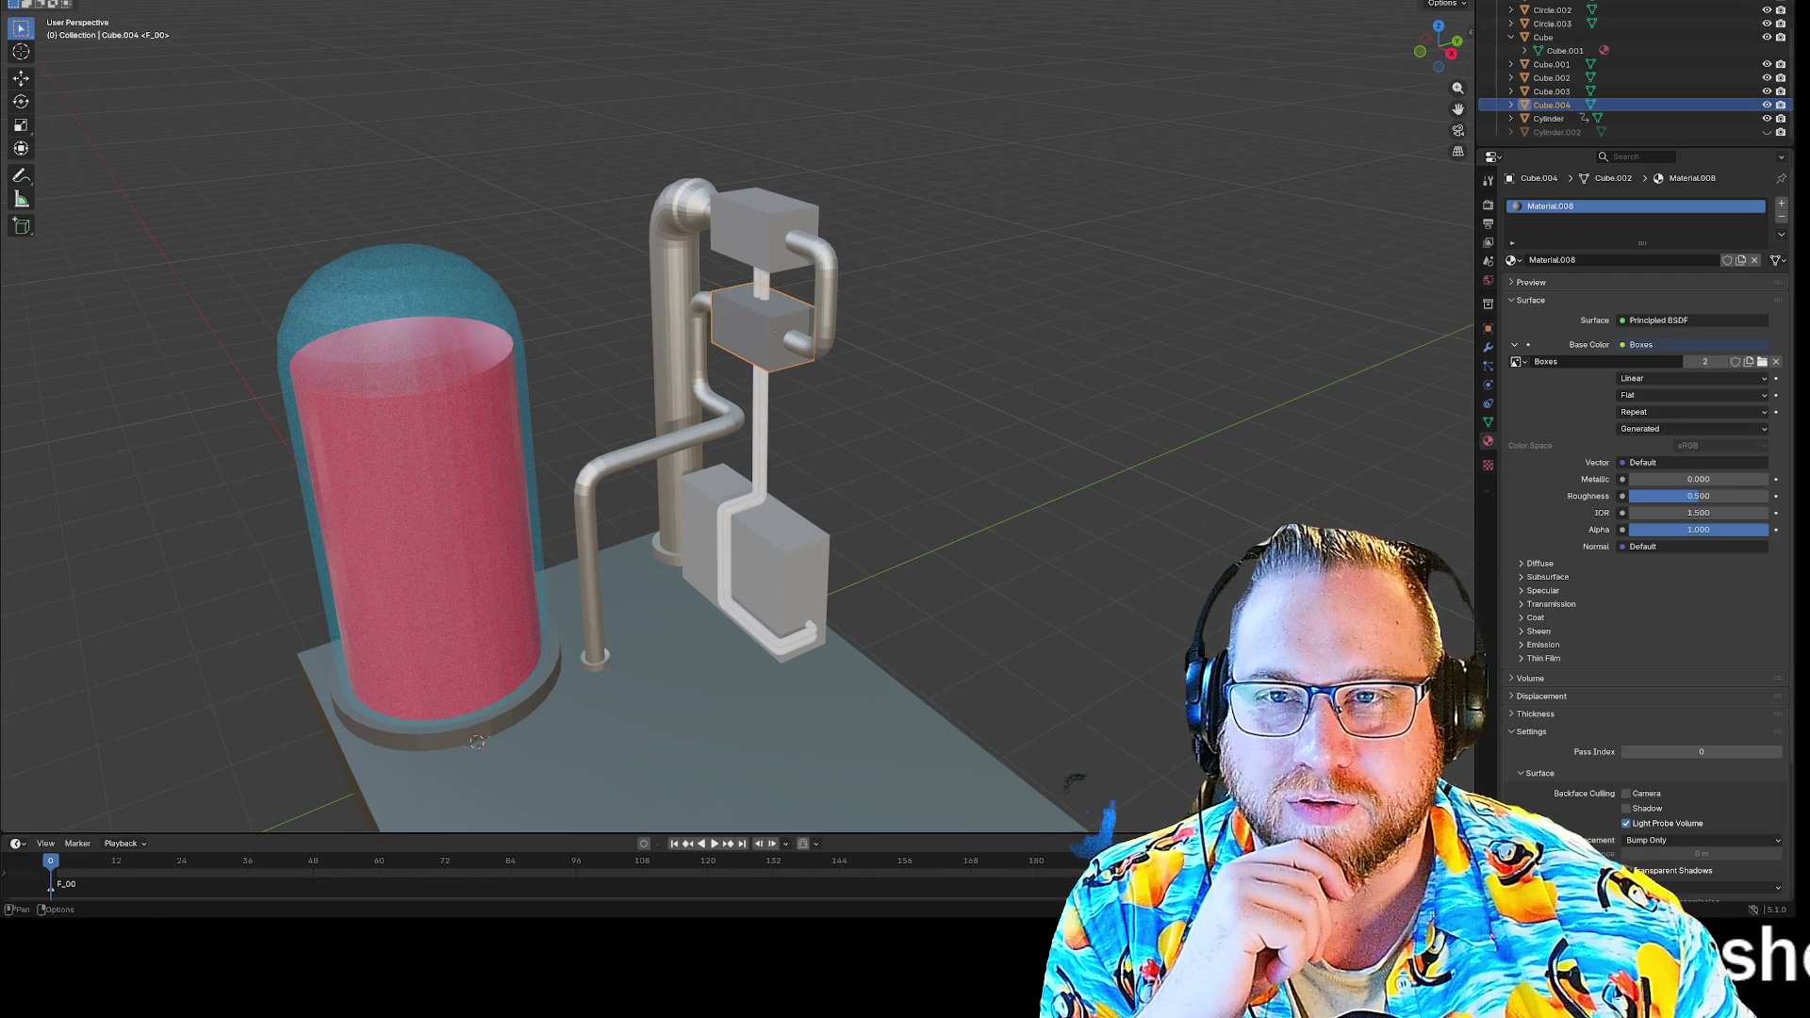
pyautogui.click(15, 4)
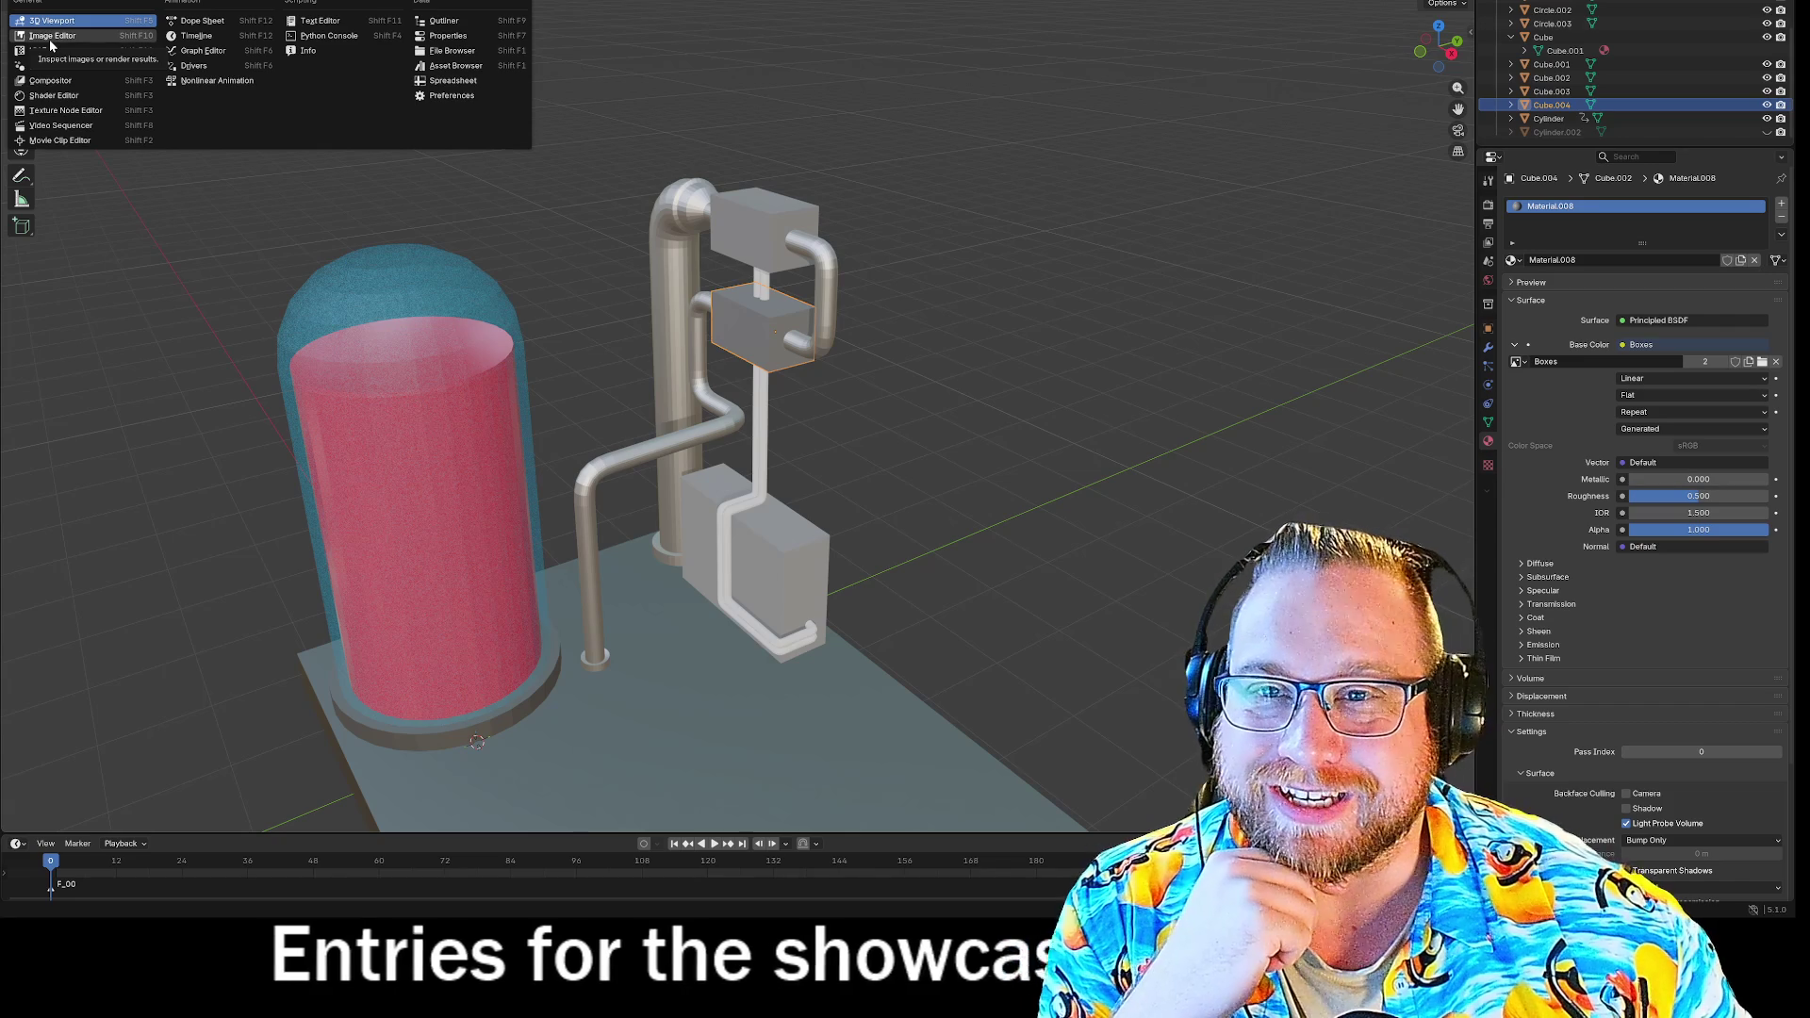
# Set the left area to show the box's UV layout beside the 3D Viewport.
pyautogui.click(40, 139)
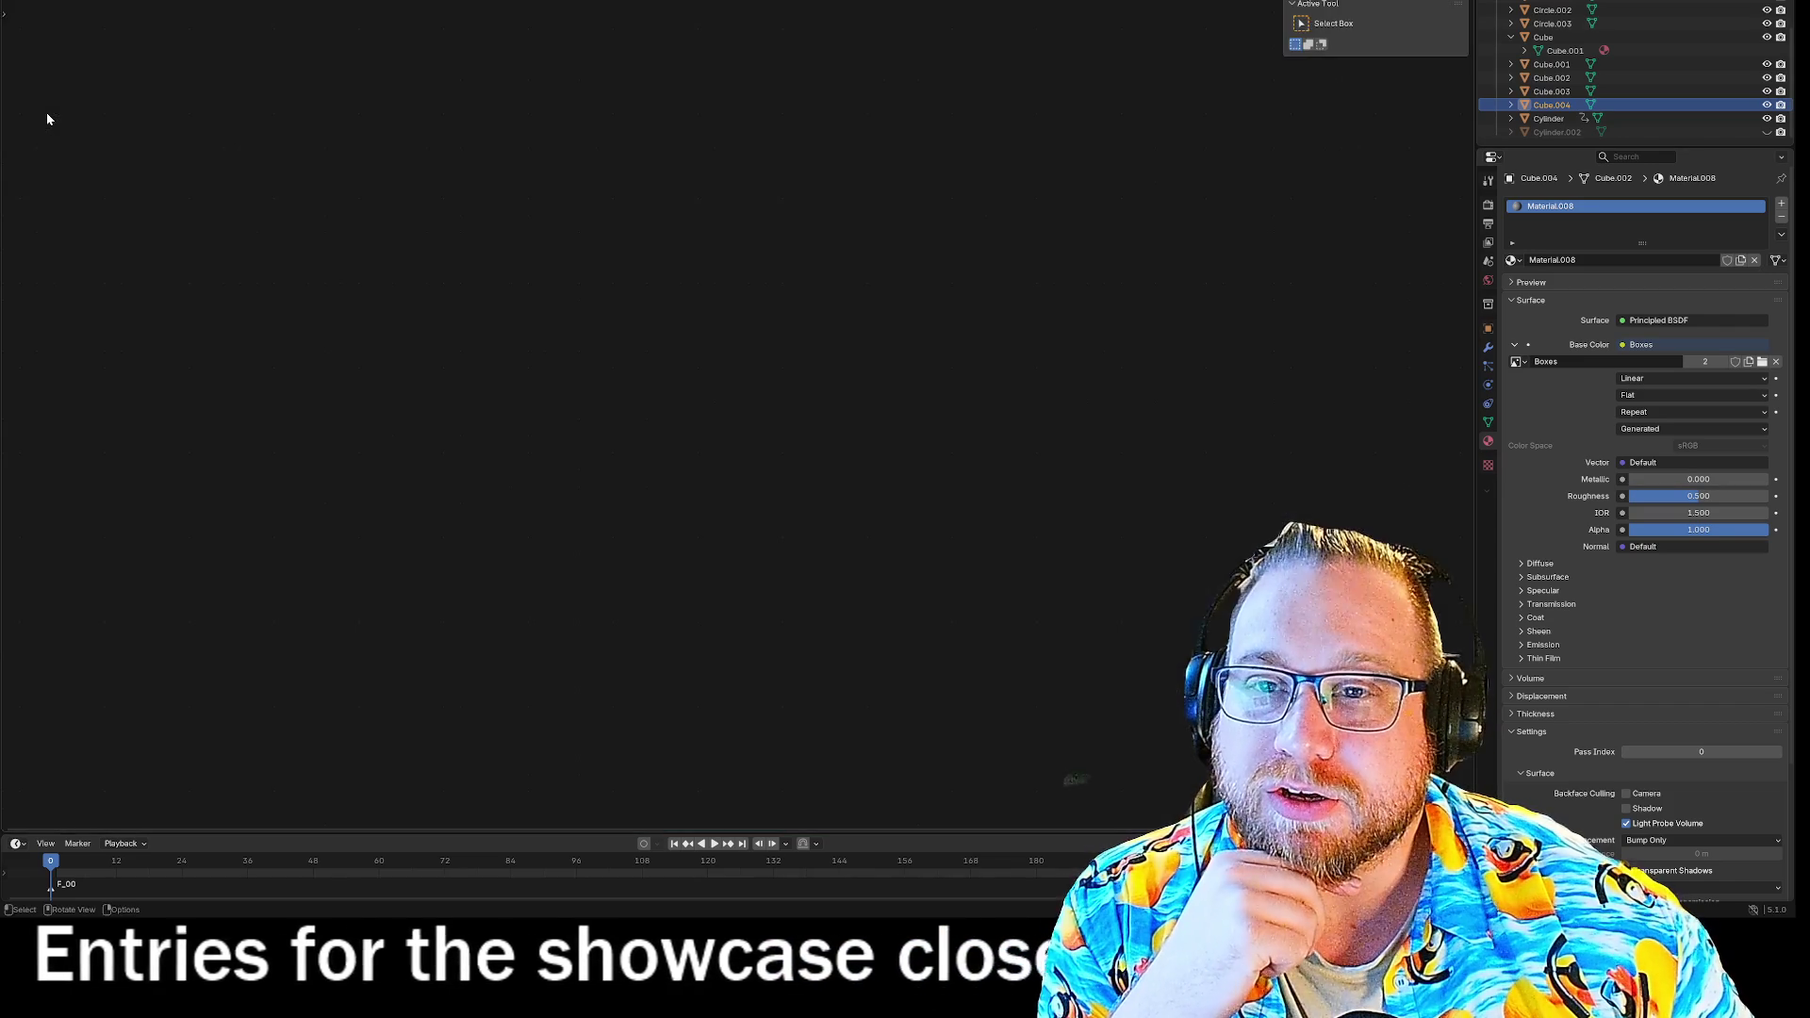
pyautogui.click(56, 2)
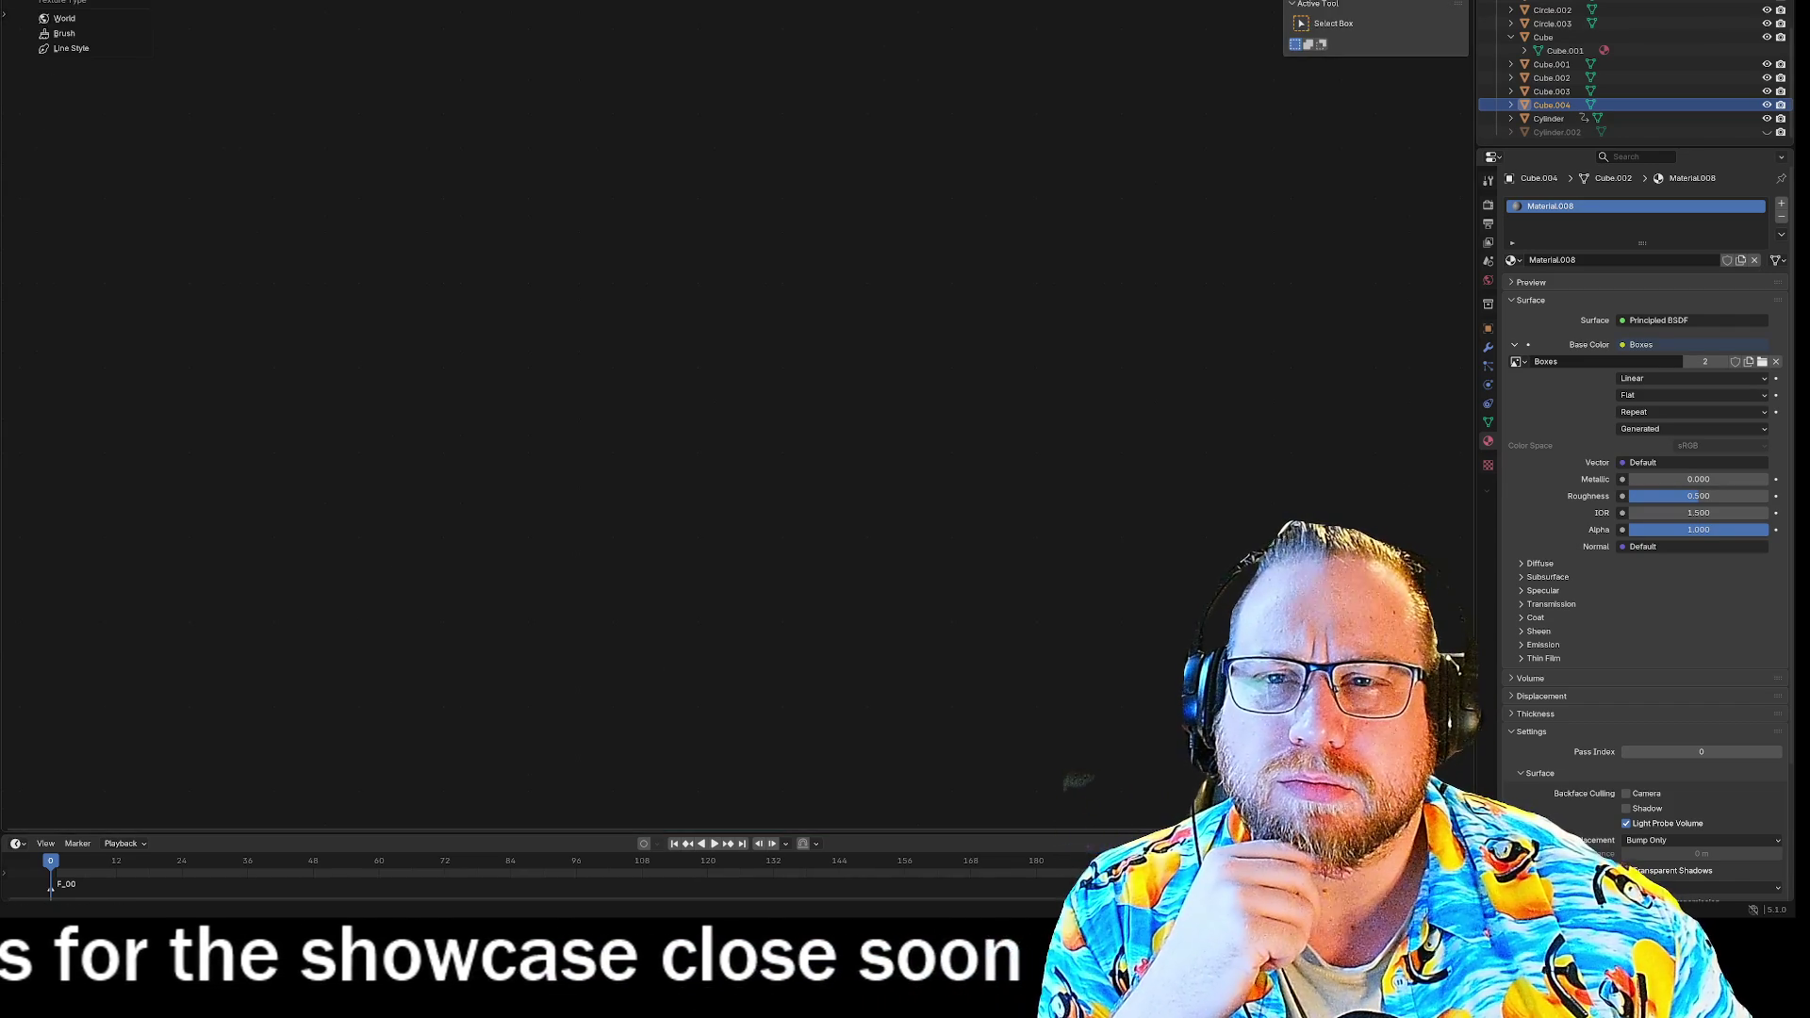
pyautogui.press('Escape')
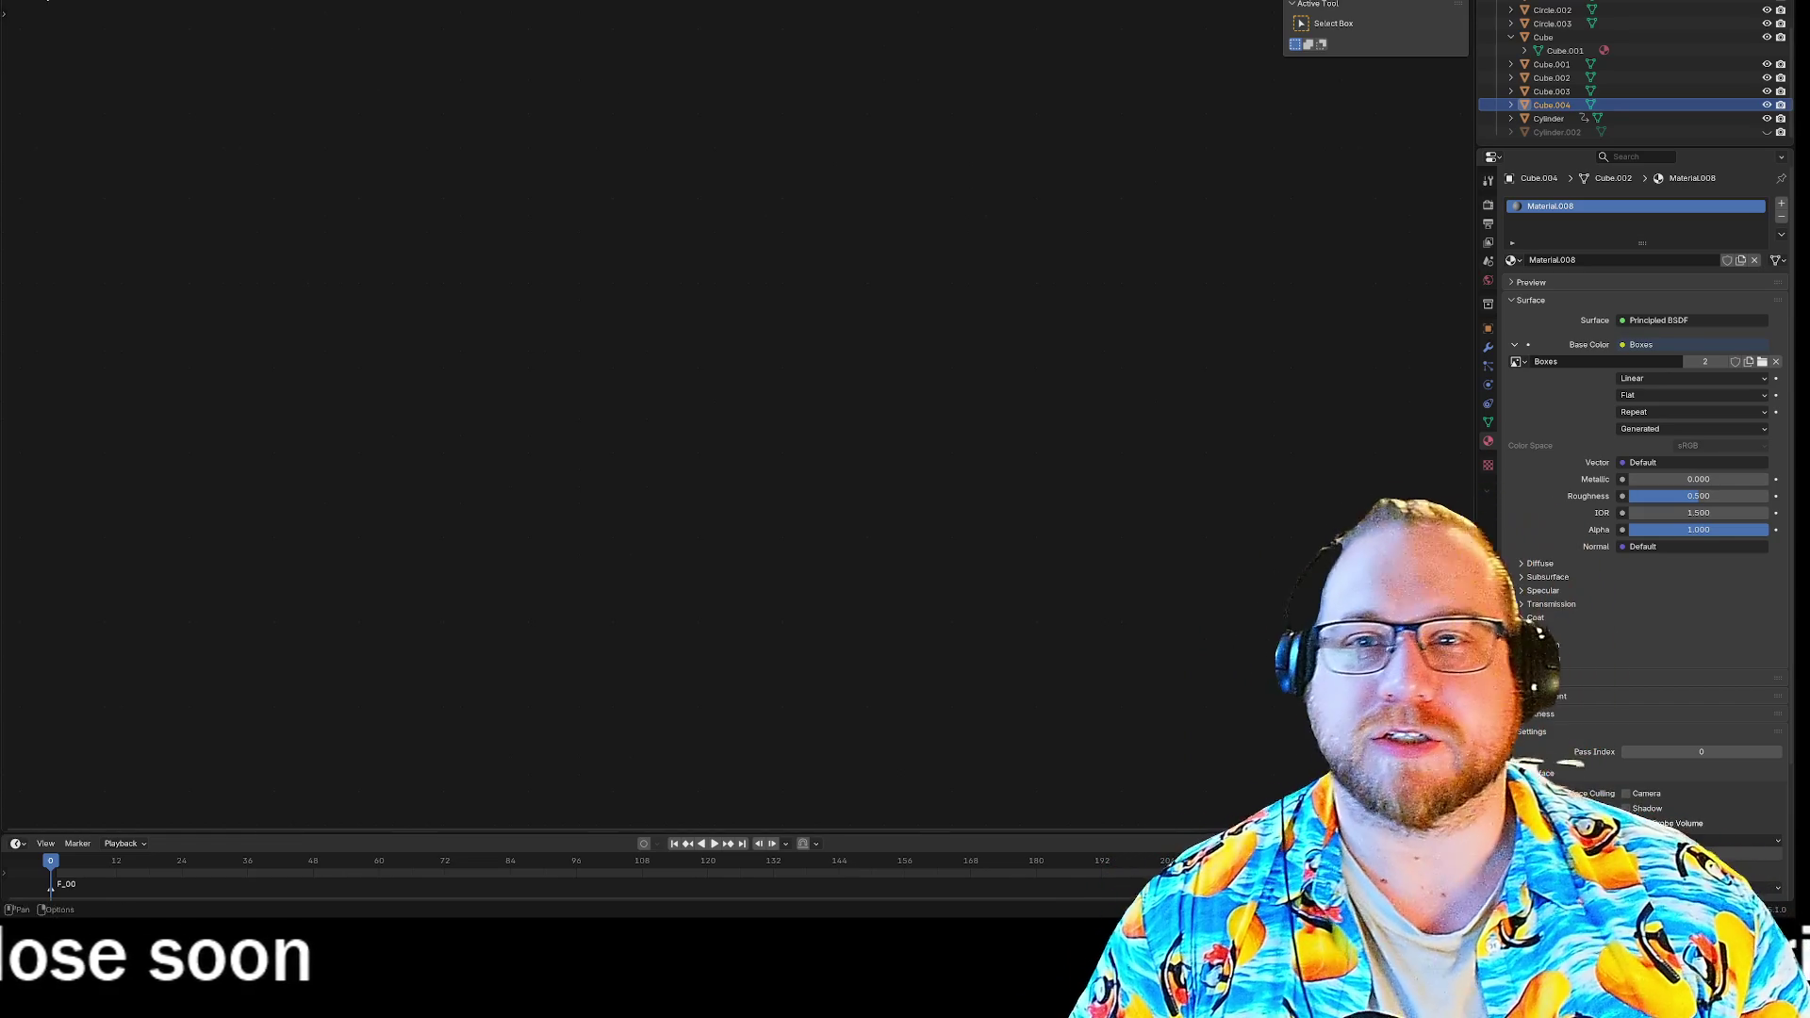
pyautogui.click(17, 2)
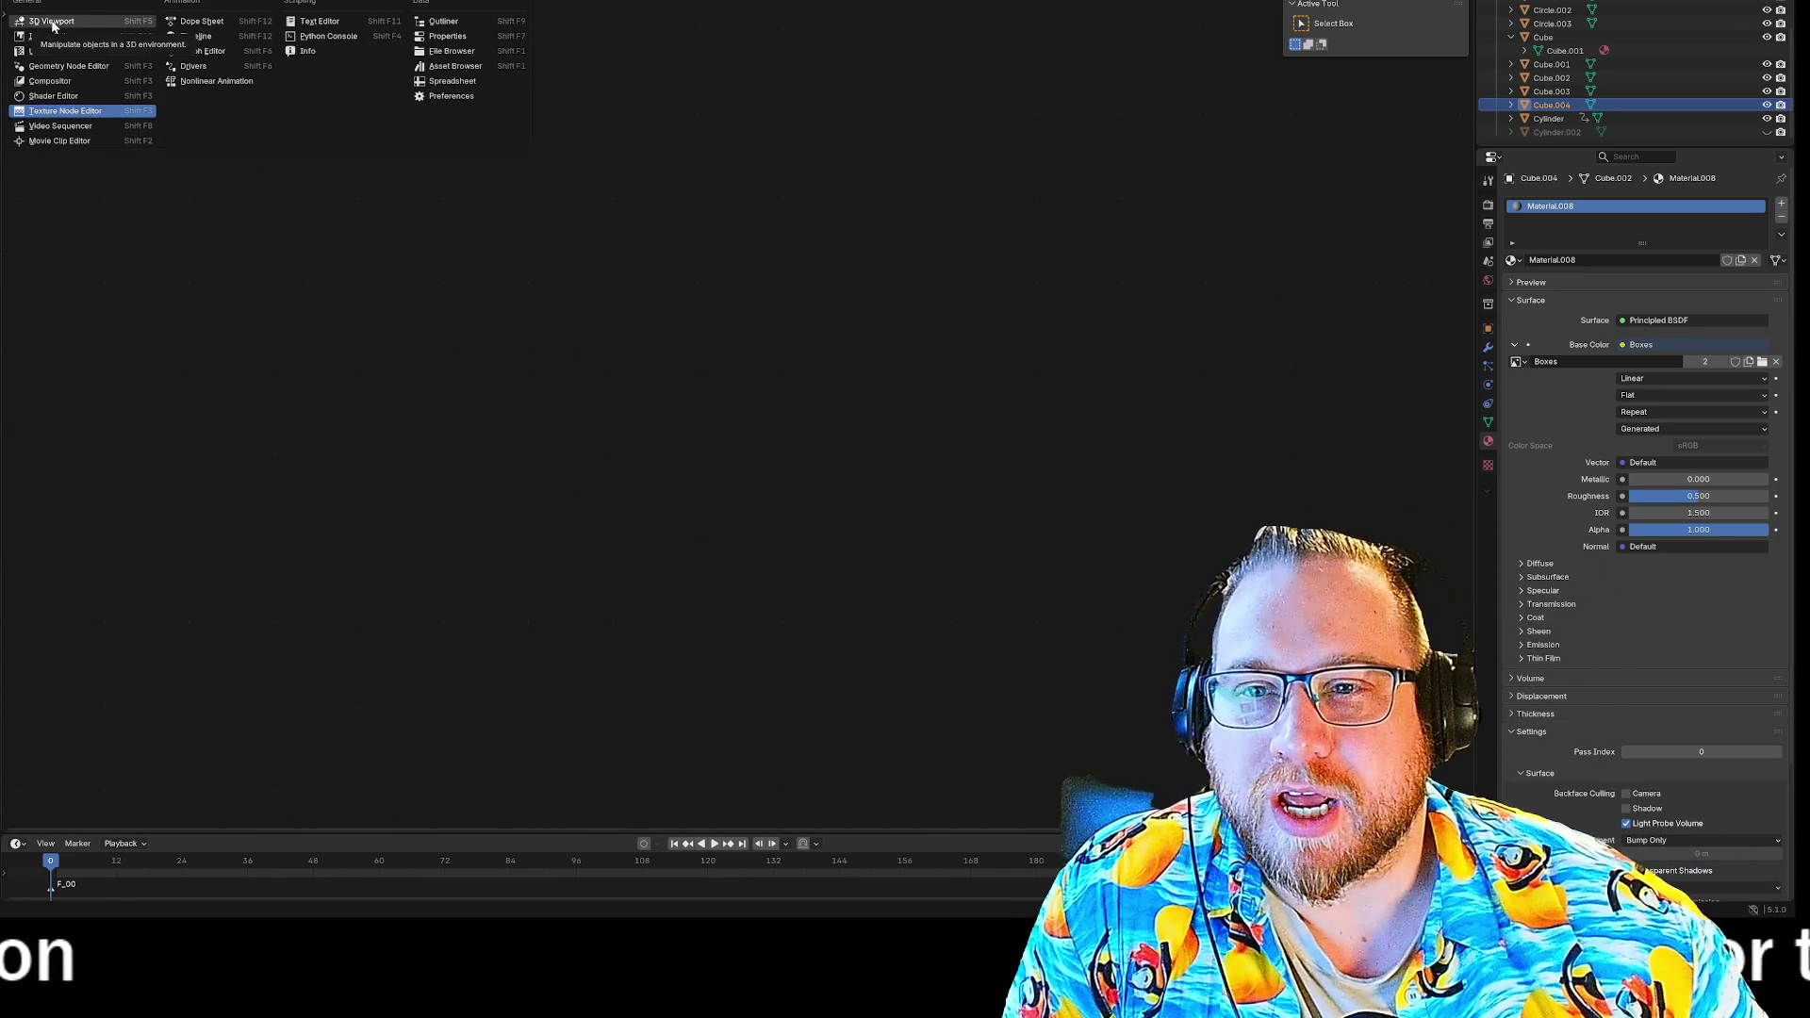
pyautogui.click(53, 21)
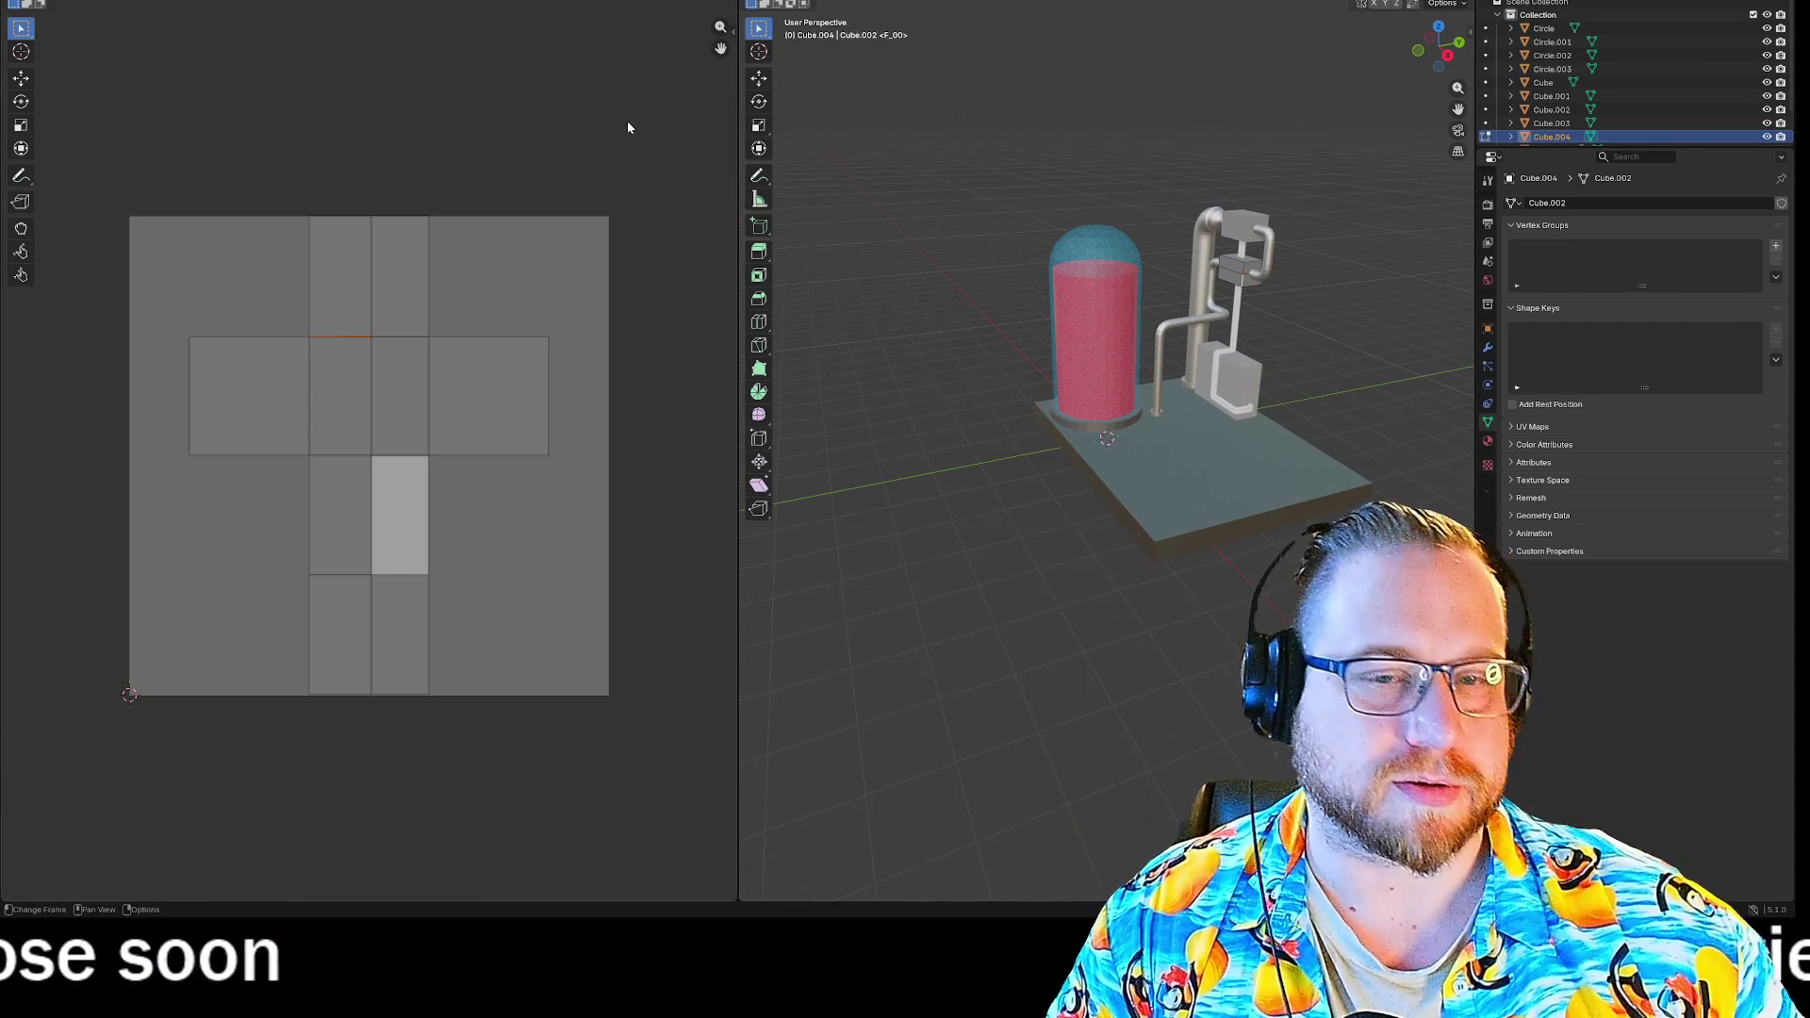
# Zoom in on the UV layout and orbit the 3D view close to the stacked boxes.
pyautogui.scroll(3, 377, 482)
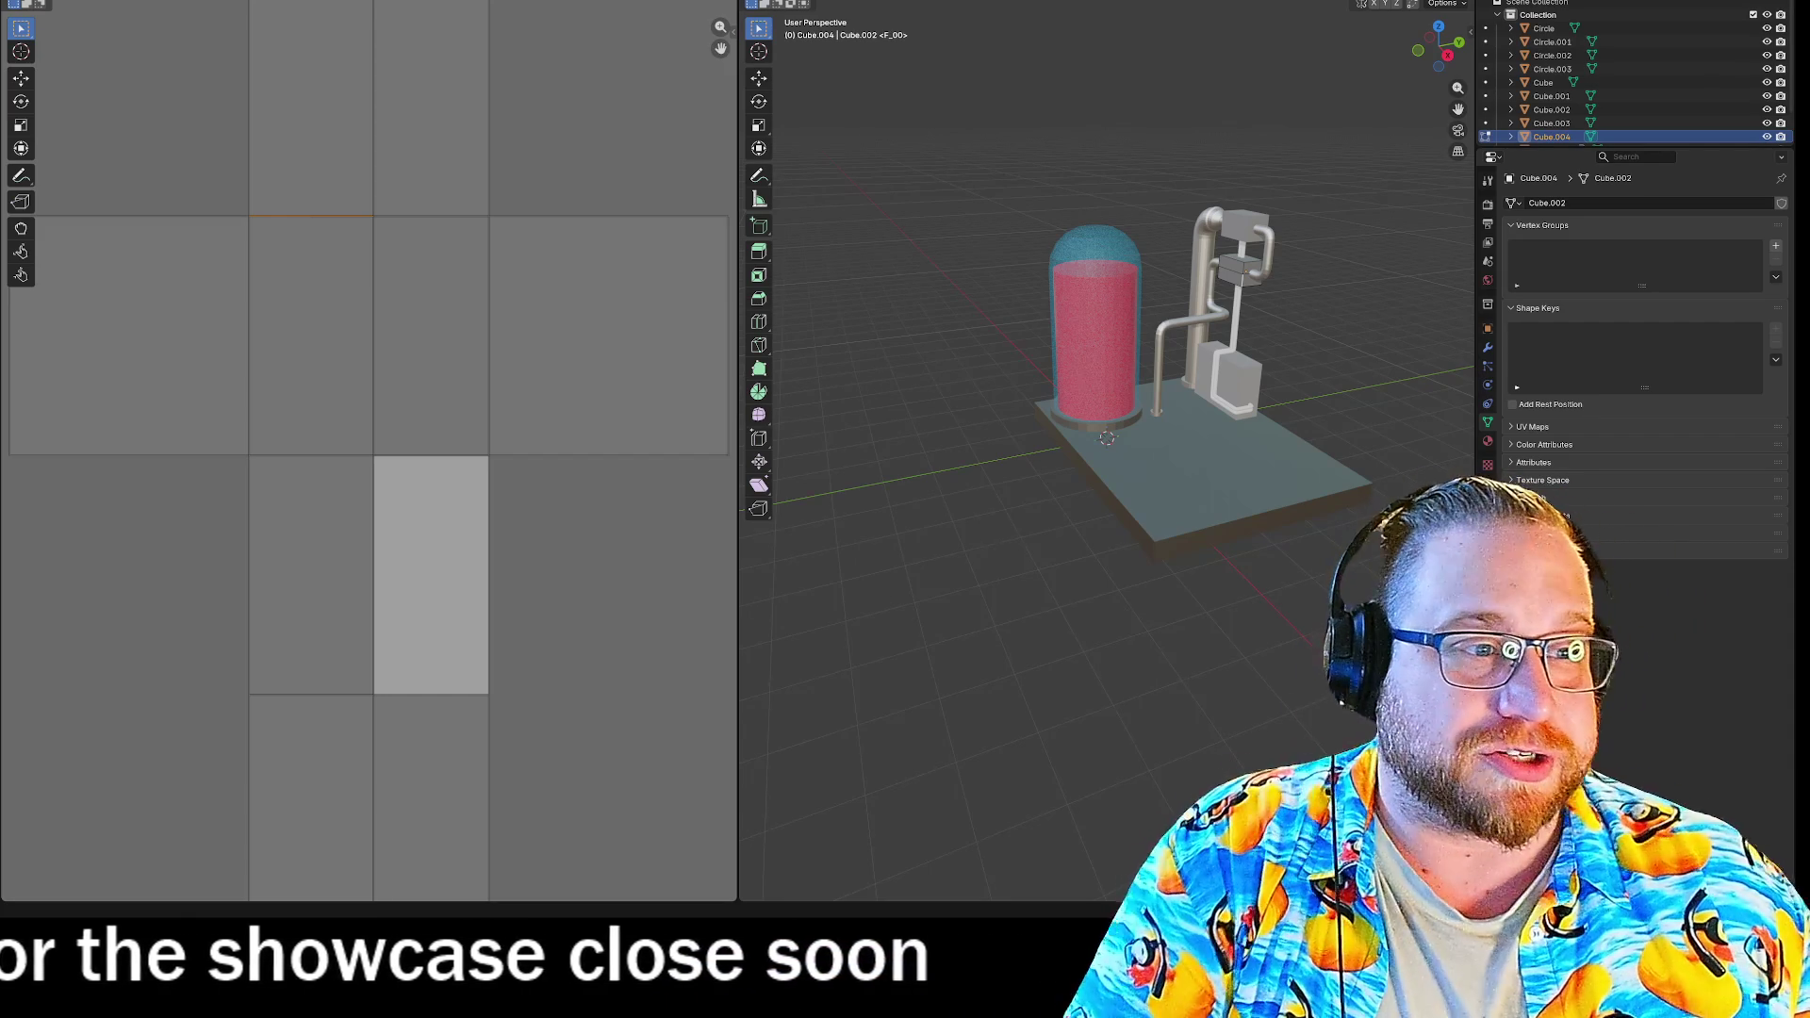
pyautogui.scroll(5, 1070, 299)
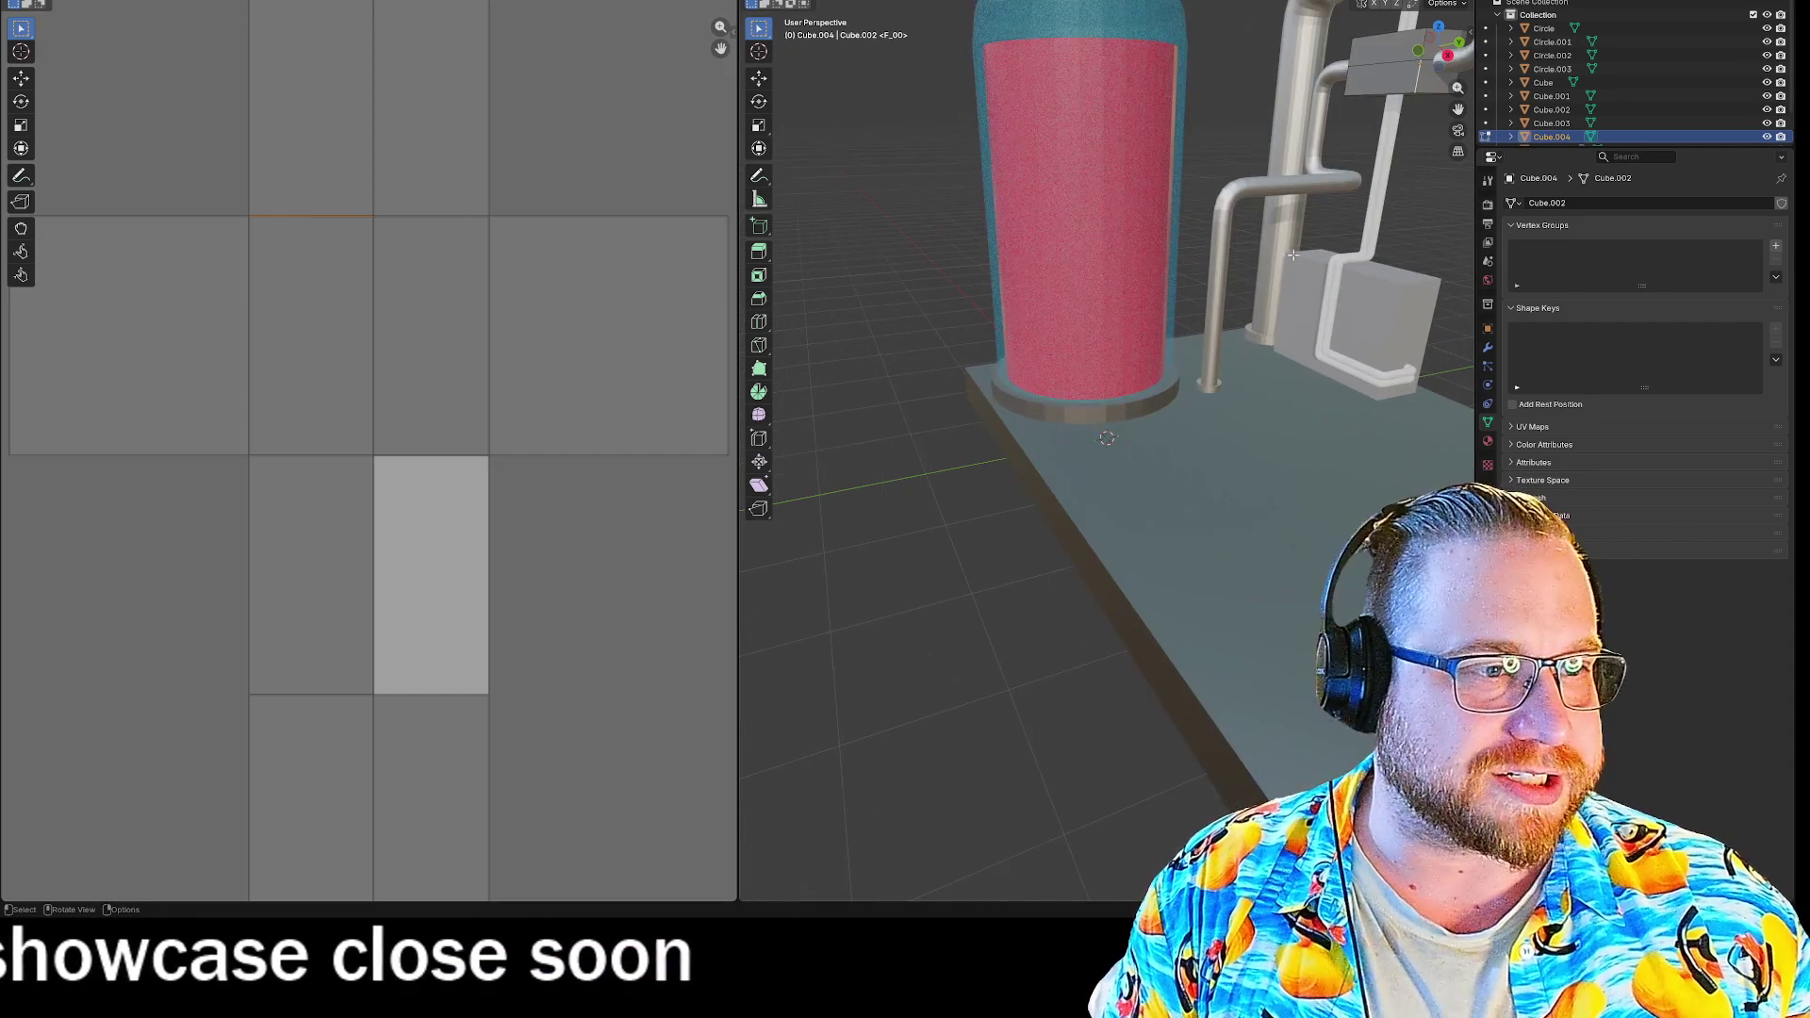
pyautogui.moveTo(1047, 207)
pyautogui.mouseDown(button='middle')
pyautogui.moveTo(1070, 299)
pyautogui.moveTo(1295, 167)
pyautogui.moveTo(1022, 284)
pyautogui.moveTo(1111, 306)
pyautogui.moveTo(1035, 374)
pyautogui.mouseUp(button='middle')
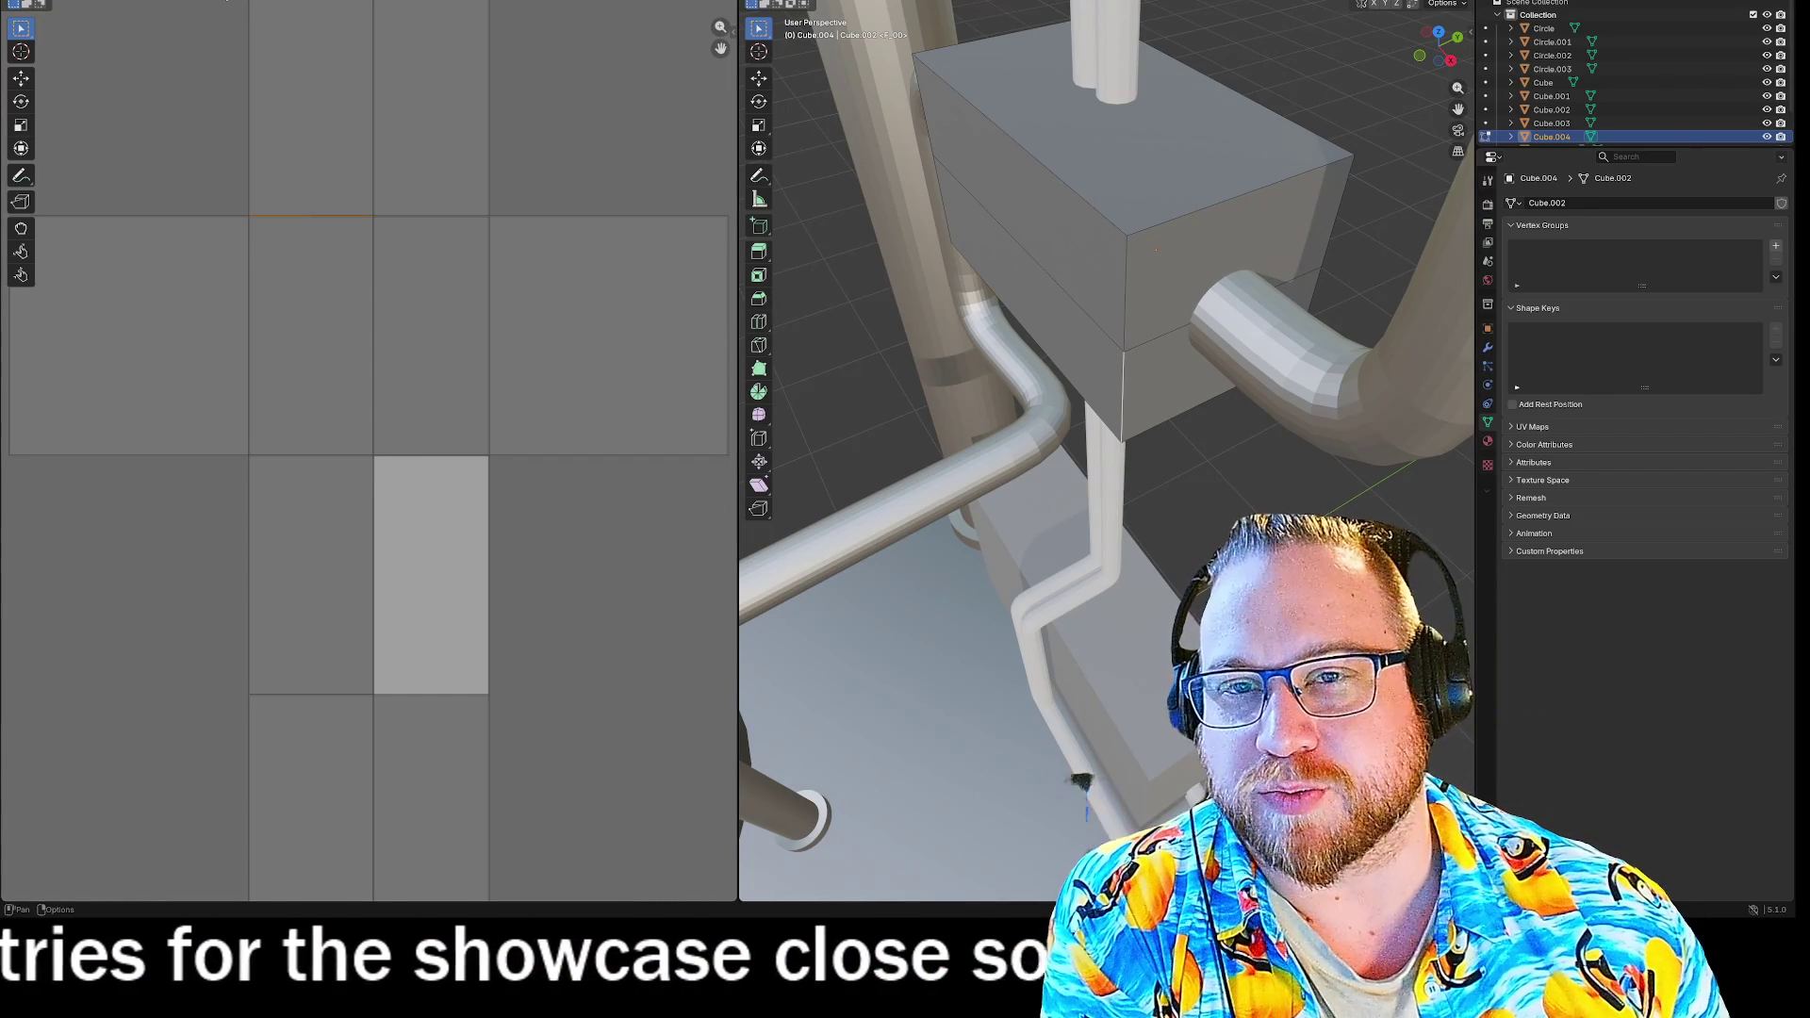
# Frame the whole image with Home, select the upper box's side face, and bring up the Jam #2 page.
pyautogui.click(226, 1)
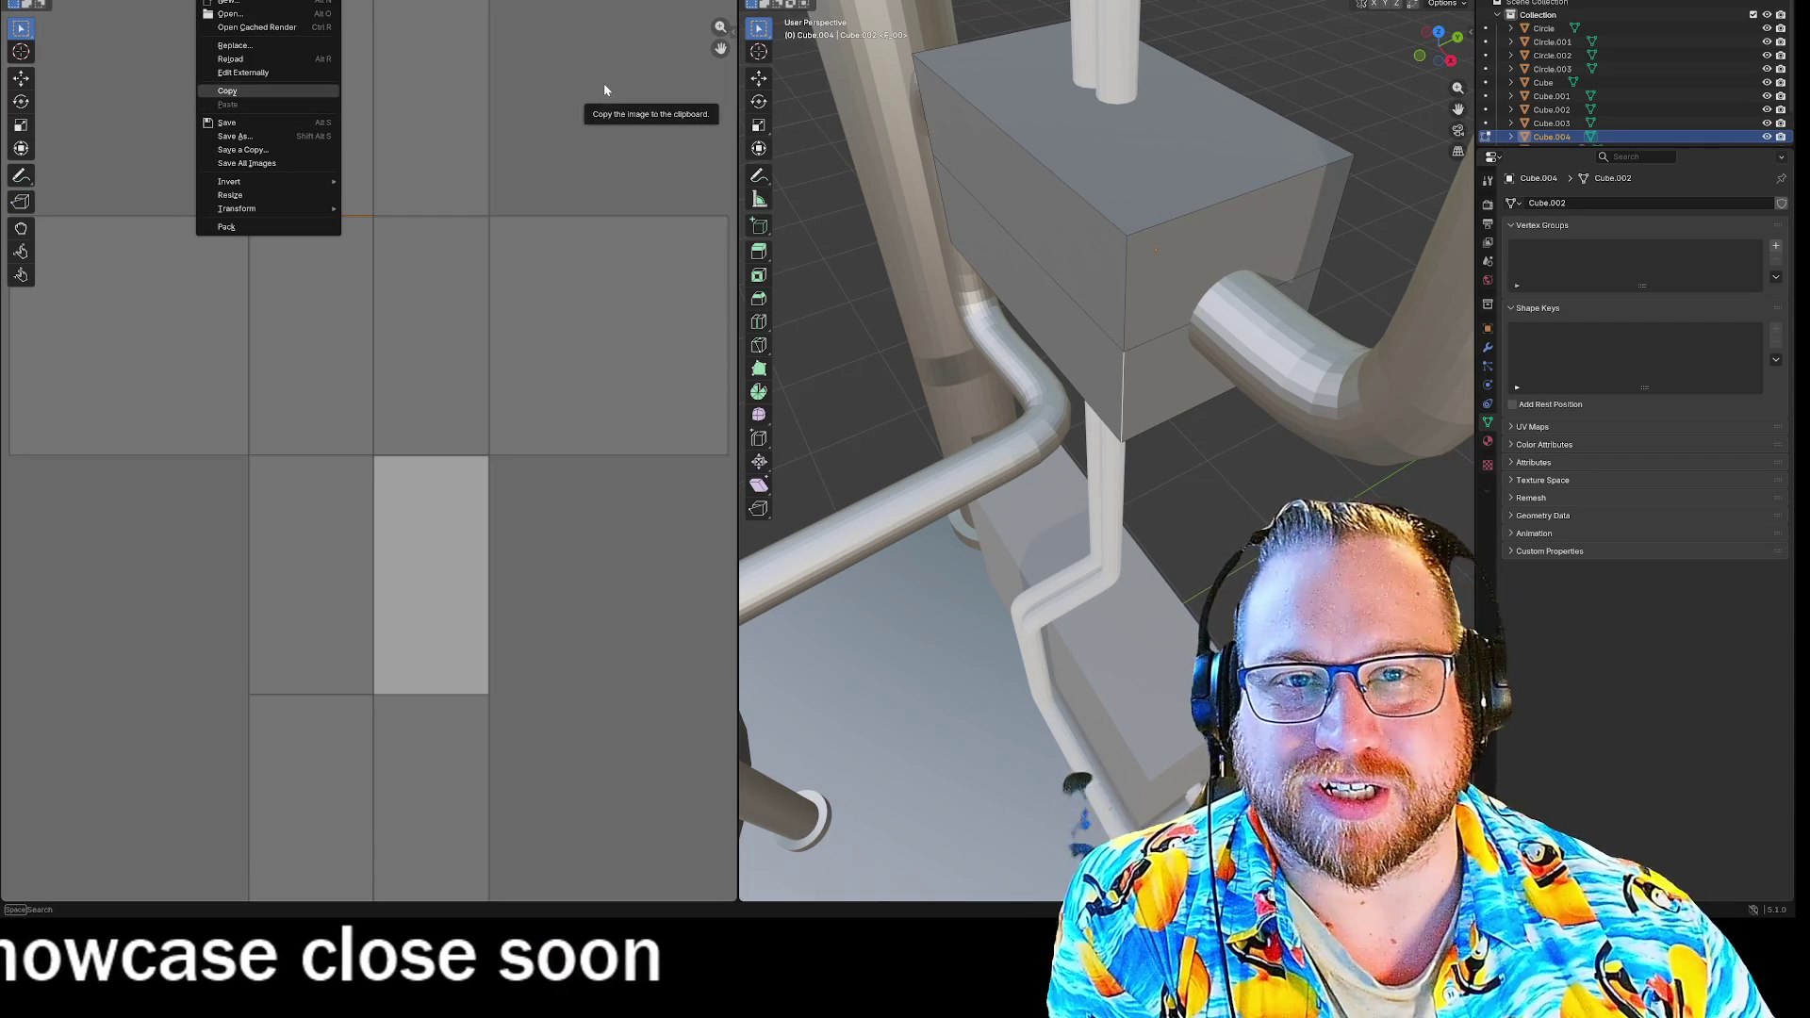
pyautogui.press('Escape')
pyautogui.press('Home')
pyautogui.scroll(1, 421, 343)
pyautogui.click(236, 3)
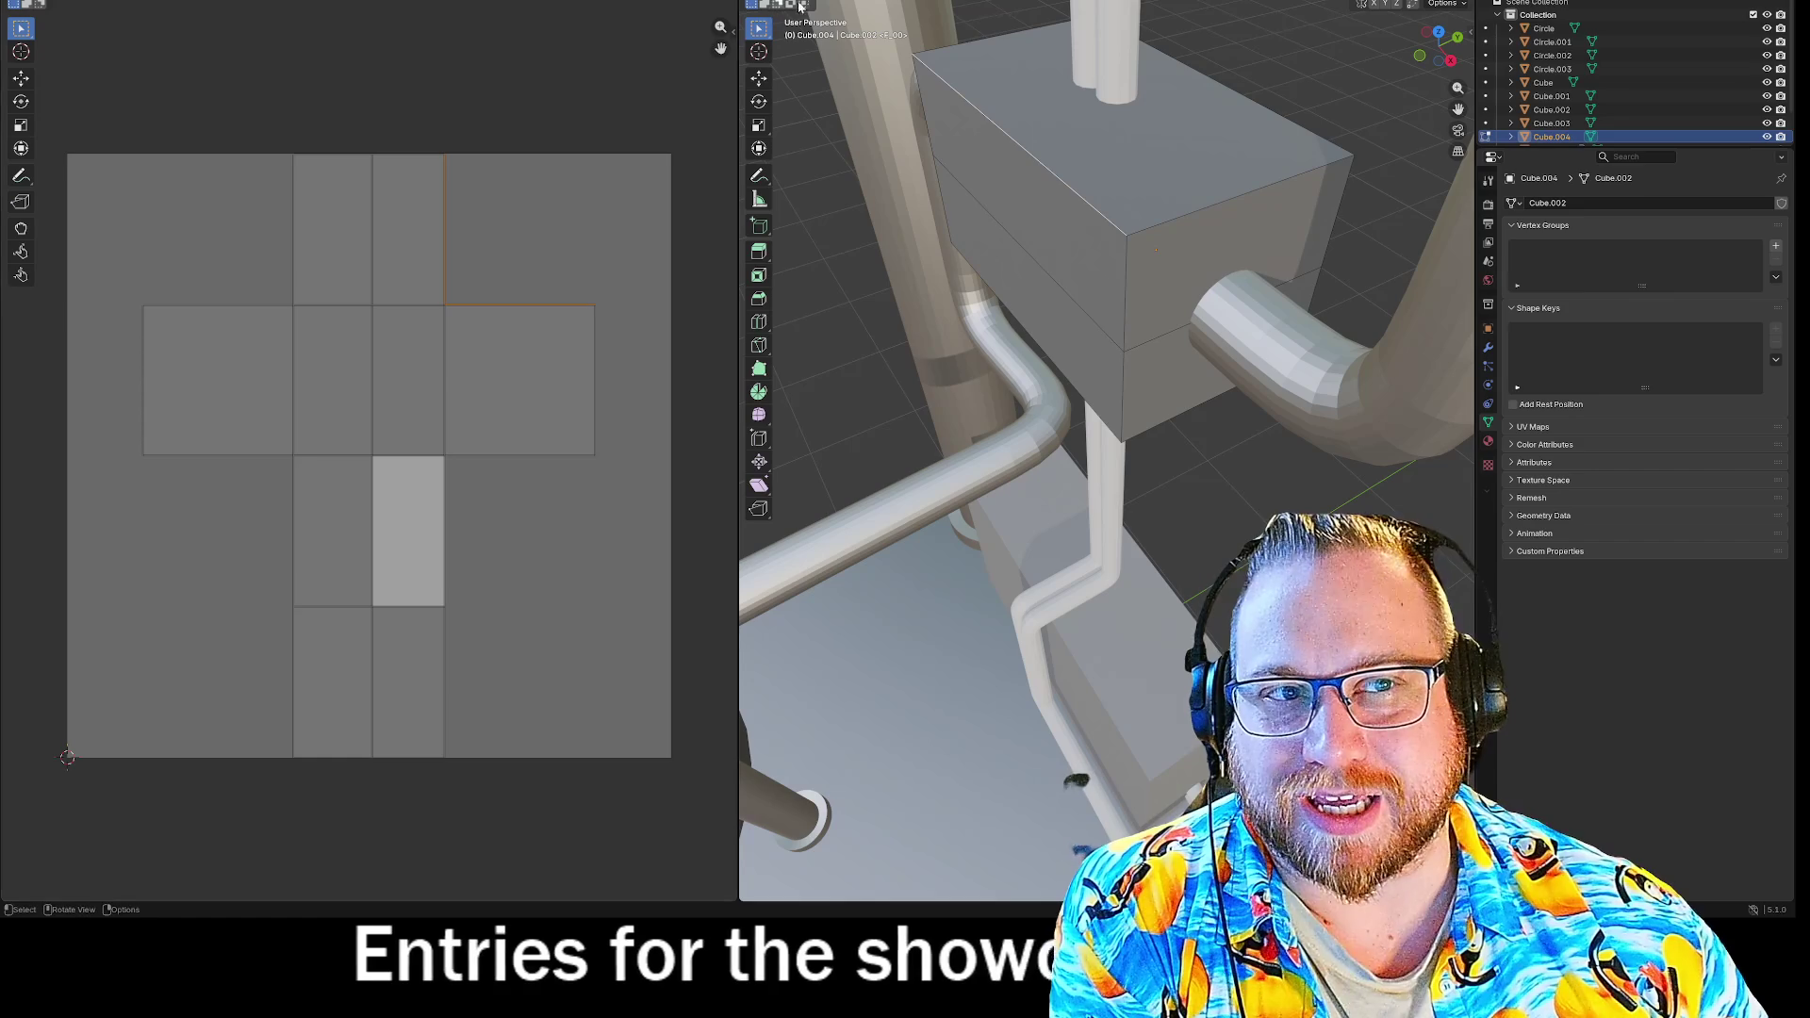
pyautogui.click(1018, 185)
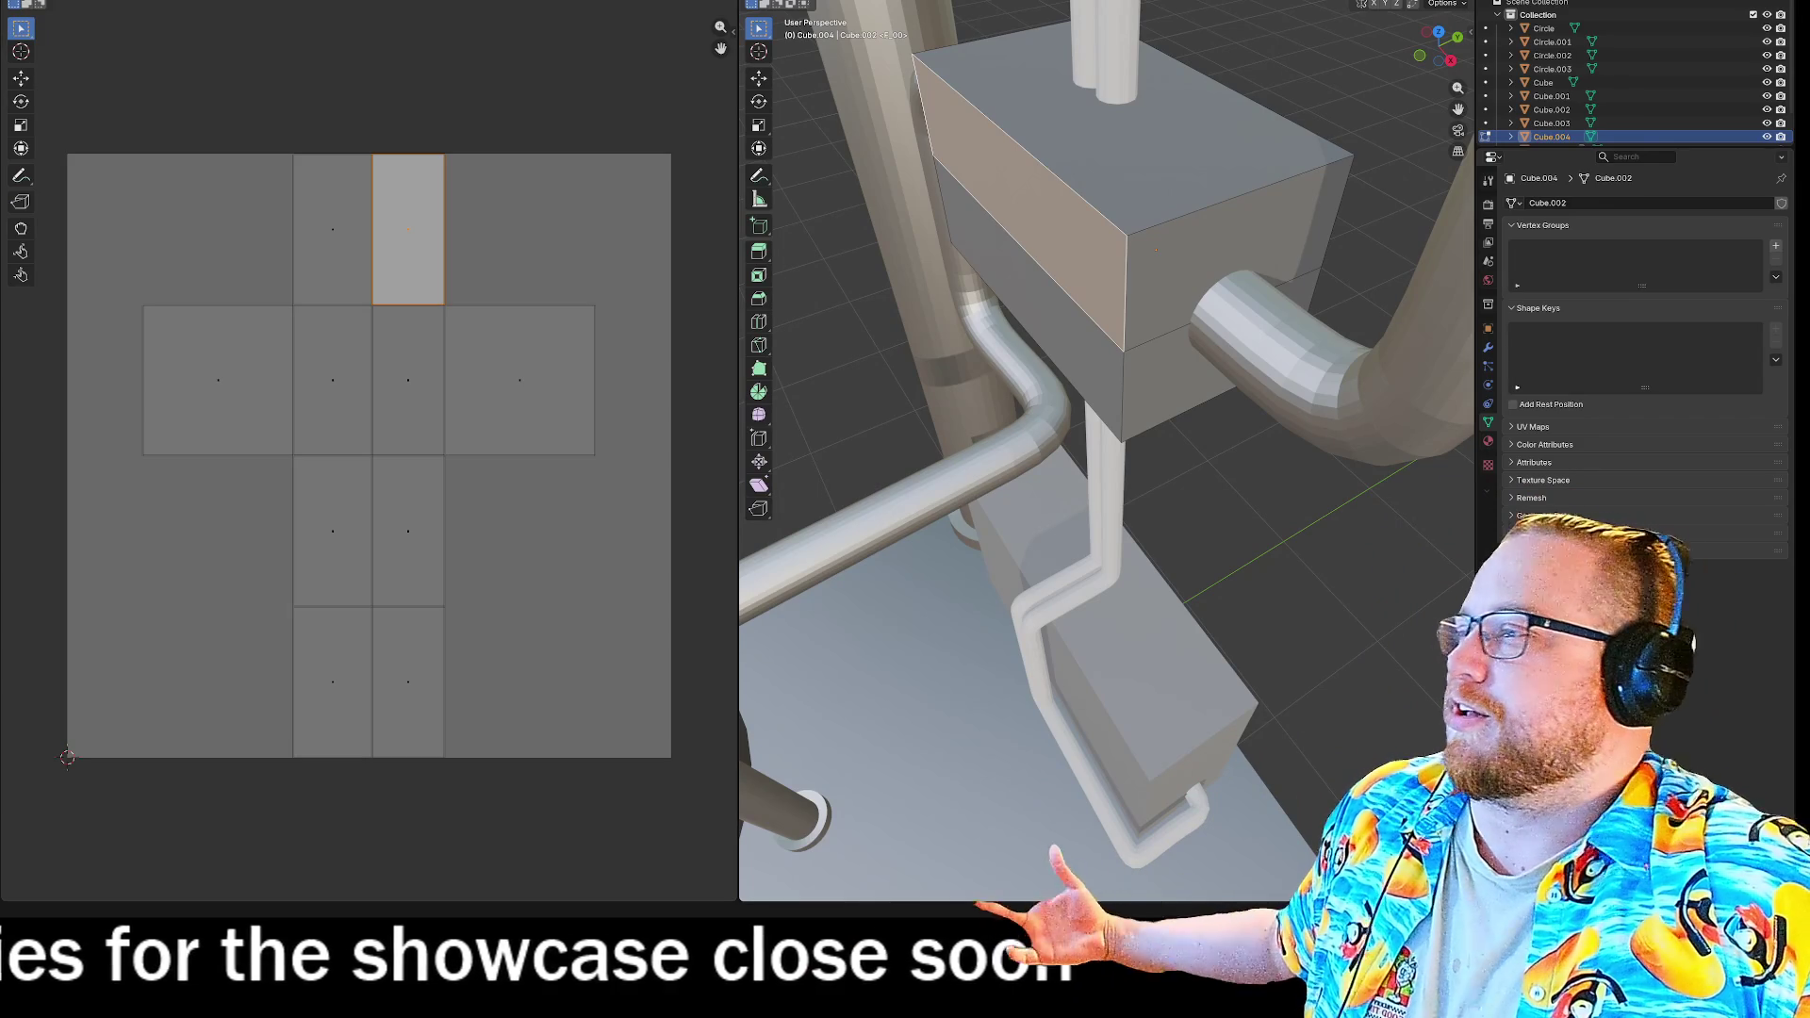
pyautogui.click(550, 33)
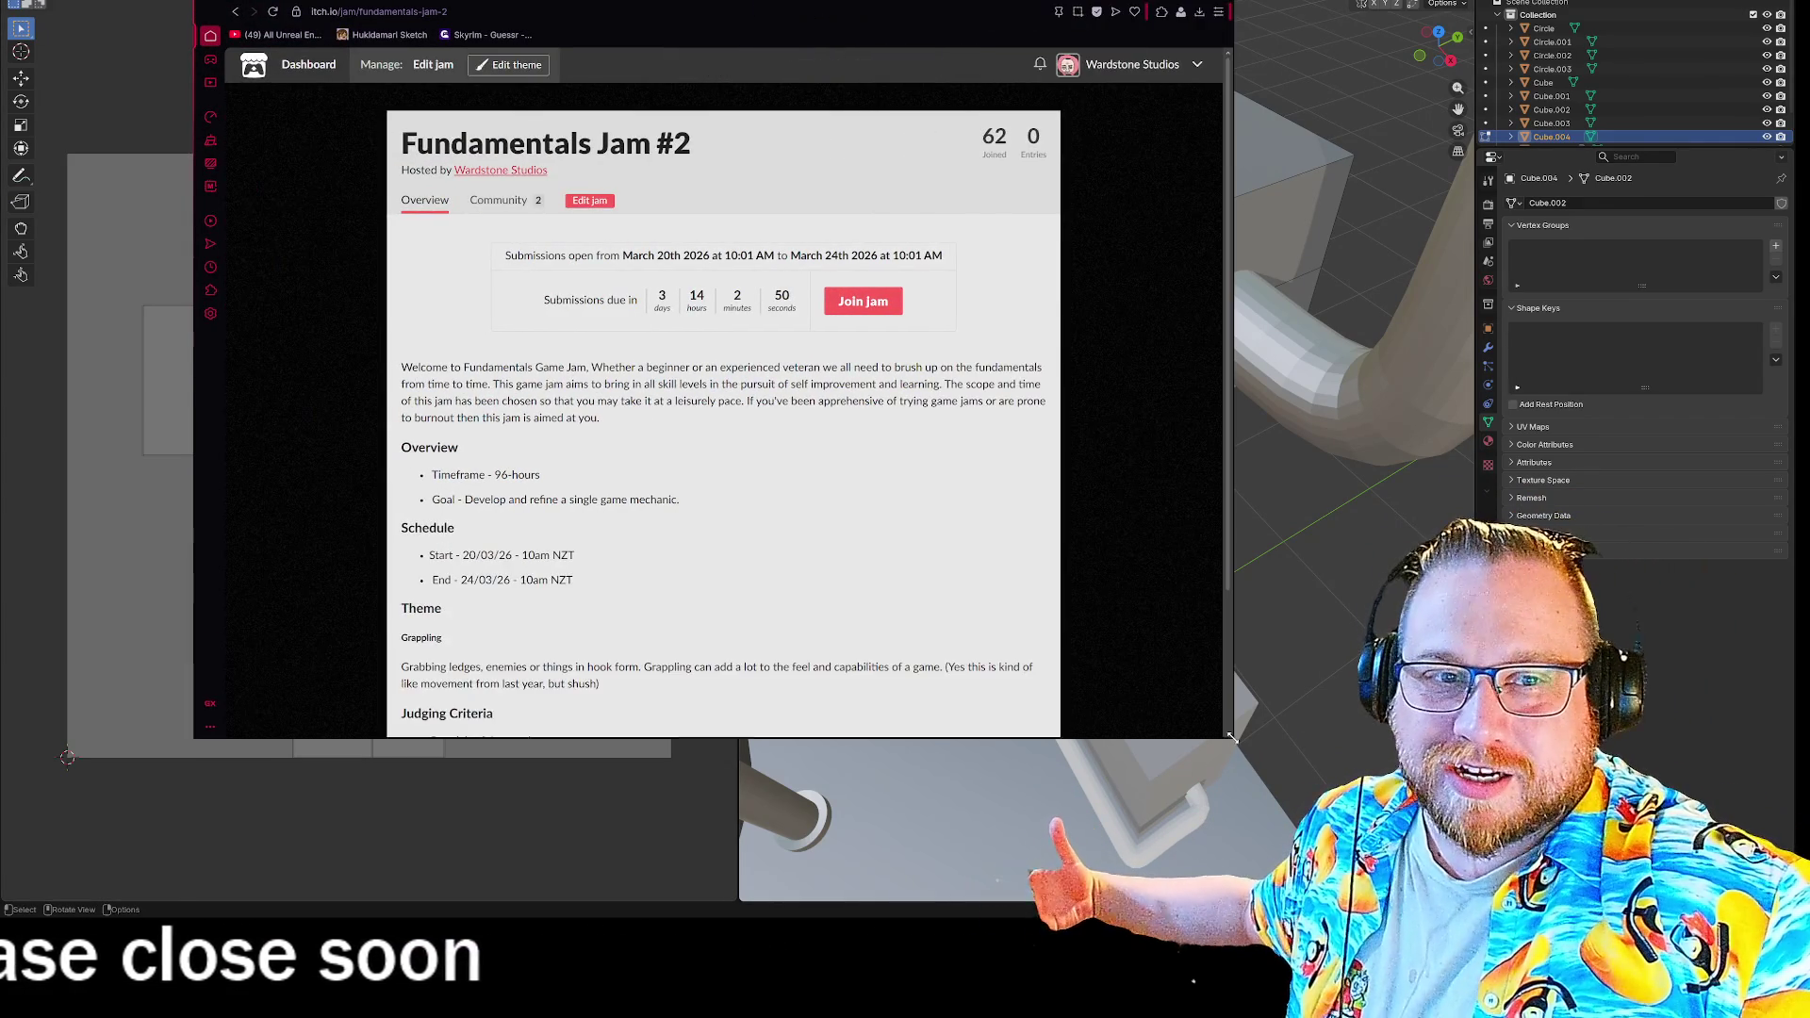
pyautogui.moveTo(882, 530); pyautogui.dragTo(1233, 738)
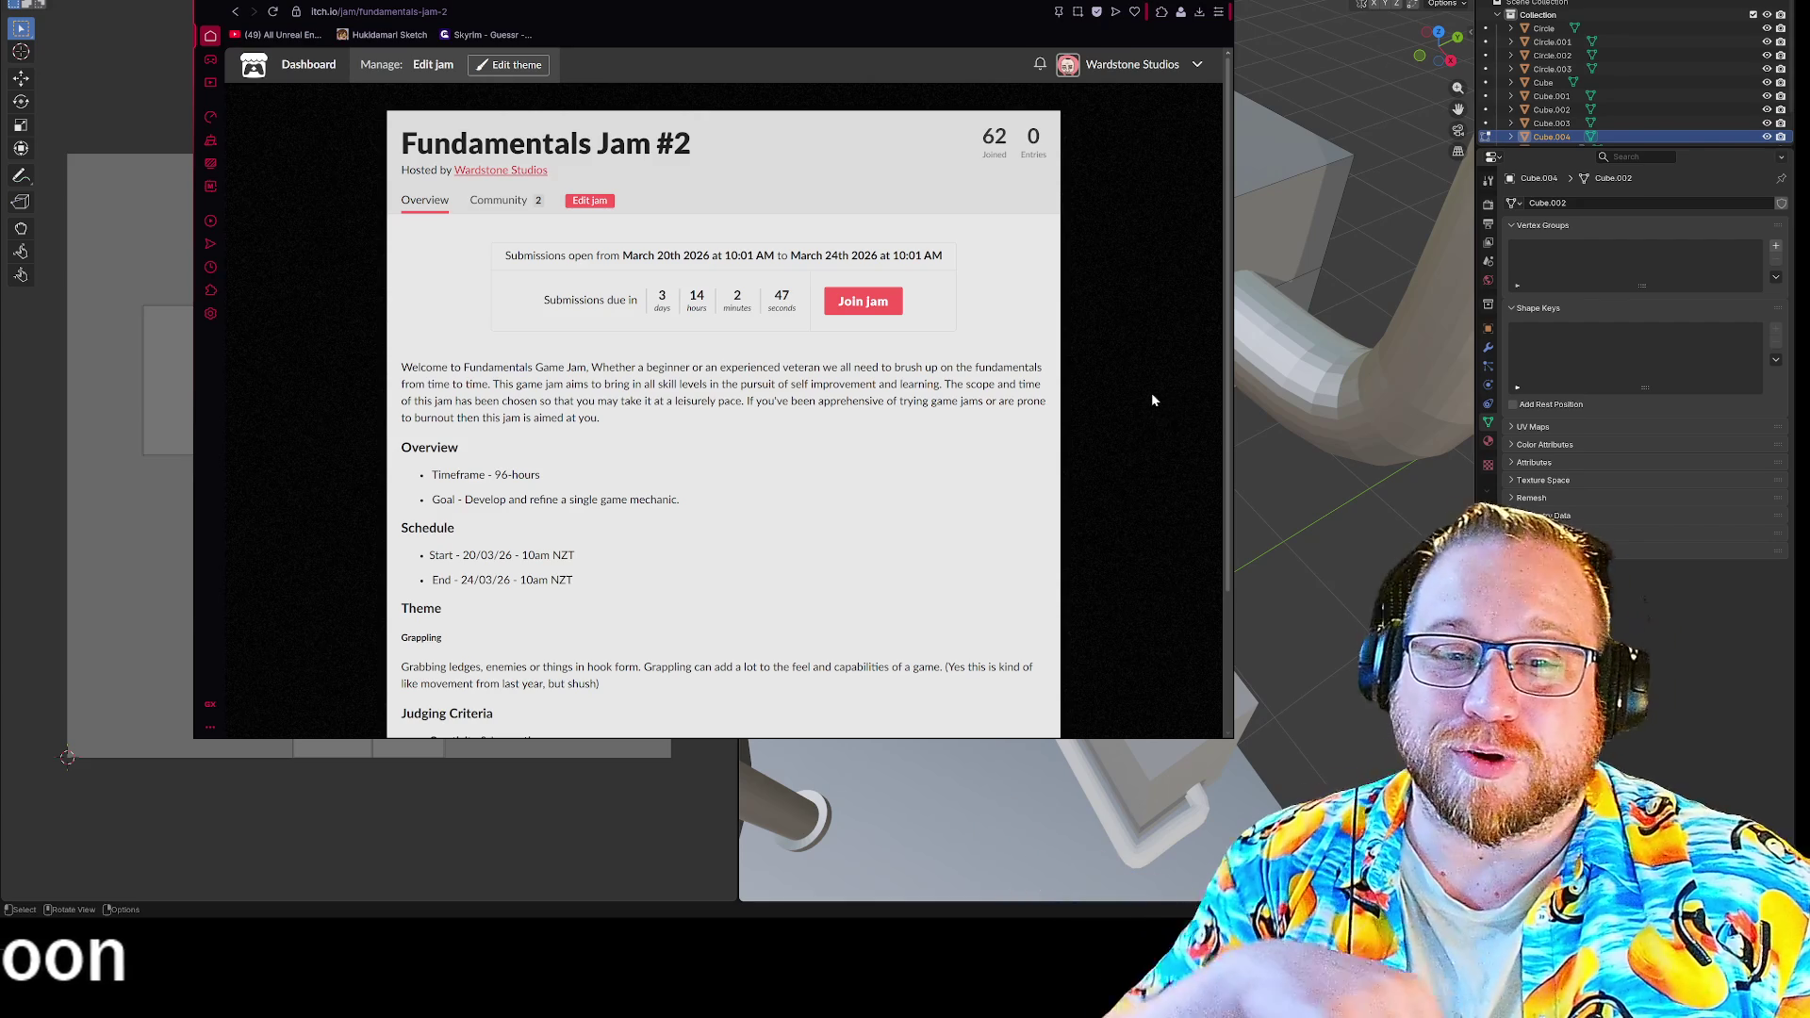
pyautogui.scroll(-2, 1105, 457)
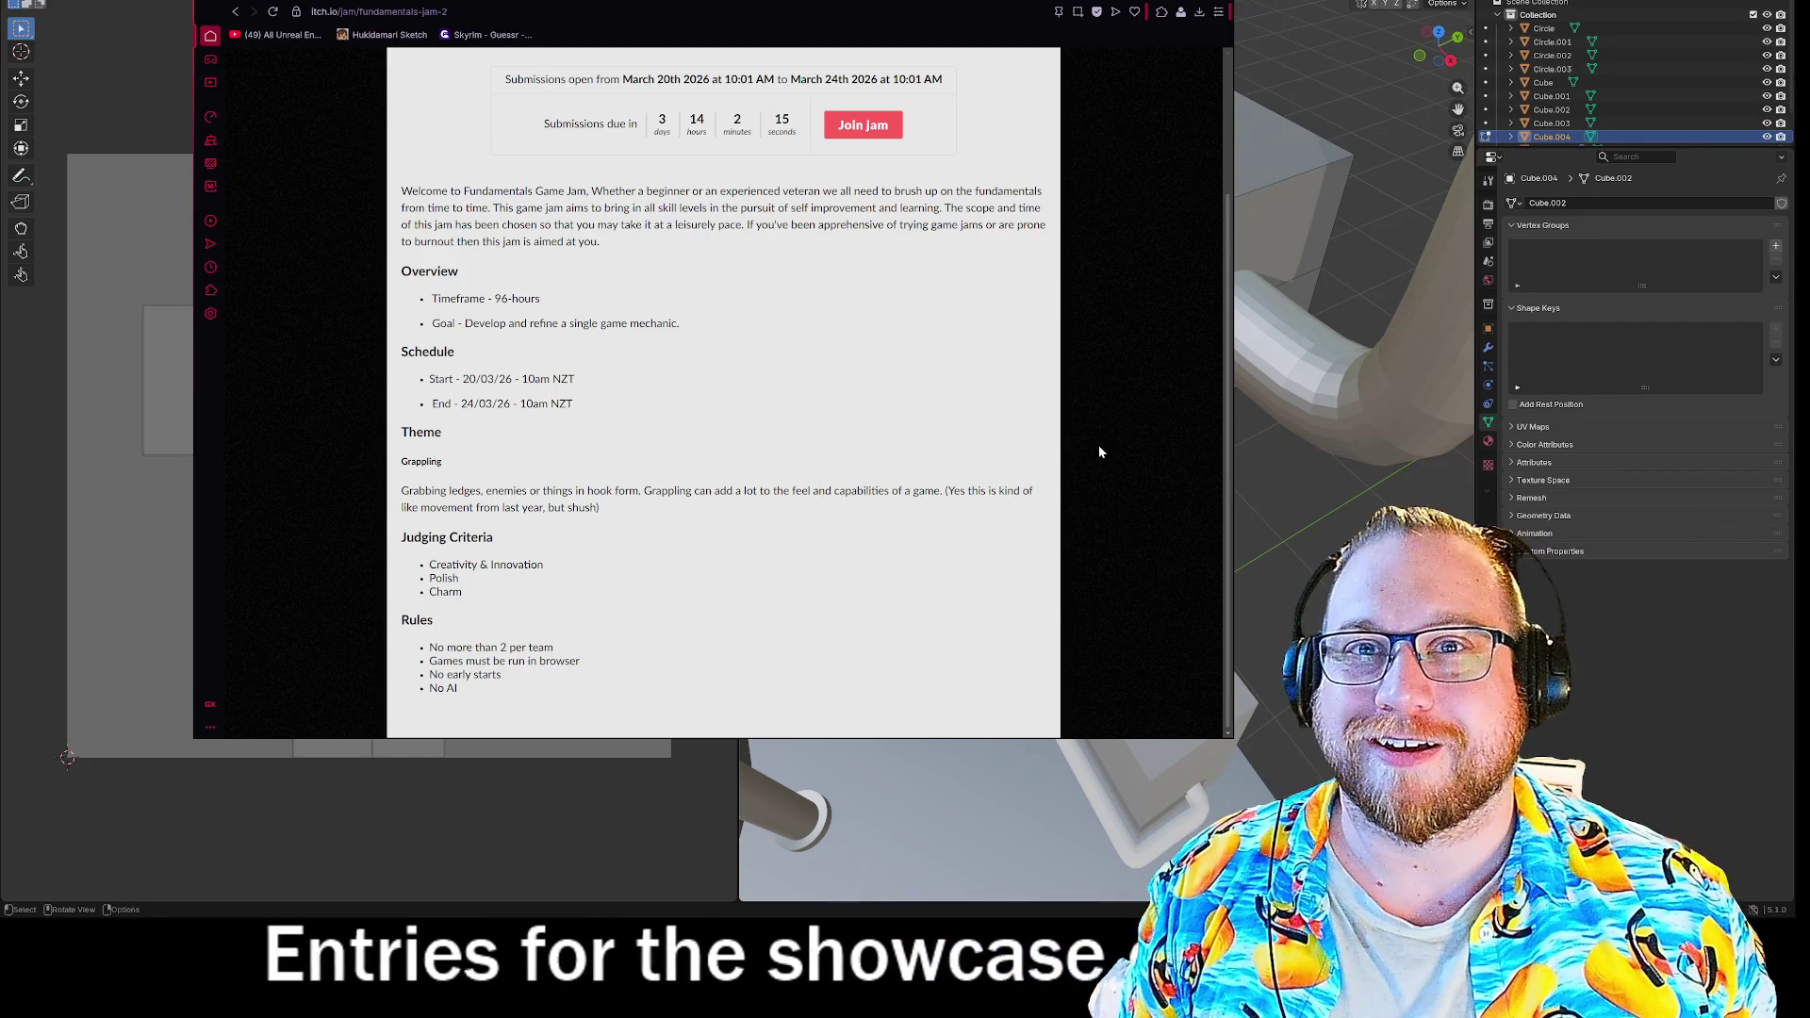
pyautogui.click(697, 40)
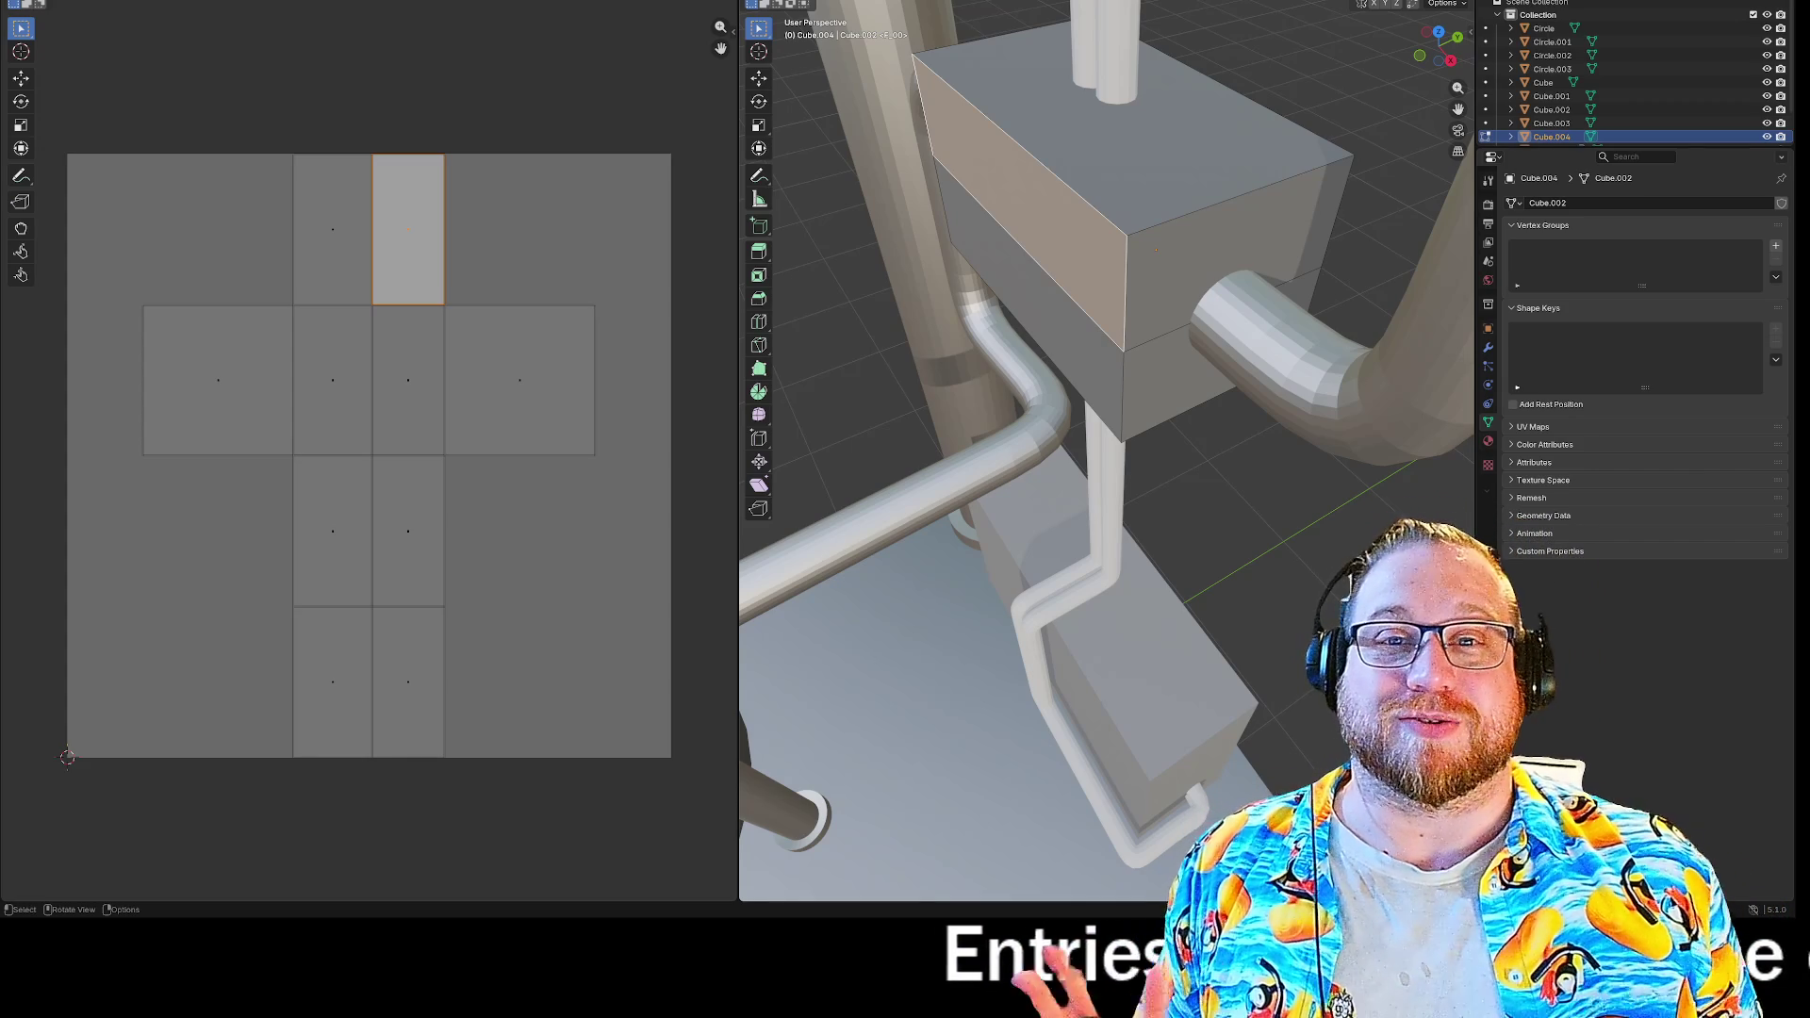
# Look through the Image and UV menus without changing anything, then dismiss them.
pyautogui.click(219, 2)
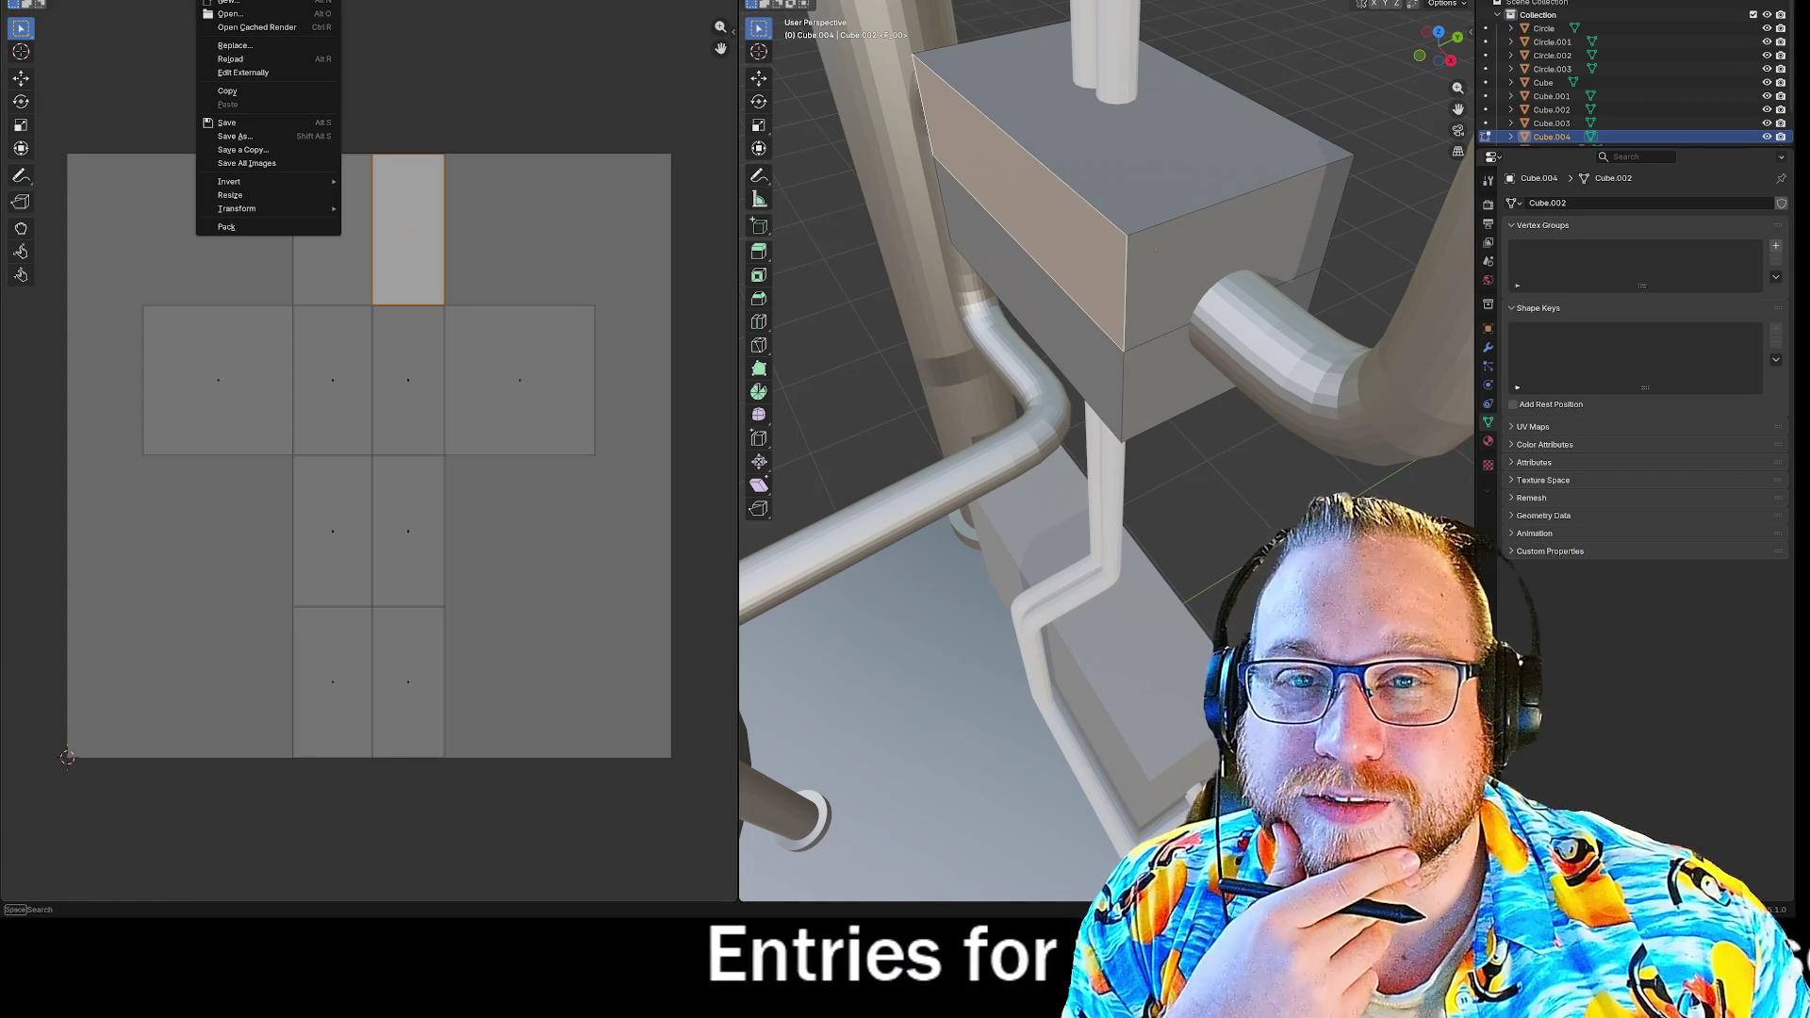
pyautogui.moveTo(253, 2)
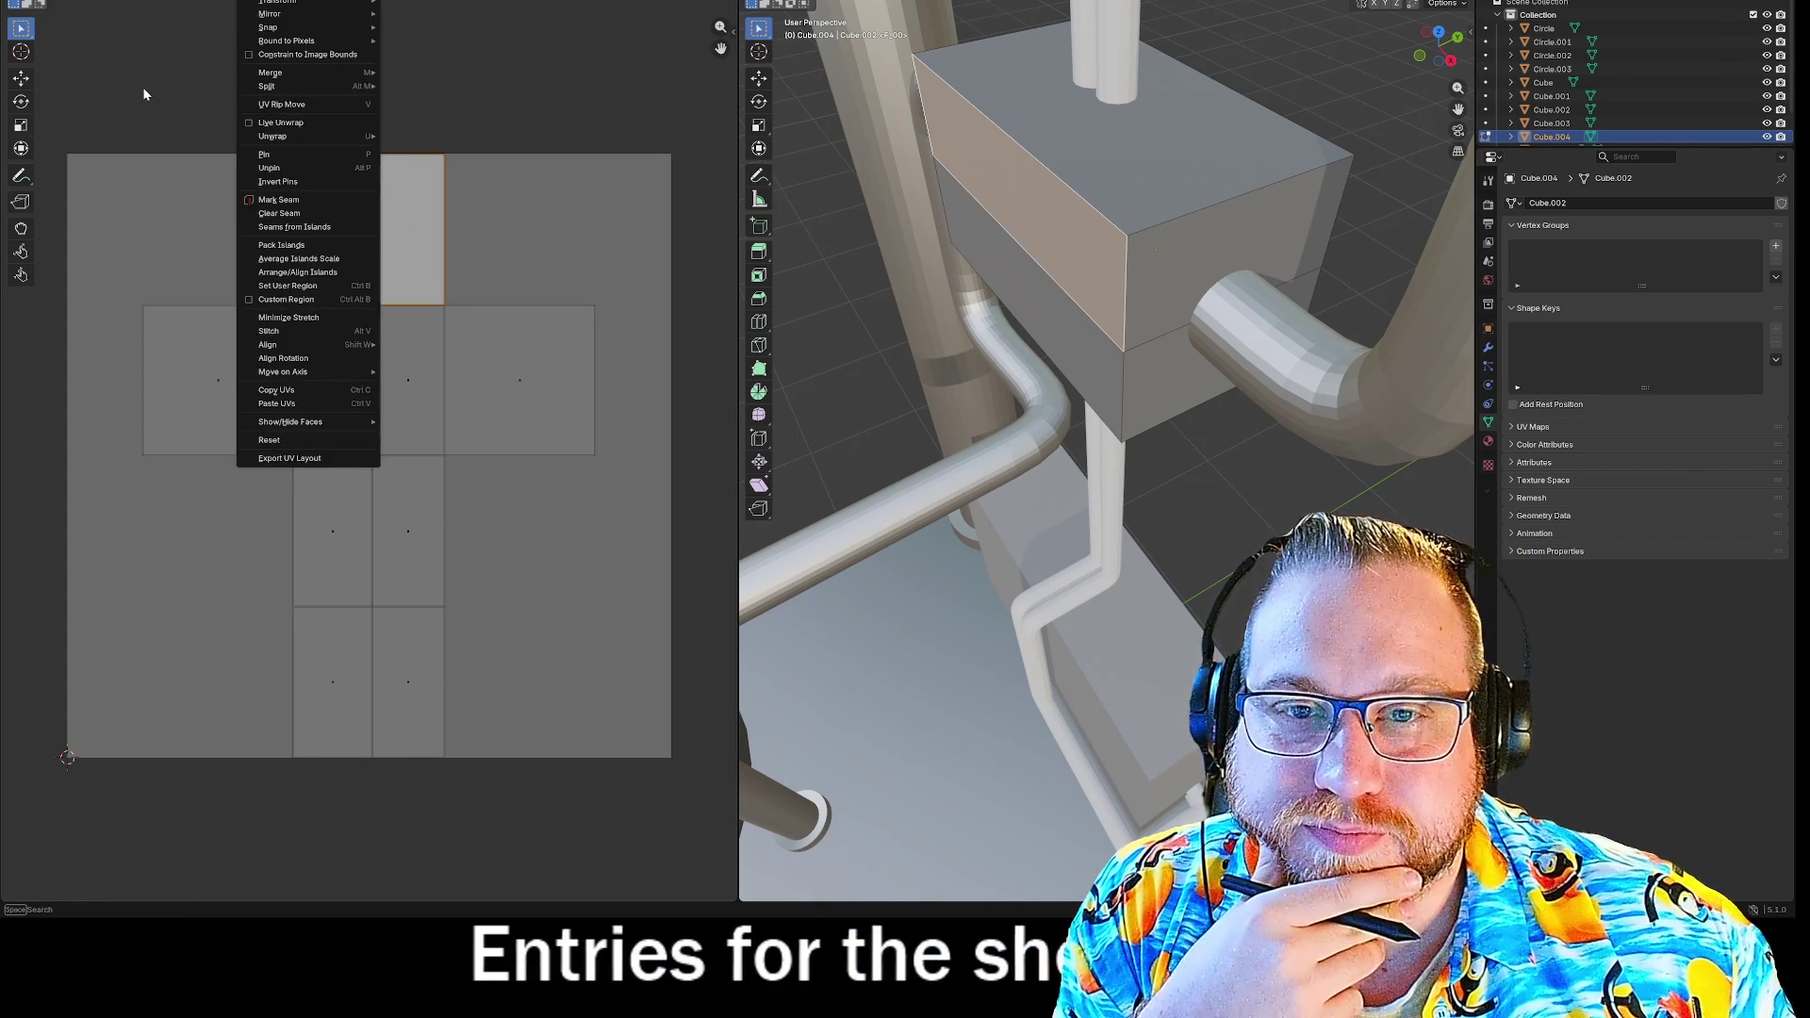
pyautogui.press('Escape')
pyautogui.click(253, 2)
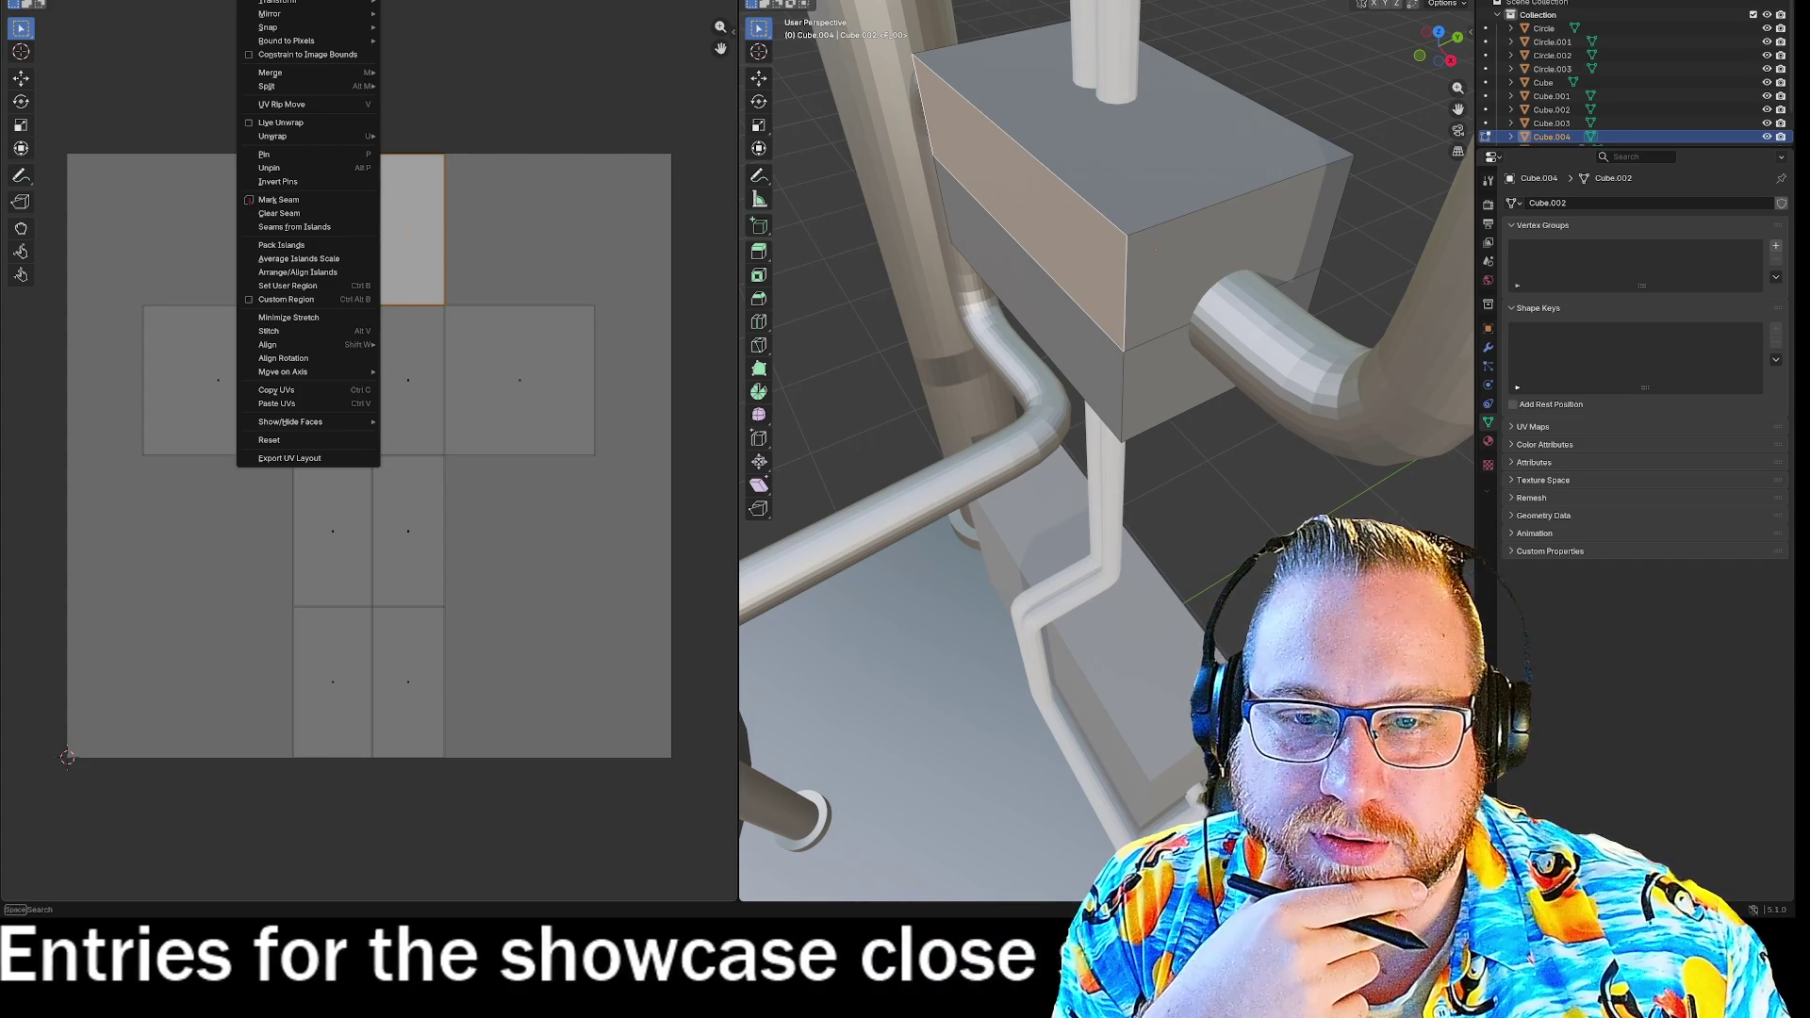
pyautogui.press('Escape')
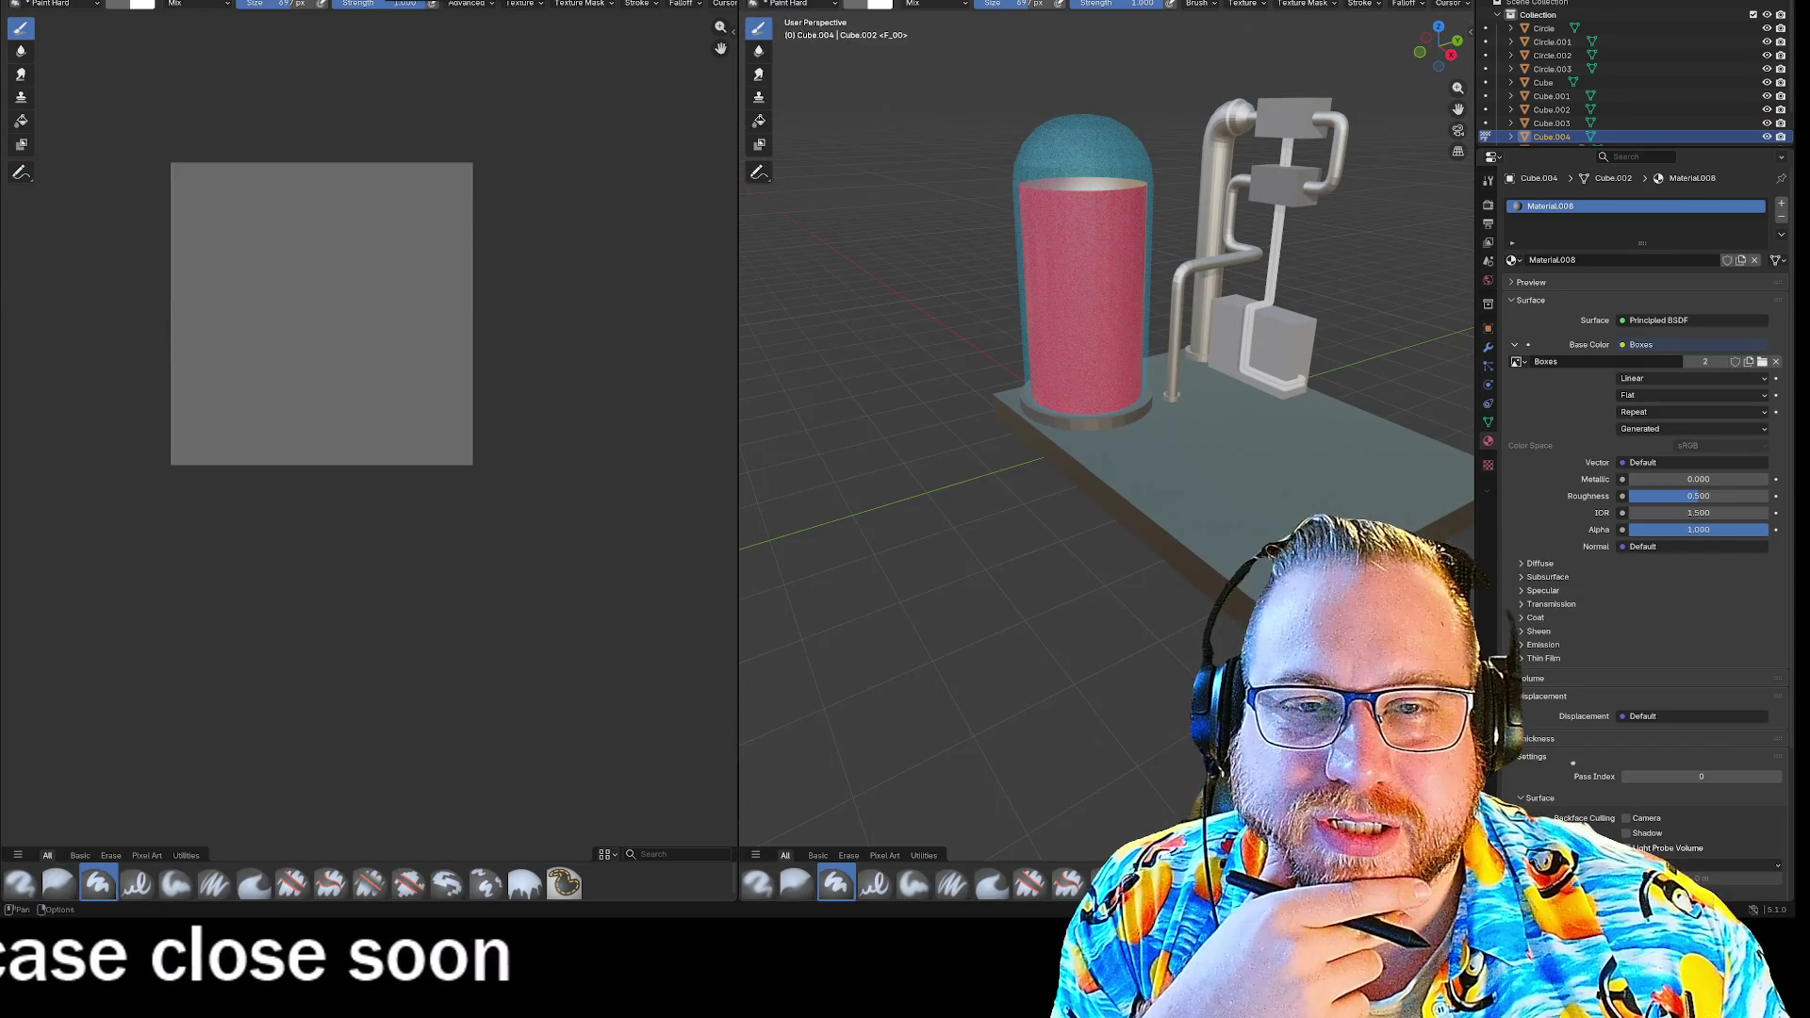
# Lighten the brush colour to light grey (Value 0.792, #CACACA) and paint a stroke over the image's upper-right.
pyautogui.click(110, 7)
pyautogui.moveTo(234, 88); pyautogui.dragTo(238, 43)
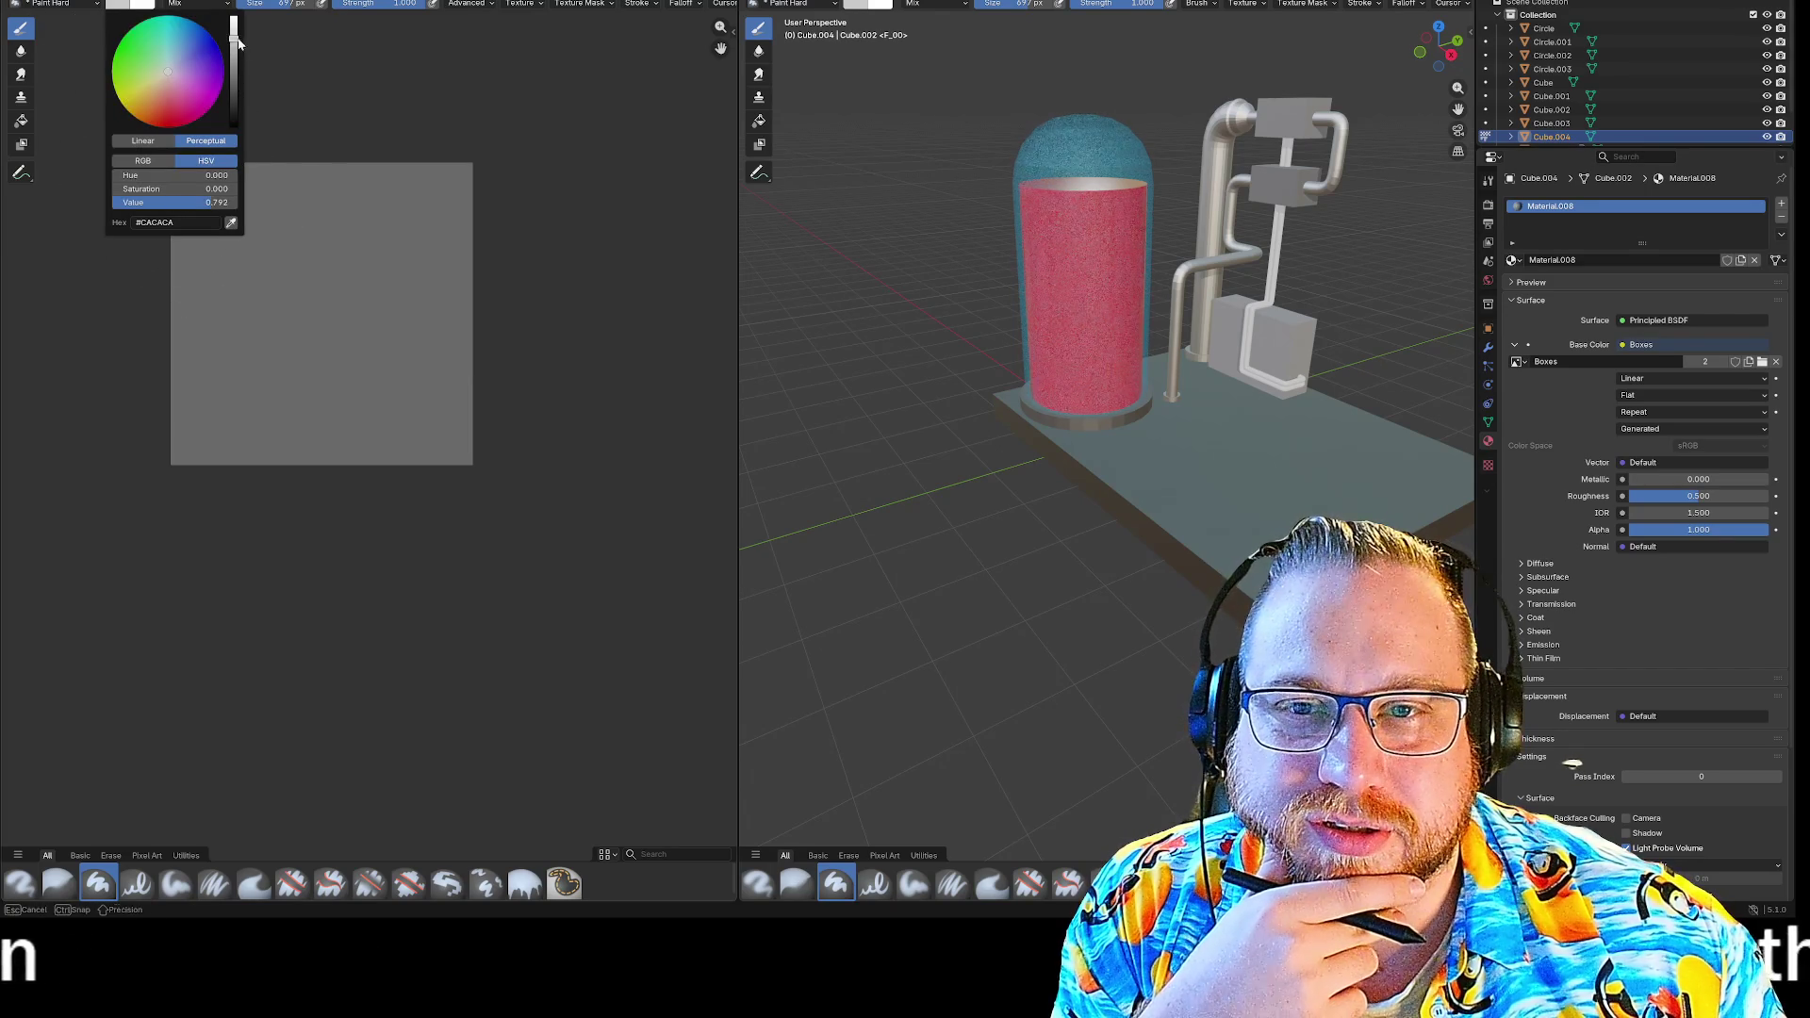
pyautogui.moveTo(392, 193); pyautogui.dragTo(712, 273)
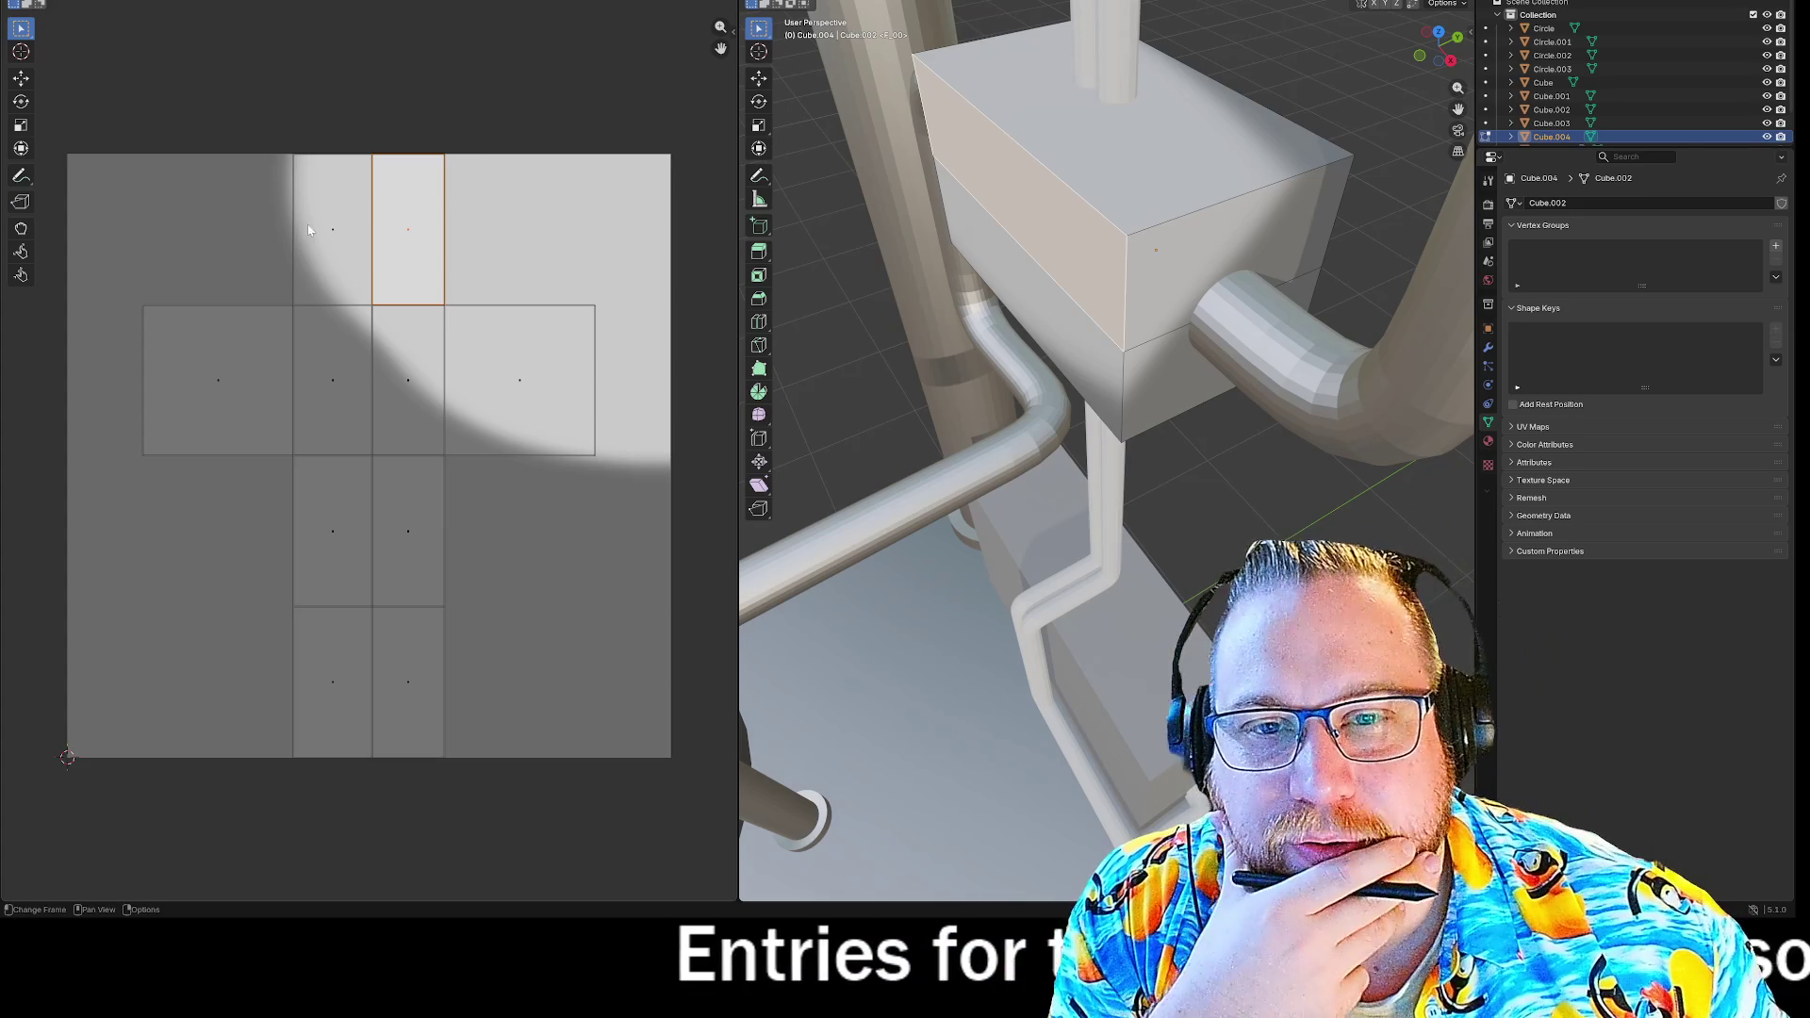
# Select the upper-left UV face, browse the UV and View menus, then return to Texture Paint.
pyautogui.click(330, 231)
pyautogui.press('u')
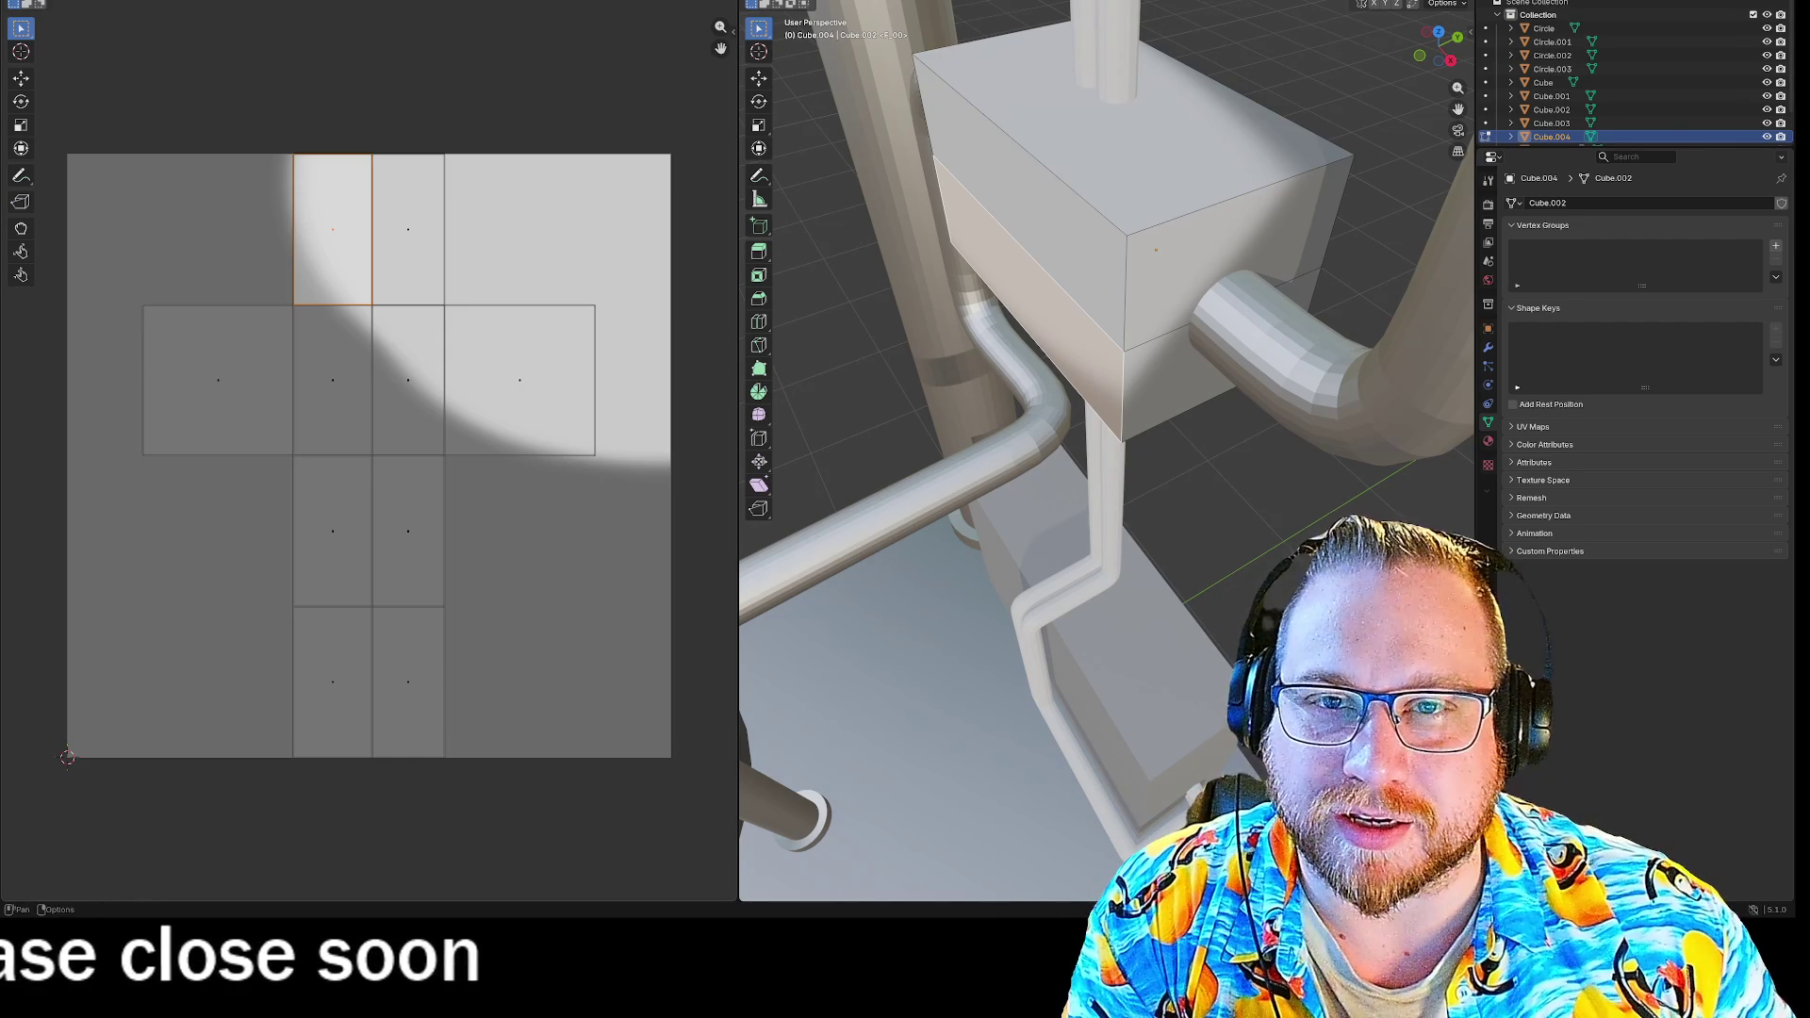
pyautogui.click(202, 2)
pyautogui.moveTo(247, 2)
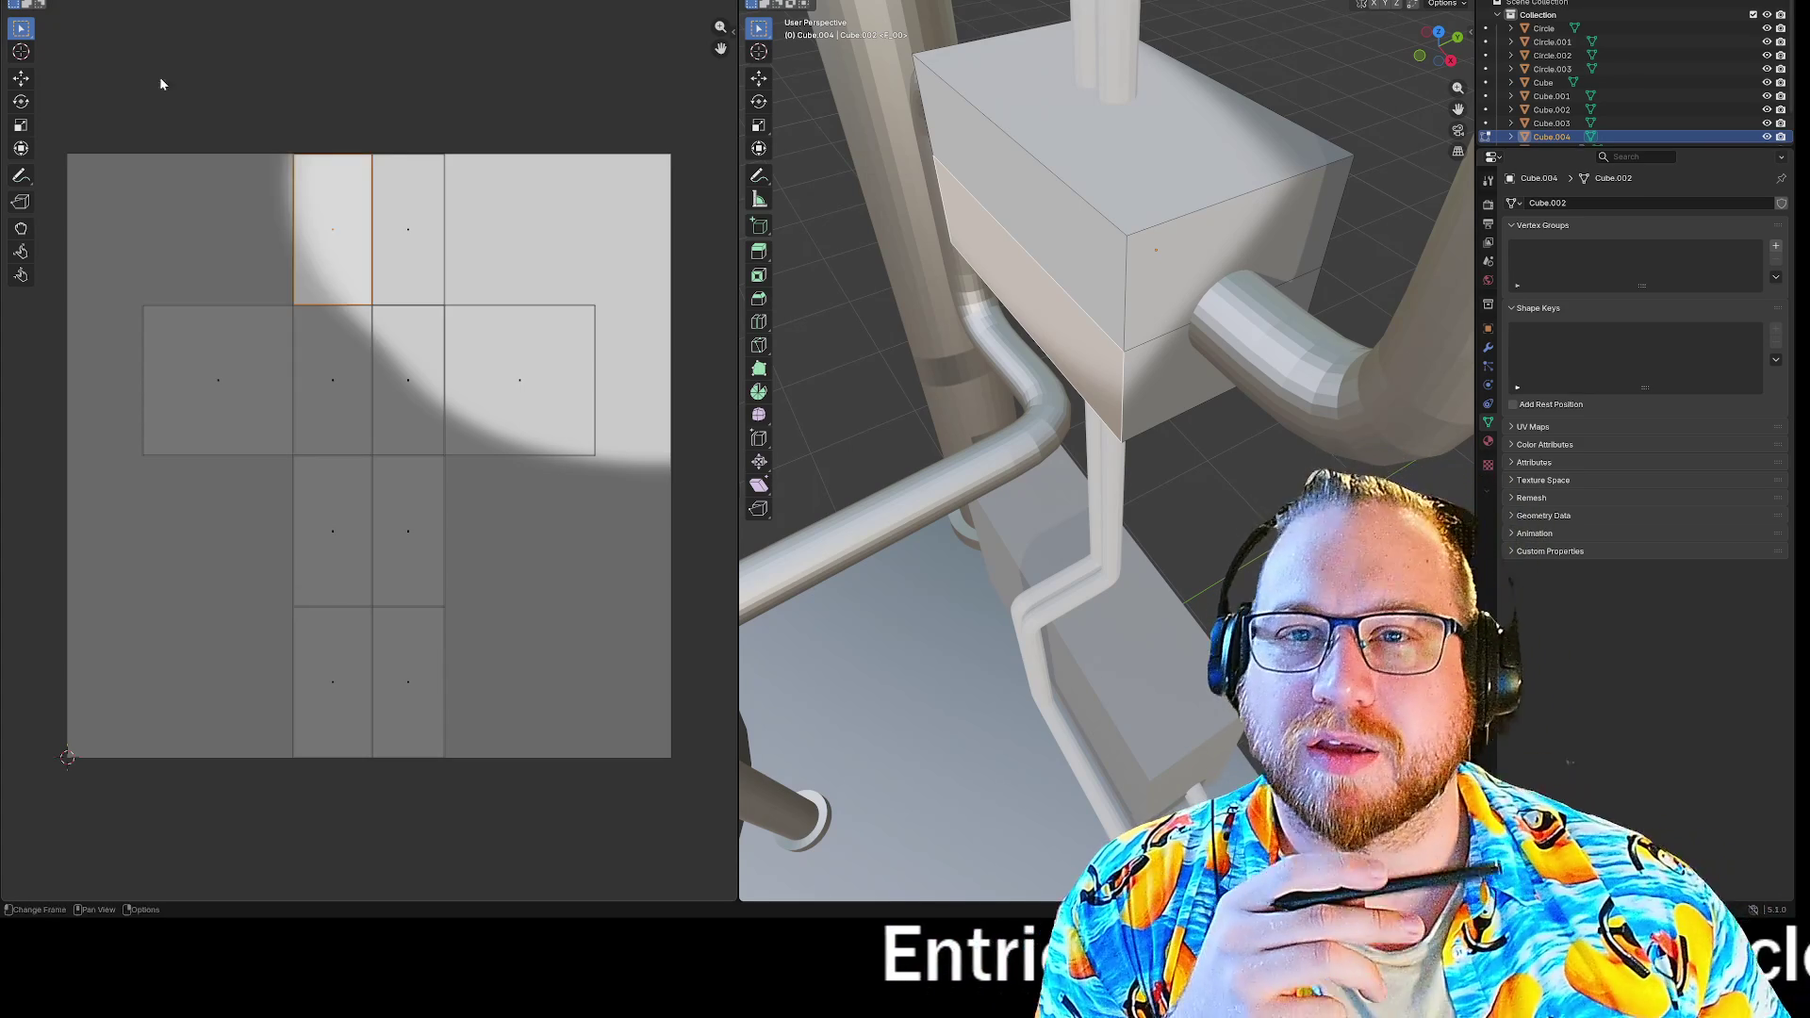
pyautogui.click(148, 1)
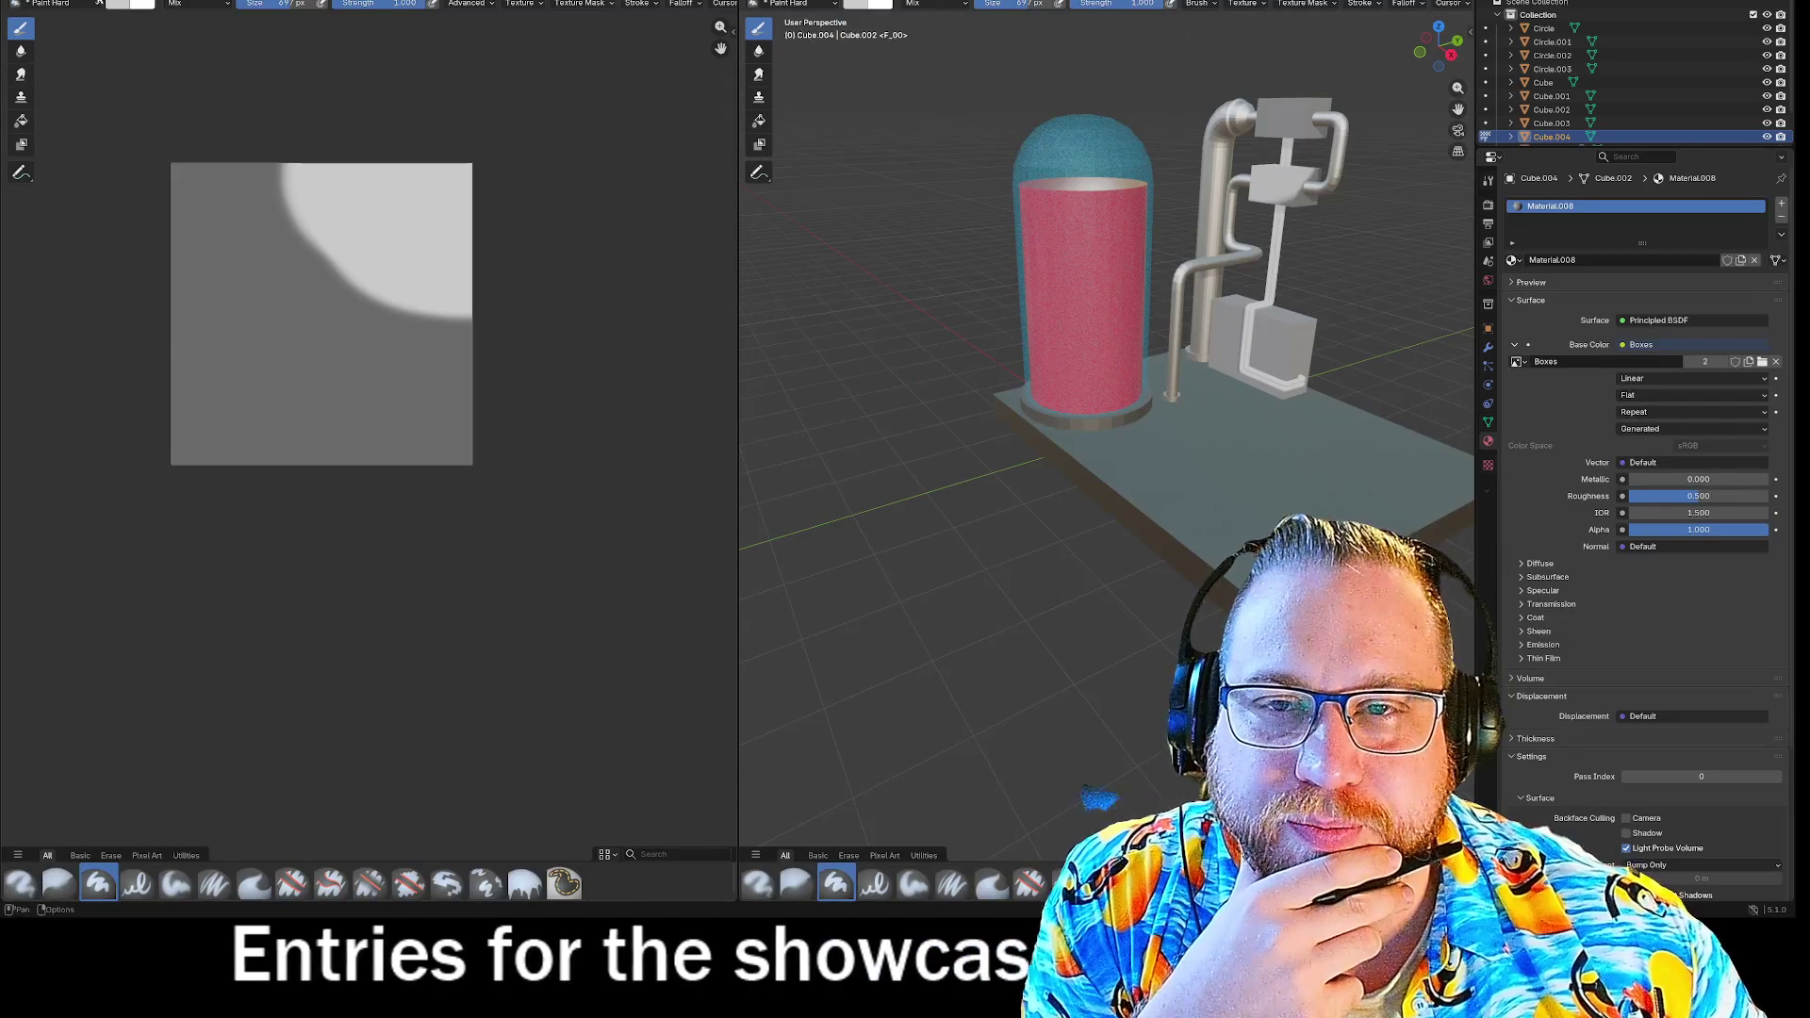
pyautogui.click(108, 1)
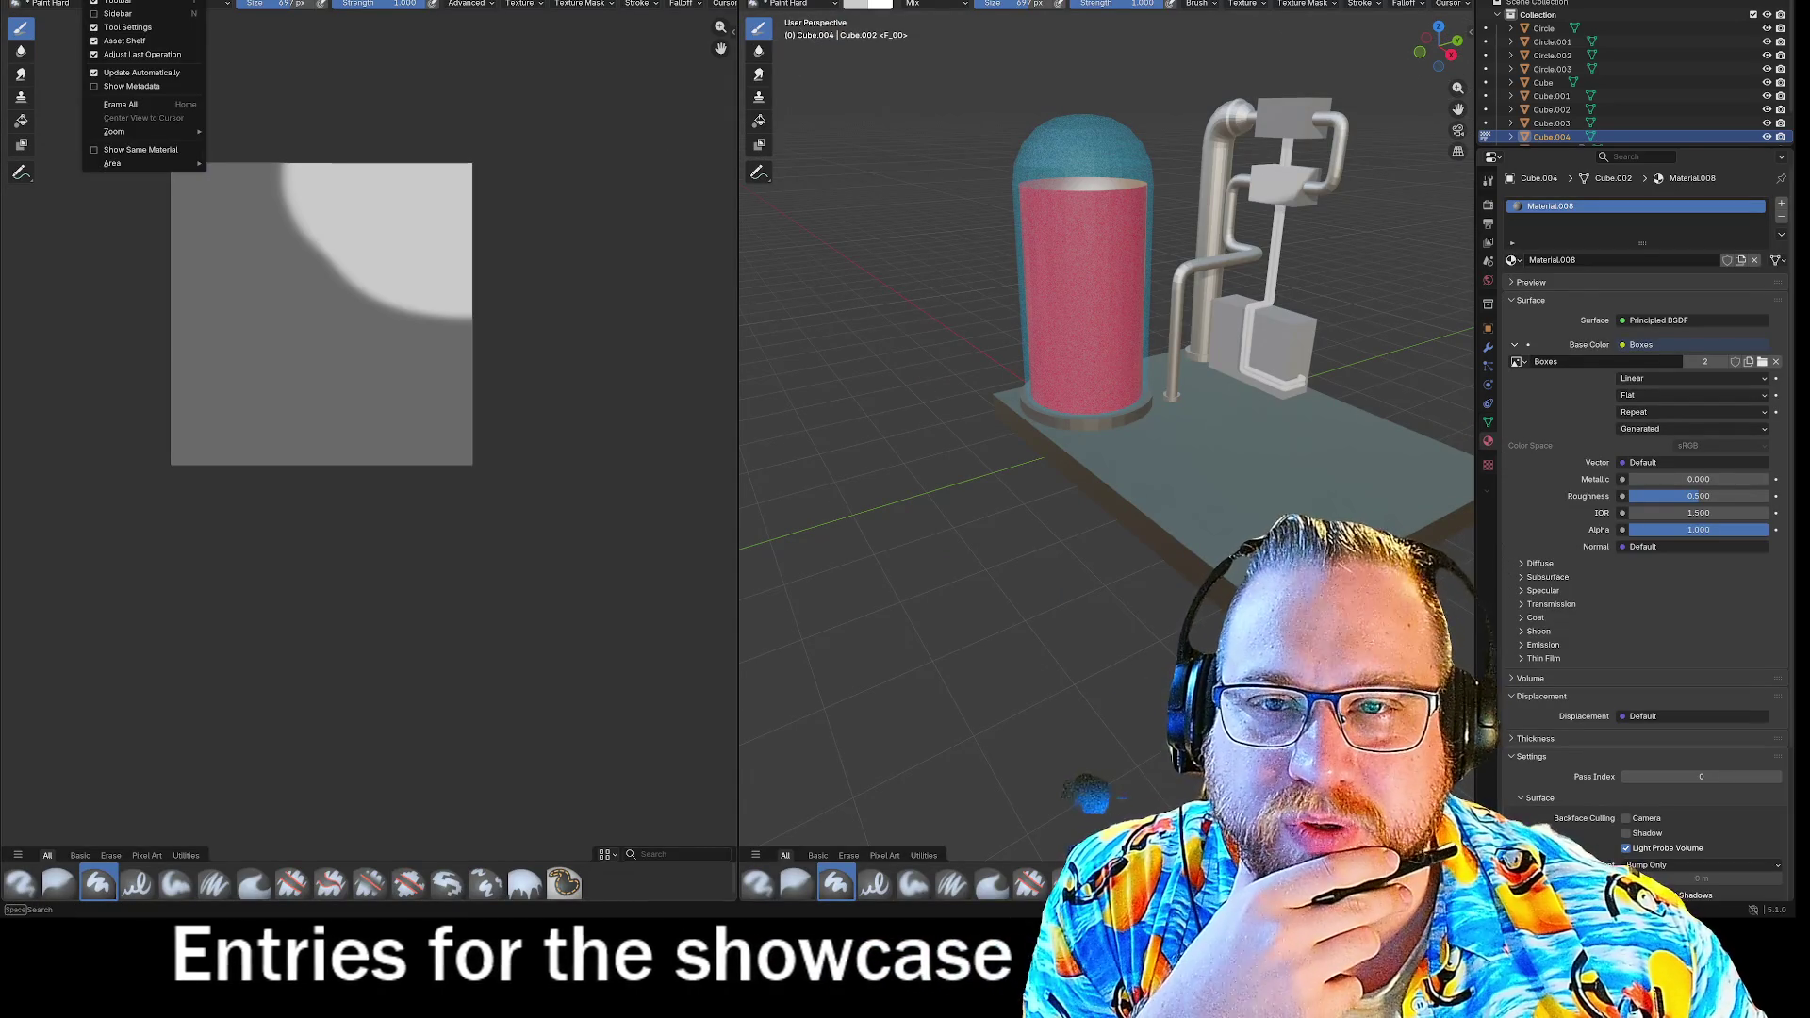
# Enable Show Same Material and run Frame All from the image editor's View menu.
pyautogui.click(91, 89)
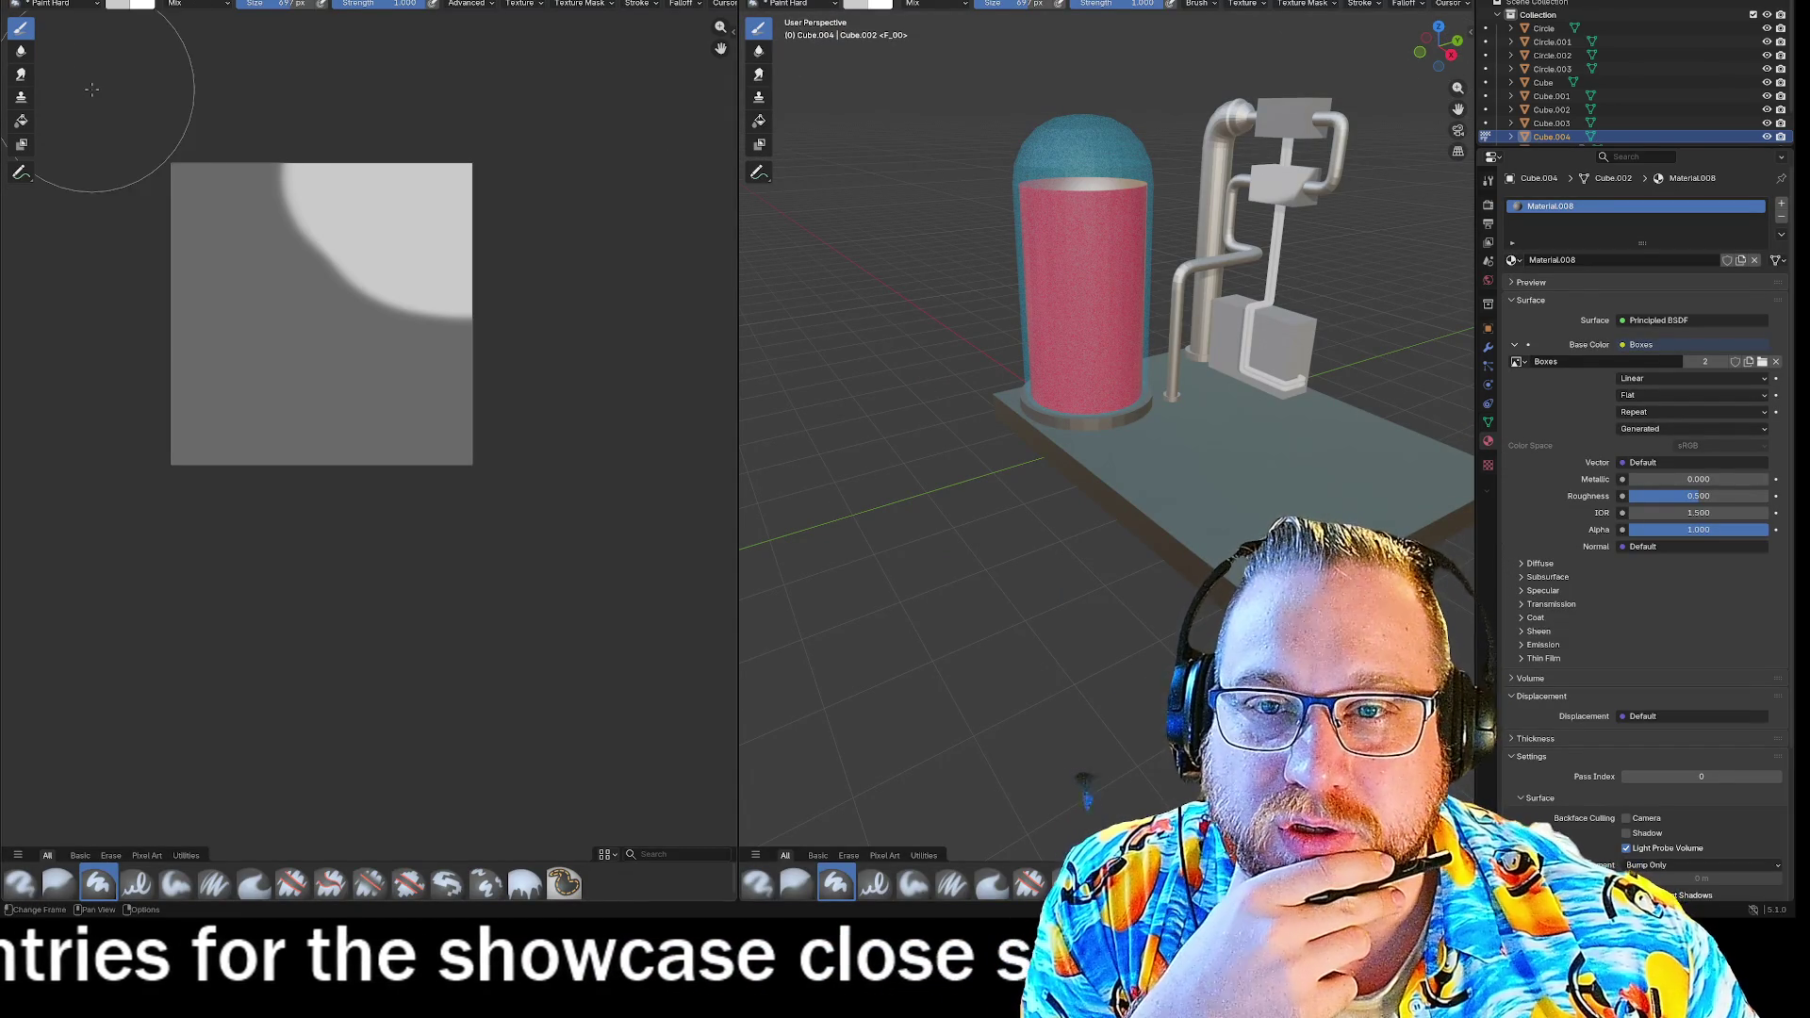
pyautogui.click(108, 1)
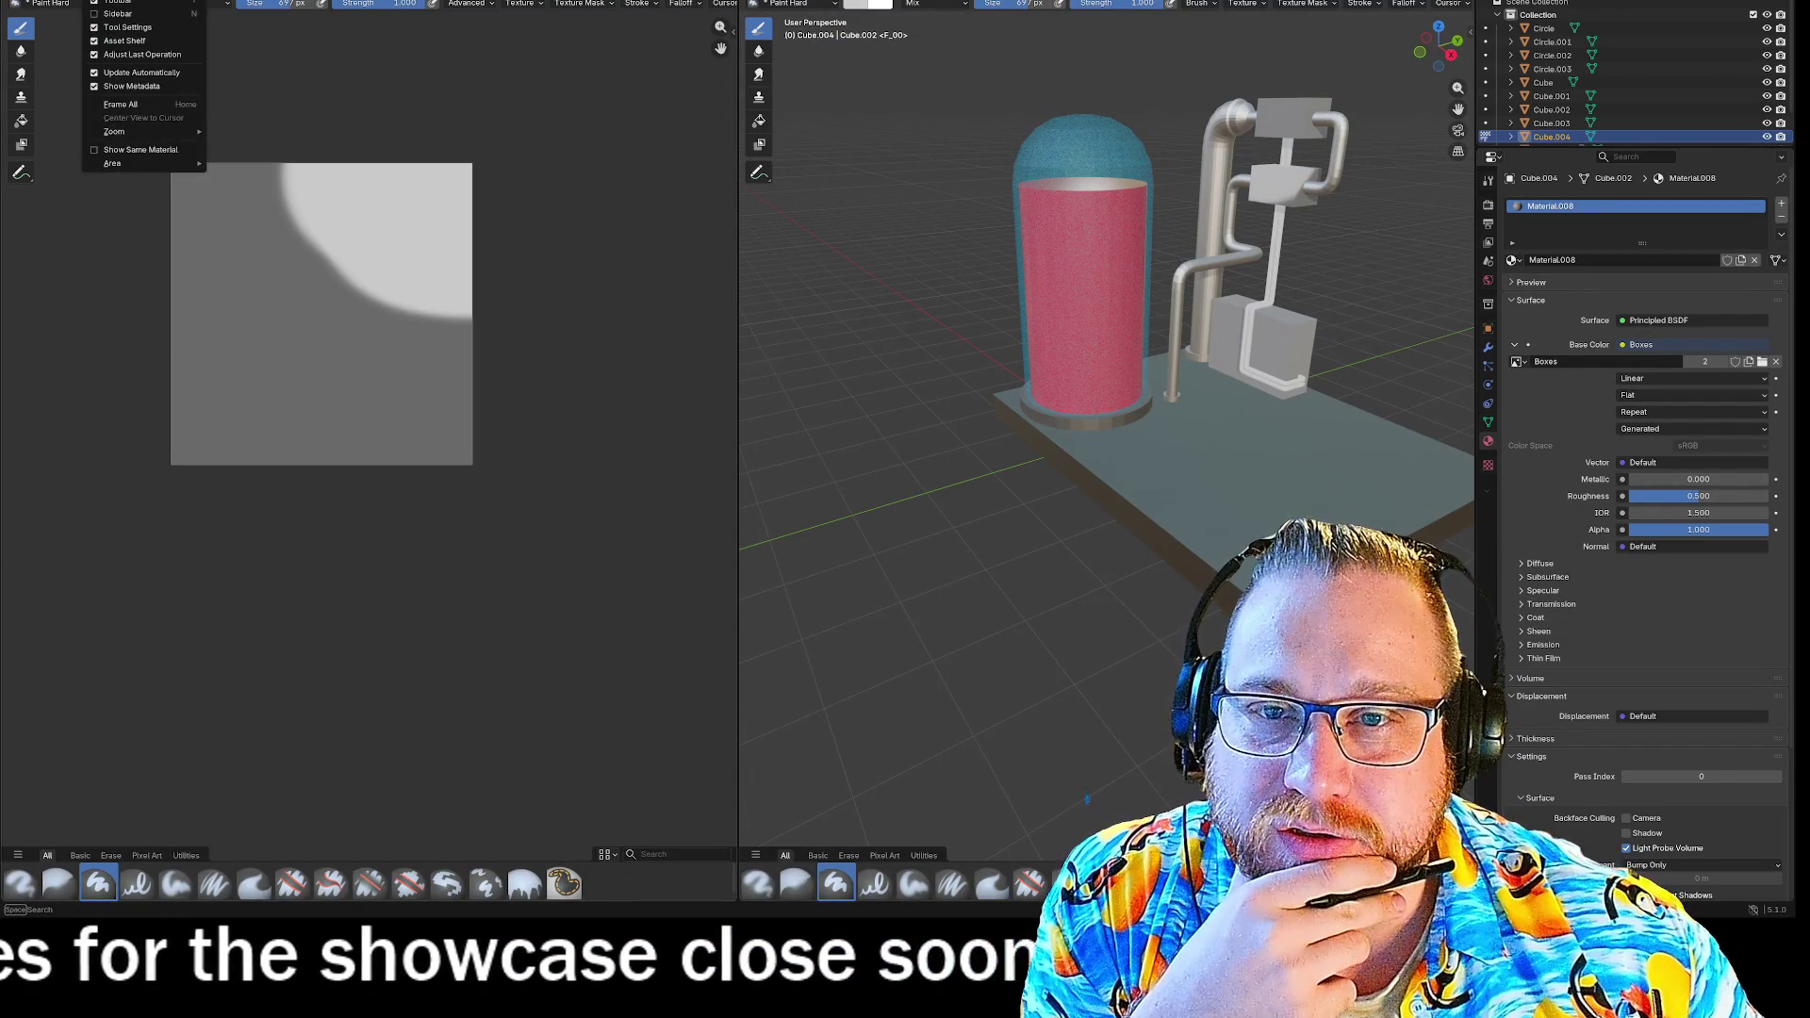
pyautogui.click(93, 151)
pyautogui.click(109, 2)
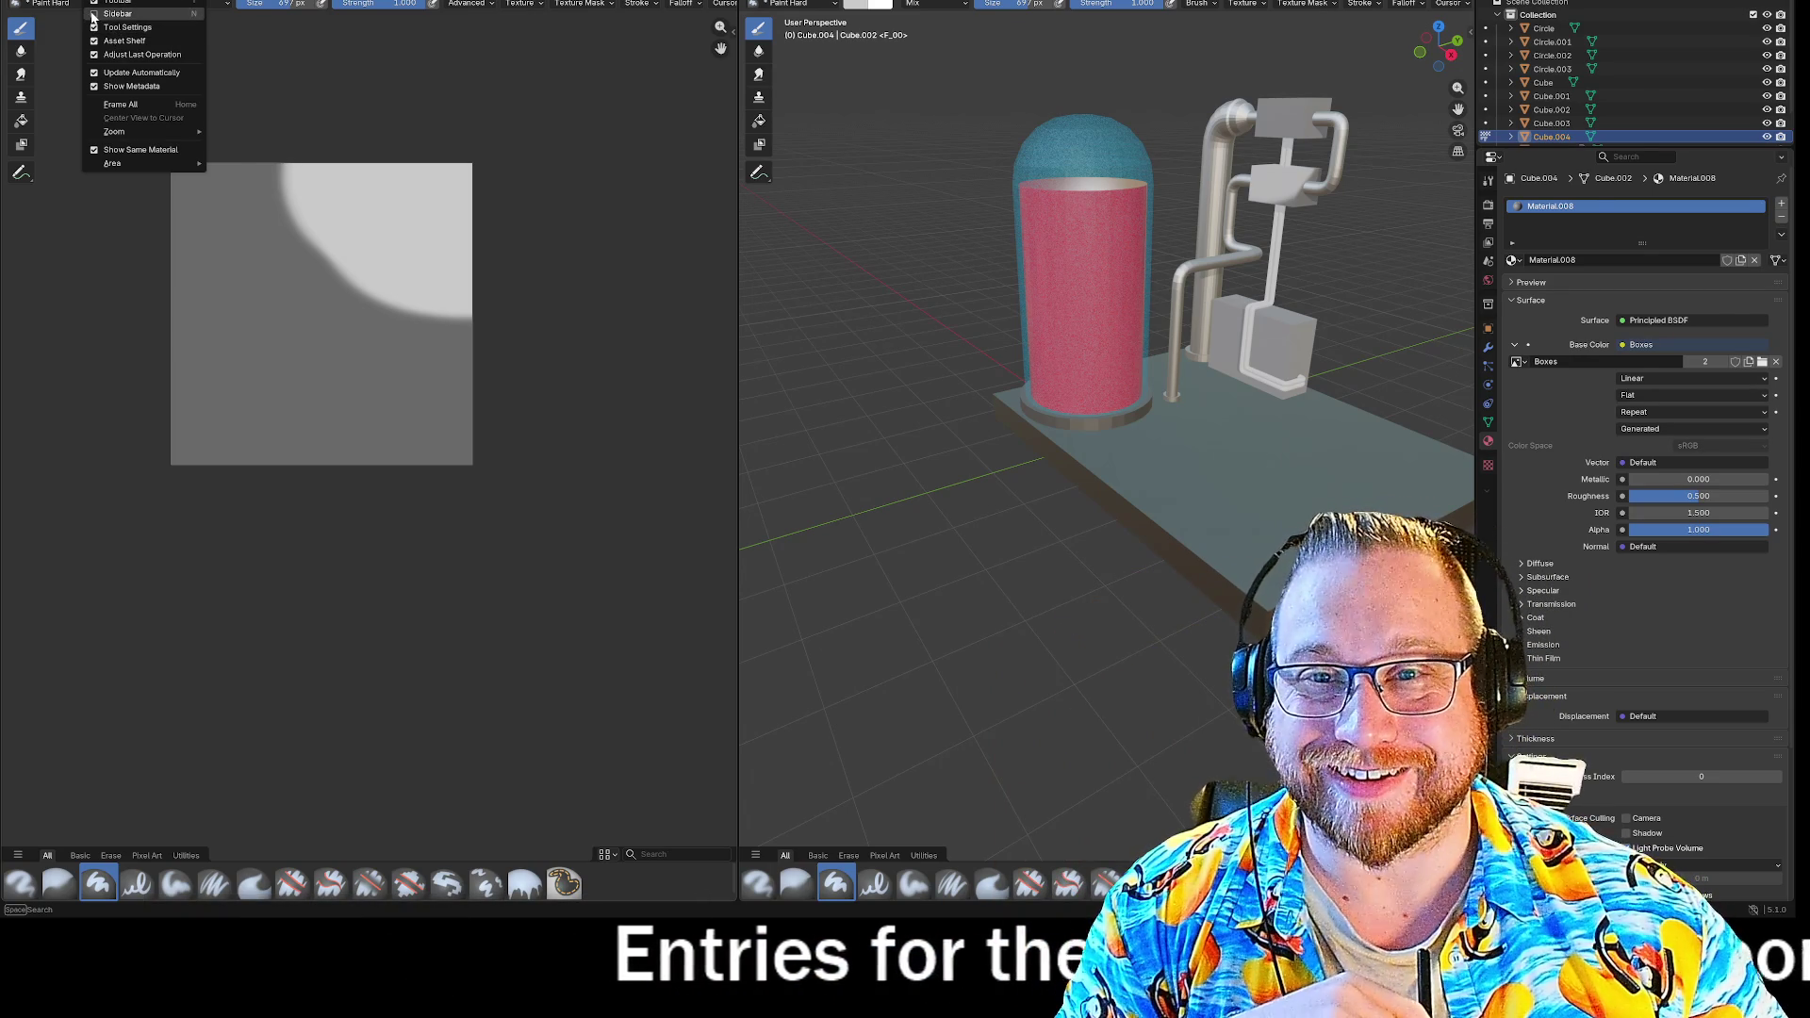
pyautogui.click(112, 106)
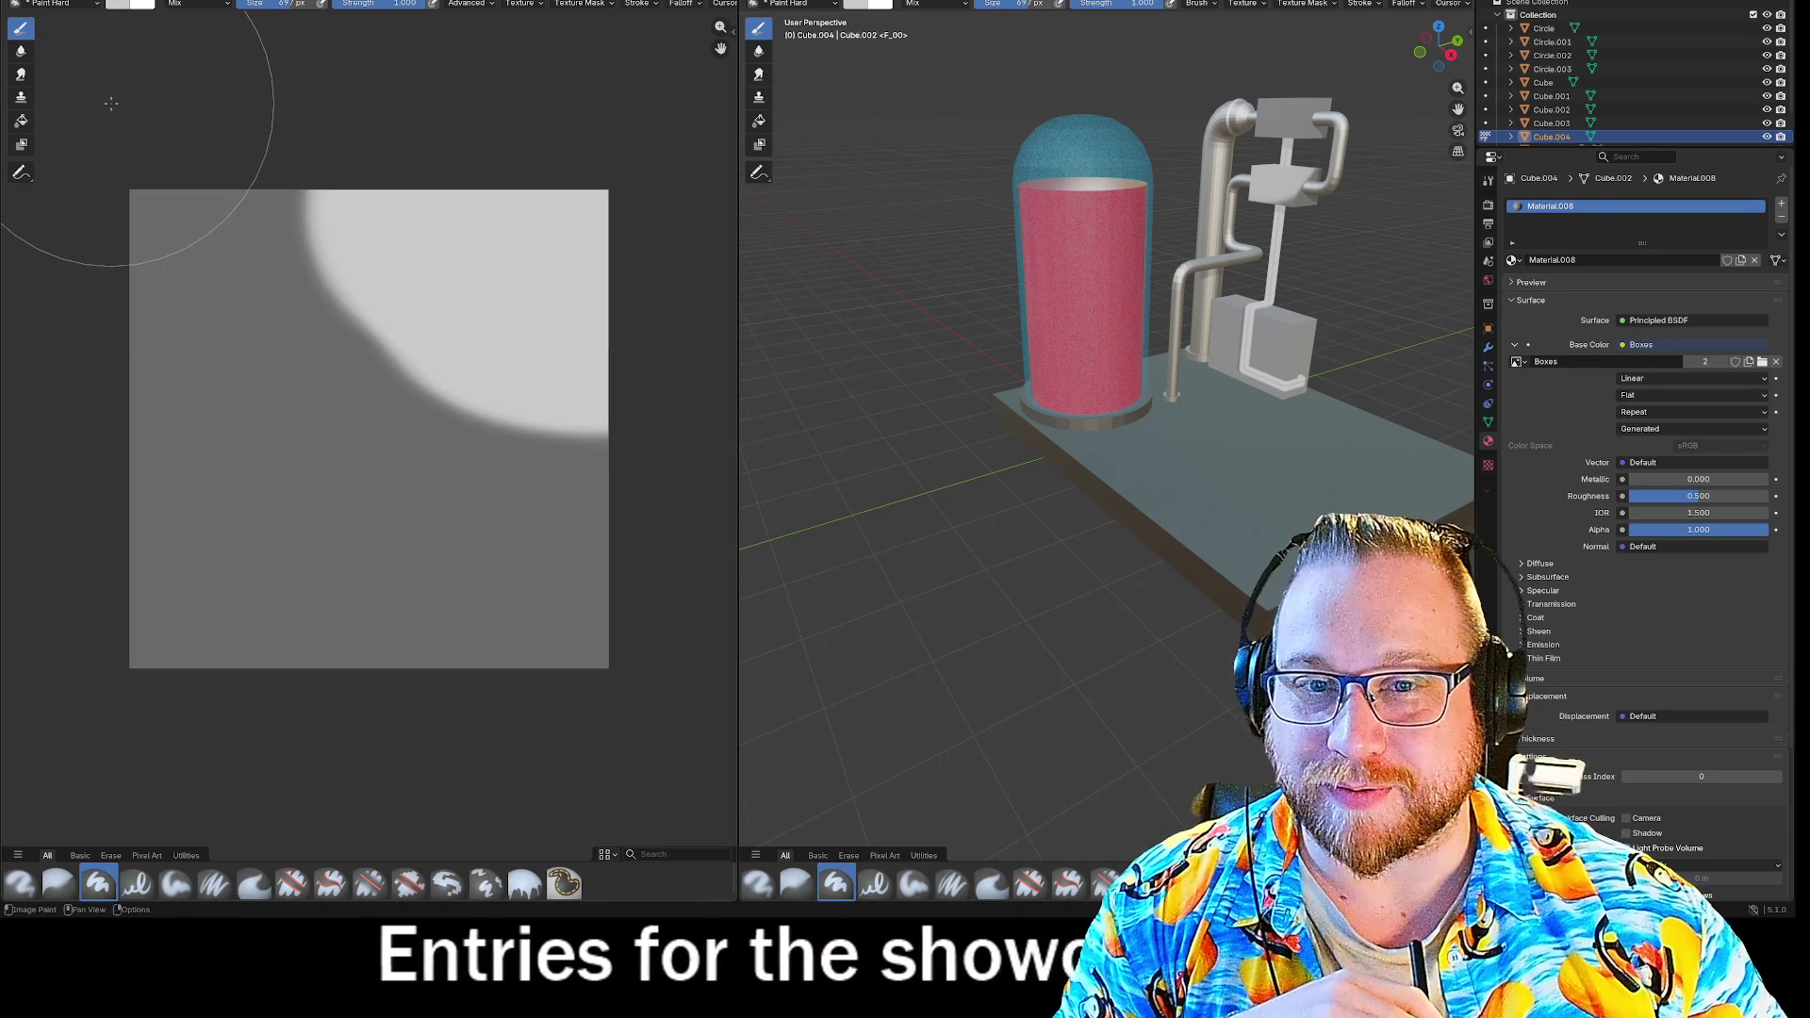
# Use View > Area > Toggle Focus Mode to maximise the image editor.
pyautogui.click(95, 3)
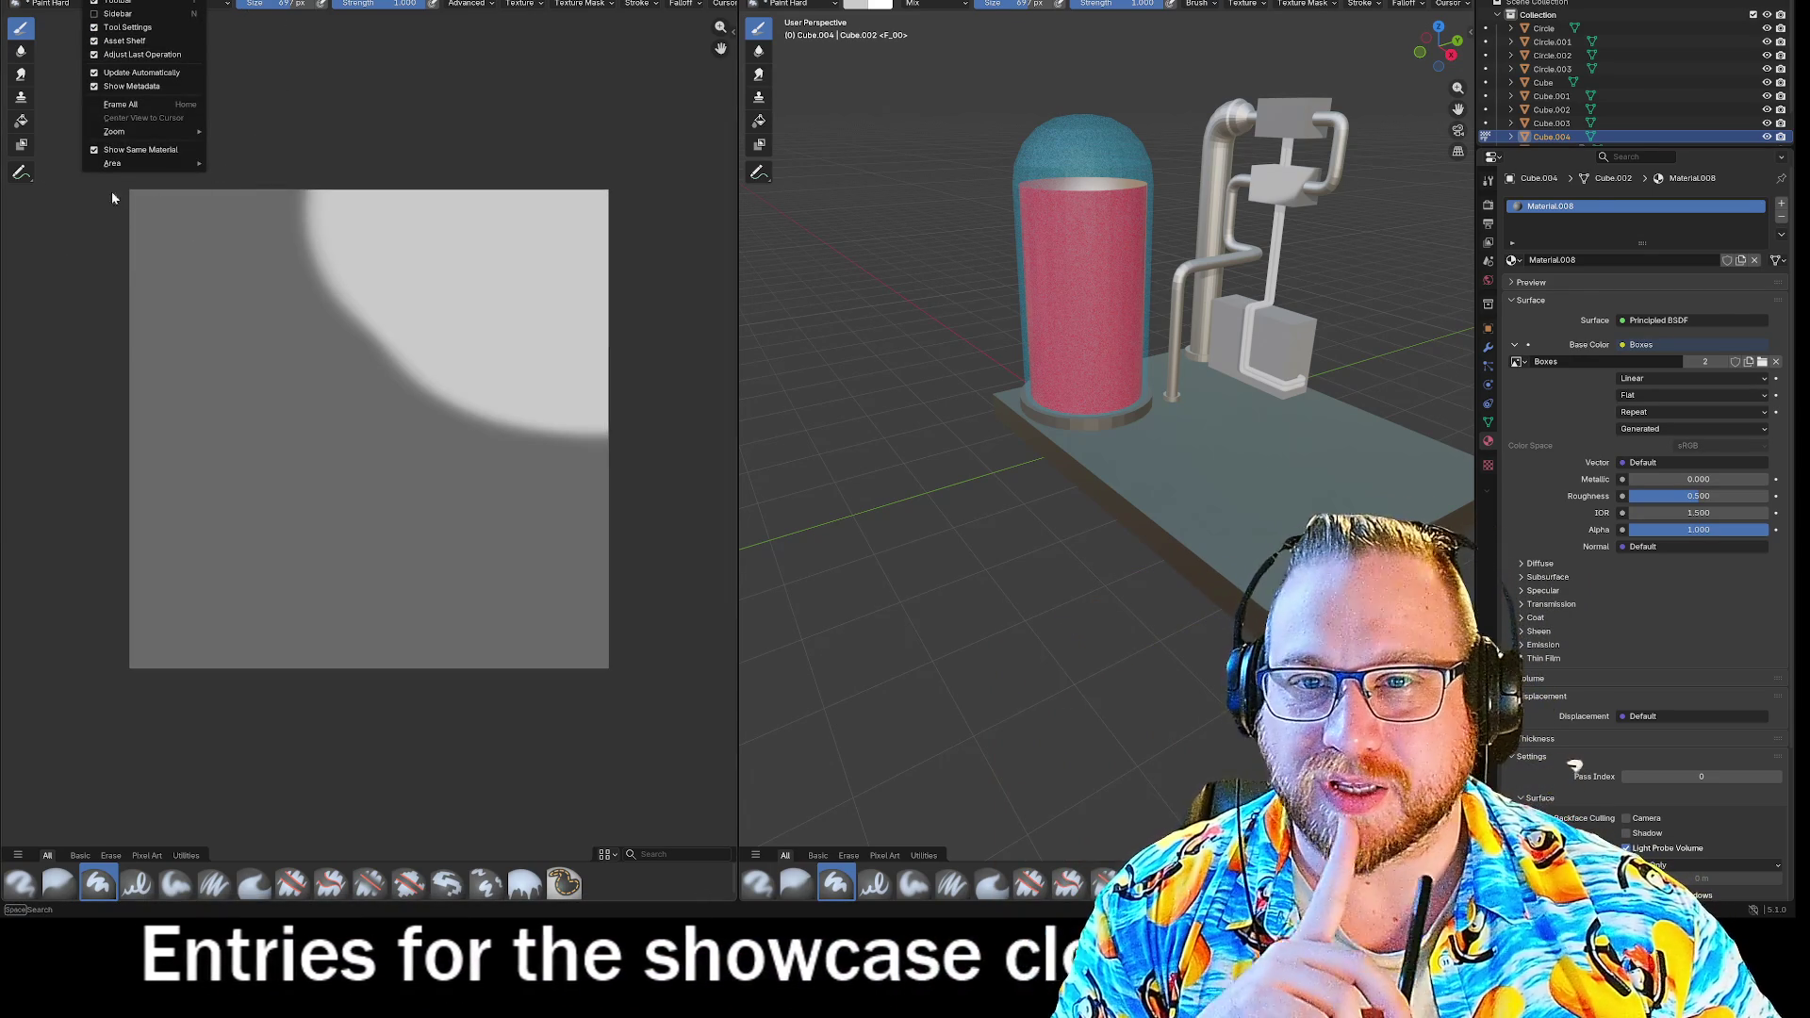
pyautogui.click(96, 149)
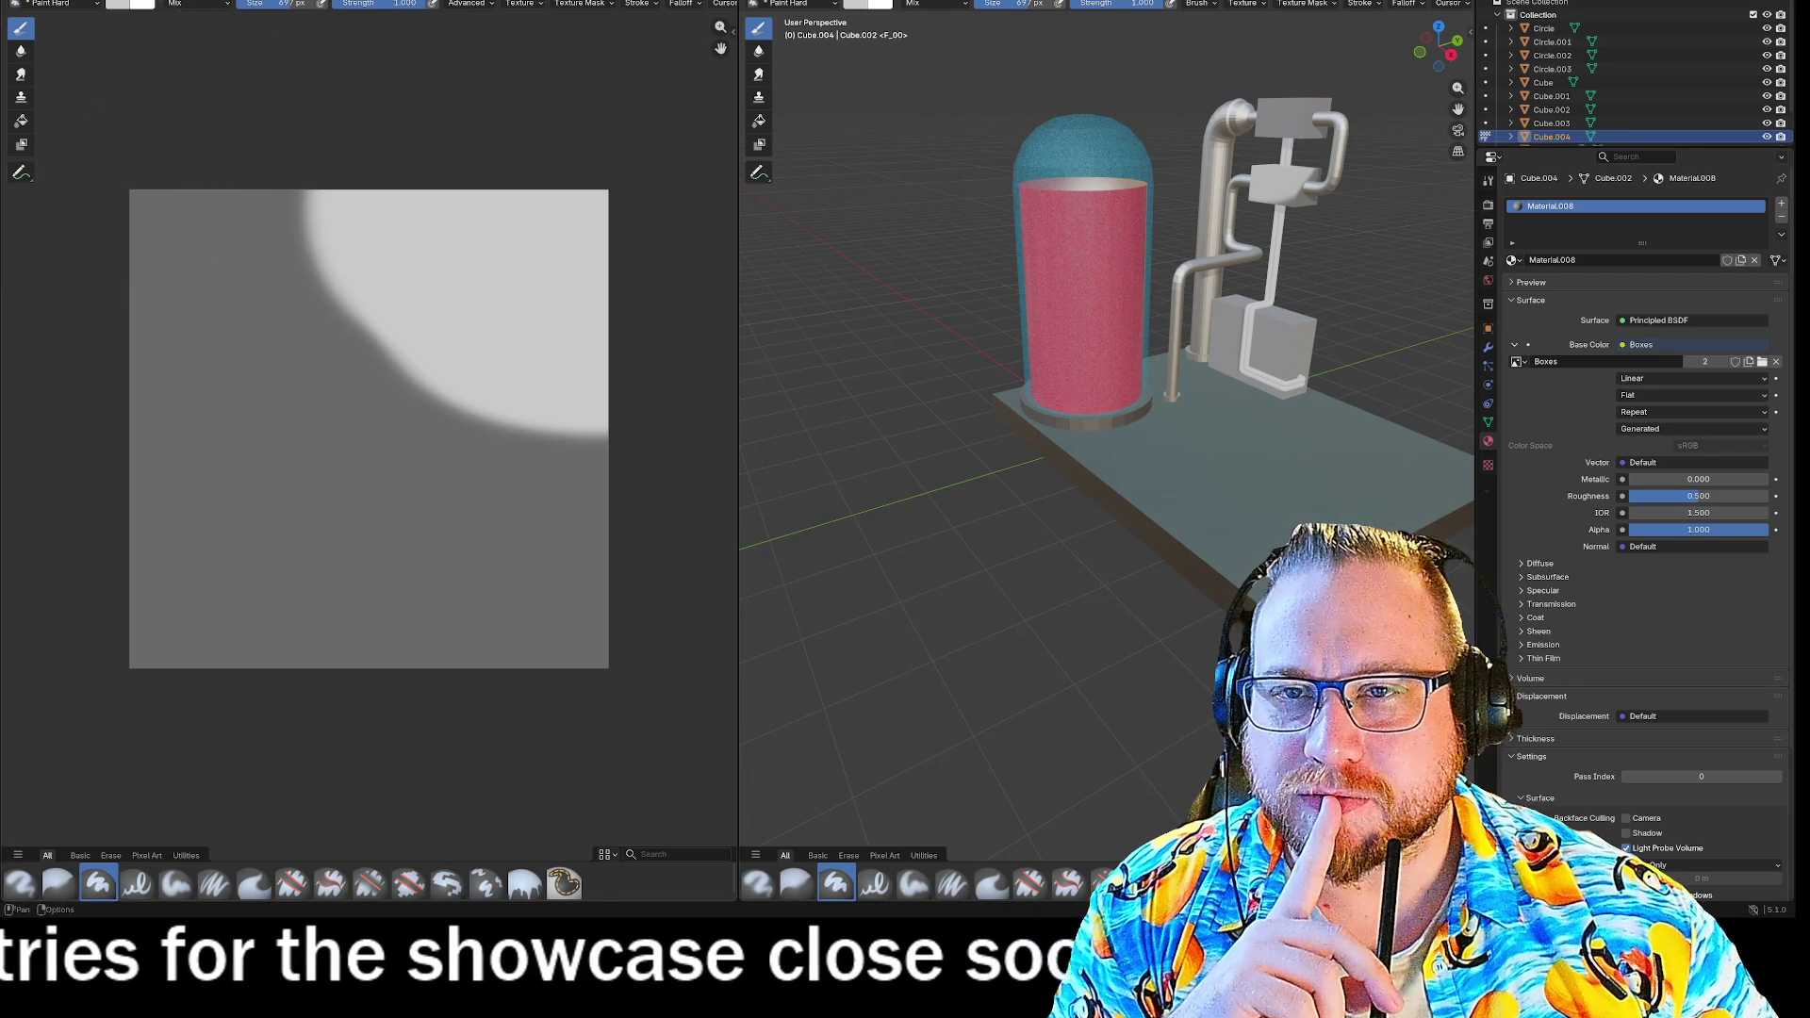
pyautogui.click(95, 3)
pyautogui.moveTo(129, 165)
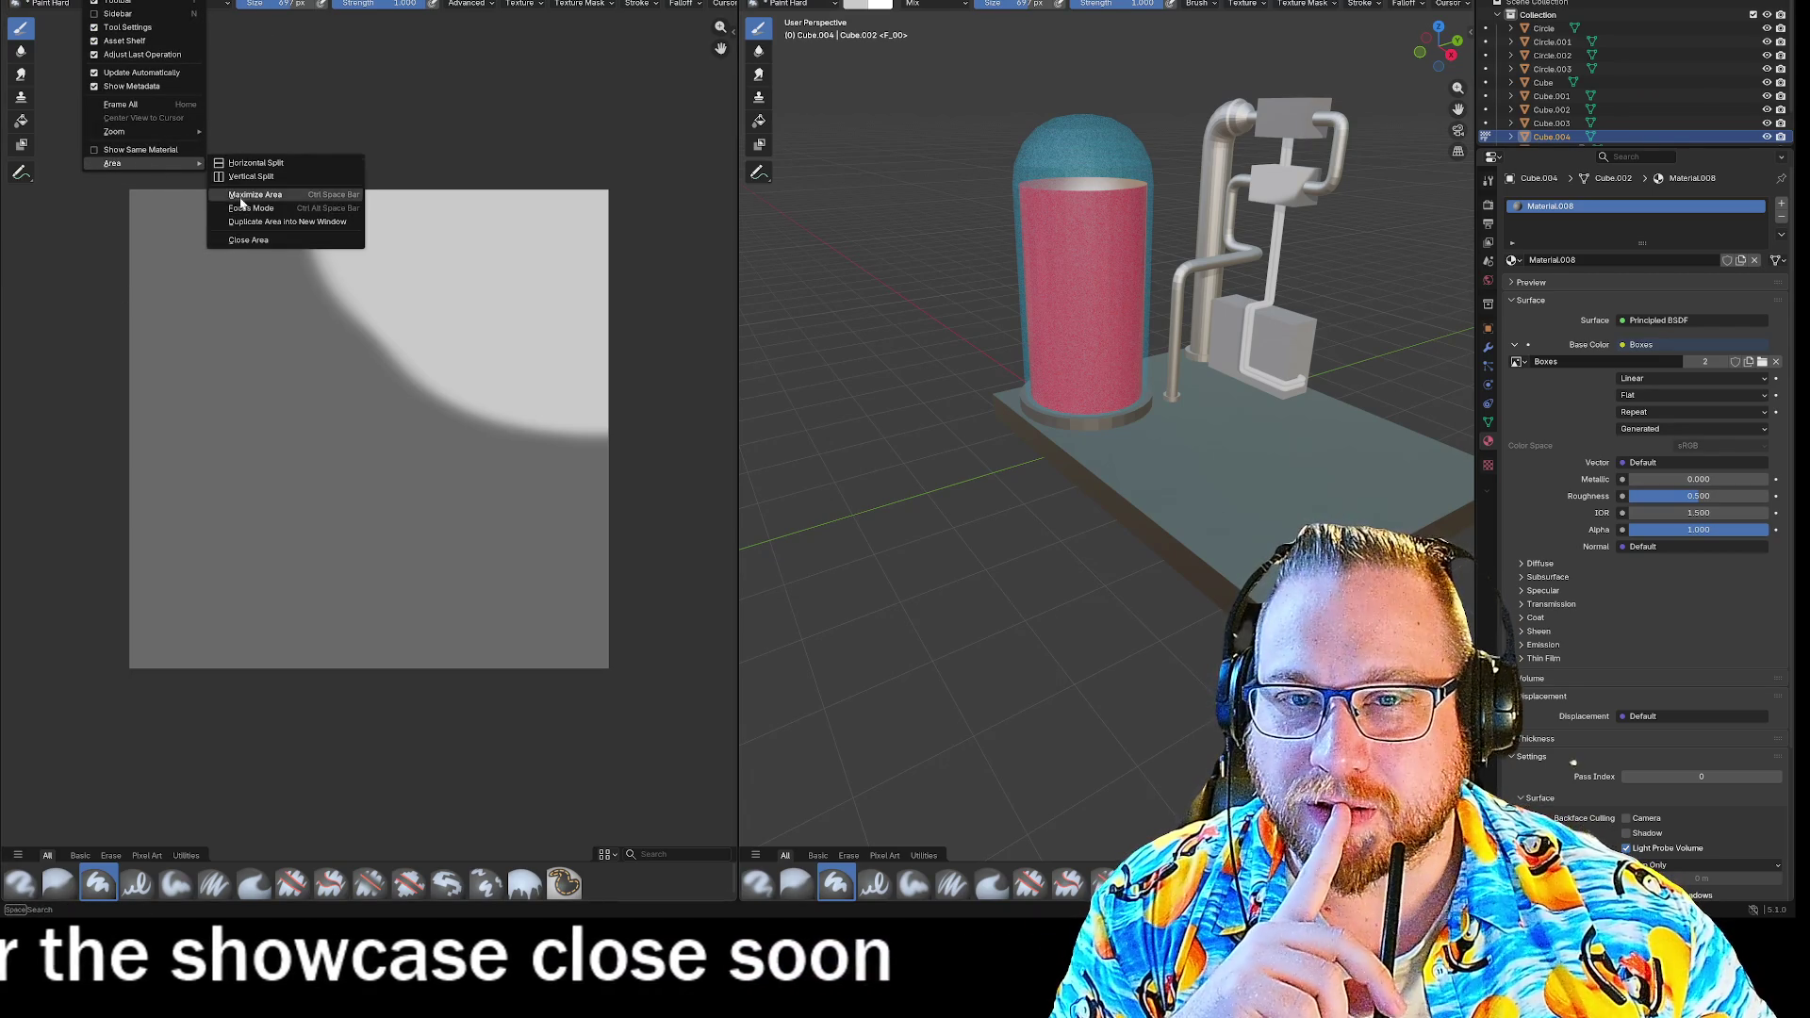
pyautogui.click(287, 210)
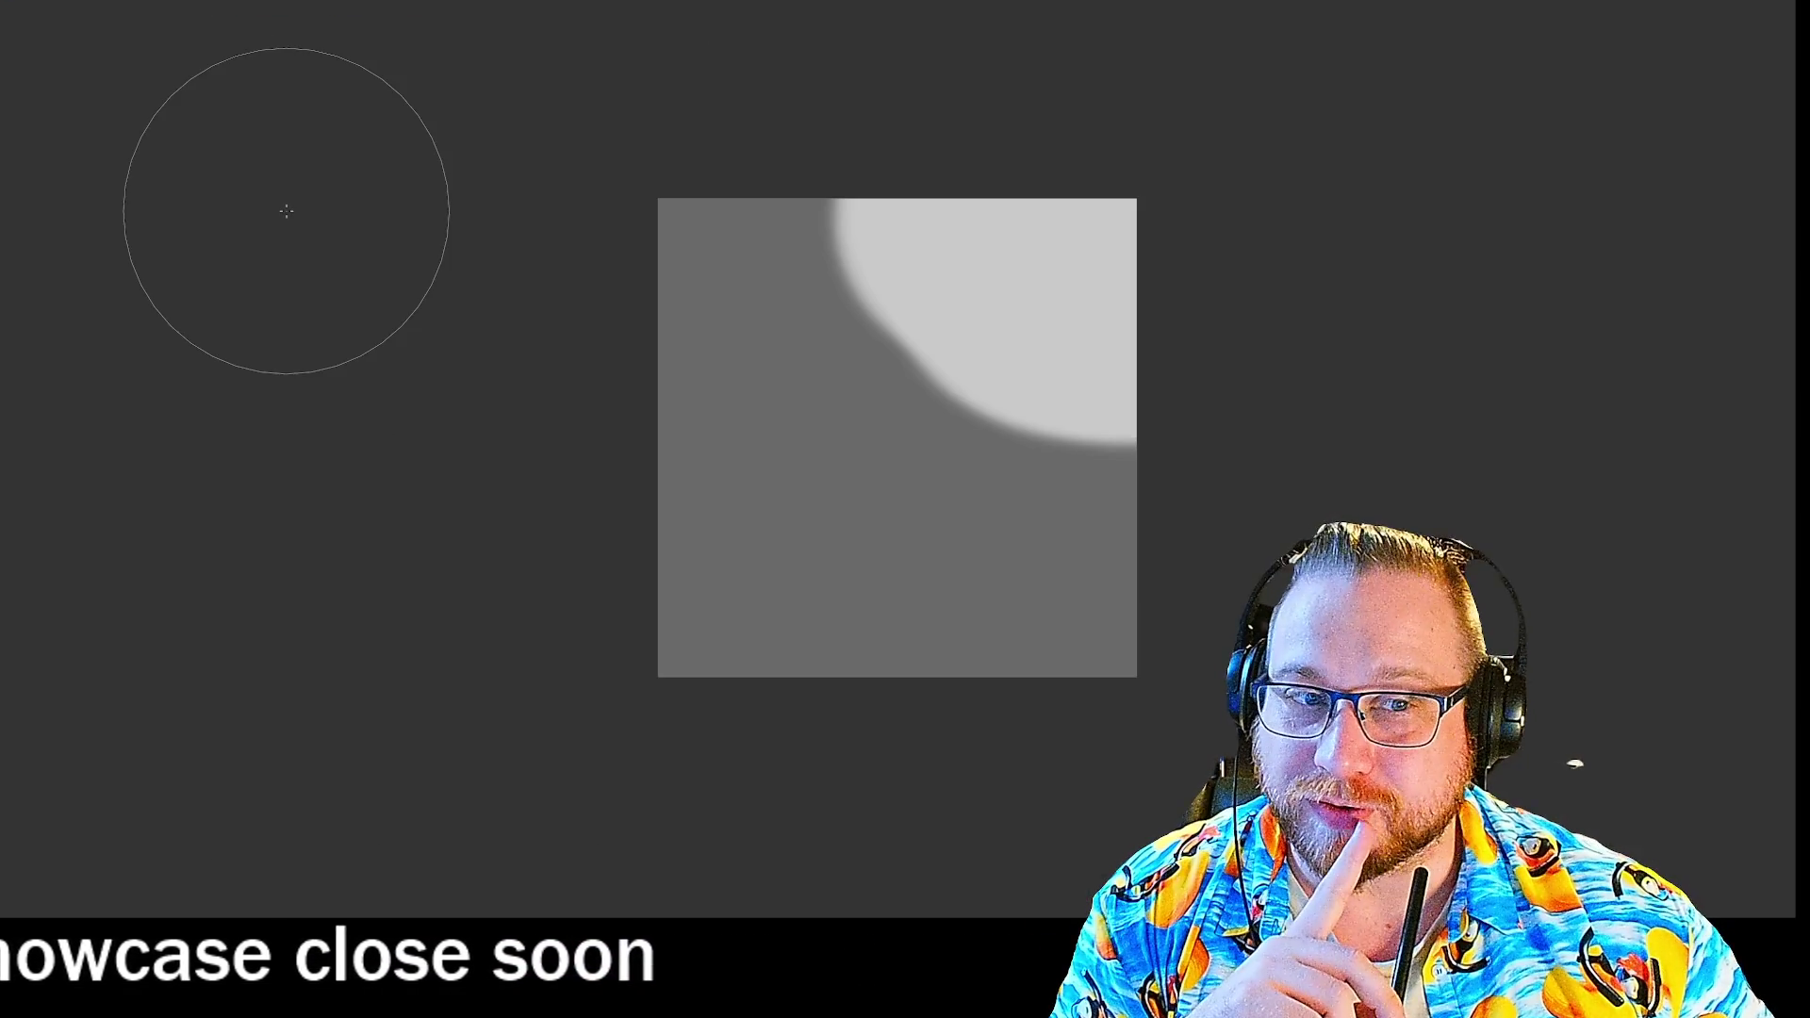
pyautogui.hotkey('ctrl', 'q')
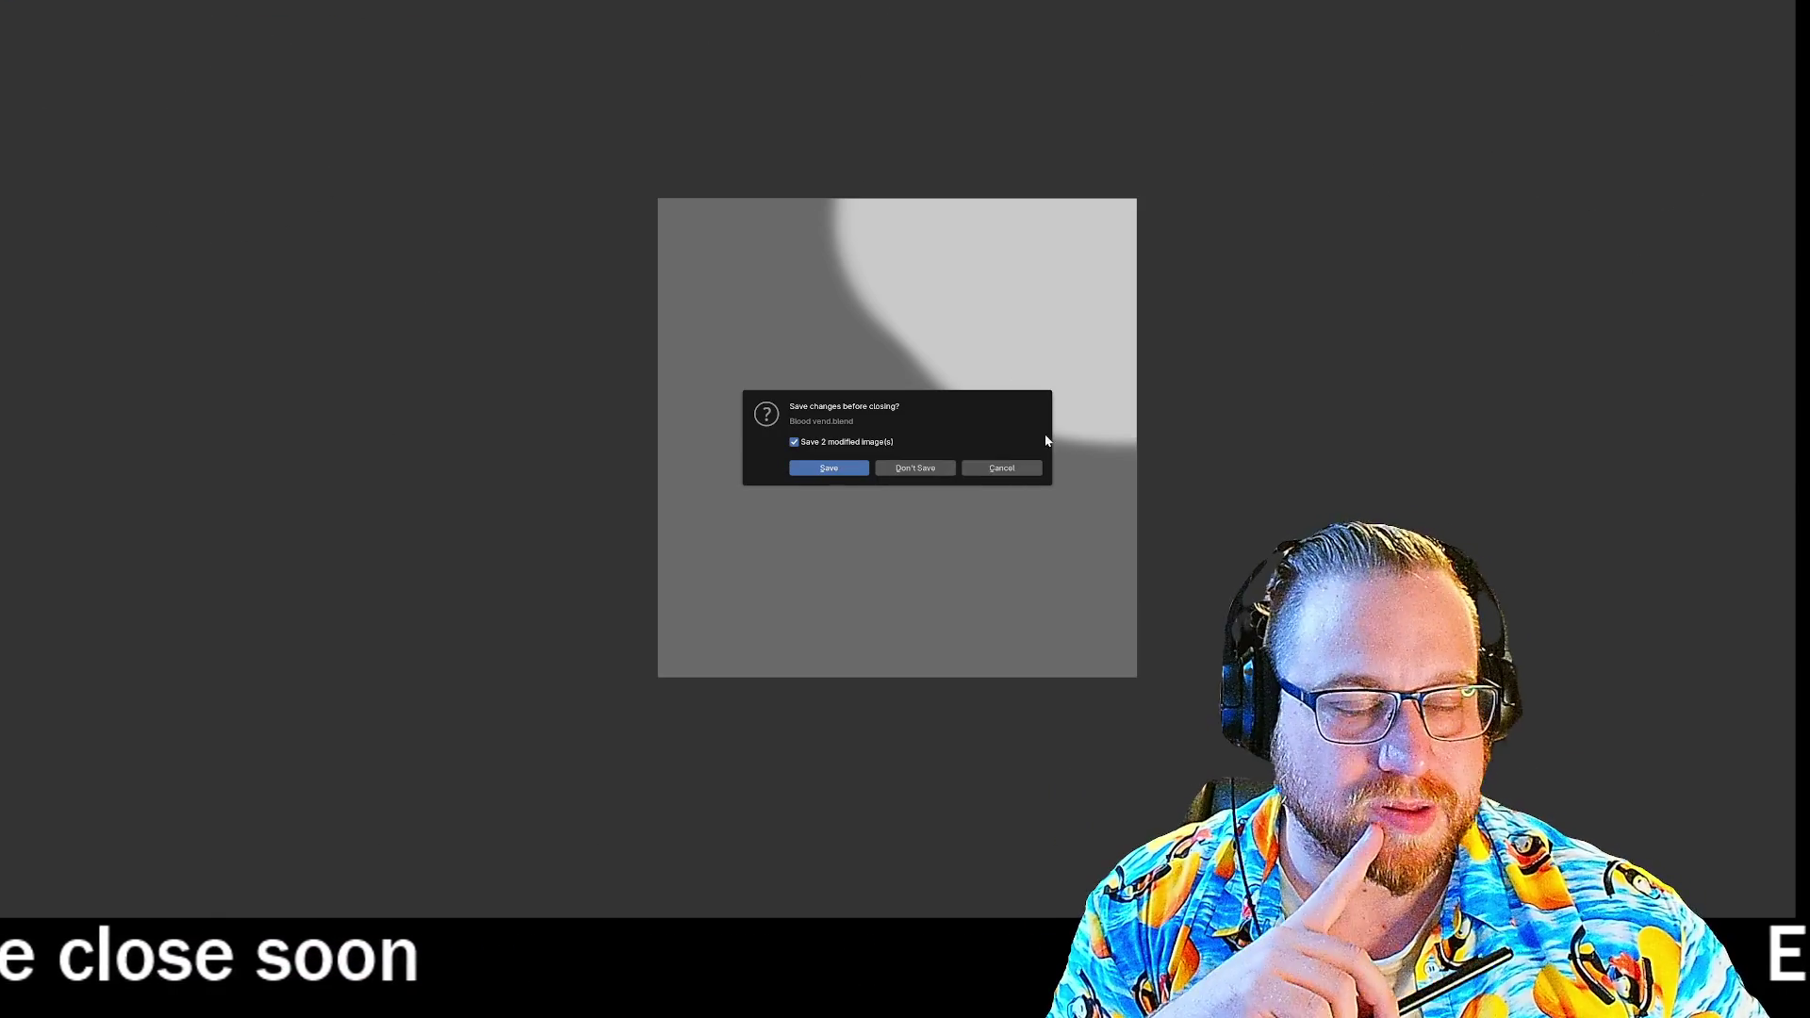
pyautogui.click(1006, 470)
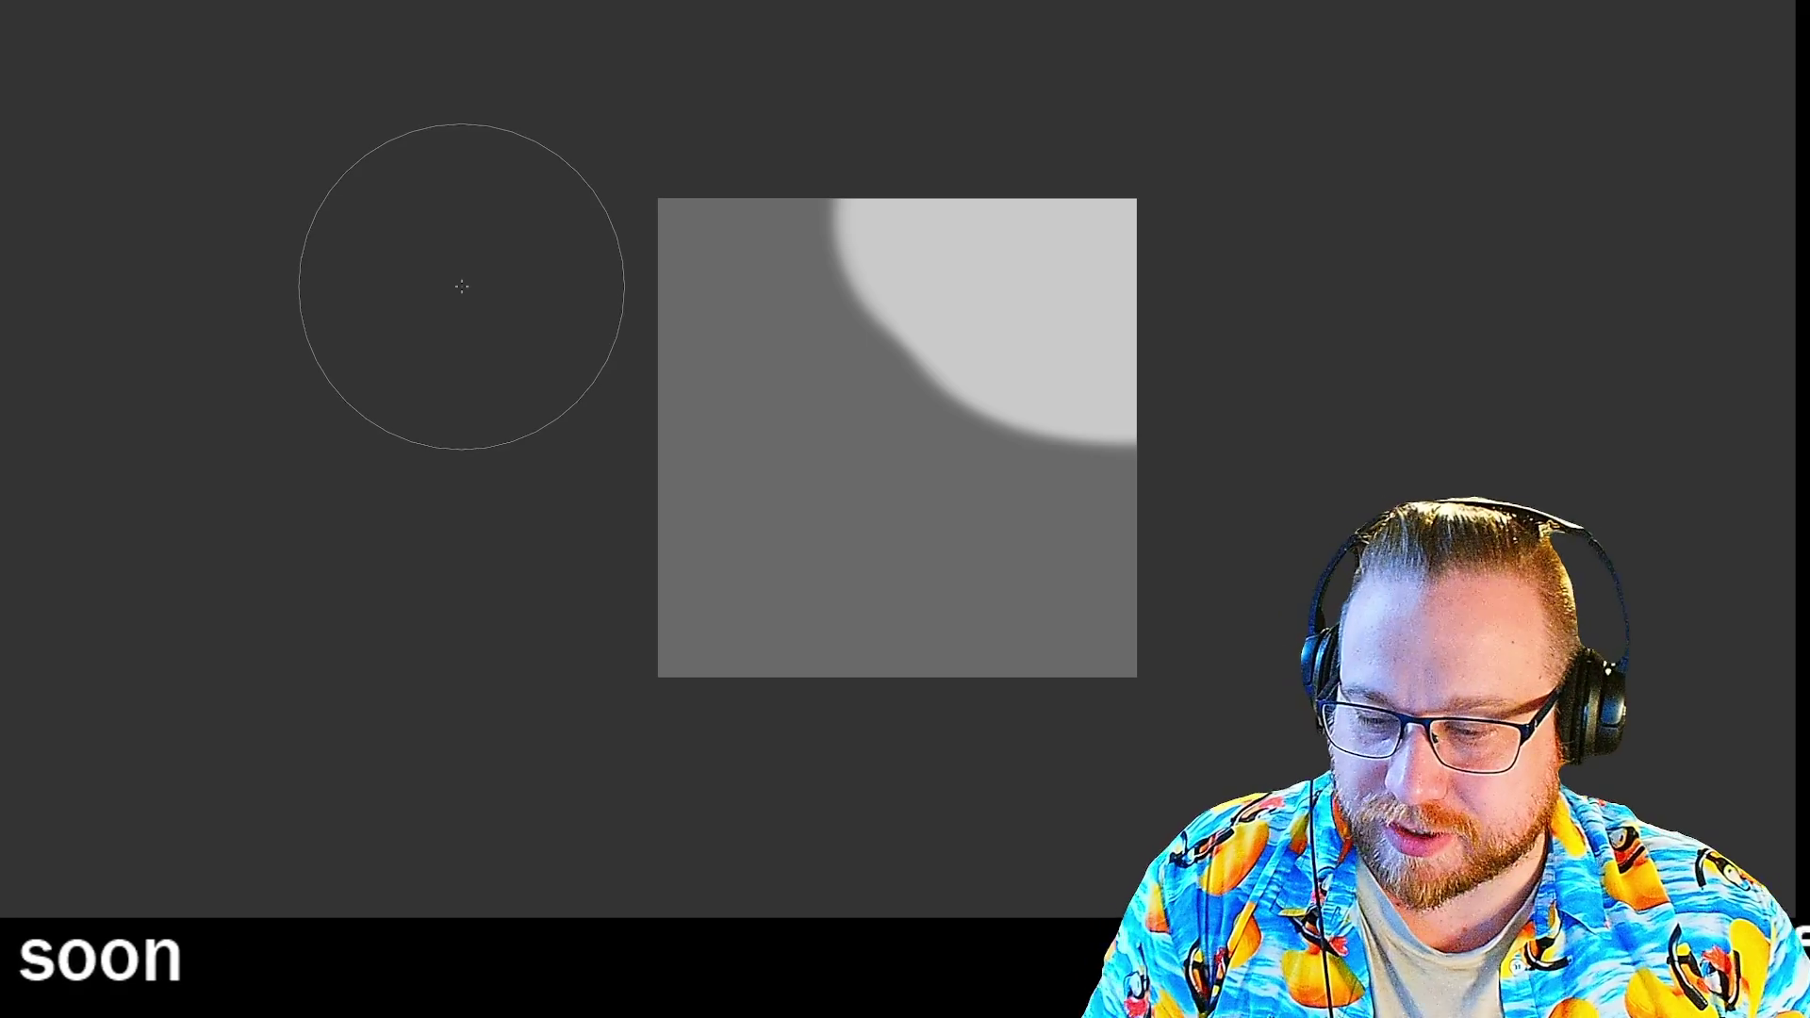
pyautogui.rightClick(441, 235)
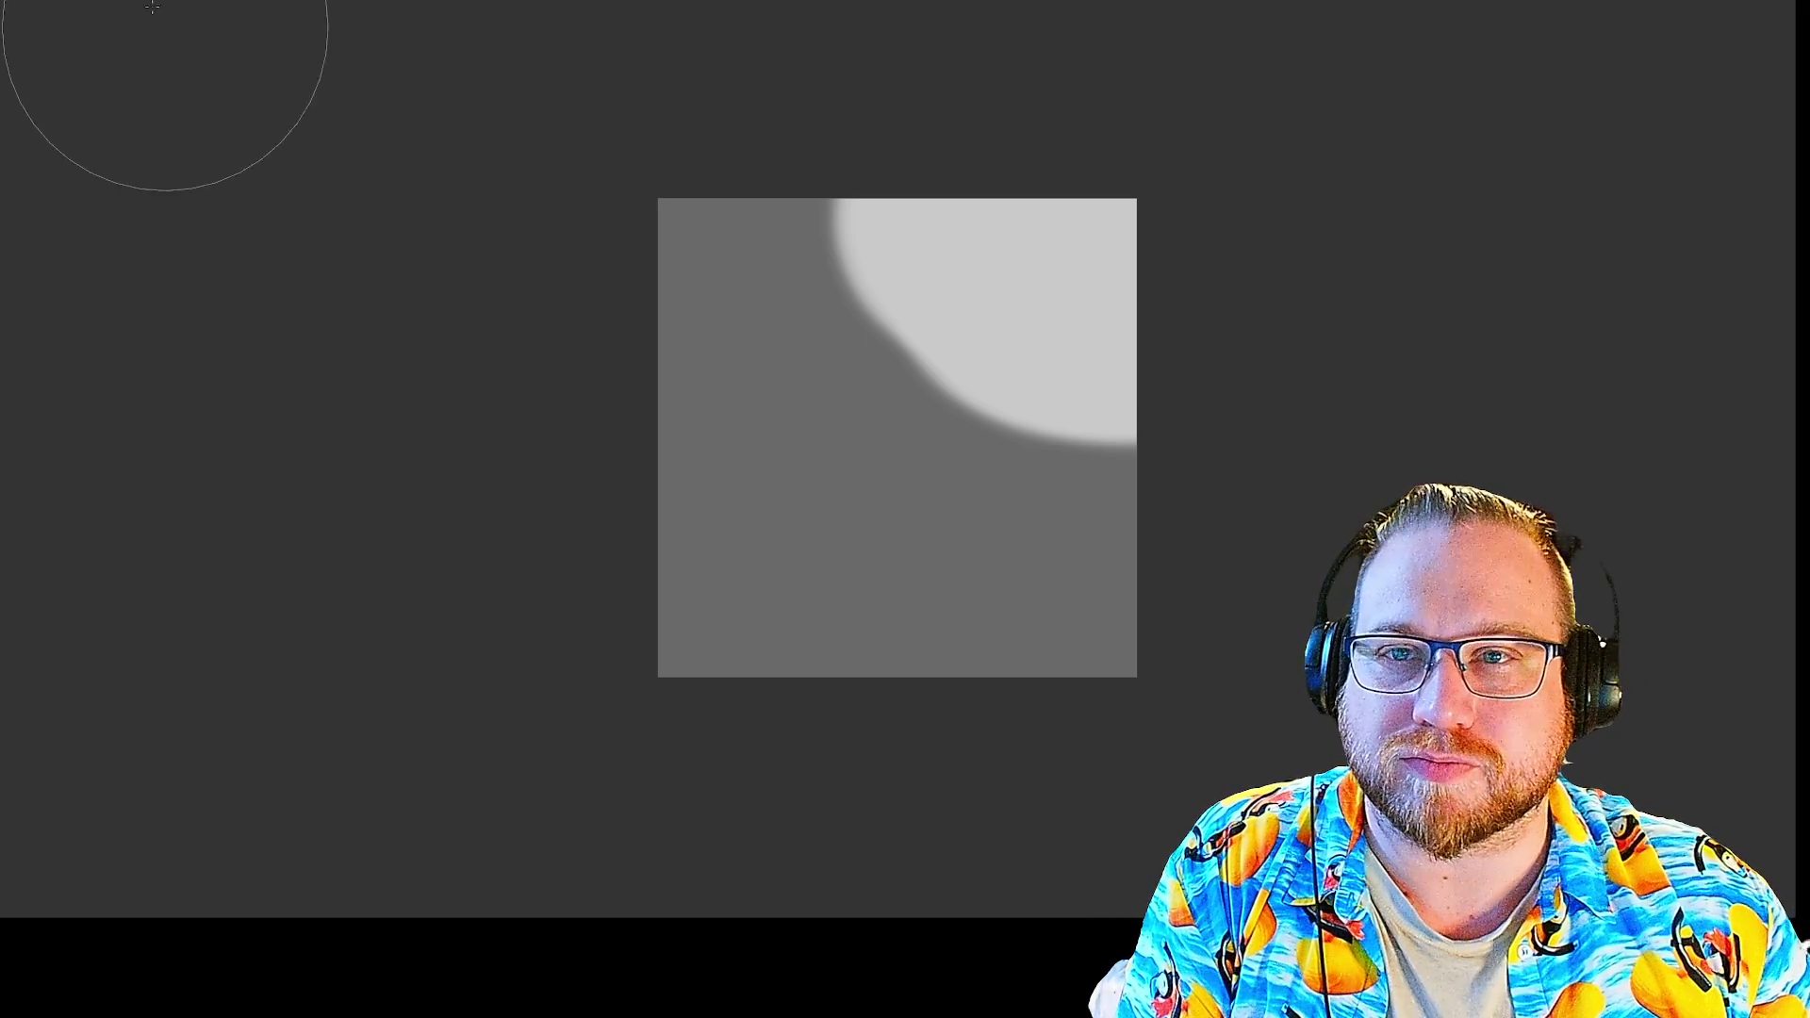
pyautogui.press('super+Down')
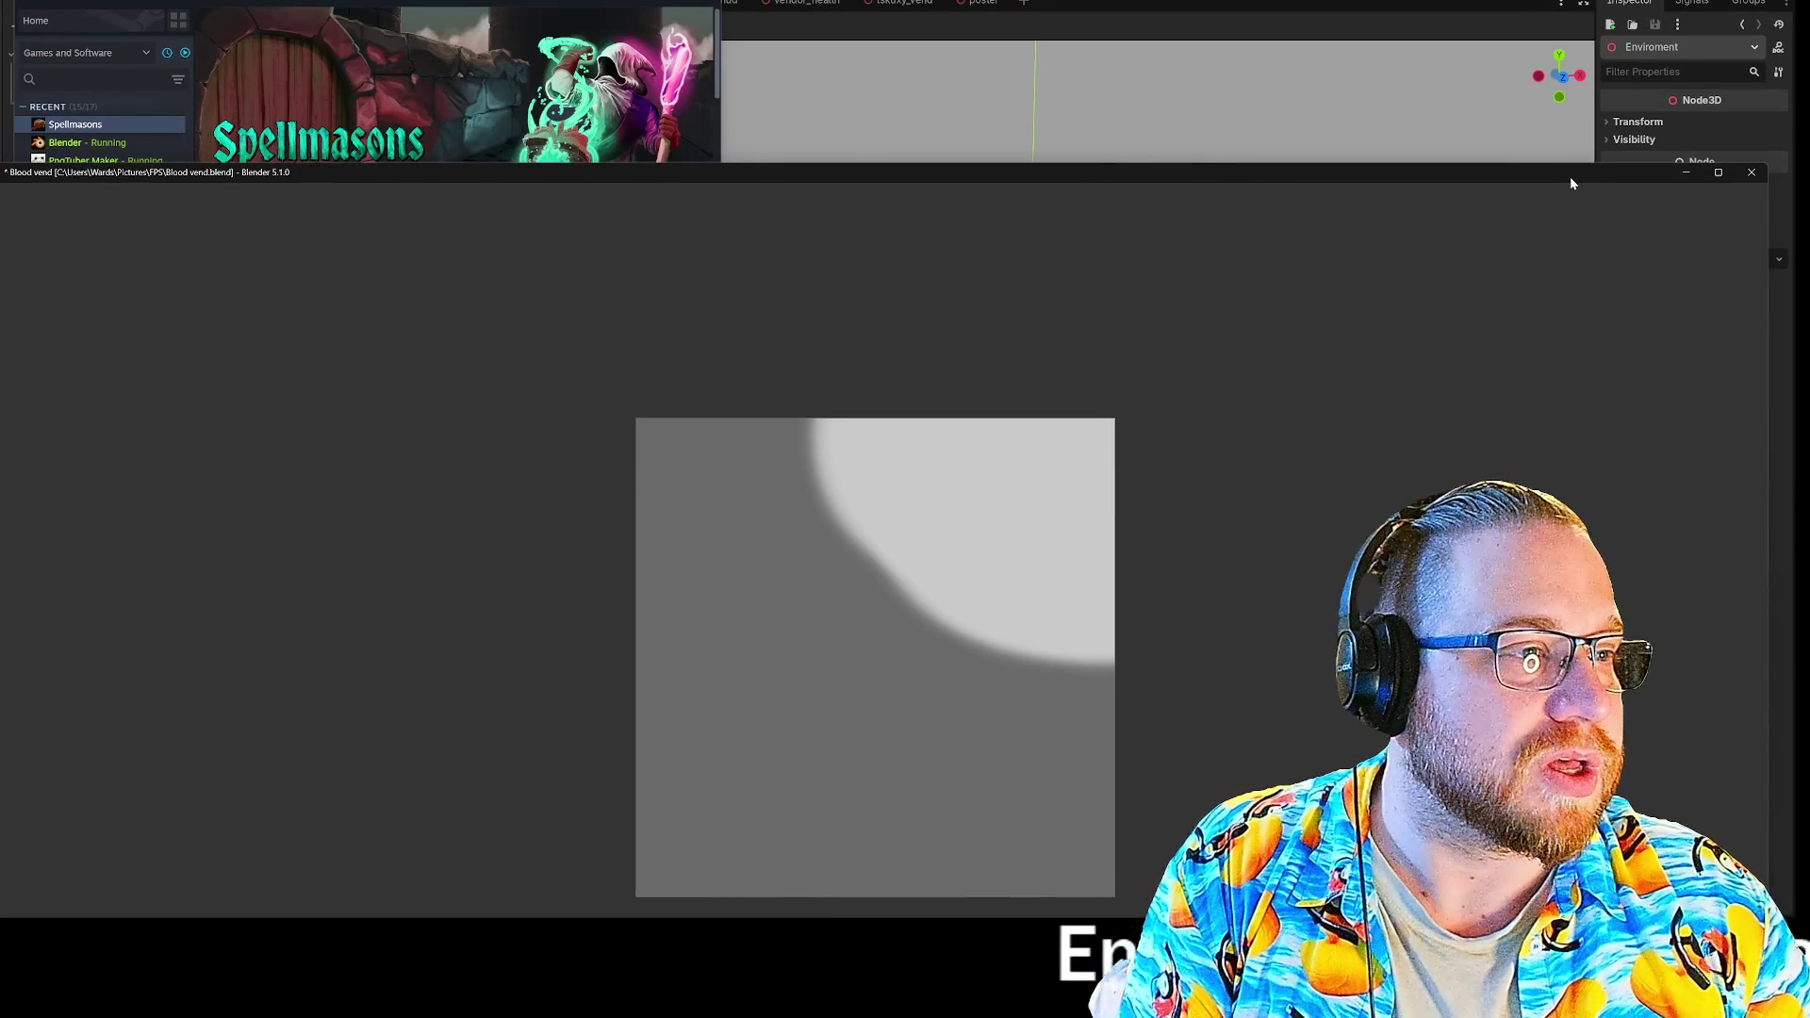
pyautogui.press('super+Down')
pyautogui.press('super+Up')
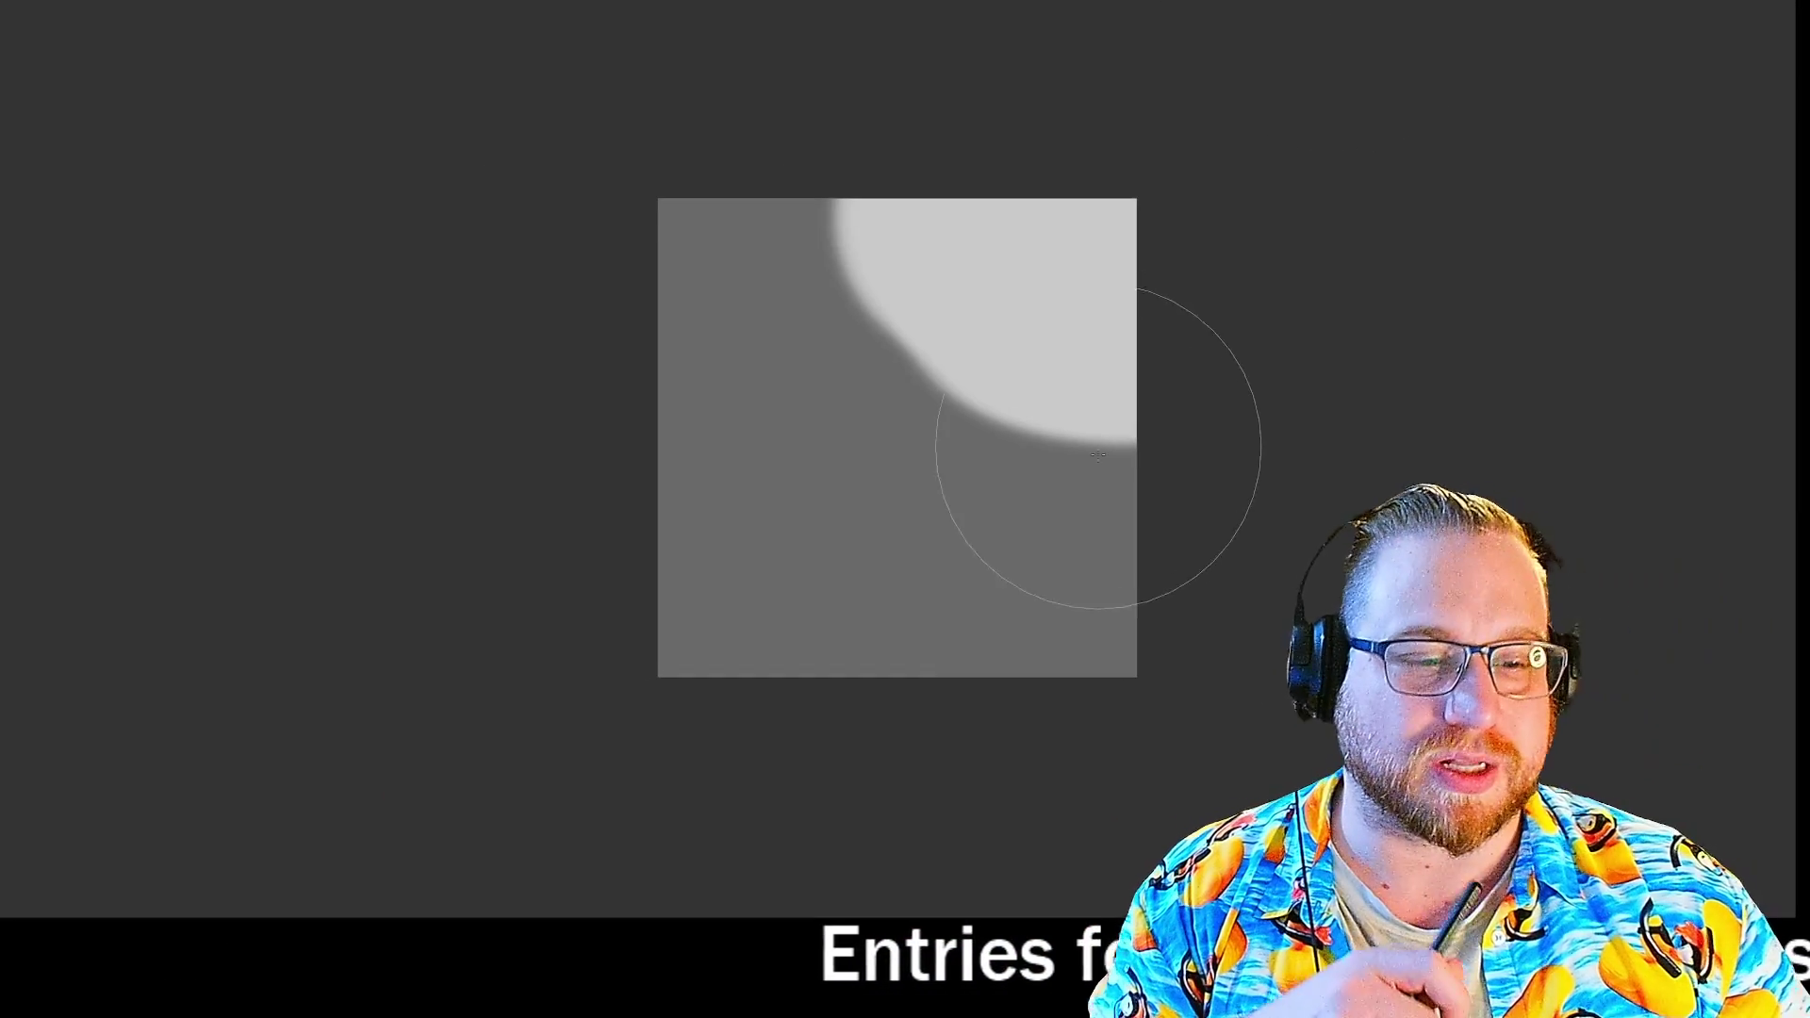
pyautogui.rightClick(905, 444)
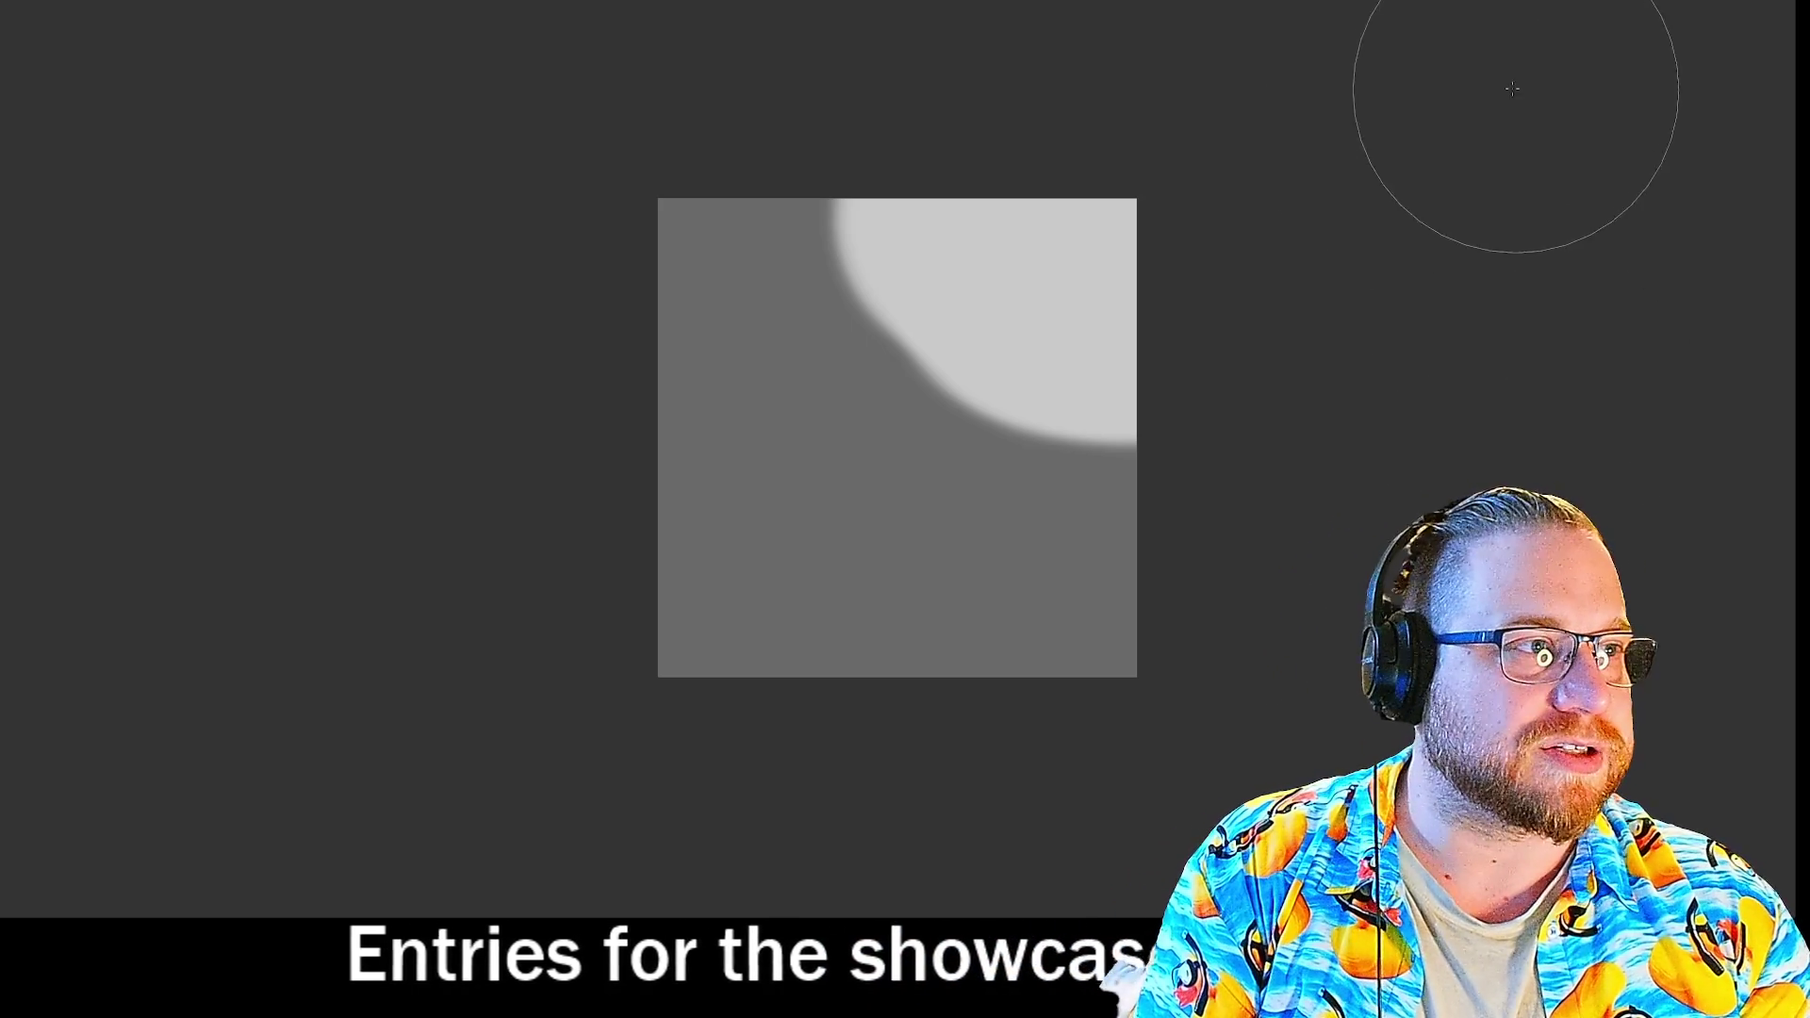
pyautogui.moveTo(755, 150); pyautogui.dragTo(449, 352)
# Check the brush colour, size and strength, then zoom far out and back in on the Boxes texture.
pyautogui.rightClick(372, 416)
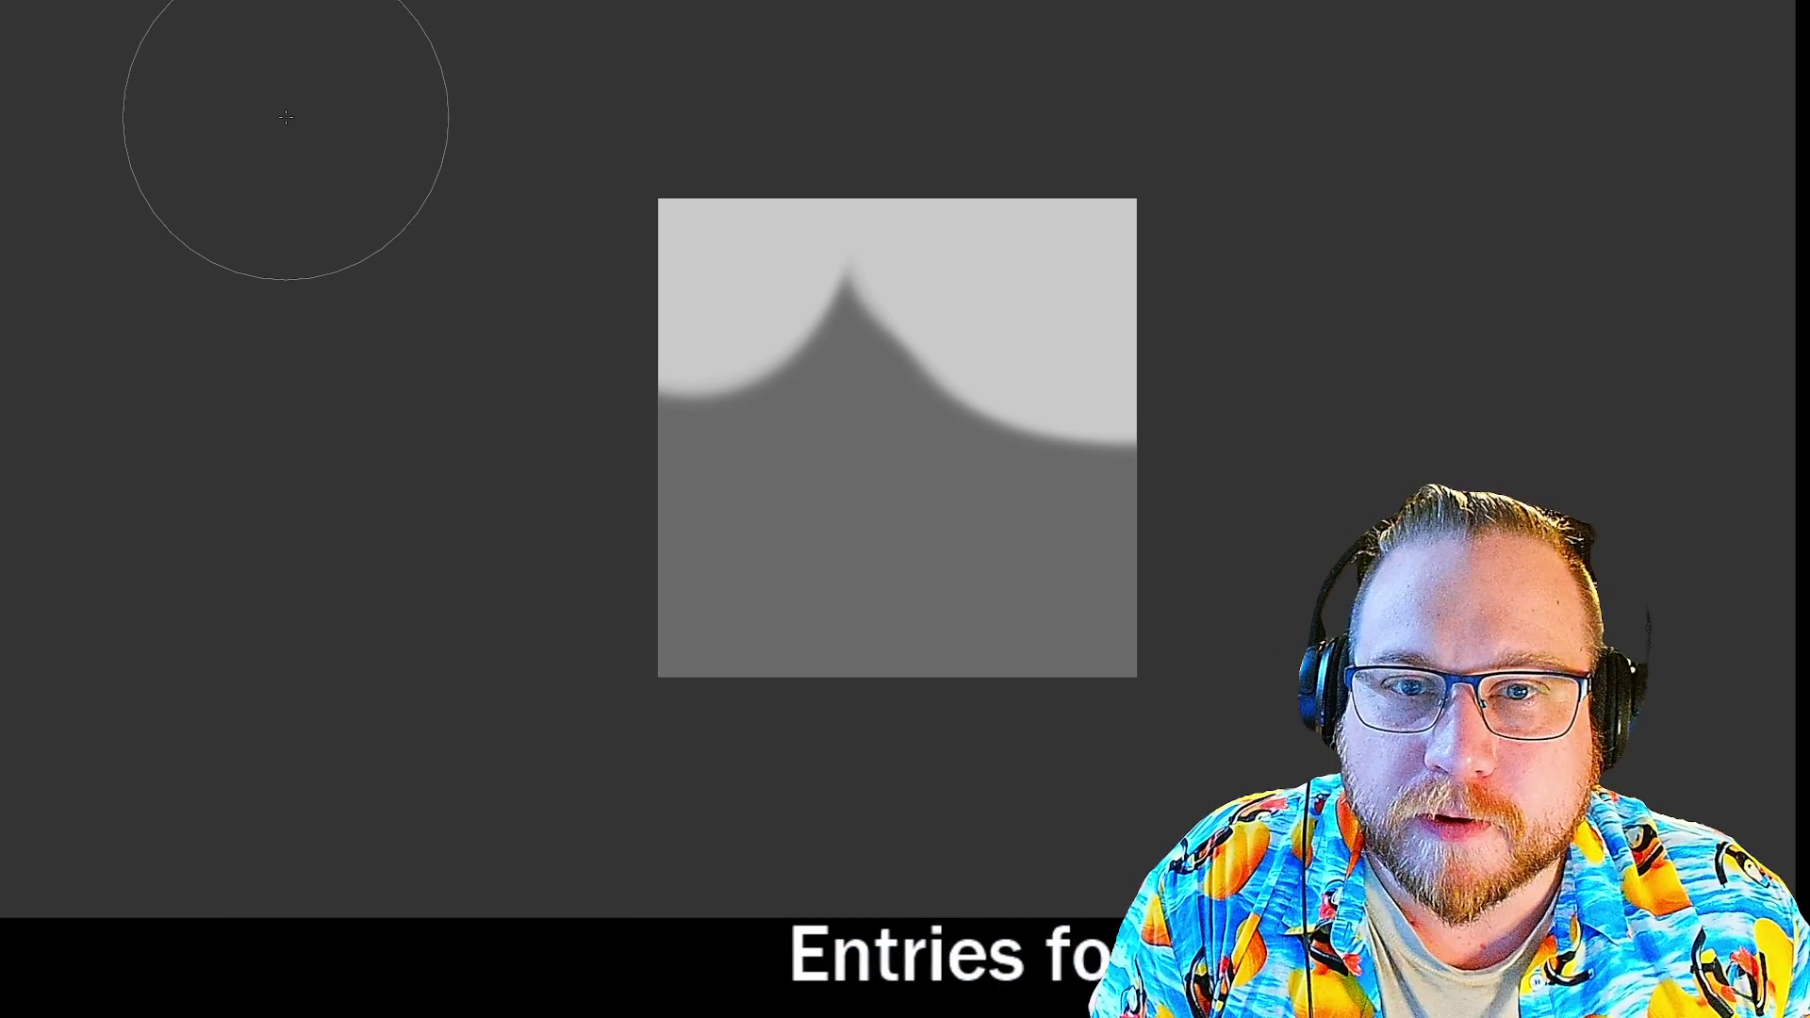
pyautogui.press('q')
pyautogui.press('Escape')
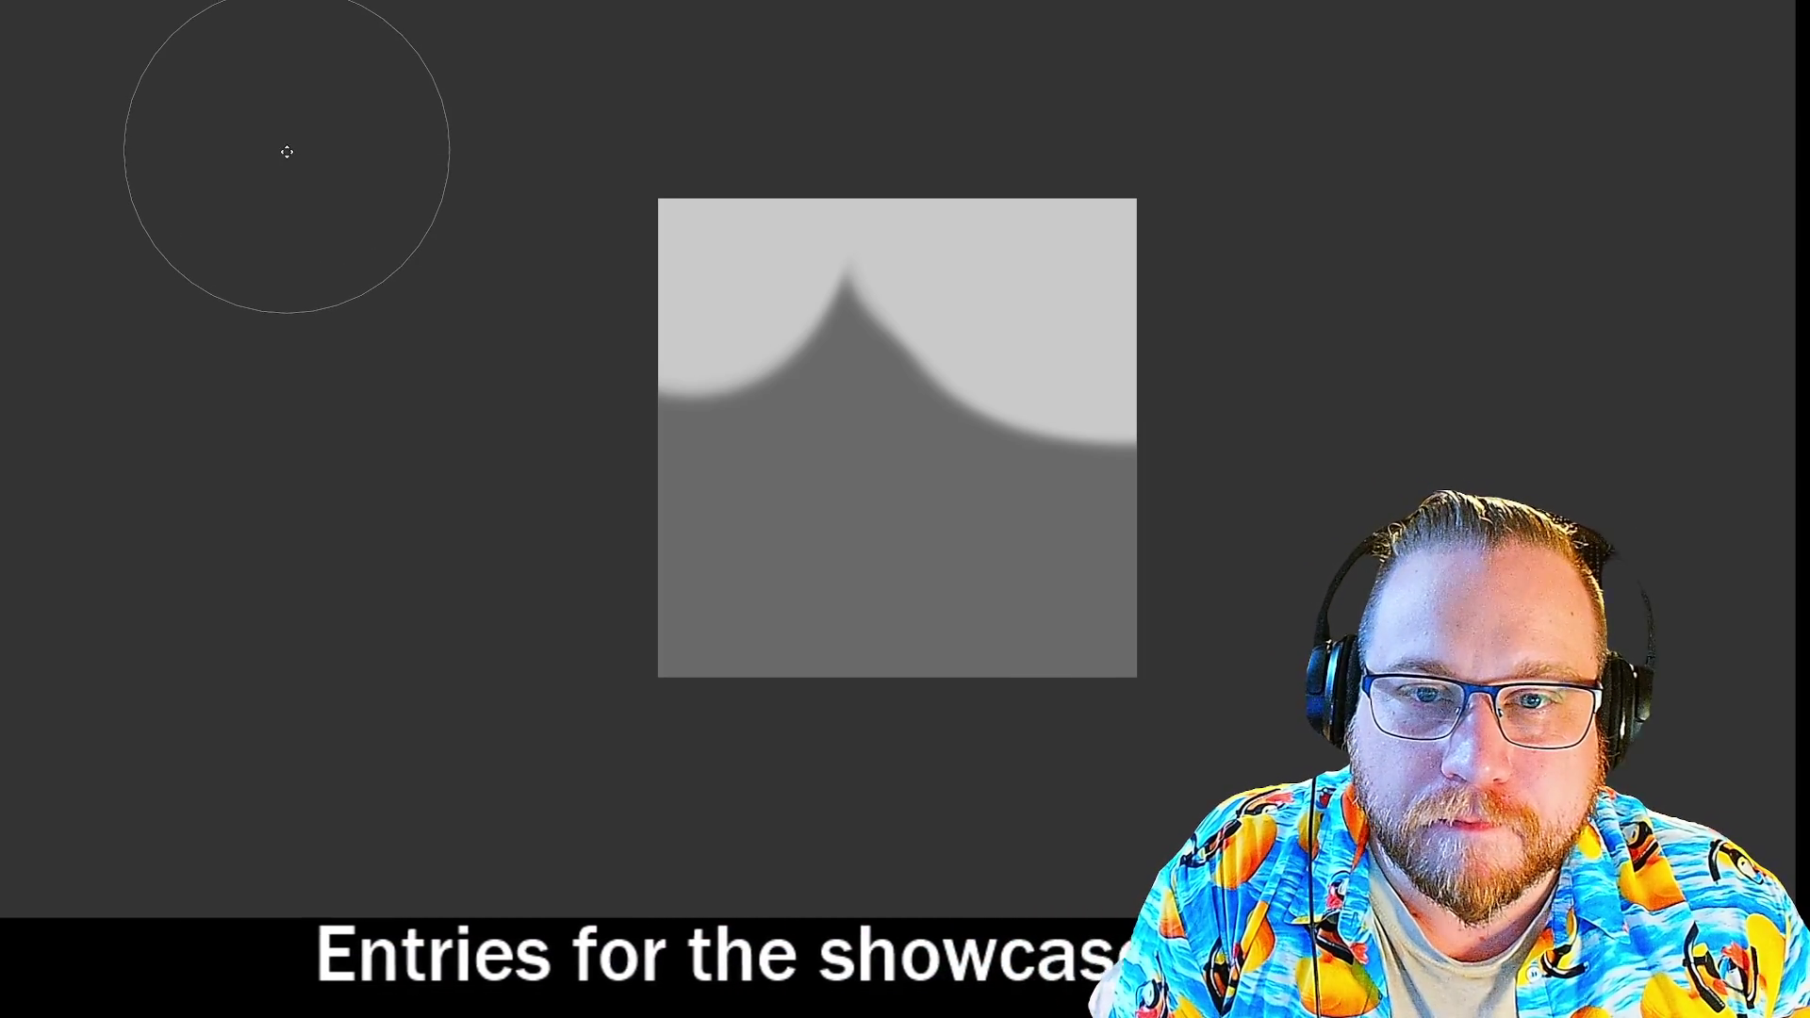
pyautogui.scroll(-1, 286, 149)
pyautogui.scroll(-1, 287, 149)
pyautogui.scroll(1, 286, 149)
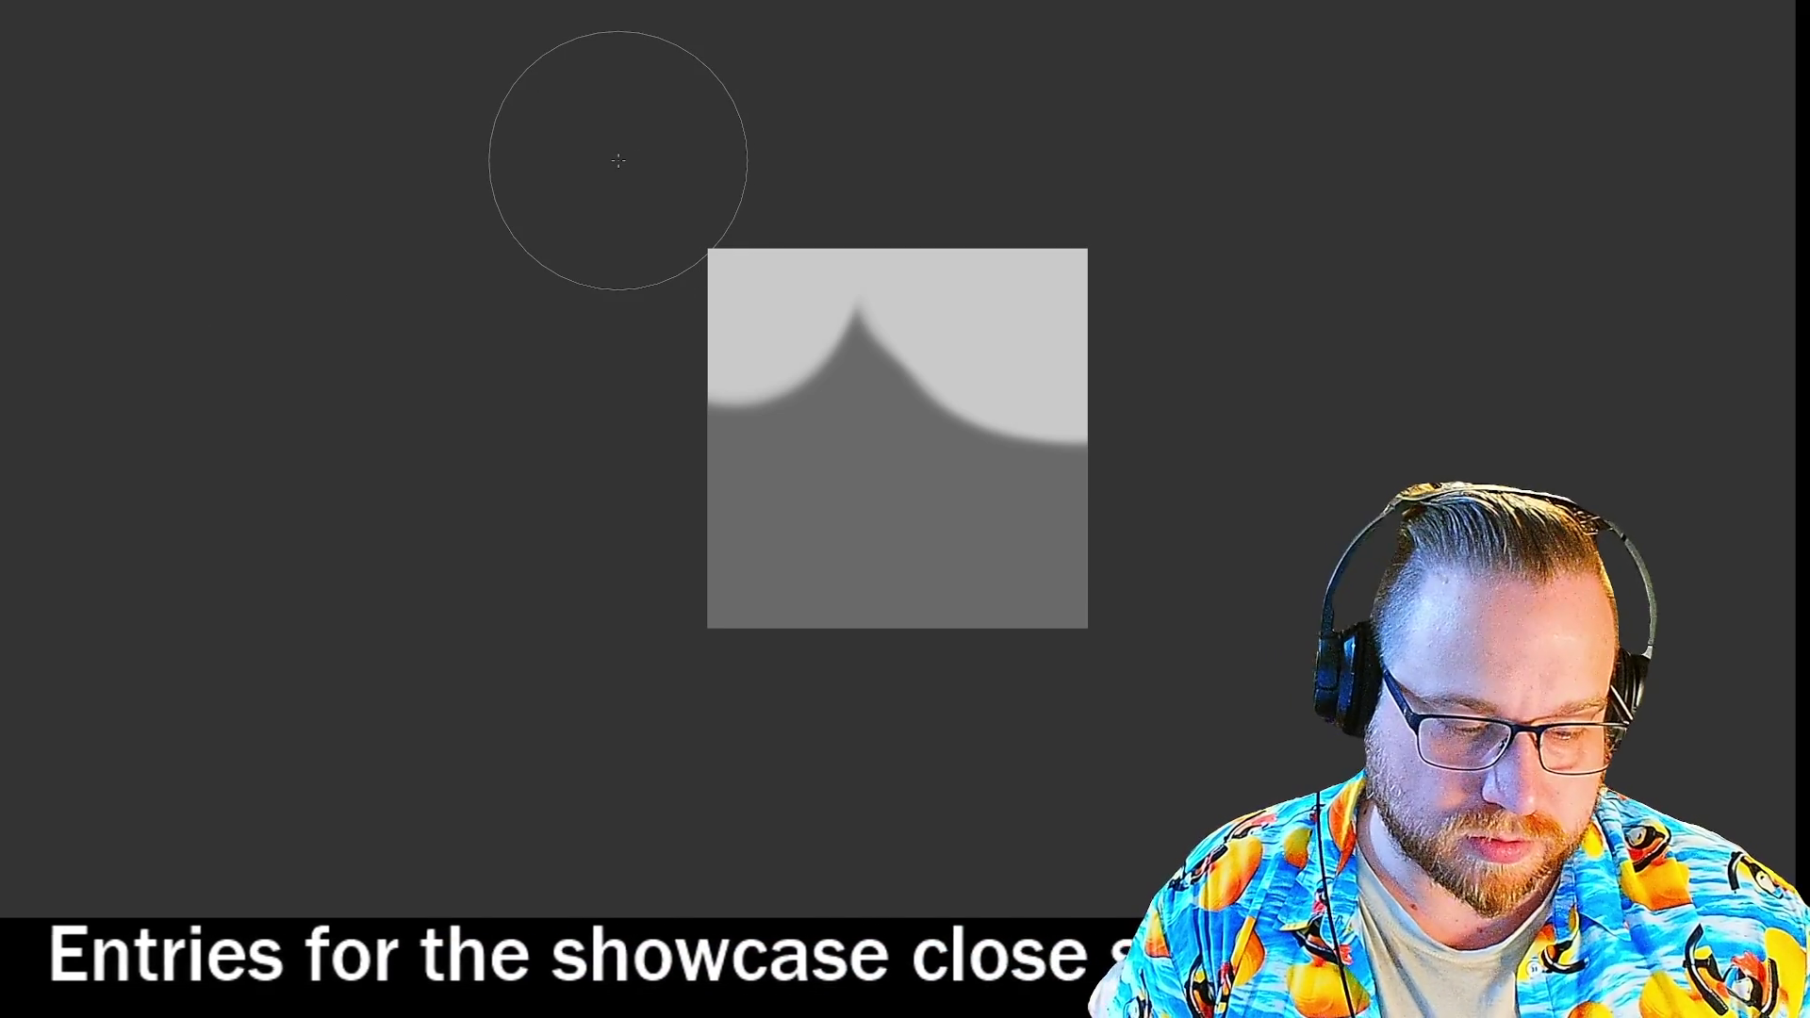
pyautogui.hotkey('ctrl', '-')
pyautogui.hotkey('ctrl', '-')
pyautogui.hotkey('ctrl', '-')
pyautogui.hotkey('ctrl', '+')
pyautogui.hotkey('ctrl', '+')
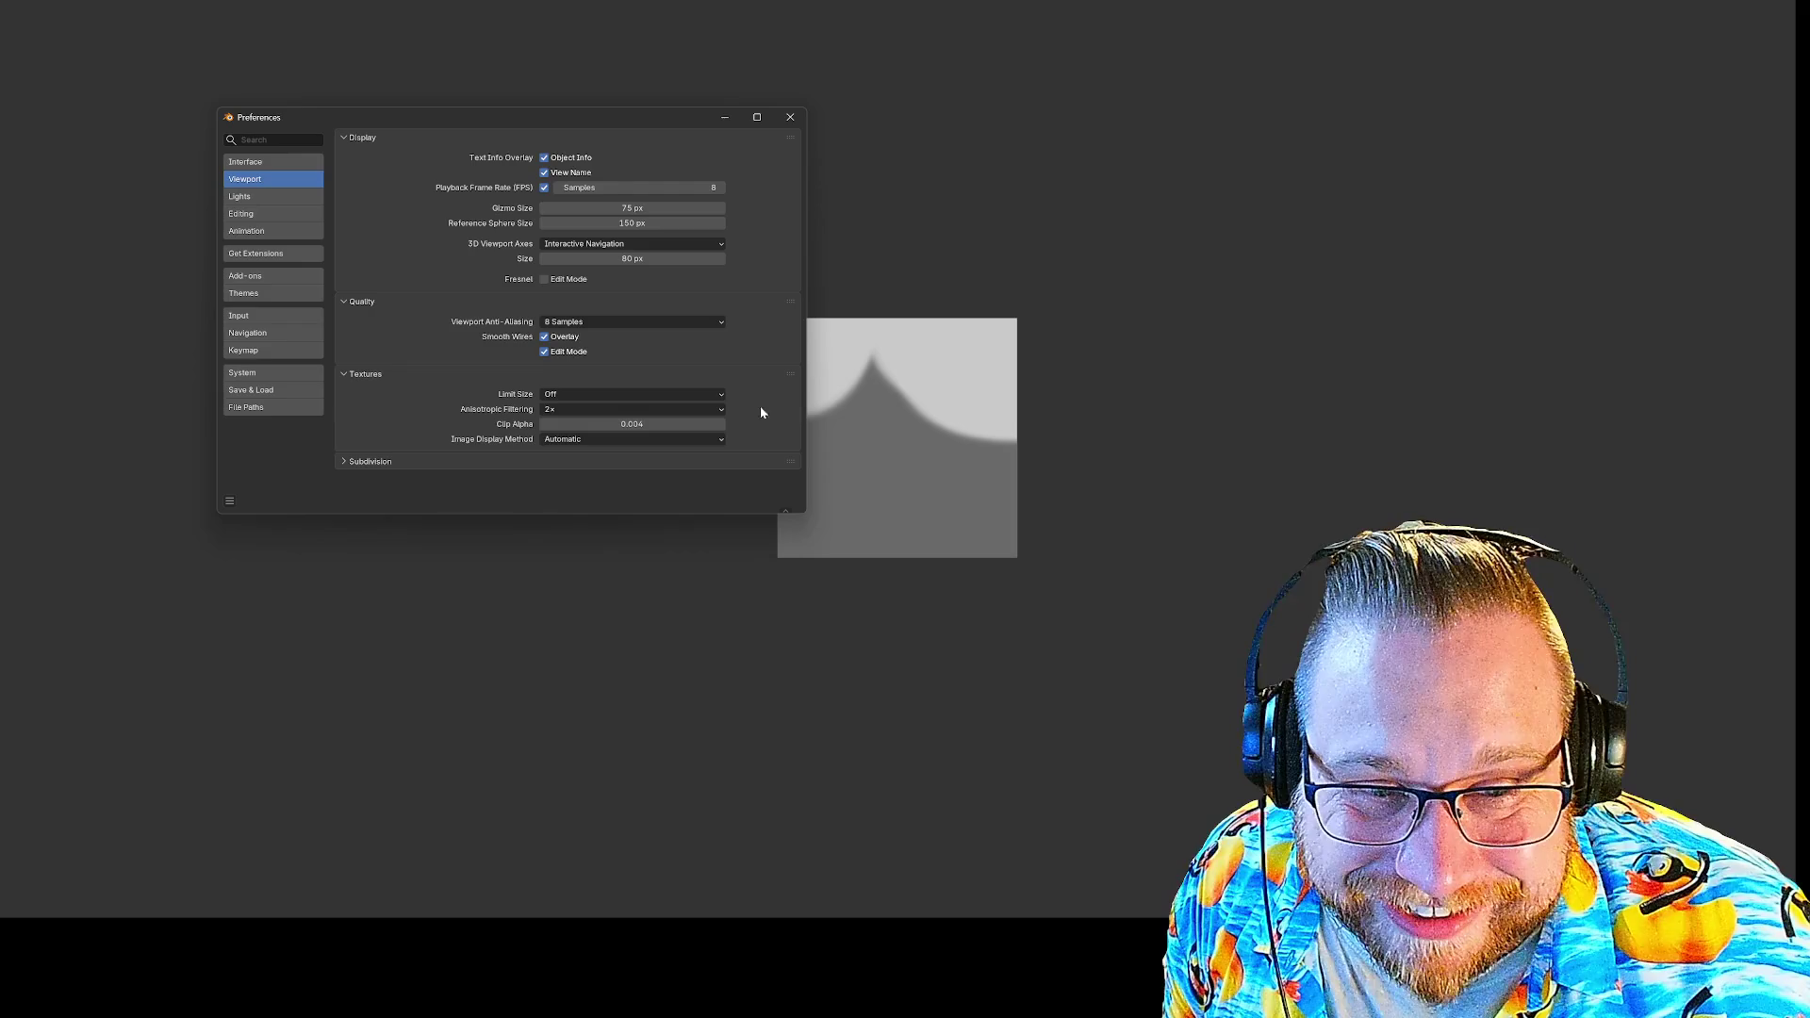
# Leave Image Display Method on Automatic in Viewport preferences and close the Preferences window.
pyautogui.click(626, 440)
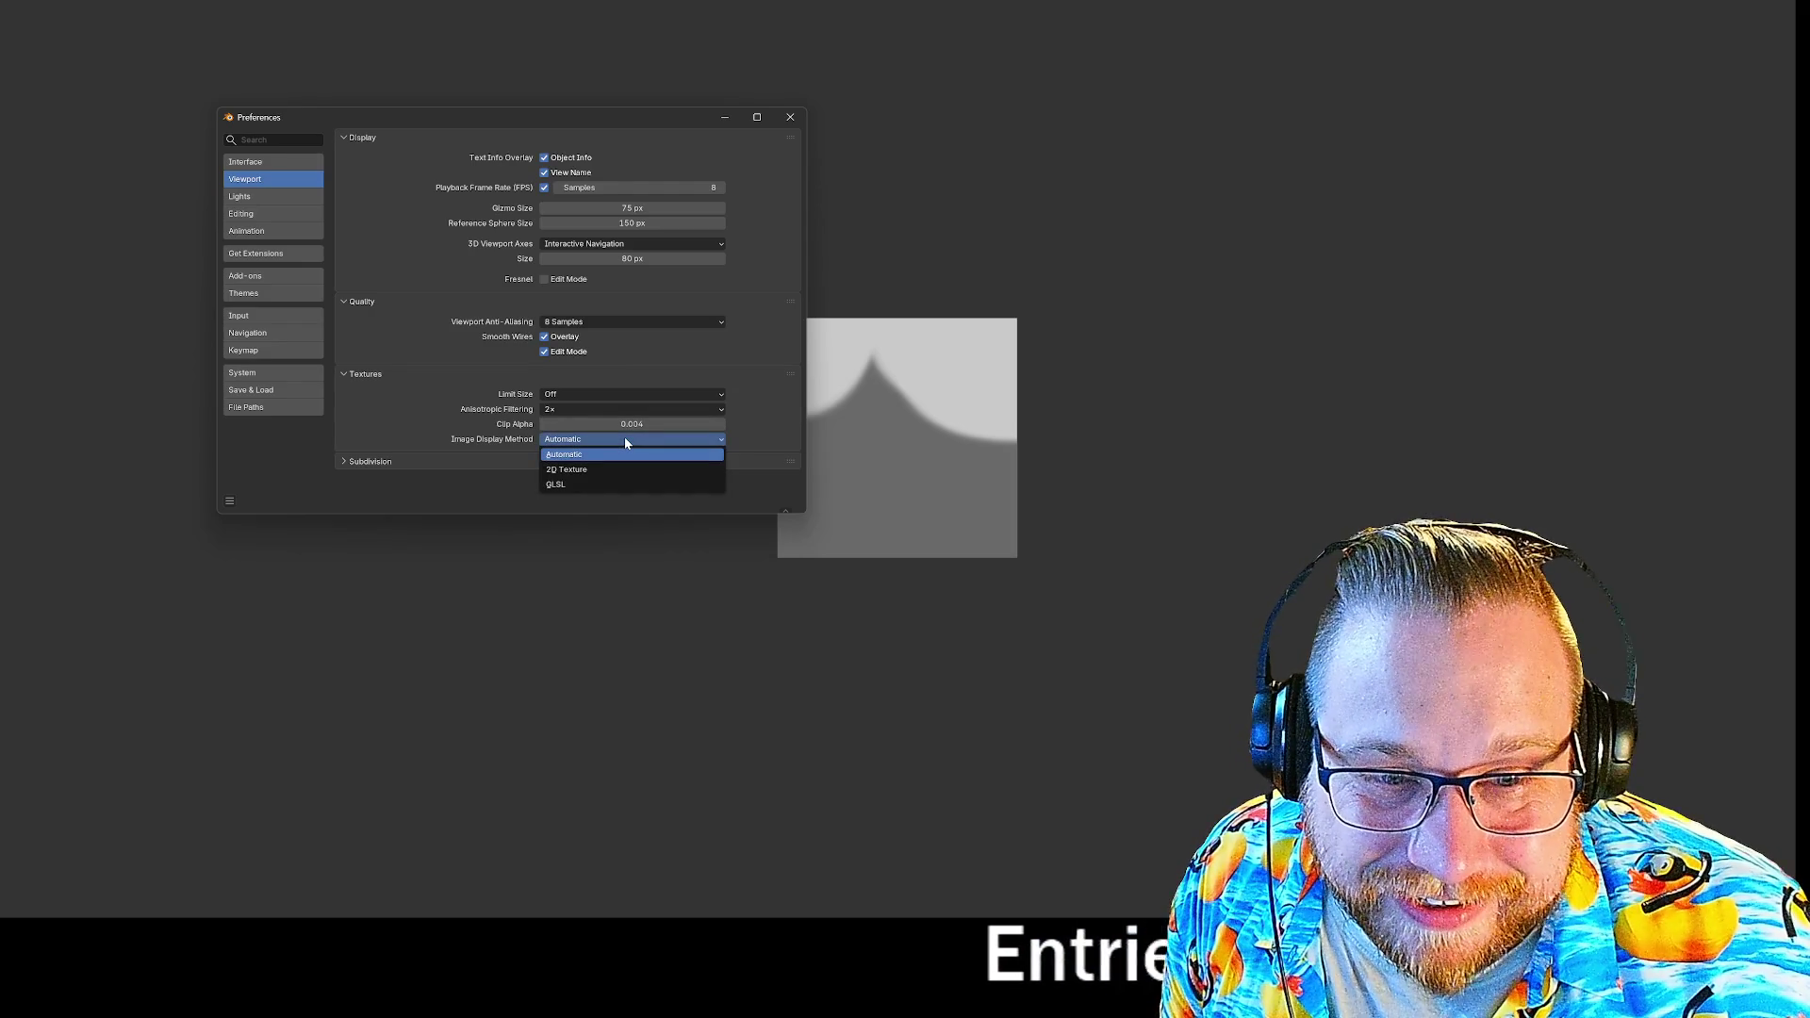
pyautogui.click(624, 438)
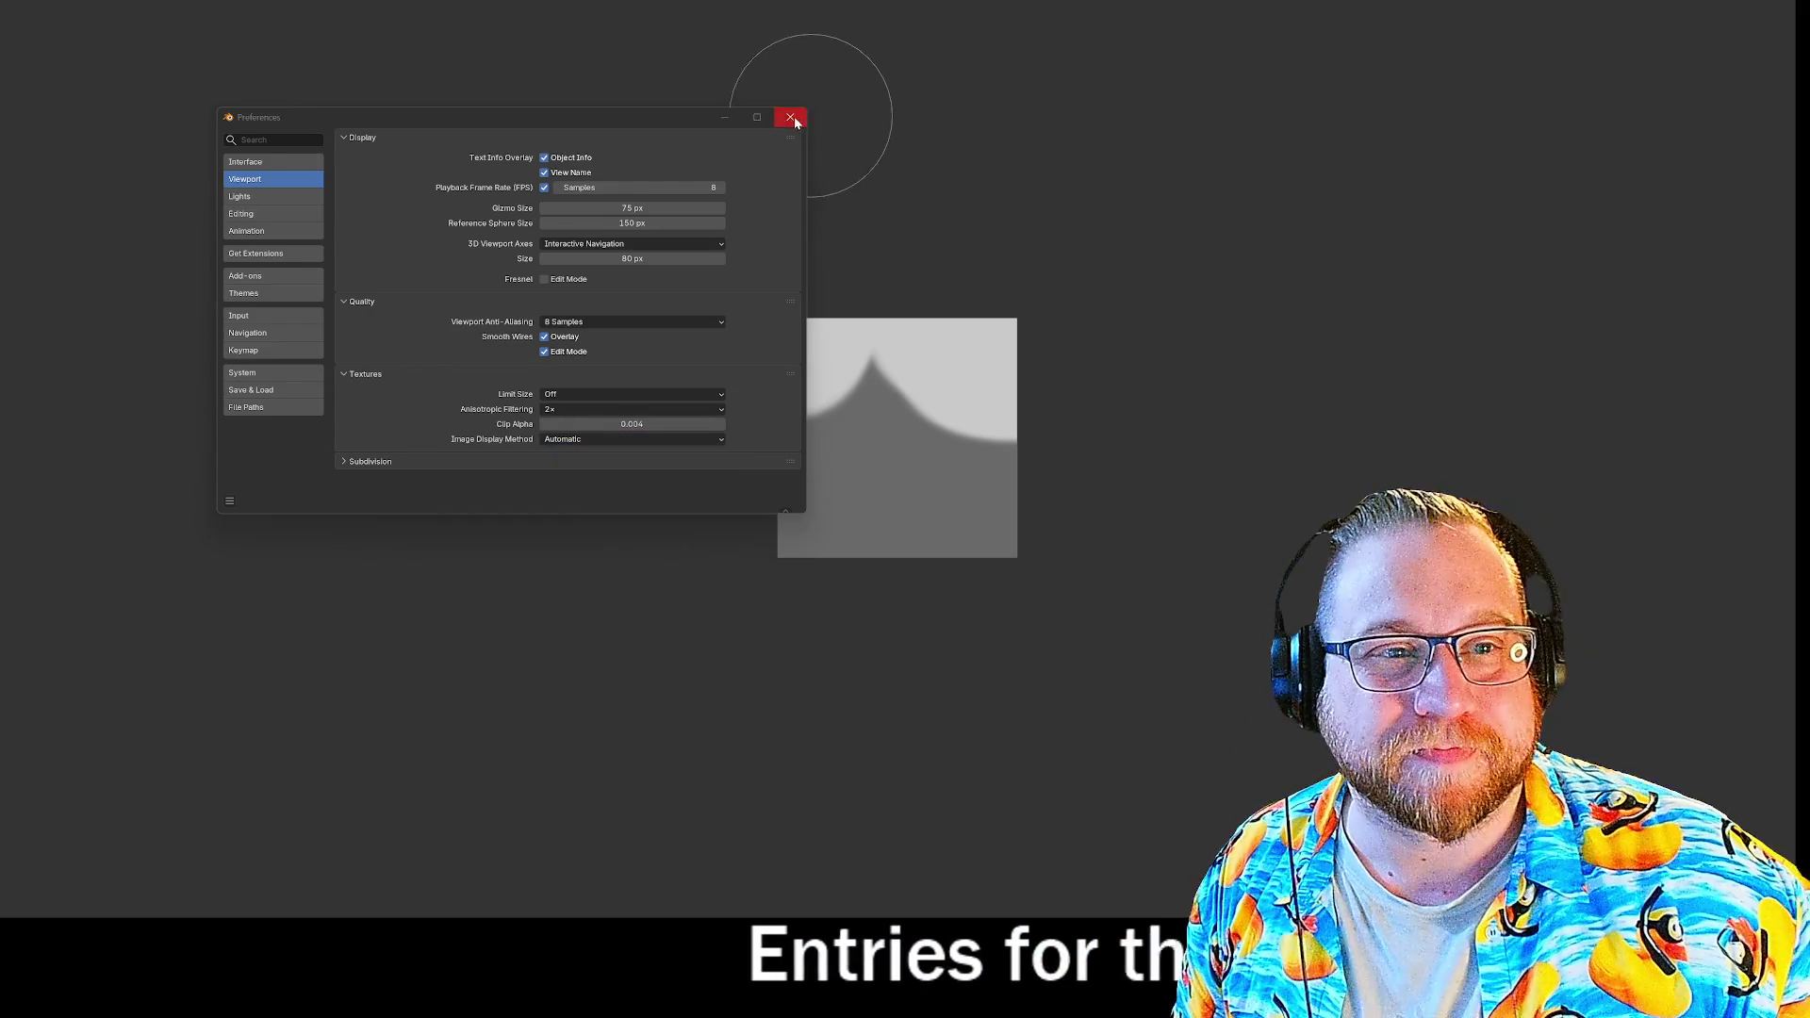
pyautogui.click(790, 118)
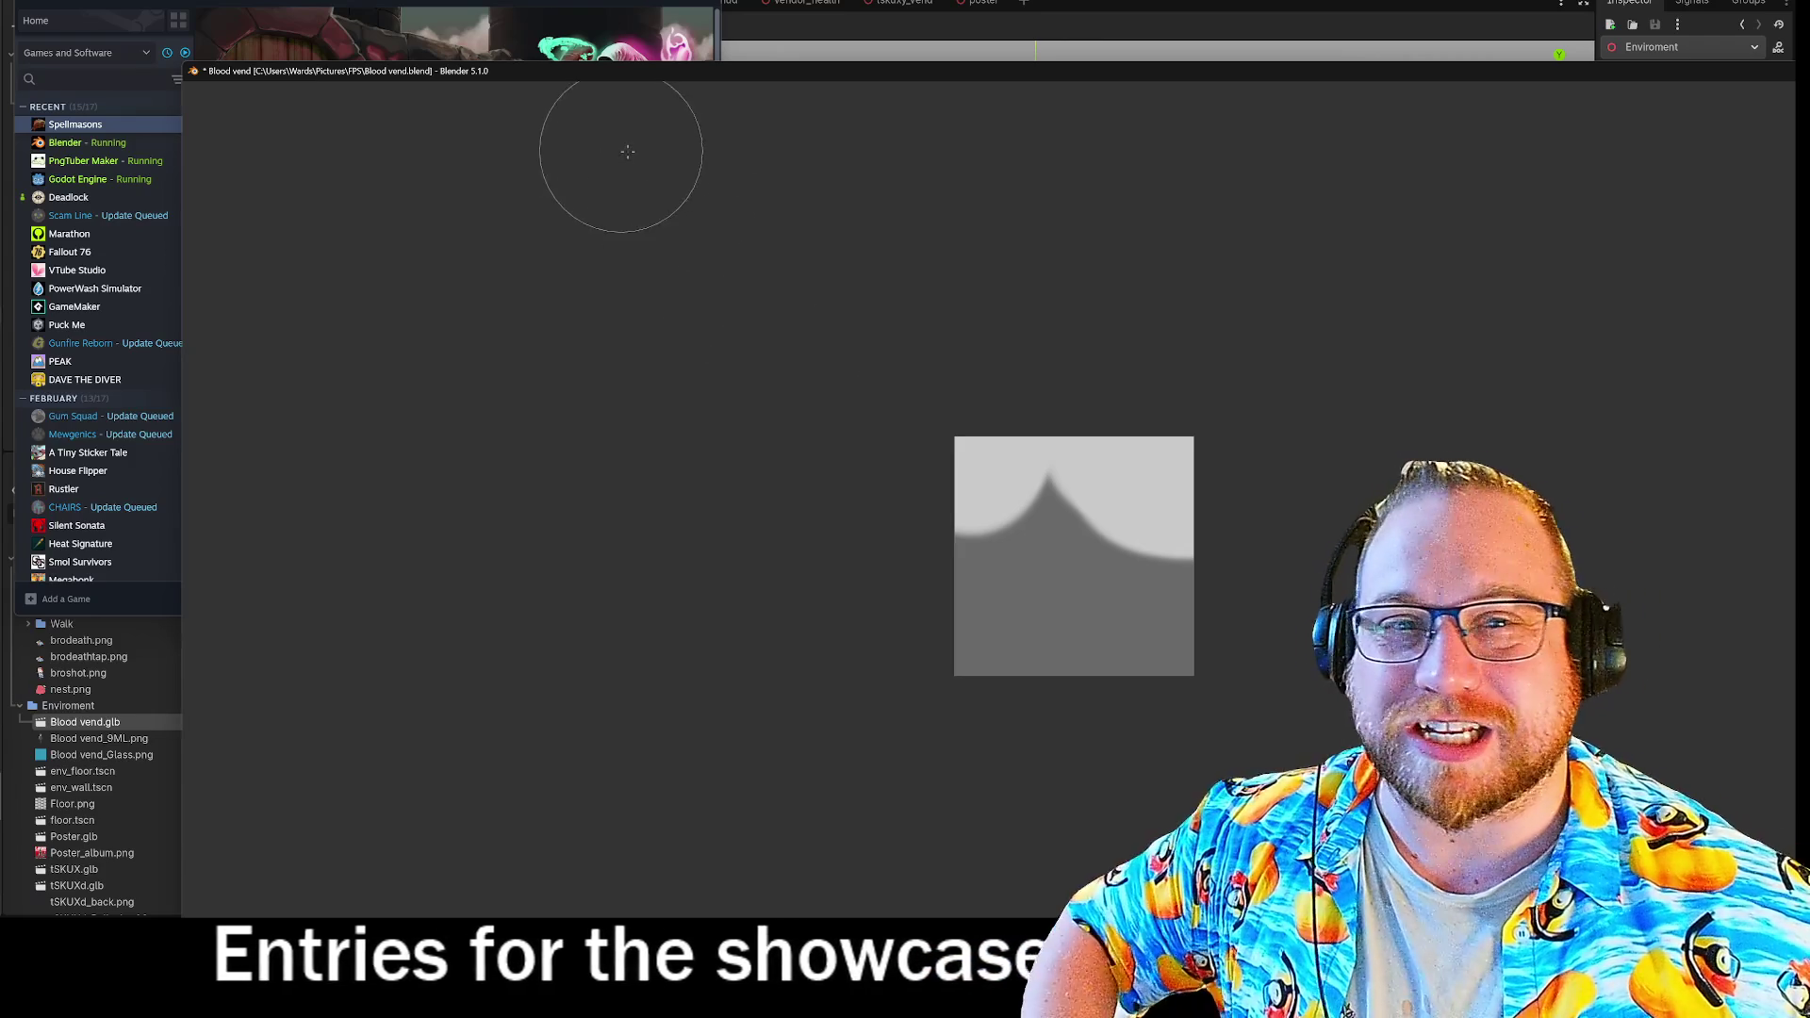
# Maximise the Blender window and paint a light blob over the lower-middle bump.
pyautogui.moveTo(556, 70)
pyautogui.mouseDown()
pyautogui.moveTo(861, 382)
pyautogui.moveTo(1190, 452)
pyautogui.mouseUp()
pyautogui.moveTo(990, 291); pyautogui.dragTo(392, 10)
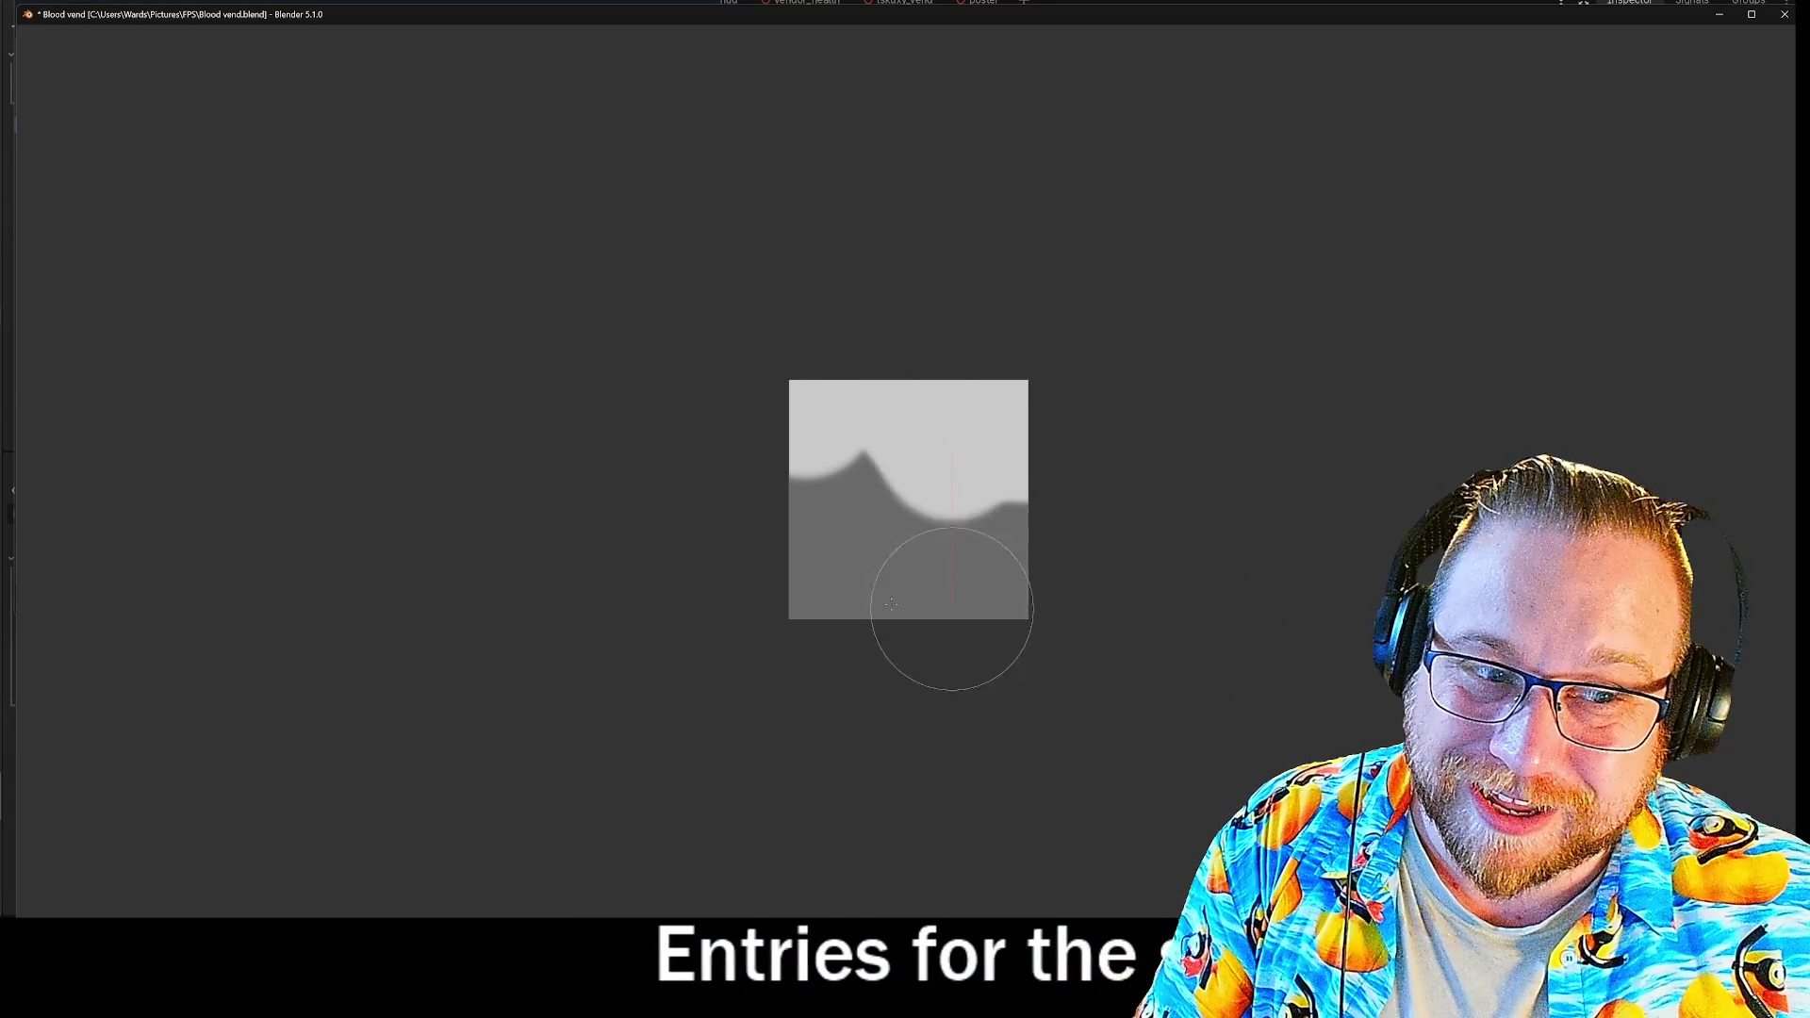
pyautogui.click(916, 483)
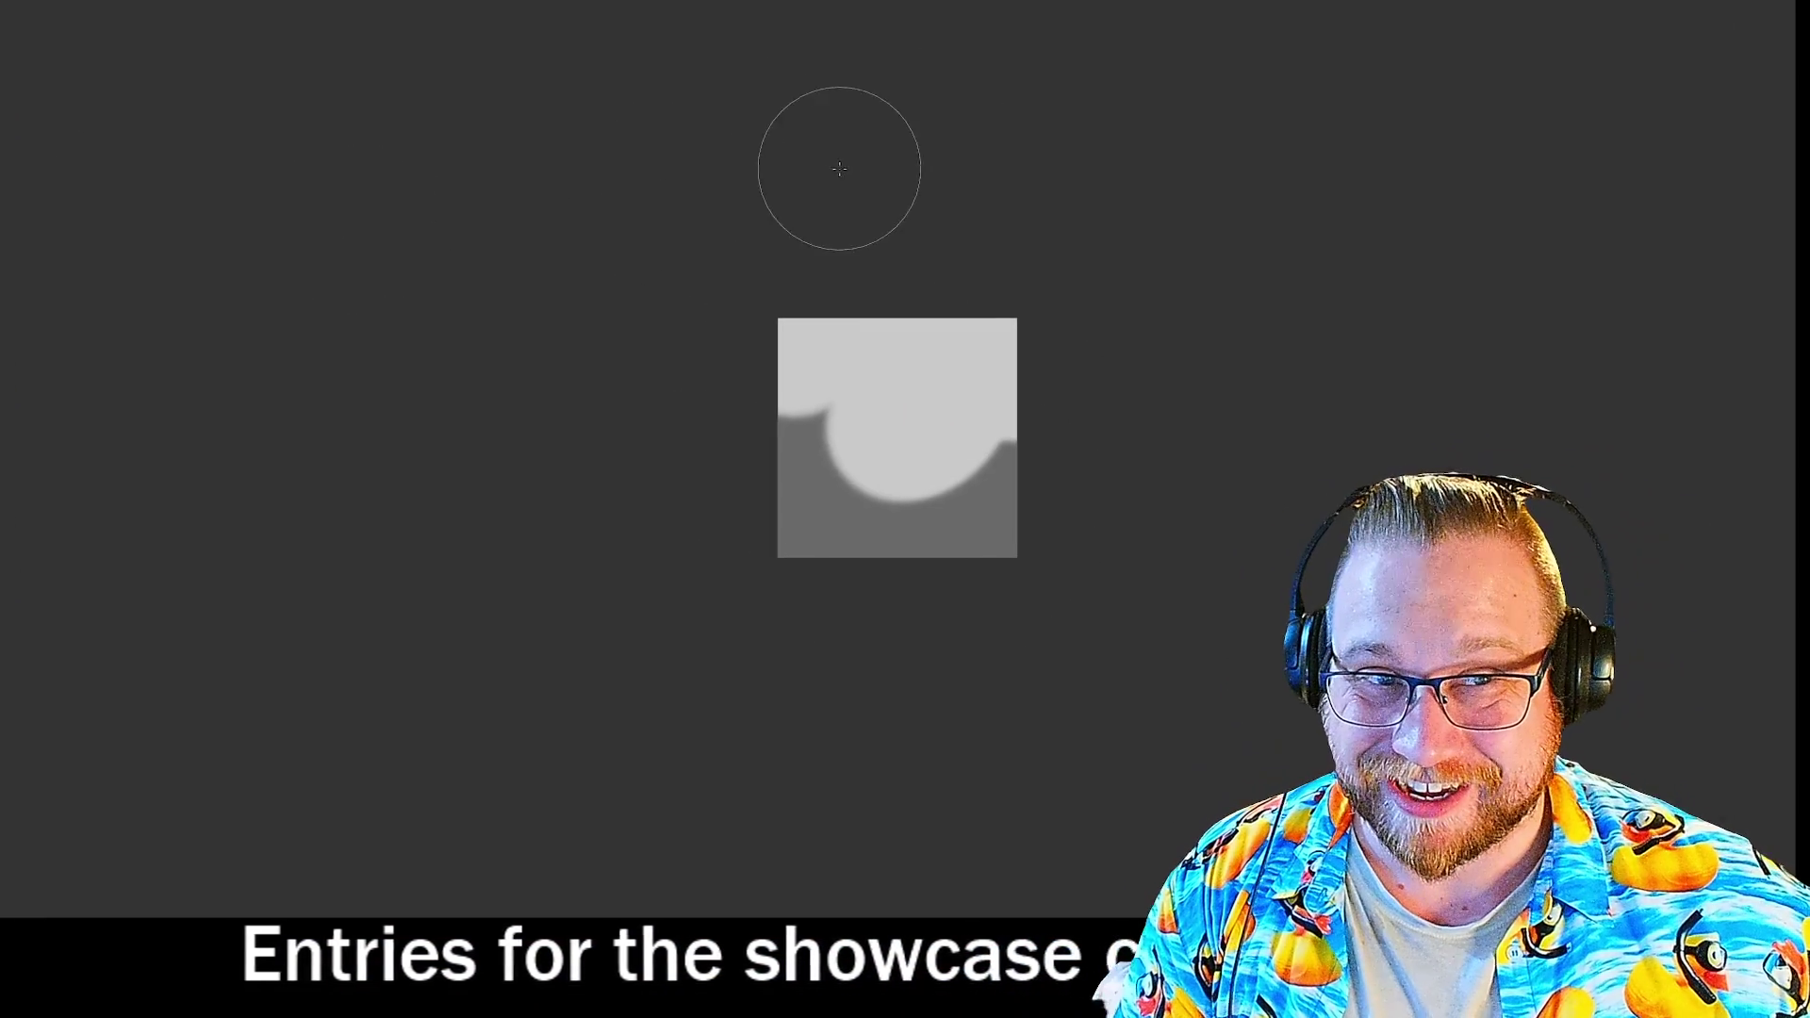
# Check the brush settings popup, then quit Blender with Ctrl+Q and confirm closing.
pyautogui.rightClick(760, 424)
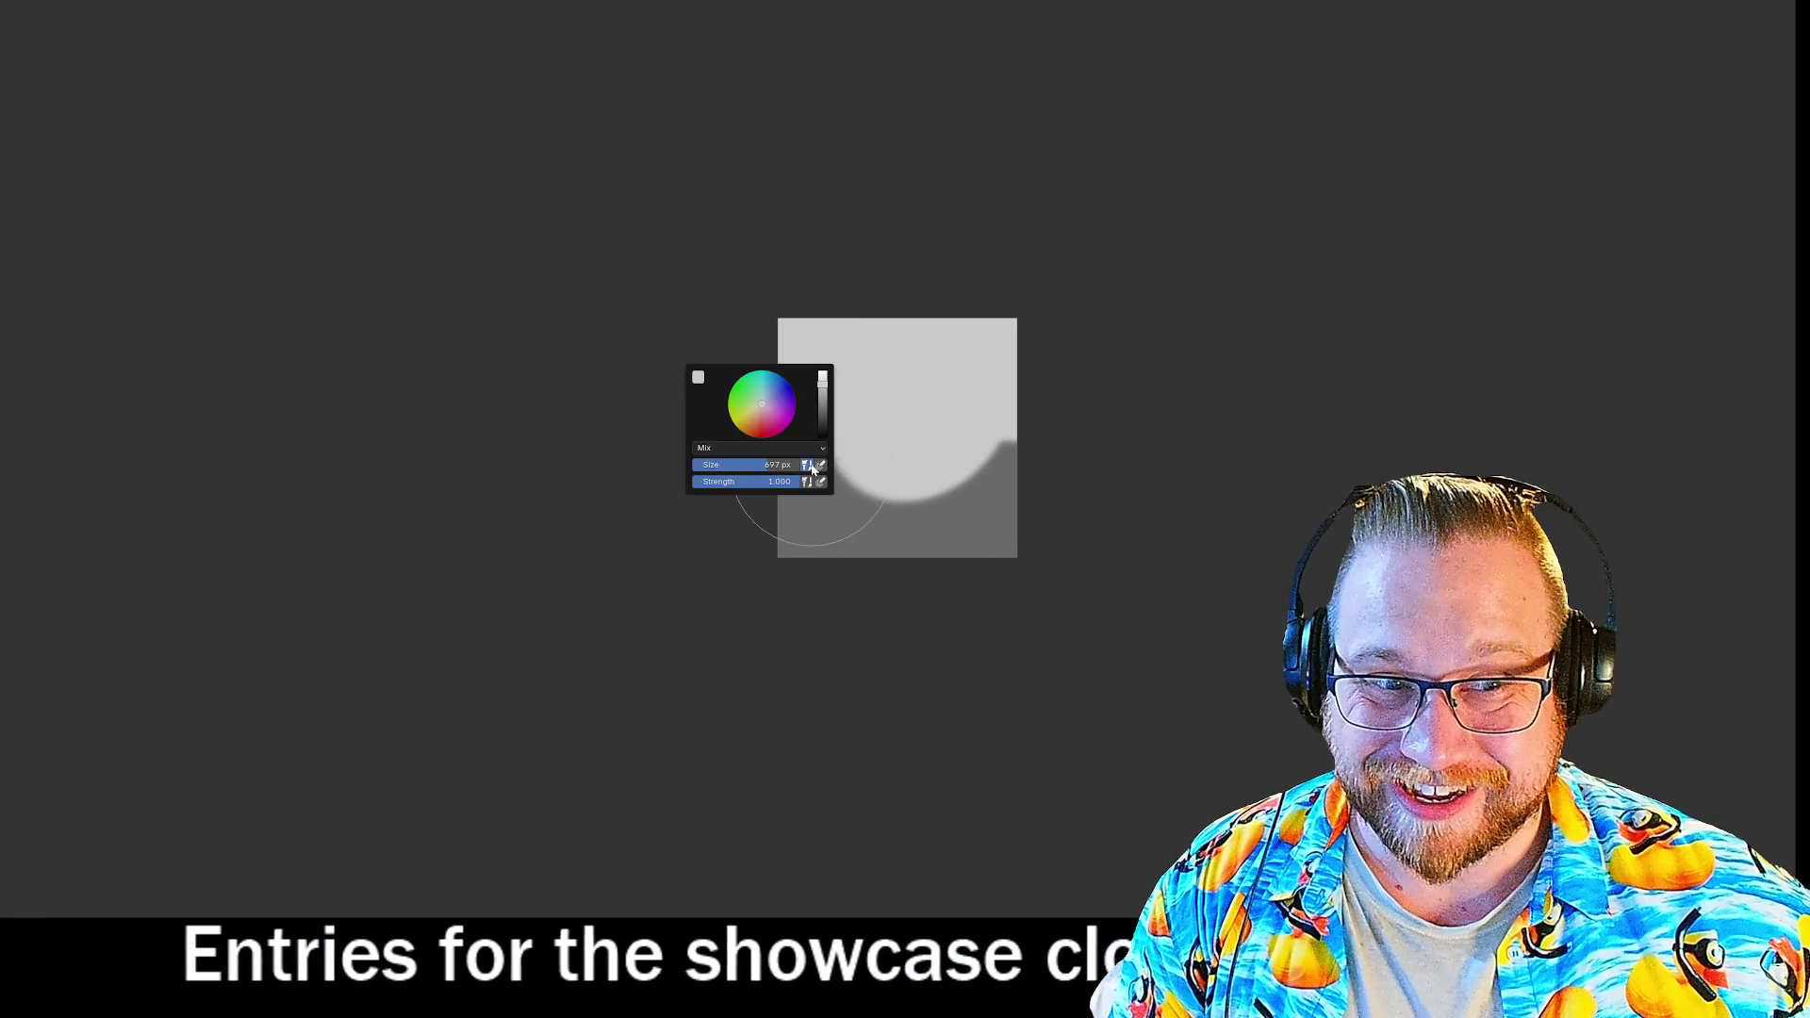
pyautogui.rightClick(518, 222)
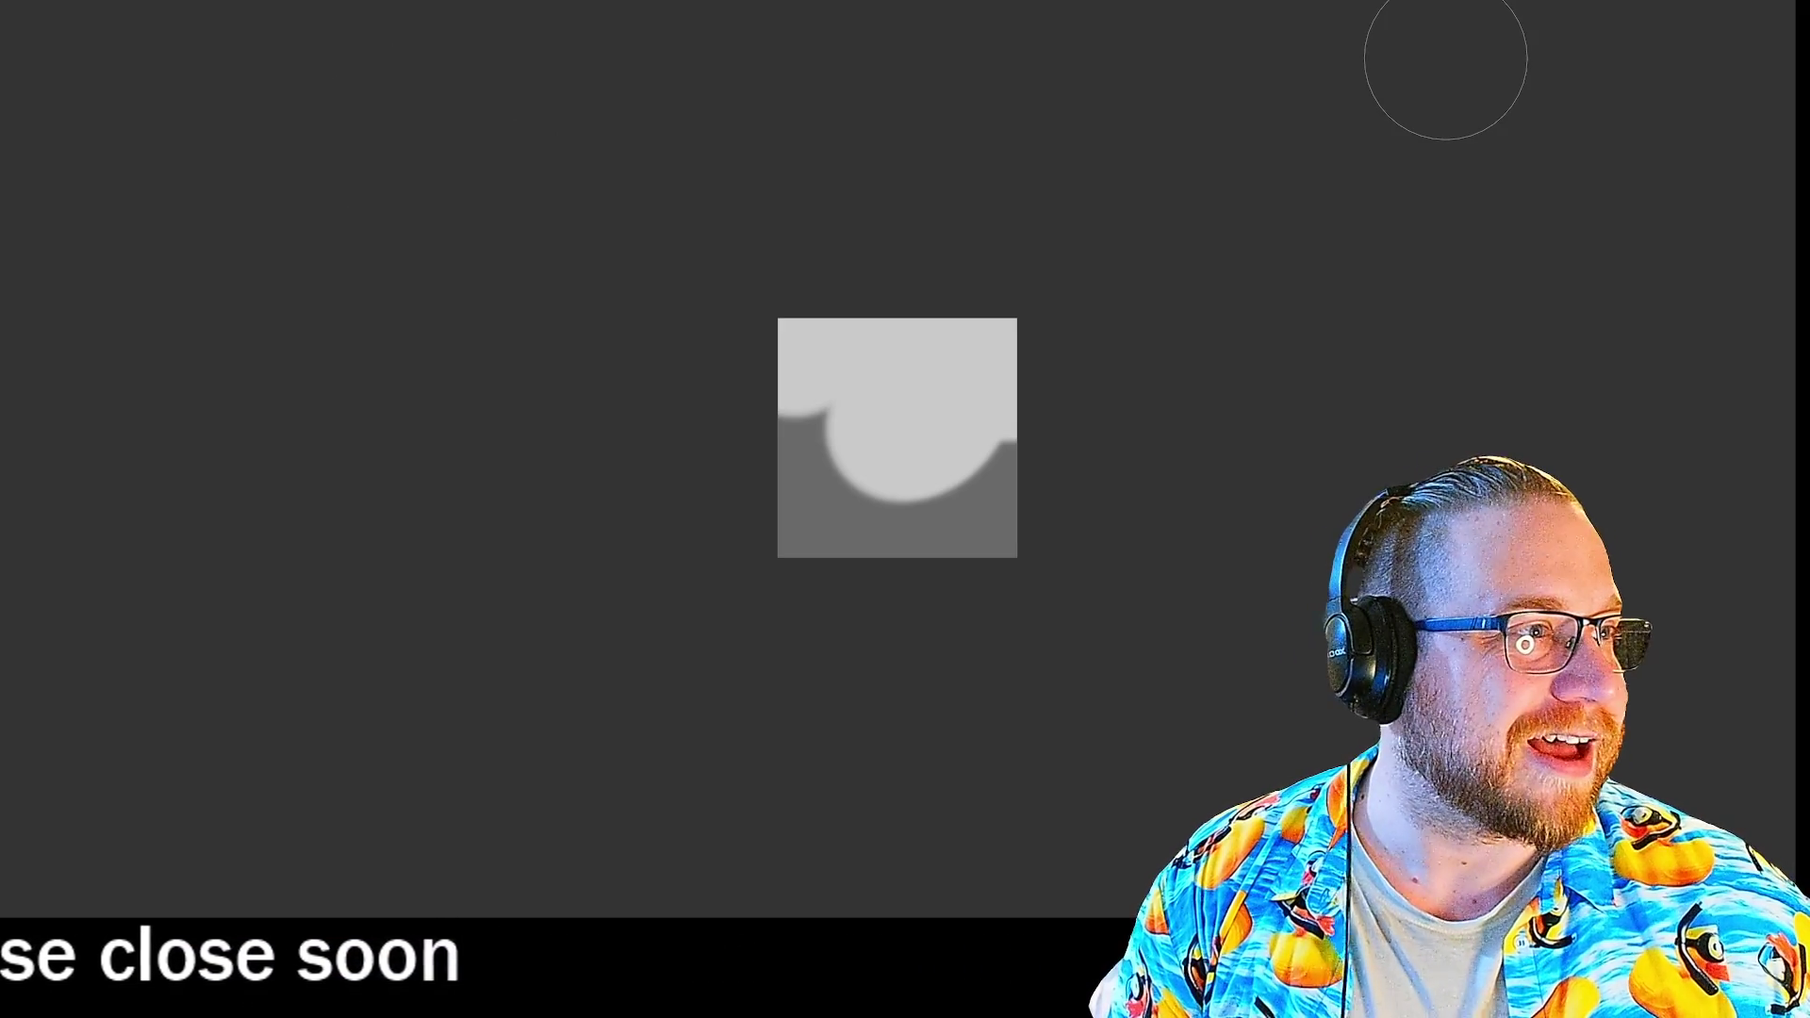
pyautogui.hotkey('ctrl', 'q')
pyautogui.click(829, 469)
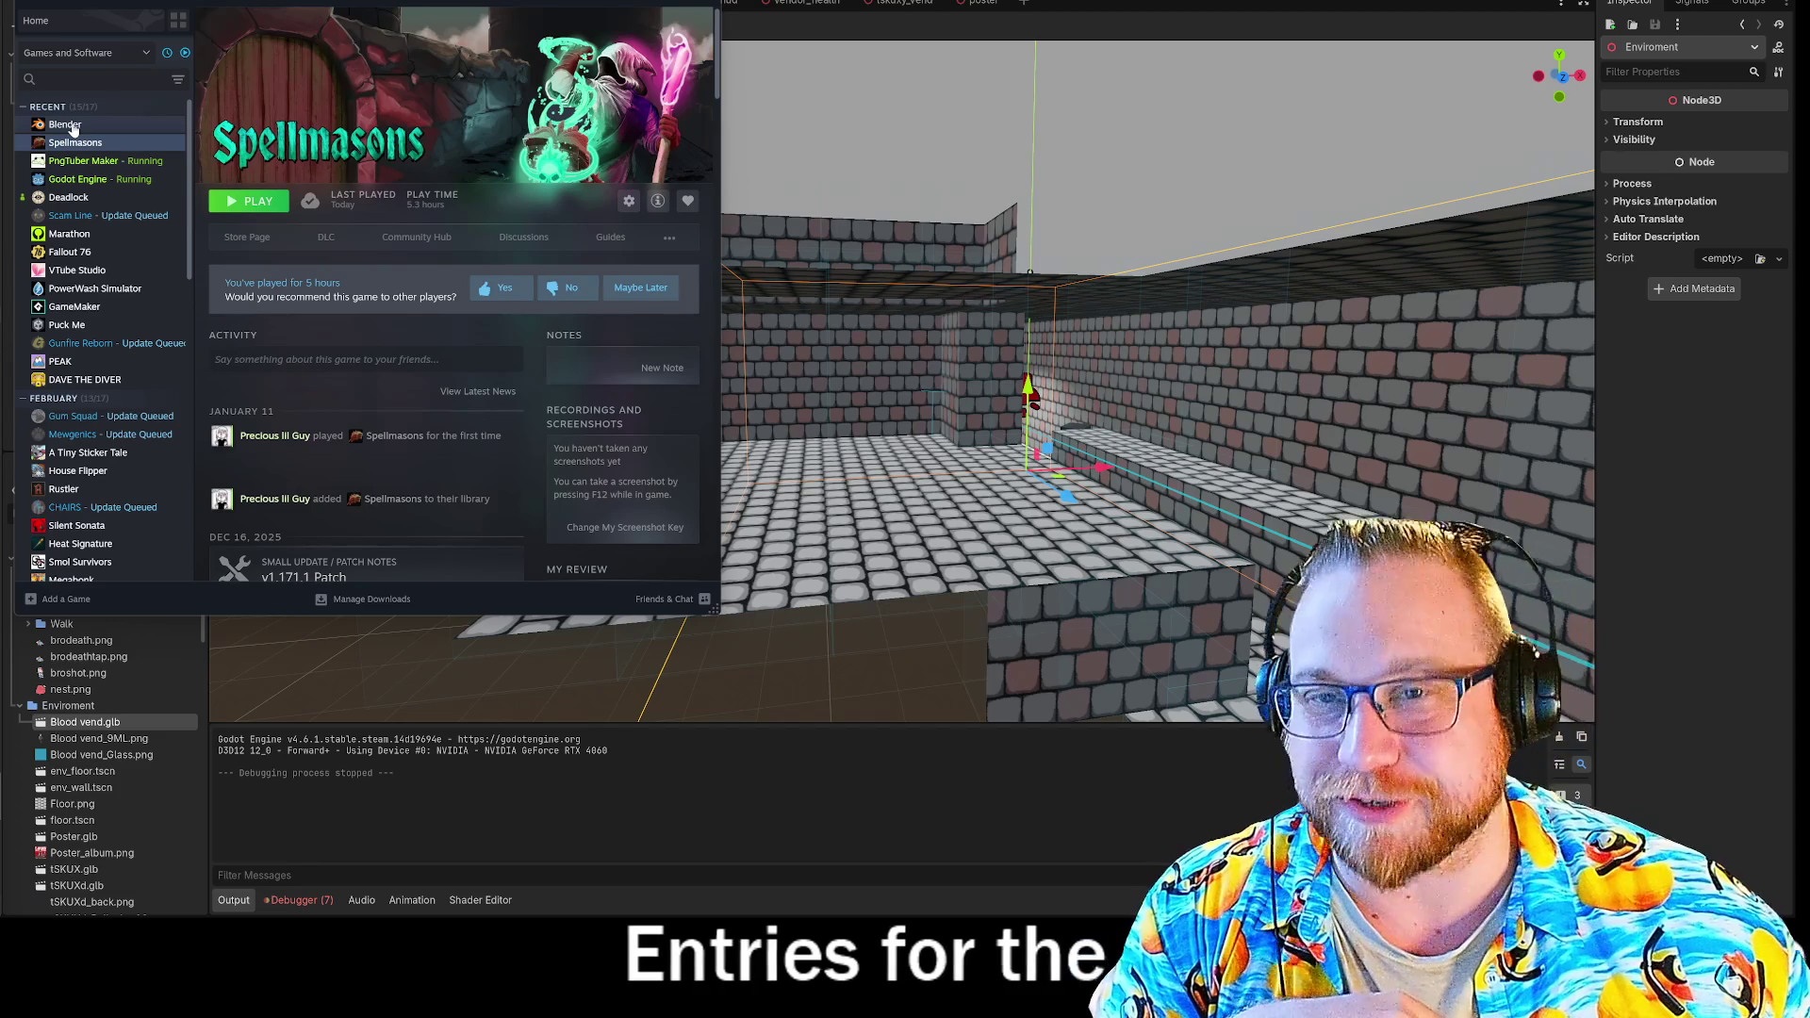
# Launch Blender from the Steam library list to reopen the Blood vend file.
pyautogui.doubleClick(68, 125)
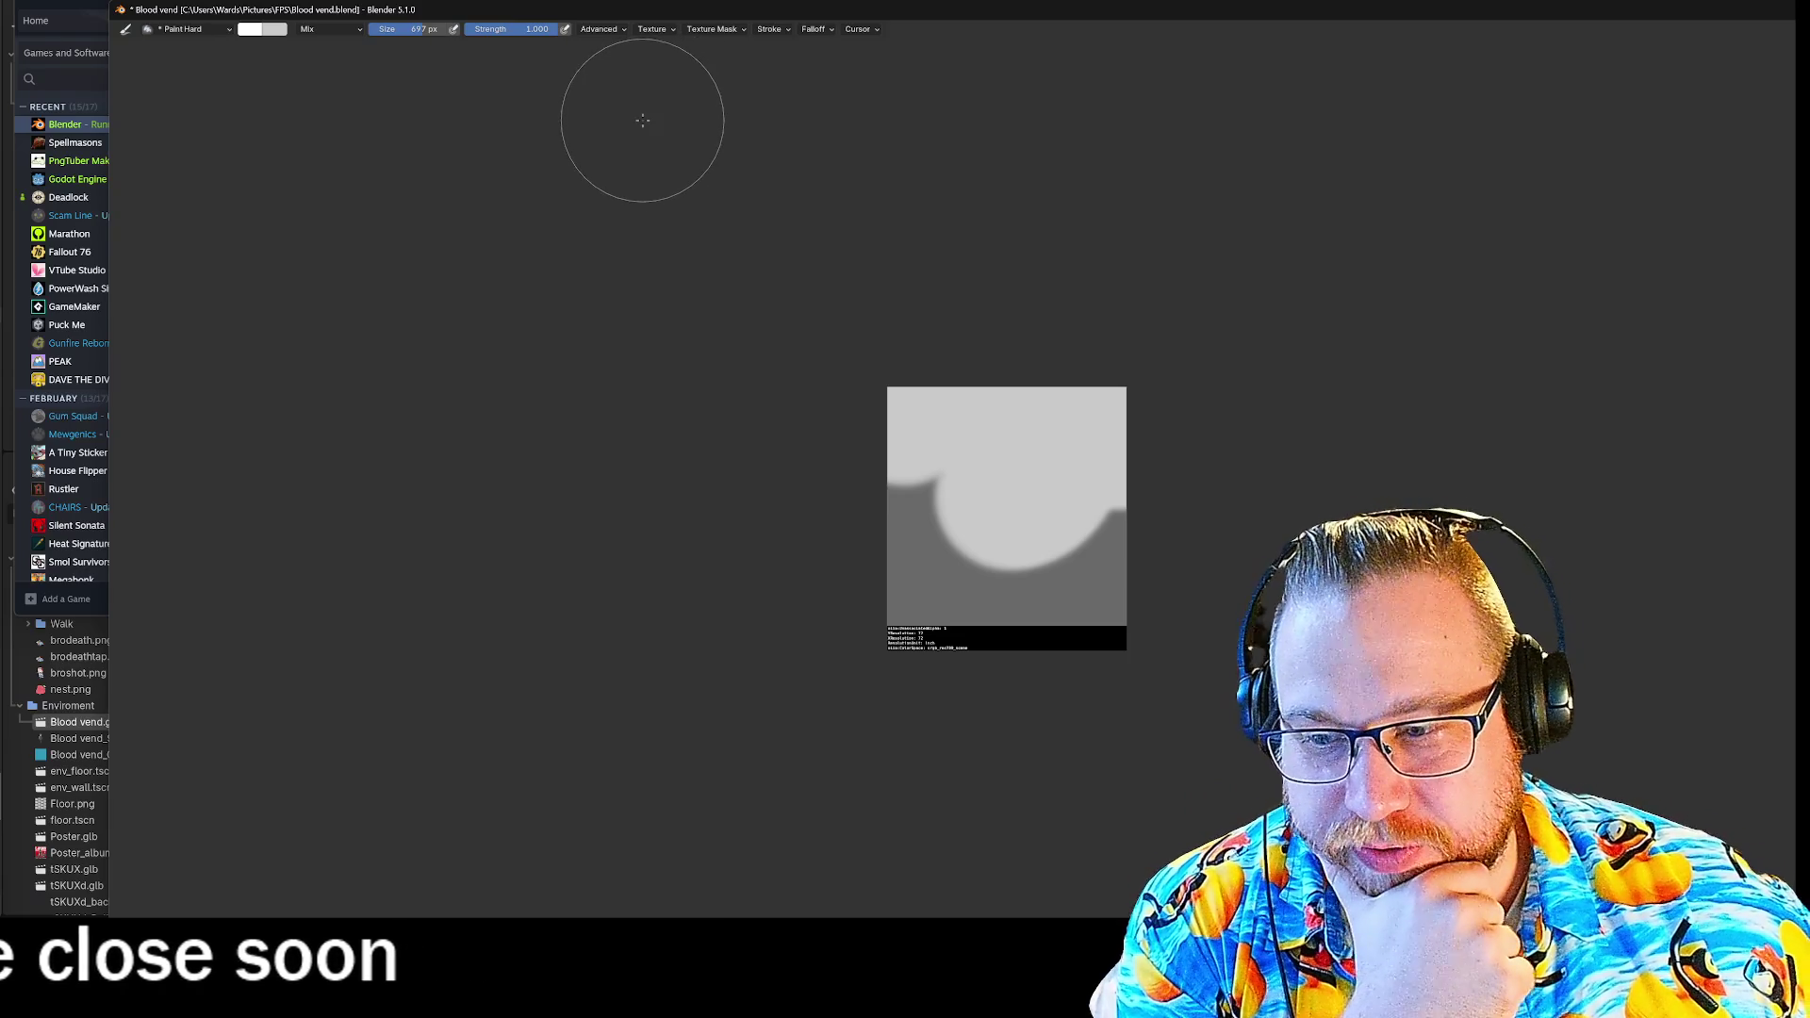
# Inspect the brush Advanced, Texture, Texture Mask, Stroke and Falloff header popovers.
pyautogui.click(612, 29)
pyautogui.click(655, 29)
pyautogui.click(734, 31)
pyautogui.click(771, 30)
pyautogui.click(815, 30)
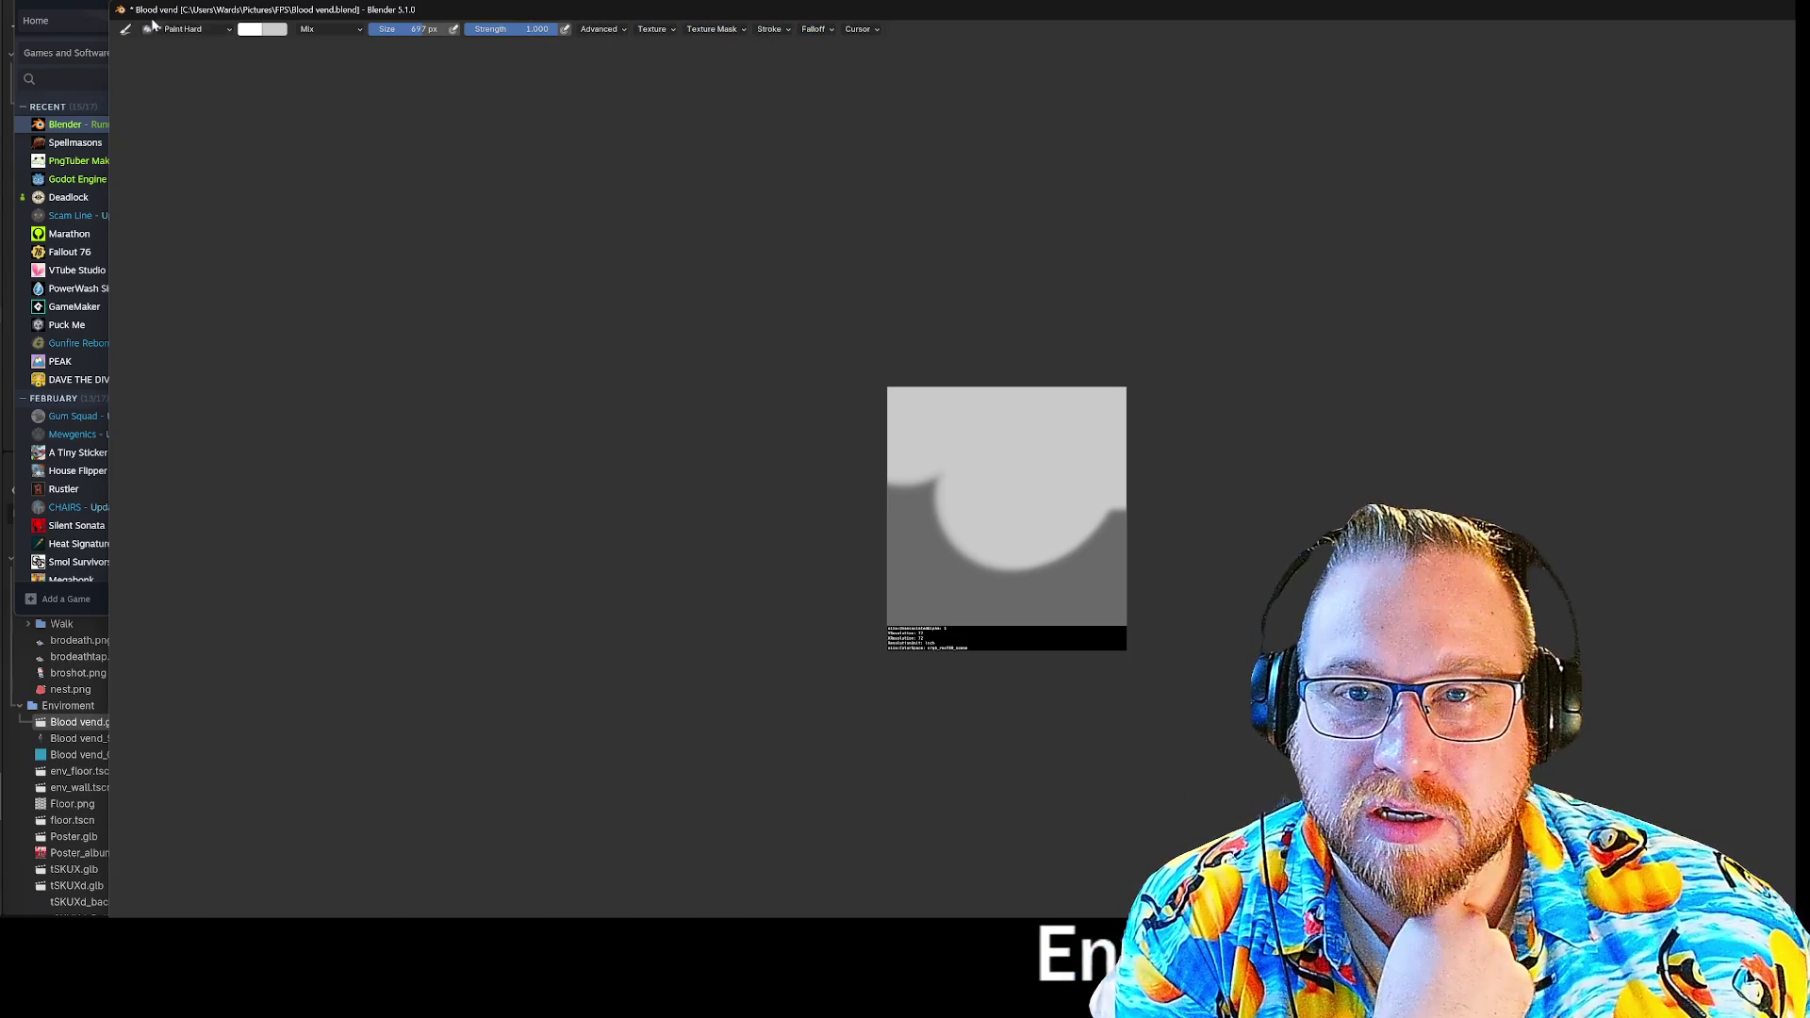
pyautogui.click(622, 31)
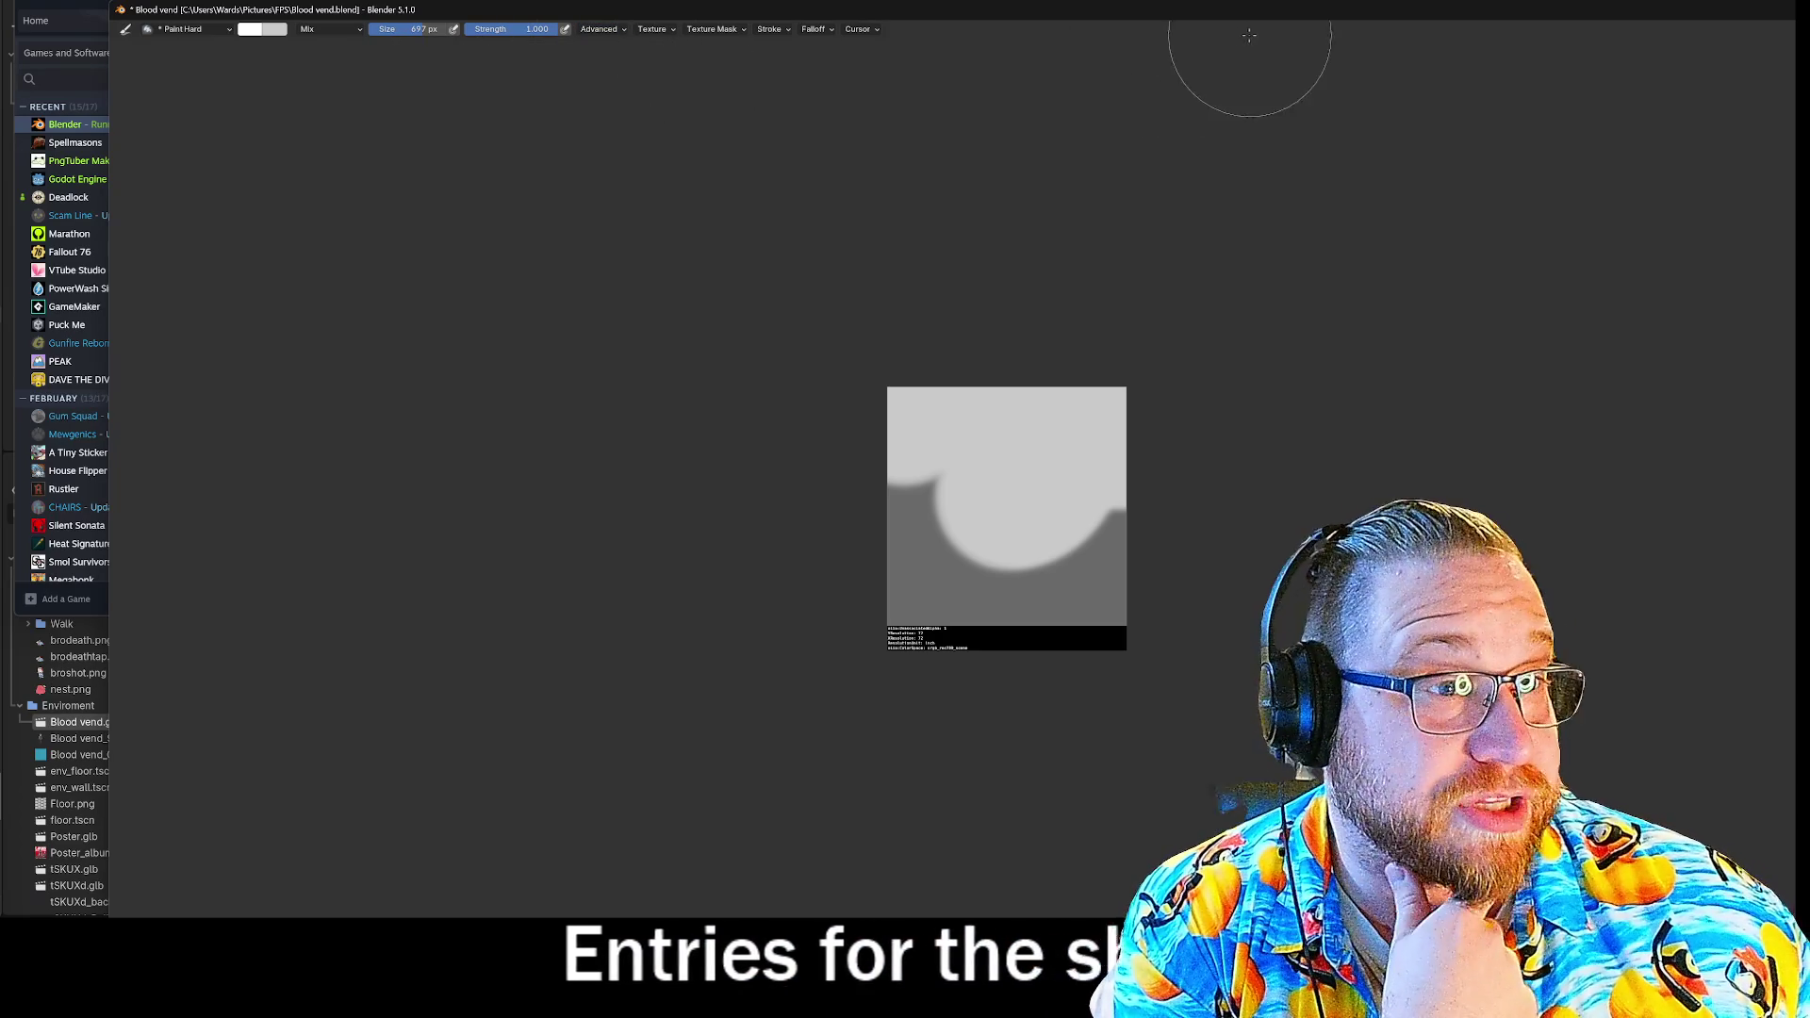
# Un-maximise Blender and close its window, confirming the closing dialog.
pyautogui.moveTo(1202, 13)
pyautogui.mouseDown()
pyautogui.moveTo(867, 32)
pyautogui.moveTo(760, 64)
pyautogui.mouseUp()
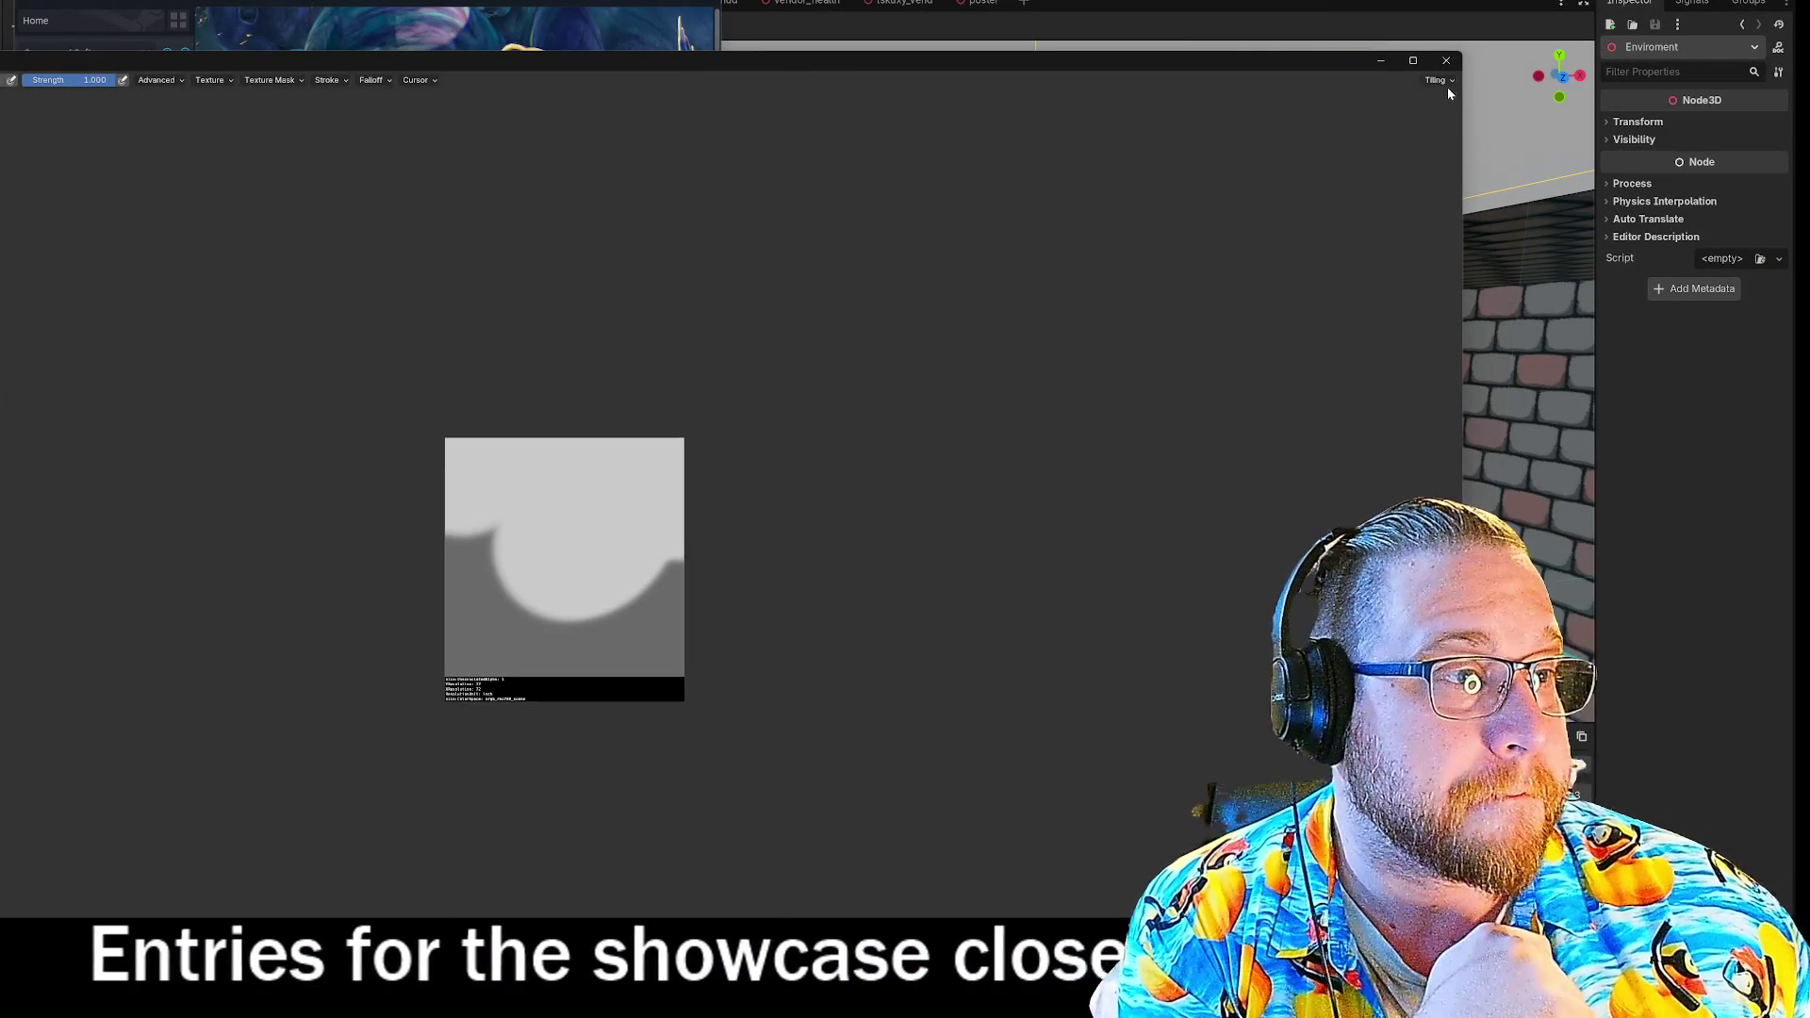
pyautogui.click(1449, 64)
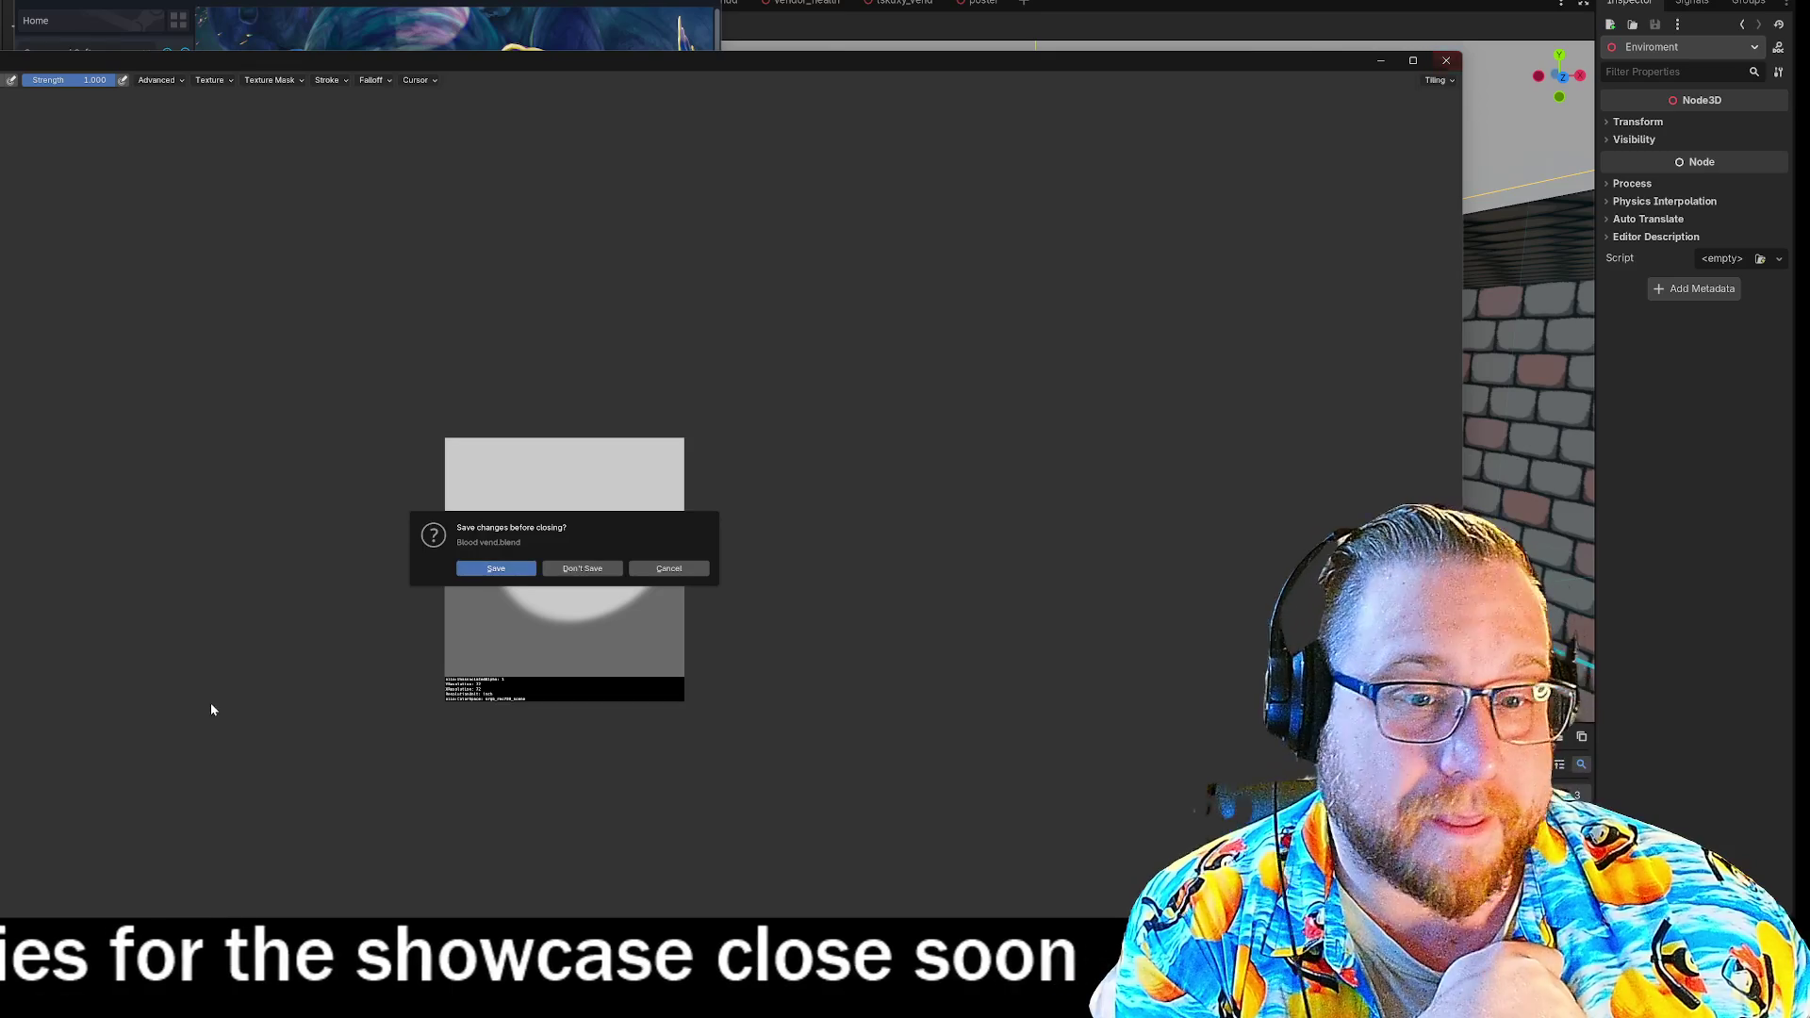
pyautogui.click(496, 569)
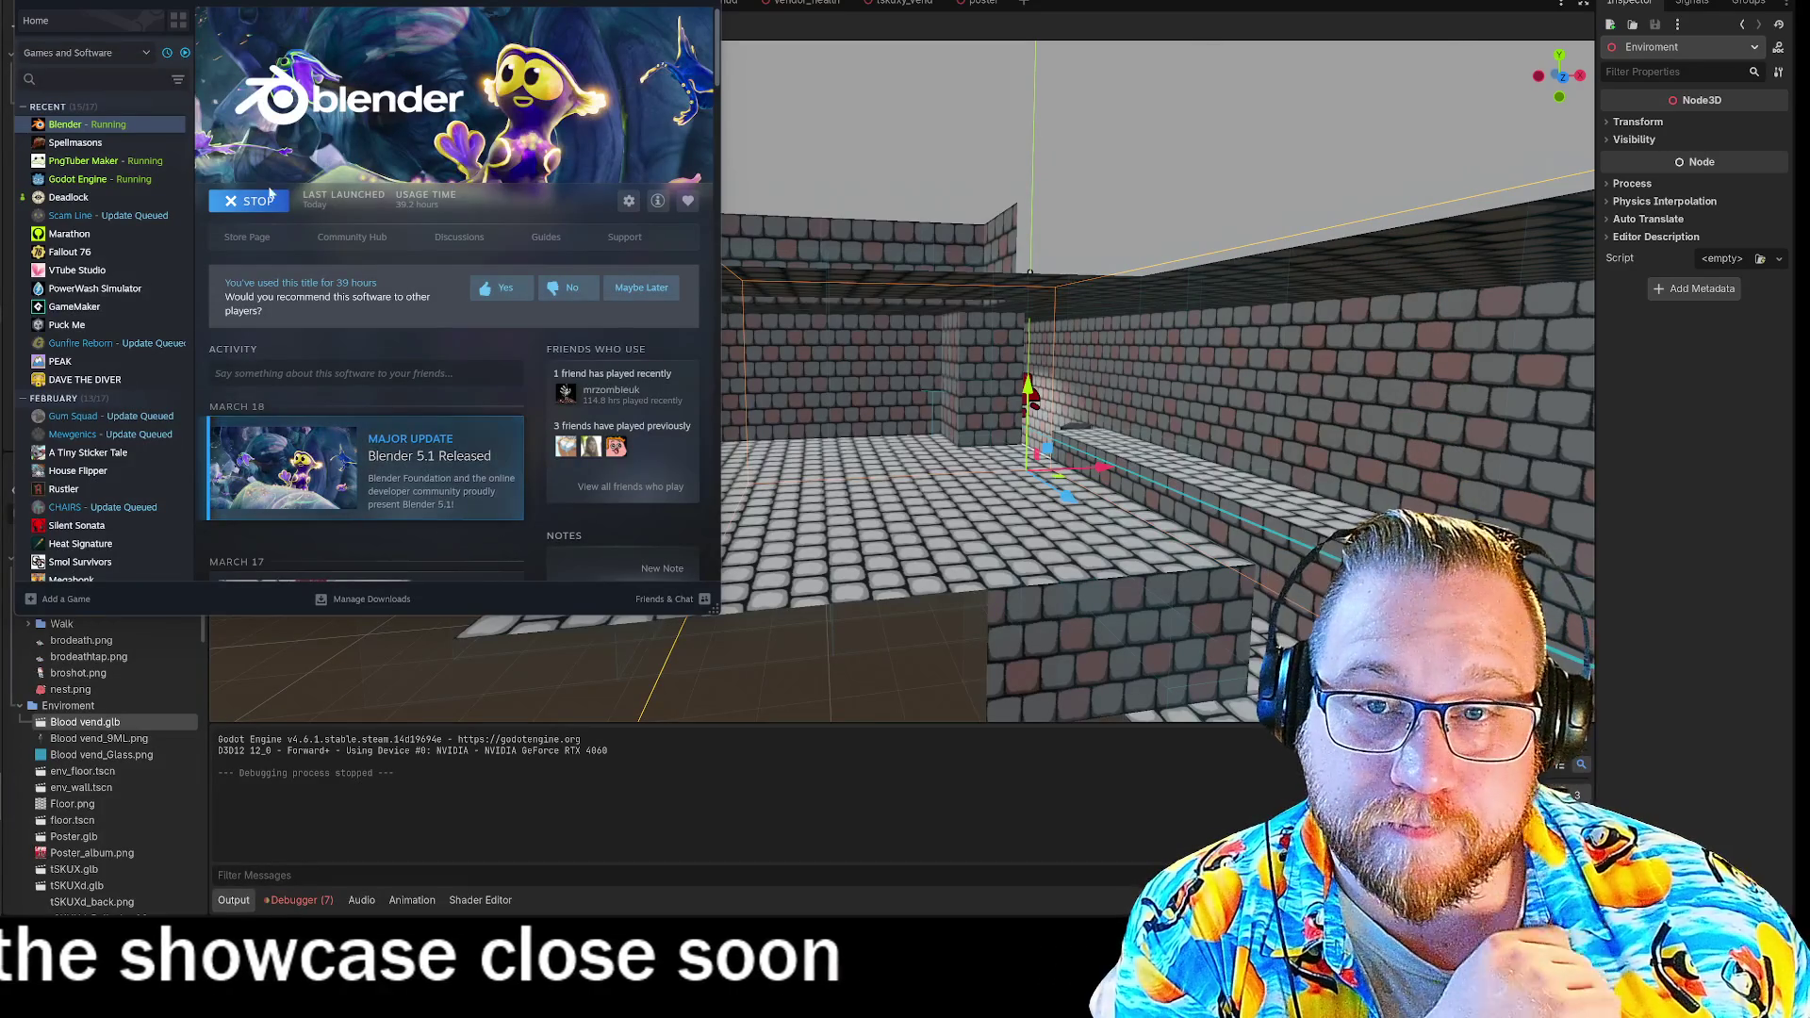
# Relaunch Blender to the default scene, glance at File > New and Recover, and open Texture Paint.
pyautogui.click(252, 213)
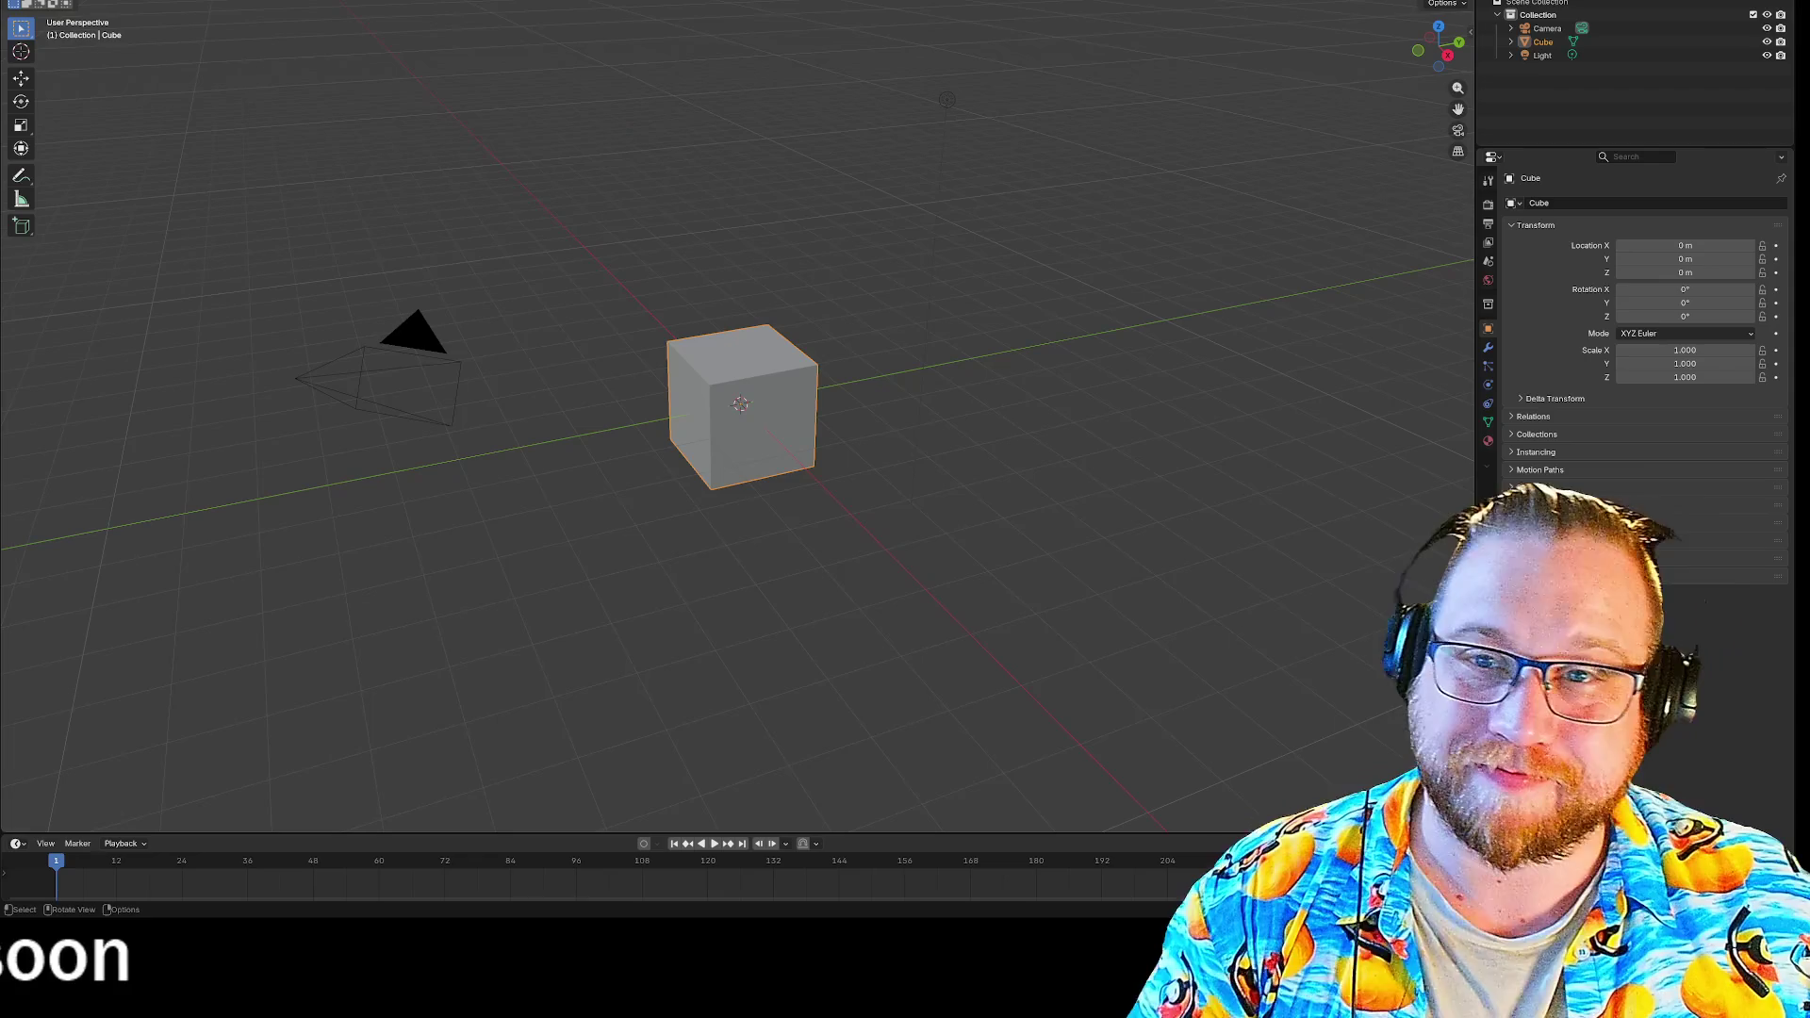
pyautogui.click(29, 0)
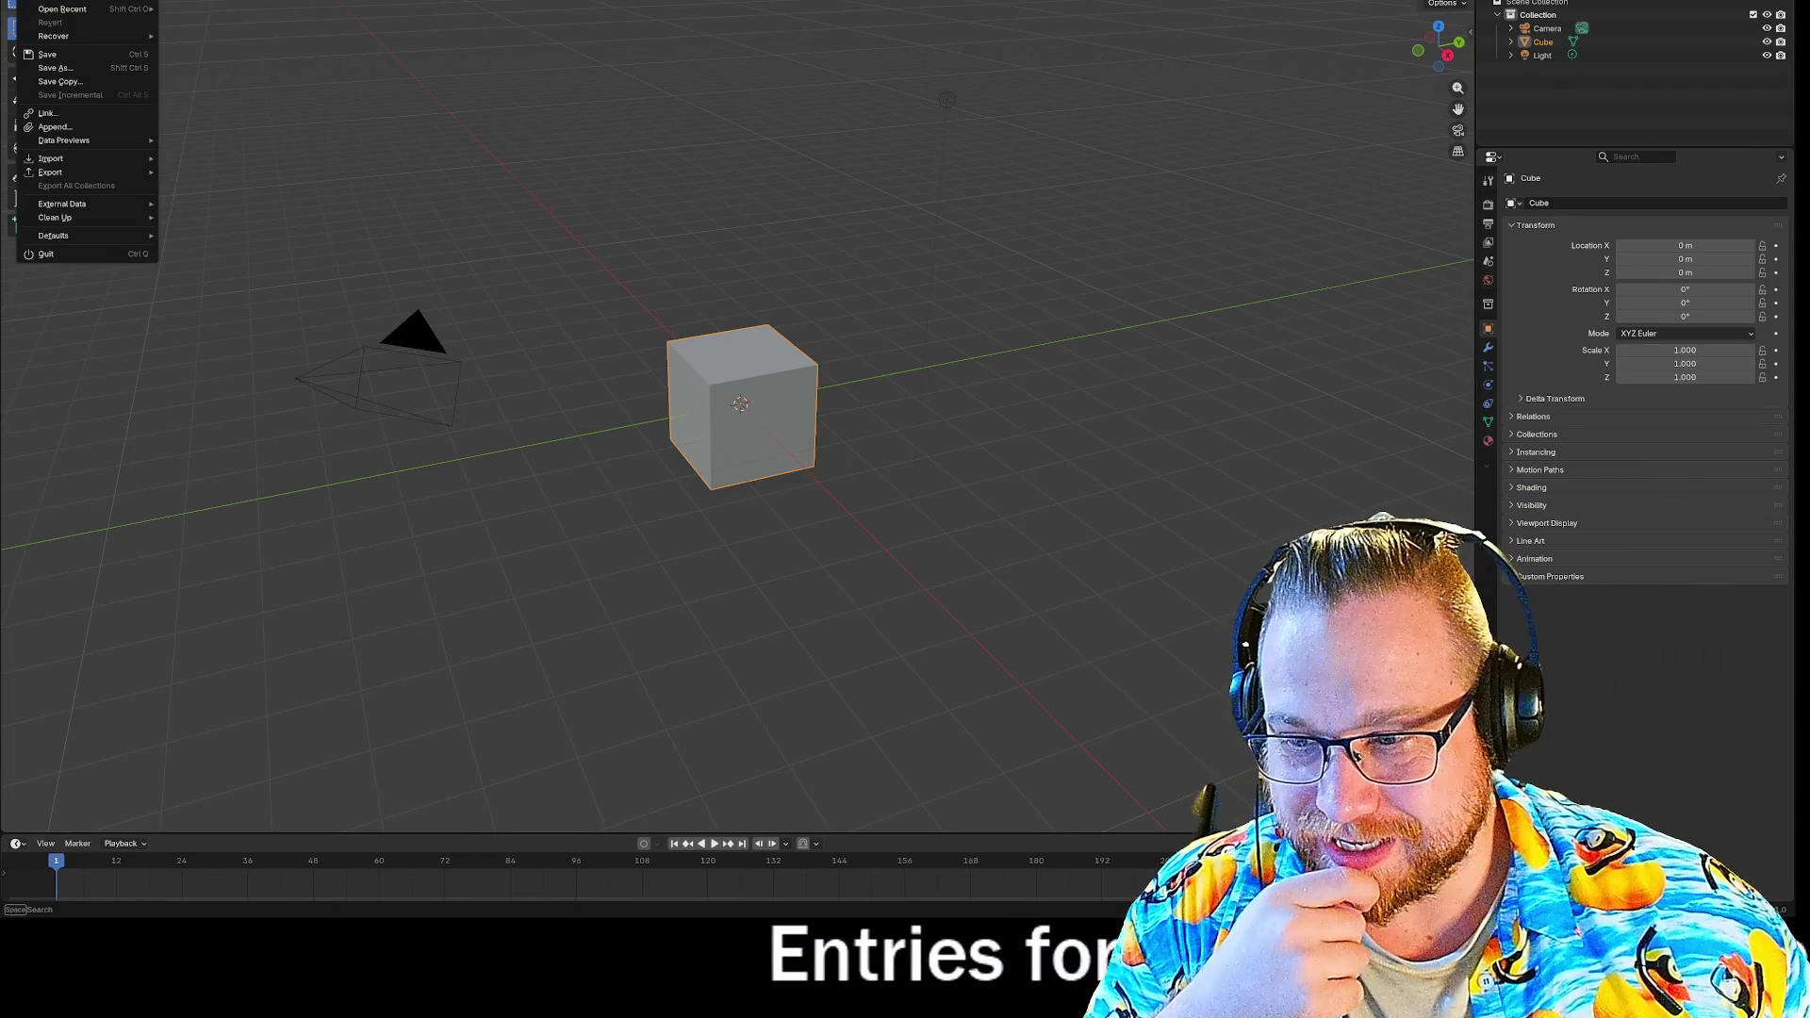
pyautogui.moveTo(57, 1)
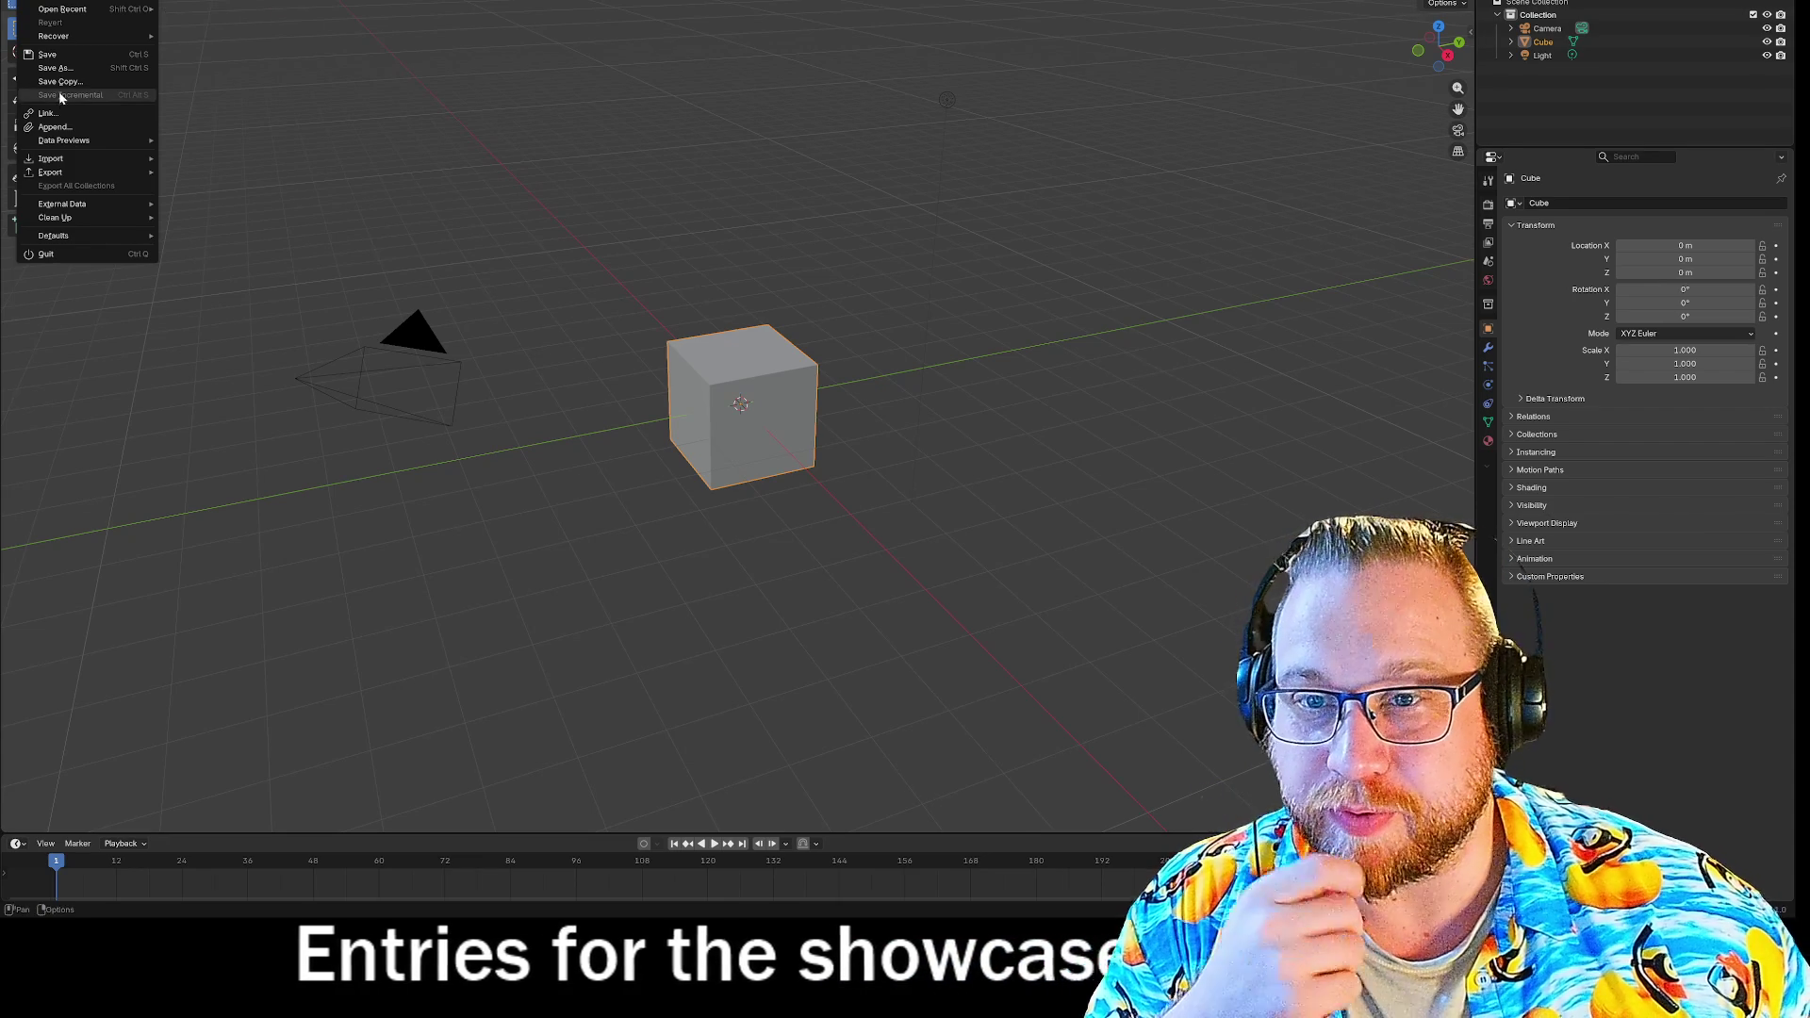
pyautogui.moveTo(82, 41)
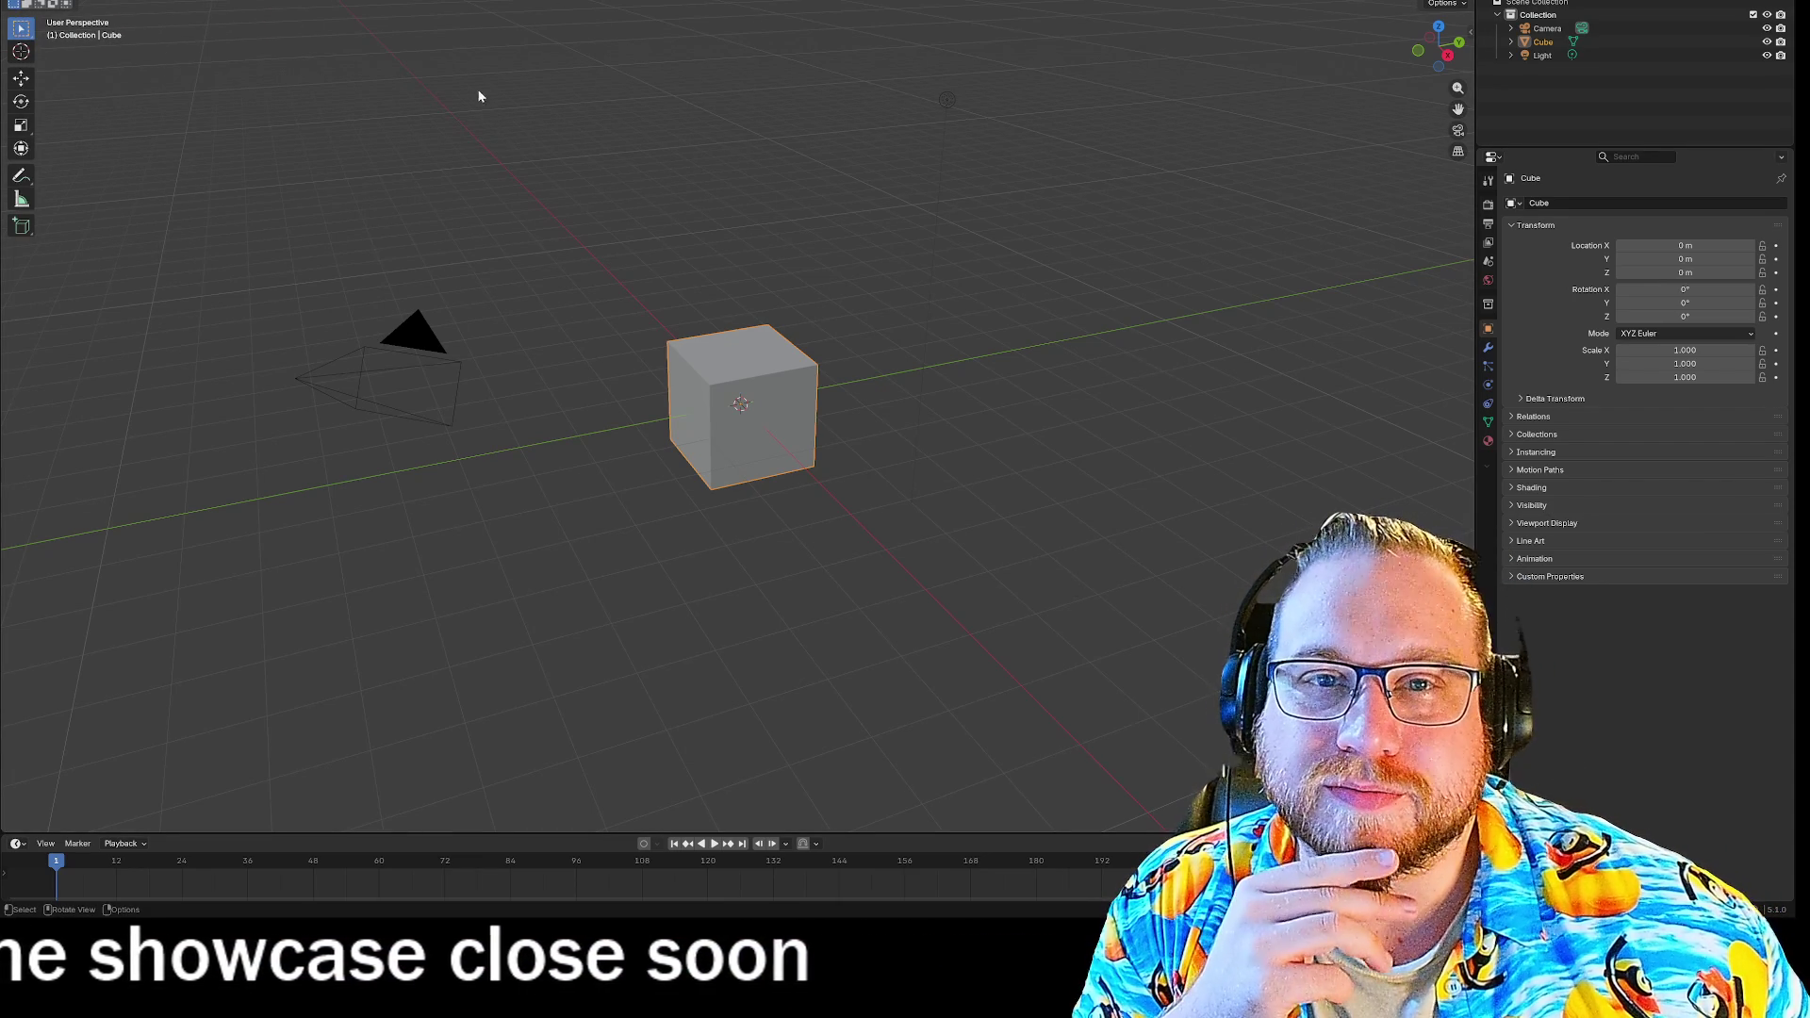
pyautogui.click(528, 1)
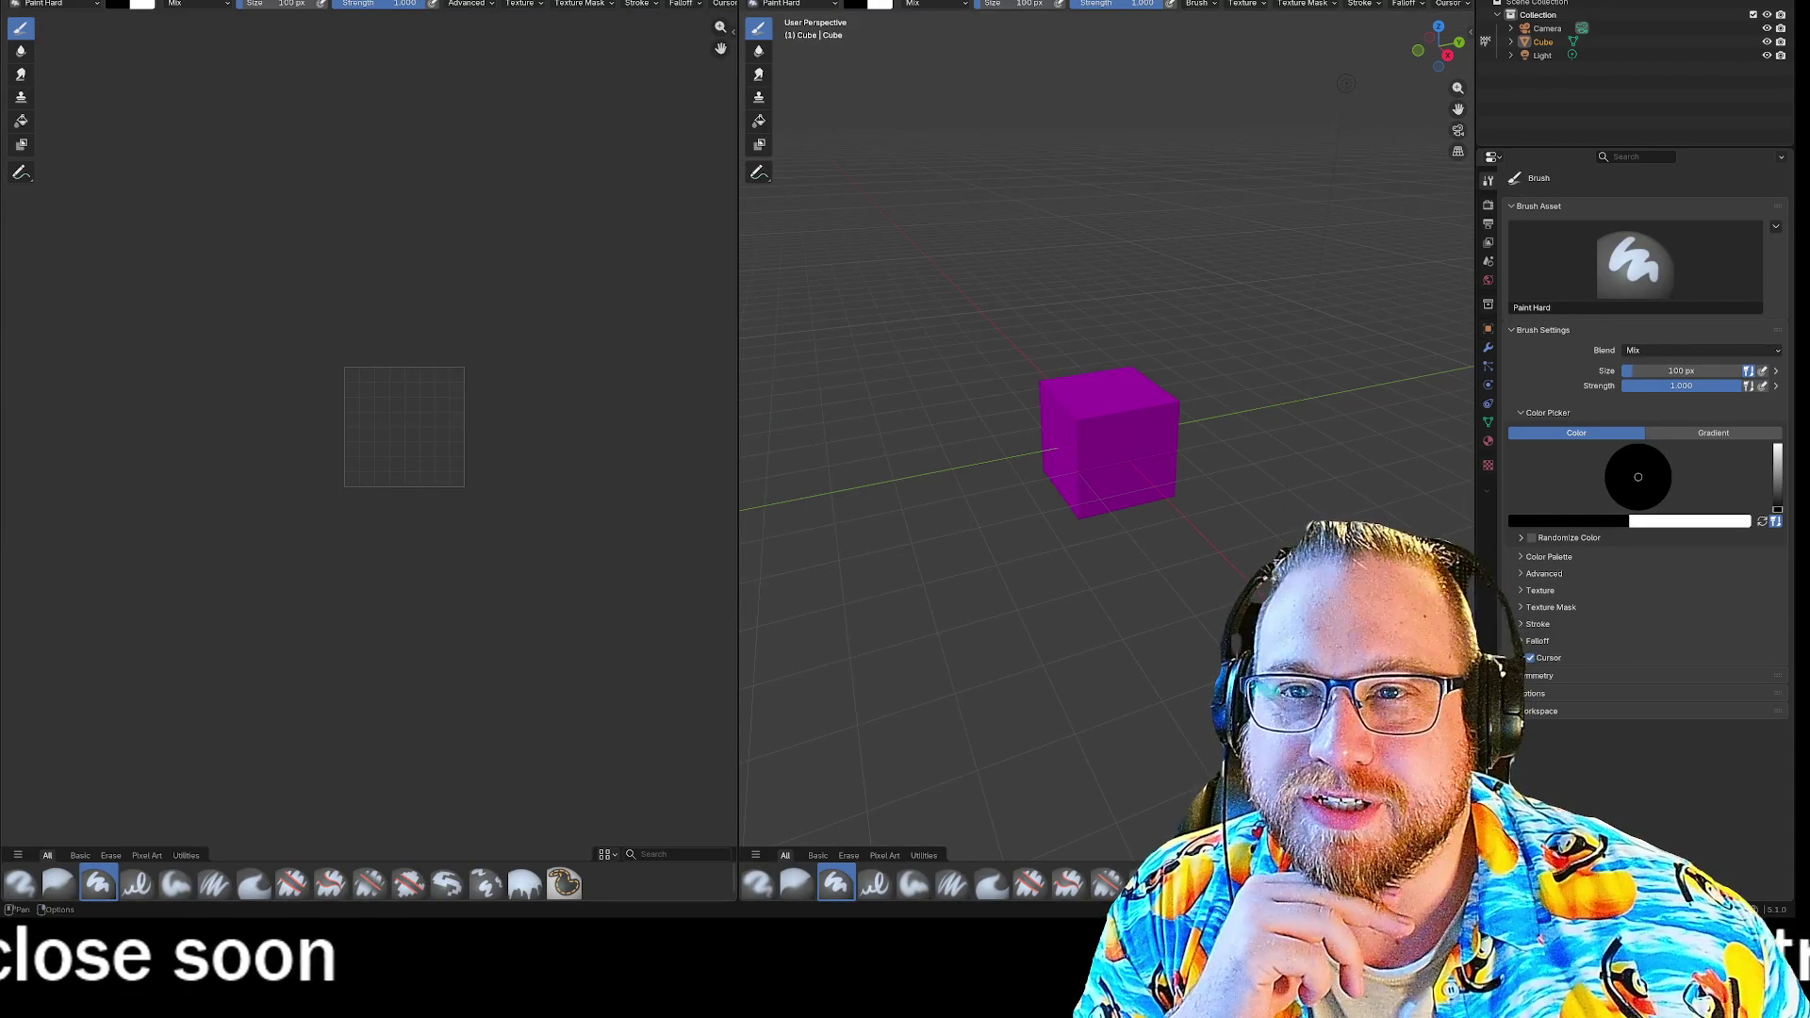
# Inspect the editor-type menu and the brush Advanced and Texture popovers without changing anything.
pyautogui.click(14, 3)
pyautogui.click(52, 36)
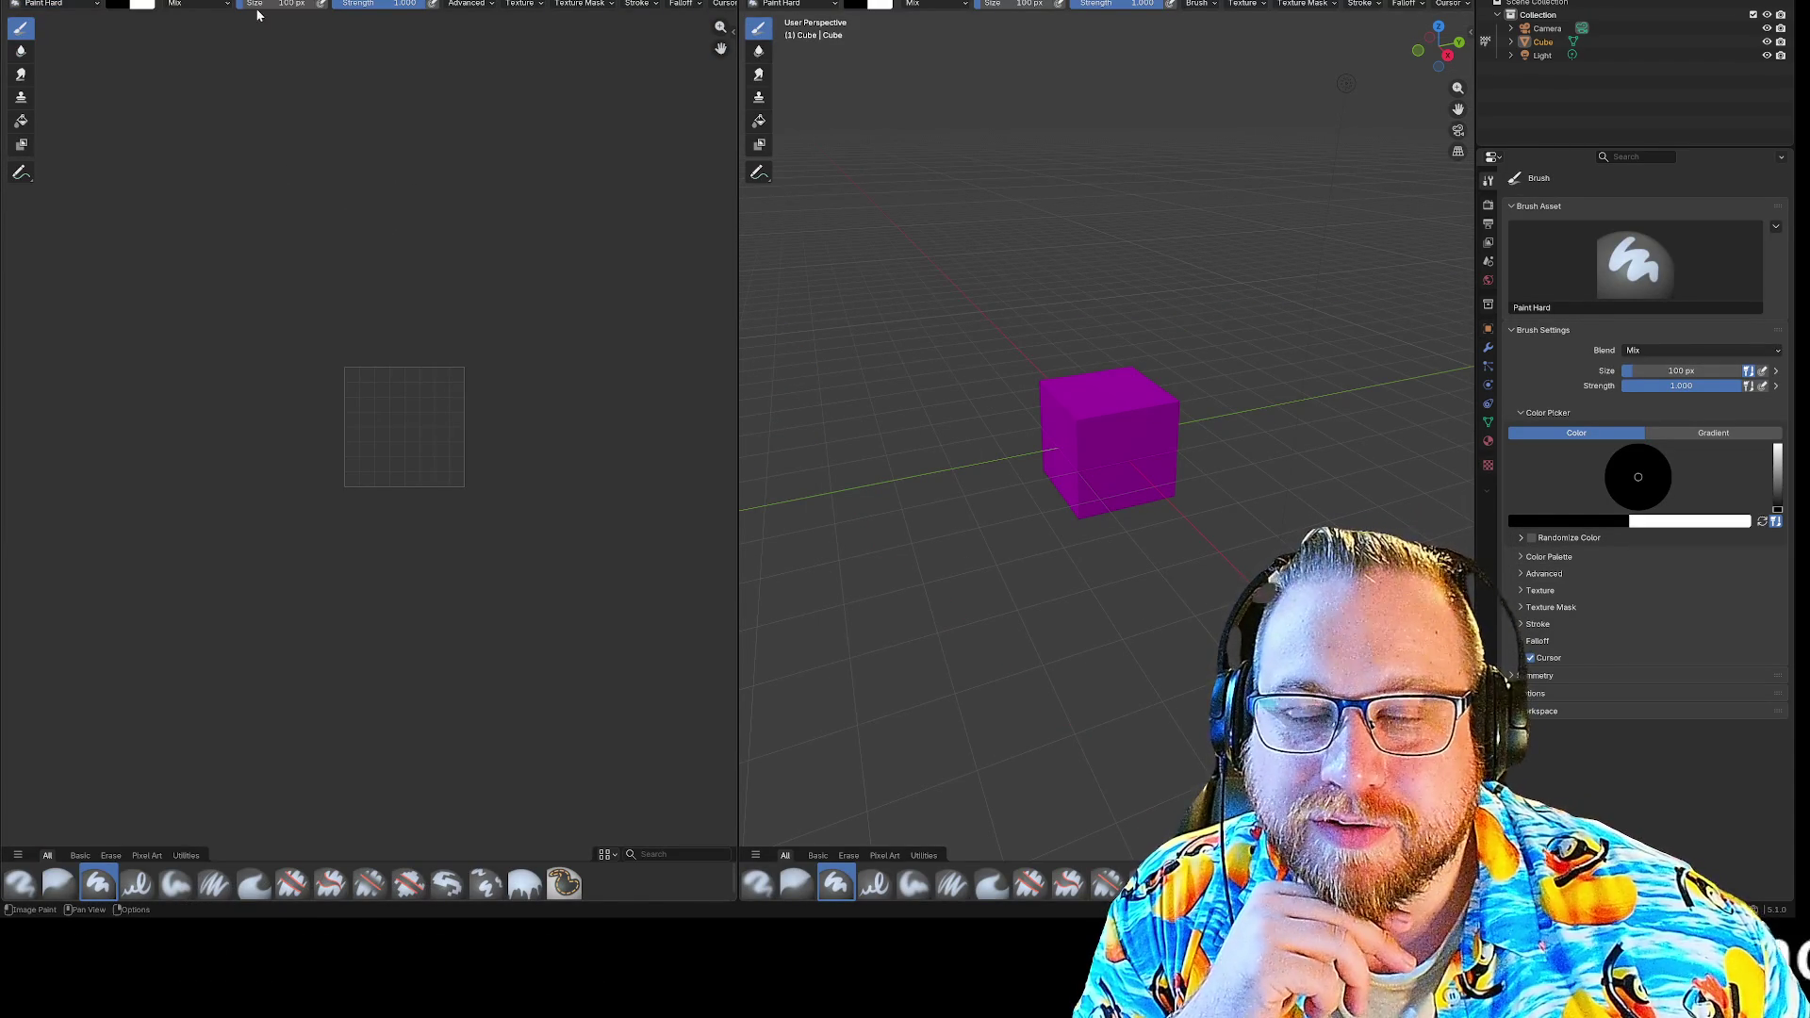
pyautogui.click(484, 8)
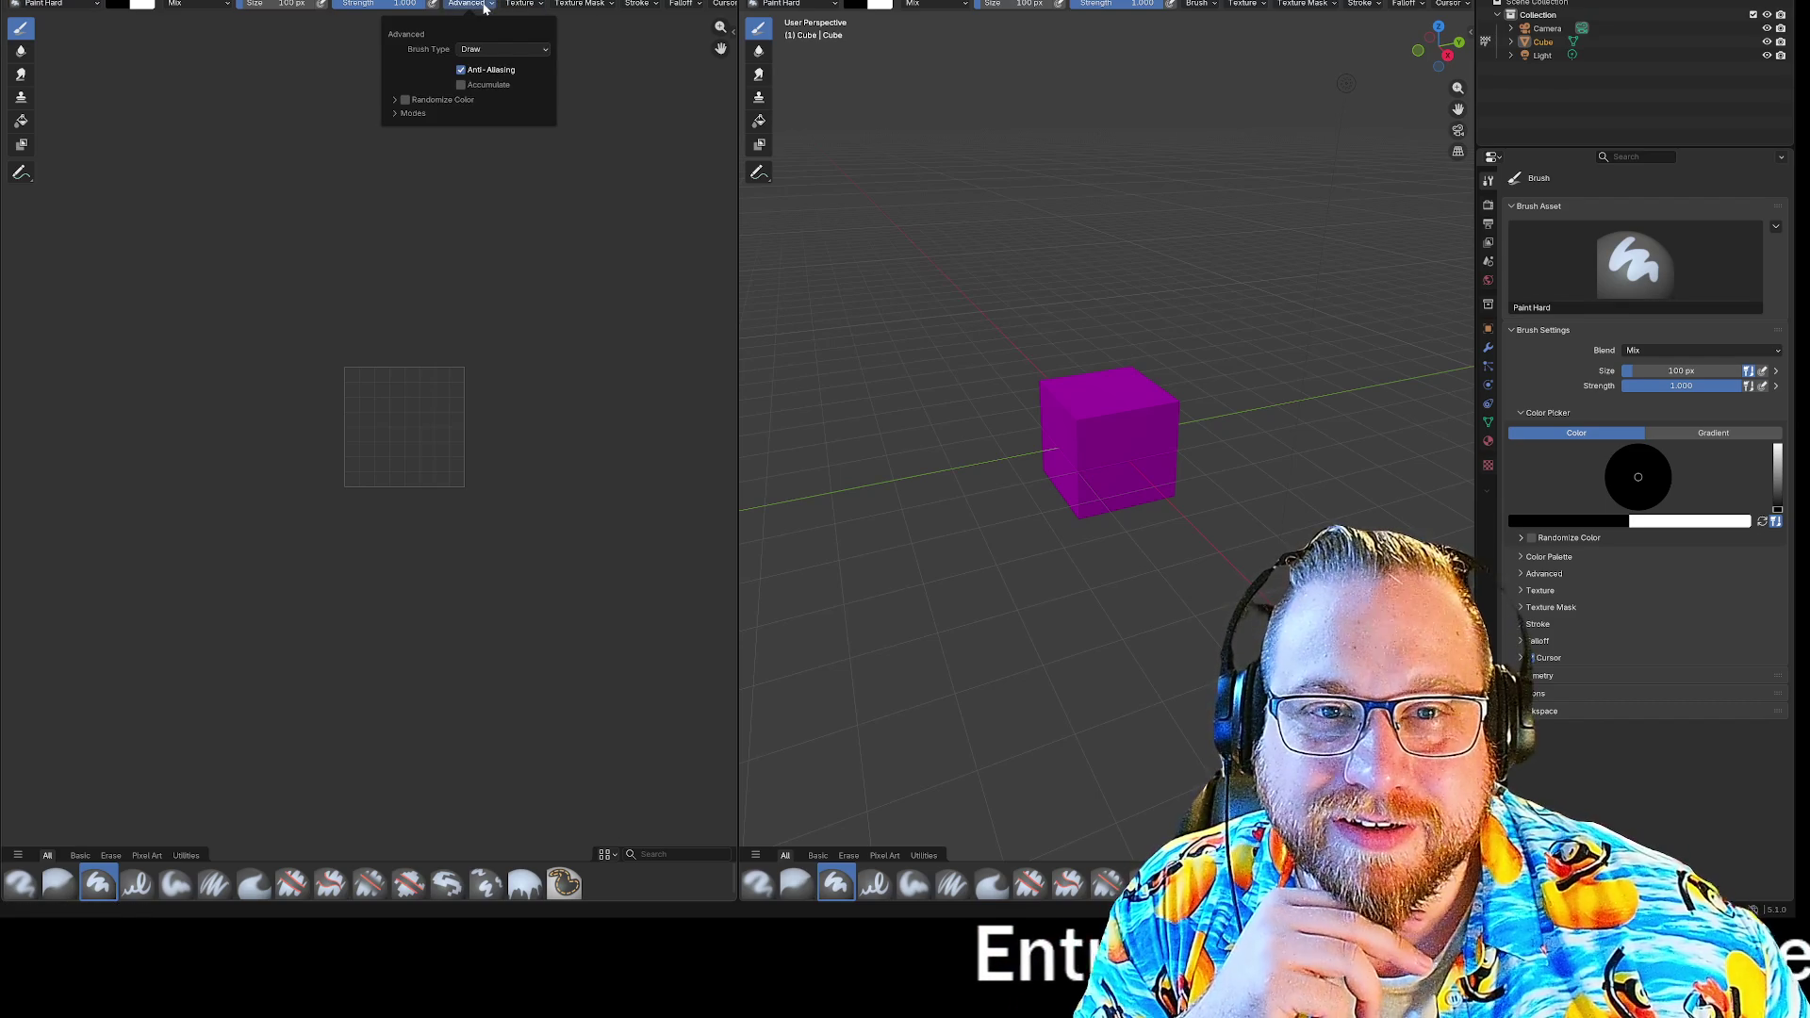
pyautogui.click(485, 8)
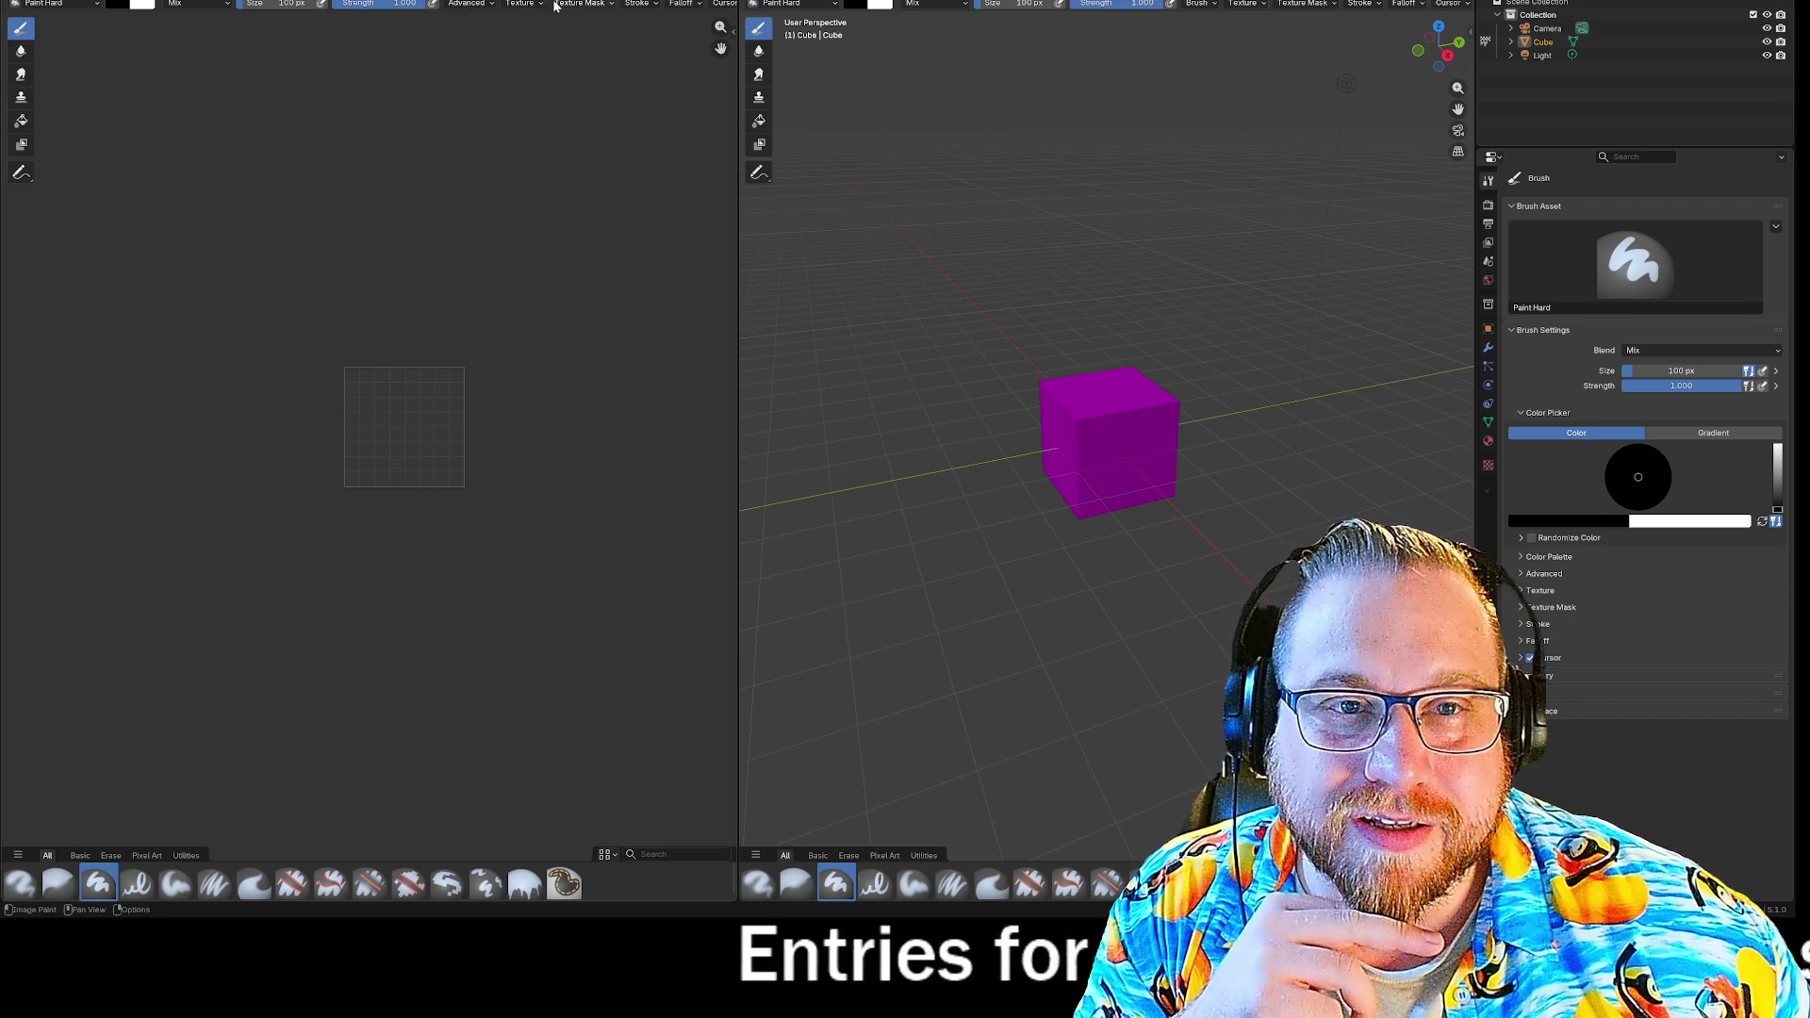
pyautogui.click(483, 7)
pyautogui.click(395, 113)
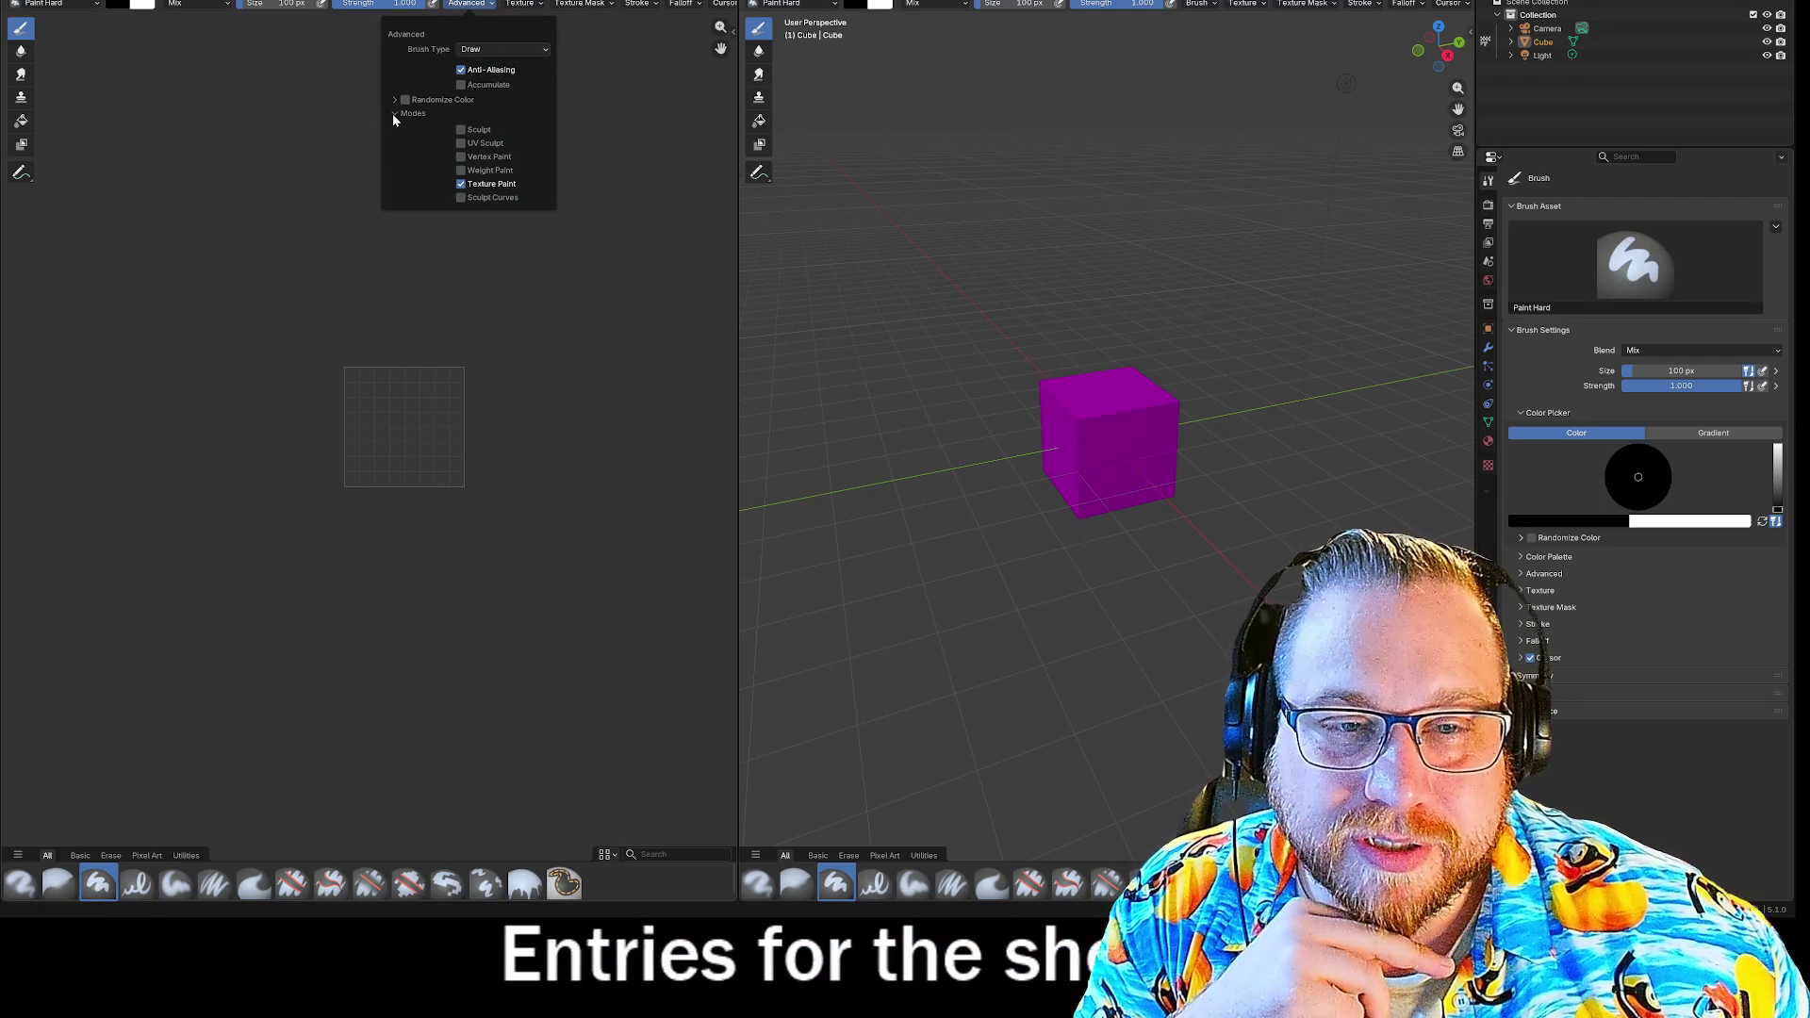
pyautogui.click(395, 113)
pyautogui.click(539, 3)
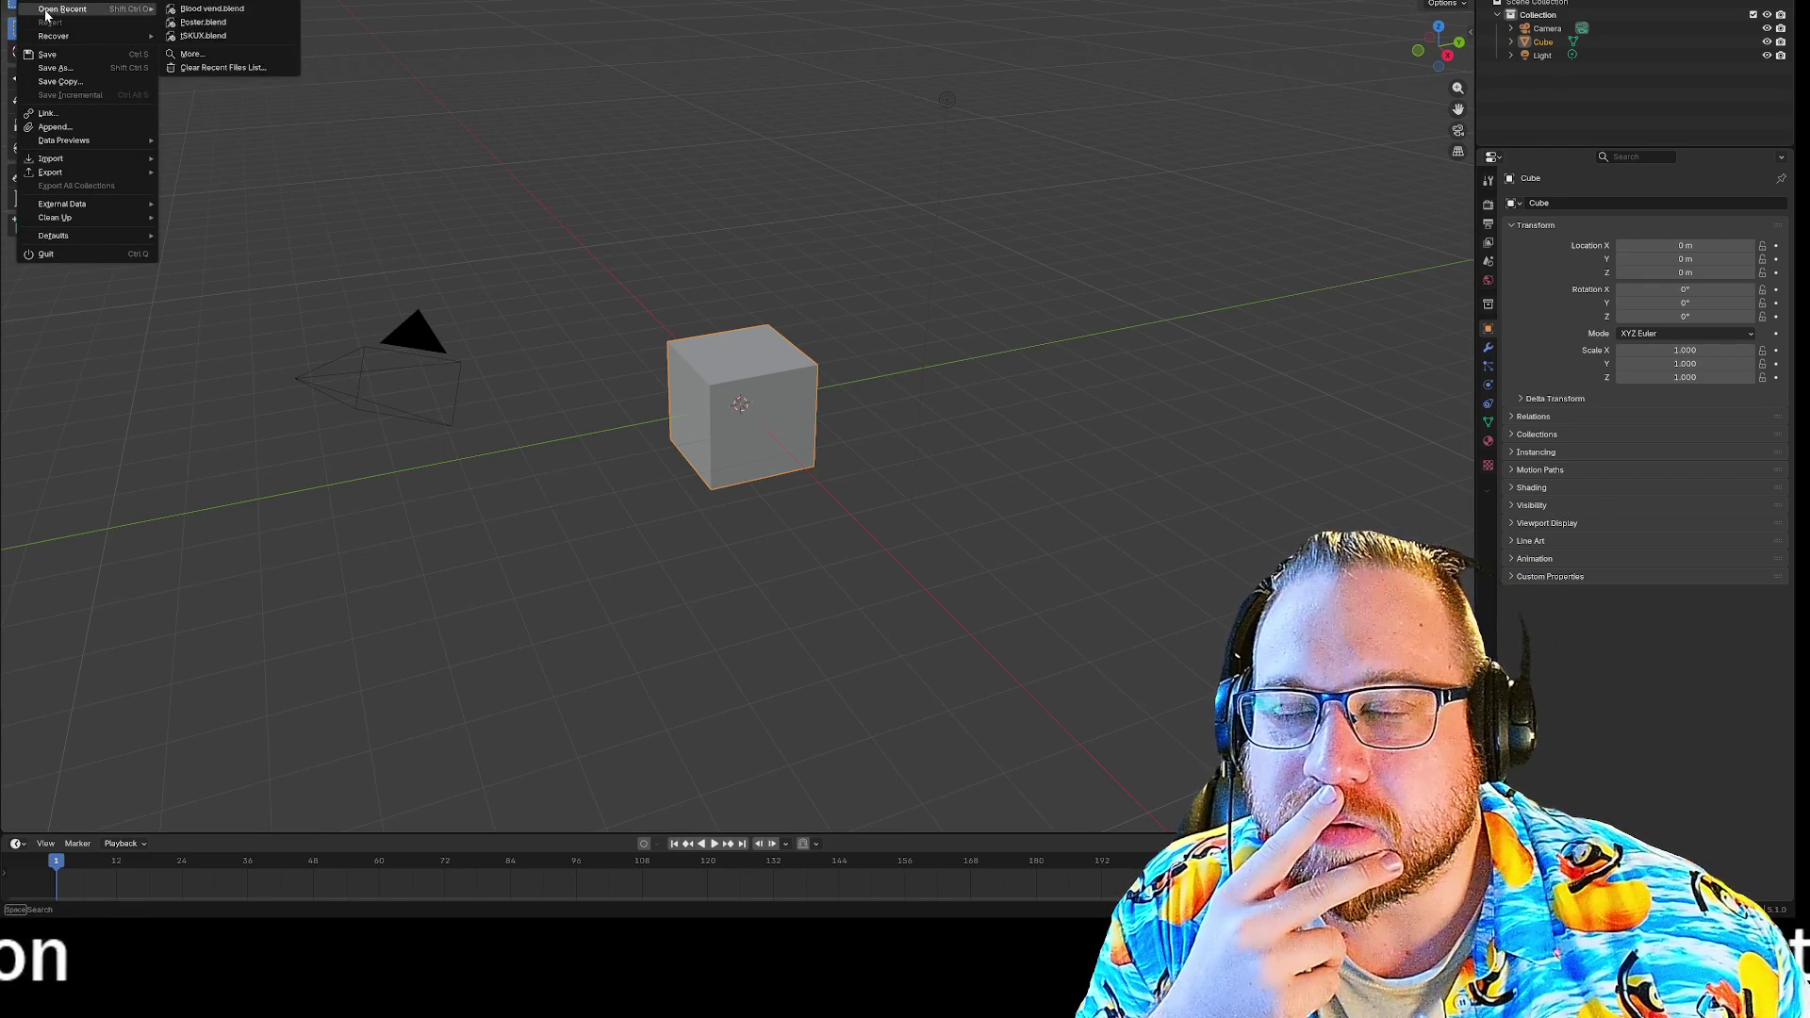
# Discard the untitled scene and load Blood vend.blend from the file browser.
pyautogui.hotkey('ctrl', 'q')
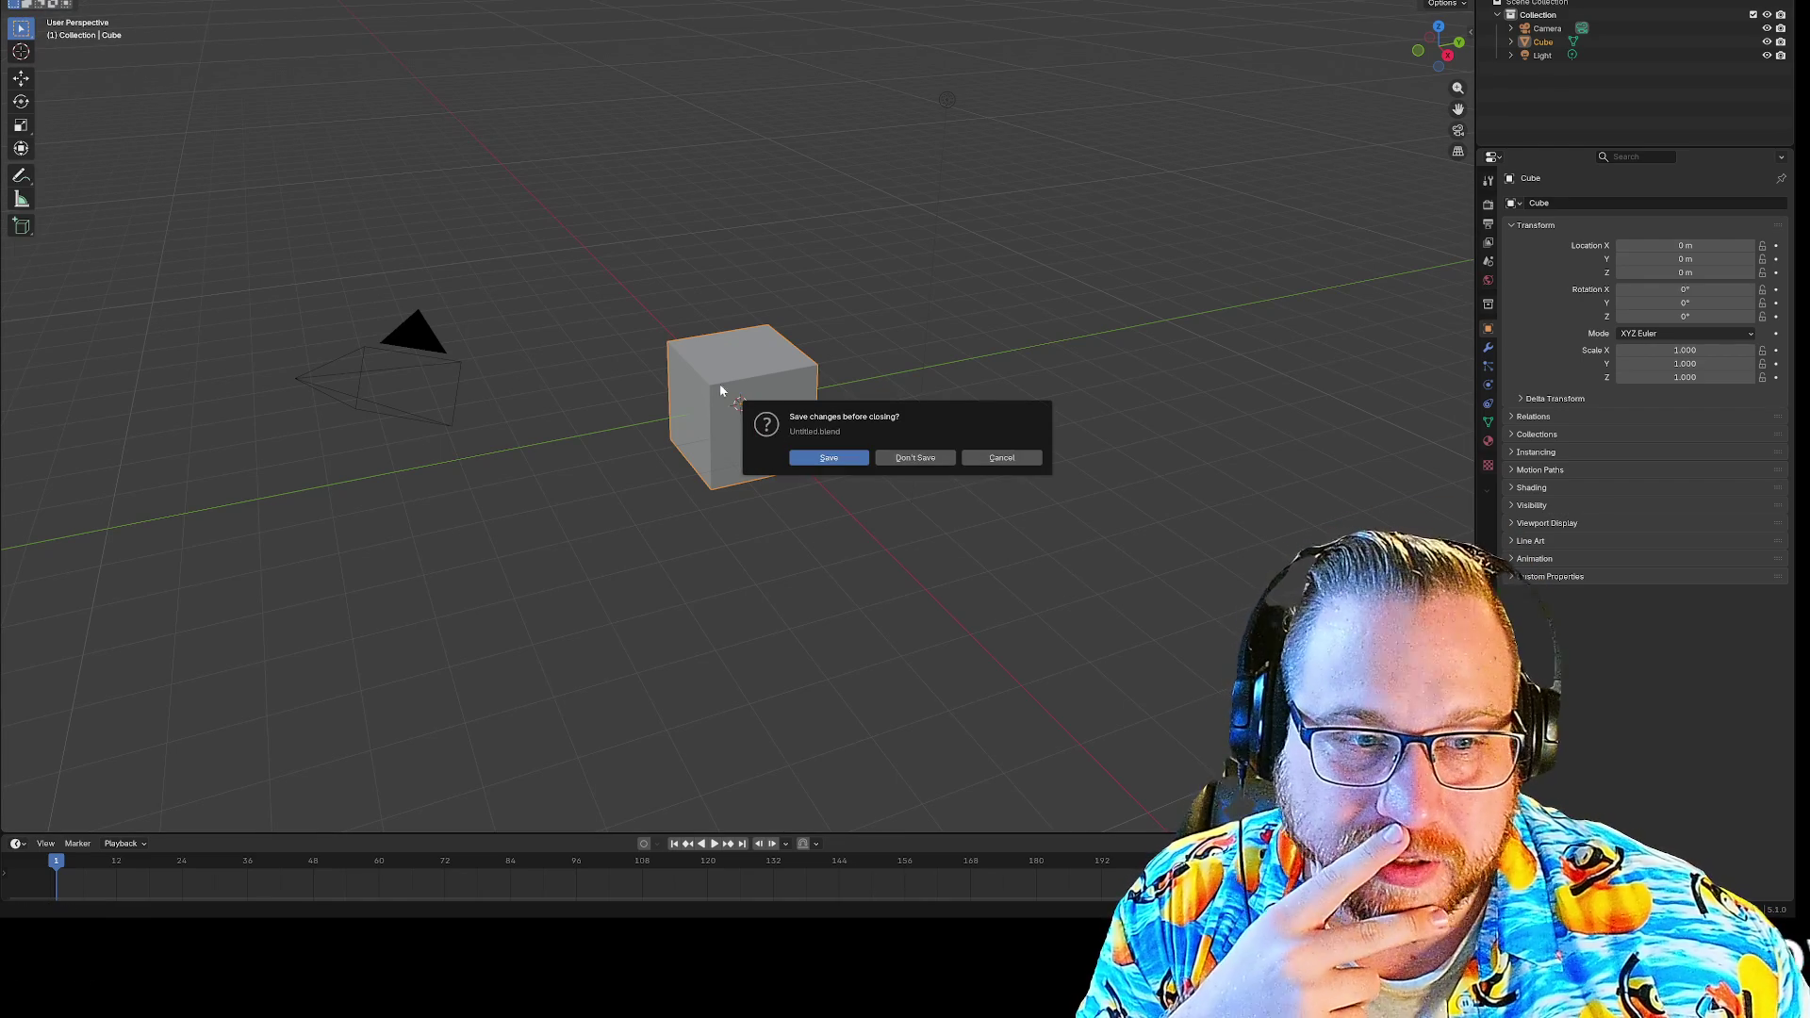
pyautogui.click(925, 457)
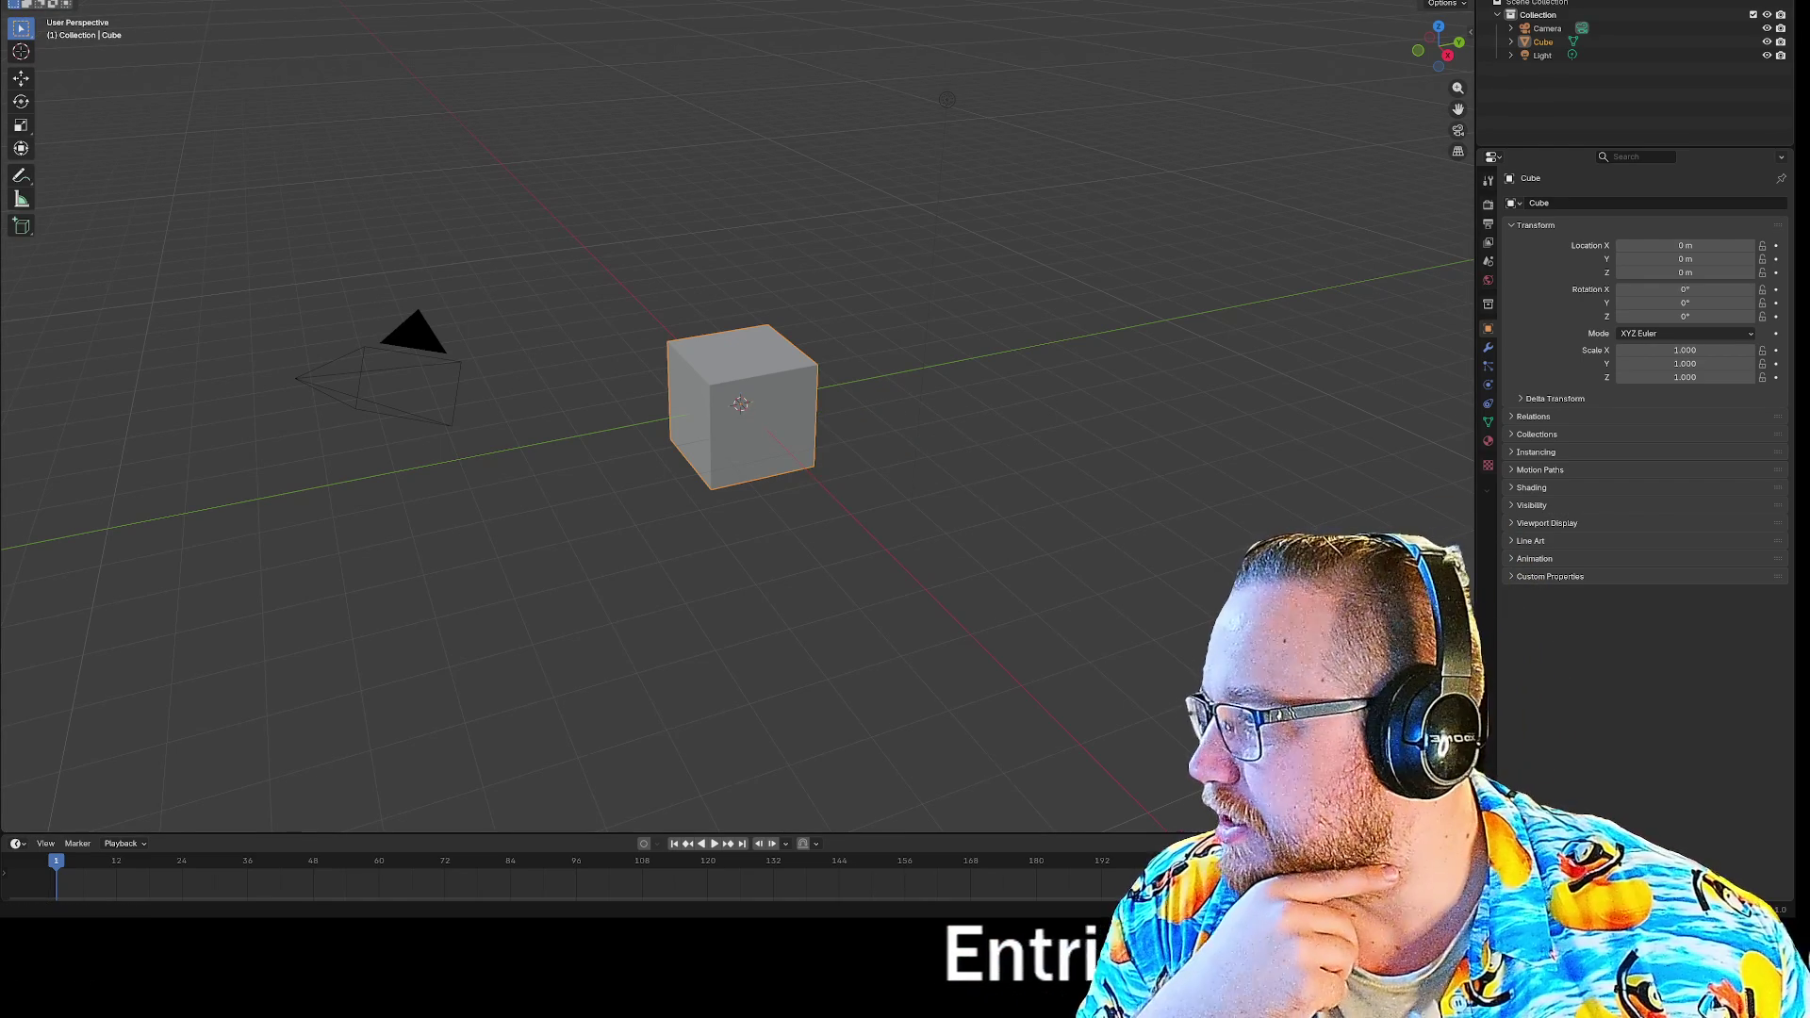
pyautogui.hotkey('ctrl', 'o')
pyautogui.moveTo(1375, 89); pyautogui.dragTo(654, 89)
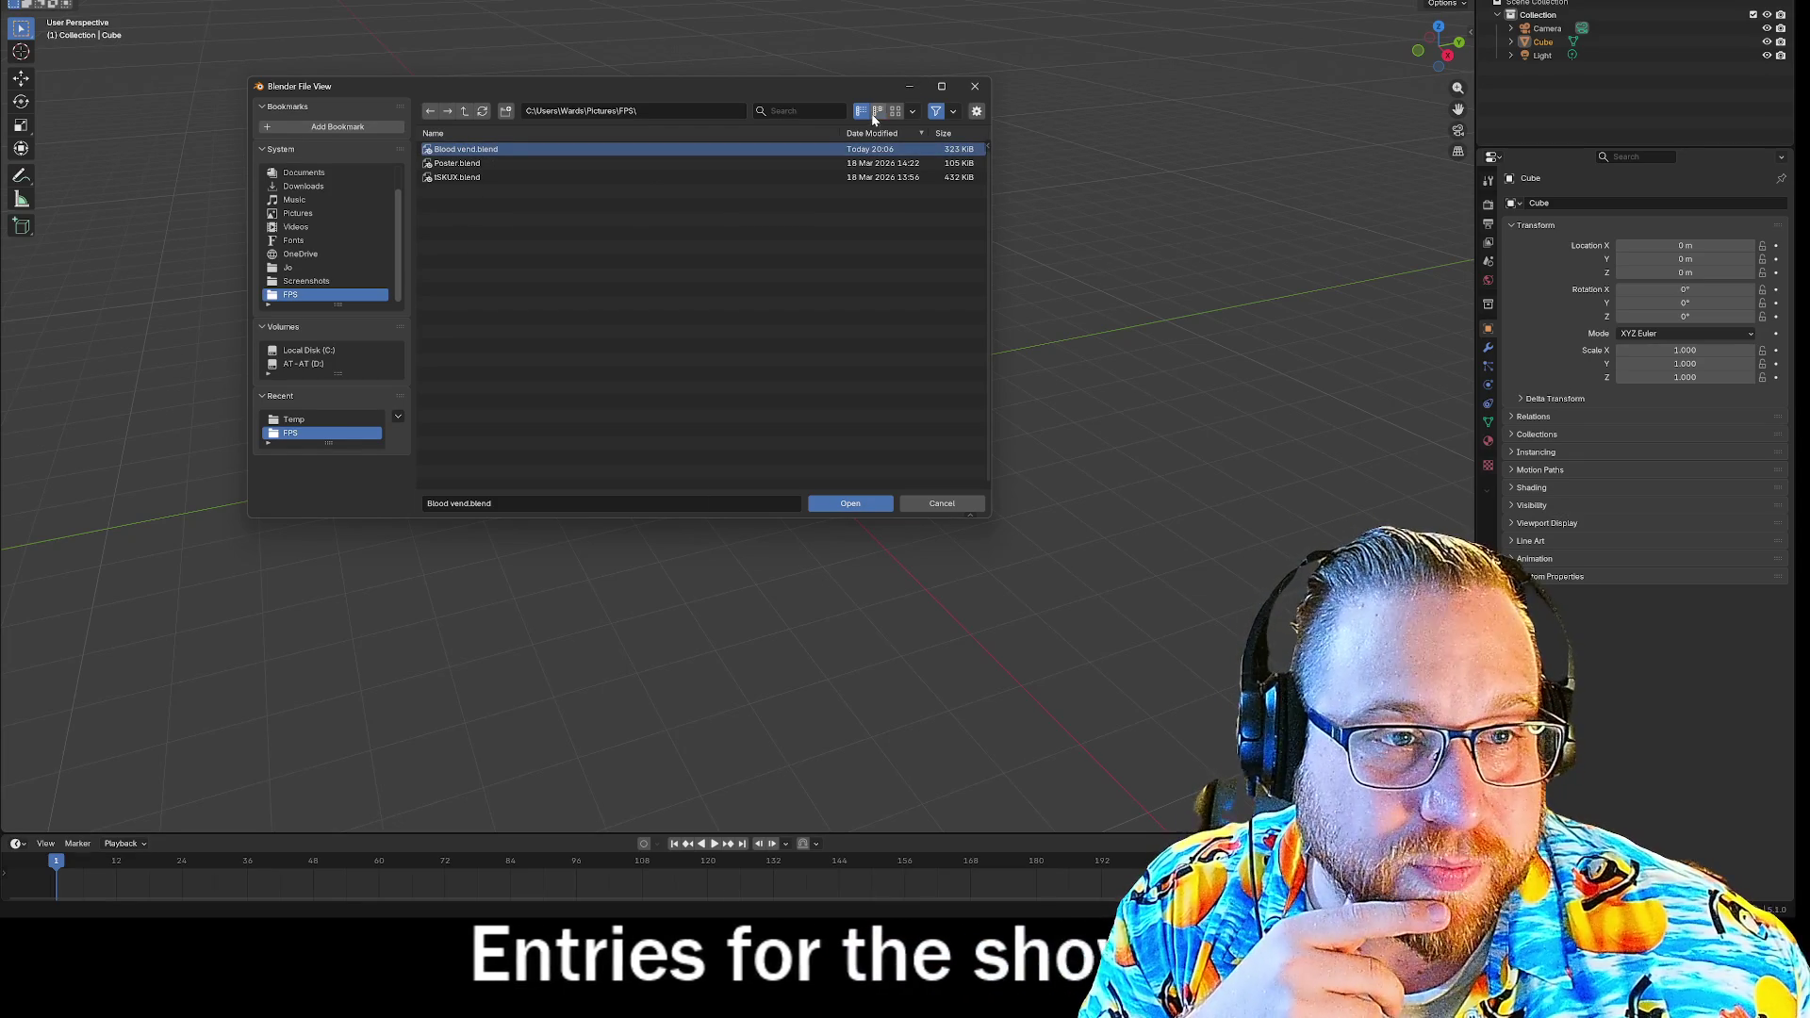
pyautogui.press('n')
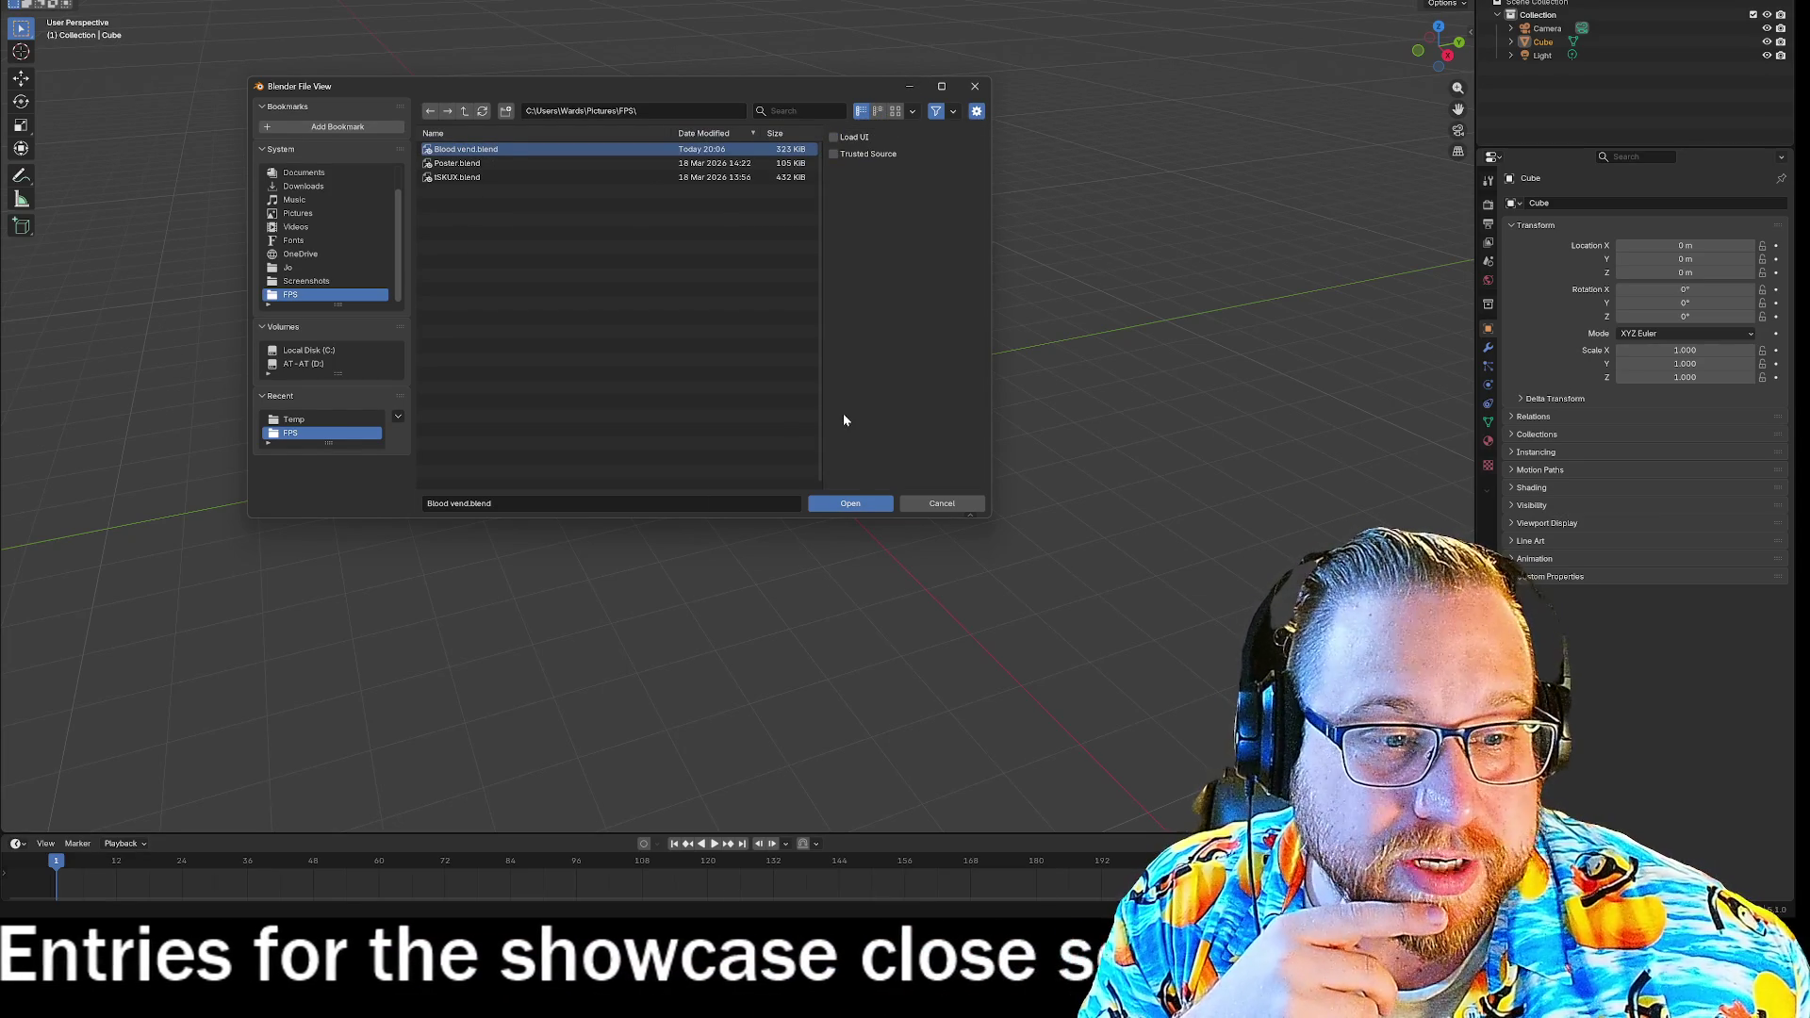
pyautogui.click(852, 502)
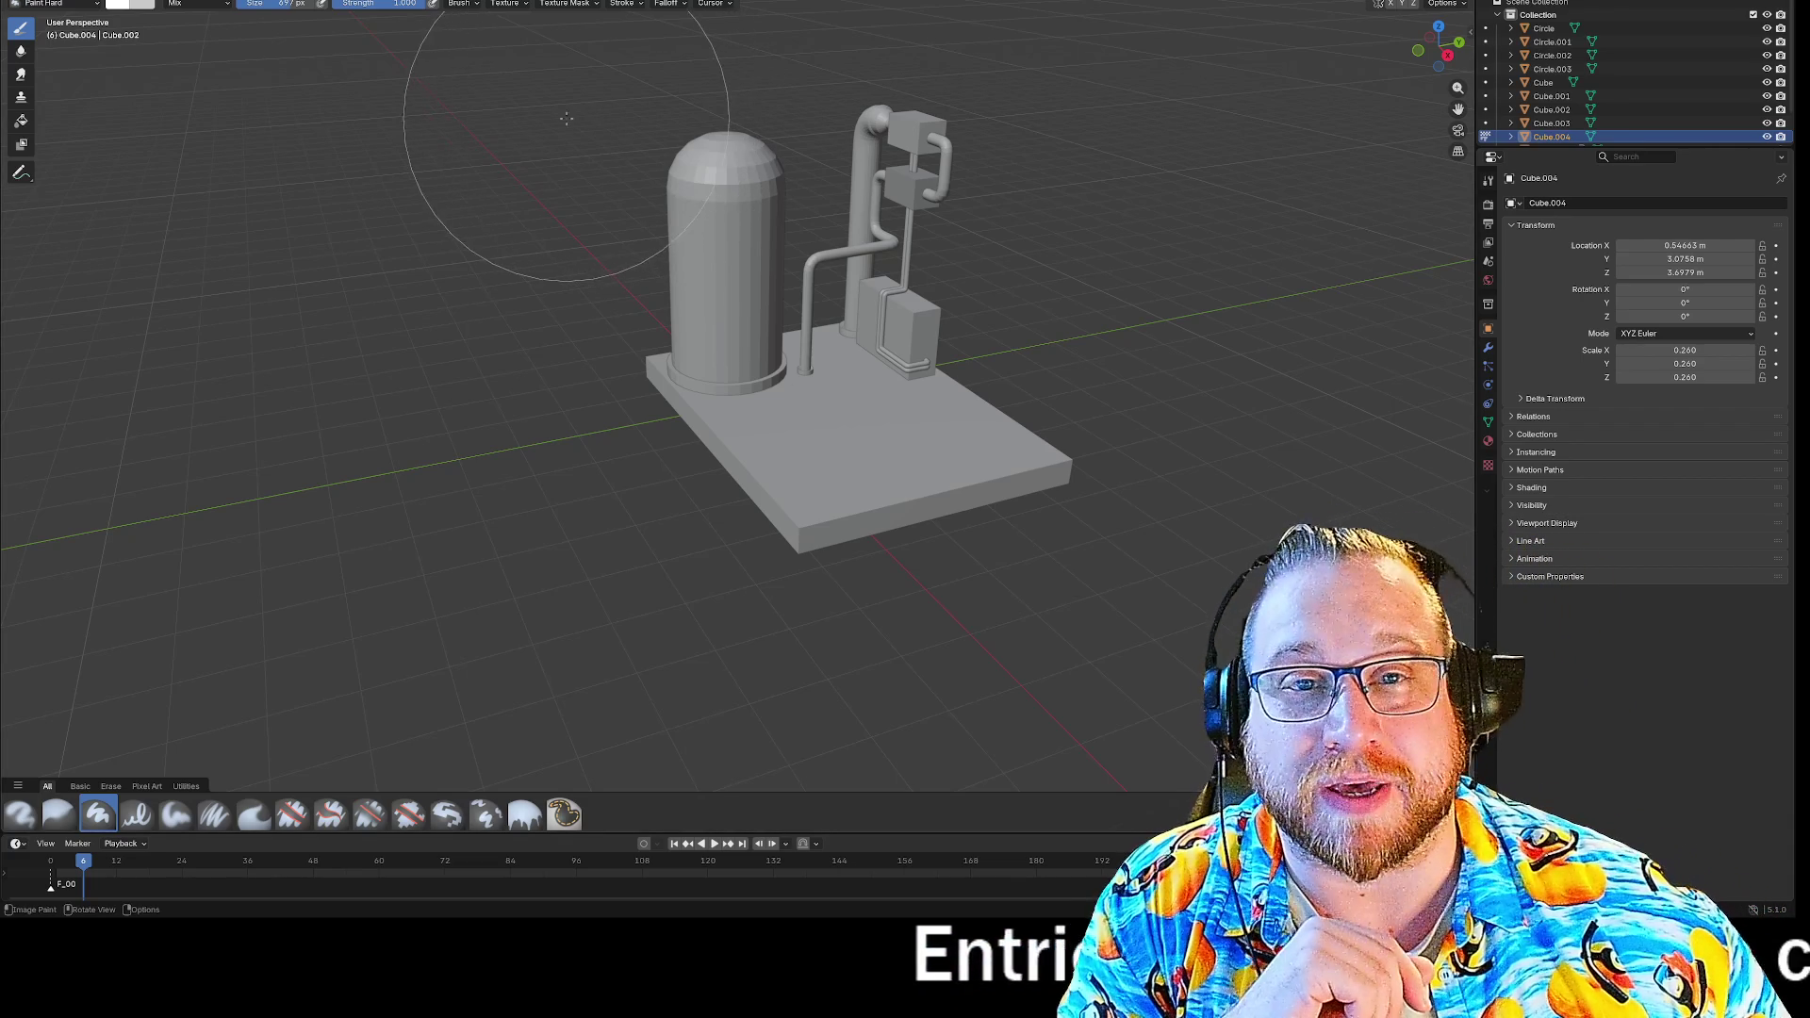
# Unhide the horizontal tank Cylinder.002 and orbit to see it.
pyautogui.moveTo(260, 216)
pyautogui.mouseDown(button='middle')
pyautogui.moveTo(226, 219)
pyautogui.moveTo(293, 233)
pyautogui.mouseUp(button='middle')
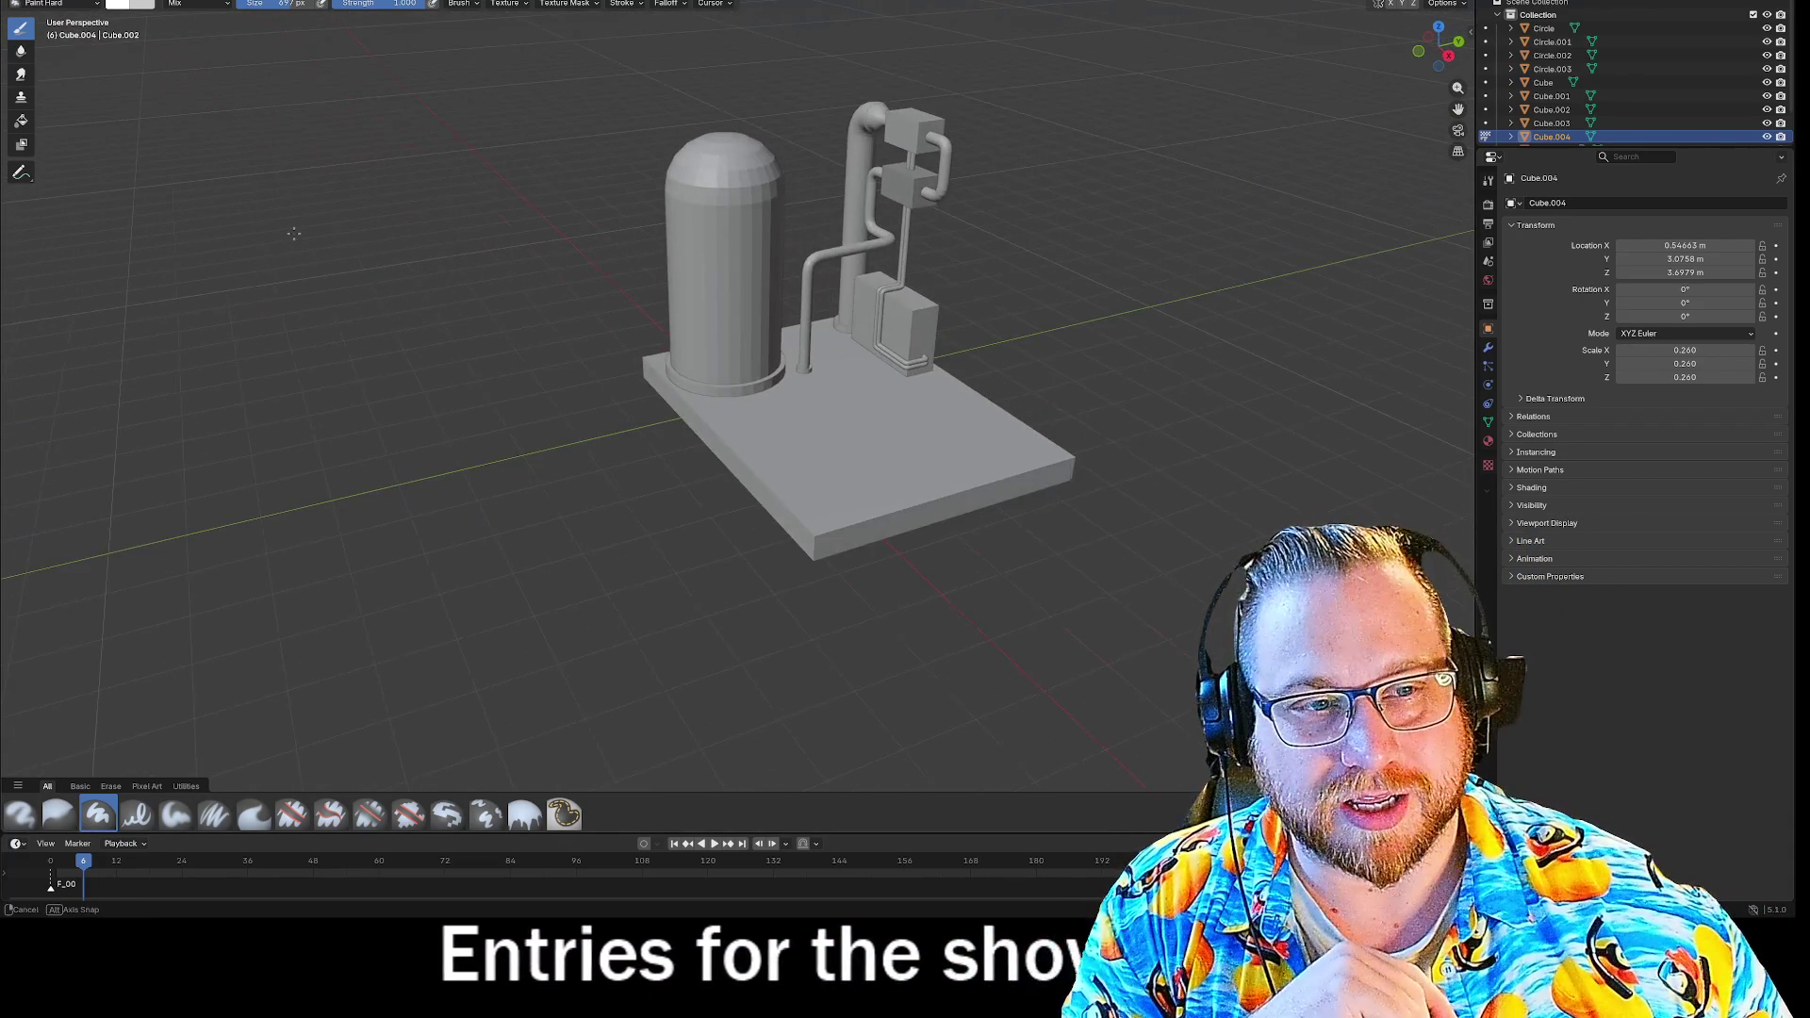
pyautogui.scroll(-2, 1743, 137)
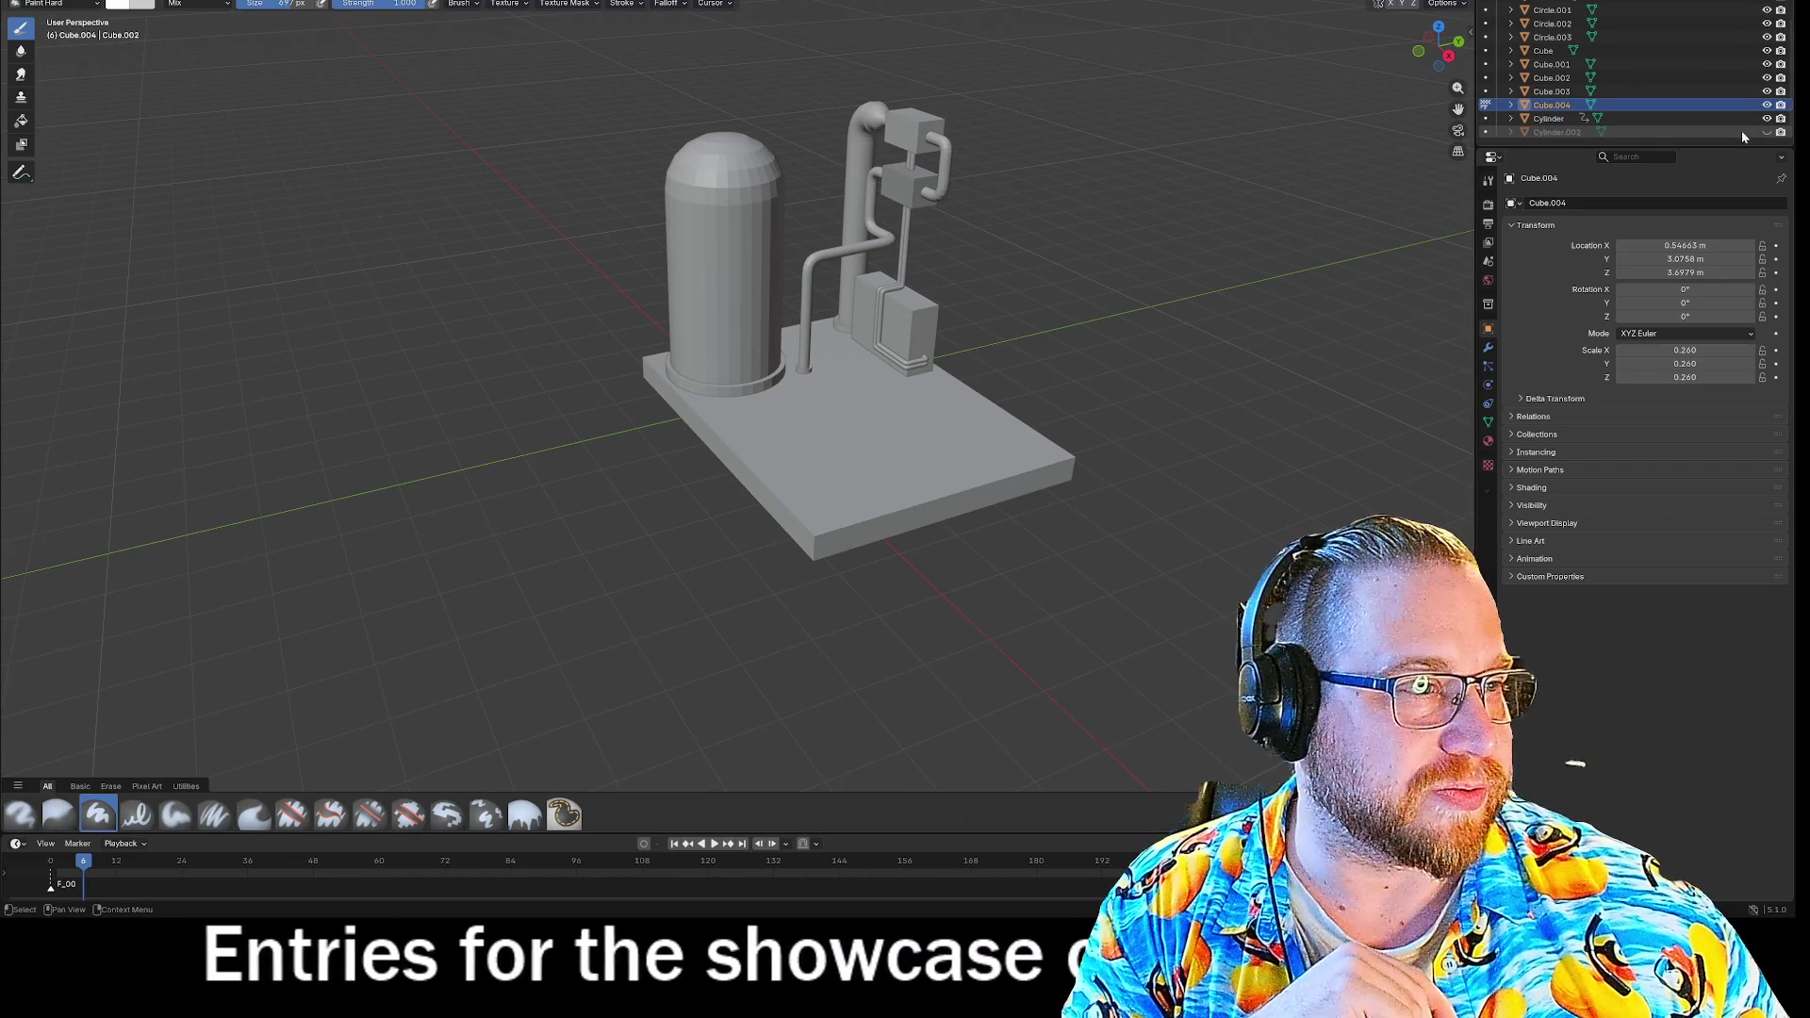
pyautogui.click(1767, 132)
pyautogui.moveTo(1333, 444)
pyautogui.mouseDown(button='middle')
pyautogui.moveTo(1053, 224)
pyautogui.moveTo(1254, 312)
pyautogui.moveTo(1417, 189)
pyautogui.mouseUp(button='middle')
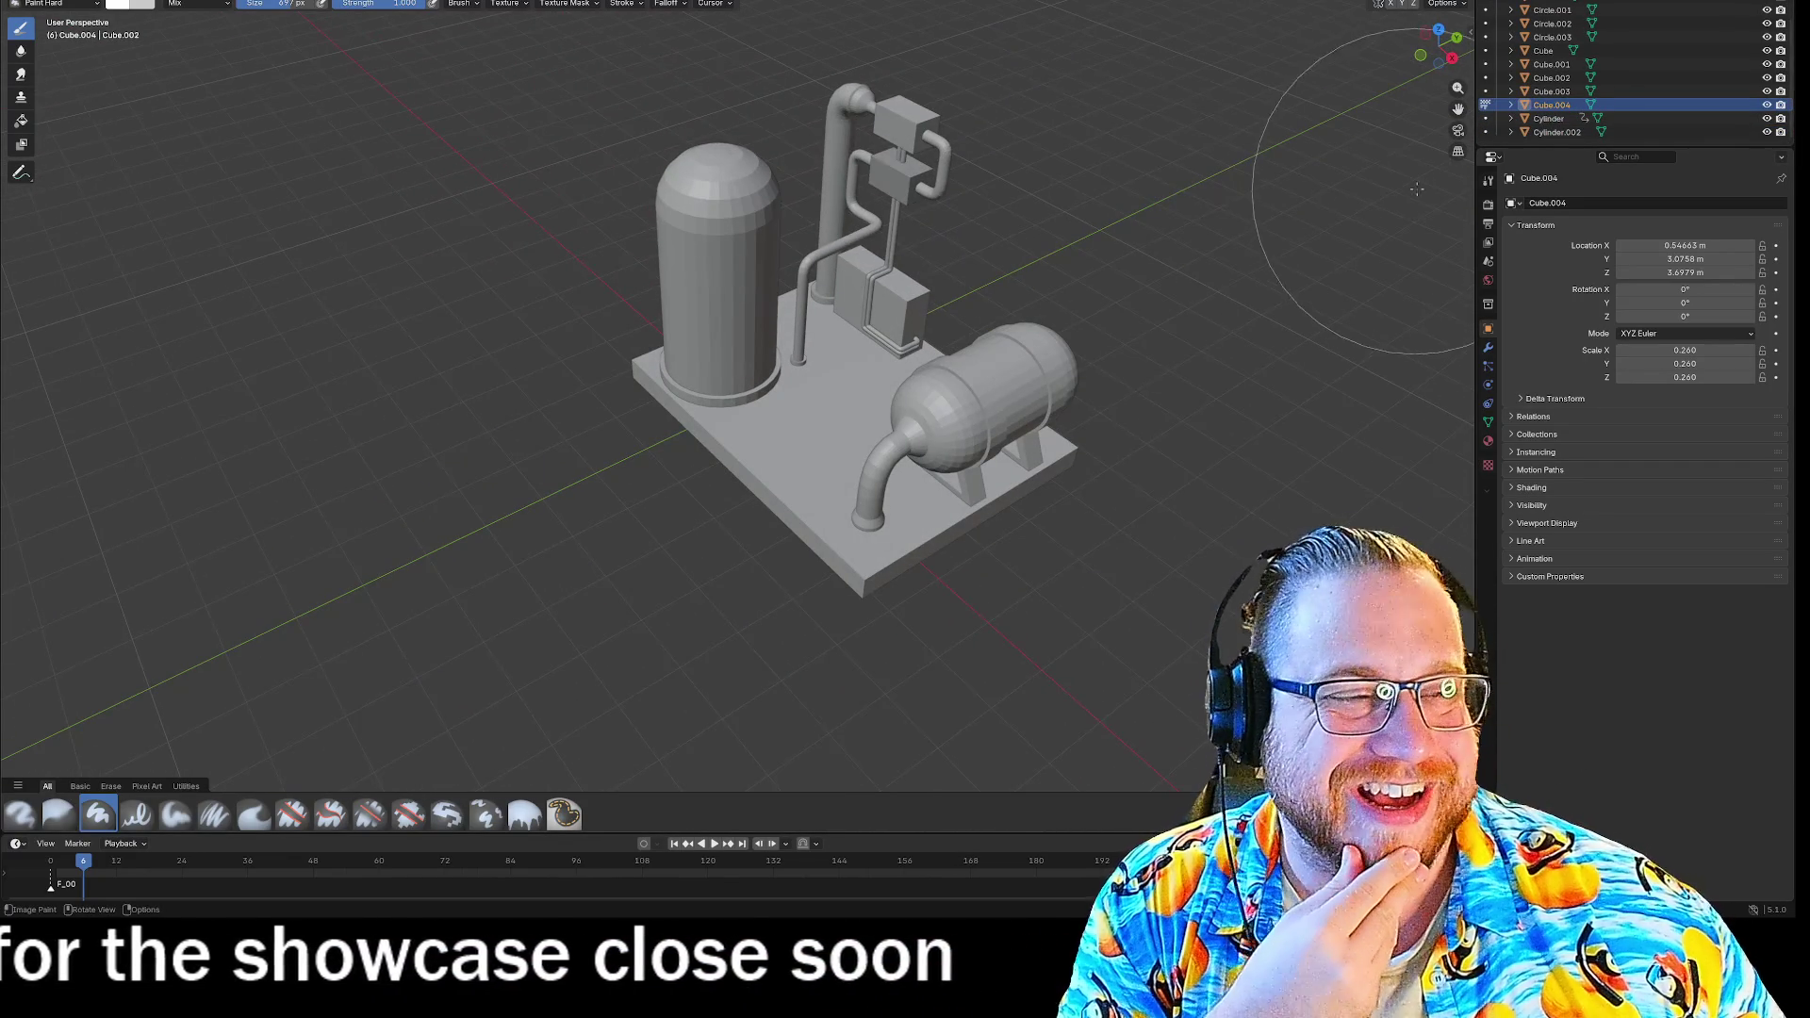
# Zoom in on the control box and orbit to a lower, frontal view.
pyautogui.moveTo(283, 320); pyautogui.dragTo(283, 316)
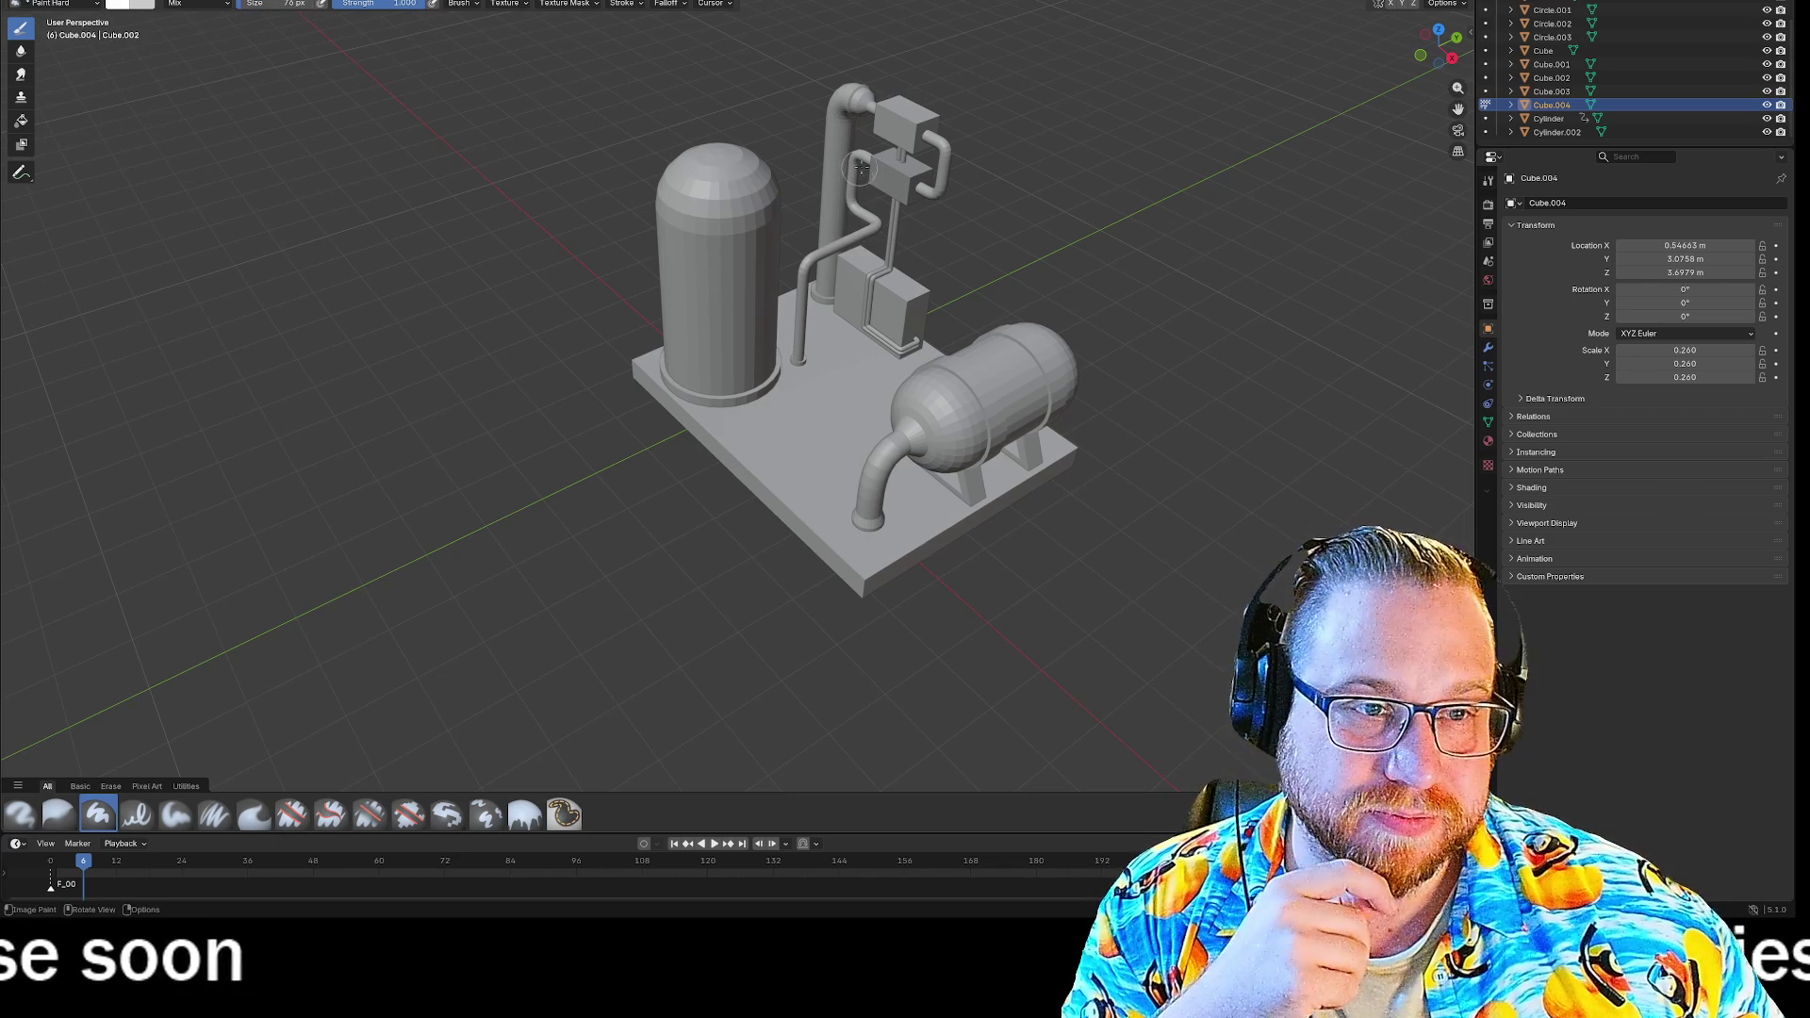
pyautogui.scroll(5, 943, 161)
pyautogui.scroll(-8, 990, 160)
pyautogui.scroll(7, 1036, 160)
pyautogui.scroll(-3, 1079, 160)
pyautogui.scroll(10, 1079, 160)
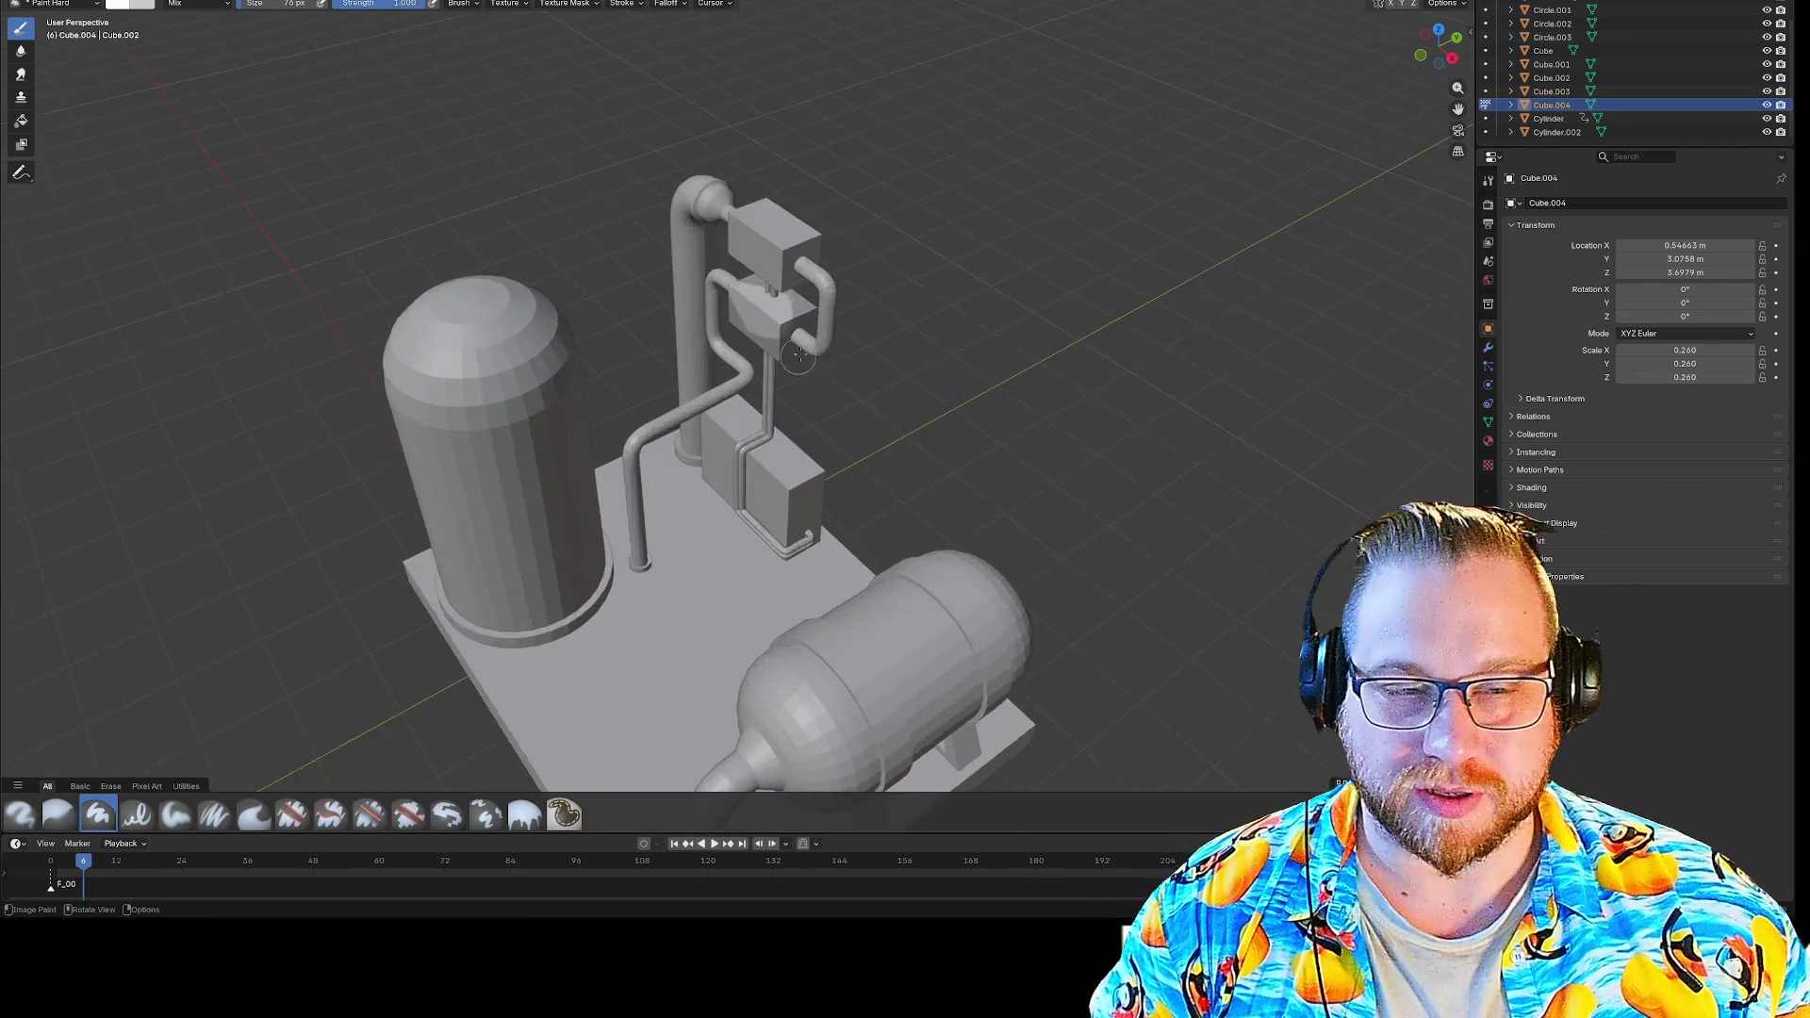
pyautogui.scroll(8, 754, 316)
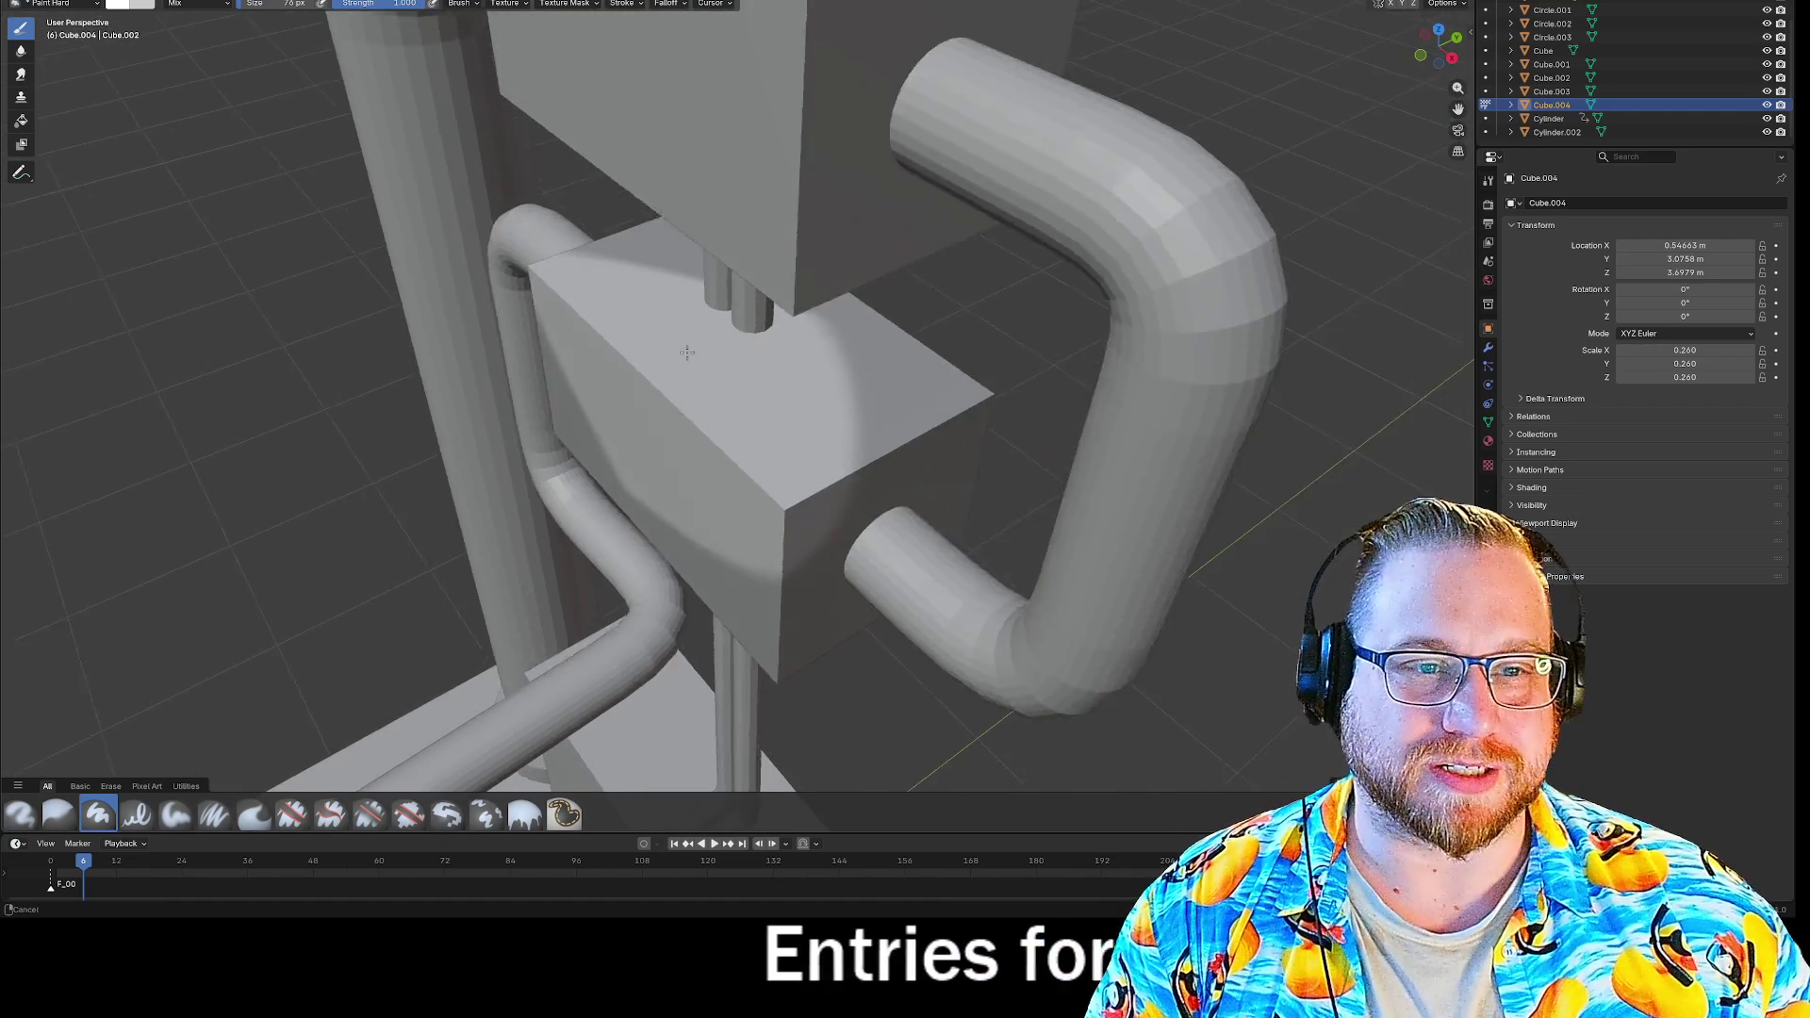
pyautogui.moveTo(688, 352); pyautogui.dragTo(655, 369, button='middle')
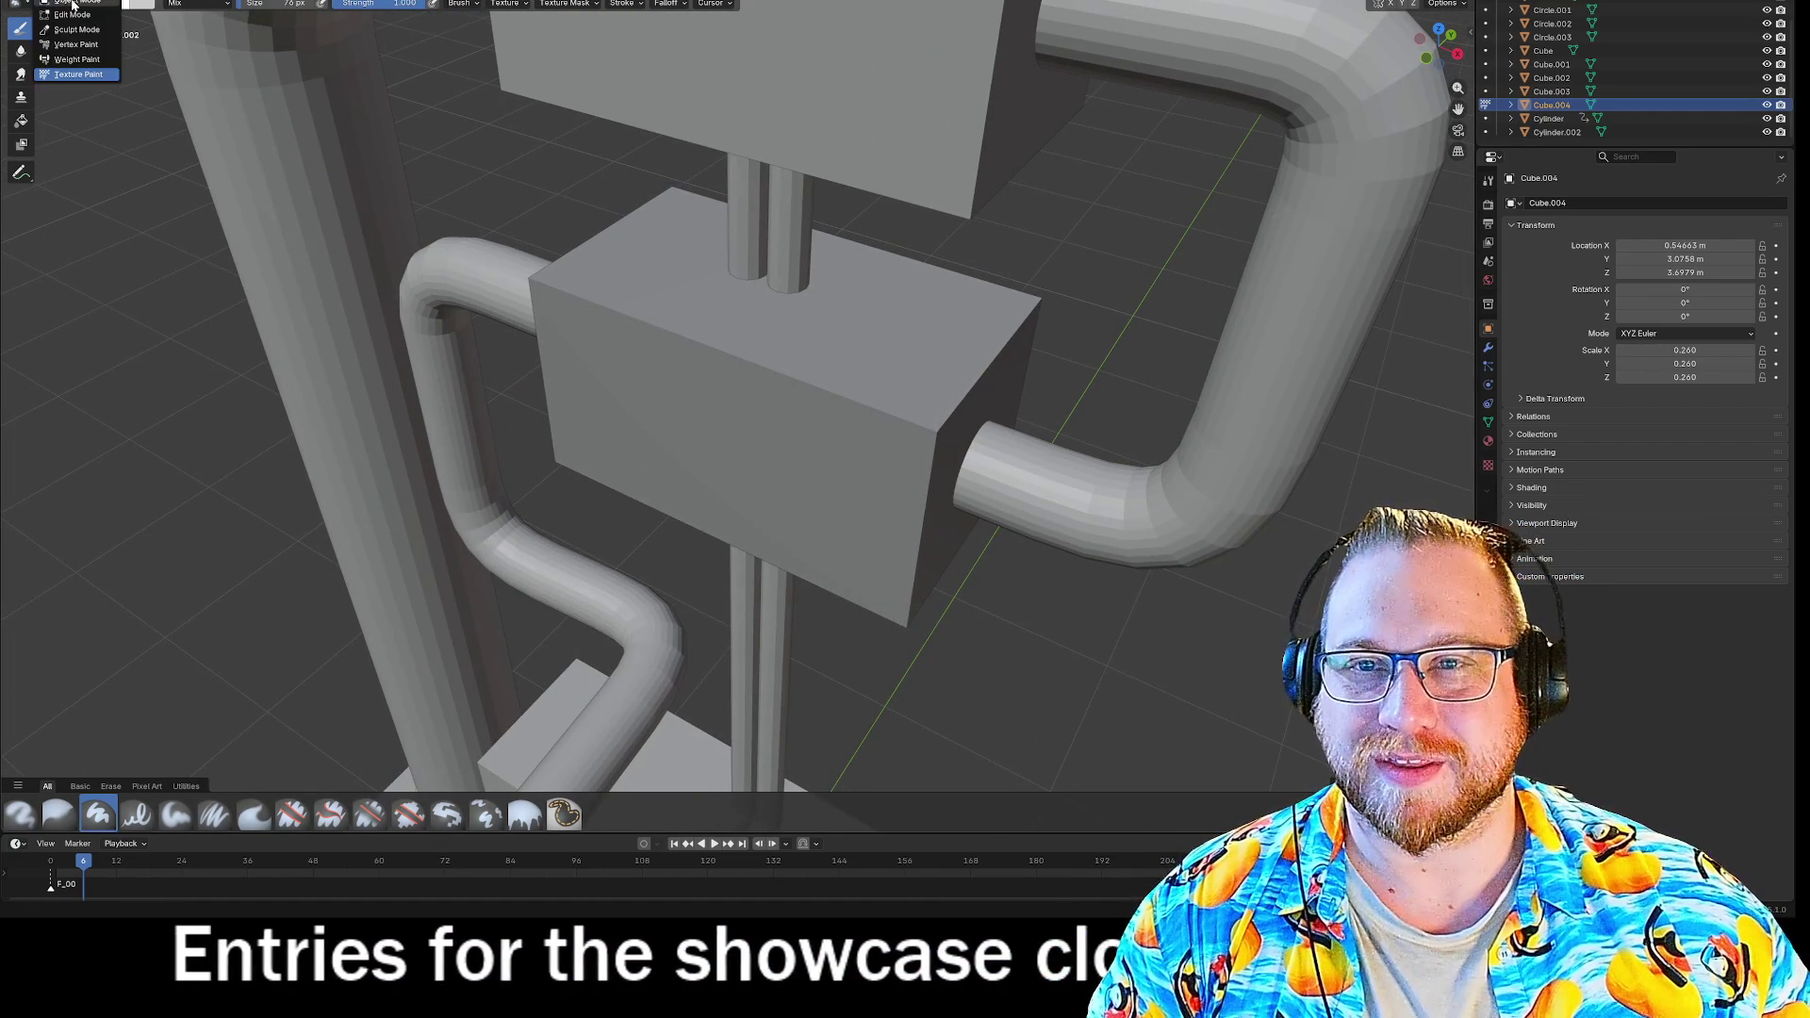
# Switch to the Texture Paint layout with Material Preview shading and orbit the machine.
pyautogui.hotkey('ctrl', 'Tab')
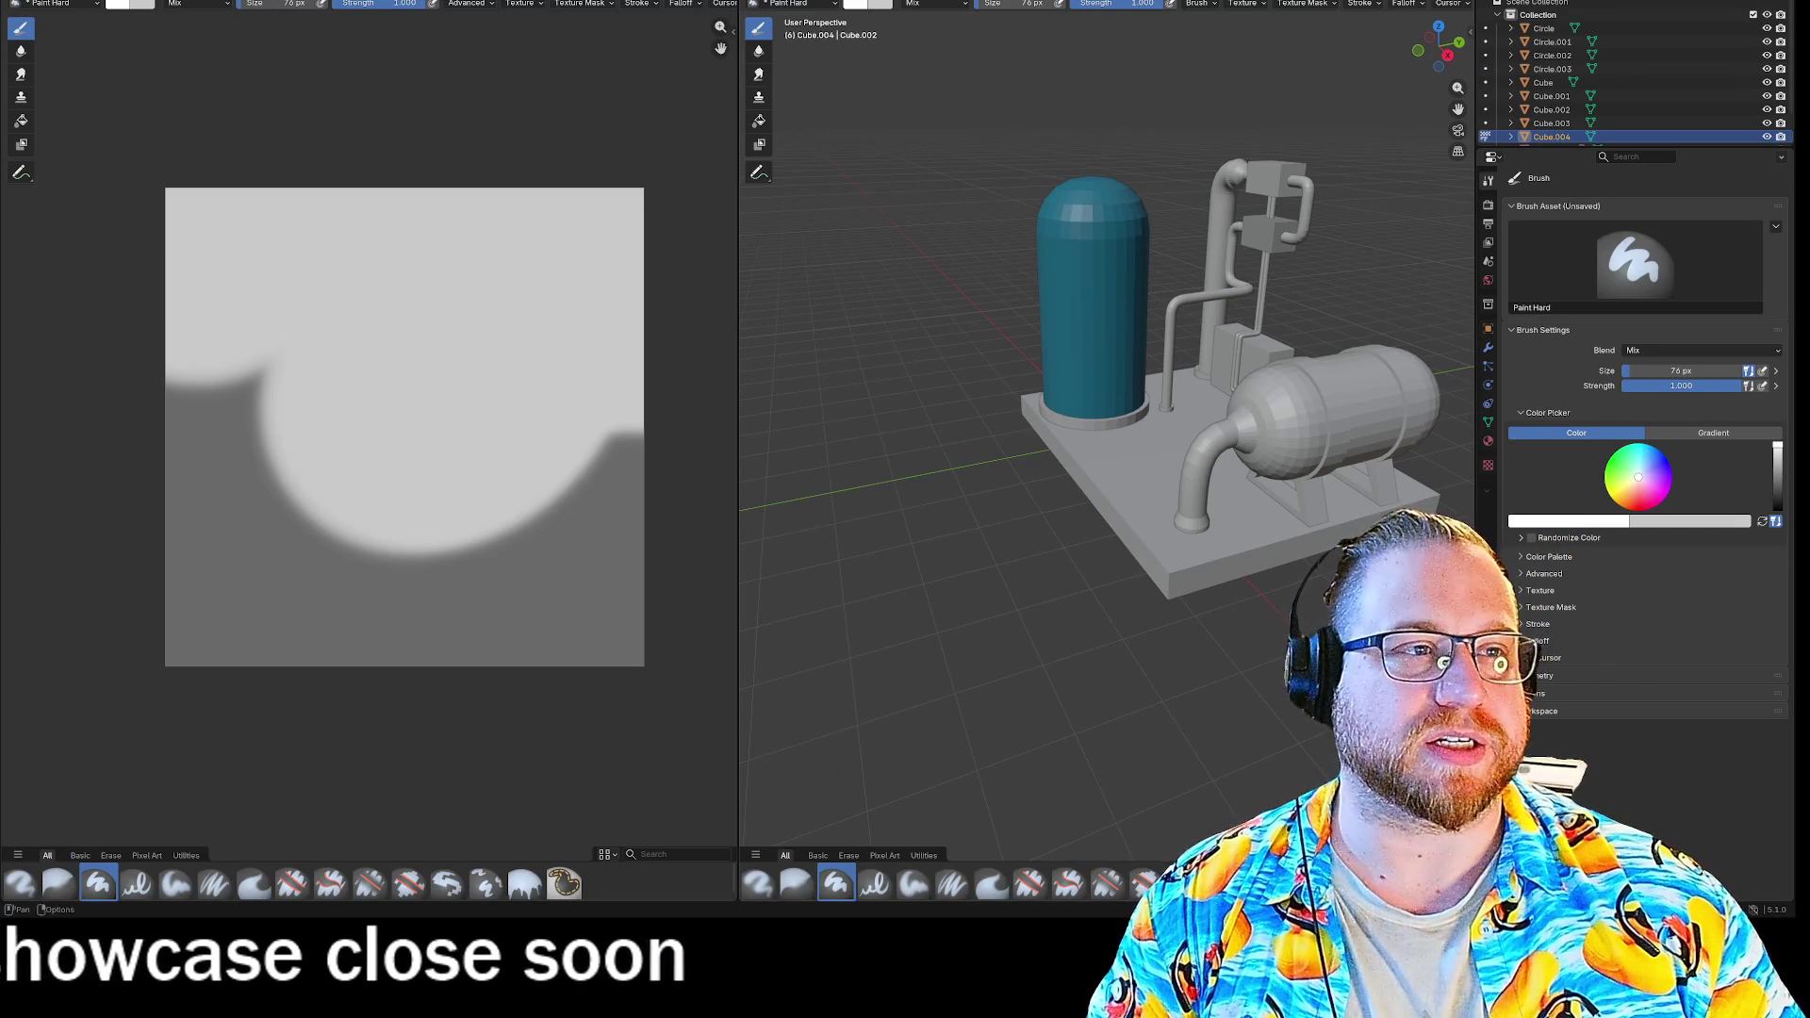
pyautogui.click(1438, 2)
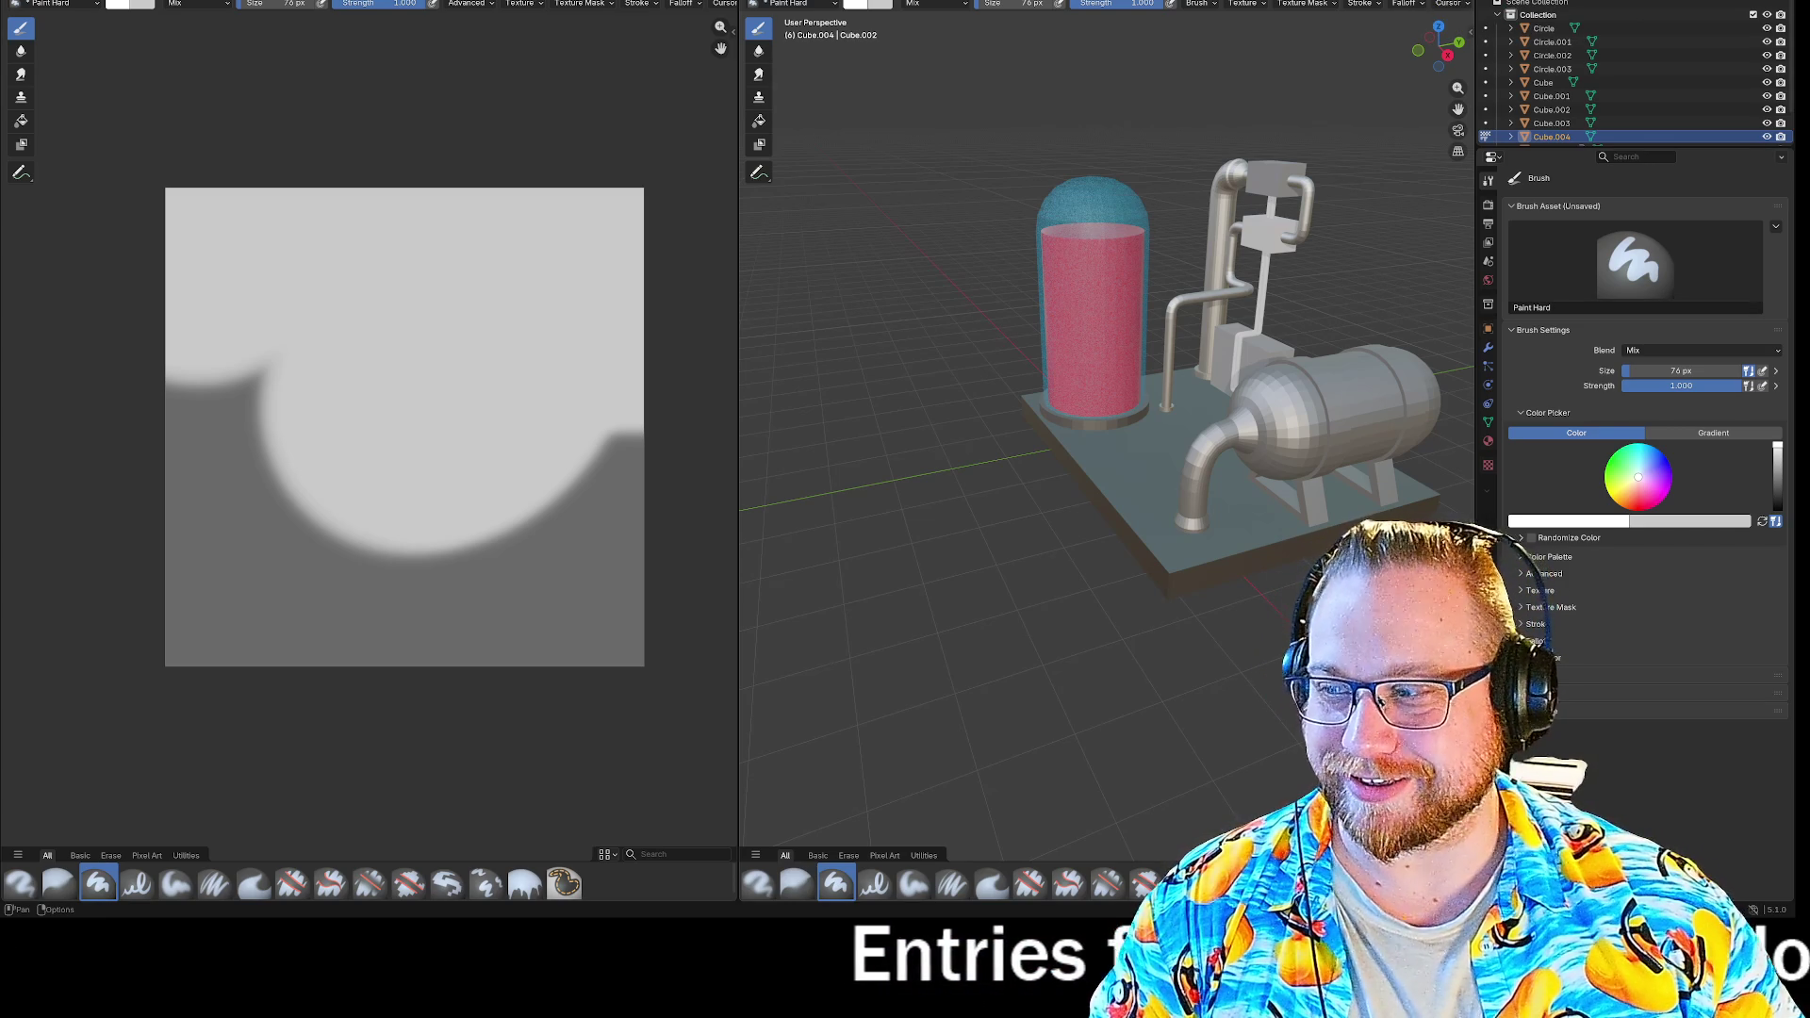
pyautogui.moveTo(908, 51)
pyautogui.mouseDown(button='middle')
pyautogui.moveTo(1468, 108)
pyautogui.moveTo(849, 113)
pyautogui.moveTo(1245, 123)
pyautogui.mouseUp(button='middle')
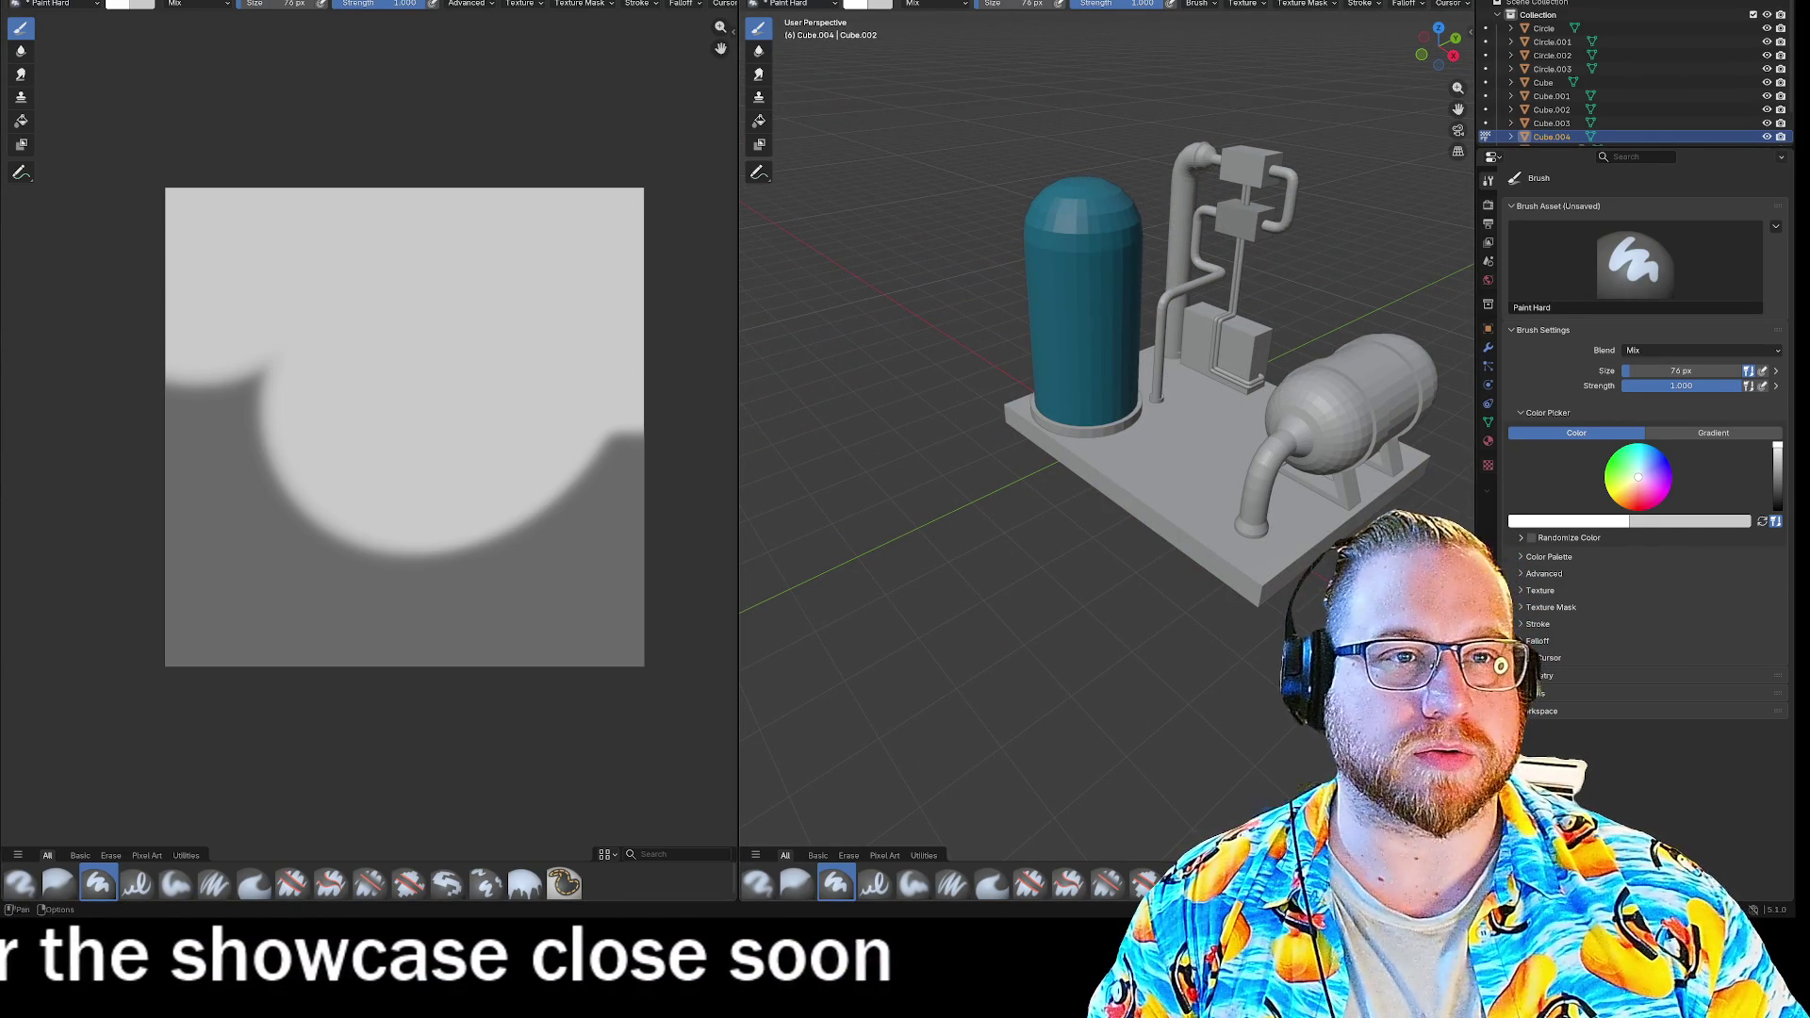
# Paint a white patch onto the small box, then orbit halfway around.
pyautogui.click(808, 5)
pyautogui.press('Escape')
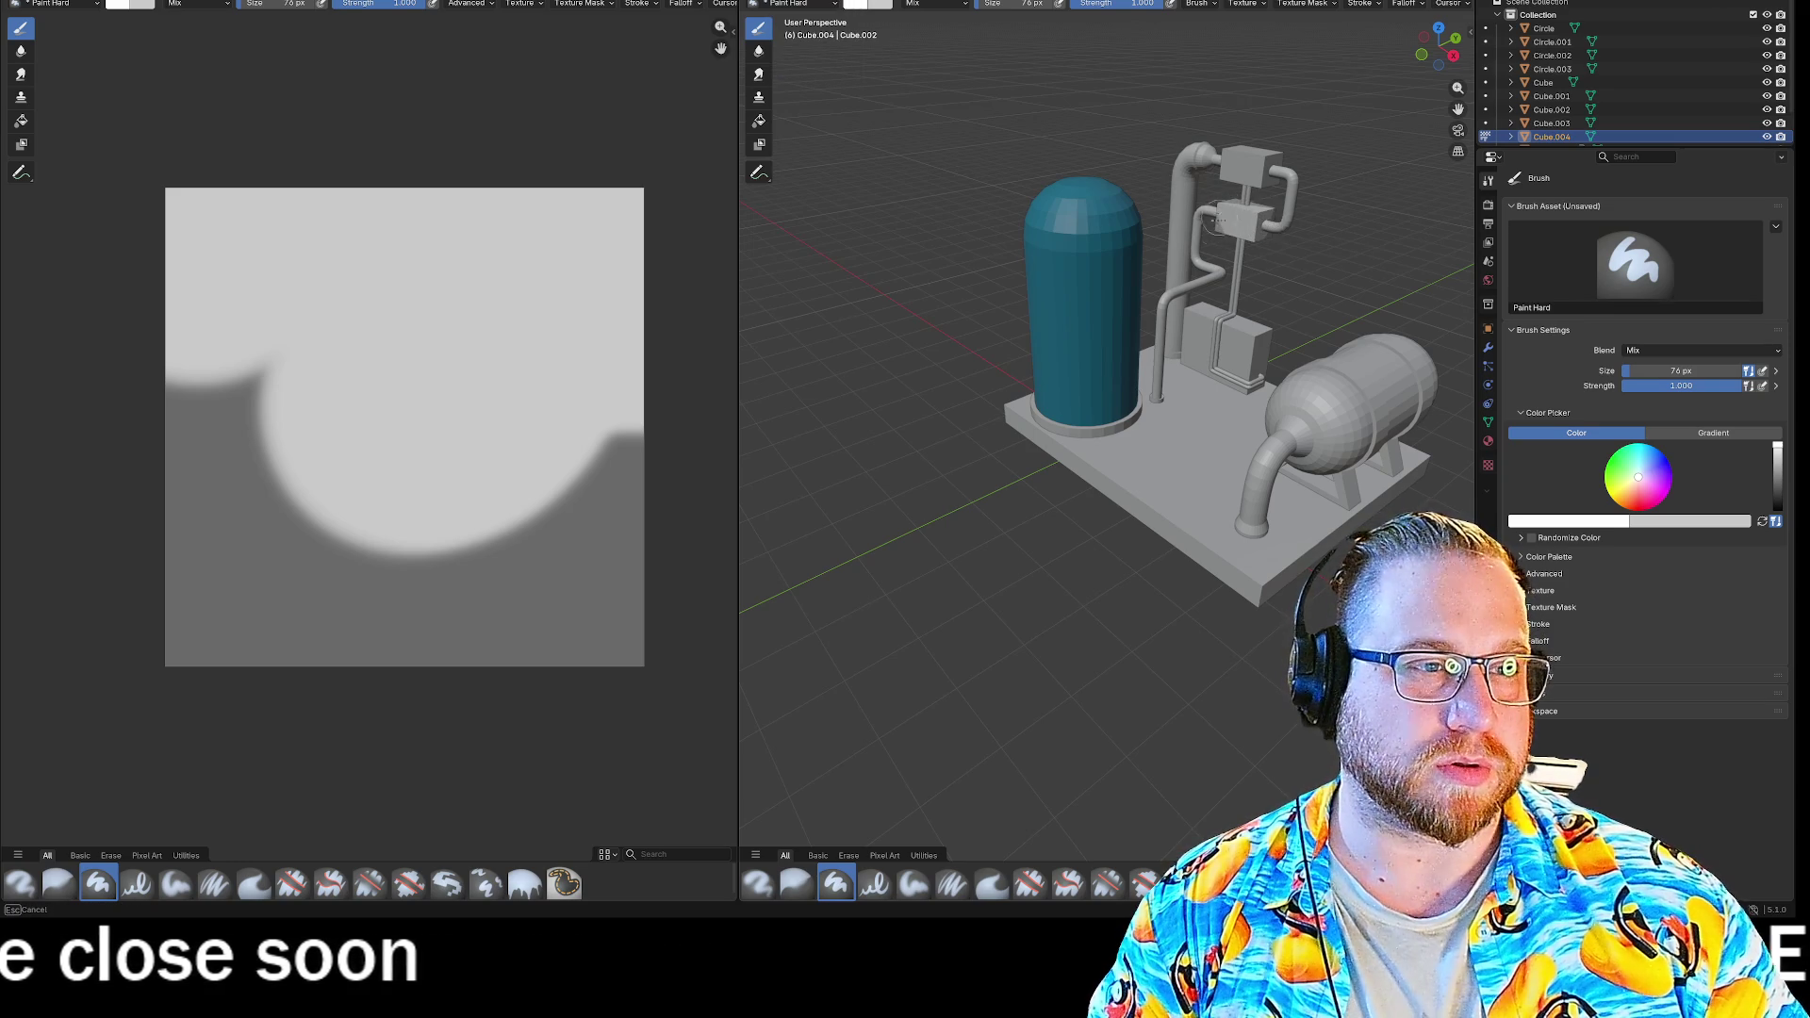
pyautogui.moveTo(1223, 239); pyautogui.dragTo(1219, 223)
pyautogui.moveTo(1376, 218)
pyautogui.mouseDown(button='middle')
pyautogui.moveTo(1101, 288)
pyautogui.moveTo(1117, 291)
pyautogui.moveTo(1066, 313)
pyautogui.mouseUp(button='middle')
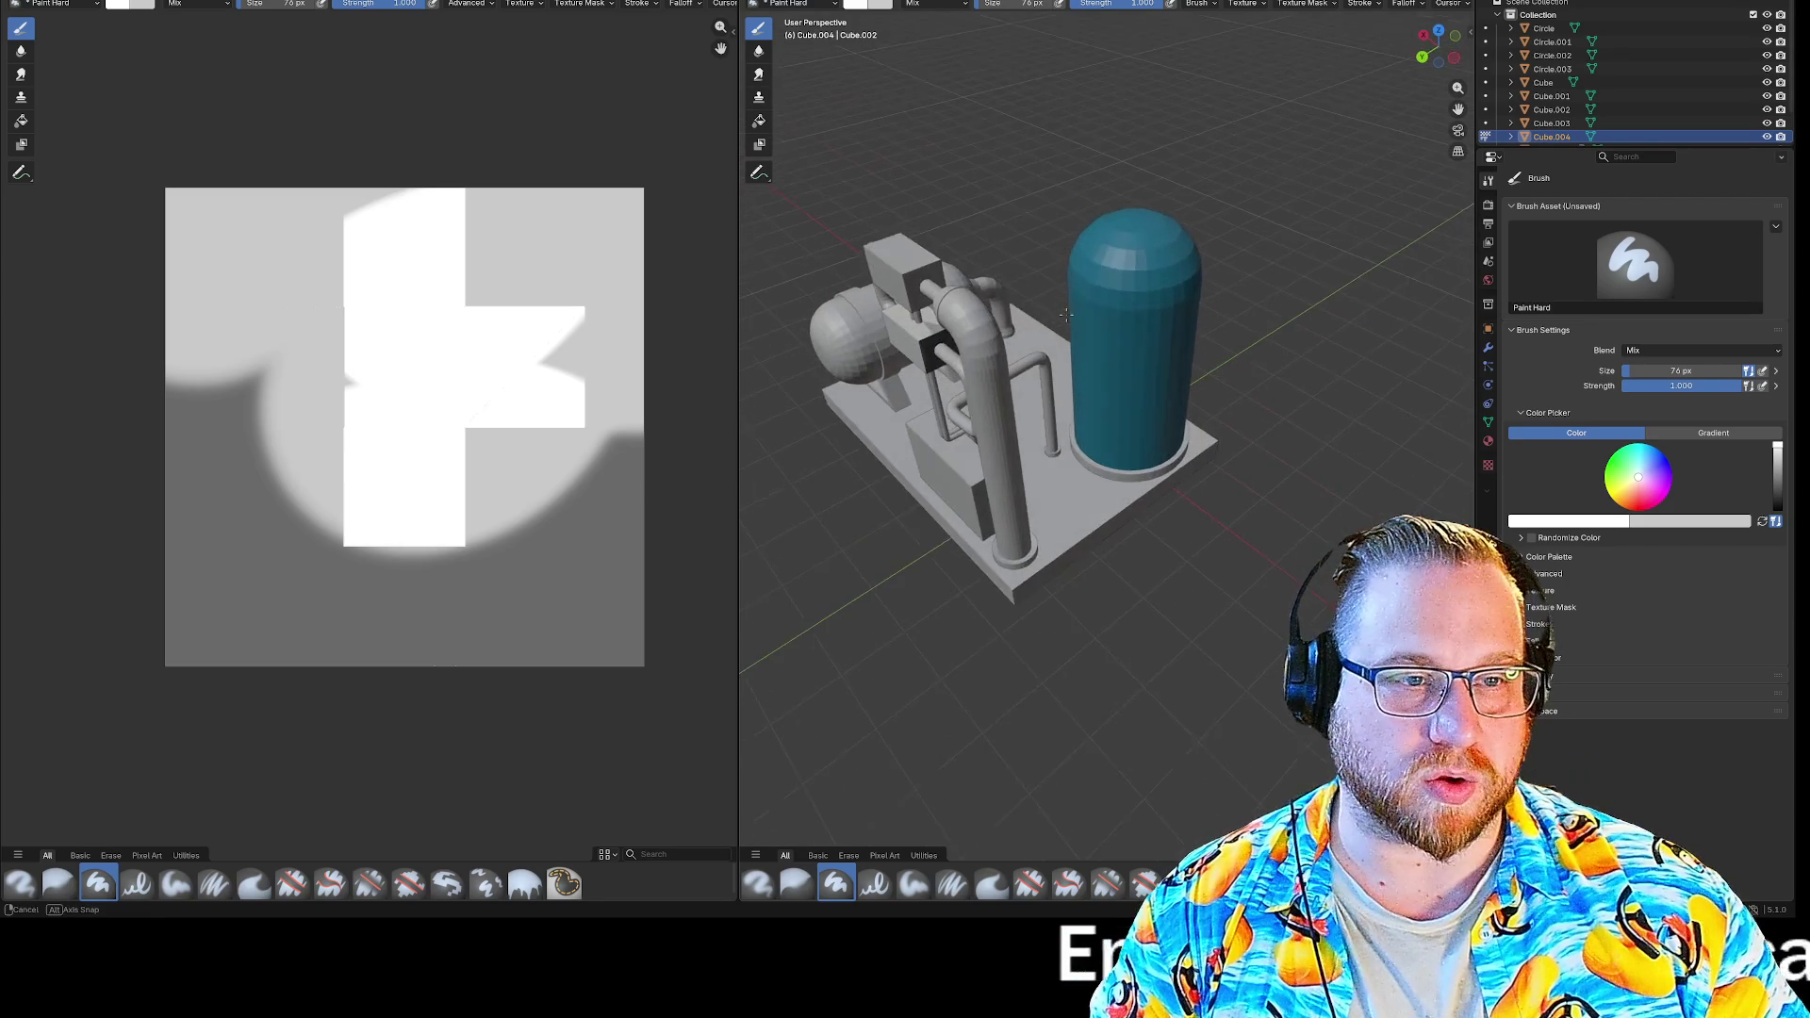
# Finish painting the white cross on the box texture, covering the grey diagonal.
pyautogui.moveTo(942, 350); pyautogui.dragTo(943, 351)
pyautogui.moveTo(942, 351)
pyautogui.mouseDown(button='middle')
pyautogui.moveTo(937, 257)
pyautogui.moveTo(1018, 301)
pyautogui.moveTo(1091, 390)
pyautogui.moveTo(1244, 243)
pyautogui.moveTo(1273, 253)
pyautogui.moveTo(1192, 265)
pyautogui.moveTo(1179, 335)
pyautogui.moveTo(1051, 240)
pyautogui.moveTo(1046, 211)
pyautogui.moveTo(1224, 317)
pyautogui.moveTo(1210, 307)
pyautogui.mouseUp(button='middle')
pyautogui.click(979, 251)
pyautogui.click(1245, 243)
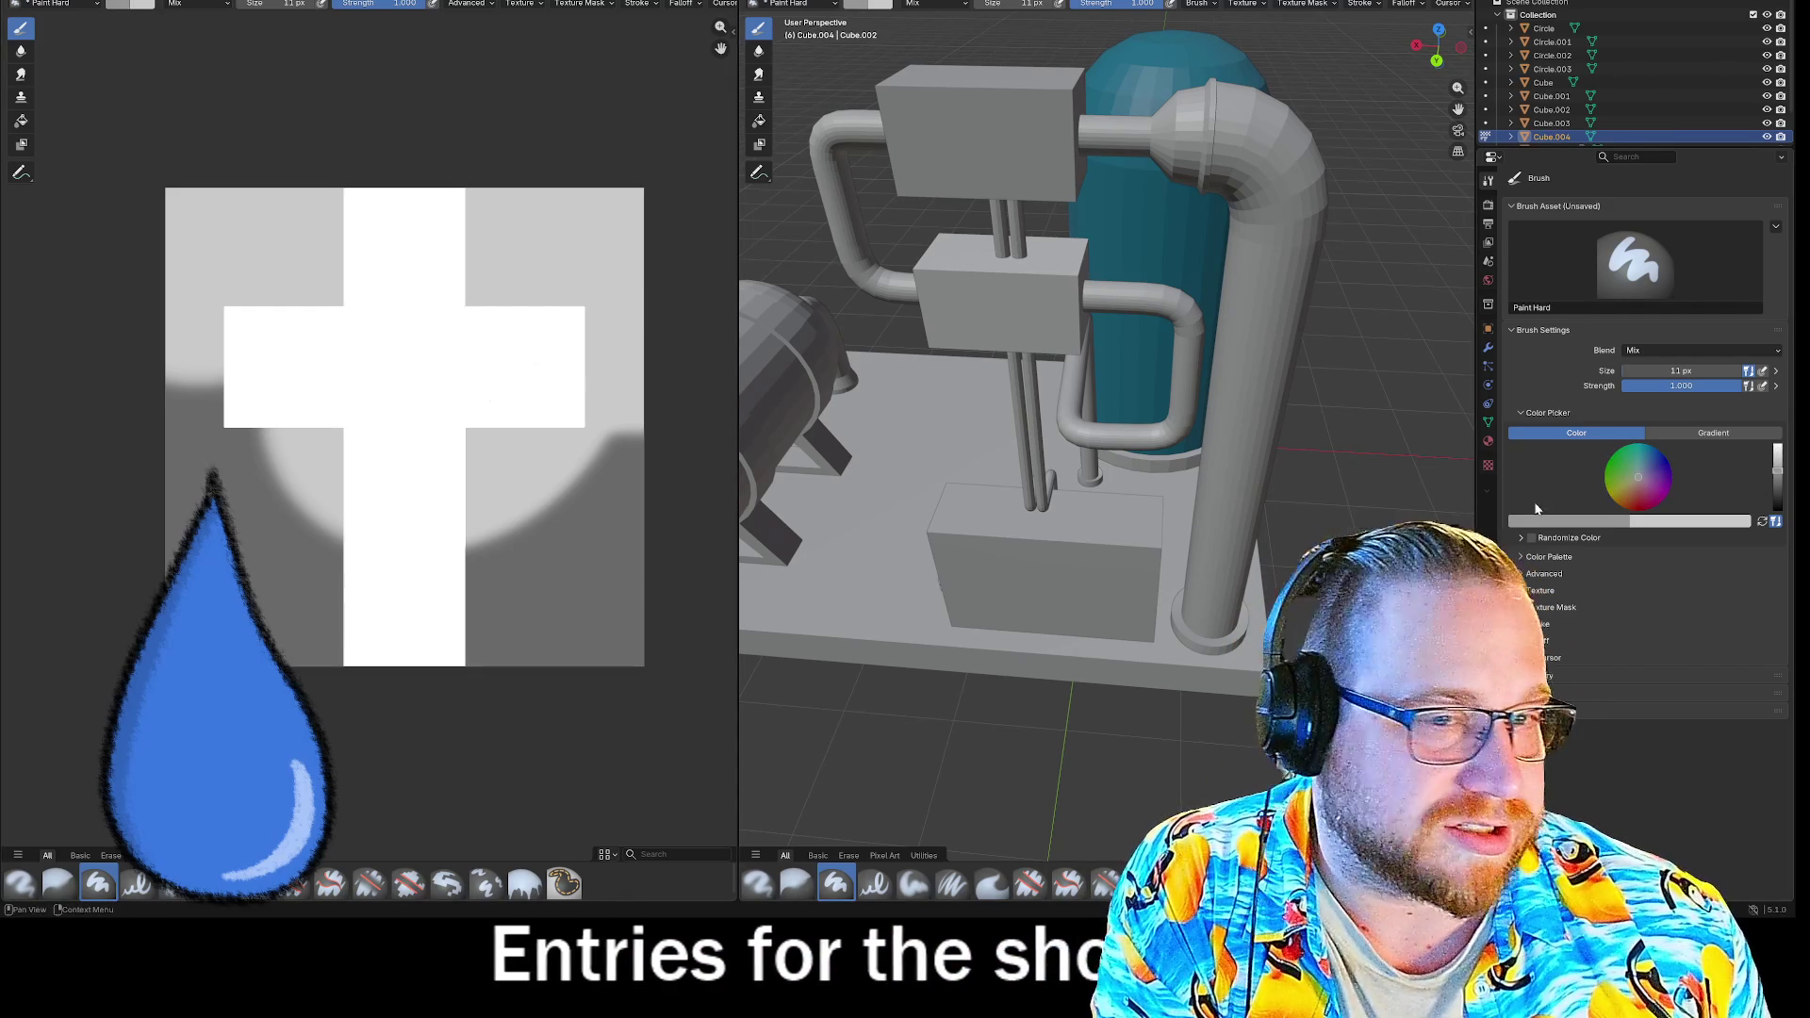
# Draw thin grey vertical stripes over the cross and enlarge the brush to 939 px.
pyautogui.moveTo(466, 300); pyautogui.dragTo(468, 443)
pyautogui.moveTo(499, 288)
pyautogui.mouseDown()
pyautogui.moveTo(507, 435)
pyautogui.moveTo(528, 439)
pyautogui.mouseUp()
pyautogui.moveTo(538, 300)
pyautogui.mouseDown()
pyautogui.moveTo(542, 441)
pyautogui.moveTo(570, 445)
pyautogui.mouseUp()
pyautogui.moveTo(577, 301)
pyautogui.mouseDown()
pyautogui.moveTo(592, 443)
pyautogui.moveTo(416, 481)
pyautogui.moveTo(434, 436)
pyautogui.mouseUp()
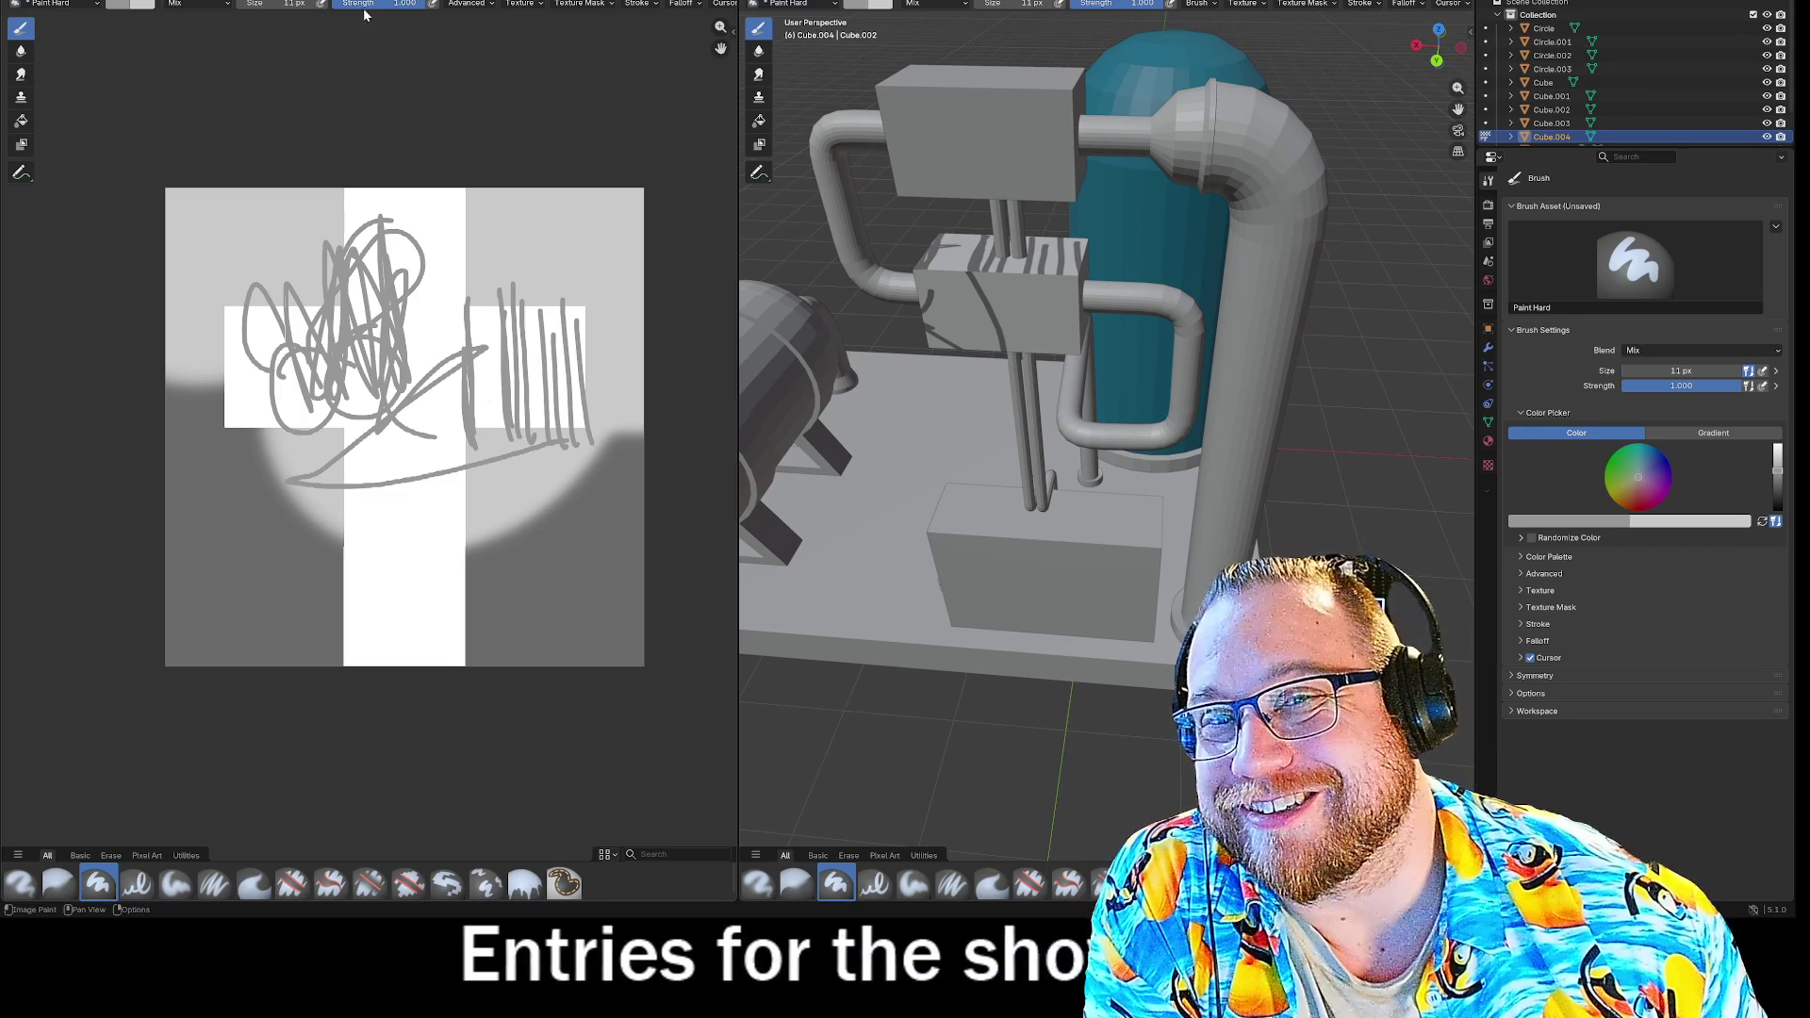
pyautogui.press('f')
pyautogui.moveTo(335, 321)
pyautogui.mouseDown()
pyautogui.moveTo(405, 584)
pyautogui.moveTo(405, 424)
pyautogui.mouseUp()
# Fill the whole texture grey, then set the paint colour to light grey #D9D9D9 (Value 0.850).
pyautogui.click(338, 382)
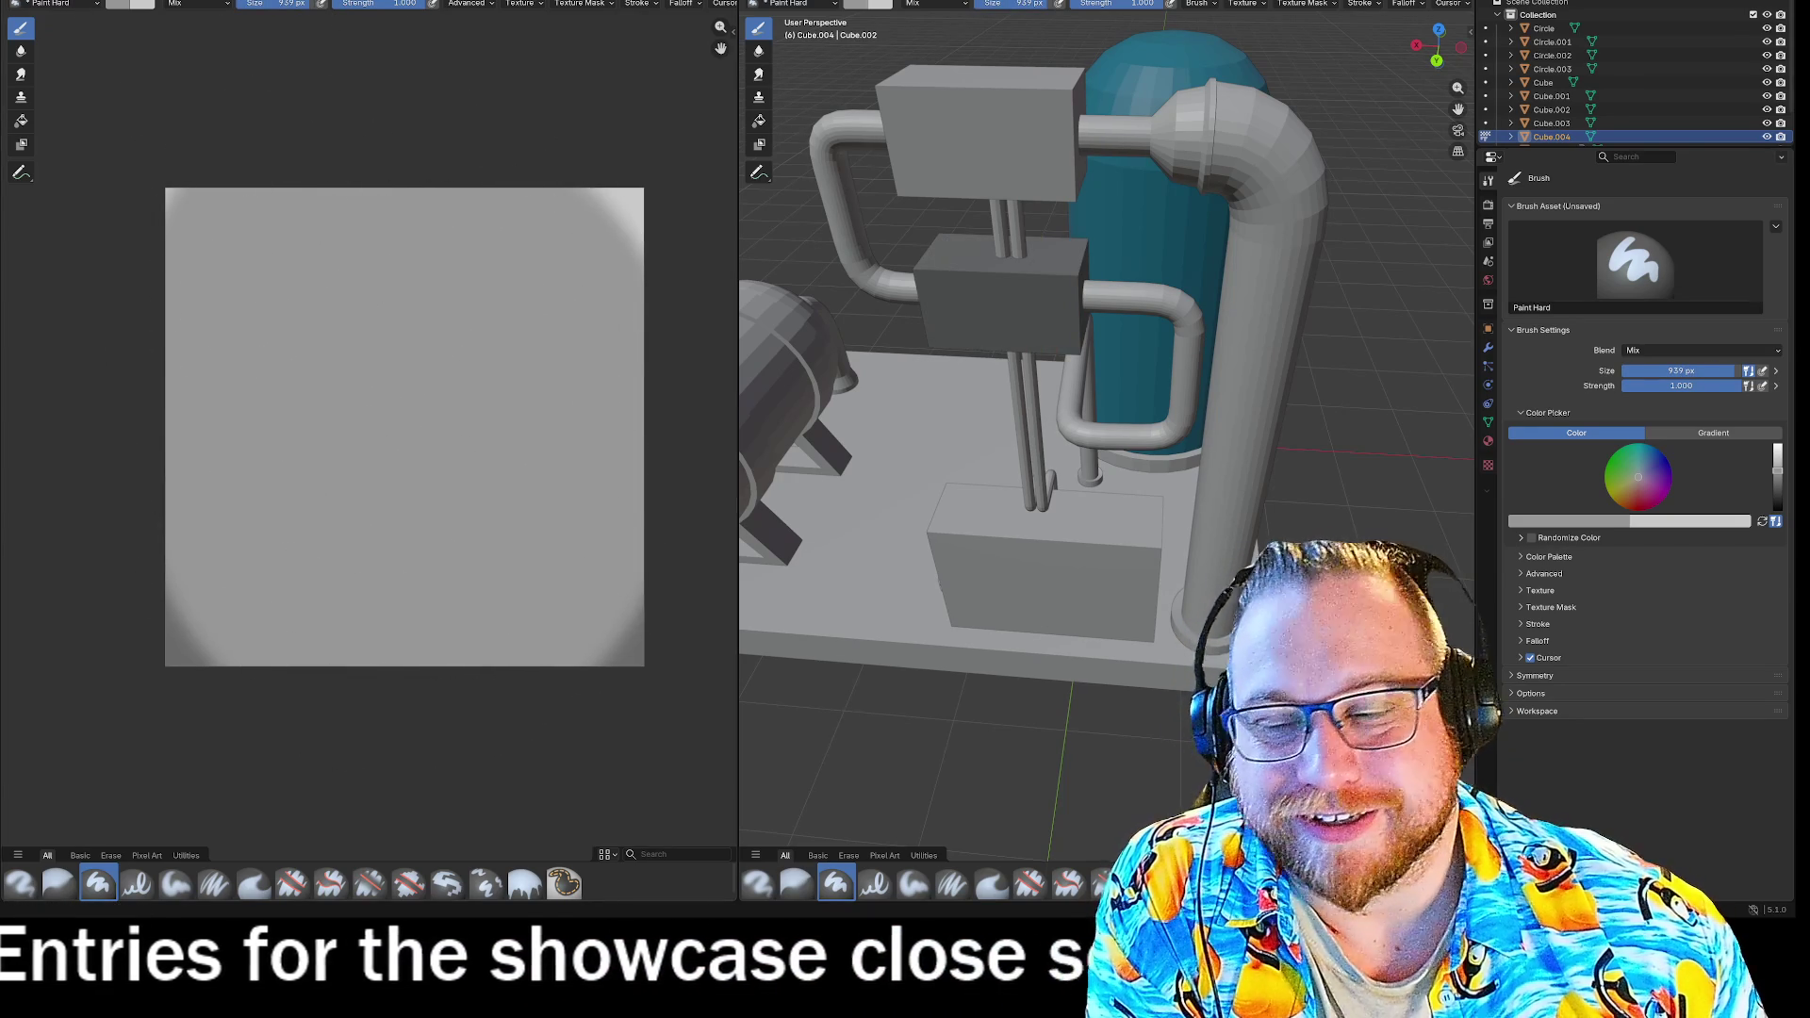
pyautogui.click(133, 4)
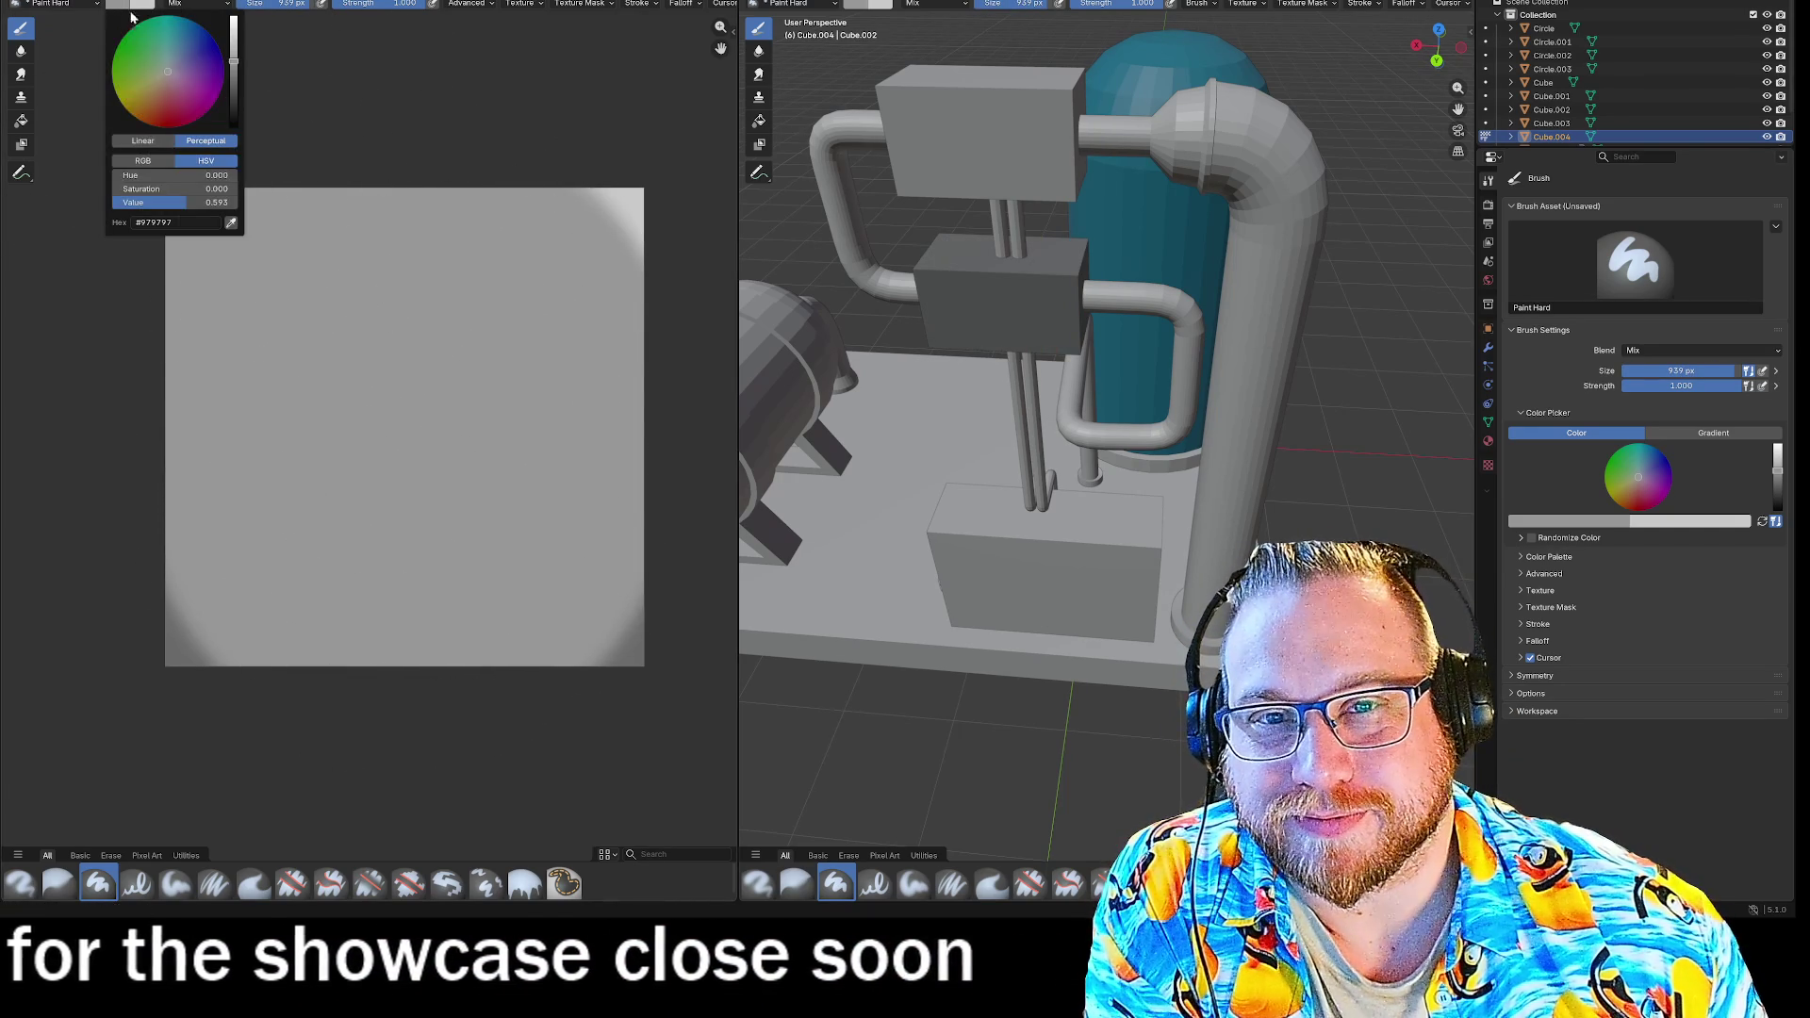
pyautogui.moveTo(234, 58); pyautogui.dragTo(249, 6)
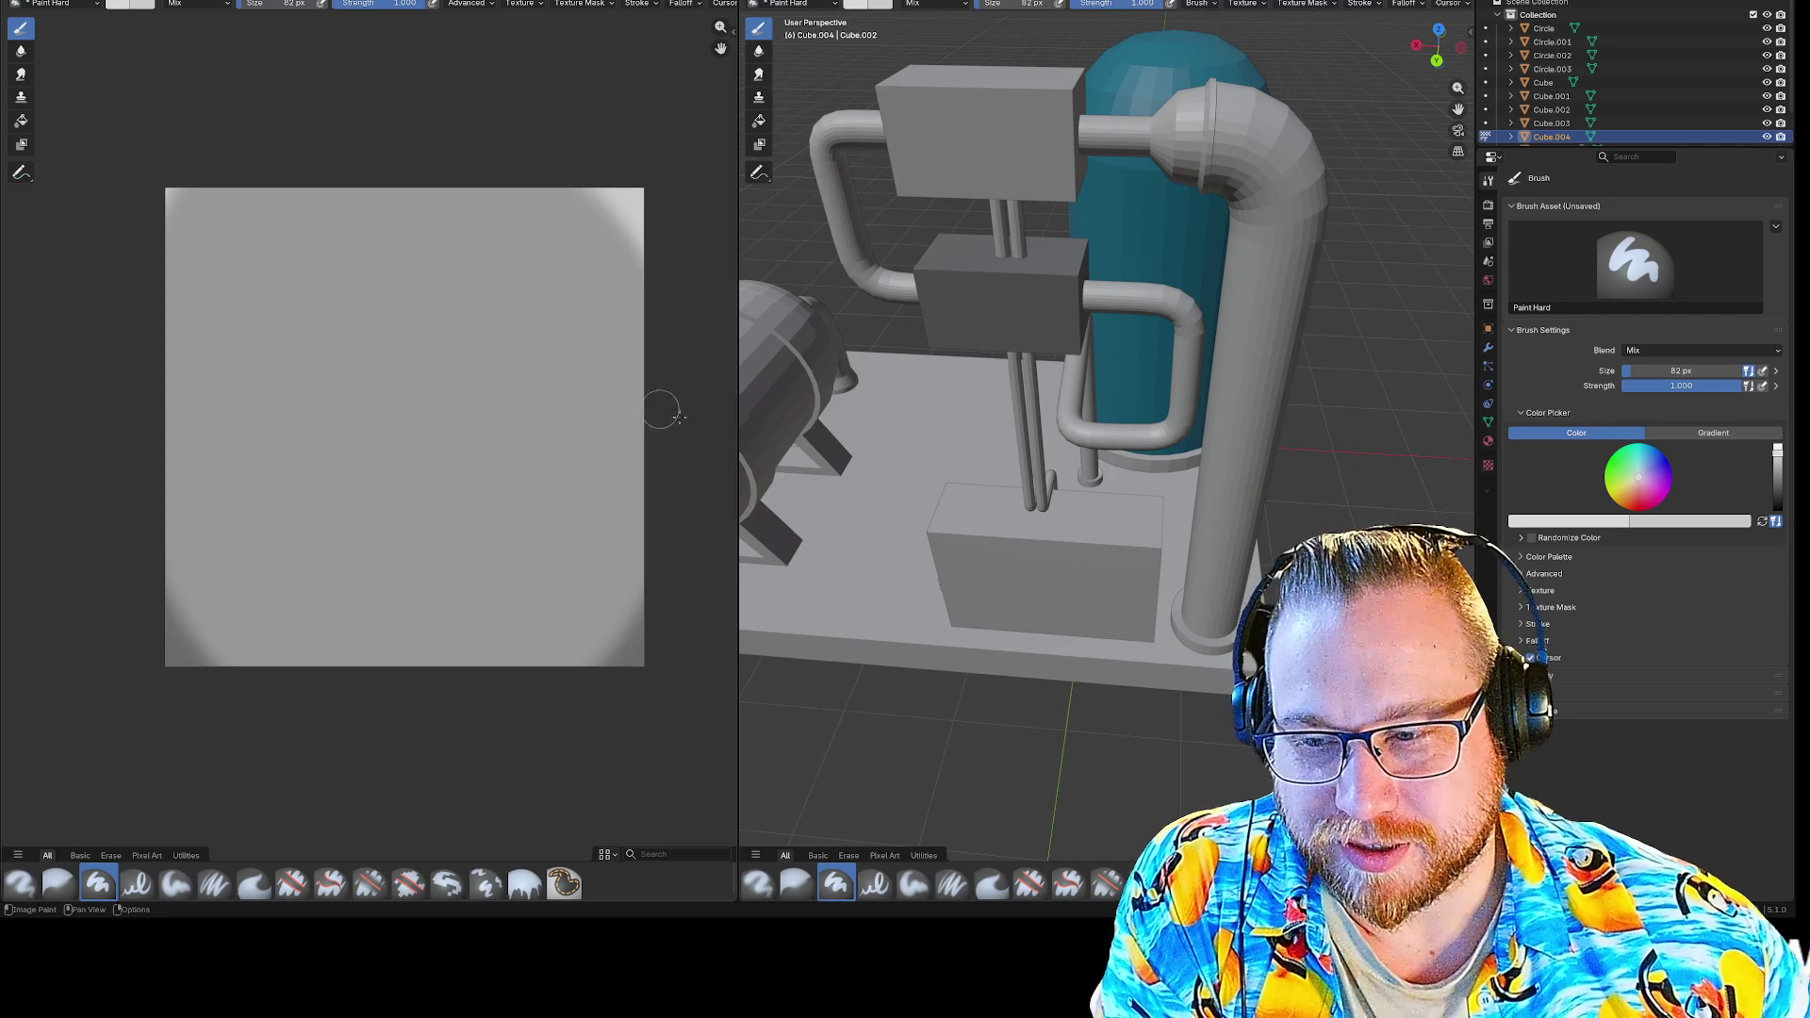
# Zoom and orbit low beneath a pipe toward the box.
pyautogui.scroll(5, 829, 357)
pyautogui.scroll(-3, 820, 283)
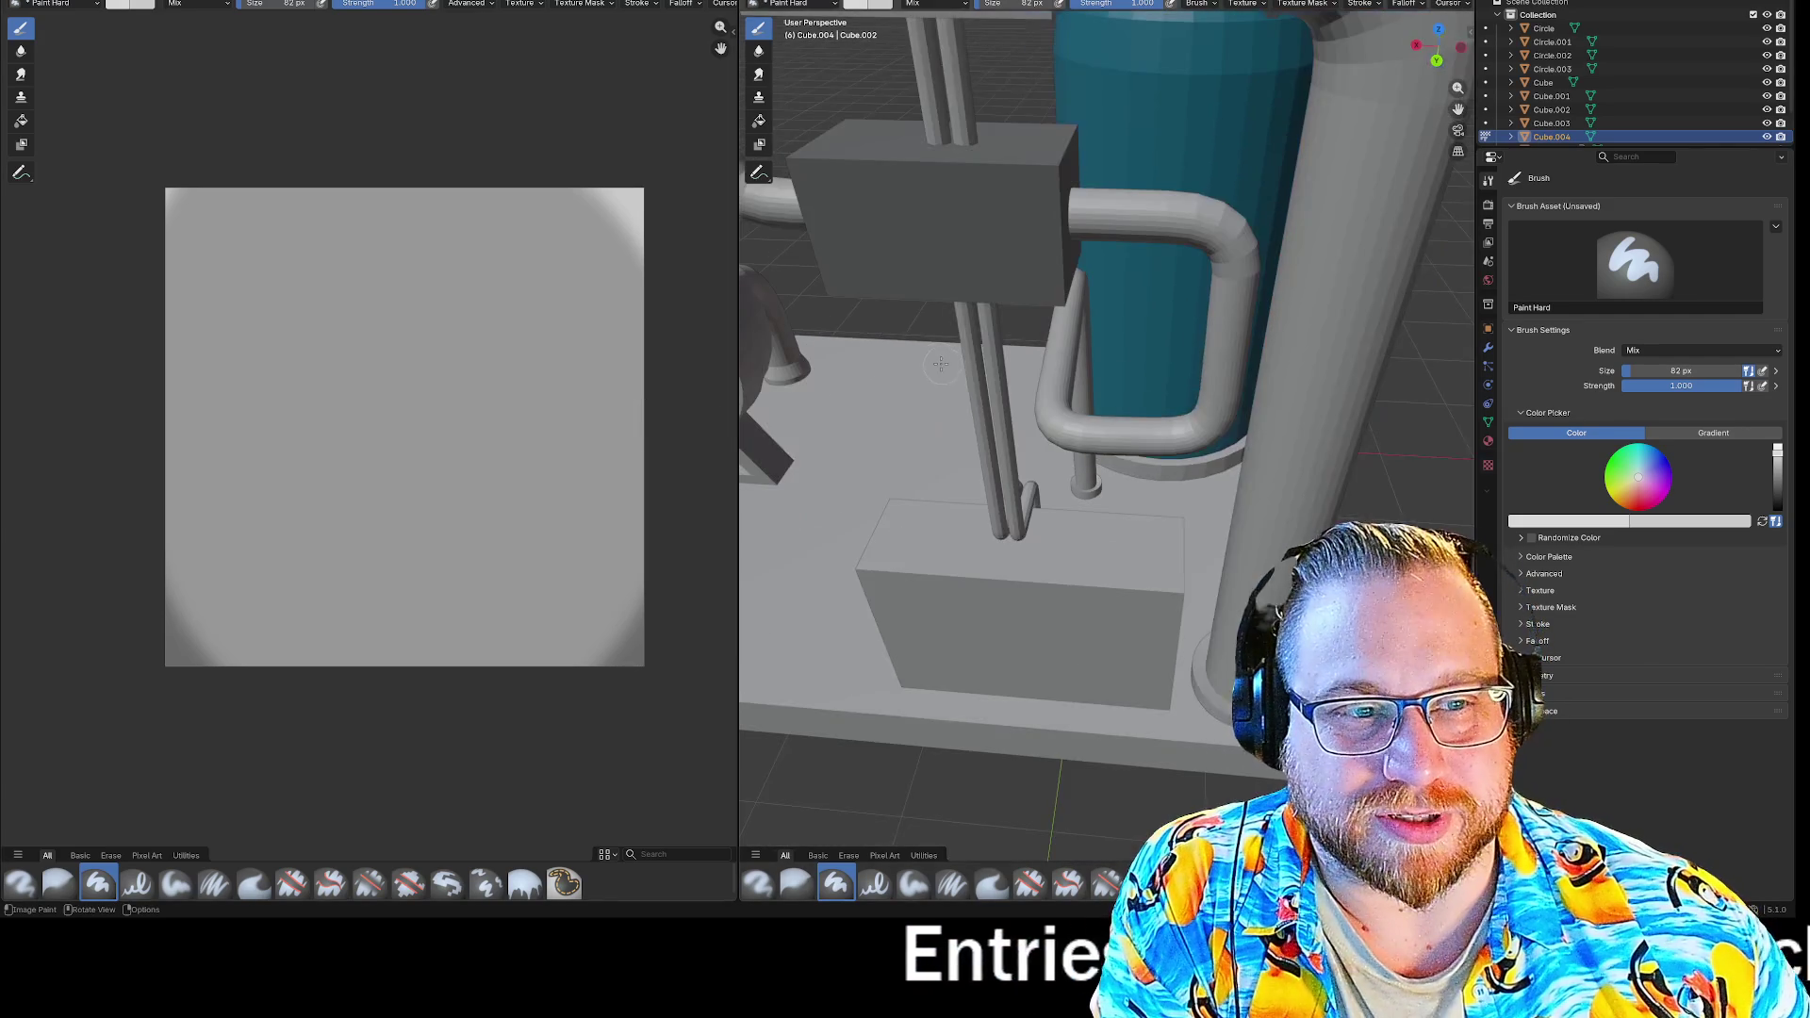
pyautogui.scroll(3, 816, 202)
pyautogui.moveTo(860, 182); pyautogui.dragTo(940, 246, button='middle')
pyautogui.moveTo(919, 324)
pyautogui.mouseDown(button='middle')
pyautogui.moveTo(901, 331)
pyautogui.moveTo(1002, 356)
pyautogui.mouseUp(button='middle')
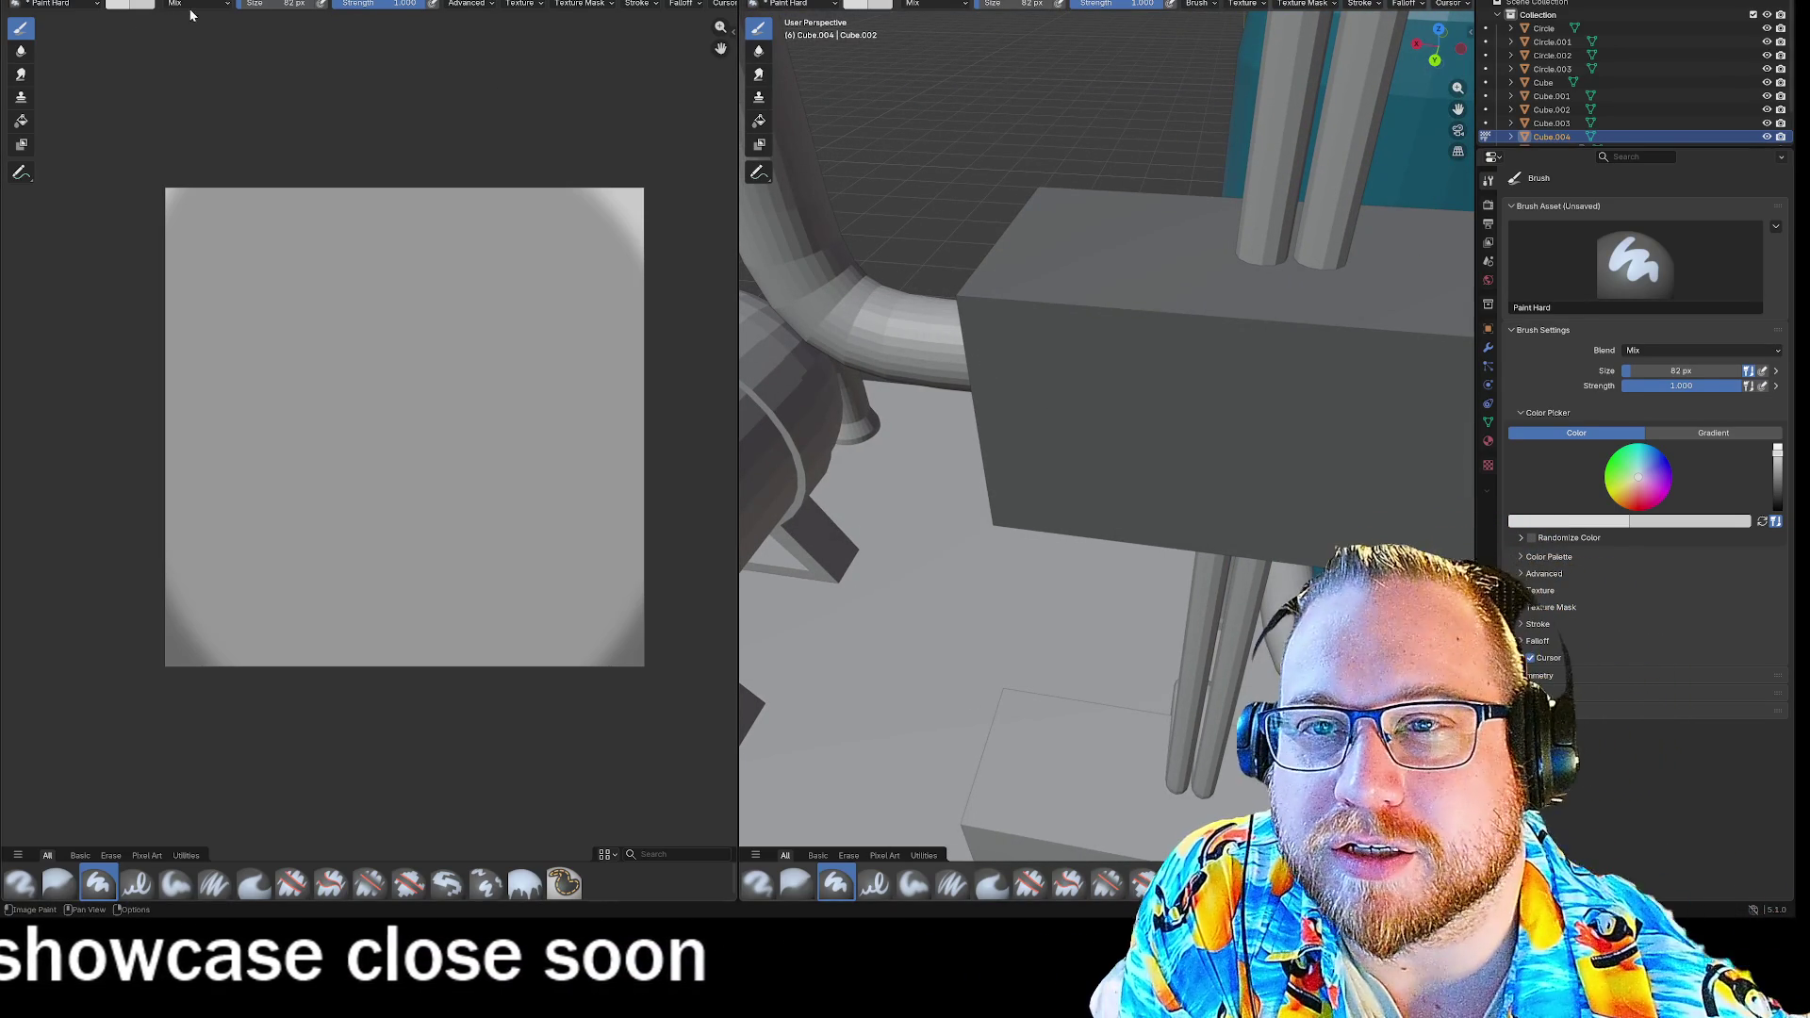
pyautogui.click(95, 5)
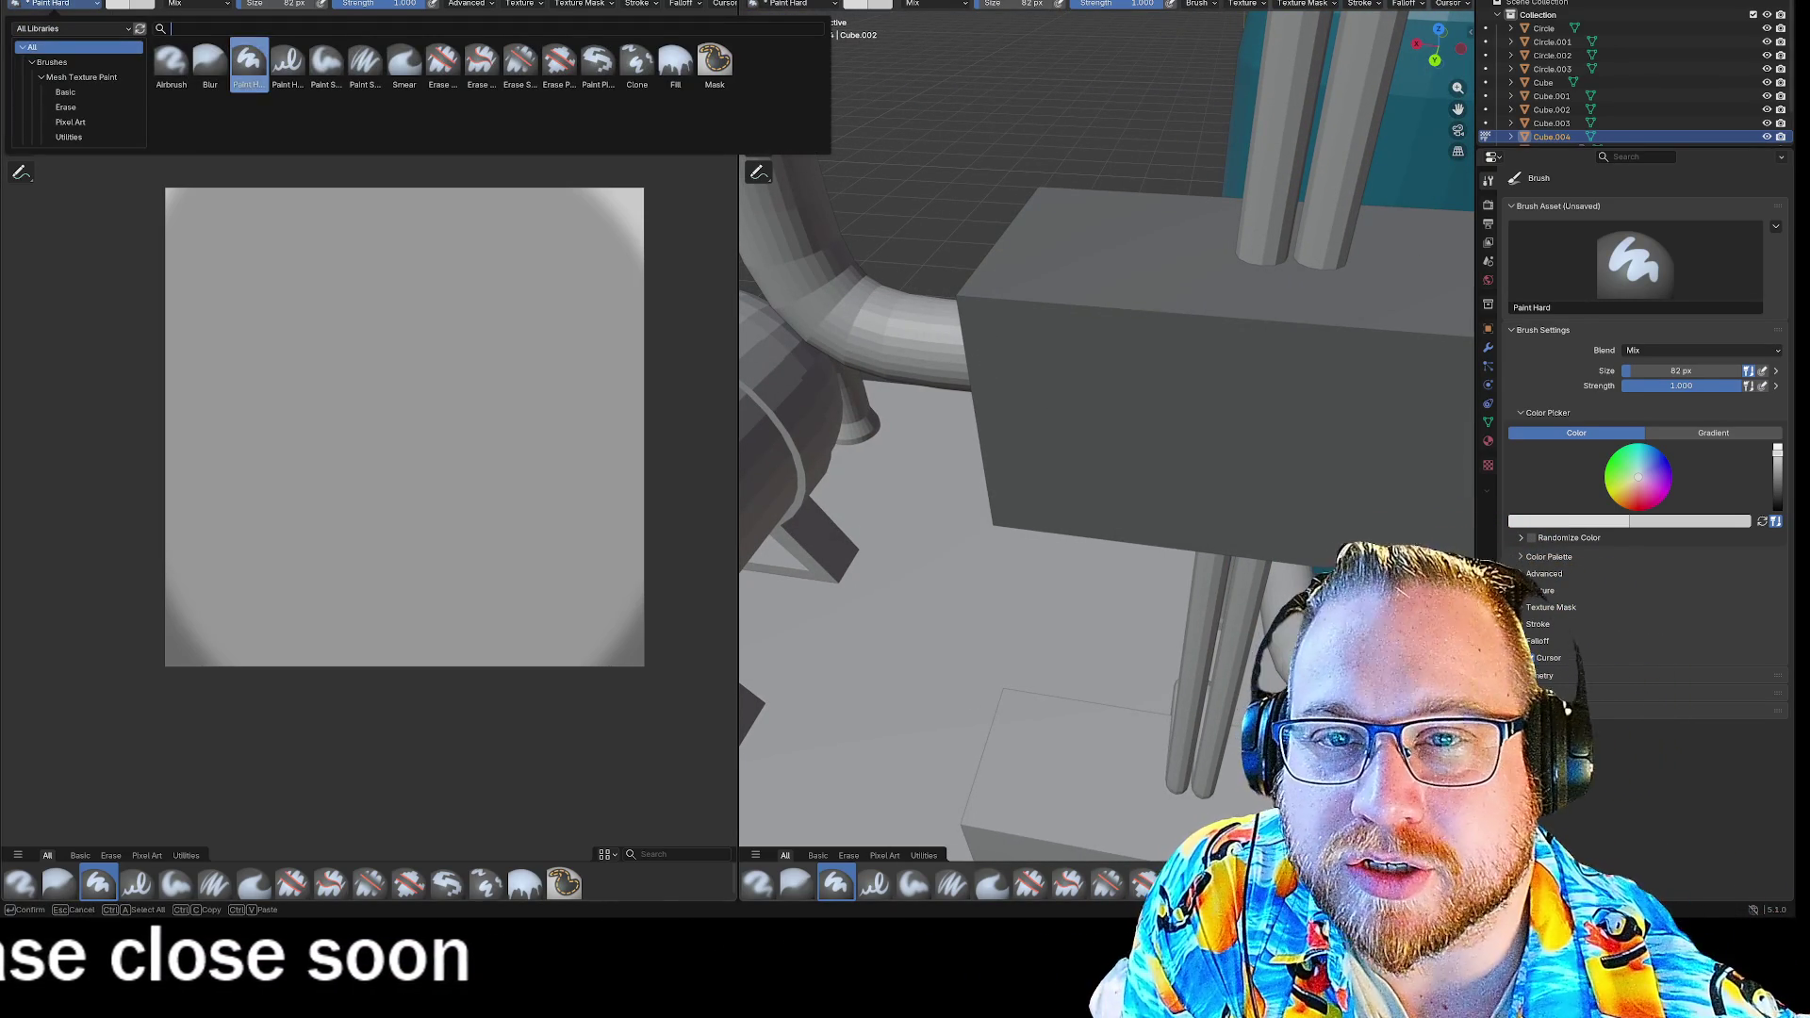
# Switch to the Airbrush and paint faint white wear along the box's lower-left edge.
pyautogui.click(173, 59)
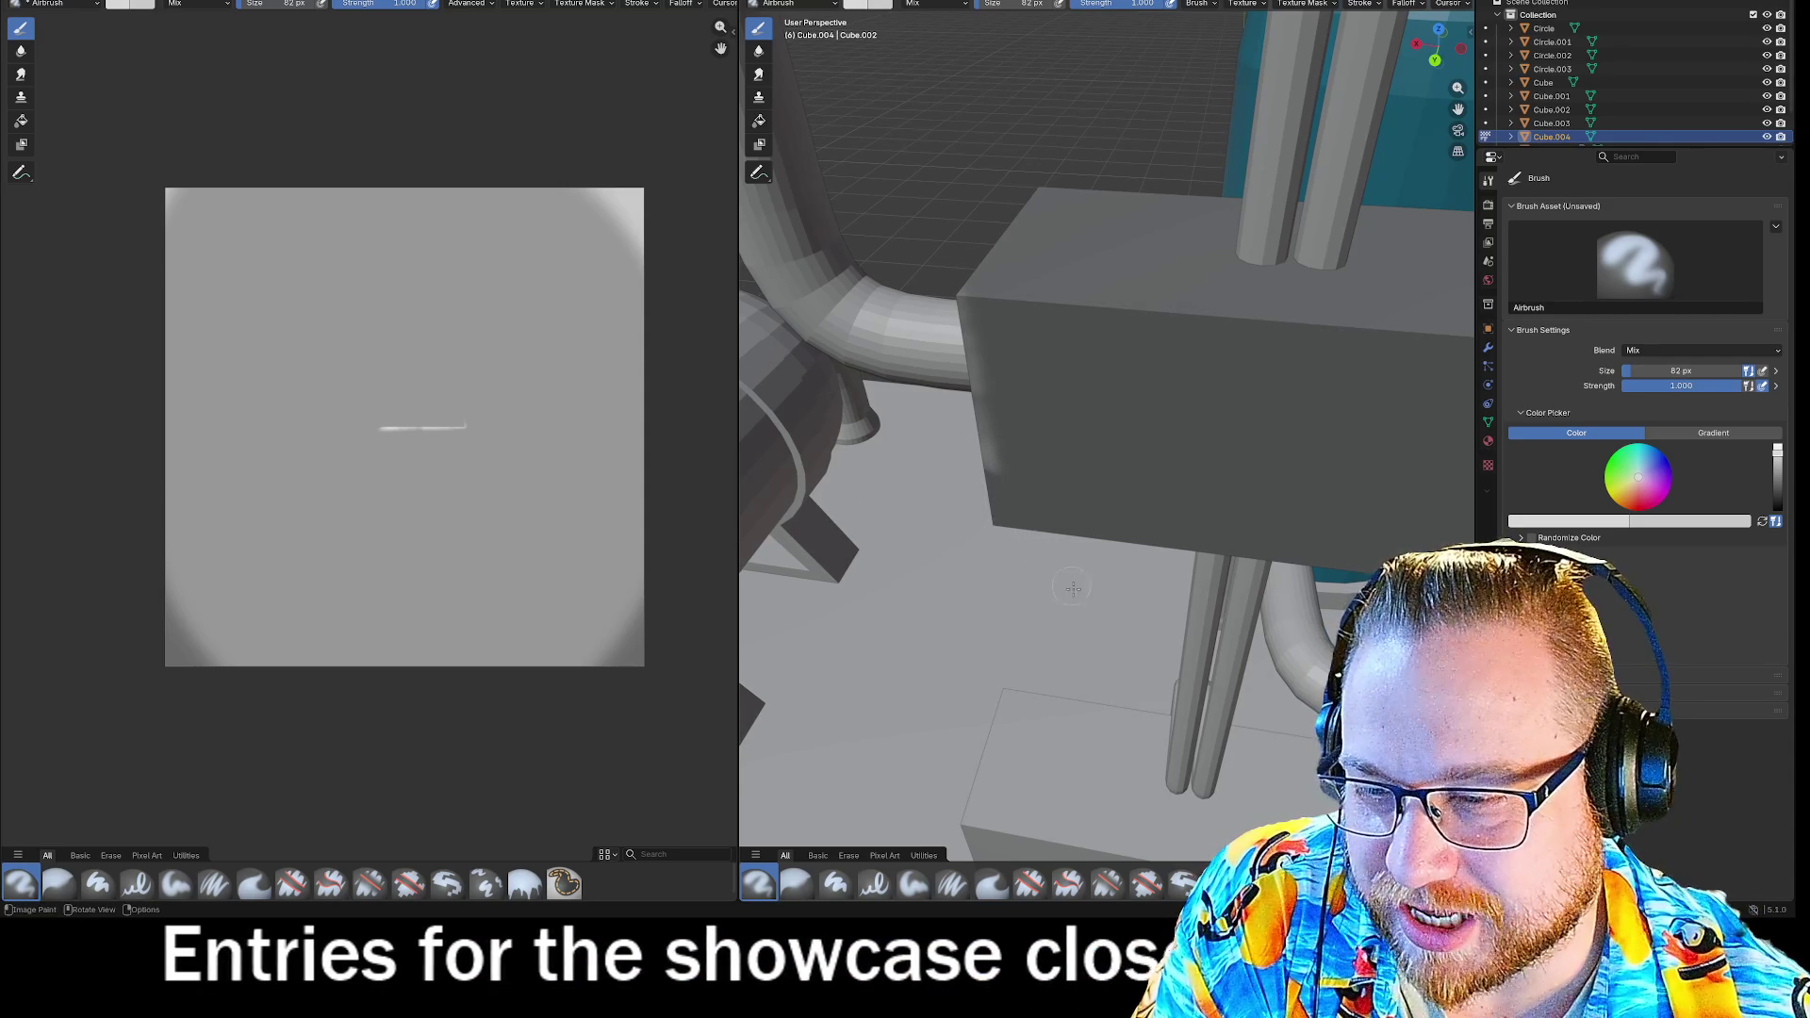
pyautogui.moveTo(999, 509); pyautogui.dragTo(1018, 522)
pyautogui.moveTo(1134, 470); pyautogui.dragTo(867, 512, button='middle')
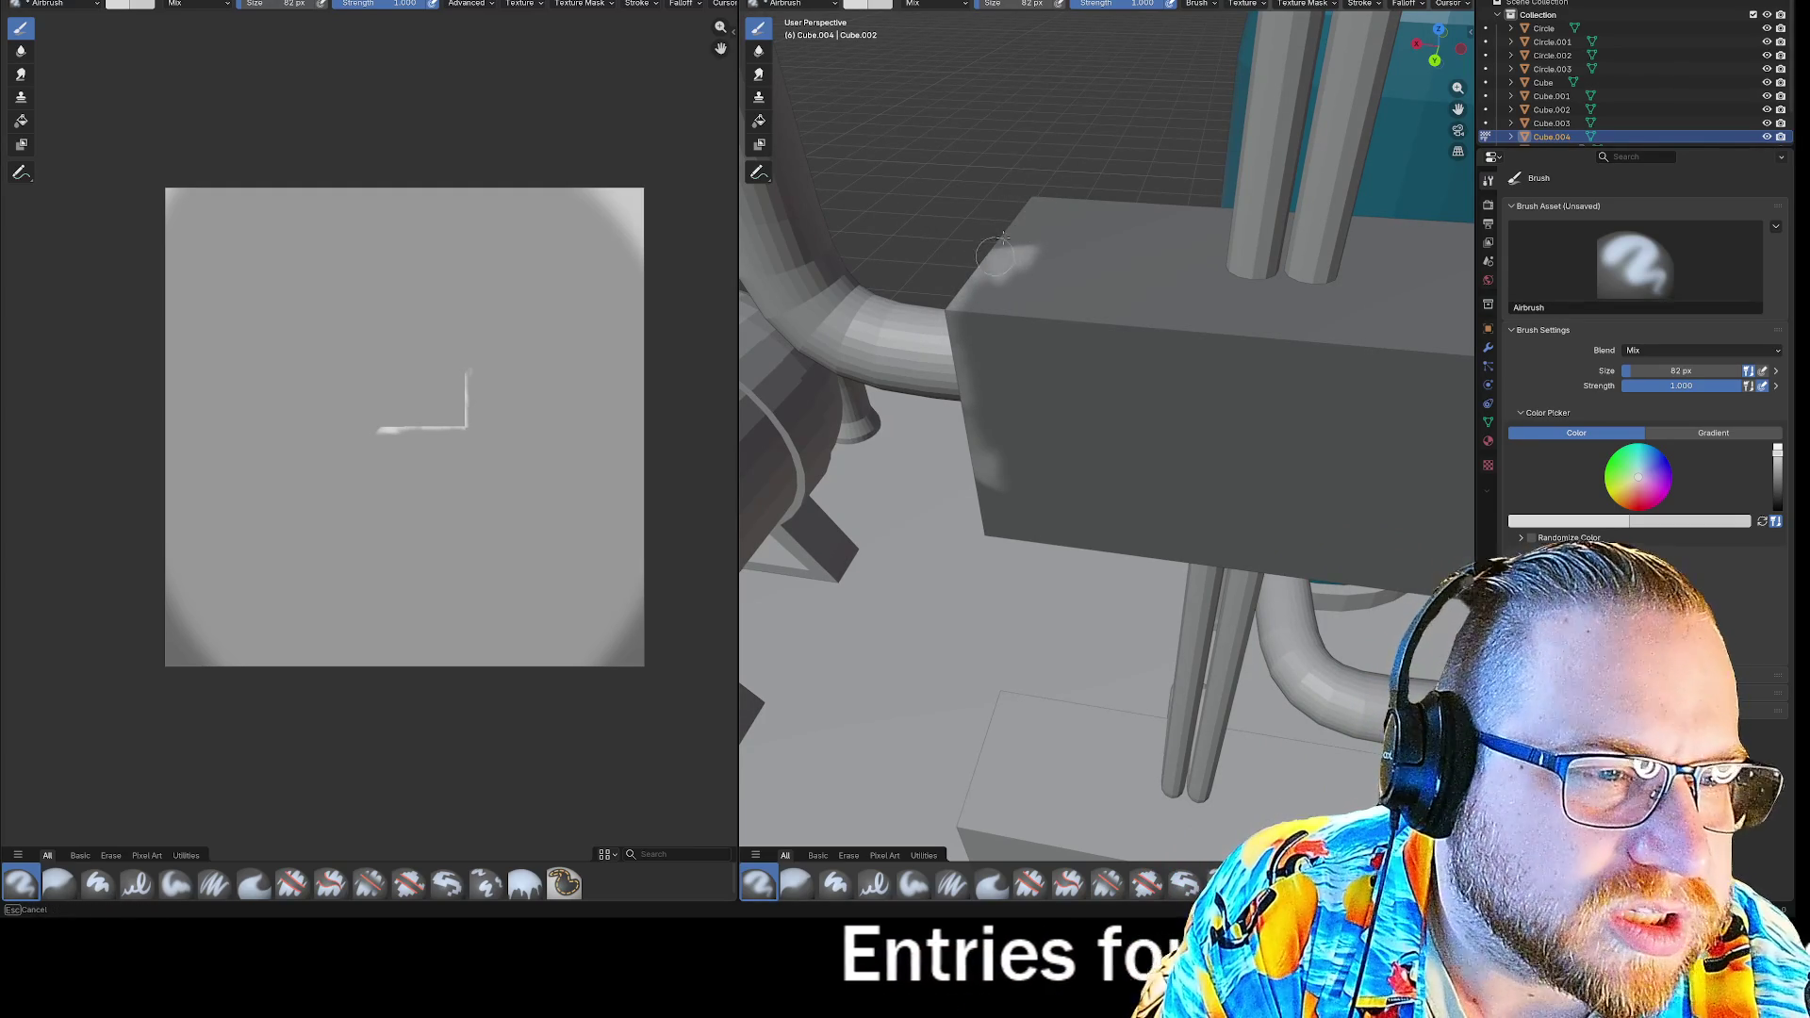
# Airbrush a white streak along the box top, then undo it.
pyautogui.moveTo(1129, 208); pyautogui.dragTo(1196, 227)
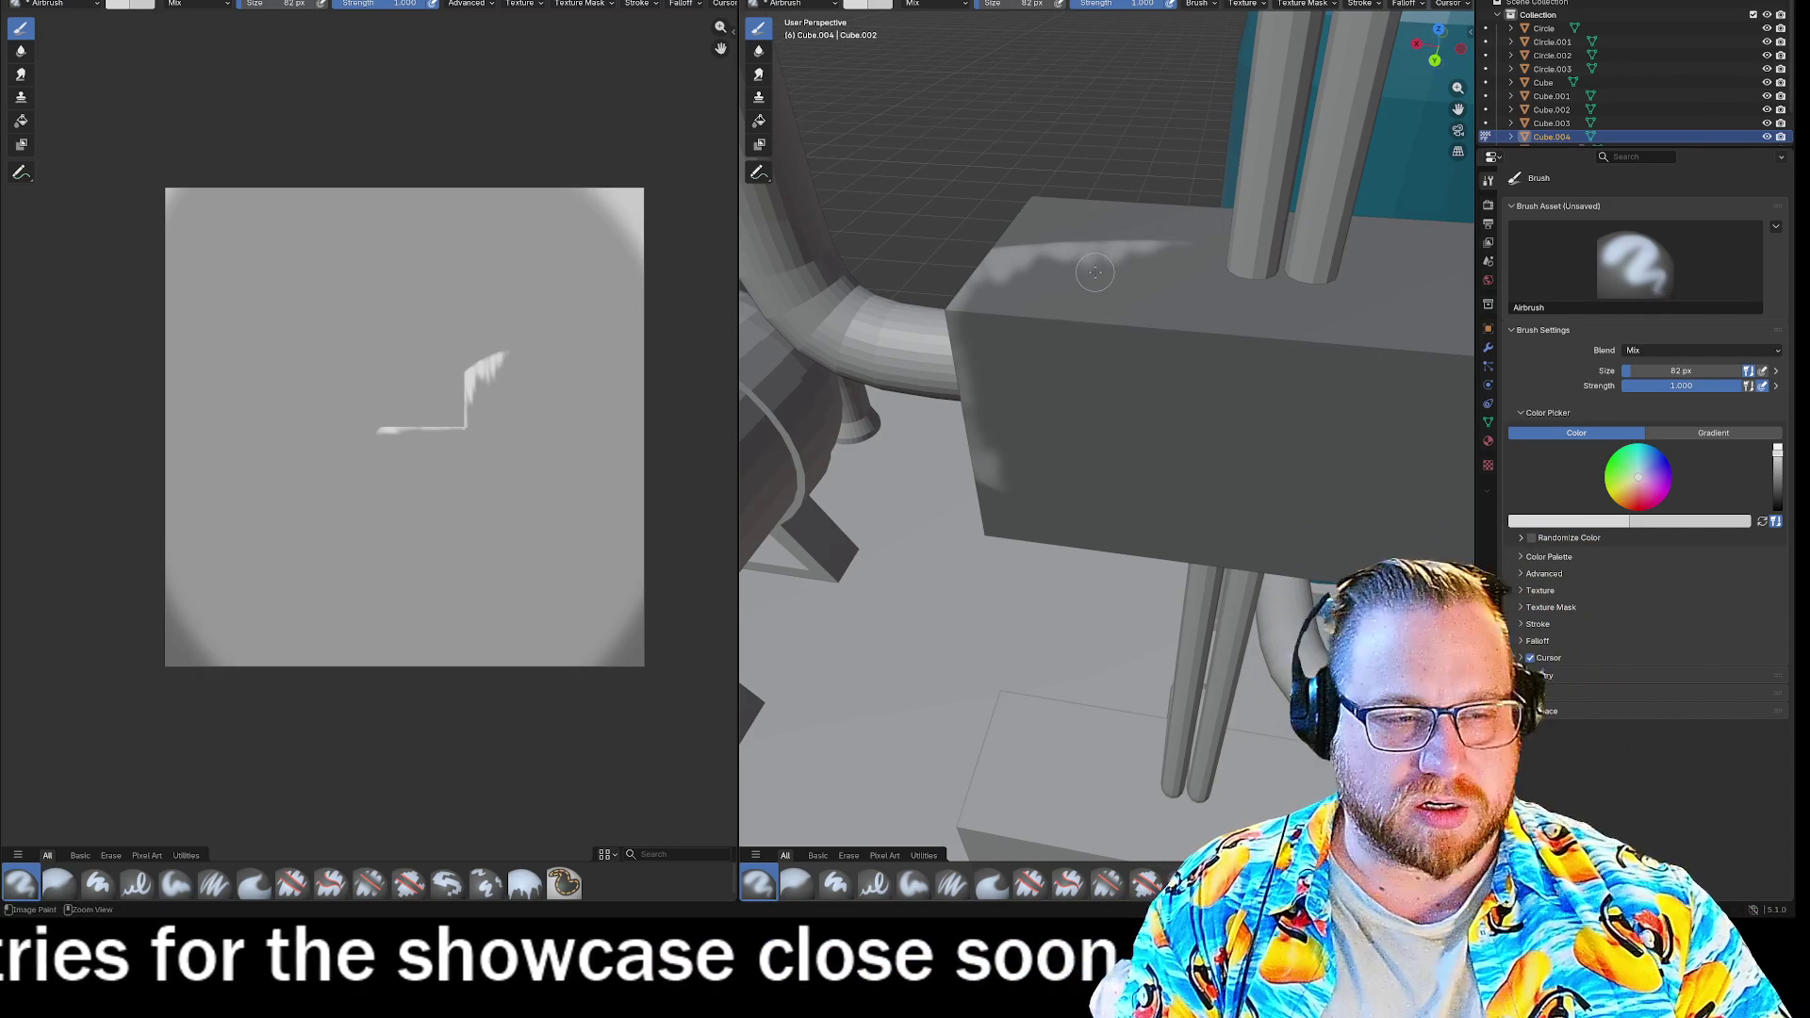
pyautogui.hotkey('ctrl', 'z')
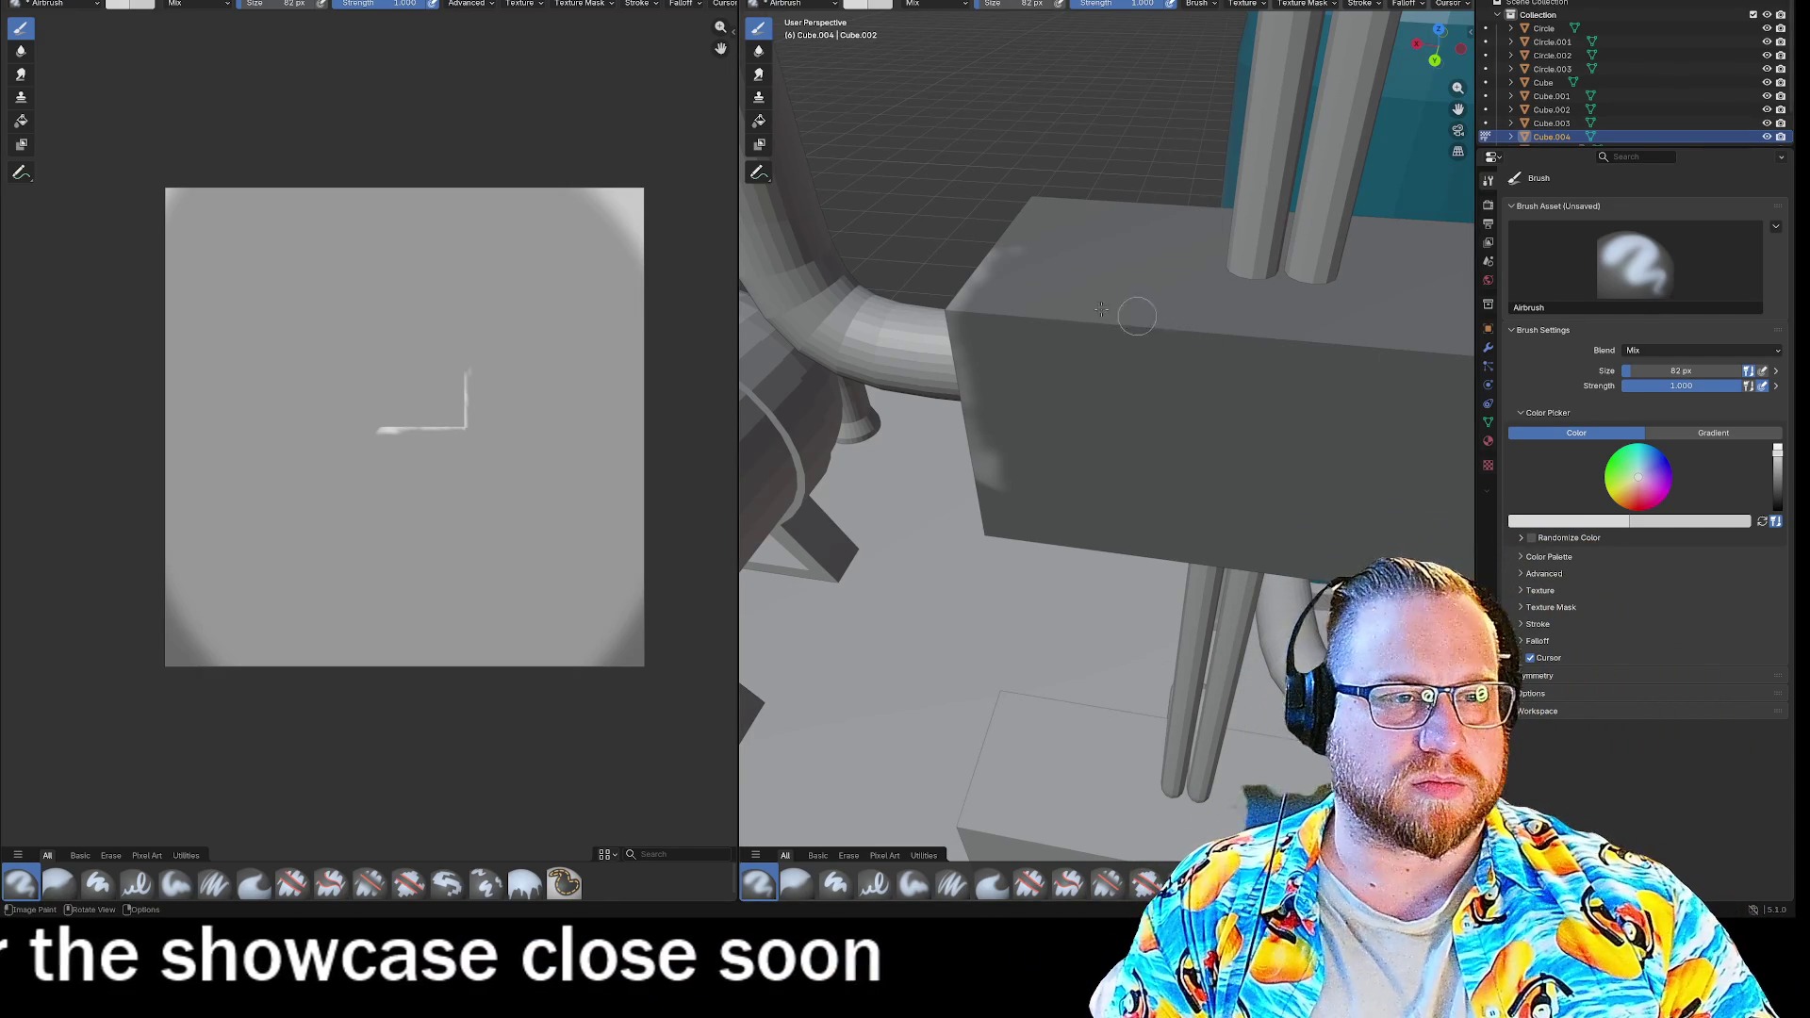
pyautogui.scroll(-10, 1101, 309)
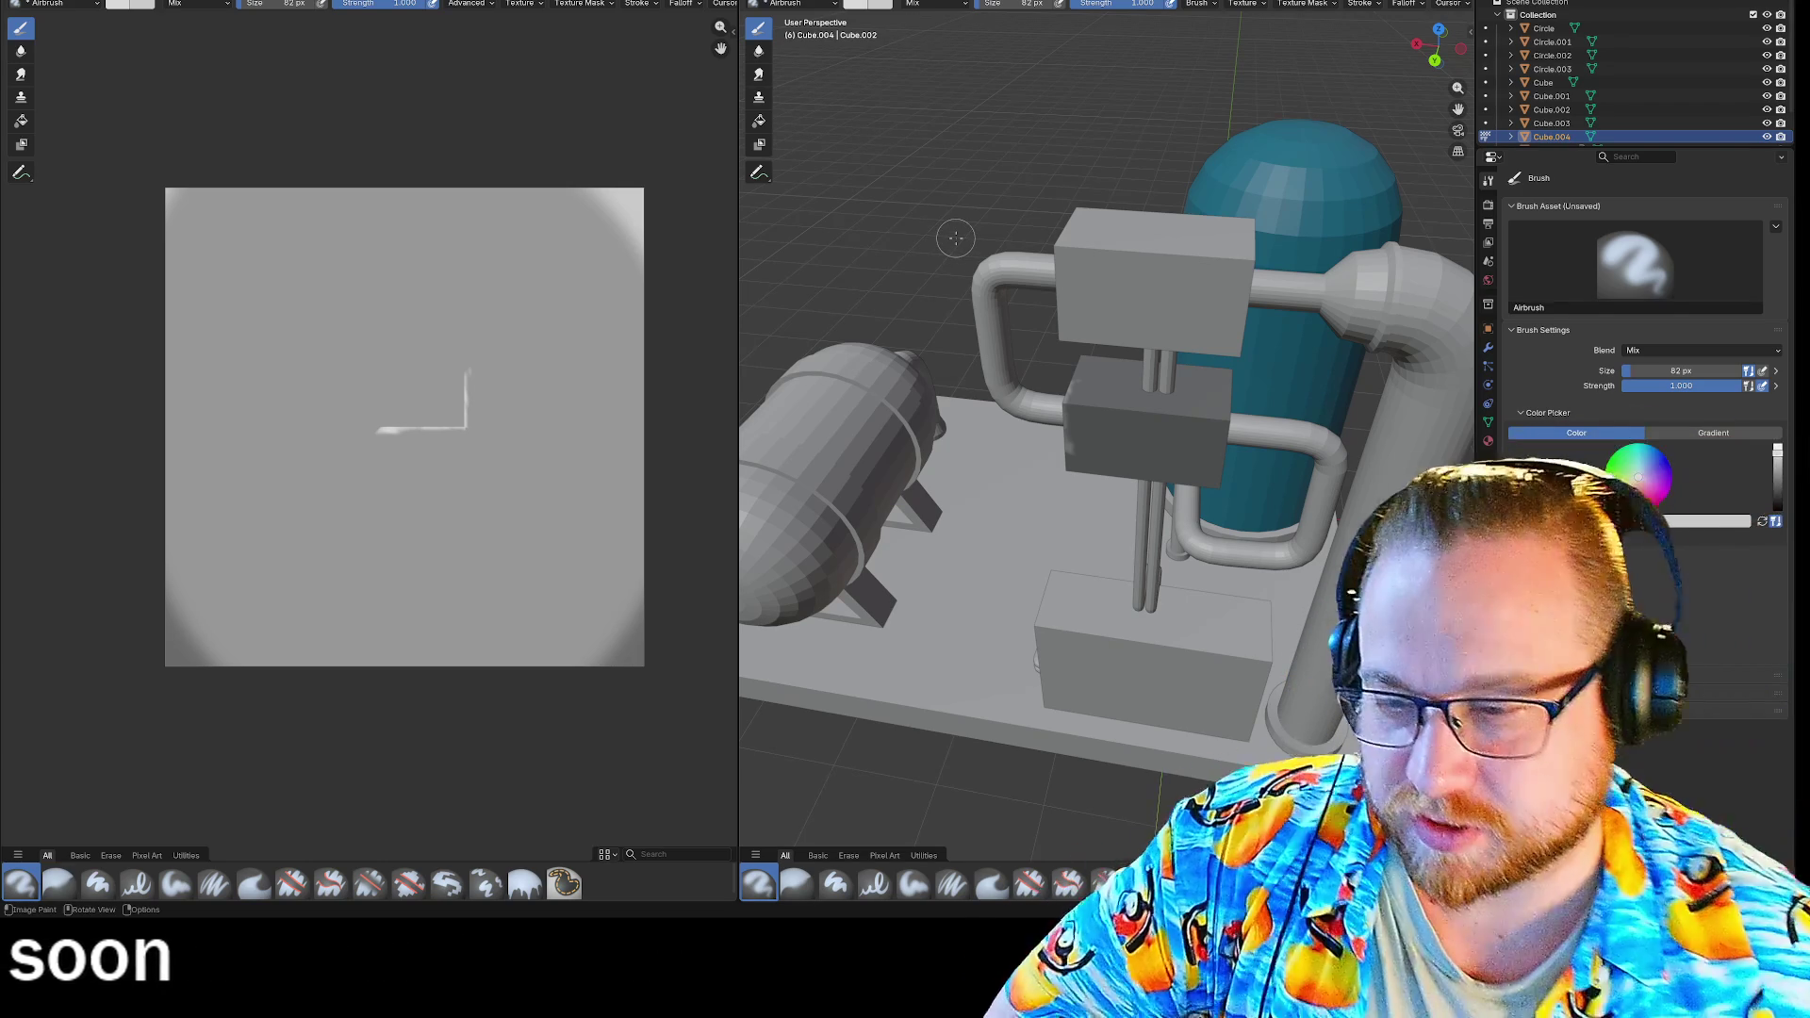
pyautogui.scroll(8, 1153, 500)
pyautogui.scroll(-3, 1103, 452)
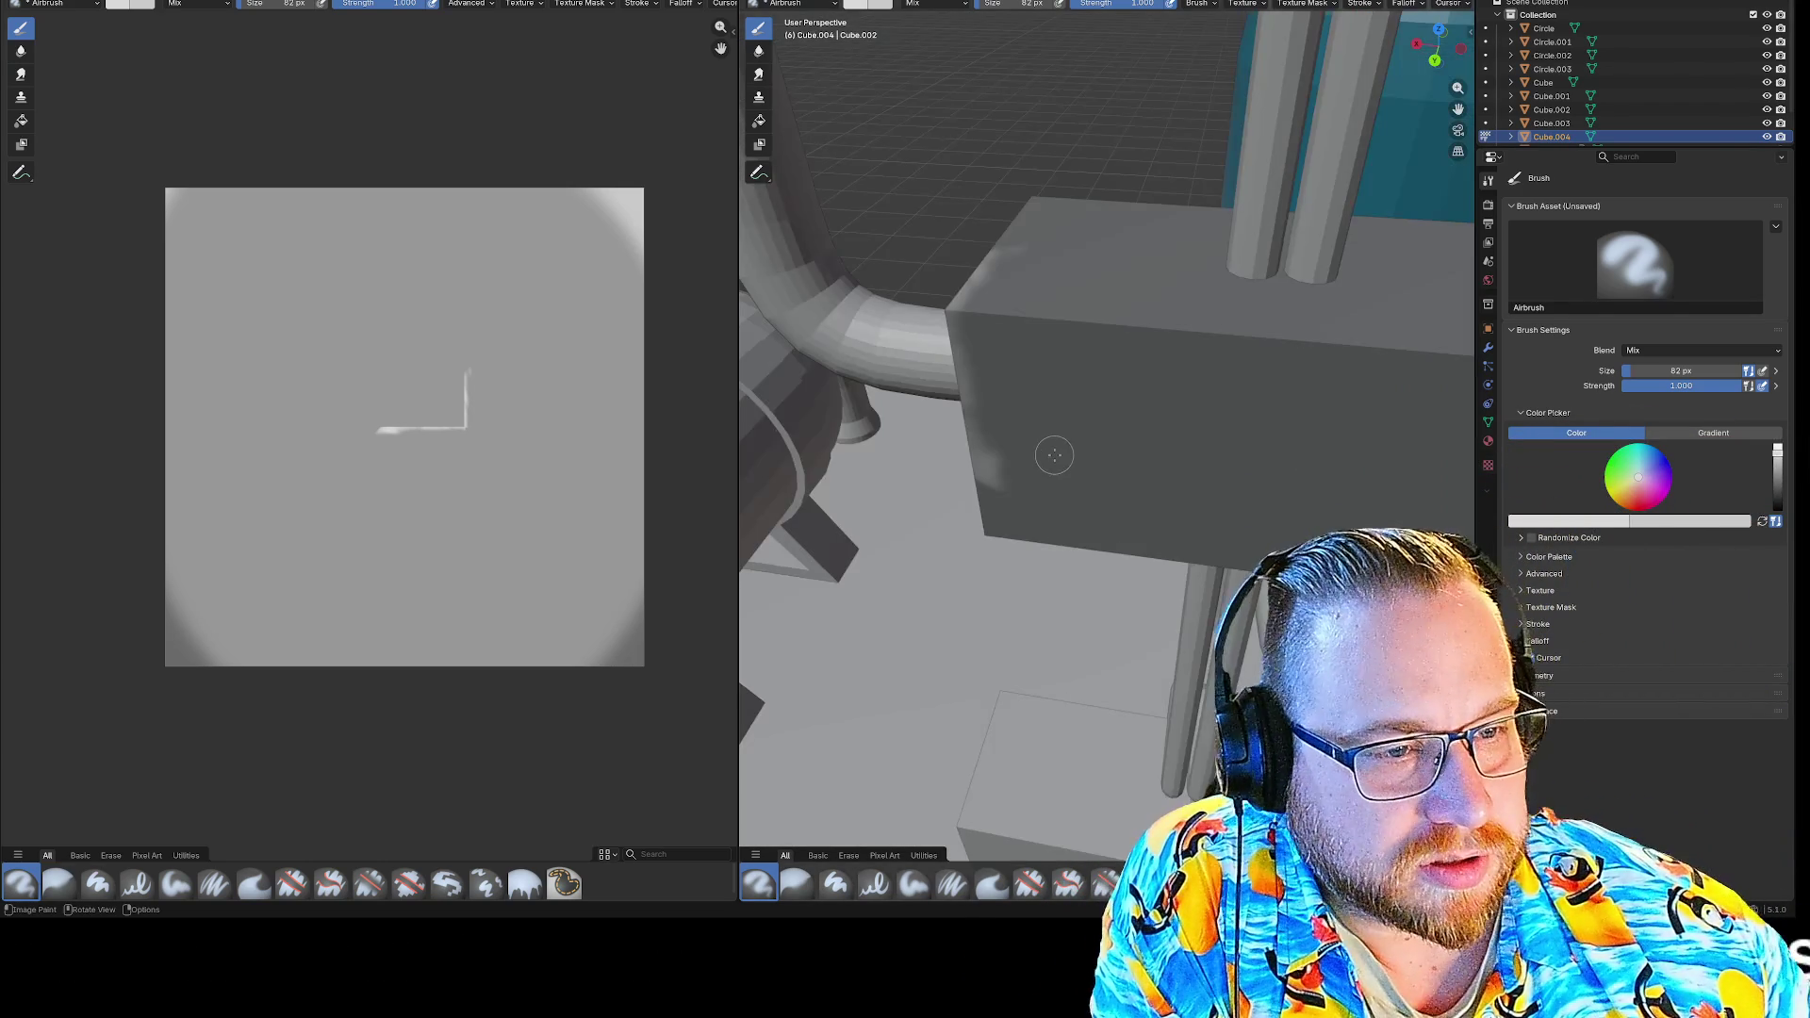